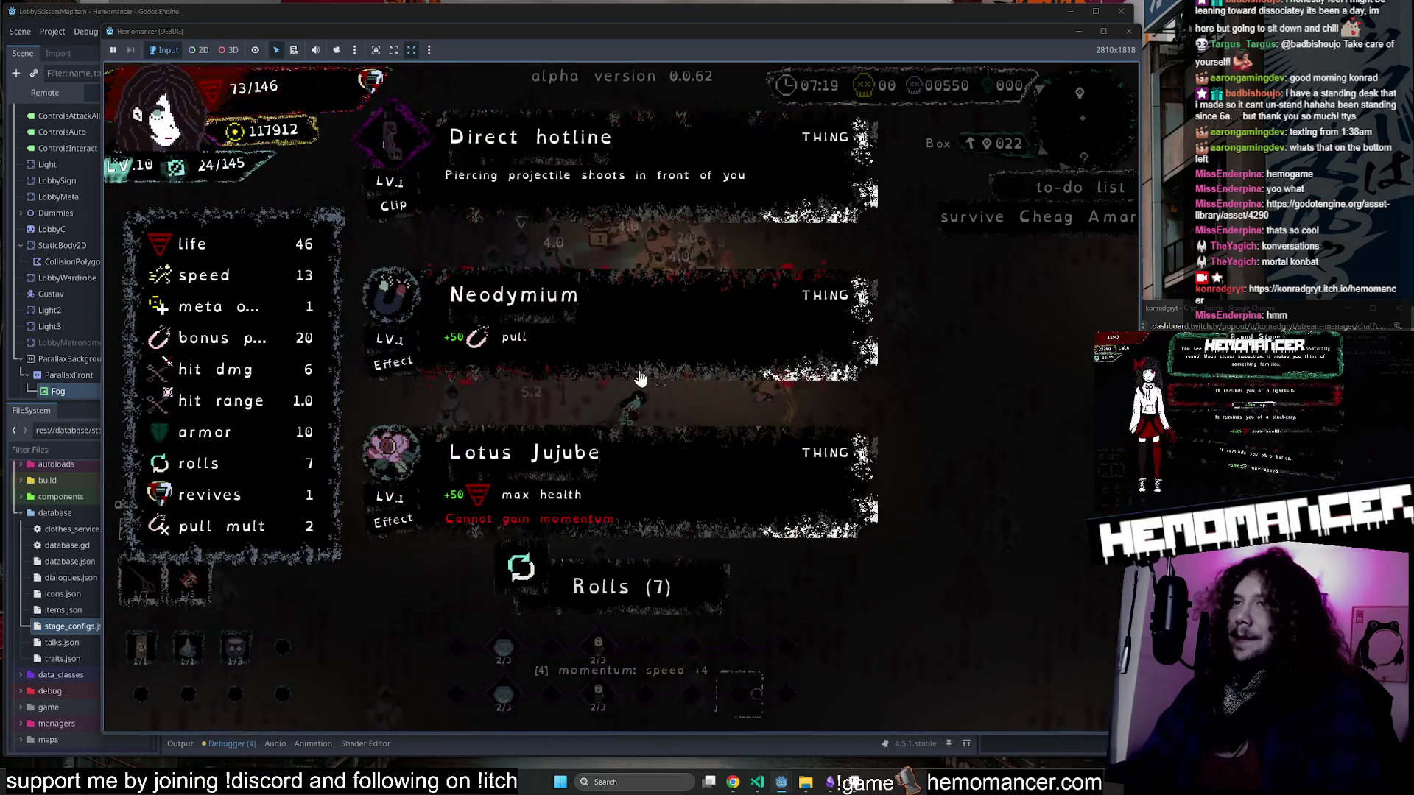
Take Neodymium, upgrade Scissors, pick another item, then choose 25 over the Compression socks.
{"action": "left_click", "coordinate": [617, 345]}
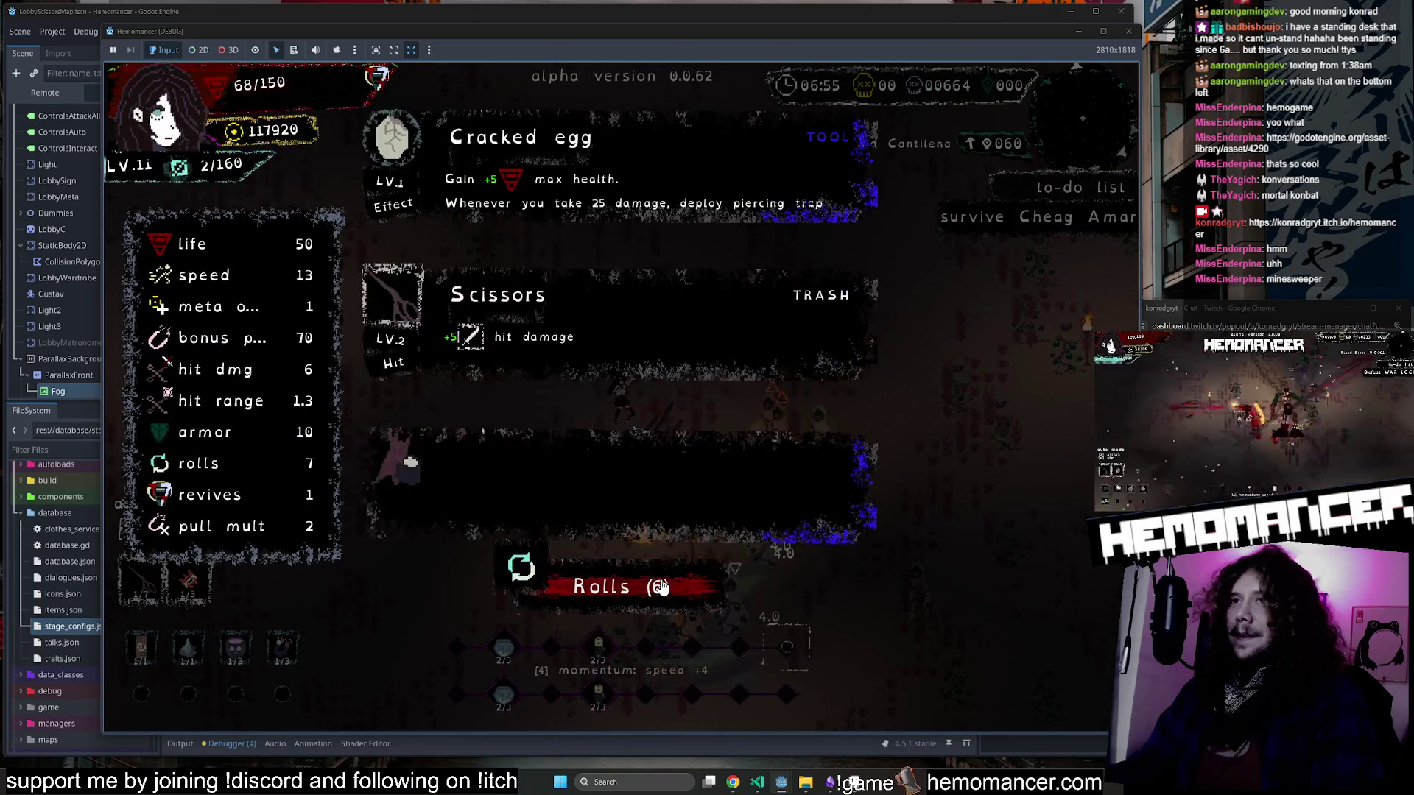
{"action": "left_click", "coordinate": [620, 340]}
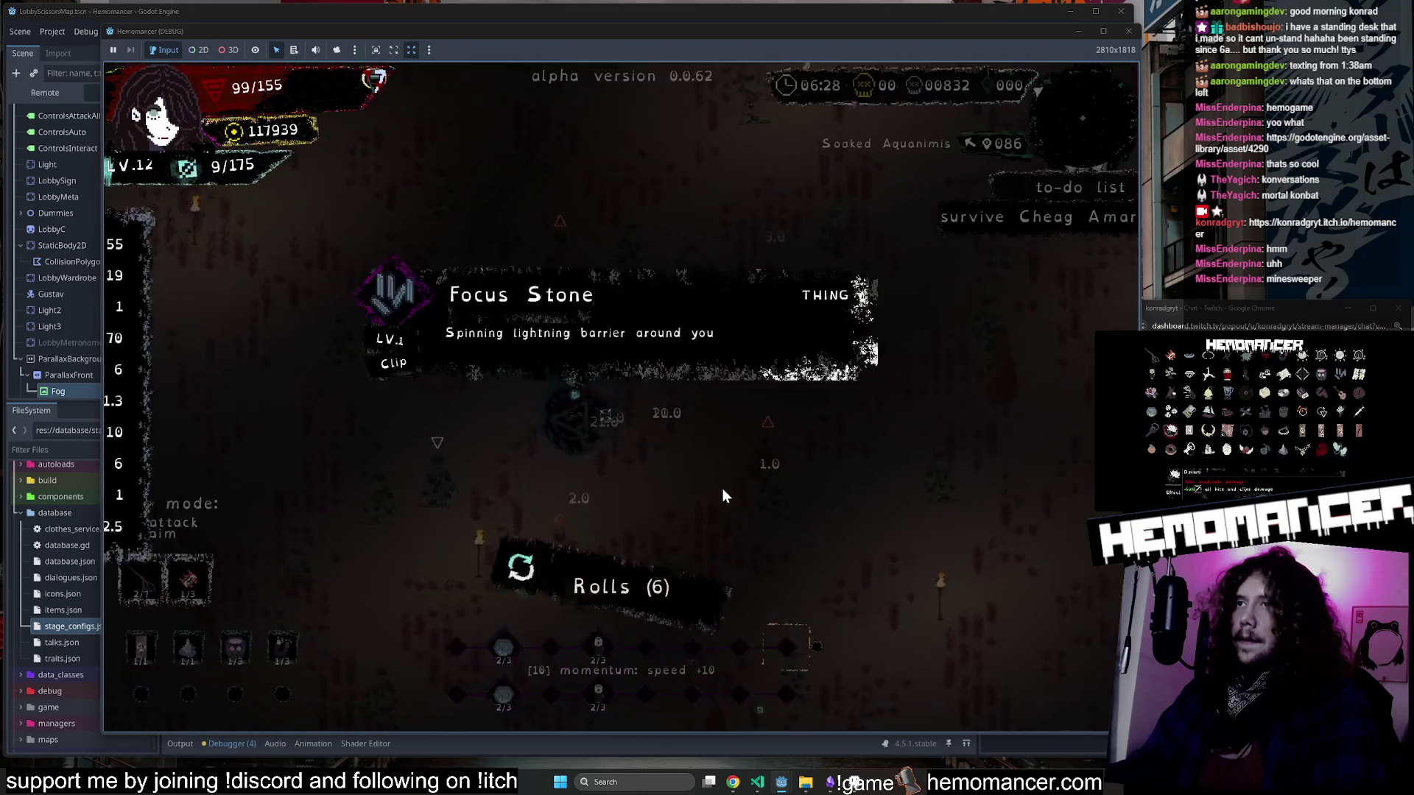
{"action": "left_click", "coordinate": [573, 352]}
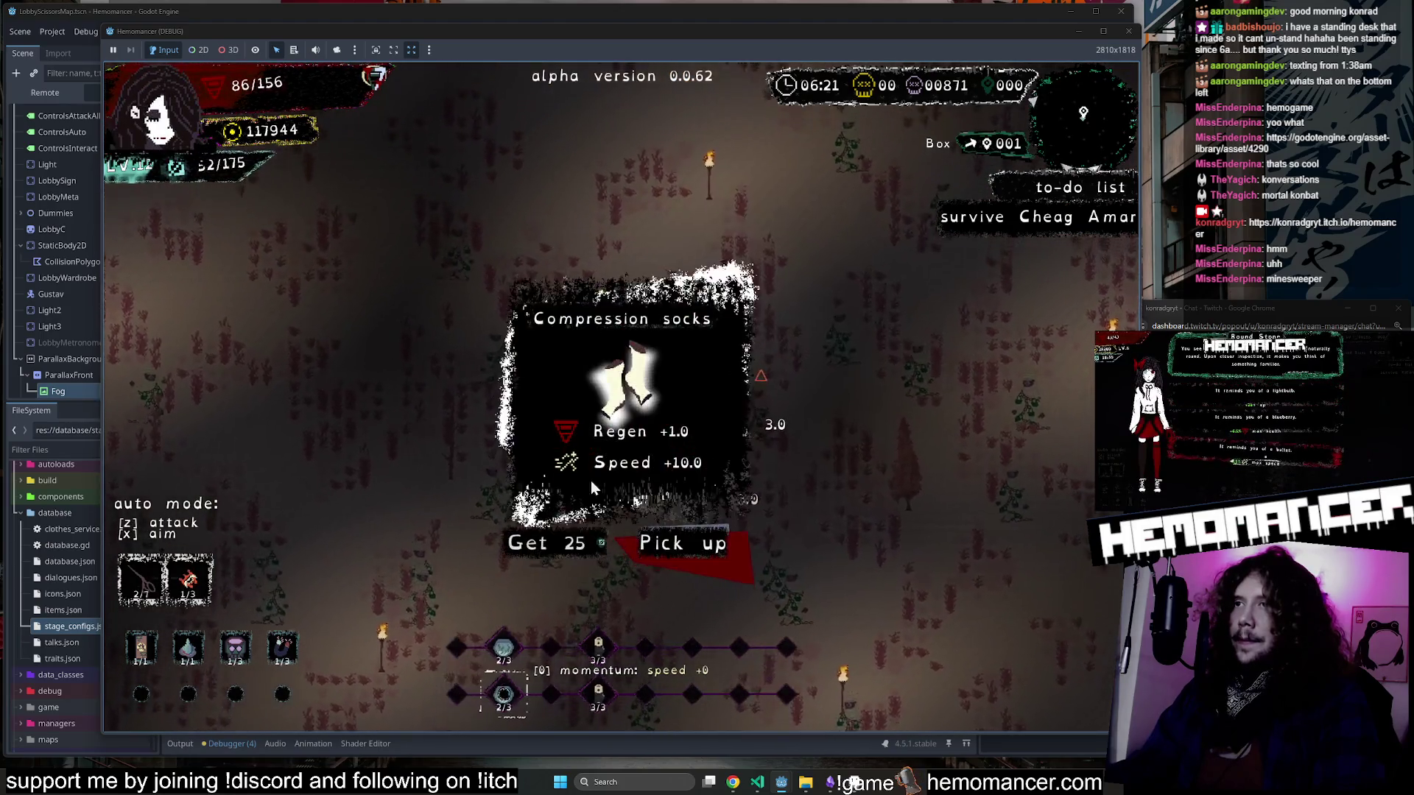
{"action": "left_click", "coordinate": [561, 543]}
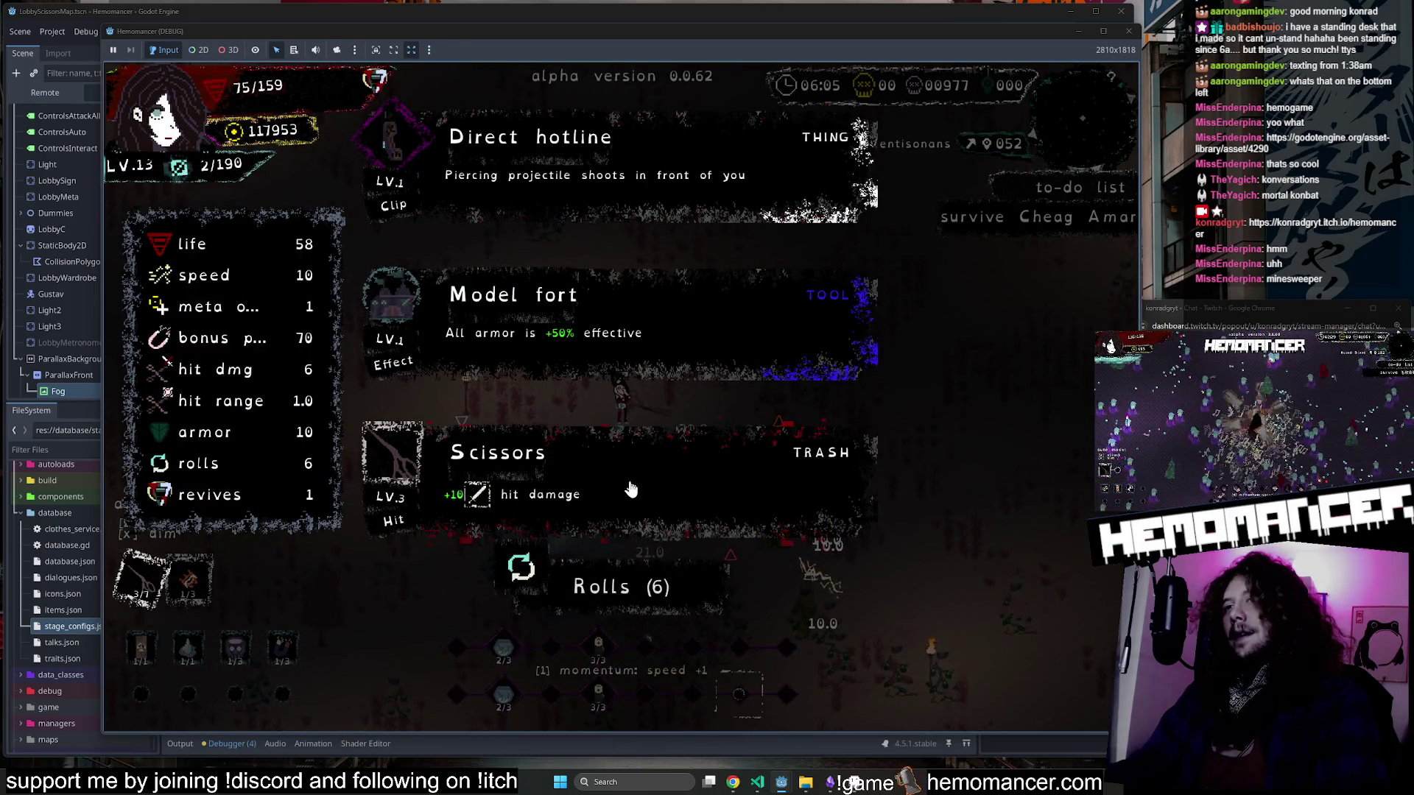
Upgrade Scissors to level 3, then interact with the Pillar to start its event.
{"action": "left_click", "coordinate": [638, 480]}
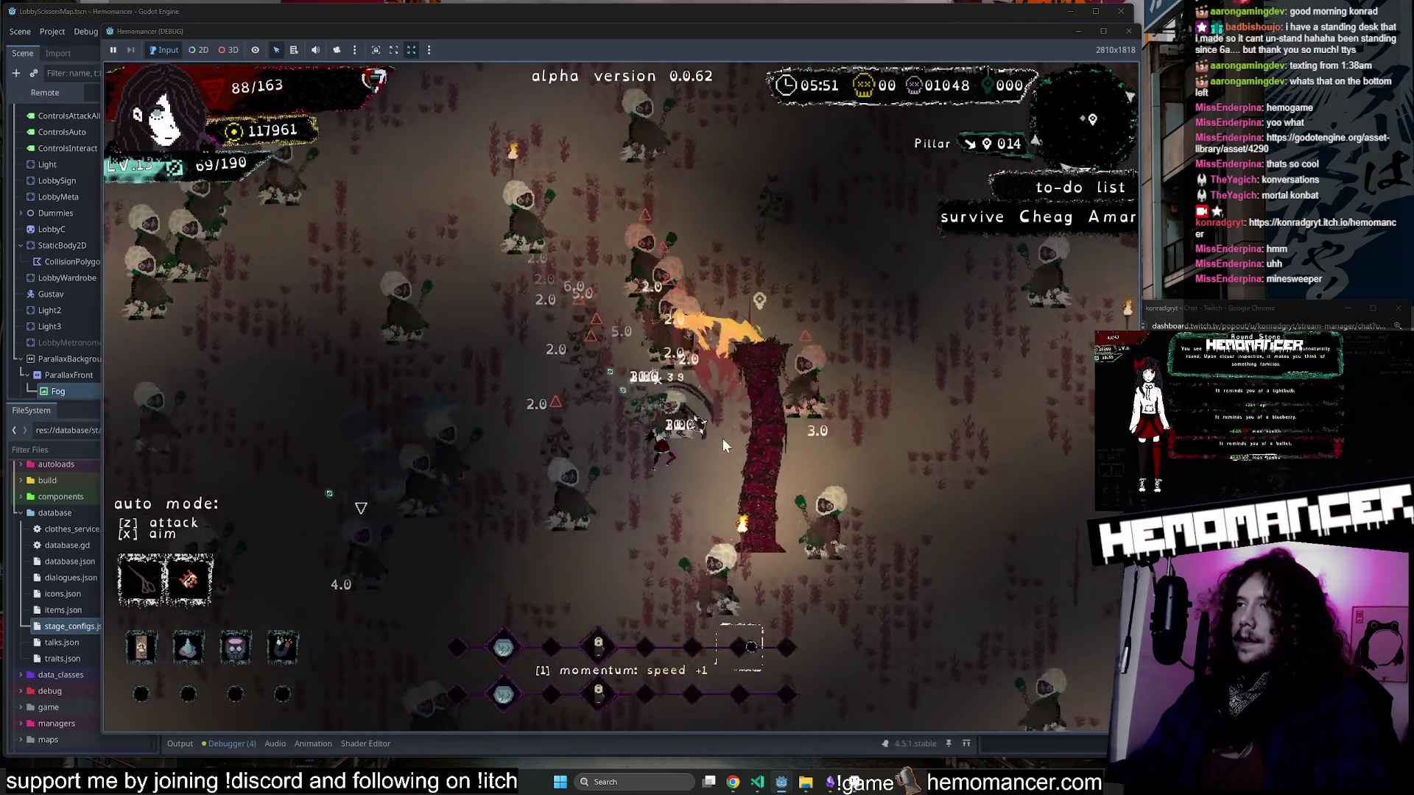
{"action": "key", "text": "e"}
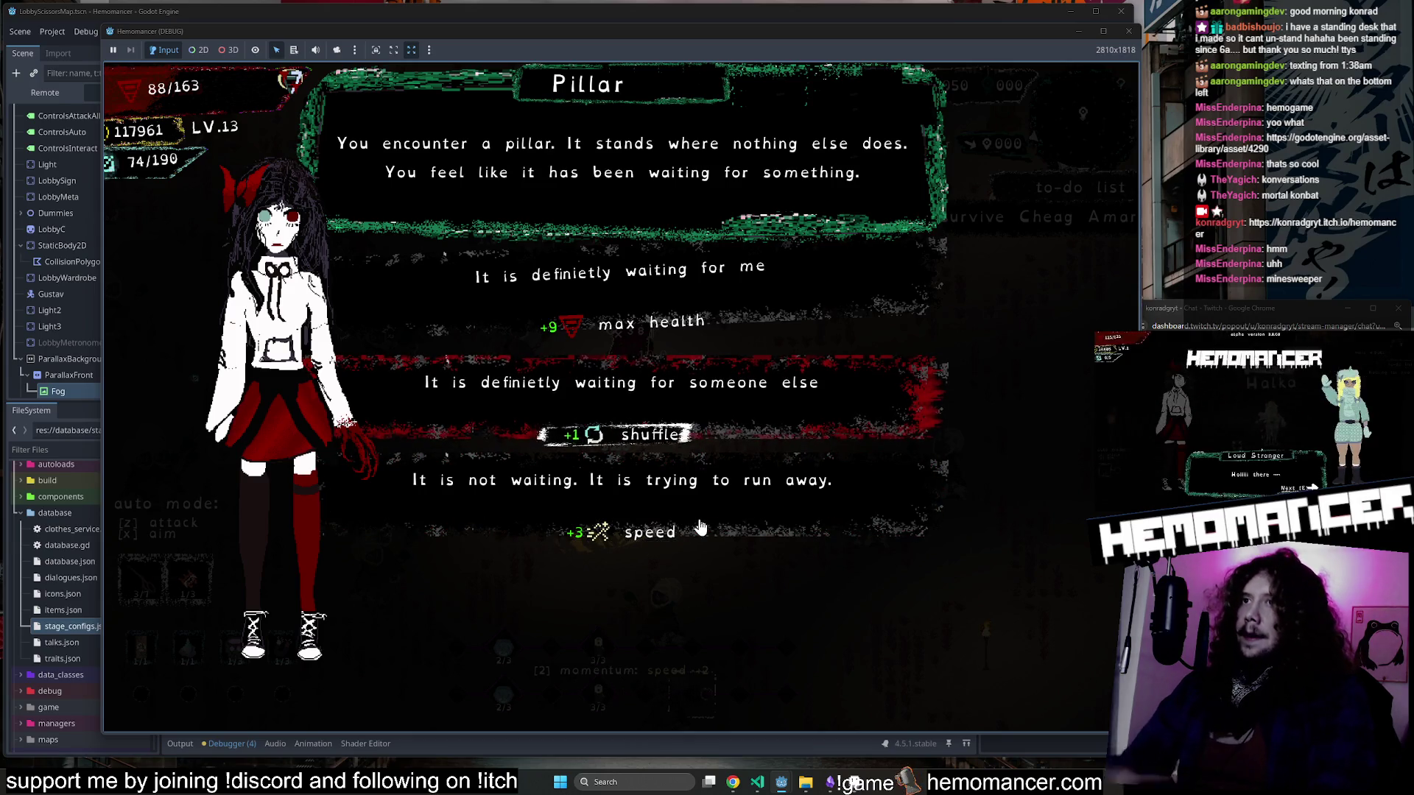
Take the +1 shuffle reward from the Pillar.
{"action": "left_click", "coordinate": [763, 442]}
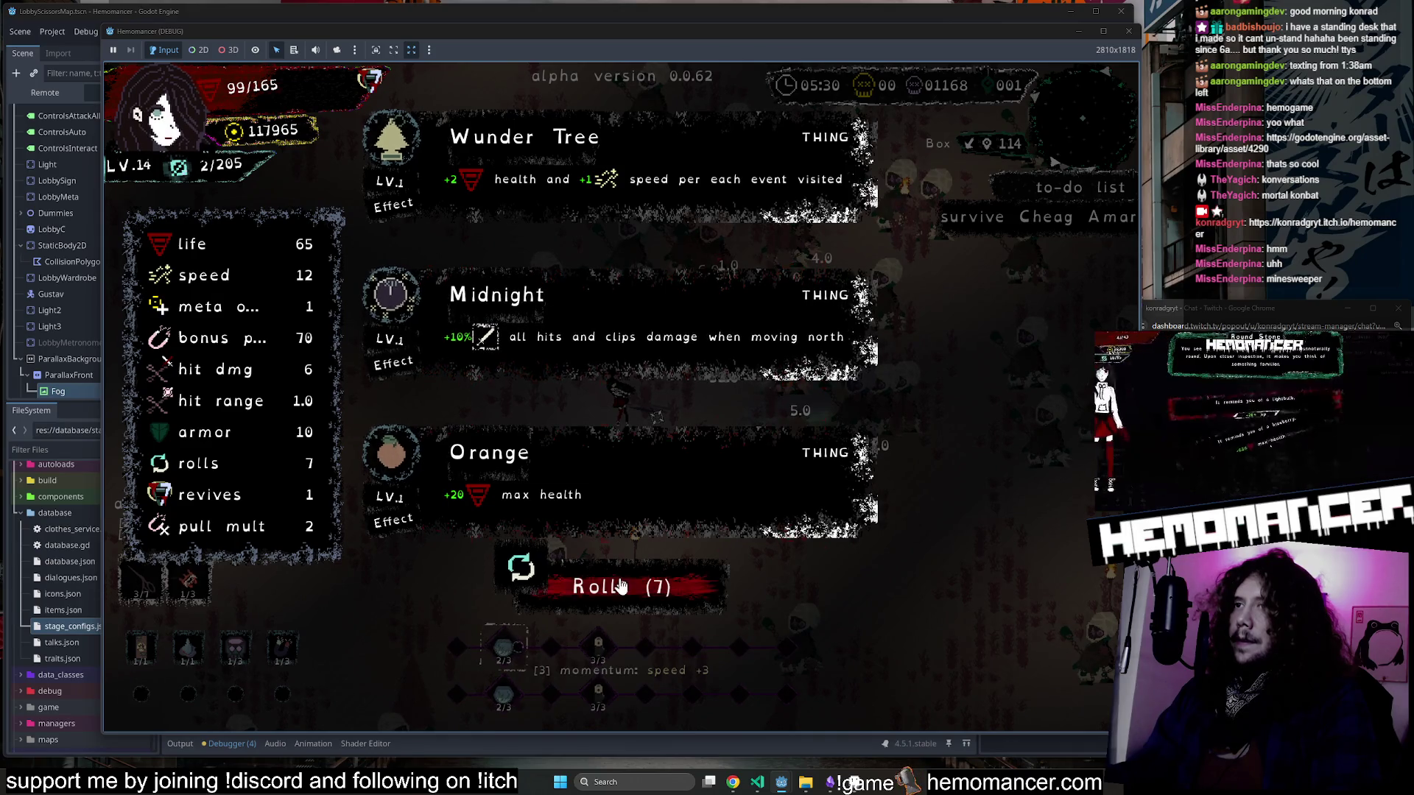
Take Midnight, and later Vigil light, from the level-up choices.
{"action": "left_click", "coordinate": [598, 350]}
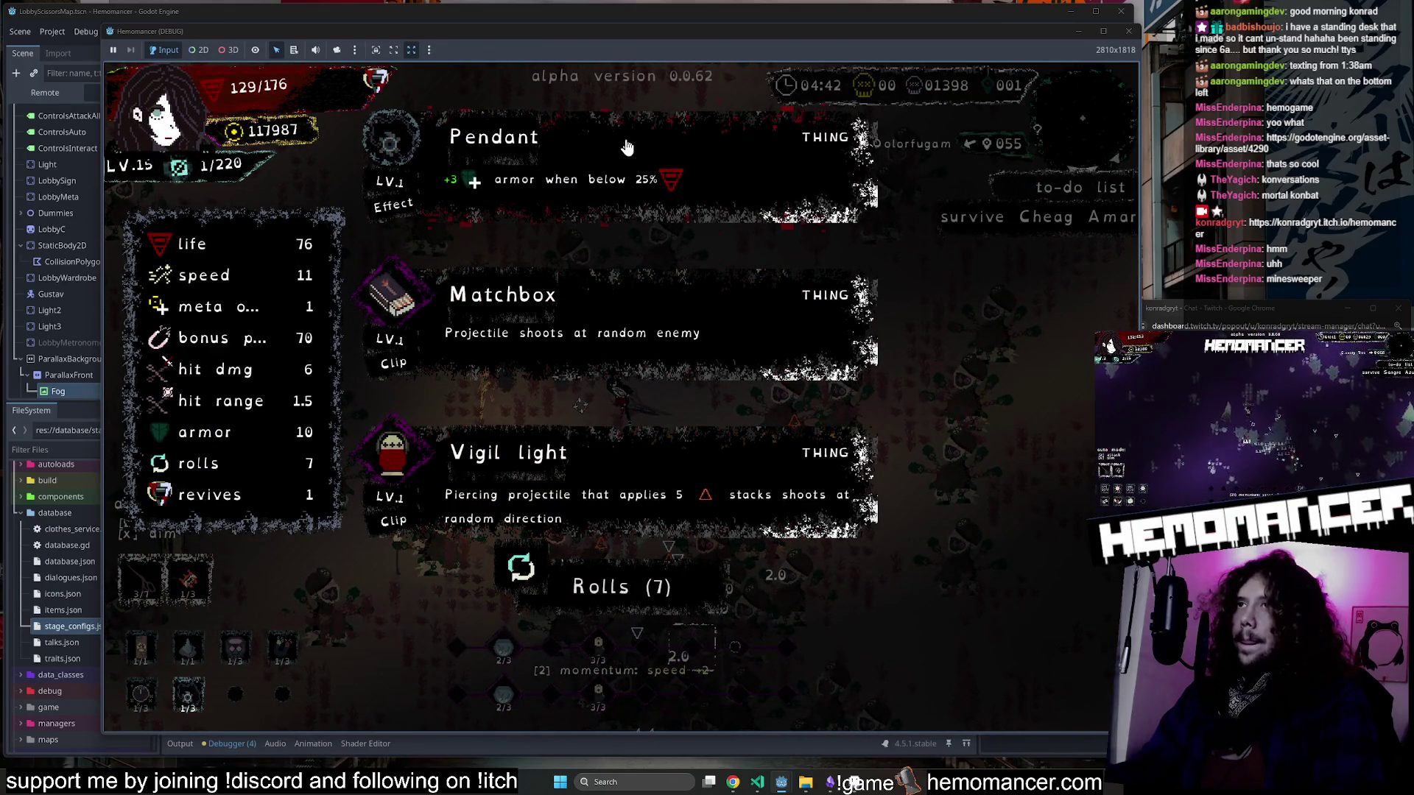
{"action": "left_click", "coordinate": [576, 468]}
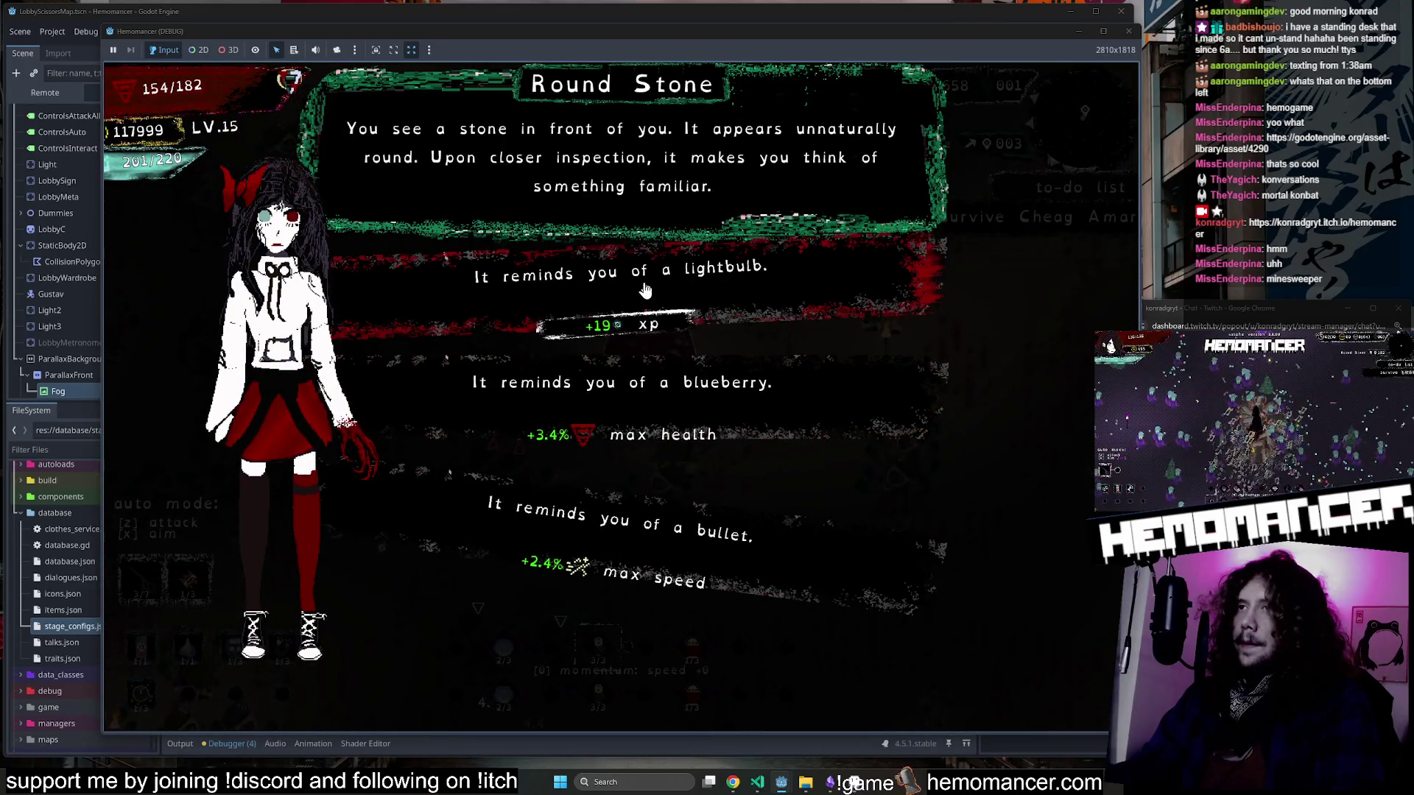
Choose the lightbulb answer for +19 xp, then take Fishbowl and another level-up item.
{"action": "left_click", "coordinate": [645, 290]}
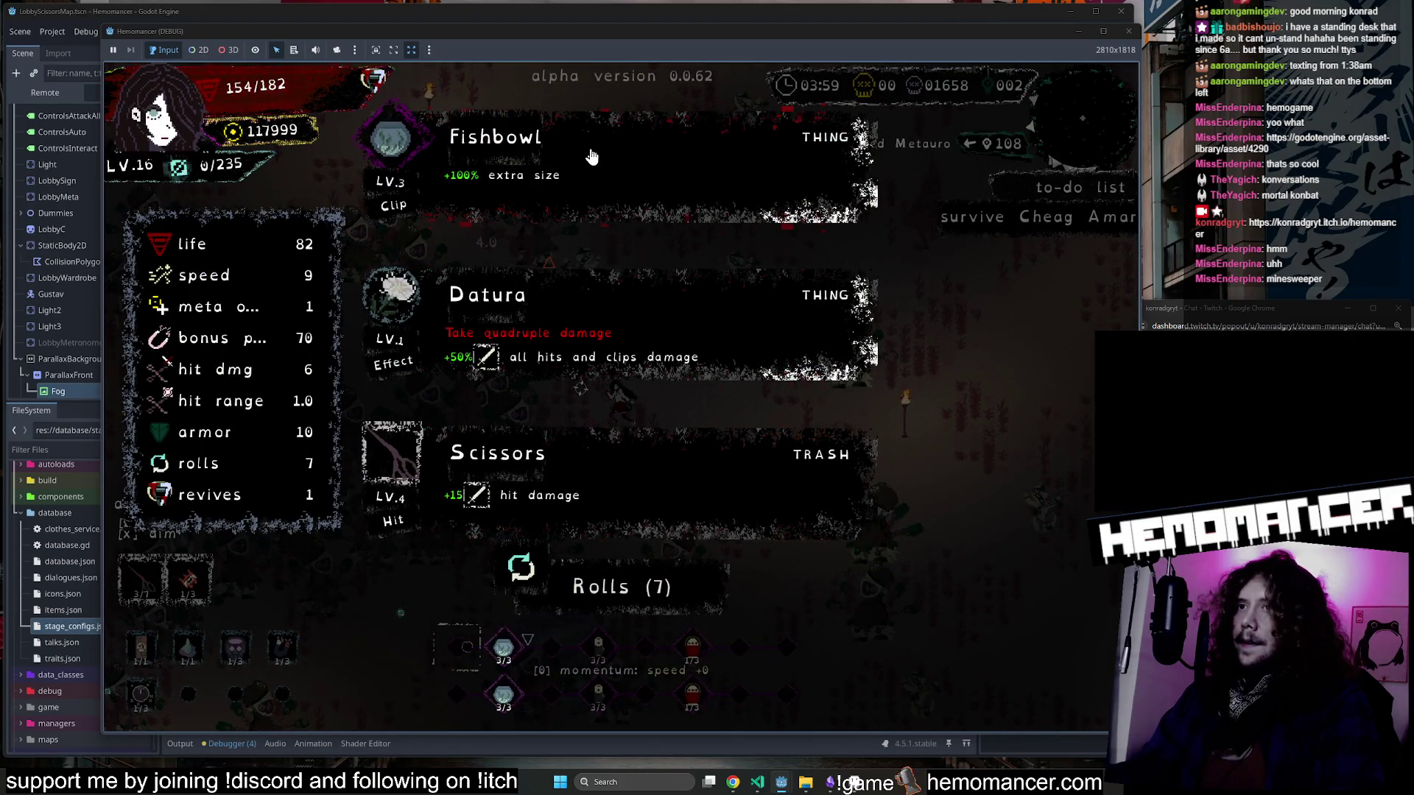
{"action": "left_click", "coordinate": [593, 155]}
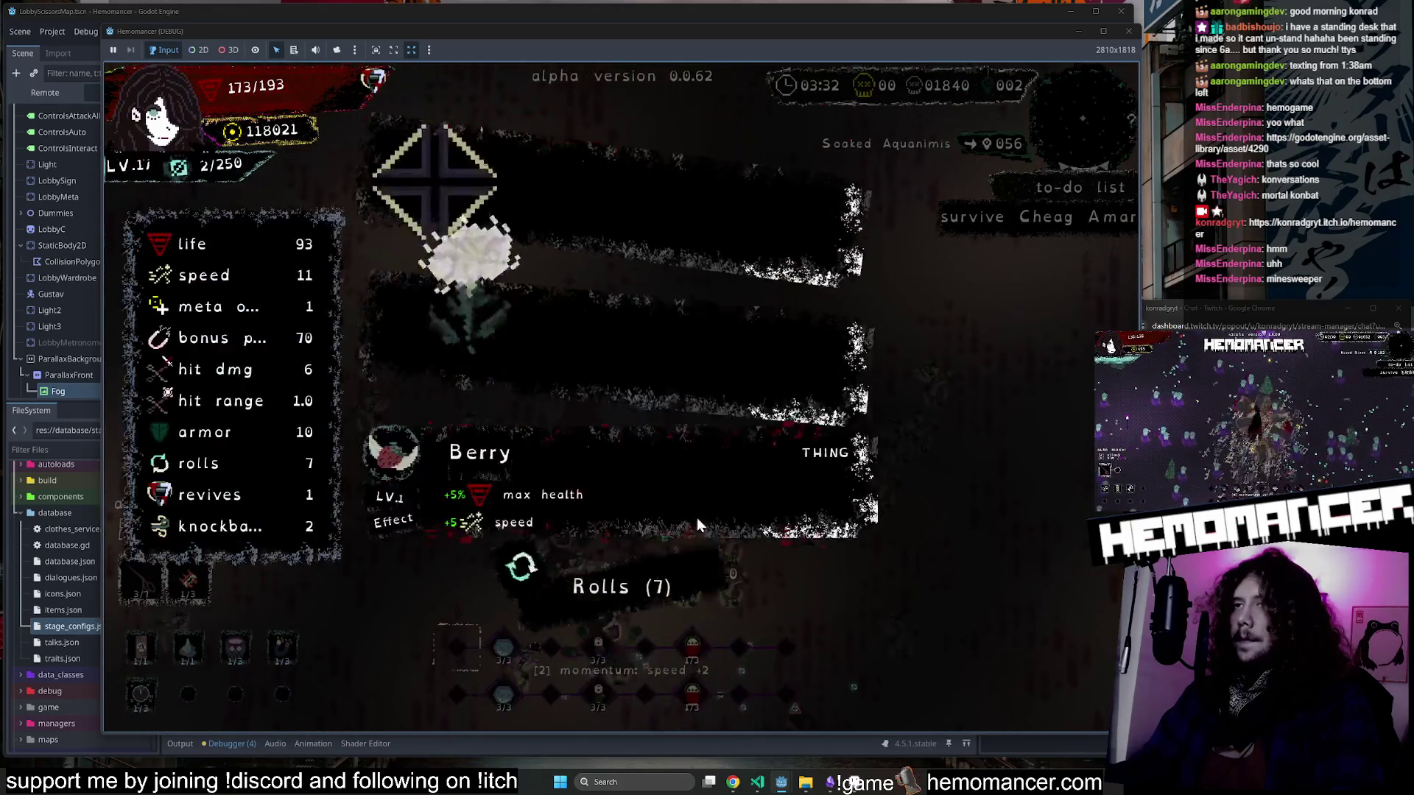
{"action": "left_click", "coordinate": [576, 196]}
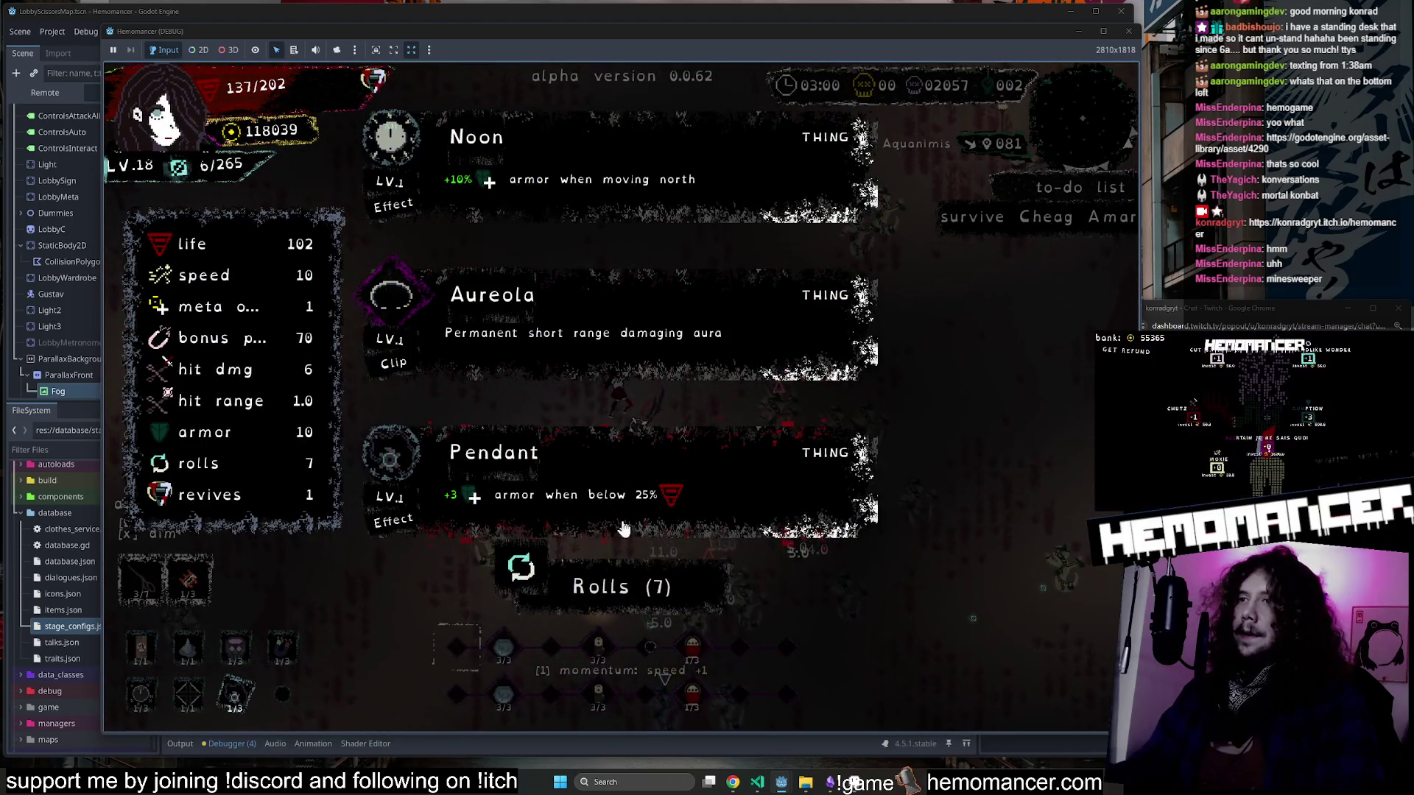
Reroll and take Meister, sip from the Dry Well, then reroll again and take Ice cream.
{"action": "left_click", "coordinate": [621, 587]}
{"action": "left_click", "coordinate": [553, 161]}
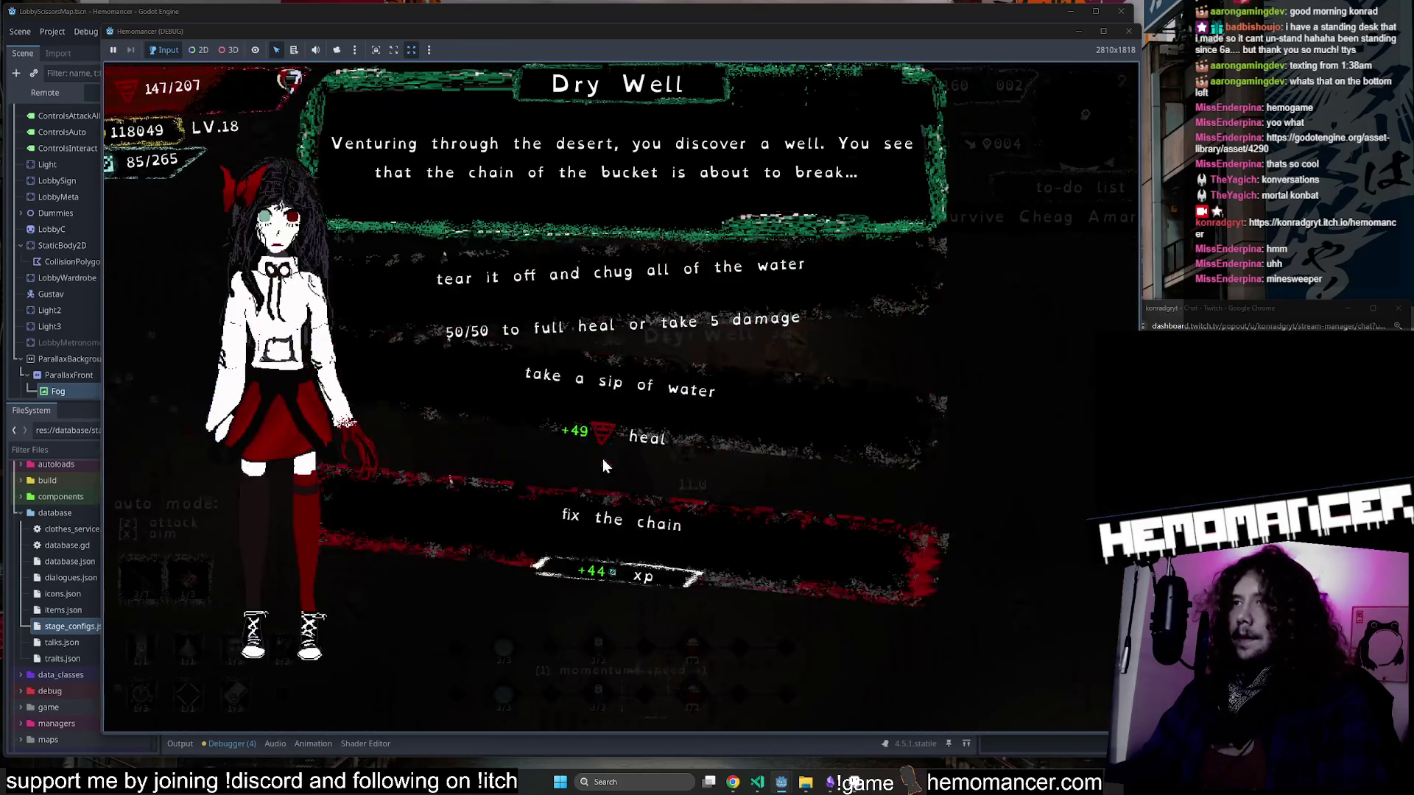
{"action": "left_click", "coordinate": [603, 460]}
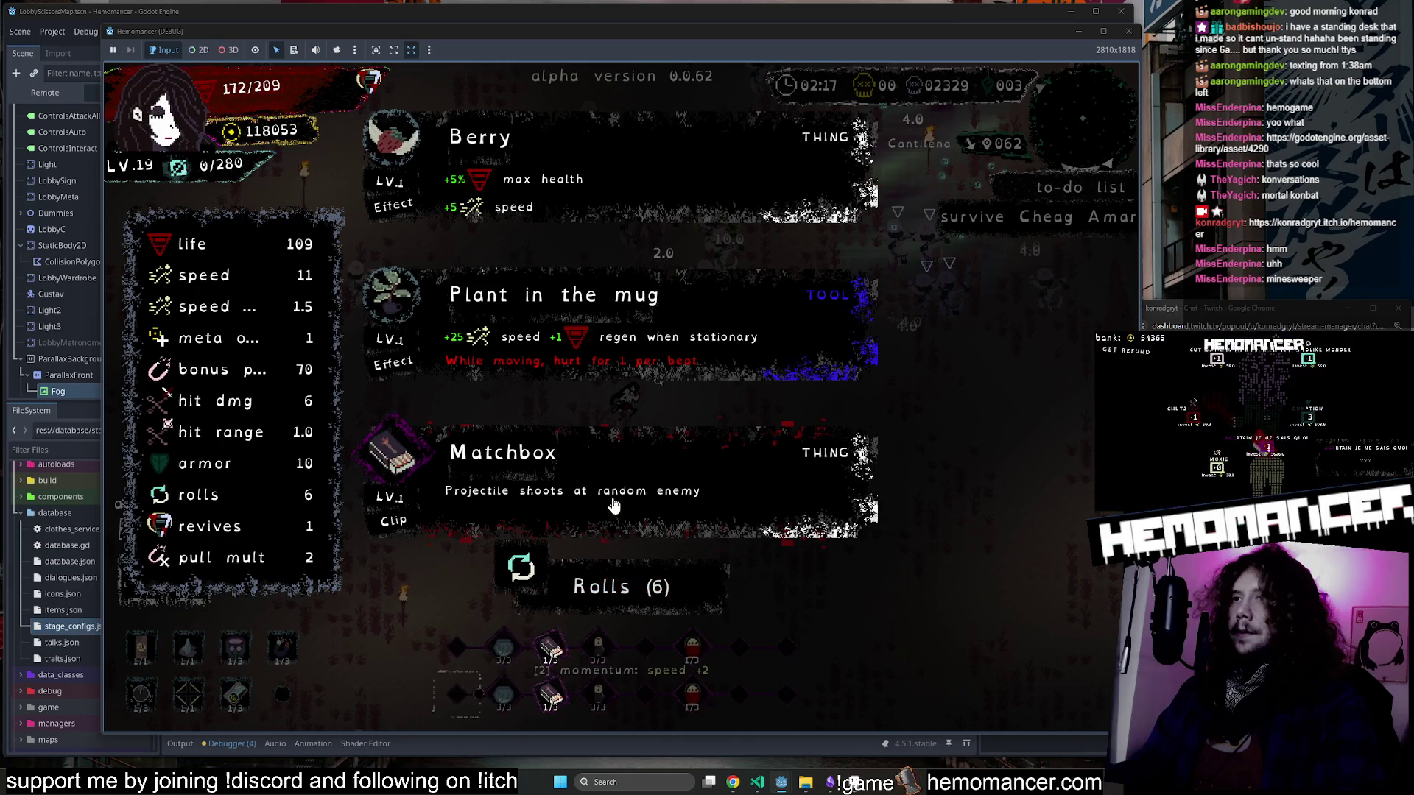
{"action": "left_click", "coordinate": [621, 604]}
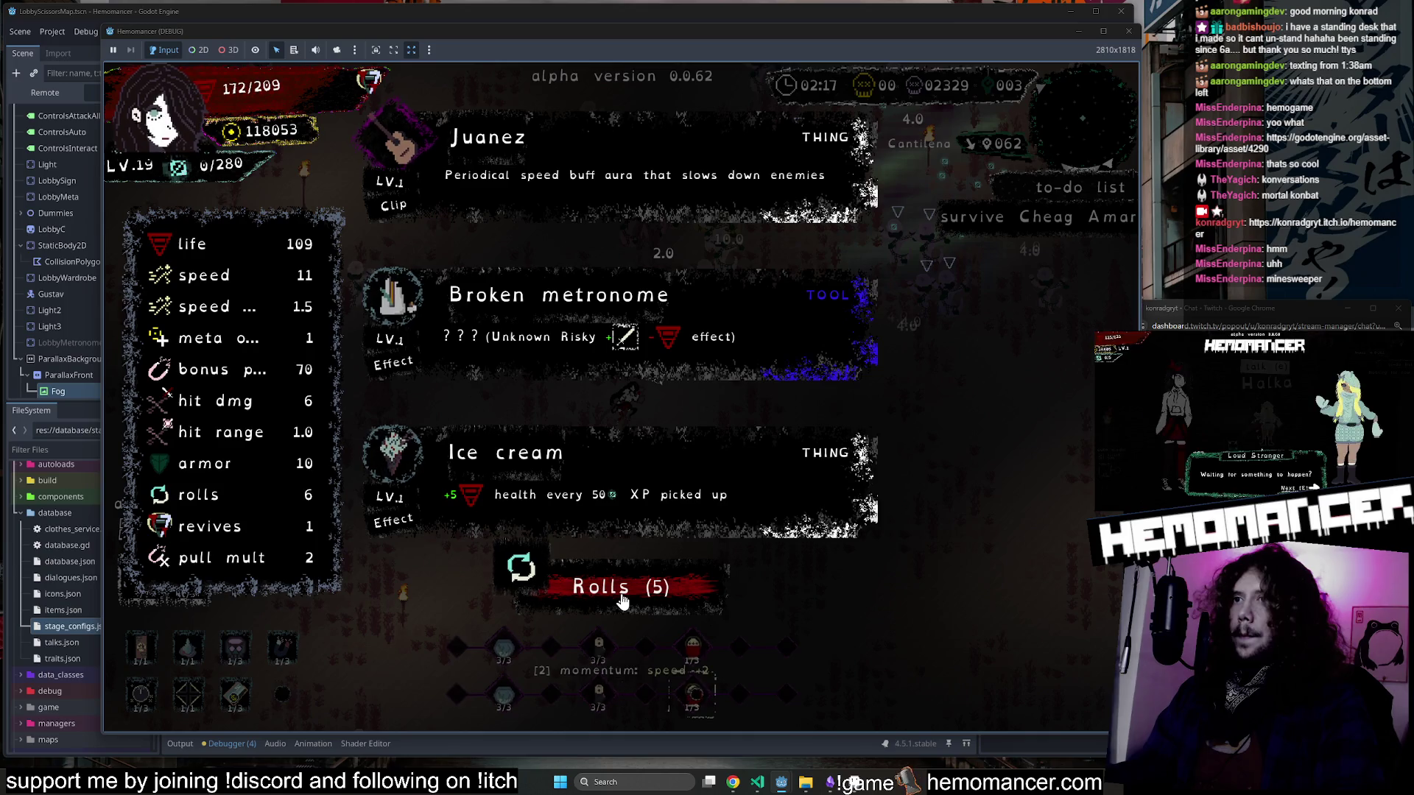
{"action": "left_click", "coordinate": [626, 488]}
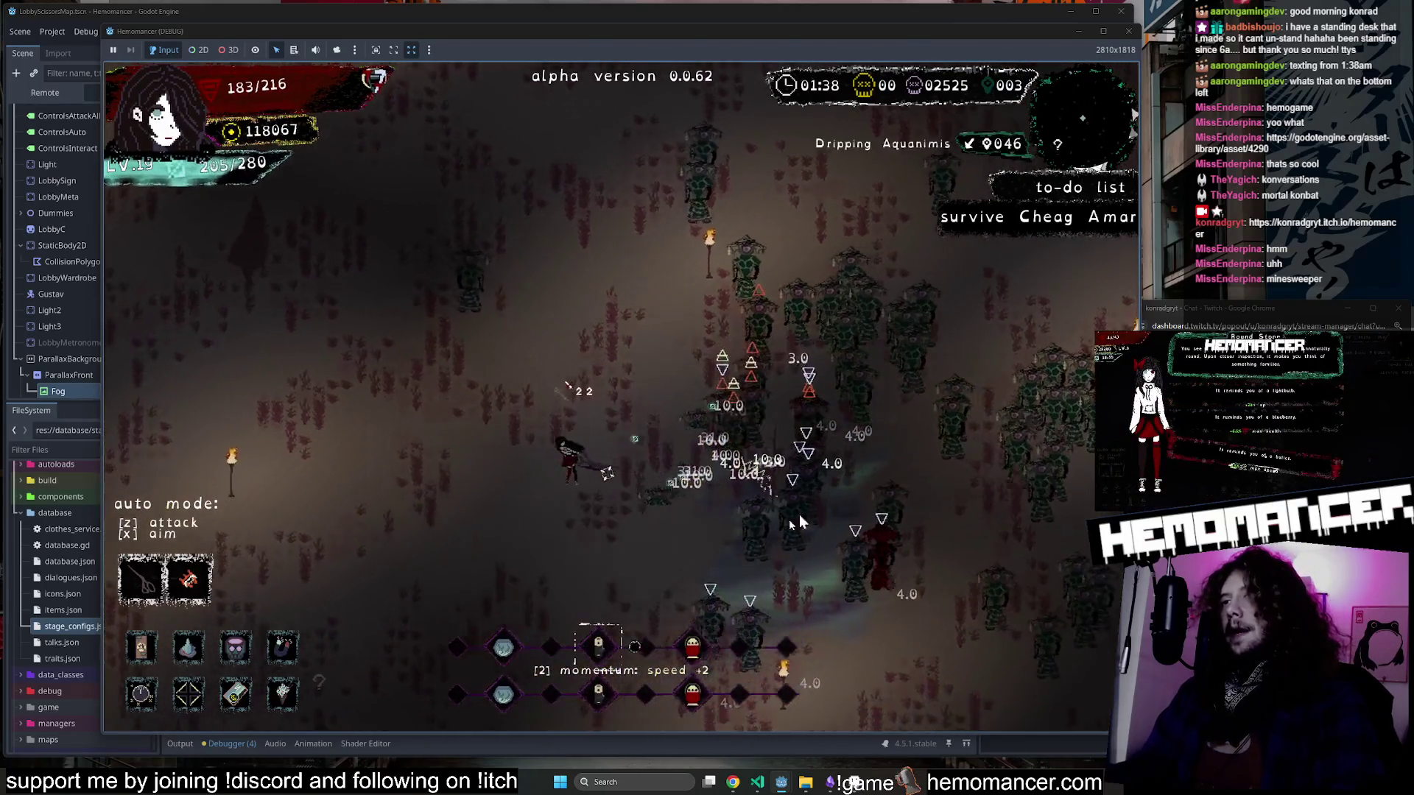
Steer the character left through the enemy horde toward the Box.
{"action": "key", "text": "a"}
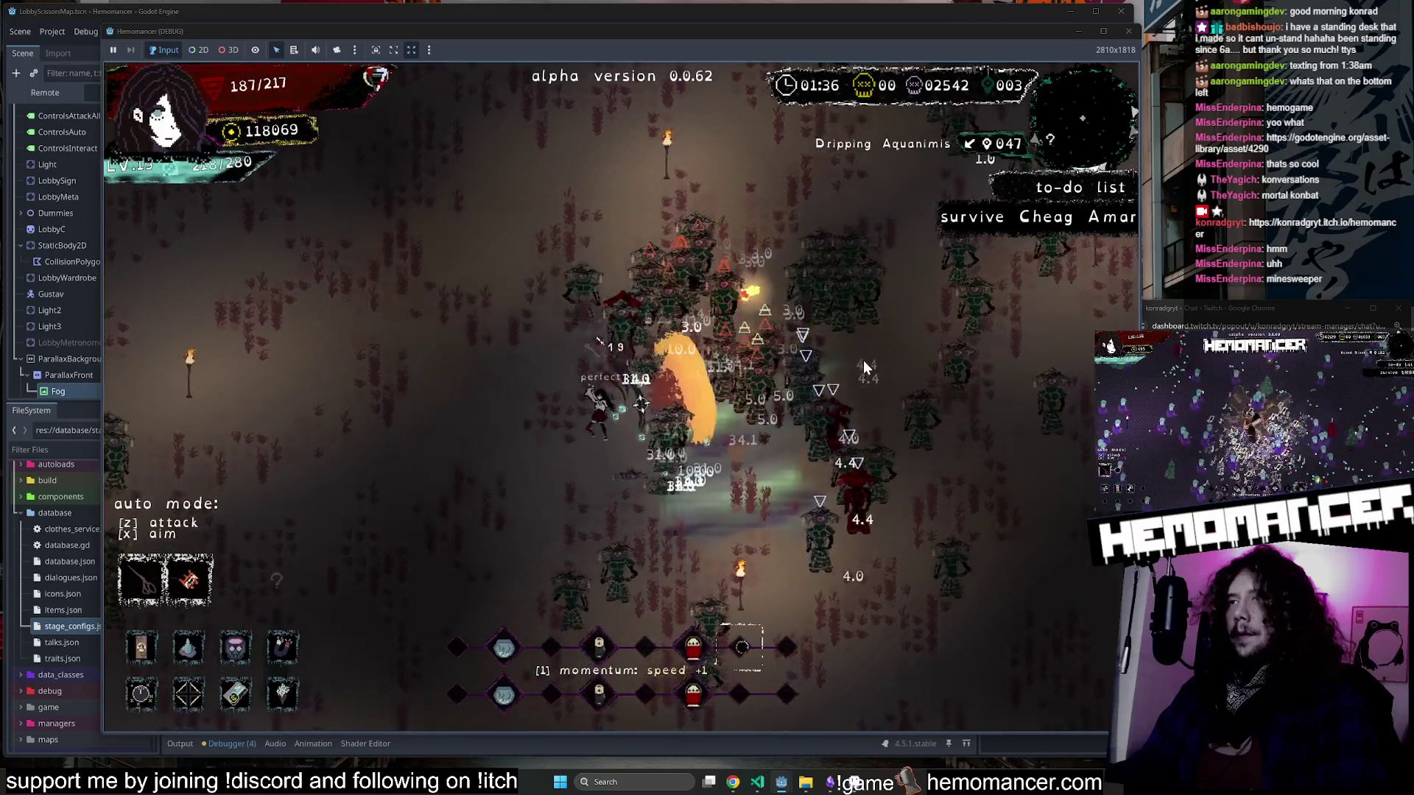
{"action": "key", "text": "a"}
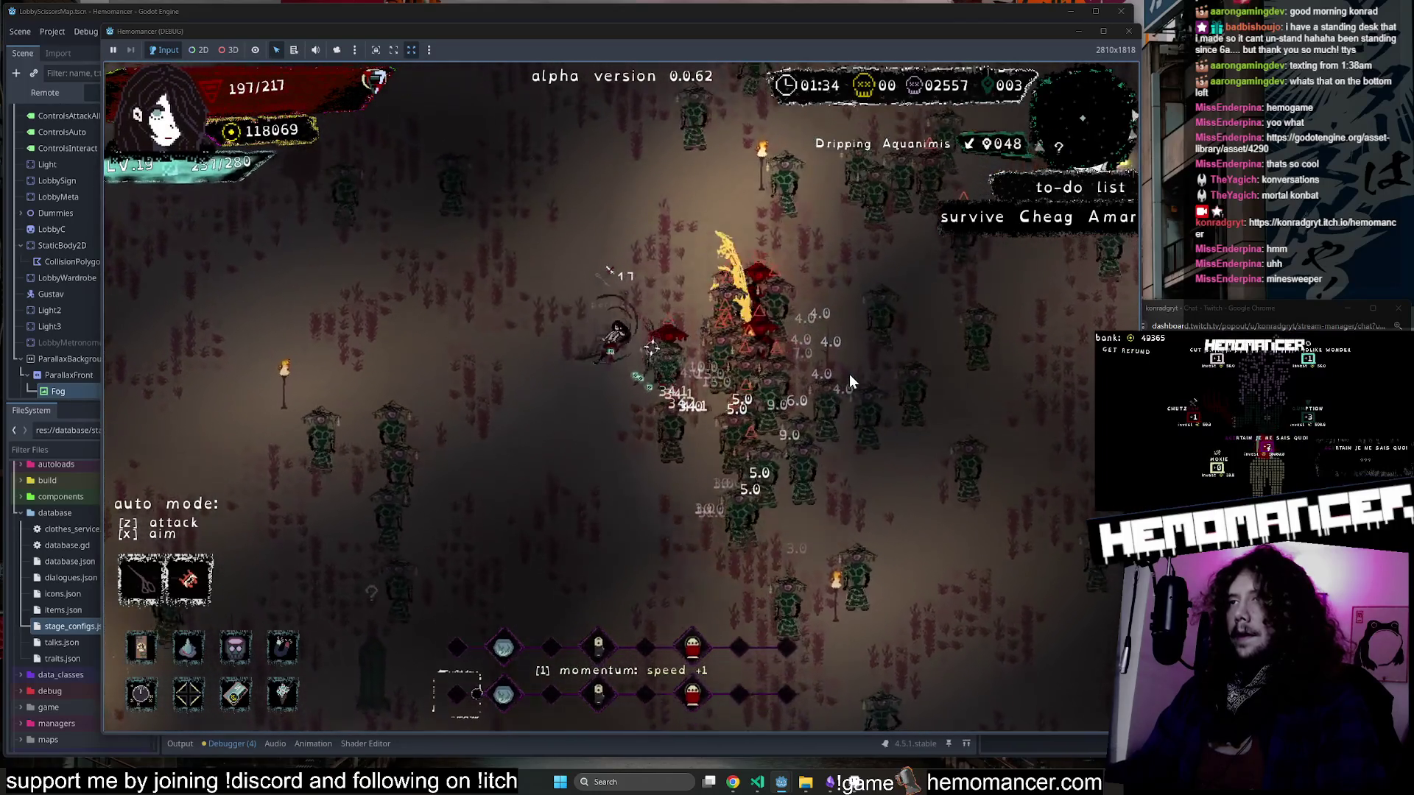
{"action": "key", "text": "a"}
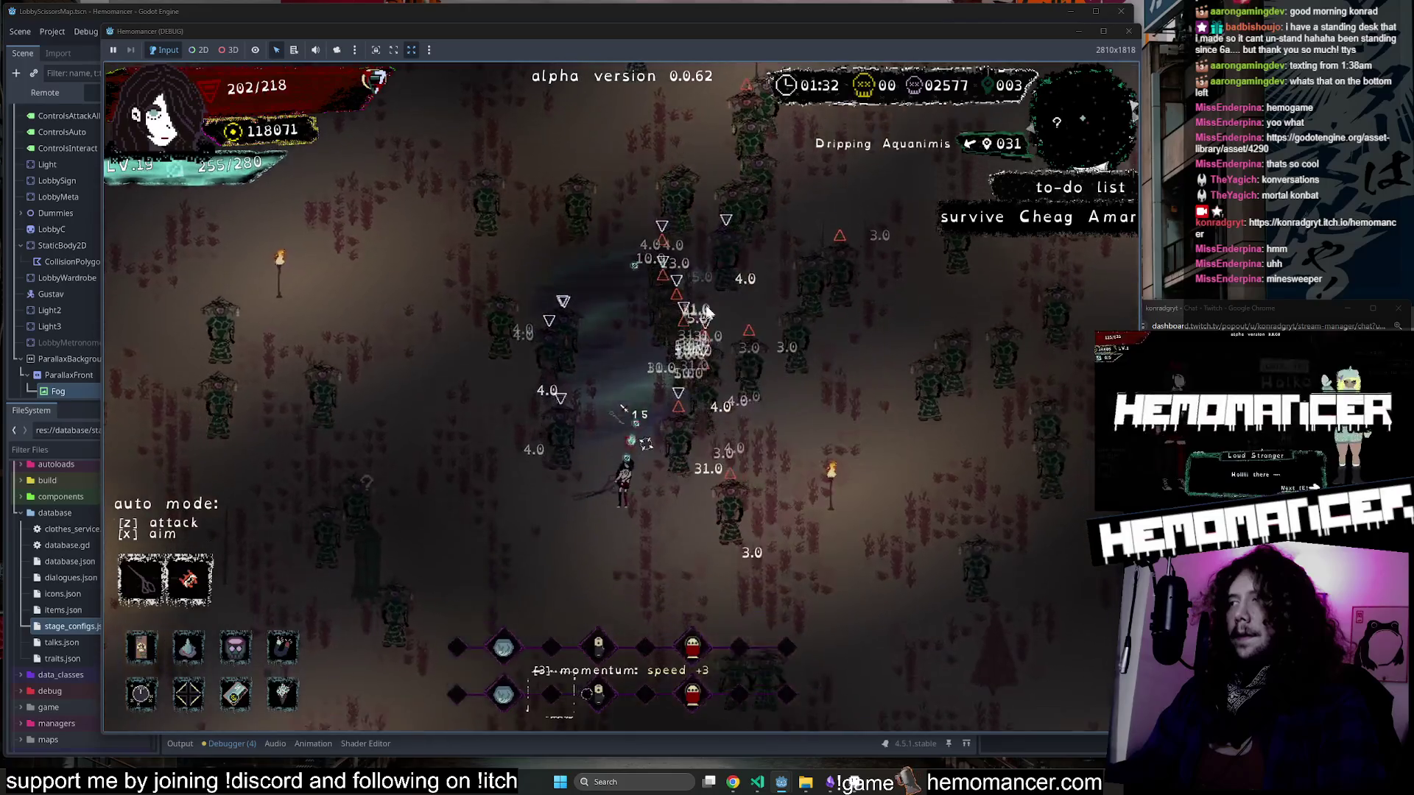
{"action": "key", "text": "a"}
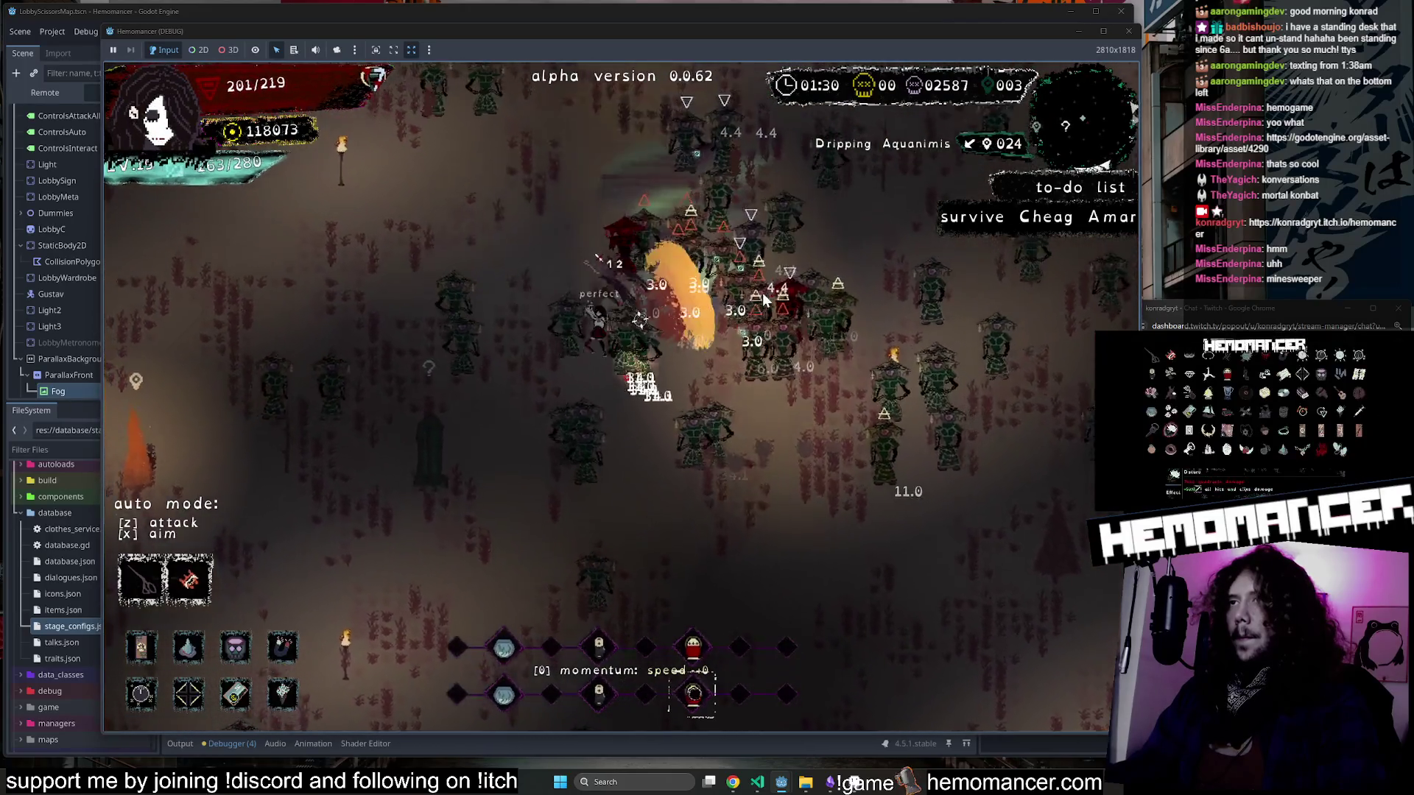
{"action": "key", "text": "a"}
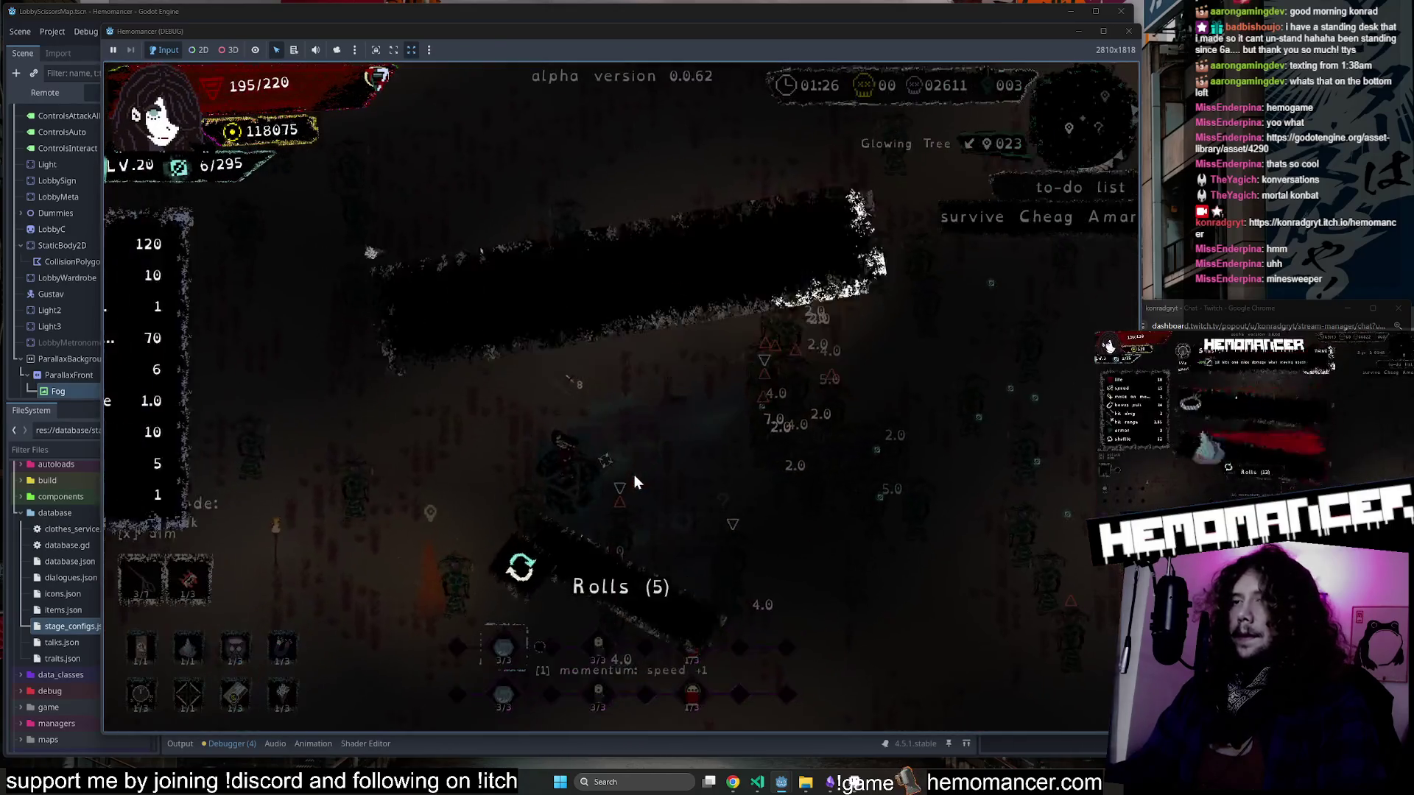
Take a level-up reward, pick a Glowing Tree option, and move up toward the Muted Drum.
{"action": "left_click", "coordinate": [641, 448]}
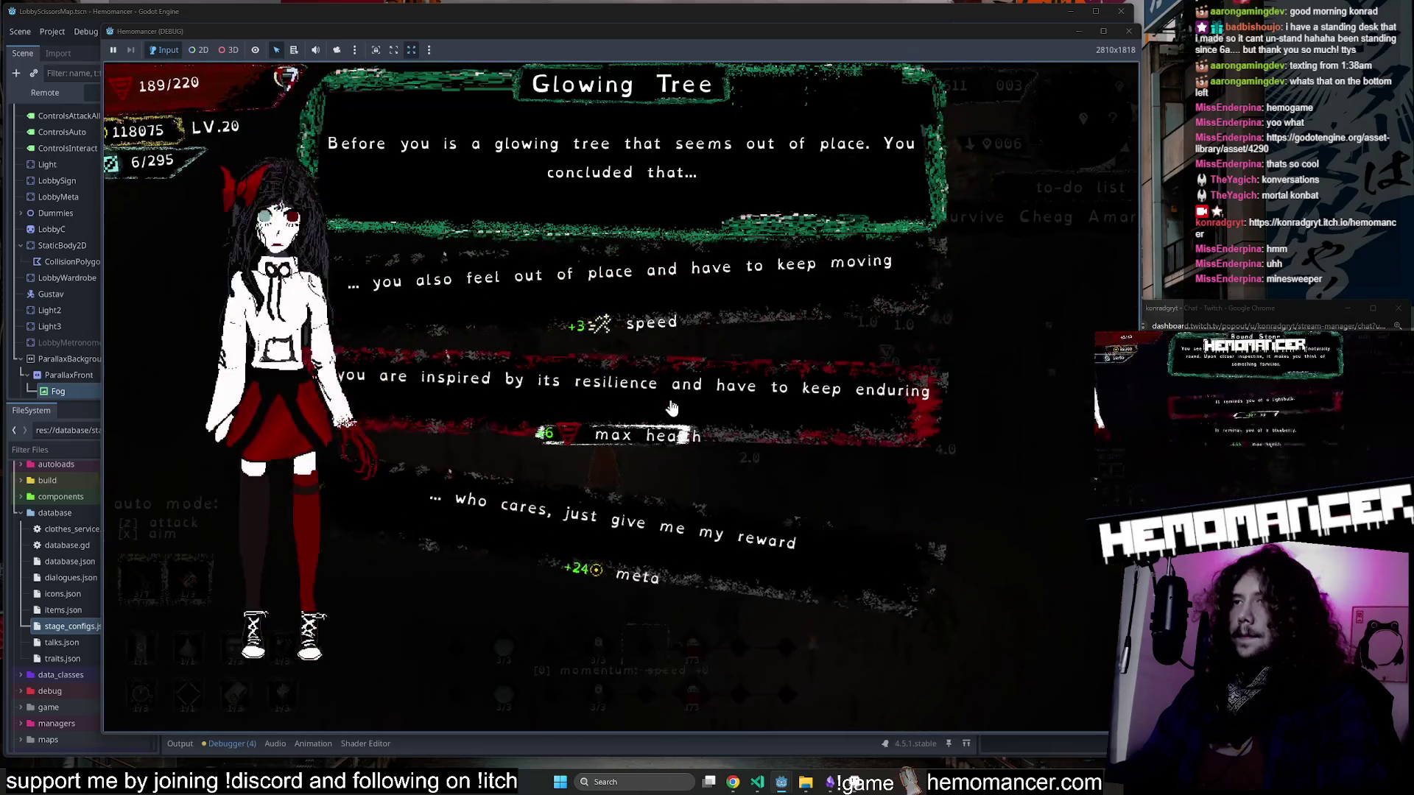
{"action": "left_click", "coordinate": [670, 417]}
{"action": "key", "text": "w"}
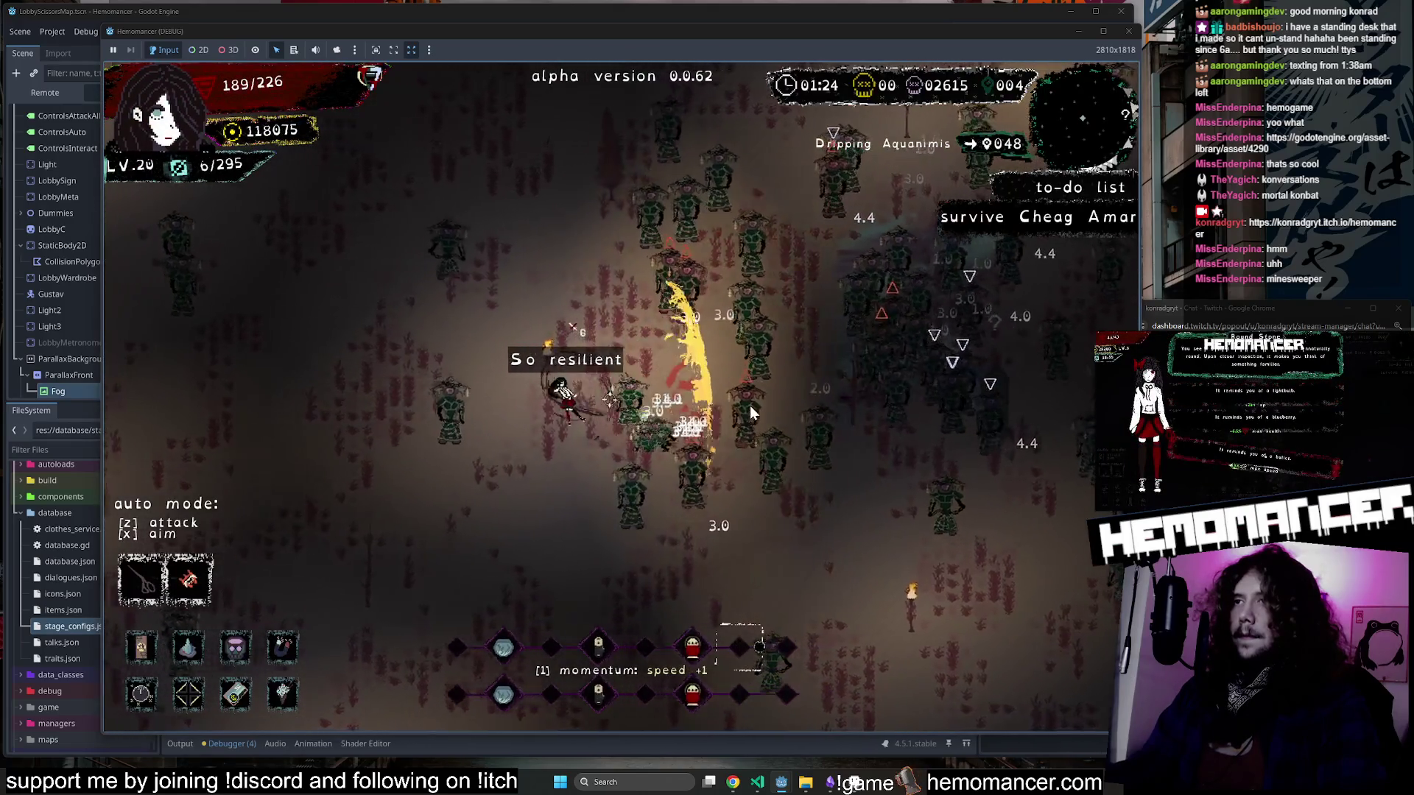
{"action": "key", "text": "w"}
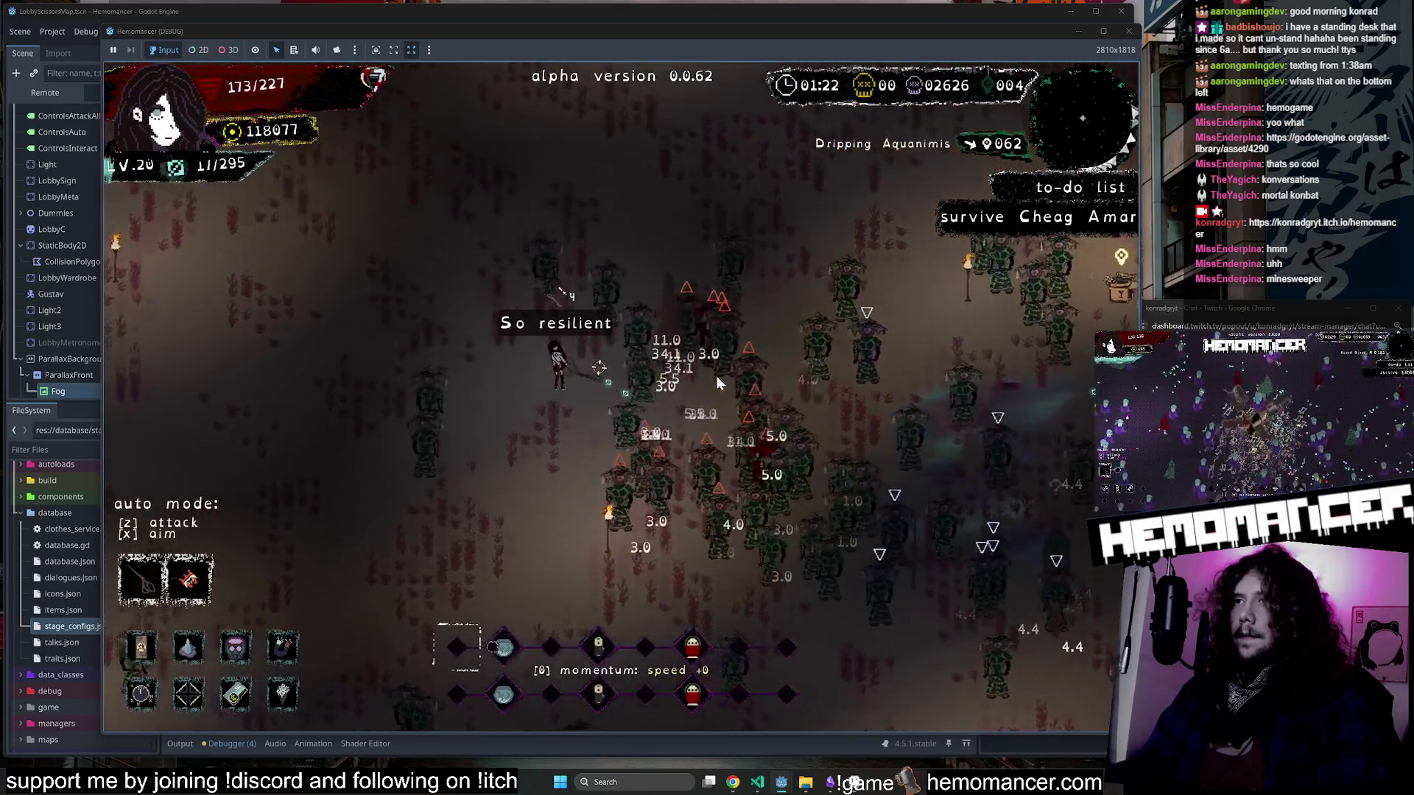
{"action": "key", "text": "a"}
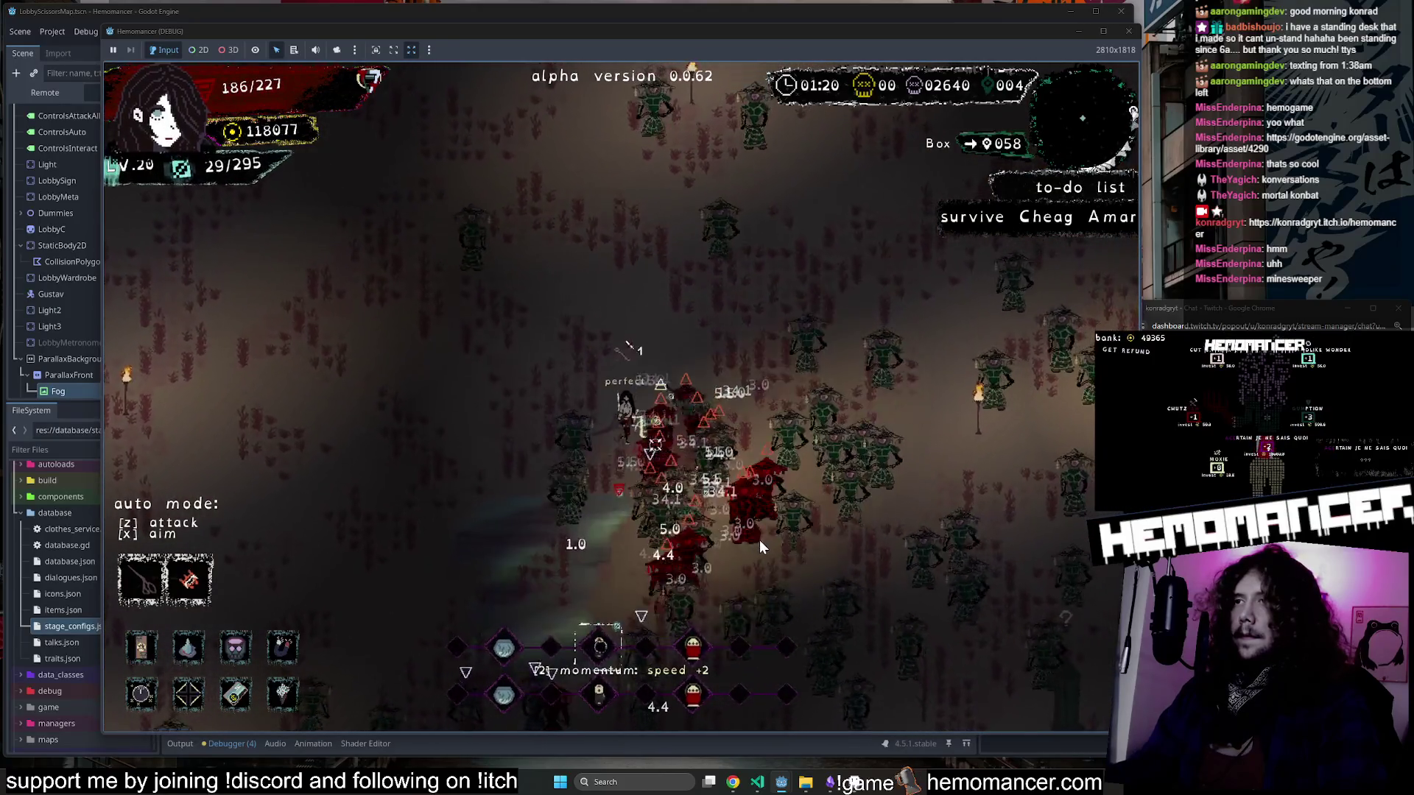
{"action": "key", "text": "w"}
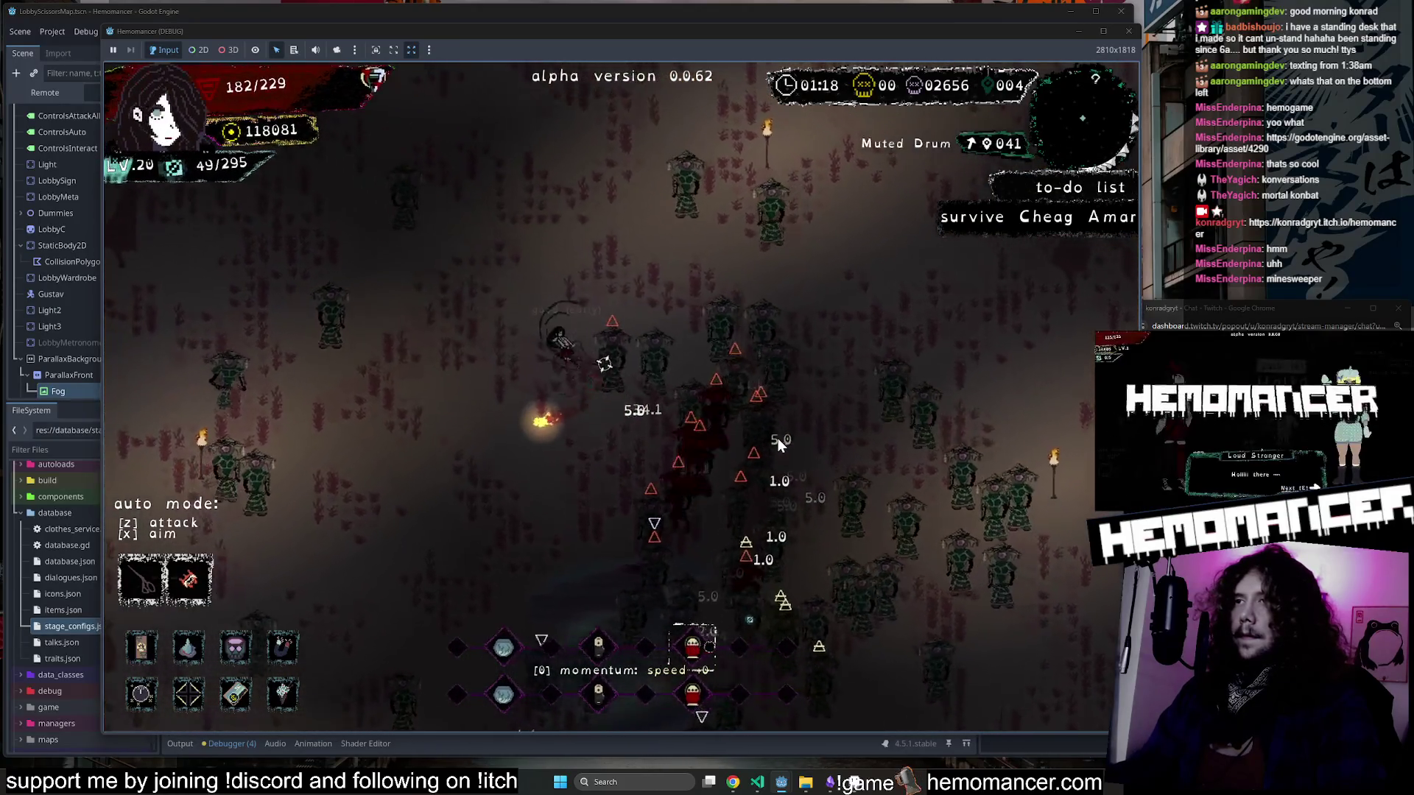
{"action": "key", "text": "w"}
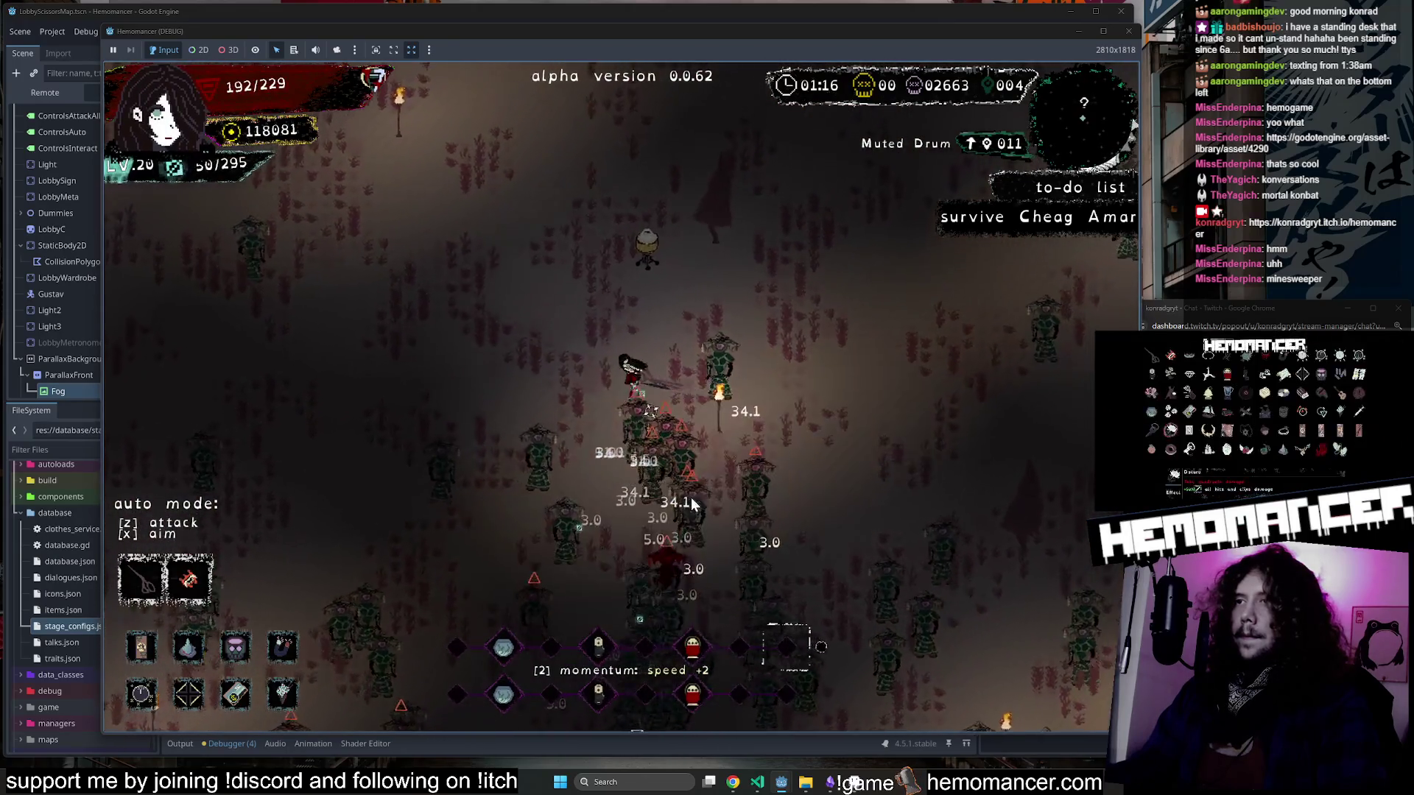
Weave the hemomancer through the horde, dodging left, right and down while attacks fire.
{"action": "key", "text": "w"}
{"action": "key", "text": "a"}
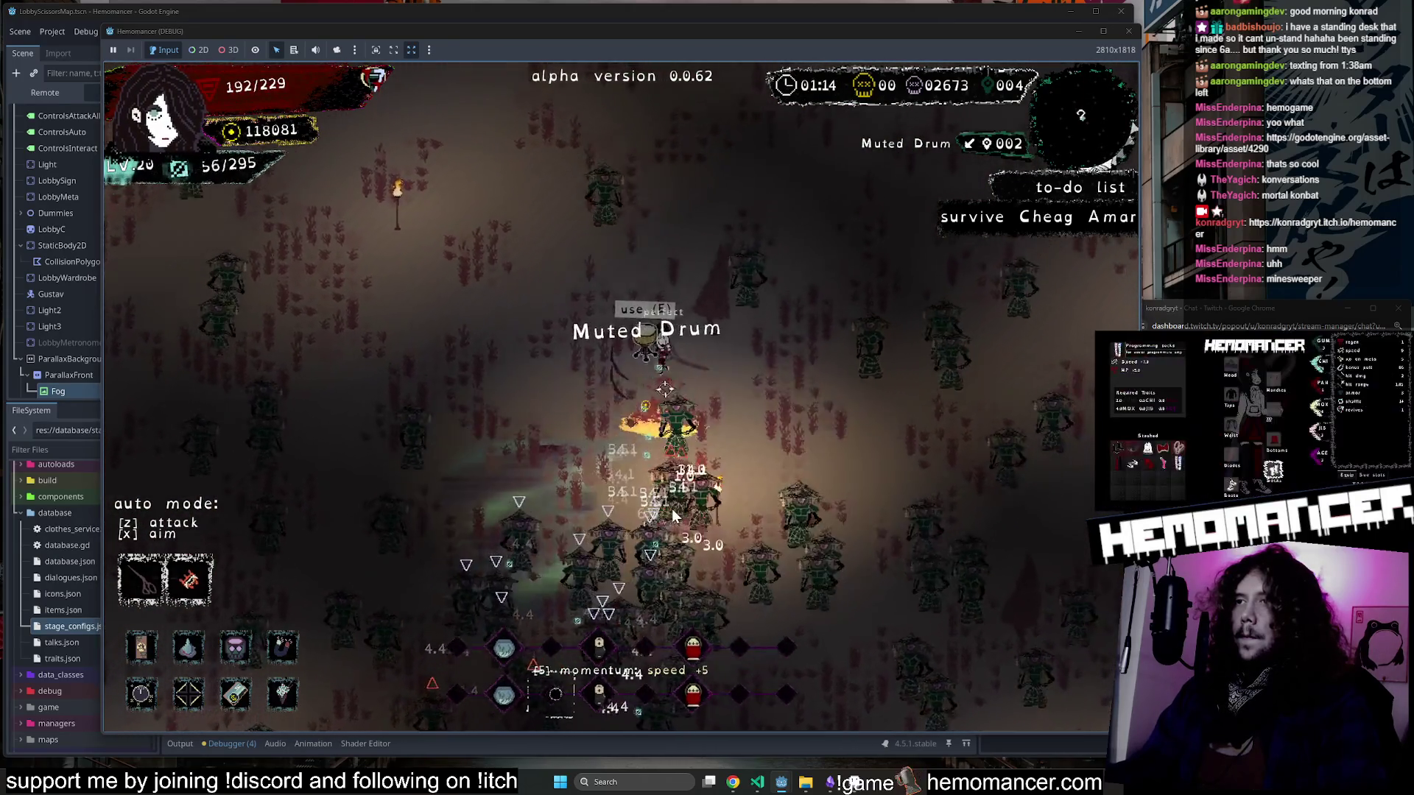
{"action": "key", "text": "d"}
{"action": "key", "text": "s"}
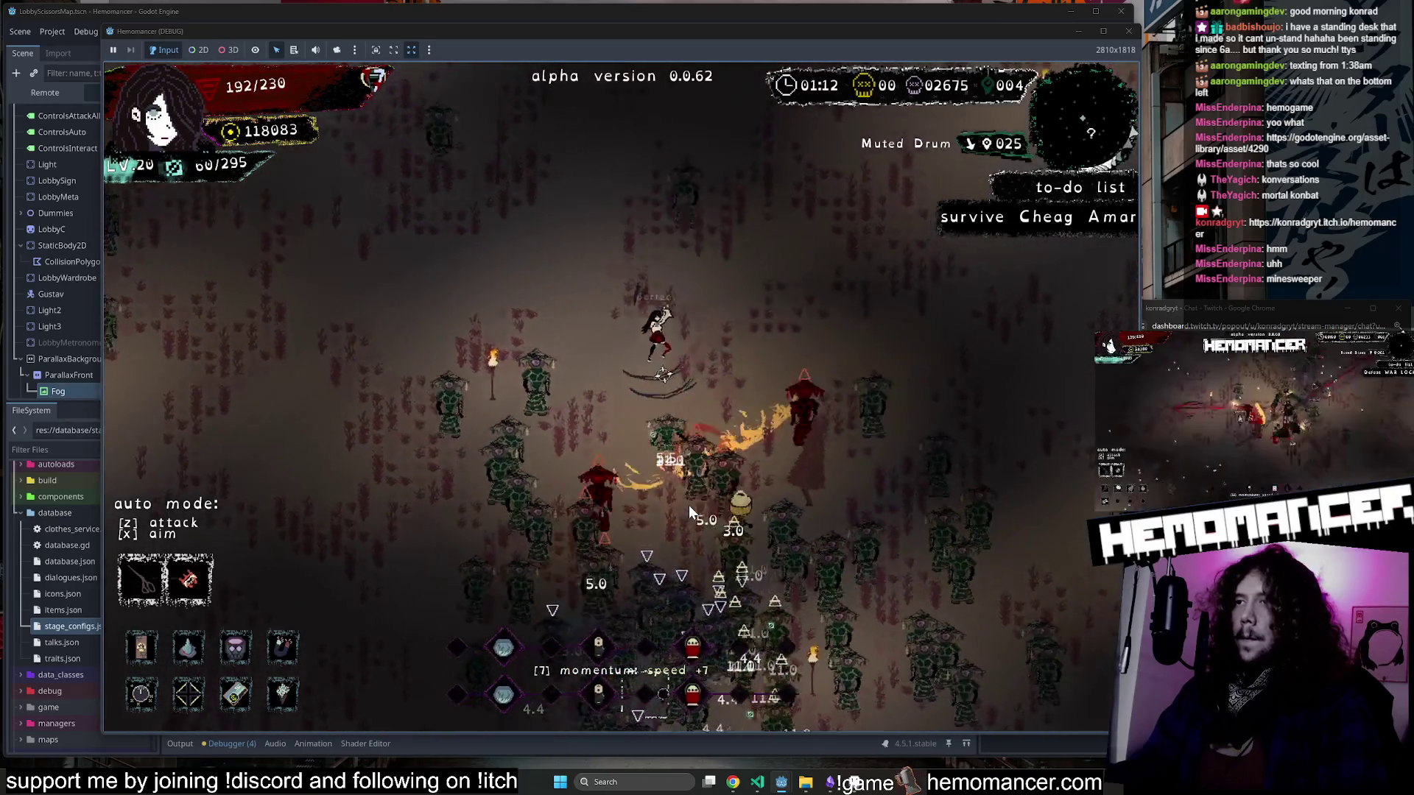
{"action": "key", "text": "d"}
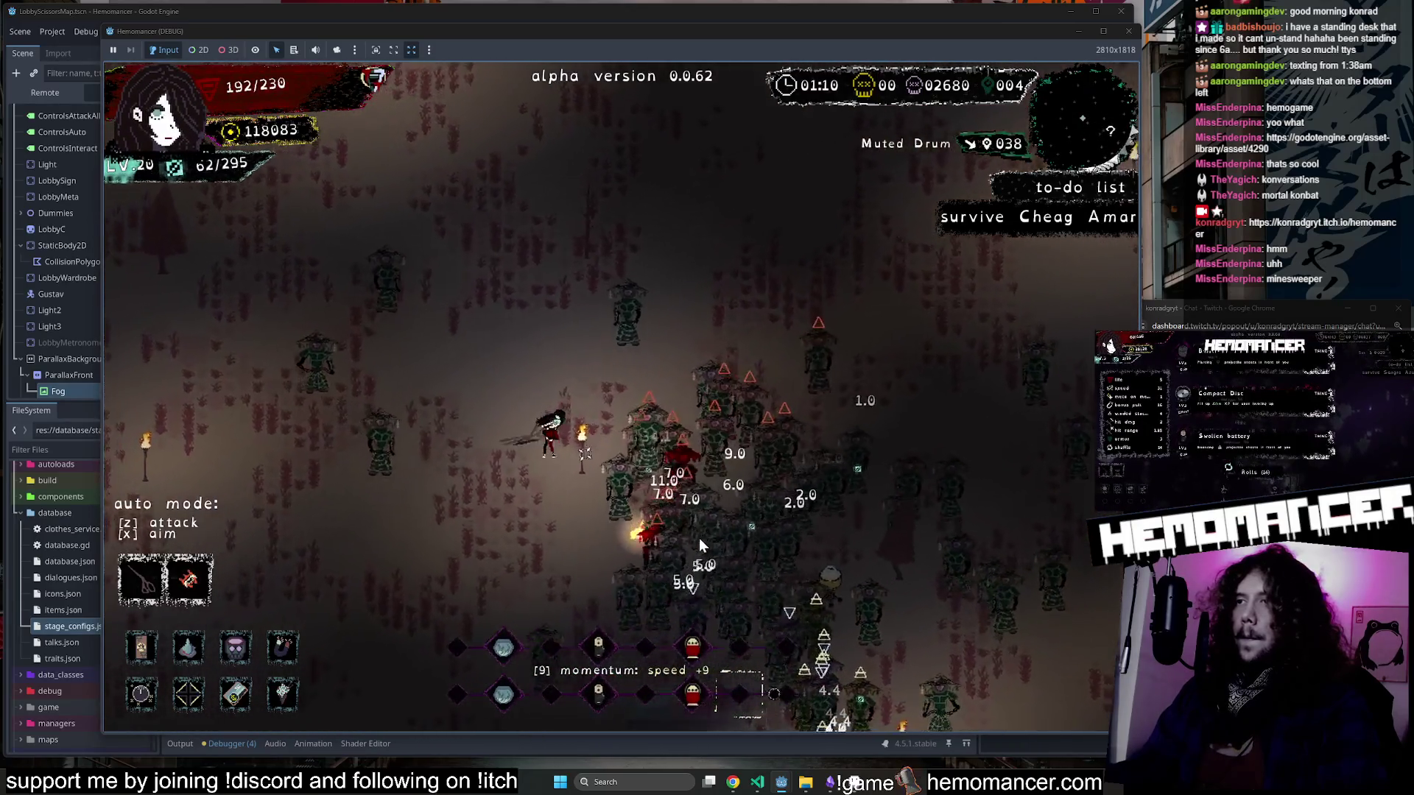
{"action": "key", "text": "a"}
{"action": "key", "text": "s"}
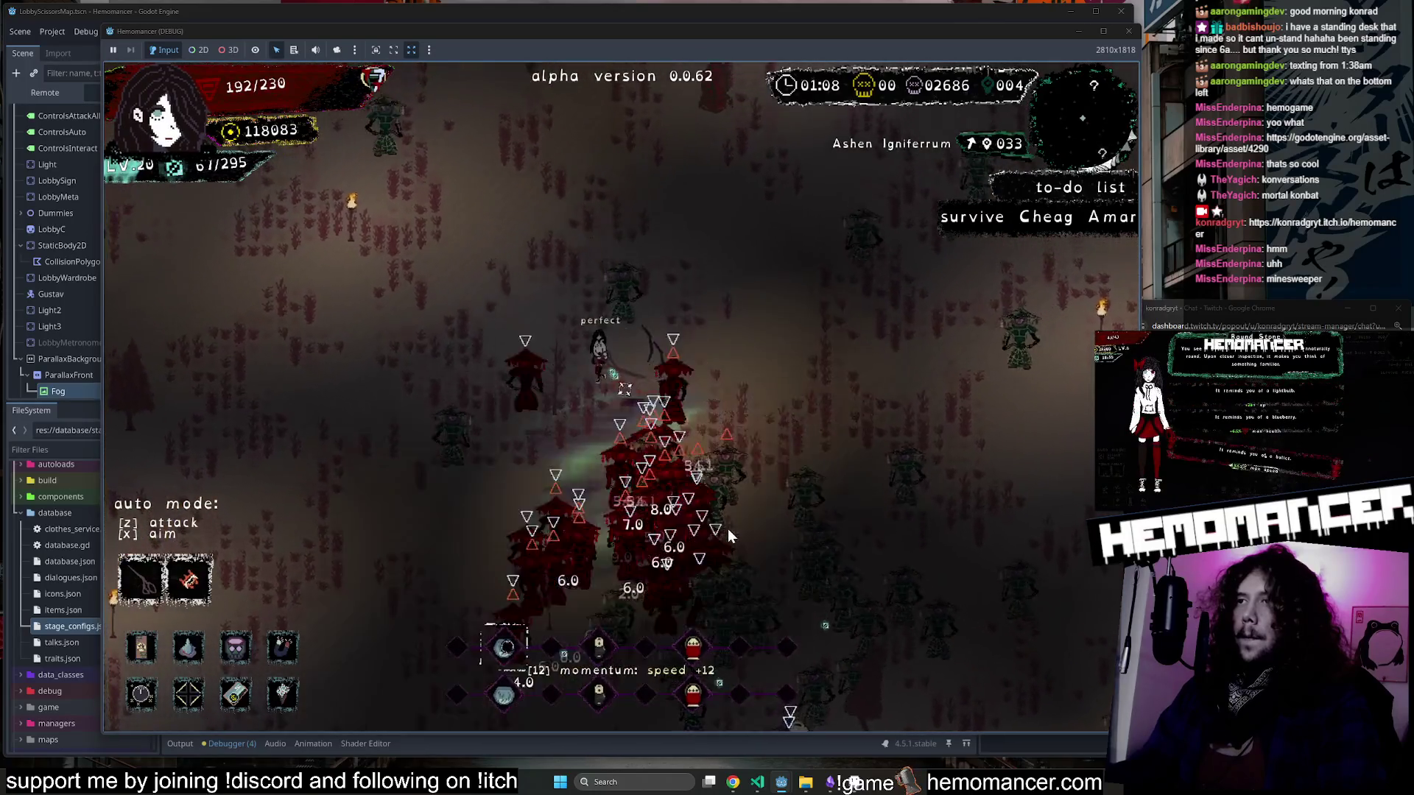
{"action": "key", "text": "d"}
{"action": "key", "text": "s"}
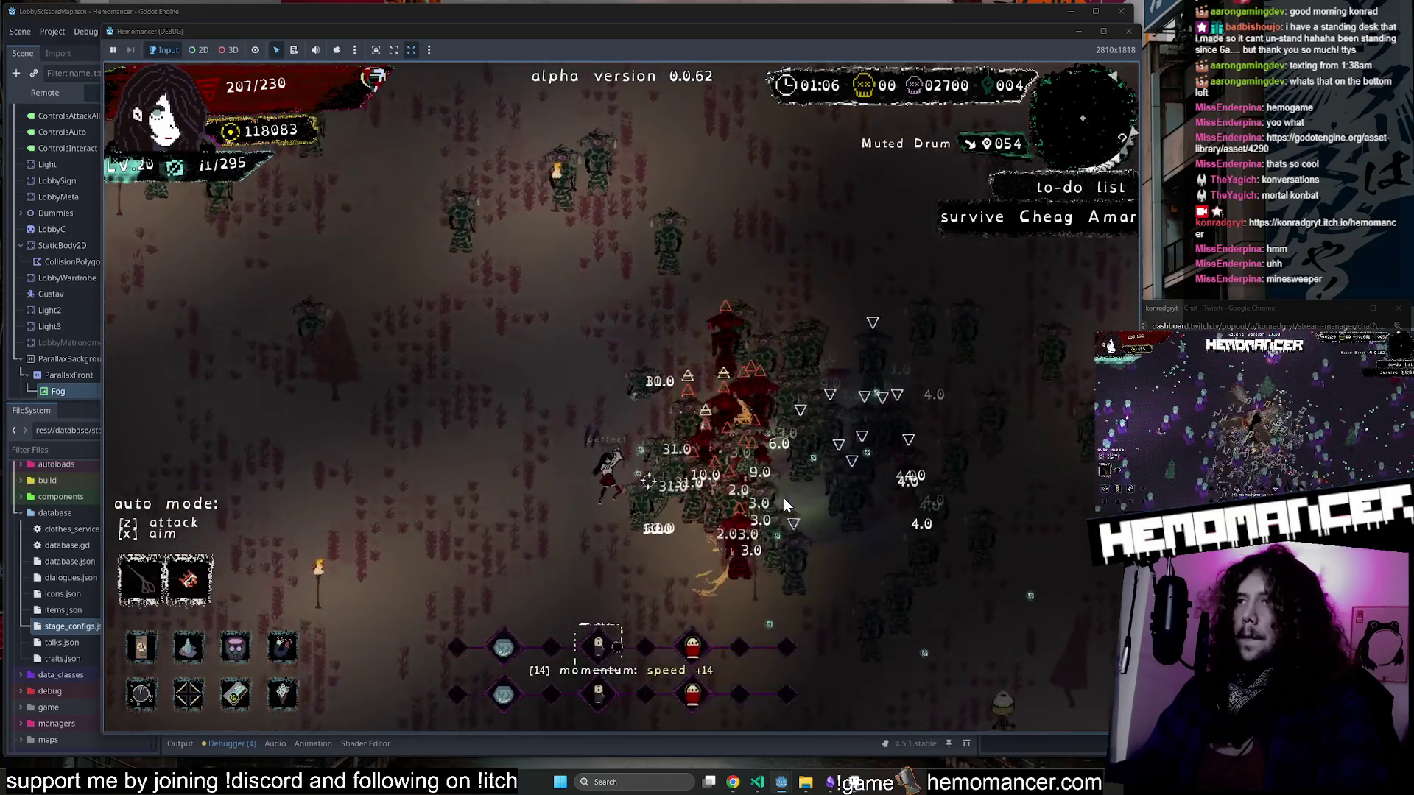
{"action": "key", "text": "w"}
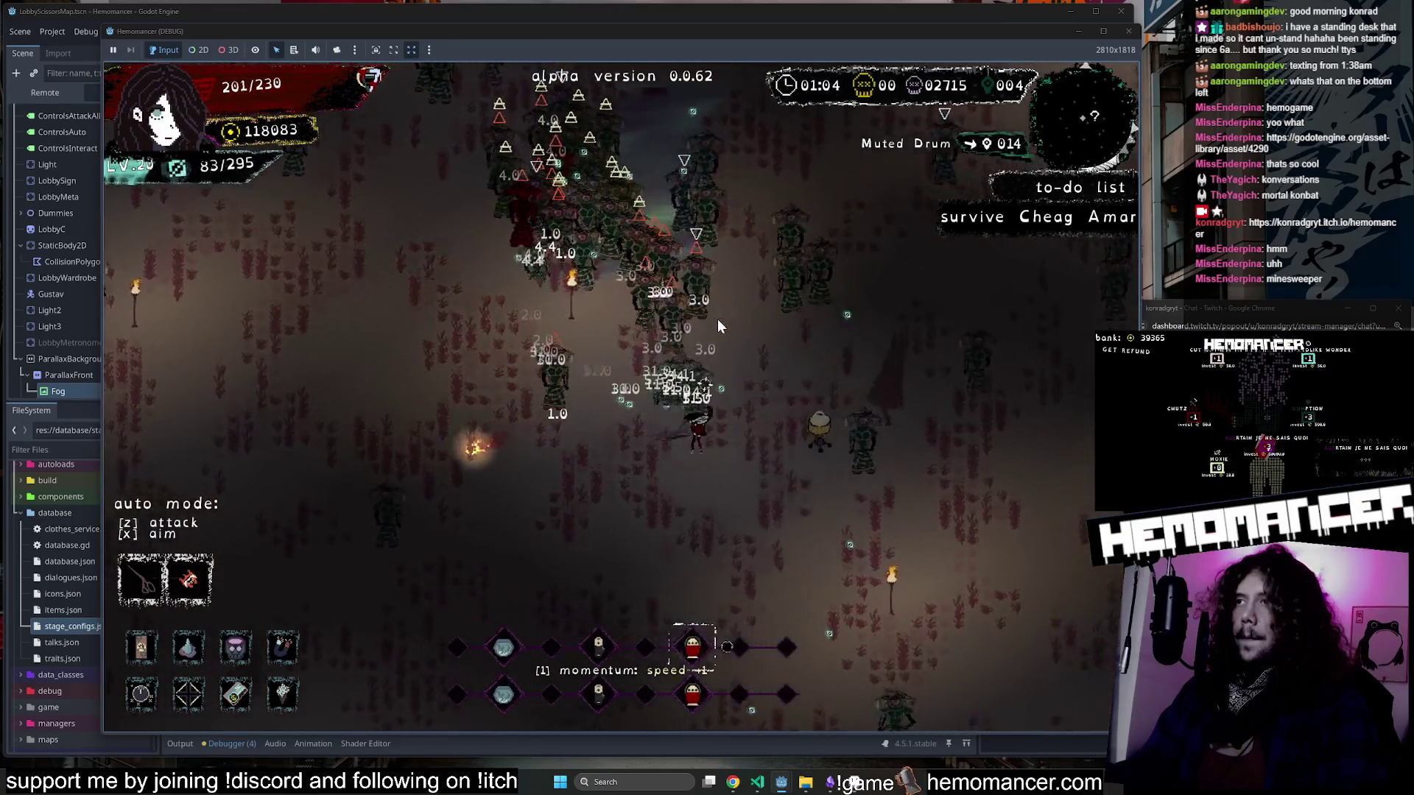
{"action": "key", "text": "w"}
{"action": "key", "text": "a"}
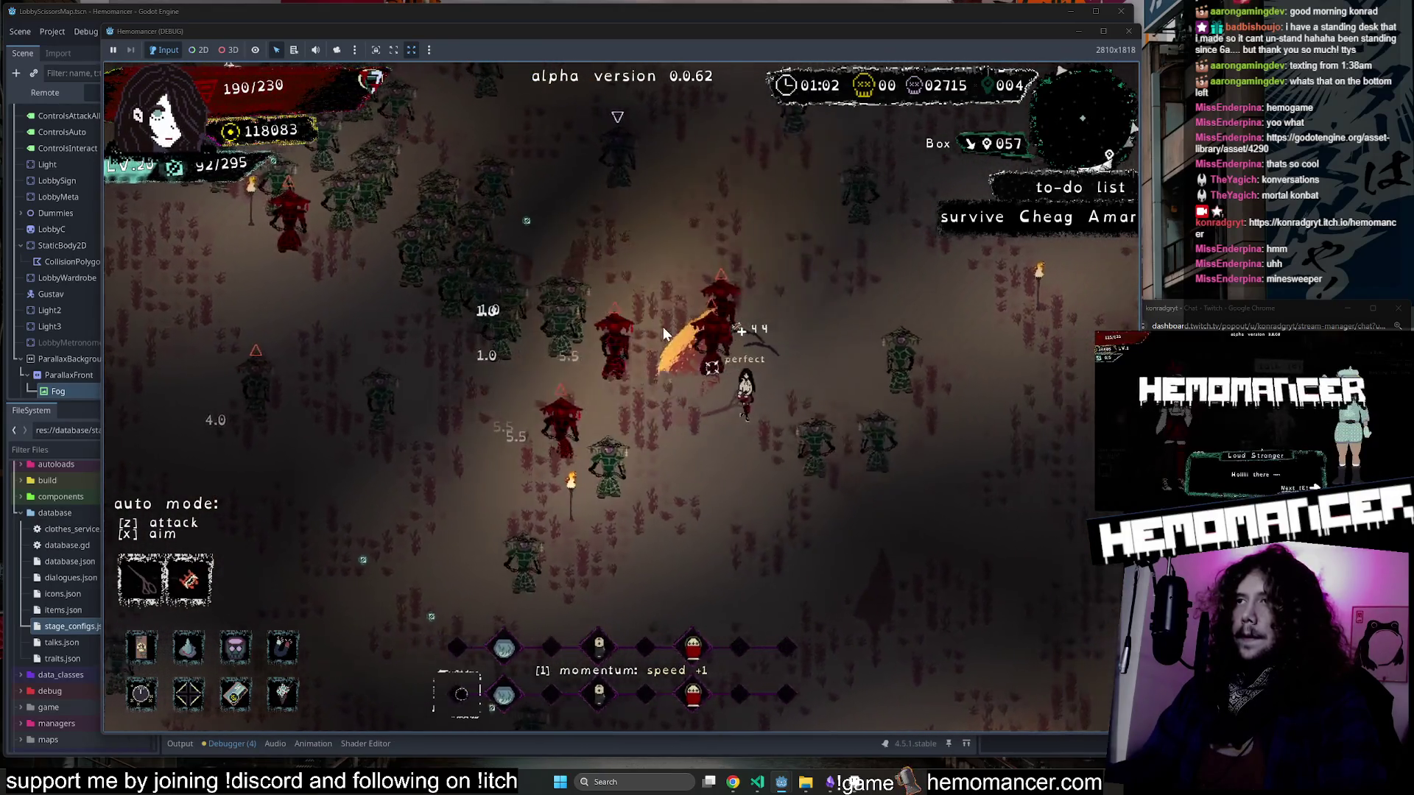
{"action": "key", "text": "s"}
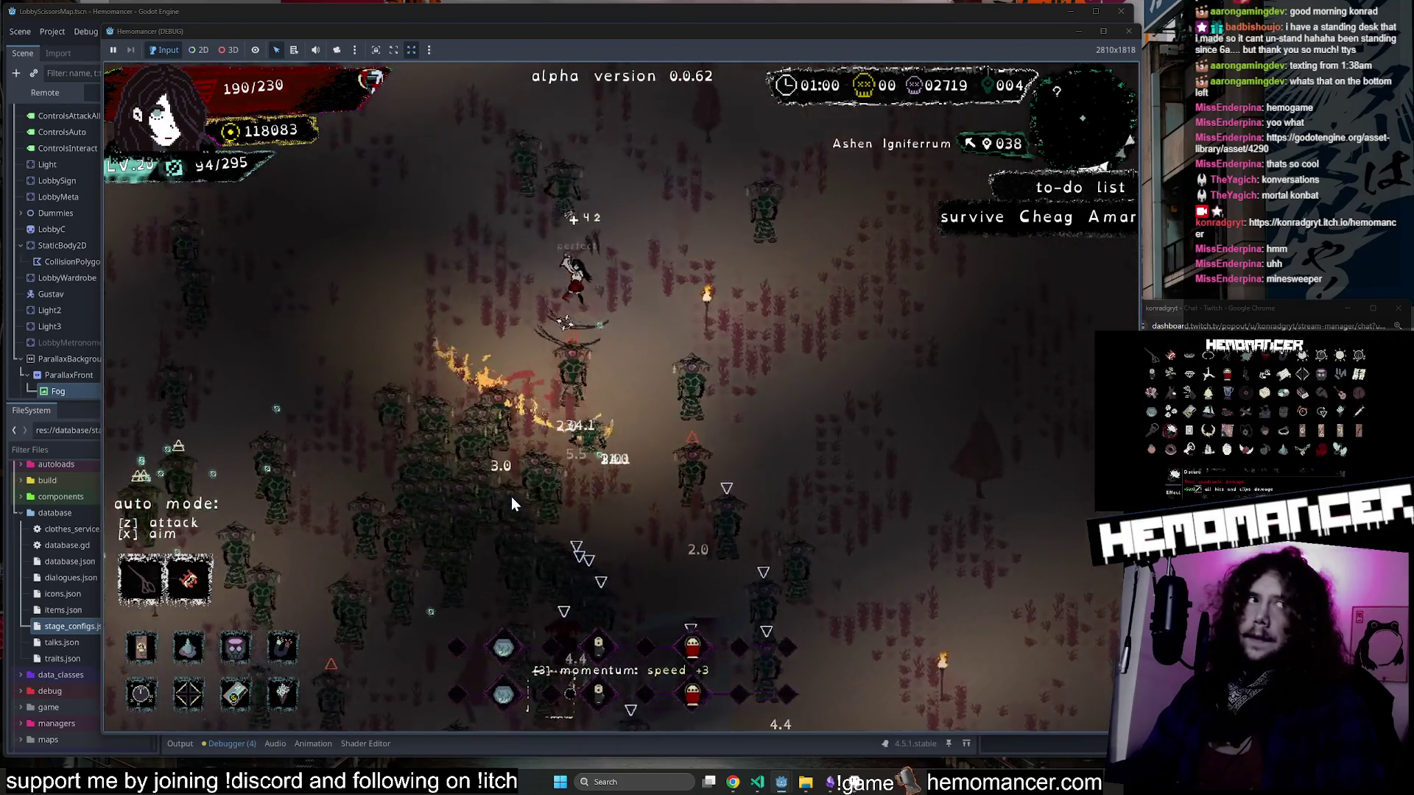
{"action": "key", "text": "a"}
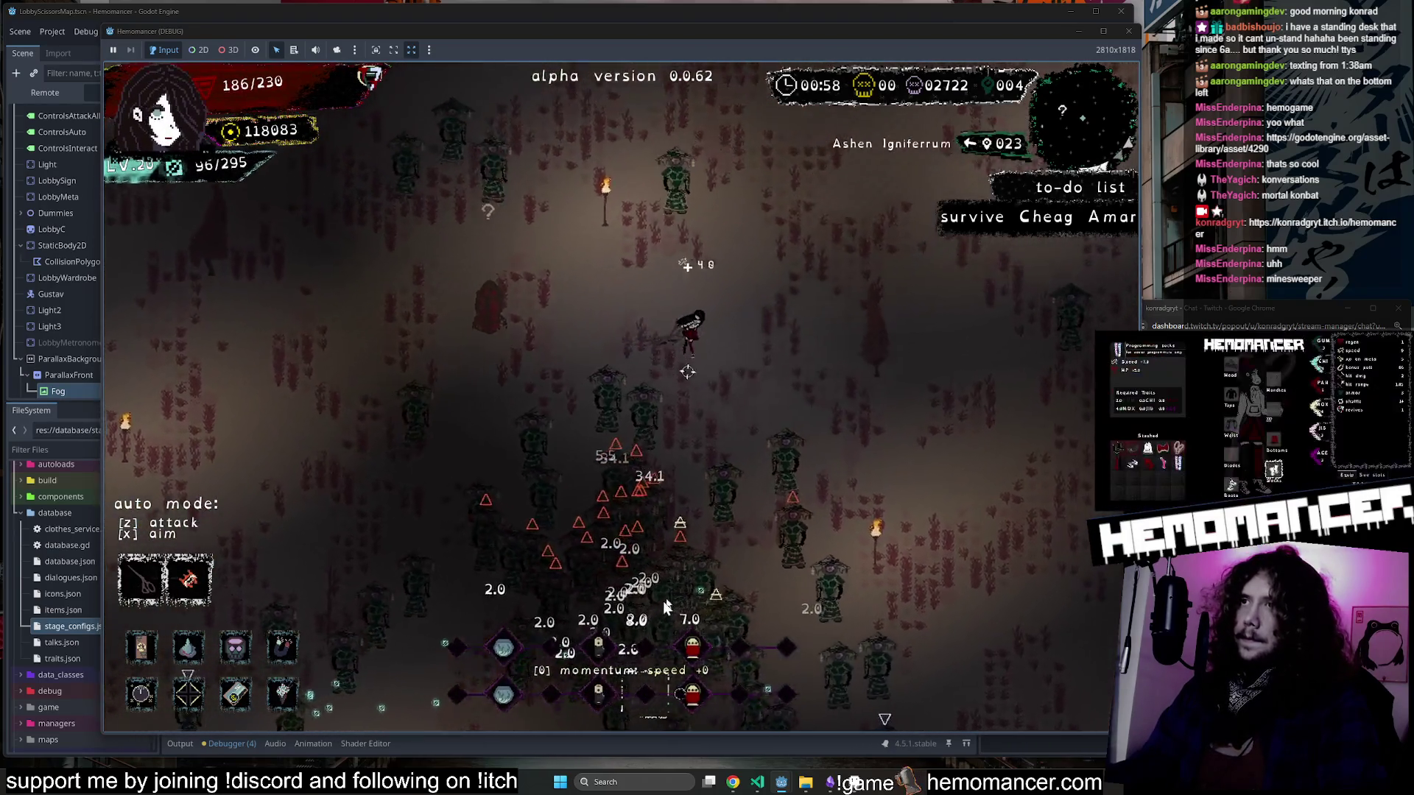
{"action": "key", "text": "w"}
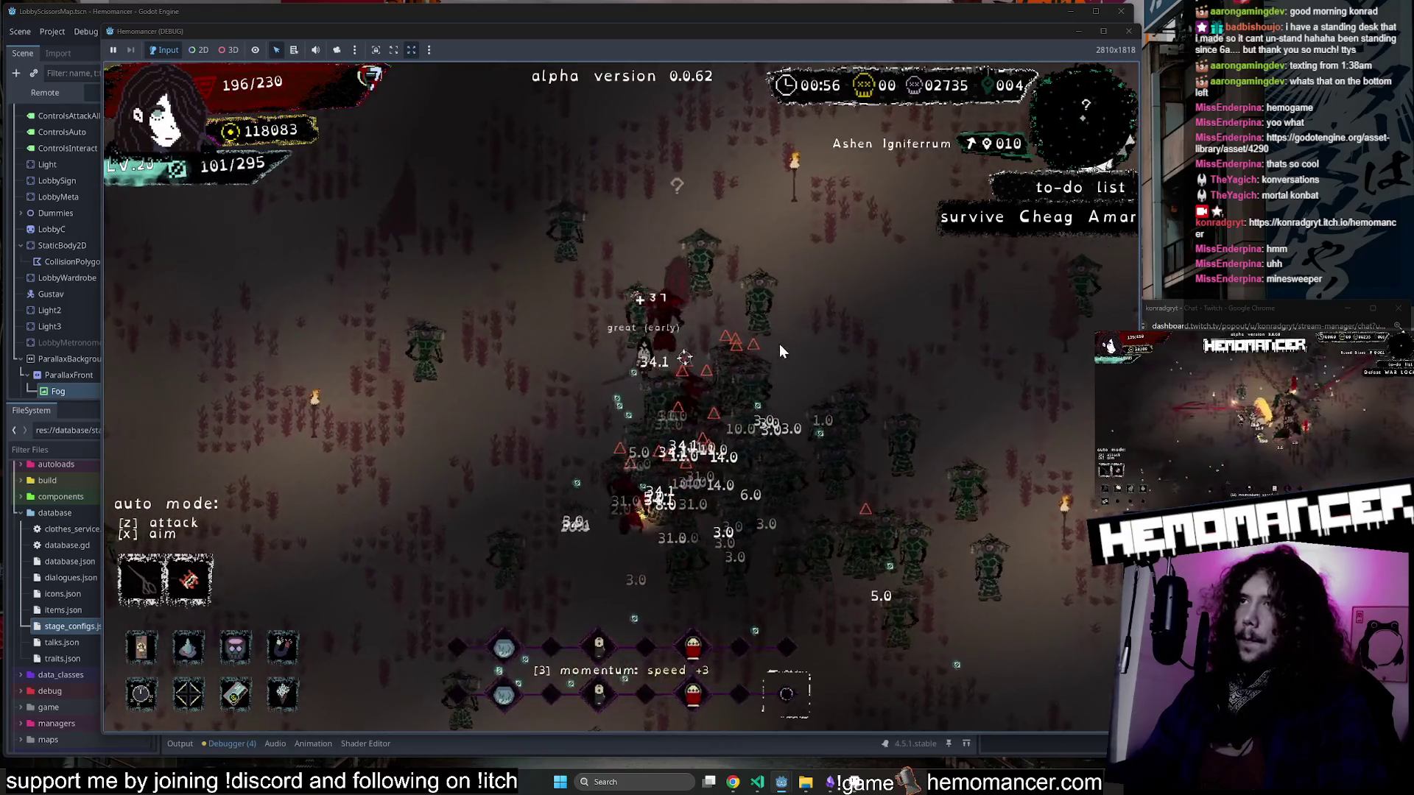
{"action": "key", "text": "d"}
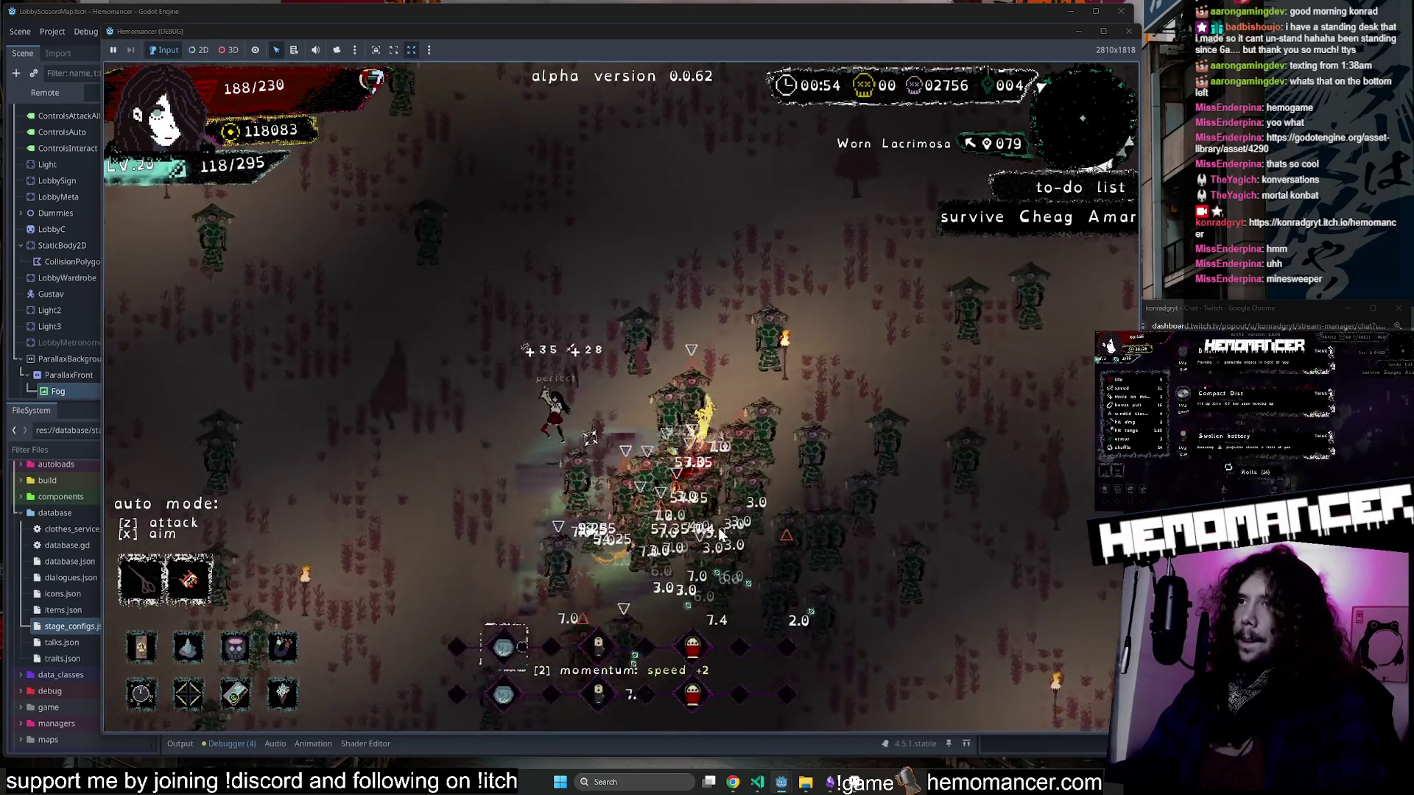
{"action": "key", "text": "s"}
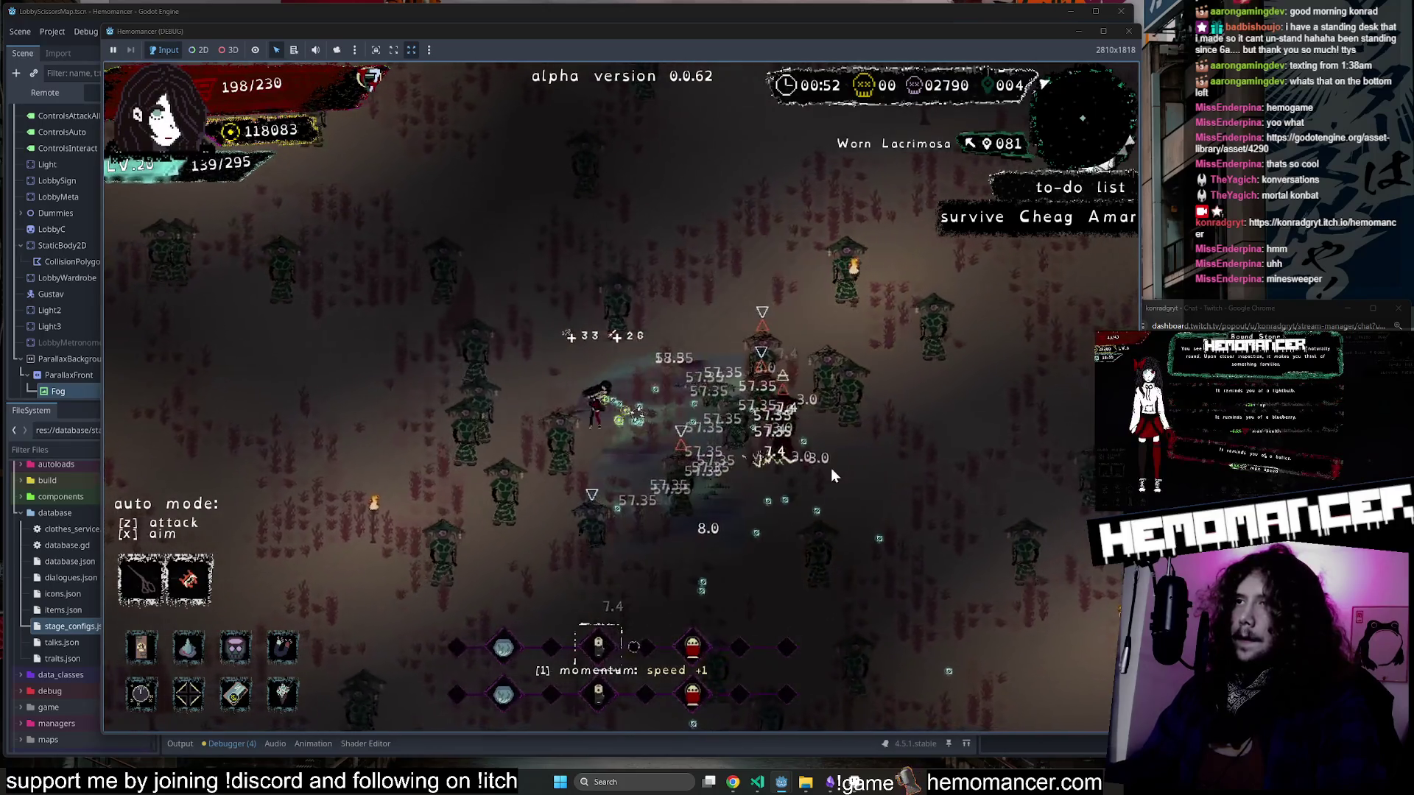
{"action": "key", "text": "s"}
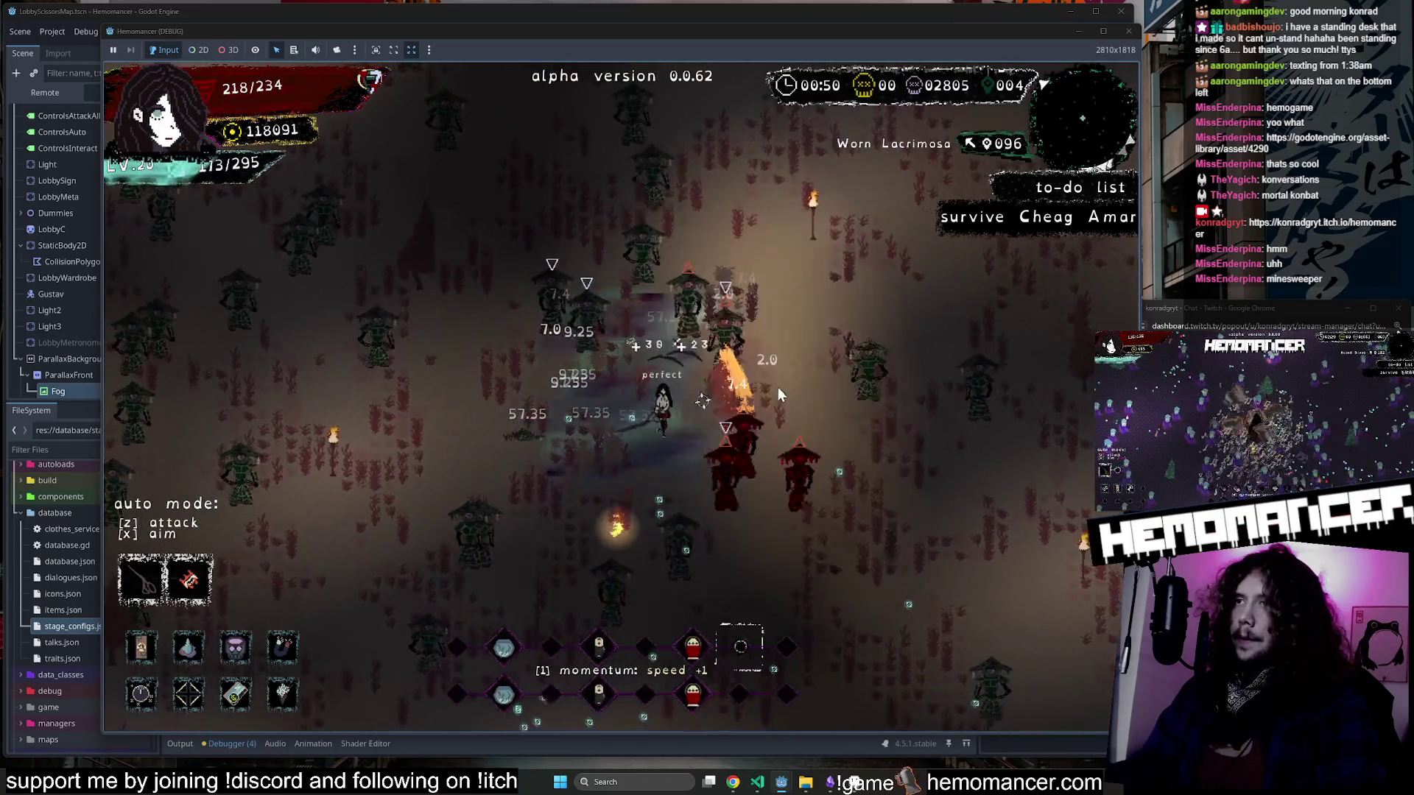
Keep pushing the player up-left, then up-right, through the enemy horde.
{"action": "key", "text": "w"}
{"action": "key", "text": "a"}
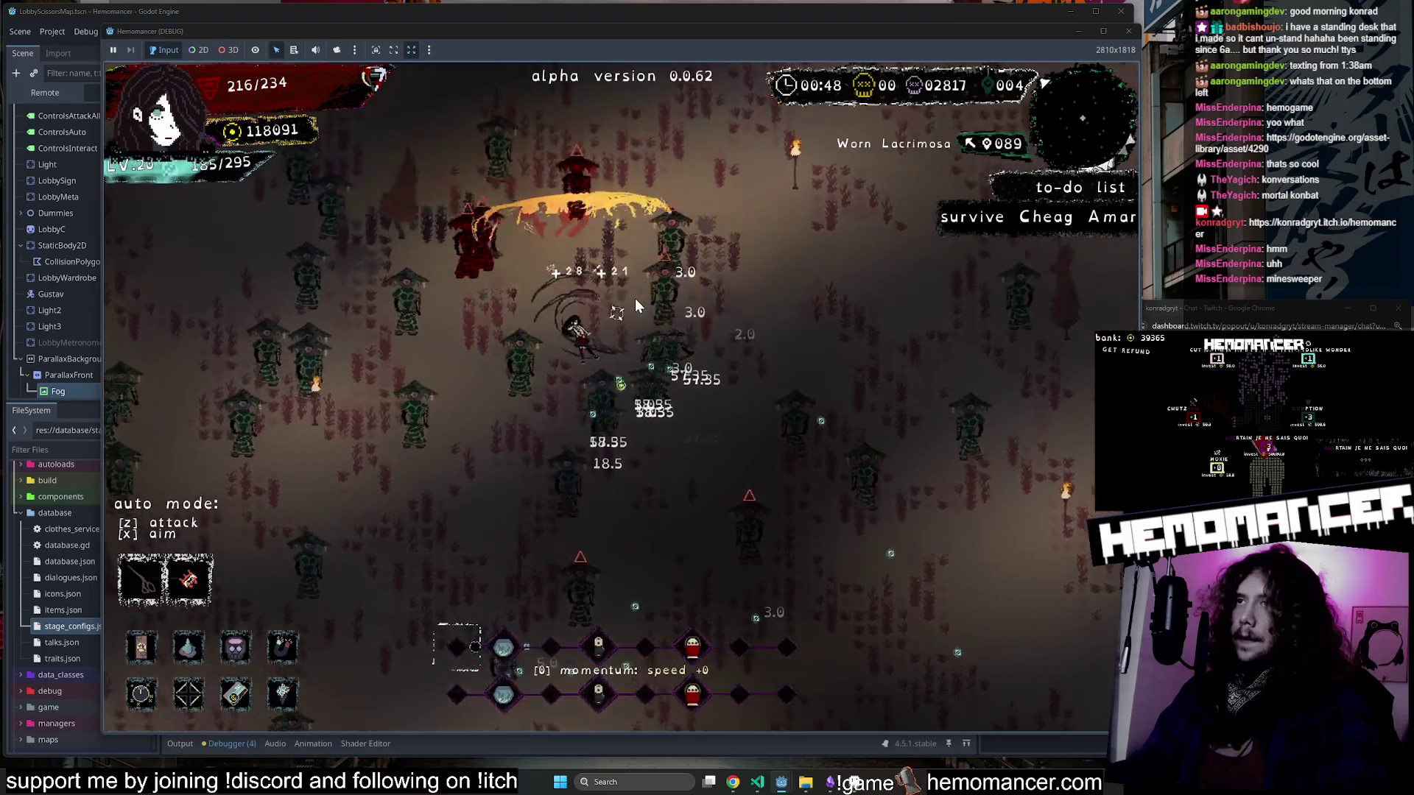
{"action": "key", "text": "w"}
{"action": "key", "text": "a"}
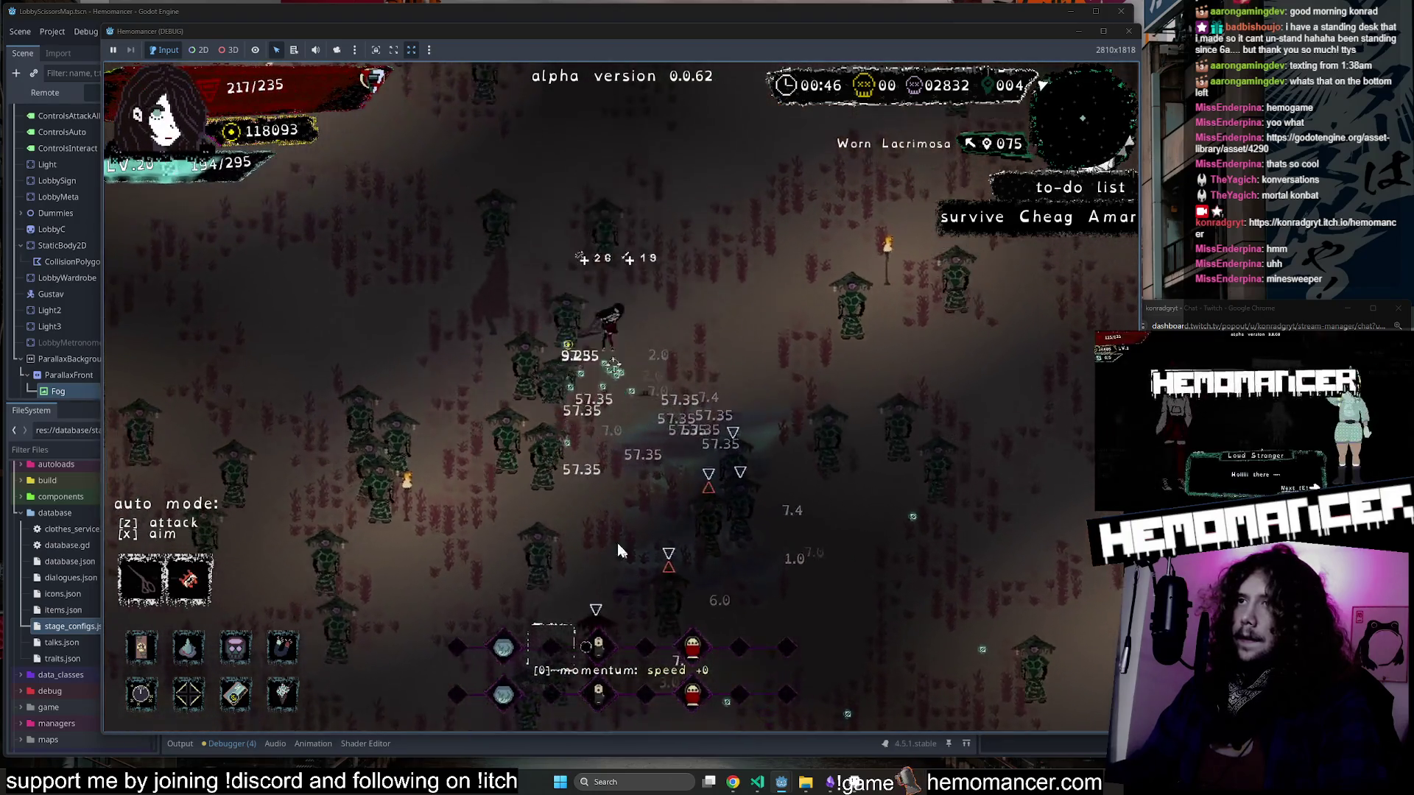
{"action": "key", "text": "w"}
{"action": "key", "text": "a"}
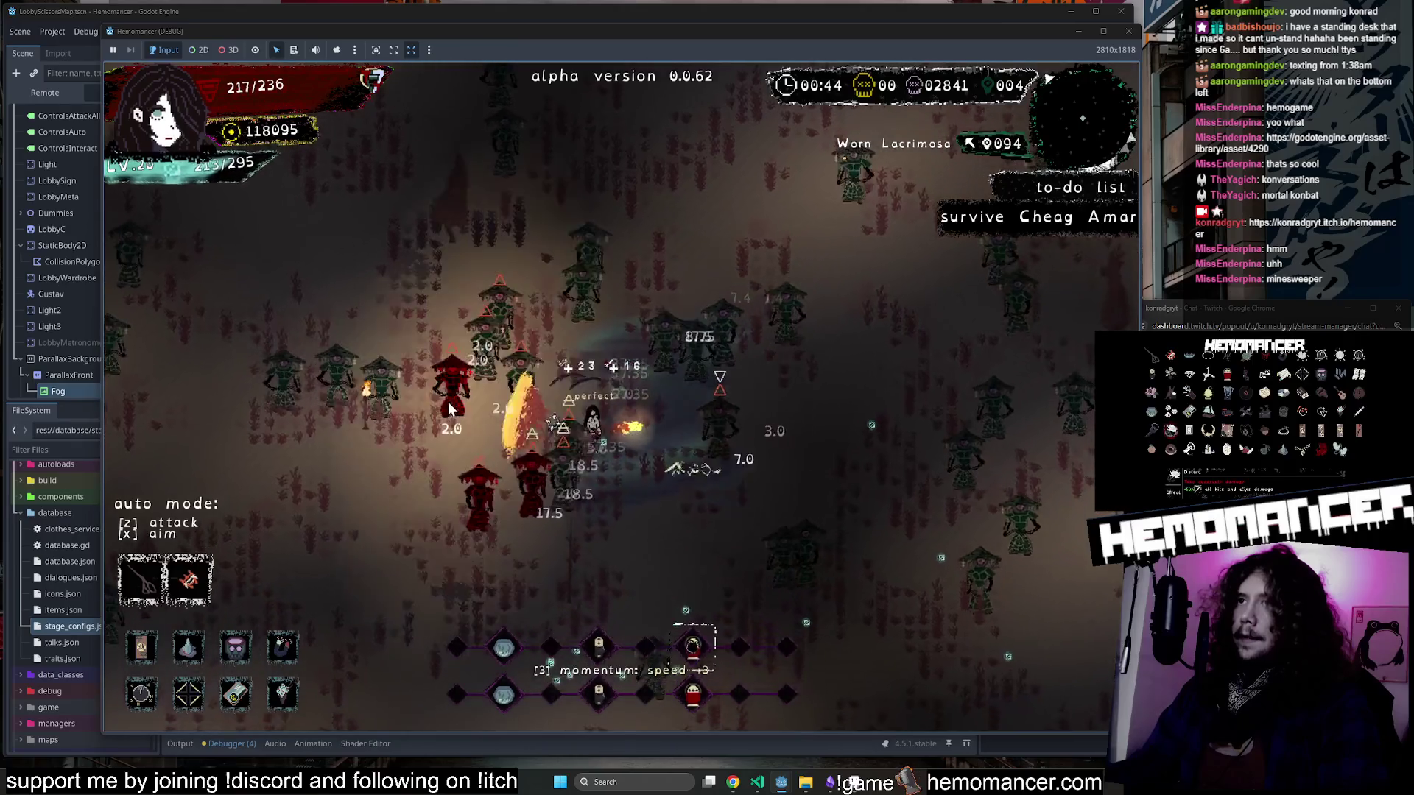
{"action": "key", "text": "w"}
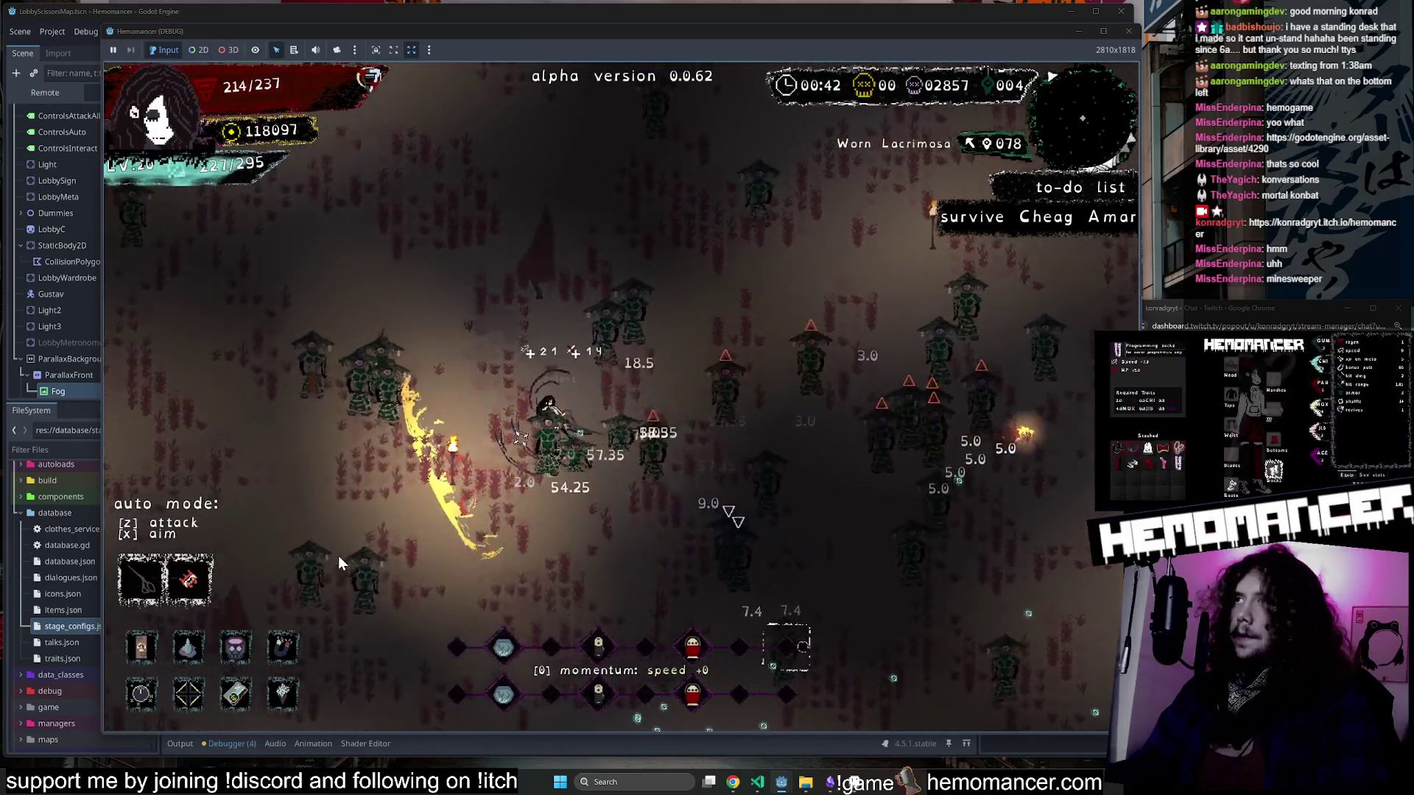
{"action": "key", "text": "w"}
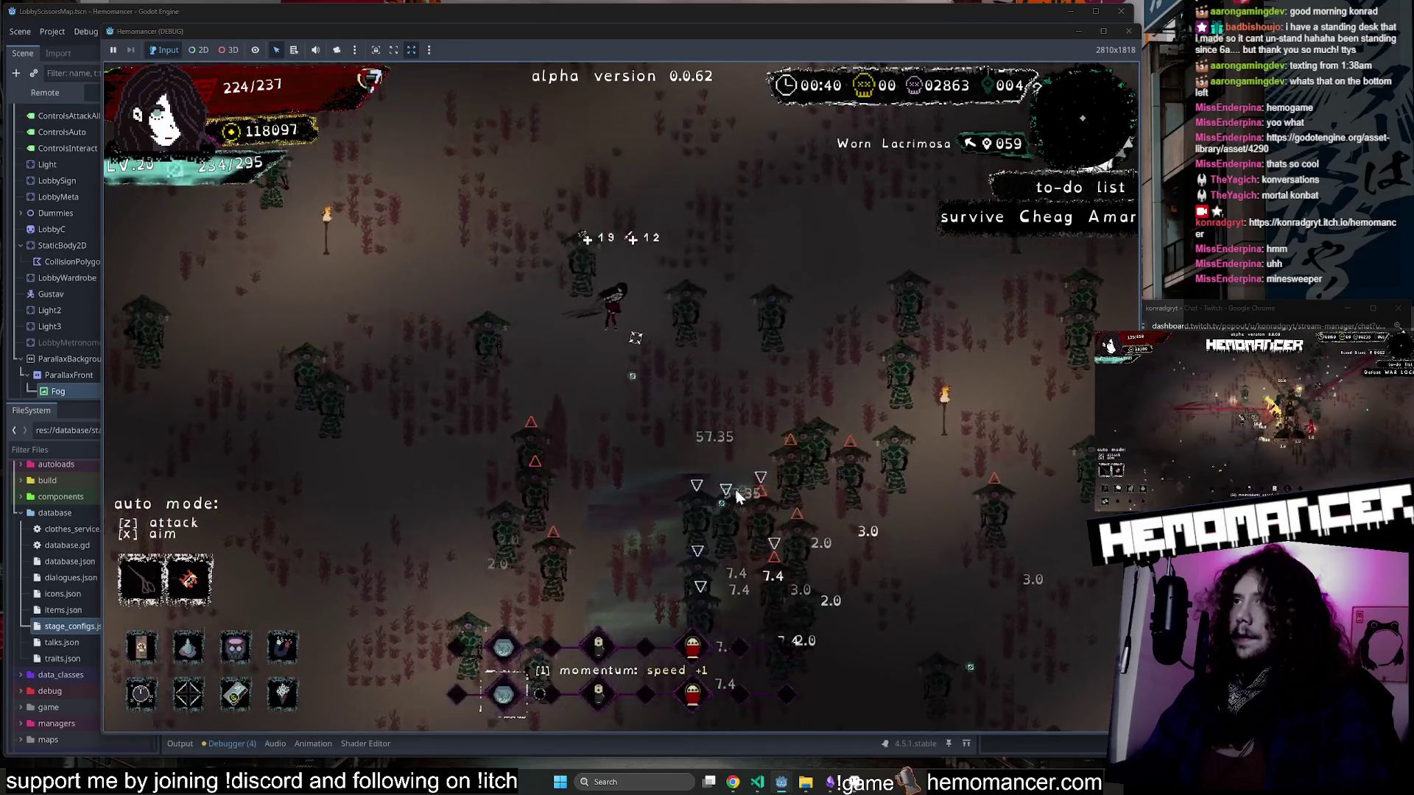
{"action": "key", "text": "w"}
{"action": "key", "text": "a"}
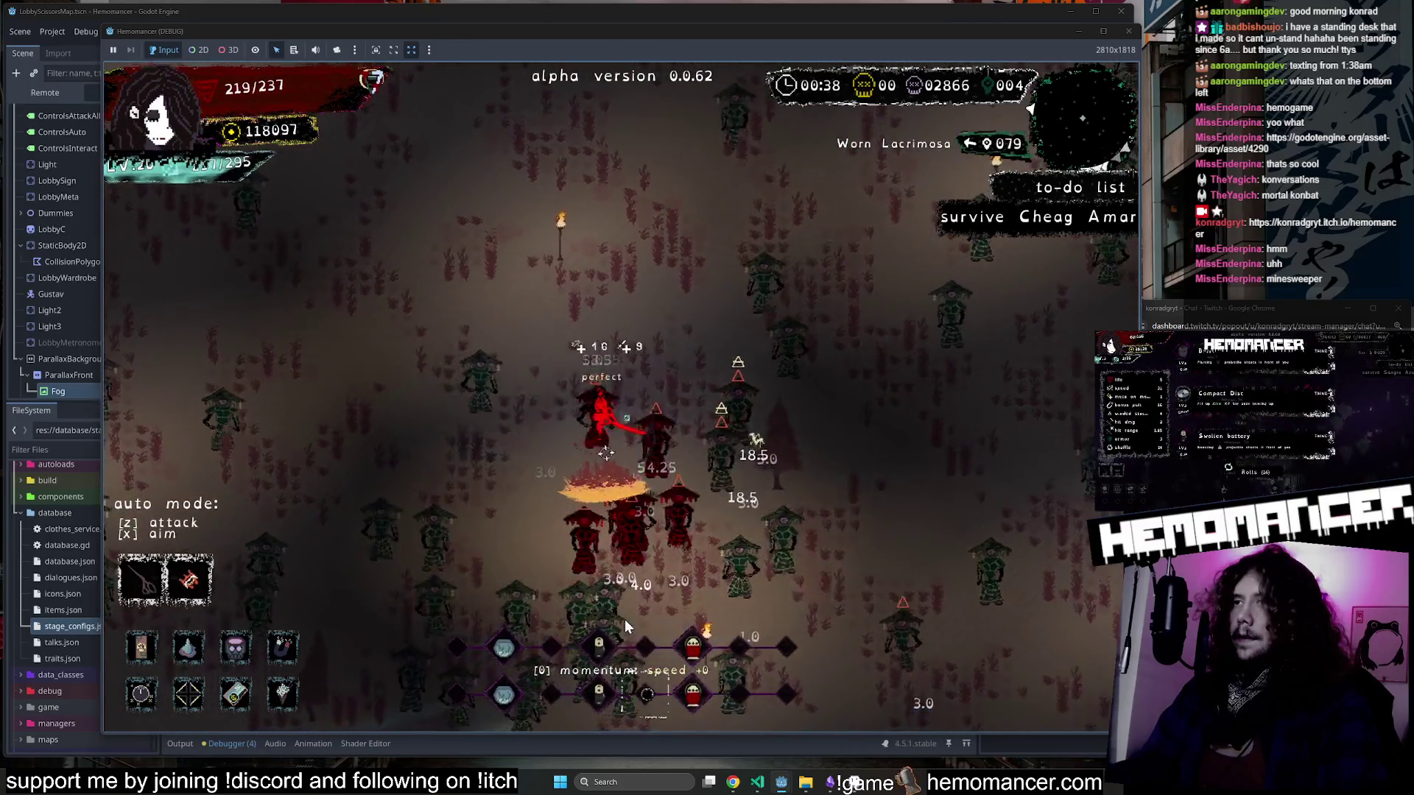
{"action": "key", "text": "w"}
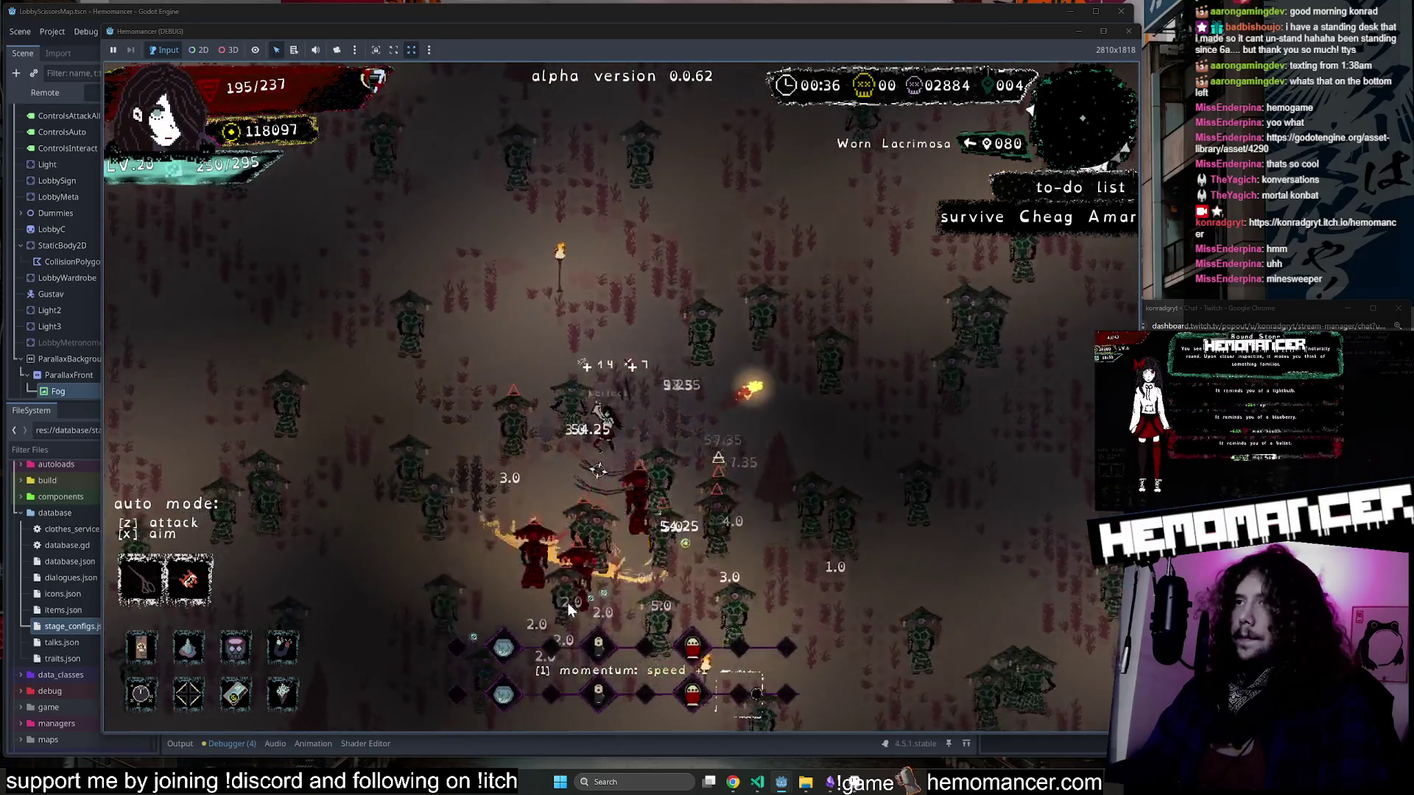
{"action": "key", "text": "w"}
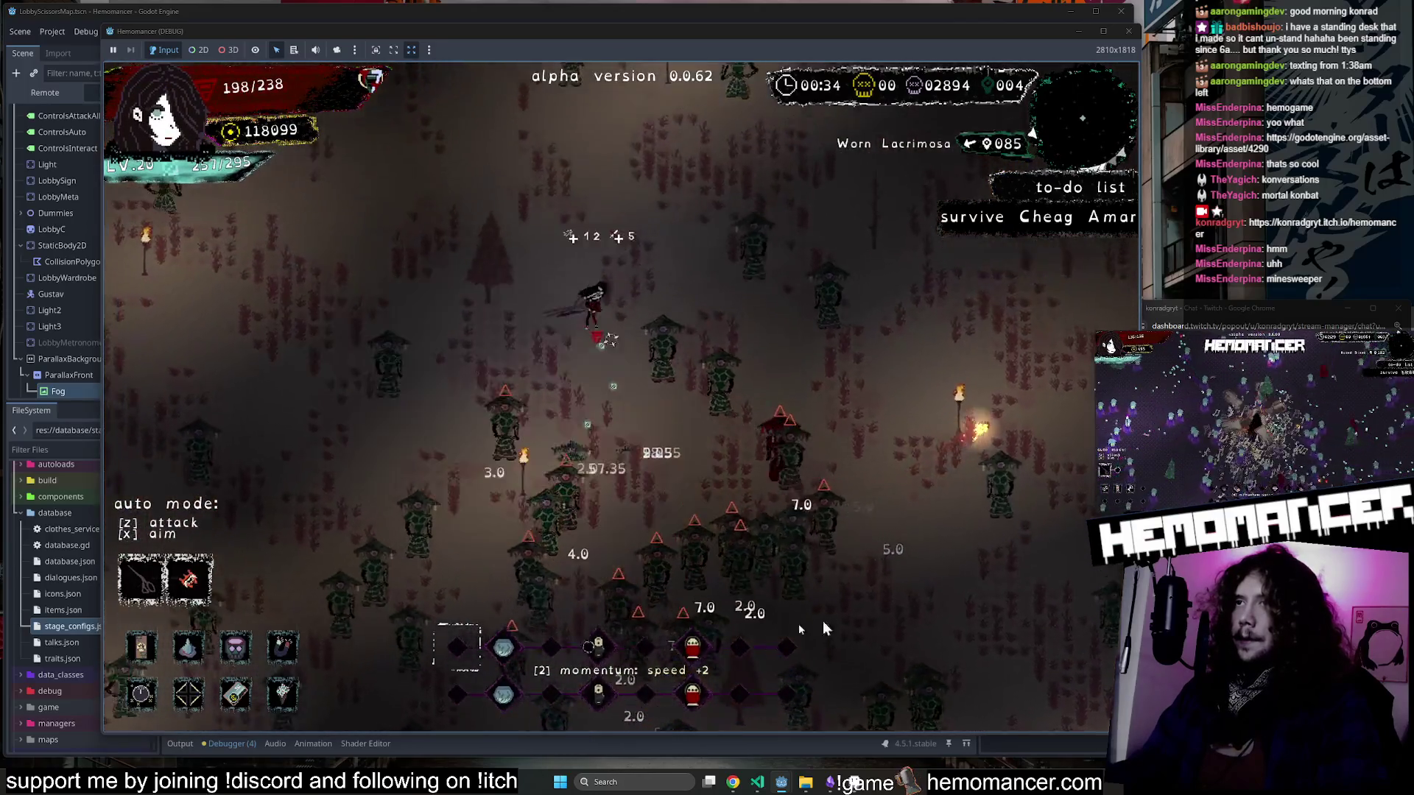
{"action": "key", "text": "w"}
{"action": "key", "text": "d"}
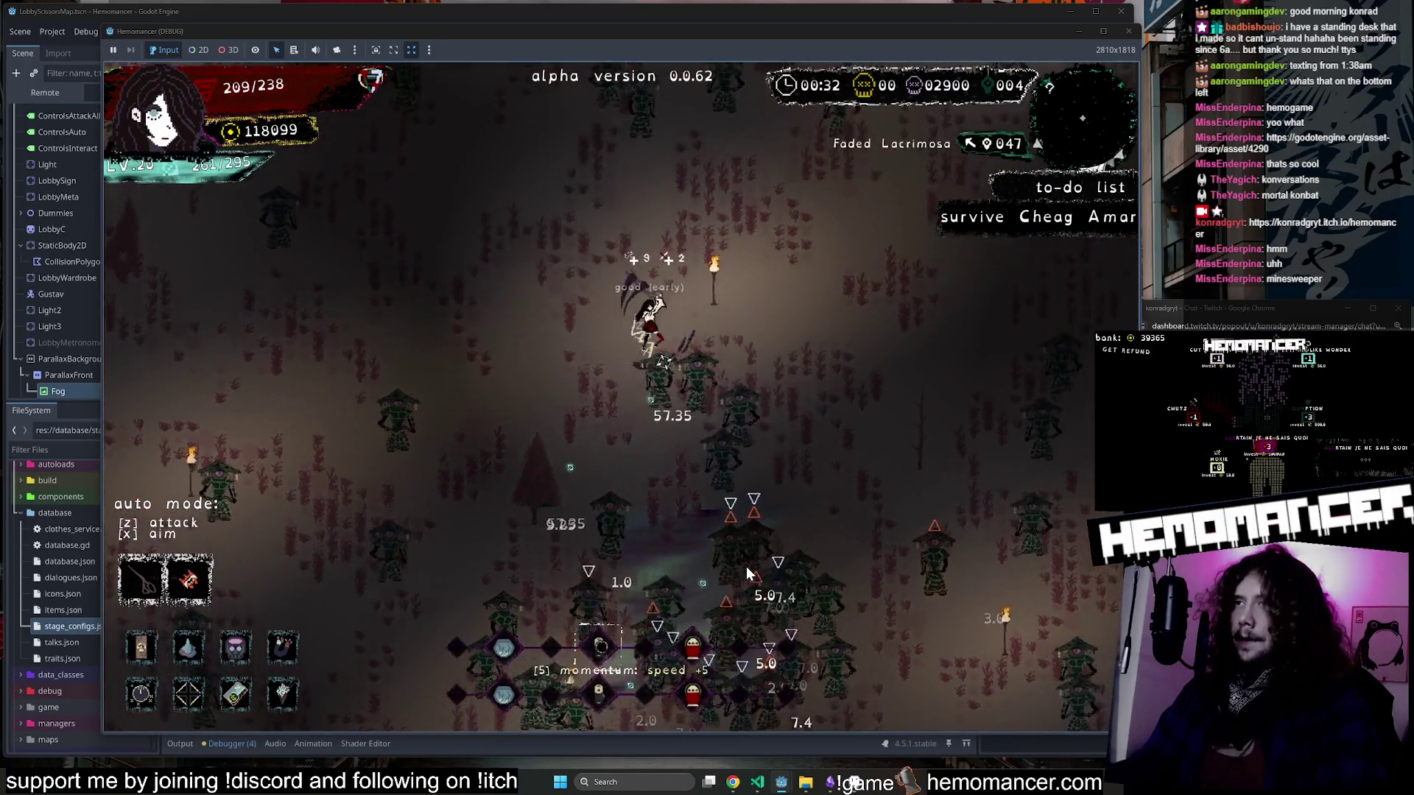
{"action": "key", "text": "w"}
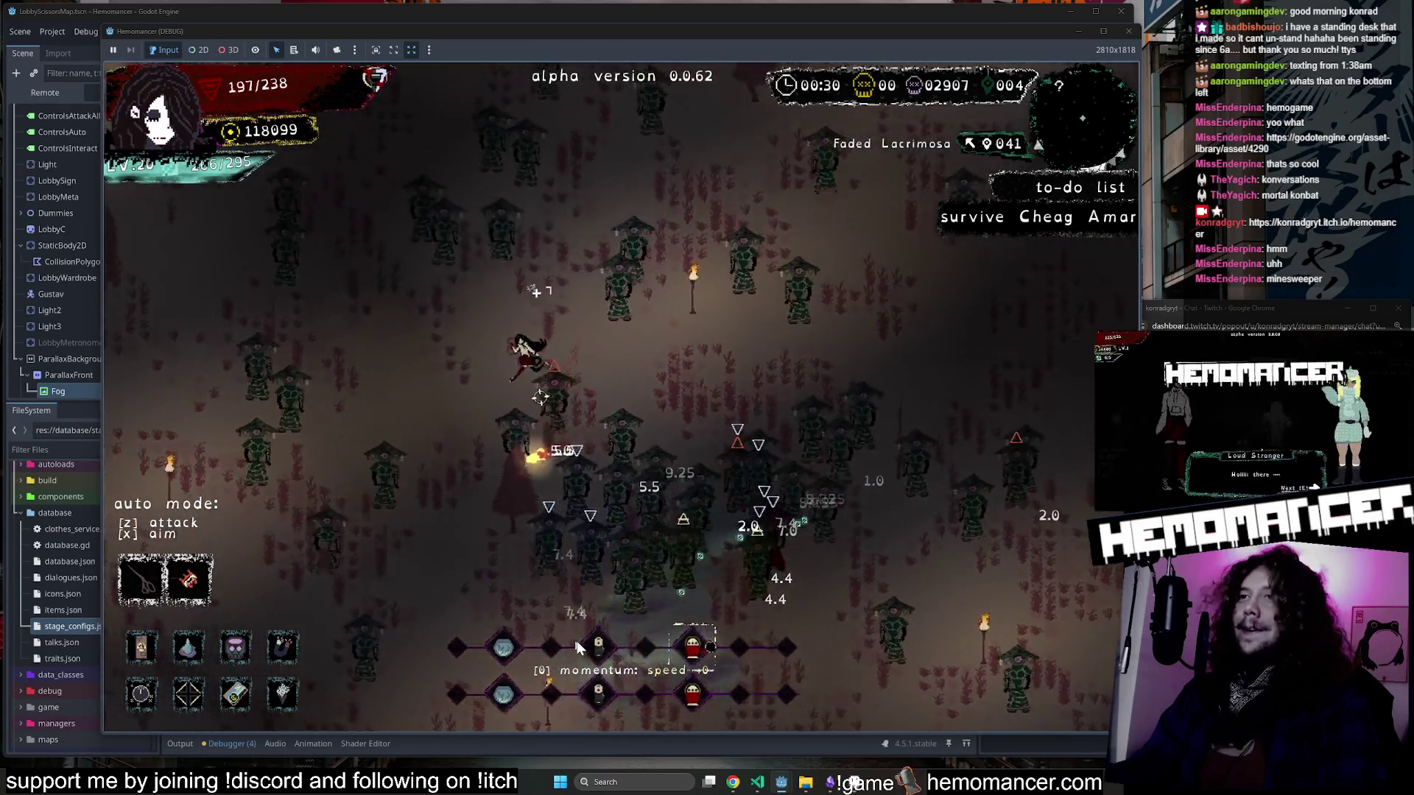
{"action": "key", "text": "w"}
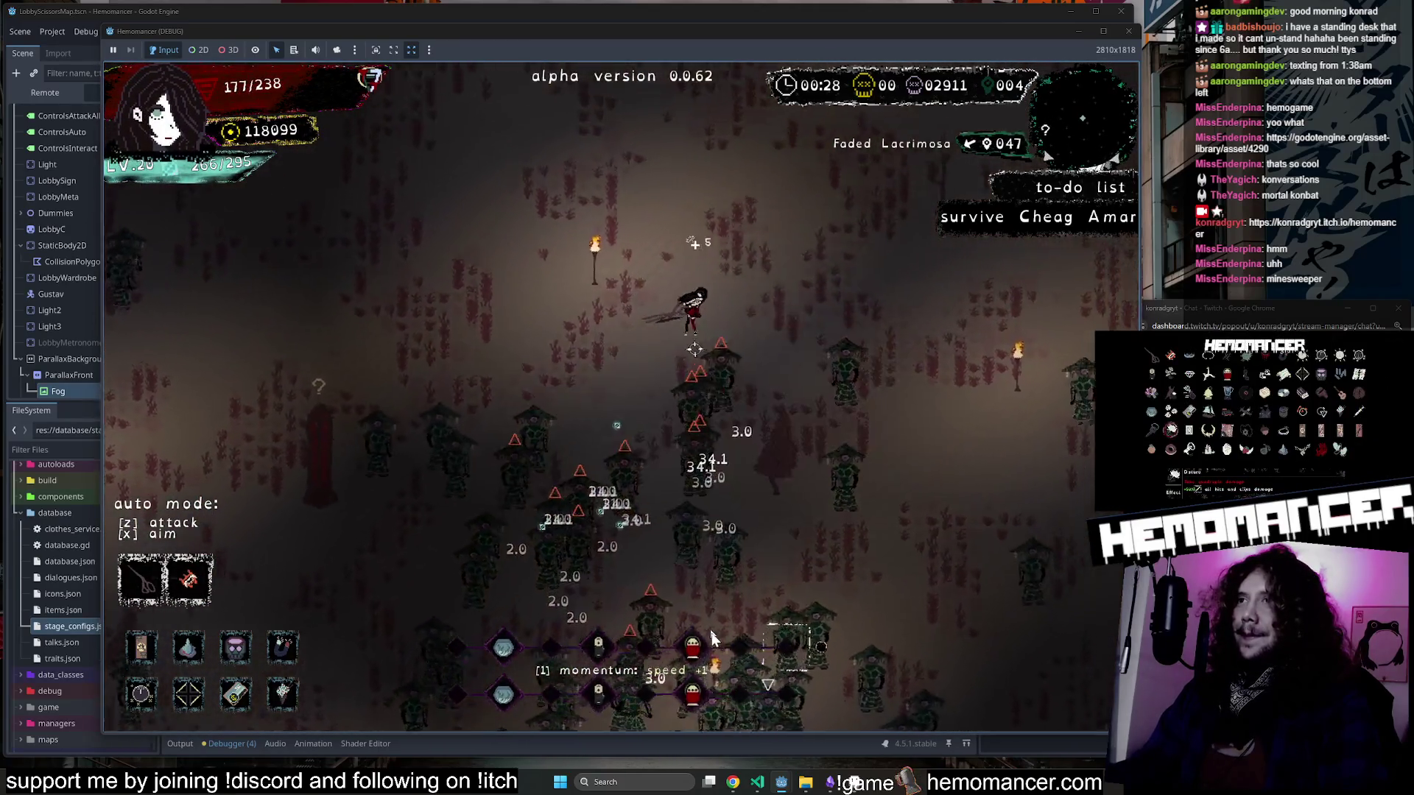
{"action": "key", "text": "d"}
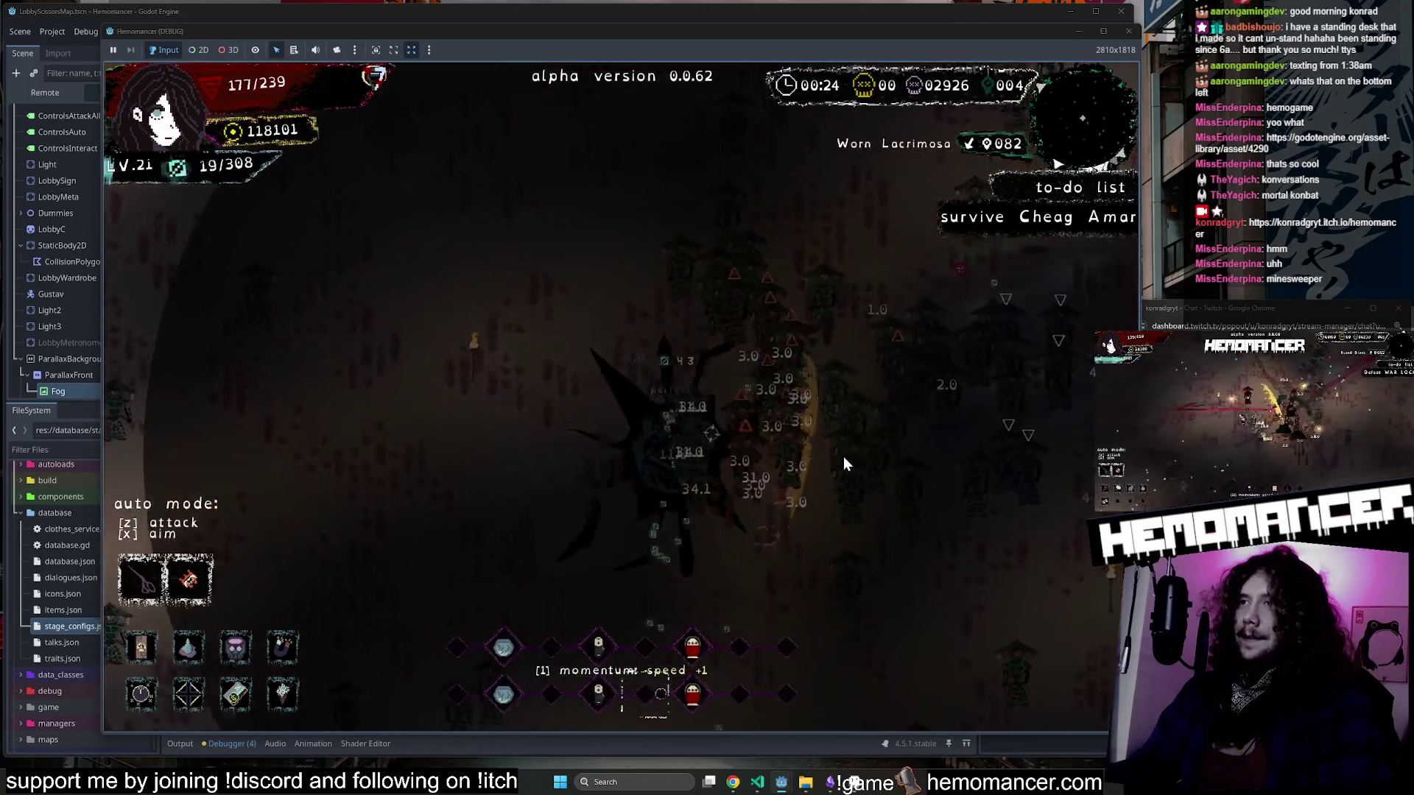
Pick the level-21 upgrade and keep moving through the horde to build momentum.
{"action": "left_click", "coordinate": [666, 242]}
{"action": "key", "text": "a"}
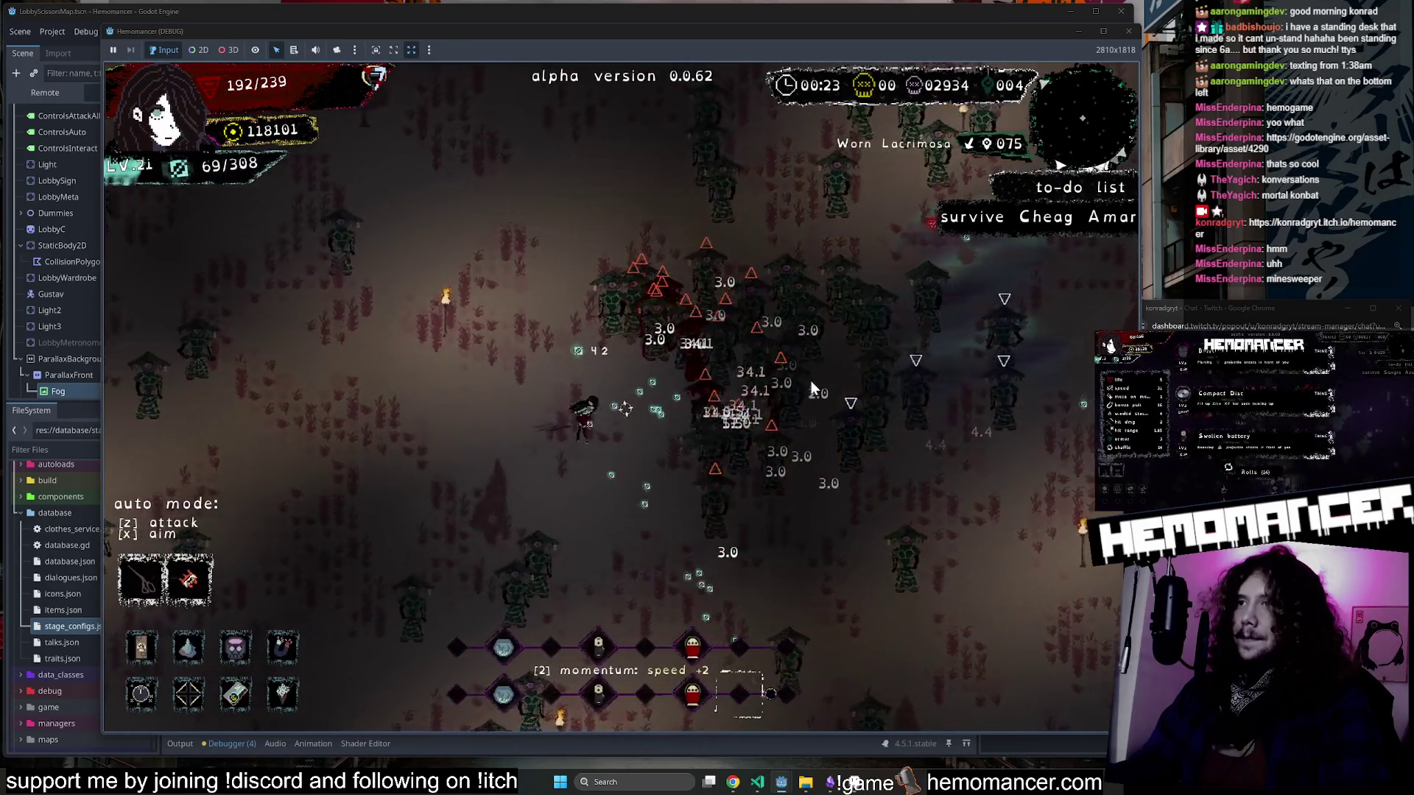
{"action": "key", "text": "s"}
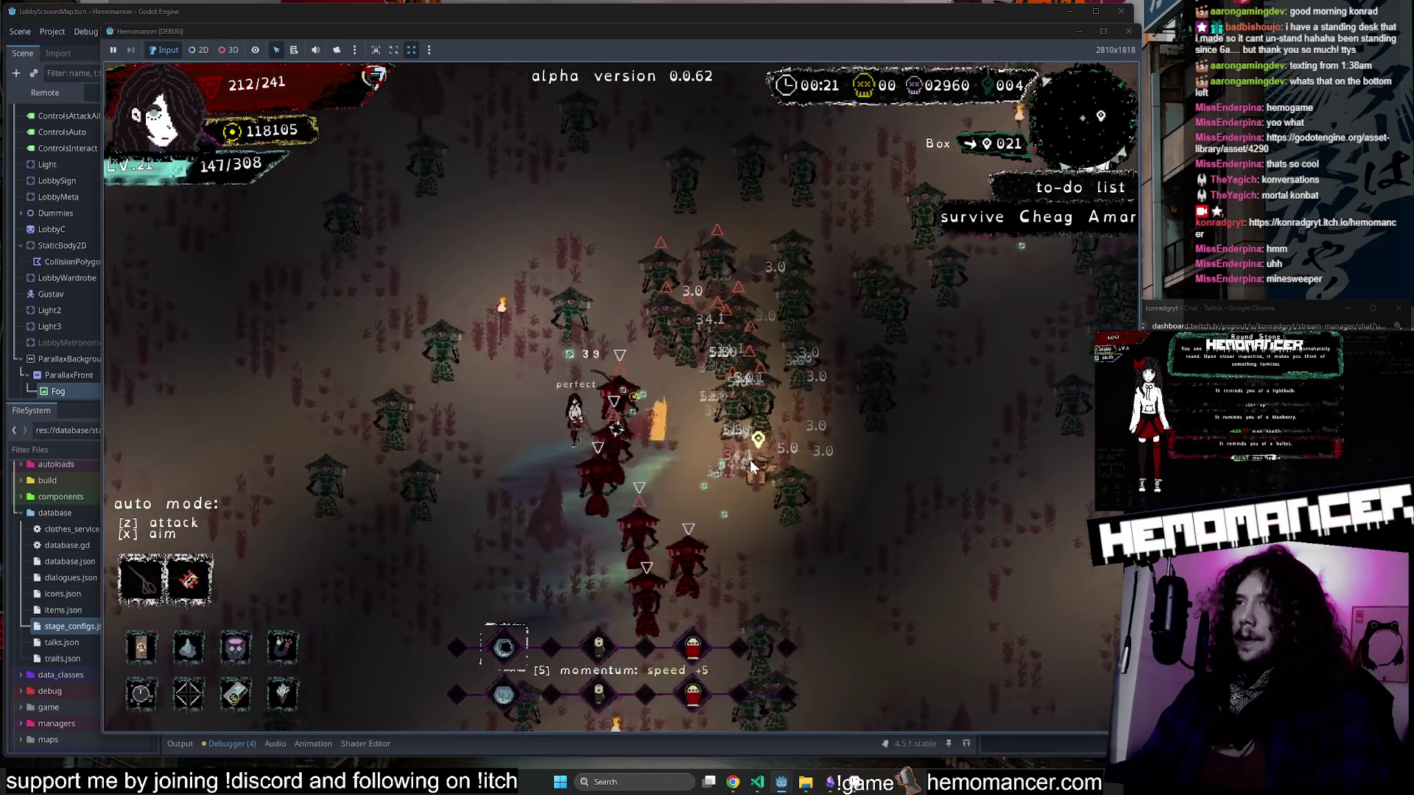
{"action": "key", "text": "d"}
{"action": "key", "text": "w"}
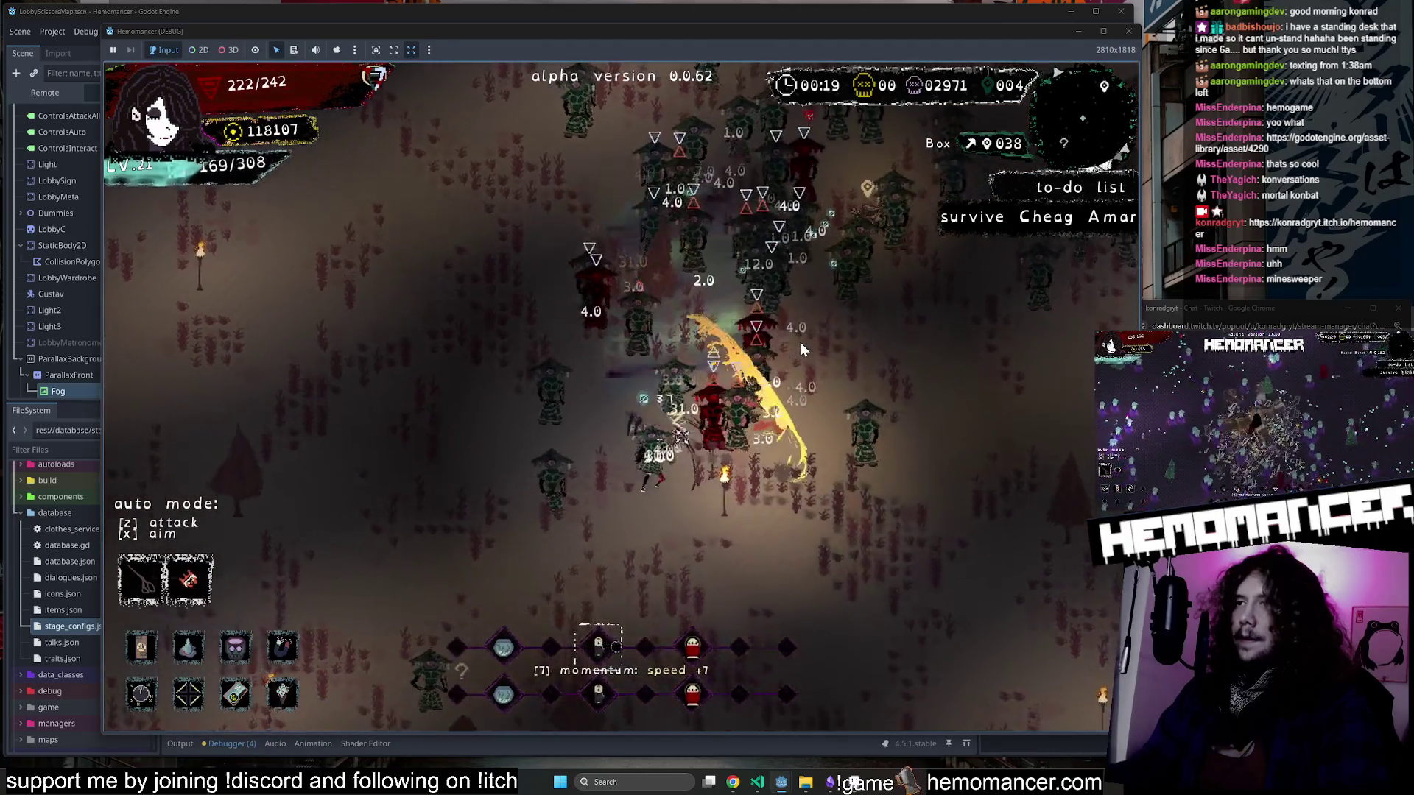
{"action": "key", "text": "d"}
{"action": "key", "text": "w"}
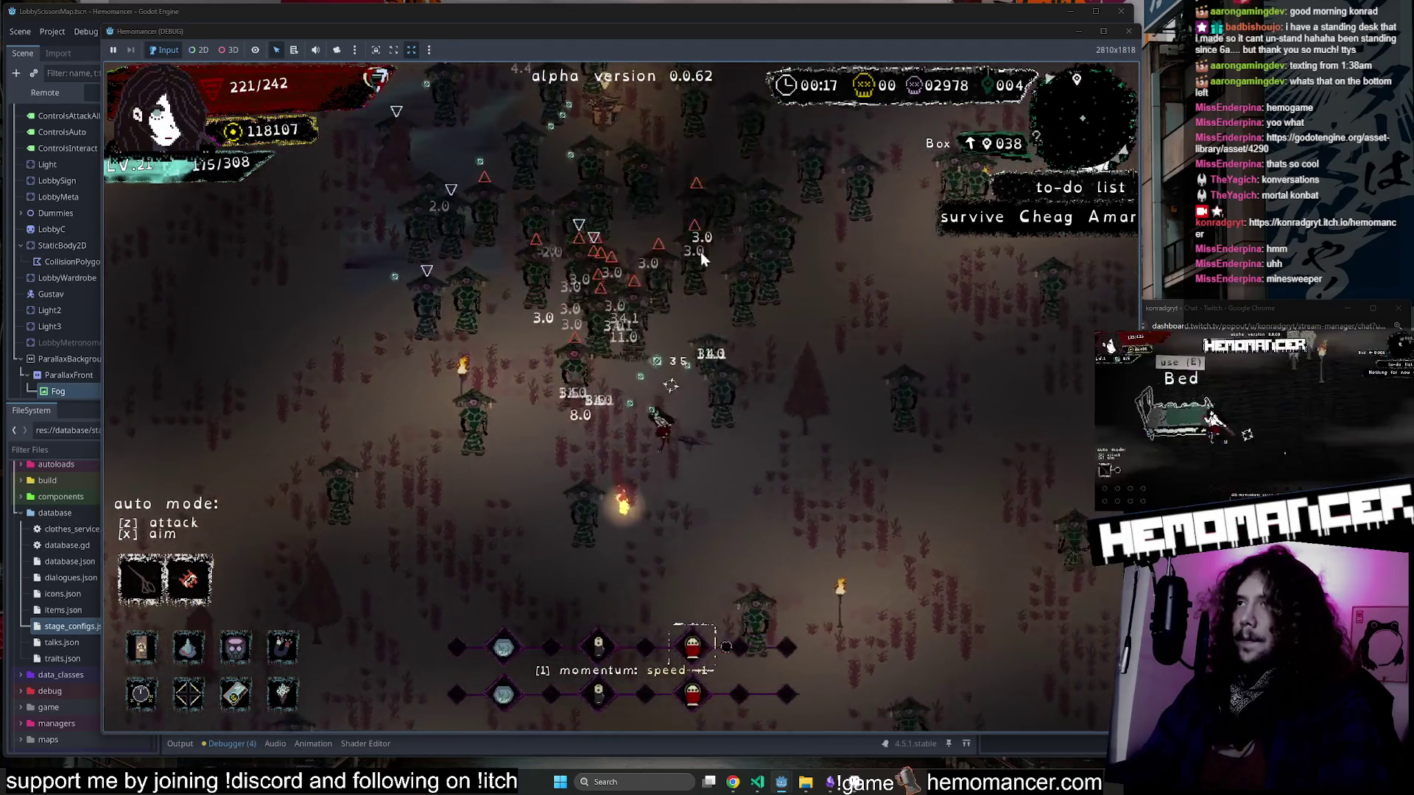
{"action": "key", "text": "w"}
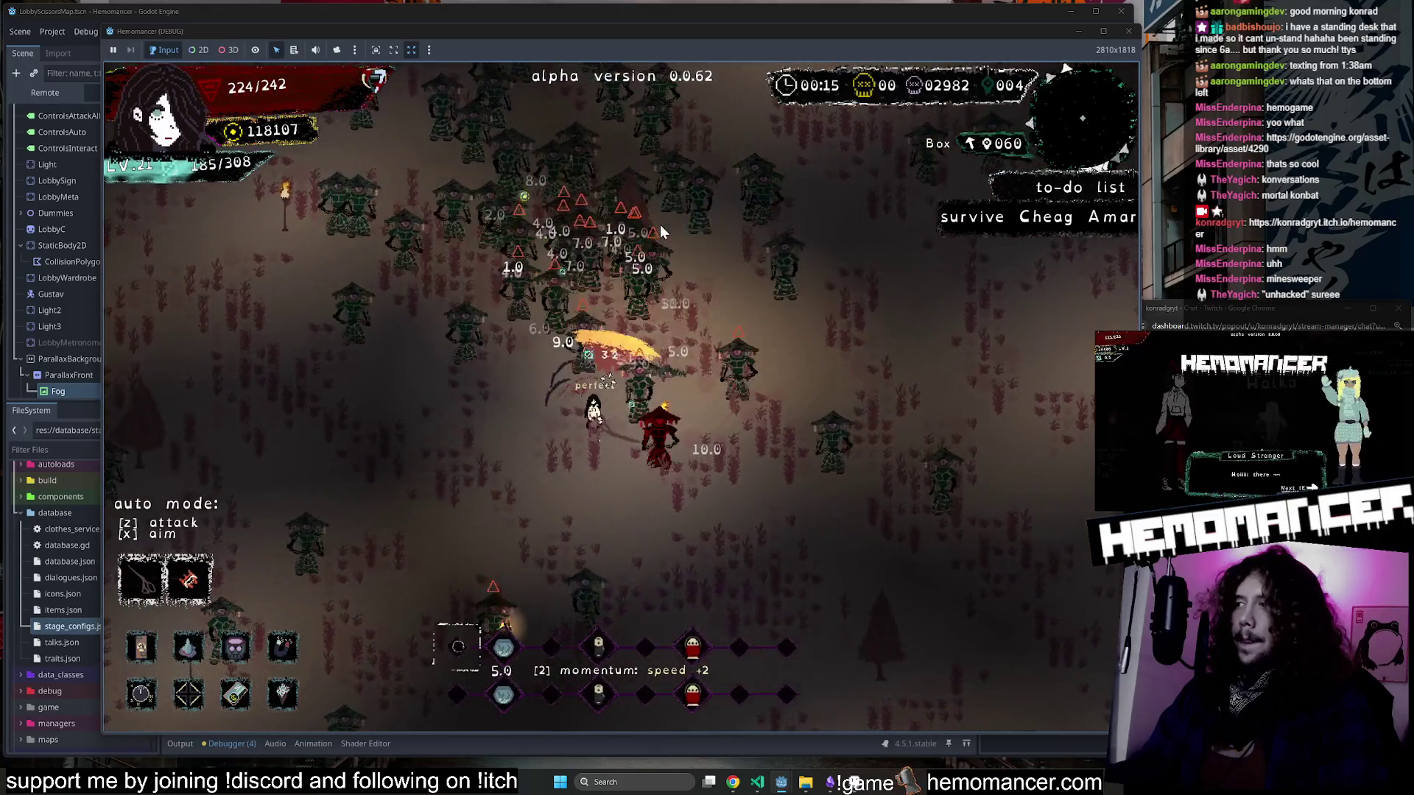
{"action": "key", "text": "s"}
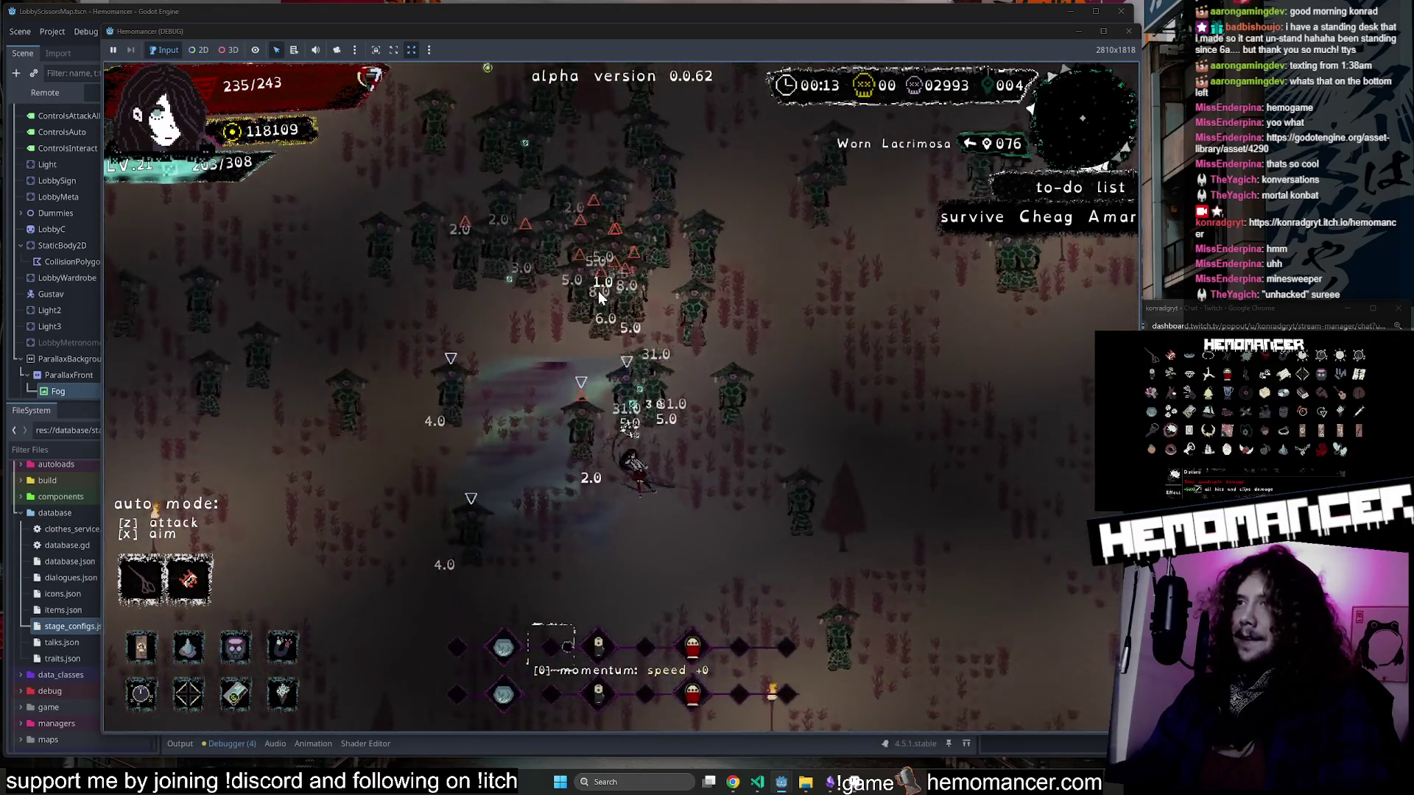
{"action": "key", "text": "d"}
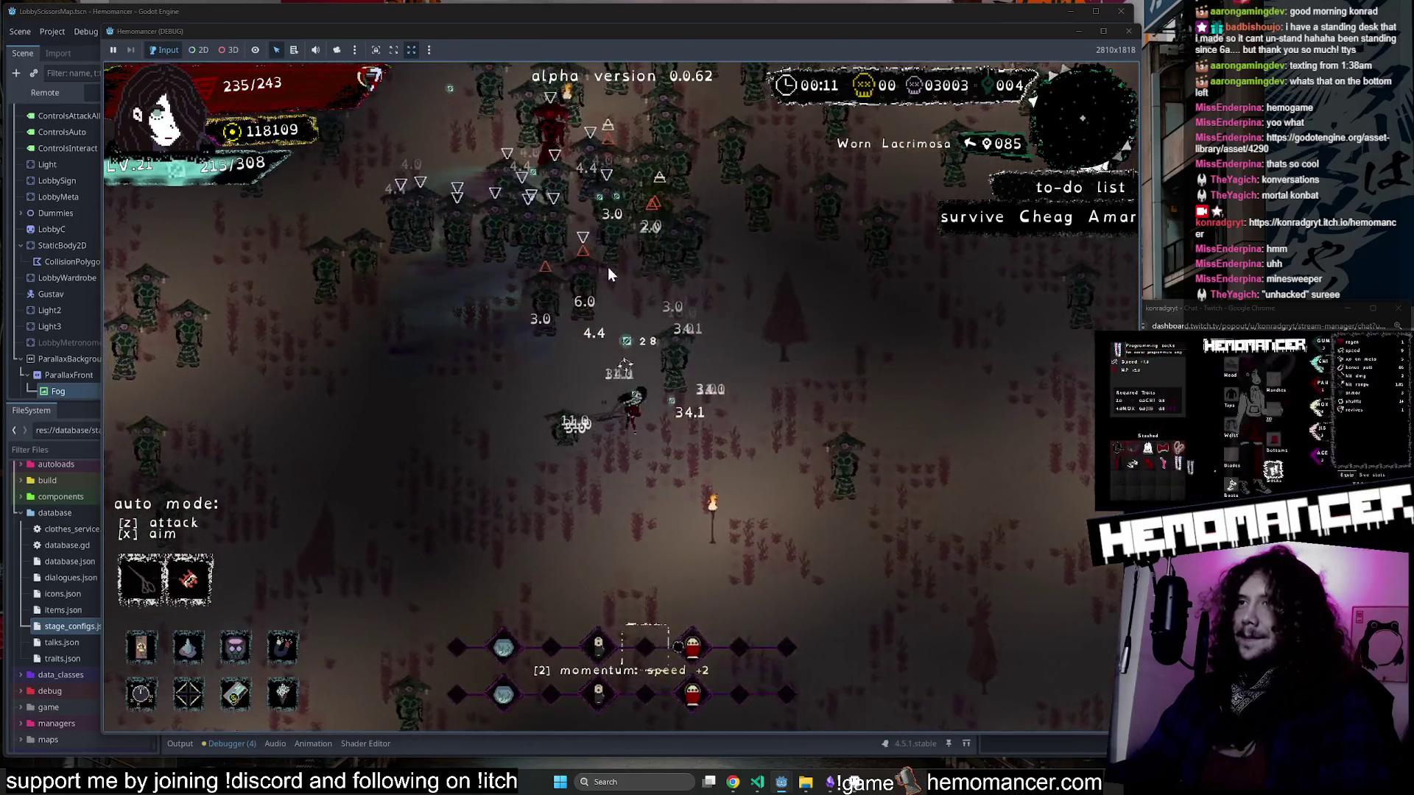
{"action": "key", "text": "w"}
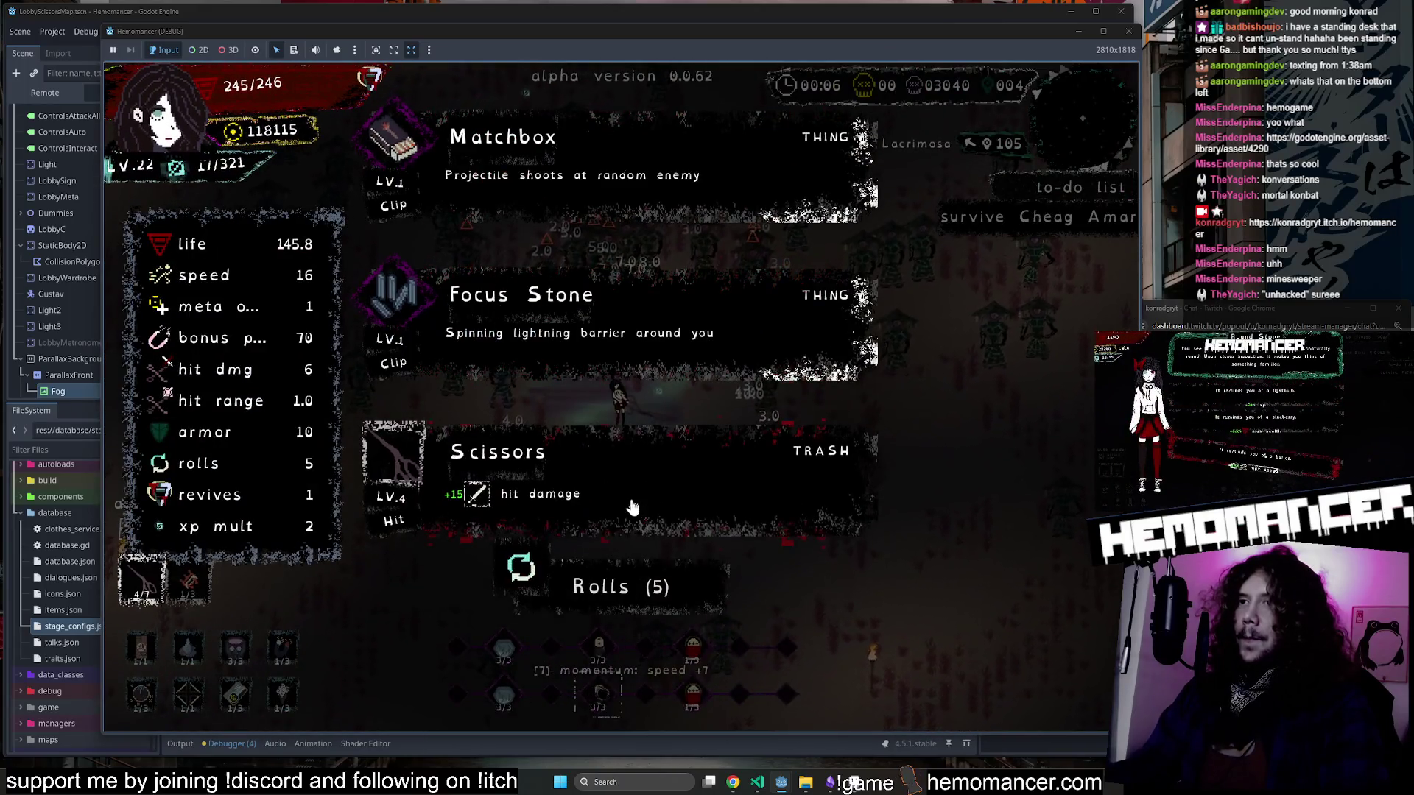
Take the Scissors upgrade and keep moving up-right until WAR LOCK spawns.
{"action": "left_click", "coordinate": [632, 507]}
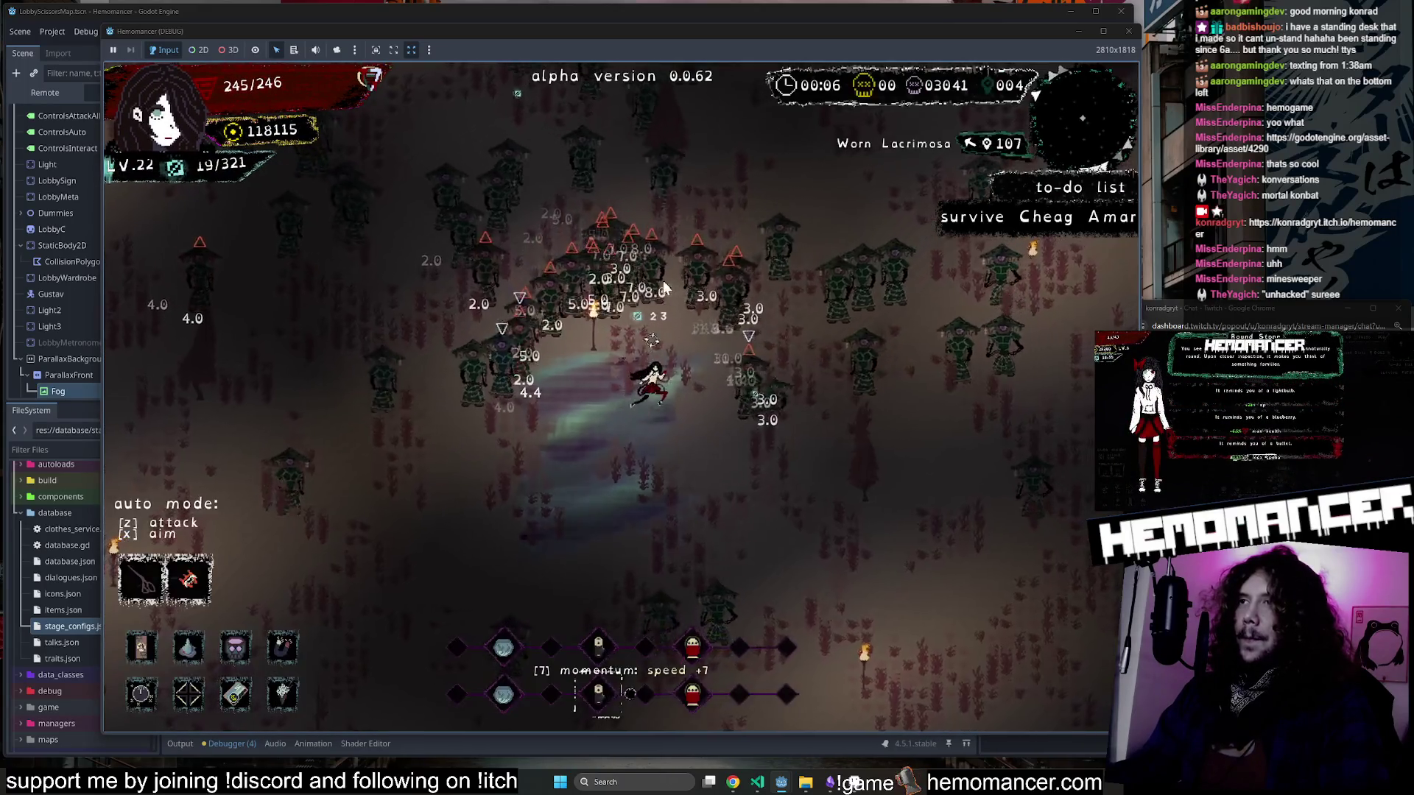
{"action": "key", "text": "a"}
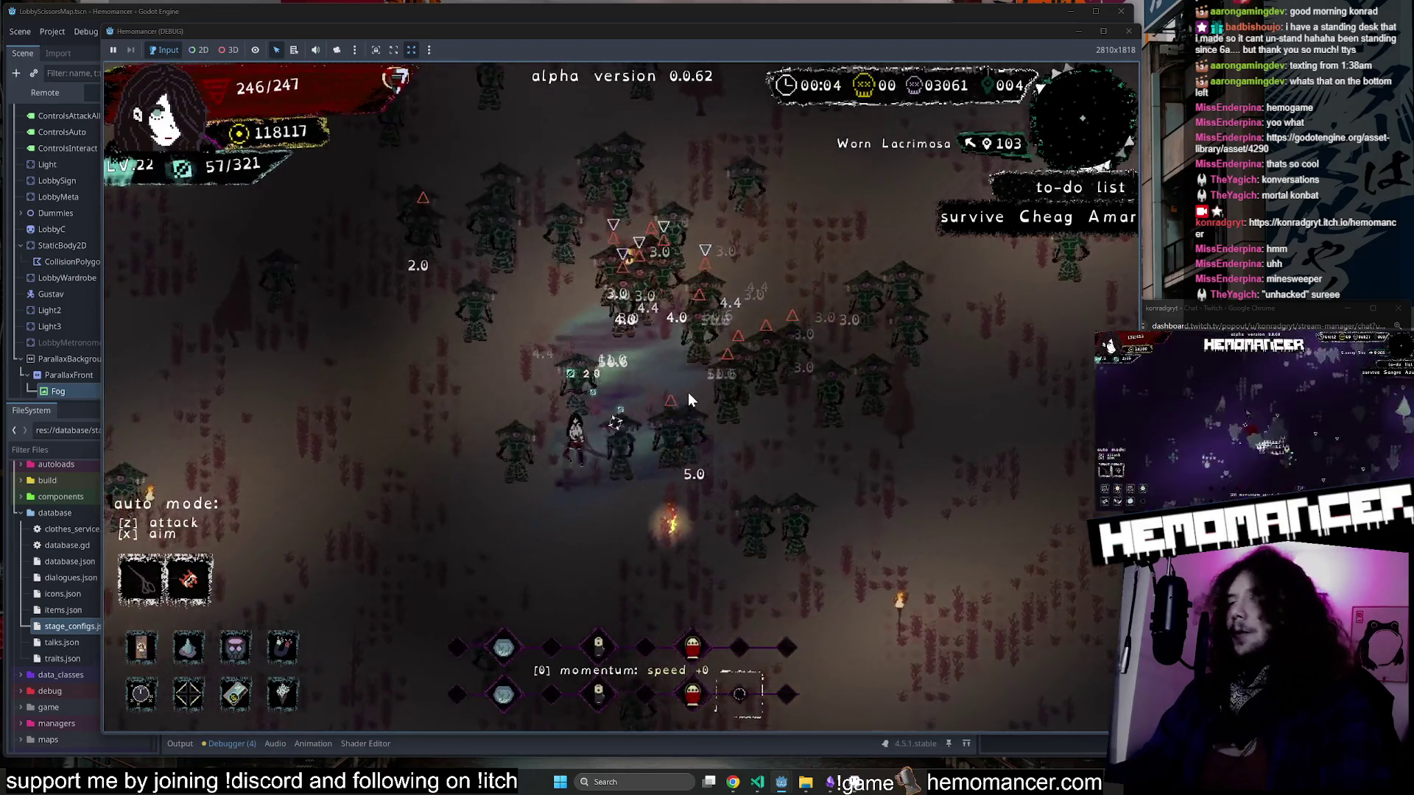
{"action": "key", "text": "w"}
{"action": "key", "text": "d"}
{"action": "key", "text": "w"}
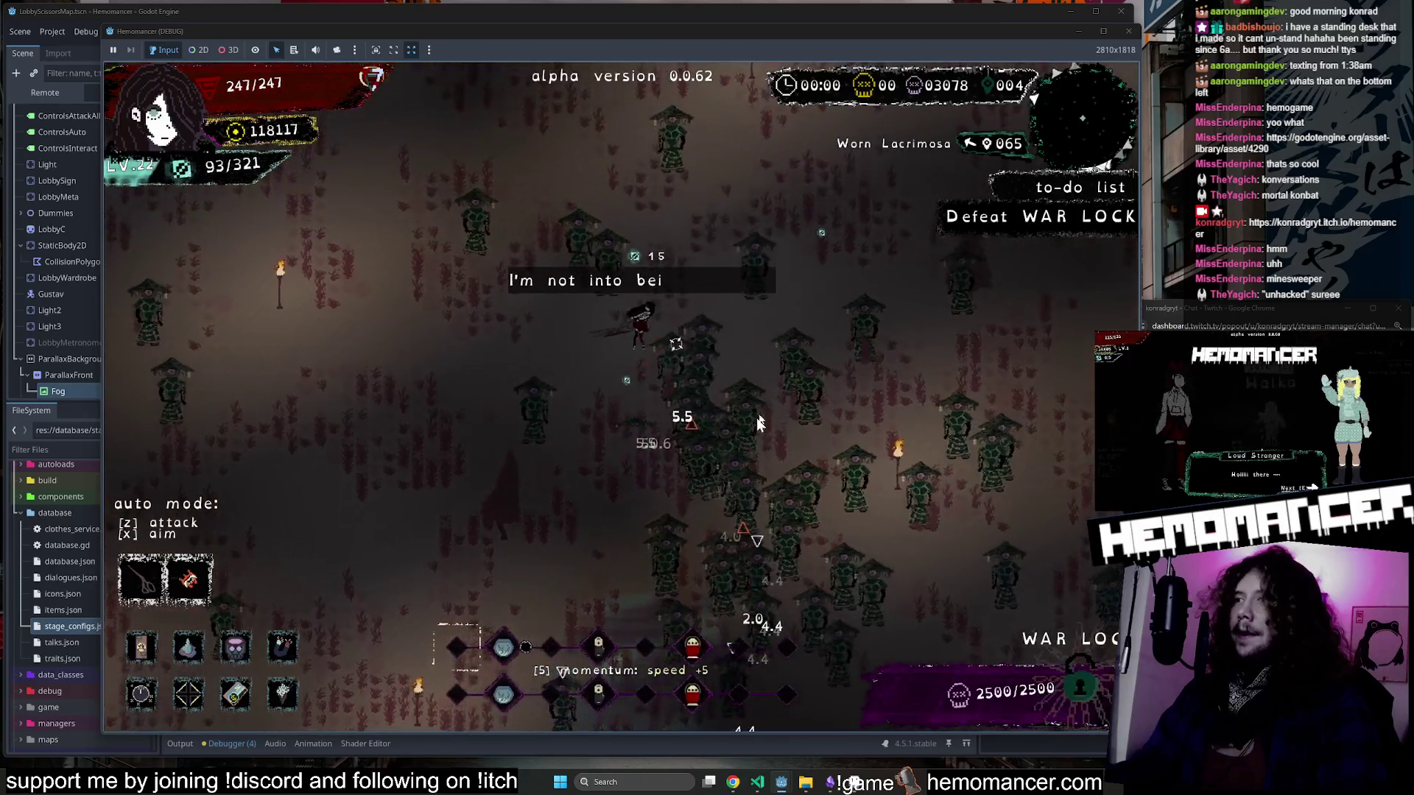
Move around the WAR LOCK arena, dodging enemies while auto-attacking the boss.
{"action": "key", "text": "s"}
{"action": "key", "text": "s"}
{"action": "key", "text": "s"}
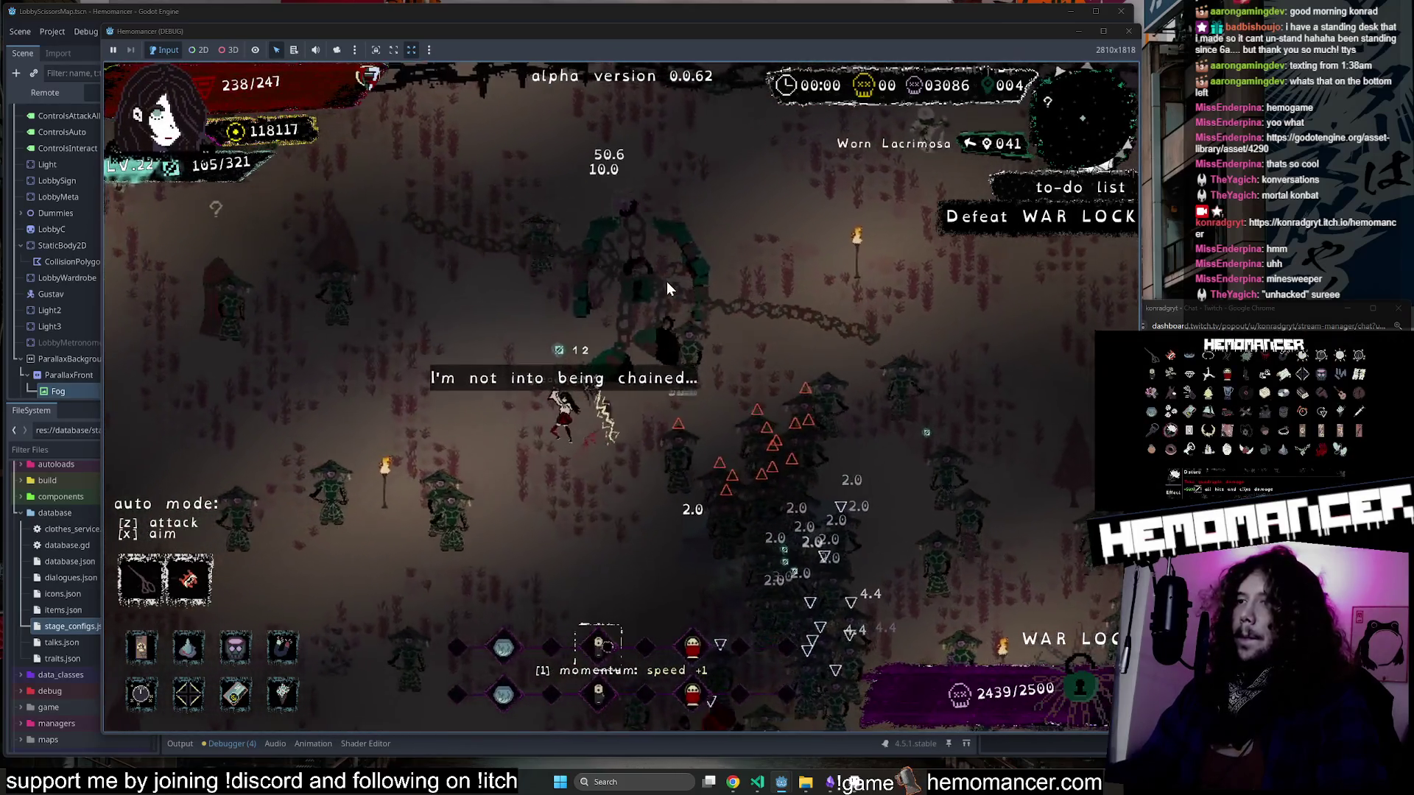
{"action": "key", "text": "w"}
{"action": "key", "text": "w"}
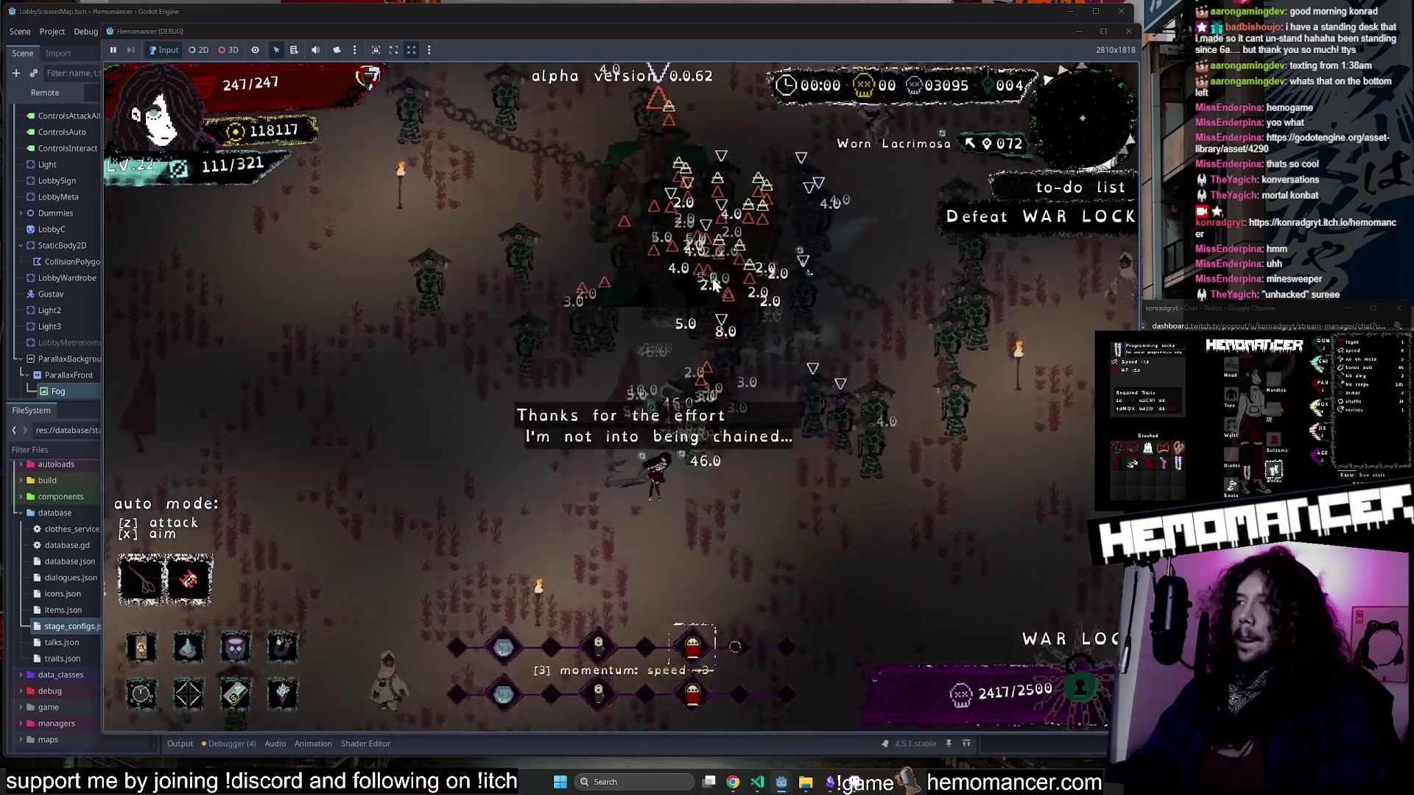
{"action": "key", "text": "s"}
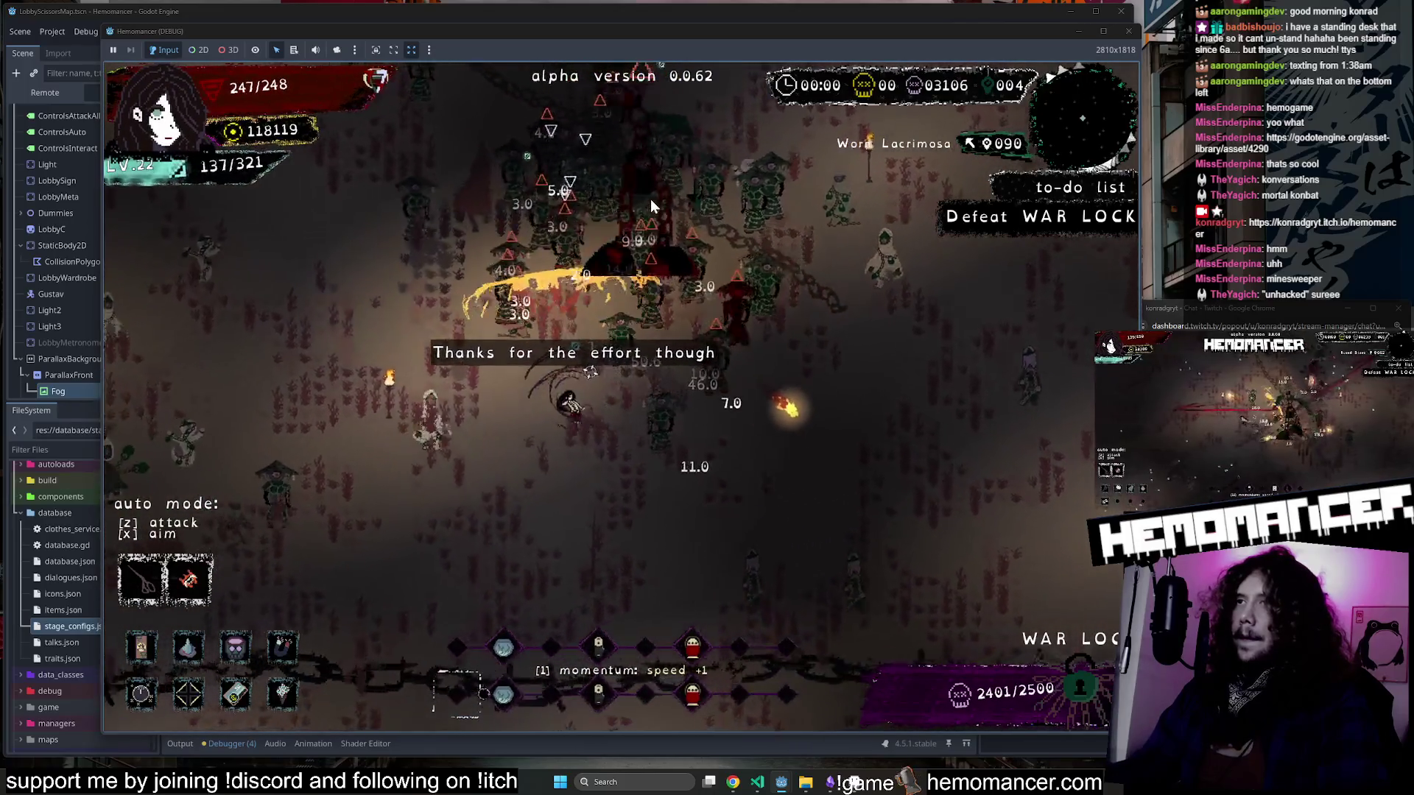
{"action": "key", "text": "s"}
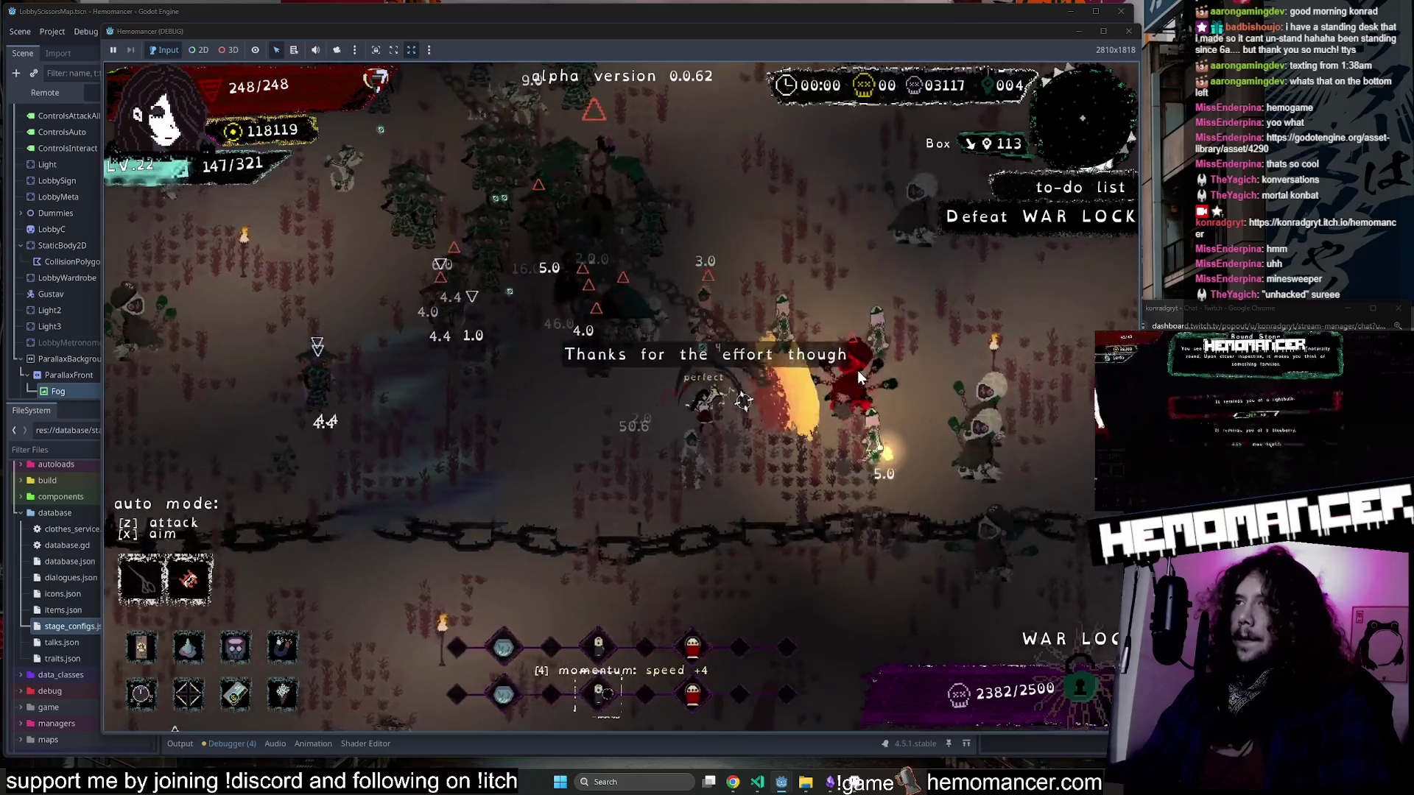
{"action": "key", "text": "s"}
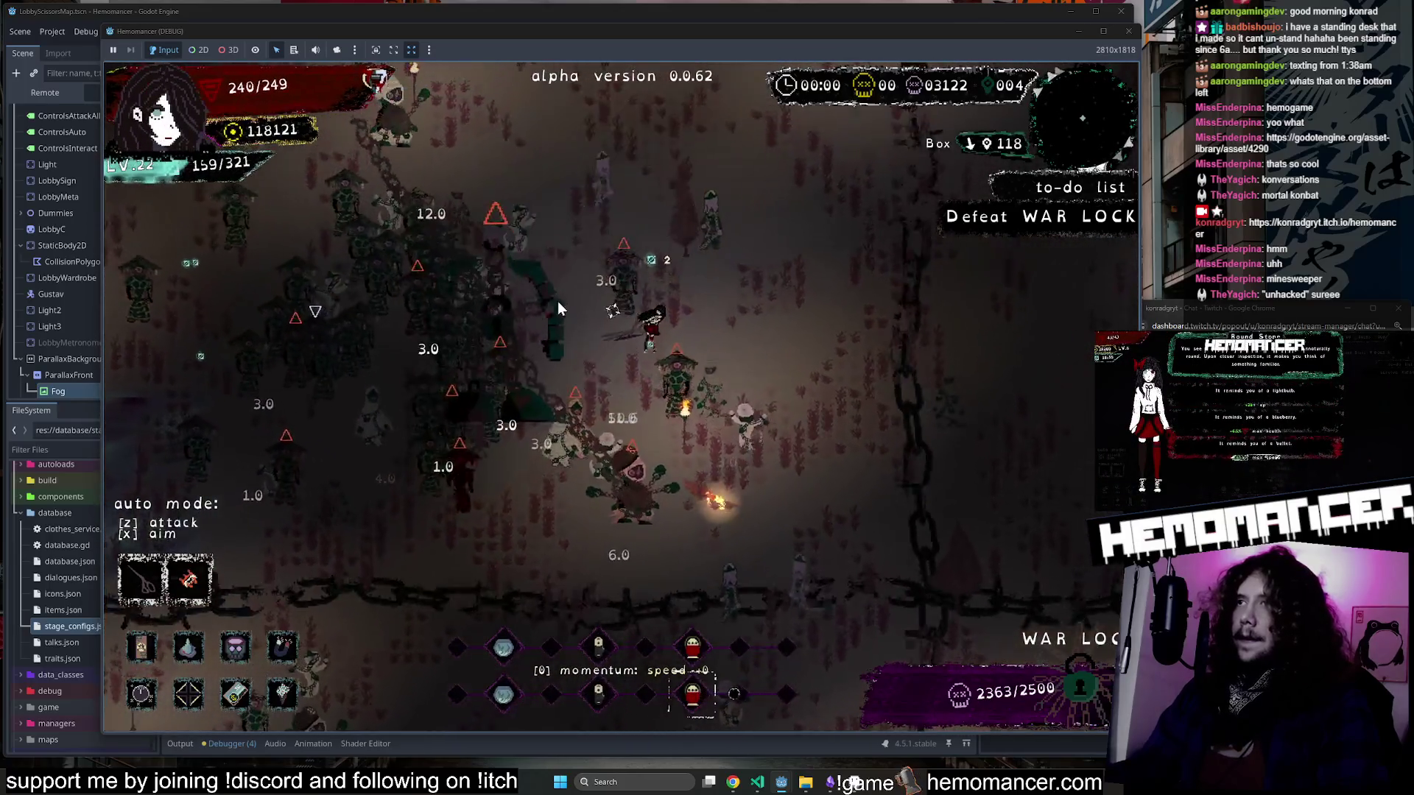
{"action": "key", "text": "a"}
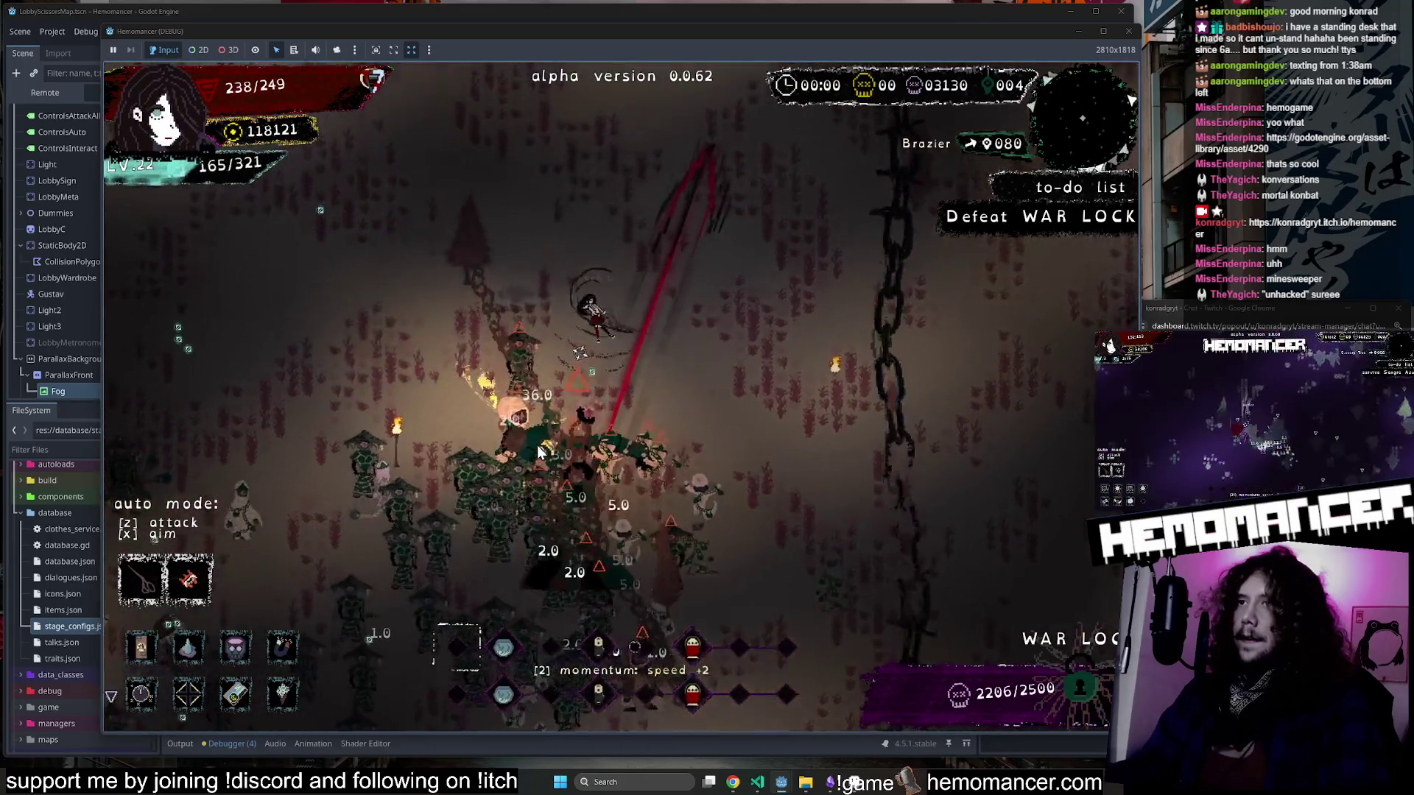
{"action": "key", "text": "a"}
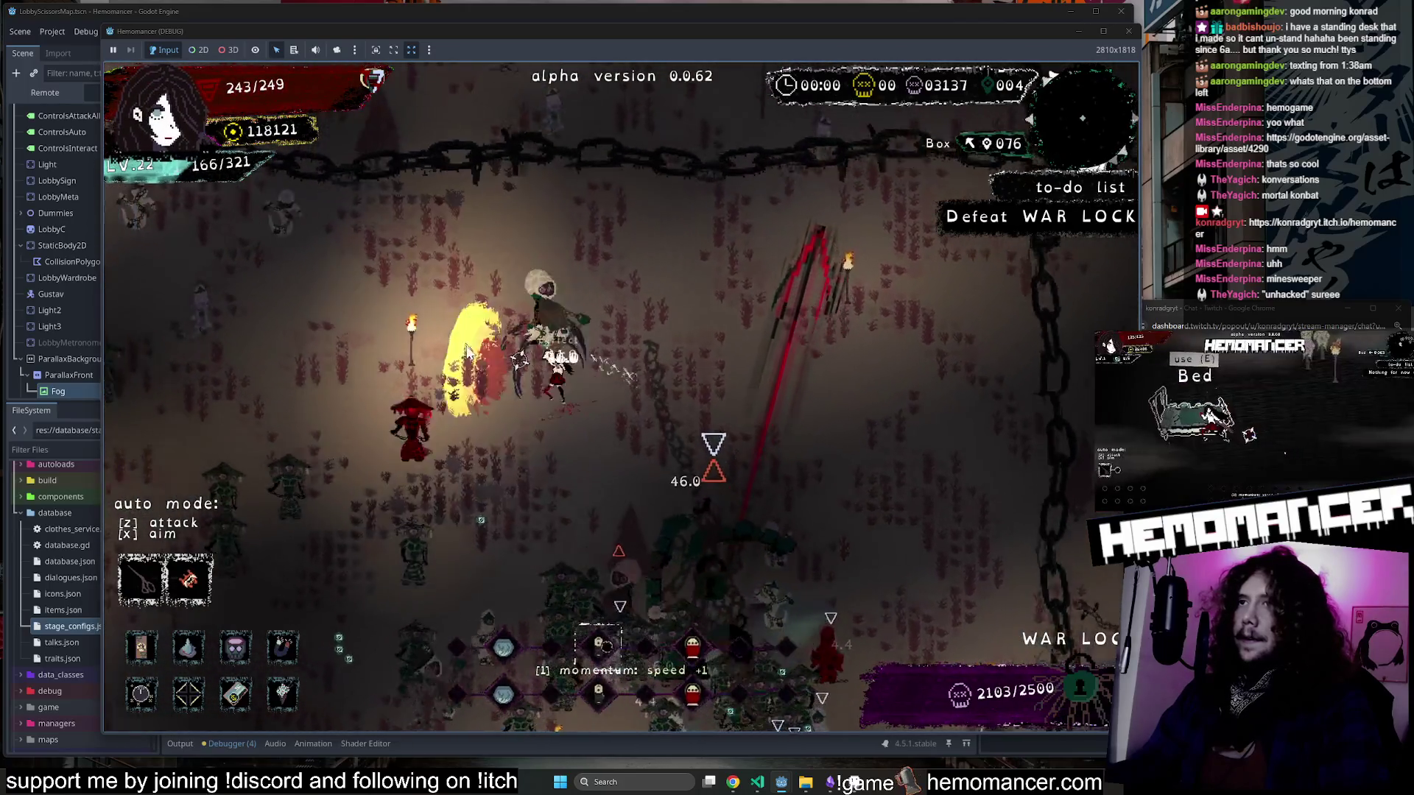
{"action": "key", "text": "s"}
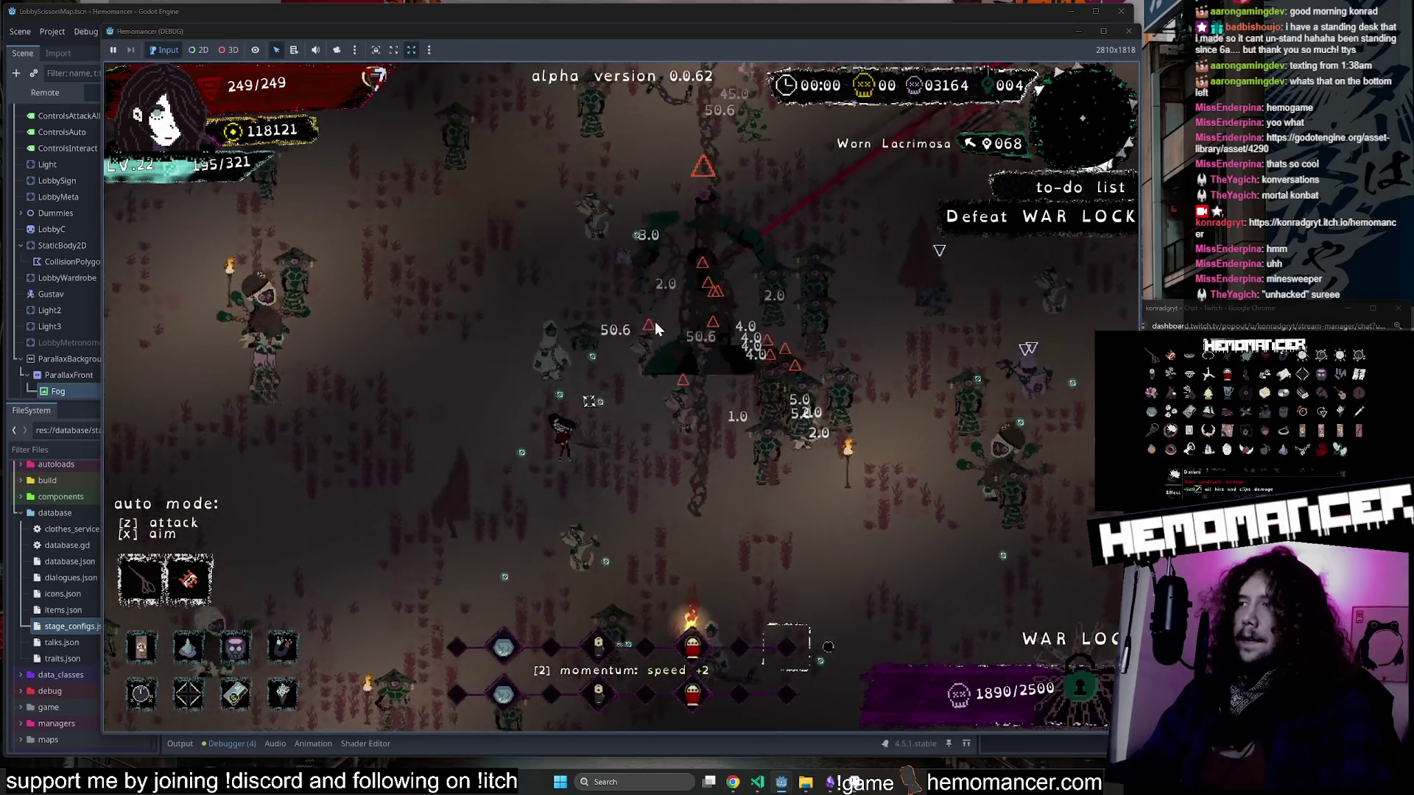
{"action": "key", "text": "s"}
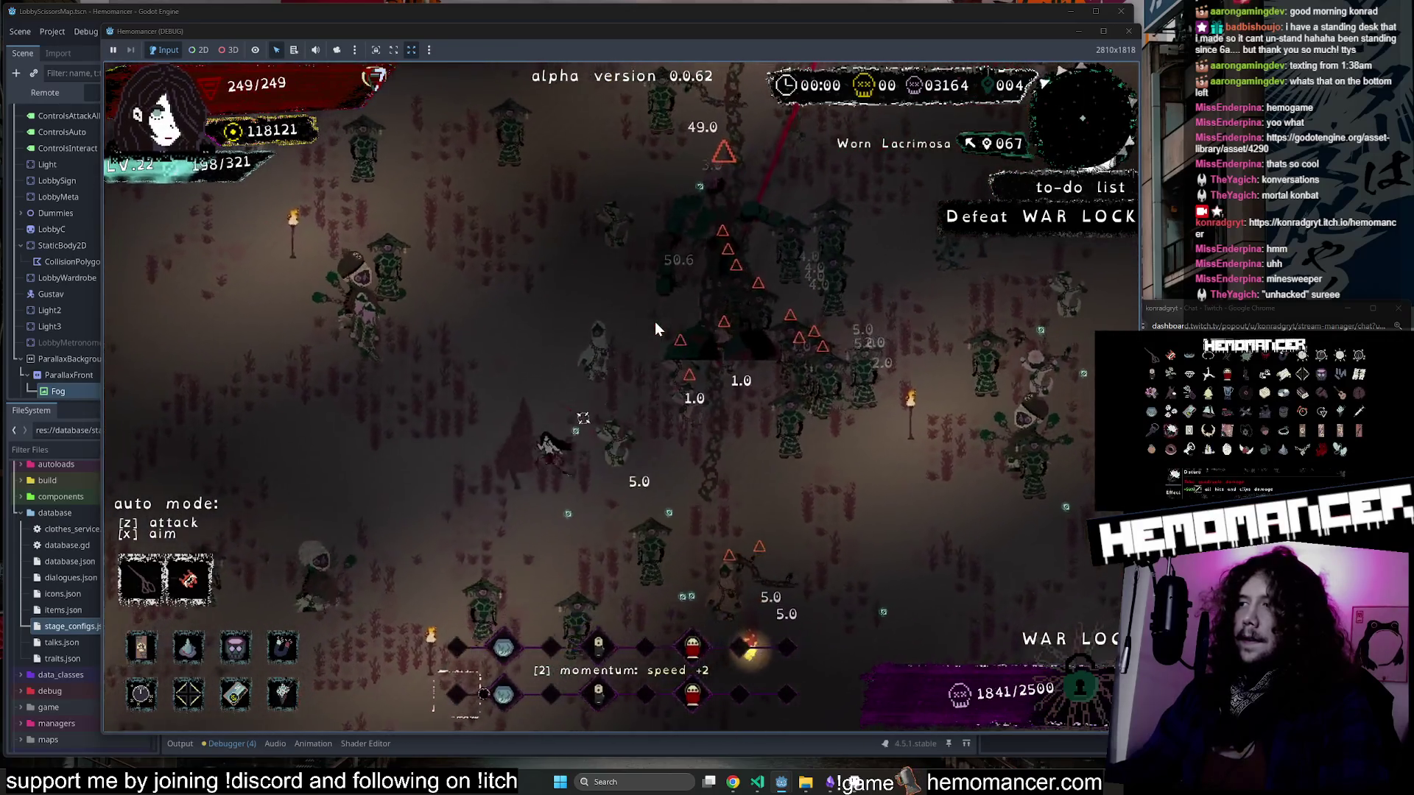
{"action": "key", "text": "w"}
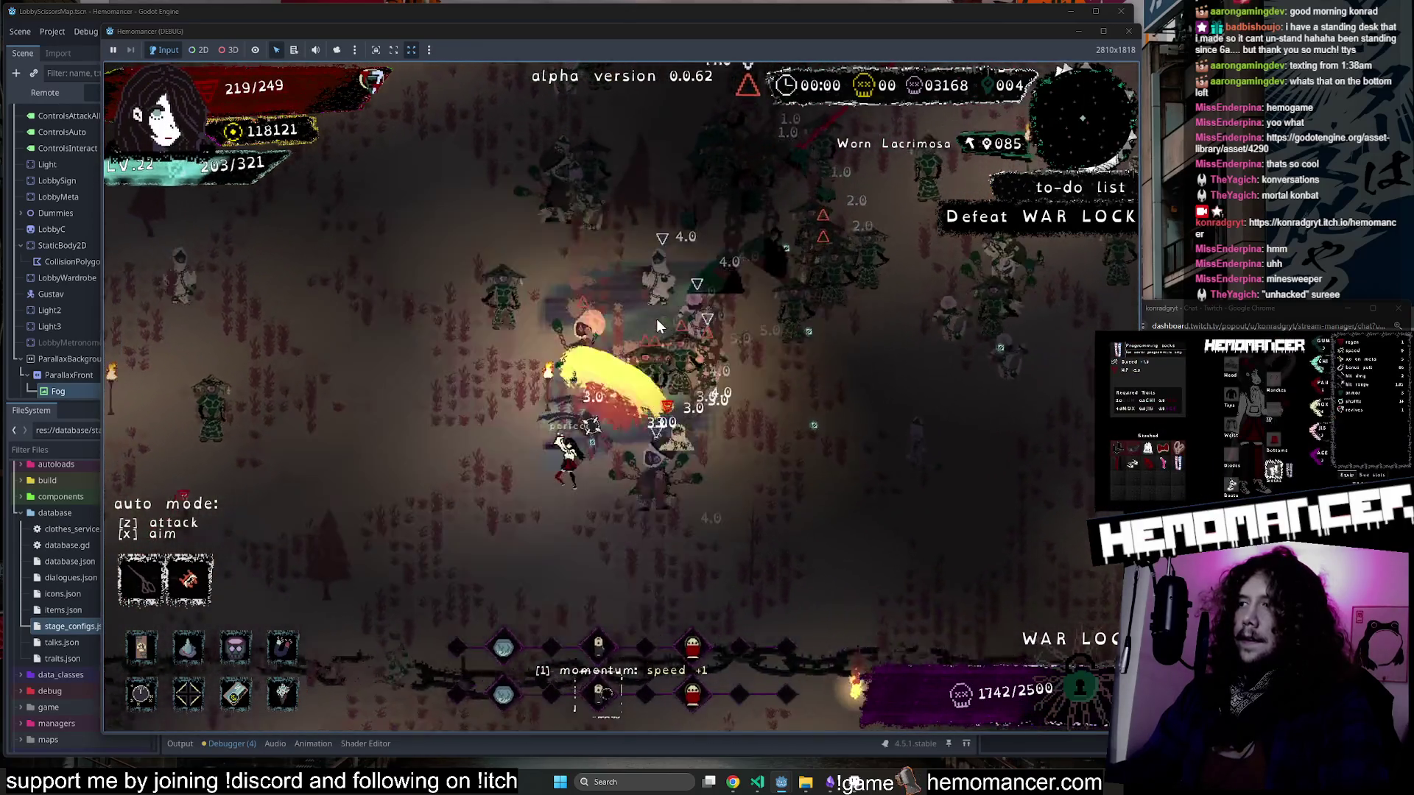
{"action": "key", "text": "w"}
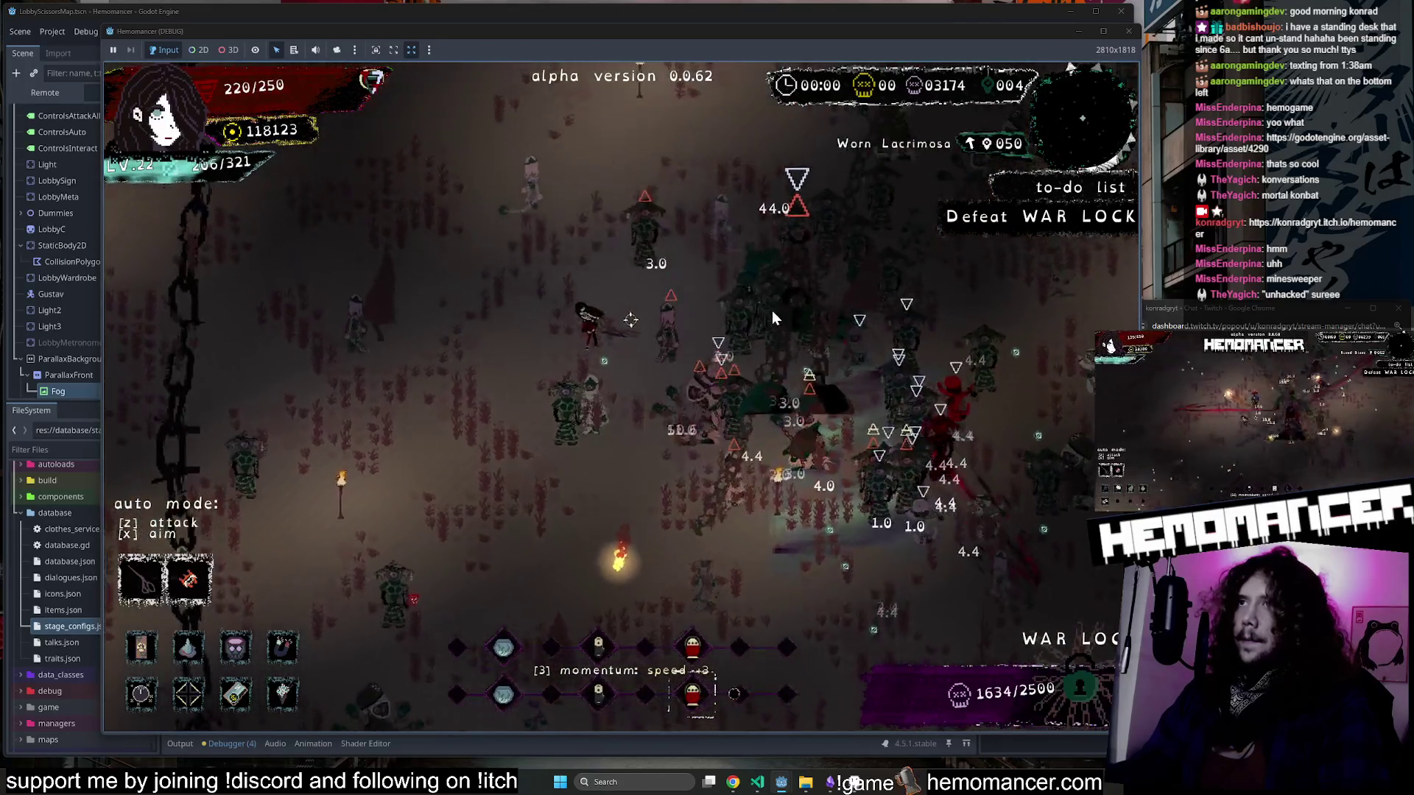
Keep pressing the boss and dodging its chains until its health runs out.
{"action": "key", "text": "w"}
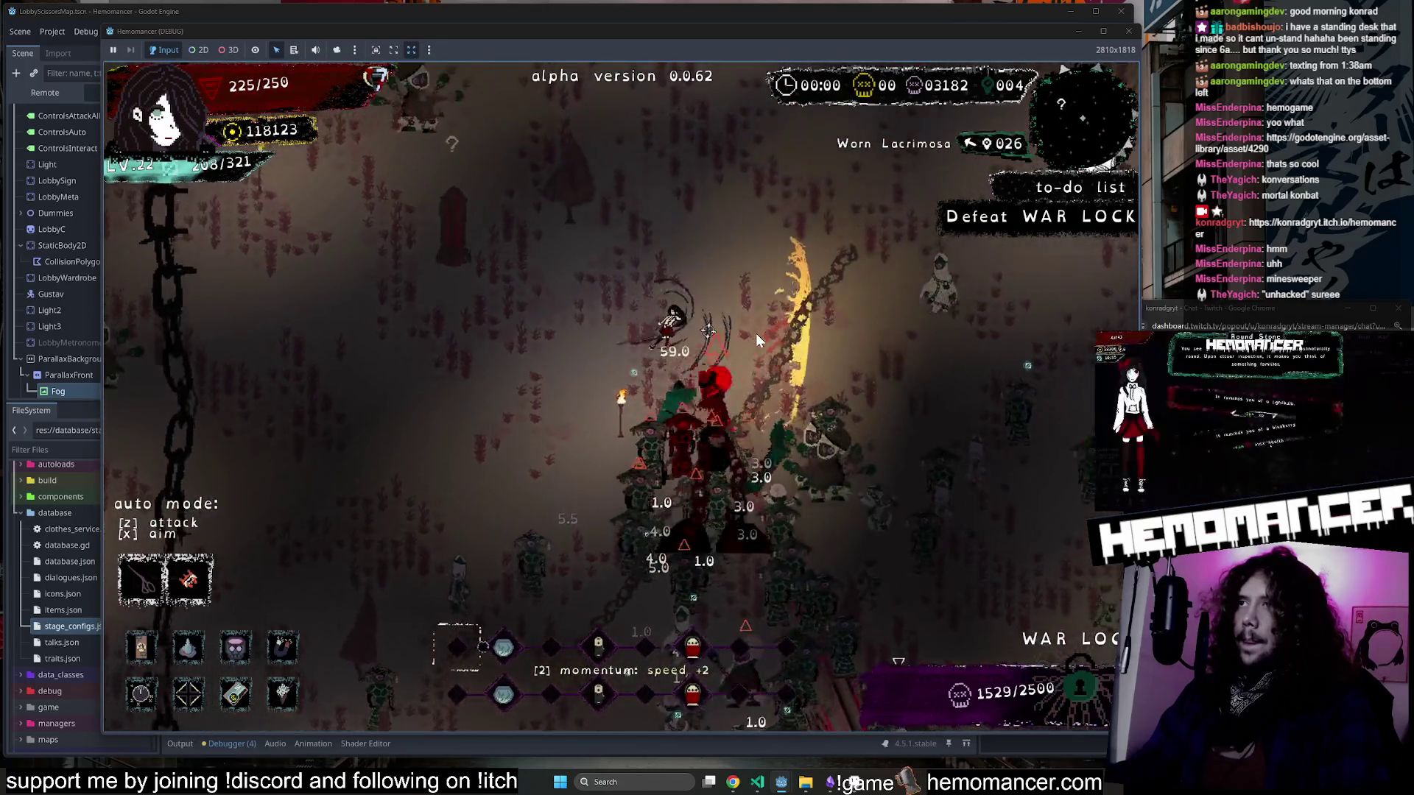
{"action": "key", "text": "w"}
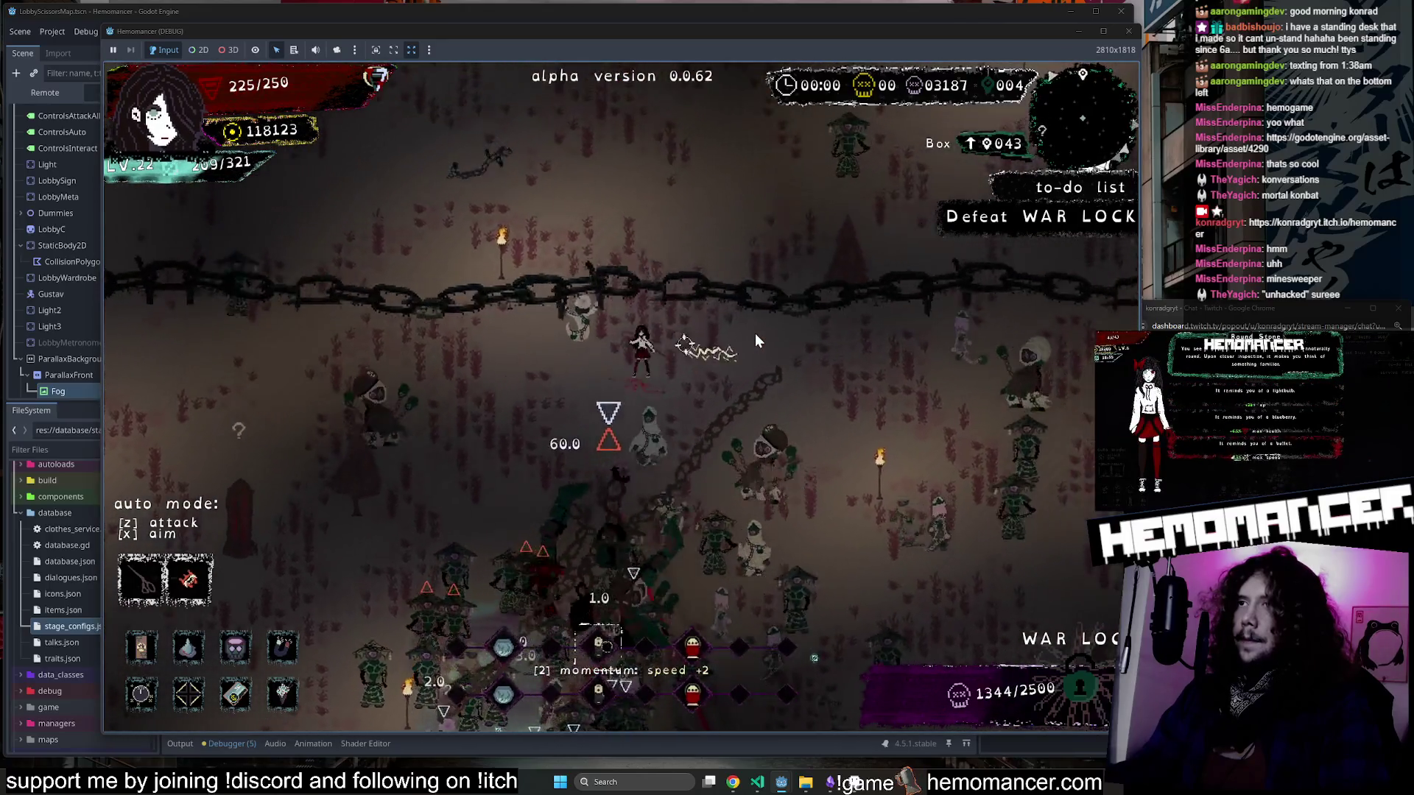
{"action": "key", "text": "w"}
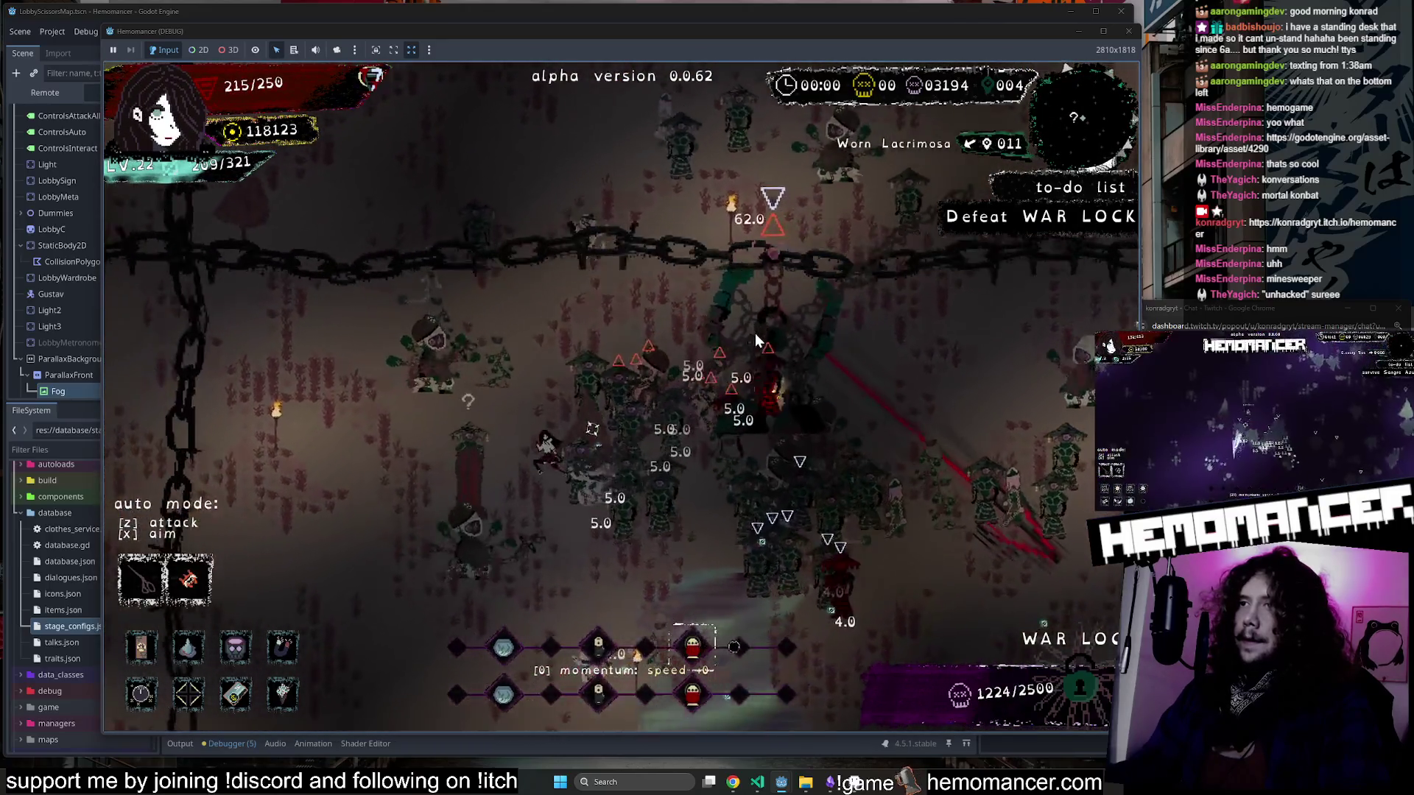
{"action": "key", "text": "d"}
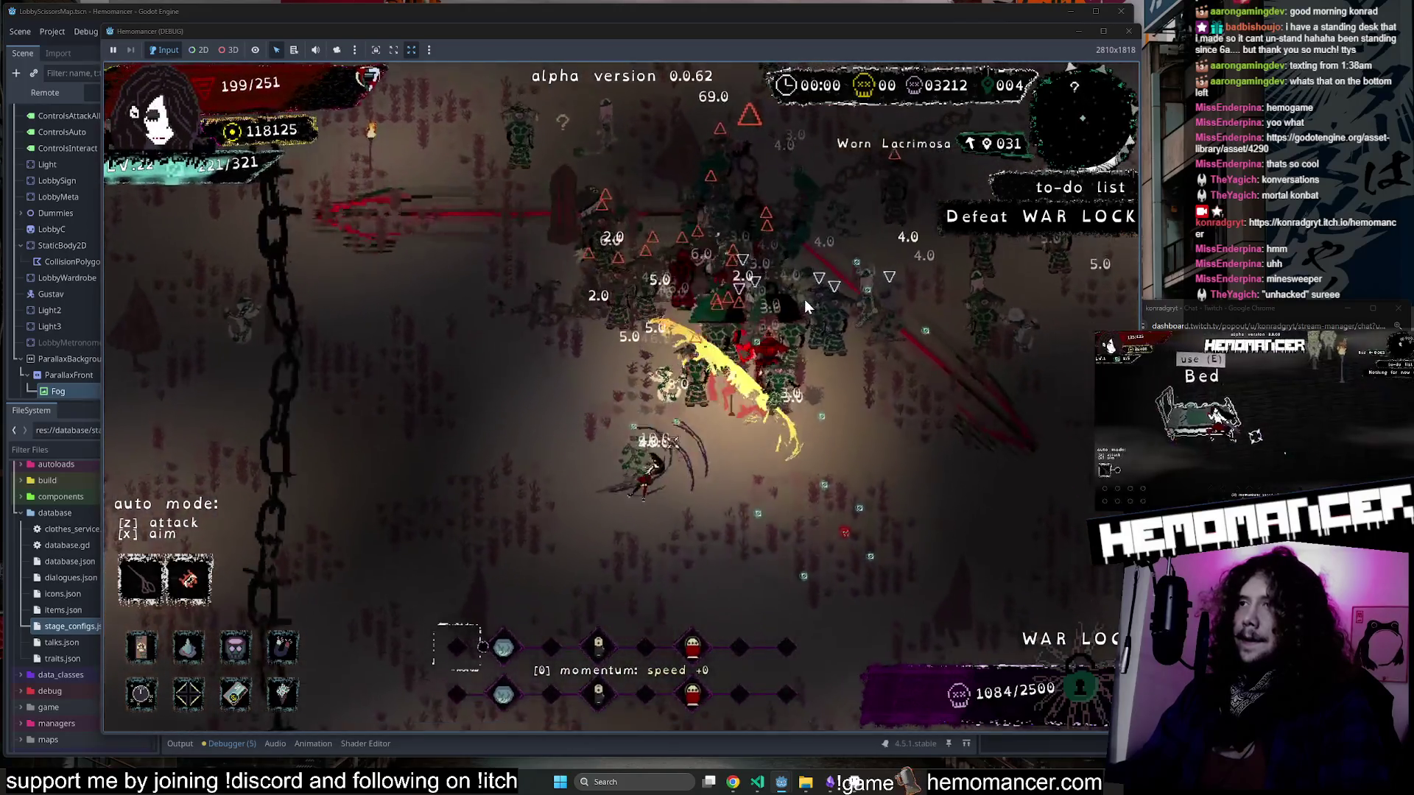
{"action": "key", "text": "a"}
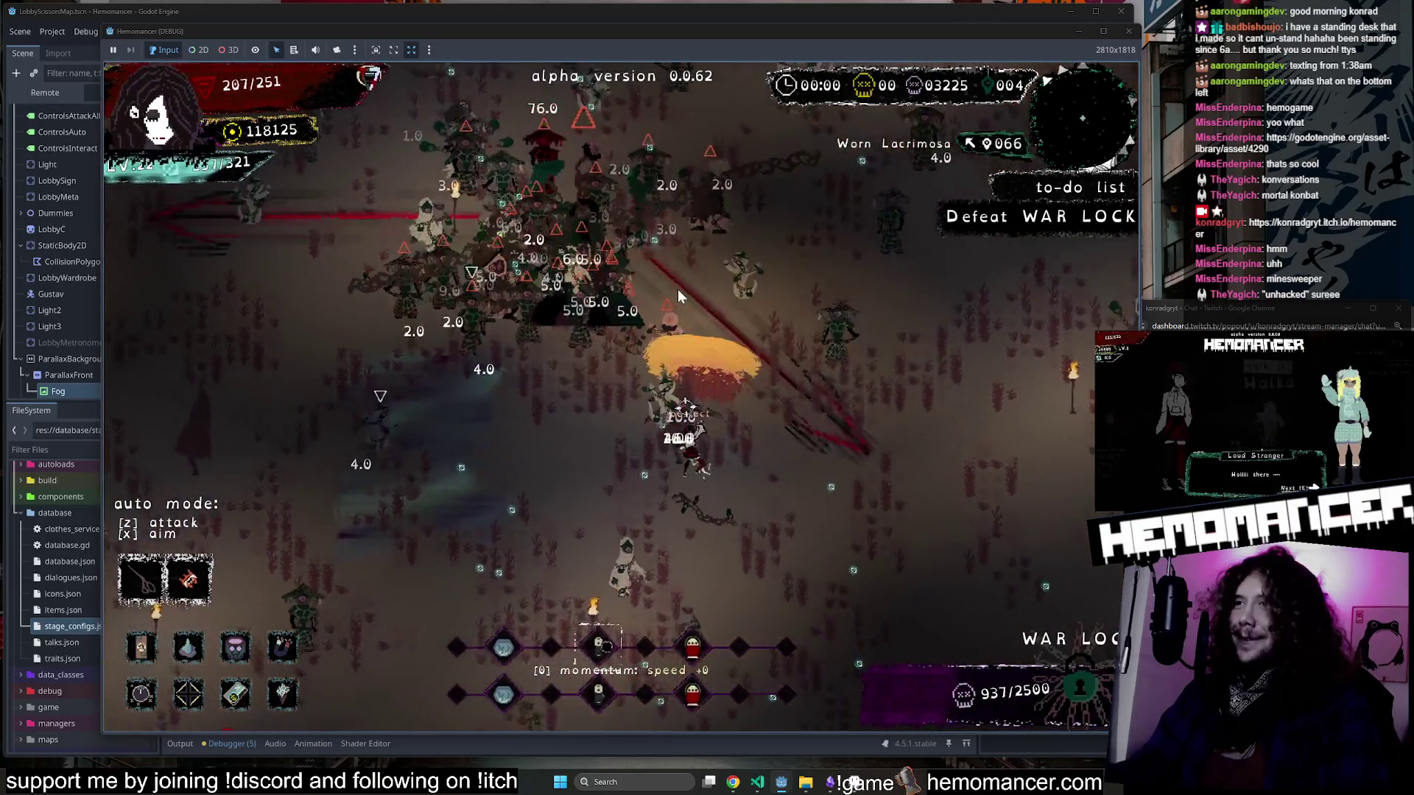
{"action": "key", "text": "d"}
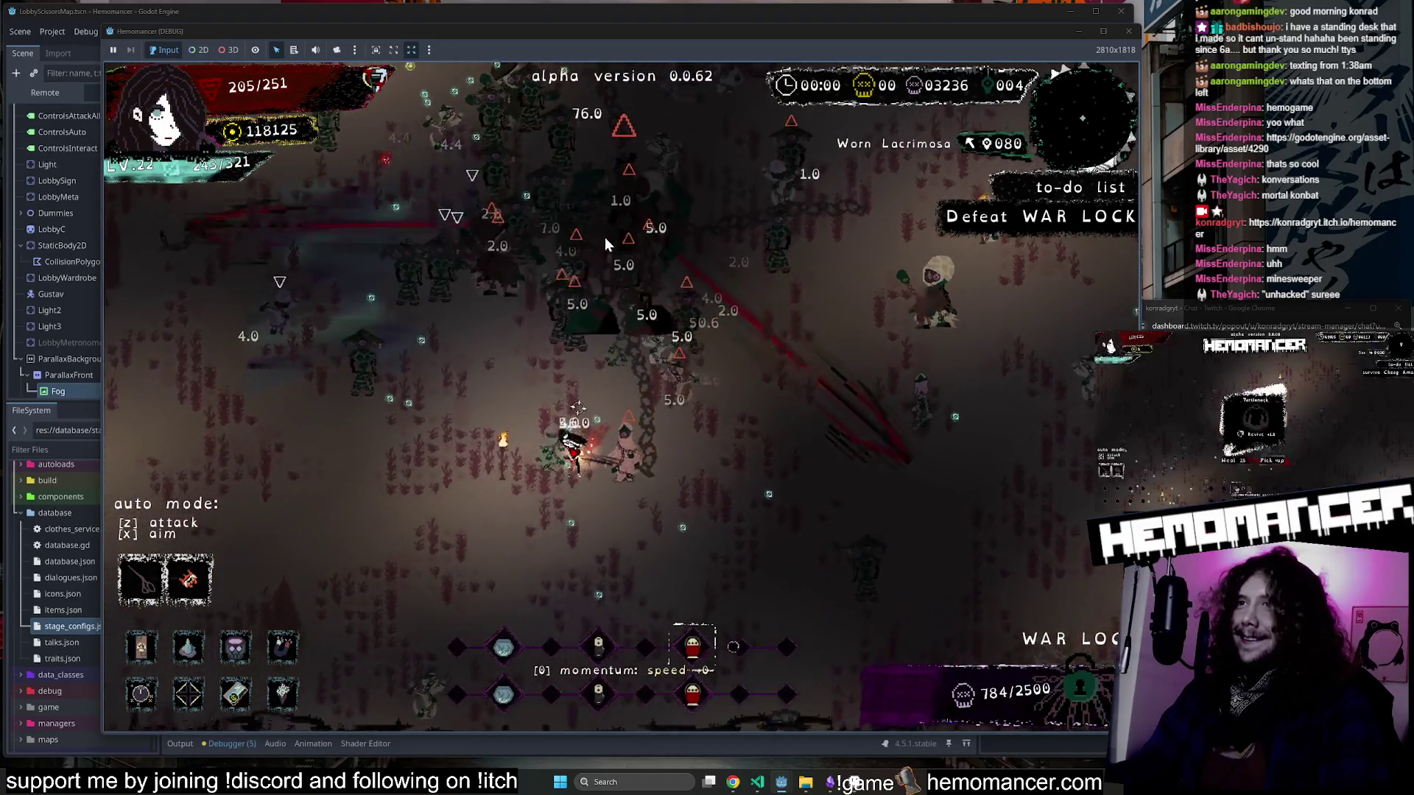
{"action": "key", "text": "a"}
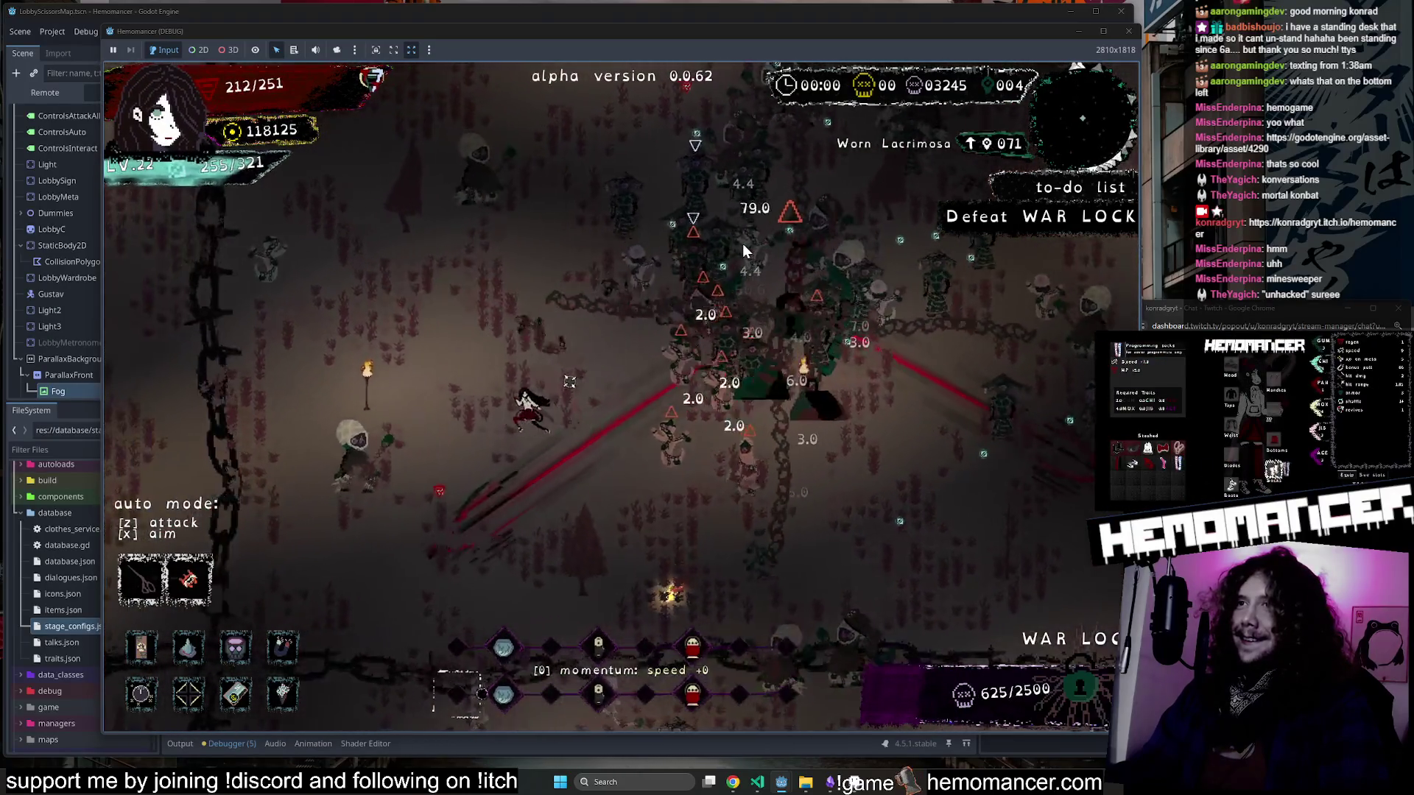
{"action": "key", "text": "d"}
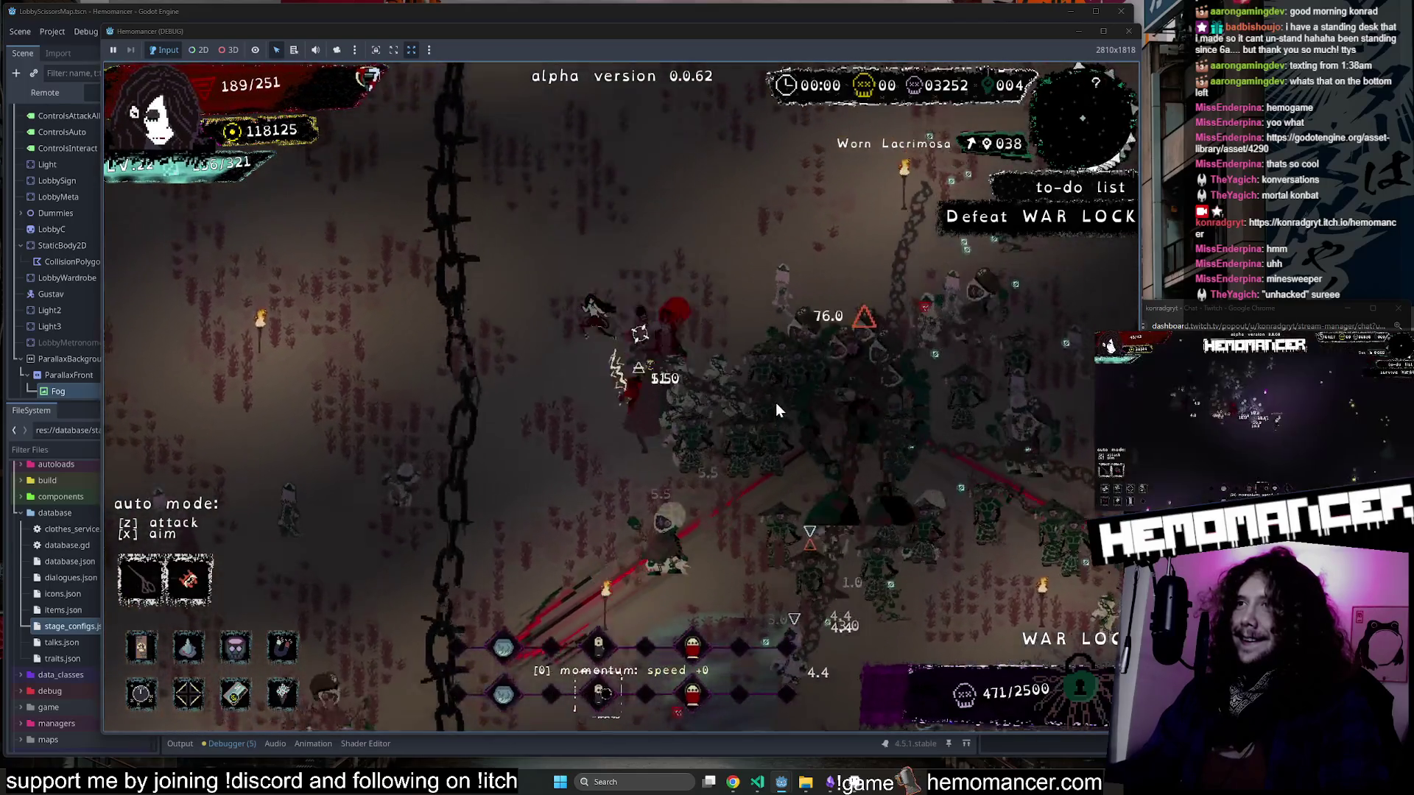
{"action": "key", "text": "d"}
{"action": "key", "text": "w"}
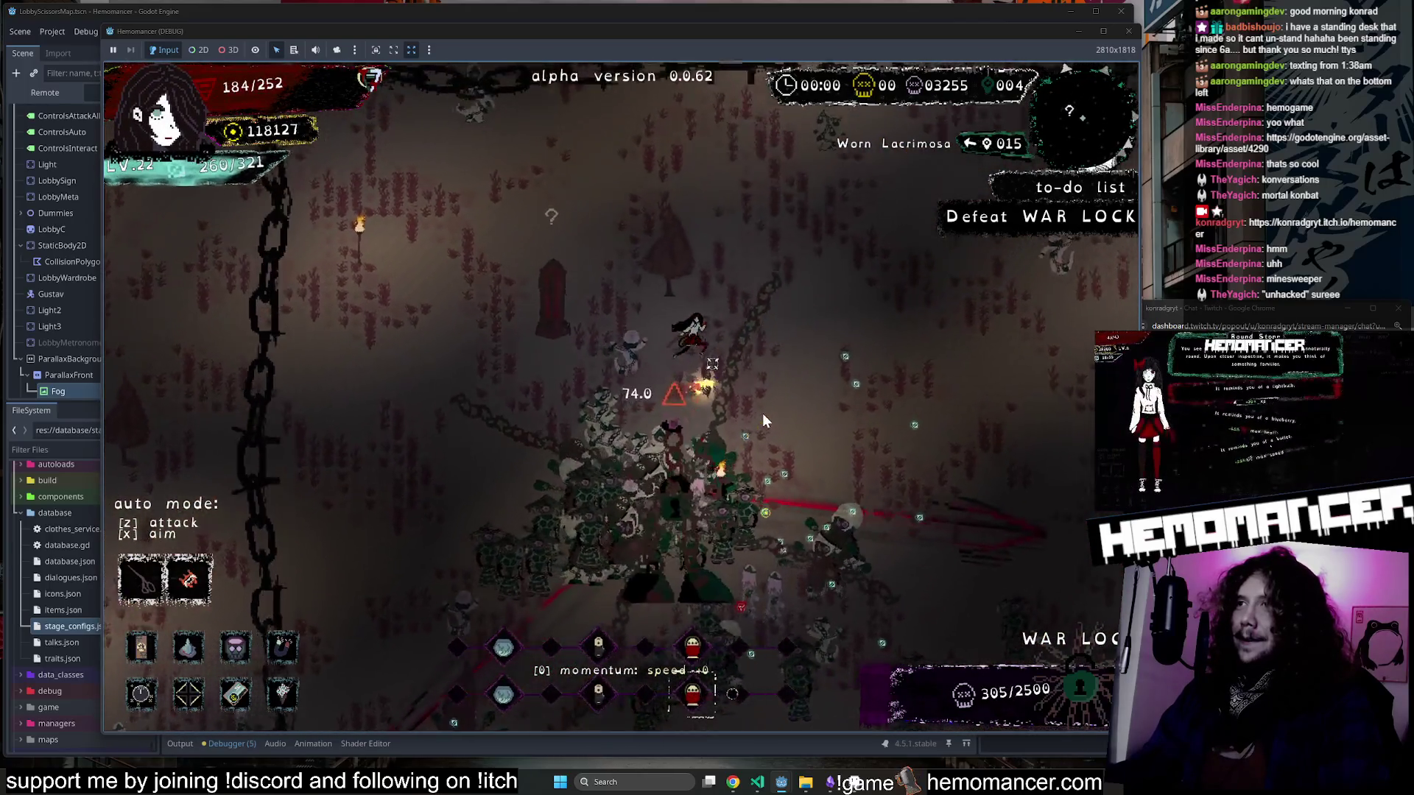
{"action": "key", "text": "w"}
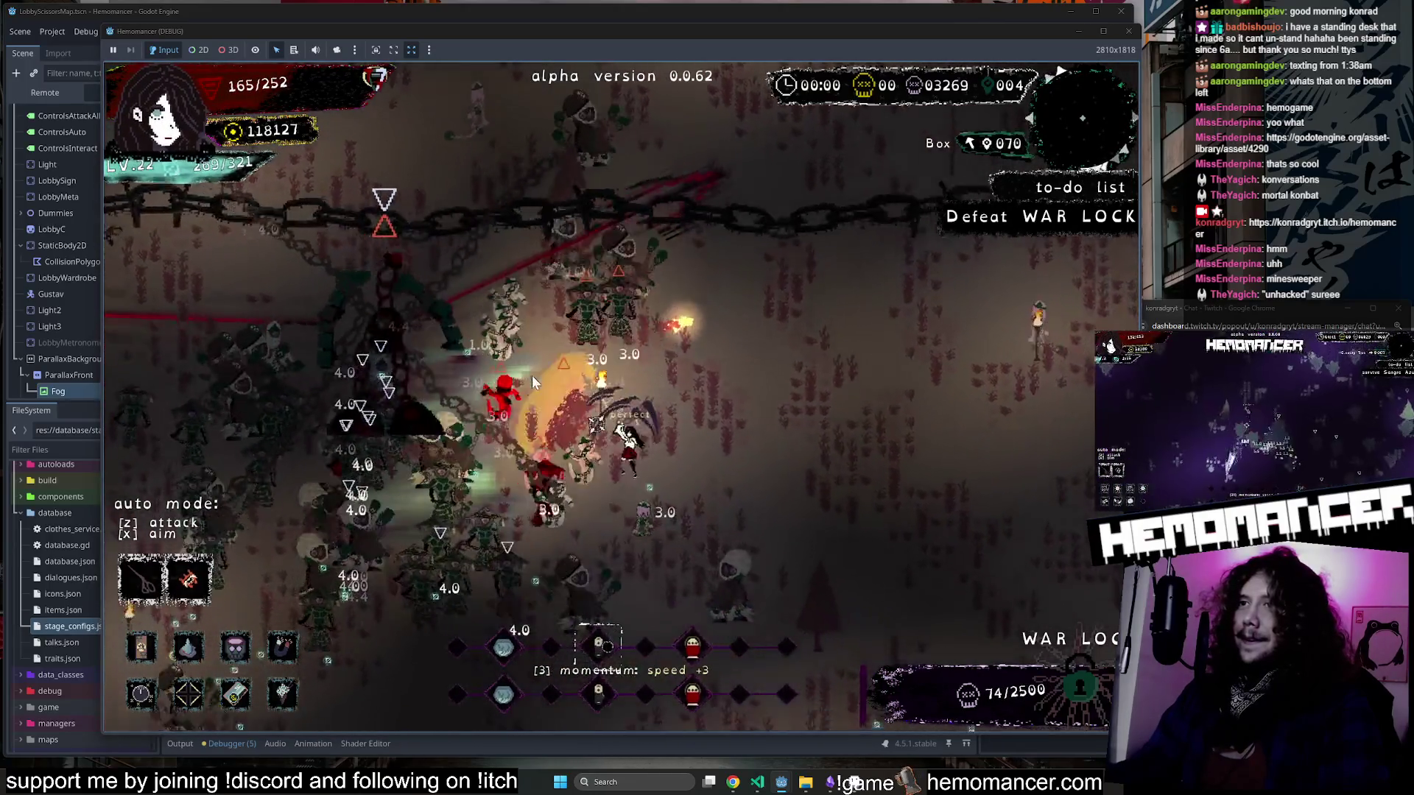
Take Scissors at level-up while walking the character around the lobby.
{"action": "key", "text": "a"}
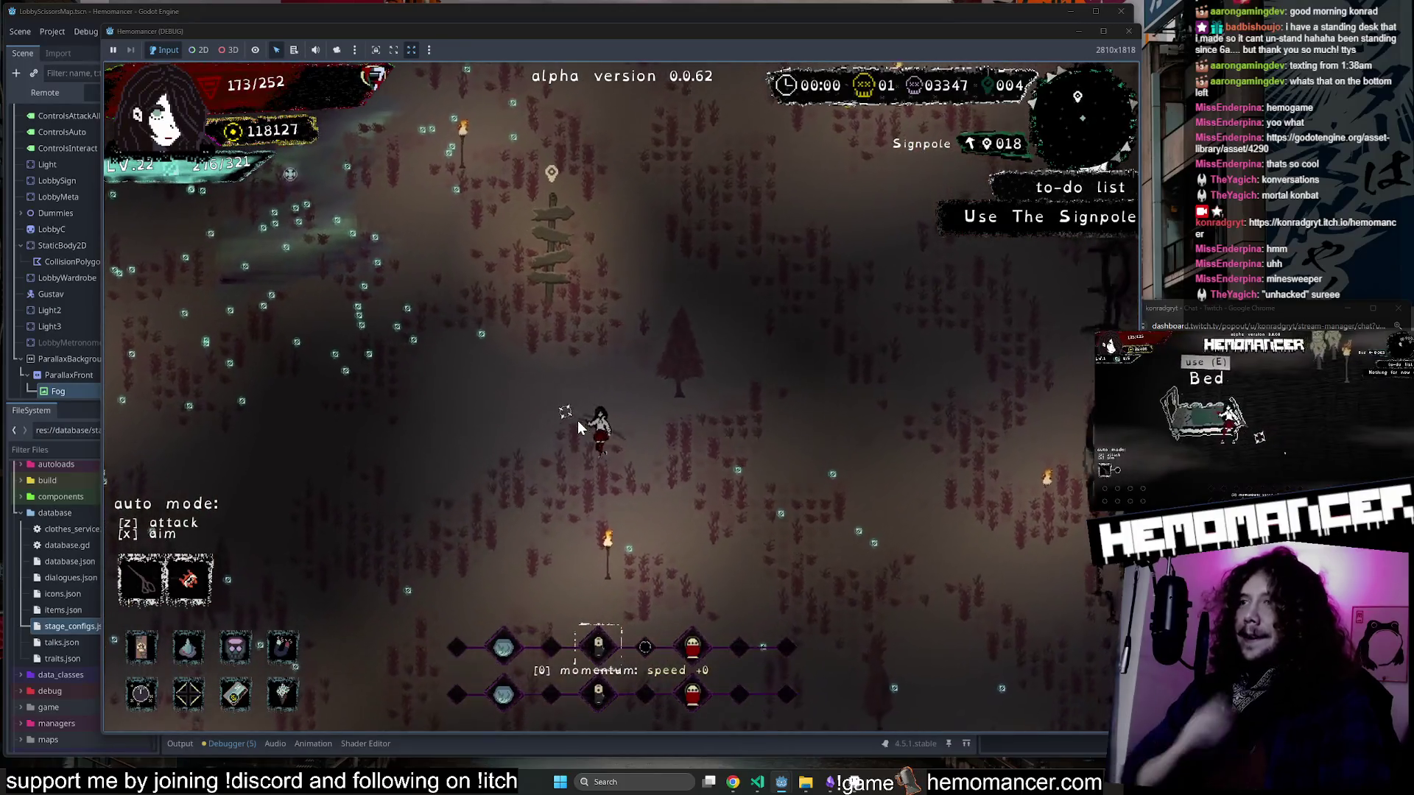
{"action": "key", "text": "w"}
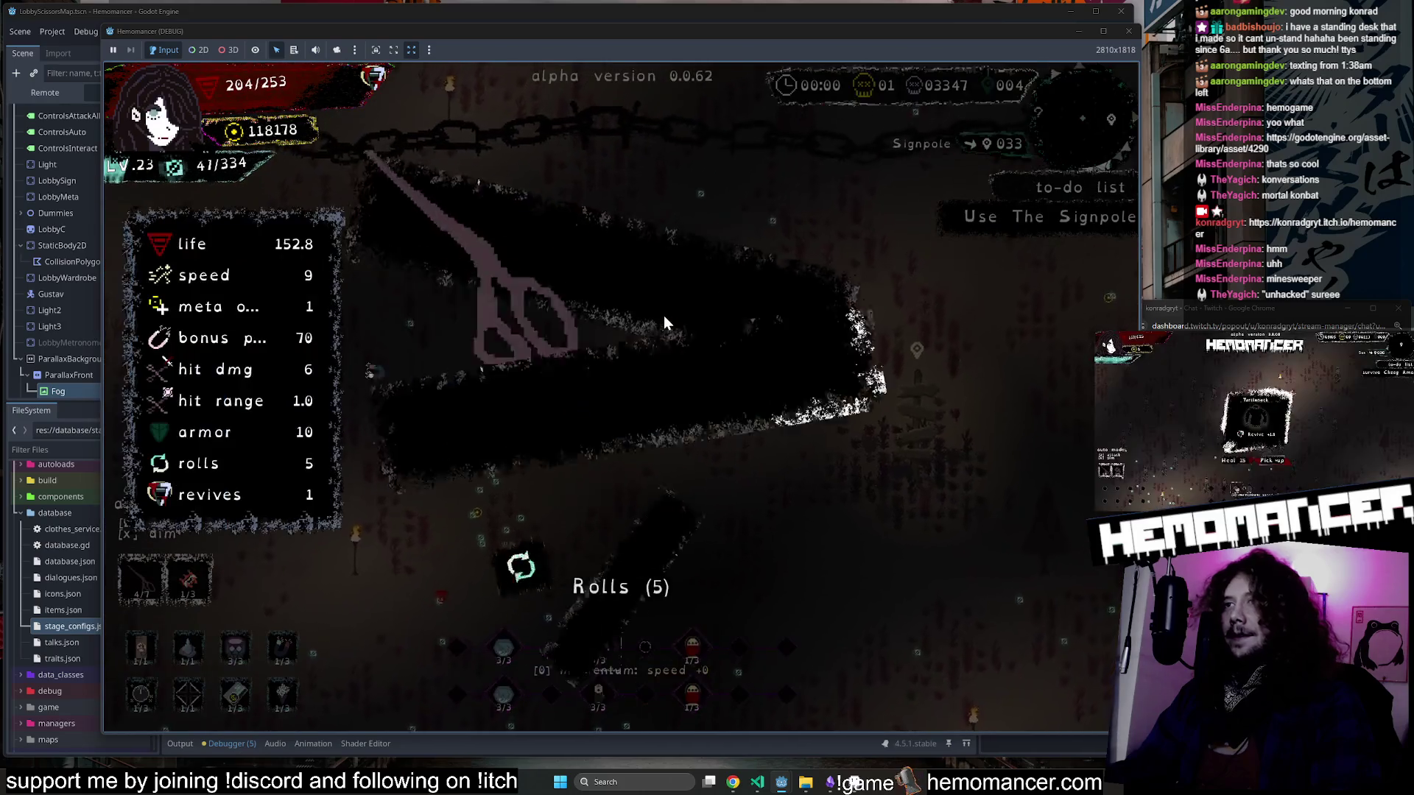
{"action": "left_click", "coordinate": [599, 159]}
{"action": "key", "text": "d"}
{"action": "key", "text": "s"}
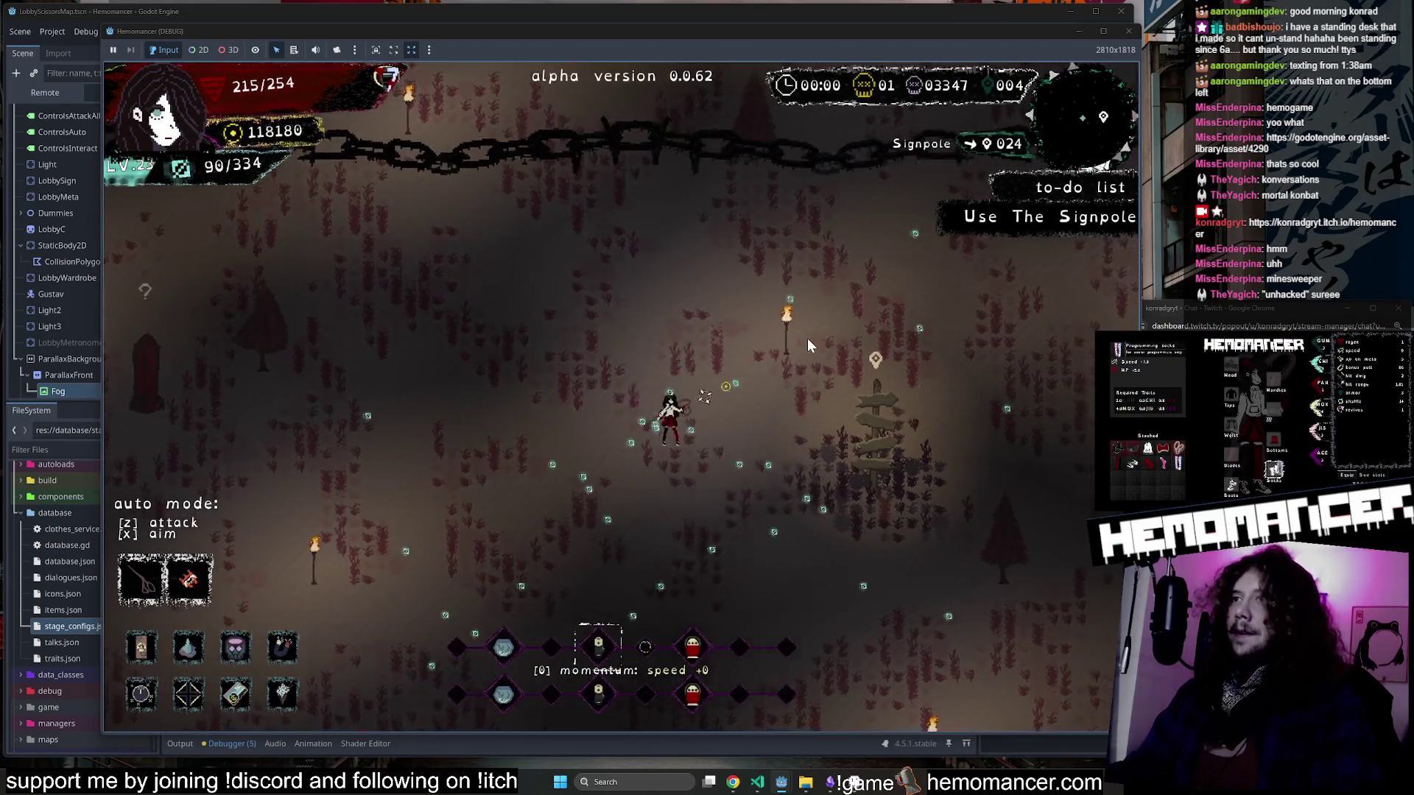
{"action": "key", "text": "a"}
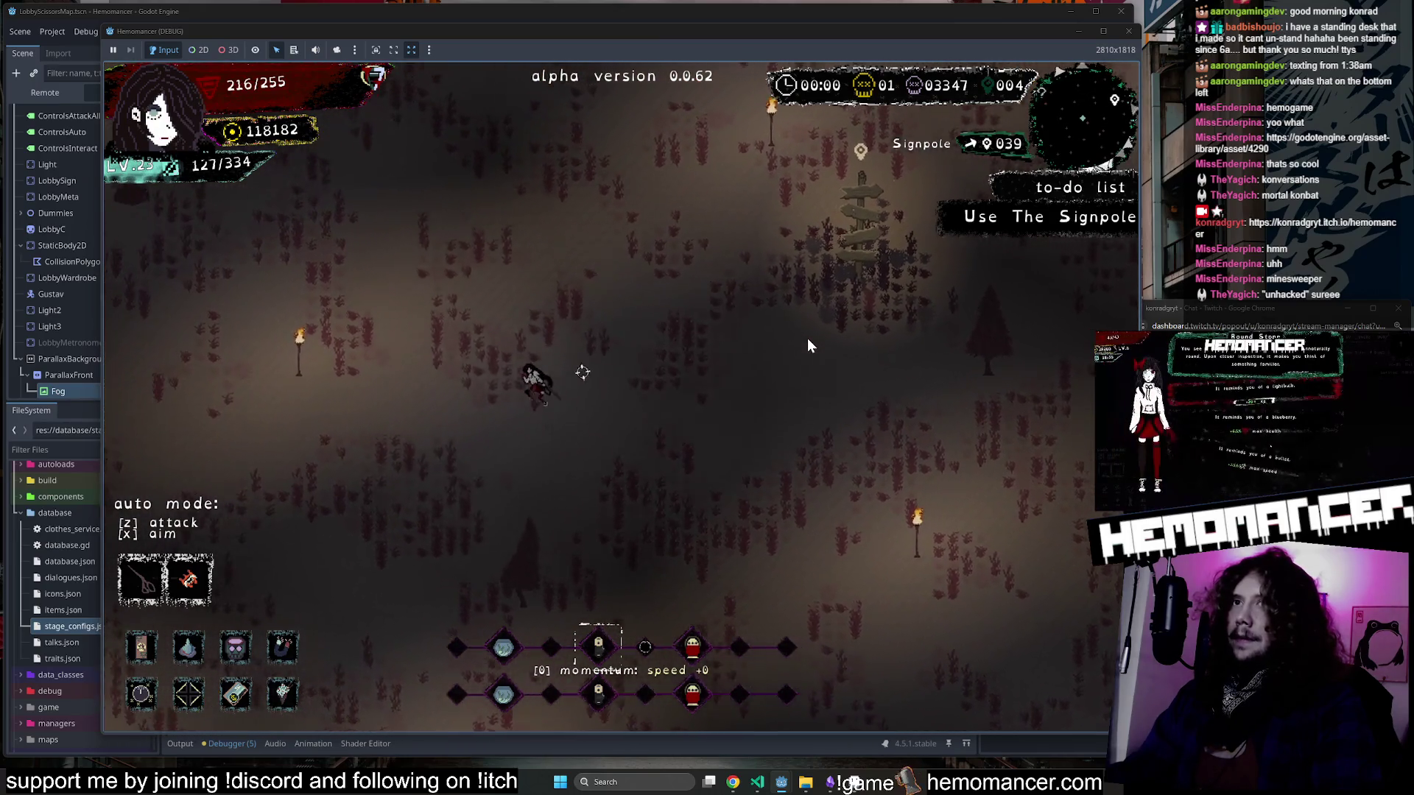
{"action": "key", "text": "w"}
{"action": "key", "text": "w"}
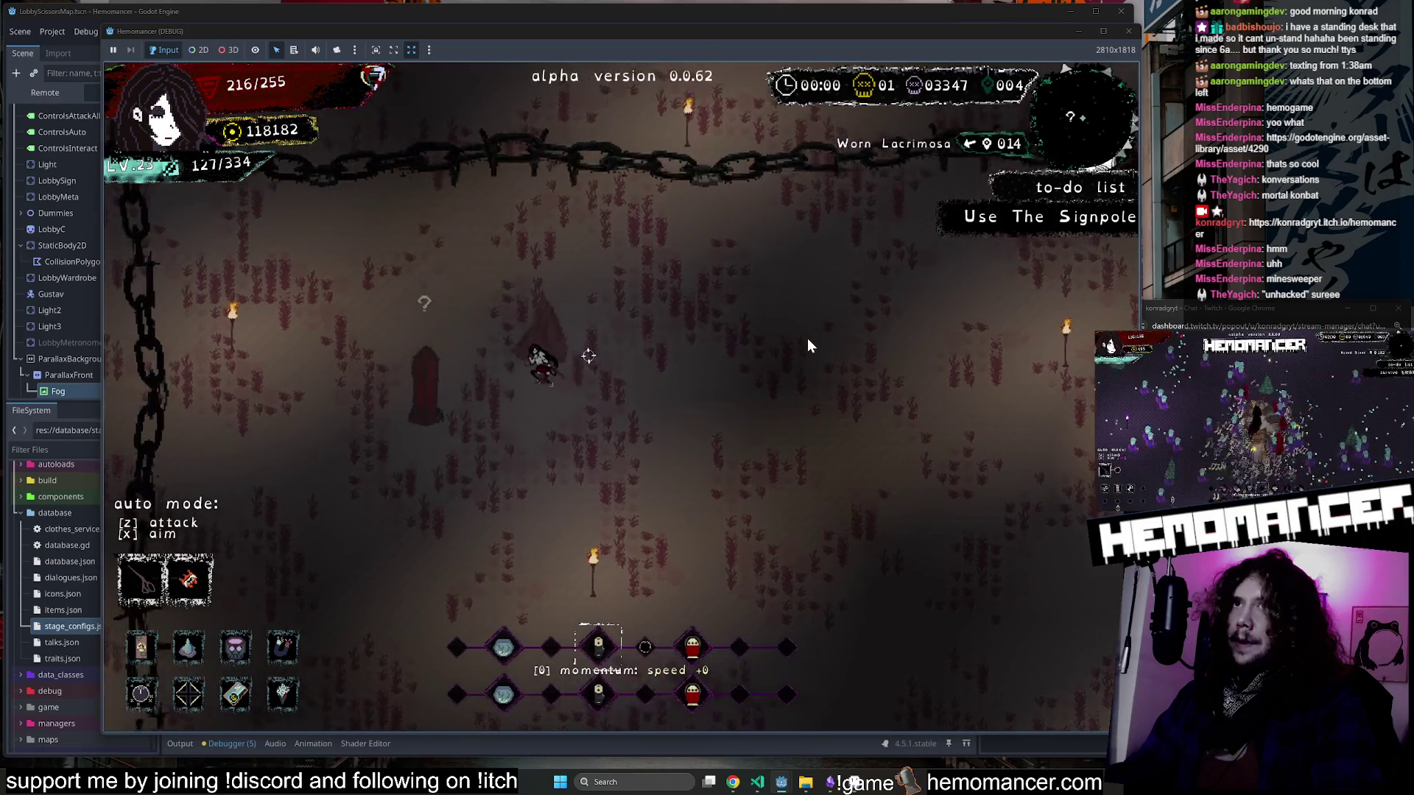
Walk up to the signpost, open the Travel map with E, and start Sangre Azul.
{"action": "key", "text": "d"}
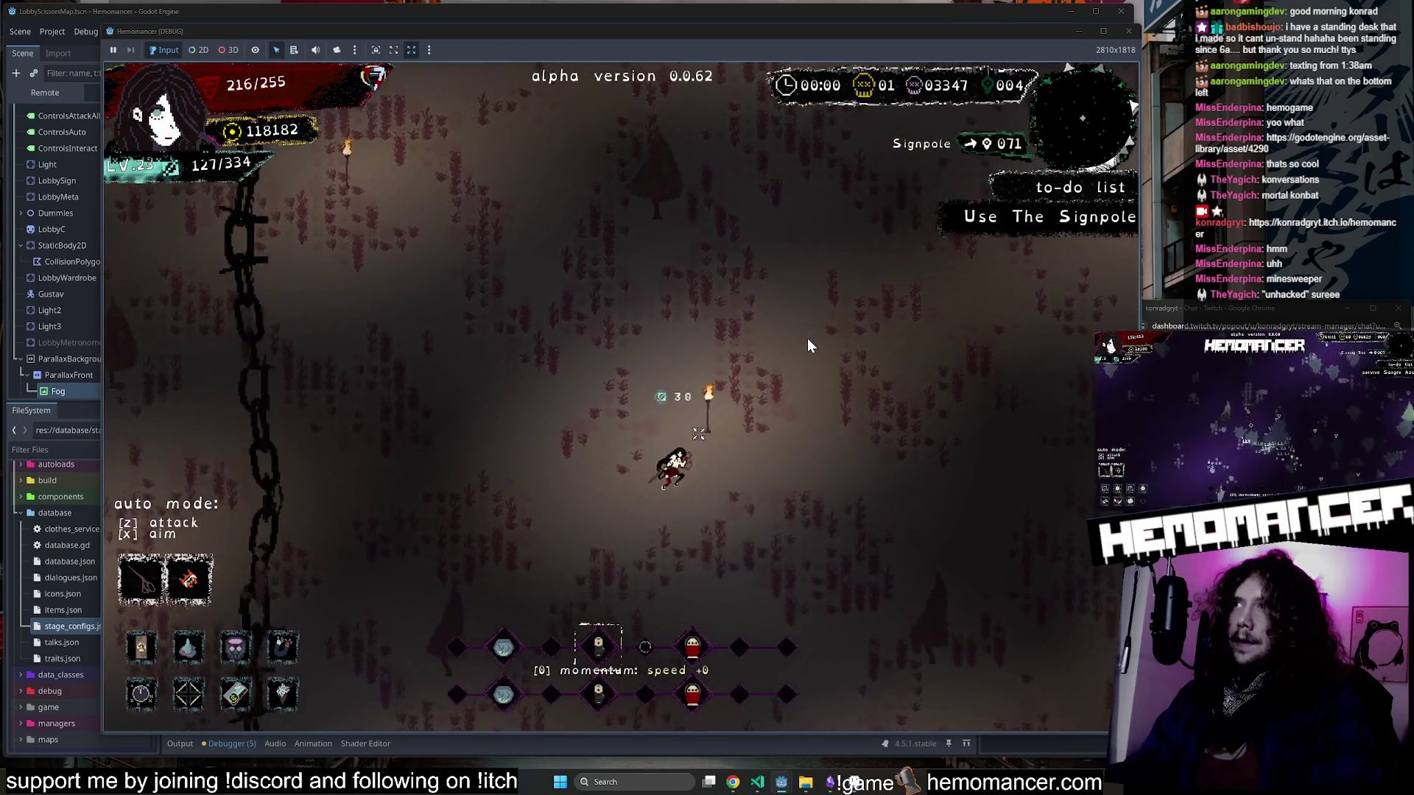
{"action": "key", "text": "d"}
{"action": "key", "text": "s"}
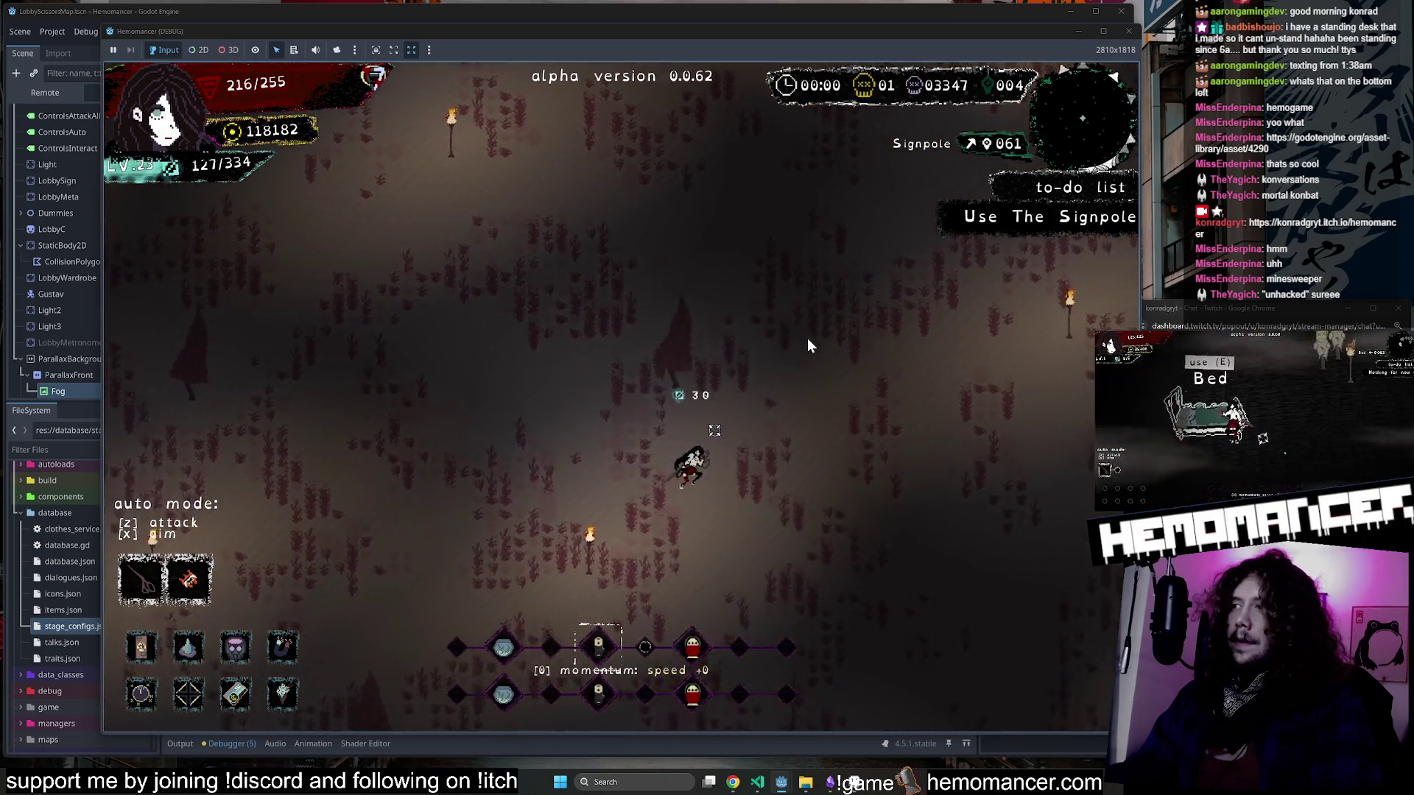
{"action": "key", "text": "d"}
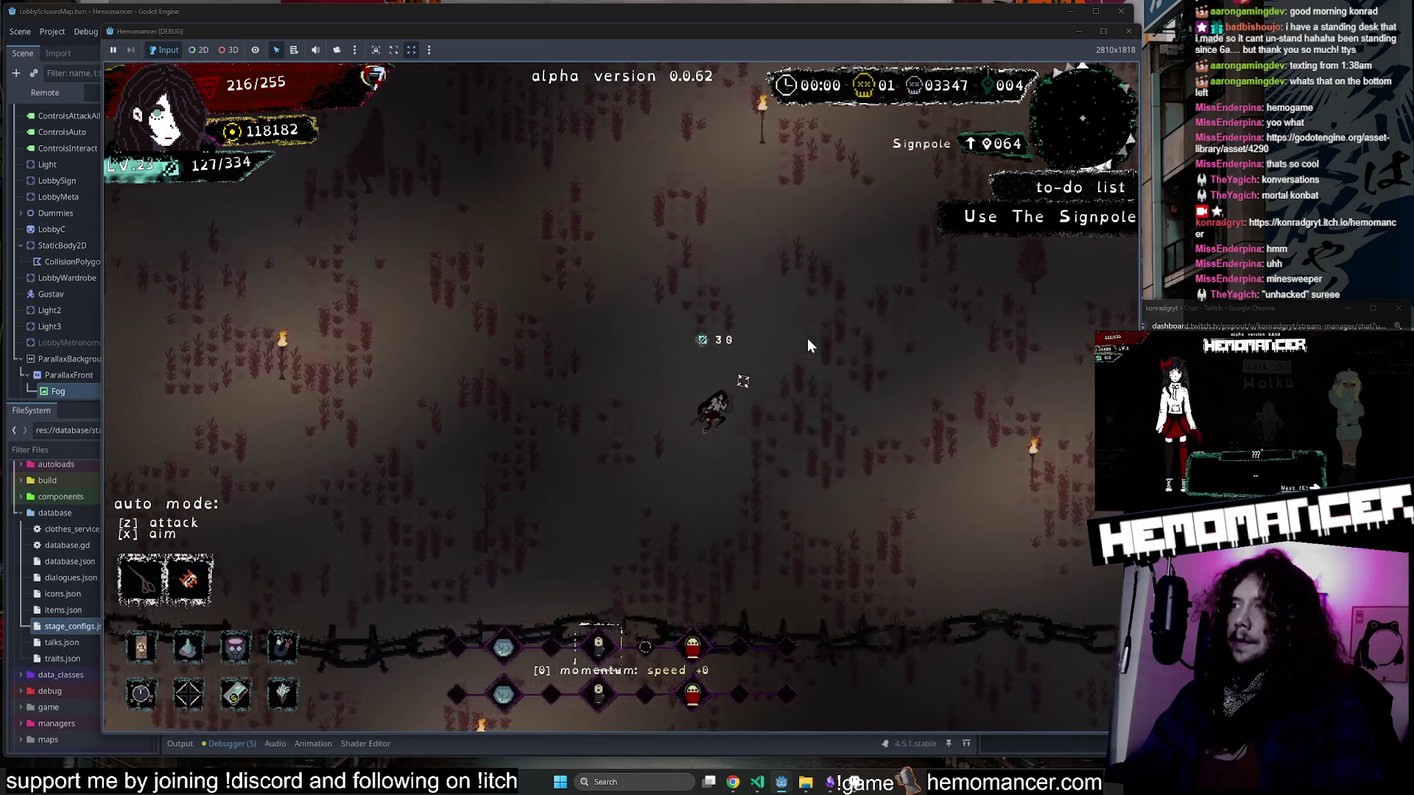
{"action": "left_click", "coordinate": [803, 361]}
{"action": "key", "text": "d"}
{"action": "key", "text": "w"}
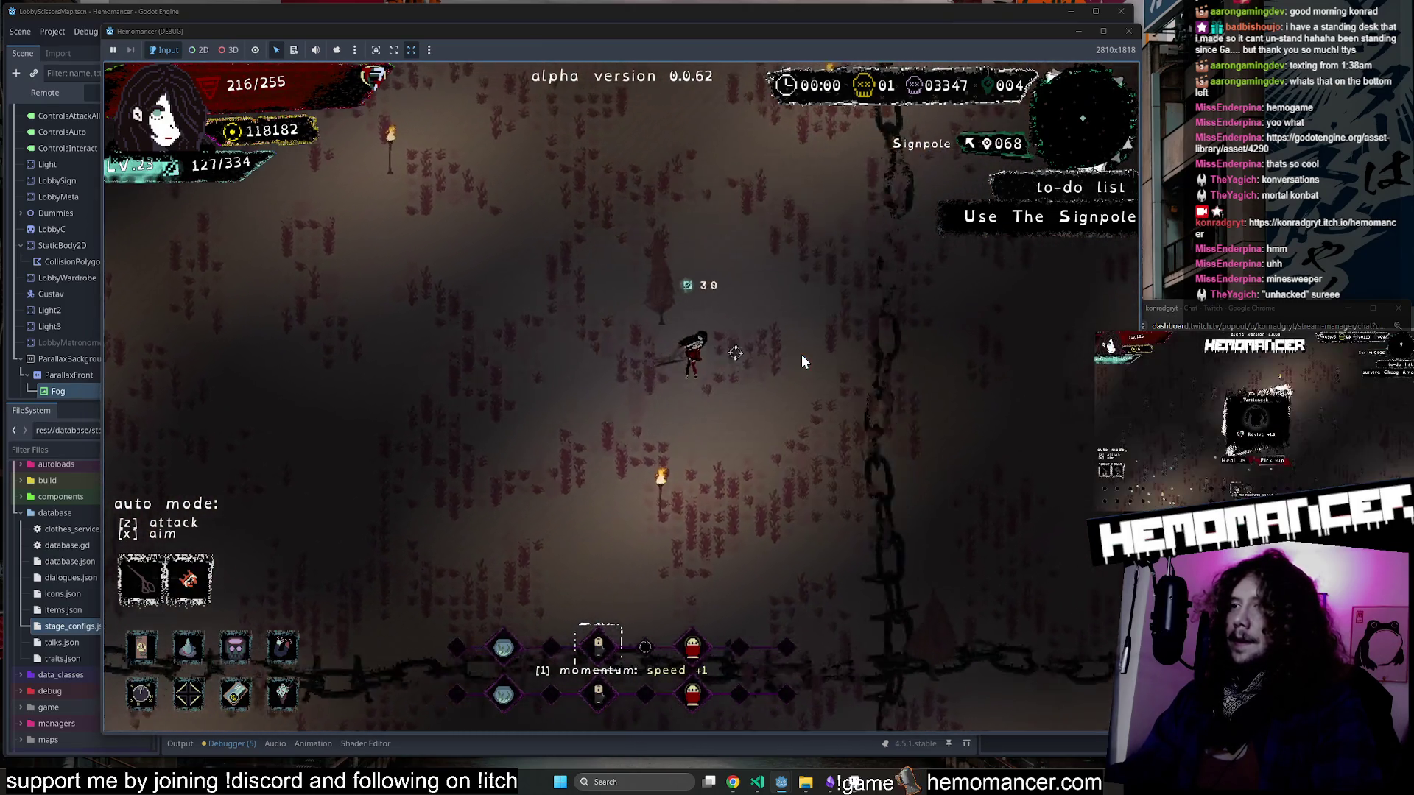
{"action": "key", "text": "a"}
{"action": "key", "text": "w"}
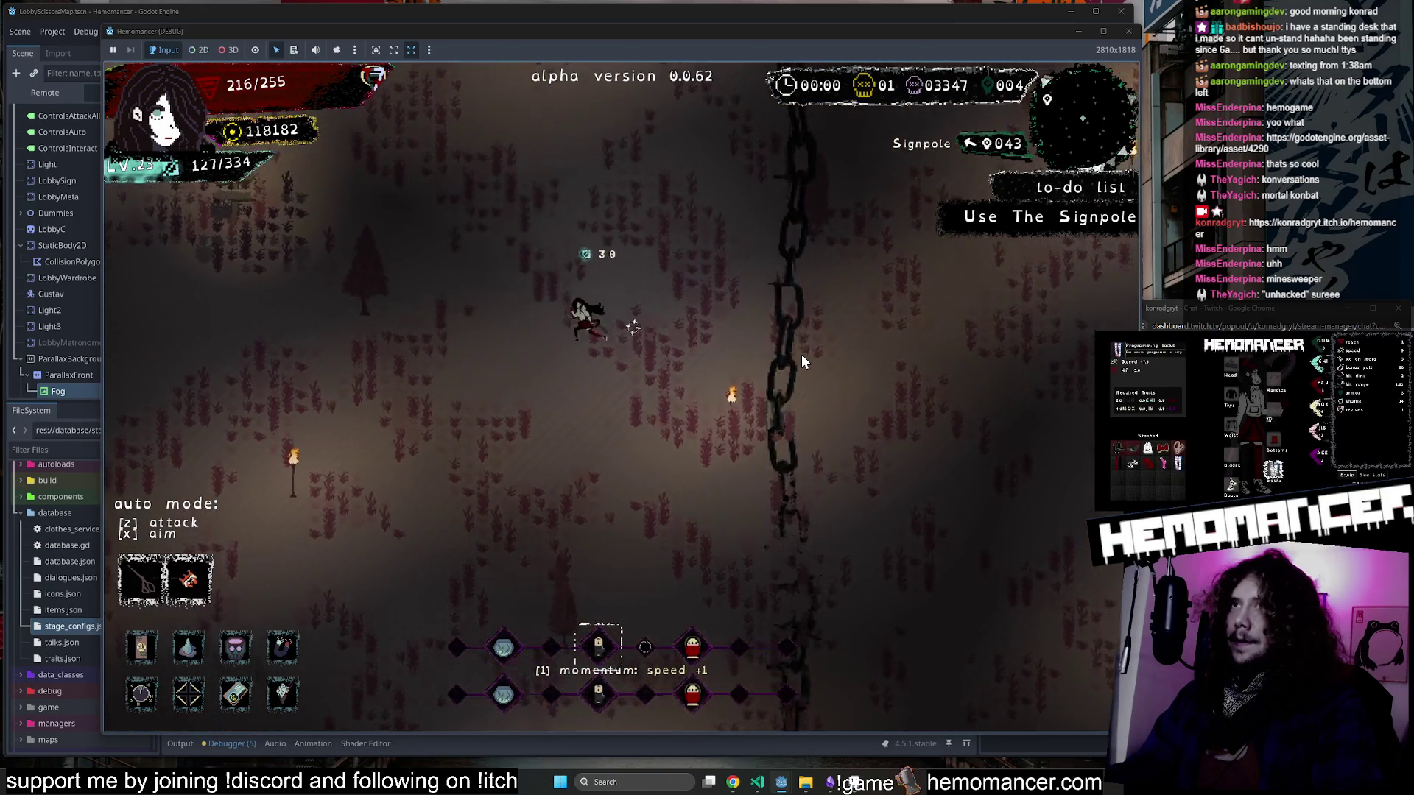
{"action": "key", "text": "a"}
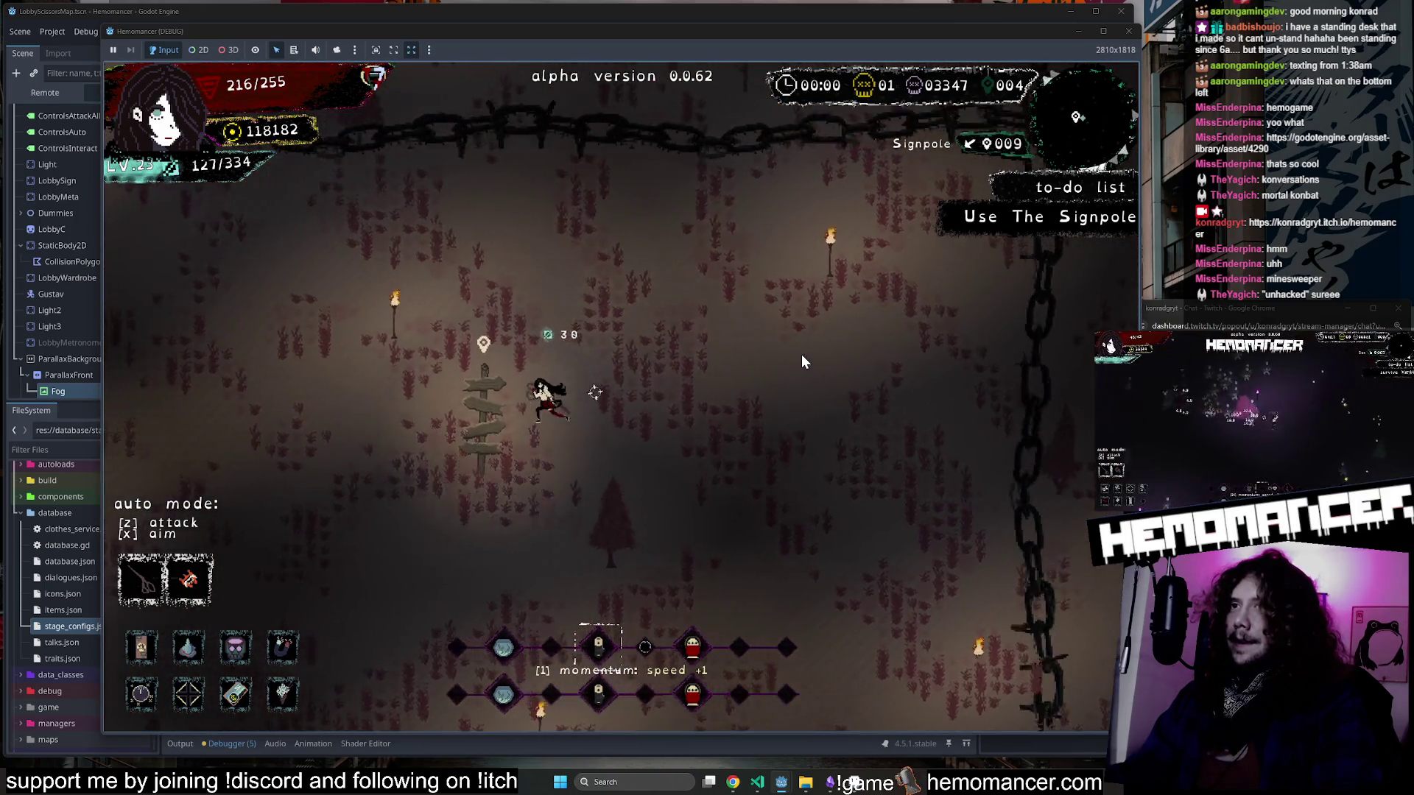
{"action": "key", "text": "e"}
{"action": "left_click", "coordinate": [641, 472]}
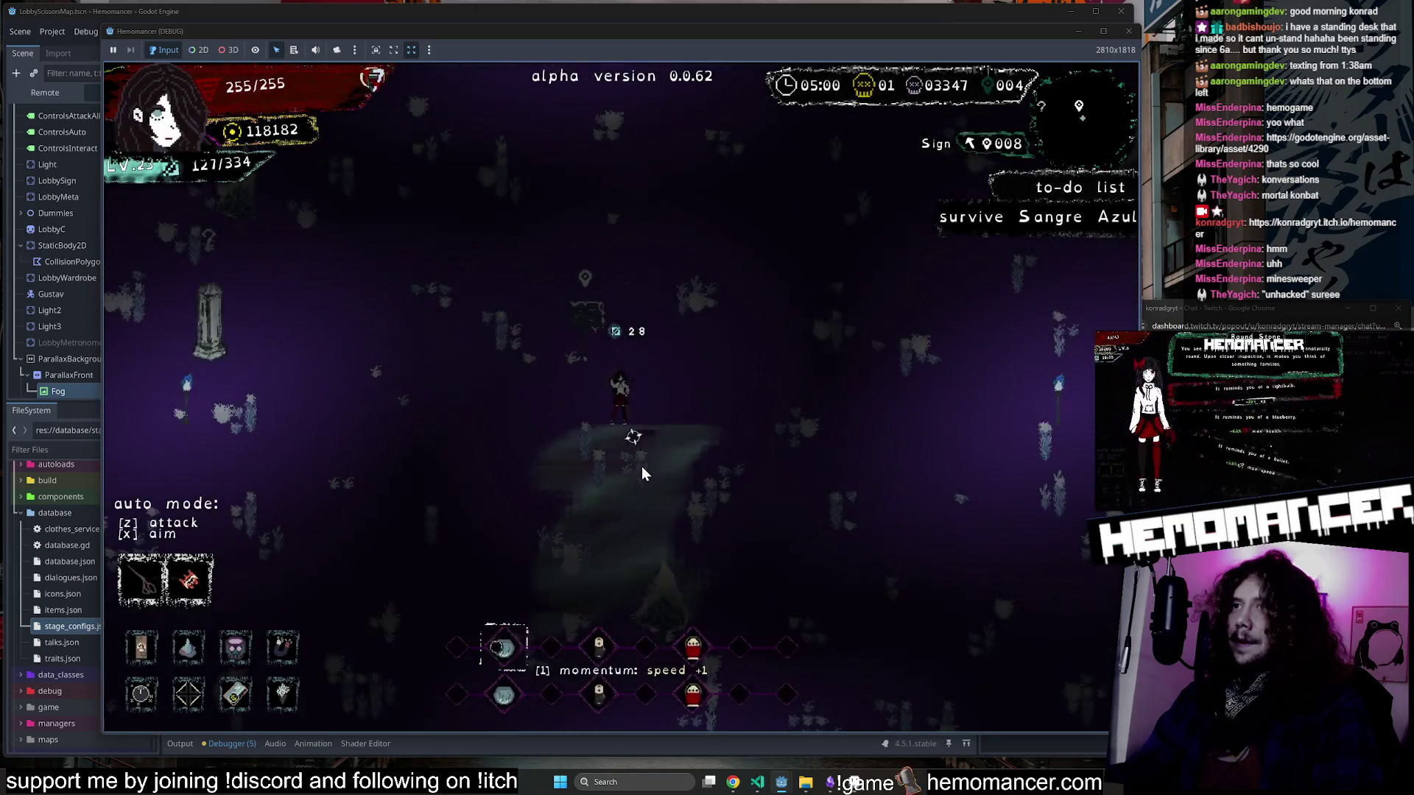
Fight leftward through Sangre Azul past the pillar, then press Escape for the title menu.
{"action": "key", "text": "d"}
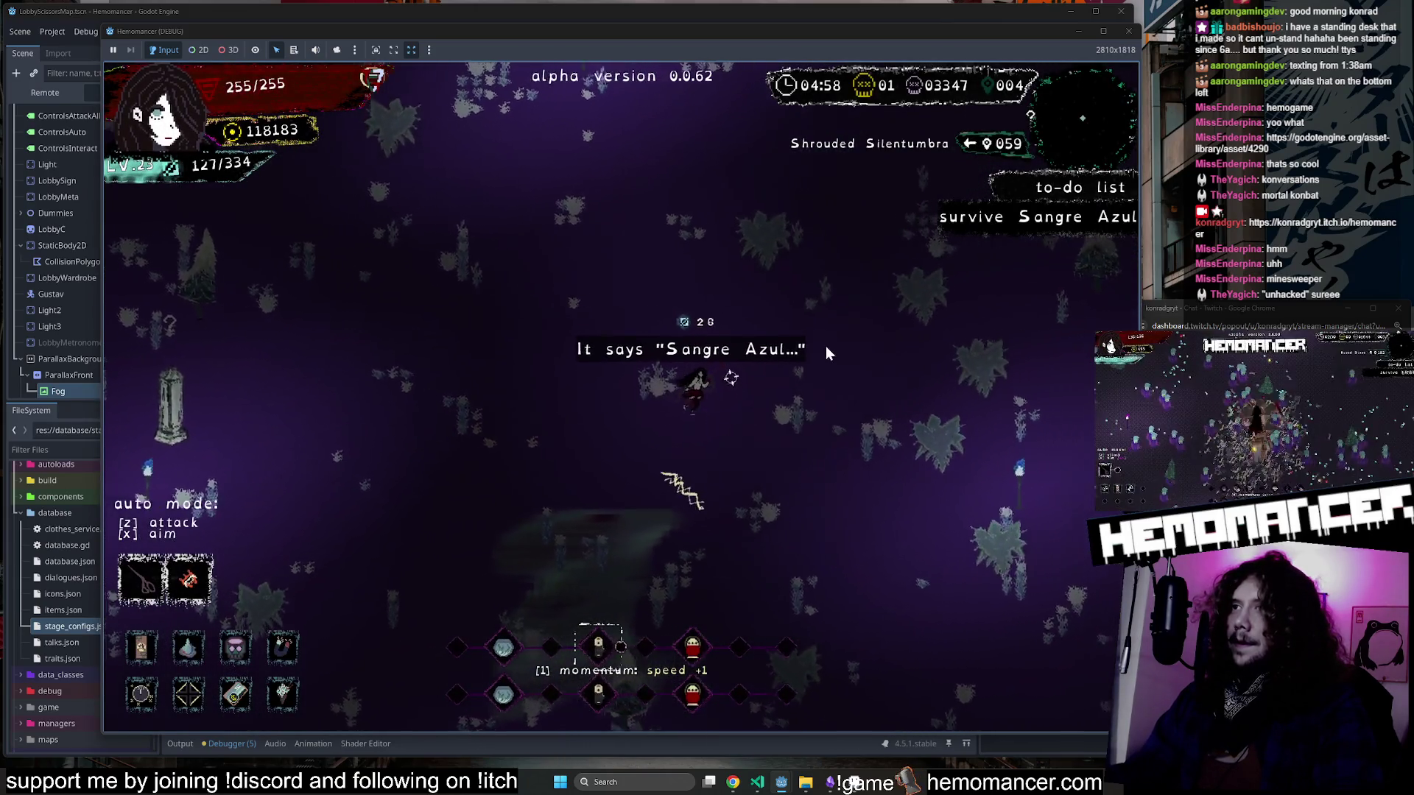
{"action": "key", "text": "a"}
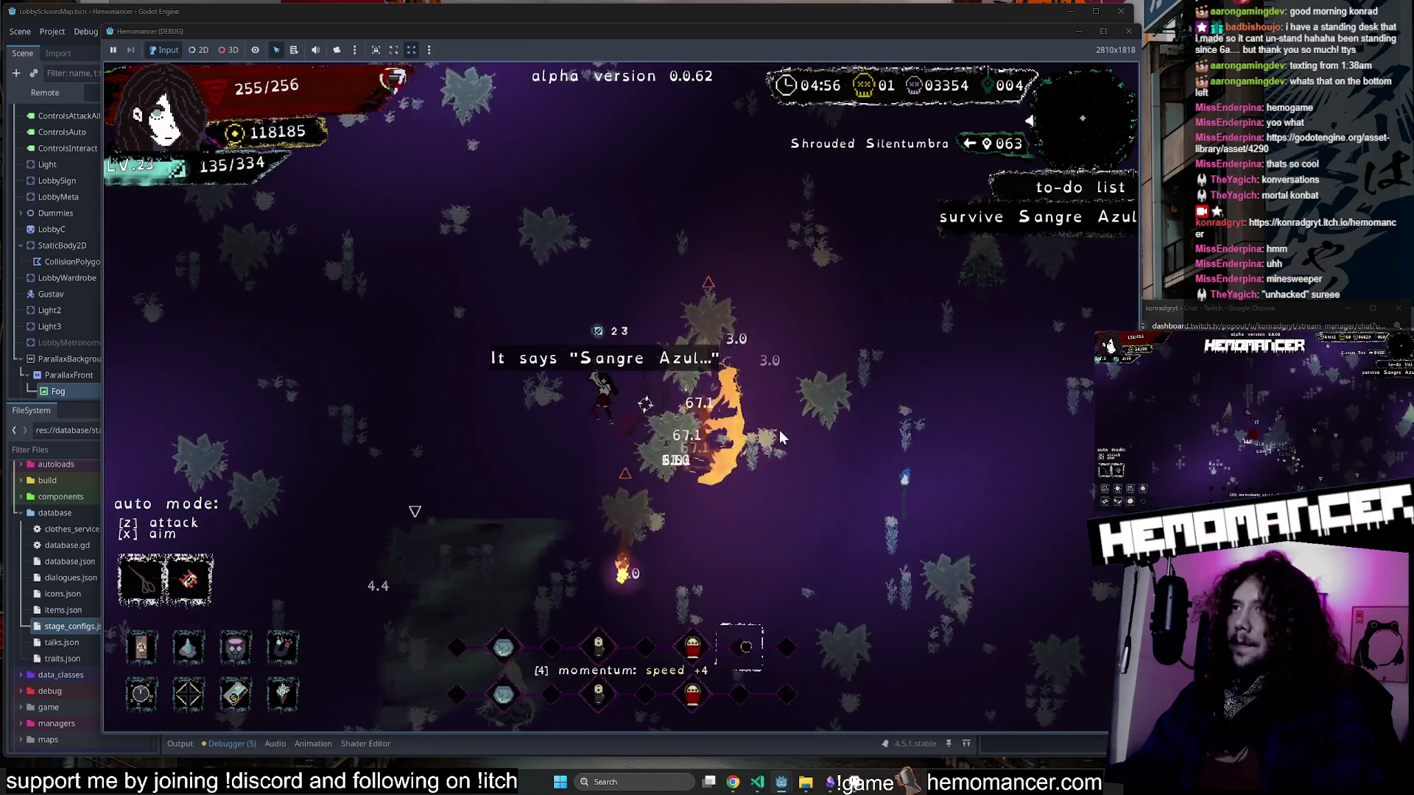
{"action": "key", "text": "a"}
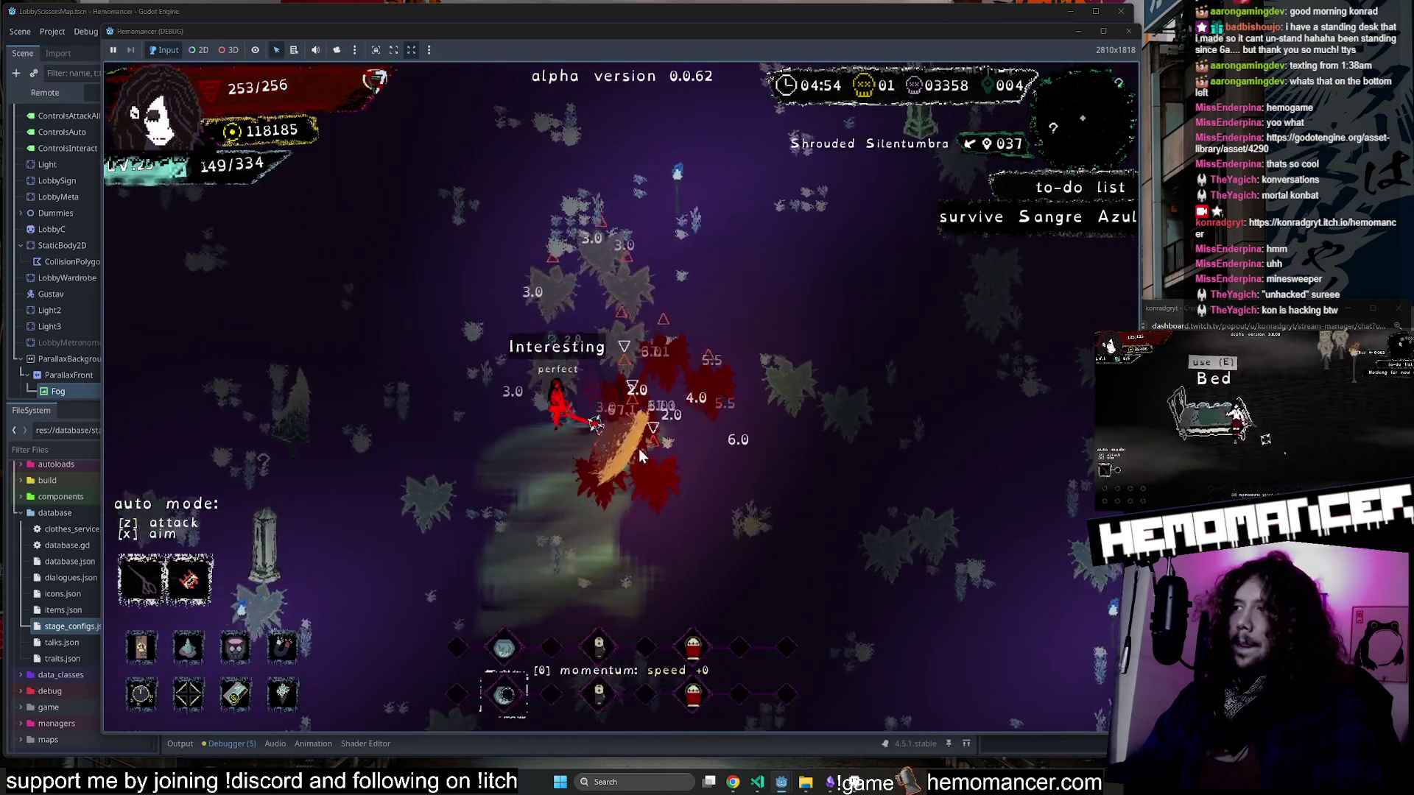
{"action": "key", "text": "a"}
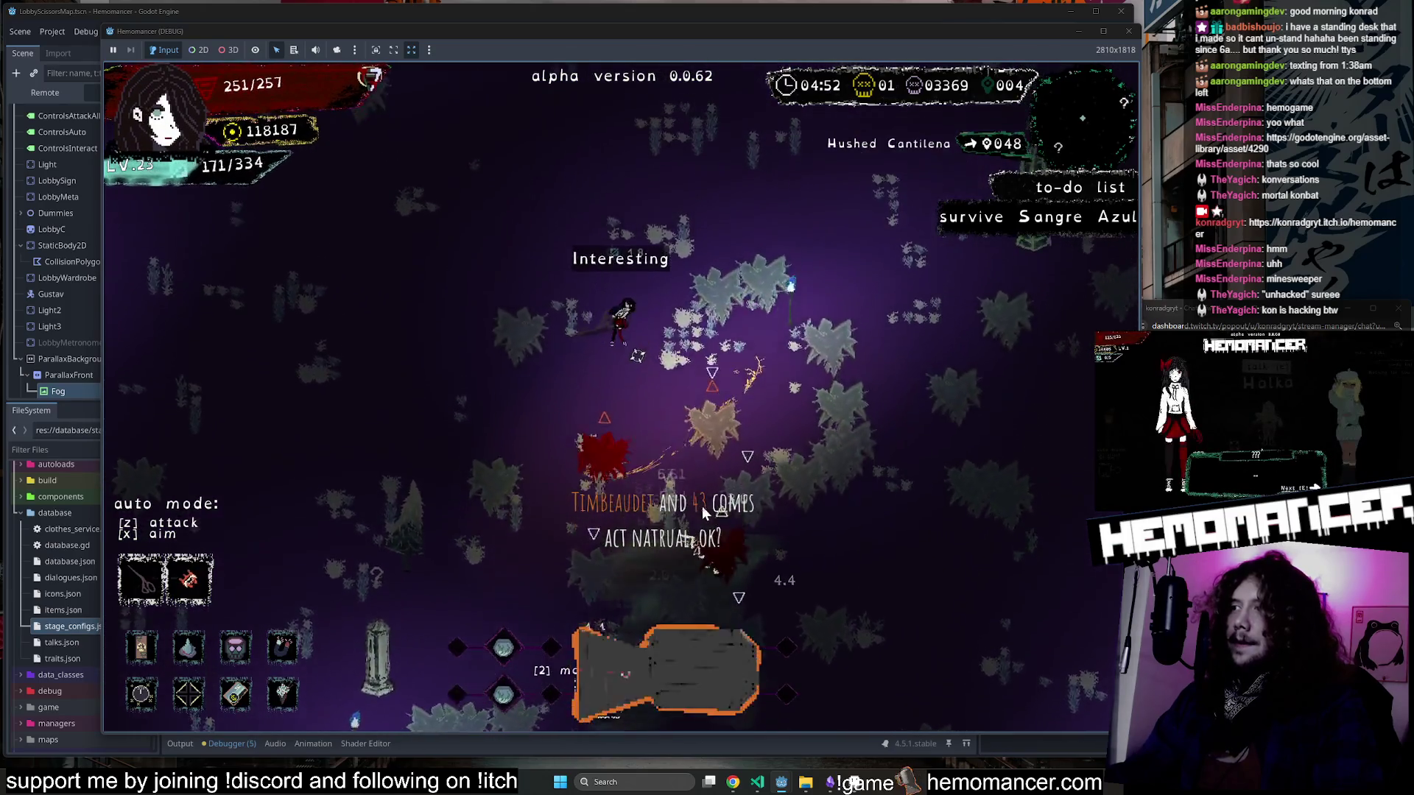
{"action": "key", "text": "a"}
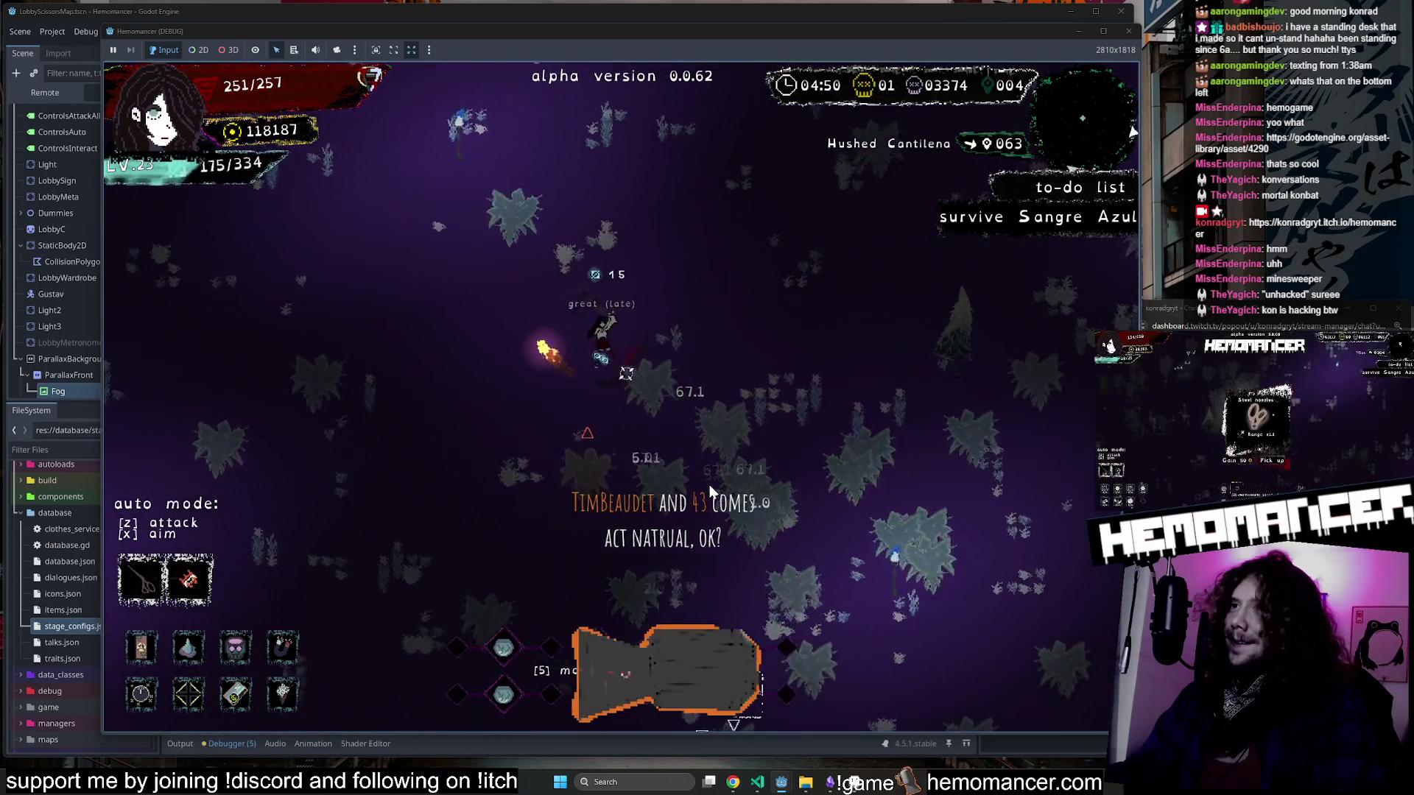
{"action": "key", "text": "a"}
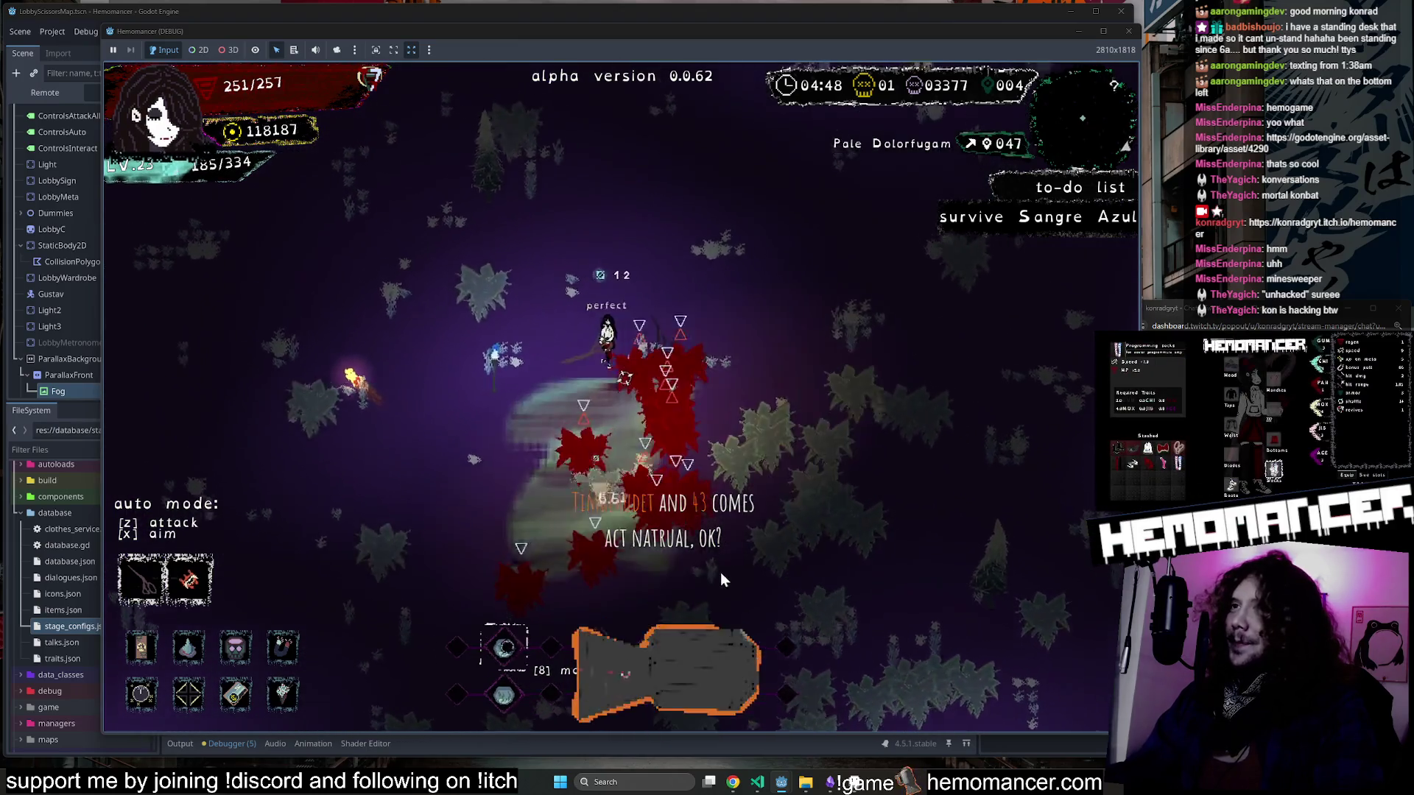
{"action": "key", "text": "a"}
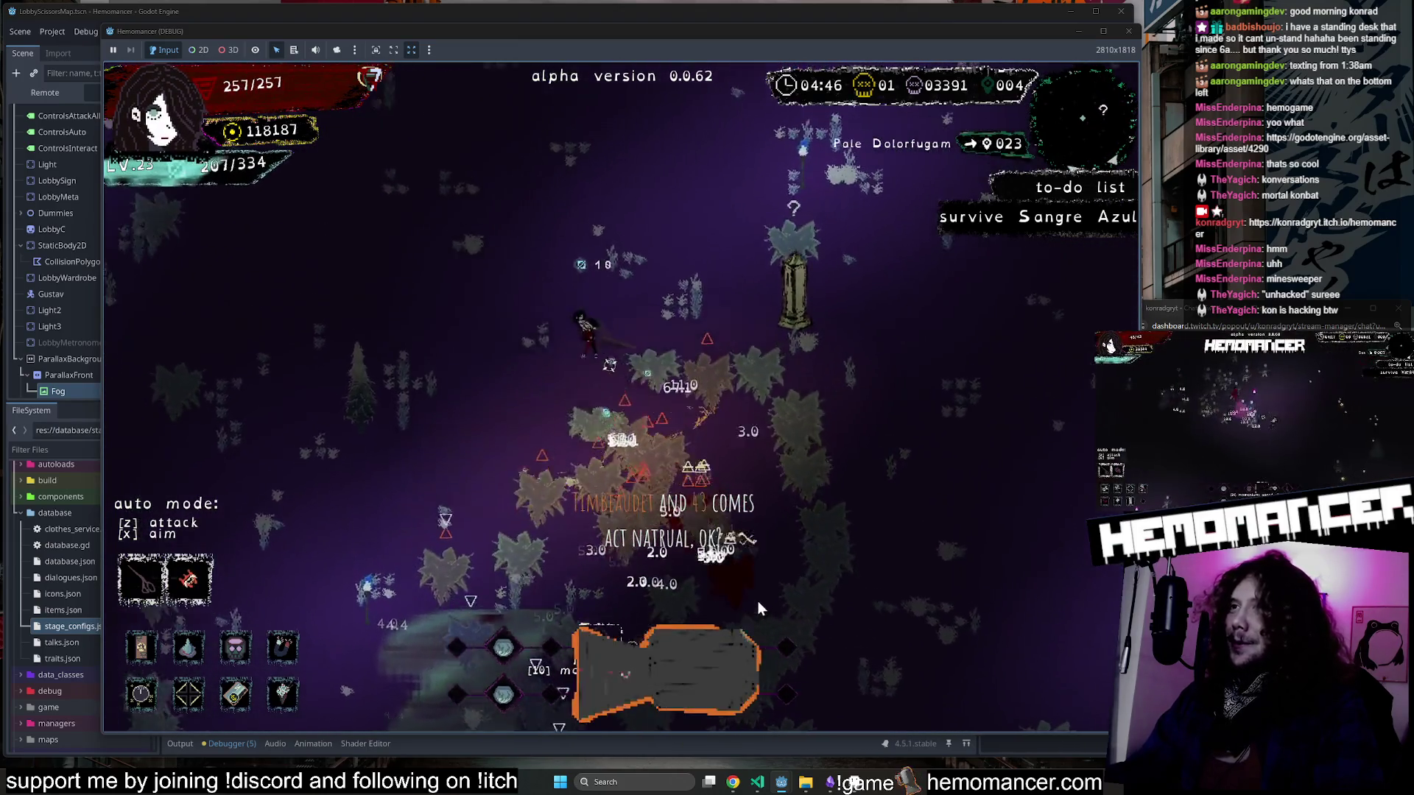
{"action": "key", "text": "a"}
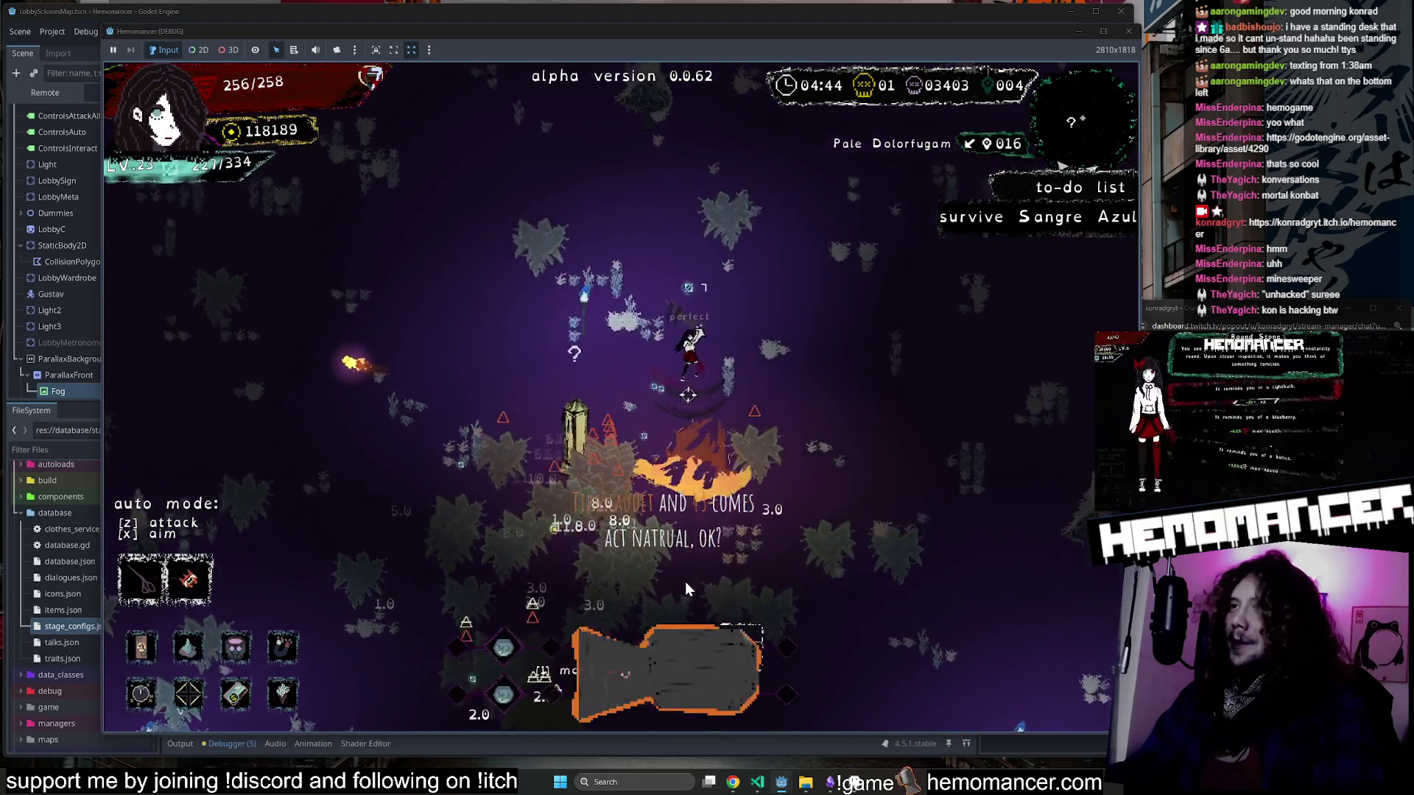
{"action": "key", "text": "w"}
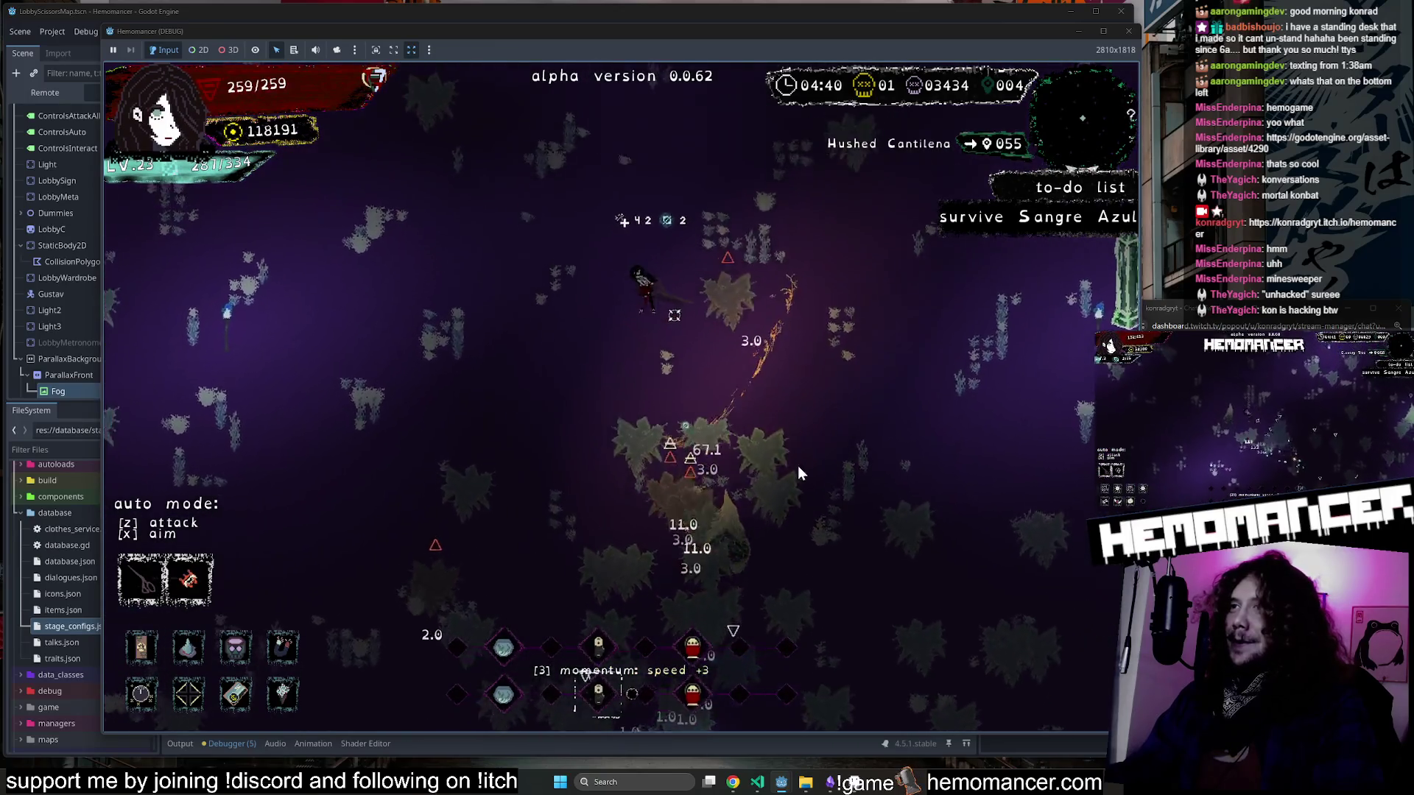
{"action": "key", "text": "Escape"}
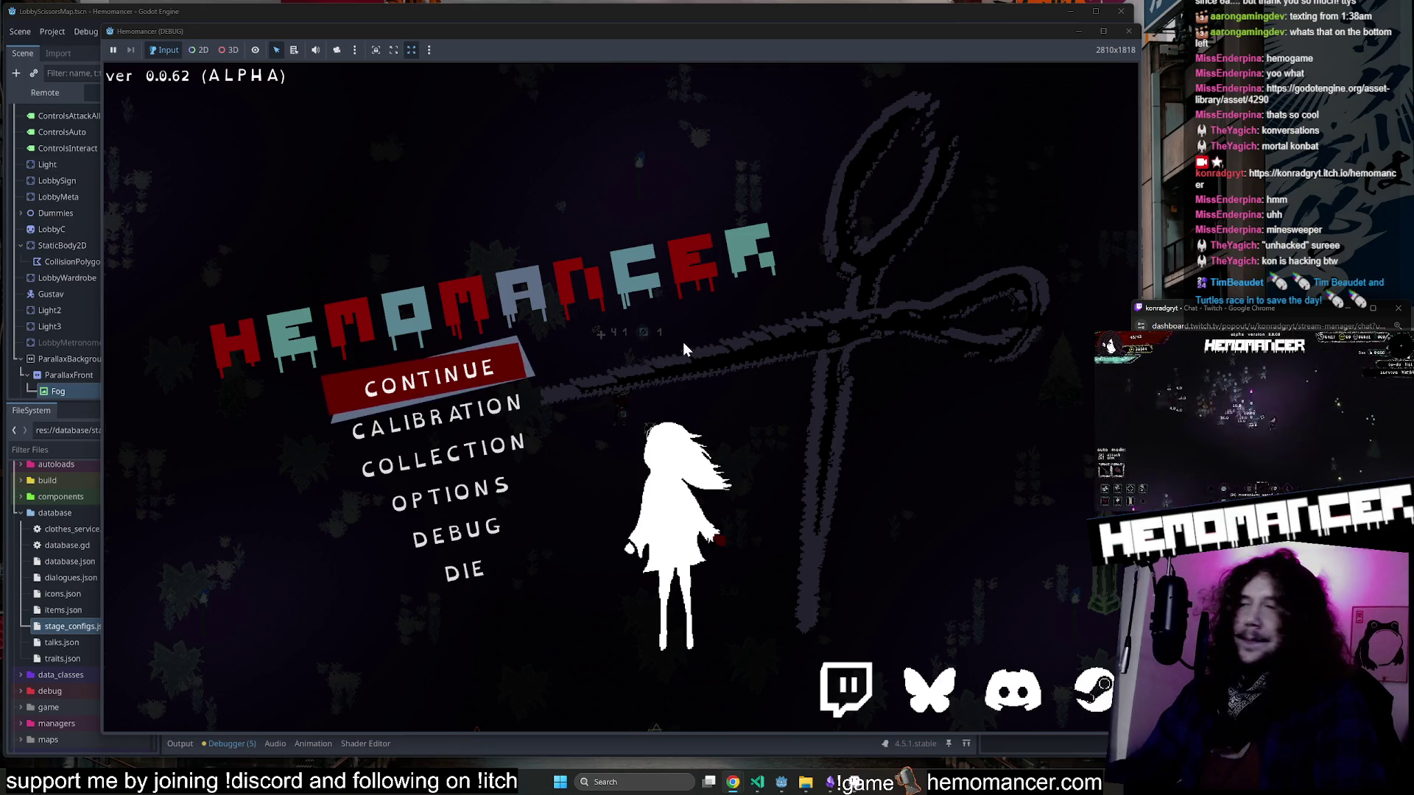
Continue the saved Hemomancer run from the title menu.
{"action": "key", "text": "Return"}
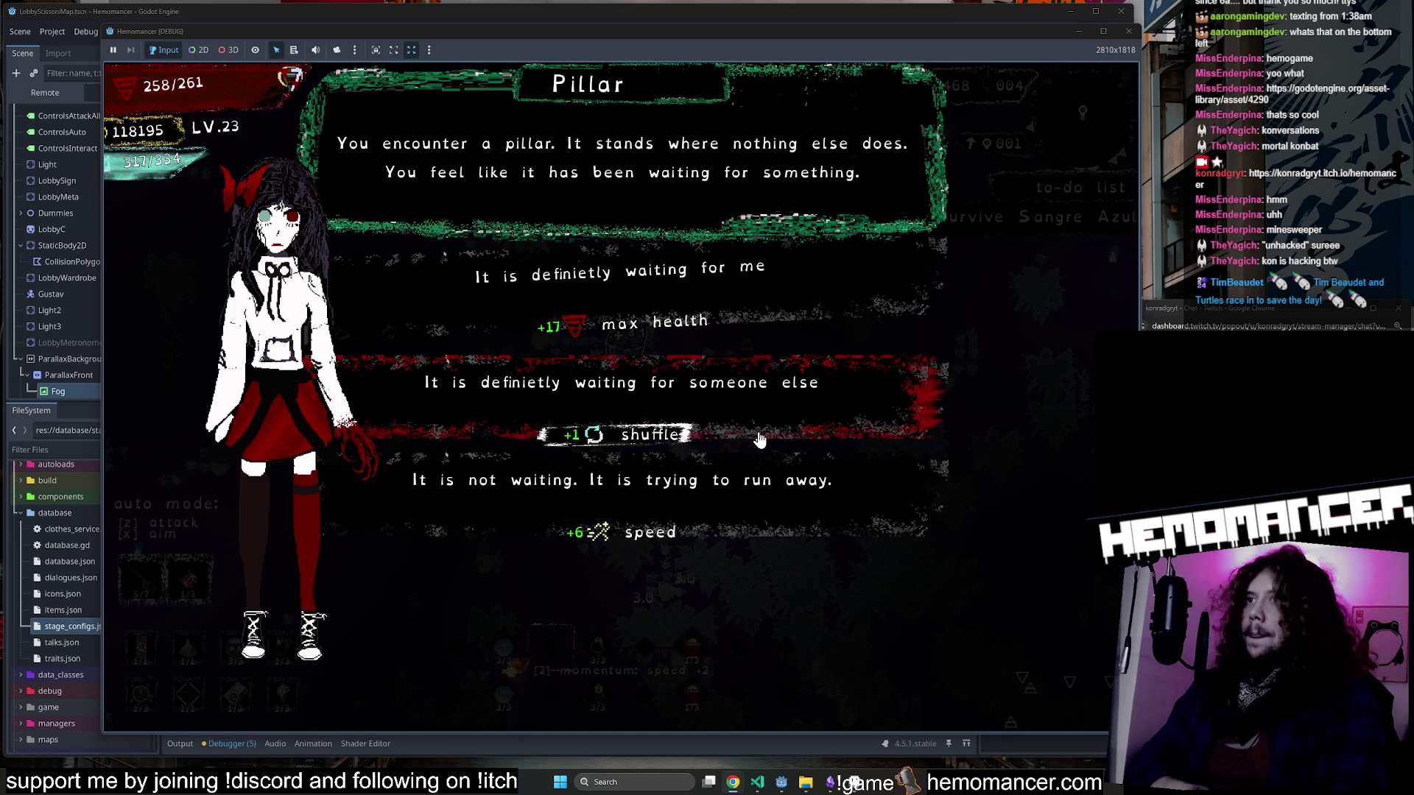
Take the +1 shuffle Pillar reward, then pick Scissors at level-up.
{"action": "left_click", "coordinate": [736, 415]}
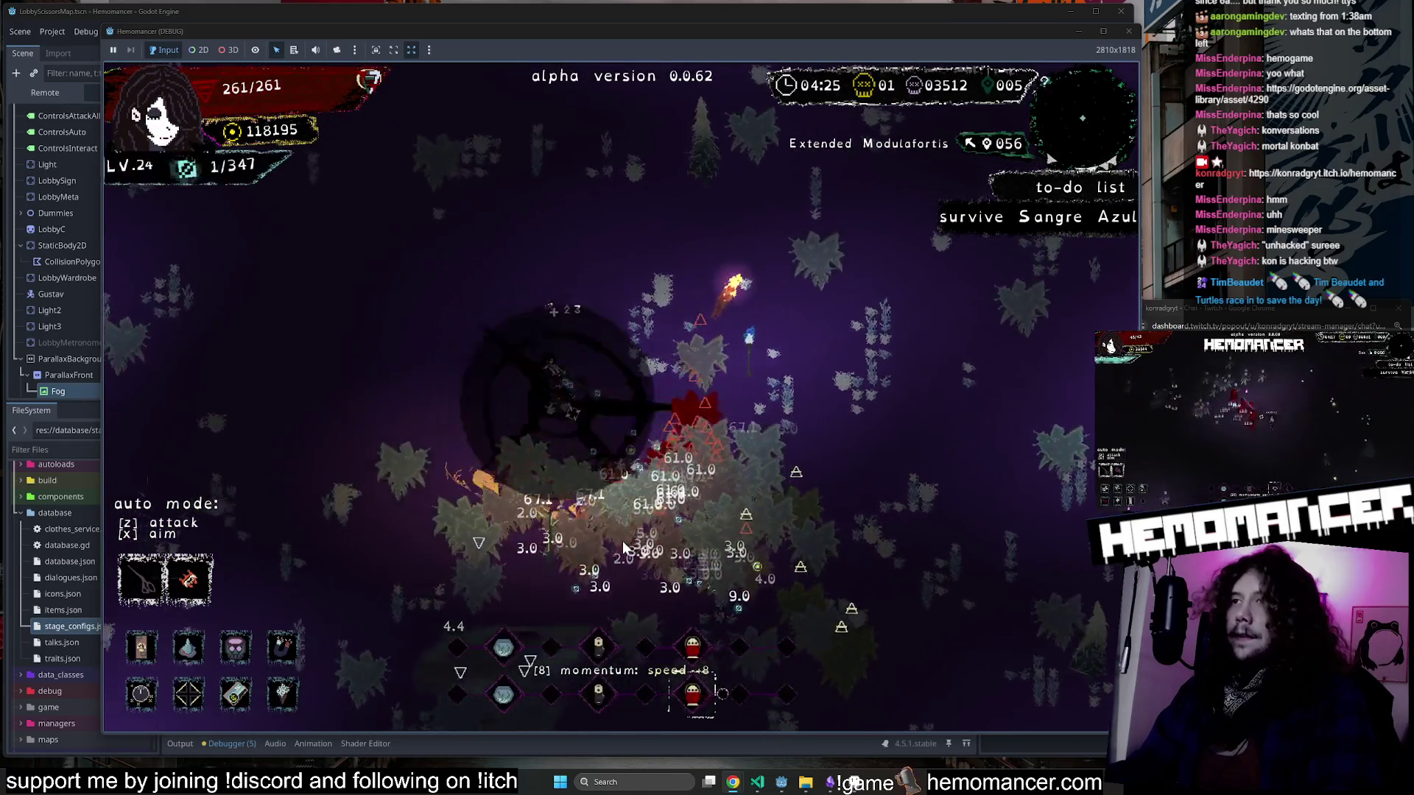
{"action": "left_click", "coordinate": [586, 479]}
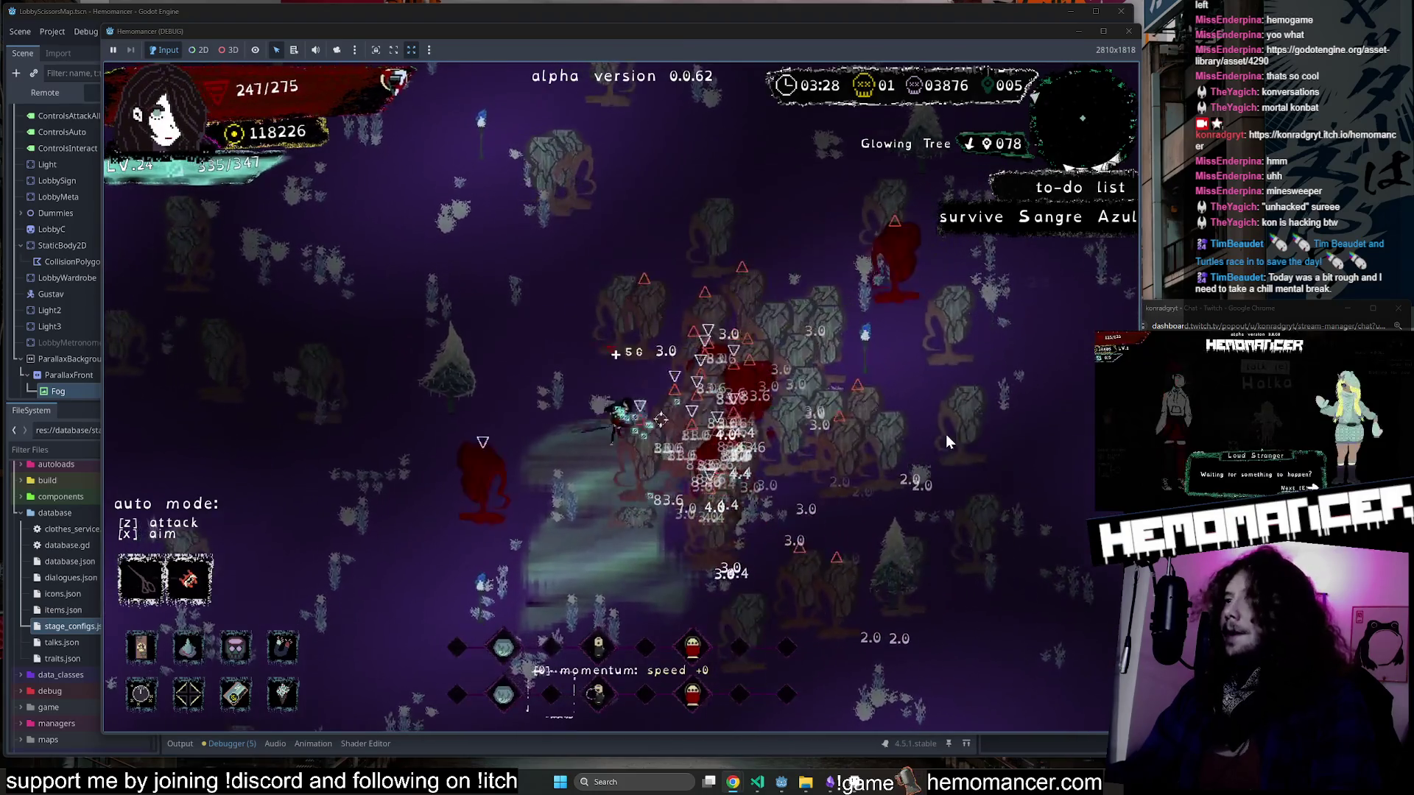
Take the Meister card upgrade from the level-up choices.
{"action": "left_click", "coordinate": [731, 339]}
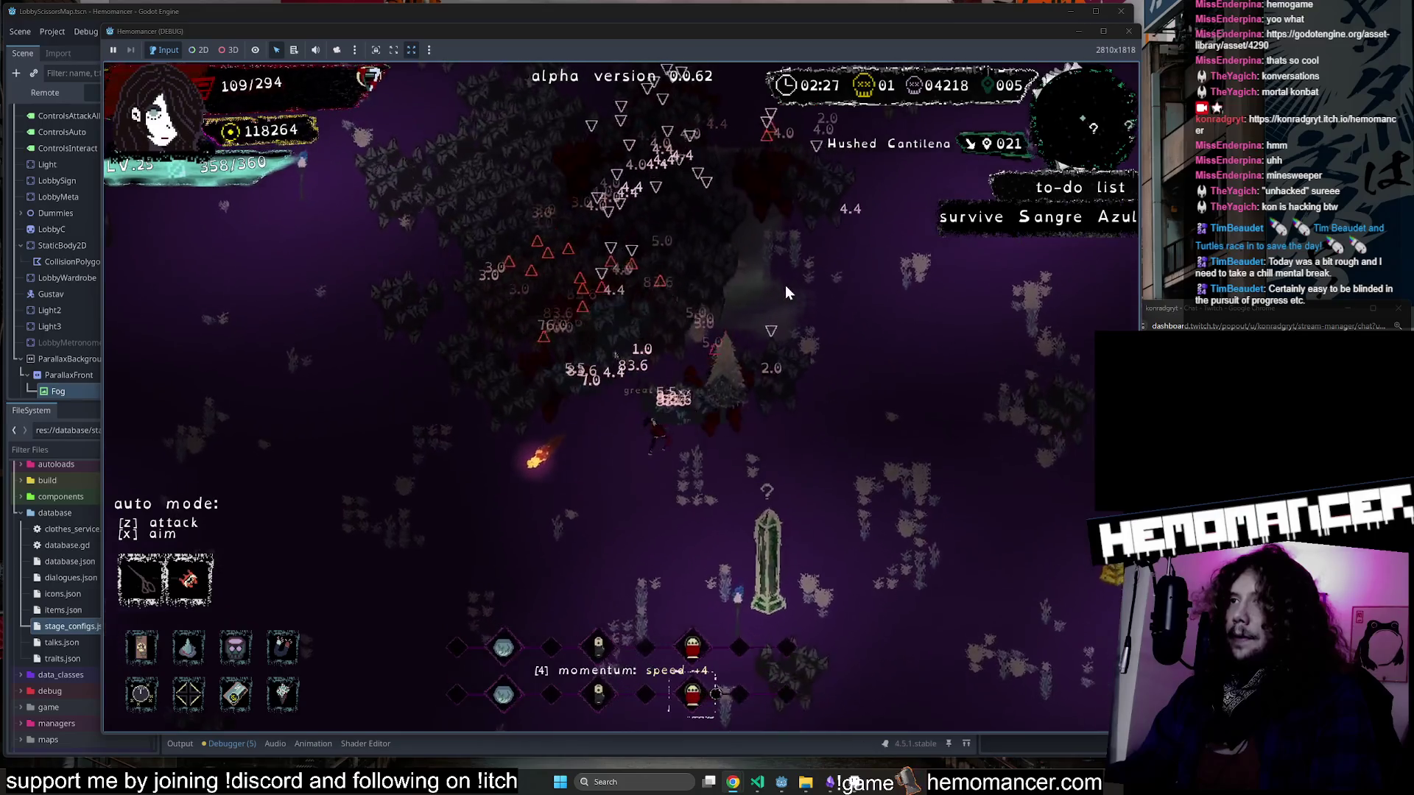
Pick a level-up card to keep the run going at level 26.
{"action": "left_click", "coordinate": [599, 364]}
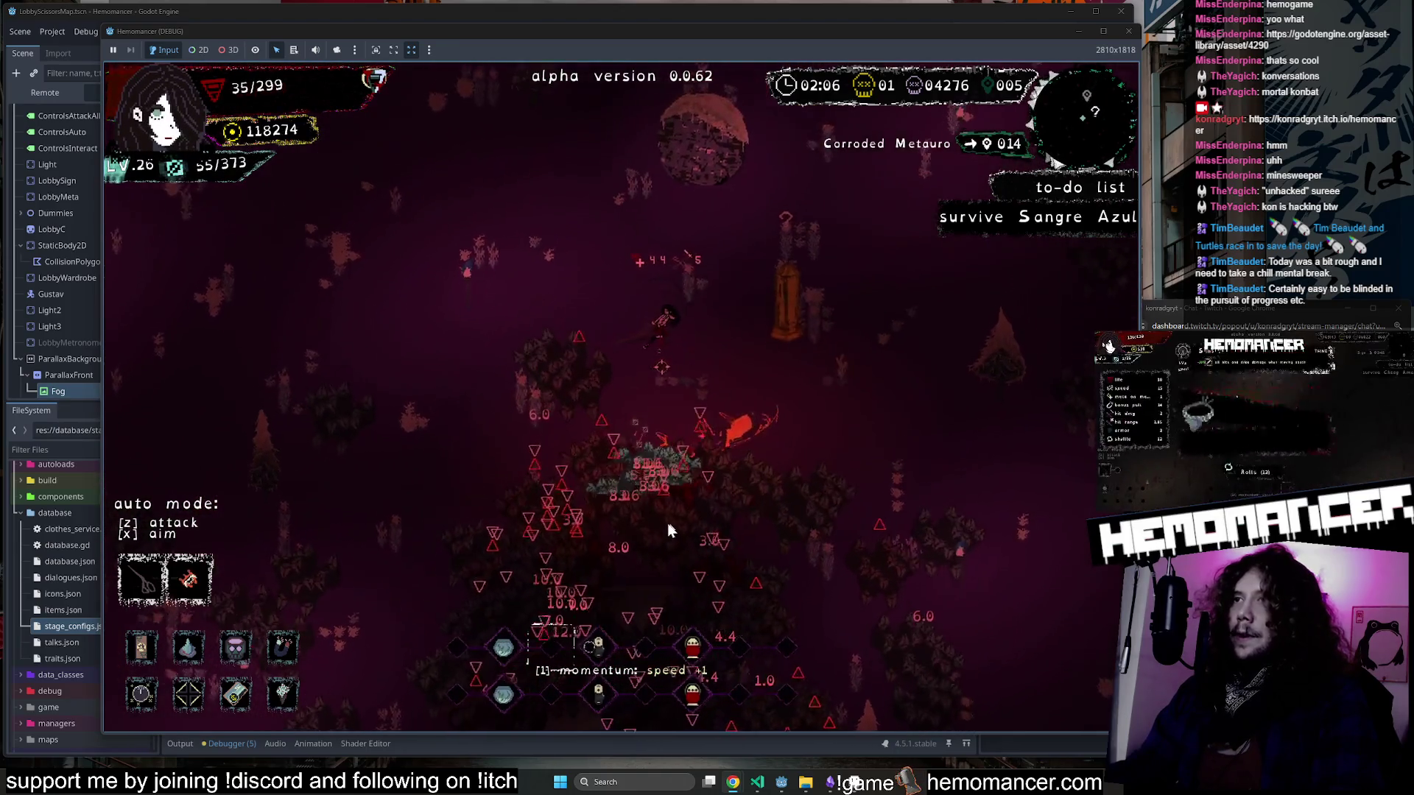
Interact with the round stone to bring up its reward choices.
{"action": "key", "text": "e"}
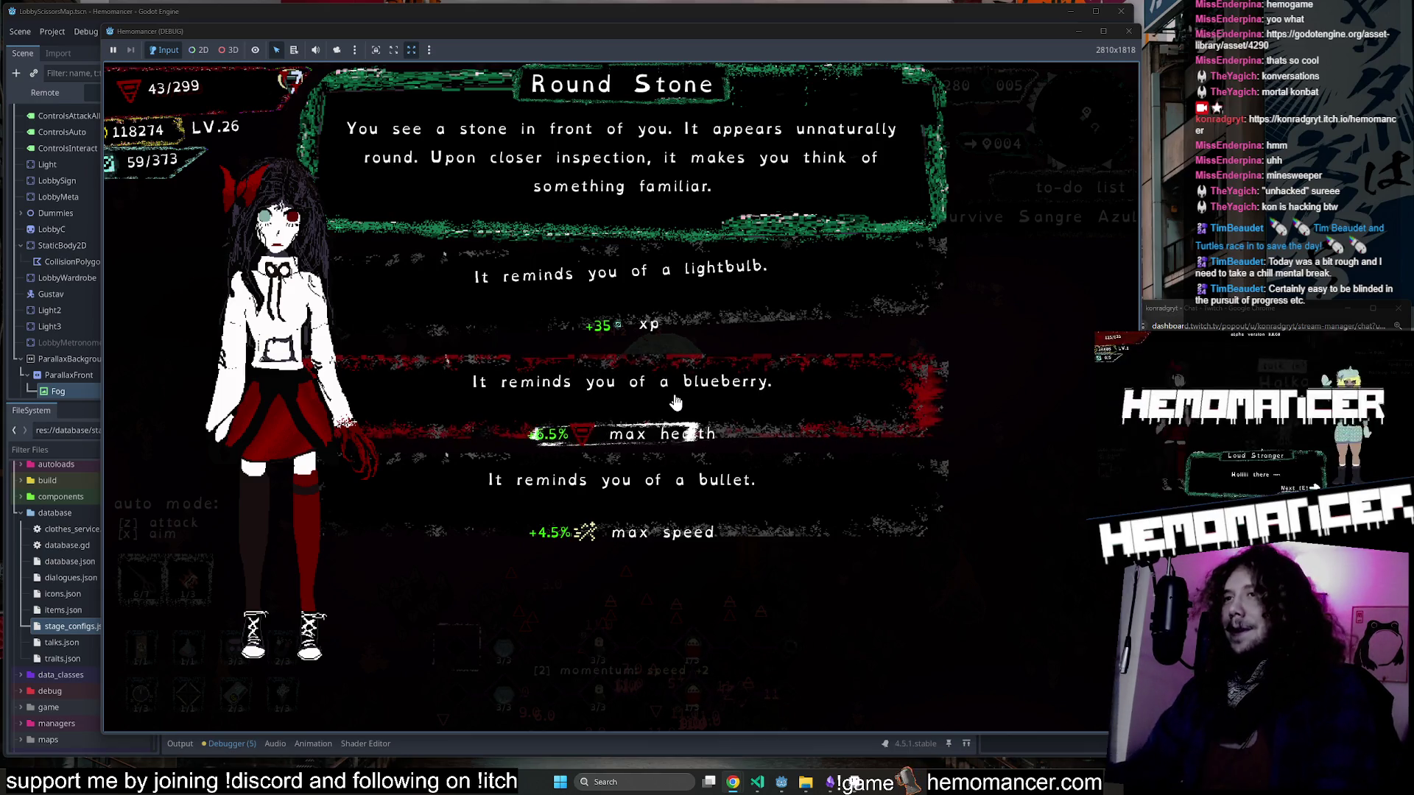
Choose 'It reminds you of a blueberry' for +5.5% max health.
{"action": "left_click", "coordinate": [714, 396]}
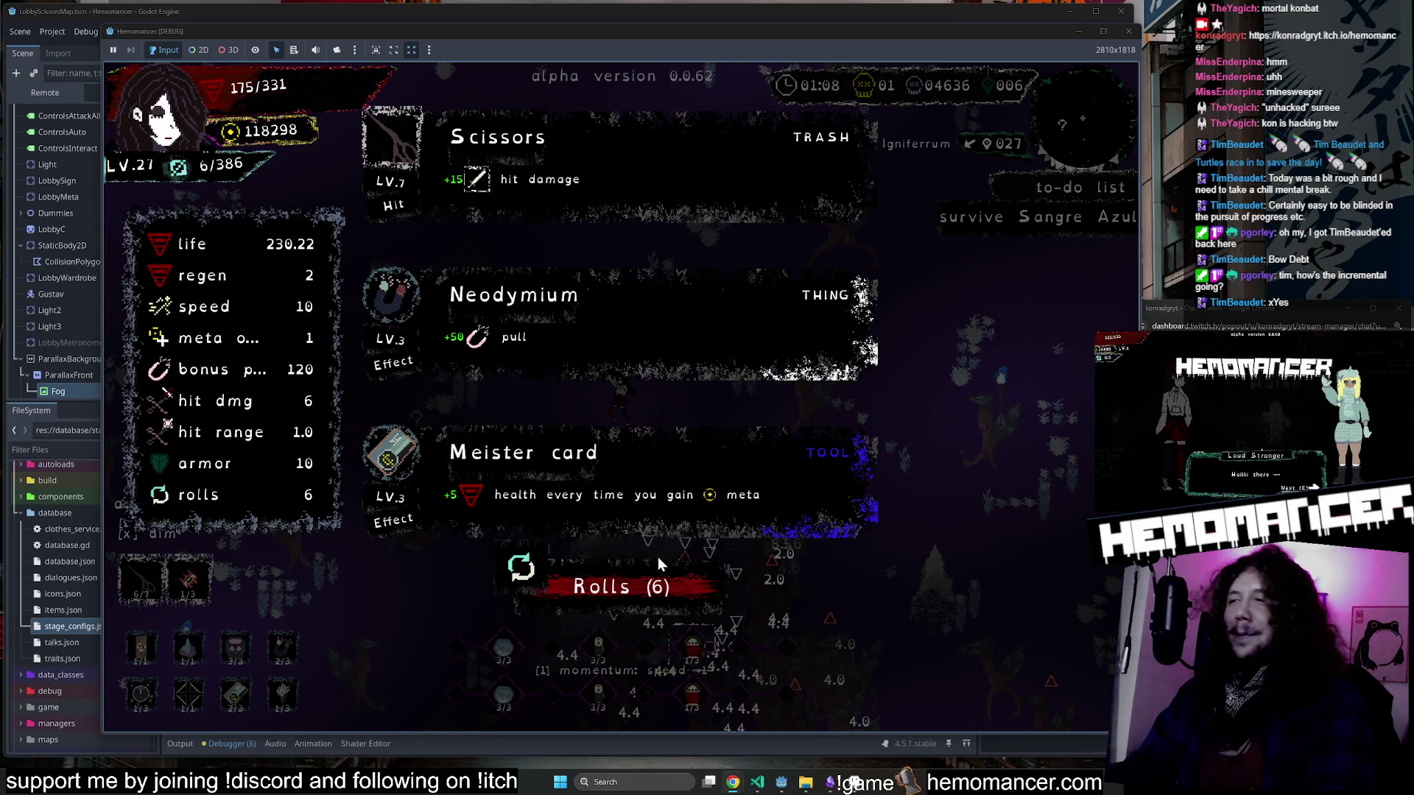
Take Neodymium from the level-27 upgrade choices.
{"action": "left_click", "coordinate": [593, 333]}
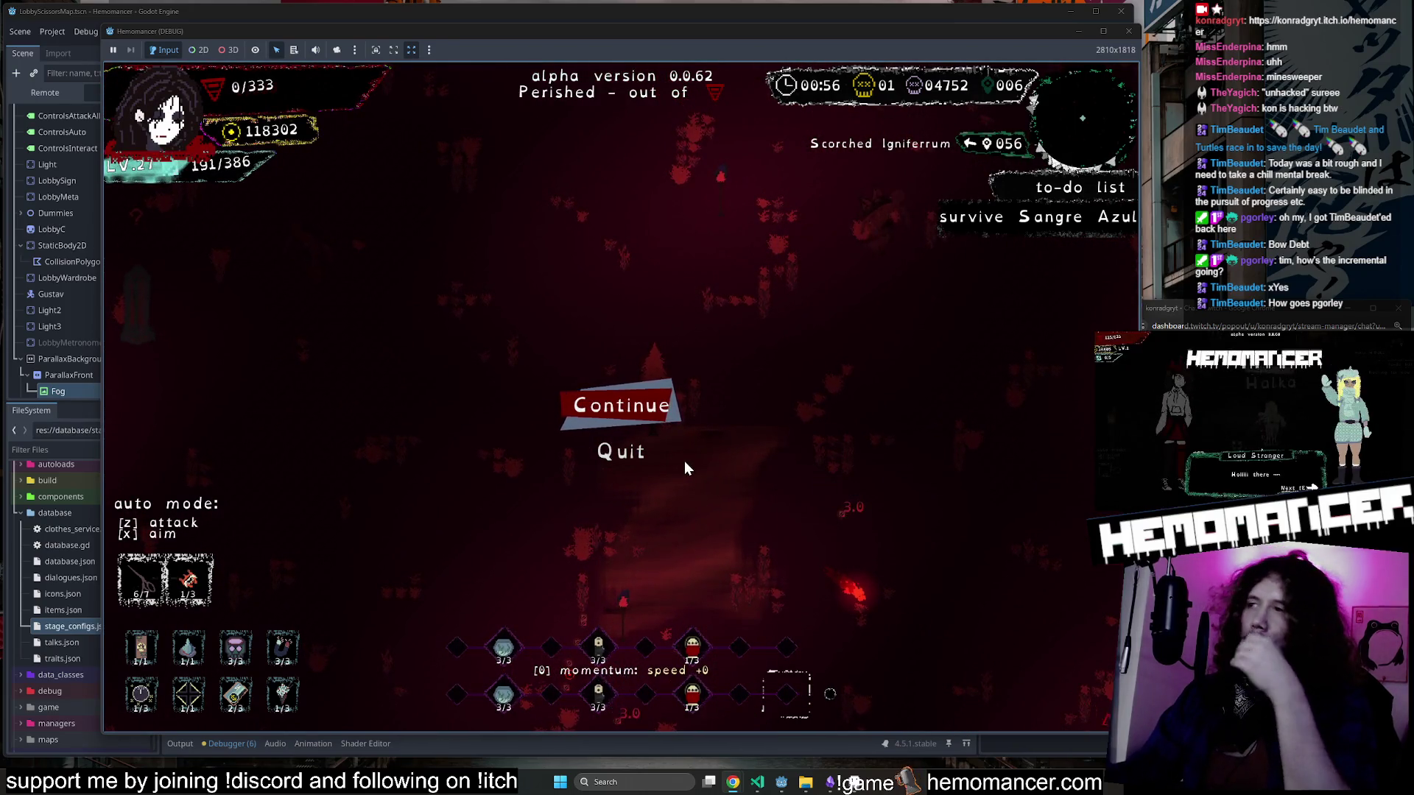
Continue past the death screen to the lobby, then return to the title menu.
{"action": "key", "text": "Return"}
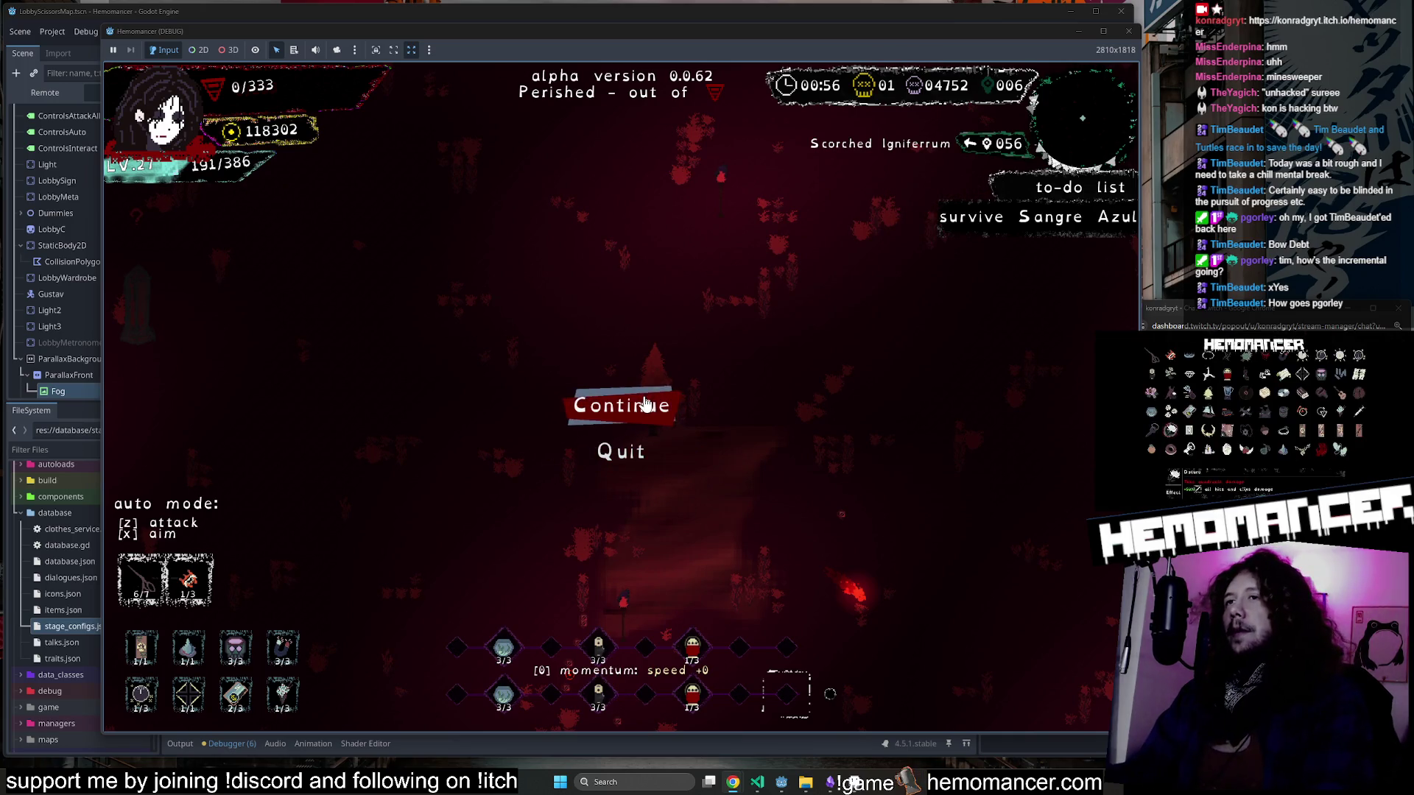
{"action": "key", "text": "w"}
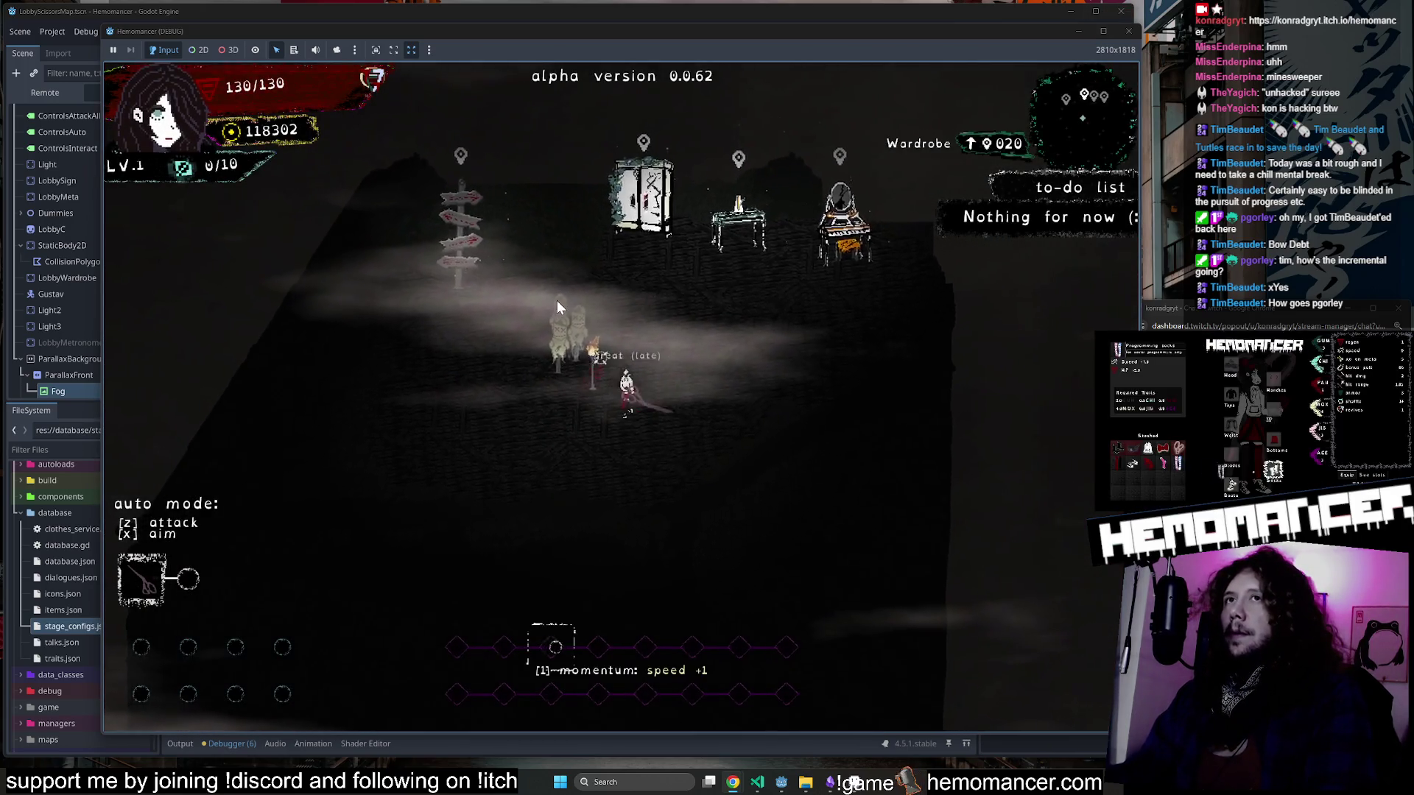
{"action": "key", "text": "Escape"}
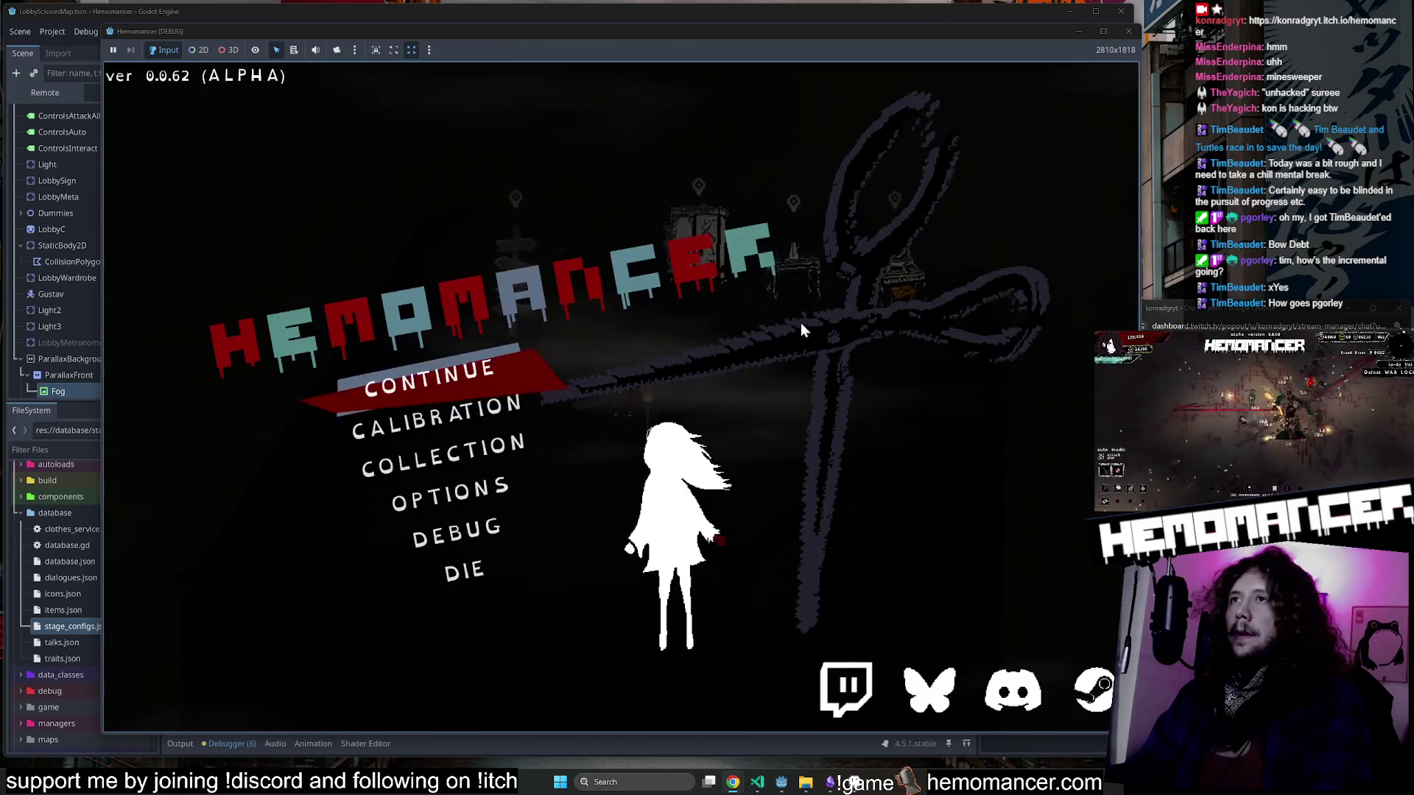
Move the game window aside, minimize it, and refocus the Godot editor.
{"action": "mouse_move", "coordinate": [992, 34]}
{"action": "left_mouse_down"}
{"action": "mouse_move", "coordinate": [903, 455]}
{"action": "mouse_move", "coordinate": [976, 39]}
{"action": "mouse_move", "coordinate": [938, 26]}
{"action": "mouse_move", "coordinate": [960, 36]}
{"action": "left_mouse_up"}
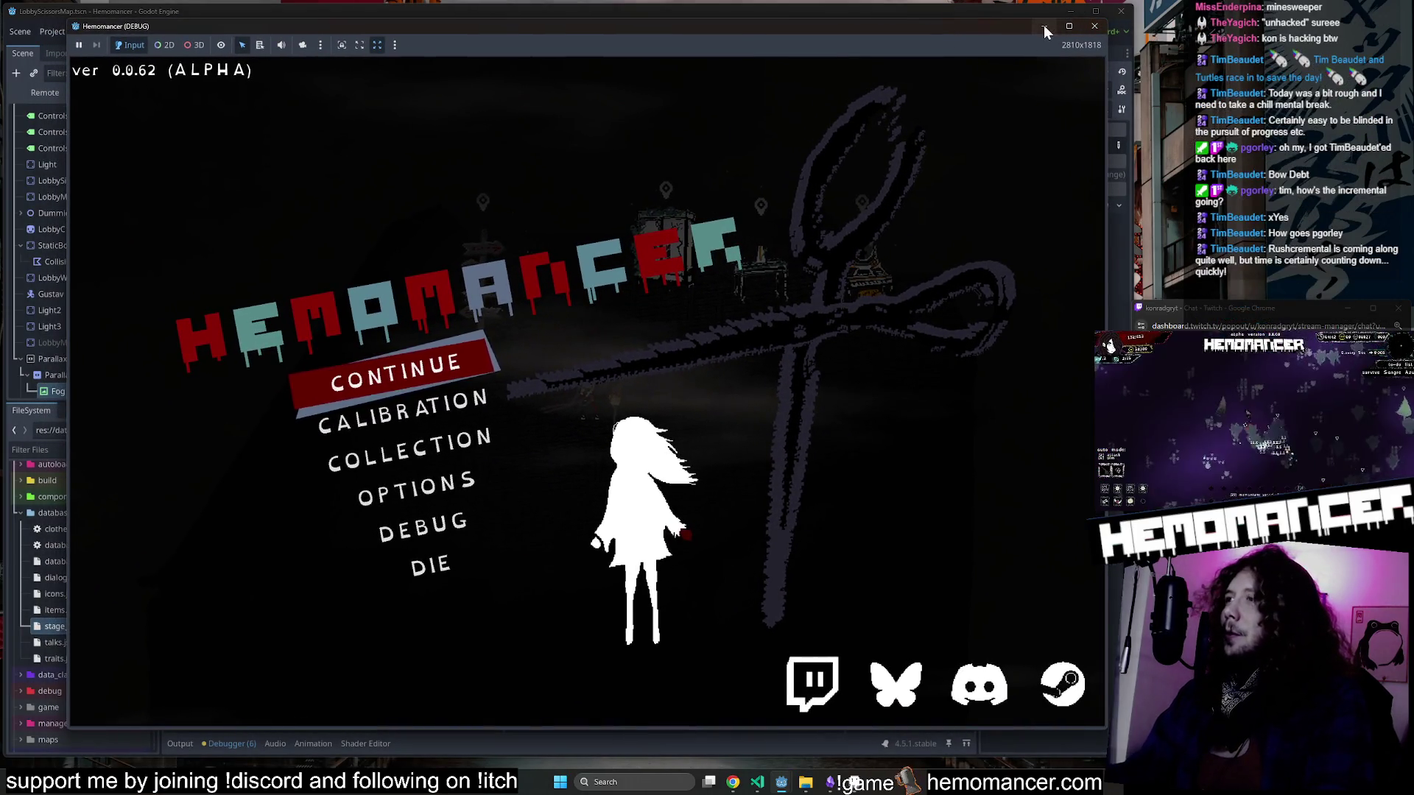
{"action": "left_click", "coordinate": [1045, 26]}
{"action": "left_click", "coordinate": [805, 52]}
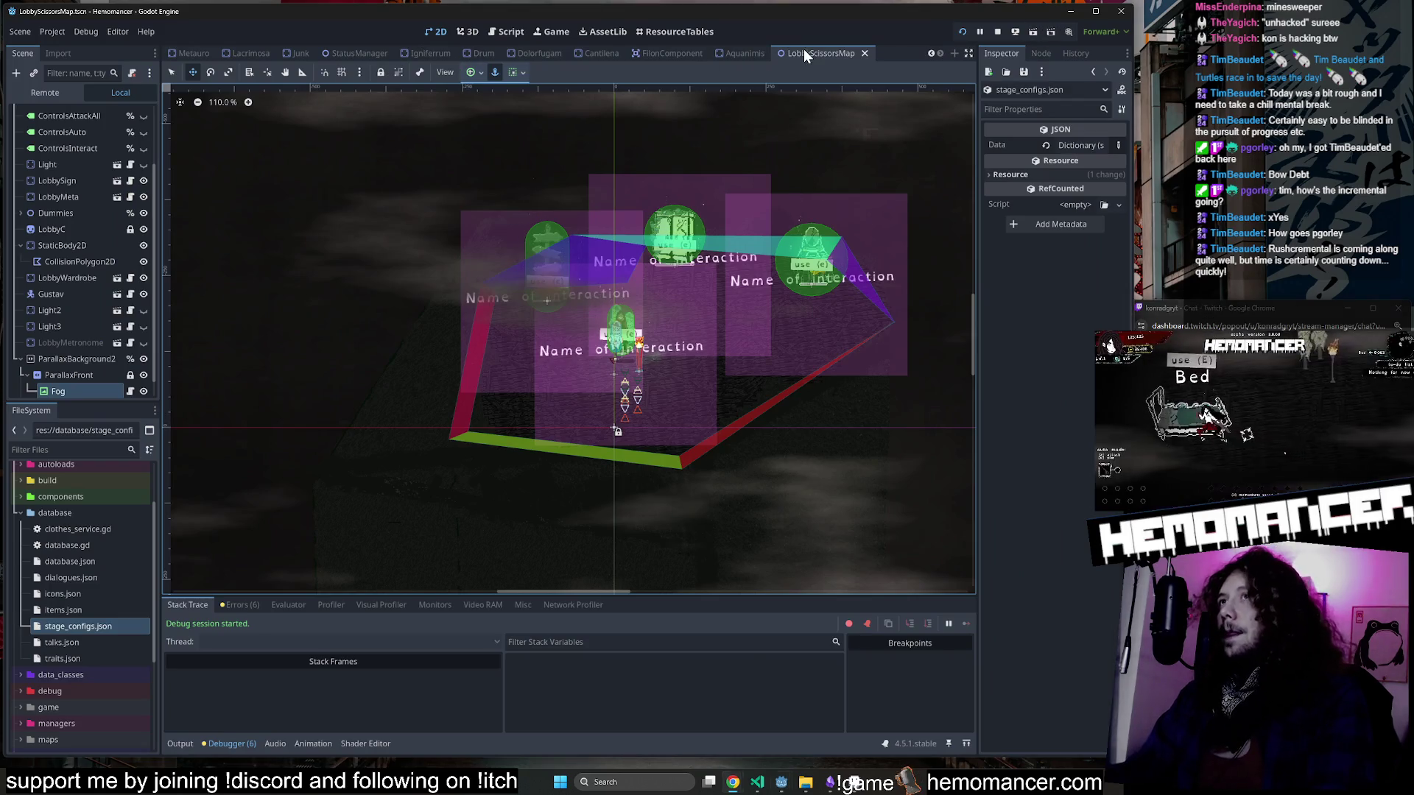
Close the four extra scene tabs including LobbyScissorsMap and open StatusManager.
{"action": "middle_click", "coordinate": [738, 52]}
{"action": "middle_click", "coordinate": [714, 54]}
{"action": "middle_click", "coordinate": [705, 56]}
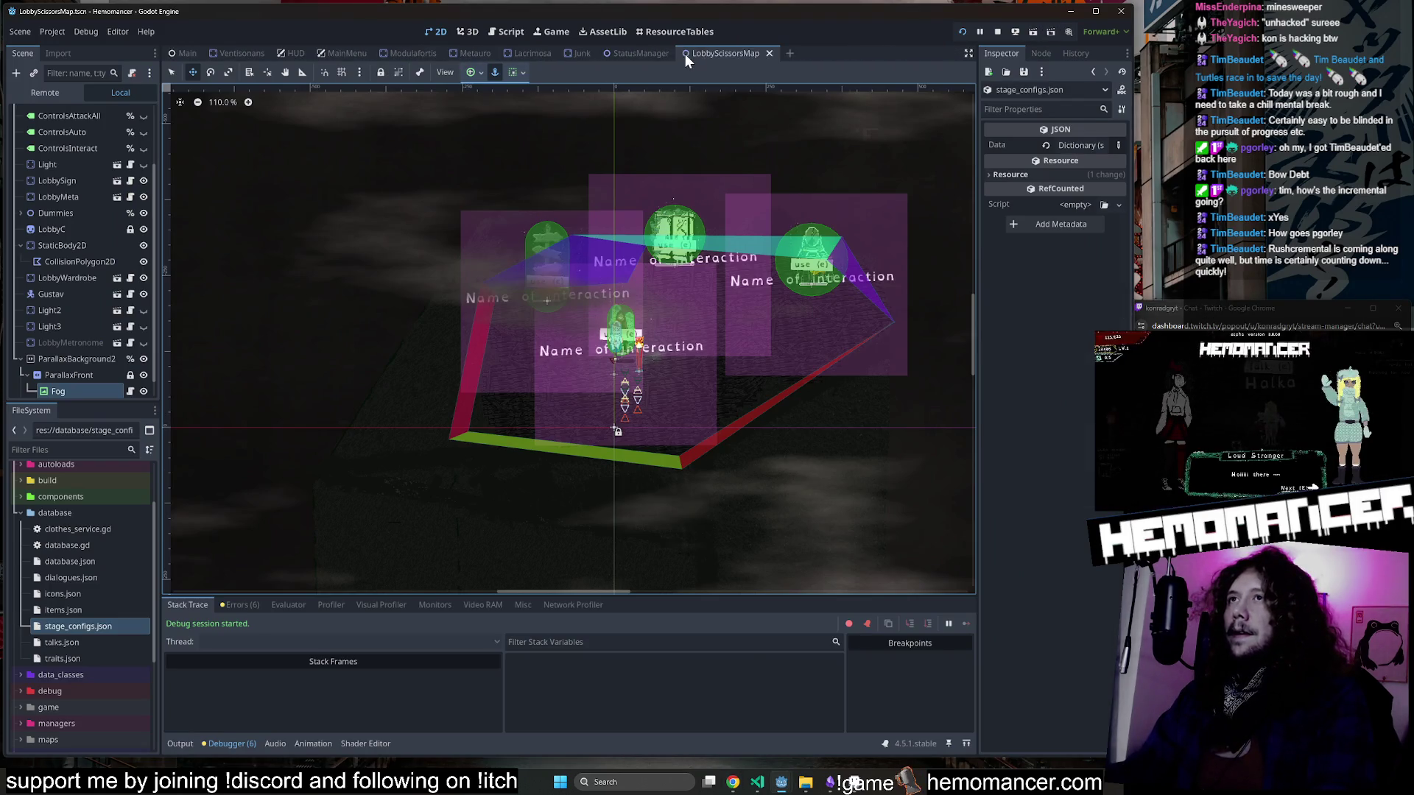
{"action": "middle_click", "coordinate": [685, 54]}
{"action": "scroll", "coordinate": [381, 212], "scroll_direction": "down", "scroll_amount": 2}
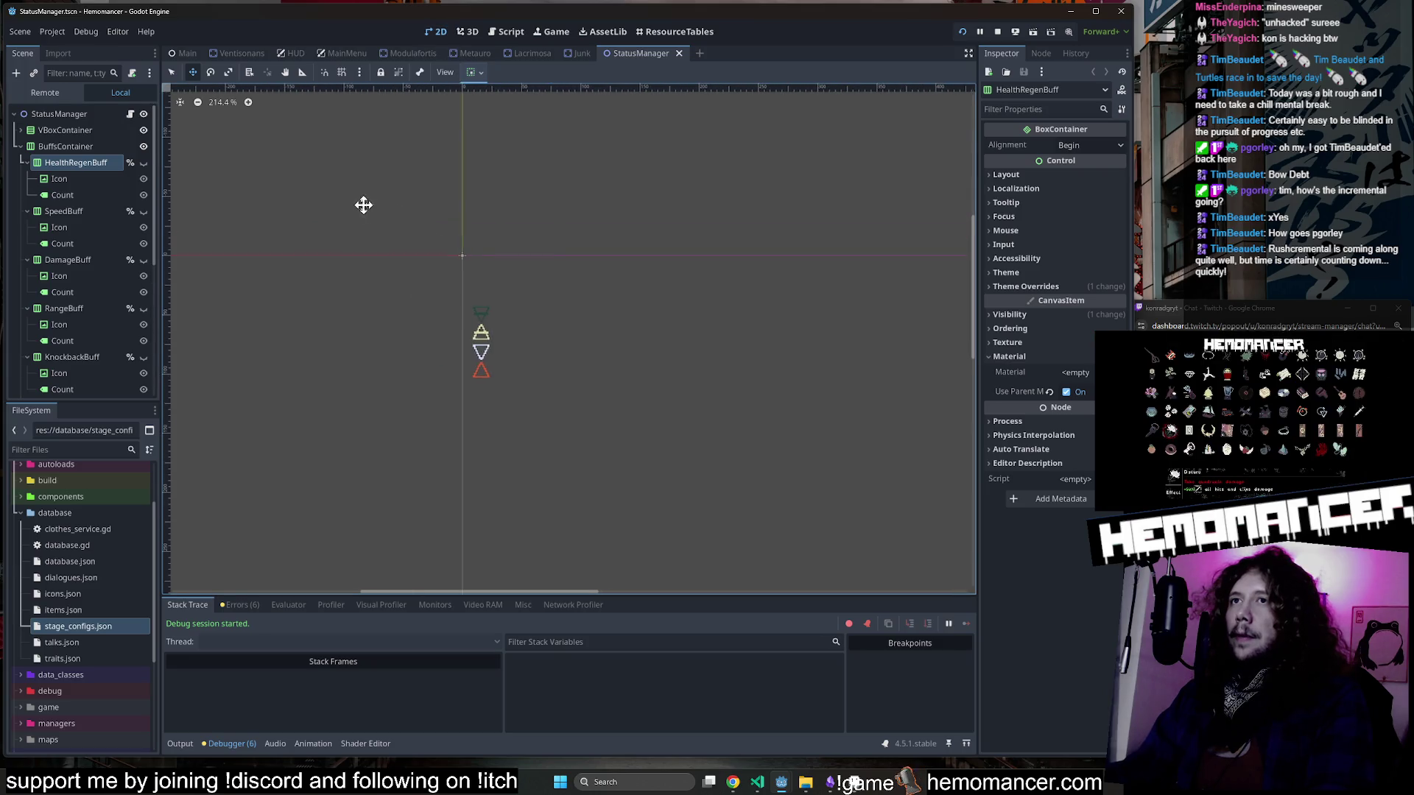
{"action": "left_click", "coordinate": [130, 114]}
Glance at Aseprite, return to the 2D view, and place the Hemomancer Steam page over the editor.
{"action": "left_click", "coordinate": [854, 782]}
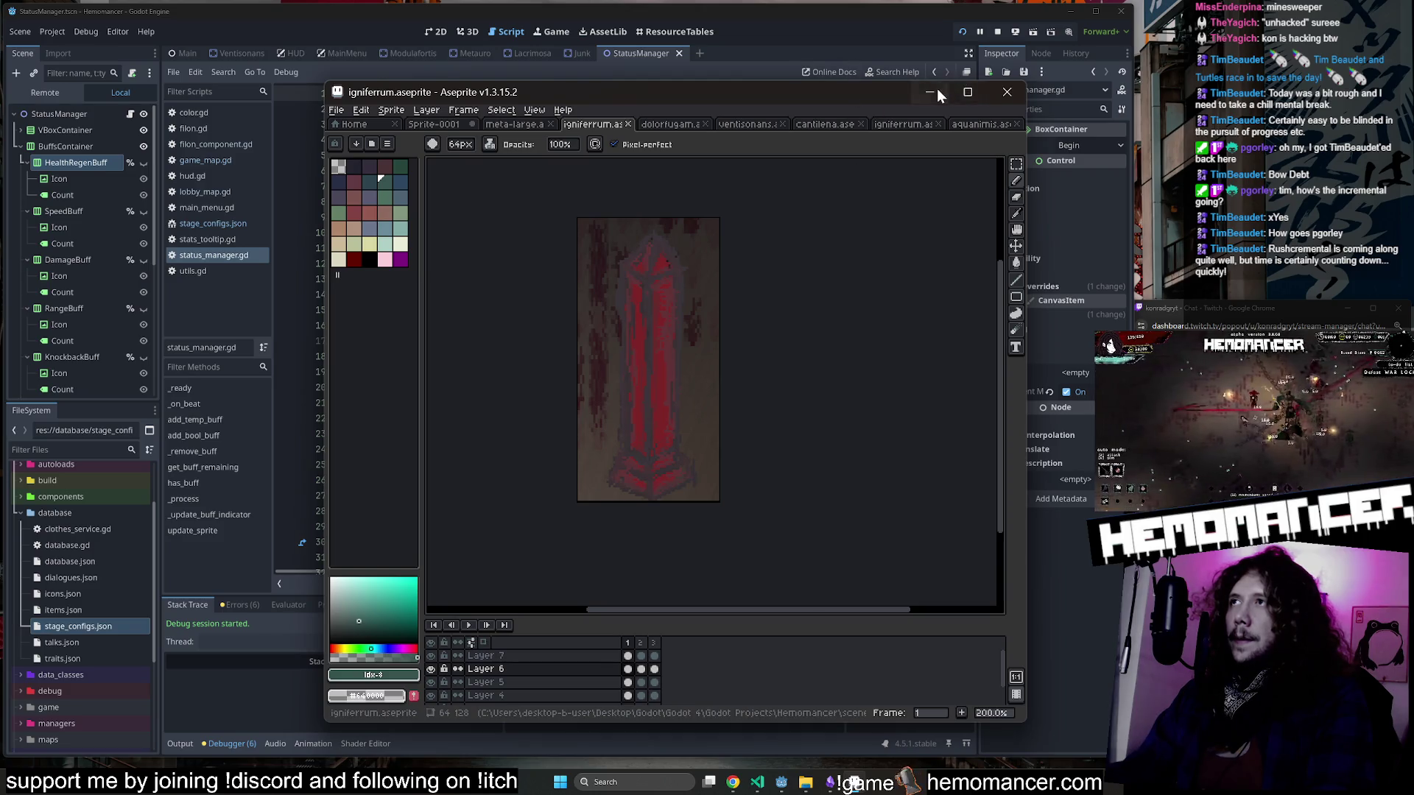
{"action": "left_click", "coordinate": [935, 92]}
{"action": "left_click", "coordinate": [435, 31]}
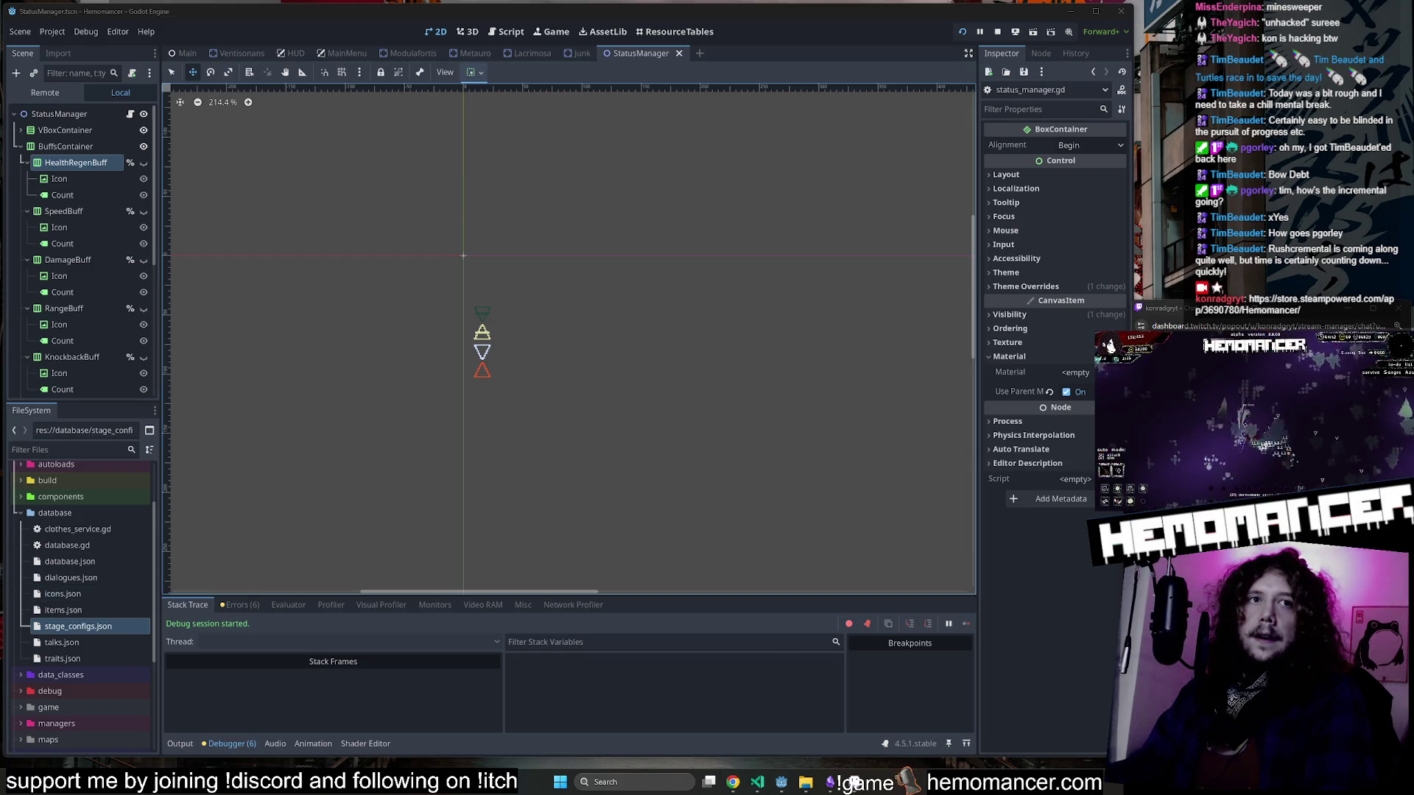
{"action": "mouse_move", "coordinate": [523, 403]}
{"action": "left_mouse_down"}
{"action": "mouse_move", "coordinate": [665, 125]}
{"action": "mouse_move", "coordinate": [663, 95]}
{"action": "left_mouse_up"}
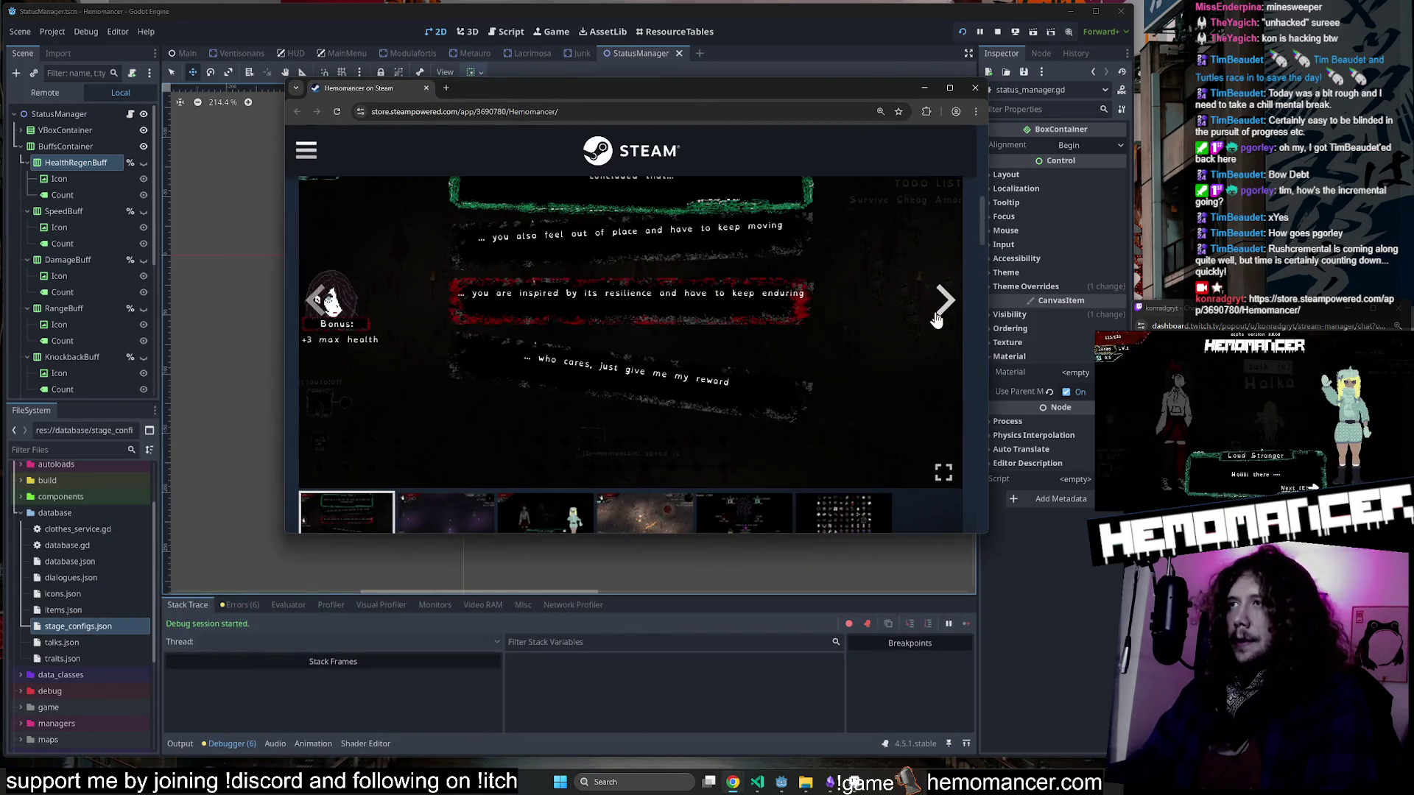
Advance the store screenshot carousel four times and enlarge the browser window.
{"action": "left_click", "coordinate": [936, 319]}
{"action": "left_click", "coordinate": [939, 313]}
{"action": "left_click", "coordinate": [940, 308]}
{"action": "left_click", "coordinate": [941, 308]}
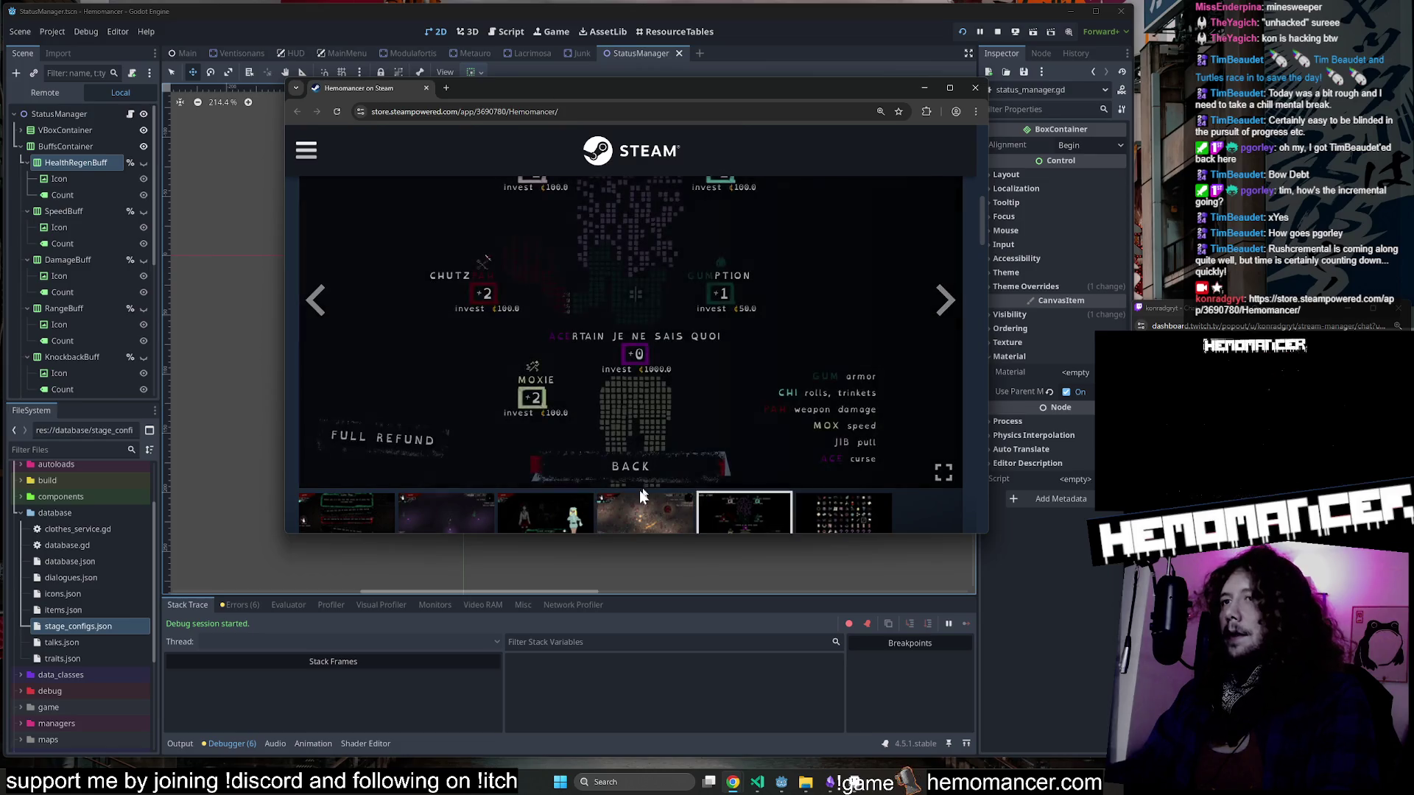
{"action": "mouse_move", "coordinate": [986, 534]}
{"action": "left_mouse_down"}
{"action": "mouse_move", "coordinate": [1090, 678]}
{"action": "mouse_move", "coordinate": [1110, 643]}
{"action": "left_mouse_up"}
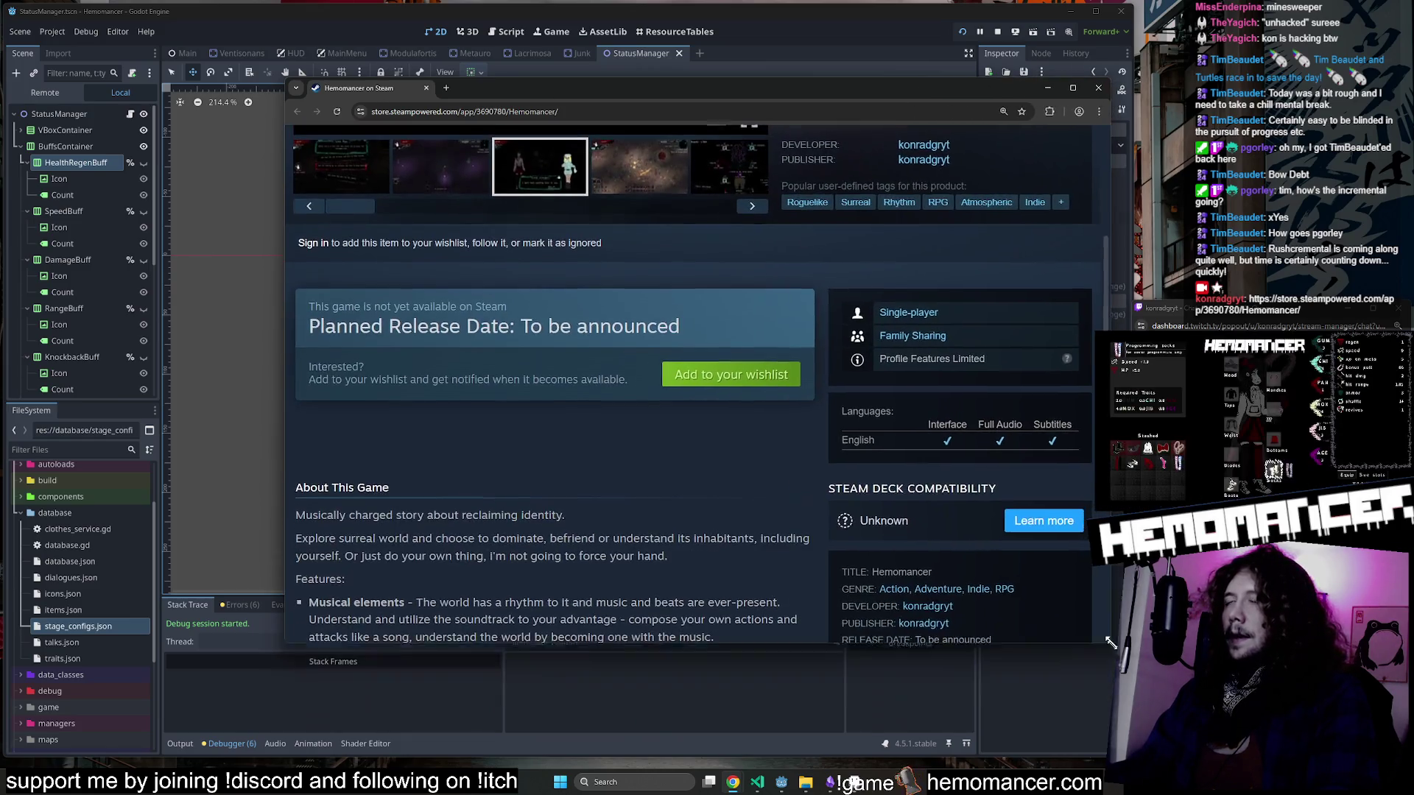
{"action": "scroll", "coordinate": [601, 439], "scroll_direction": "up", "scroll_amount": 4}
{"action": "left_click_drag", "start_coordinate": [283, 465], "coordinate": [142, 466]}
{"action": "scroll", "coordinate": [363, 498], "scroll_direction": "up", "scroll_amount": 1}
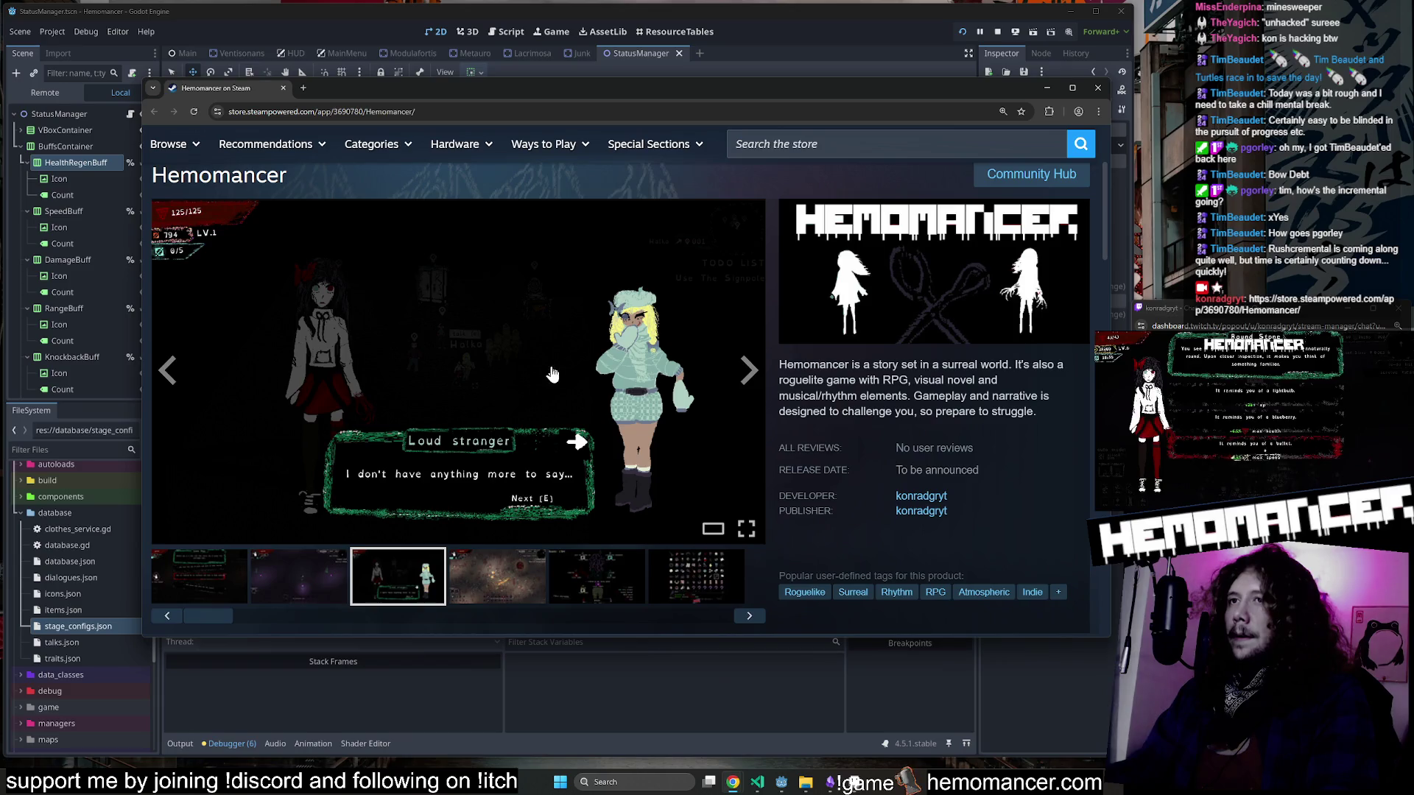
View the screenshots full-size, cycling through all six, then close the viewer.
{"action": "left_click", "coordinate": [614, 361]}
{"action": "key", "text": "Left"}
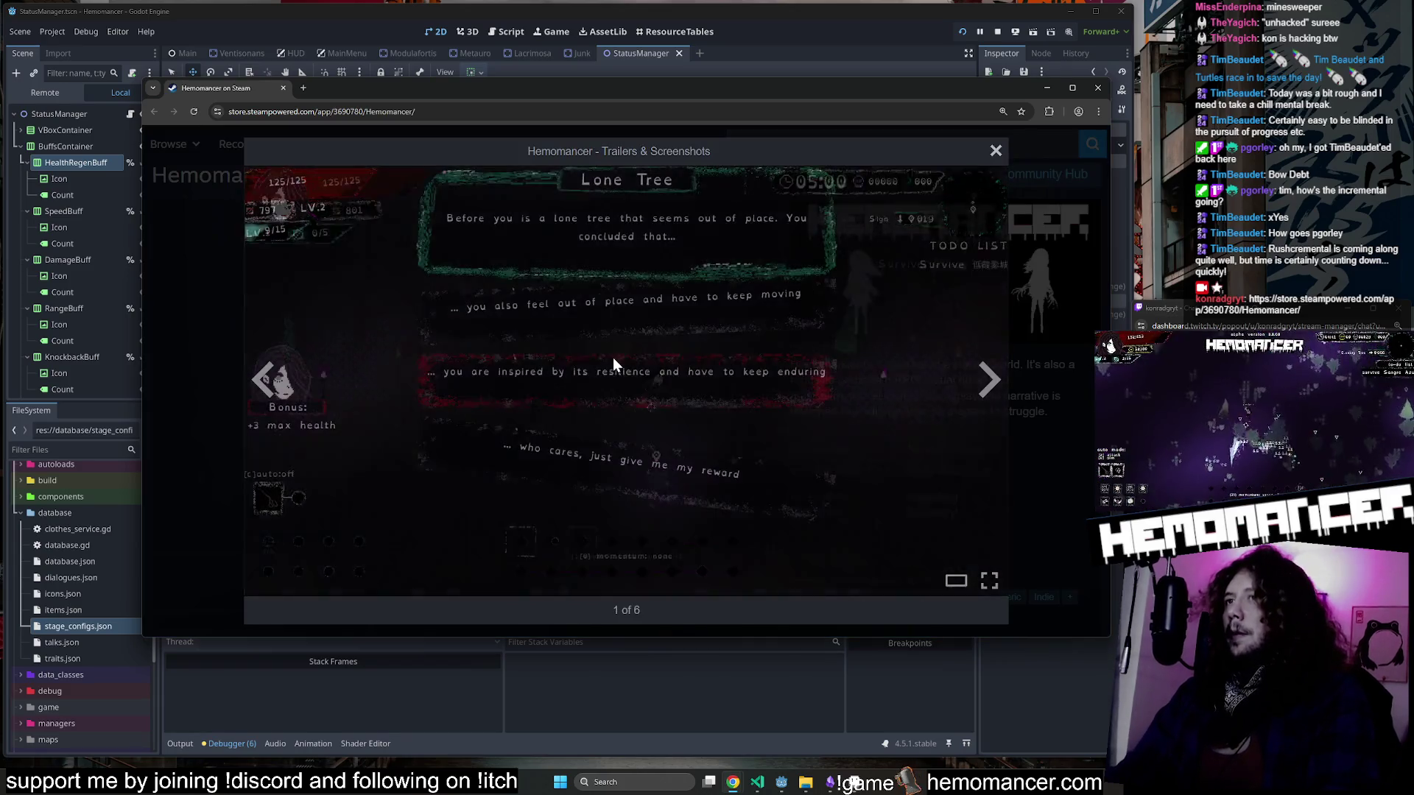
{"action": "key", "text": "Right"}
{"action": "key", "text": "Right"}
{"action": "key", "text": "Right"}
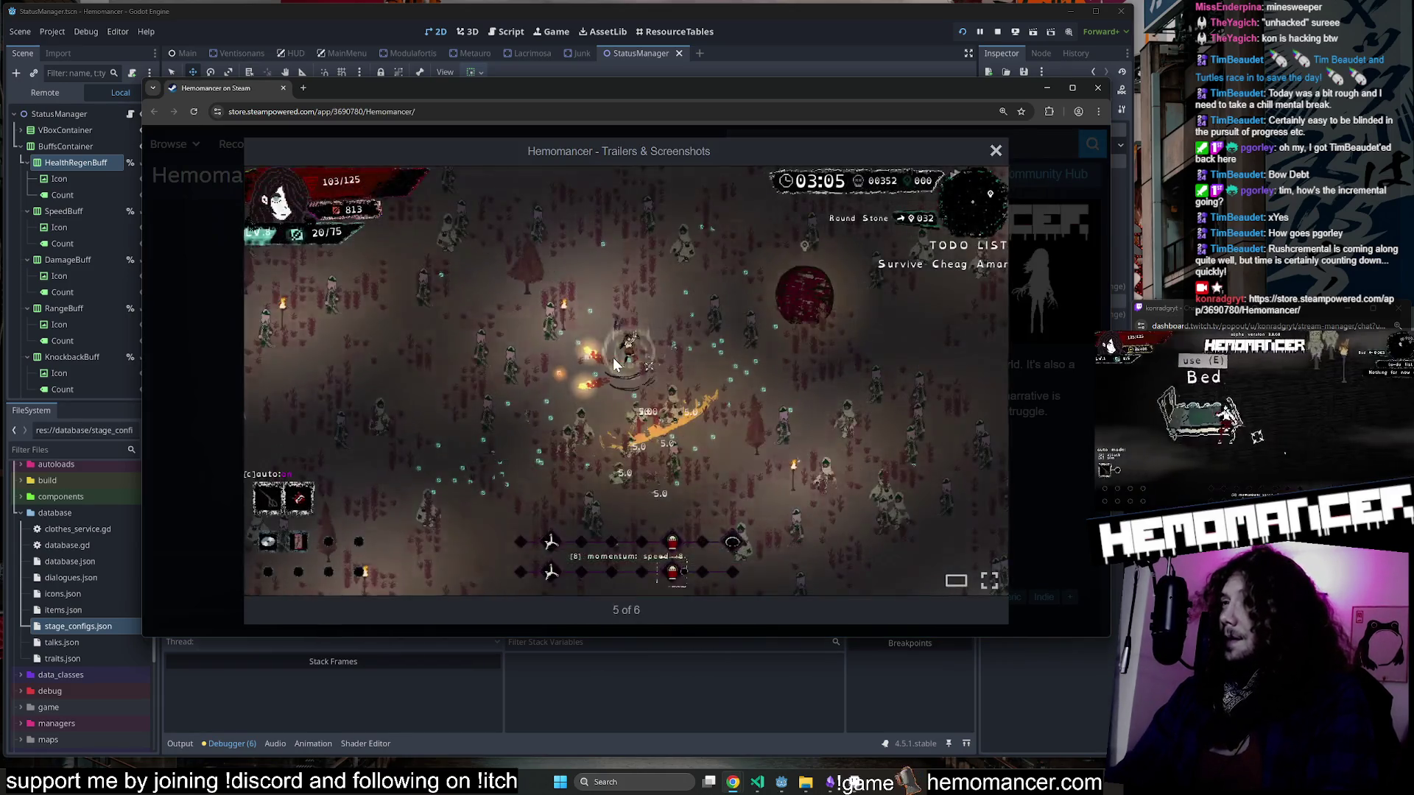
{"action": "key", "text": "Left"}
{"action": "key", "text": "Left"}
{"action": "key", "text": "Right"}
{"action": "key", "text": "Right"}
{"action": "key", "text": "Right"}
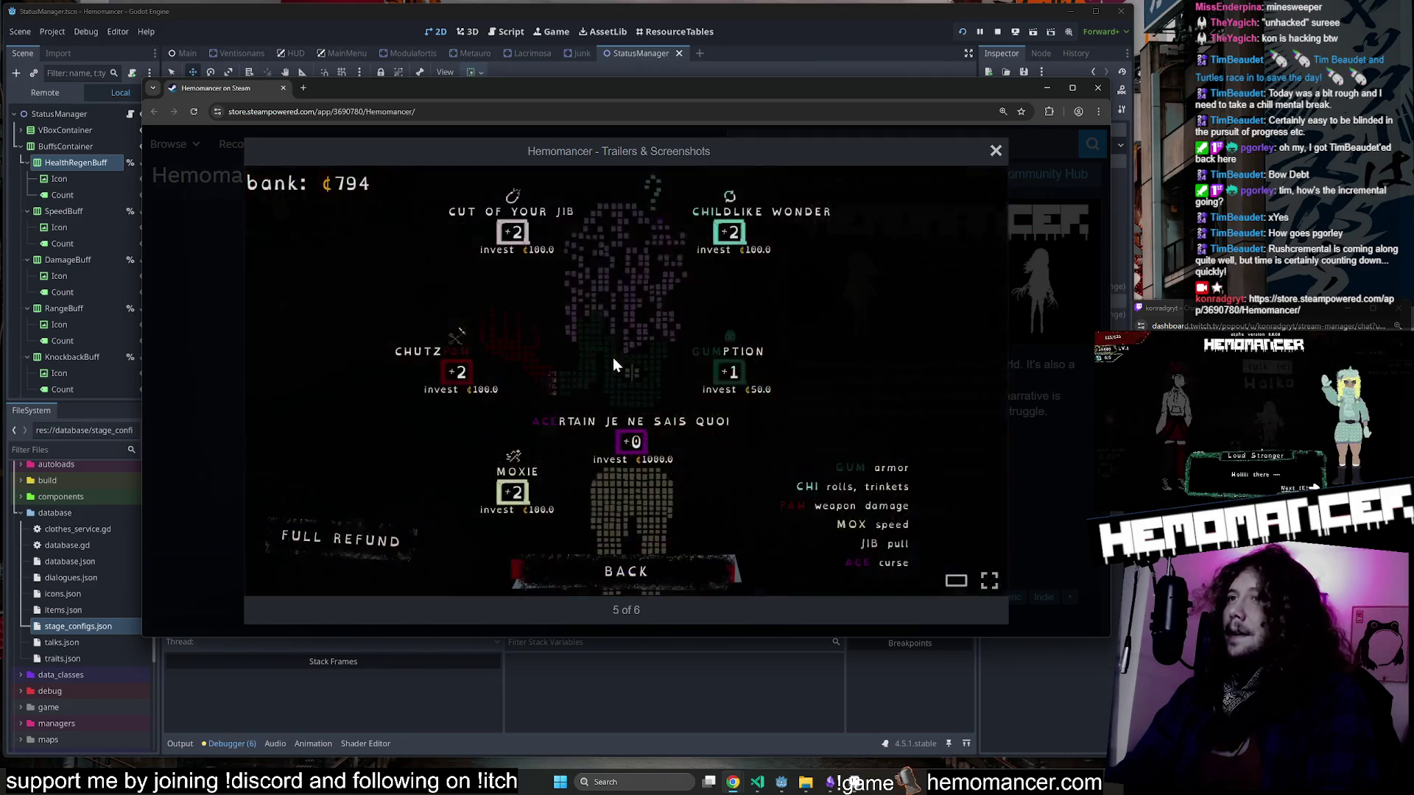
{"action": "key", "text": "Right"}
{"action": "key", "text": "Right"}
{"action": "key", "text": "Right"}
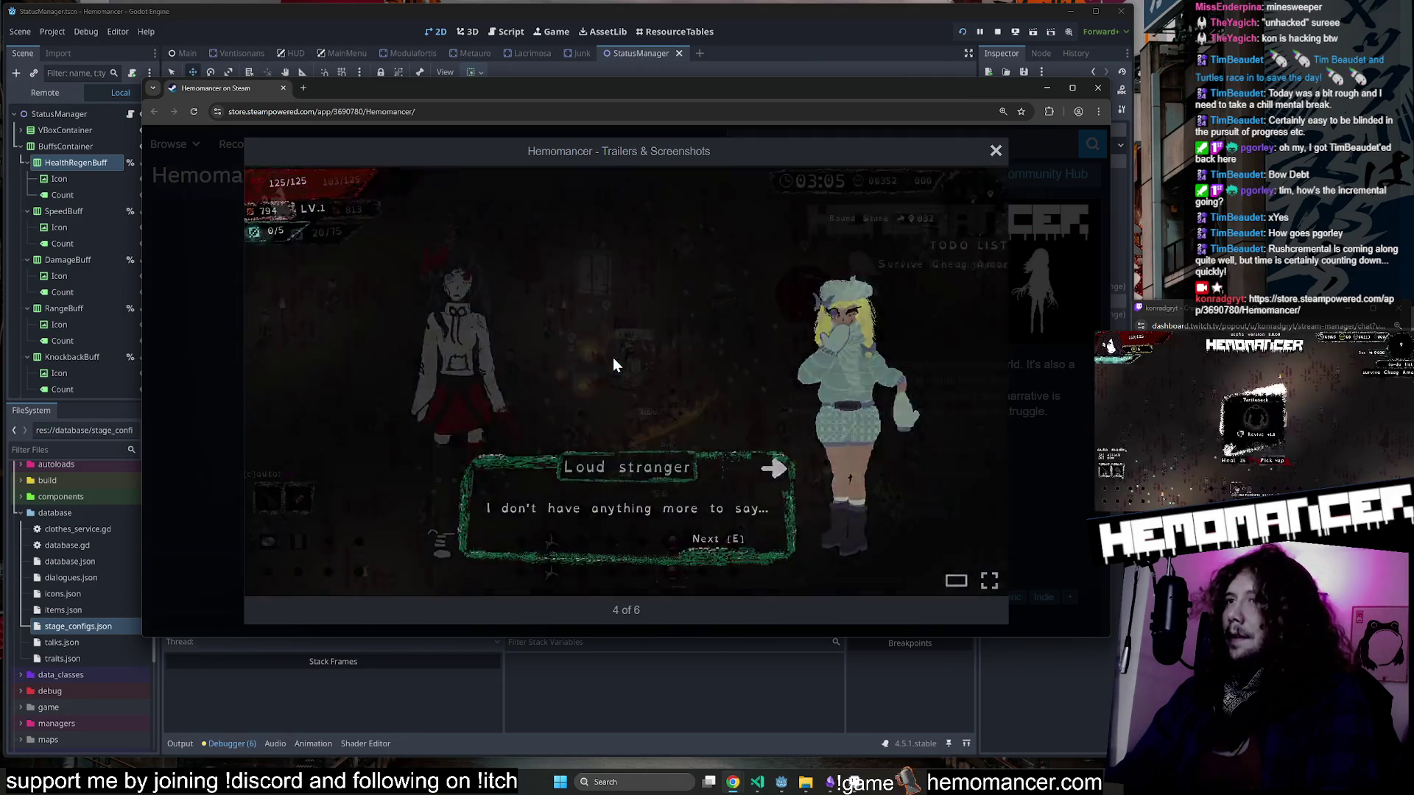
{"action": "key", "text": "Right"}
{"action": "key", "text": "Right"}
{"action": "key", "text": "Right"}
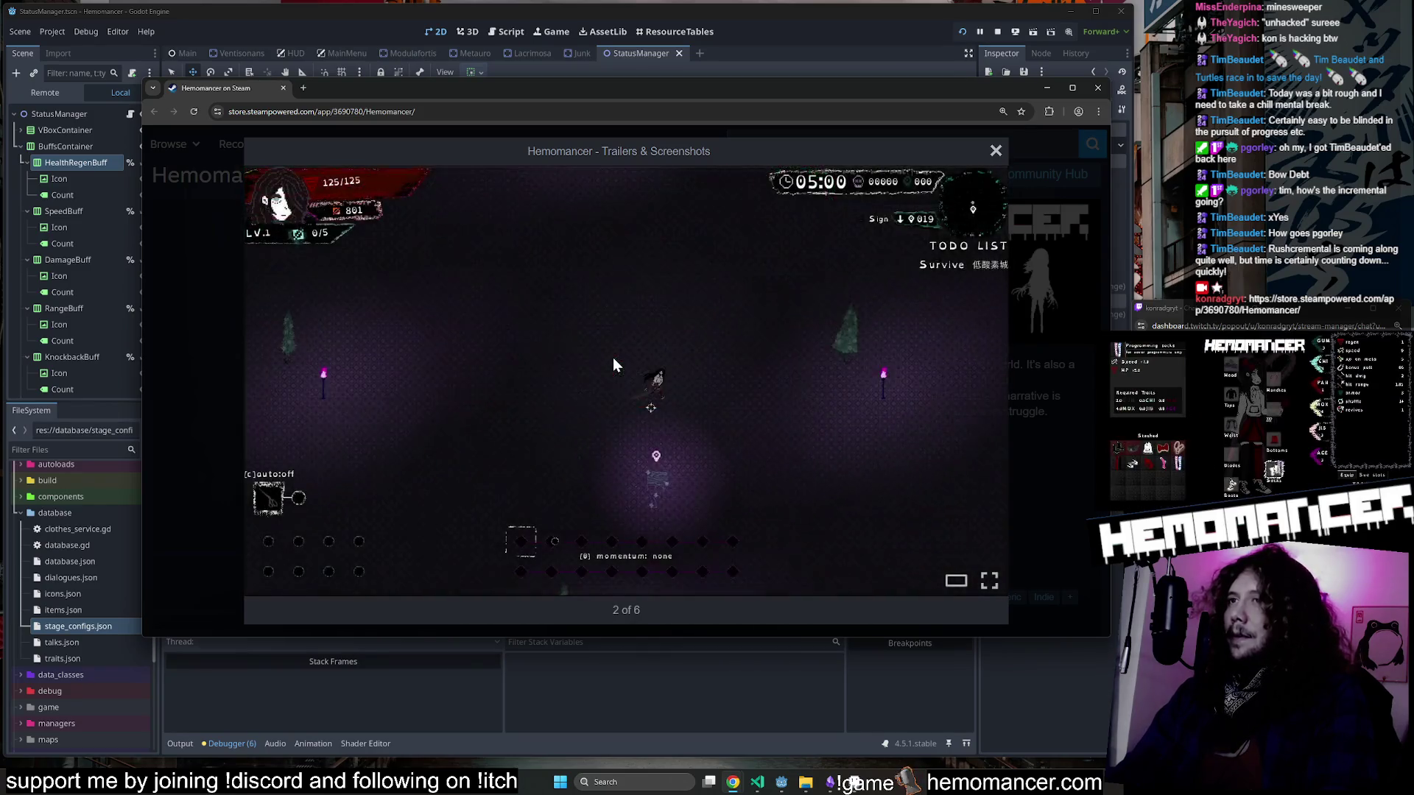
{"action": "key", "text": "Left"}
{"action": "key", "text": "Right"}
{"action": "key", "text": "Right"}
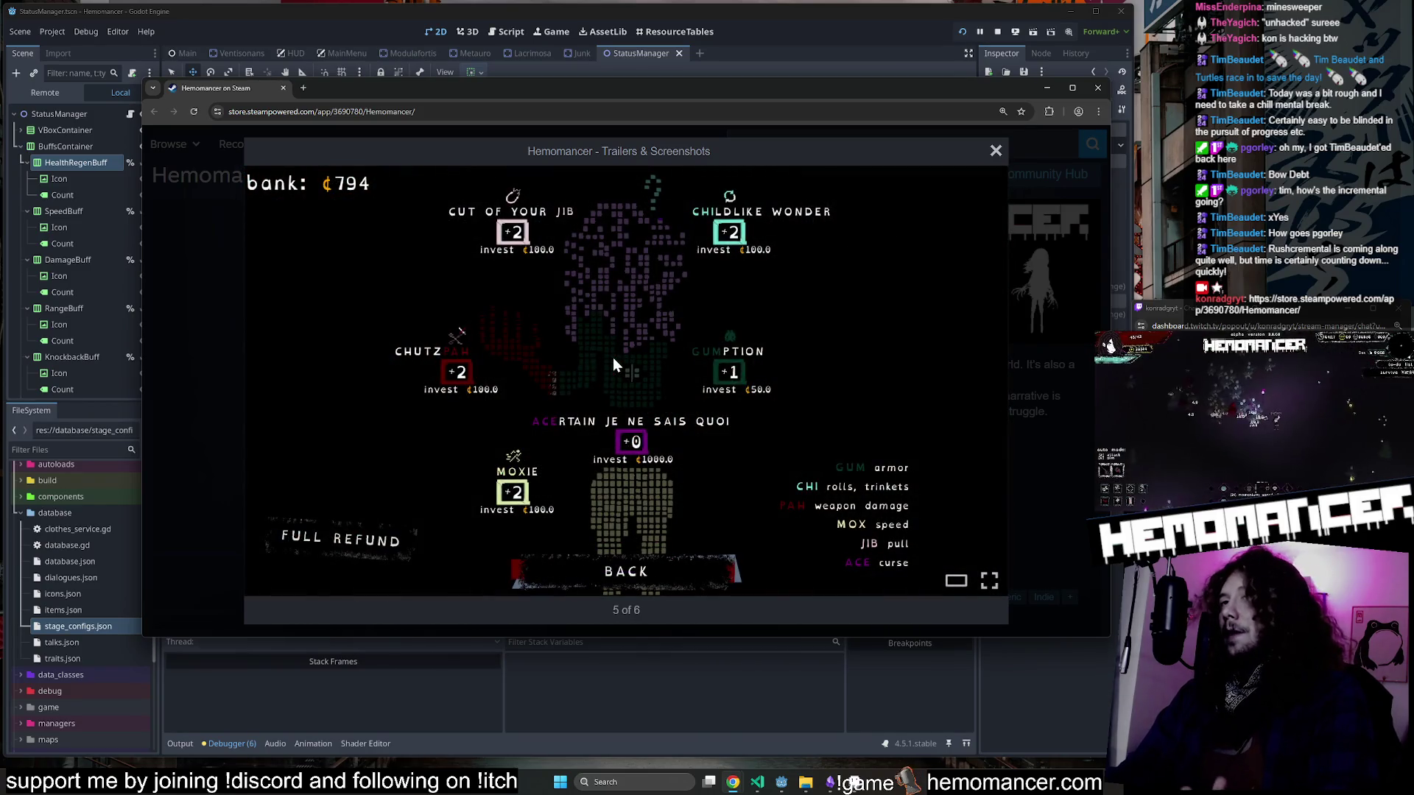
{"action": "key", "text": "Right"}
{"action": "key", "text": "Right"}
{"action": "key", "text": "Right"}
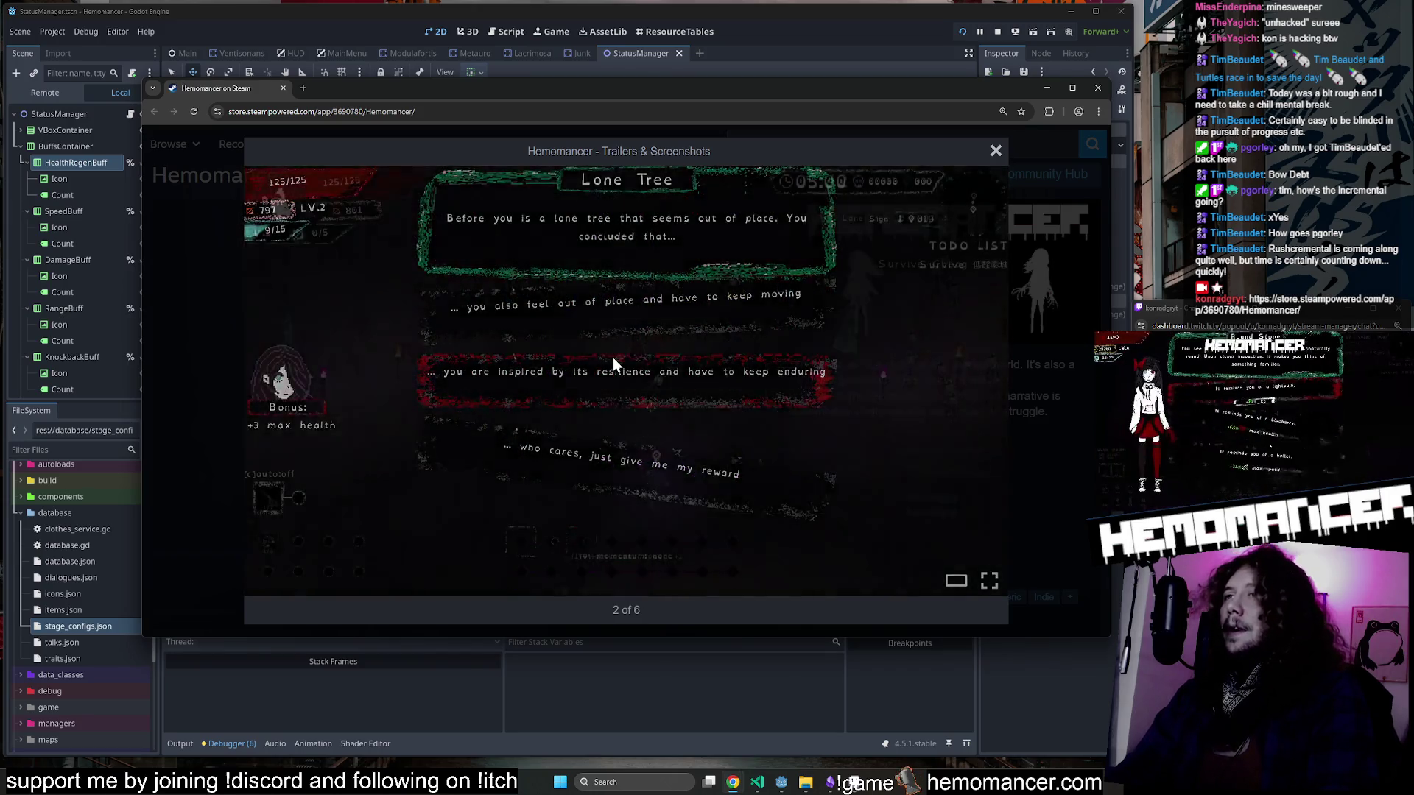
{"action": "key", "text": "Left"}
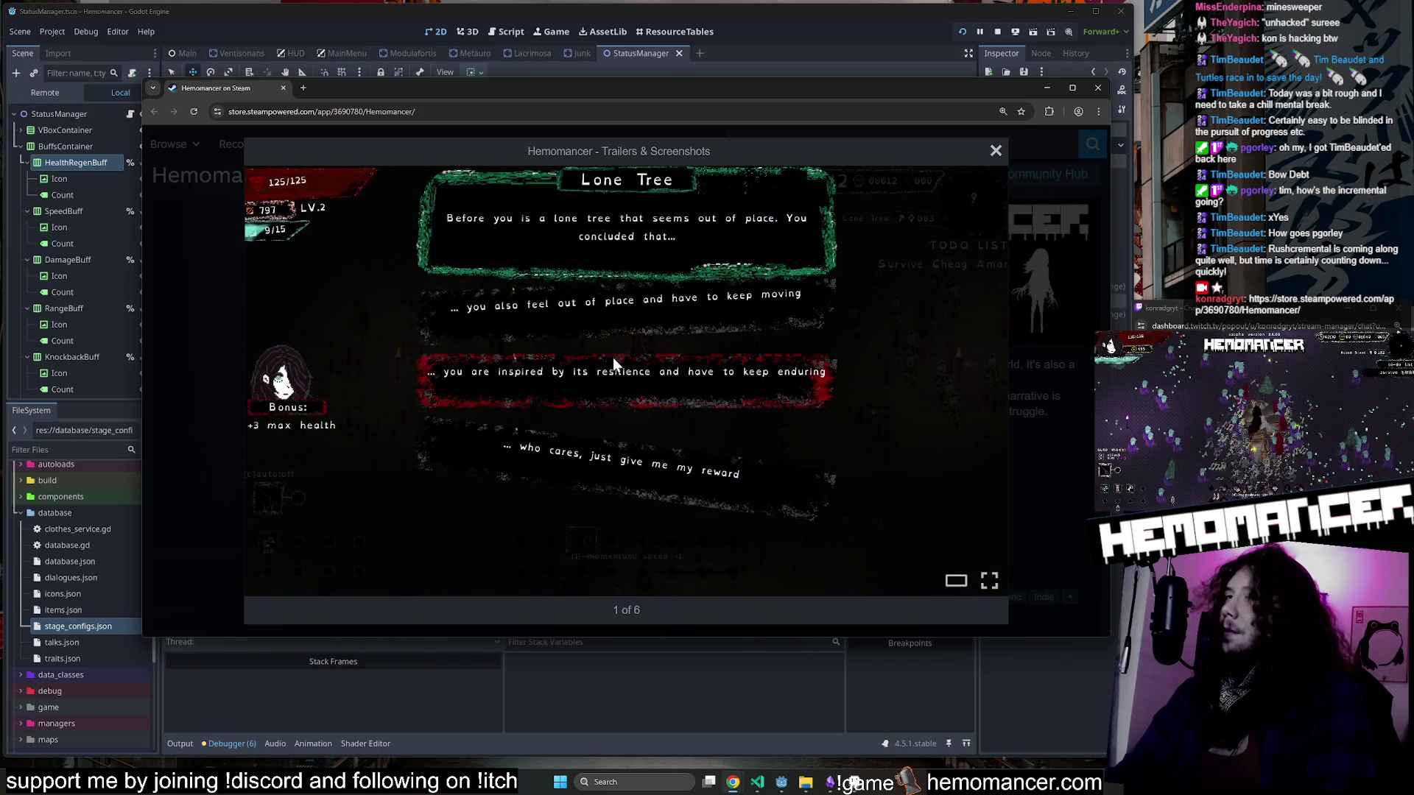
{"action": "key", "text": "Left"}
{"action": "key", "text": "Right"}
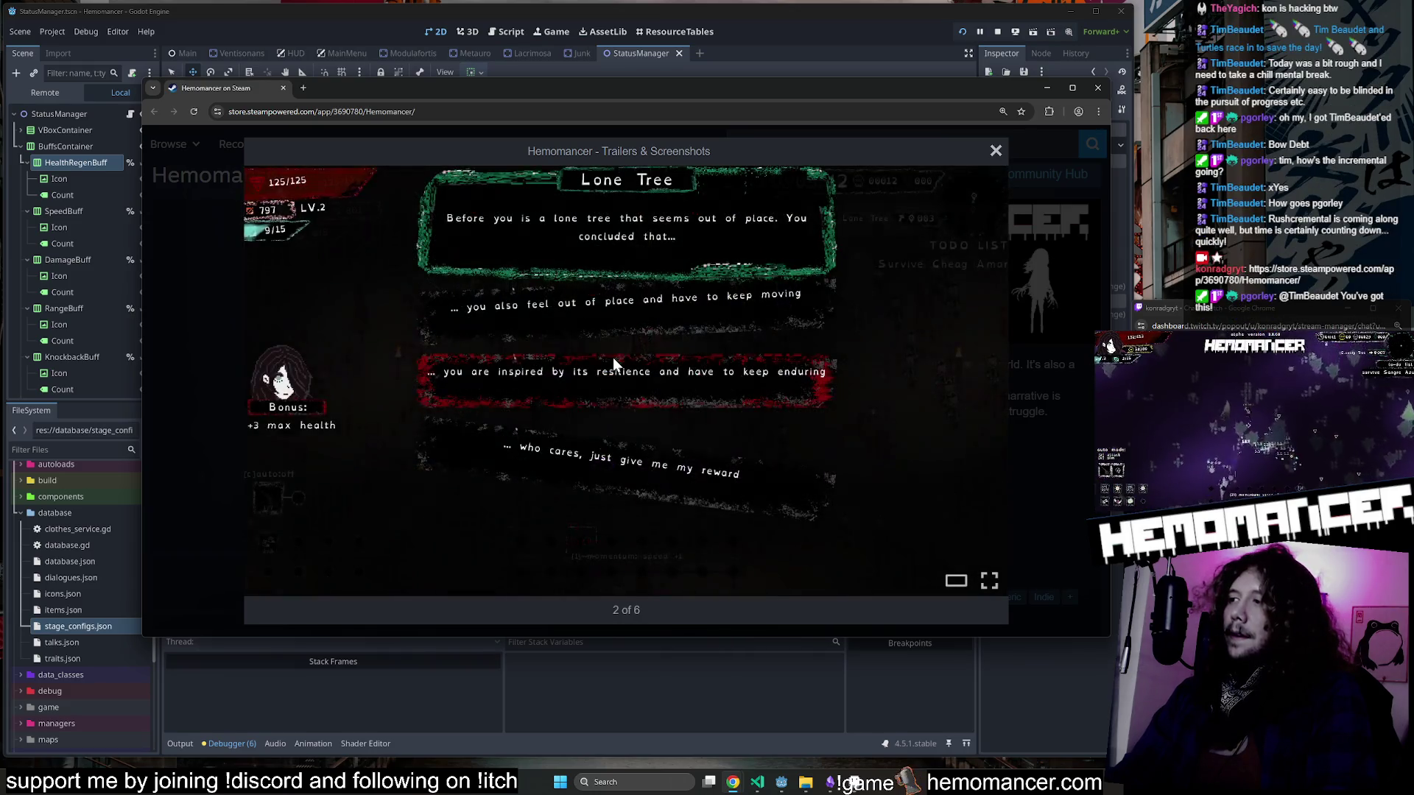
{"action": "key", "text": "Right"}
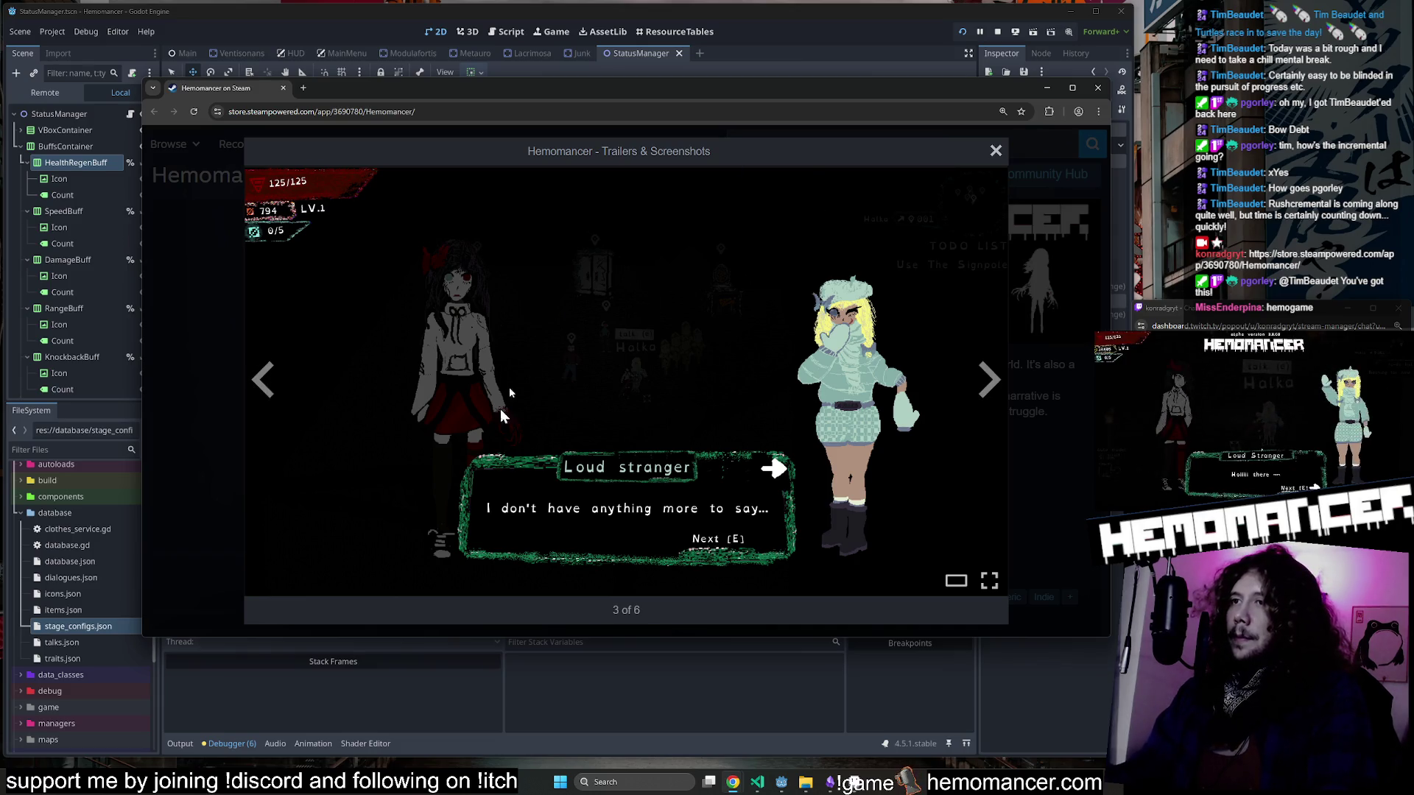
{"action": "left_click", "coordinate": [994, 151]}
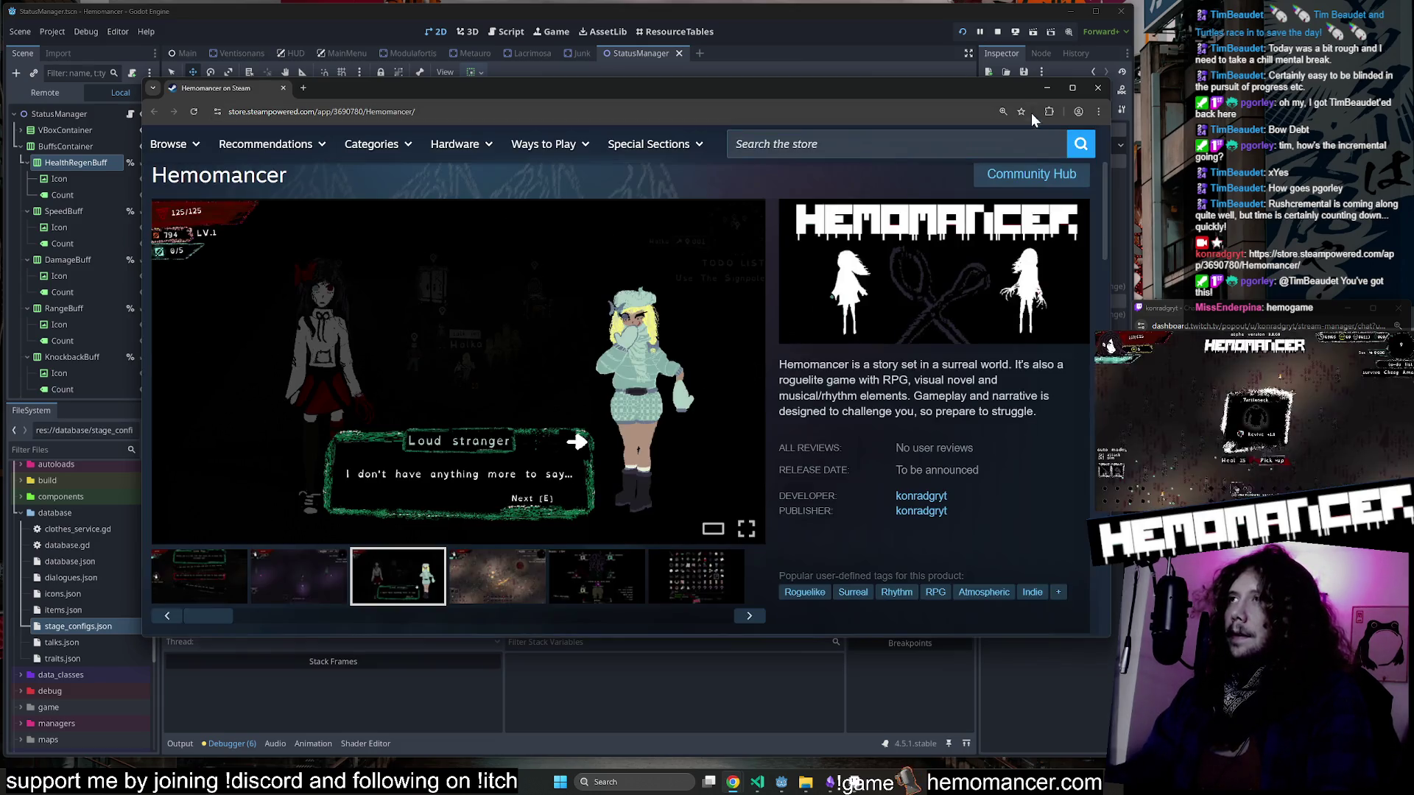
Show the second store screenshot, close the browser, and rerun Hemomancer with F5.
{"action": "left_click", "coordinate": [201, 596]}
{"action": "left_click", "coordinate": [298, 582]}
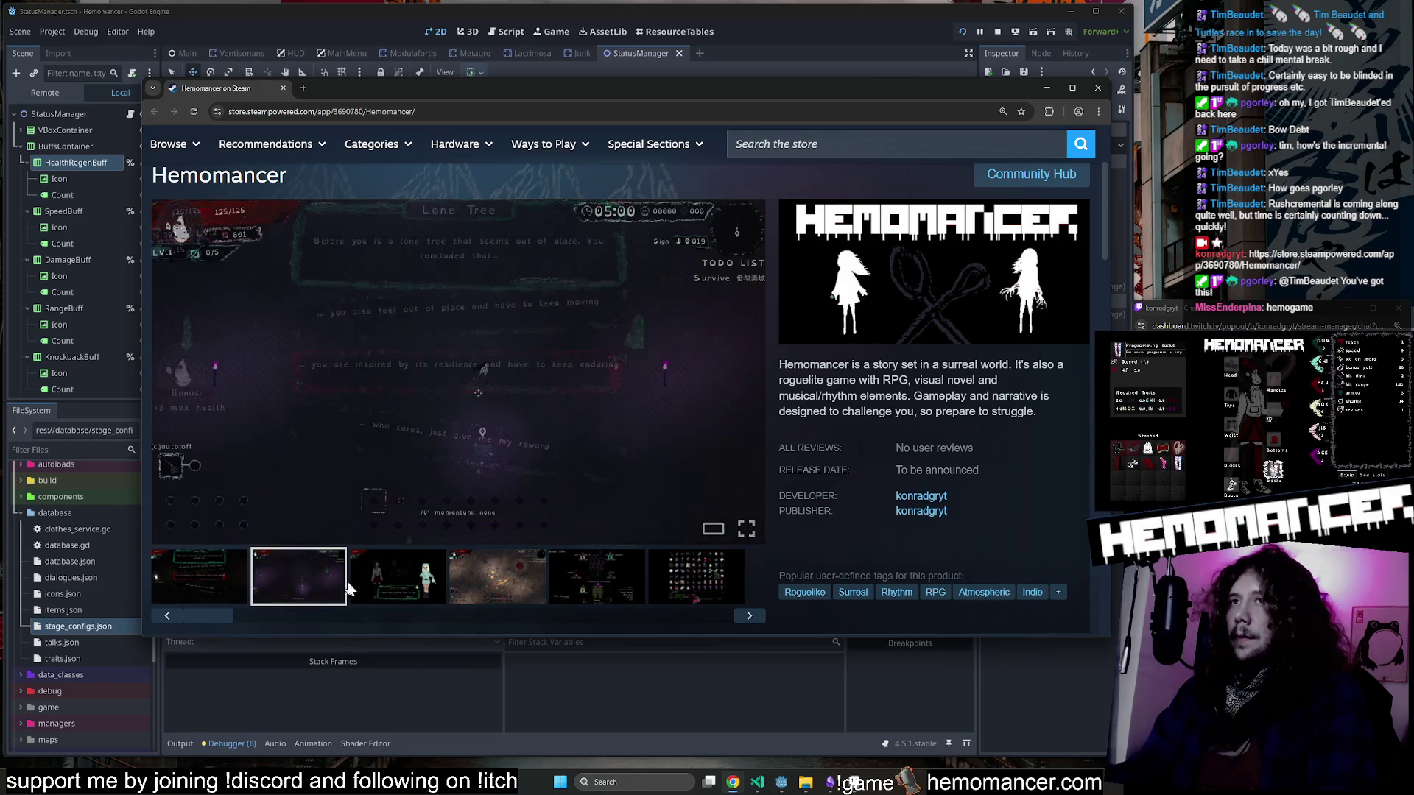
{"action": "left_click", "coordinate": [1097, 89]}
{"action": "key", "text": "F5"}
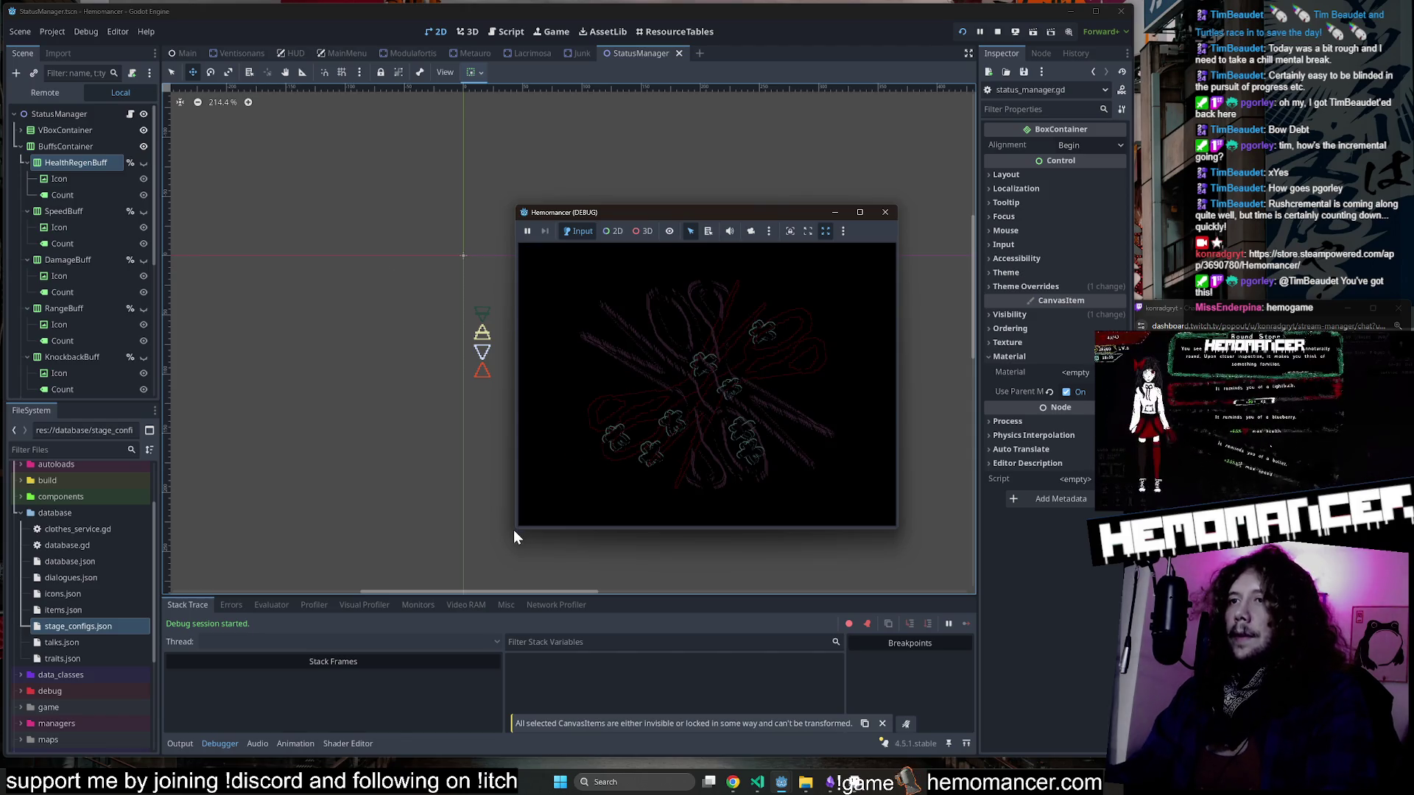
Enlarge the running Hemomancer game window, then close it to end the debug session.
{"action": "mouse_move", "coordinate": [517, 528]}
{"action": "left_mouse_down"}
{"action": "mouse_move", "coordinate": [424, 598]}
{"action": "mouse_move", "coordinate": [171, 724]}
{"action": "left_mouse_up"}
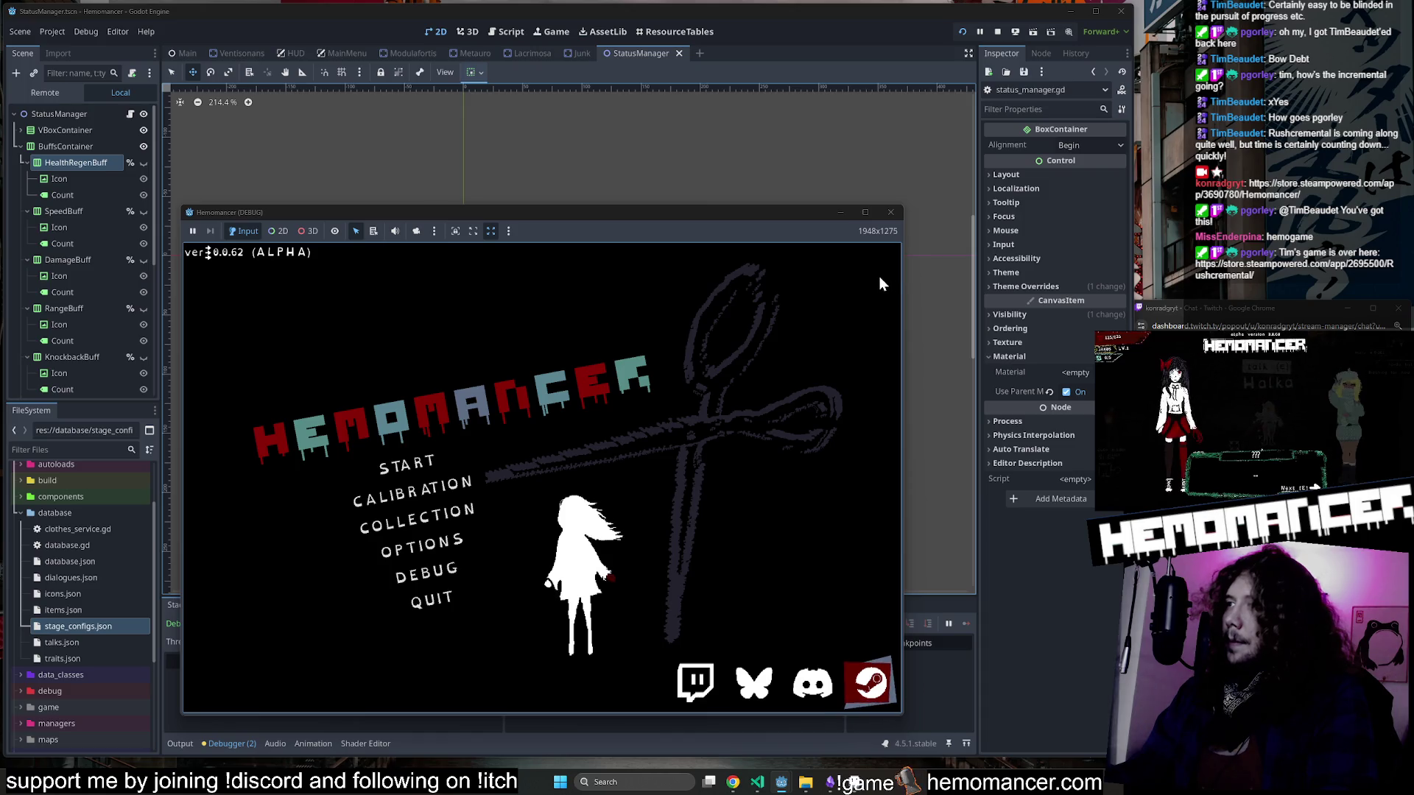
{"action": "left_click", "coordinate": [891, 214]}
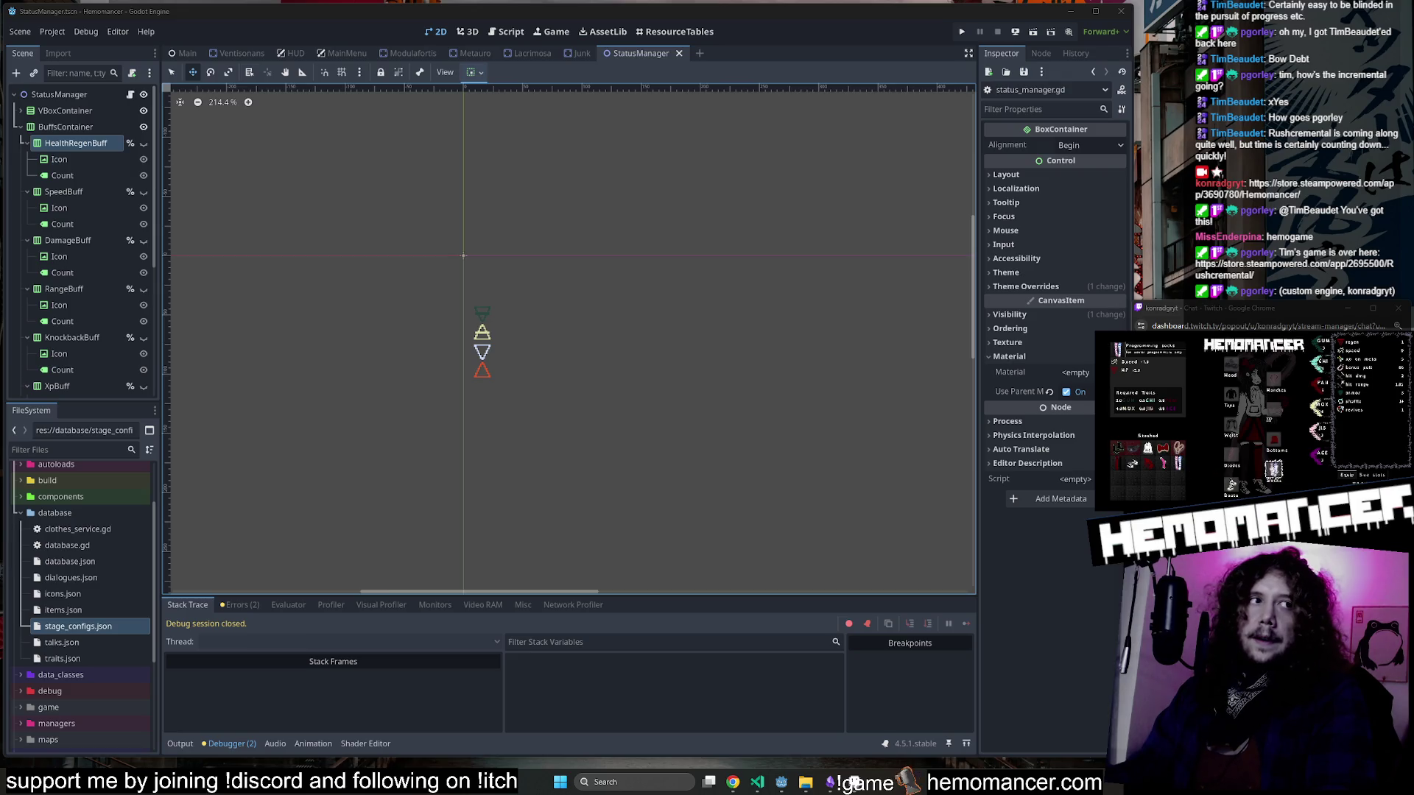
{"action": "left_click_drag", "start_coordinate": [523, 314], "coordinate": [757, 91]}
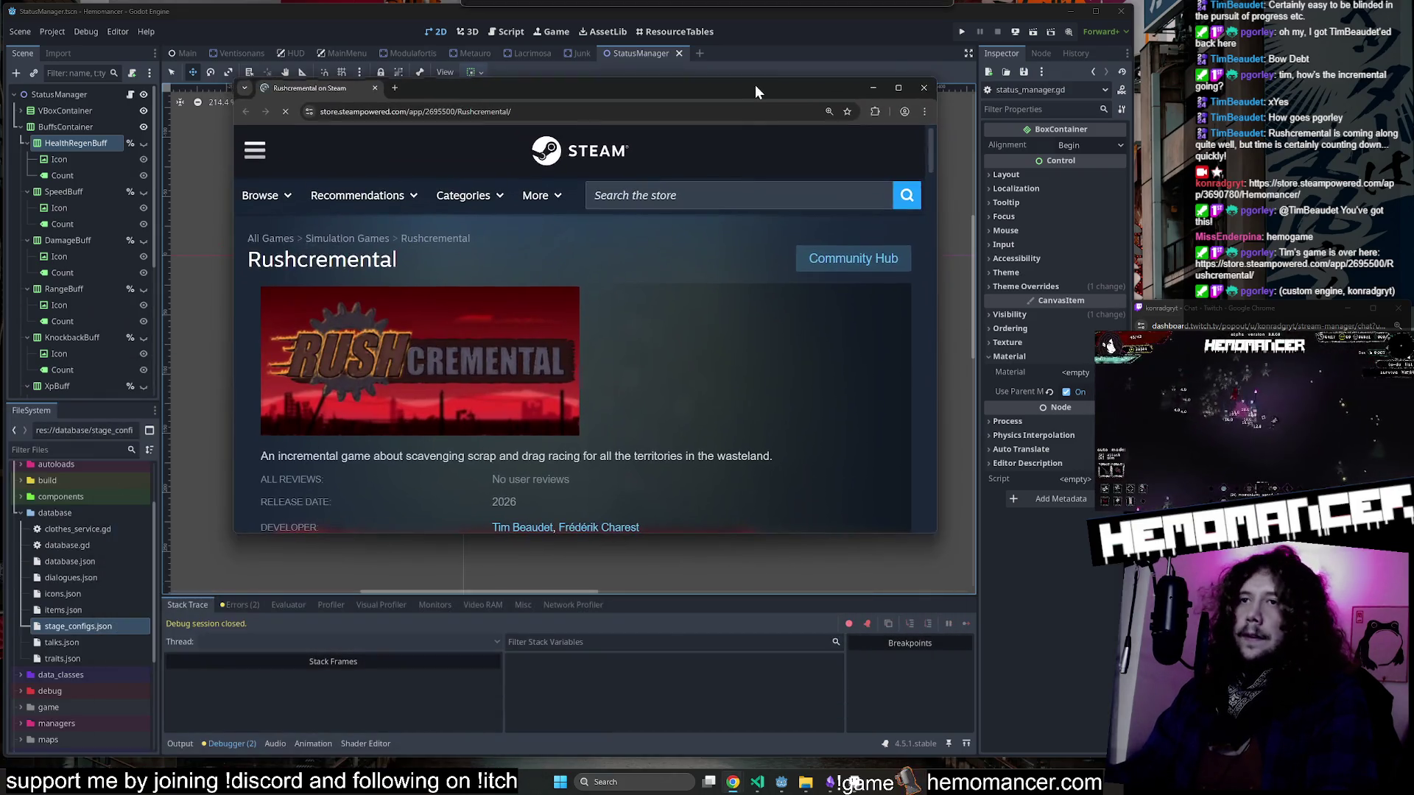
Enlarge and scroll the Rushcremental store page, then minimize the browser to reveal Godot.
{"action": "mouse_move", "coordinate": [934, 538]}
{"action": "left_mouse_down"}
{"action": "mouse_move", "coordinate": [1061, 640]}
{"action": "mouse_move", "coordinate": [1134, 657]}
{"action": "left_mouse_up"}
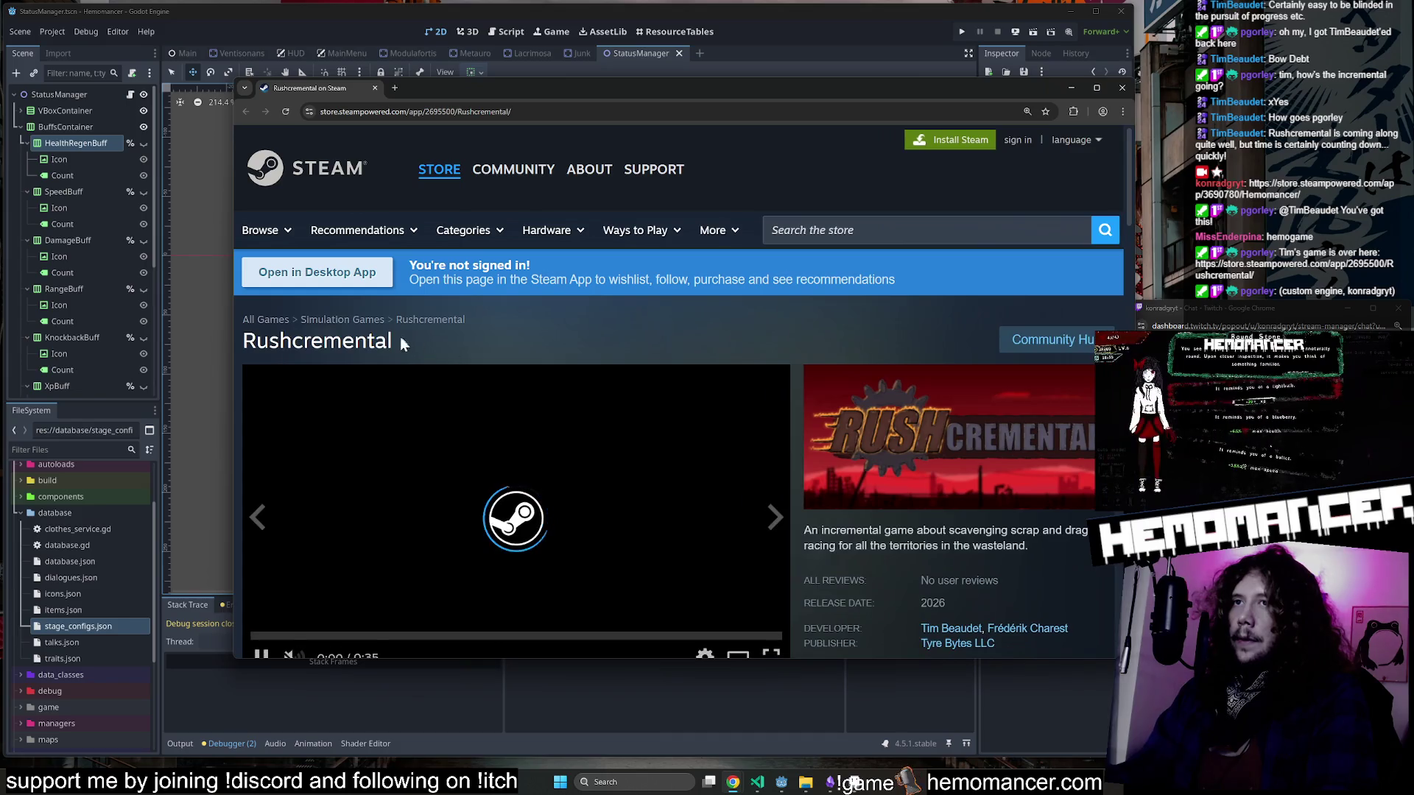
{"action": "scroll", "coordinate": [346, 340], "scroll_direction": "down", "scroll_amount": 1}
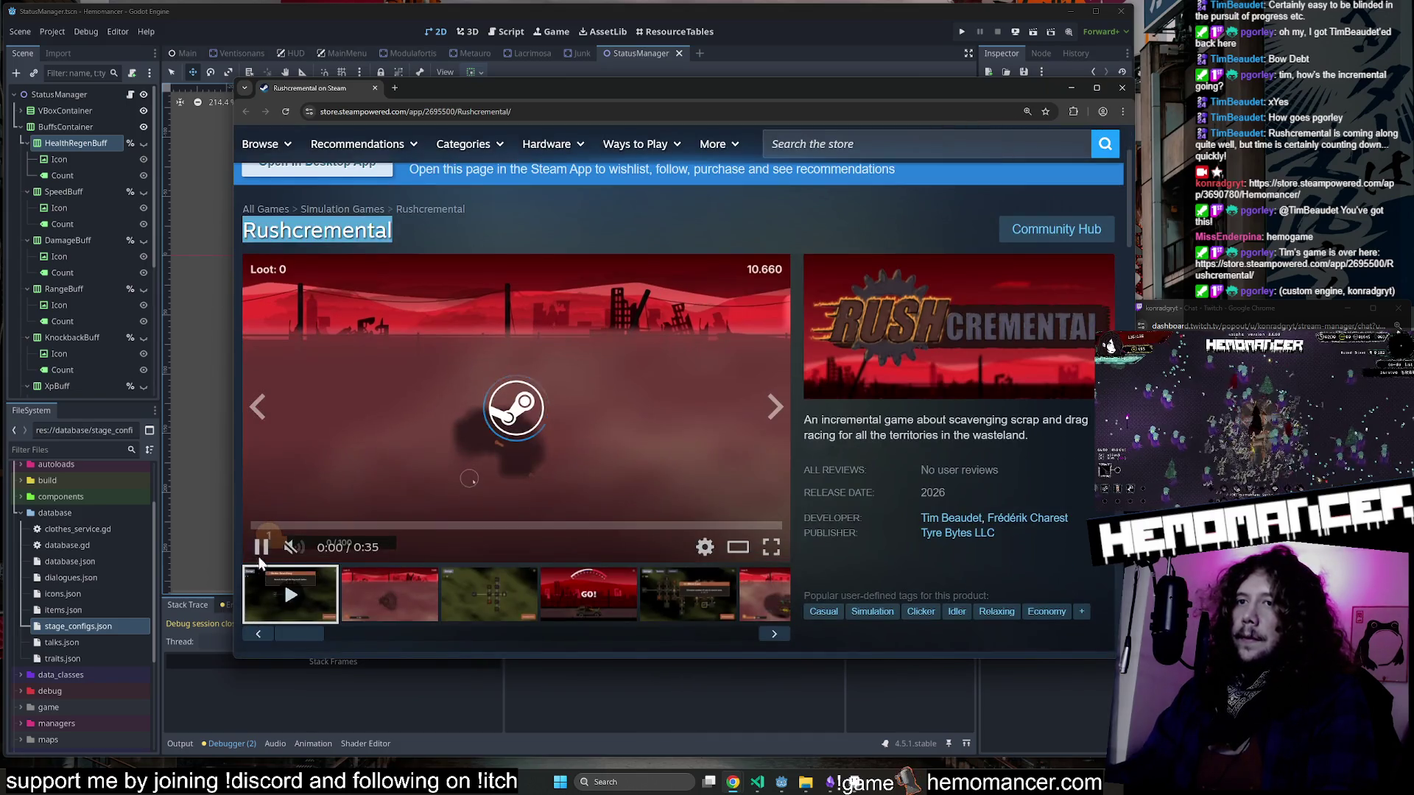
{"action": "left_click", "coordinate": [1072, 87]}
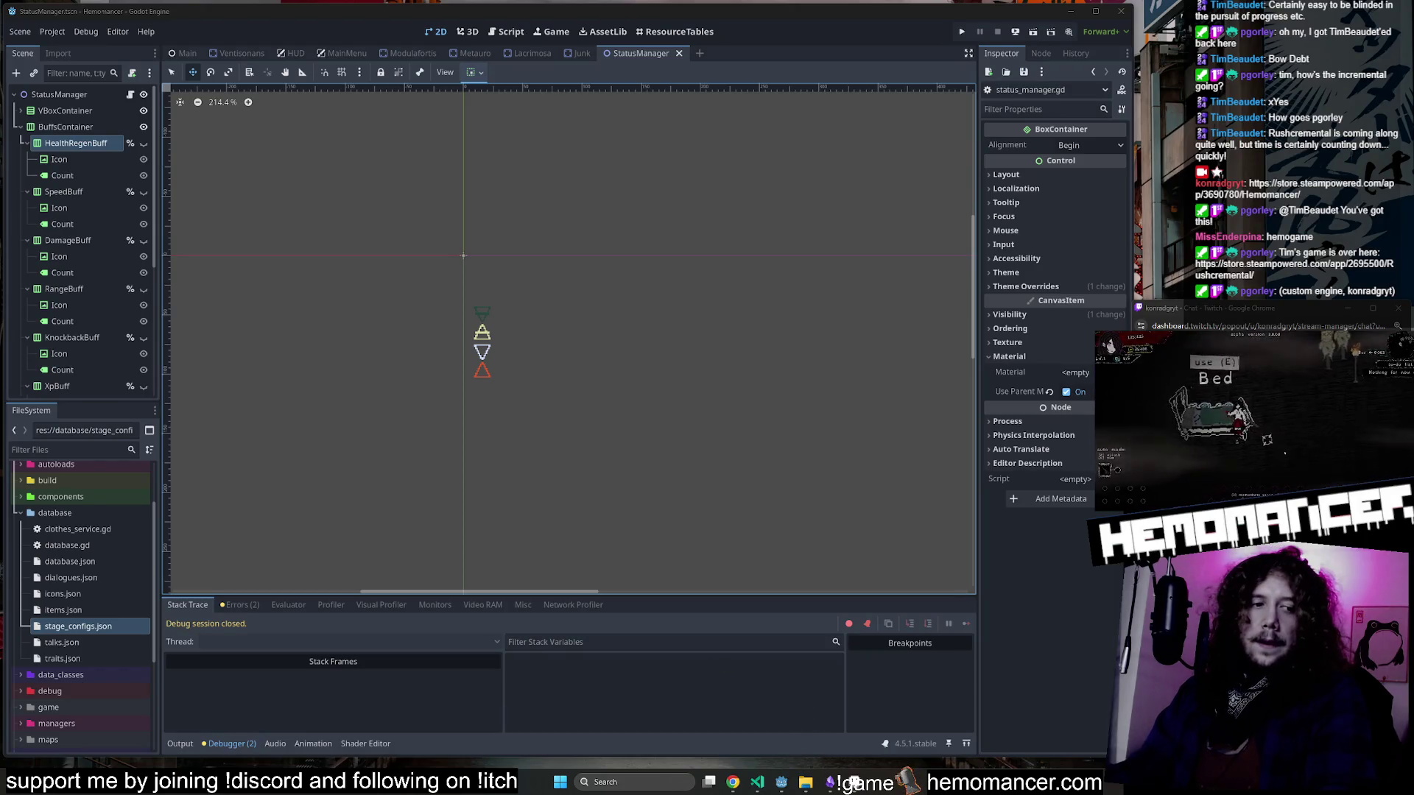
Bring Steam back up, search for 'Rushcremental' and open its store page.
{"action": "left_click", "coordinate": [908, 781]}
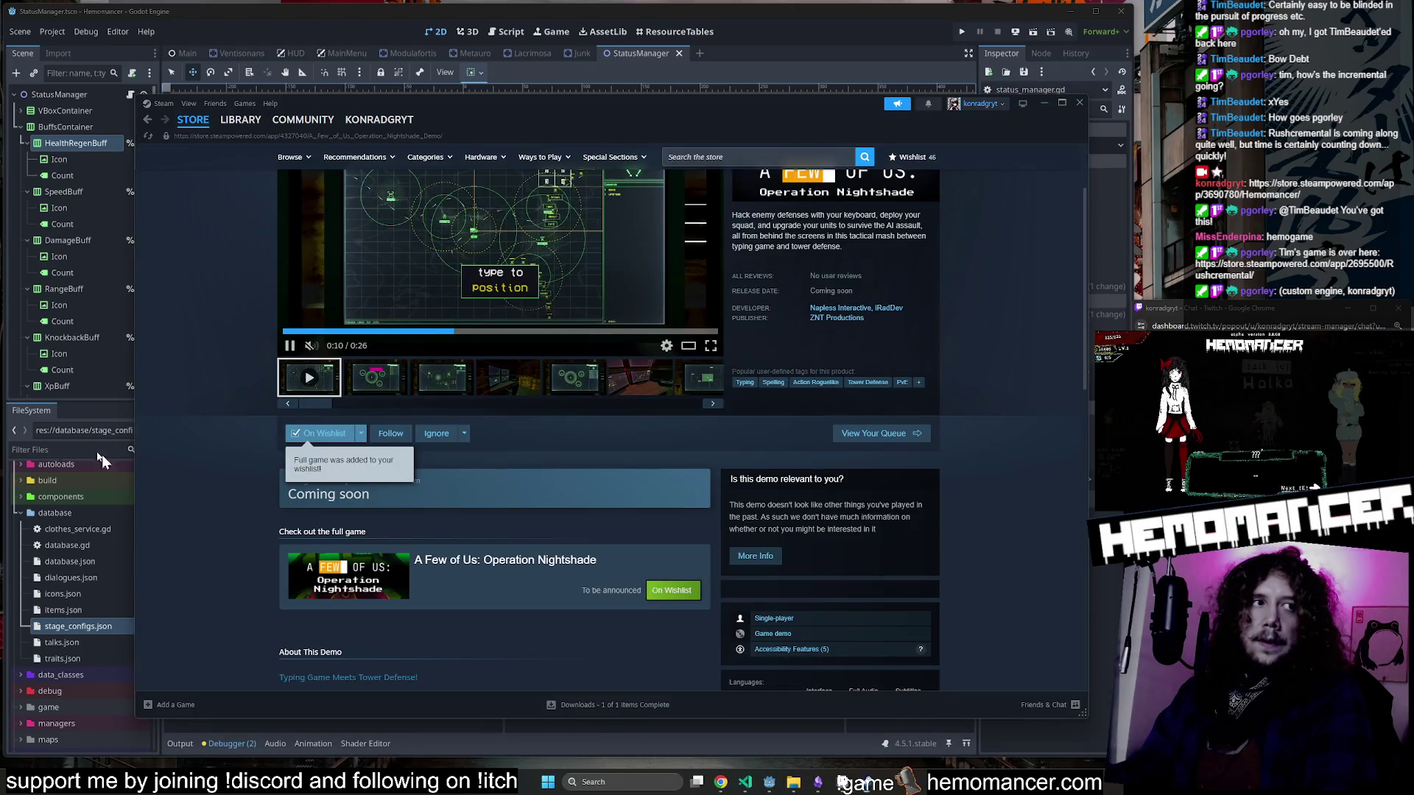
{"action": "scroll", "coordinate": [486, 234], "scroll_direction": "up", "scroll_amount": 3}
{"action": "left_click", "coordinate": [737, 157]}
{"action": "type", "text": "Rushcremental"}
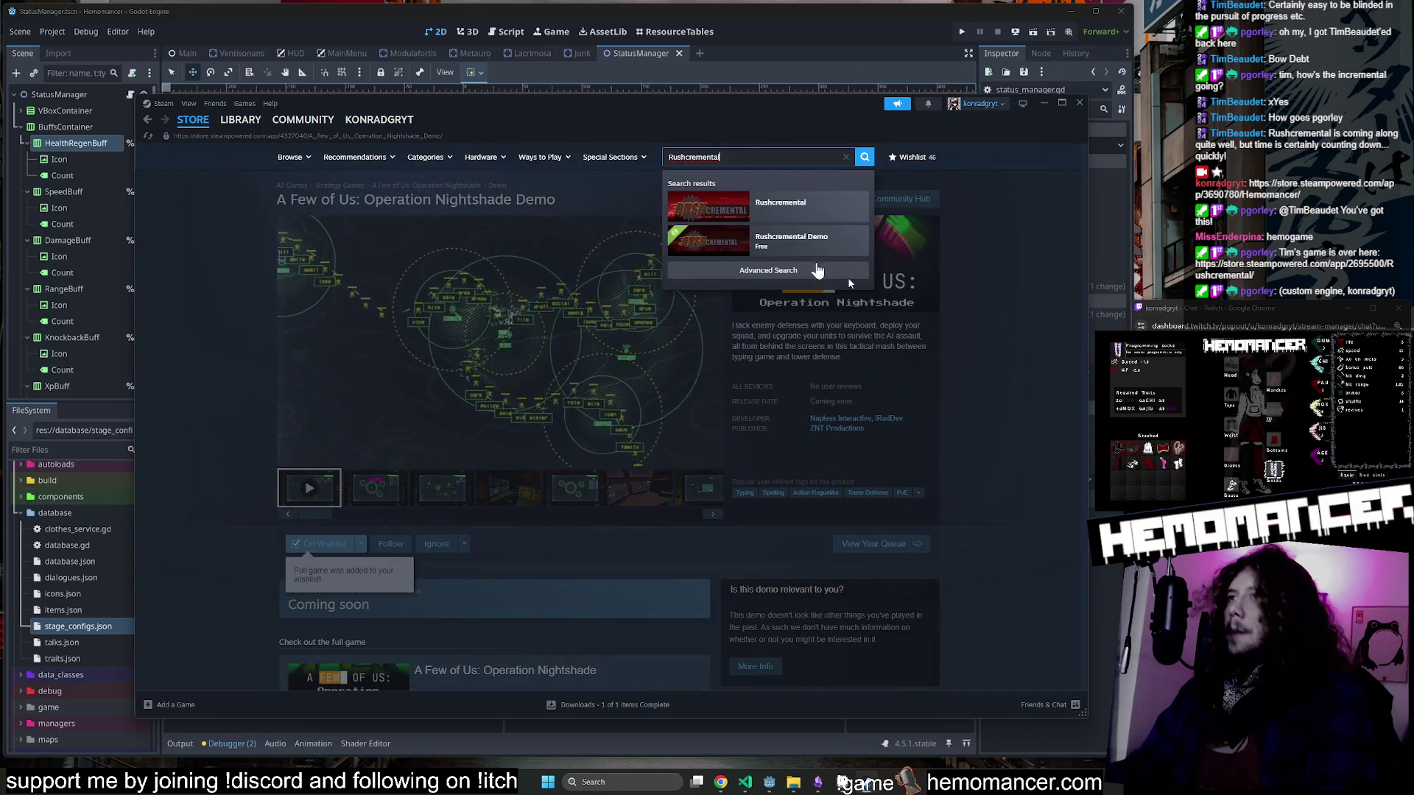
{"action": "left_click", "coordinate": [825, 215]}
Watch the Rushcremental trailer in the big player, then select part of the description.
{"action": "scroll", "coordinate": [558, 306], "scroll_direction": "down", "scroll_amount": 1}
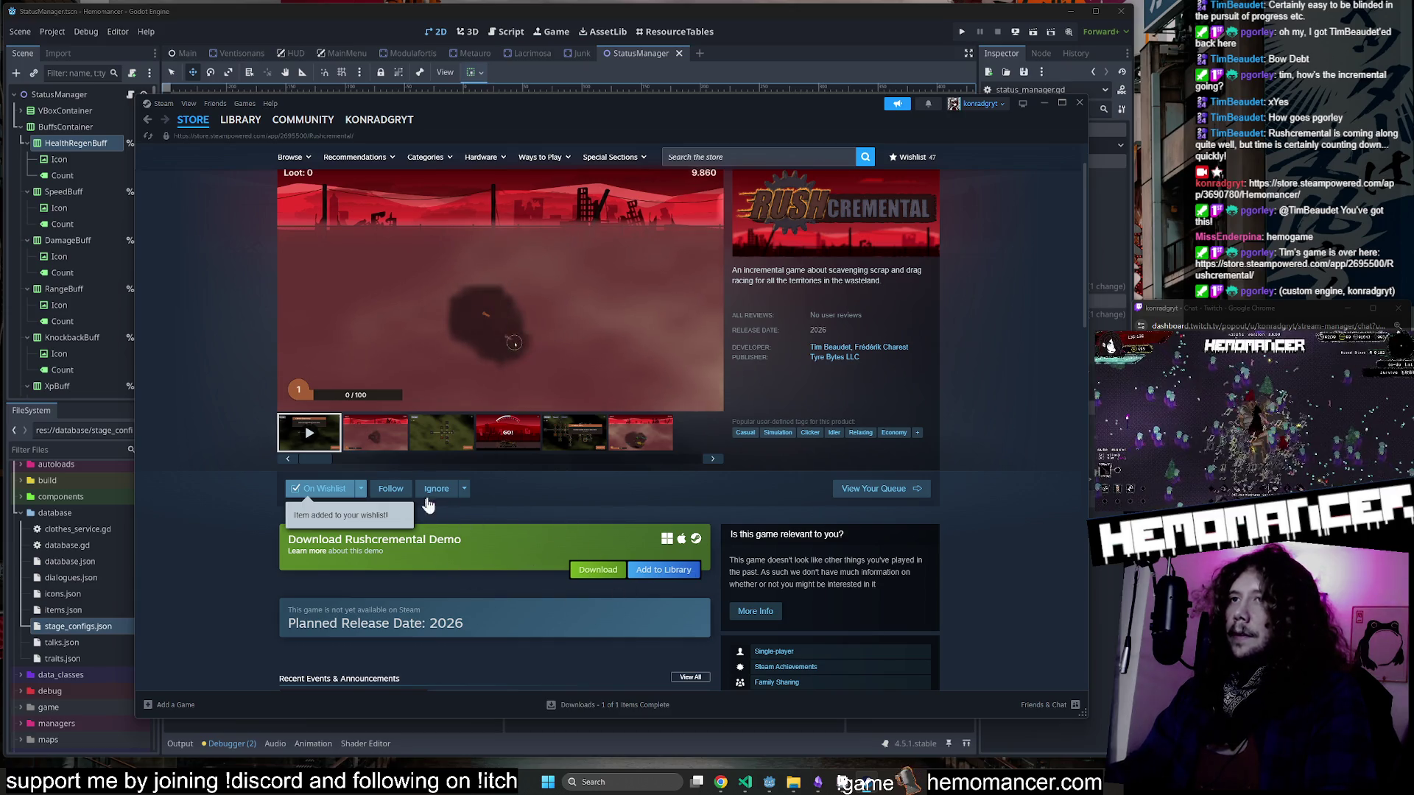
{"action": "scroll", "coordinate": [428, 505], "scroll_direction": "up", "scroll_amount": 1}
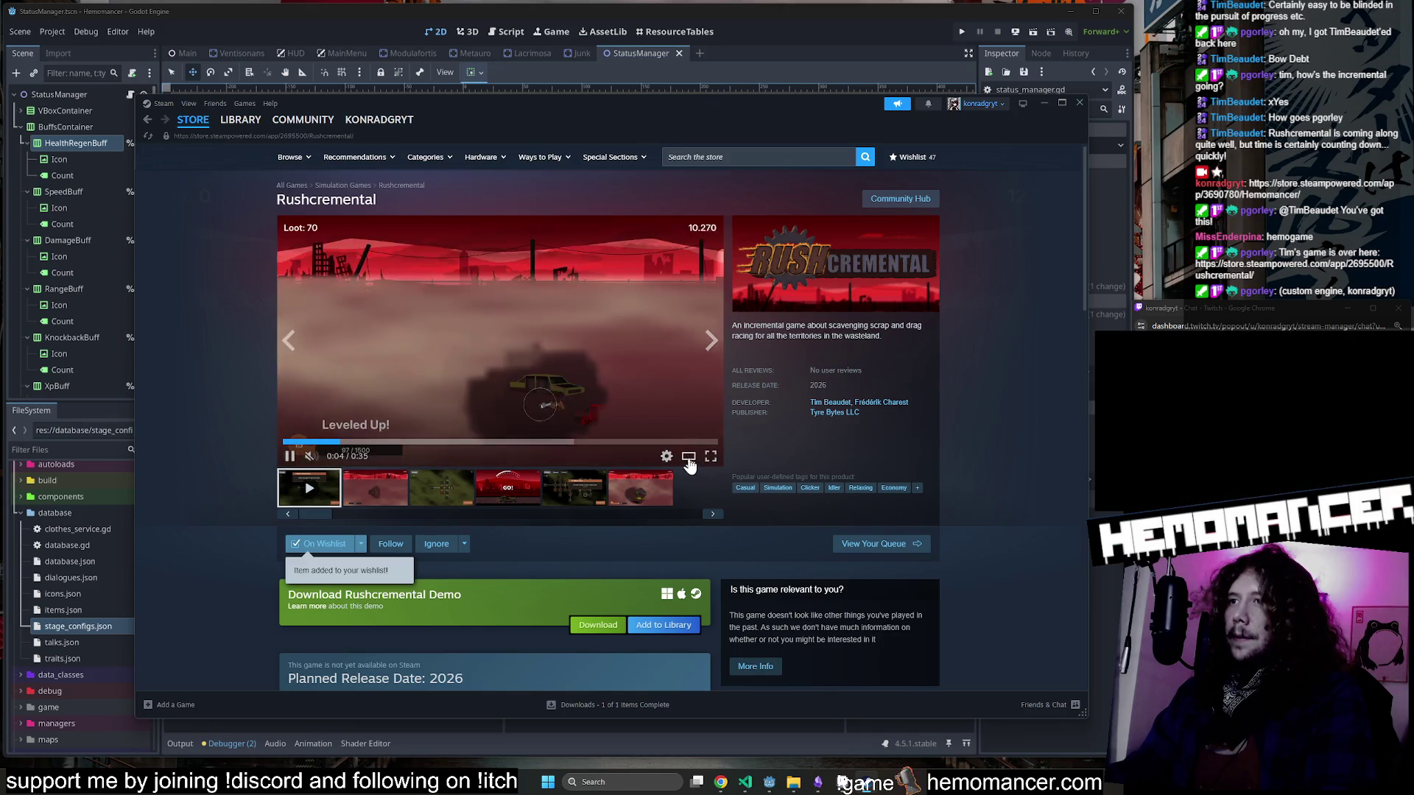
{"action": "left_click", "coordinate": [689, 458]}
{"action": "left_click", "coordinate": [1030, 165]}
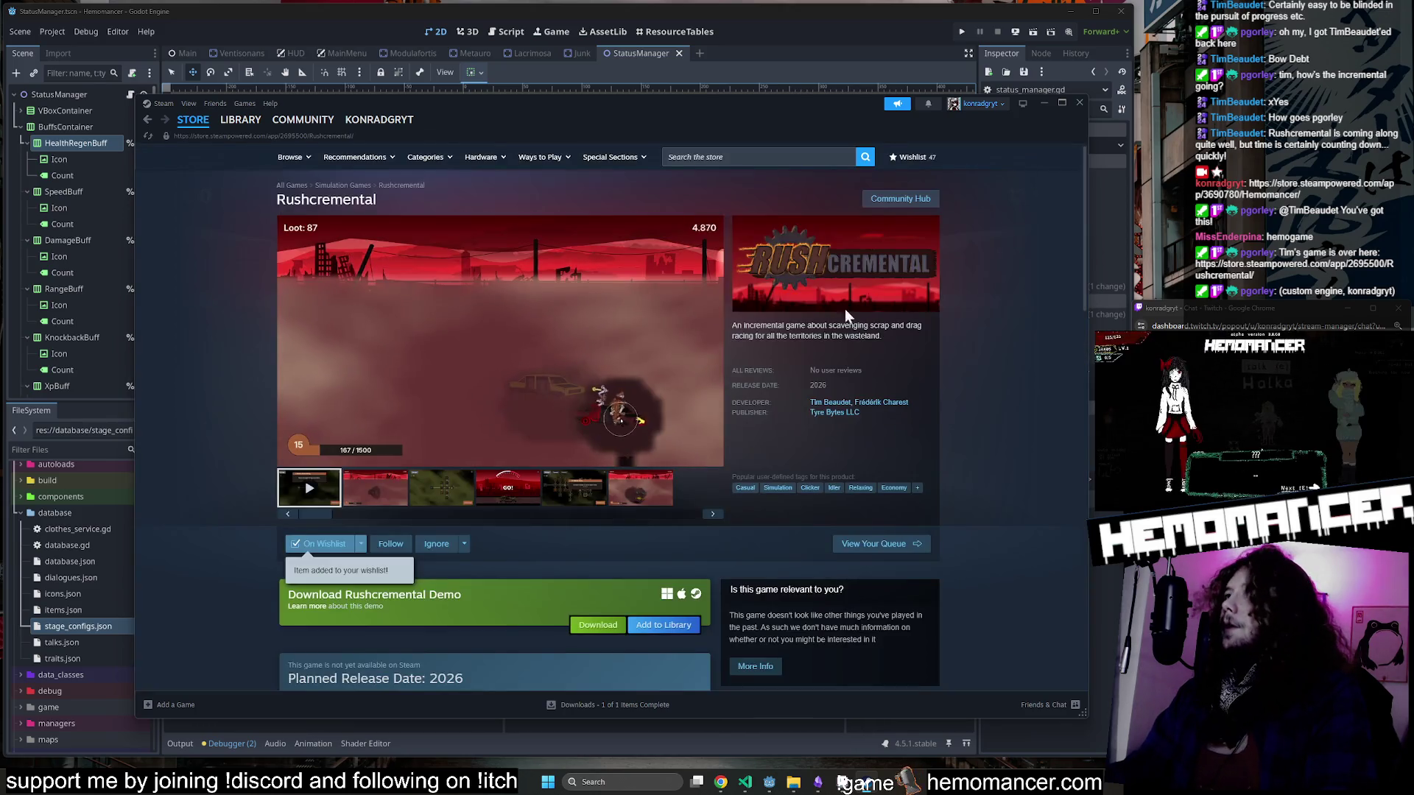
{"action": "left_click_drag", "start_coordinate": [882, 336], "coordinate": [810, 331]}
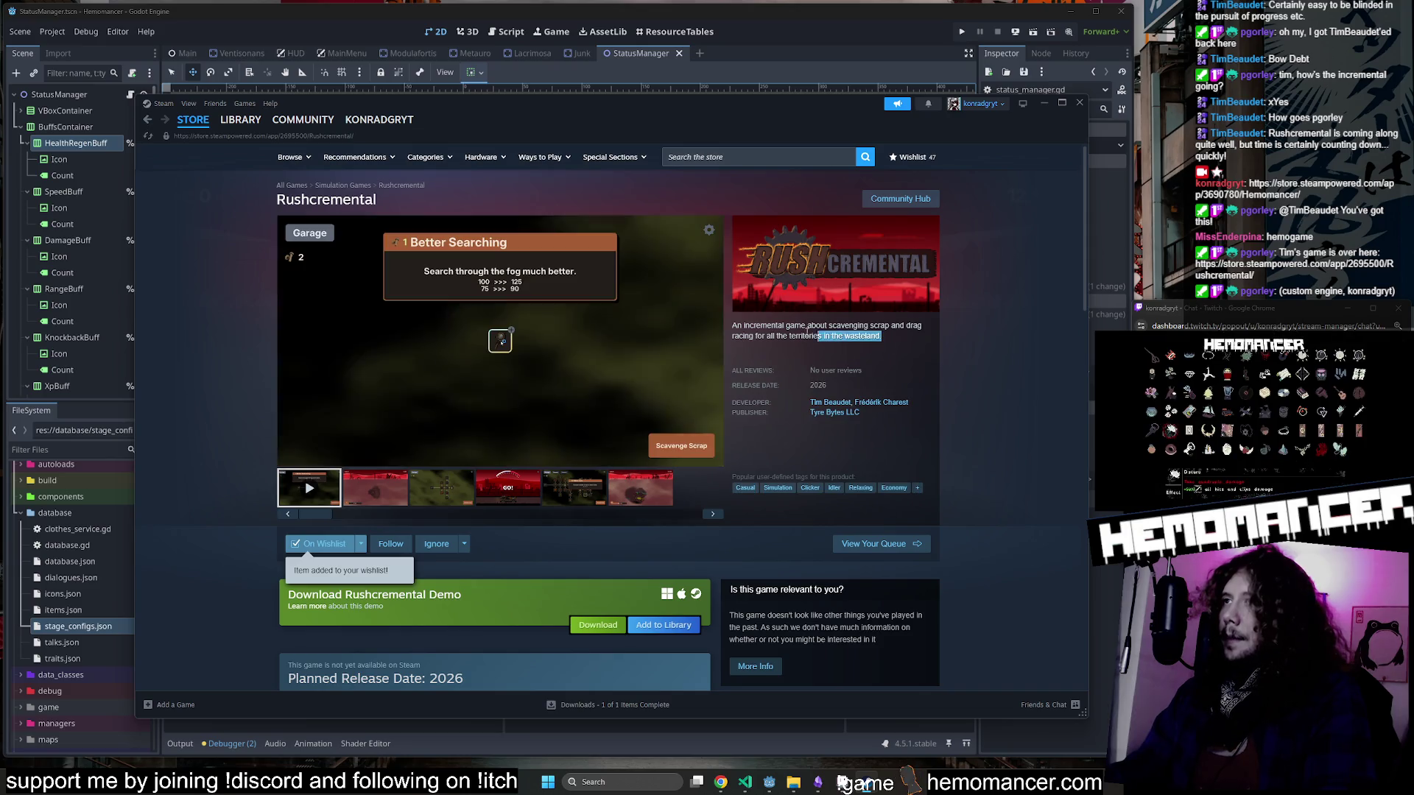
Scrub the Rushcremental trailer to its start and the garage scene, then show the second gameplay clip.
{"action": "left_click", "coordinate": [750, 327]}
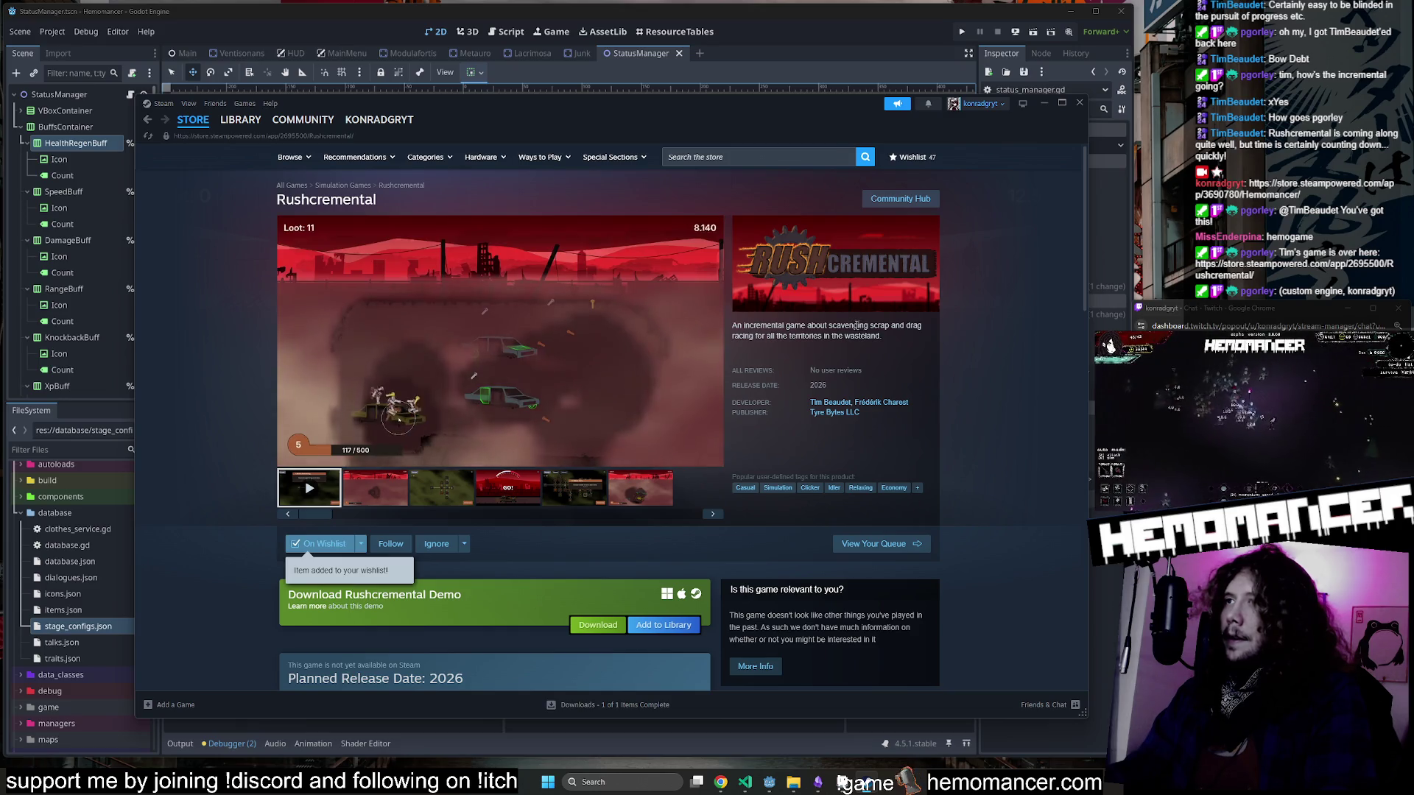
{"action": "left_click", "coordinate": [286, 441]}
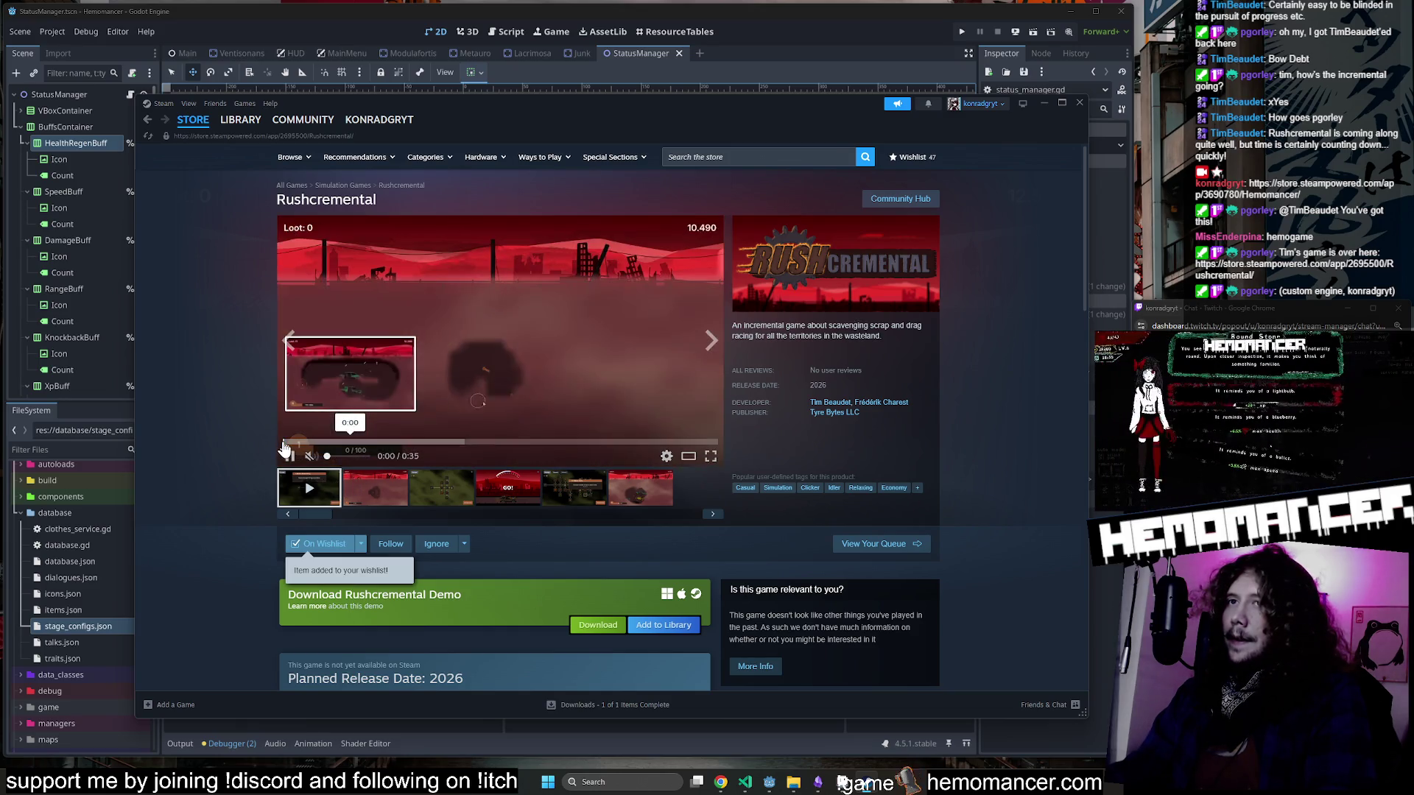
{"action": "left_click", "coordinate": [289, 457]}
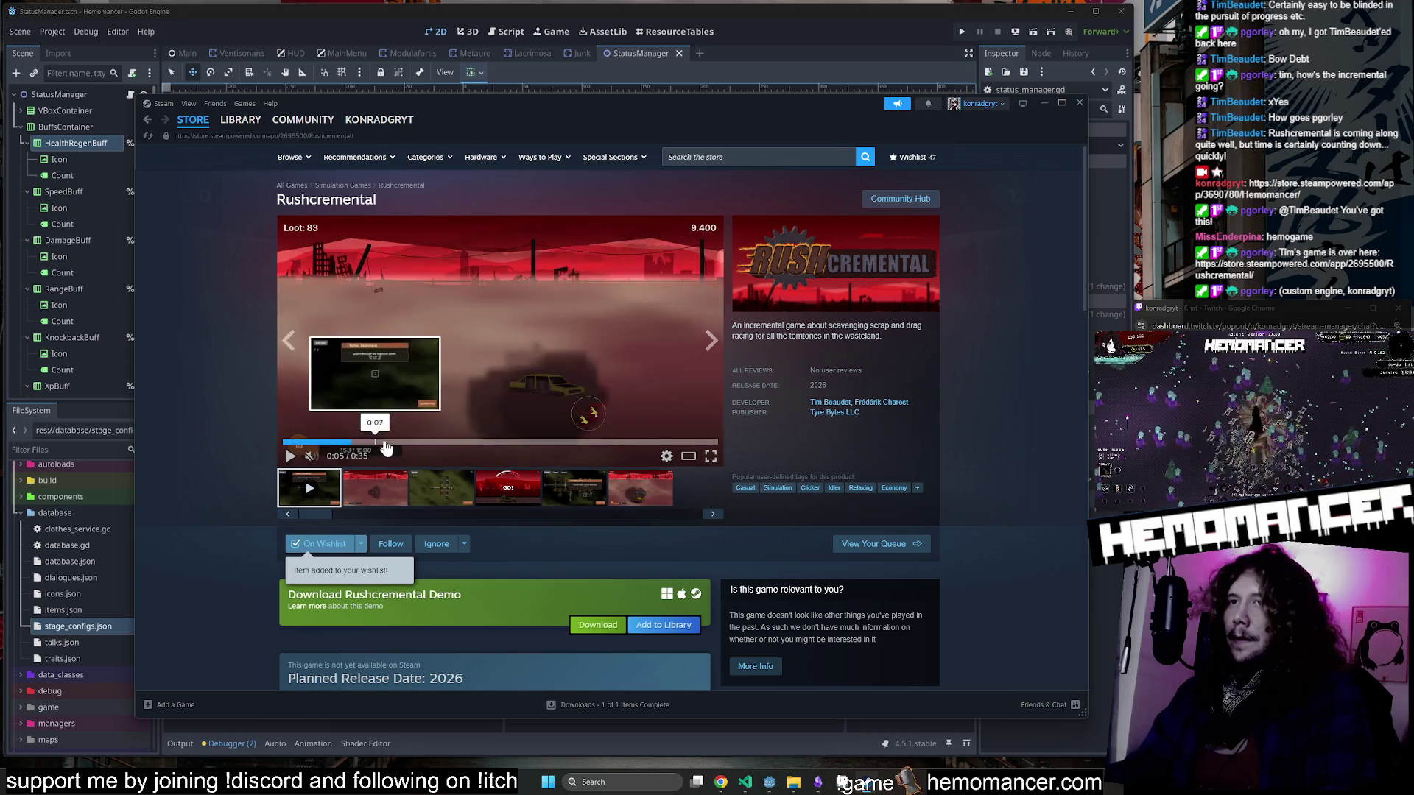
{"action": "left_click", "coordinate": [431, 442]}
{"action": "left_click", "coordinate": [403, 456]}
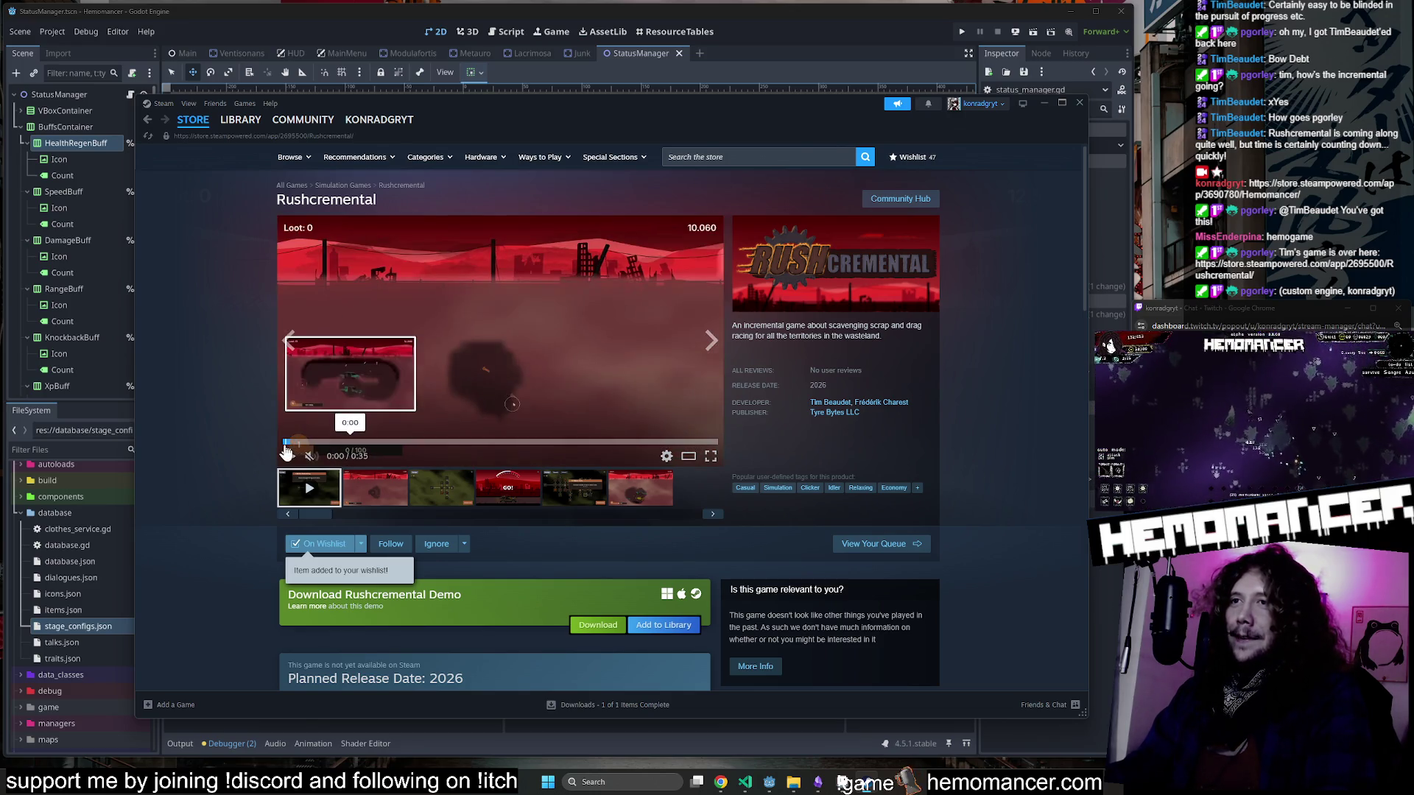
{"action": "left_click", "coordinate": [375, 488]}
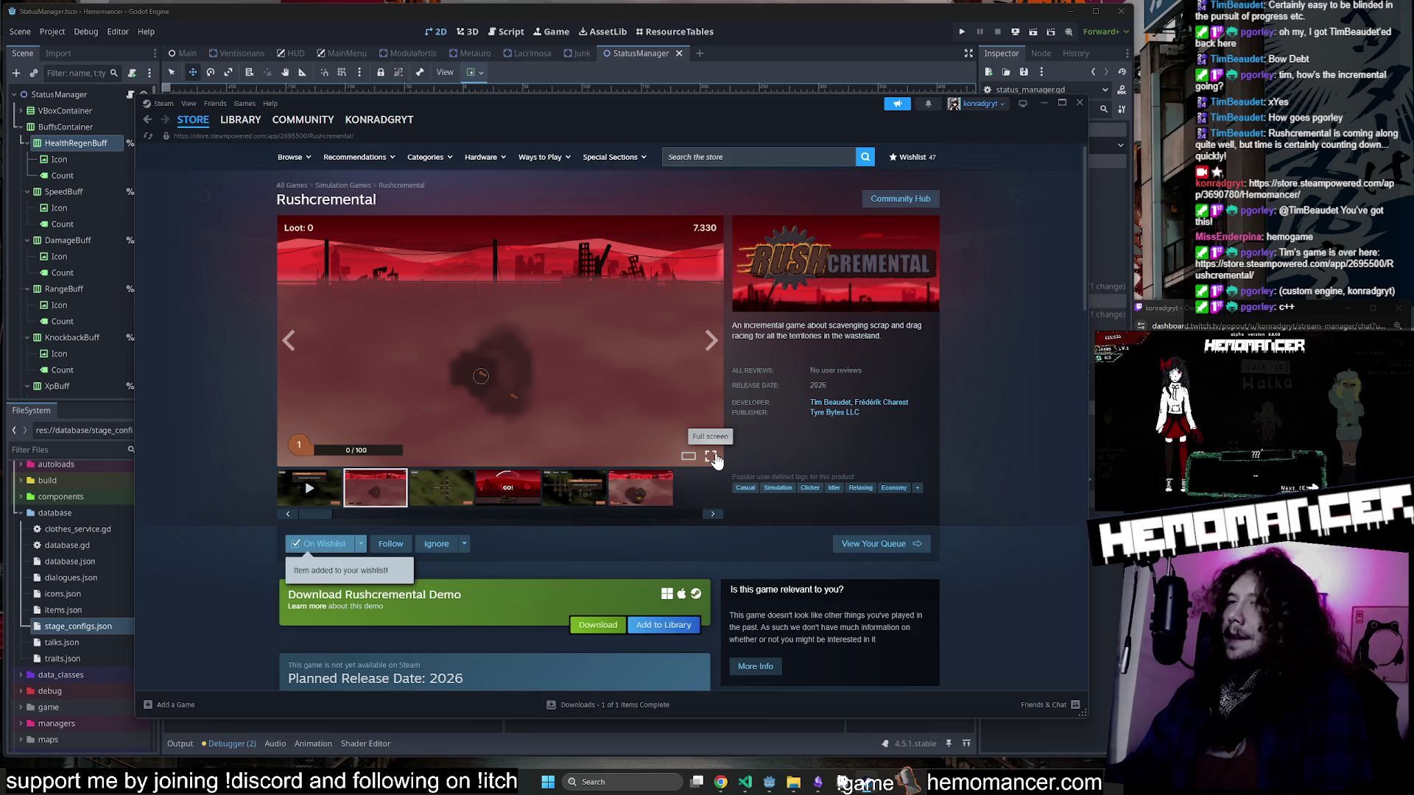
Open the media lightbox, pause the Rushcremental trailer and adjust its volume.
{"action": "left_click", "coordinate": [413, 497]}
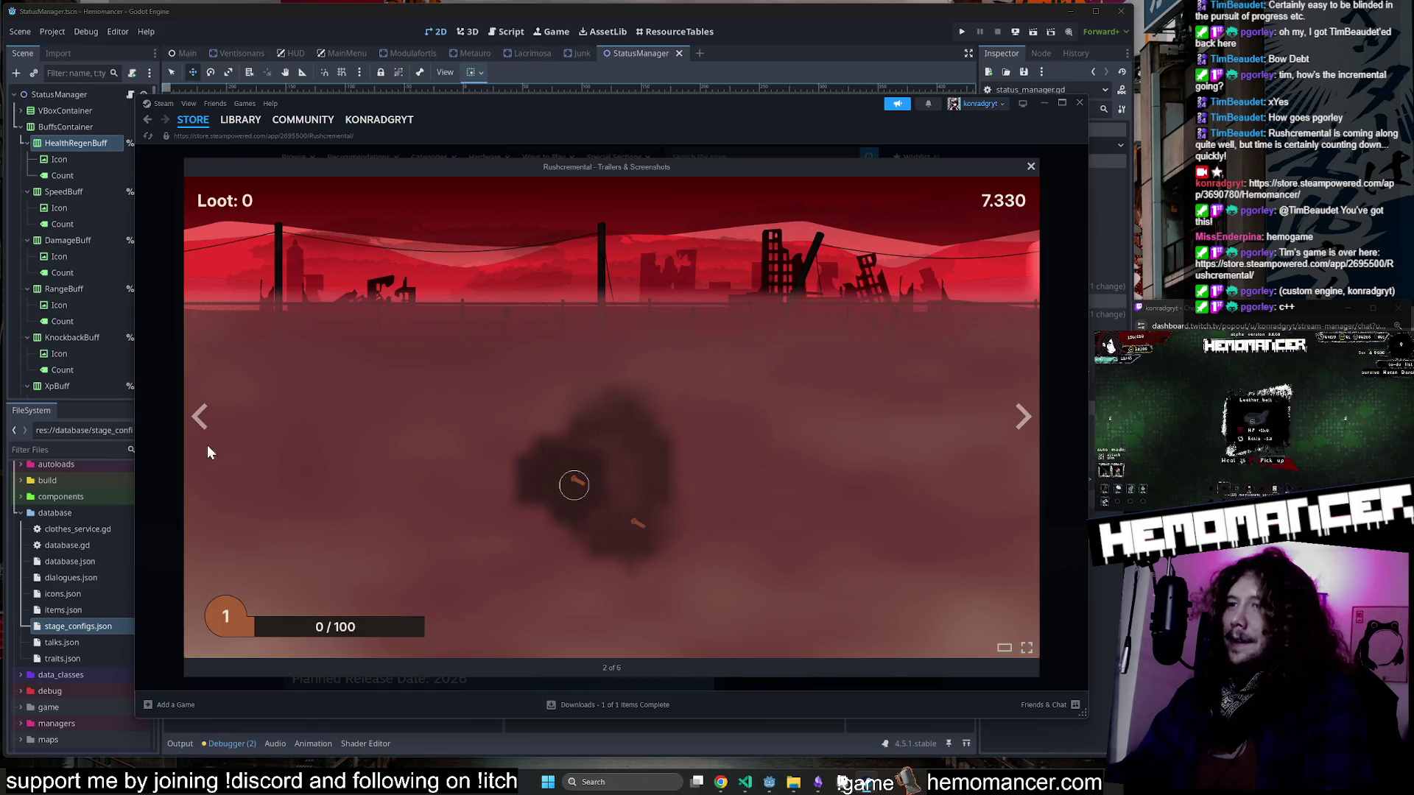
{"action": "left_click", "coordinate": [194, 426]}
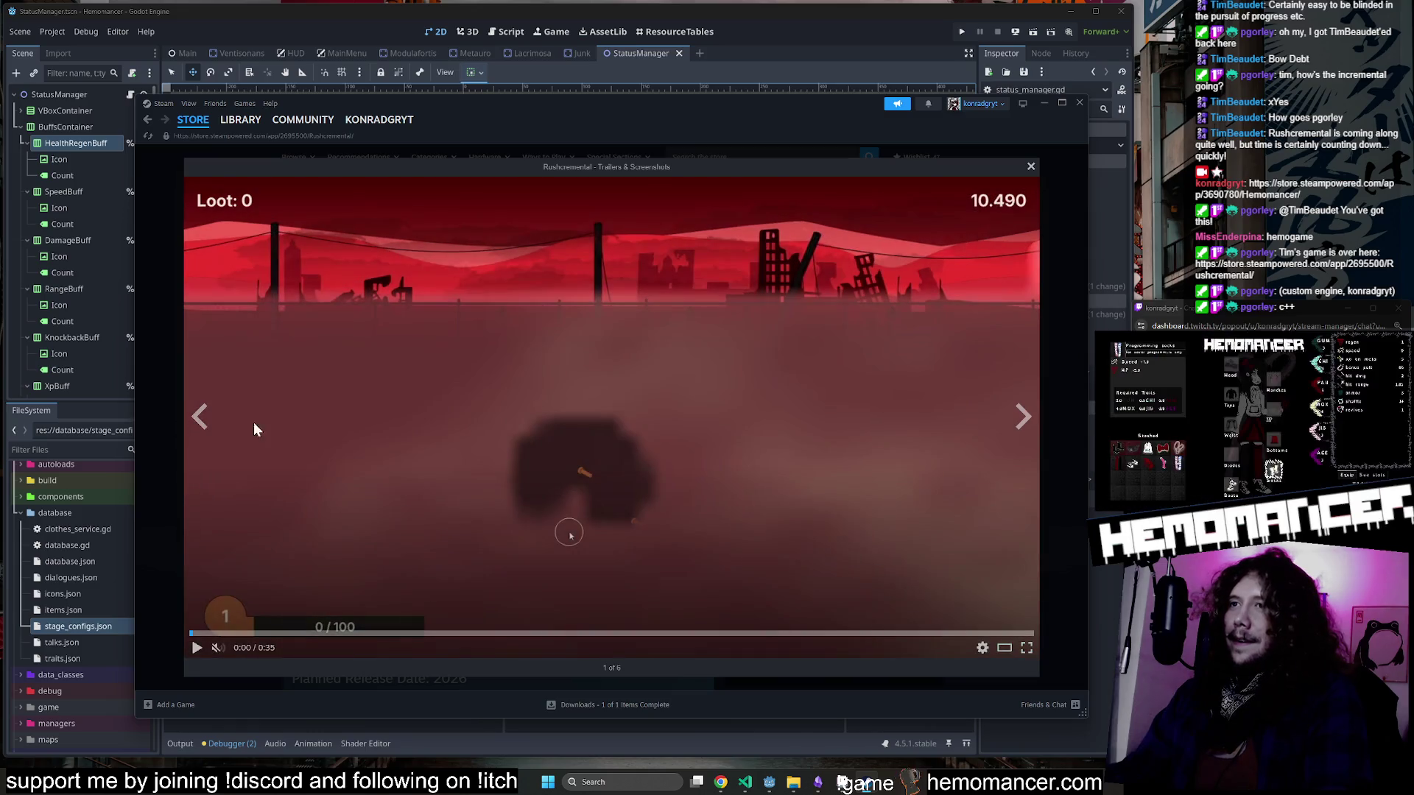
{"action": "left_click", "coordinate": [197, 648]}
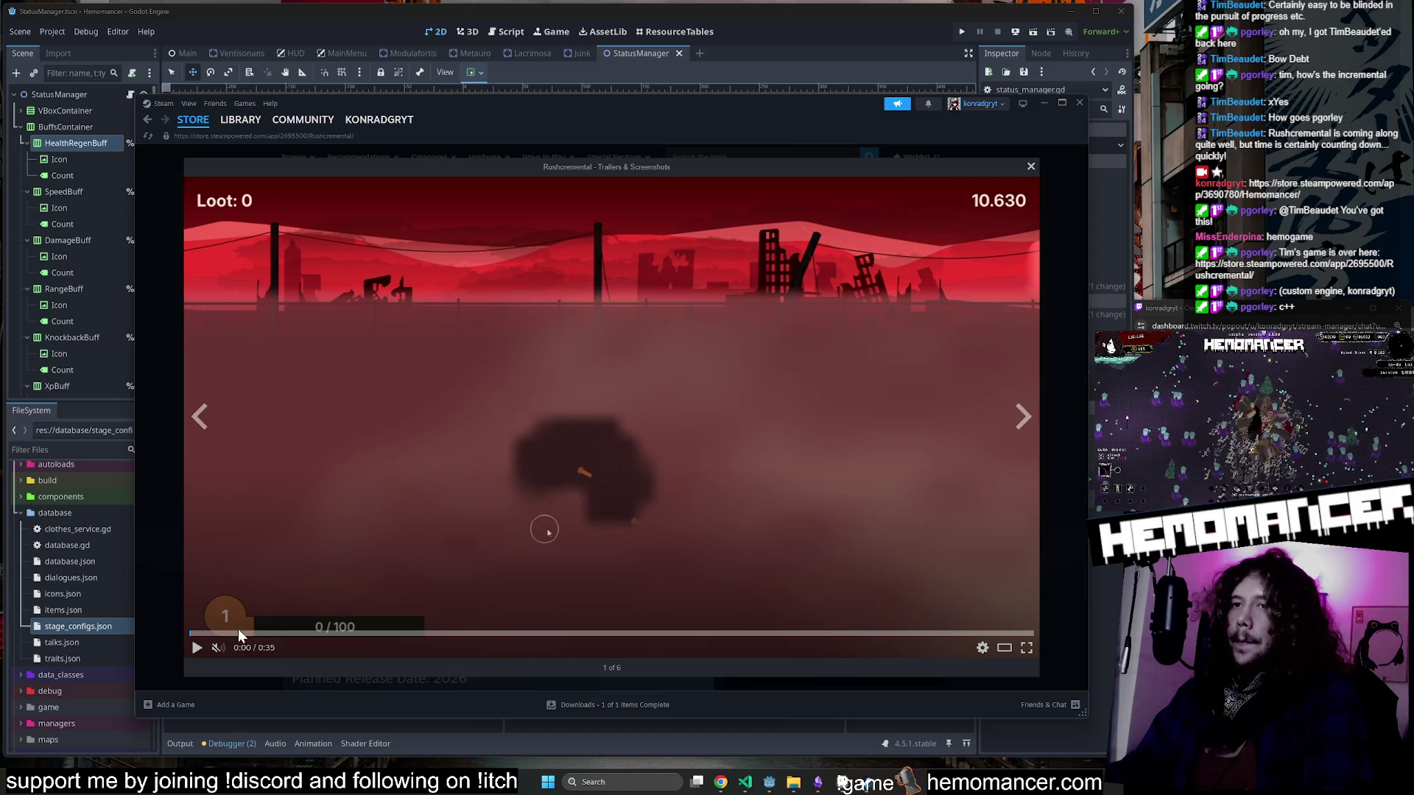
{"action": "left_click", "coordinate": [242, 648]}
{"action": "left_click_drag", "start_coordinate": [274, 655], "coordinate": [265, 655]}
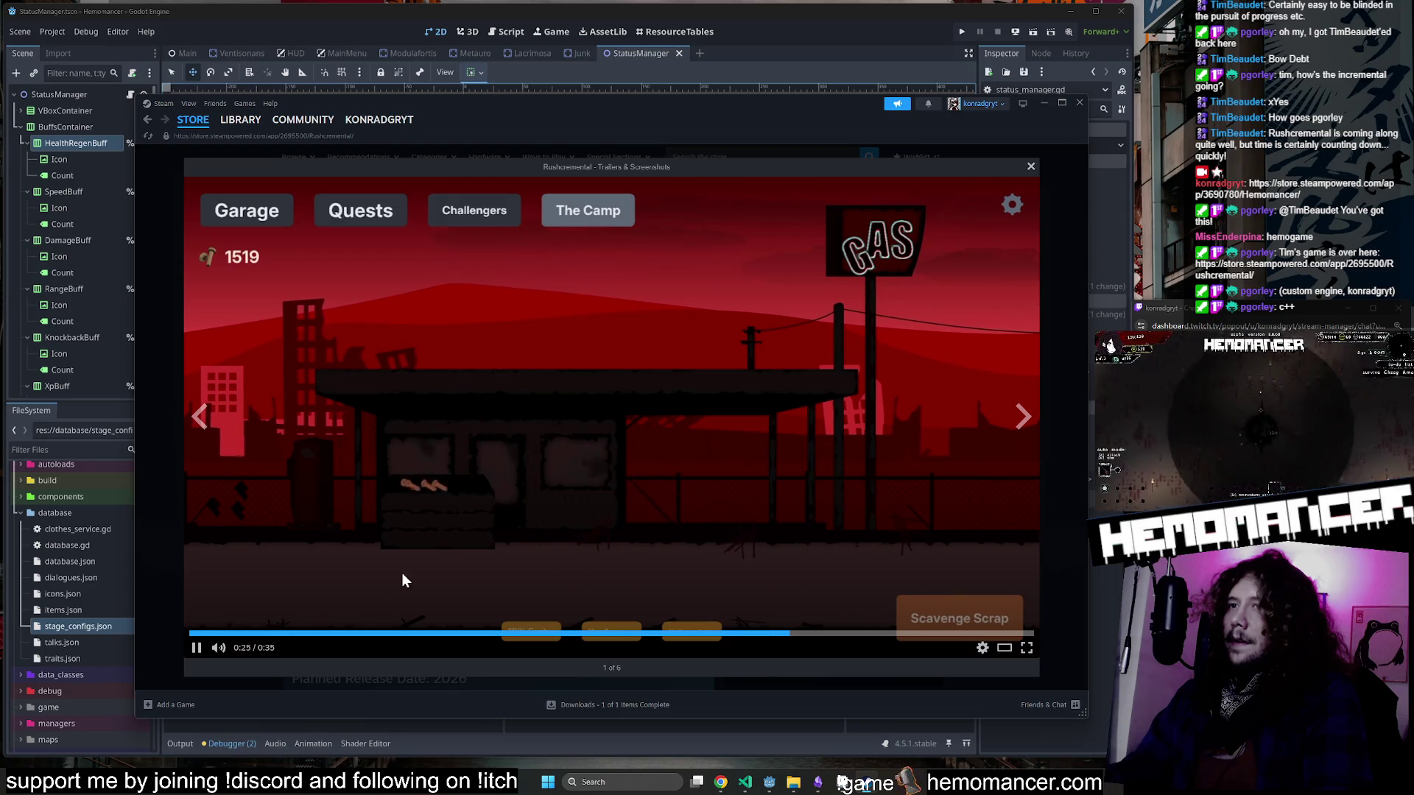
{"action": "mouse_move", "coordinate": [220, 648]}
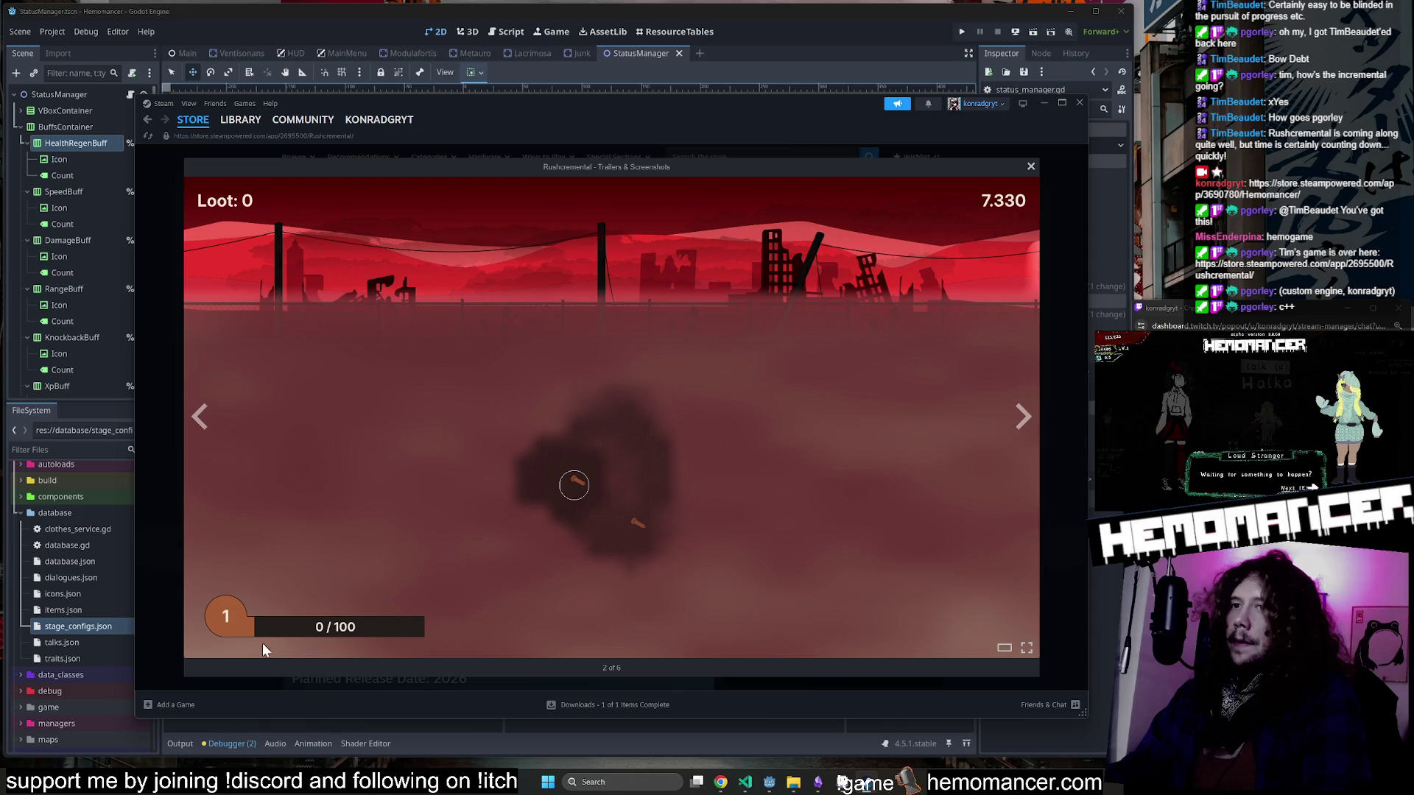
{"action": "left_click", "coordinate": [206, 448]}
Page through the lightbox to the Garage and GO! screenshots and back.
{"action": "left_click", "coordinate": [206, 448]}
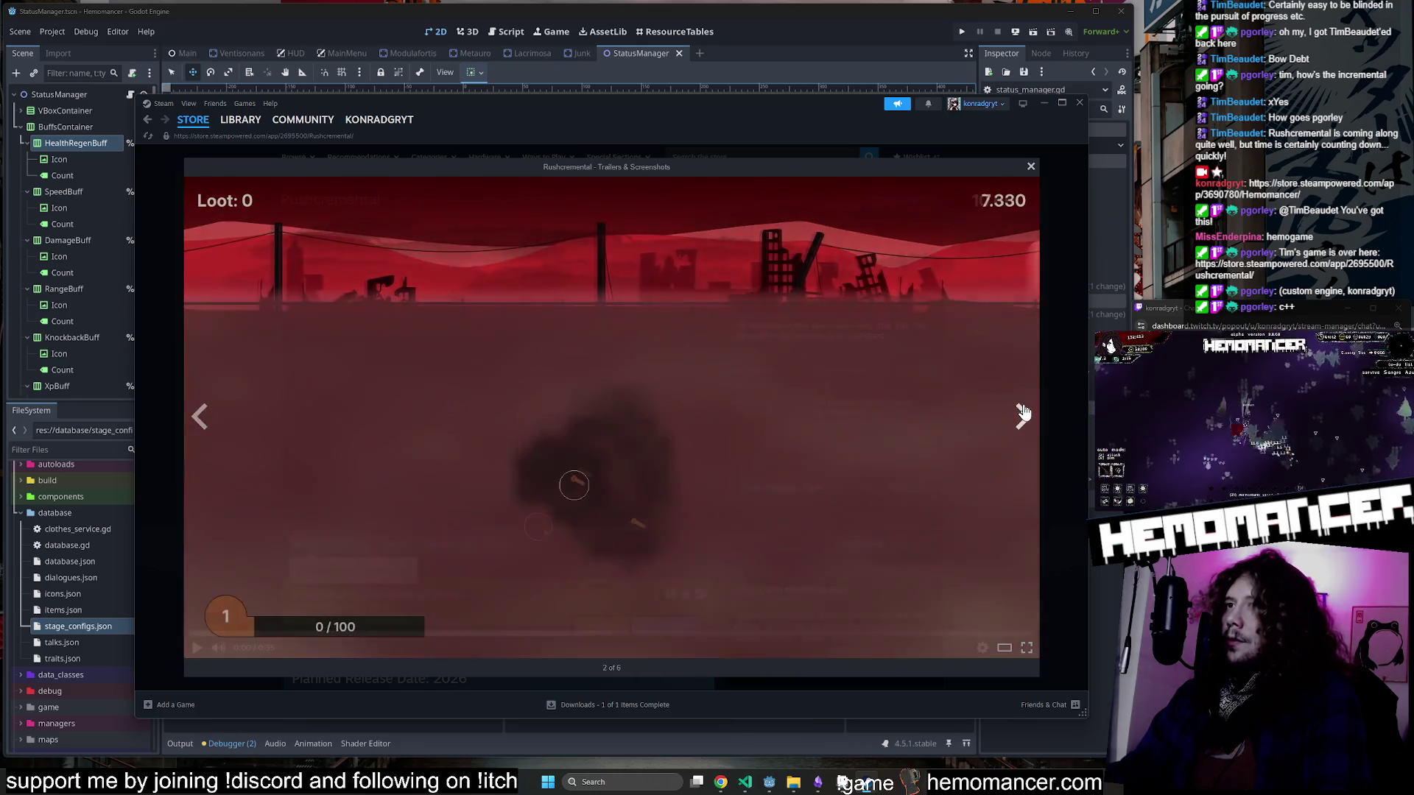
{"action": "left_click", "coordinate": [1020, 416]}
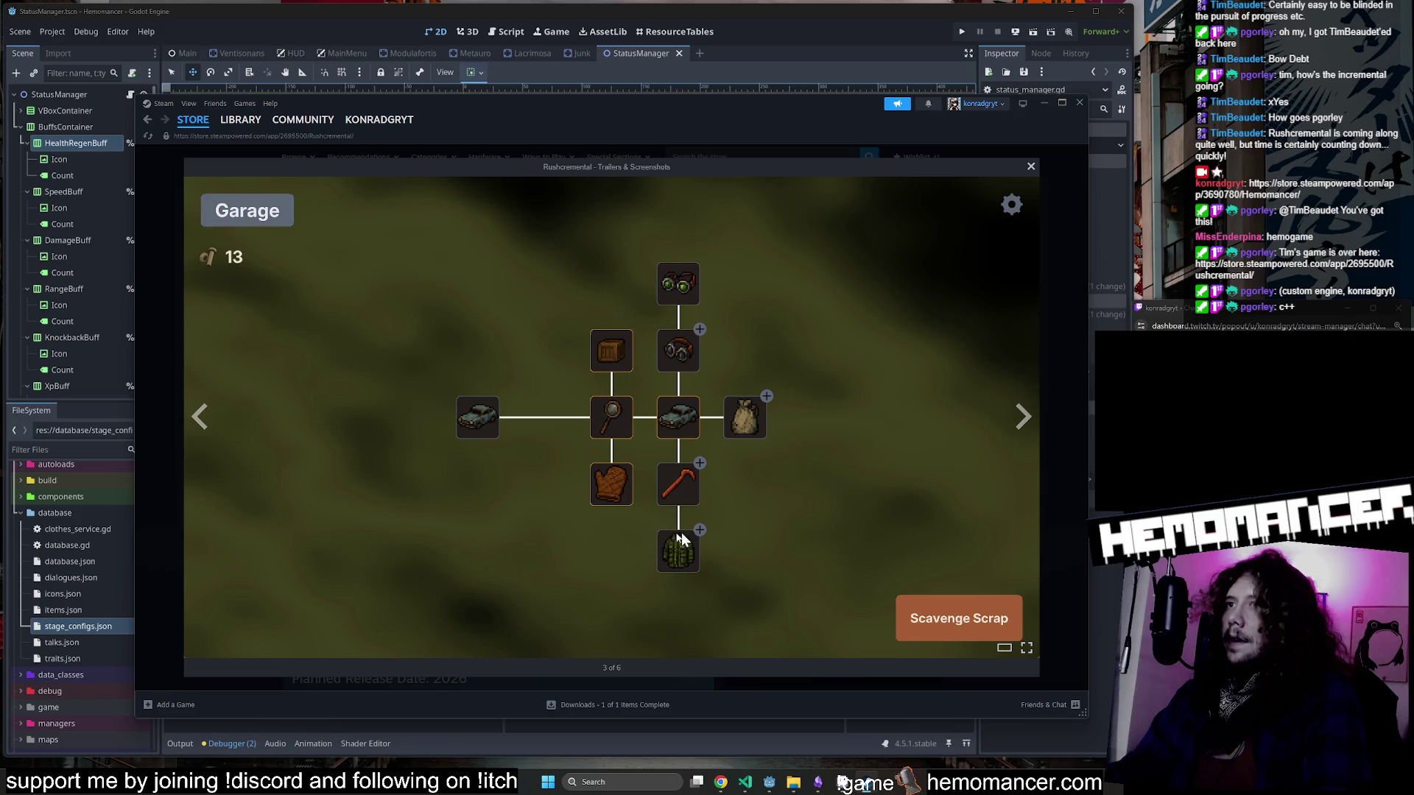
{"action": "left_click", "coordinate": [1023, 427]}
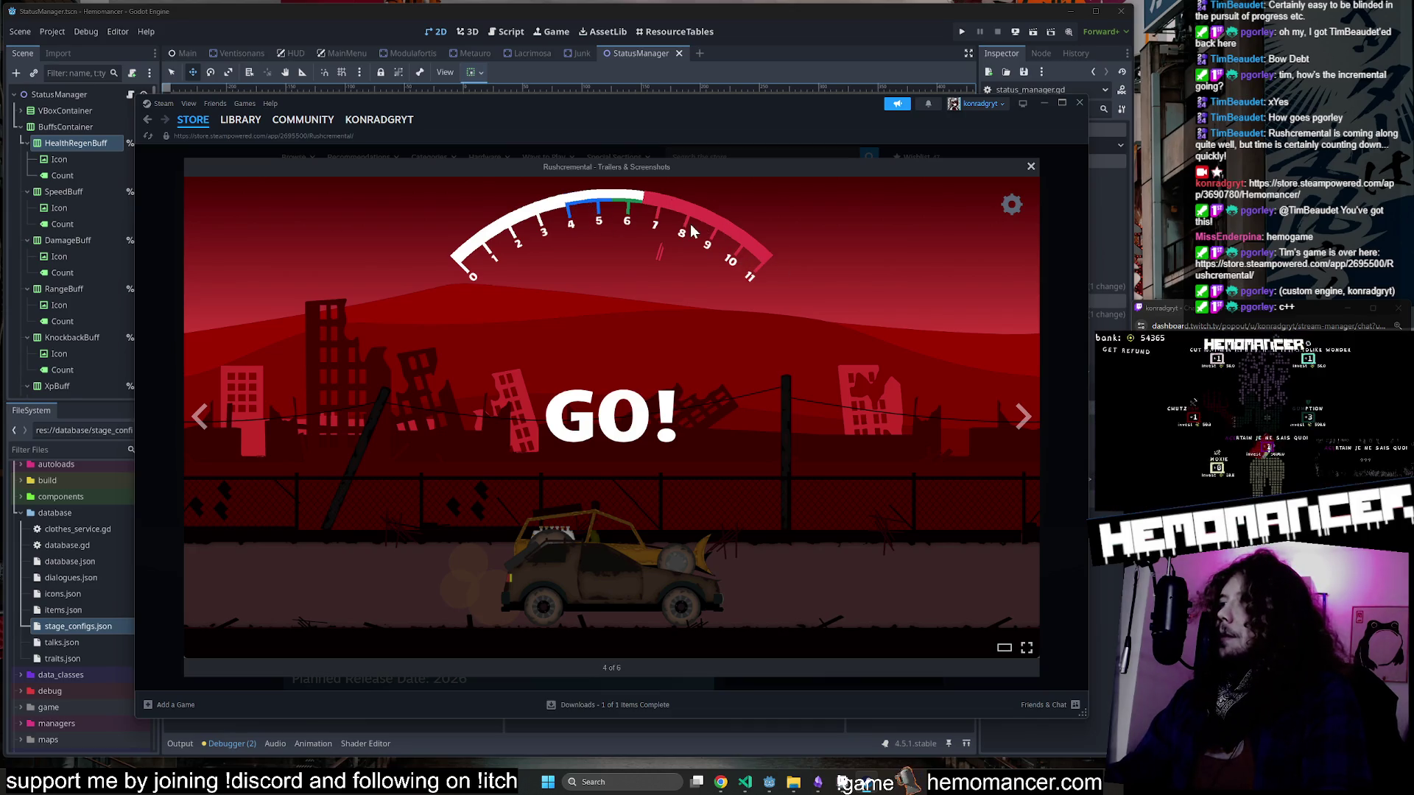
{"action": "left_click", "coordinate": [1021, 416]}
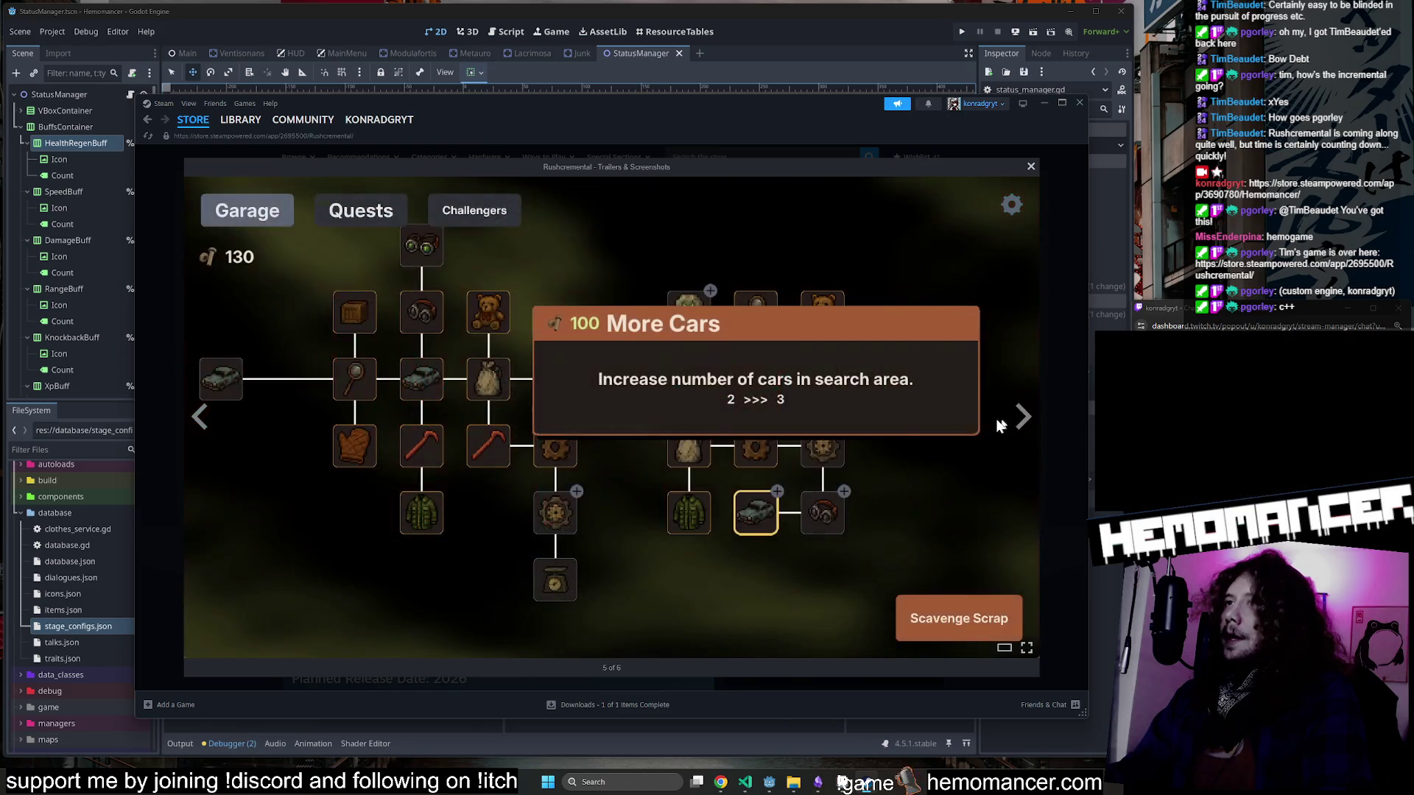
{"action": "left_click", "coordinate": [201, 417]}
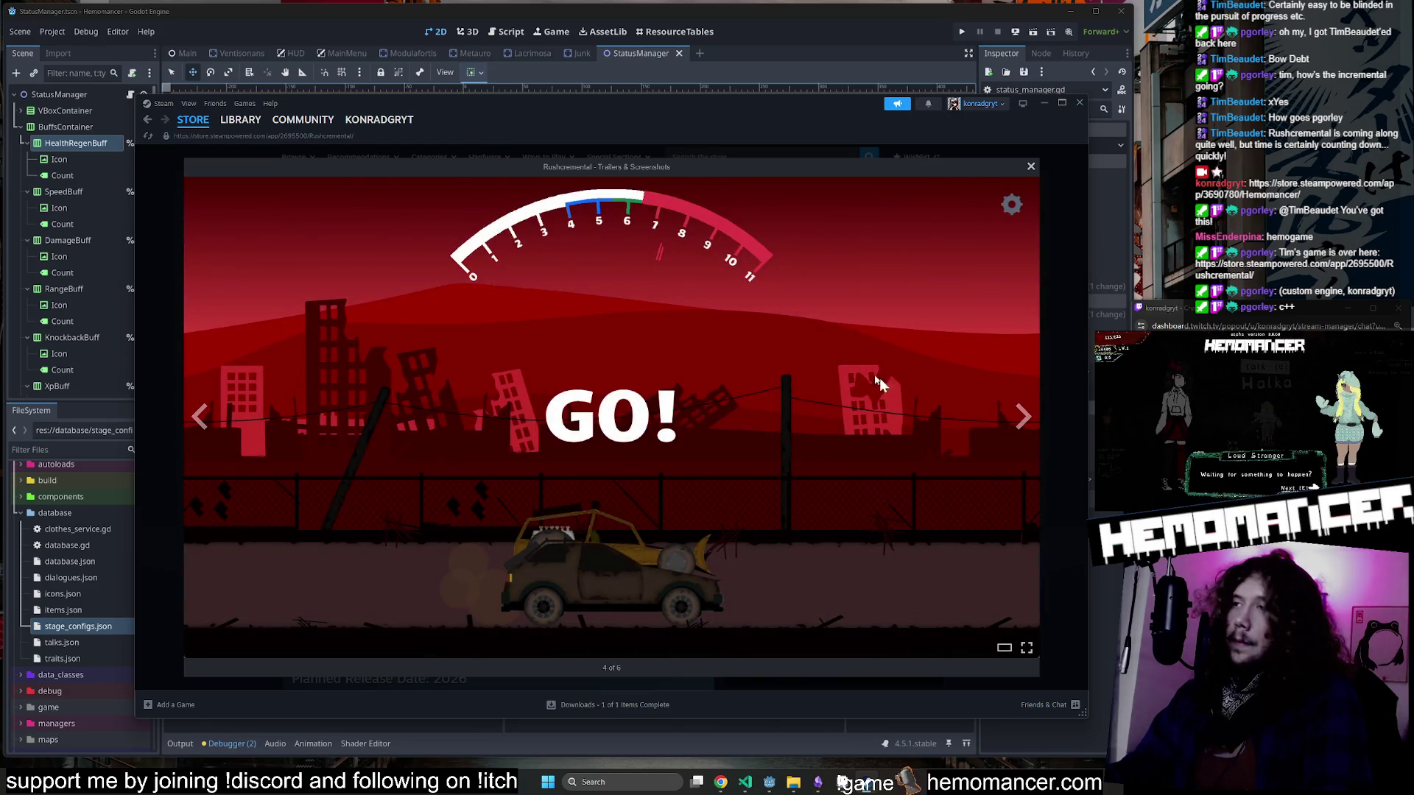
Advance through the remaining media items to the loot video and close the lightbox.
{"action": "left_click", "coordinate": [1028, 419]}
{"action": "left_click", "coordinate": [1029, 419]}
{"action": "left_click", "coordinate": [1029, 419]}
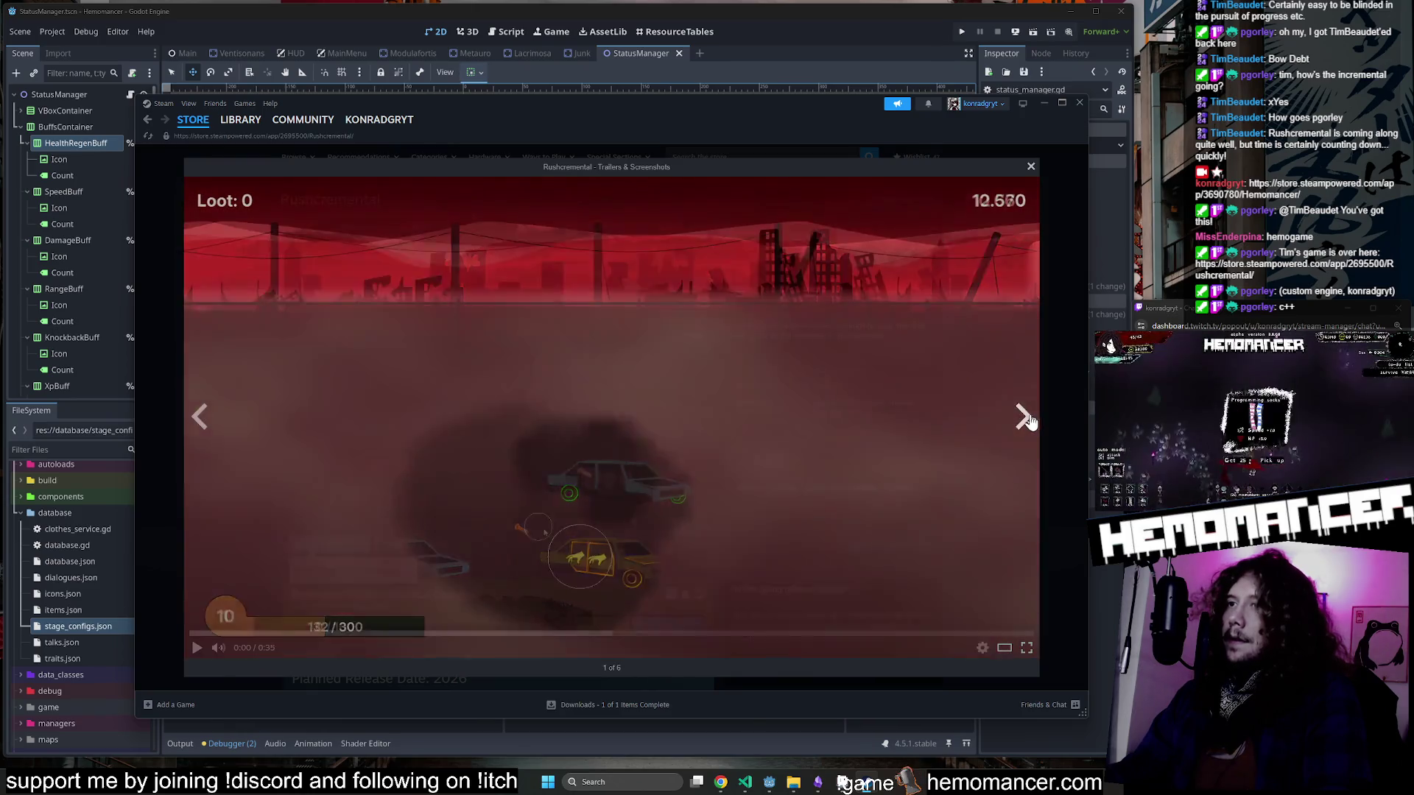
{"action": "left_click", "coordinate": [1028, 419]}
{"action": "left_click", "coordinate": [1028, 419]}
{"action": "left_click", "coordinate": [1028, 419]}
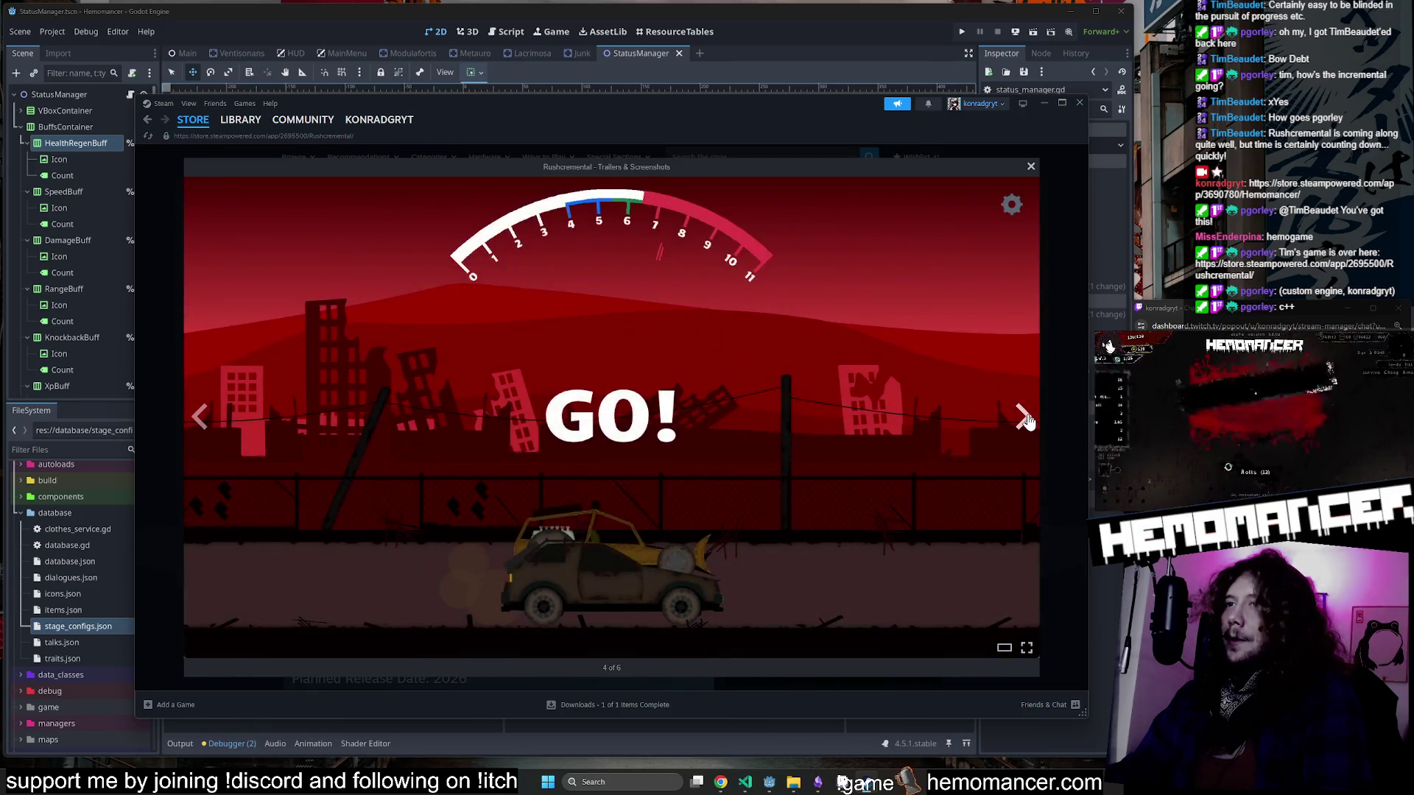
{"action": "left_click", "coordinate": [1027, 419]}
{"action": "left_click", "coordinate": [1026, 419]}
{"action": "left_click", "coordinate": [1025, 418]}
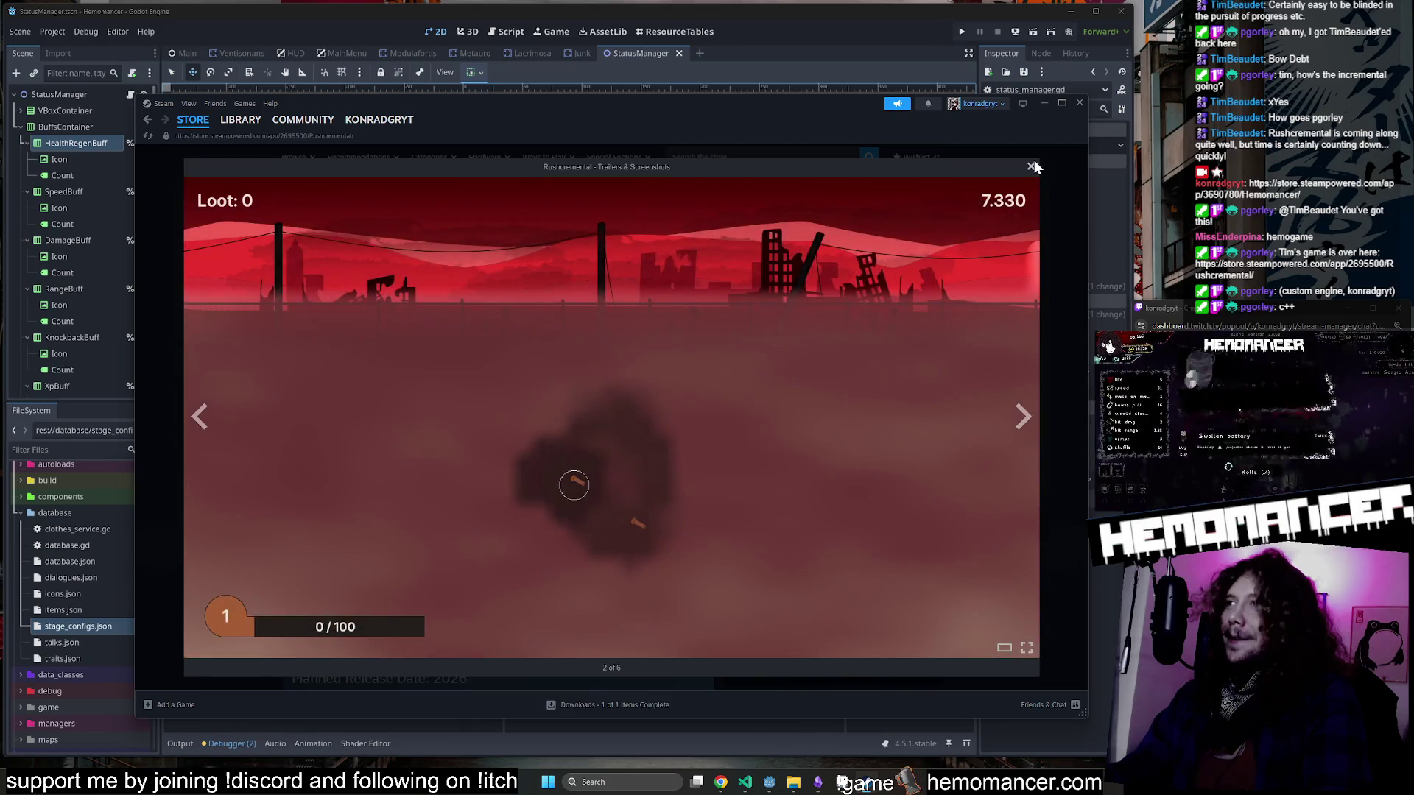
{"action": "left_click", "coordinate": [1031, 167]}
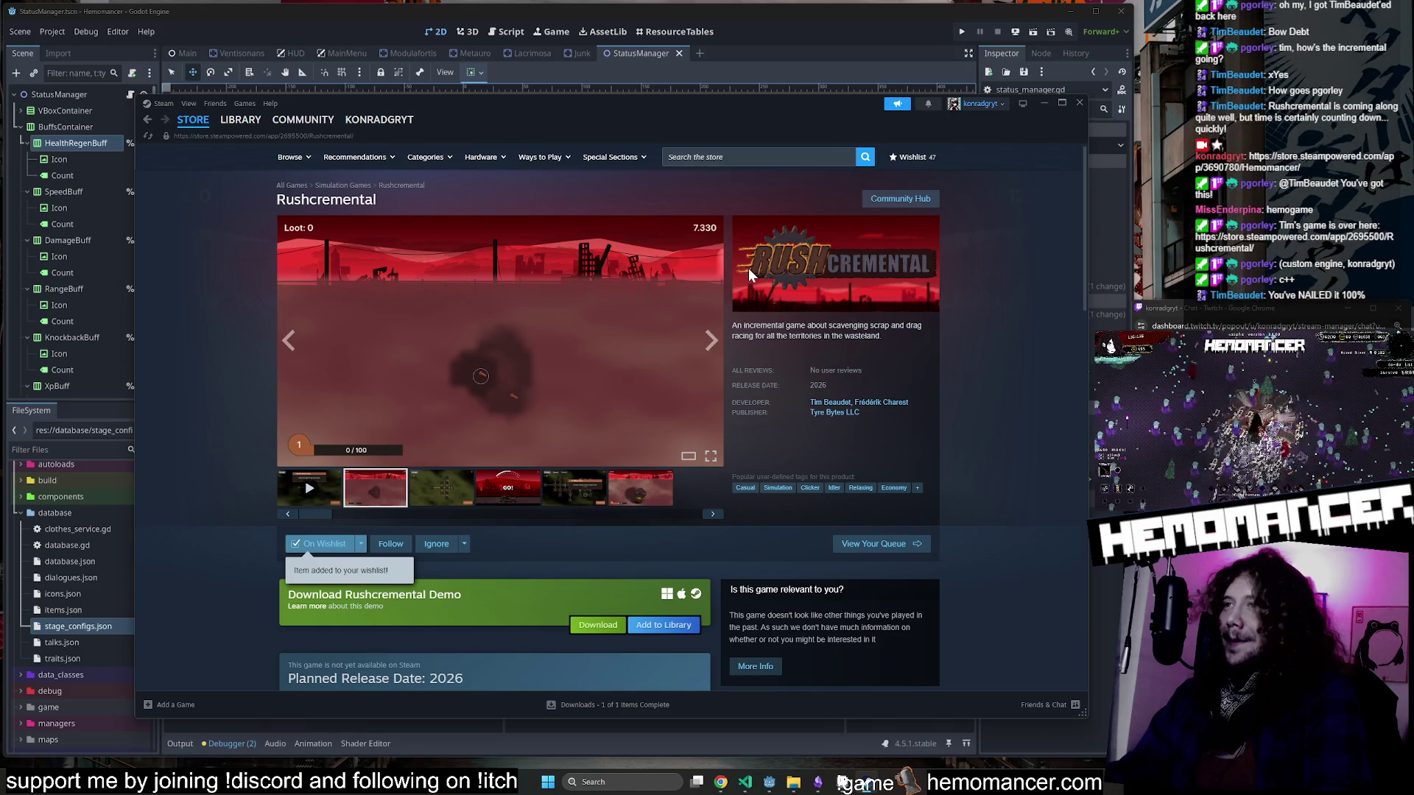
Show the GO! race-start screenshot in the main view and open it enlarged.
{"action": "left_click", "coordinate": [508, 495]}
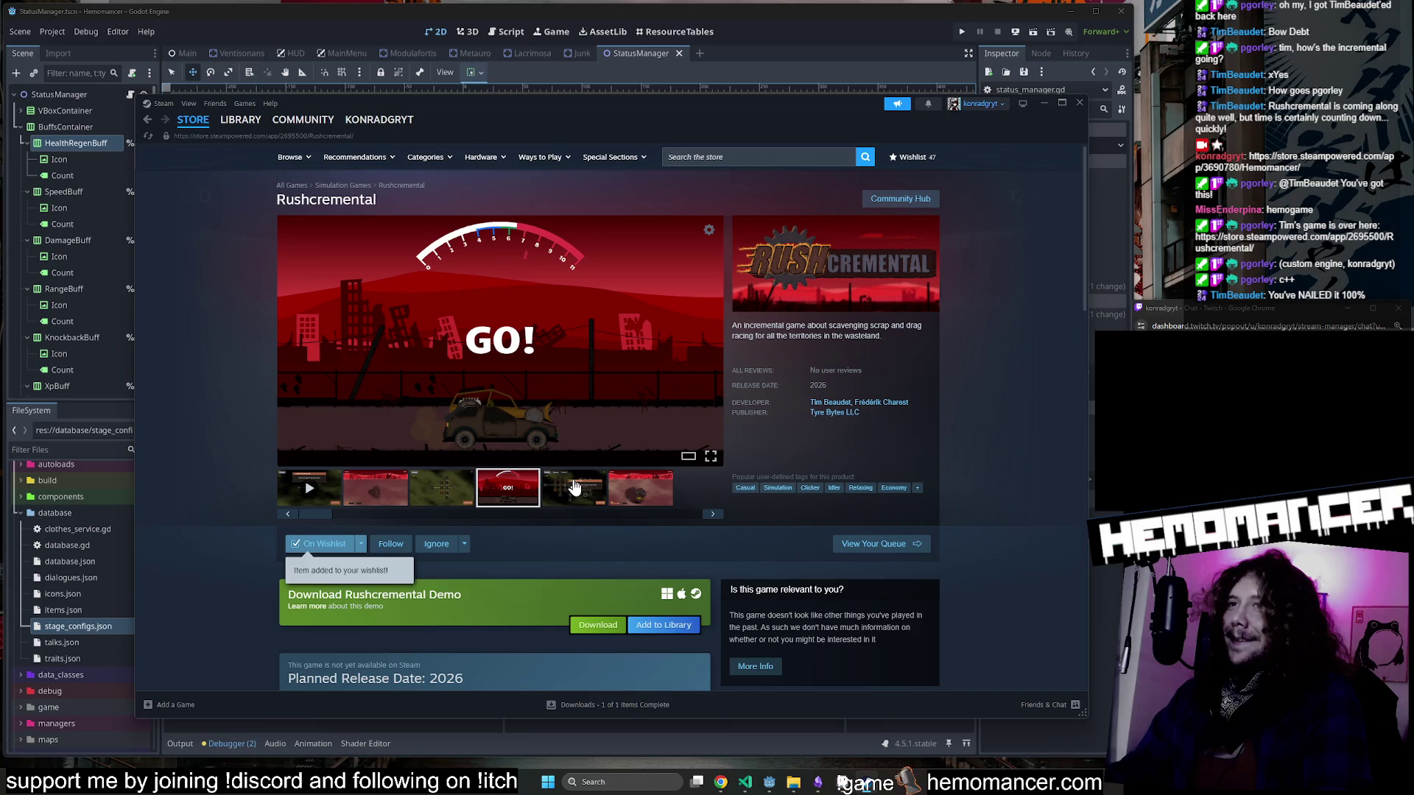
{"action": "left_click", "coordinate": [464, 270]}
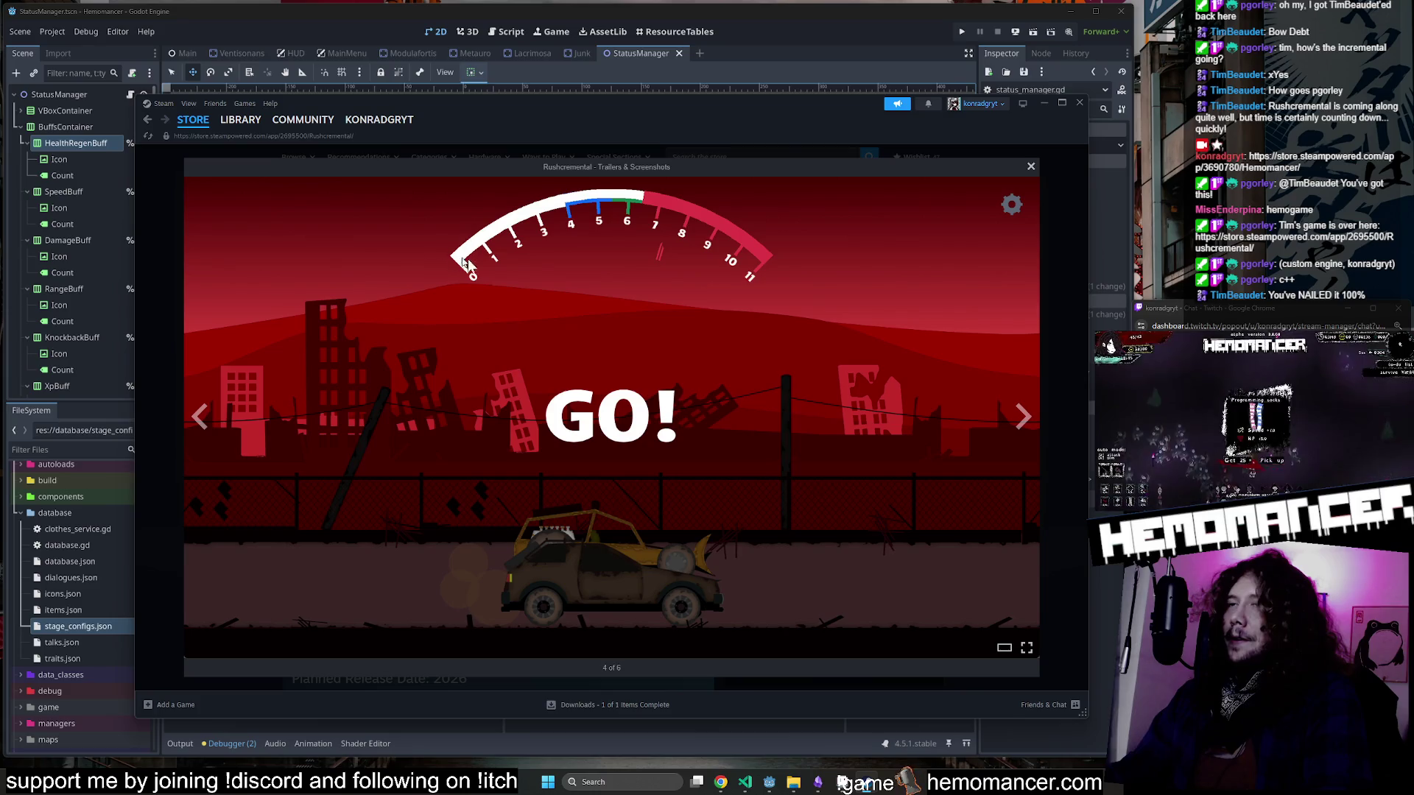
Minimize Steam, run Hemomancer with F5 and open Options > Audio in the game.
{"action": "left_click", "coordinate": [1046, 100]}
{"action": "key", "text": "F5"}
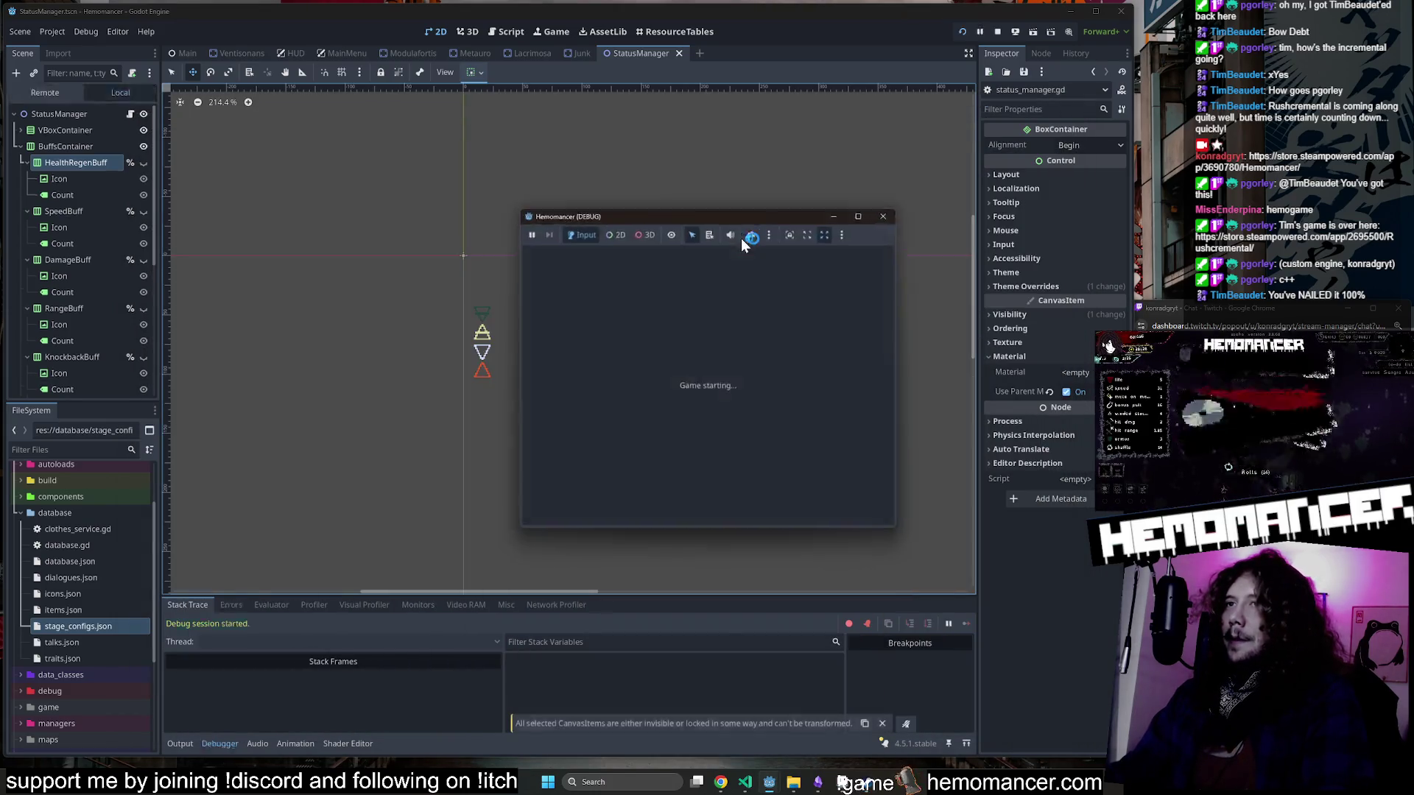
{"action": "left_click", "coordinate": [868, 210]}
{"action": "left_click", "coordinate": [534, 505]}
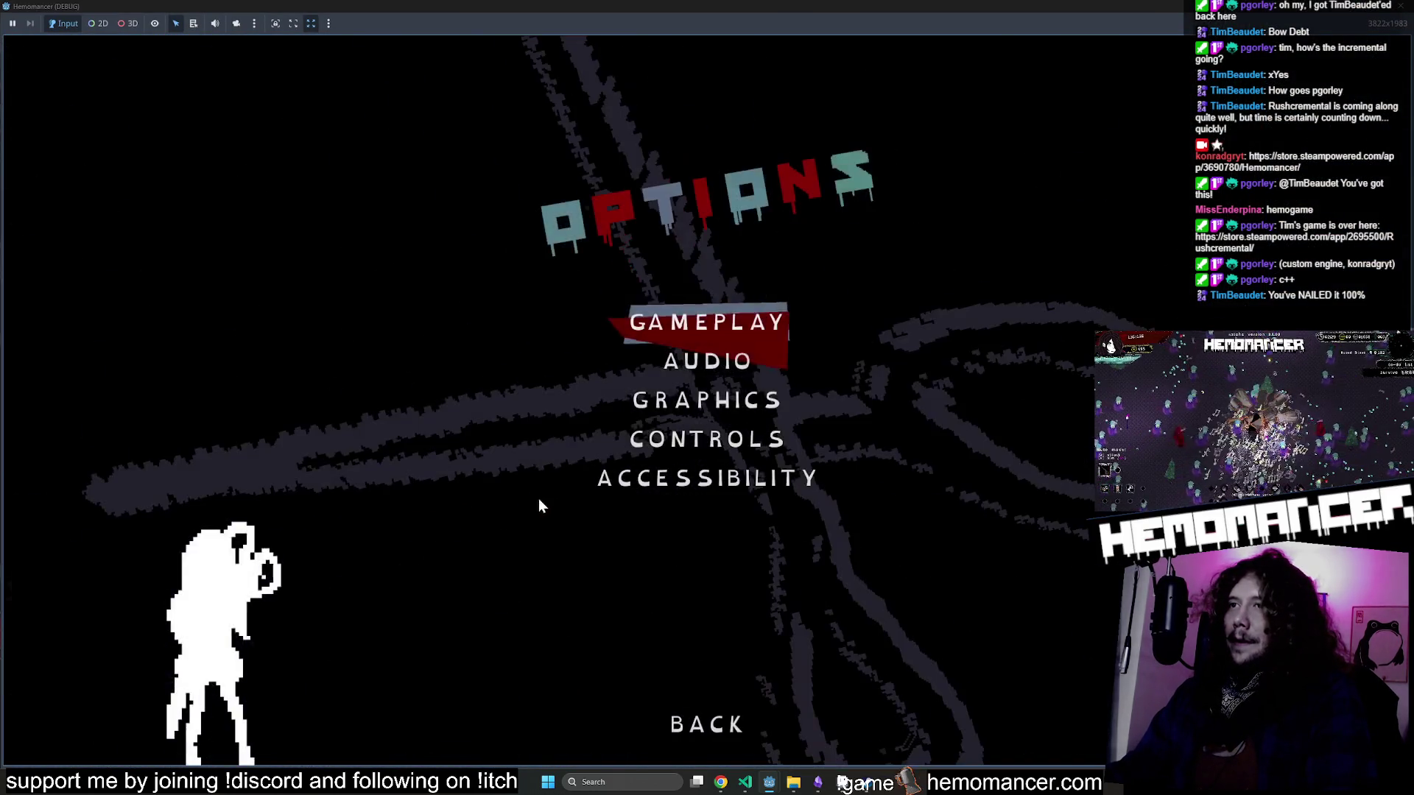
{"action": "left_click", "coordinate": [735, 366]}
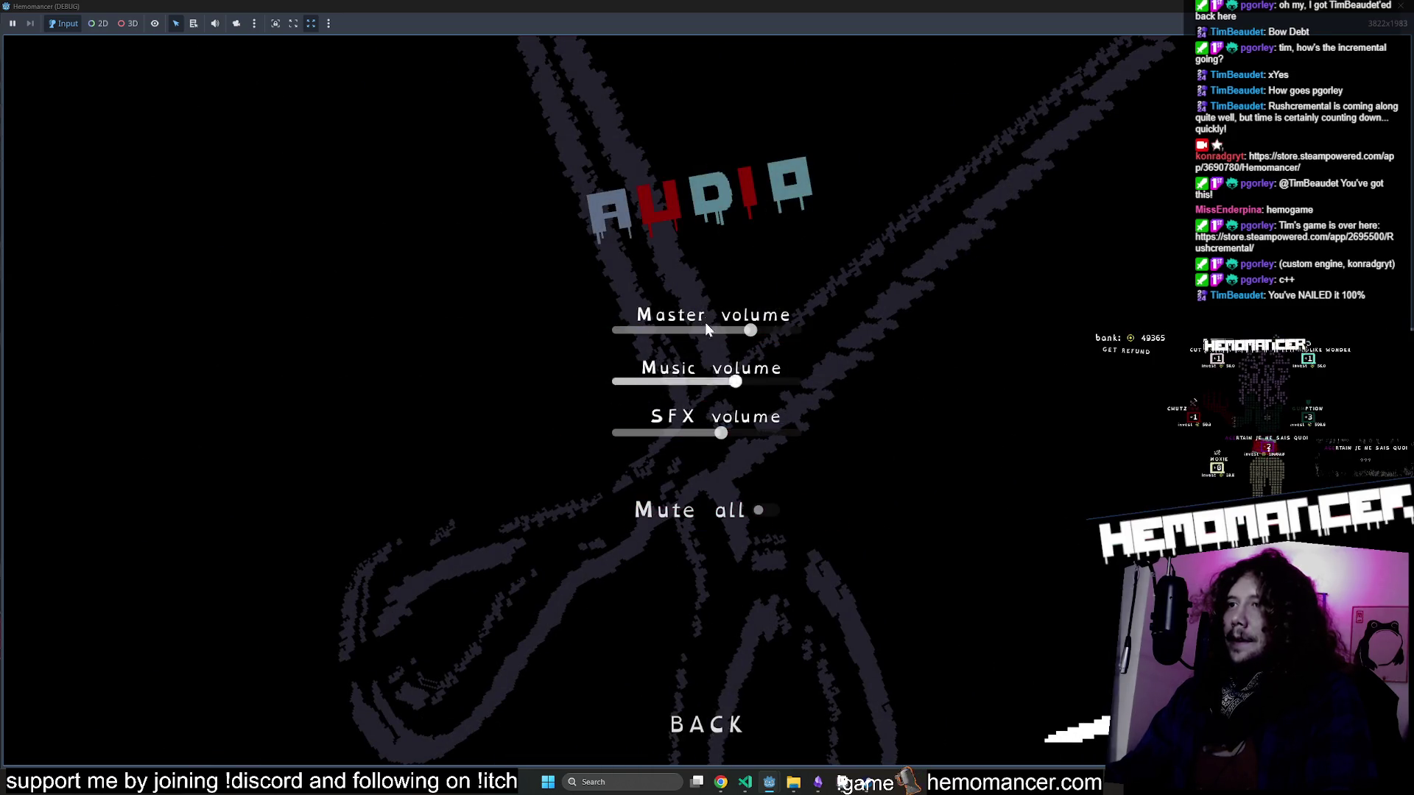
Resize the game window over most of the editor and leave the audio settings.
{"action": "key", "text": "Up"}
{"action": "key", "text": "Up"}
{"action": "key", "text": "Up"}
{"action": "mouse_move", "coordinate": [626, 6]}
{"action": "left_mouse_down"}
{"action": "mouse_move", "coordinate": [622, 72]}
{"action": "mouse_move", "coordinate": [296, 19]}
{"action": "left_mouse_up"}
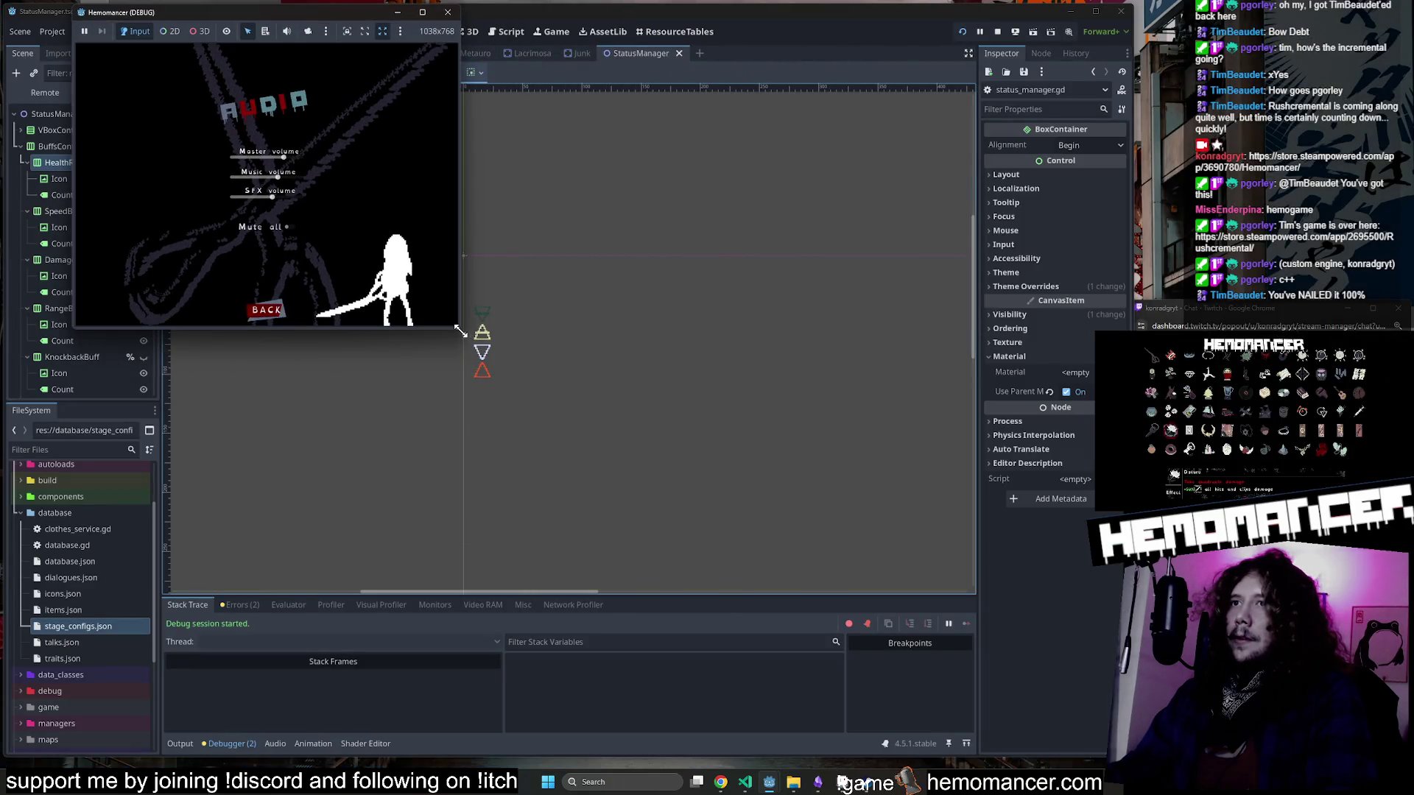
{"action": "left_click_drag", "start_coordinate": [460, 331], "coordinate": [1109, 742]}
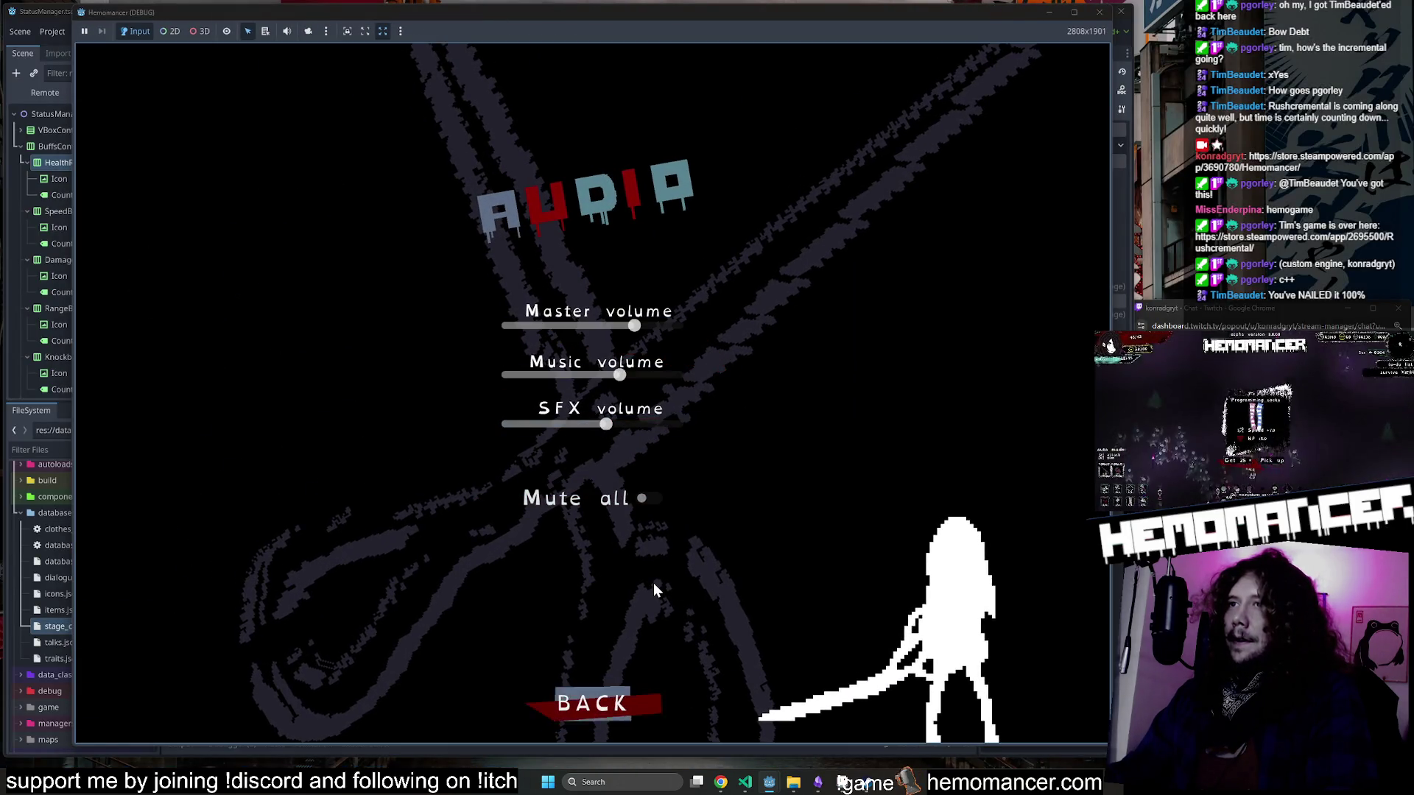
{"action": "key", "text": "Up"}
{"action": "key", "text": "Up"}
{"action": "key", "text": "Up"}
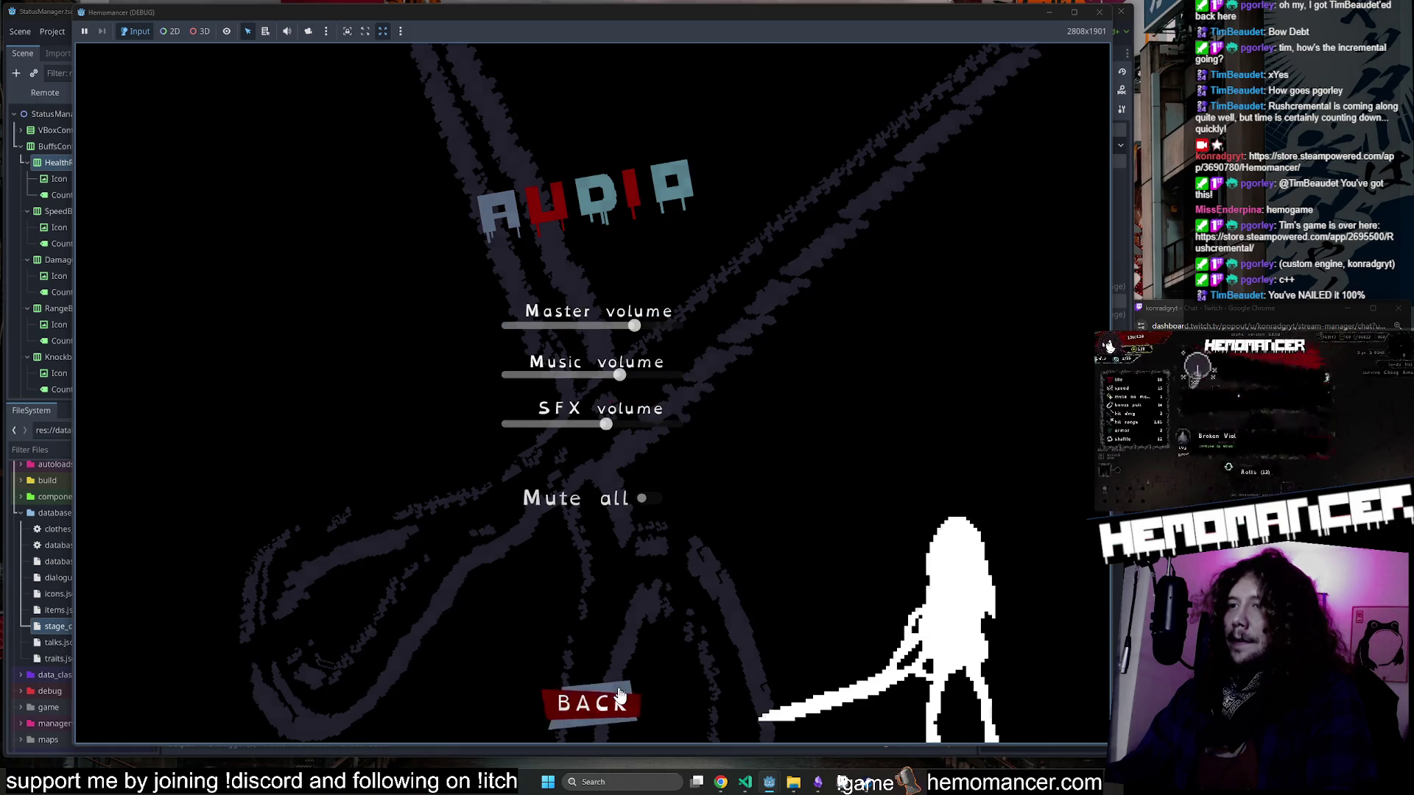
{"action": "left_click", "coordinate": [620, 696]}
Open the gameplay settings, return to the main menu and start playing.
{"action": "key", "text": "Up"}
{"action": "key", "text": "Up"}
{"action": "key", "text": "Up"}
{"action": "key", "text": "Up"}
{"action": "key", "text": "Return"}
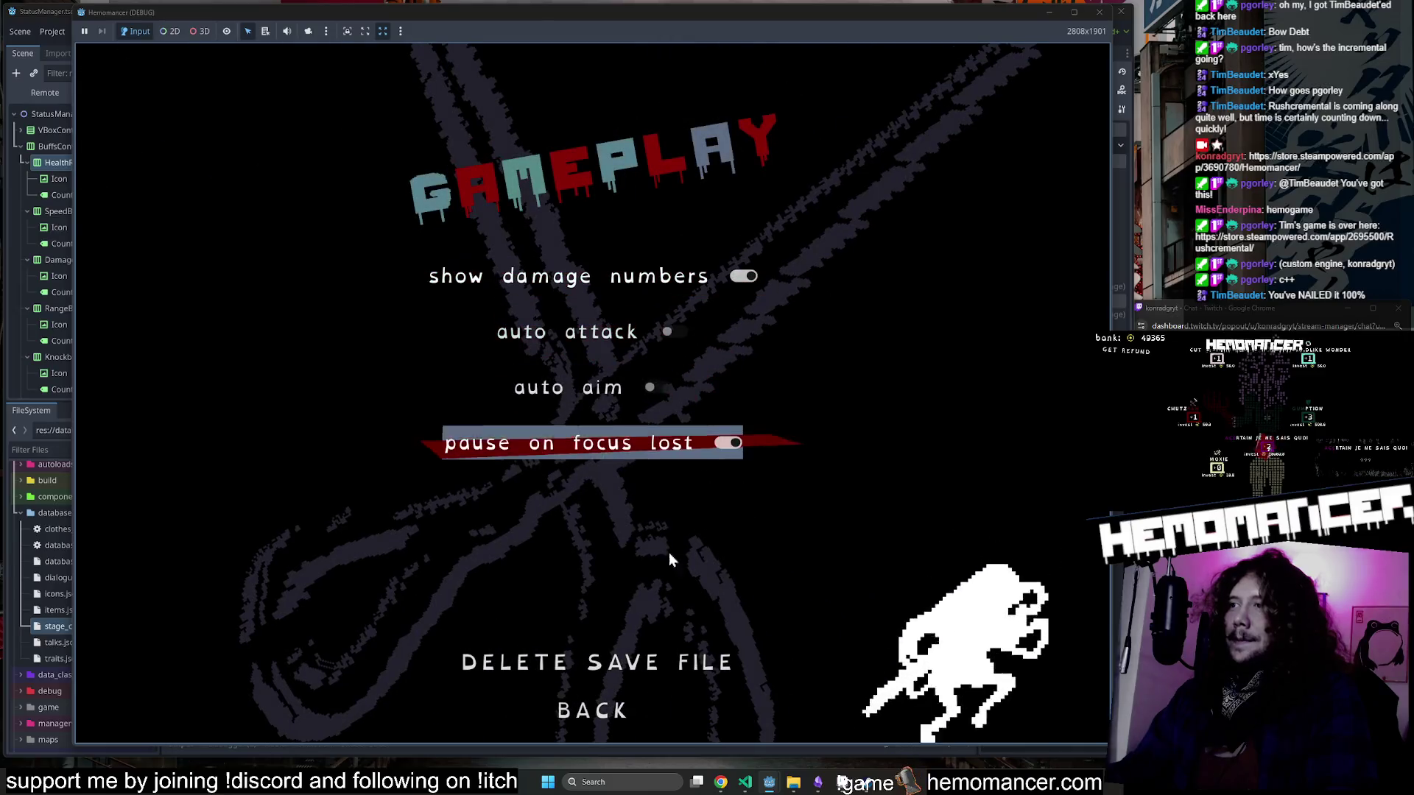
{"action": "left_click", "coordinate": [593, 709]}
{"action": "left_click", "coordinate": [590, 701]}
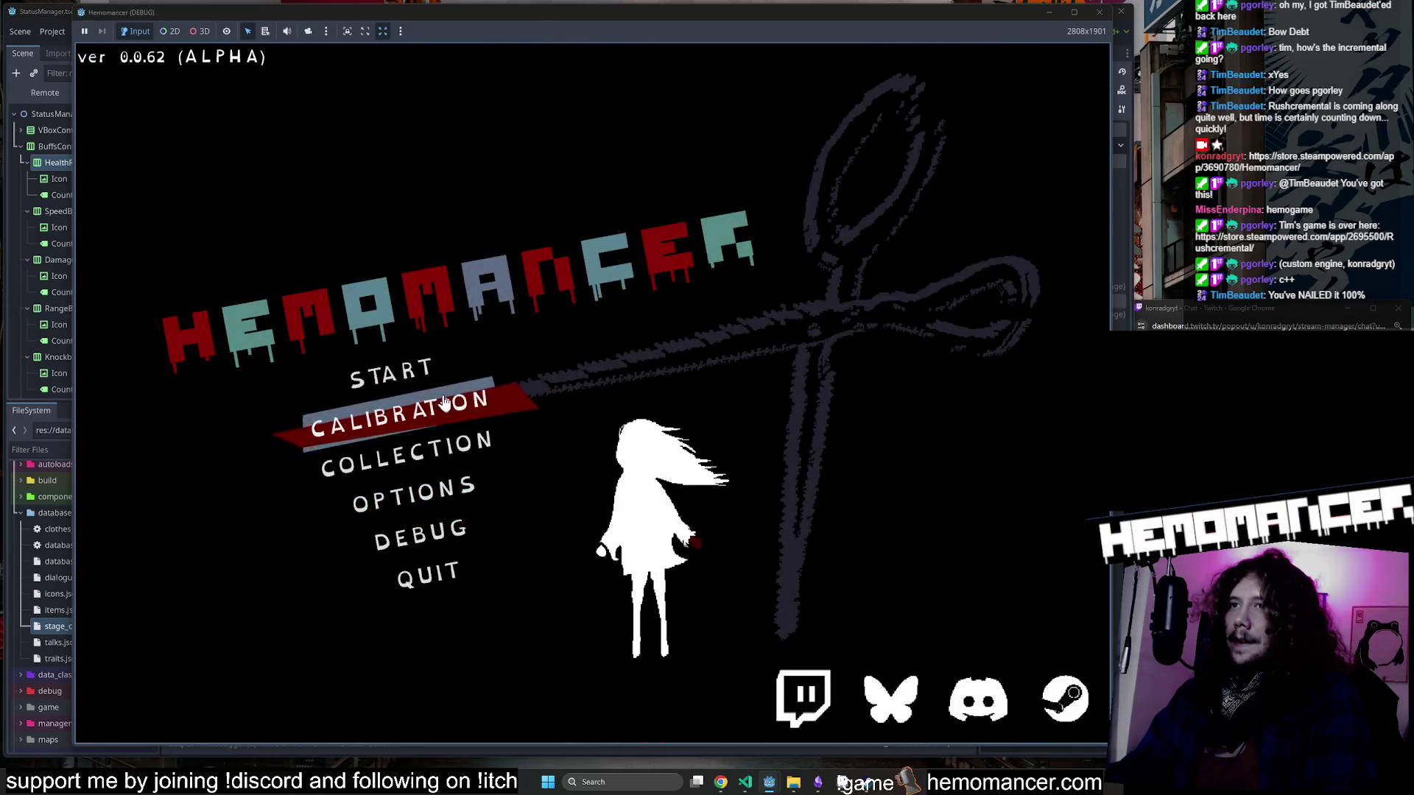
{"action": "left_click", "coordinate": [444, 402]}
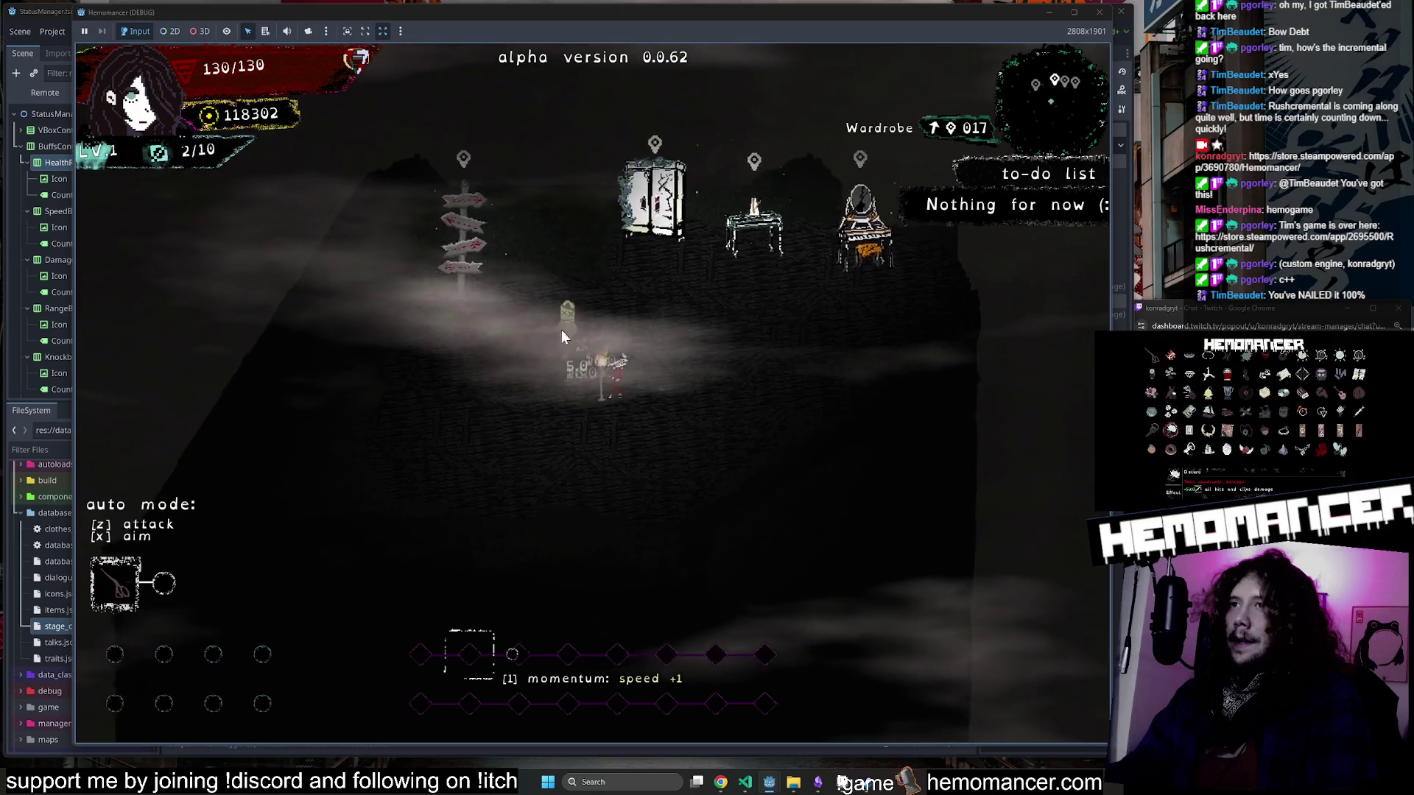
Walk the character around the hub past the Wardrobe, Metronome, Vanity and Signpole.
{"action": "key", "text": "a"}
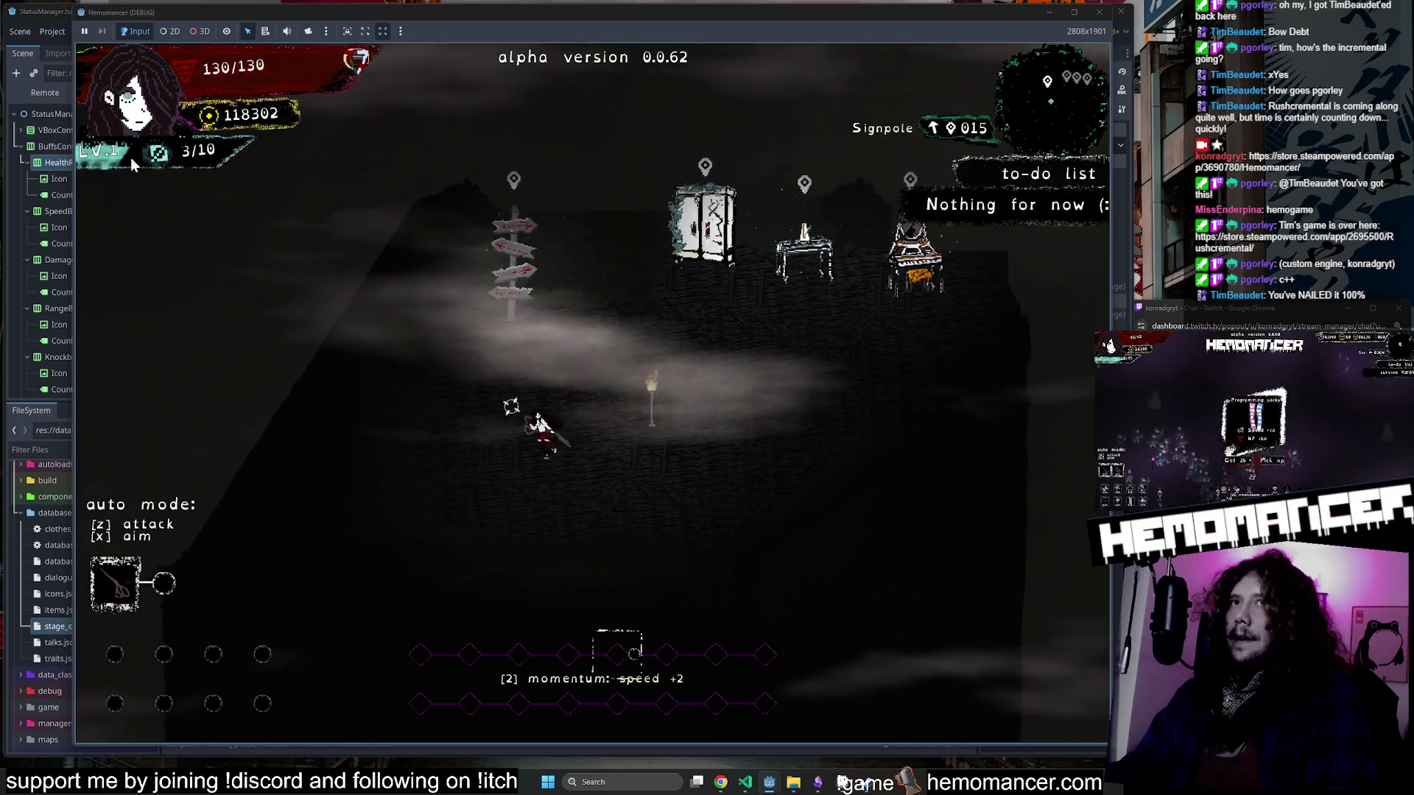
{"action": "key", "text": "w+d"}
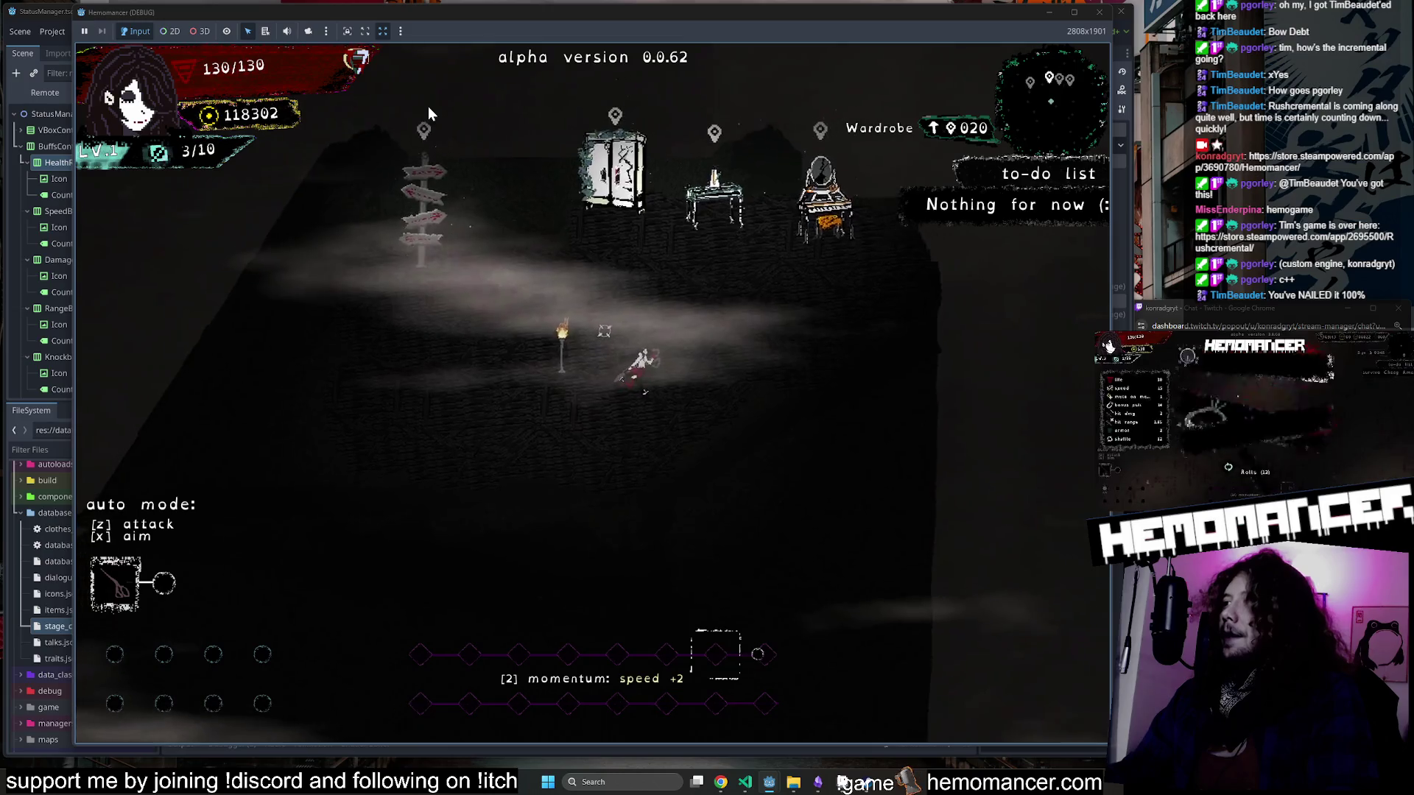
{"action": "key", "text": "s+a"}
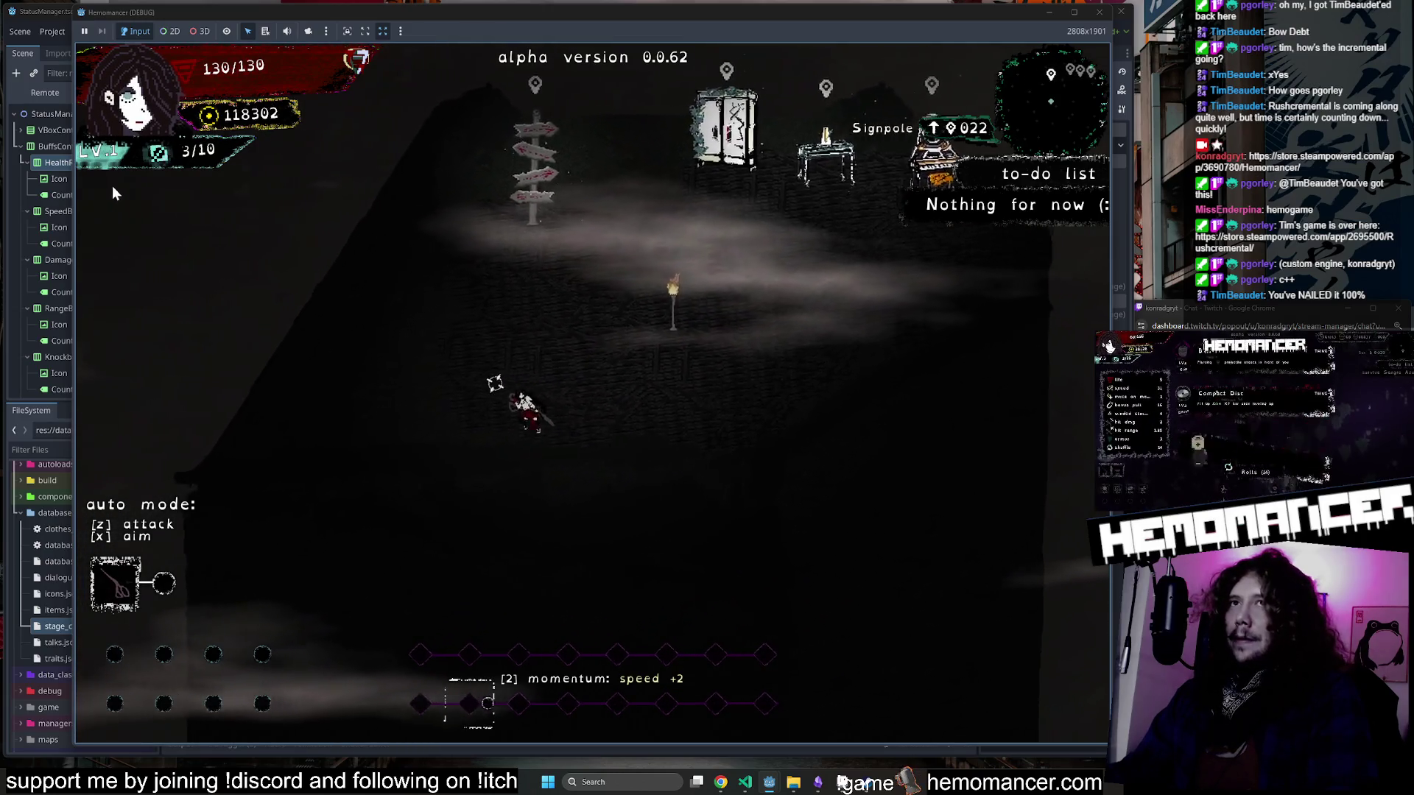
{"action": "key", "text": "d"}
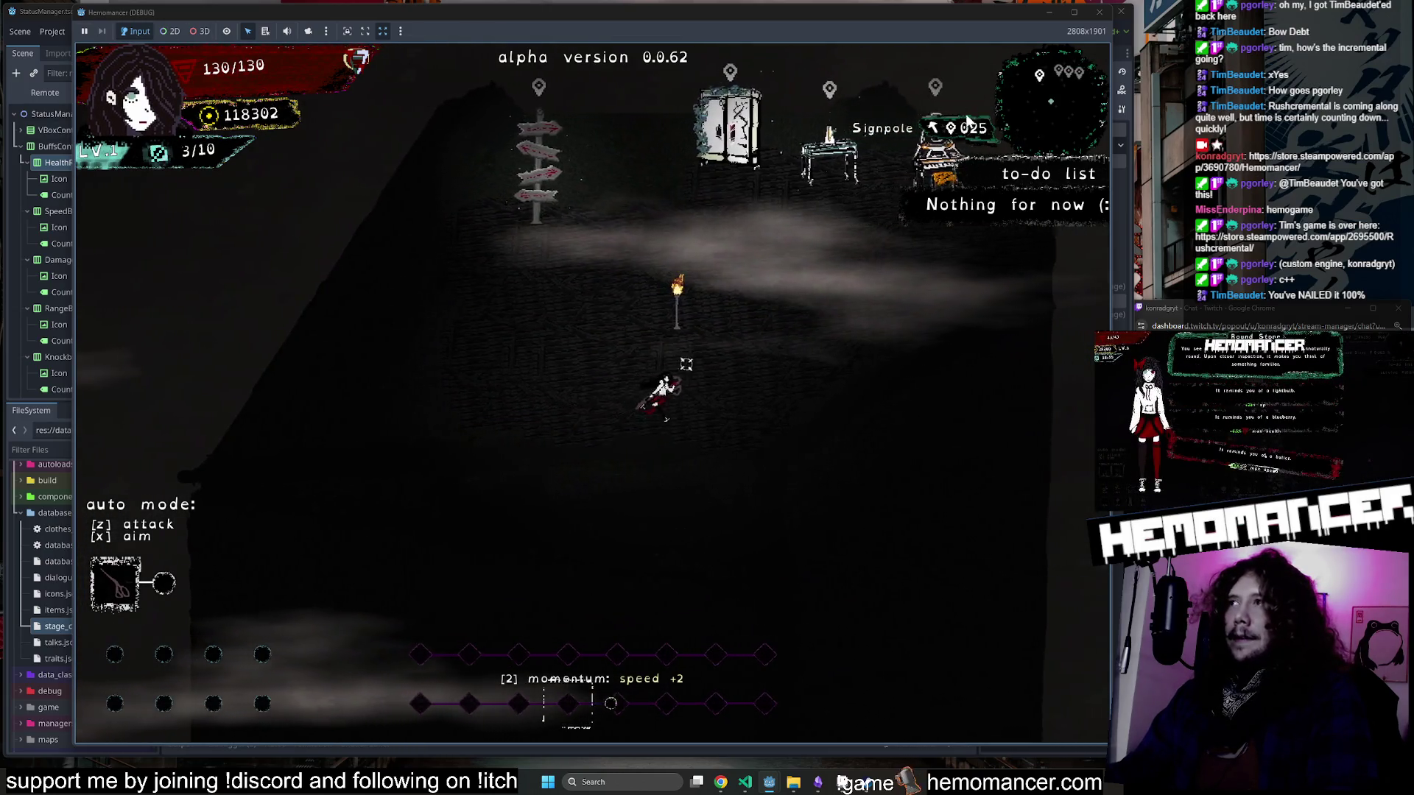
{"action": "key", "text": "w+a"}
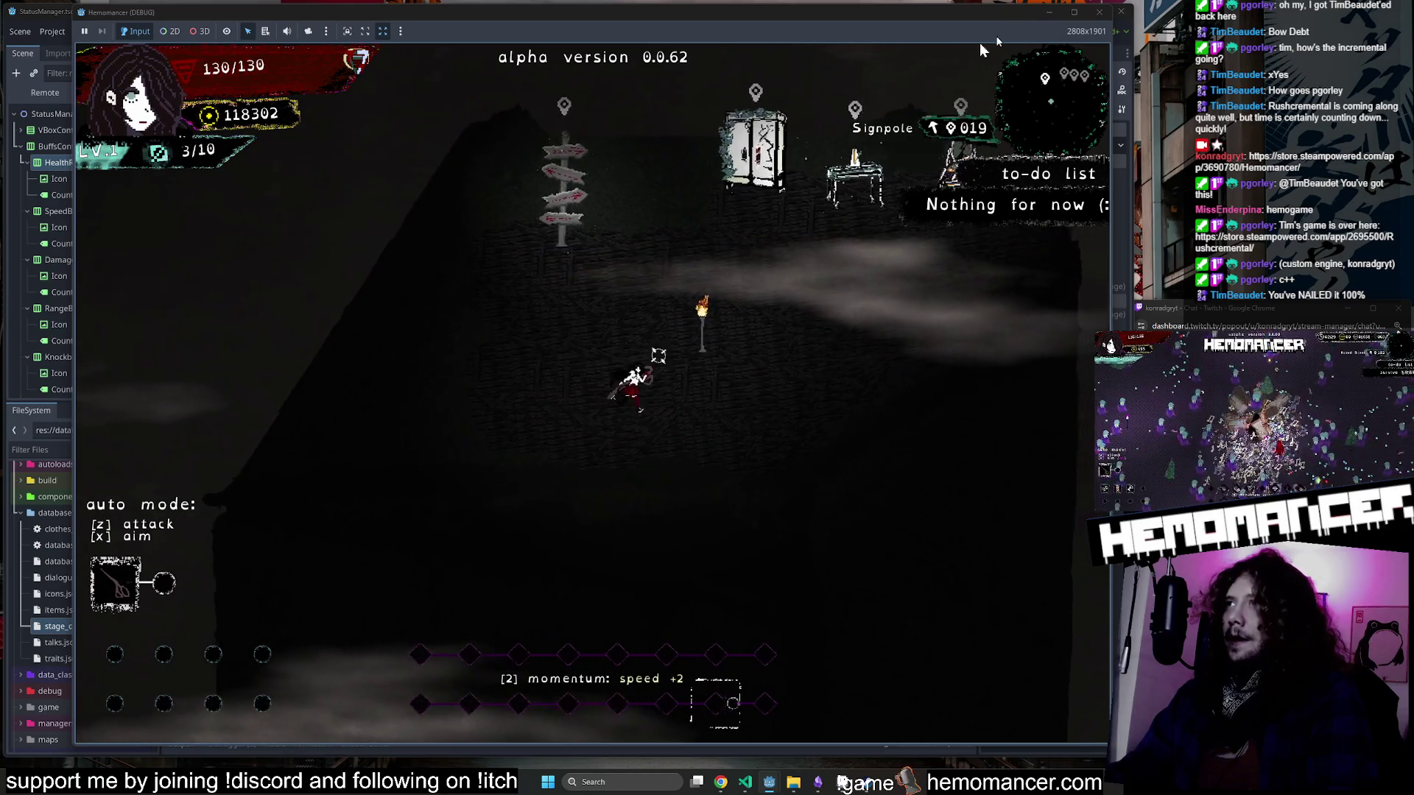
{"action": "key", "text": "w+d"}
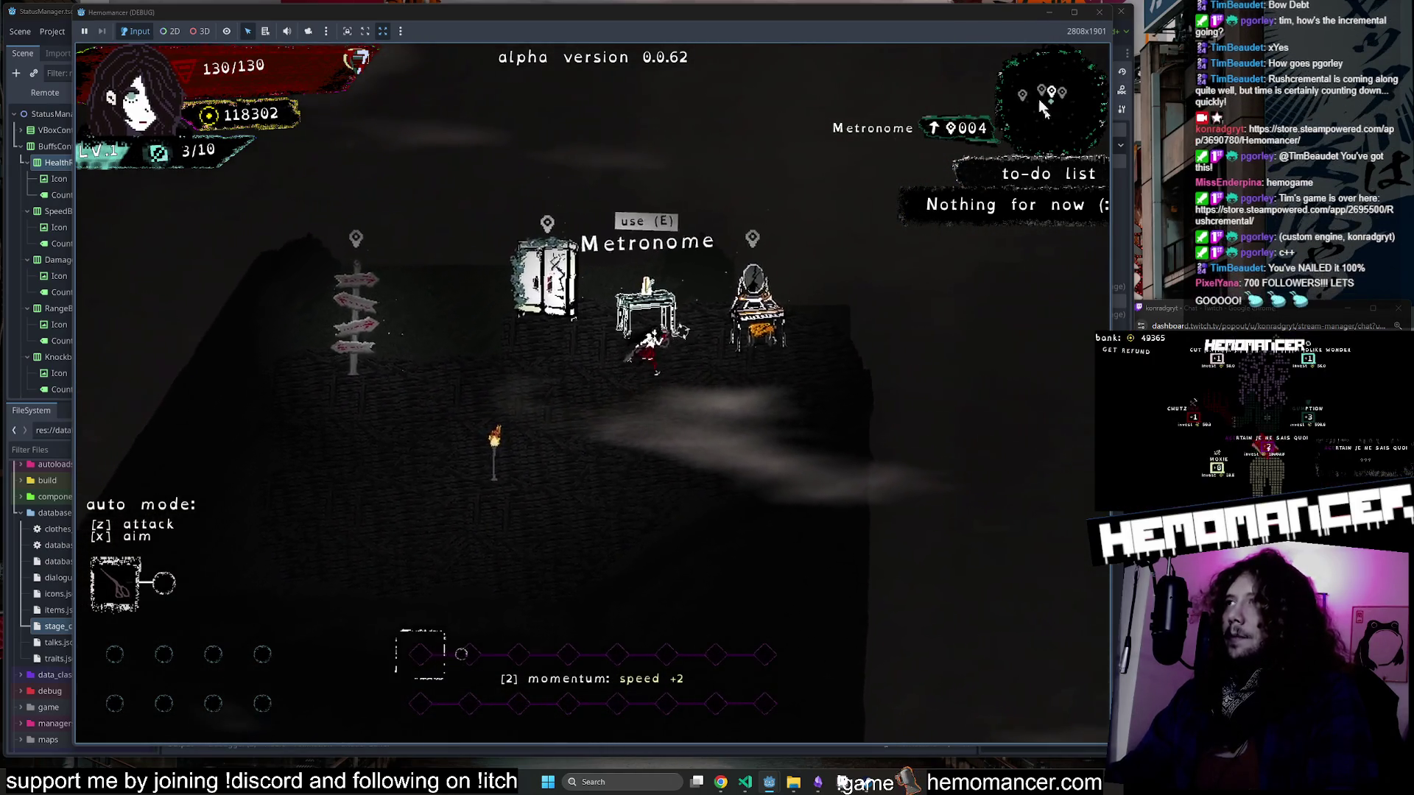
{"action": "key", "text": "d"}
{"action": "key", "text": "s+a"}
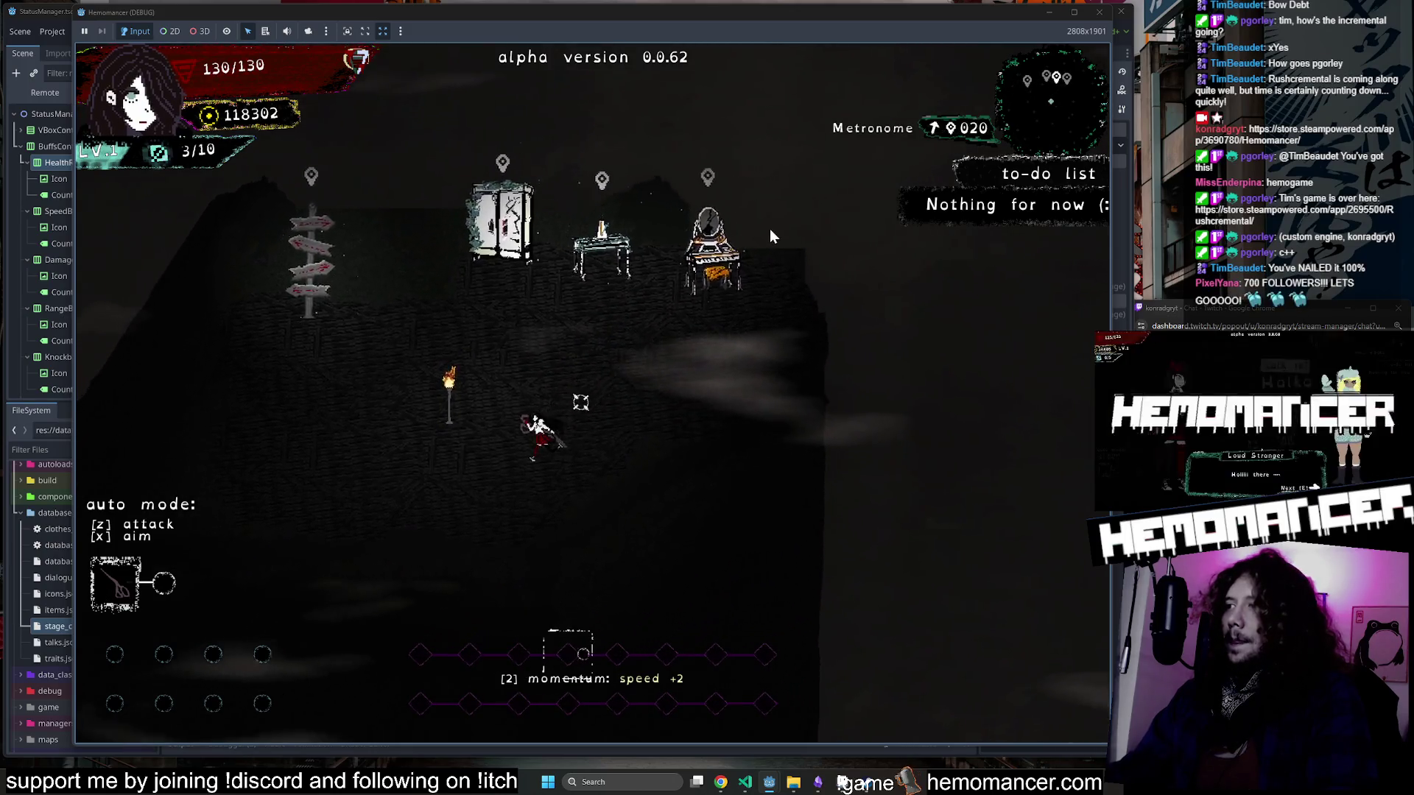
{"action": "key", "text": "s+a"}
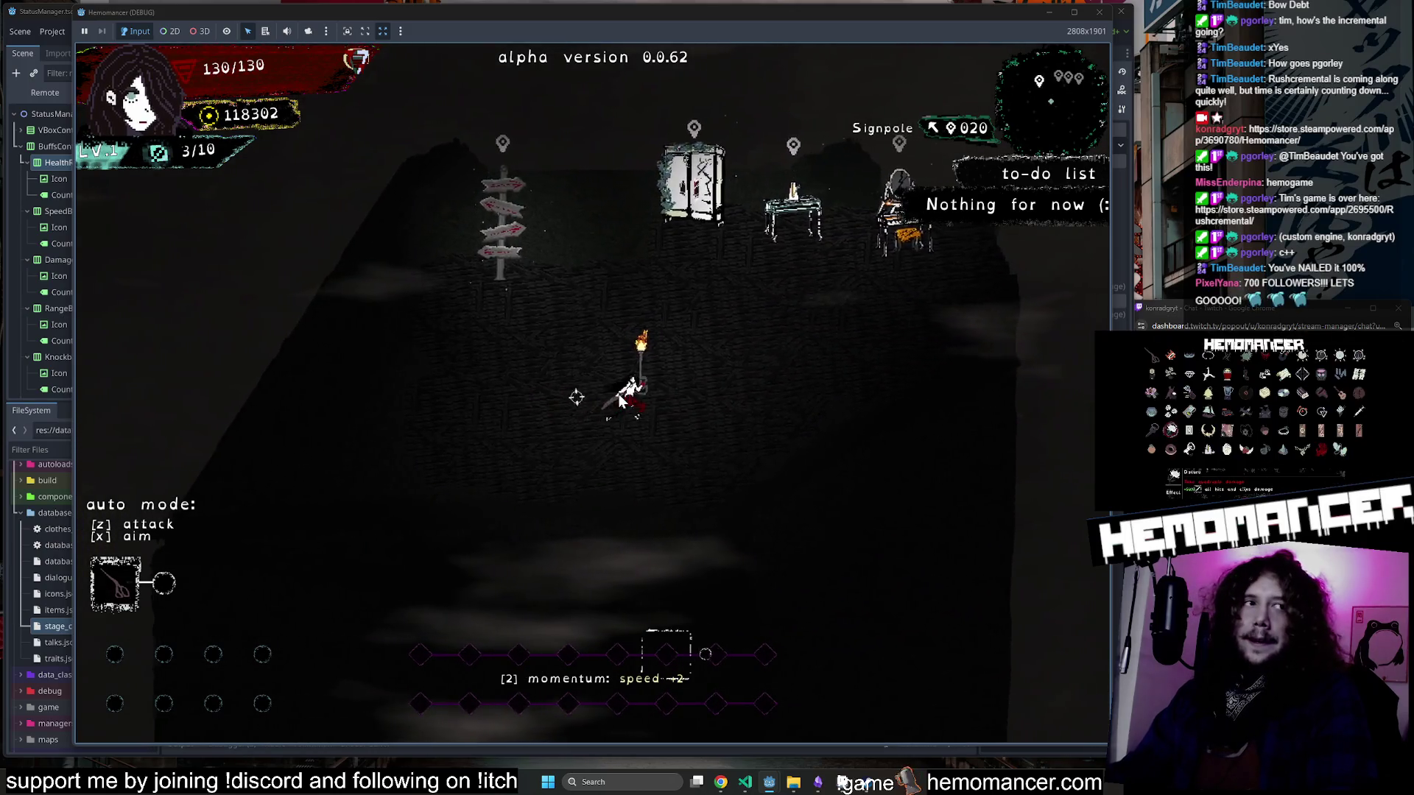
{"action": "key", "text": "w+d"}
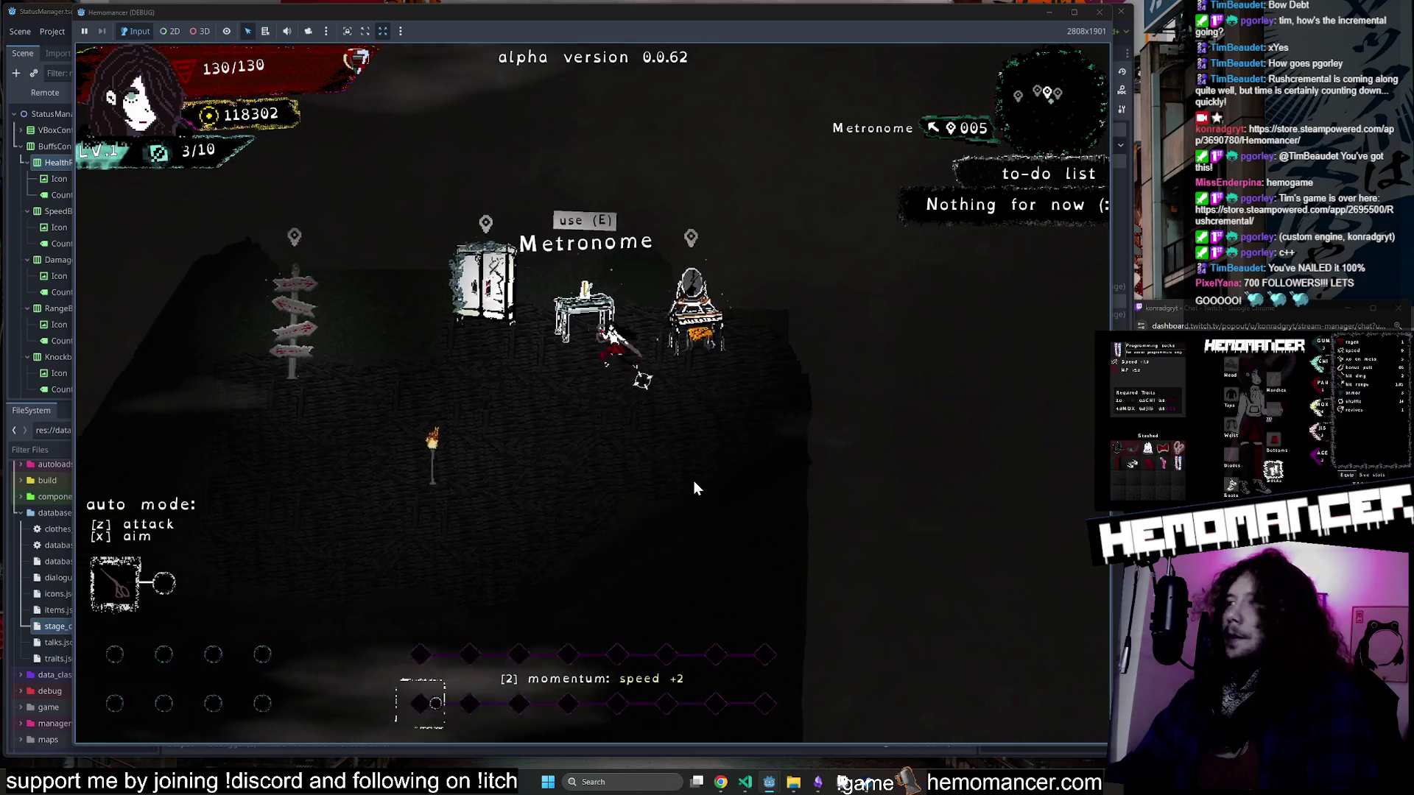
{"action": "key", "text": "a"}
{"action": "key", "text": "w"}
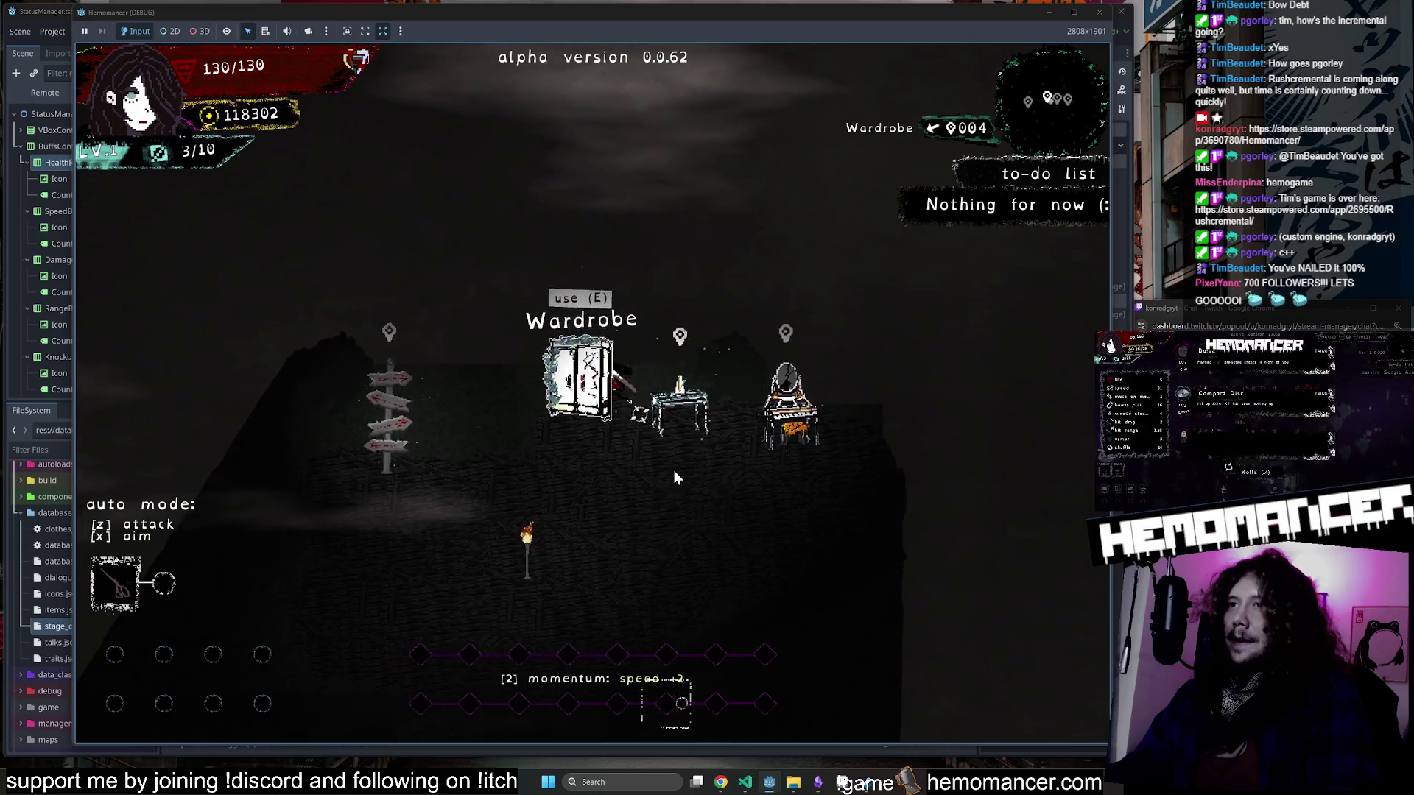
{"action": "key", "text": "s"}
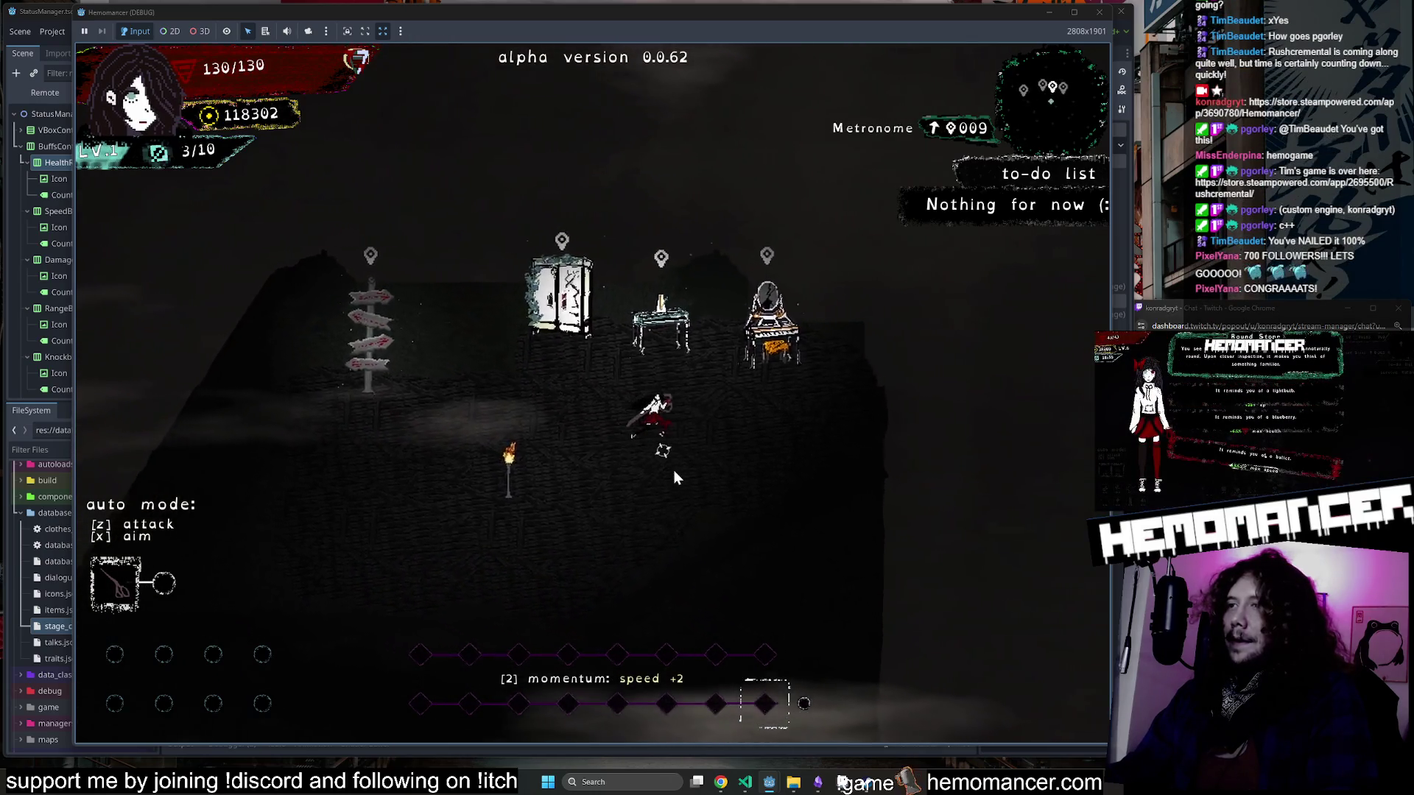
{"action": "key", "text": "d"}
Pause and continue the game, walk around again to the Wardrobe, then pause once more.
{"action": "key", "text": "Escape"}
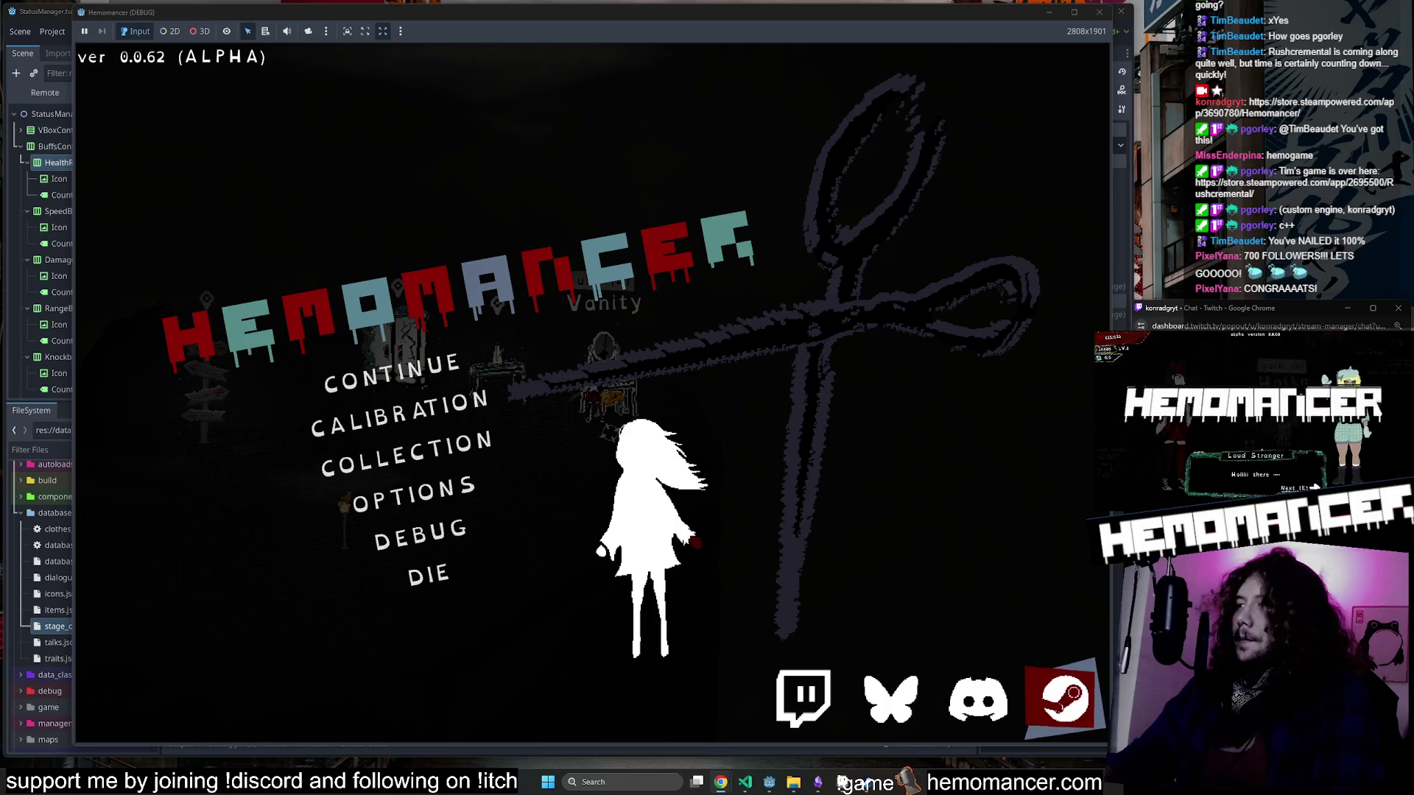
{"action": "left_click", "coordinate": [424, 369]}
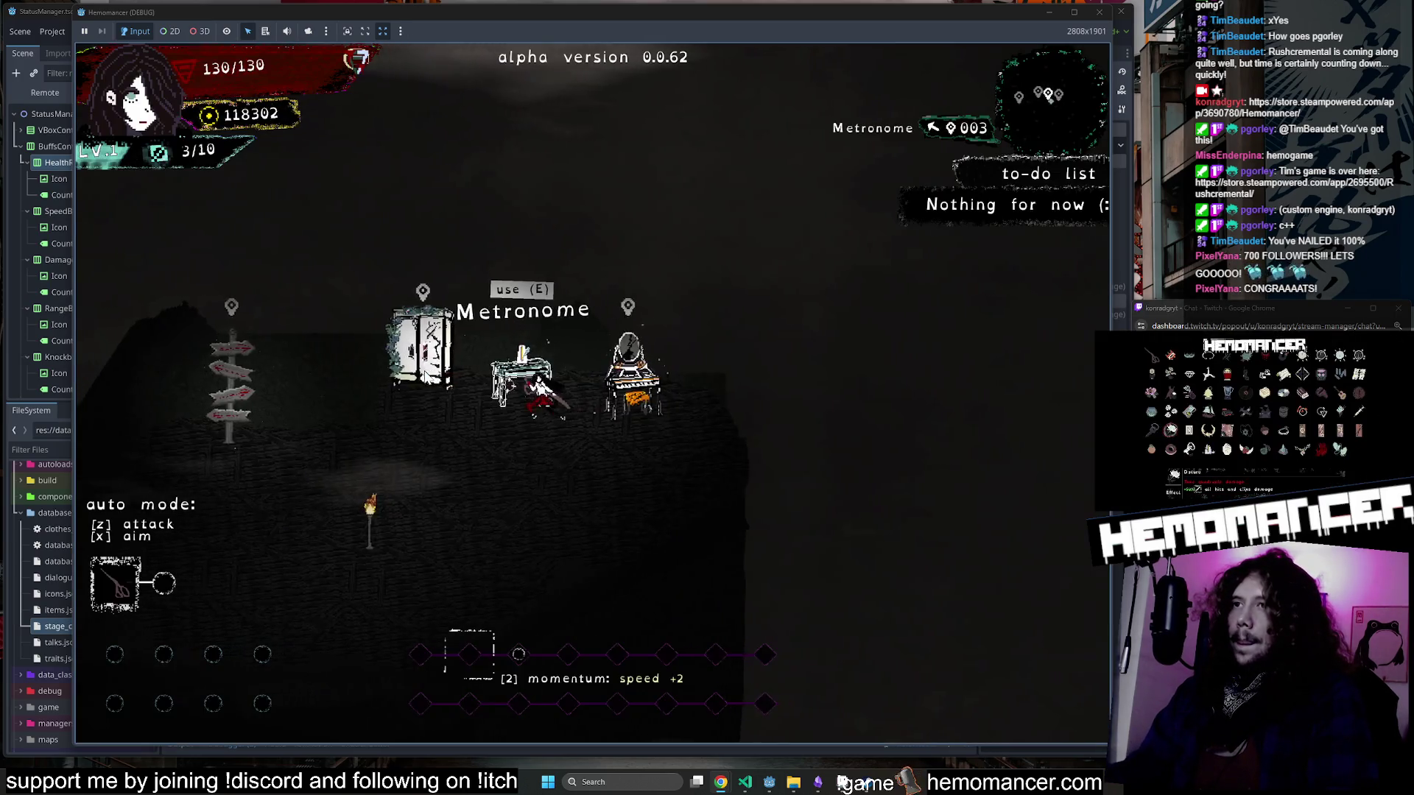
{"action": "key", "text": "a"}
{"action": "key", "text": "d"}
{"action": "key", "text": "w"}
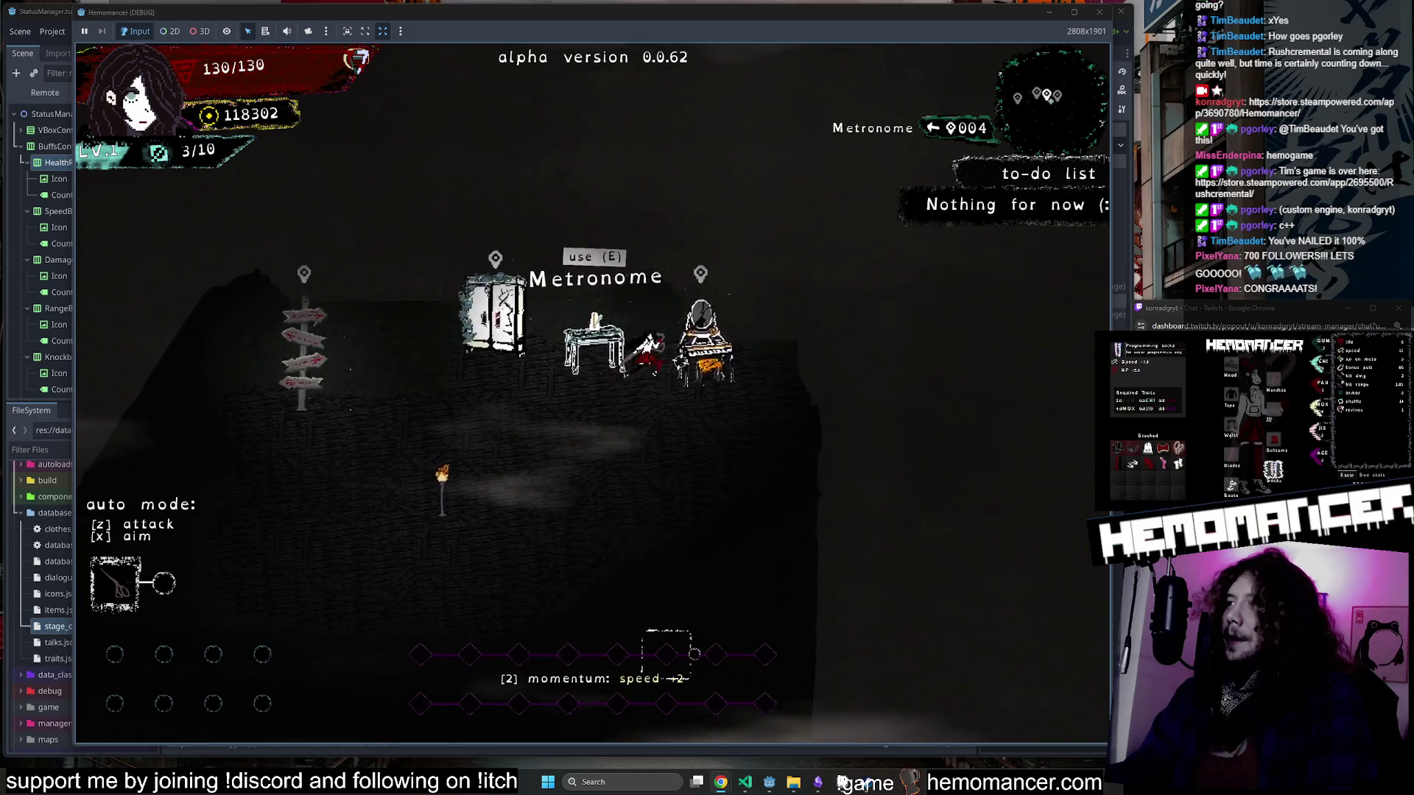
{"action": "key", "text": "d"}
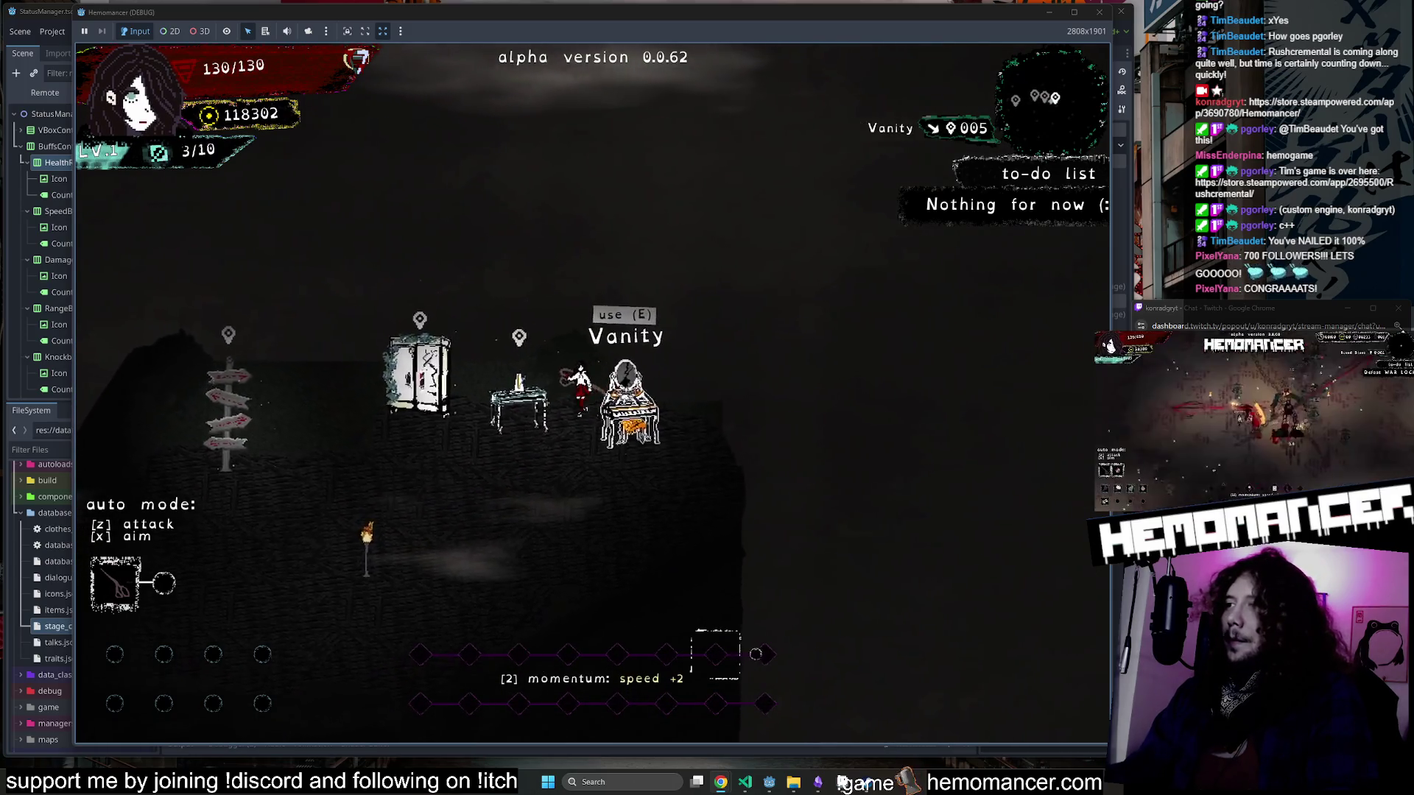
{"action": "key", "text": "a"}
{"action": "key", "text": "s"}
{"action": "key", "text": "a"}
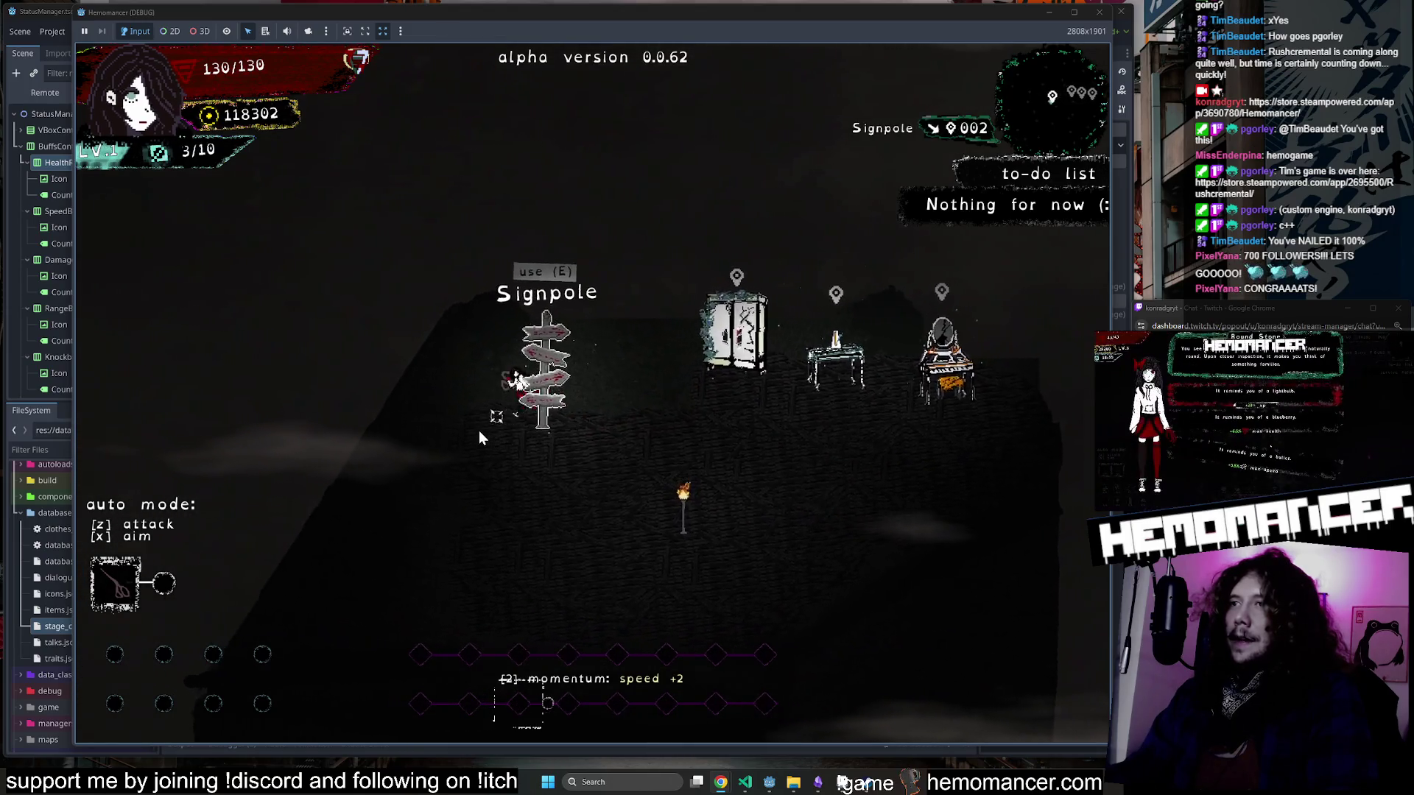
{"action": "key", "text": "s"}
{"action": "key", "text": "d"}
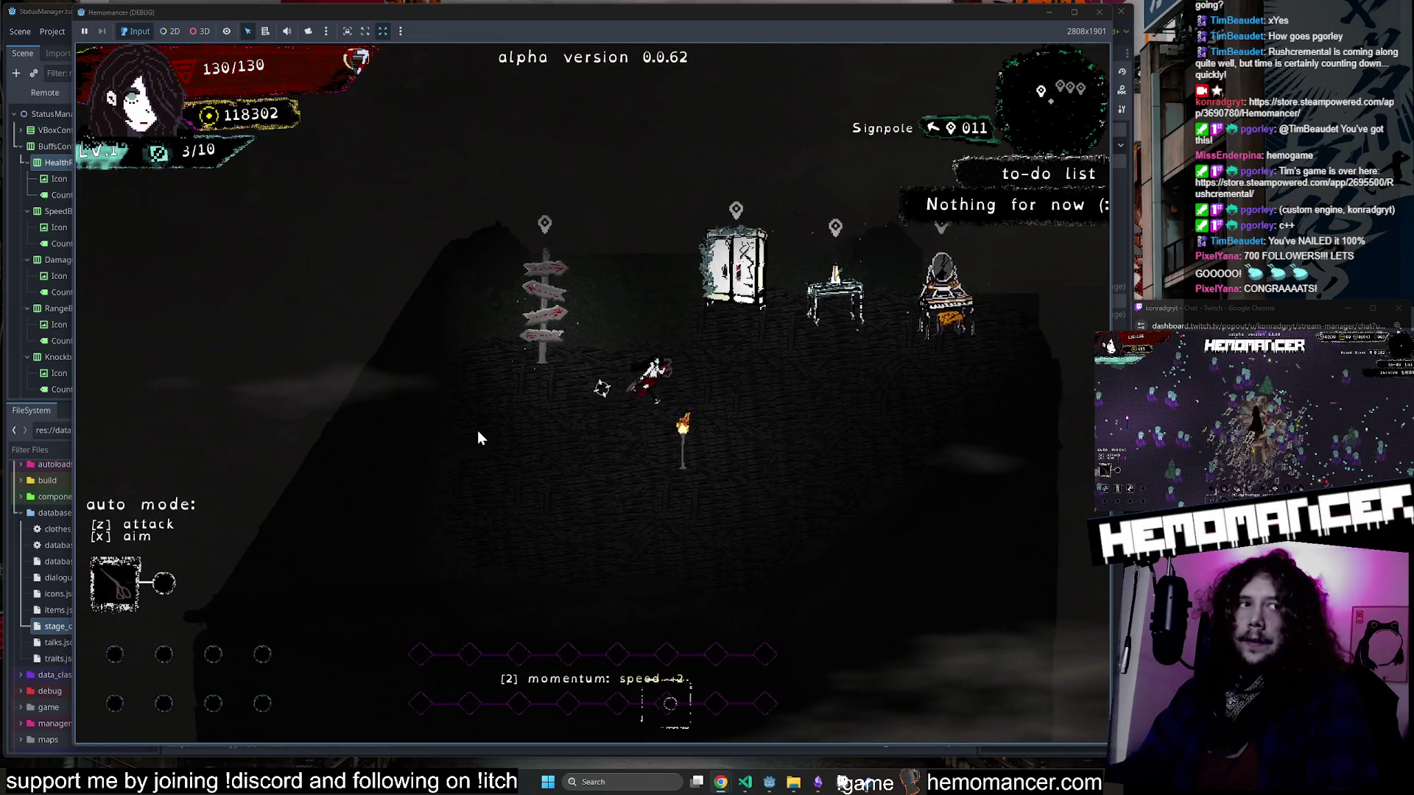
{"action": "key", "text": "w"}
{"action": "key", "text": "d"}
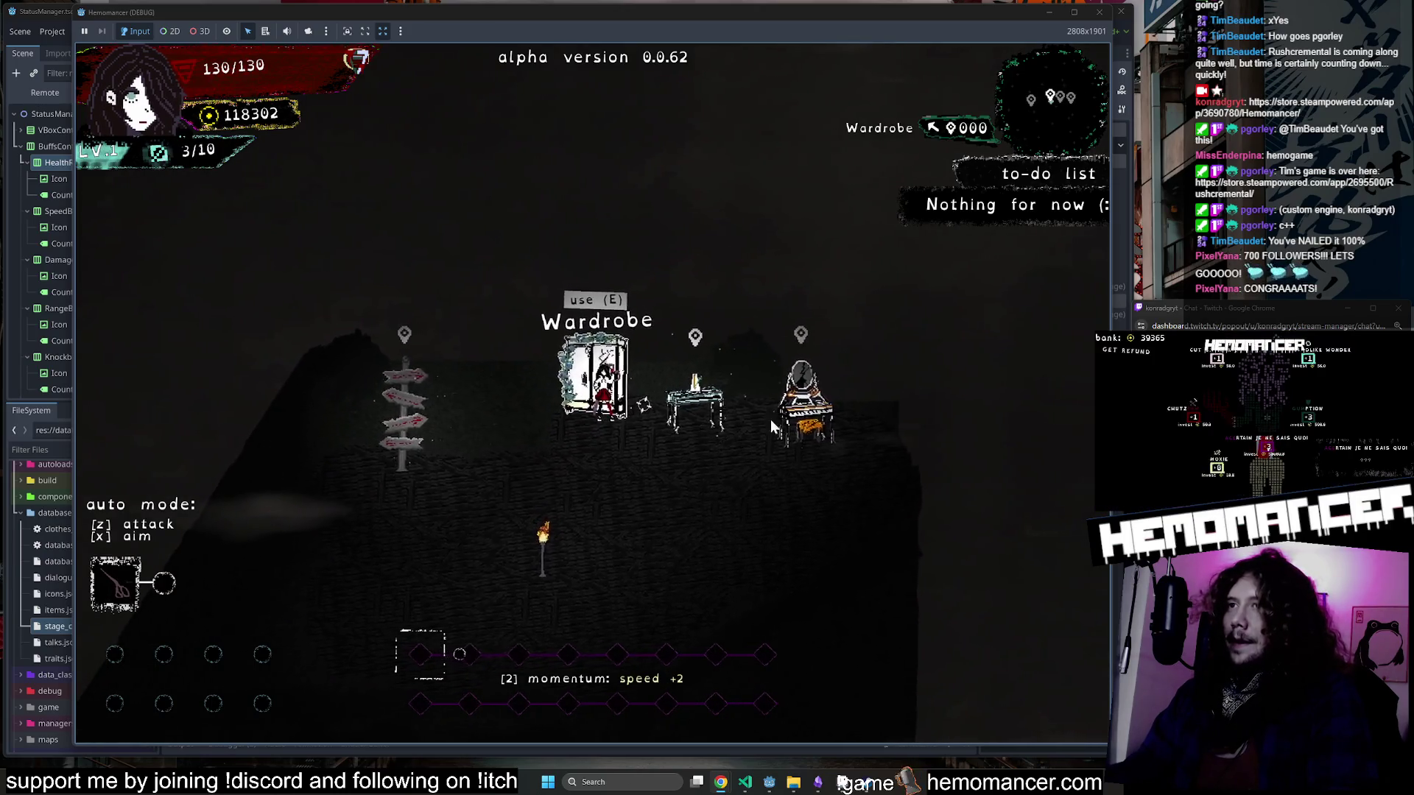
{"action": "key", "text": "Escape"}
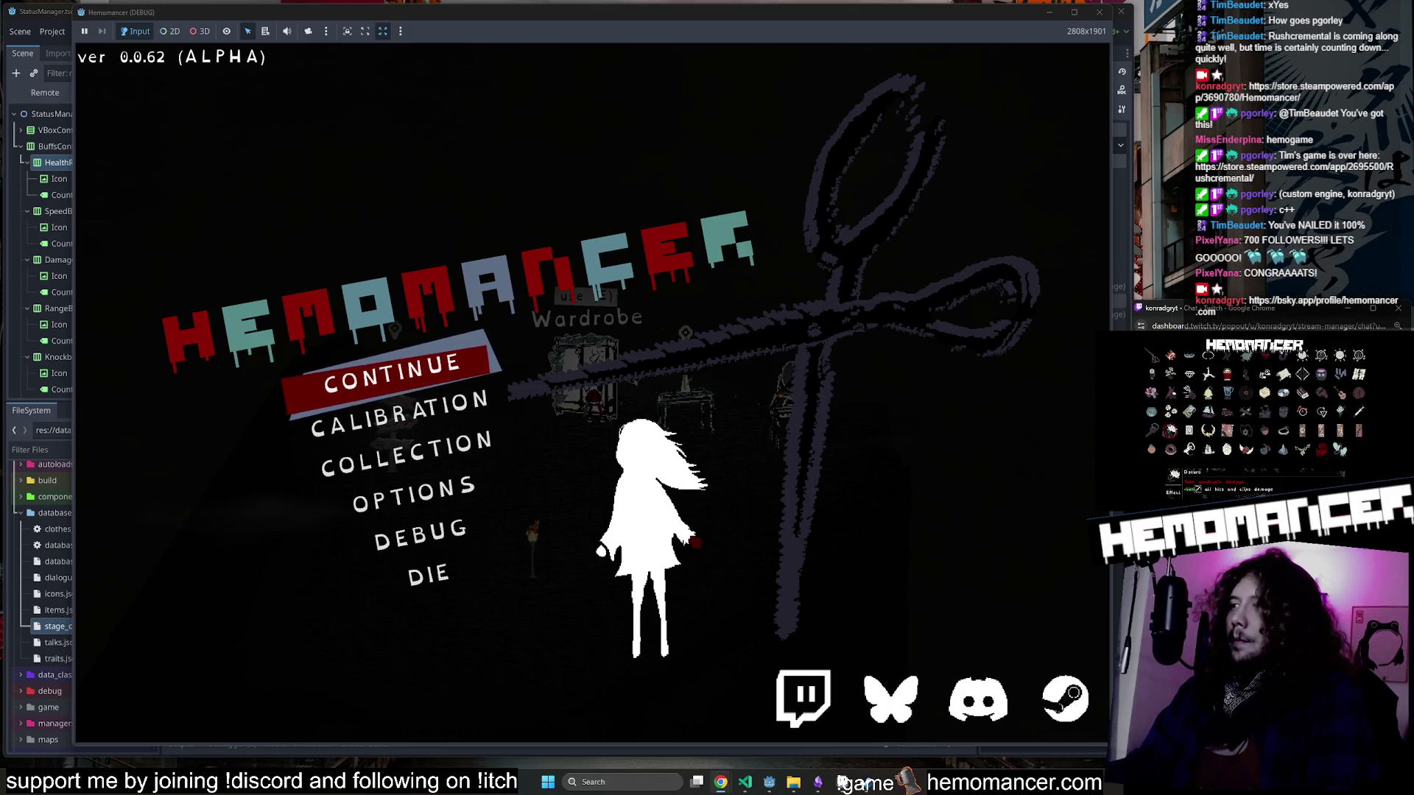
Open Hemomancer's Bluesky profile from the game and scroll through its posts.
{"action": "left_click", "coordinate": [891, 698]}
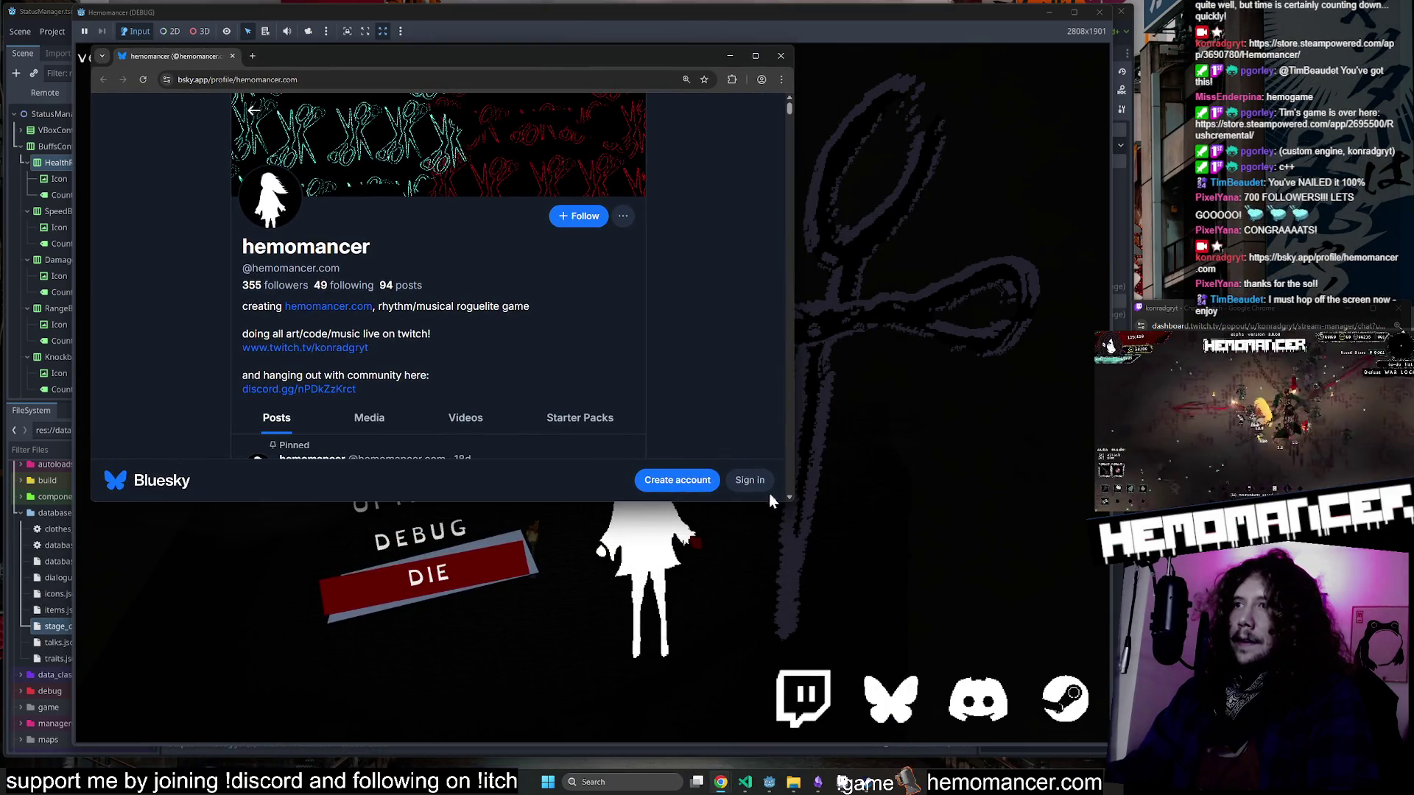
{"action": "left_click_drag", "start_coordinate": [791, 503], "coordinate": [1051, 681]}
{"action": "scroll", "coordinate": [543, 333], "scroll_direction": "down", "scroll_amount": 4}
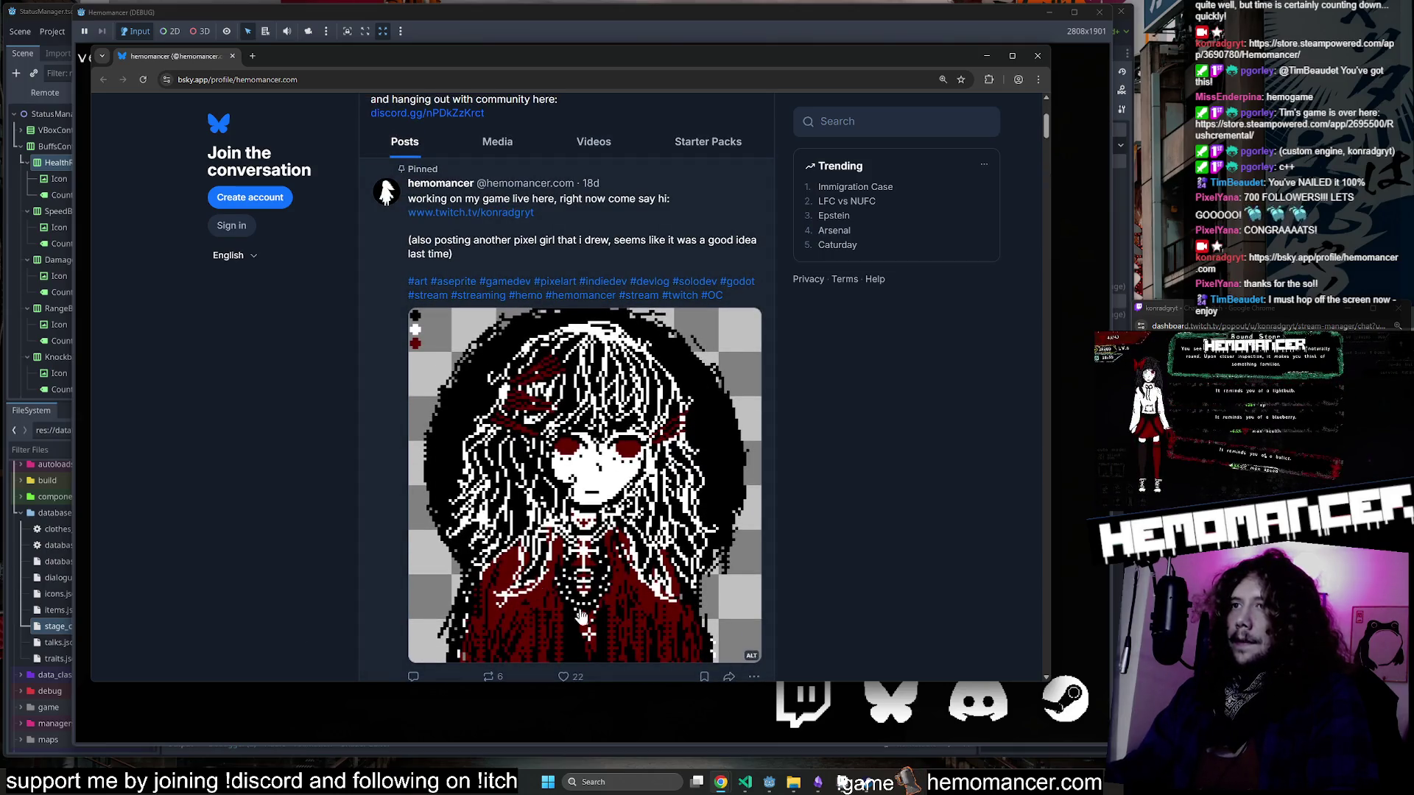
{"action": "scroll", "coordinate": [607, 366], "scroll_direction": "down", "scroll_amount": 7}
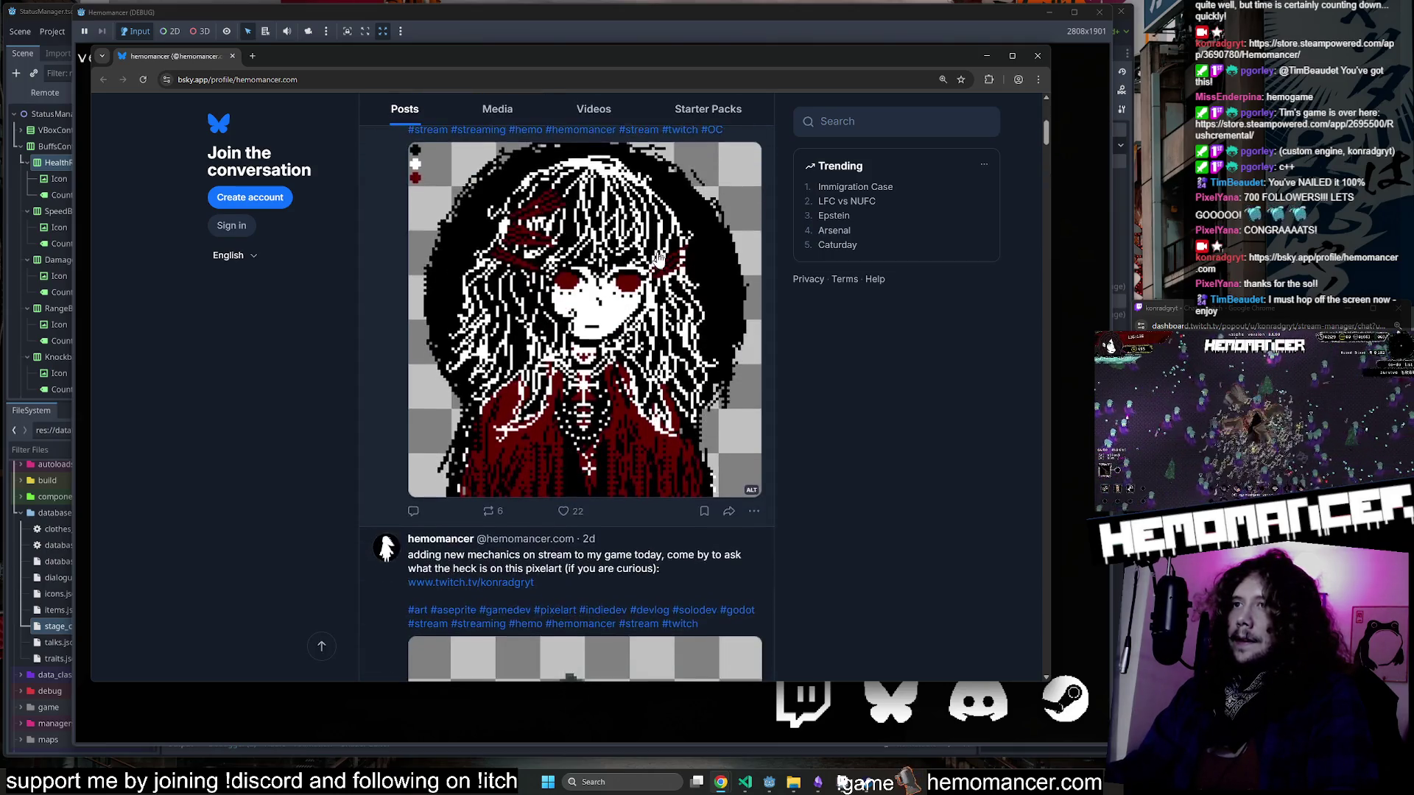
View the old well pixel art enlarged, then close it and the browser.
{"action": "left_click", "coordinate": [569, 414]}
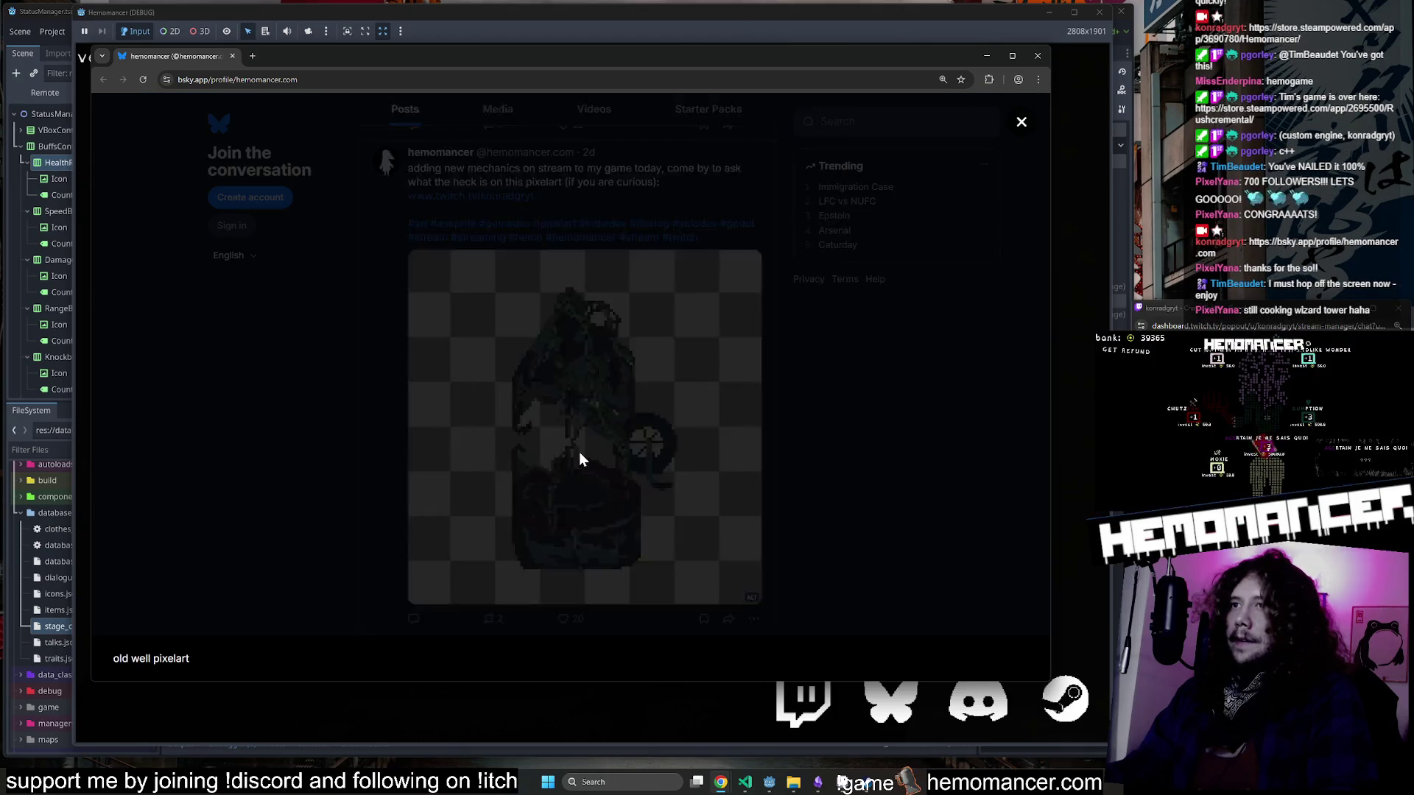
{"action": "left_click", "coordinate": [961, 364]}
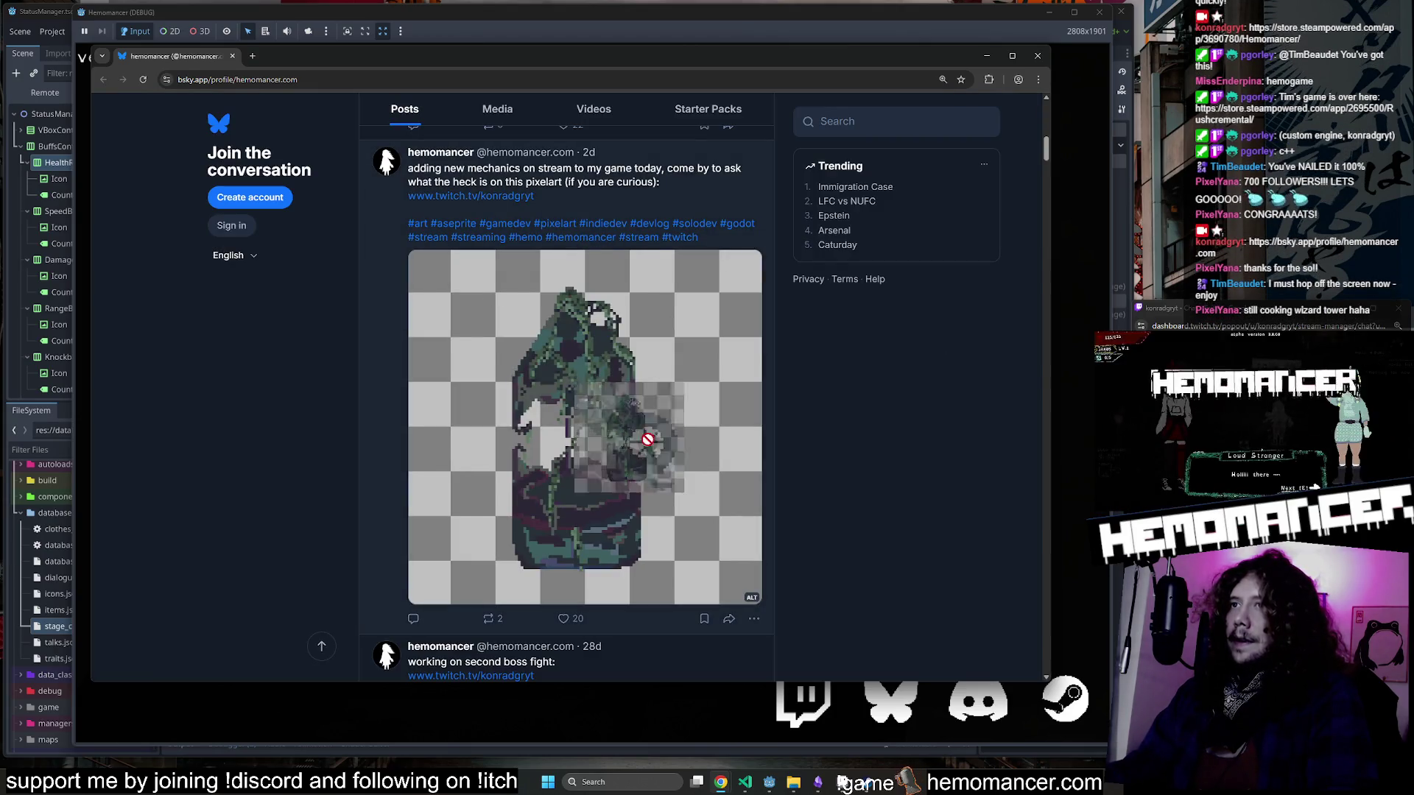
{"action": "left_click", "coordinate": [524, 417]}
{"action": "left_click", "coordinate": [905, 379]}
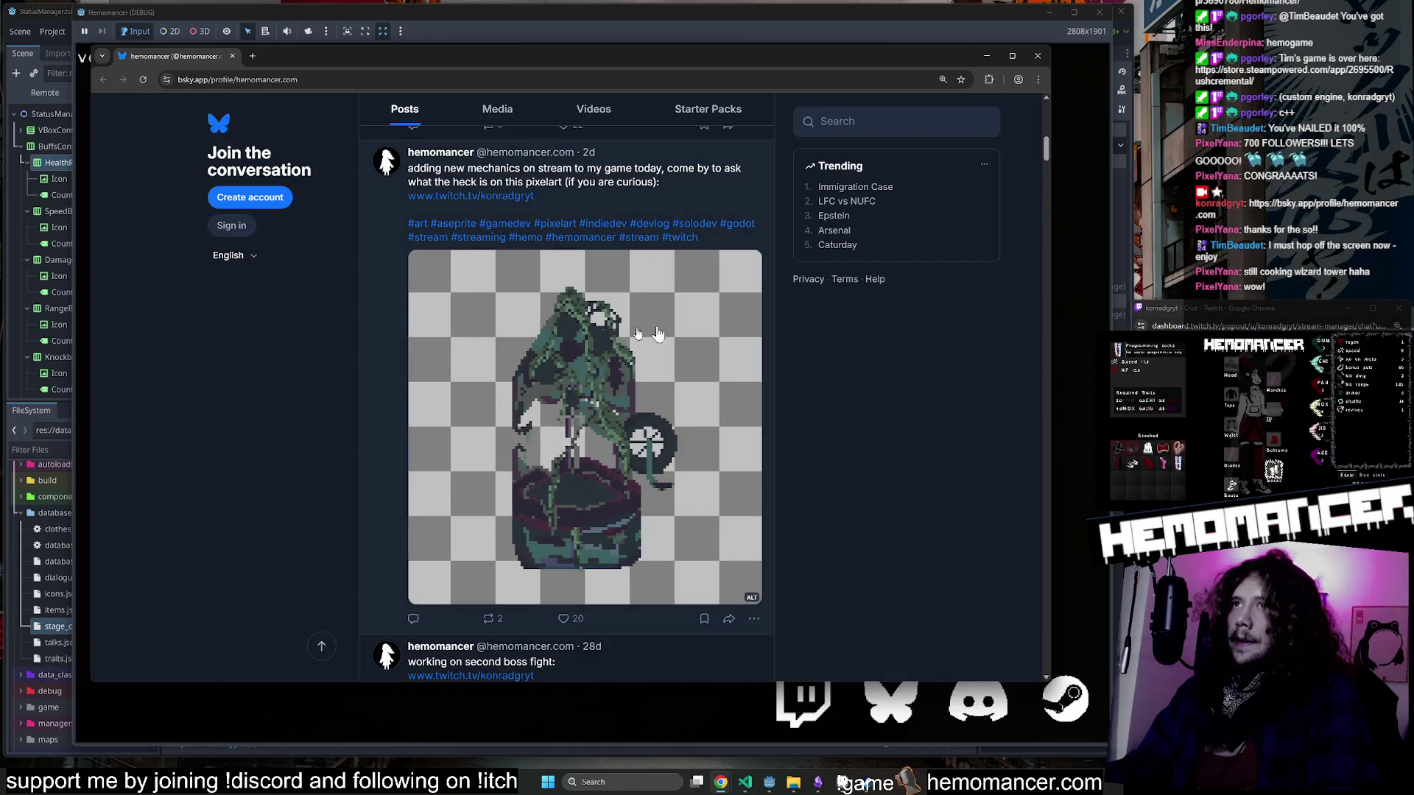
{"action": "scroll", "coordinate": [659, 376], "scroll_direction": "down", "scroll_amount": 6}
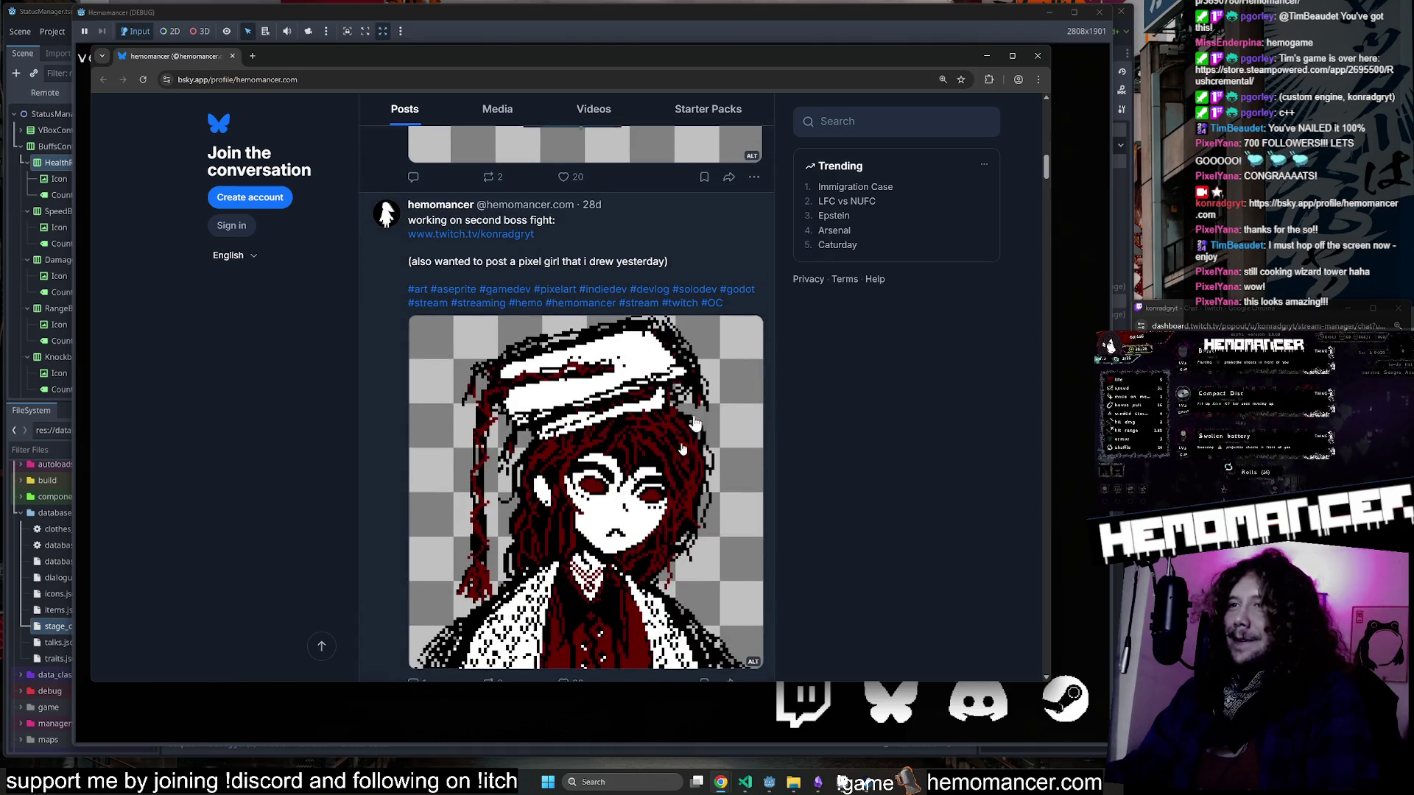
{"action": "scroll", "coordinate": [695, 425], "scroll_direction": "down", "scroll_amount": 2}
{"action": "scroll", "coordinate": [695, 425], "scroll_direction": "up", "scroll_amount": 3}
{"action": "left_click", "coordinate": [1038, 56]}
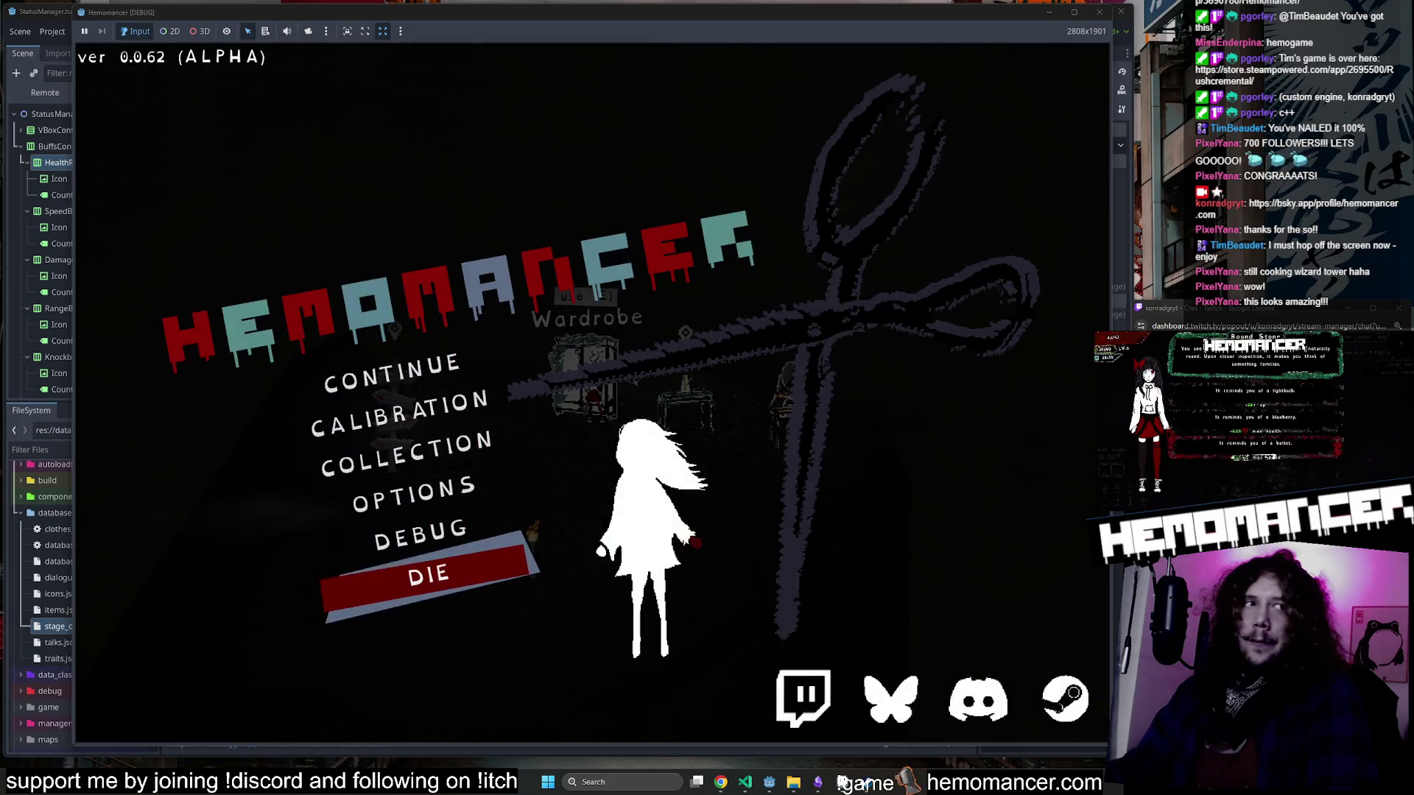
Open ponytail.aseprite from the 00FF64 folder, zoom in, and shrink the timeline.
{"action": "left_click", "coordinate": [793, 782]}
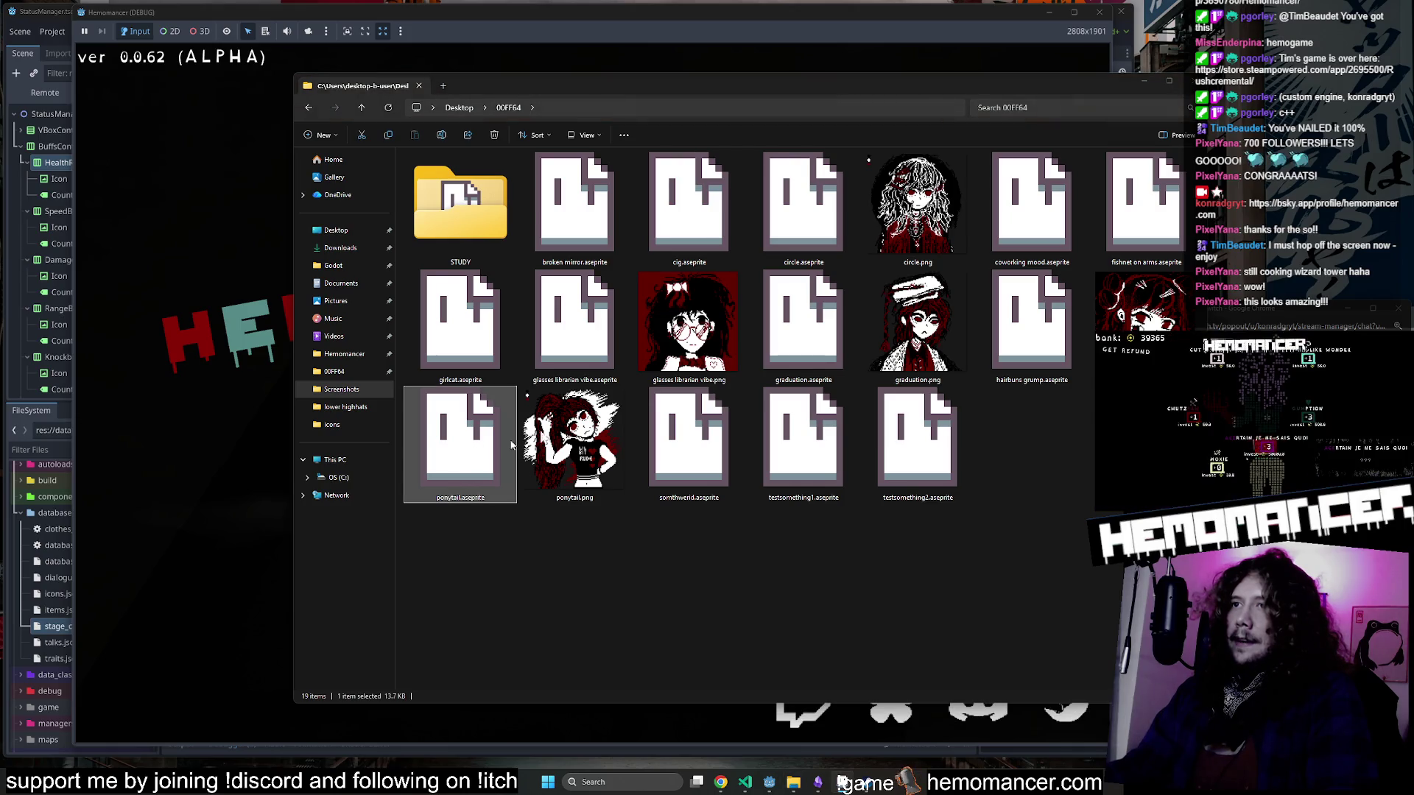
{"action": "left_click", "coordinate": [1146, 81]}
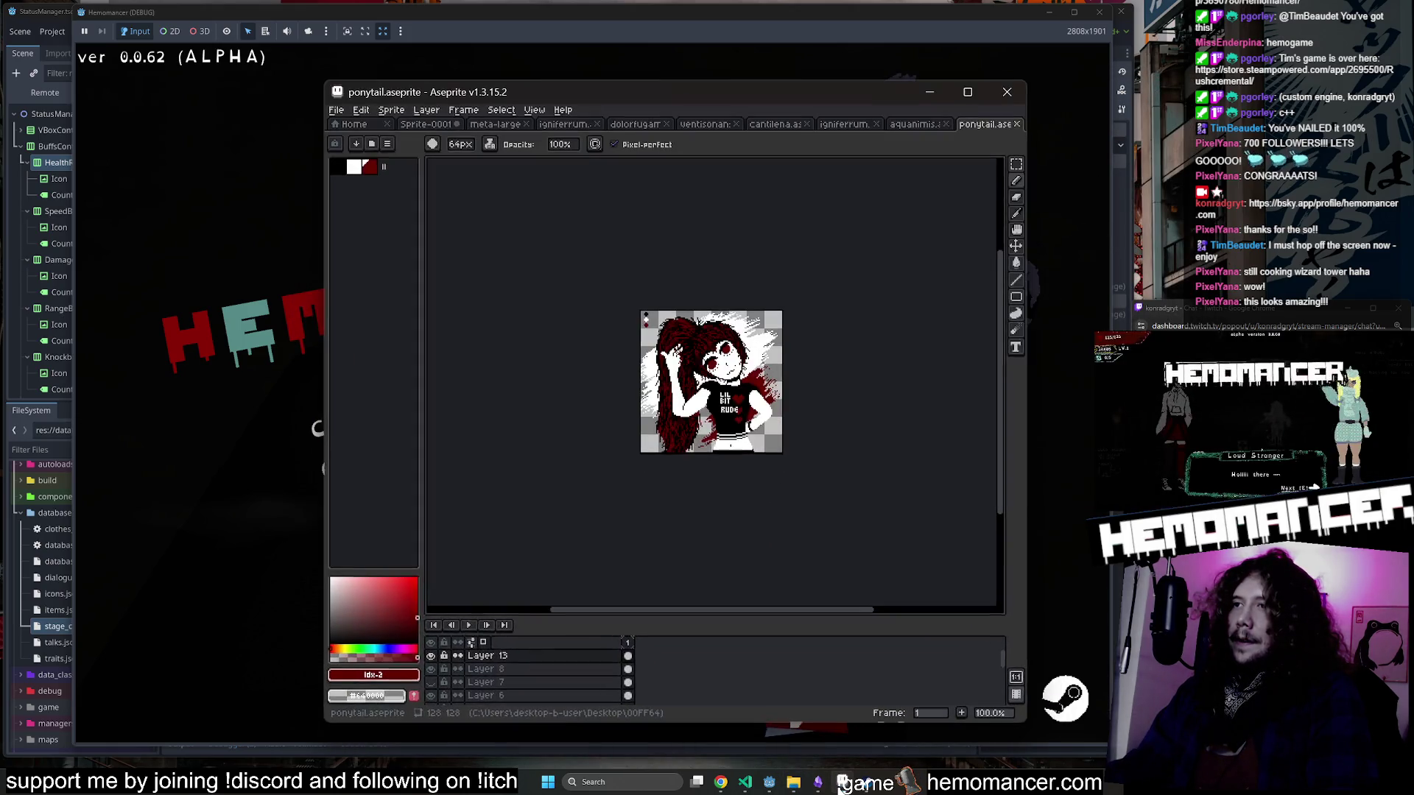
{"action": "scroll", "coordinate": [816, 417], "scroll_direction": "up", "scroll_amount": 3}
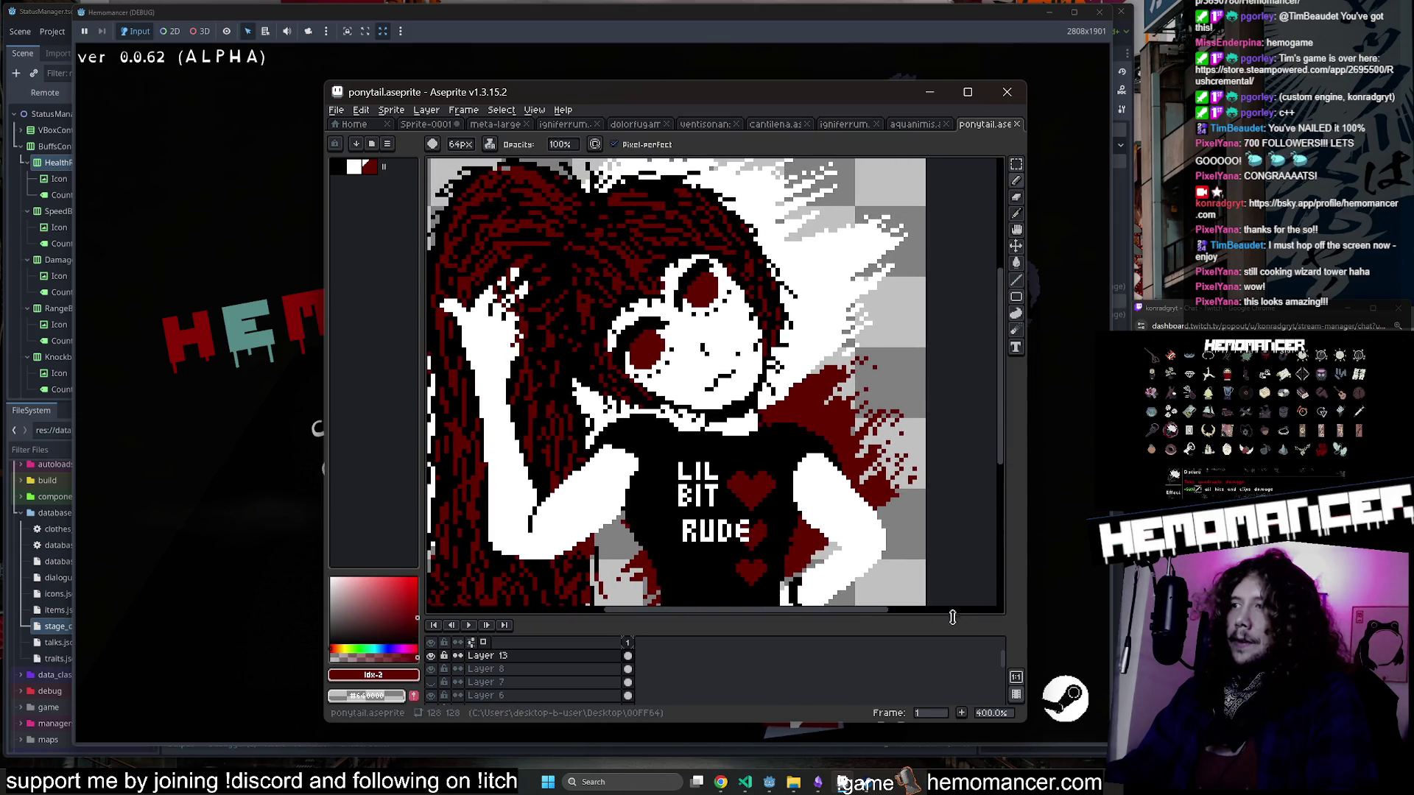
{"action": "left_click_drag", "start_coordinate": [952, 617], "coordinate": [952, 680]}
{"action": "scroll", "coordinate": [904, 503], "scroll_direction": "down", "scroll_amount": 1}
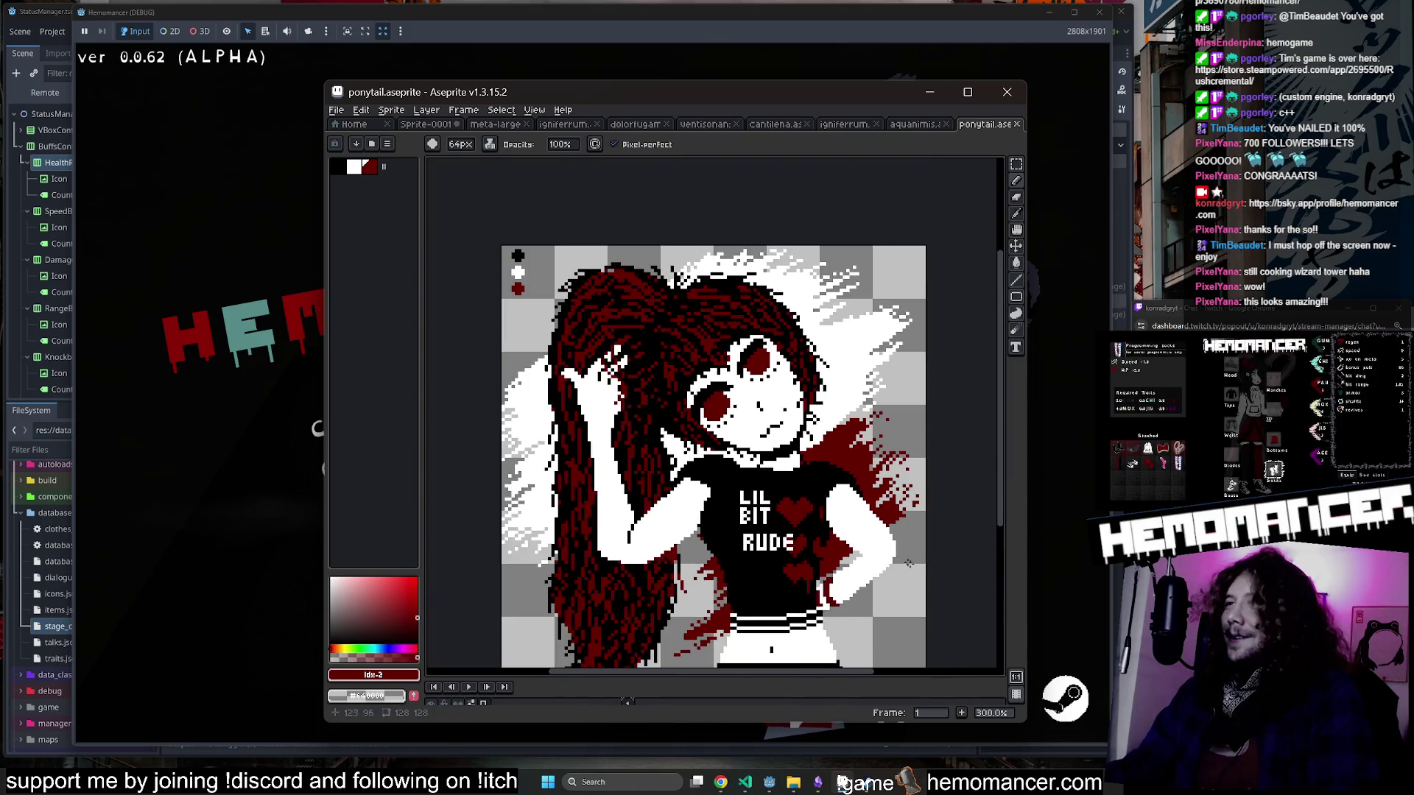
Inspect the sprite up close, then minimize Aseprite and clear the folder's file selection.
{"action": "left_click_drag", "start_coordinate": [905, 503], "coordinate": [894, 500]}
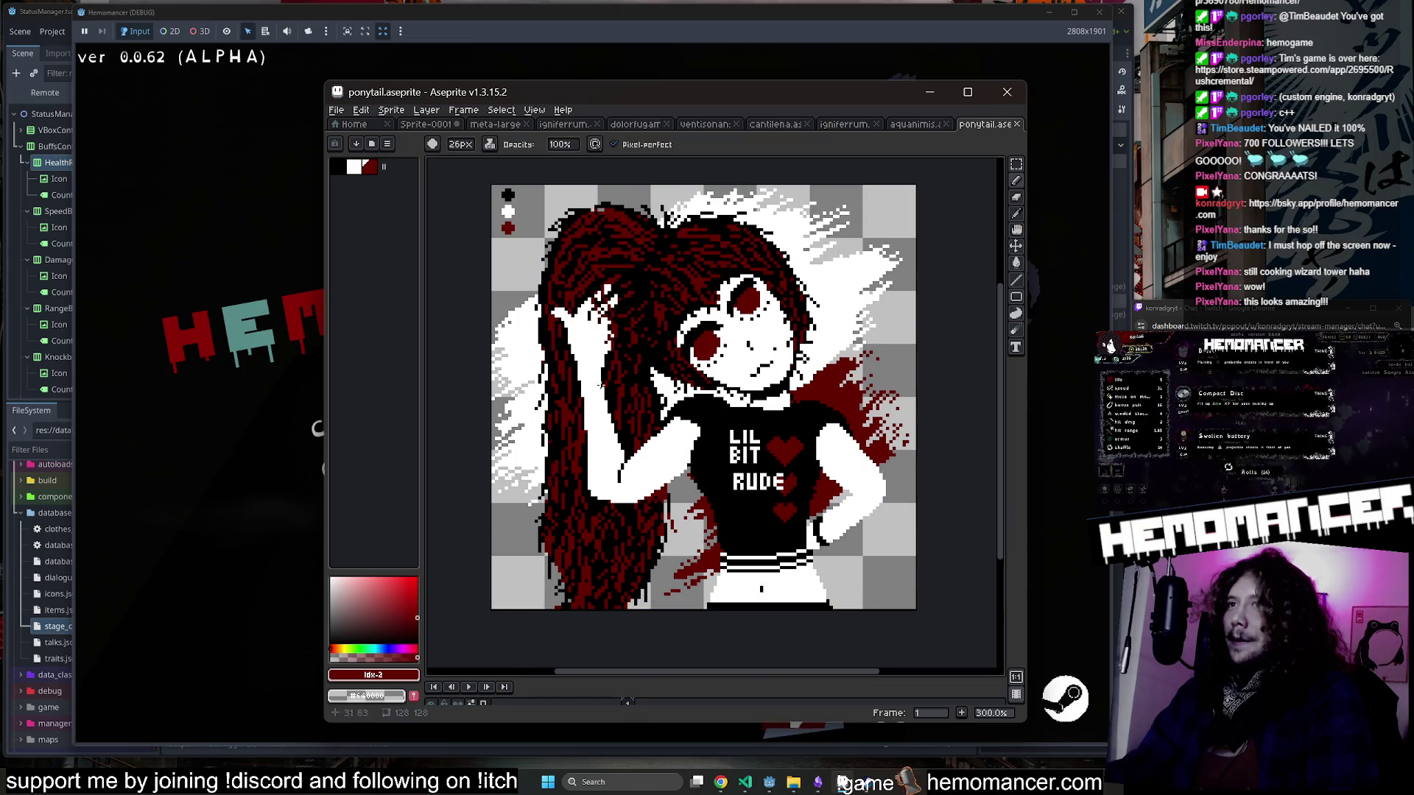
{"action": "scroll", "coordinate": [611, 332], "scroll_direction": "down", "scroll_amount": 5}
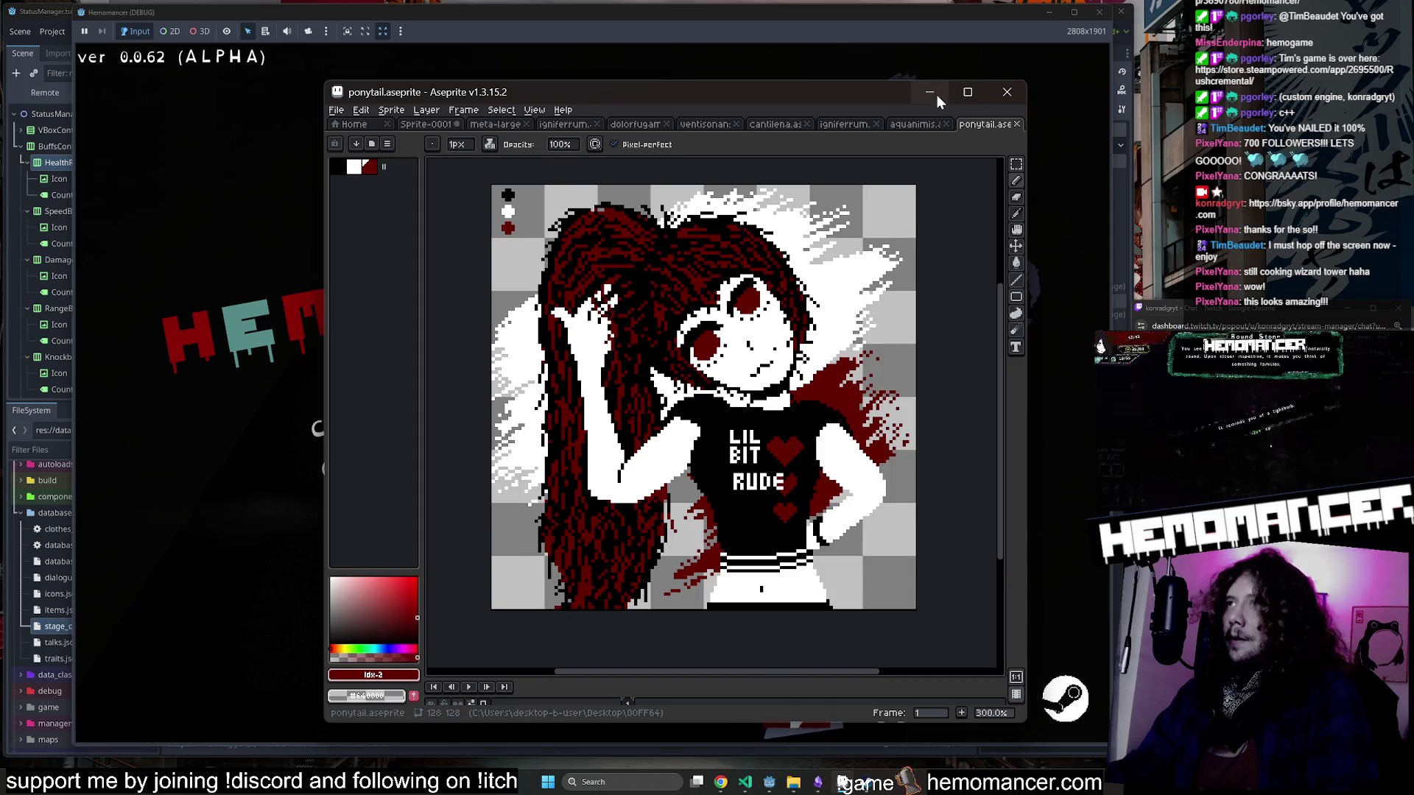
{"action": "left_click_drag", "start_coordinate": [850, 91], "coordinate": [812, 93]}
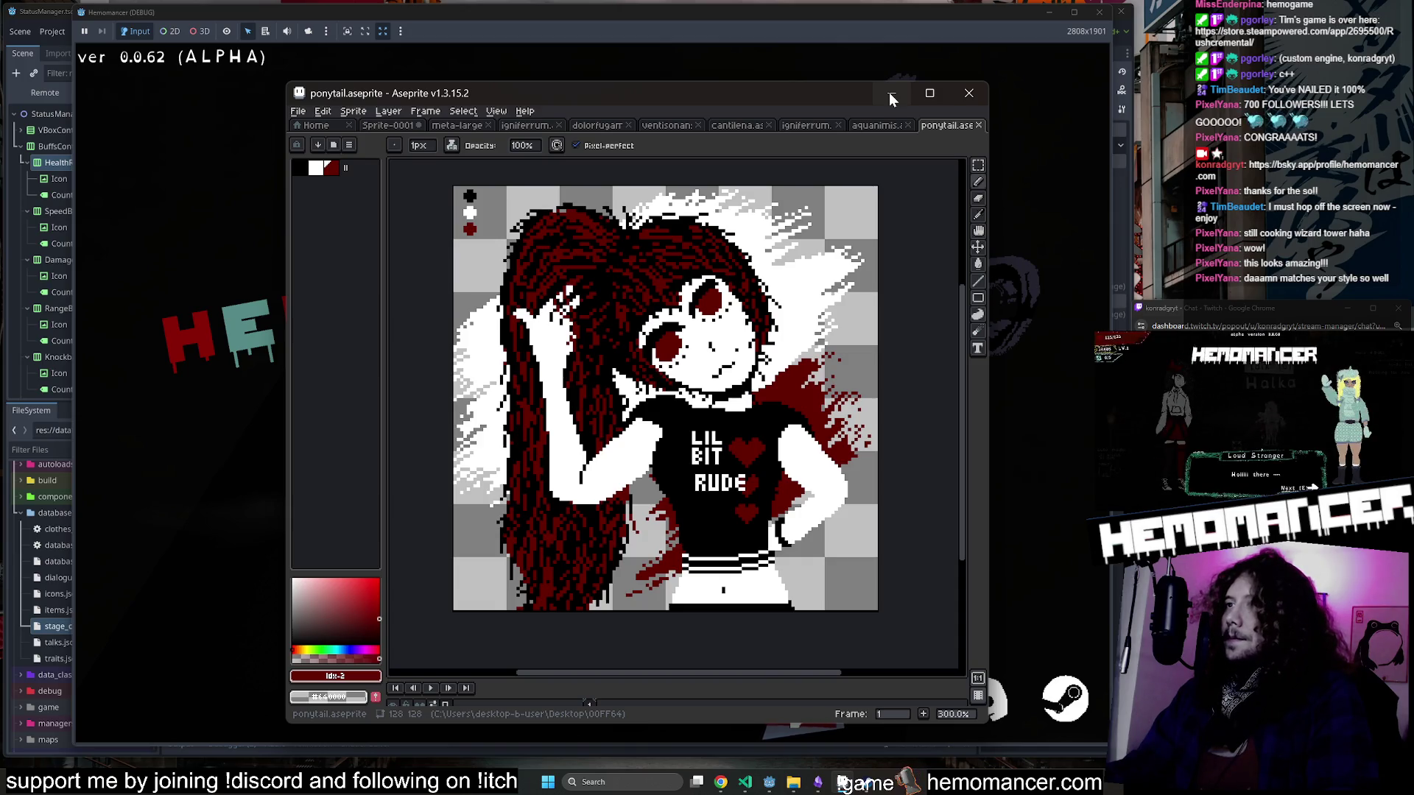
{"action": "left_click", "coordinate": [890, 92]}
{"action": "left_click", "coordinate": [793, 782]}
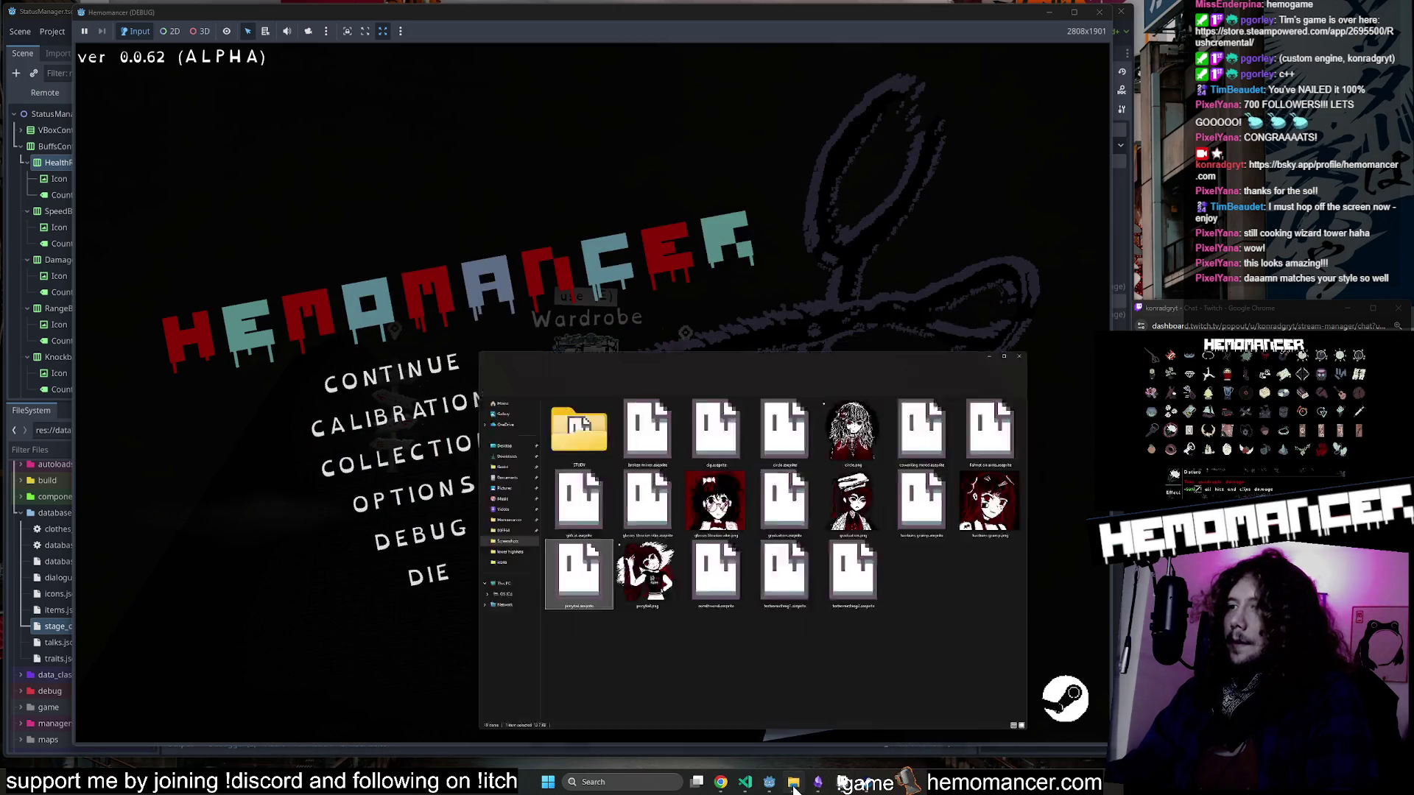
{"action": "left_click", "coordinate": [906, 600]}
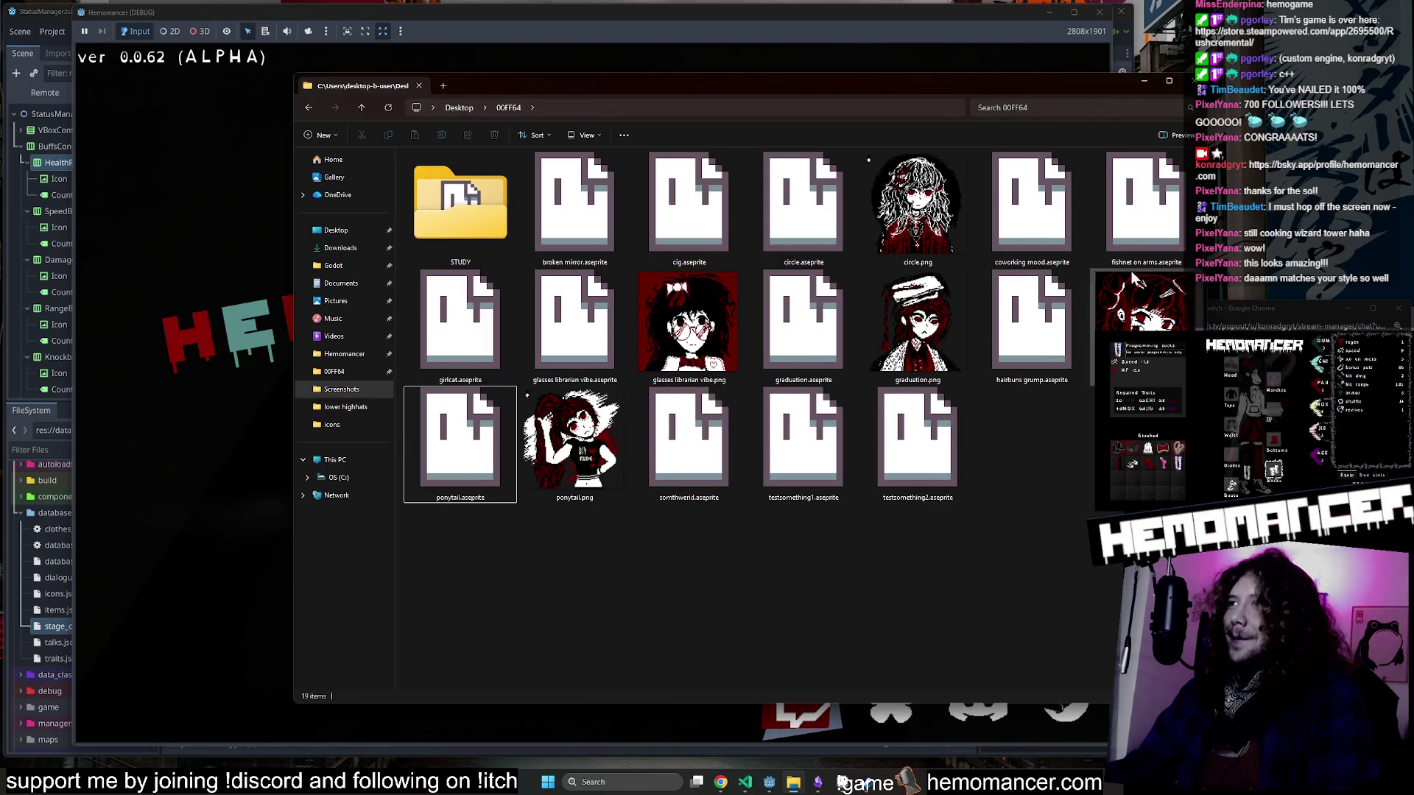
Continue the saved Hemomancer run, take 50 gold over Steel blades, pick a level-up item, and pause.
{"action": "left_click", "coordinate": [1145, 82]}
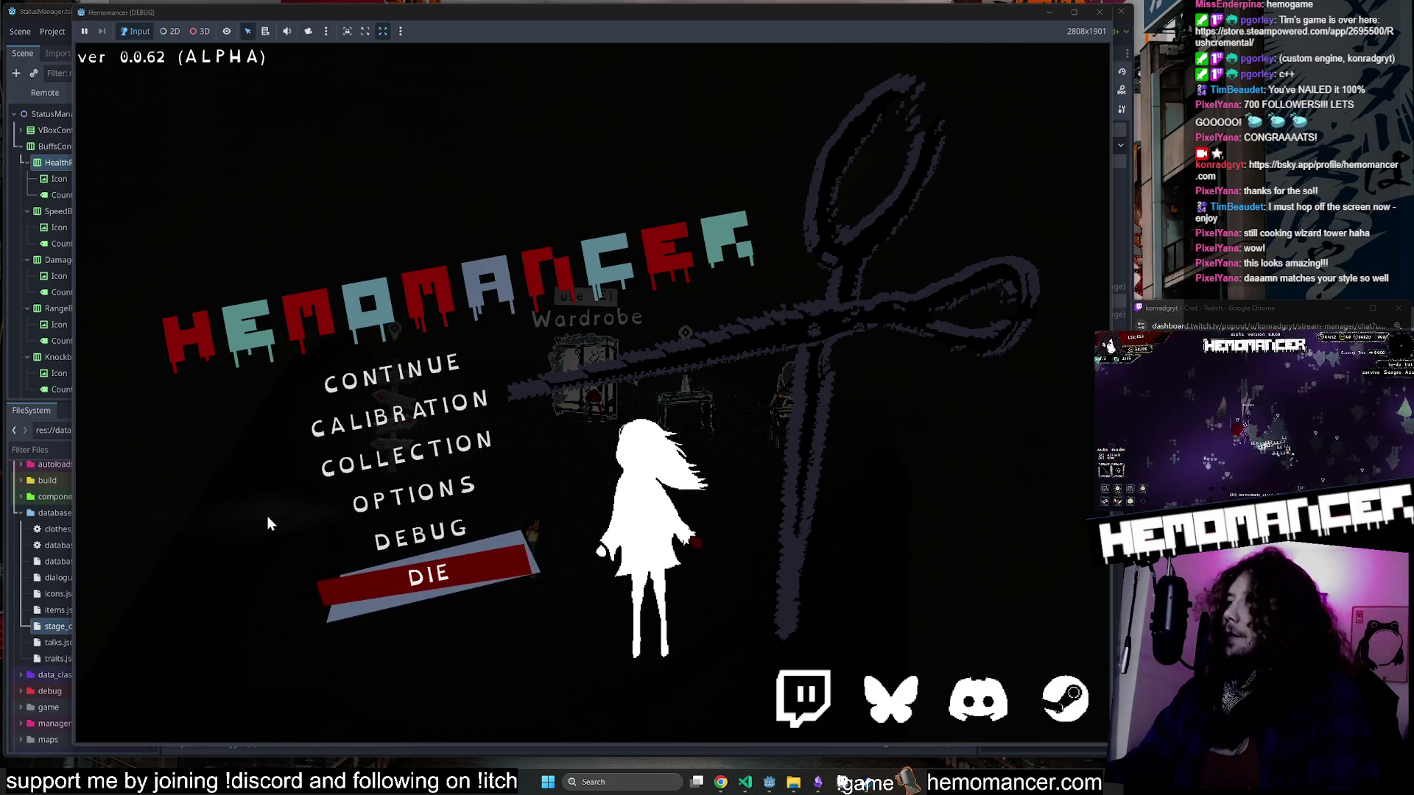
{"action": "left_click", "coordinate": [390, 376]}
{"action": "key", "text": "d"}
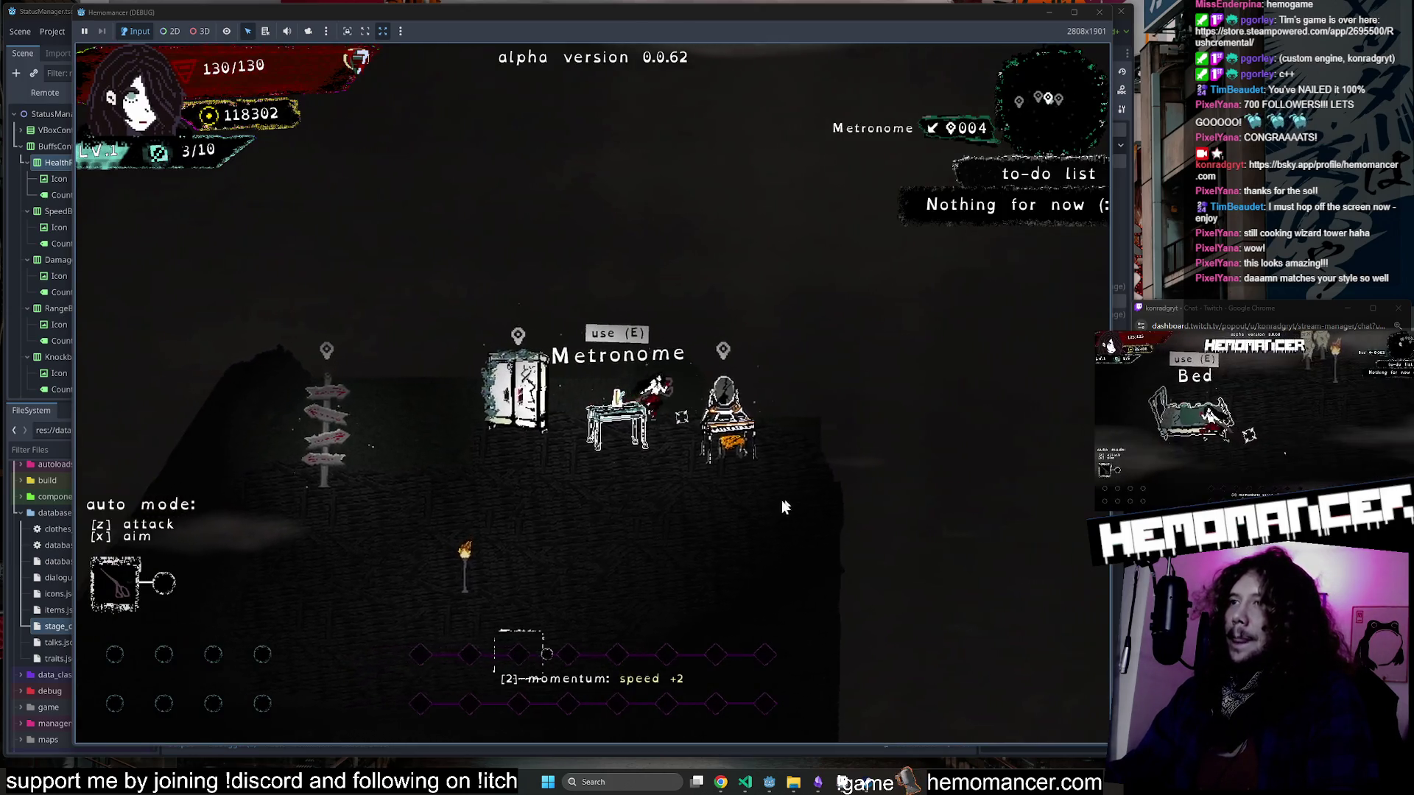
{"action": "key", "text": "s"}
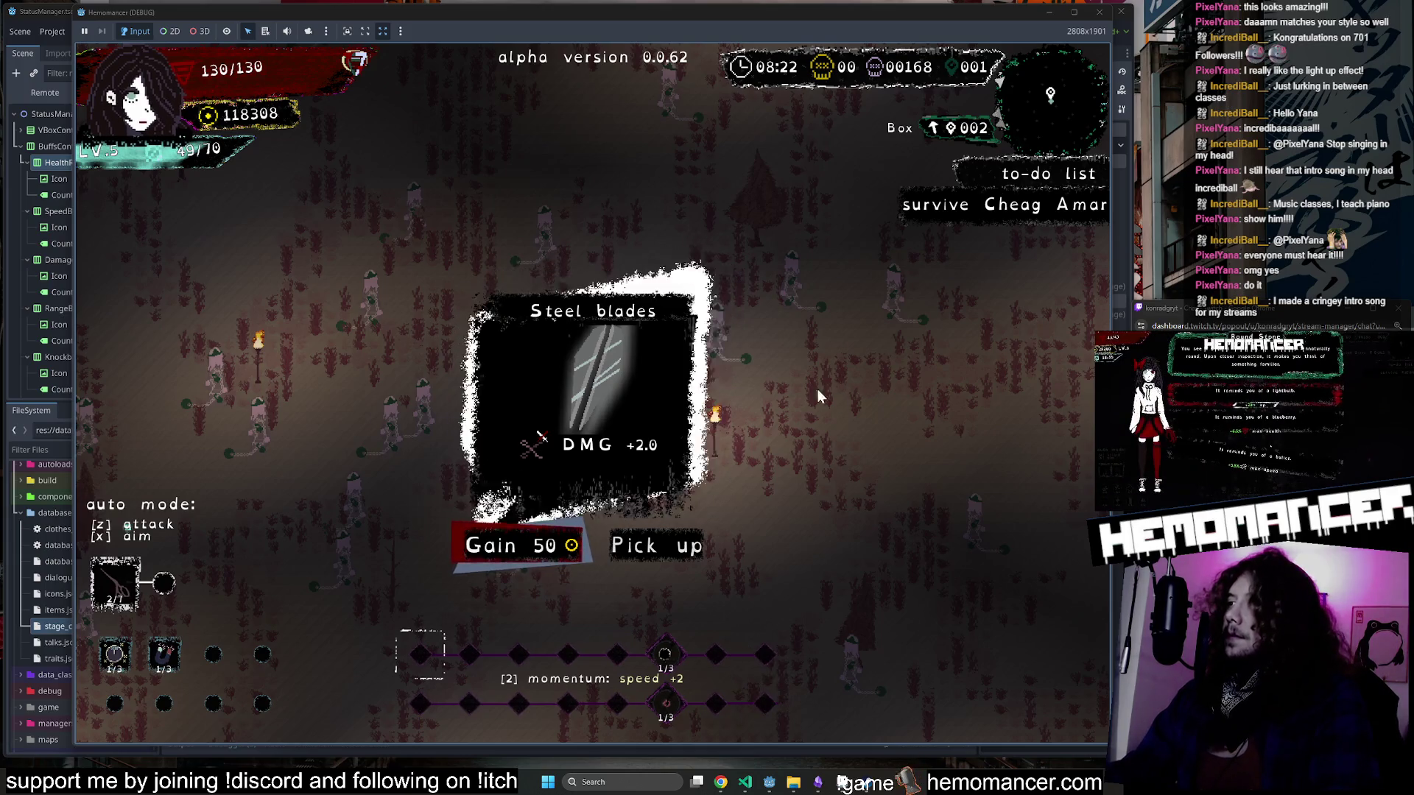
{"action": "left_click", "coordinate": [515, 546]}
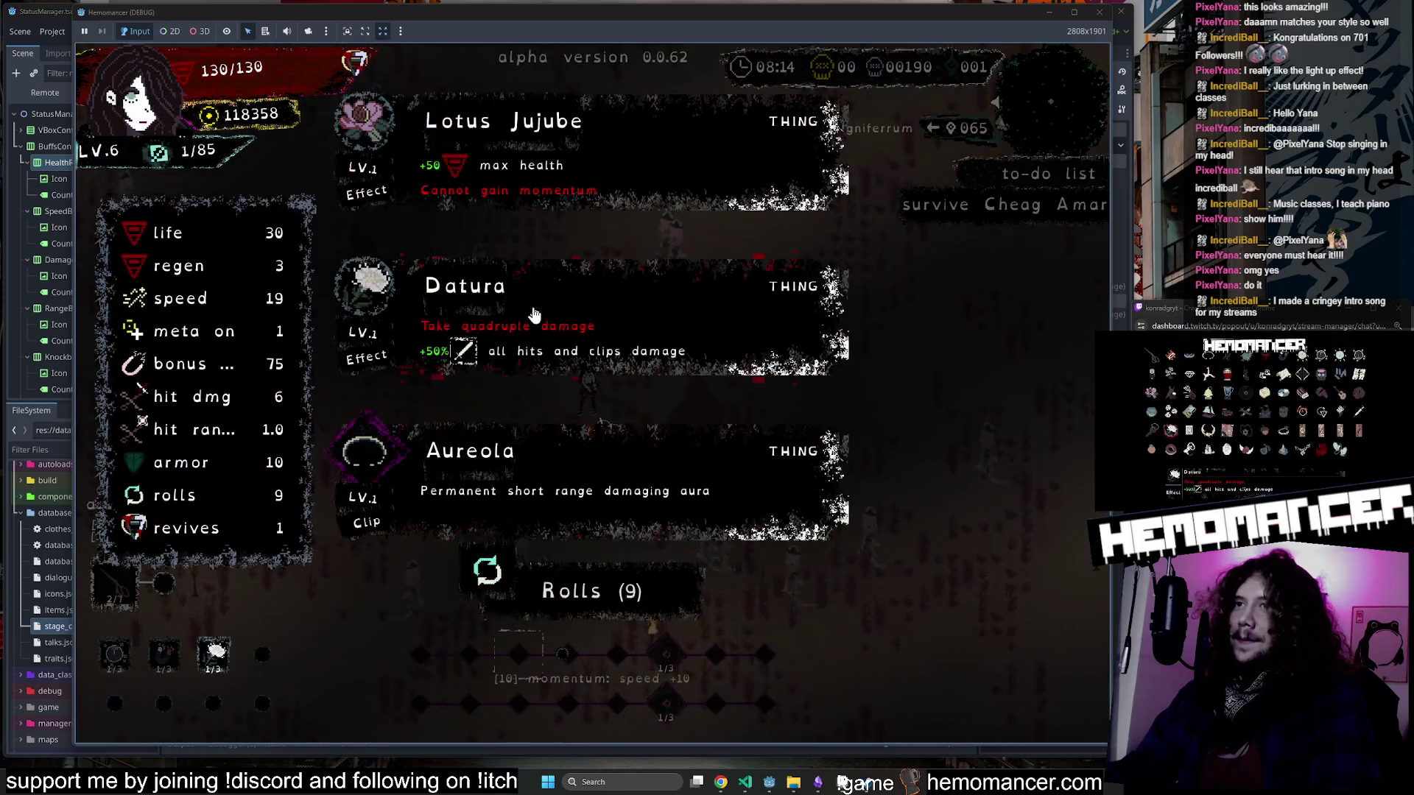
{"action": "left_click", "coordinate": [659, 304]}
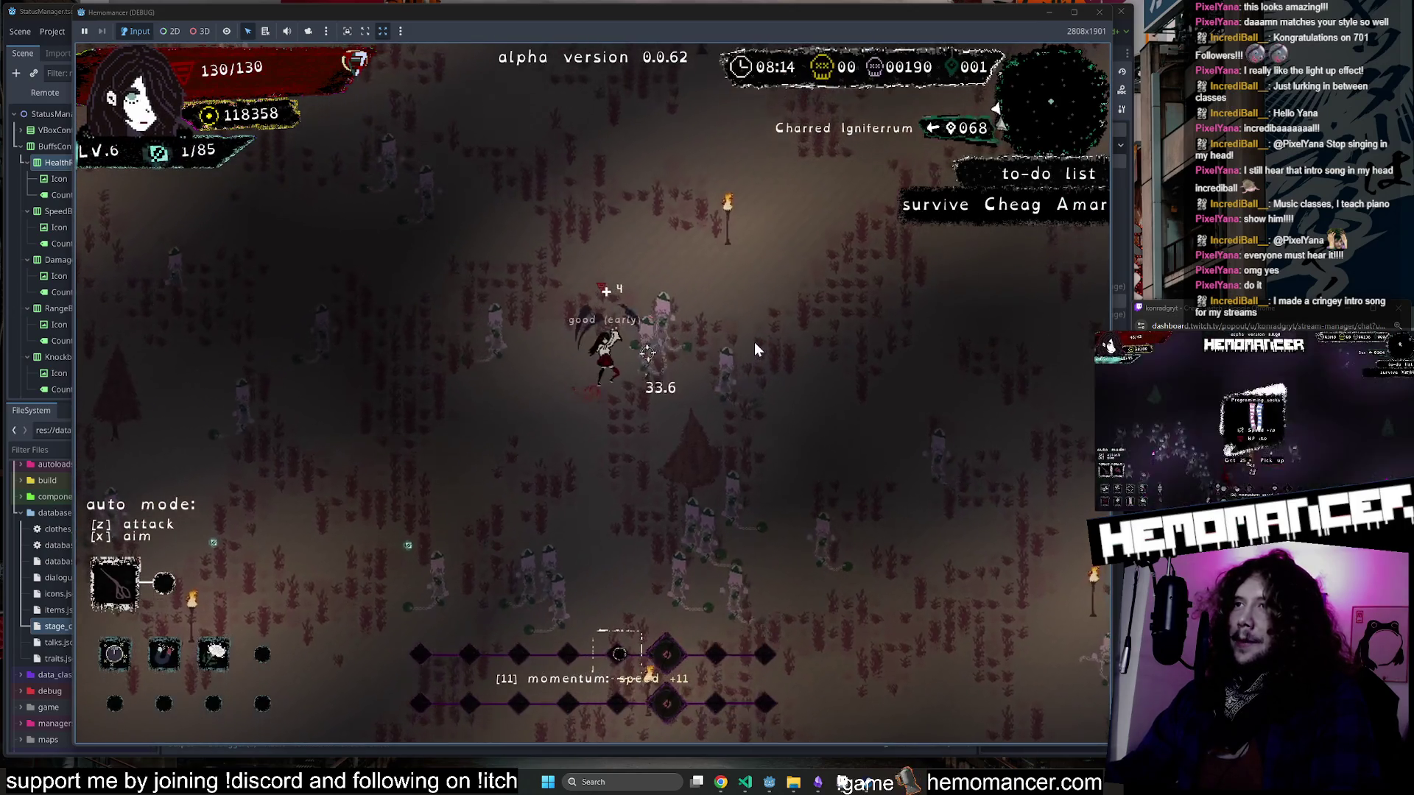
{"action": "key", "text": "Escape"}
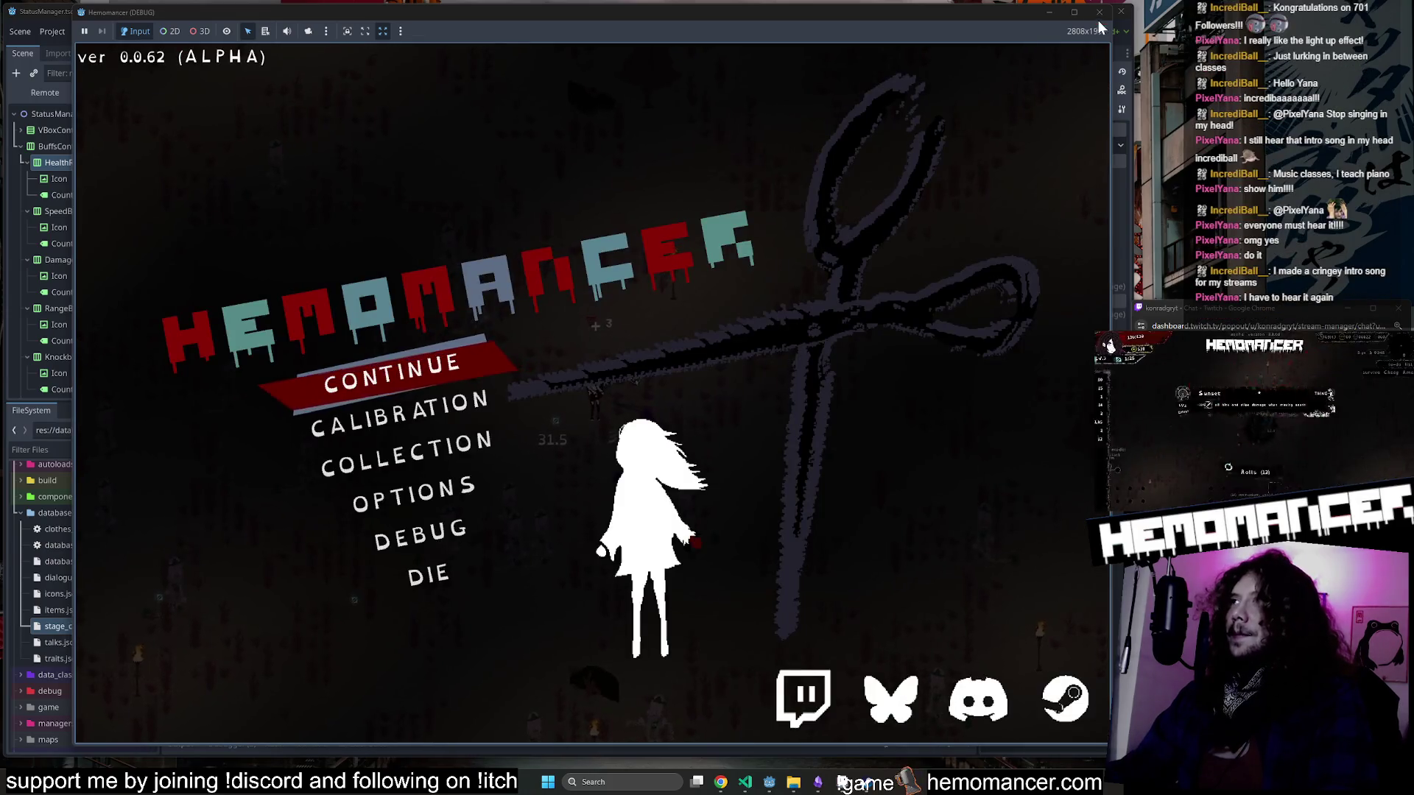
Close the Hemomancer game window, minimize Aseprite, and zoom in on the StatusManager buff icons.
{"action": "left_click", "coordinate": [1100, 12]}
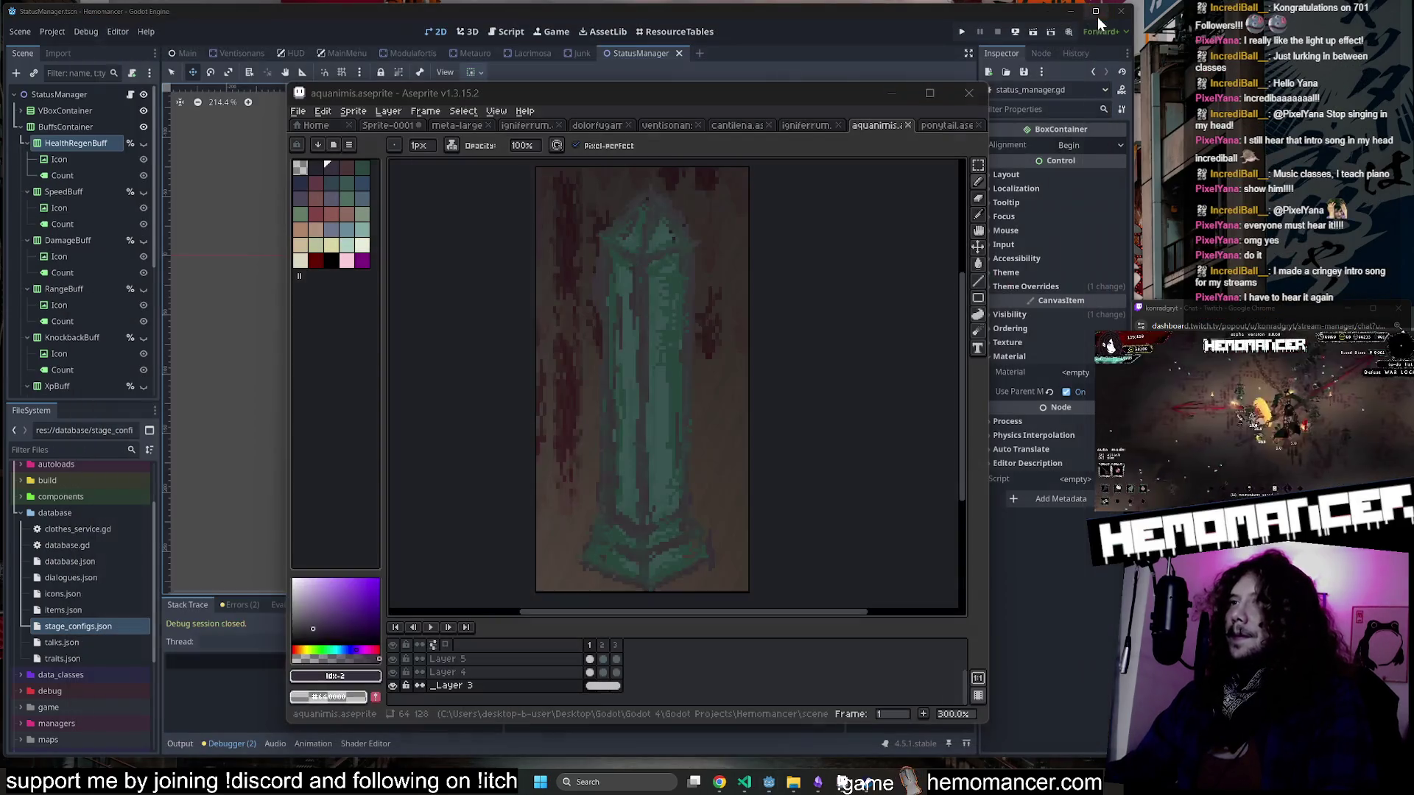
{"action": "left_click", "coordinate": [896, 95]}
{"action": "scroll", "coordinate": [361, 243], "scroll_direction": "up", "scroll_amount": 3}
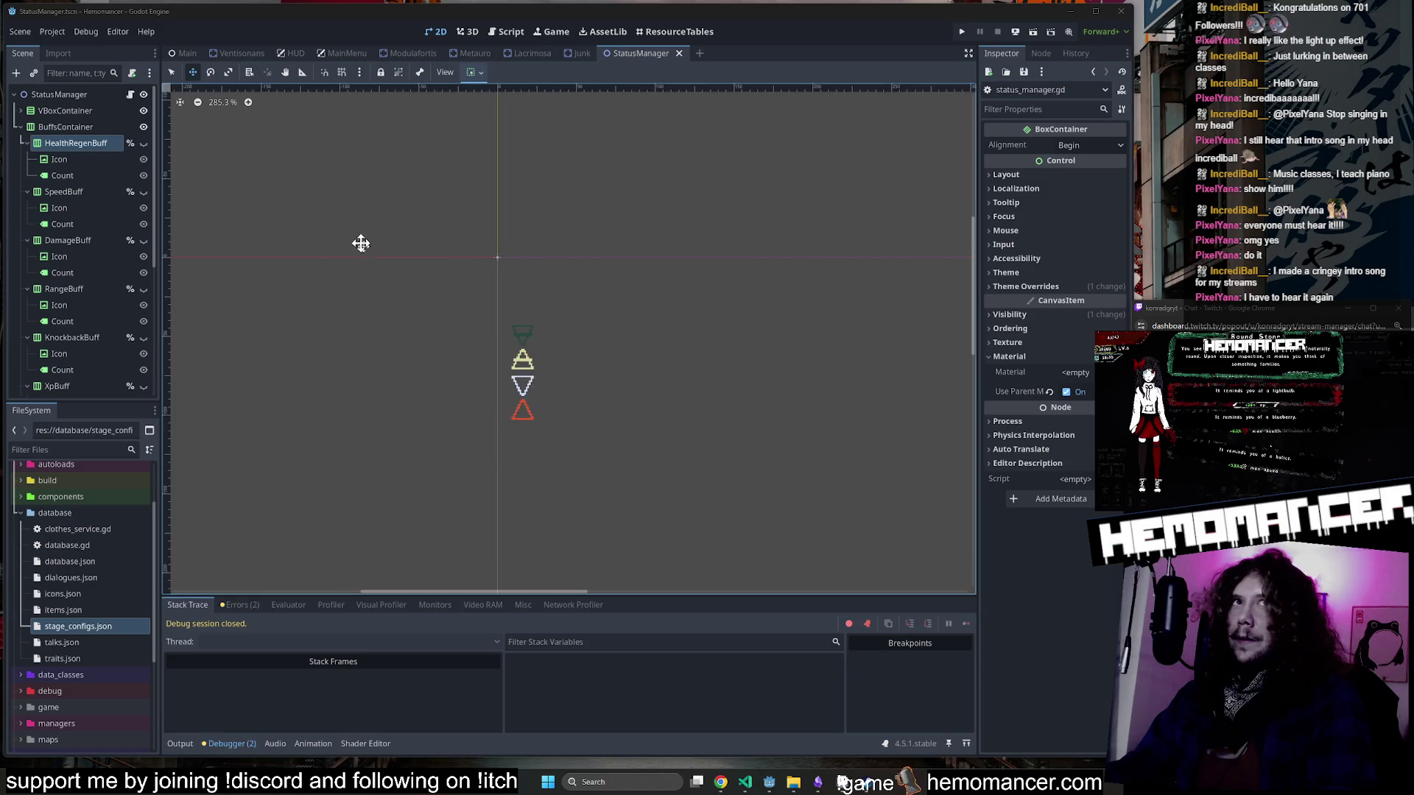
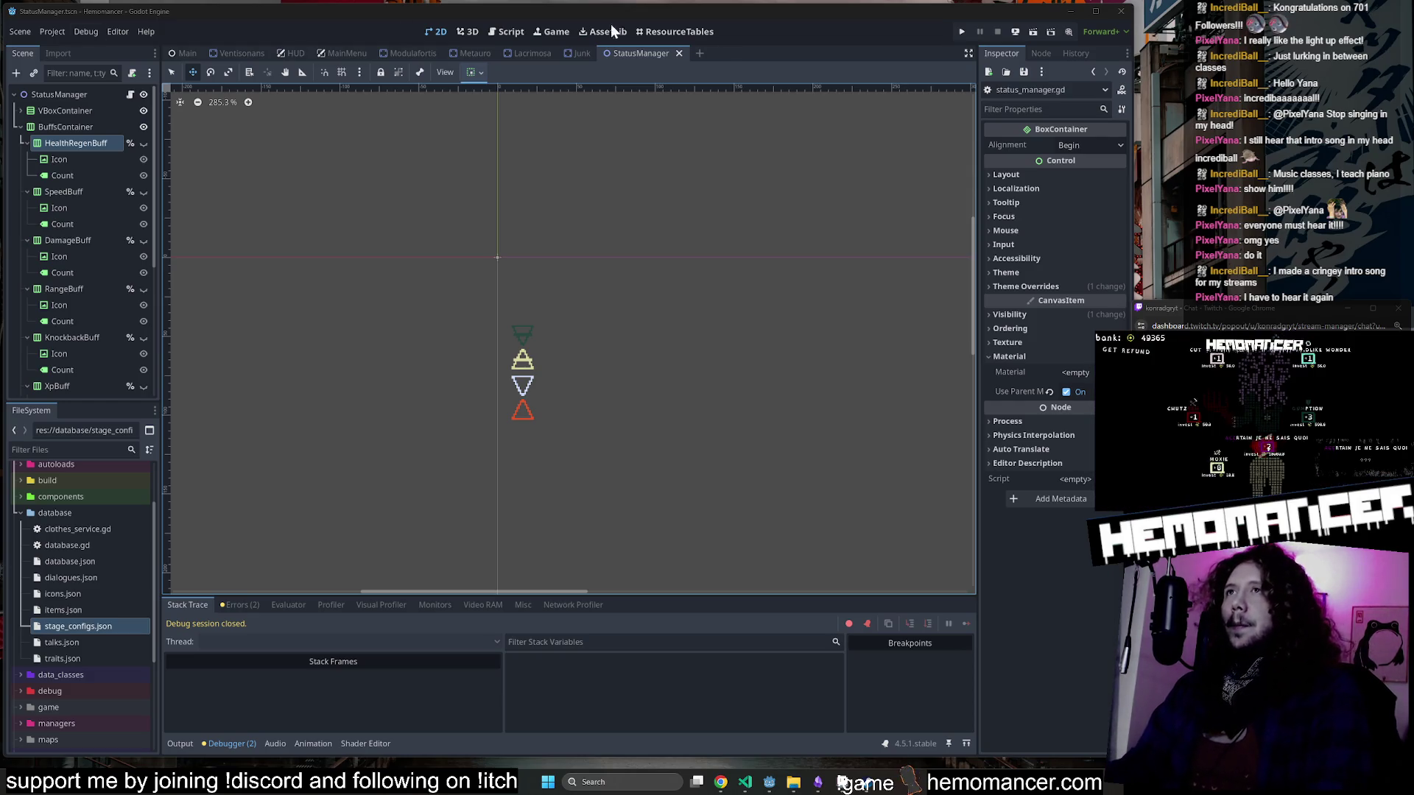
Close the StatusManager, Junk, Lacrimosa, Metauro, Modulafortis, MainMenu and HUD scene tabs.
{"action": "middle_click", "coordinate": [620, 52]}
{"action": "middle_click", "coordinate": [599, 51]}
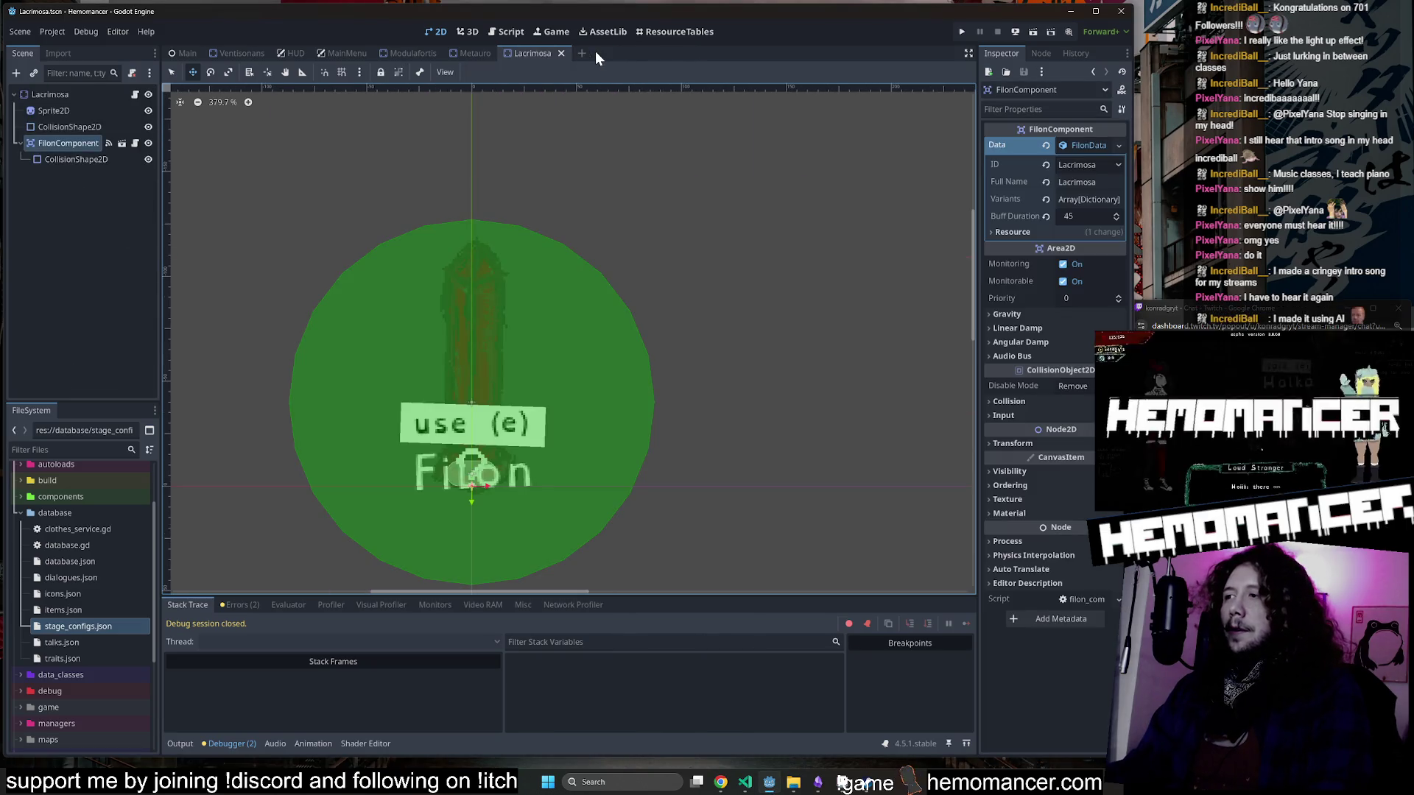
{"action": "middle_click", "coordinate": [548, 56]}
{"action": "middle_click", "coordinate": [483, 50]}
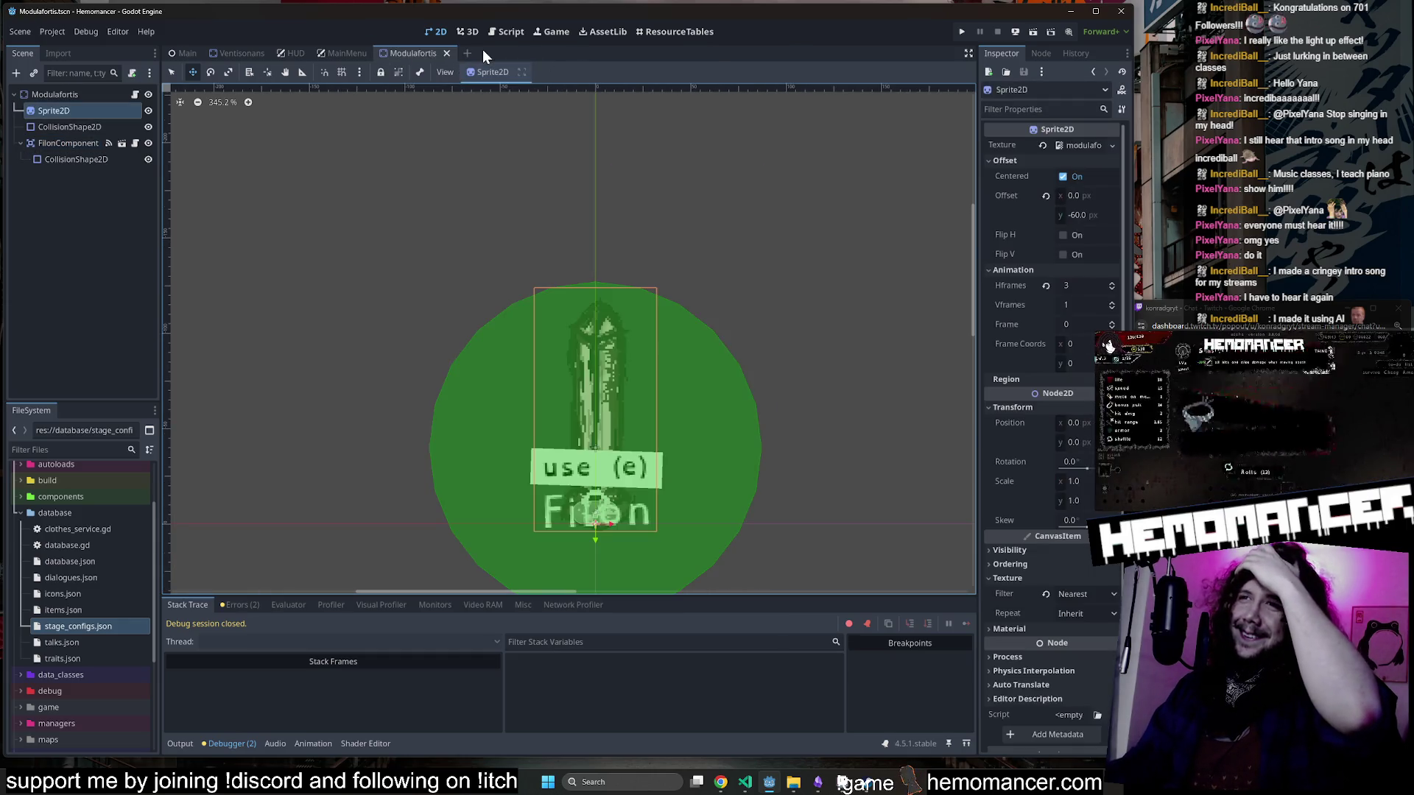
{"action": "middle_click", "coordinate": [451, 53]}
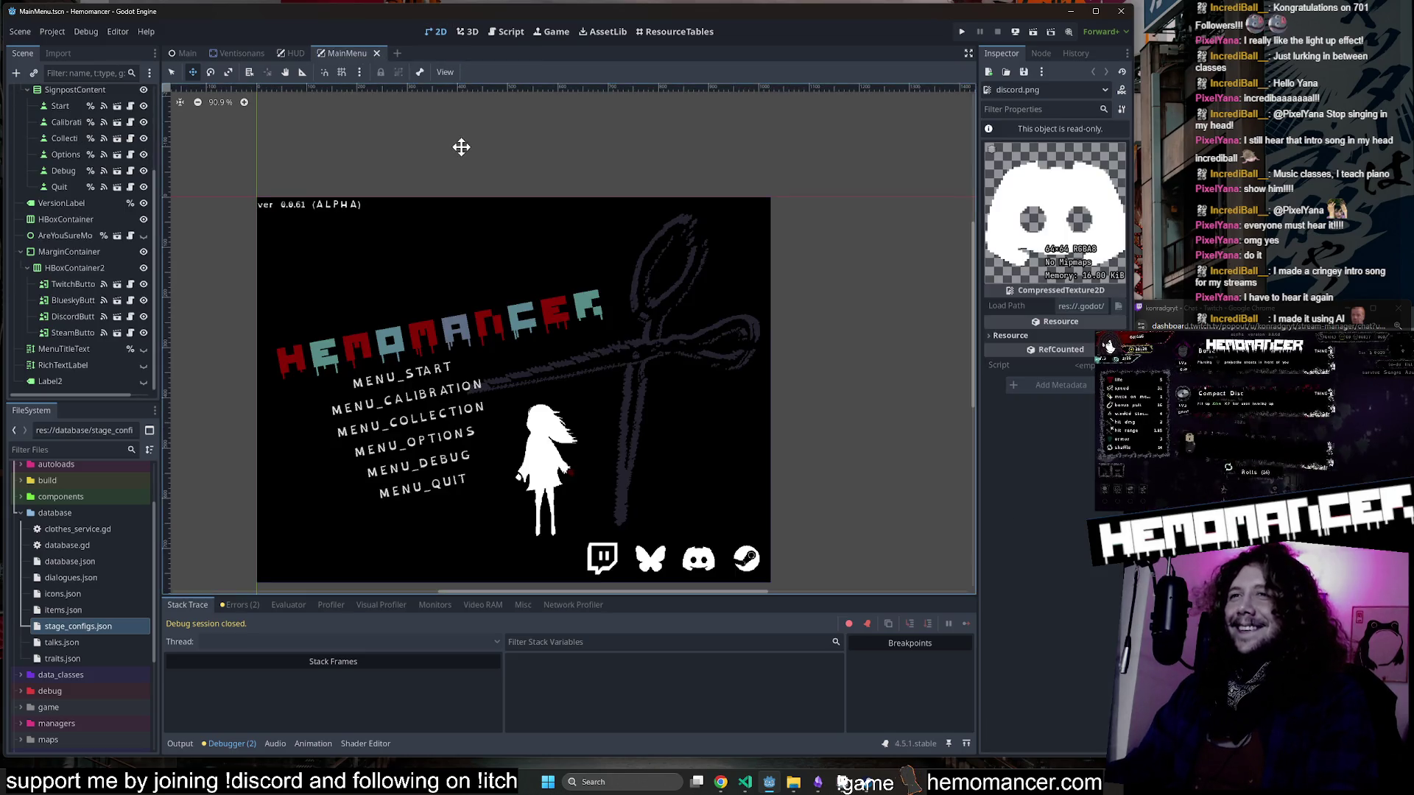
{"action": "scroll", "coordinate": [142, 118], "scroll_direction": "up", "scroll_amount": 3}
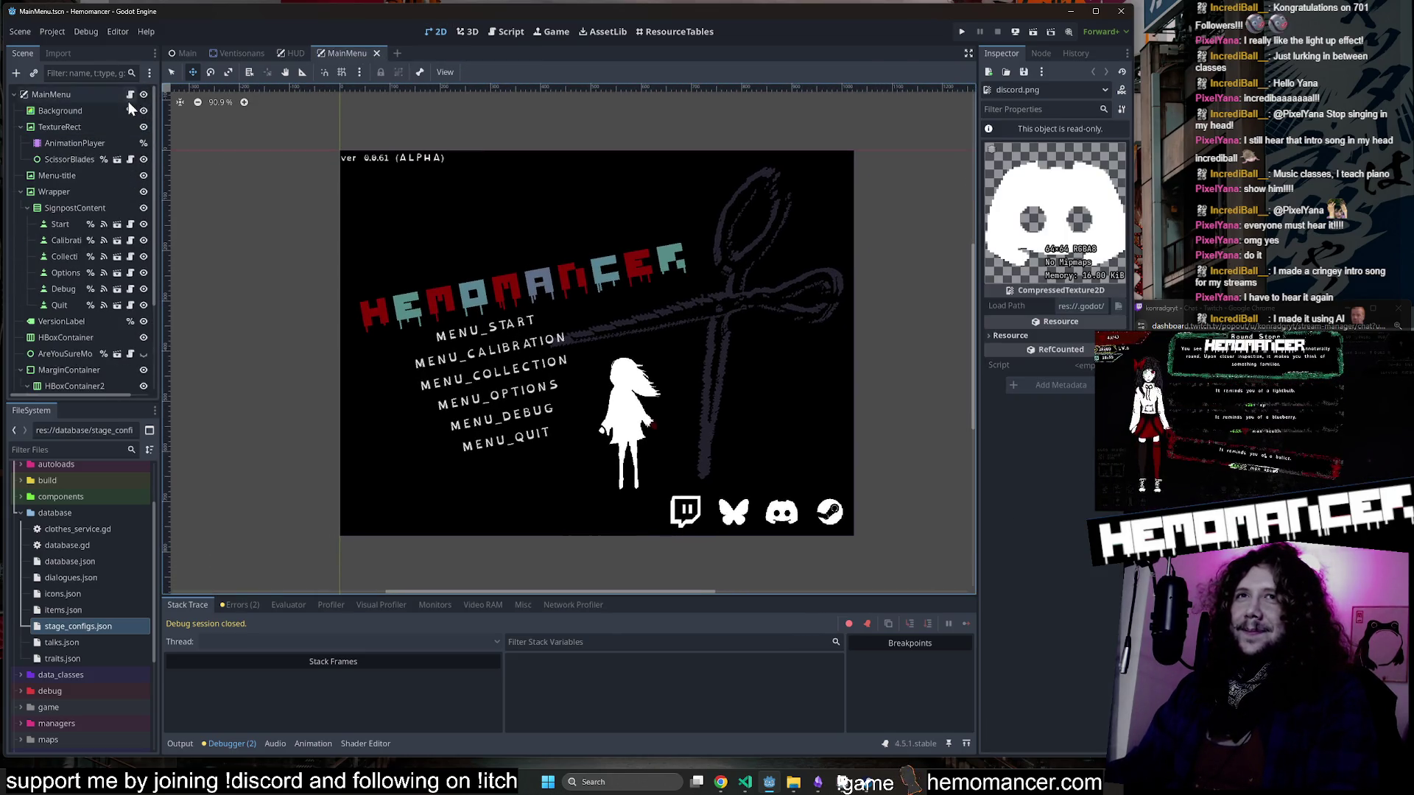
{"action": "middle_click", "coordinate": [335, 54]}
{"action": "middle_click", "coordinate": [294, 56]}
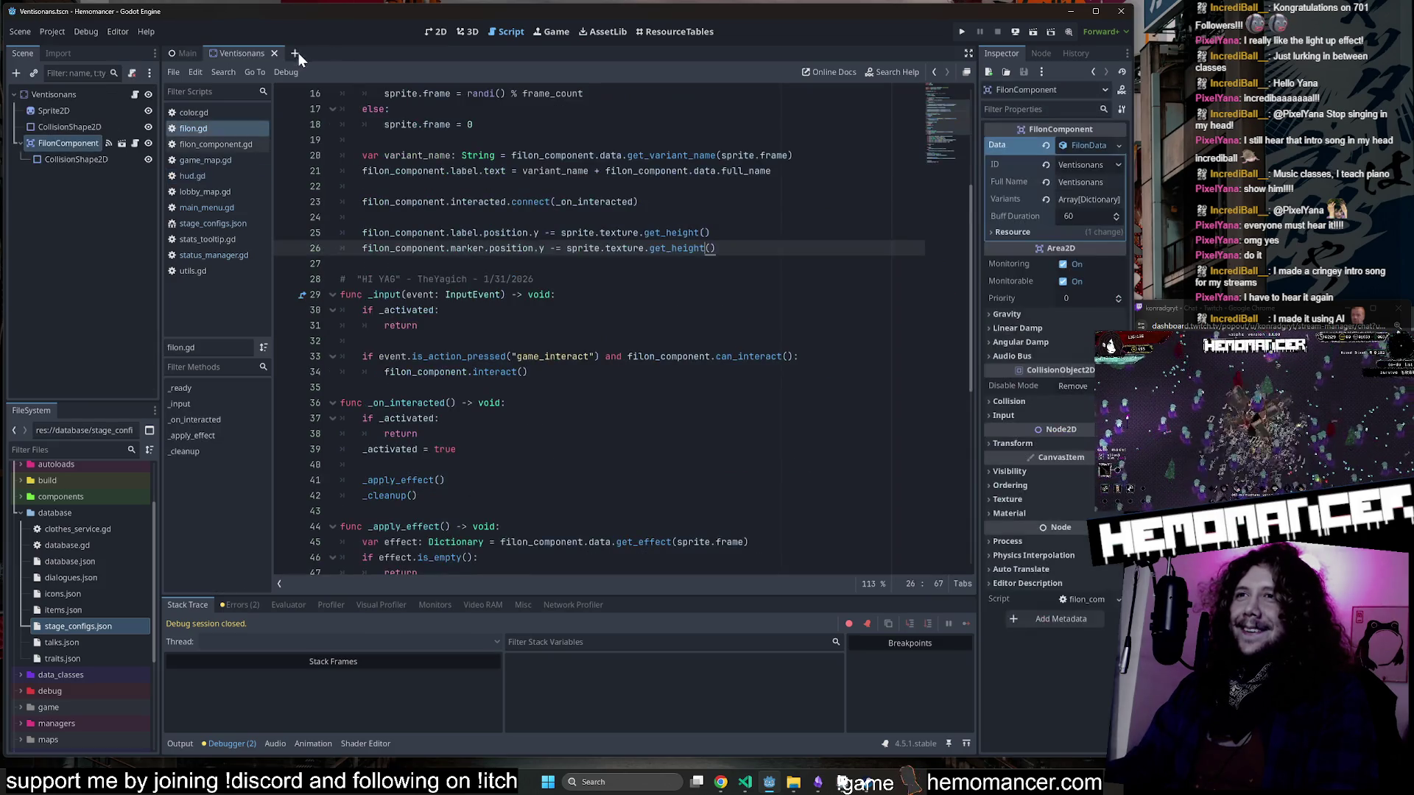
Review filon.gd from _ready through _cleanup, then run the project with F5.
{"action": "scroll", "coordinate": [601, 332], "scroll_direction": "up", "scroll_amount": 5}
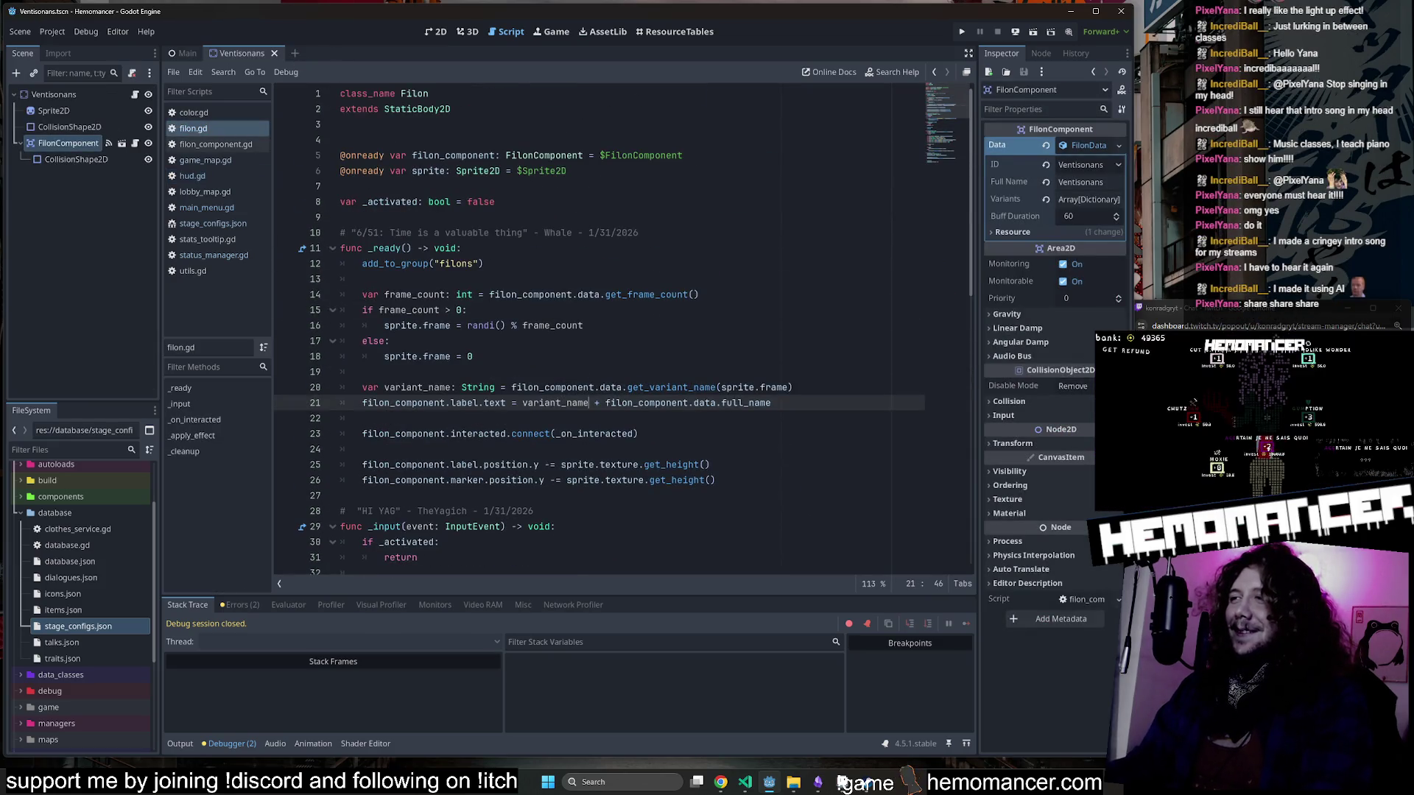
{"action": "scroll", "coordinate": [601, 331], "scroll_direction": "down", "scroll_amount": 3}
{"action": "left_click", "coordinate": [560, 388]}
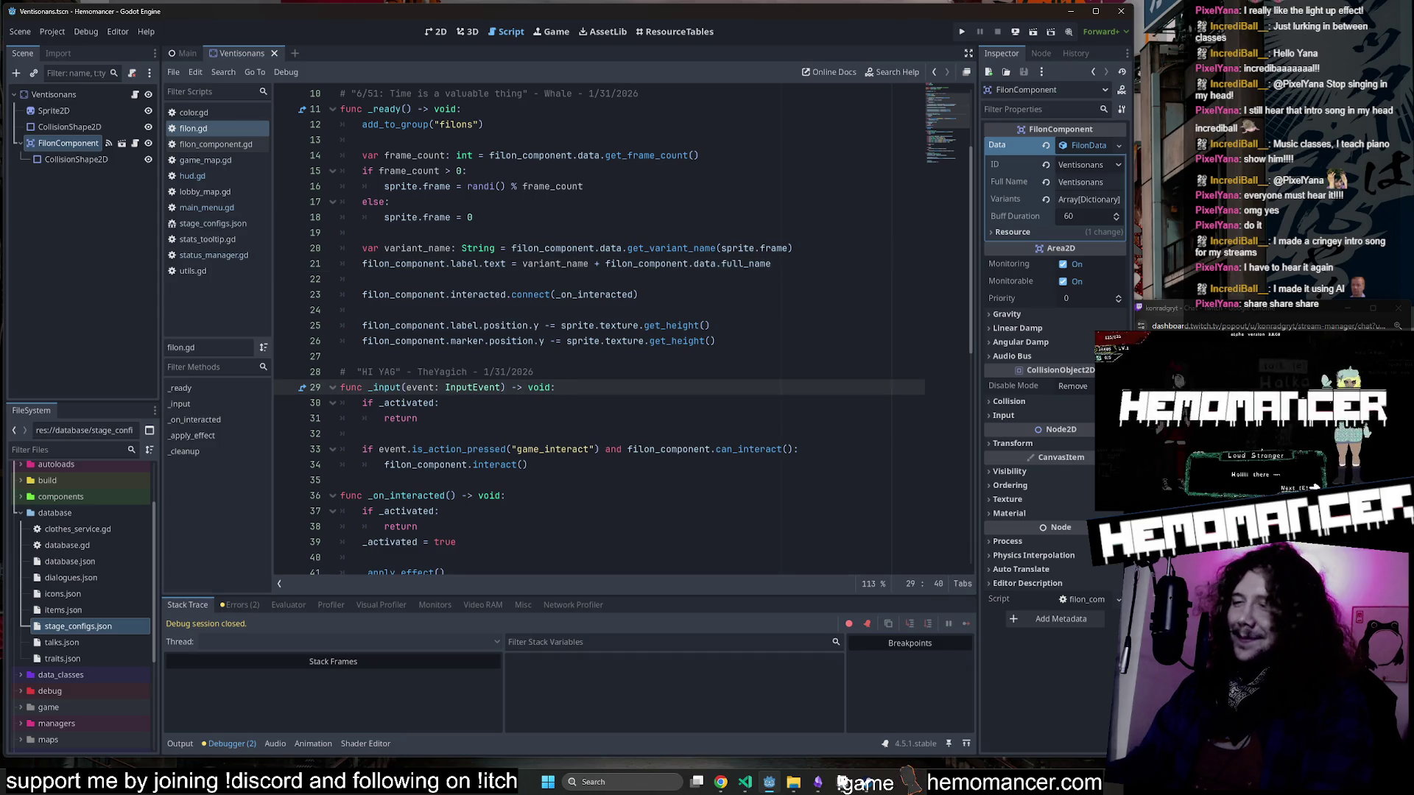
{"action": "scroll", "coordinate": [560, 387], "scroll_direction": "down", "scroll_amount": 3}
{"action": "left_click", "coordinate": [560, 464]}
{"action": "scroll", "coordinate": [601, 332], "scroll_direction": "up", "scroll_amount": 6}
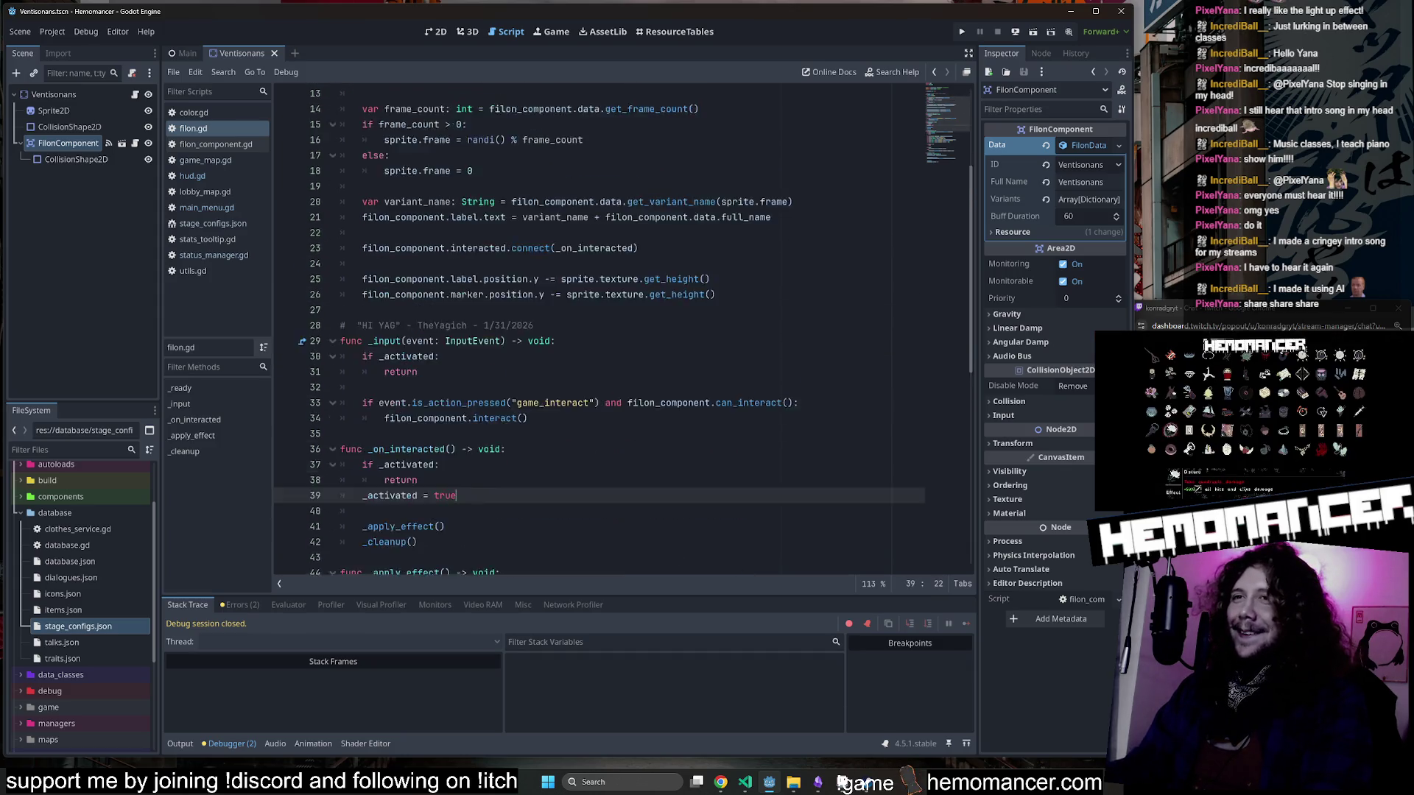
{"action": "left_click", "coordinate": [461, 249]}
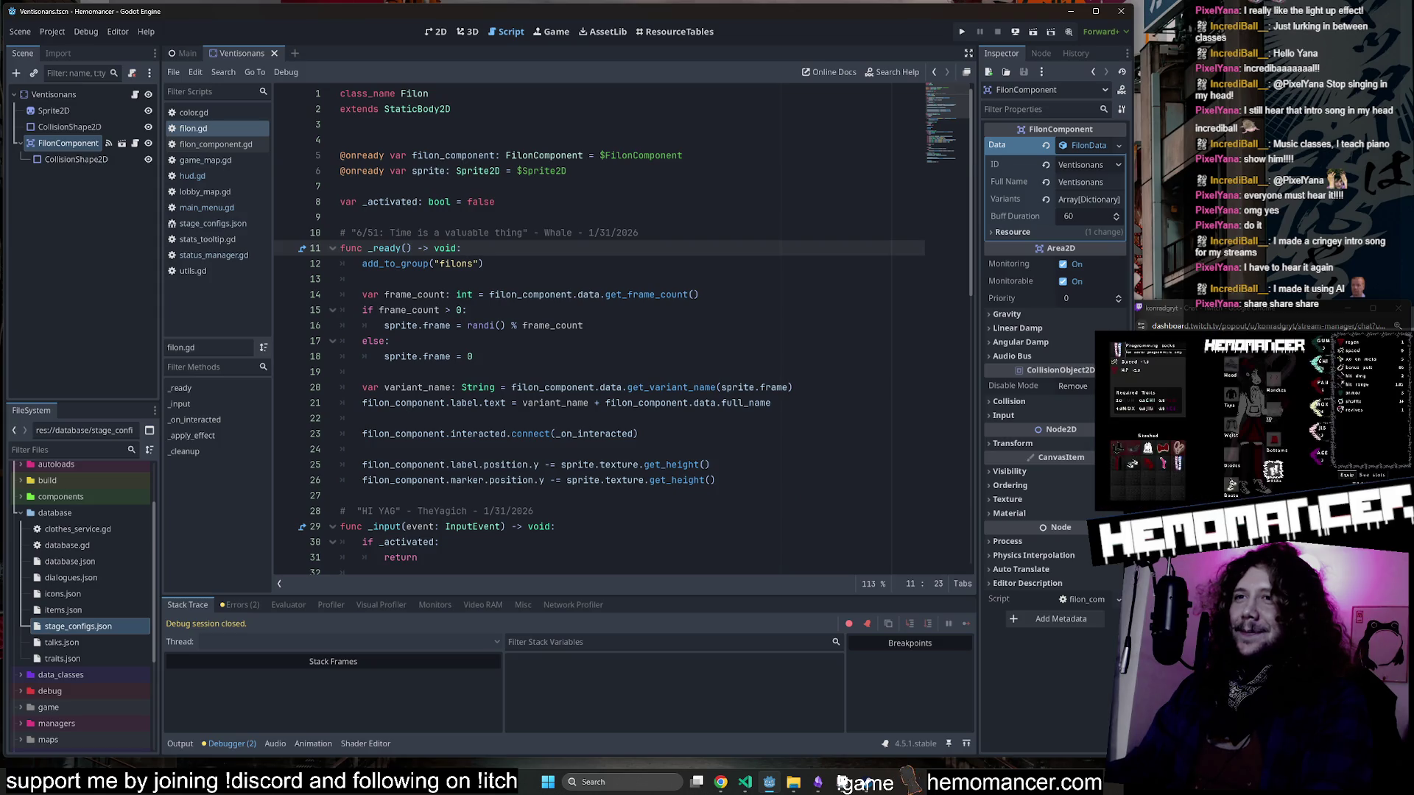
{"action": "scroll", "coordinate": [600, 331], "scroll_direction": "down", "scroll_amount": 9}
{"action": "left_click", "coordinate": [515, 279]}
{"action": "scroll", "coordinate": [601, 332], "scroll_direction": "down", "scroll_amount": 4}
{"action": "left_click", "coordinate": [347, 449]}
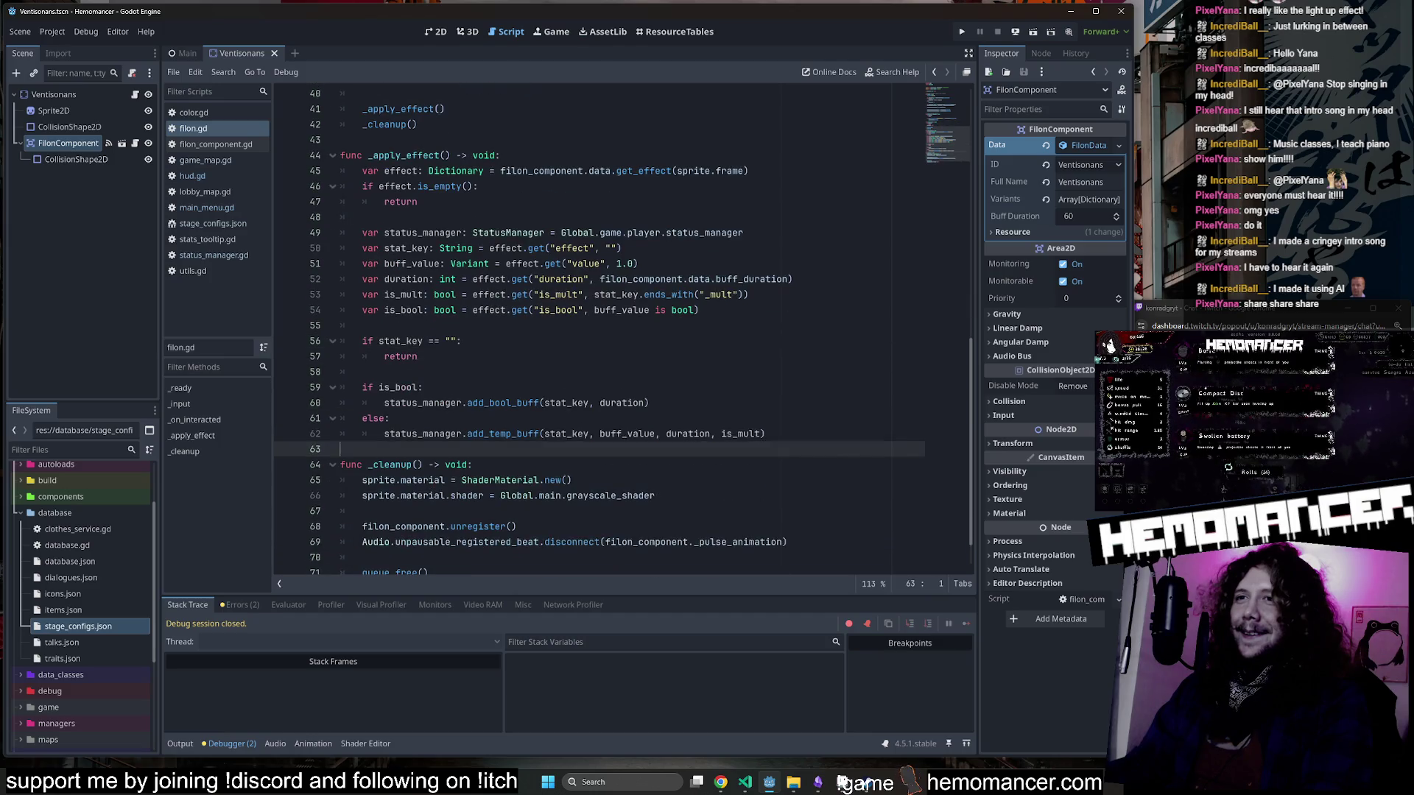
{"action": "key", "text": "F5"}
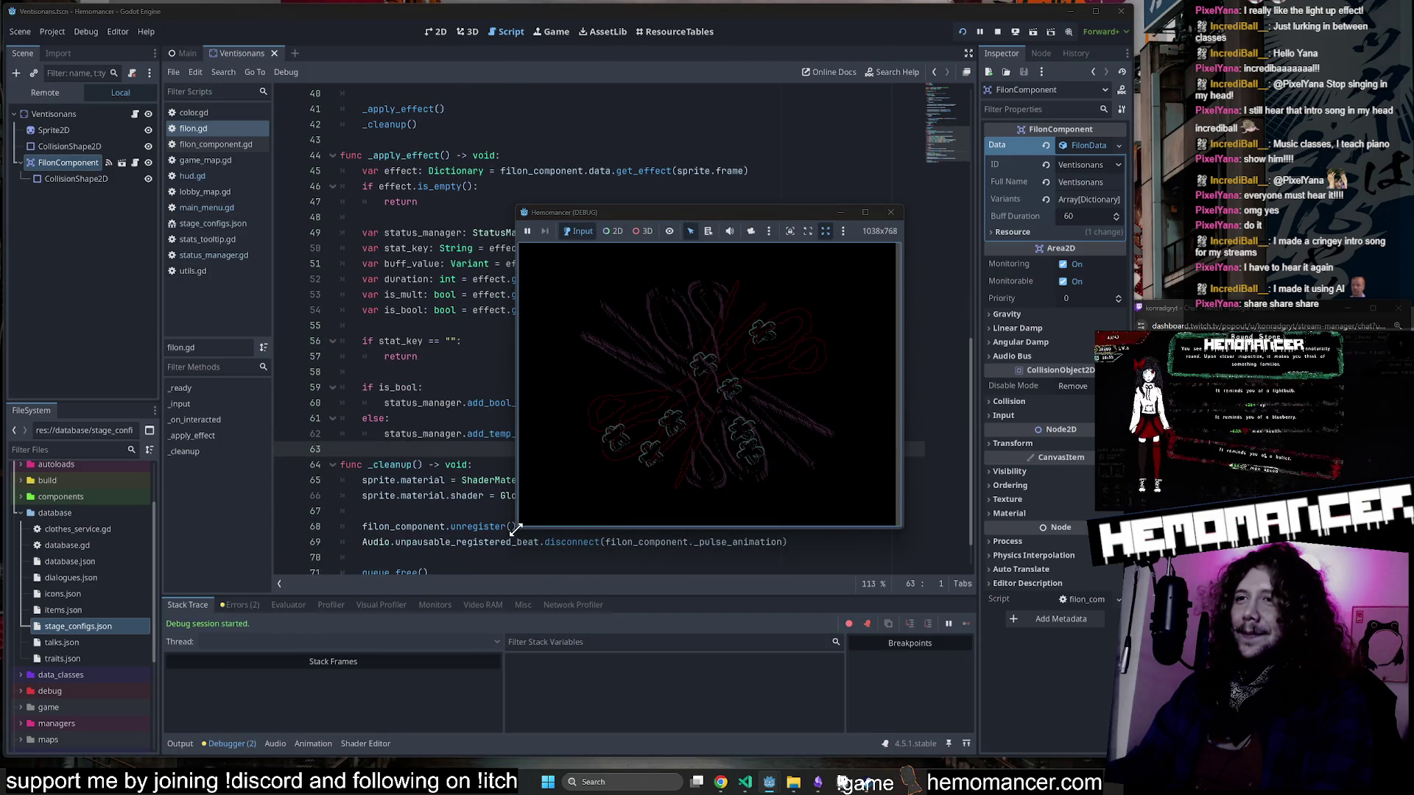
Enlarge the debug game window and check the OPTIONS screen.
{"action": "mouse_move", "coordinate": [515, 527]}
{"action": "left_mouse_down"}
{"action": "mouse_move", "coordinate": [237, 712]}
{"action": "mouse_move", "coordinate": [247, 703]}
{"action": "left_mouse_up"}
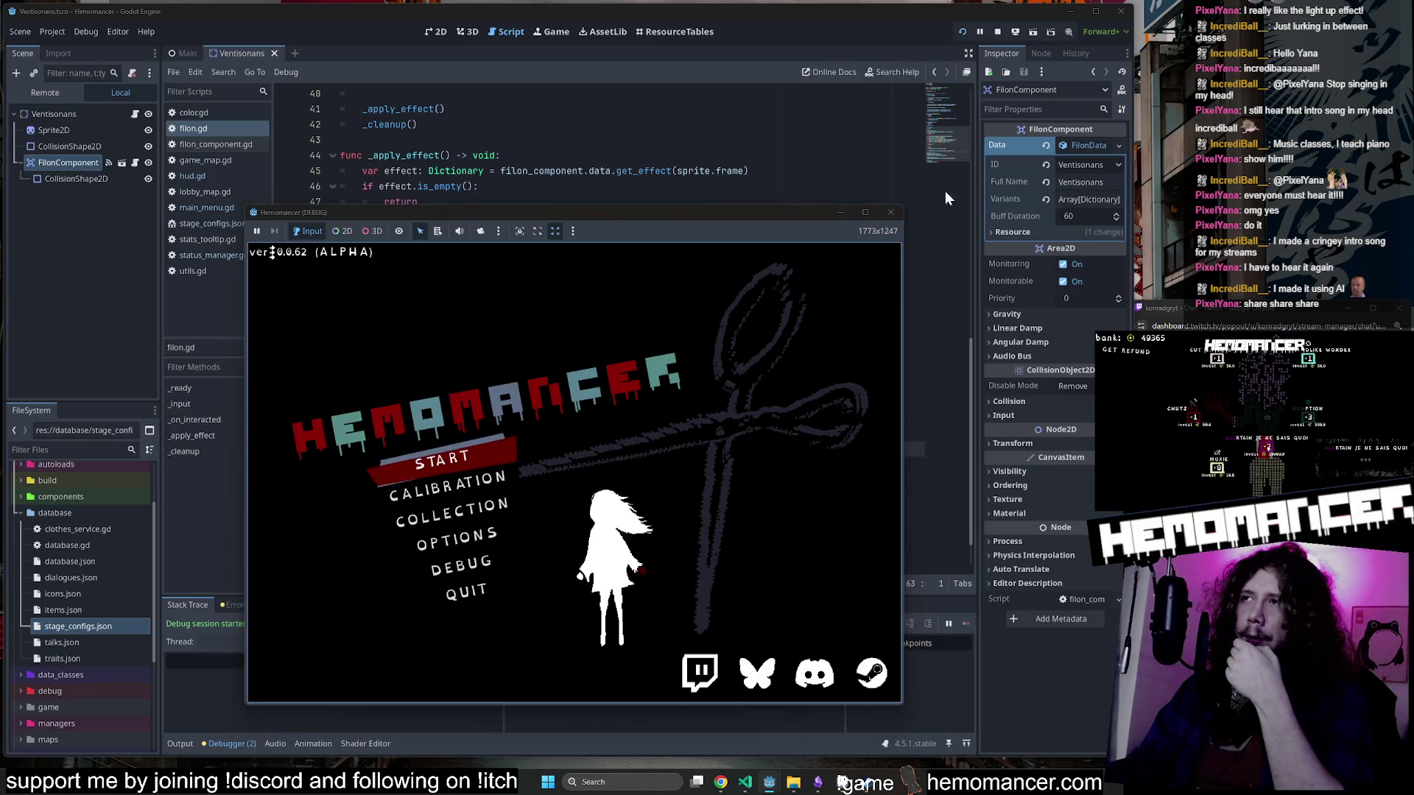
{"action": "left_click_drag", "start_coordinate": [910, 214], "coordinate": [1103, 36]}
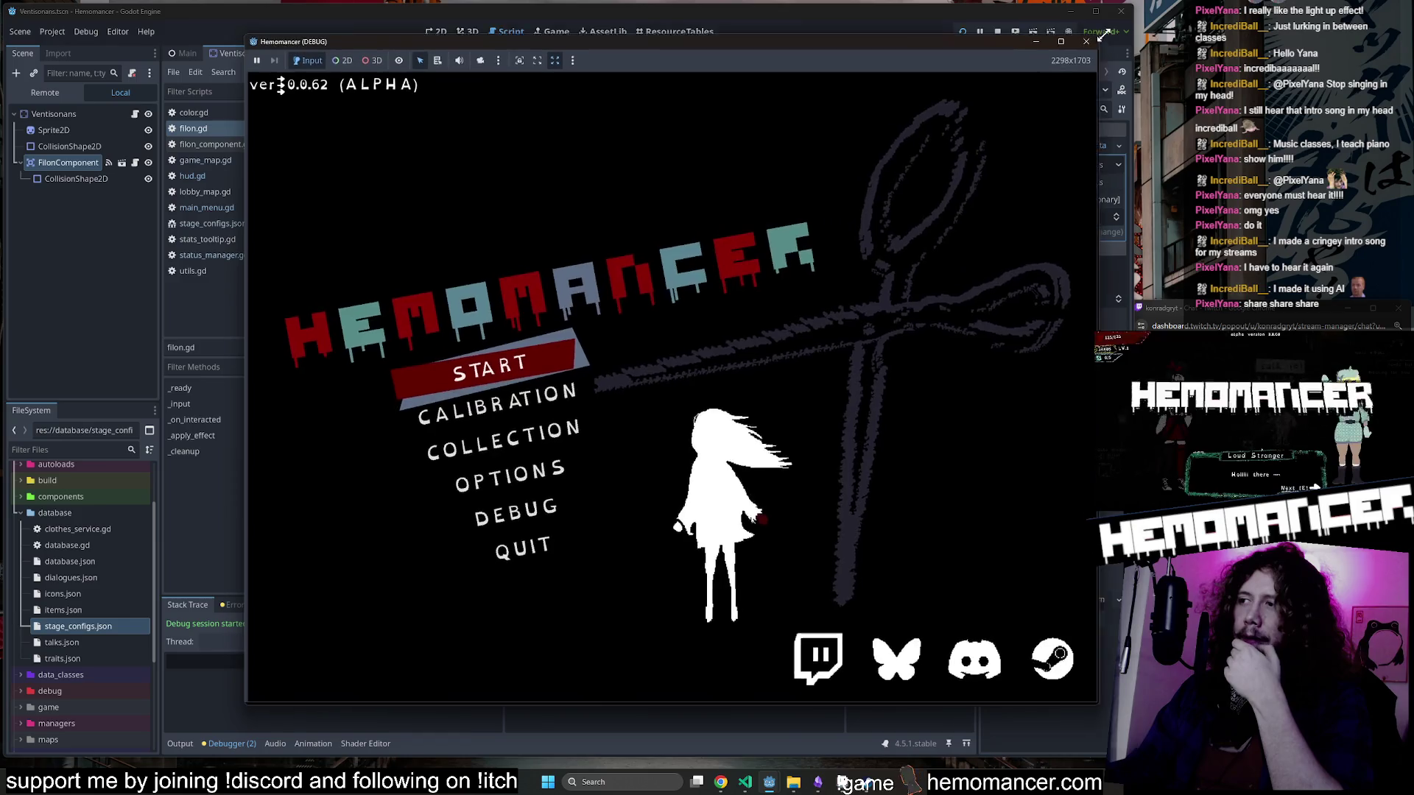
{"action": "left_click_drag", "start_coordinate": [243, 705], "coordinate": [167, 716]}
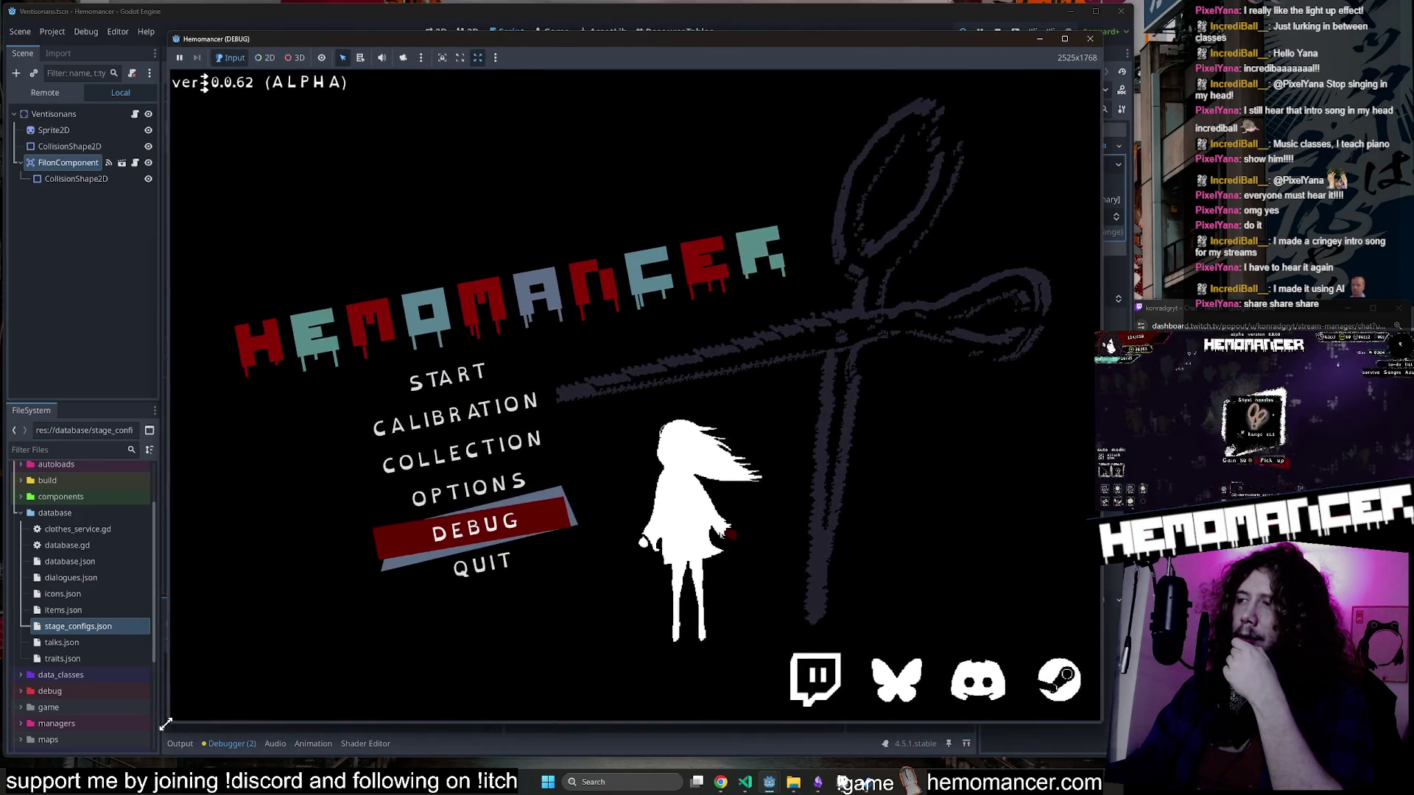
{"action": "left_click", "coordinate": [482, 492]}
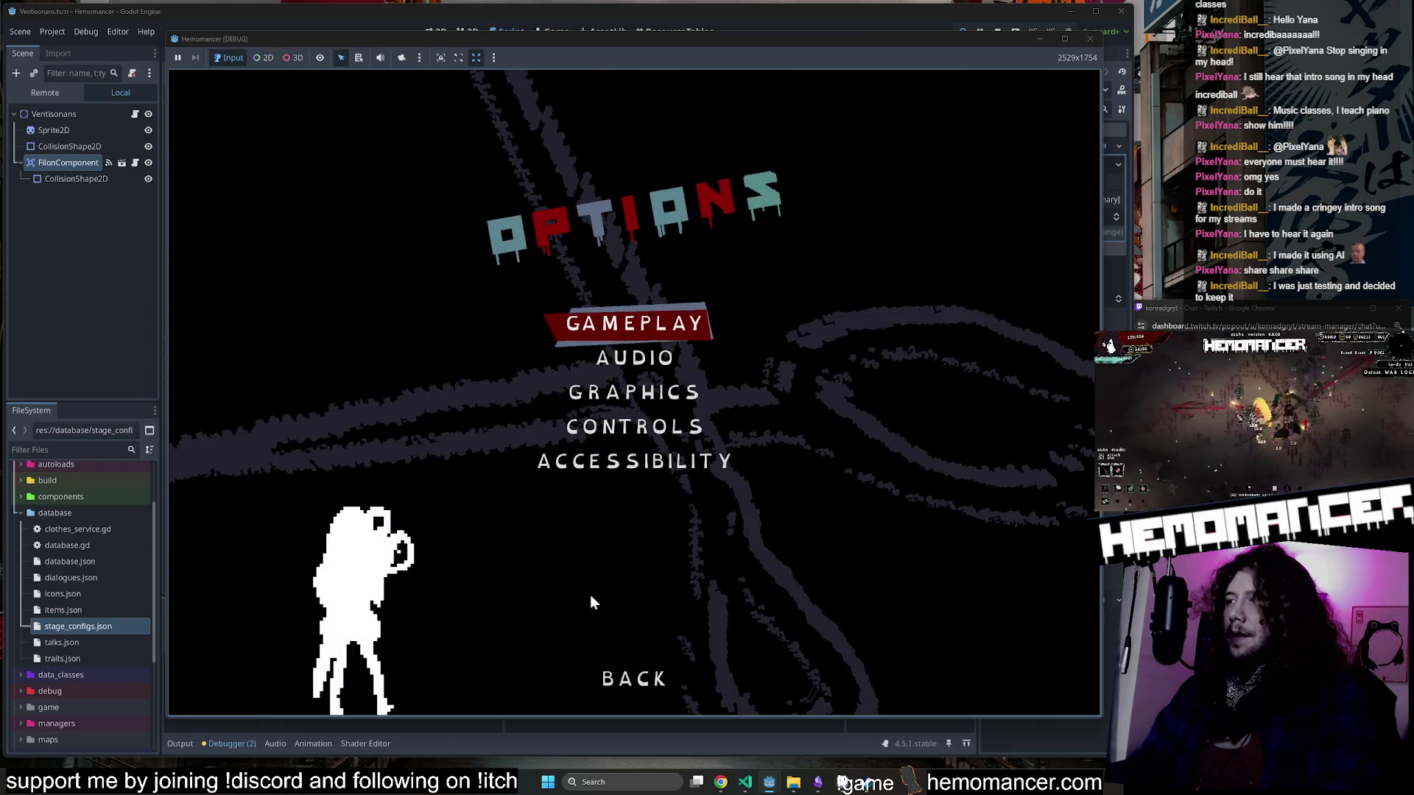
{"action": "left_click", "coordinate": [638, 685]}
Start the game and visit the hub's wardrobe and the Vanity invest screen.
{"action": "left_click", "coordinate": [550, 380]}
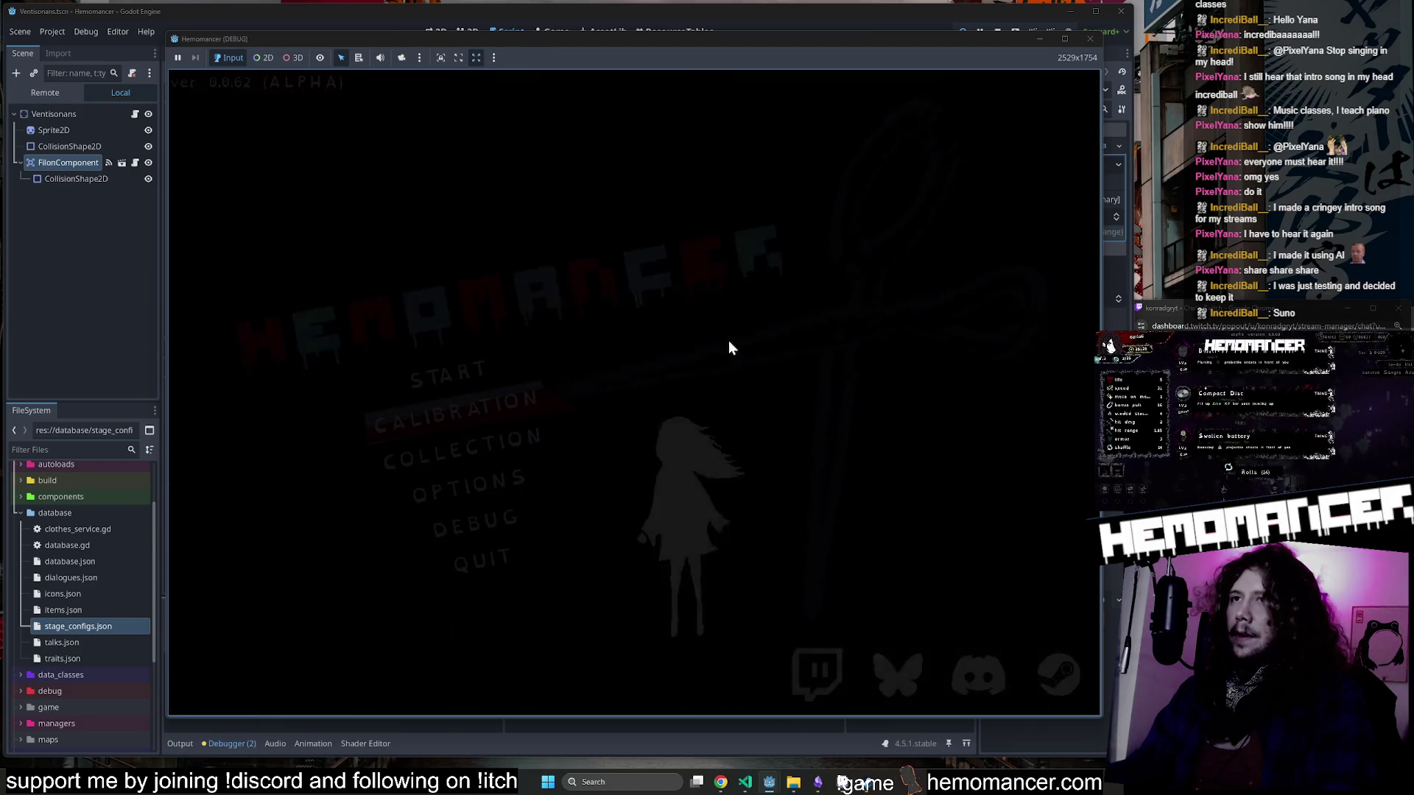
{"action": "key", "text": "w"}
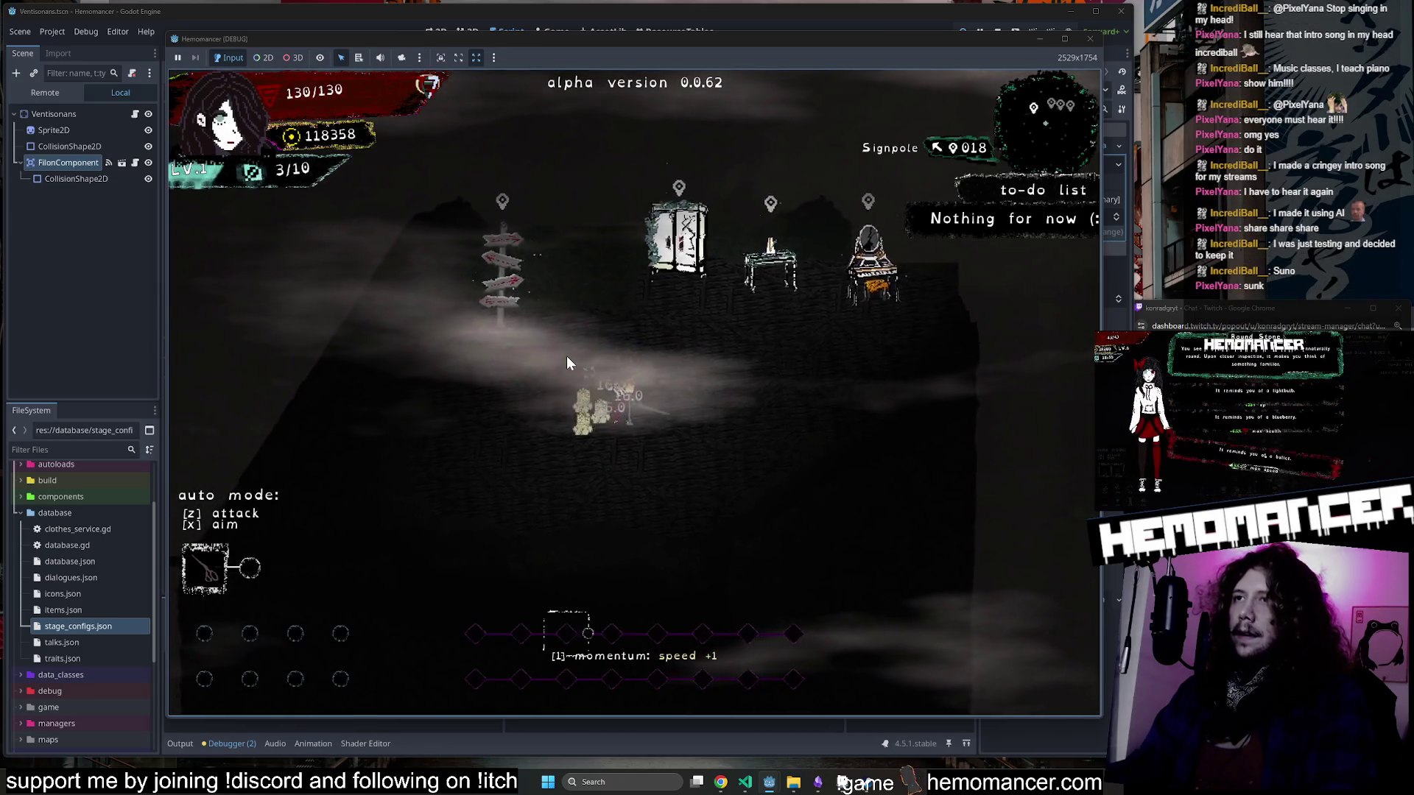
{"action": "key", "text": "e"}
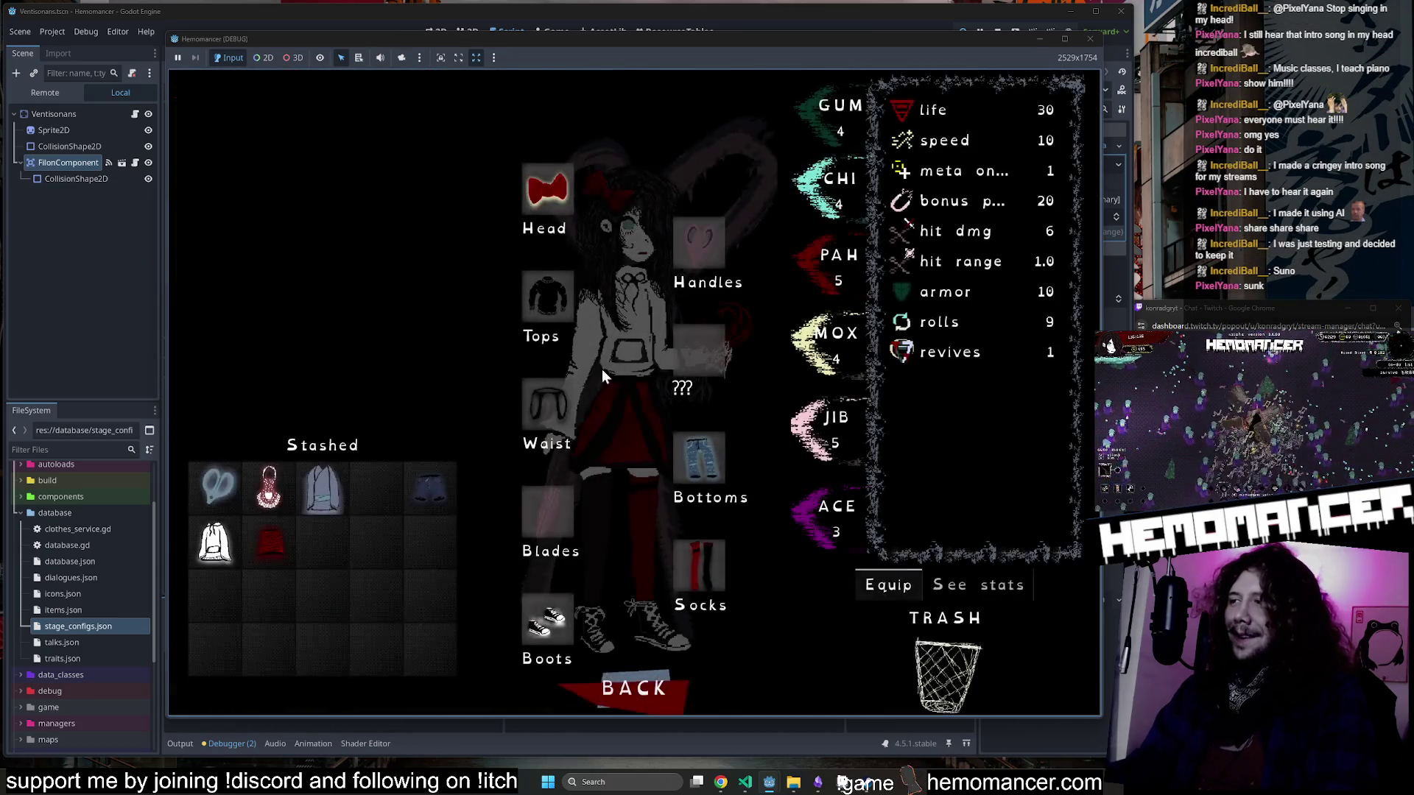
{"action": "left_click", "coordinate": [630, 688]}
{"action": "key", "text": "d"}
{"action": "key", "text": "e"}
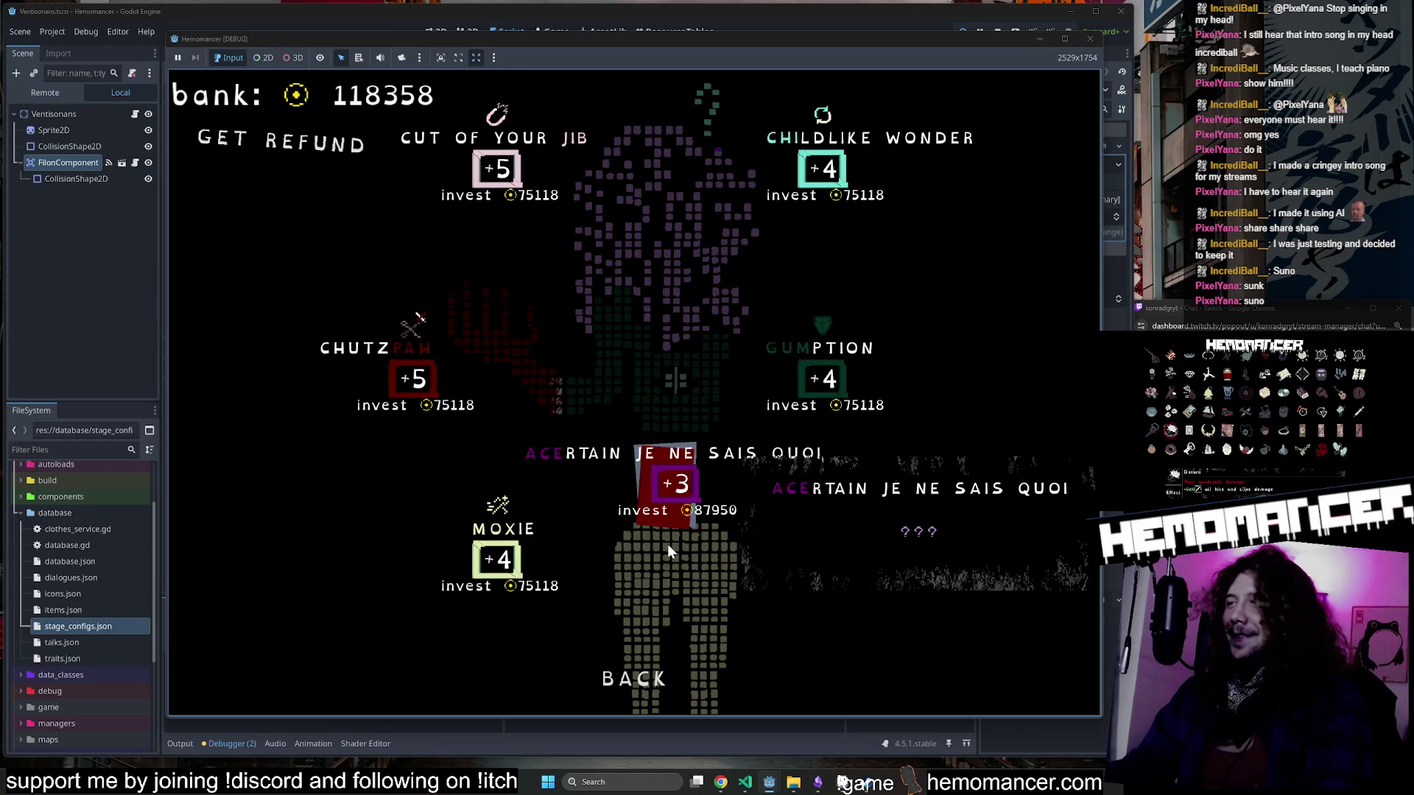
{"action": "left_click", "coordinate": [621, 663]}
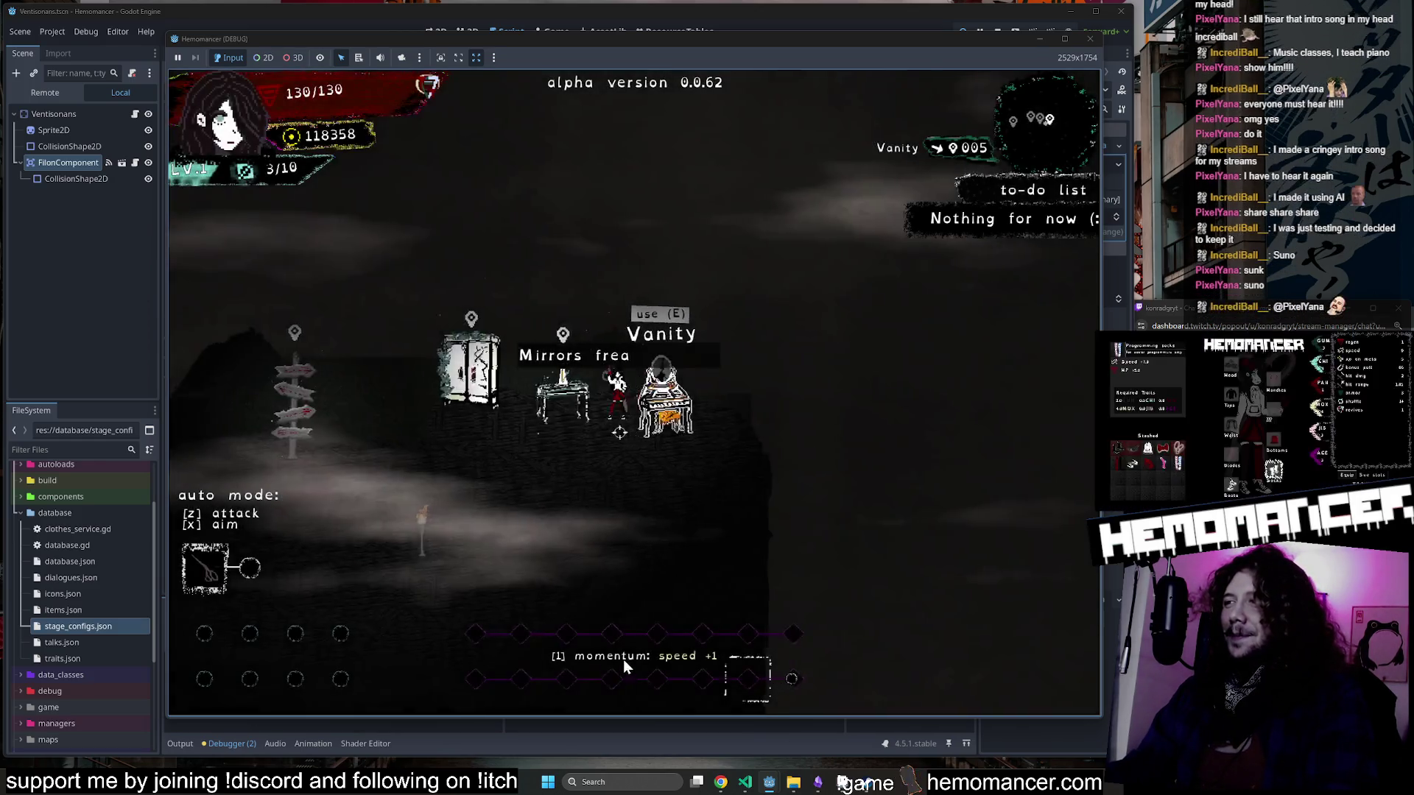
Travel from the Signpole into a level, move across it, and close the game.
{"action": "key", "text": "a"}
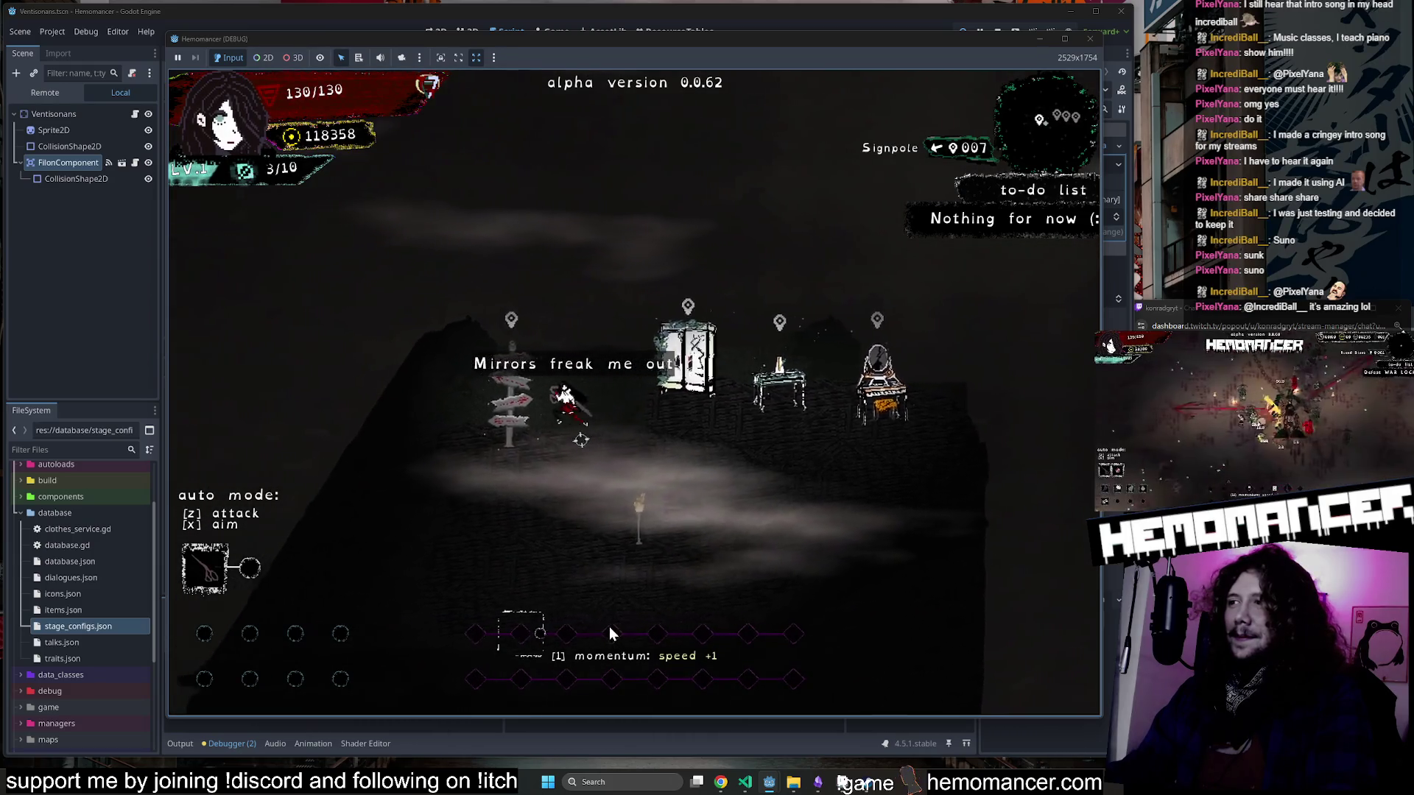
{"action": "key", "text": "e"}
{"action": "left_click", "coordinate": [639, 492]}
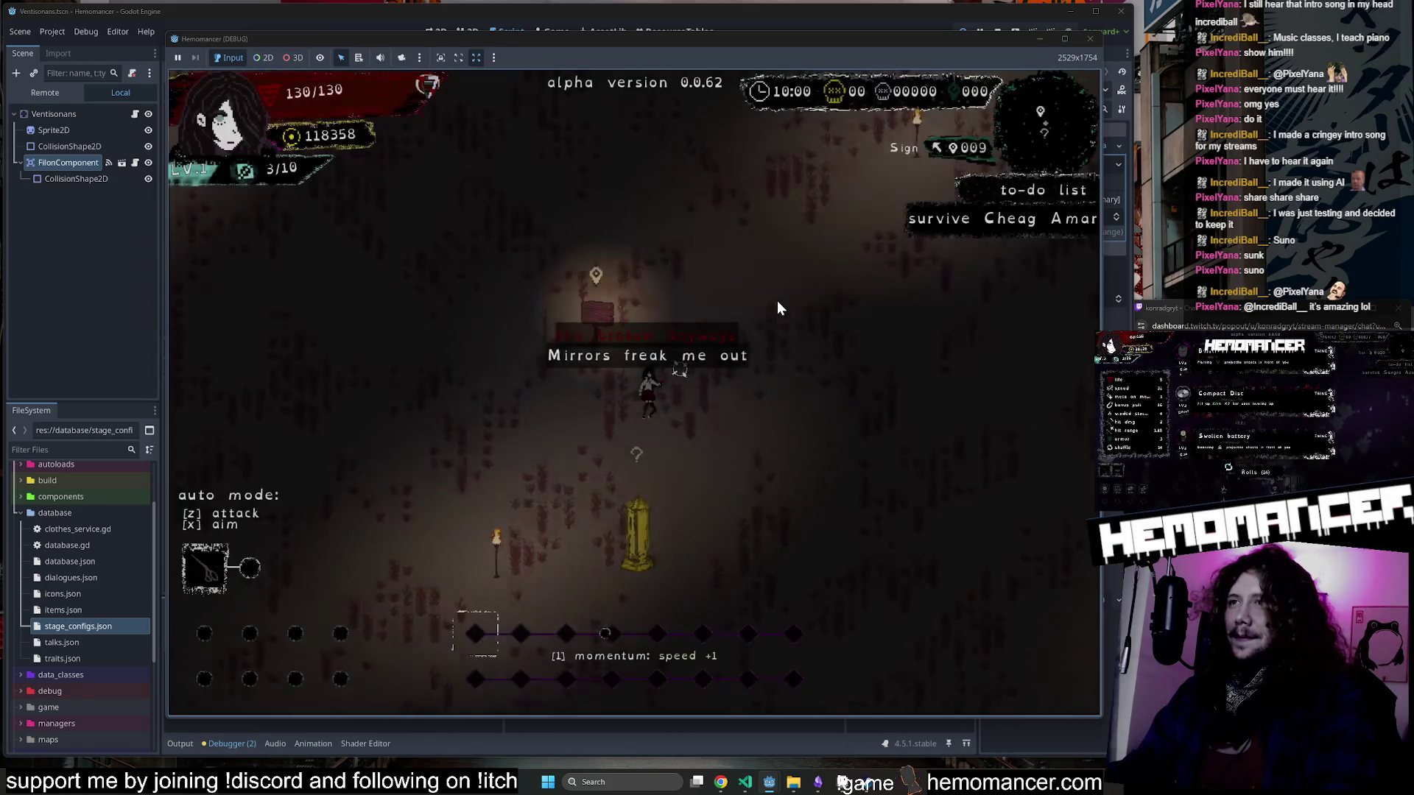
{"action": "key", "text": "d"}
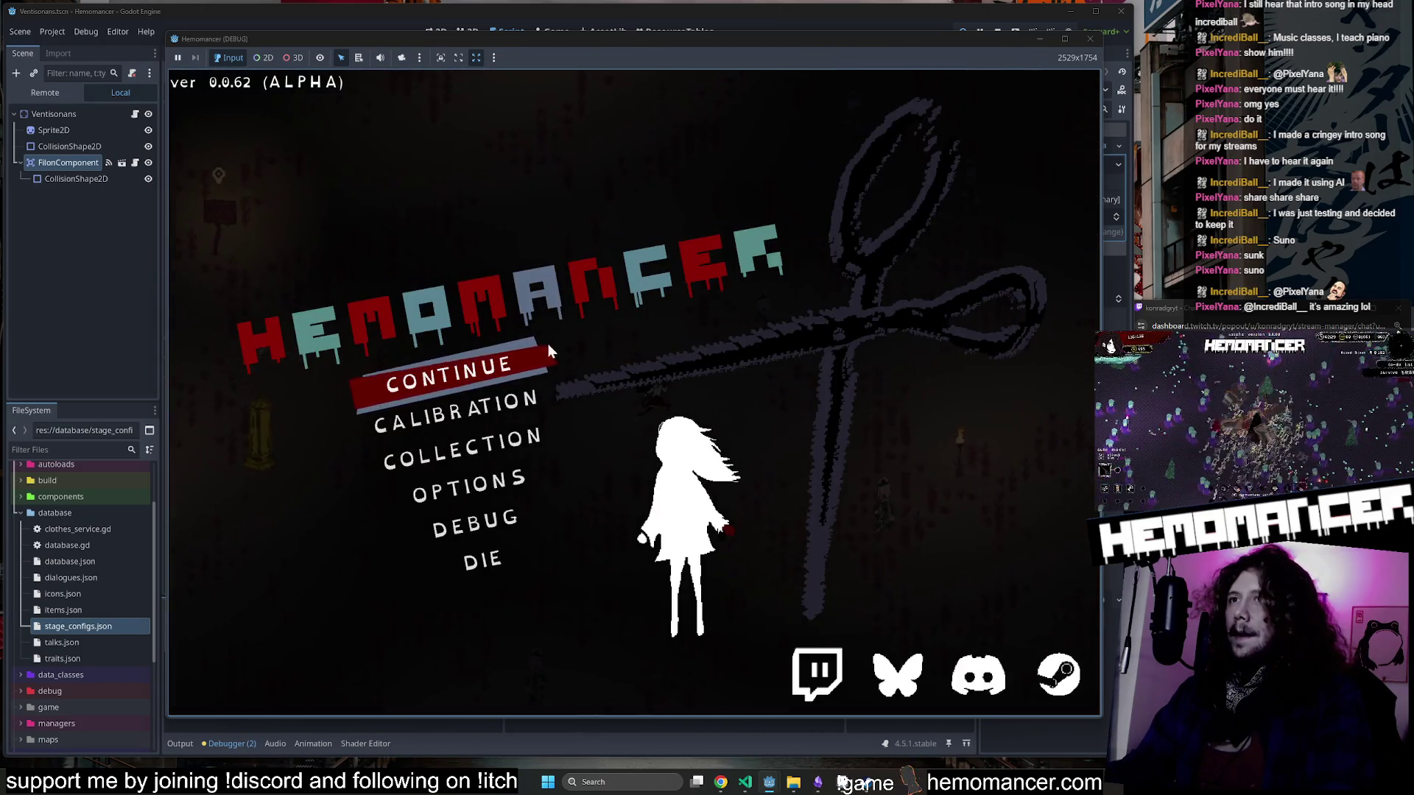
{"action": "left_click", "coordinate": [1090, 38]}
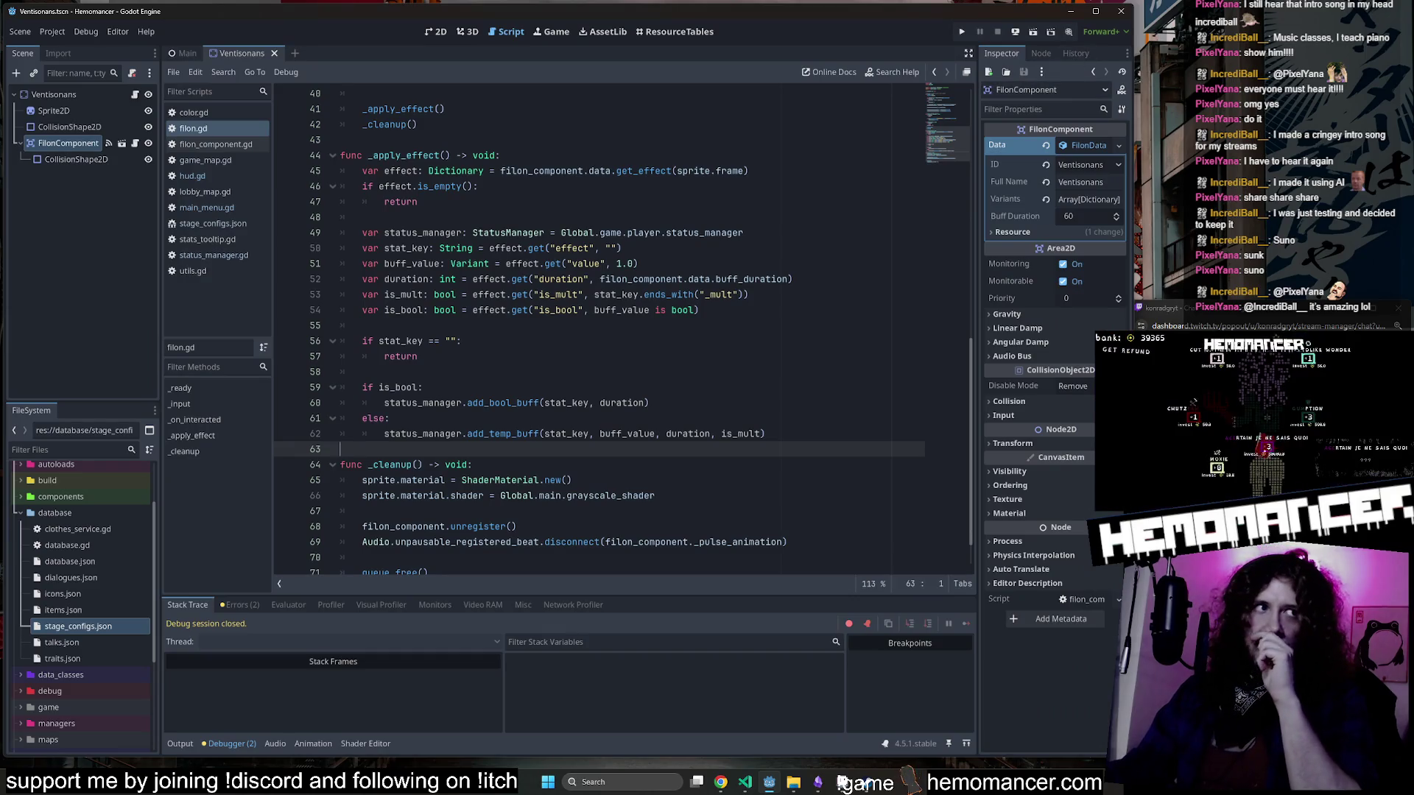
Collapse the database folder in the FileSystem panel.
{"action": "scroll", "coordinate": [589, 332], "scroll_direction": "up", "scroll_amount": 10}
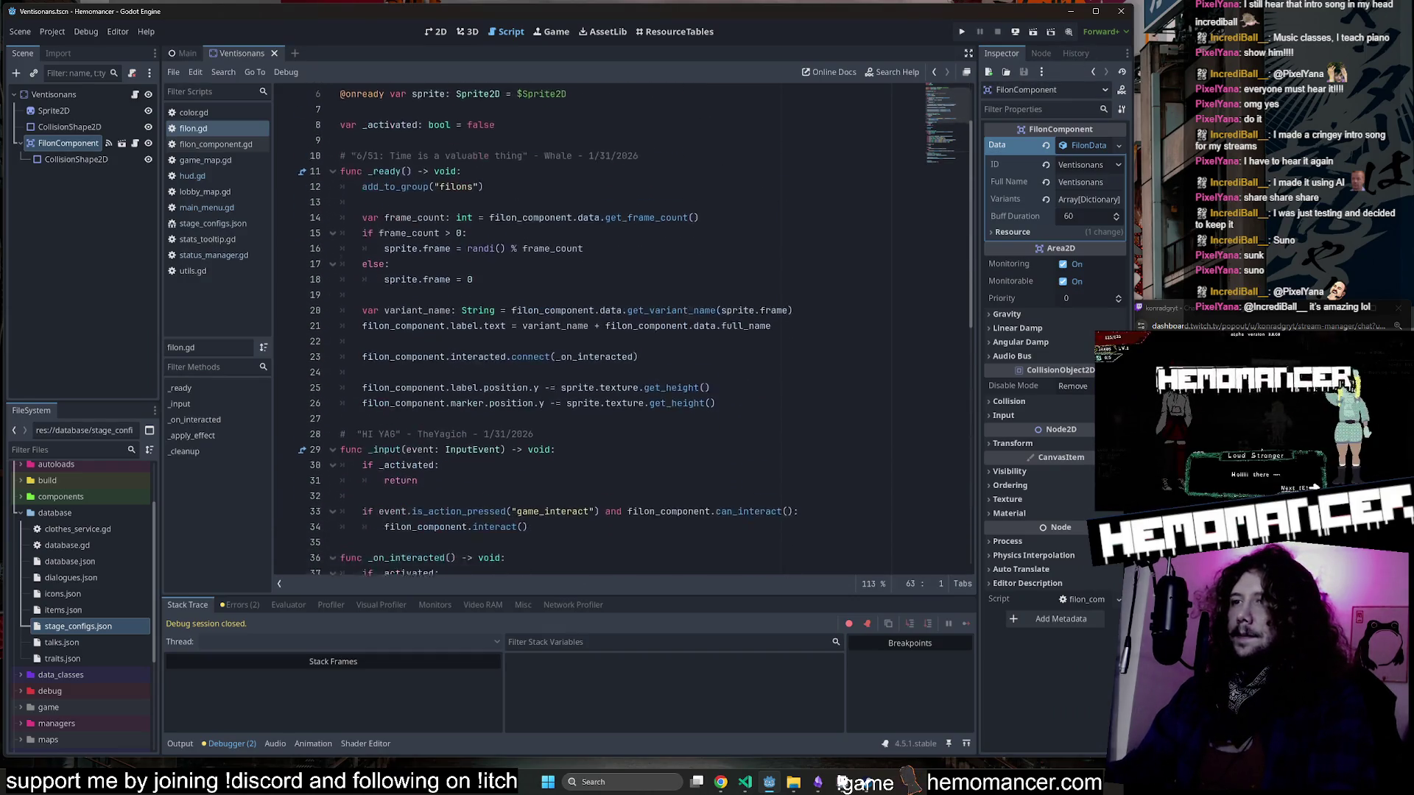
{"action": "scroll", "coordinate": [589, 332], "scroll_direction": "down", "scroll_amount": 2}
{"action": "double_click", "coordinate": [54, 513]}
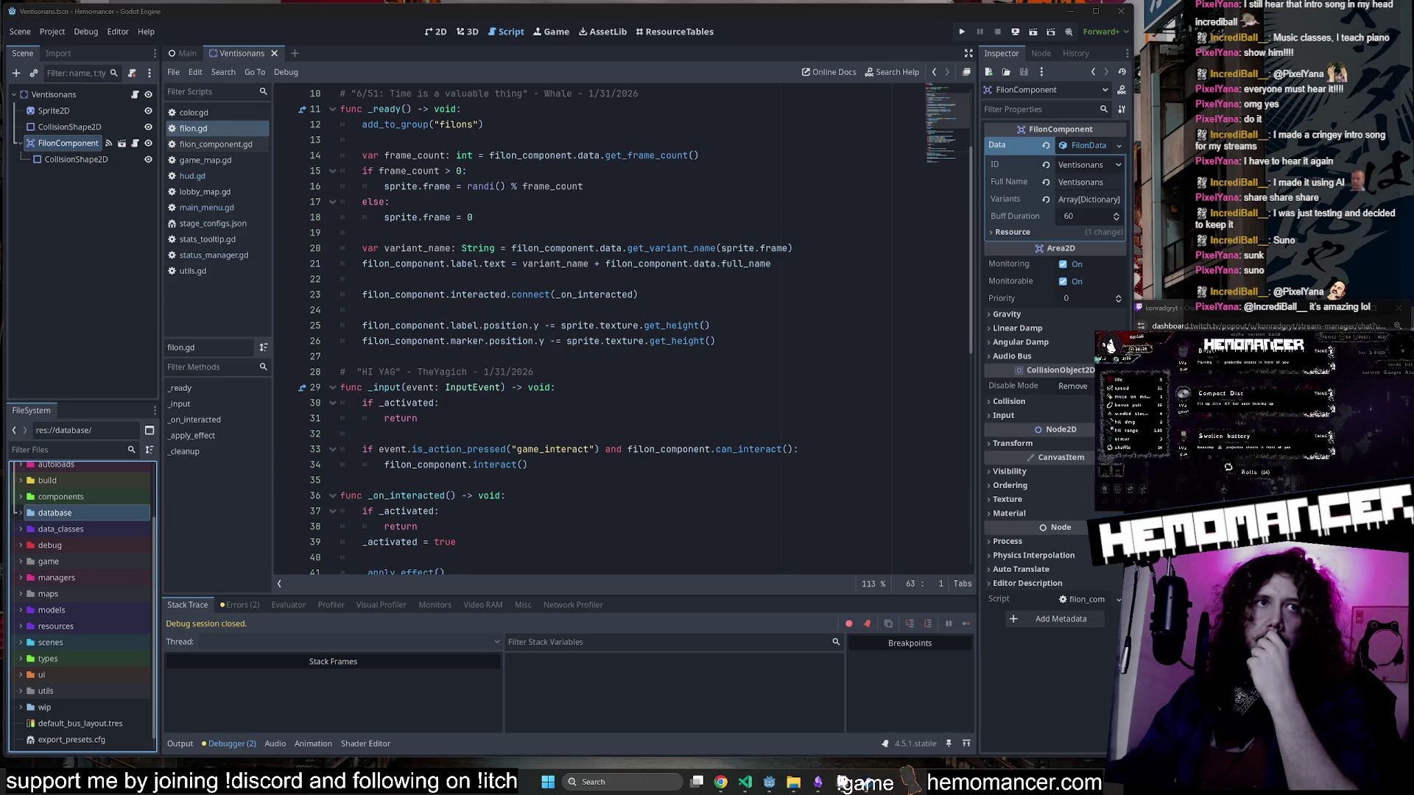
Look over filon.gd around lines 10–27 and run the project again.
{"action": "left_click", "coordinate": [516, 233]}
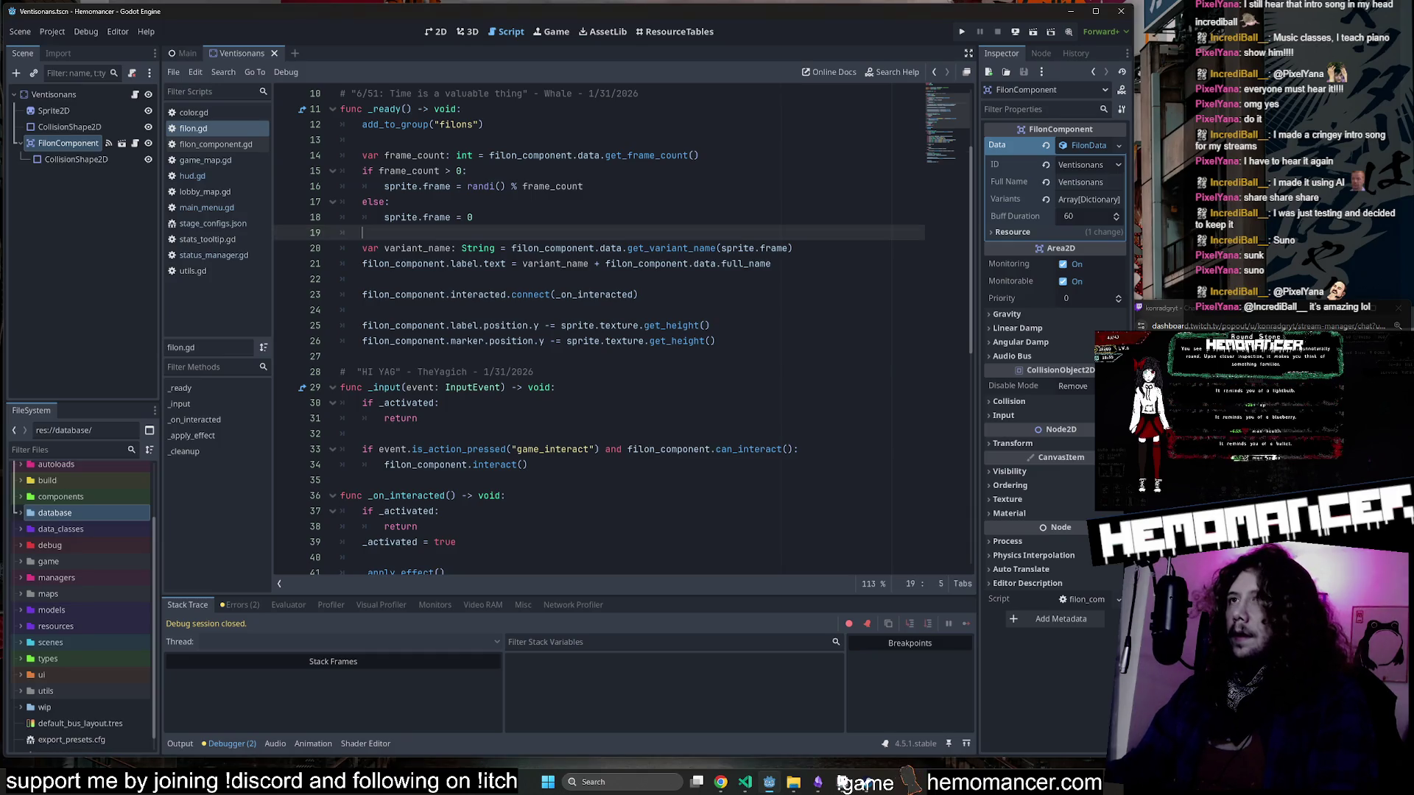
{"action": "left_click", "coordinate": [516, 357]}
{"action": "scroll", "coordinate": [516, 356], "scroll_direction": "up", "scroll_amount": 2}
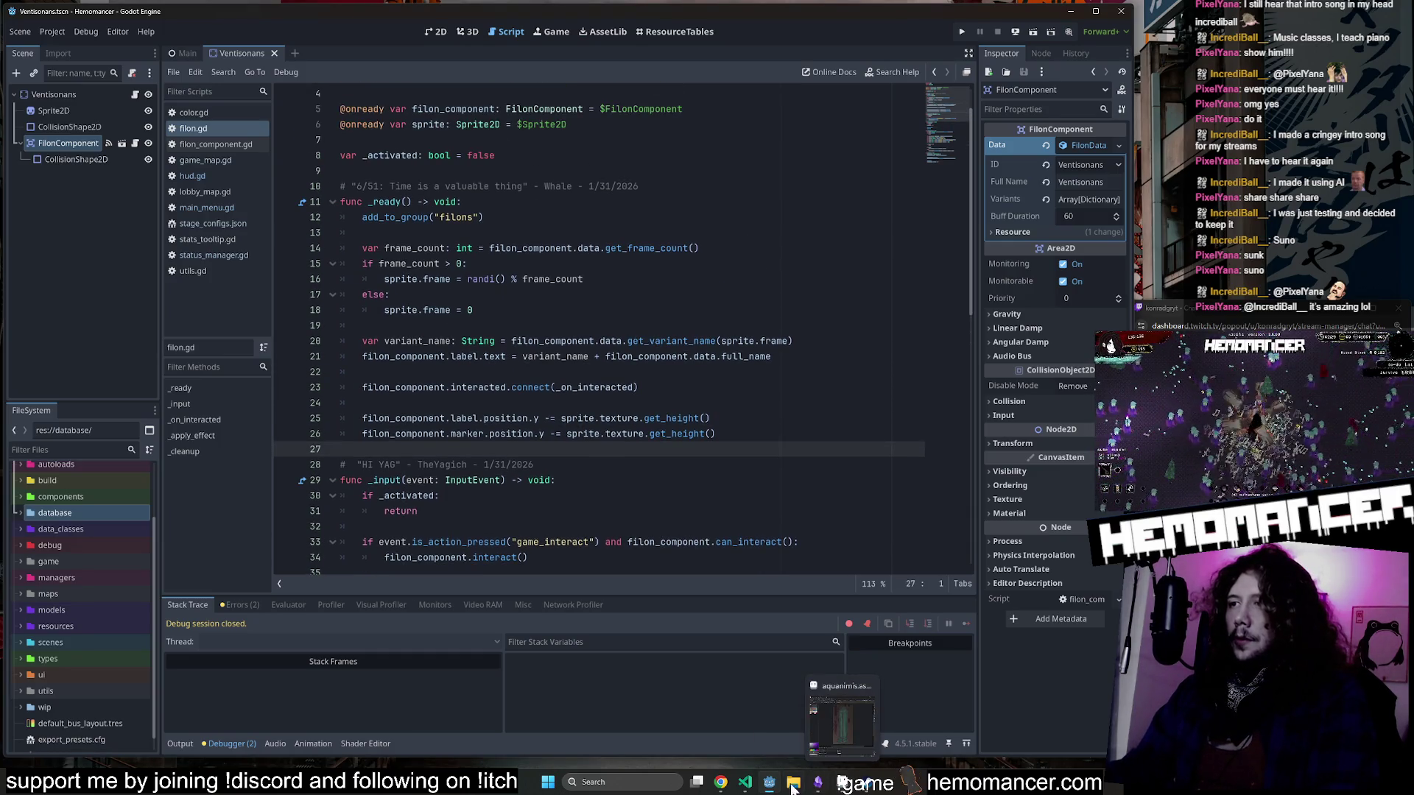
{"action": "mouse_move", "coordinate": [747, 786]}
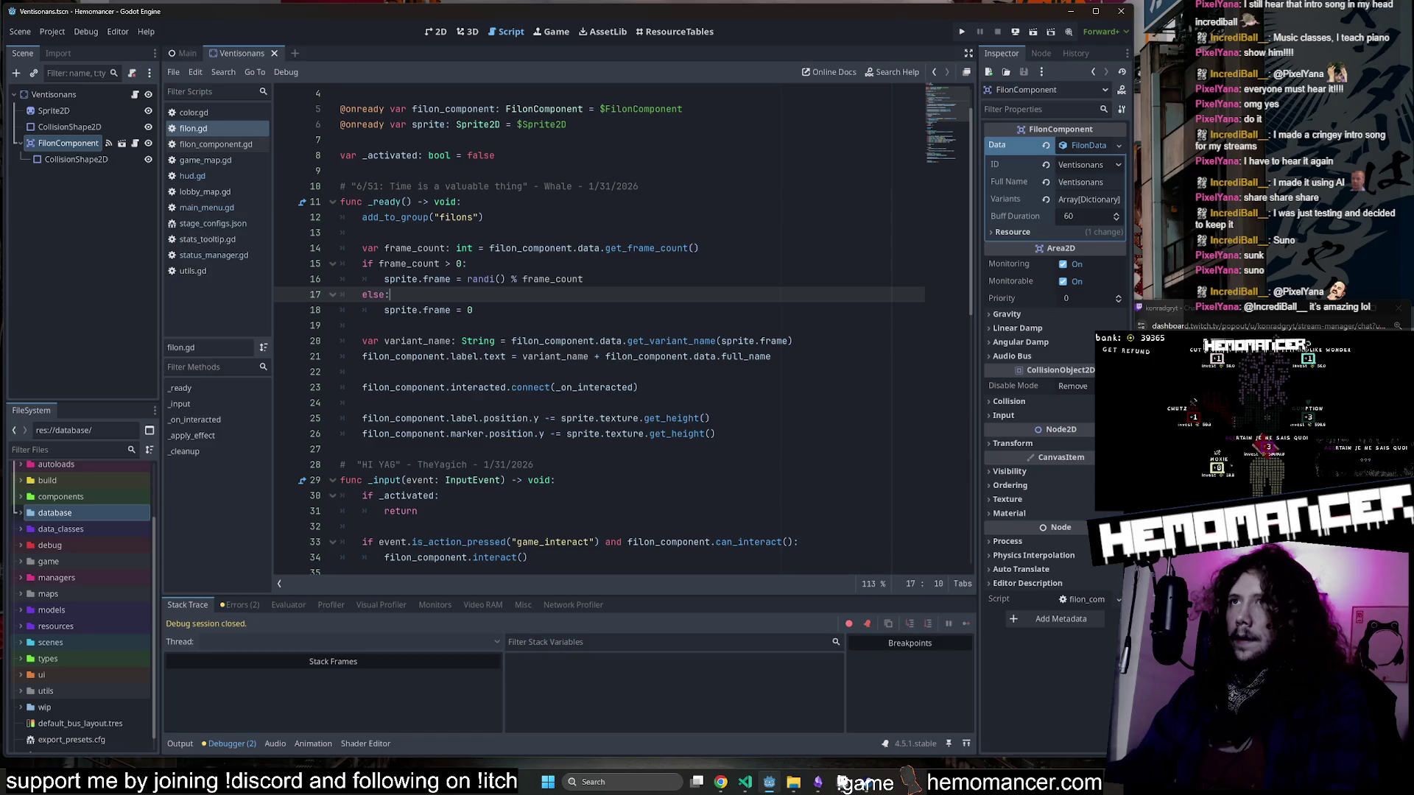
{"action": "left_click", "coordinate": [639, 187]}
{"action": "key", "text": "F5"}
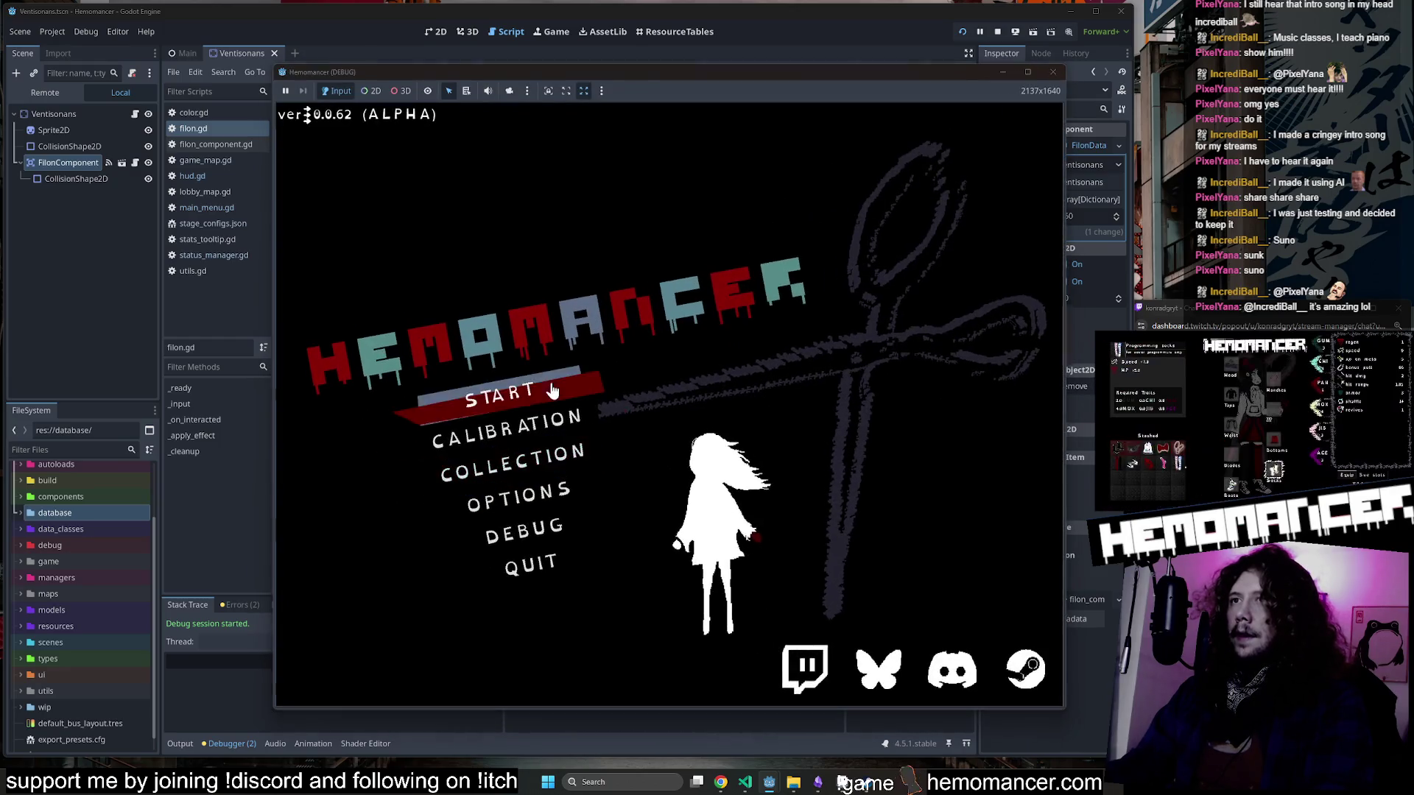
Start a run to Sangre Azul and turn godmode on in the pause DEBUG options.
{"action": "left_click", "coordinate": [548, 392]}
{"action": "left_click", "coordinate": [780, 434]}
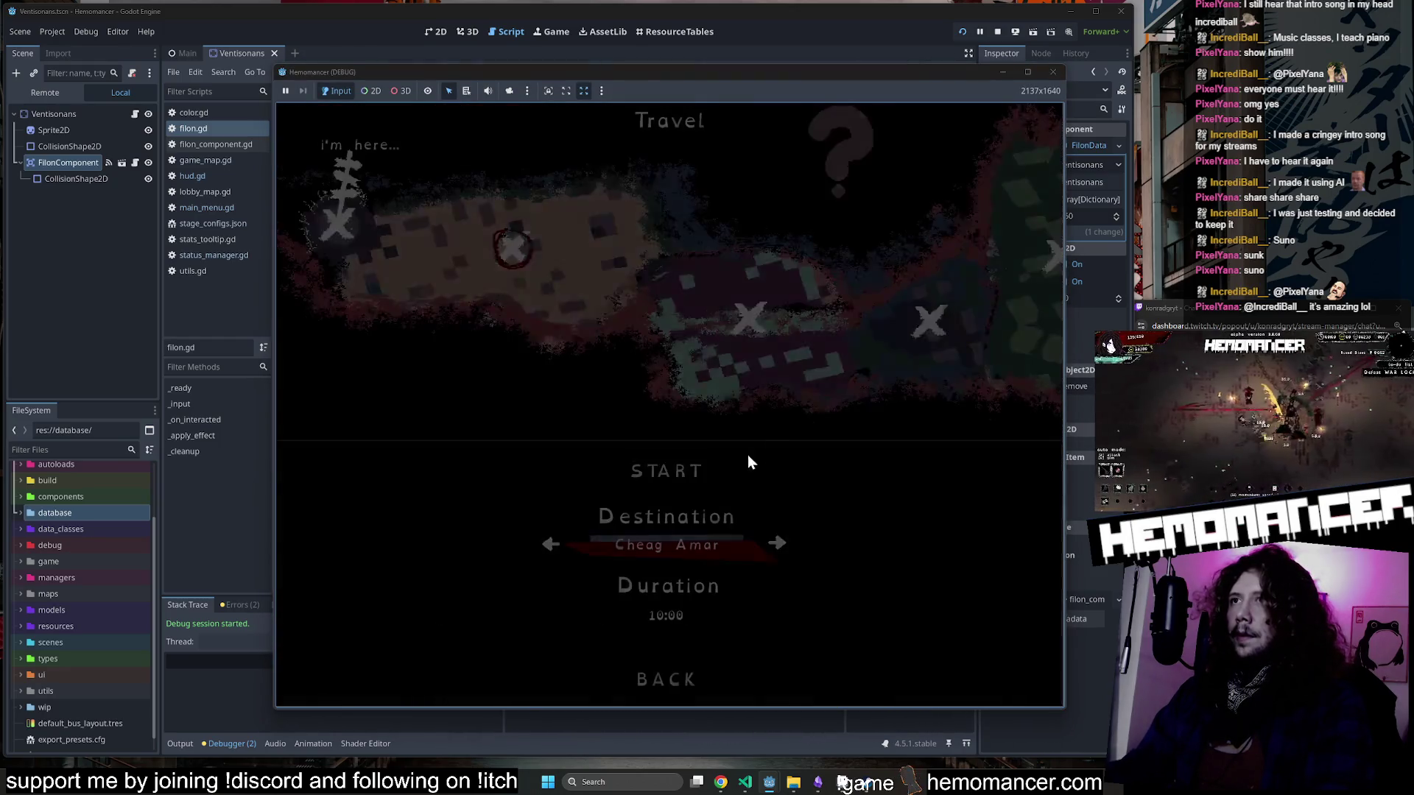
{"action": "left_click", "coordinate": [708, 475]}
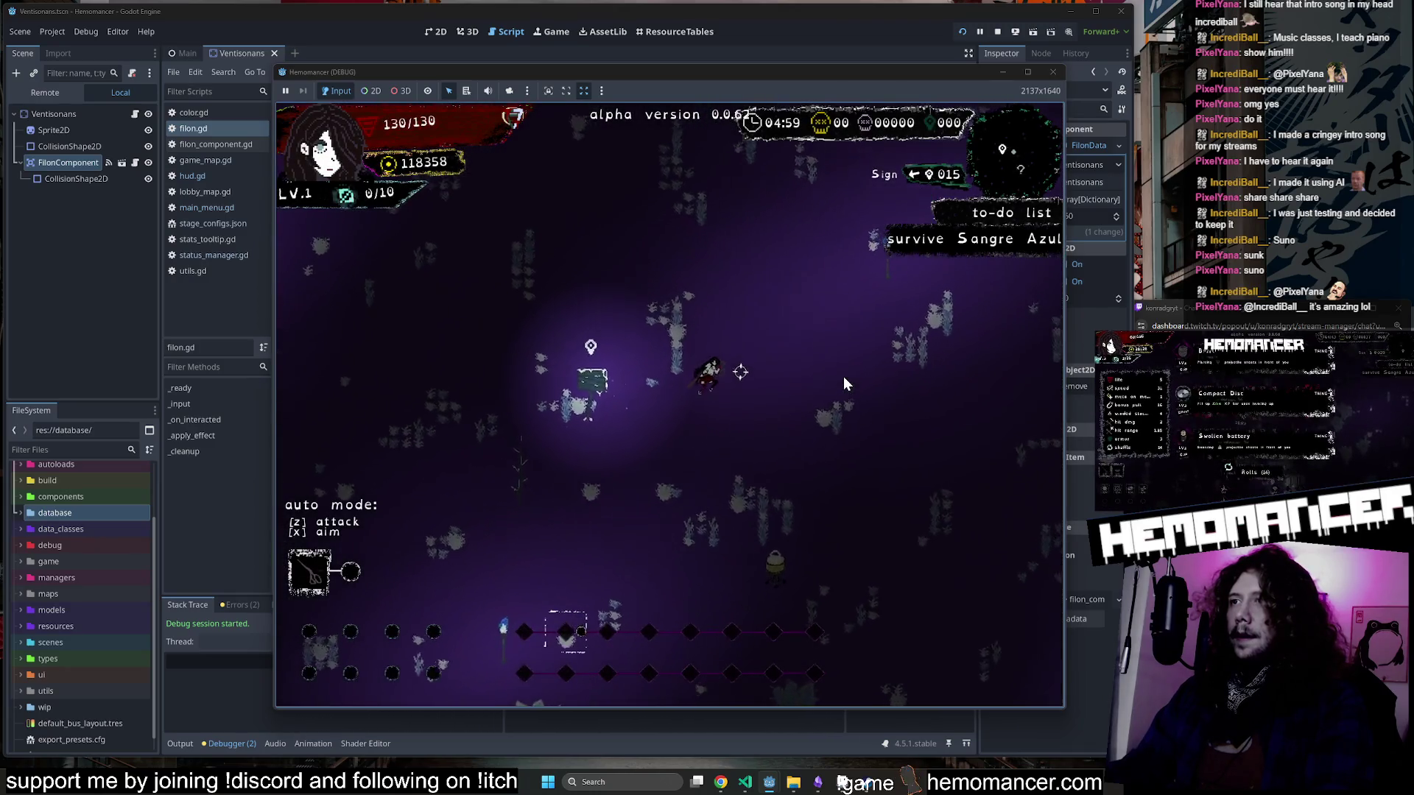
{"action": "key", "text": "Escape"}
{"action": "left_click", "coordinate": [510, 530]}
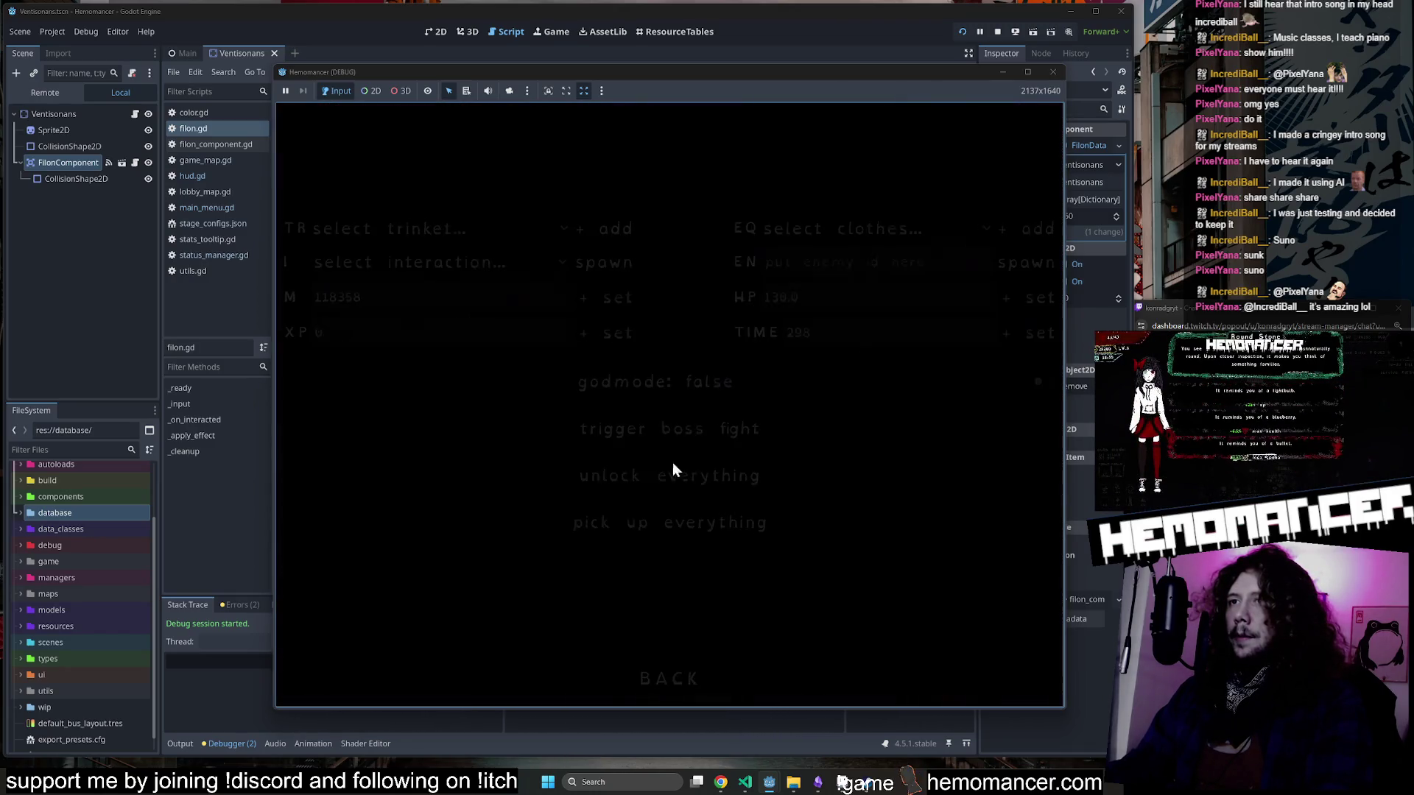
{"action": "left_click", "coordinate": [683, 385]}
{"action": "left_click", "coordinate": [667, 674]}
{"action": "left_click", "coordinate": [504, 398]}
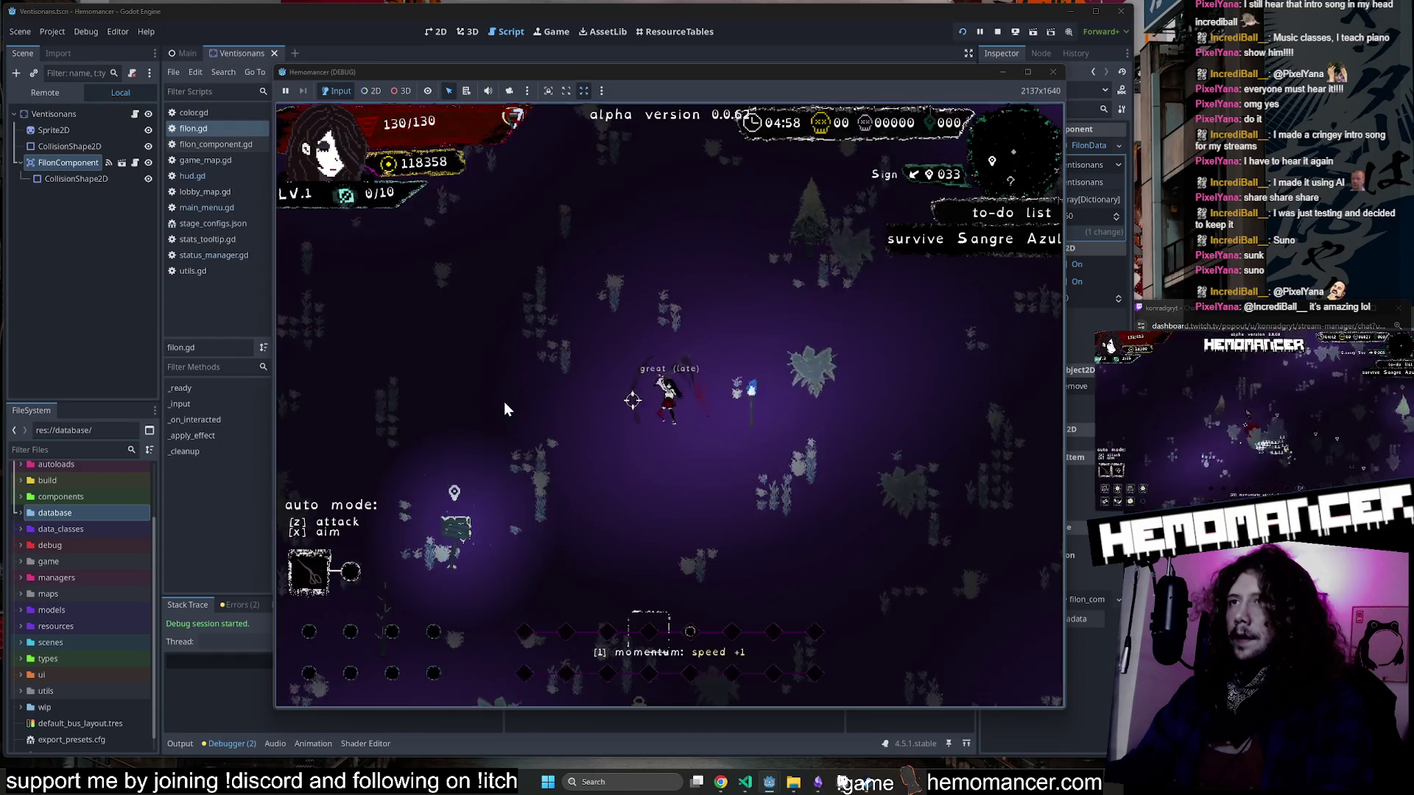
Move the character up-right through the level, then quit to the title menu.
{"action": "key", "text": "w"}
{"action": "key", "text": "d"}
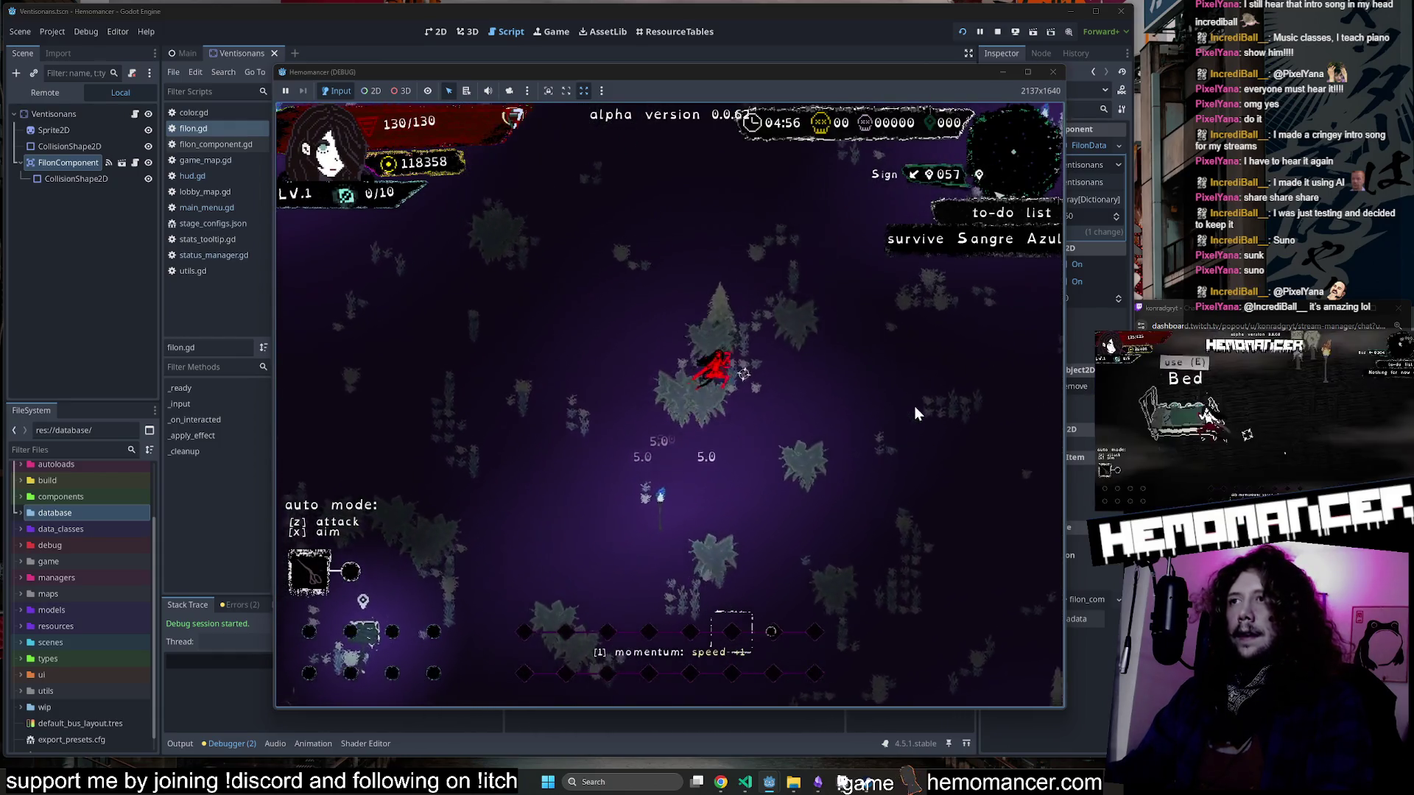
{"action": "key", "text": "w"}
{"action": "key", "text": "d"}
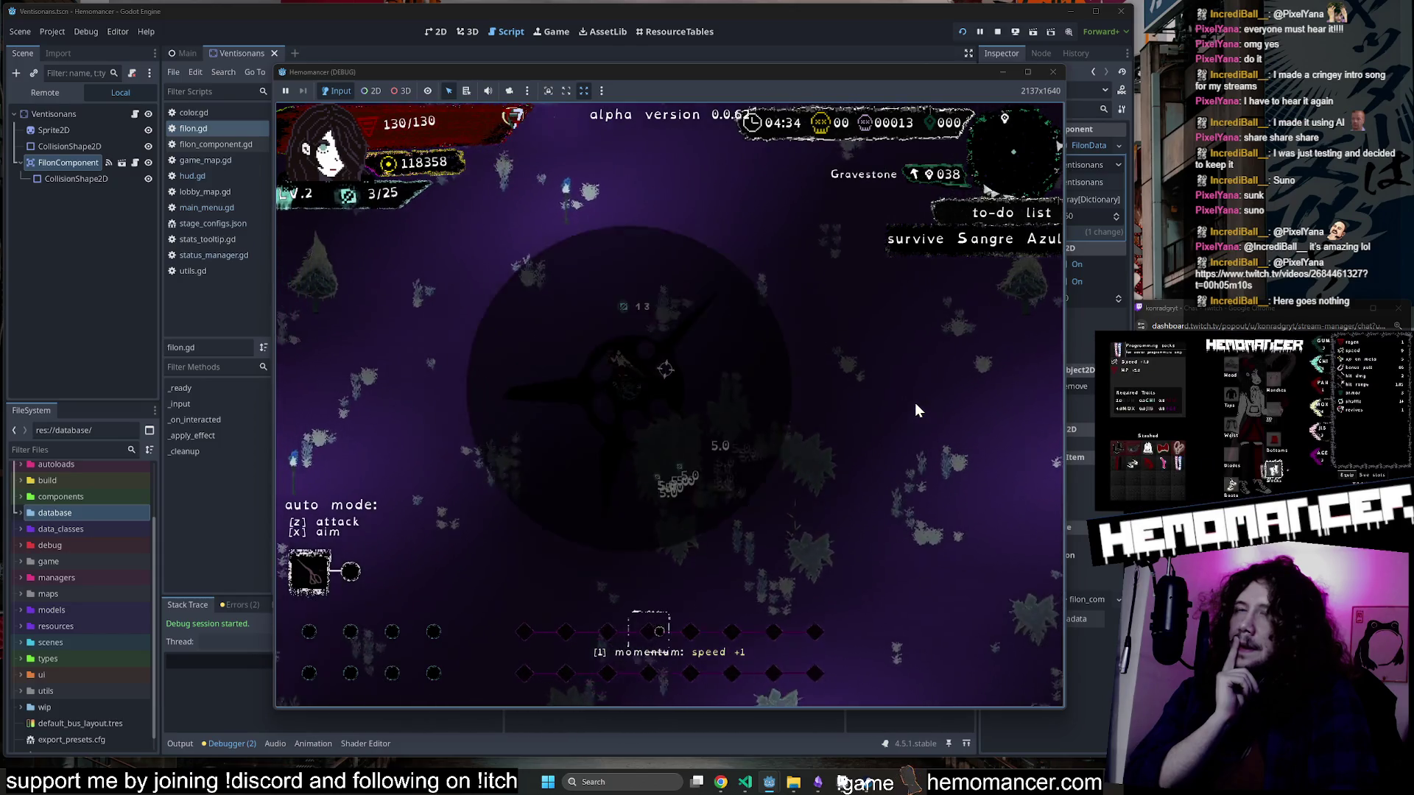
{"action": "left_click", "coordinate": [652, 352]}
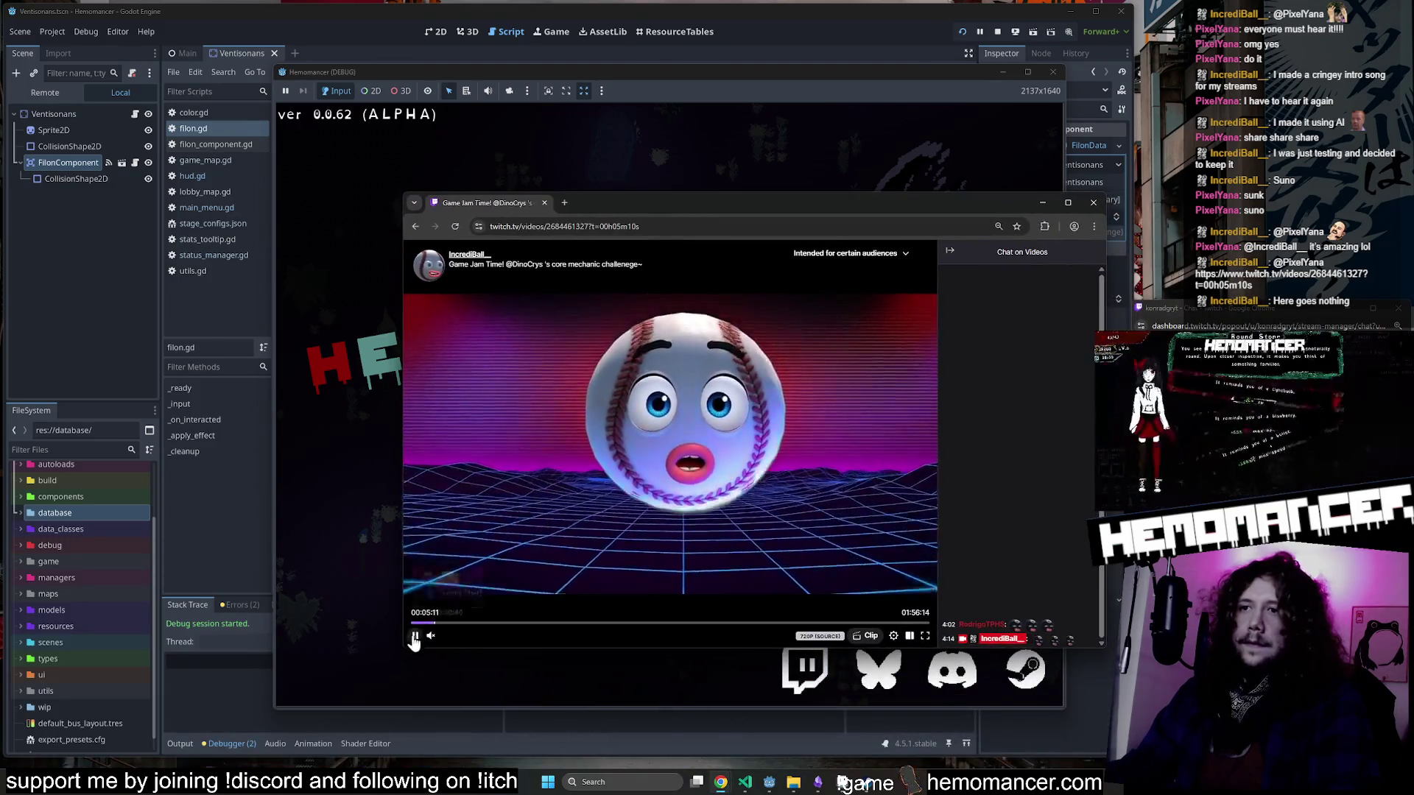
Bring the Twitch video over the game, pause it, and toggle the site mute.
{"action": "left_click", "coordinate": [447, 637]}
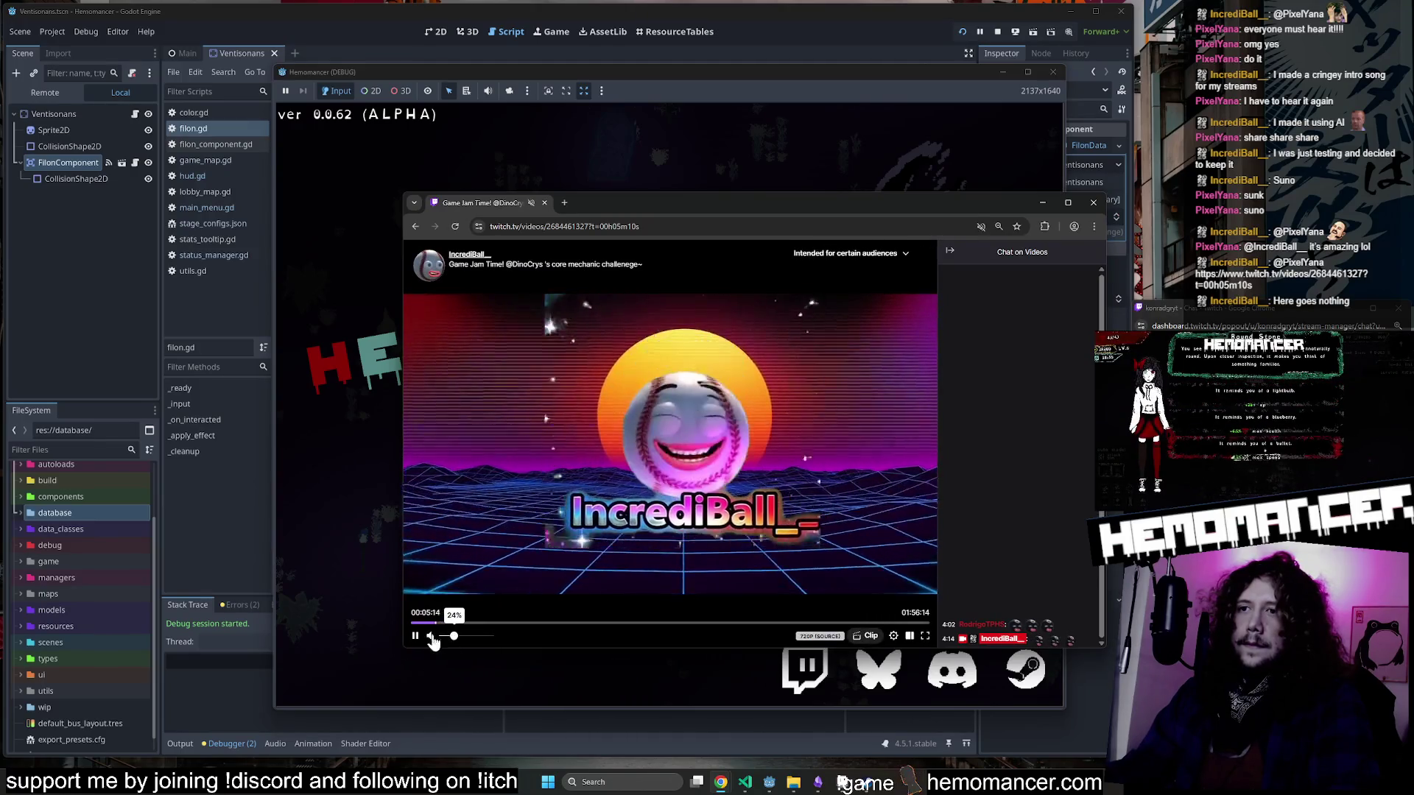
{"action": "left_click", "coordinate": [416, 636]}
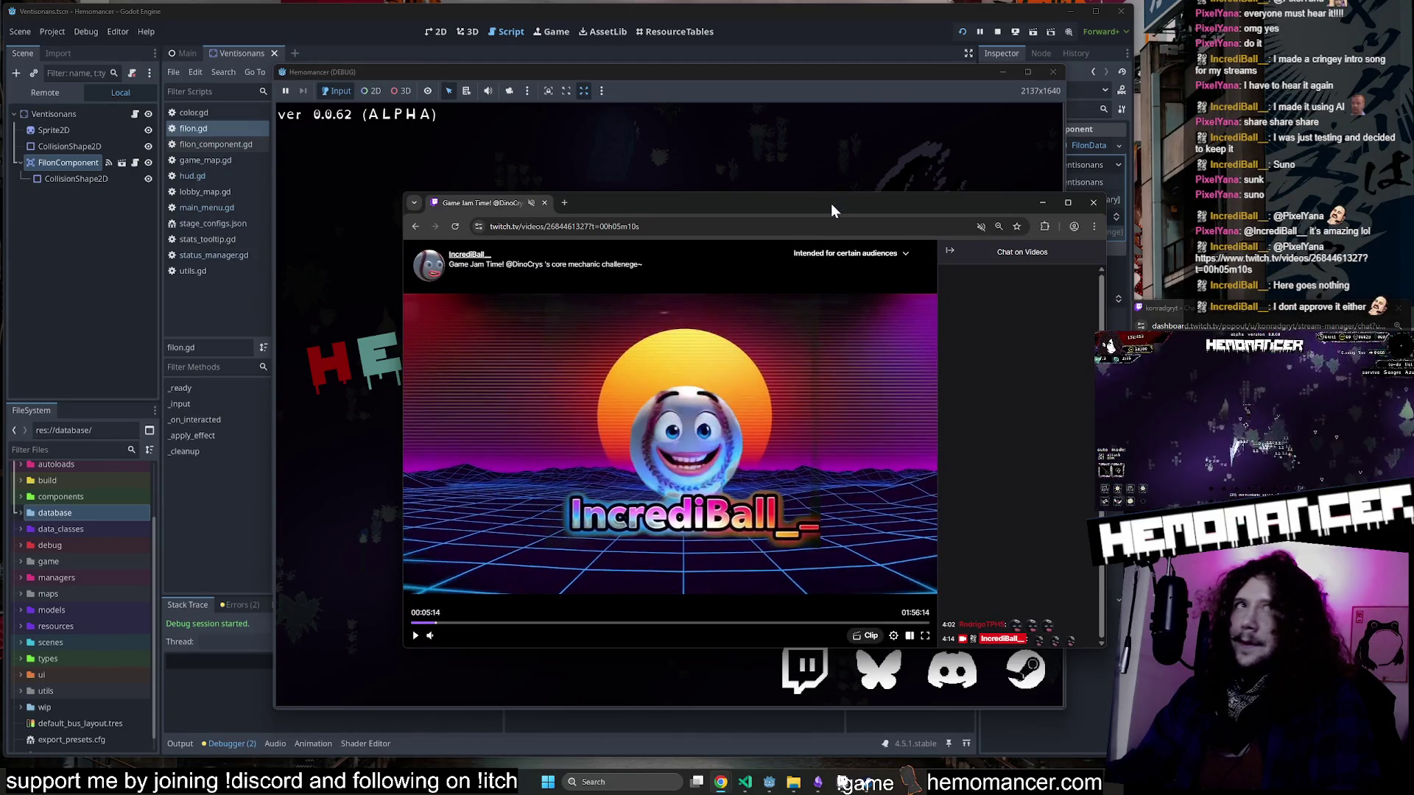
{"action": "left_click_drag", "start_coordinate": [831, 205], "coordinate": [808, 197]}
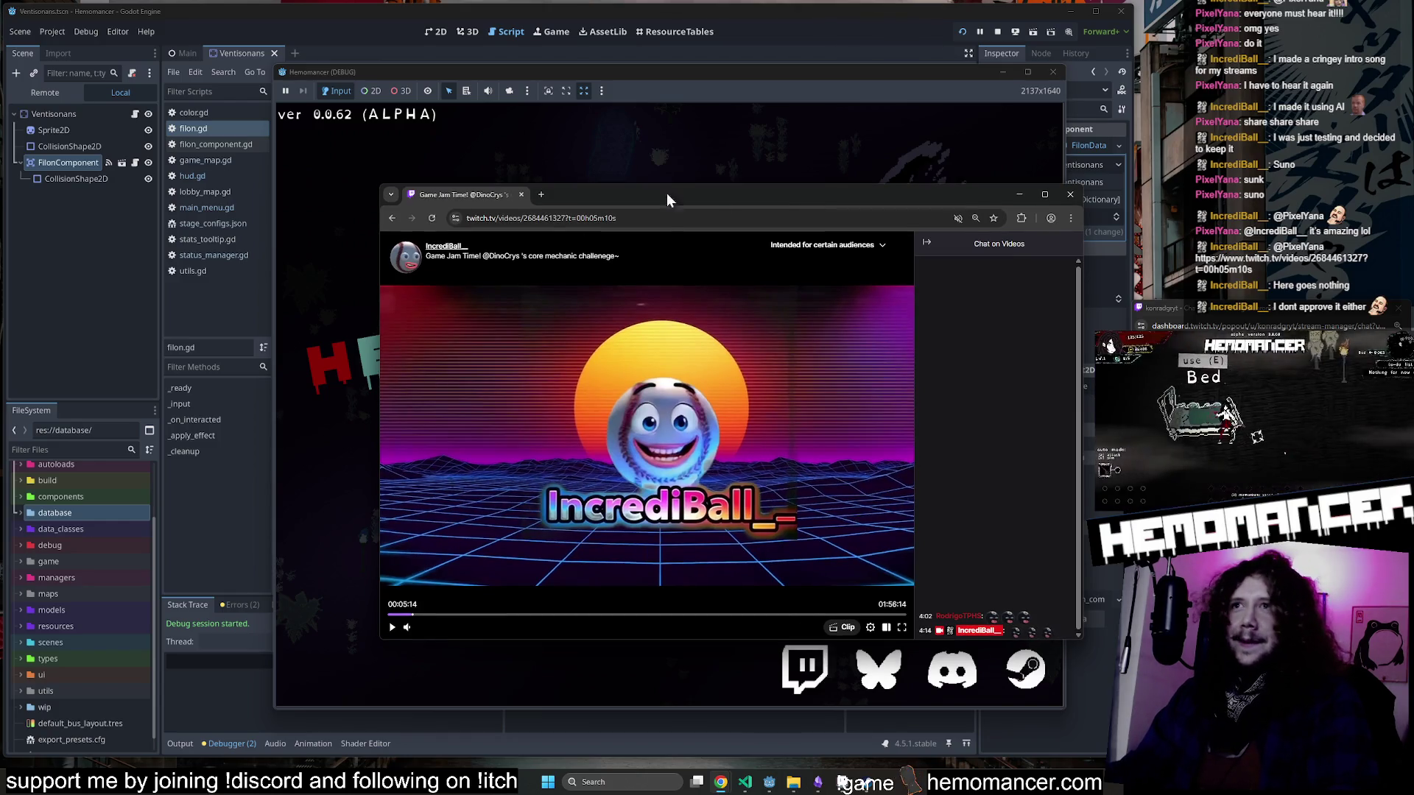
{"action": "right_click", "coordinate": [466, 196]}
{"action": "left_click", "coordinate": [533, 325]}
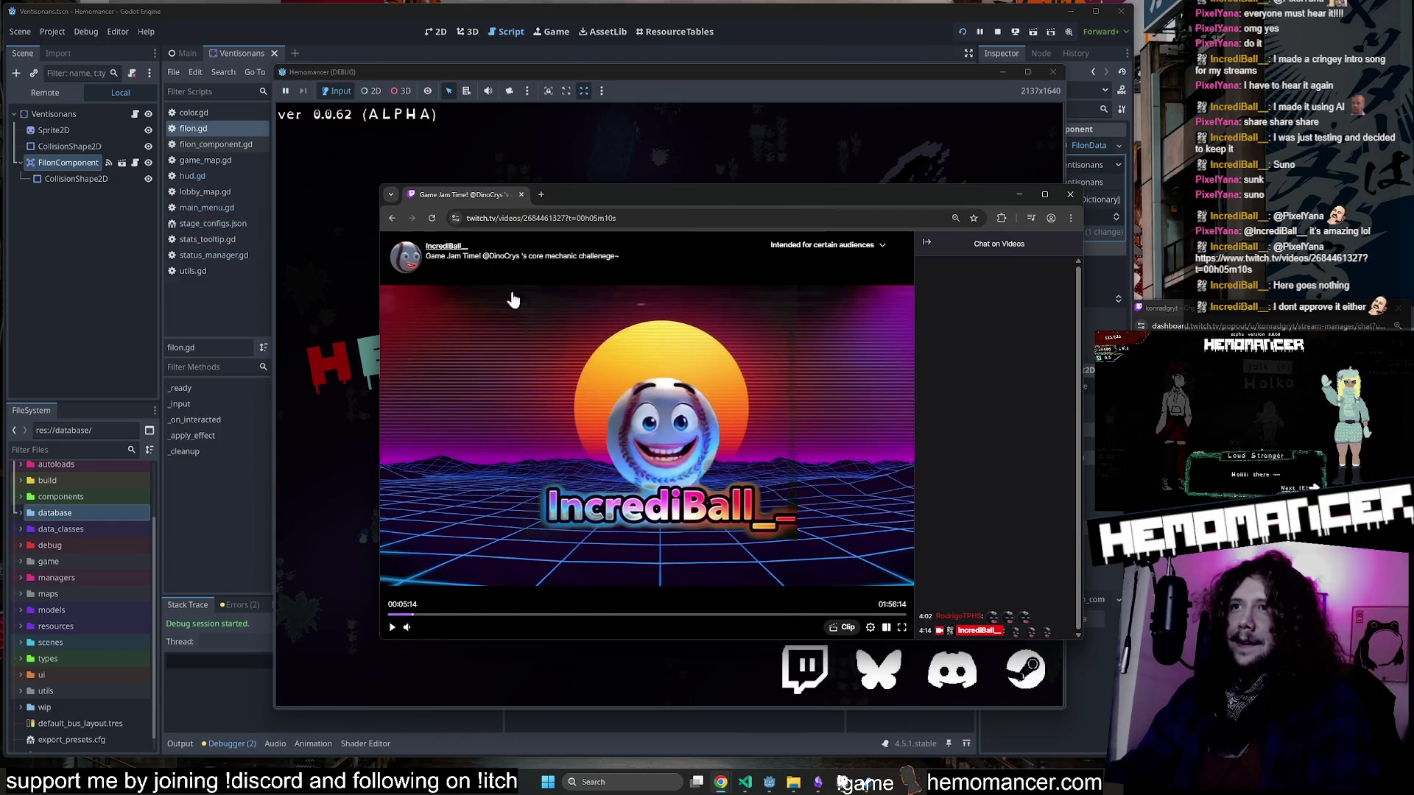
{"action": "right_click", "coordinate": [474, 199]}
{"action": "left_click", "coordinate": [536, 333]}
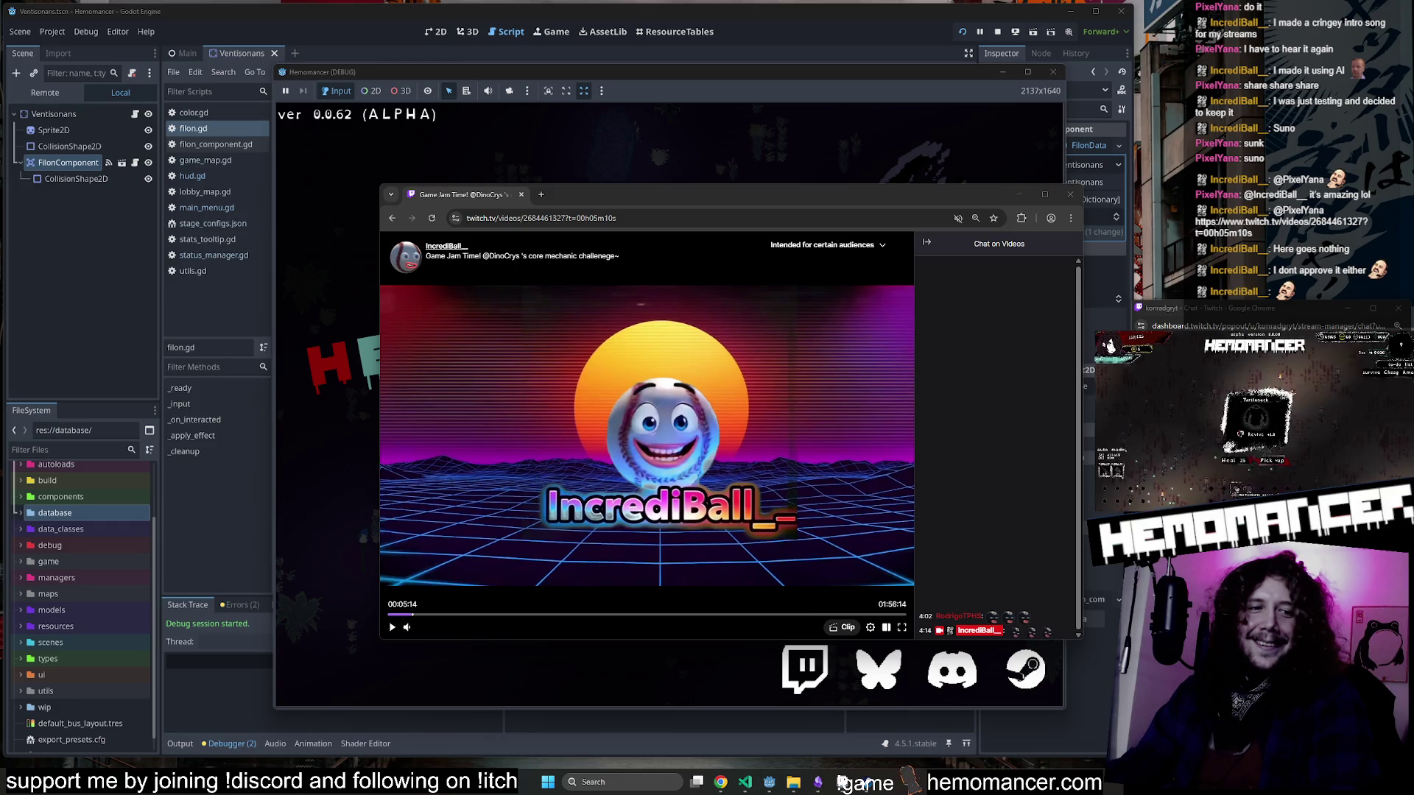
Check the desktop and other browser windows, then unmute the Twitch site.
{"action": "key", "text": "super+d"}
{"action": "key", "text": "alt+Tab"}
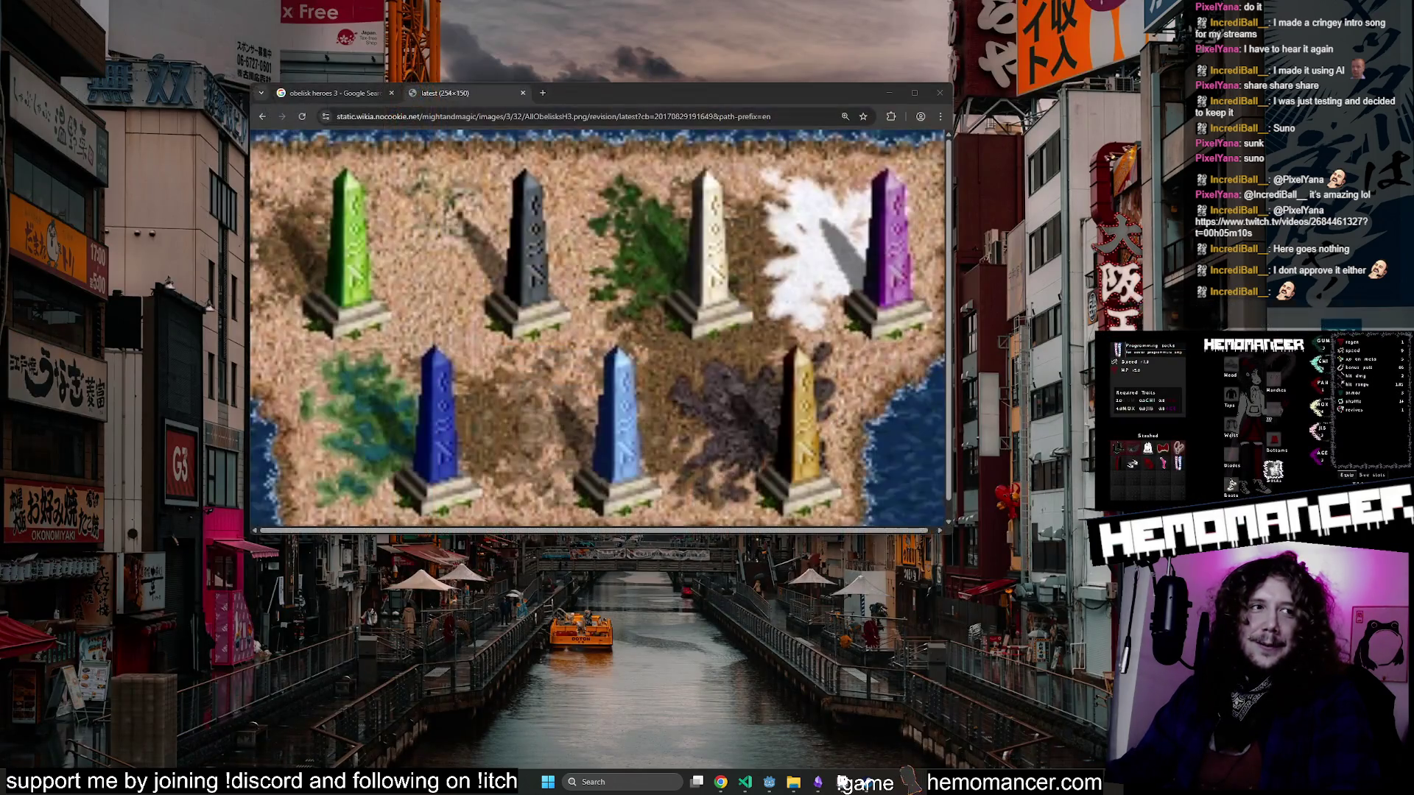
{"action": "key", "text": "alt+Tab"}
{"action": "key", "text": "alt+Tab"}
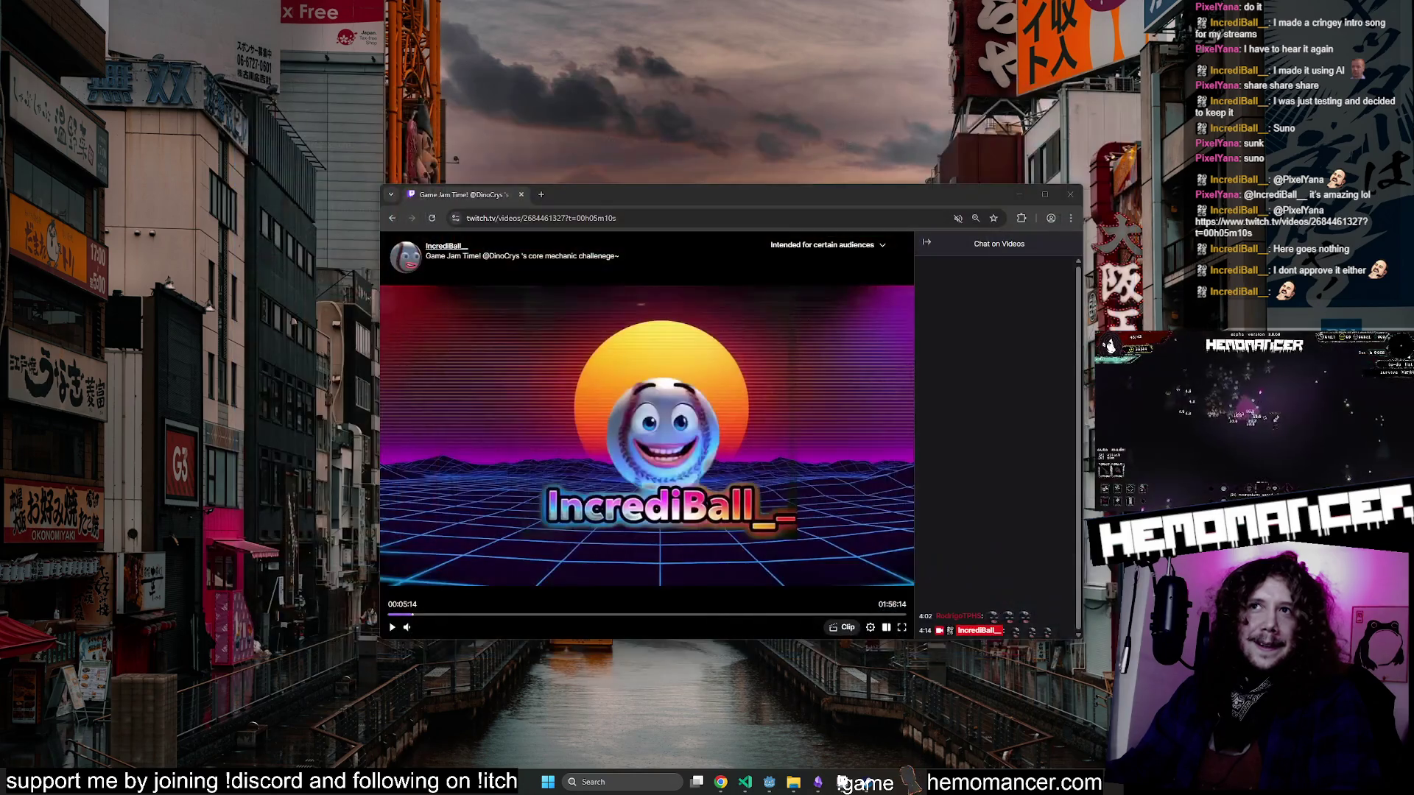
{"action": "key", "text": "super+d"}
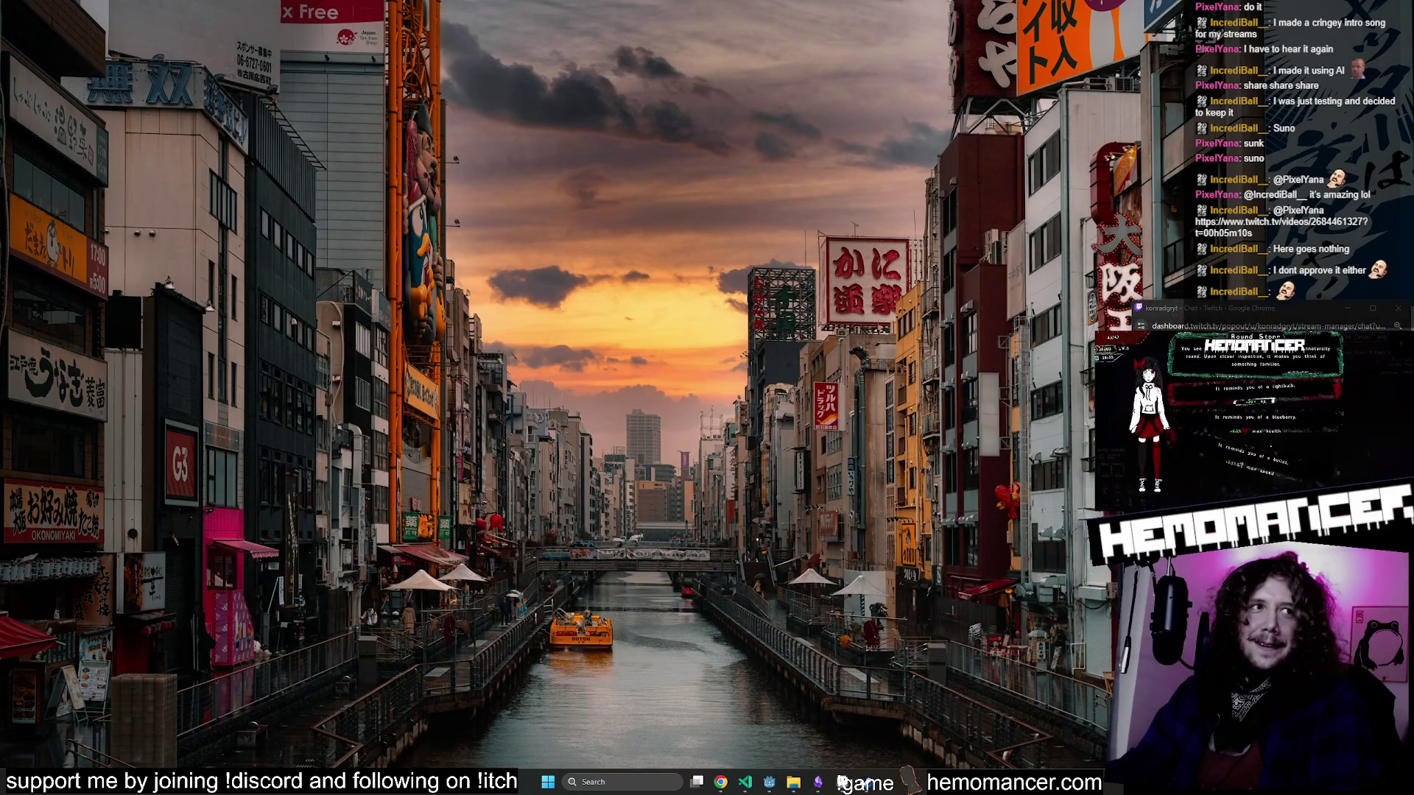
{"action": "key", "text": "super+d"}
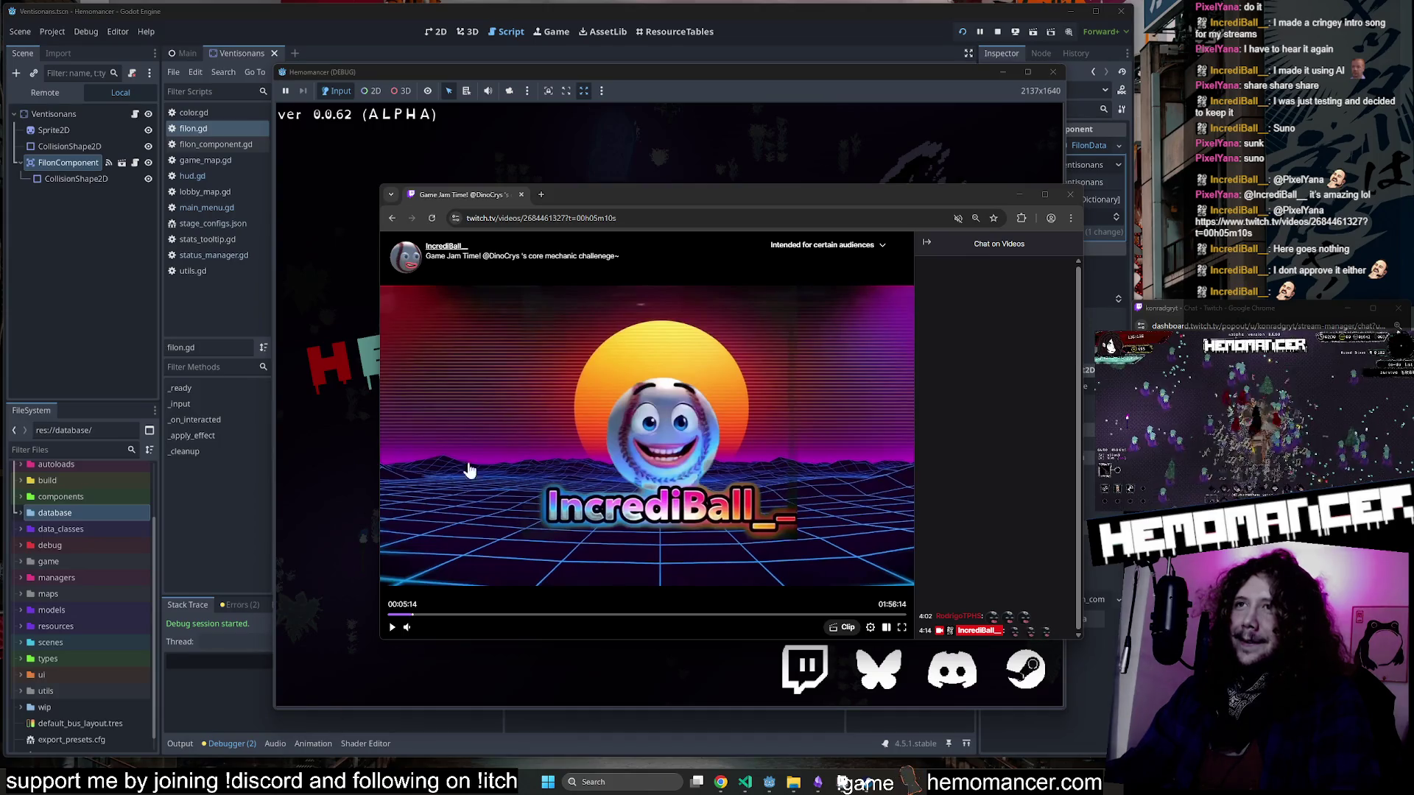
{"action": "right_click", "coordinate": [474, 196]}
{"action": "left_click", "coordinate": [538, 329]}
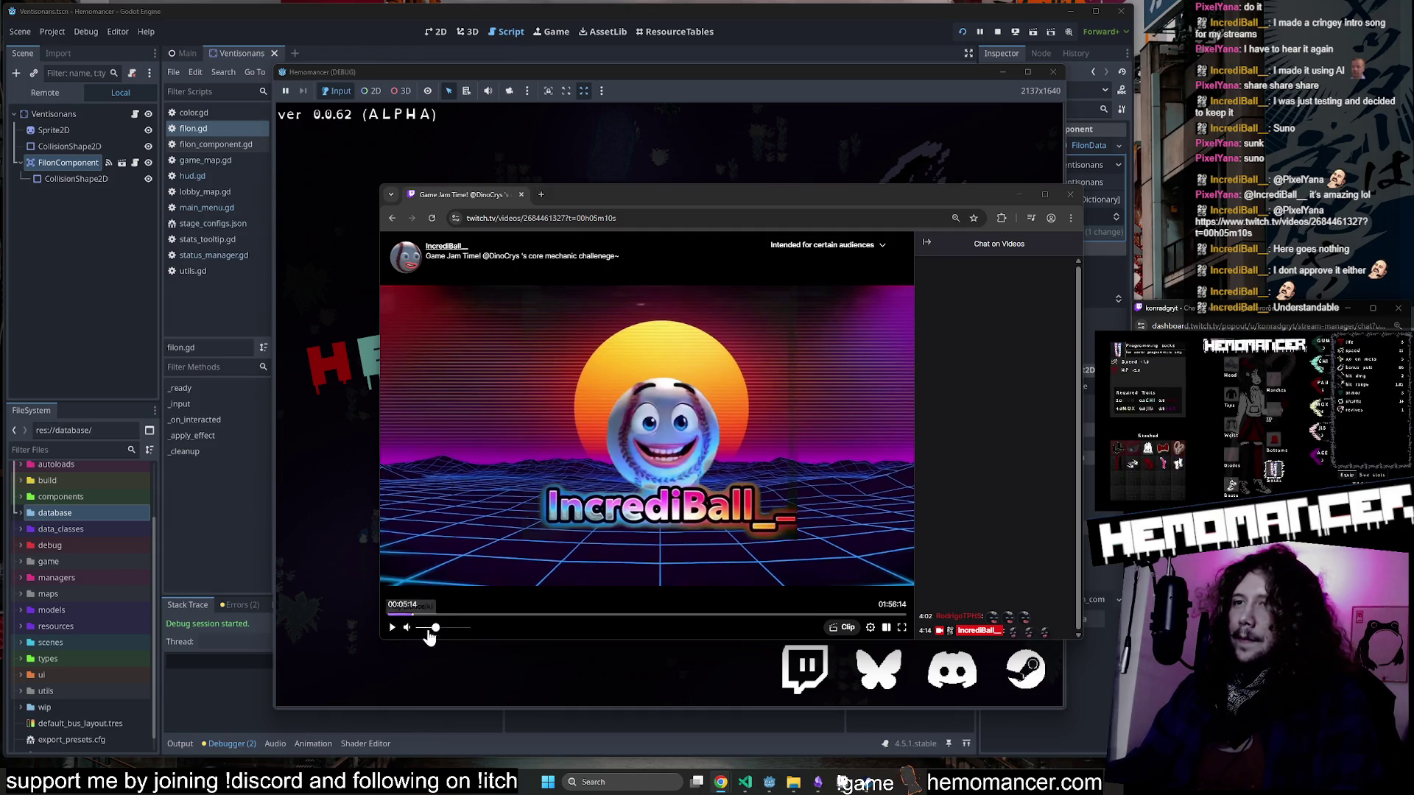
Play the video with volume at 74% and pause it at 00:05:53.
{"action": "left_click", "coordinate": [436, 628]}
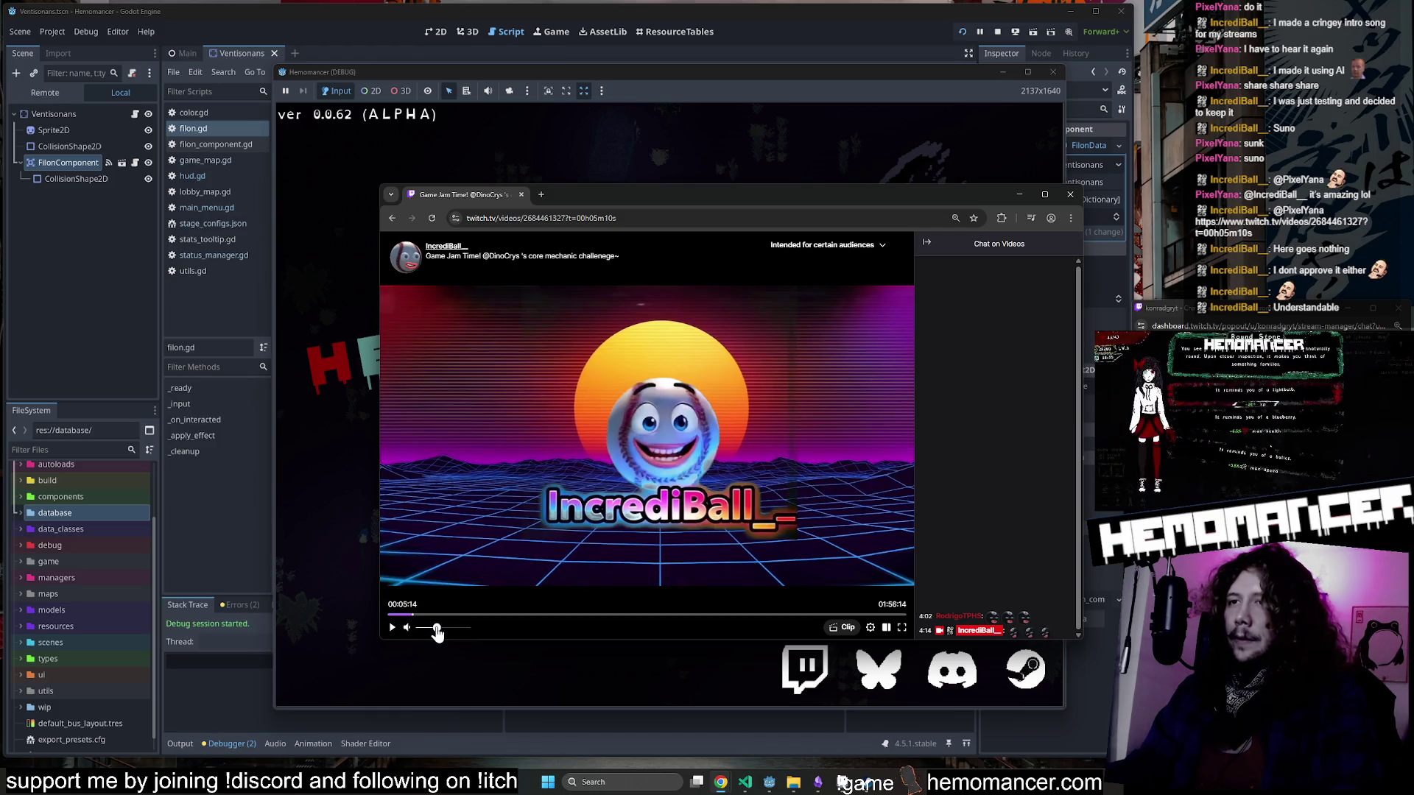
{"action": "left_click", "coordinate": [392, 628]}
{"action": "left_click_drag", "start_coordinate": [436, 628], "coordinate": [457, 633]}
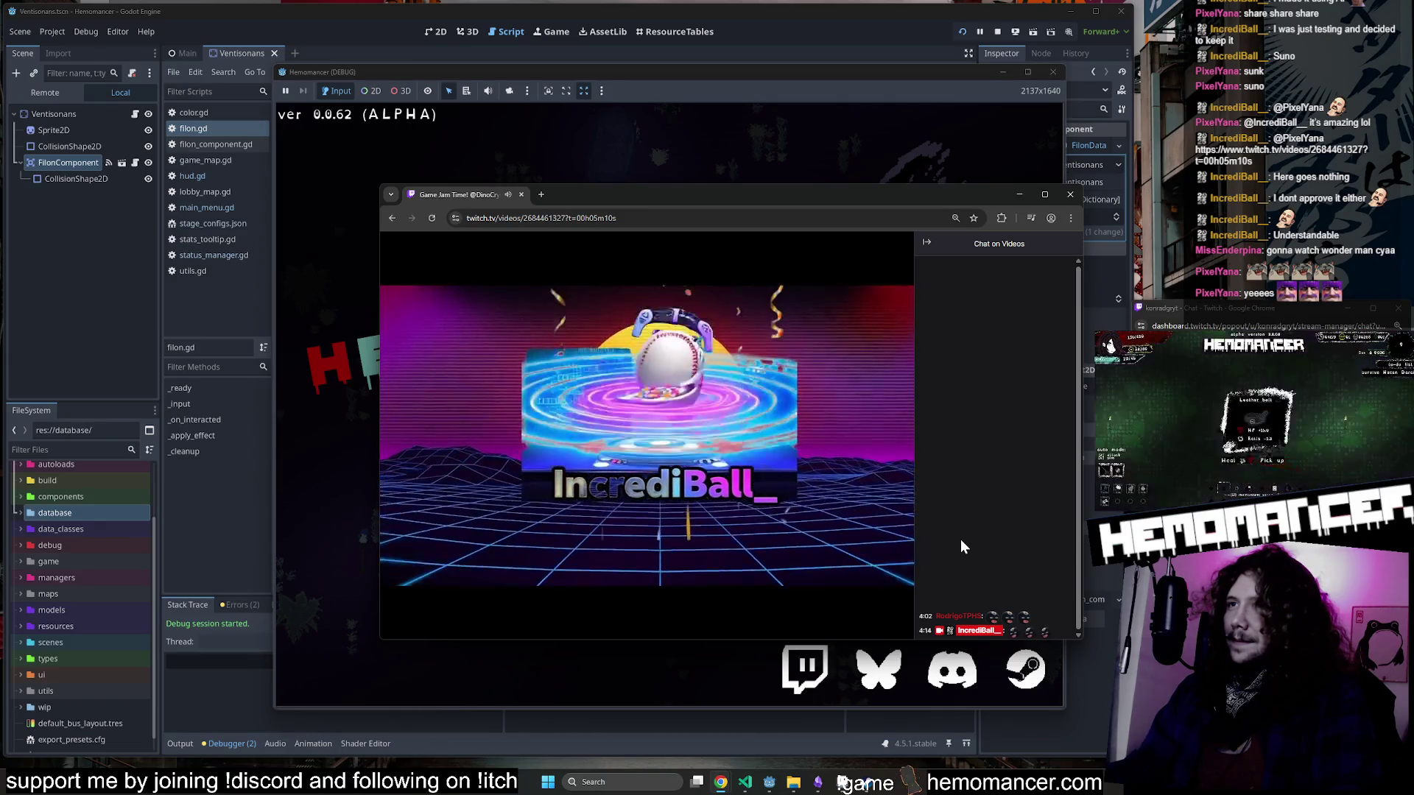
{"action": "mouse_move", "coordinate": [884, 516]}
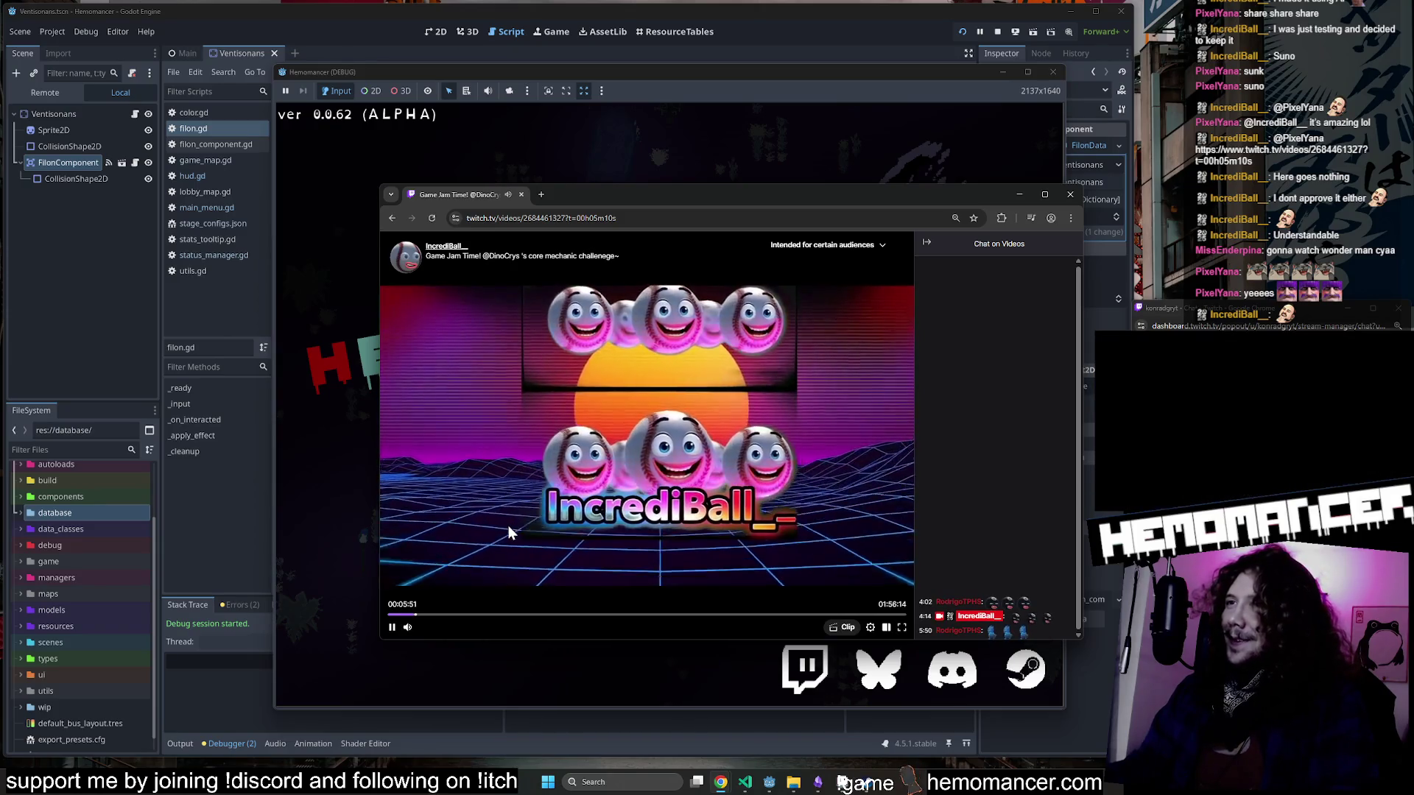
{"action": "left_click", "coordinate": [391, 627]}
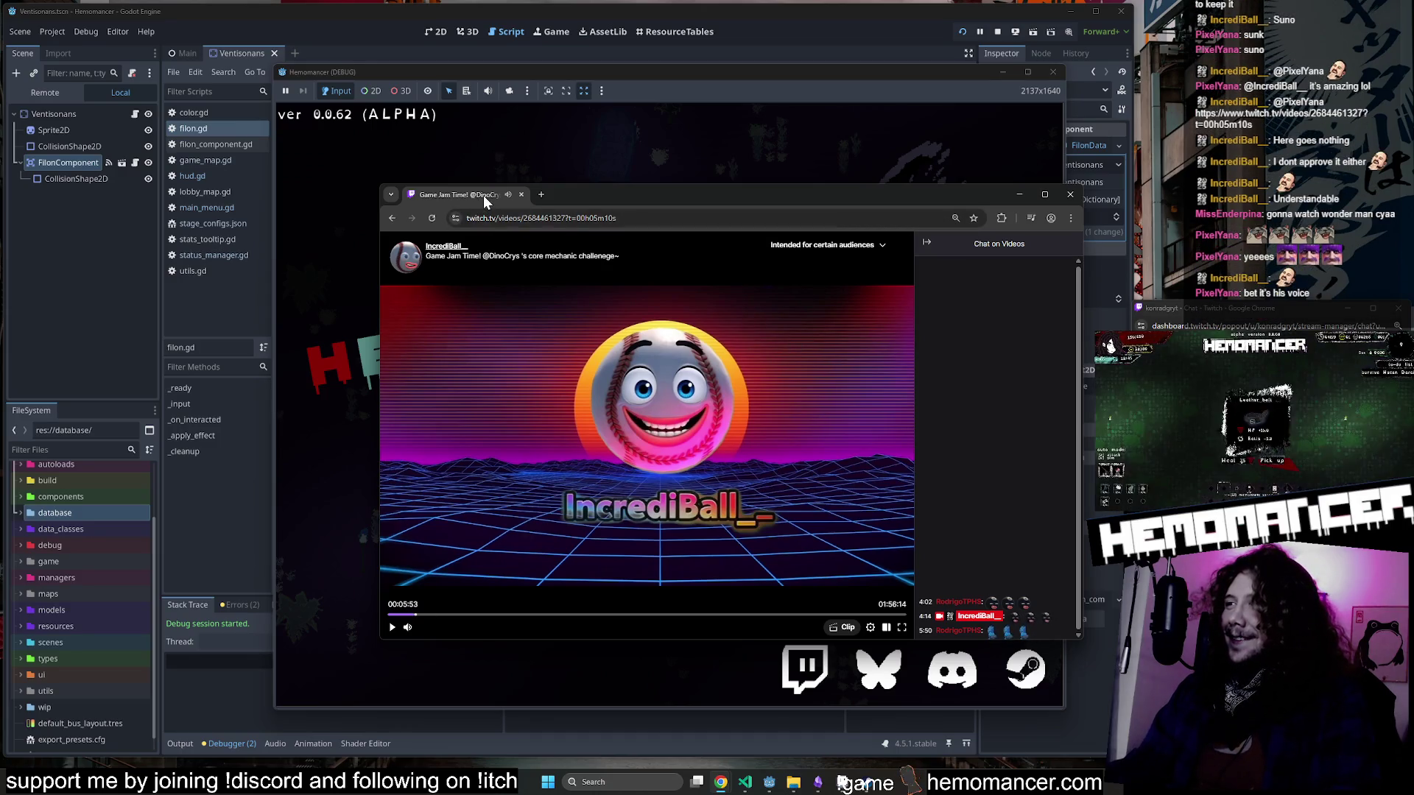
Continue the saved run and read the gravestone.
{"action": "key", "text": "alt+Tab"}
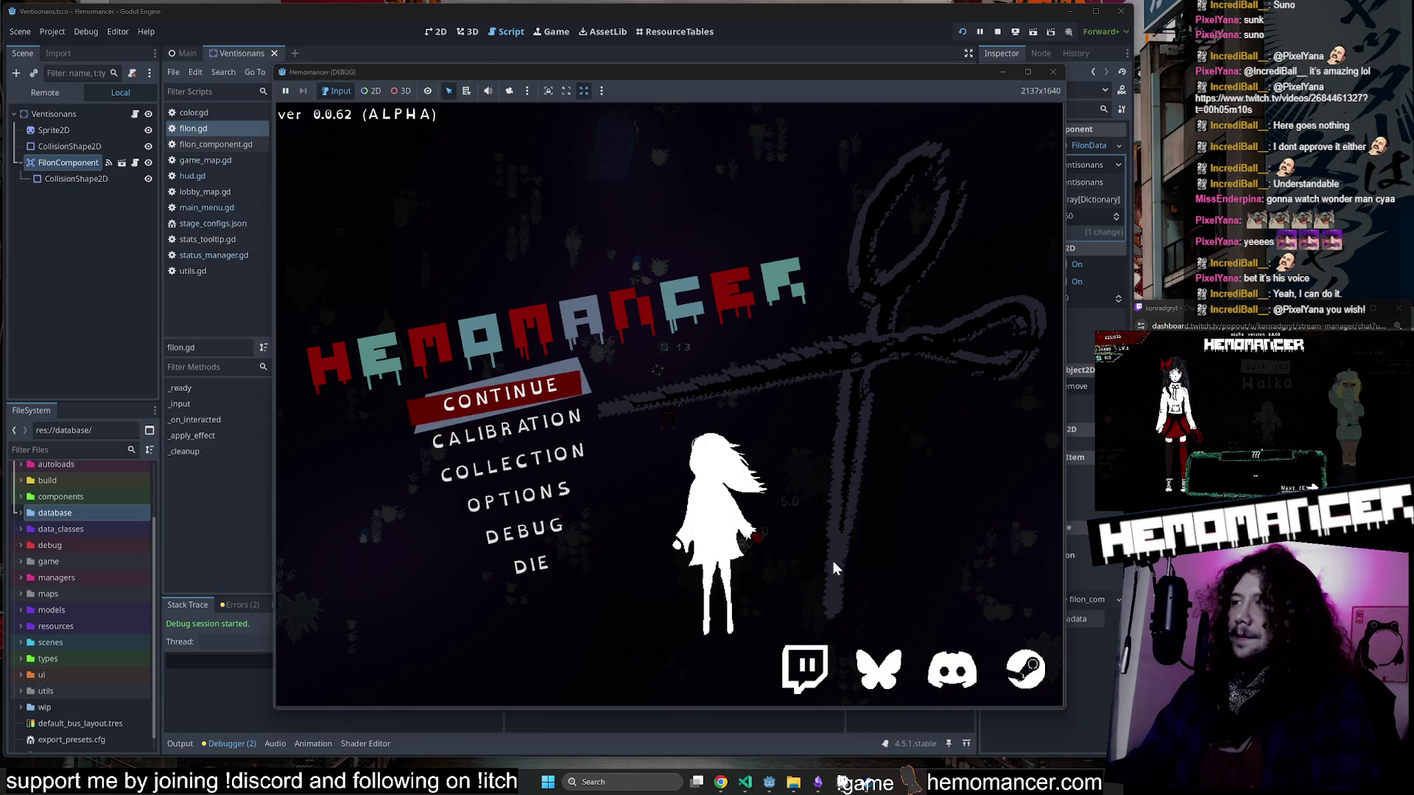
{"action": "key", "text": "Return"}
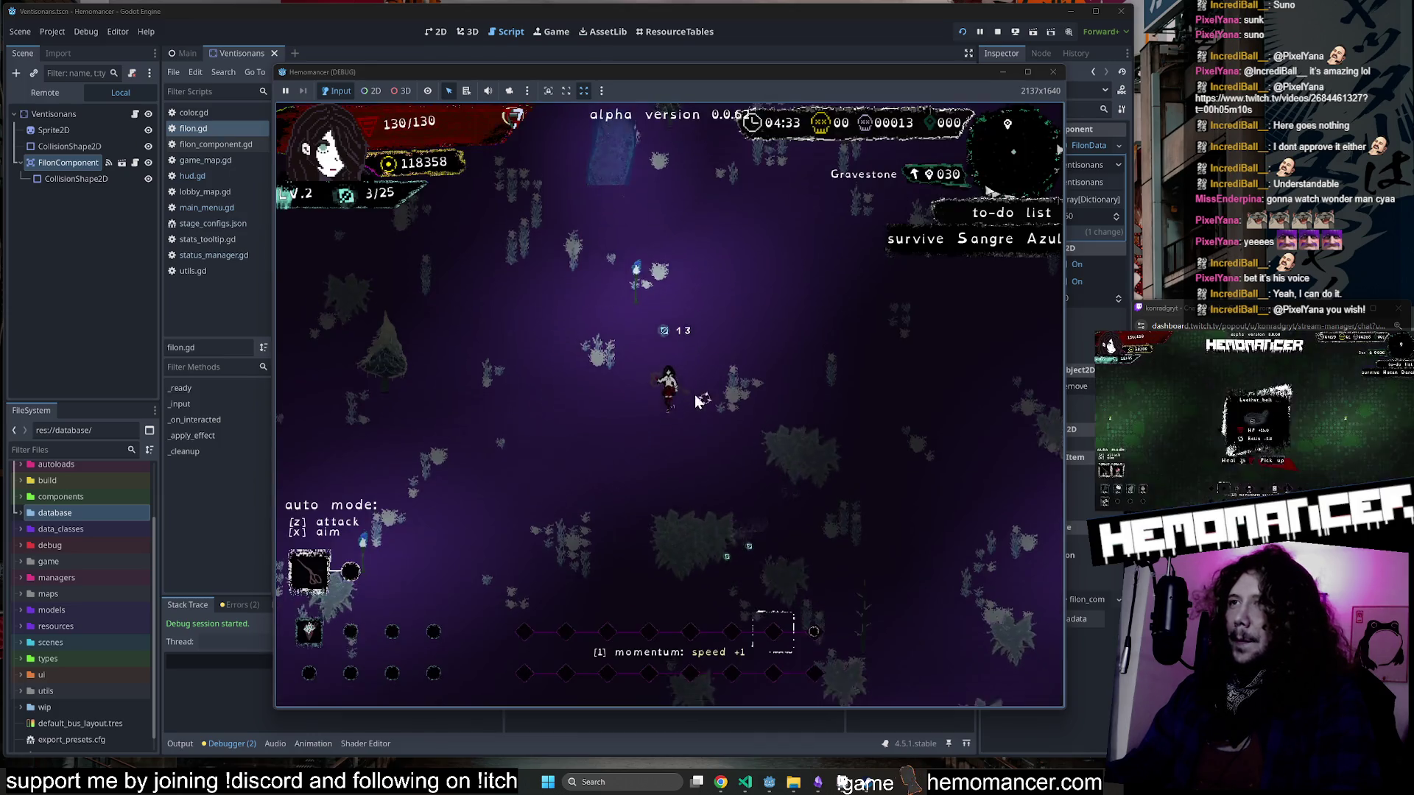
{"action": "key", "text": "w"}
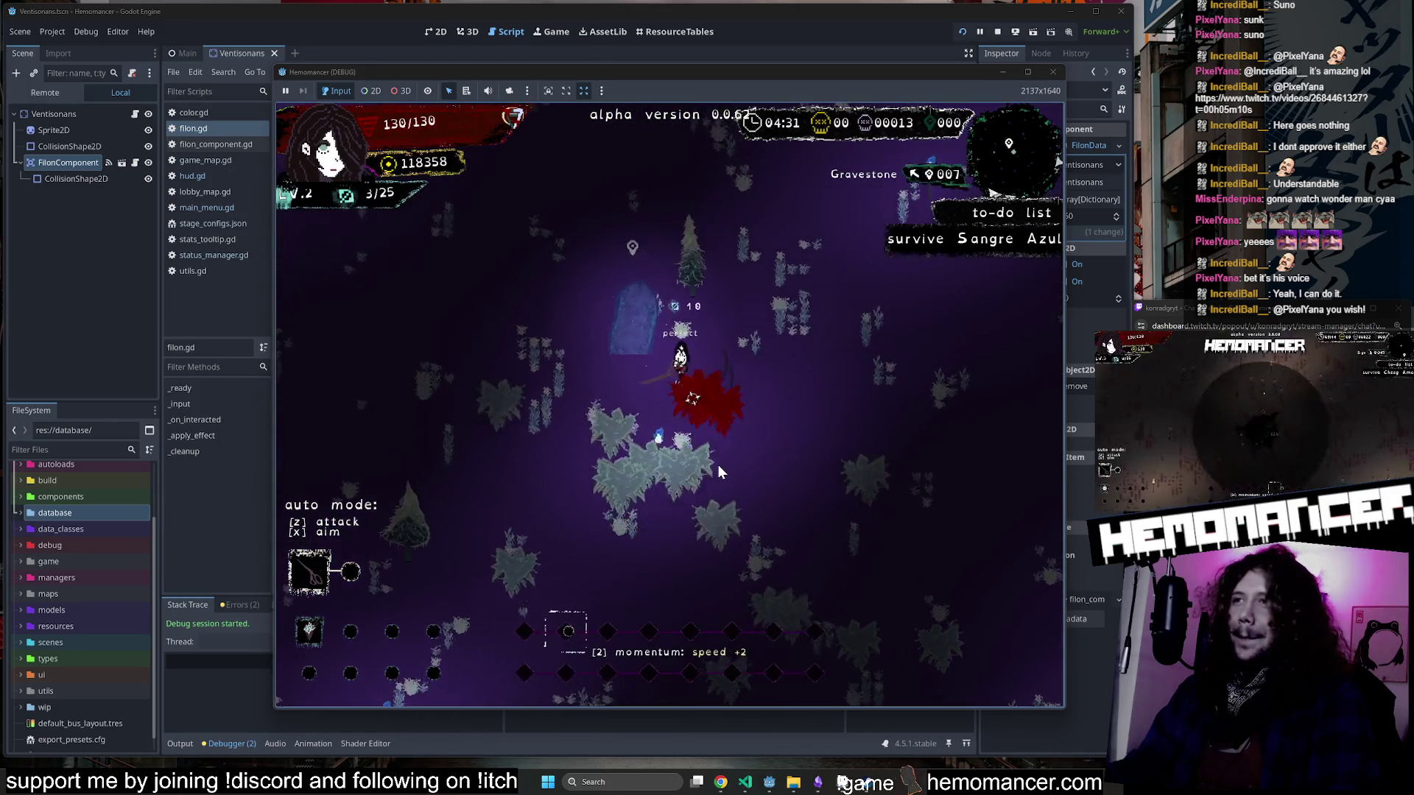
{"action": "key", "text": "e"}
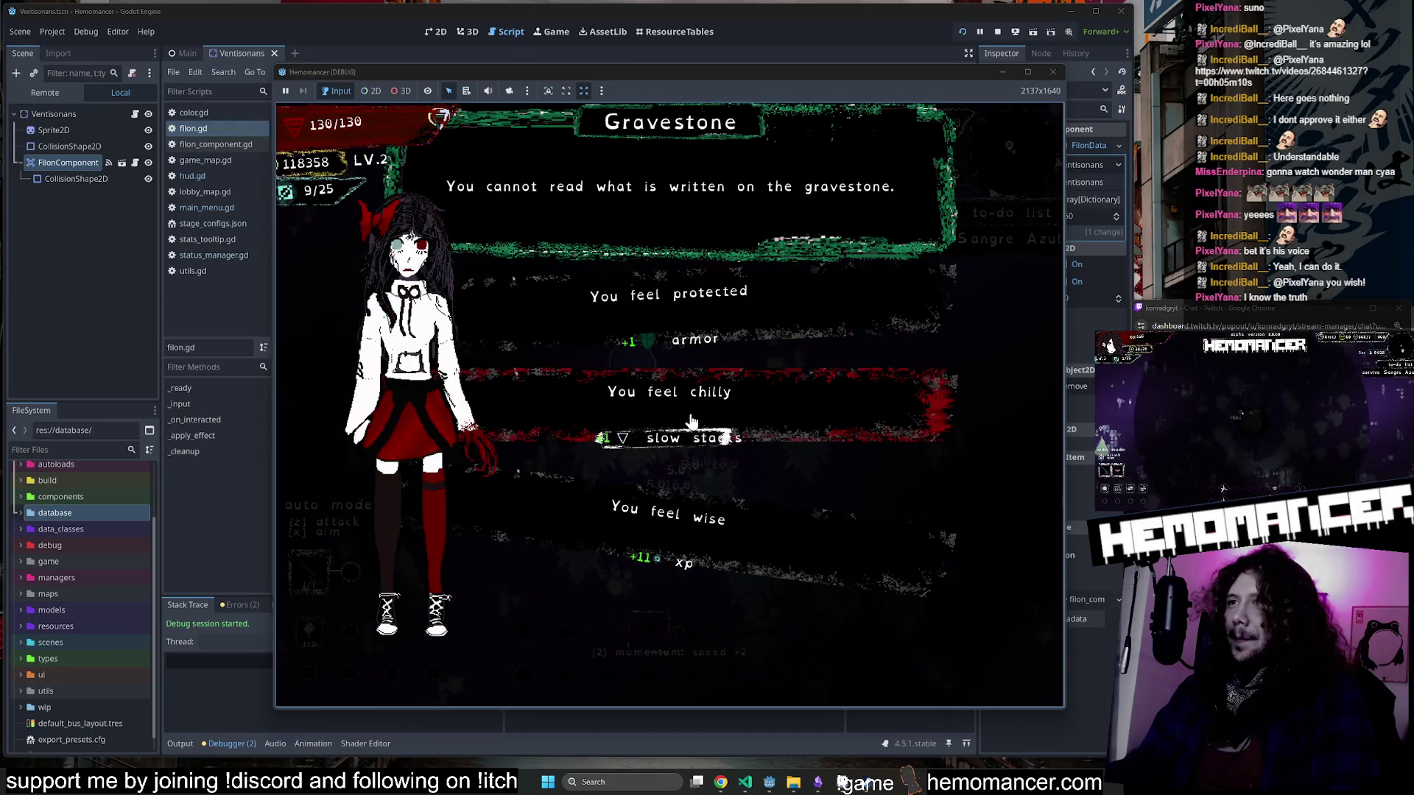
{"action": "key", "text": "e"}
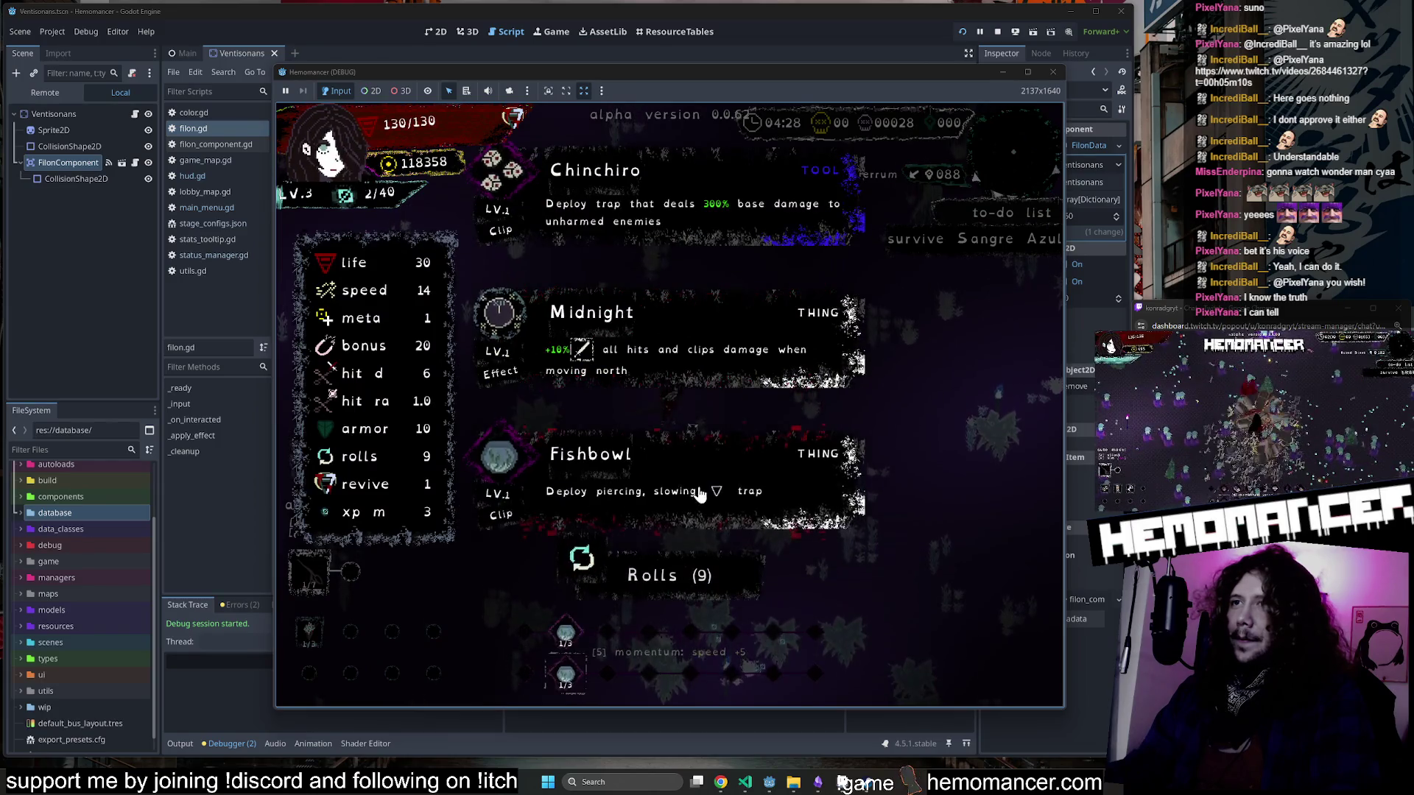
Choose Fishbowl, pick up the Starverse shoes, and choose Football.
{"action": "left_click", "coordinate": [700, 494]}
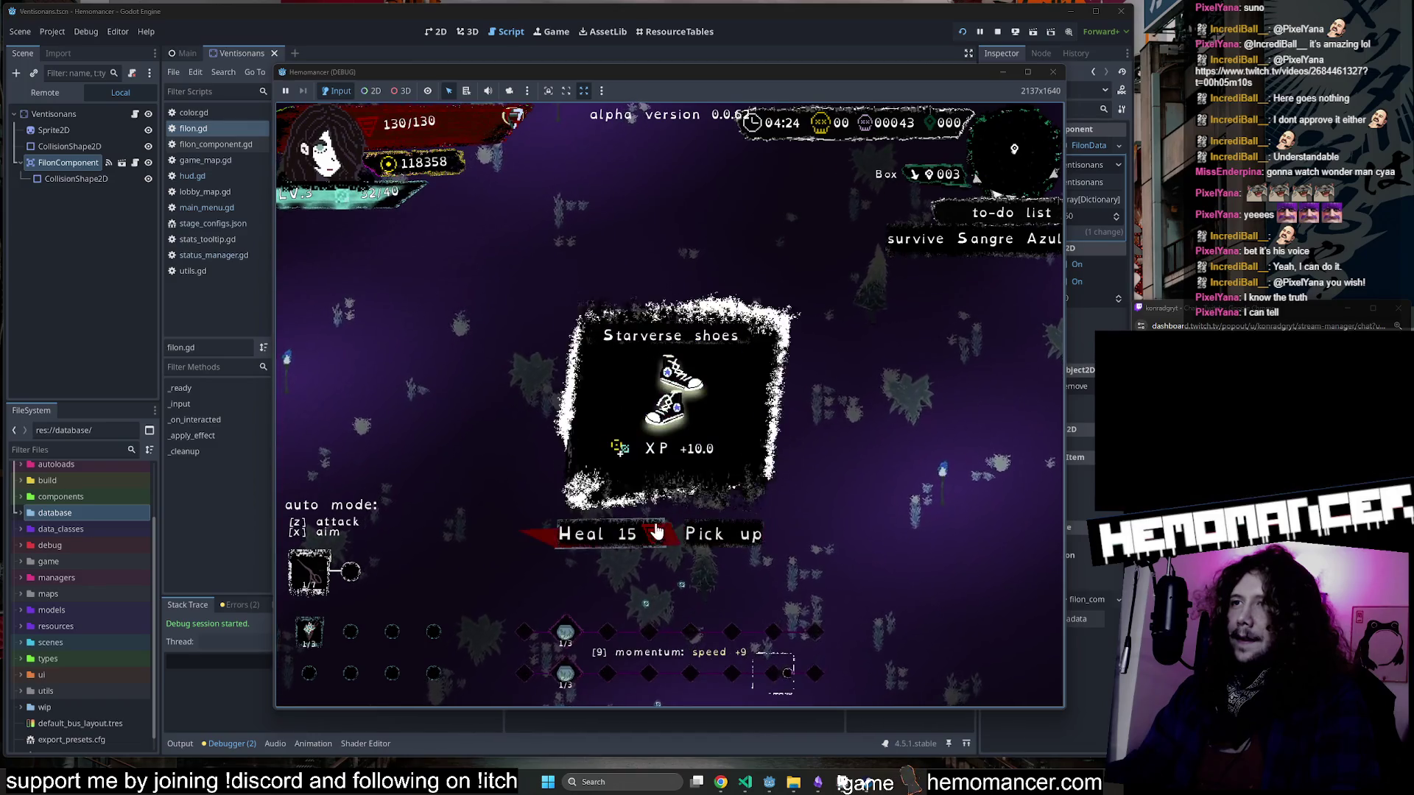
{"action": "left_click", "coordinate": [657, 532]}
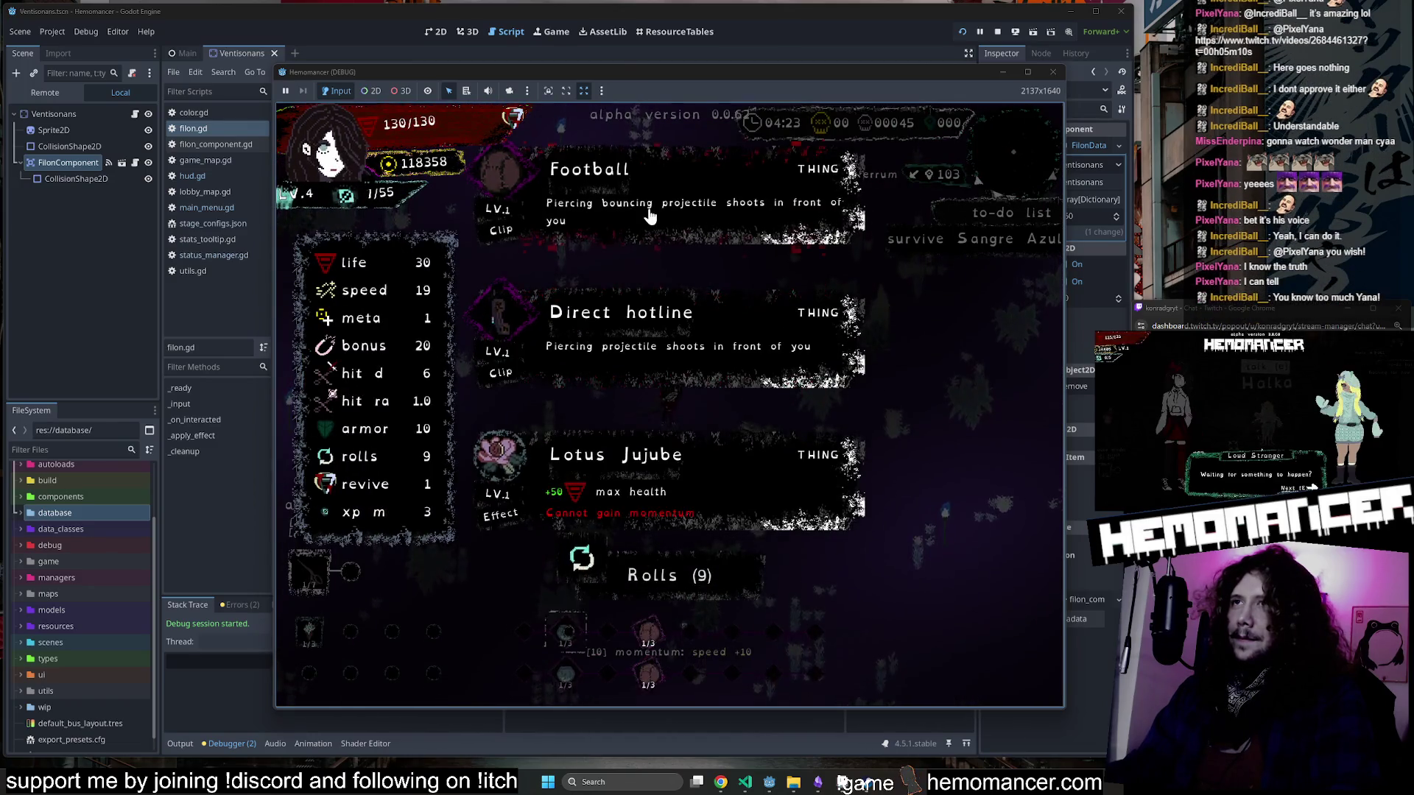
{"action": "left_click", "coordinate": [649, 216]}
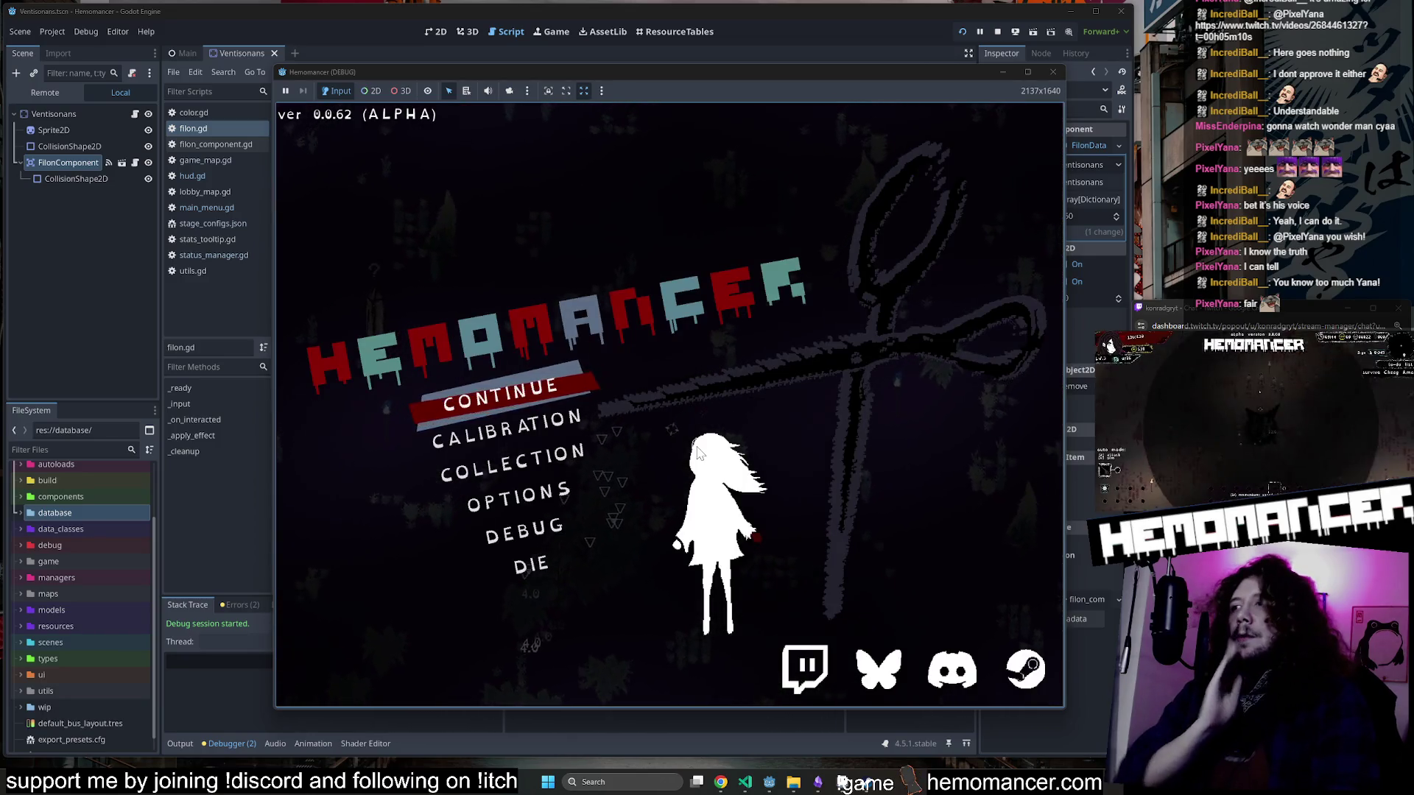
Minimize the game and open player.gd through Quick Open.
{"action": "left_click", "coordinate": [1003, 74]}
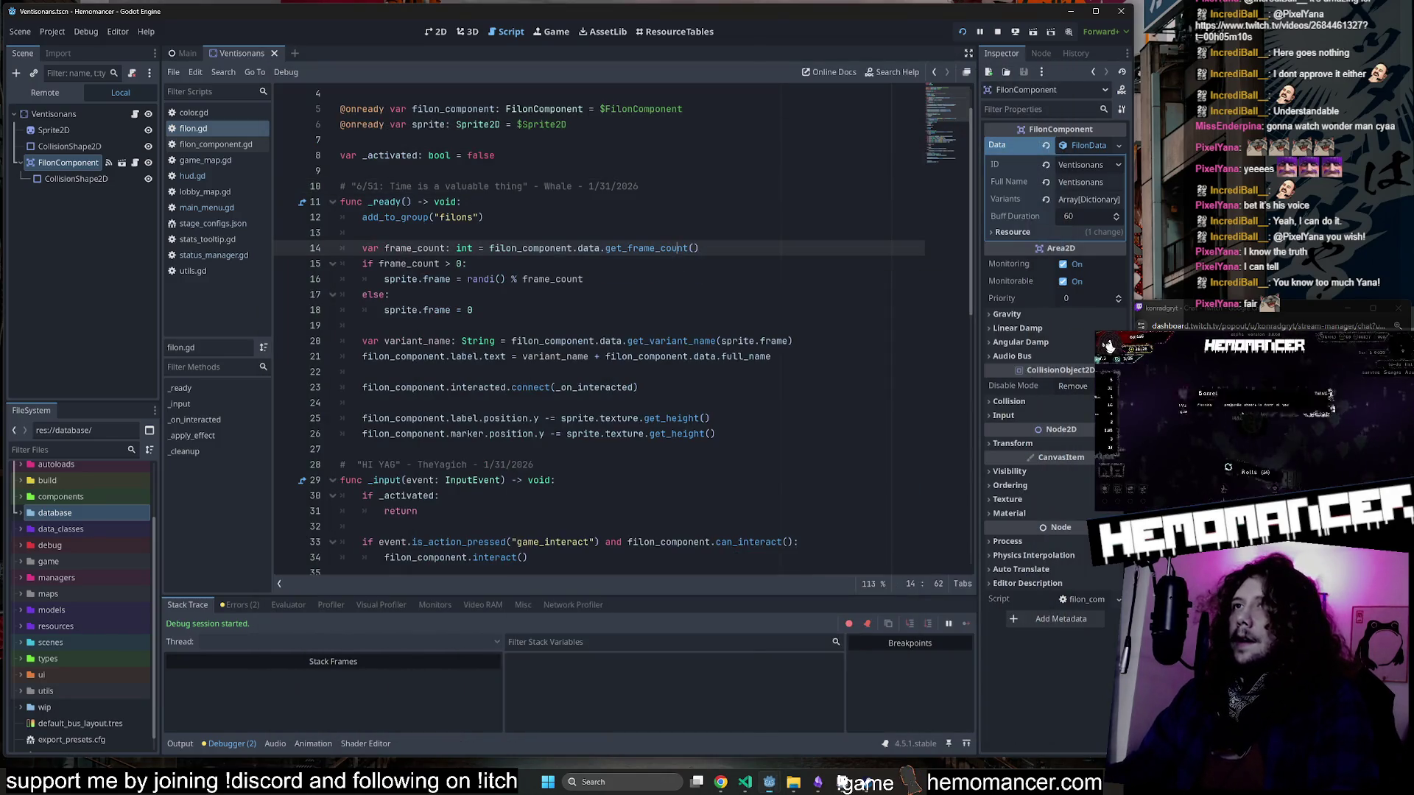
{"action": "key", "text": "alt+shift+o"}
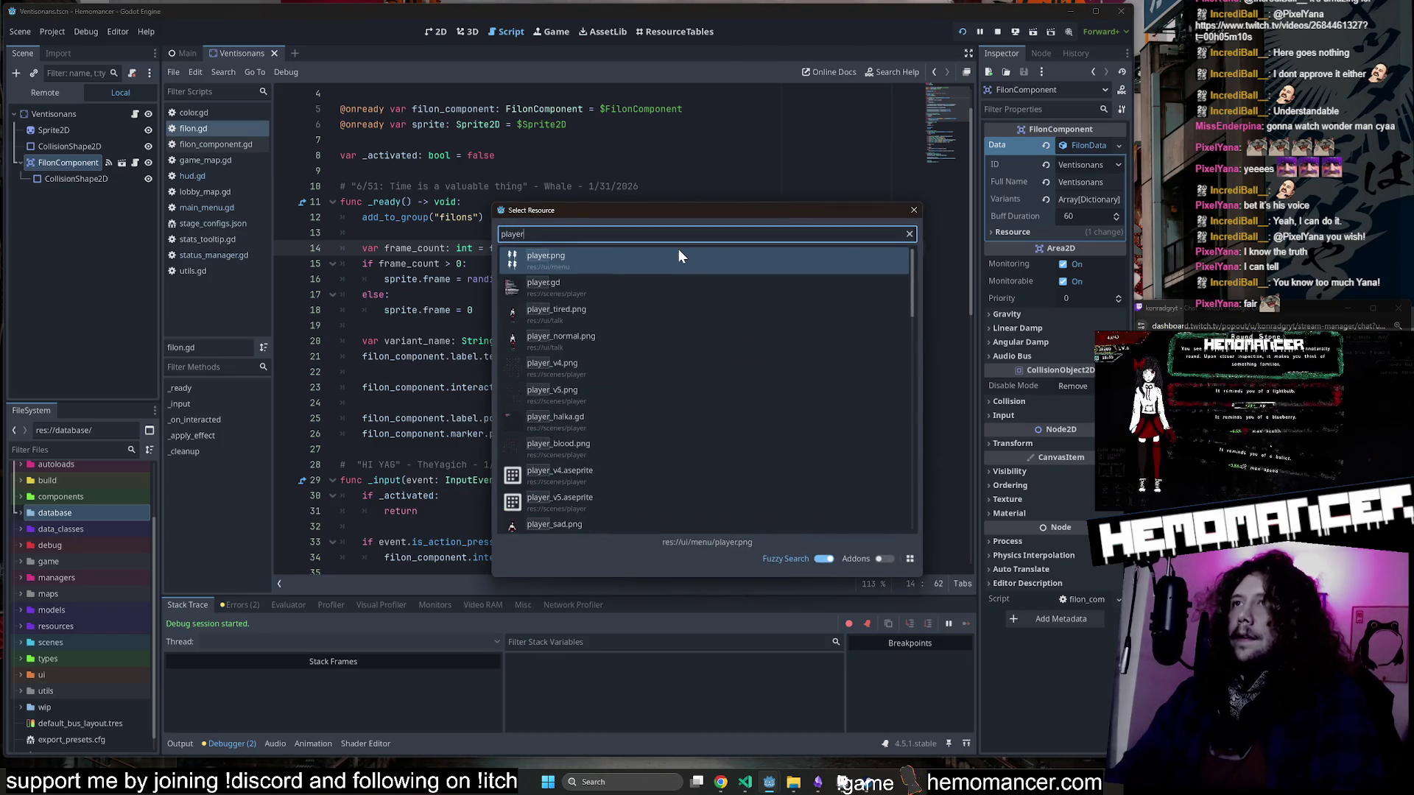
{"action": "key", "text": "Down"}
{"action": "key", "text": "Return"}
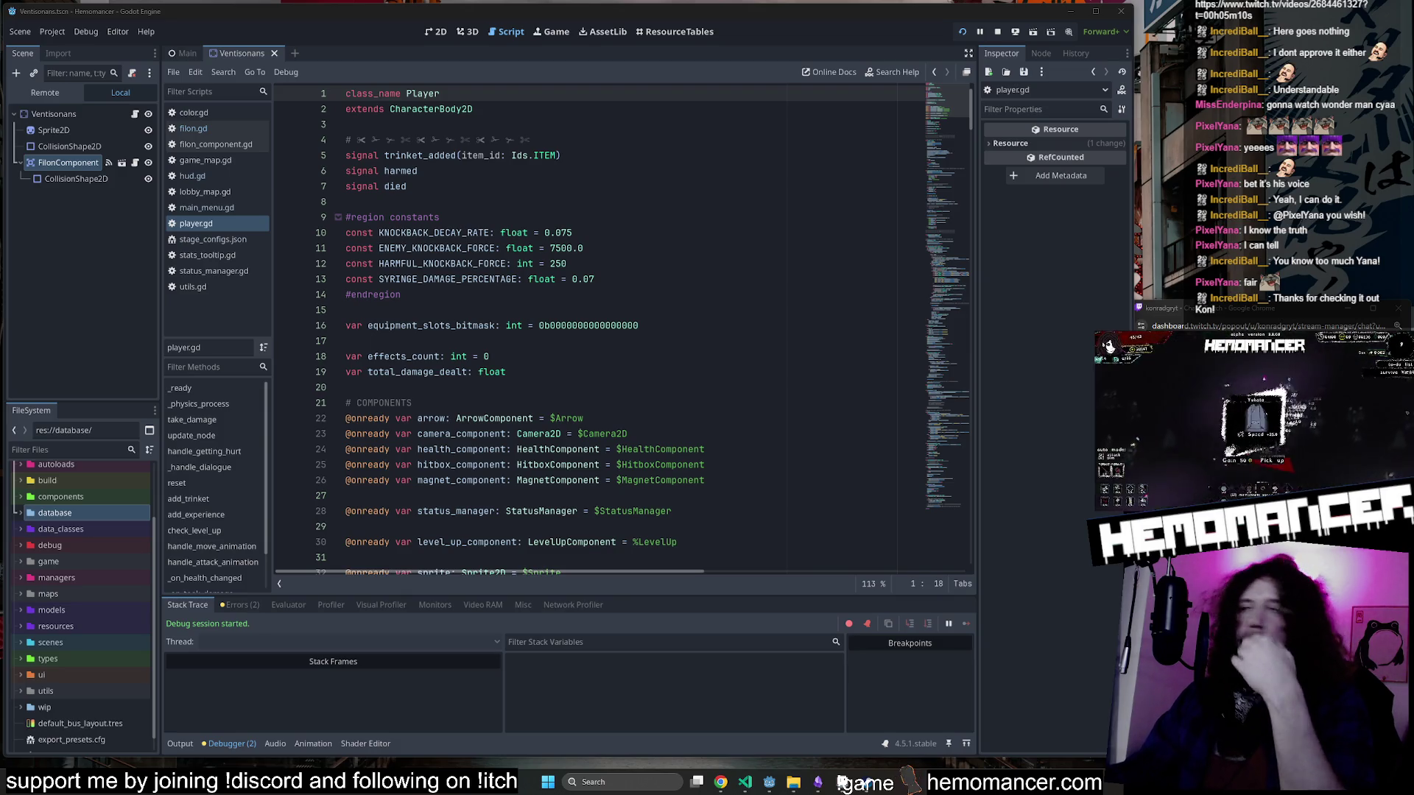
{"action": "left_click", "coordinate": [567, 264]}
Browse player.gd around _physics_process and the sprite declarations.
{"action": "left_click_drag", "start_coordinate": [948, 117], "coordinate": [955, 192]}
{"action": "scroll", "coordinate": [589, 325], "scroll_direction": "up", "scroll_amount": 2}
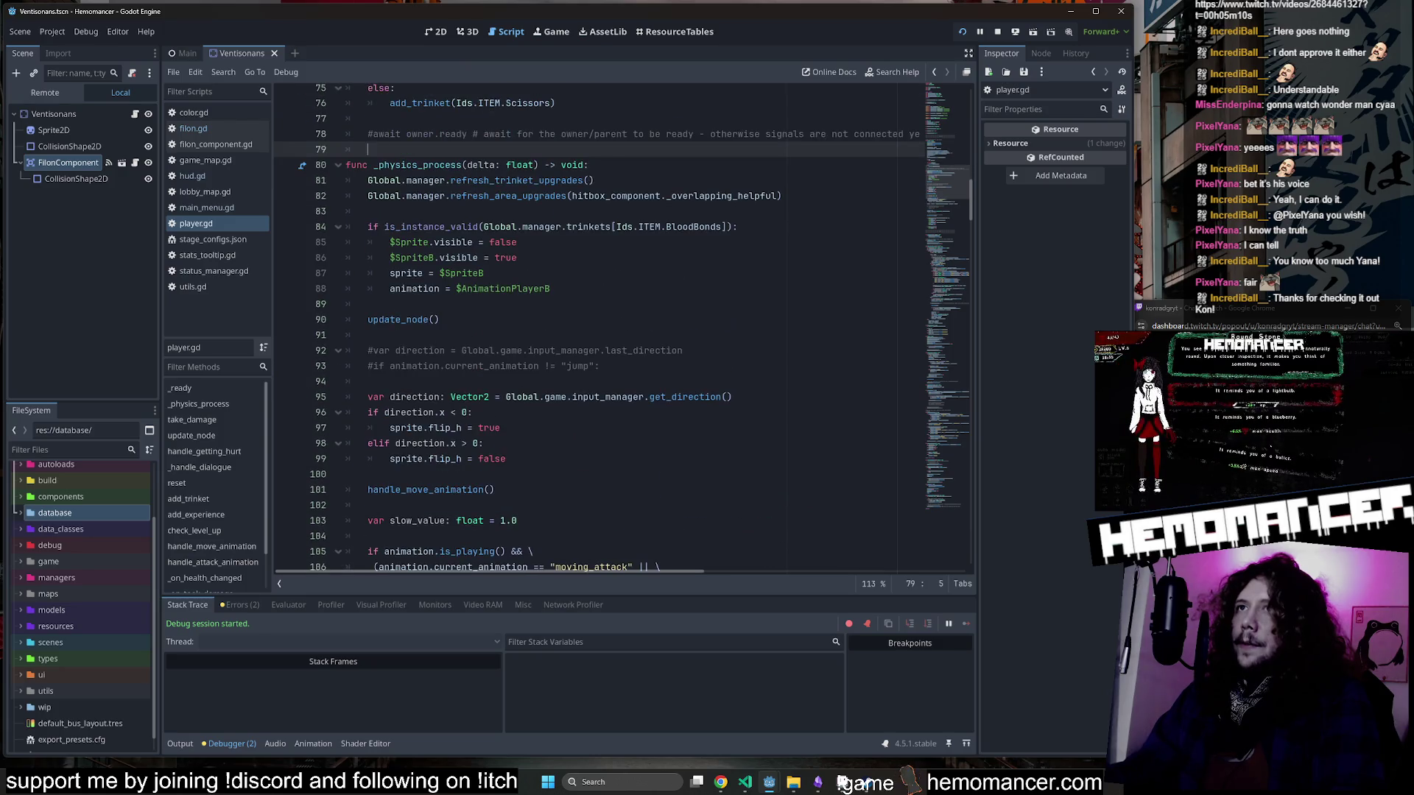
{"action": "key", "text": "shift+Down"}
{"action": "key", "text": "shift+Down"}
{"action": "key", "text": "shift+Down"}
{"action": "key", "text": "Down"}
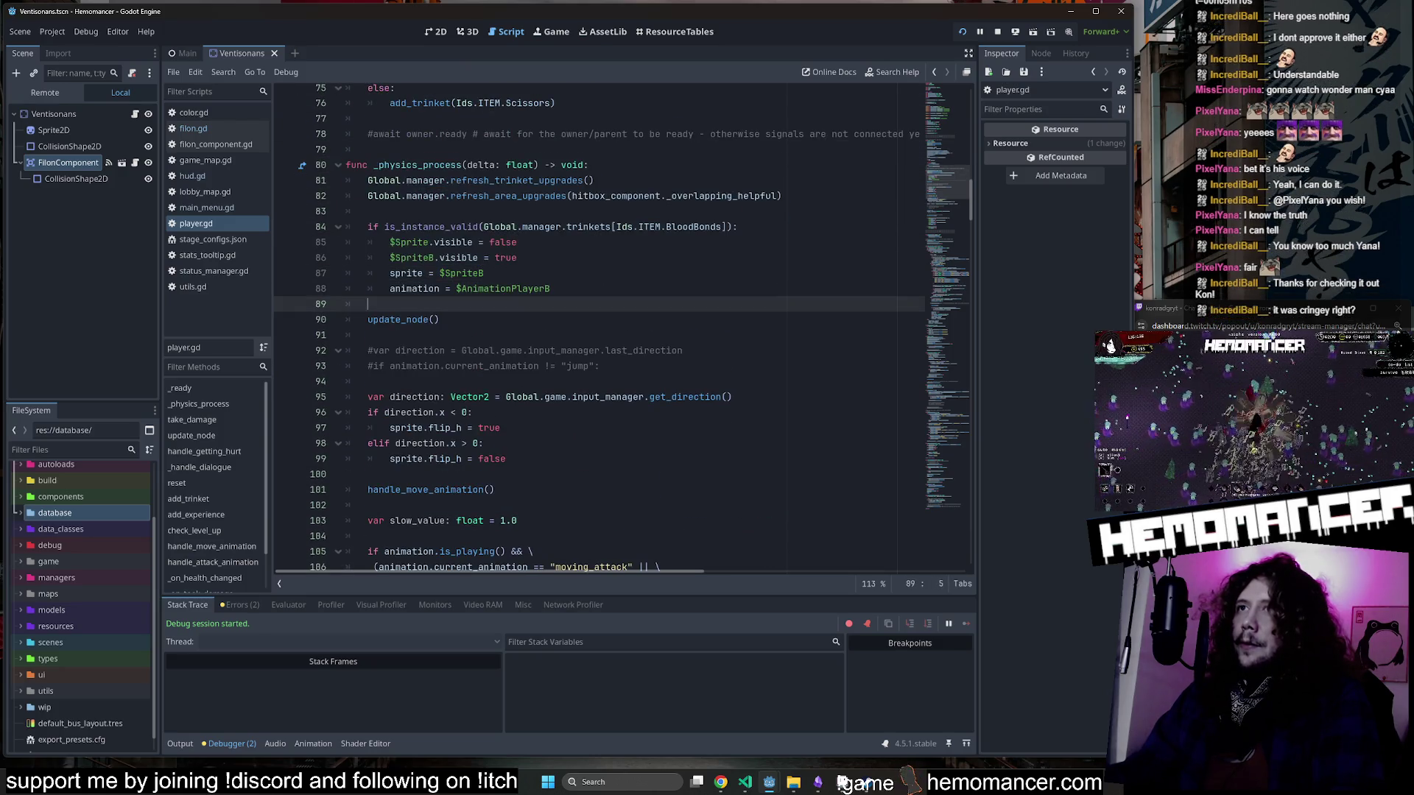
{"action": "key", "text": "shift+Up"}
{"action": "key", "text": "shift+Up"}
{"action": "key", "text": "shift+Up"}
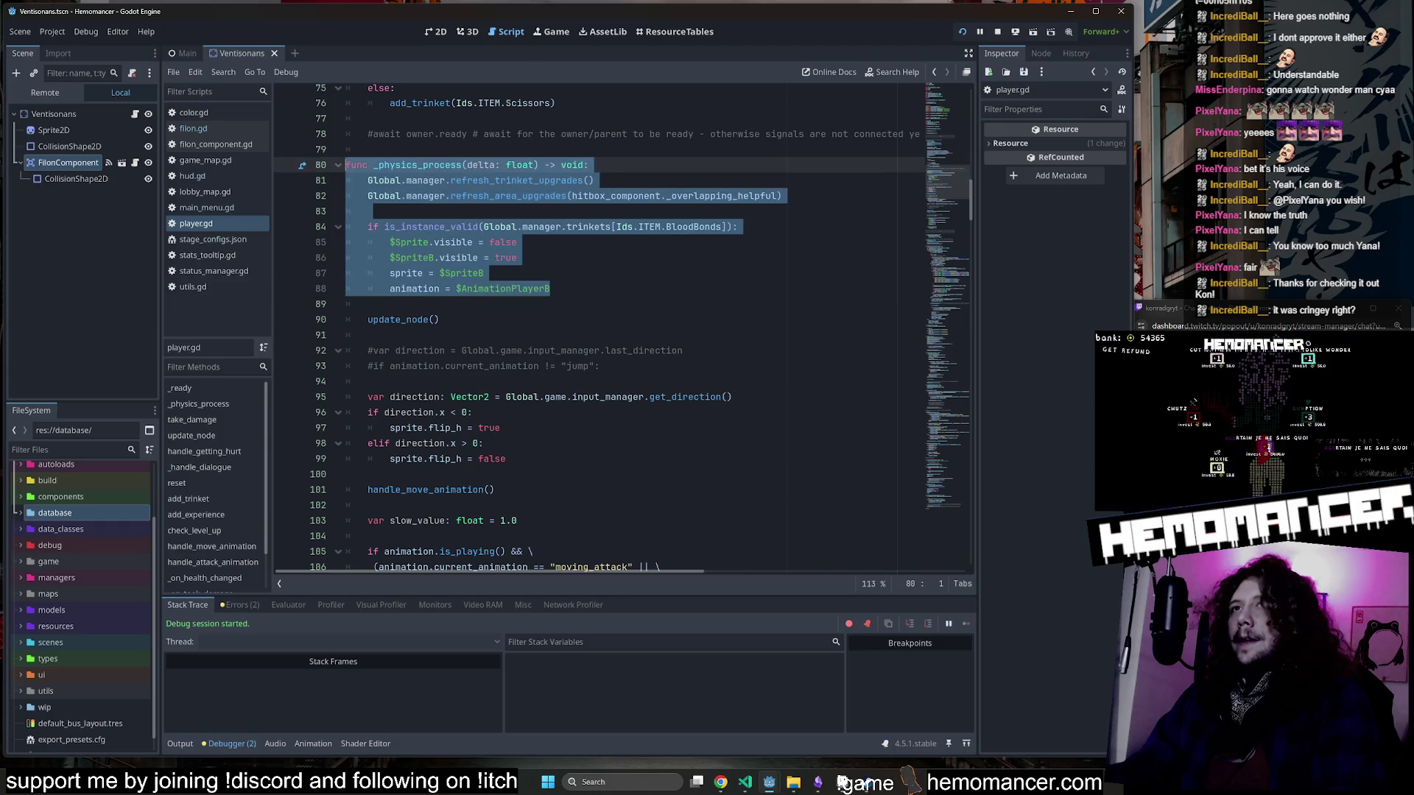
{"action": "left_click", "coordinate": [518, 241]}
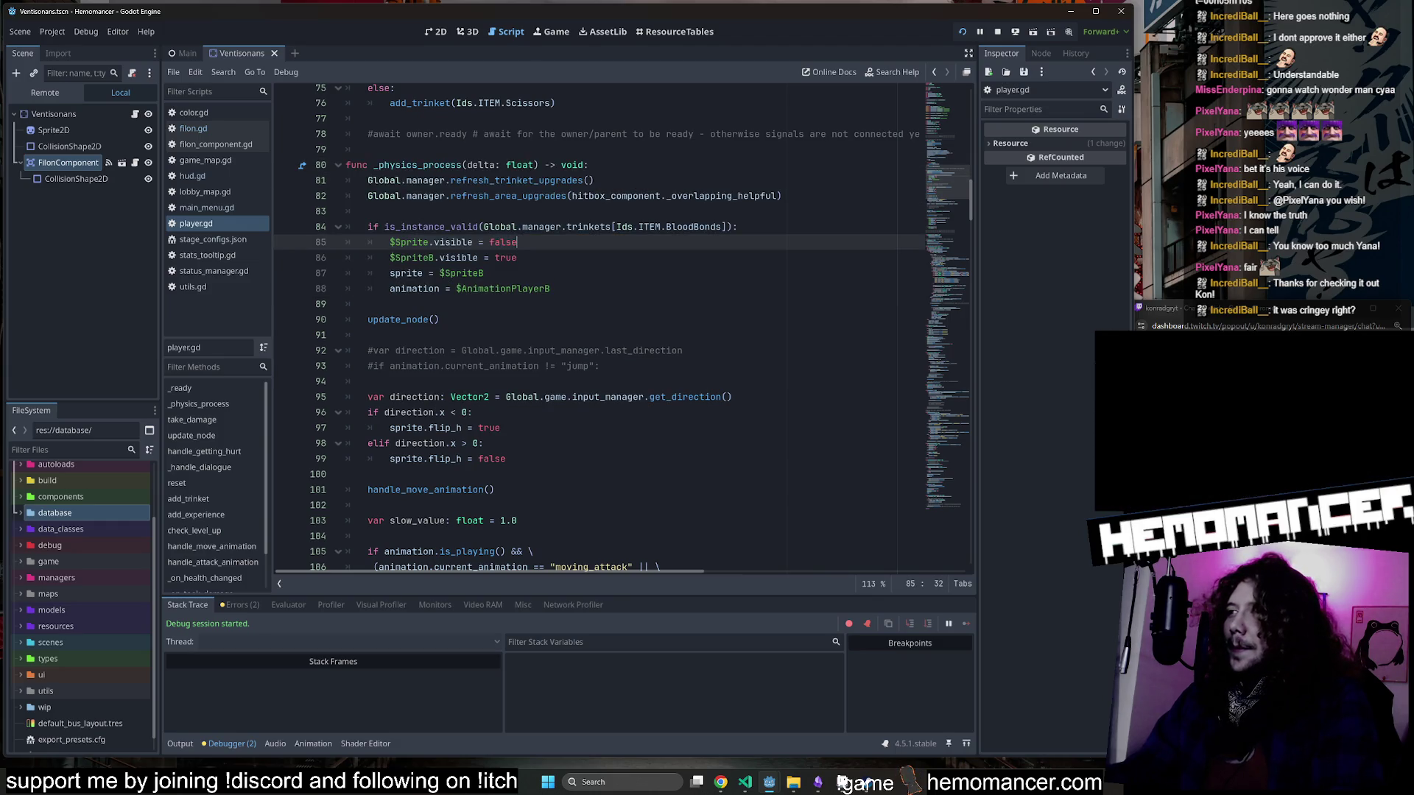
{"action": "scroll", "coordinate": [590, 324], "scroll_direction": "down", "scroll_amount": 4}
{"action": "left_click_drag", "start_coordinate": [932, 234], "coordinate": [959, 126]}
{"action": "left_click", "coordinate": [506, 202]}
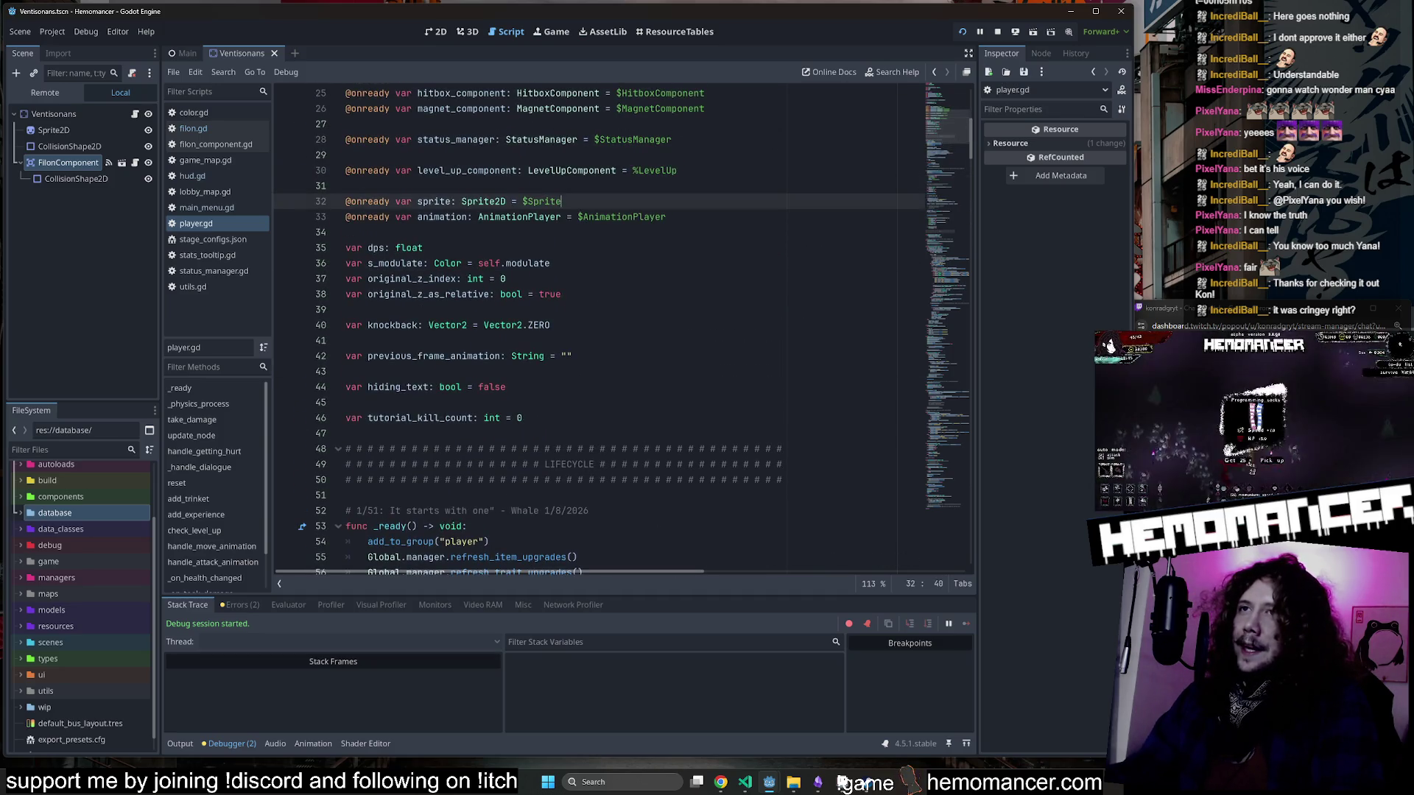
{"action": "left_click", "coordinate": [506, 279]}
Undo recent edits to _physics_process, the line 85–86 indentation, and the flip_h lines.
{"action": "key", "text": "ctrl+z"}
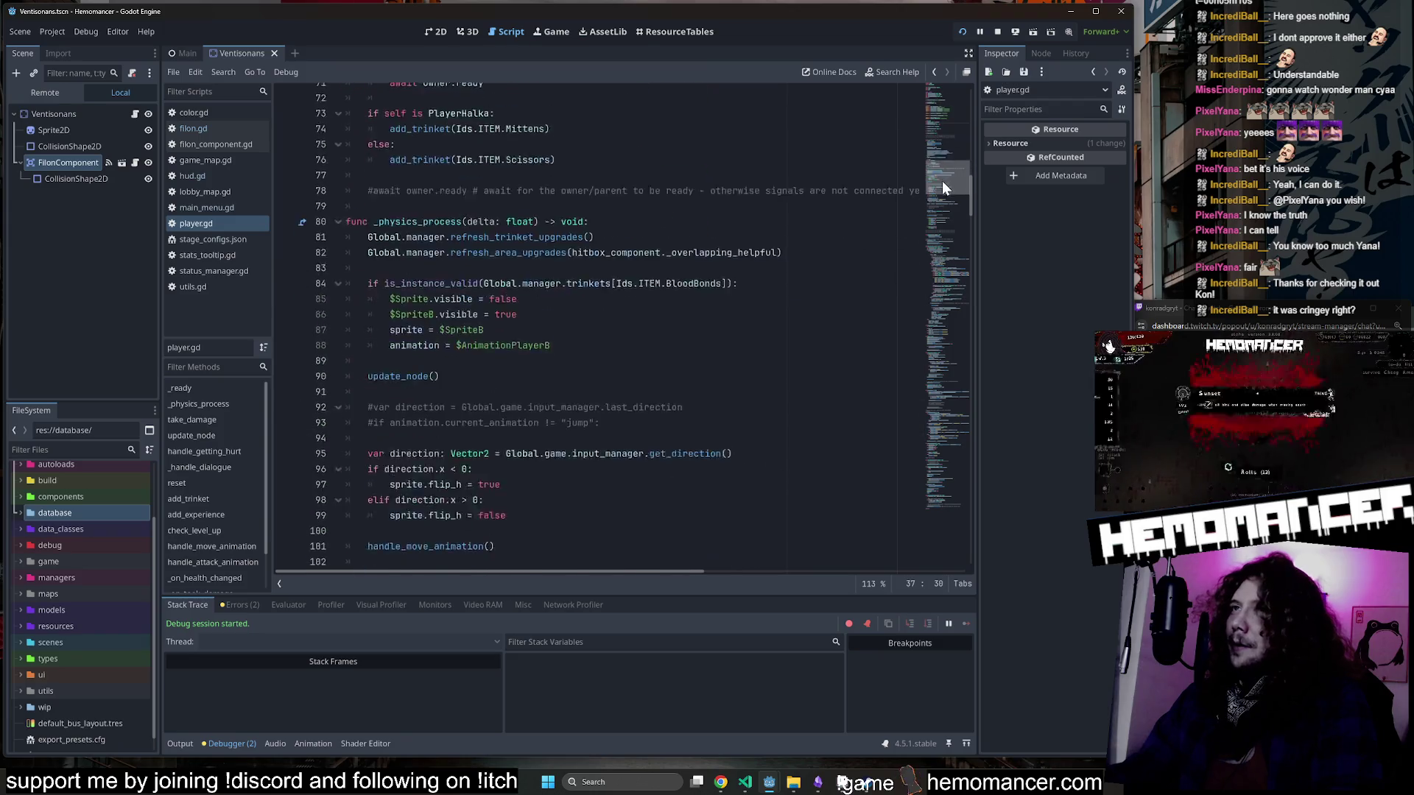
{"action": "key", "text": "ctrl+z"}
{"action": "key", "text": "ctrl+z"}
{"action": "key", "text": "ctrl+z"}
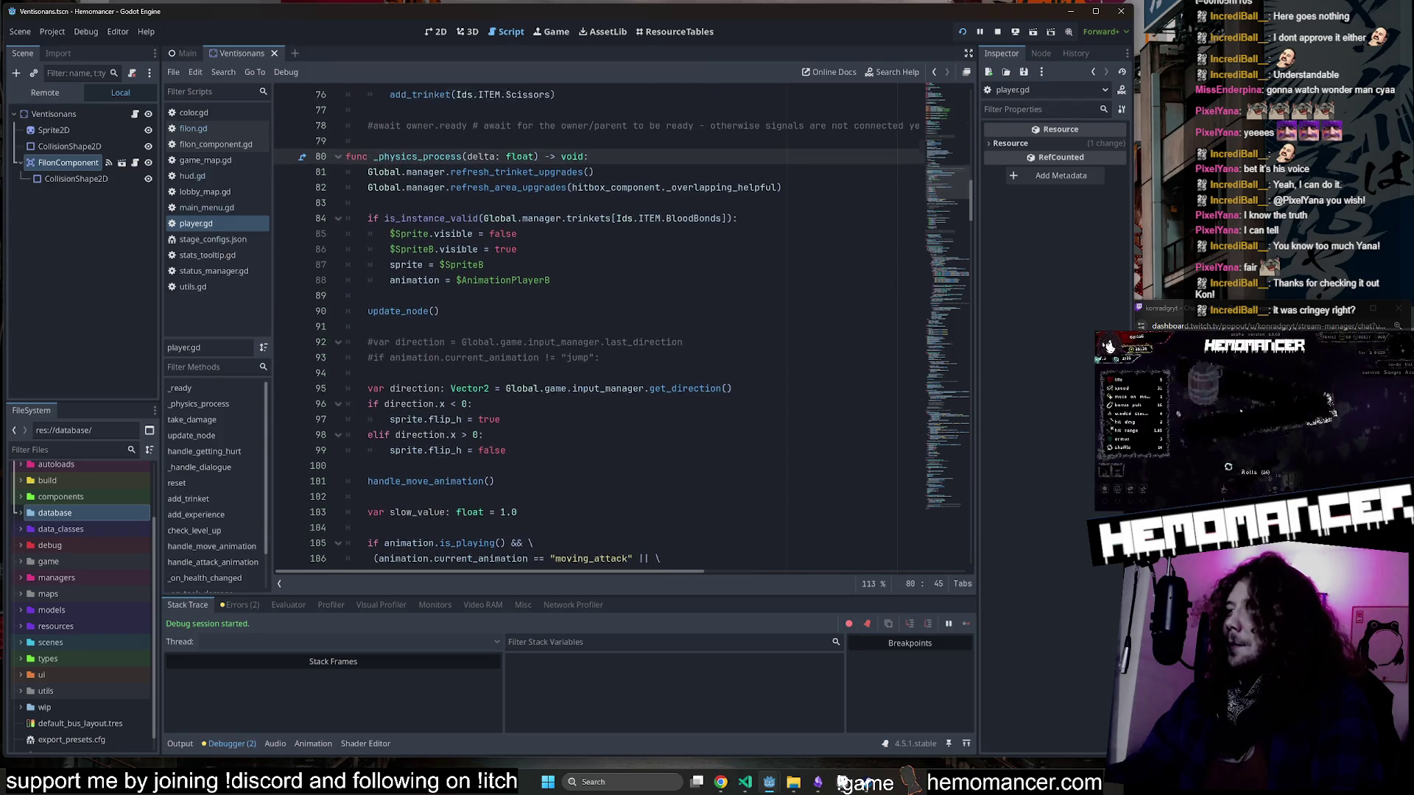
{"action": "left_click", "coordinate": [484, 232]}
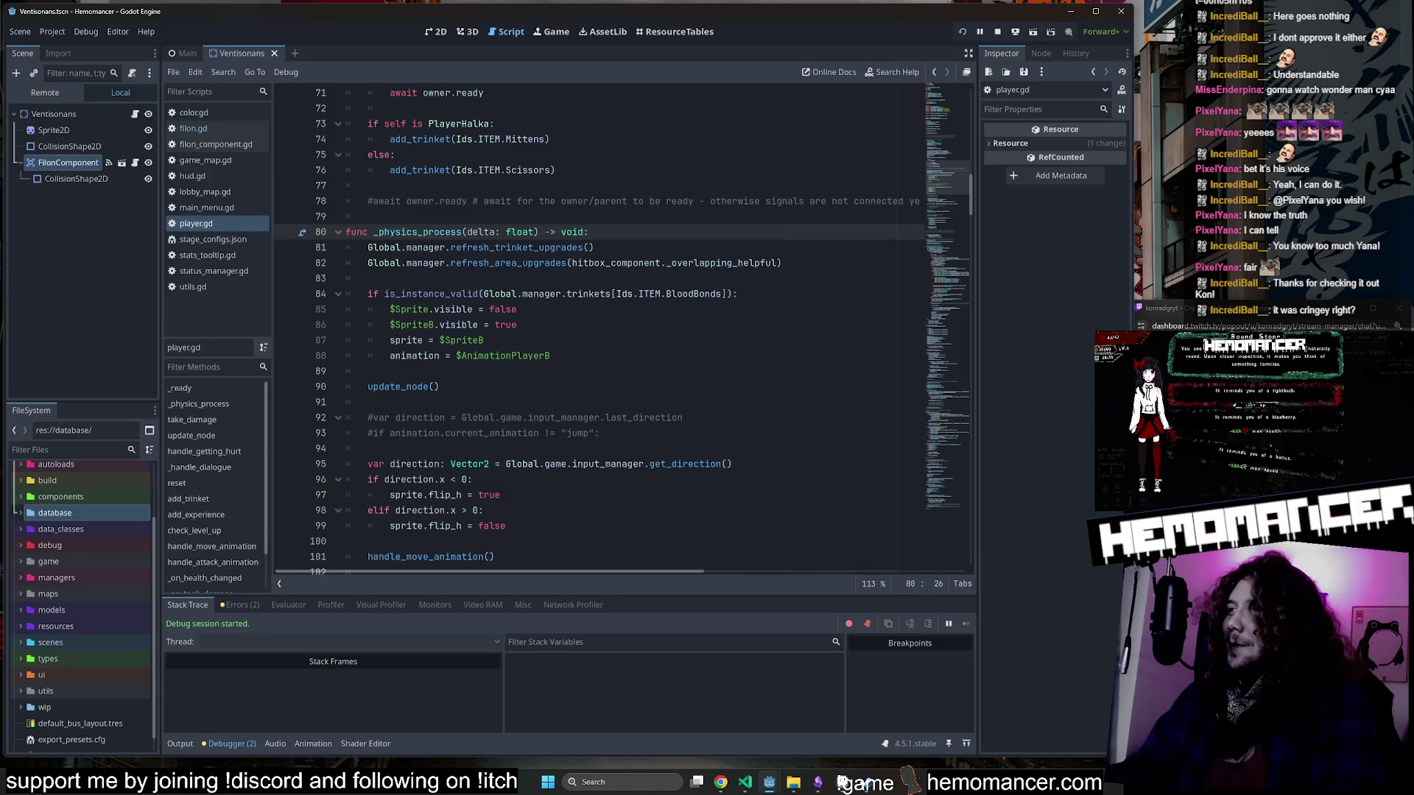
{"action": "key", "text": "ctrl+z"}
{"action": "key", "text": "ctrl+z"}
{"action": "key", "text": "ctrl+z"}
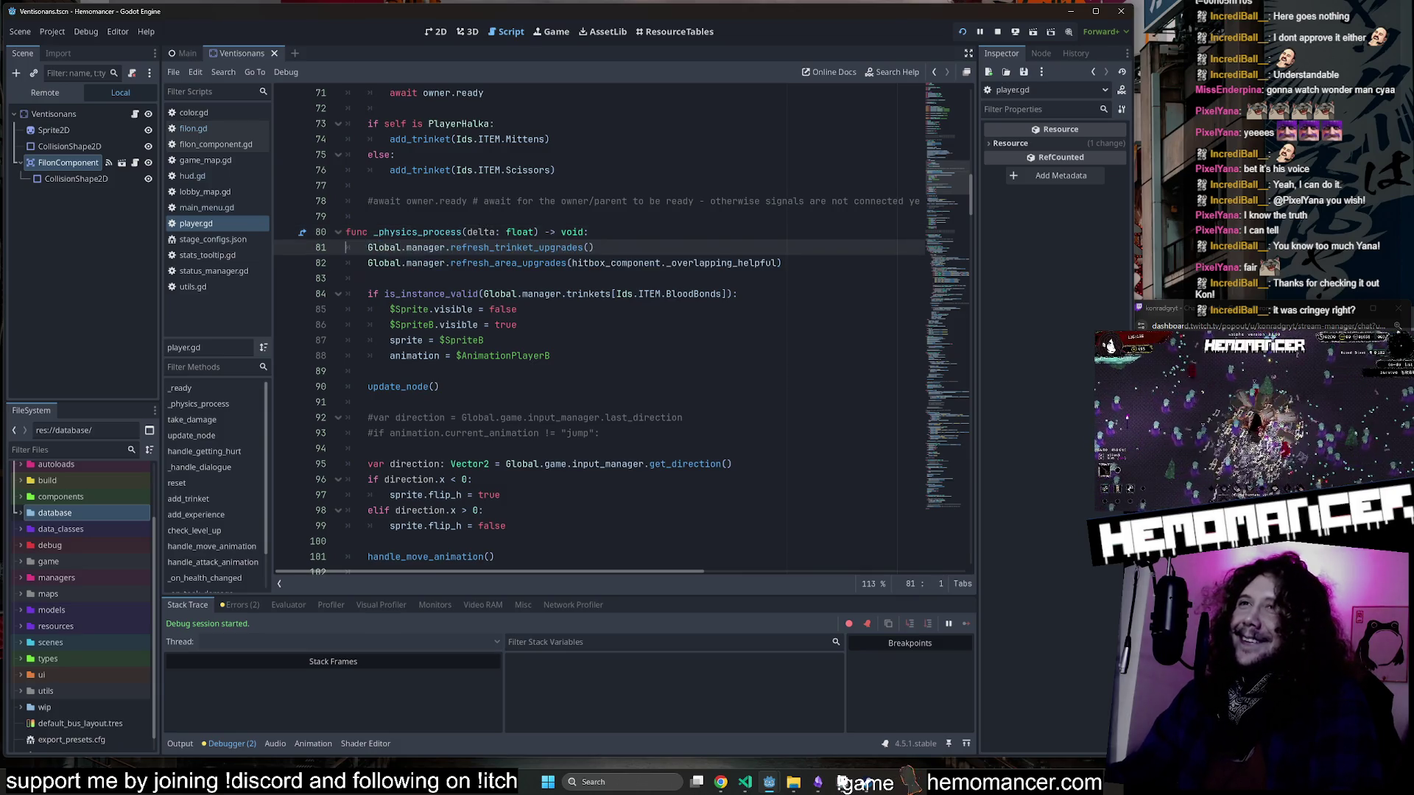
{"action": "key", "text": "ctrl+z"}
{"action": "key", "text": "ctrl+z"}
{"action": "key", "text": "ctrl+z"}
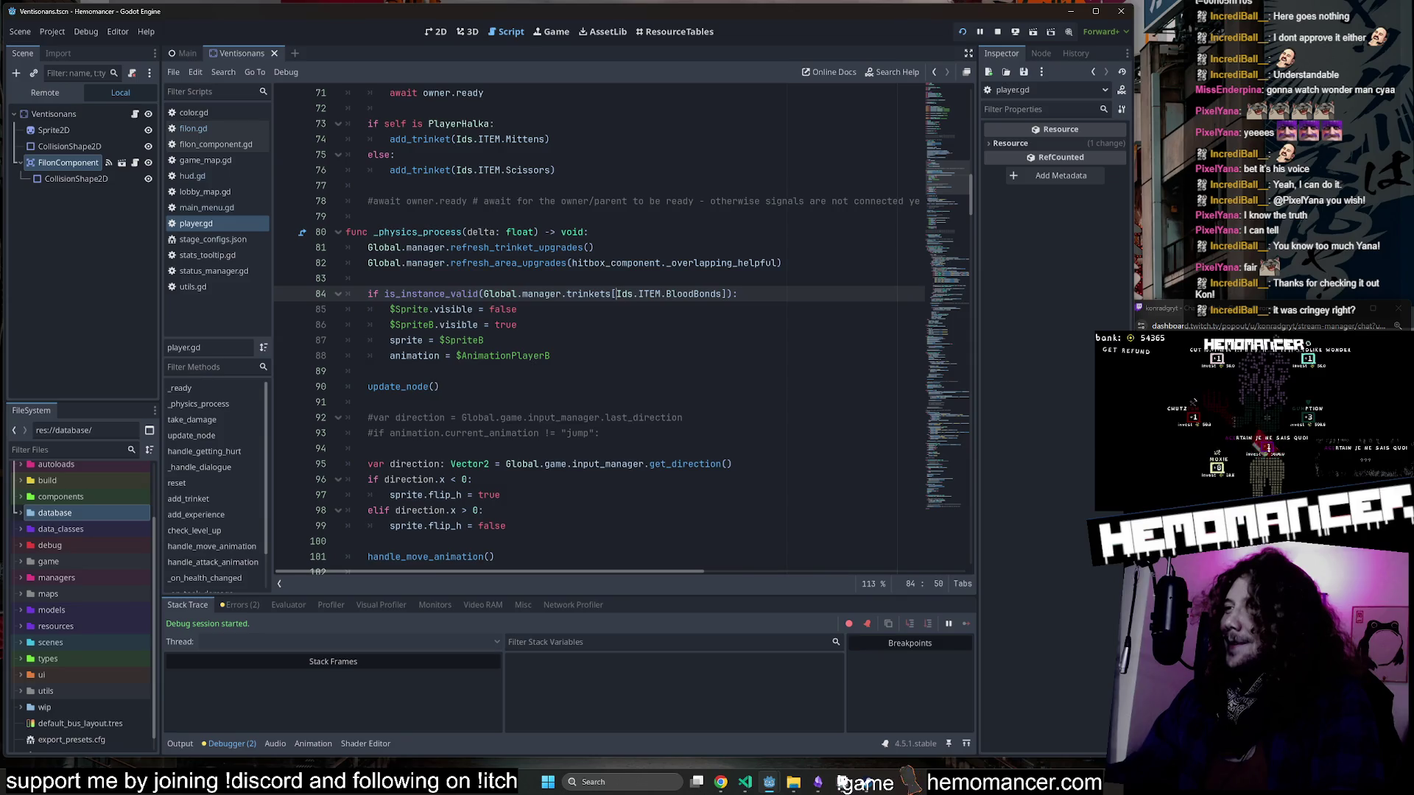
{"action": "key", "text": "ctrl+z"}
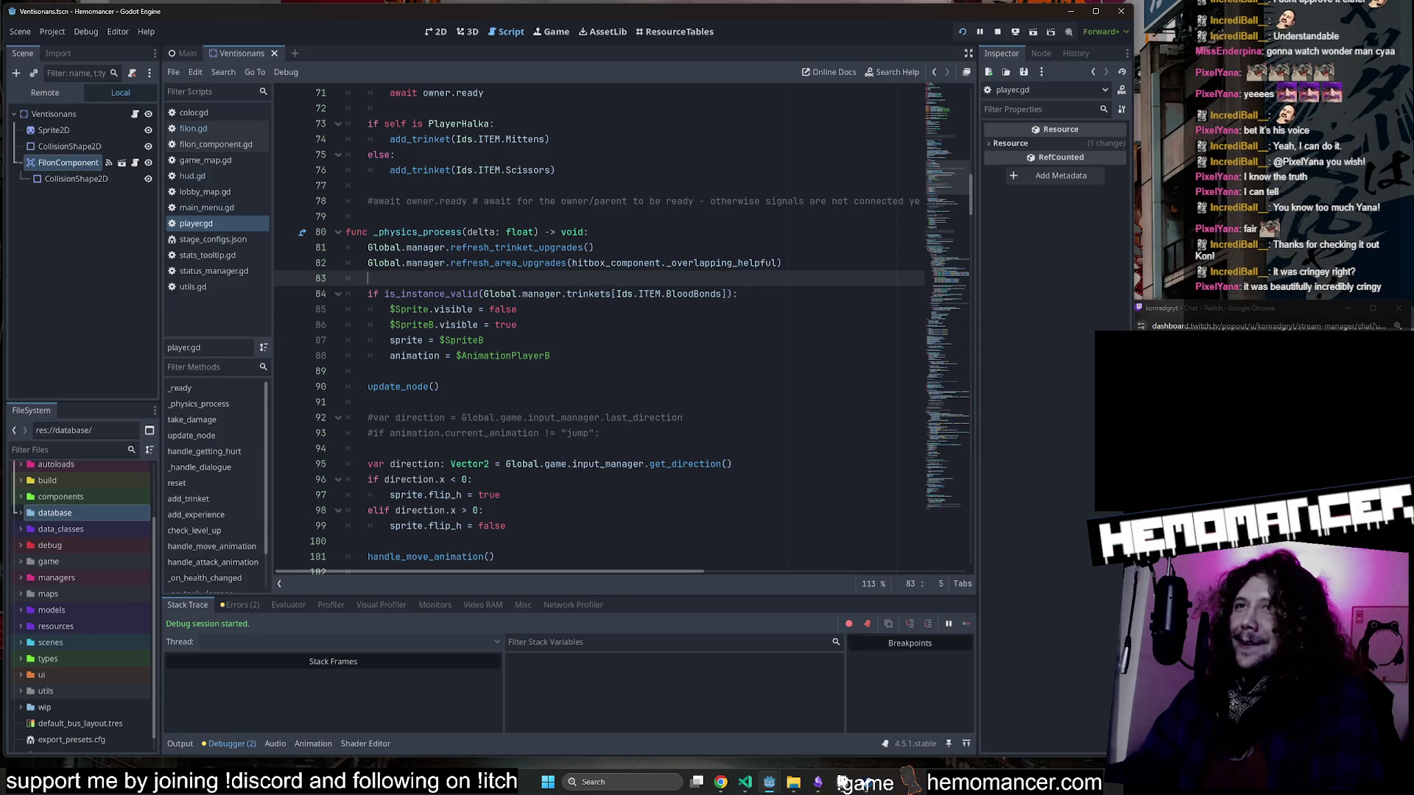
{"action": "scroll", "coordinate": [623, 332], "scroll_direction": "up", "scroll_amount": 1}
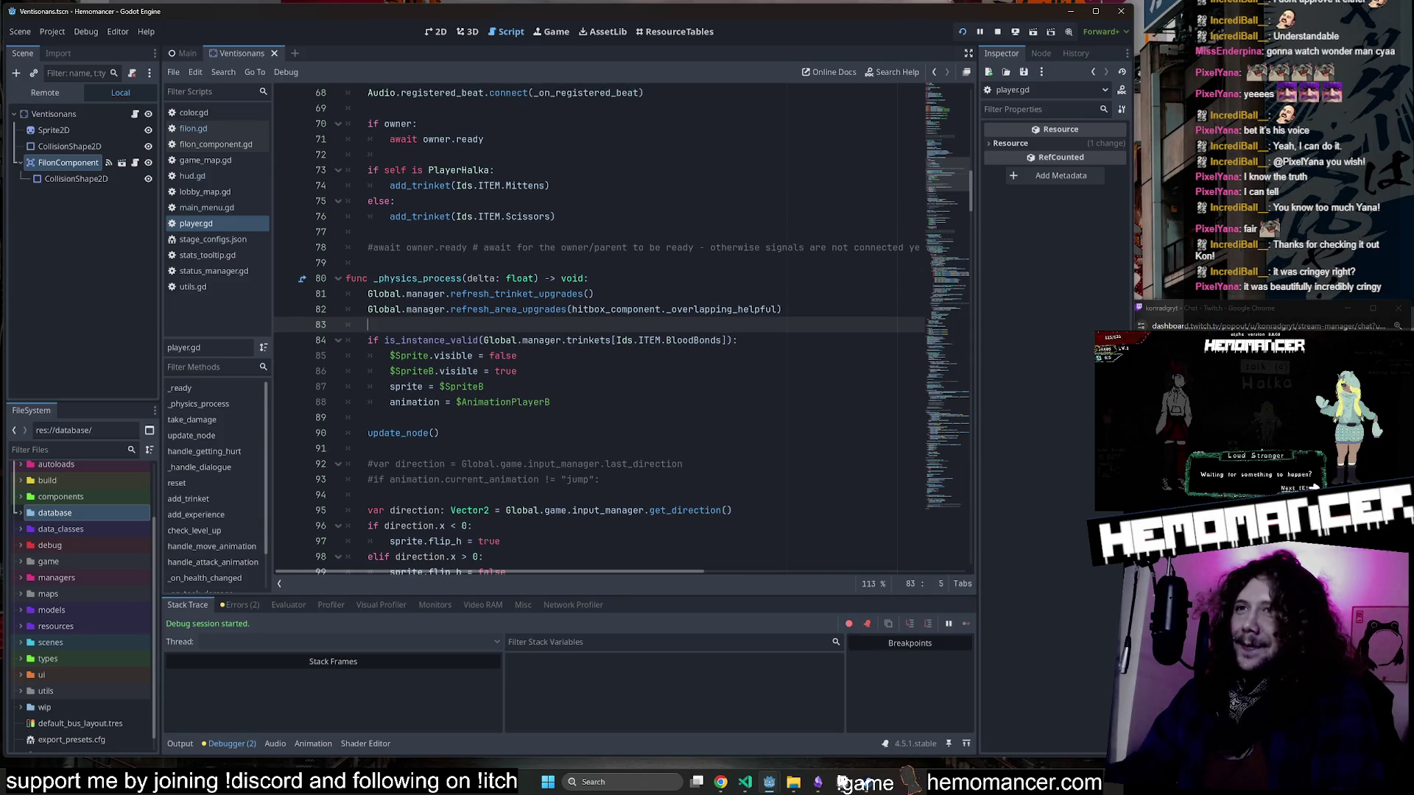
{"action": "key", "text": "ctrl+z"}
{"action": "key", "text": "ctrl+z"}
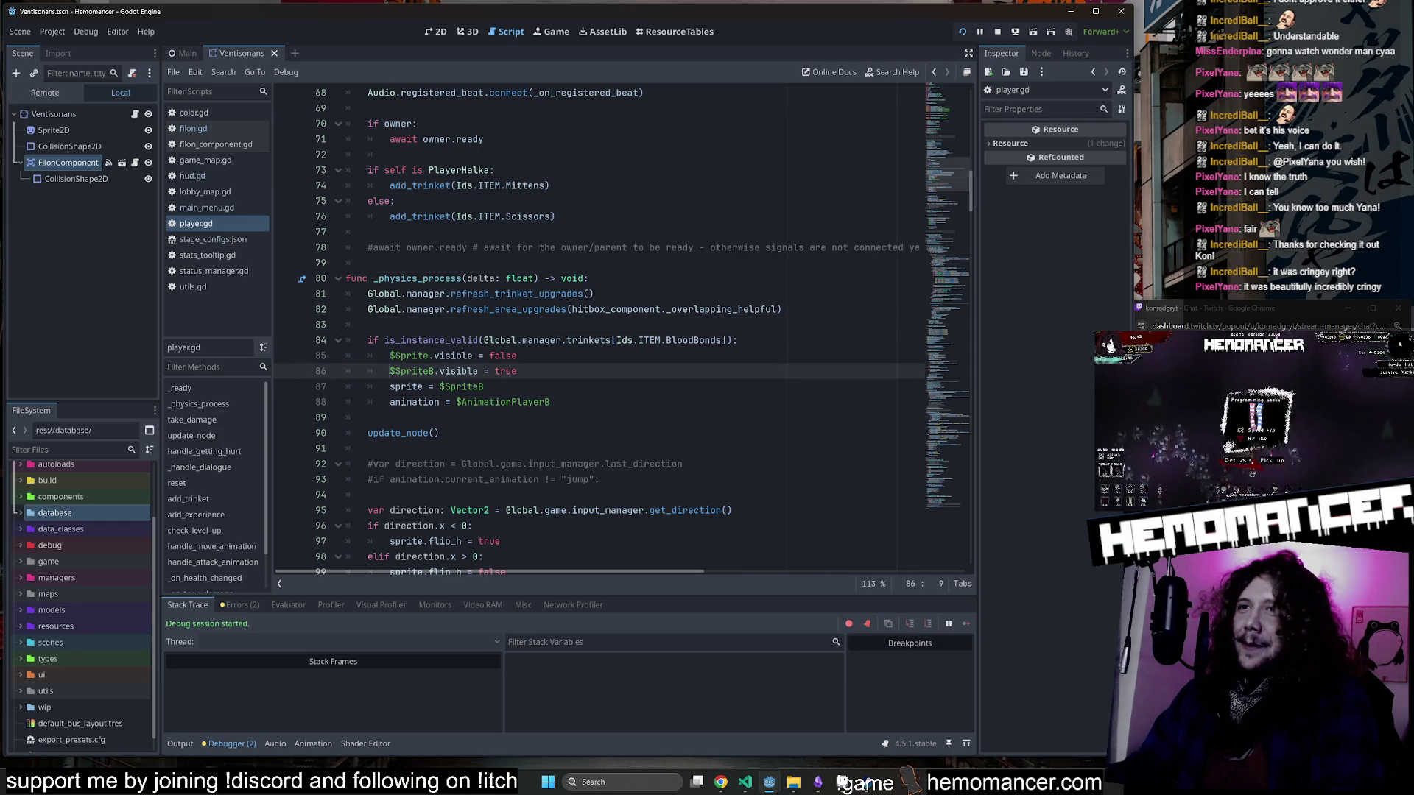
{"action": "key", "text": "ctrl+z"}
{"action": "scroll", "coordinate": [601, 332], "scroll_direction": "down", "scroll_amount": 2}
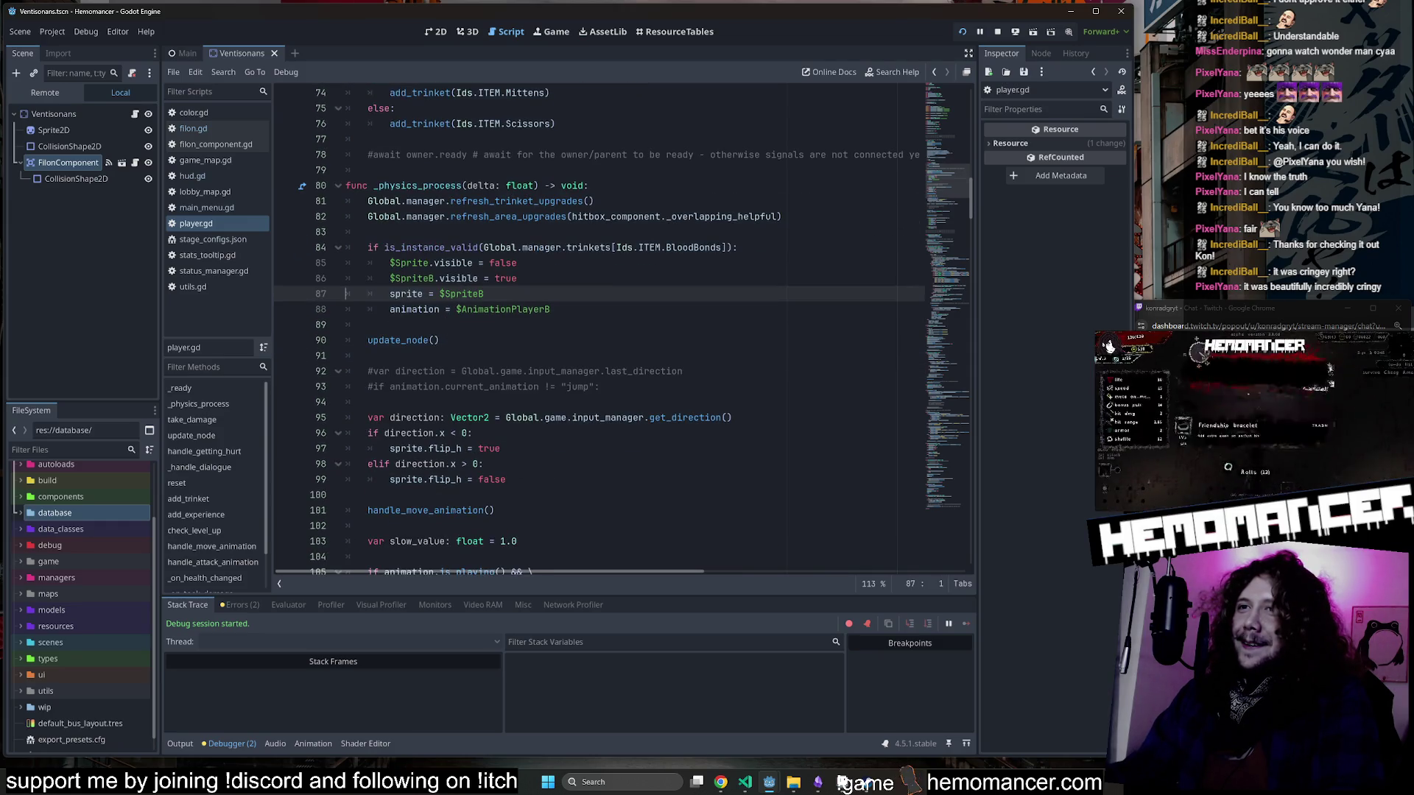
{"action": "key", "text": "ctrl+z"}
Save player.gd and scroll down to handle_getting_hurt.
{"action": "key", "text": "End"}
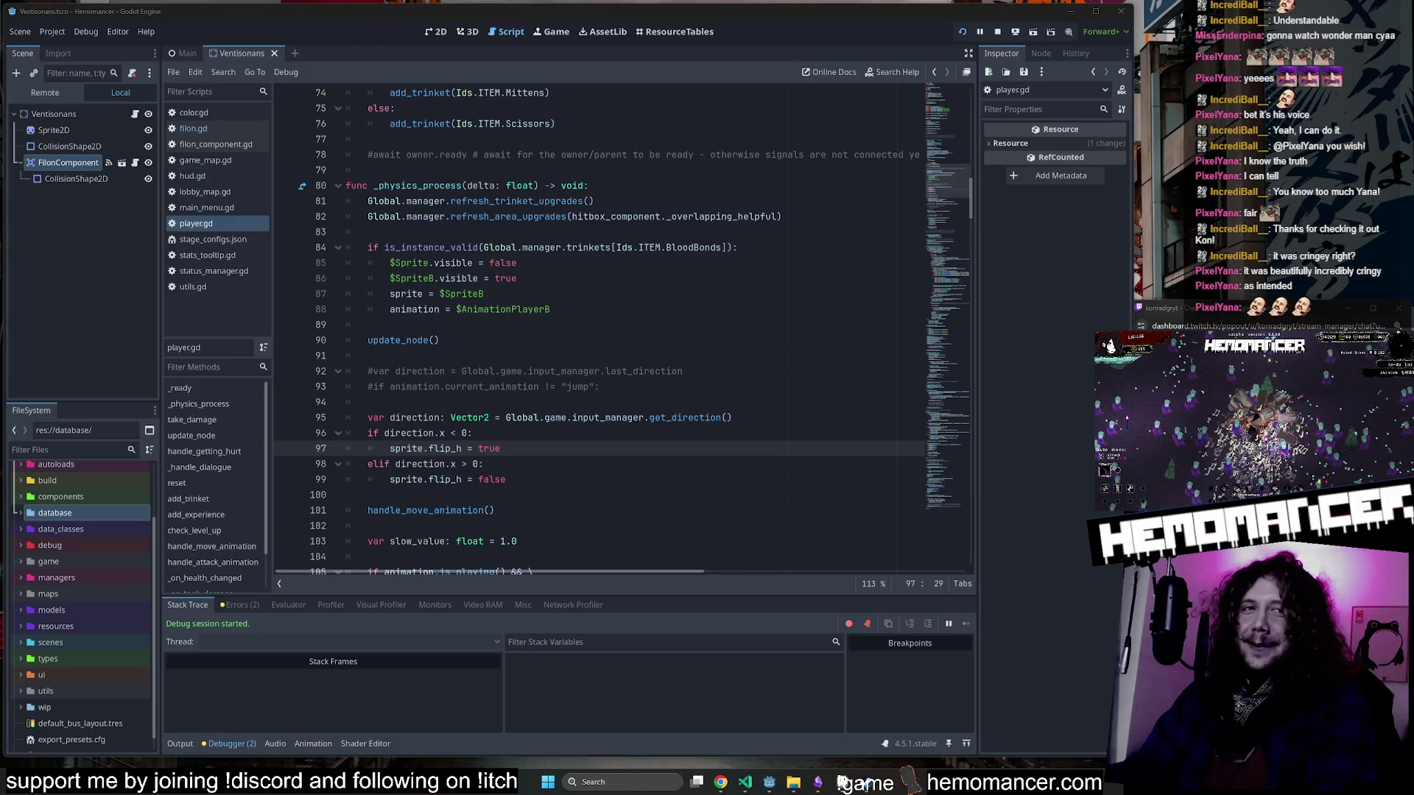
{"action": "scroll", "coordinate": [600, 332], "scroll_direction": "down", "scroll_amount": 2}
{"action": "left_click", "coordinate": [516, 387]}
{"action": "key", "text": "ctrl+s"}
{"action": "mouse_move", "coordinate": [944, 176]}
{"action": "left_mouse_down"}
{"action": "mouse_move", "coordinate": [943, 126]}
{"action": "mouse_move", "coordinate": [939, 359]}
{"action": "mouse_move", "coordinate": [991, 315]}
{"action": "mouse_move", "coordinate": [1026, 316]}
{"action": "left_mouse_up"}
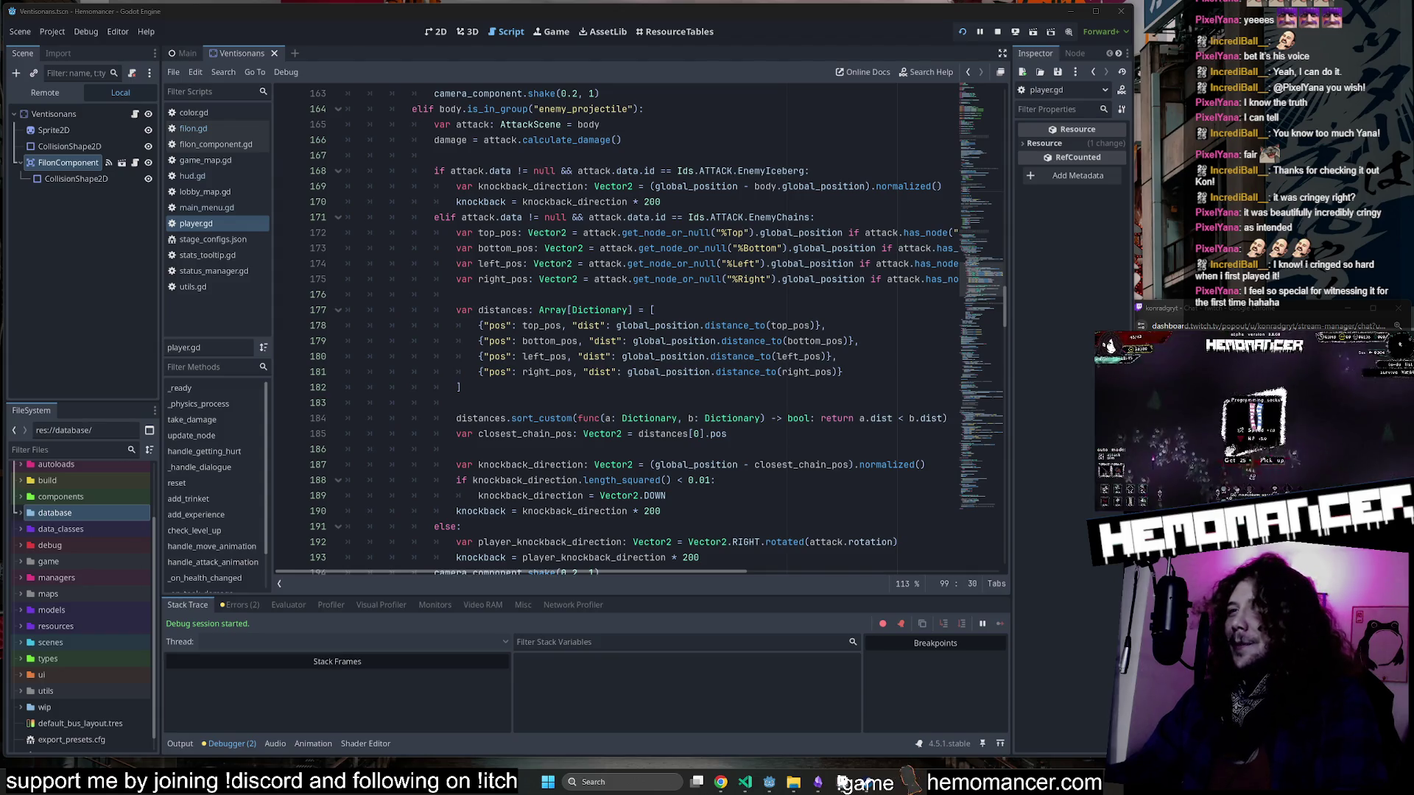
Move from the chain knockback code up into handle_getting_hurt.
{"action": "left_click", "coordinate": [414, 357]}
{"action": "key", "text": "Up"}
{"action": "key", "text": "Up"}
{"action": "key", "text": "Up"}
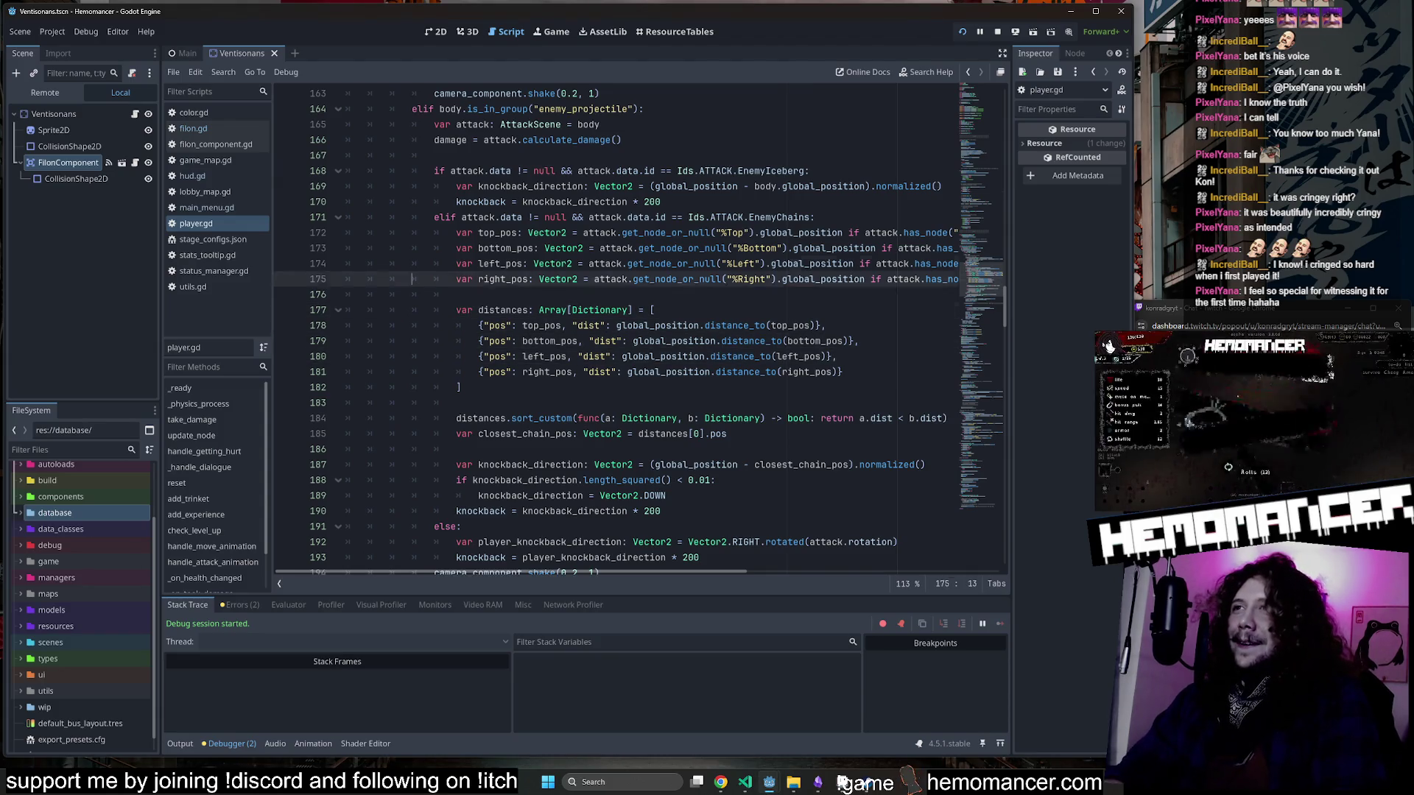
{"action": "key", "text": "Down"}
{"action": "key", "text": "Down"}
{"action": "key", "text": "Down"}
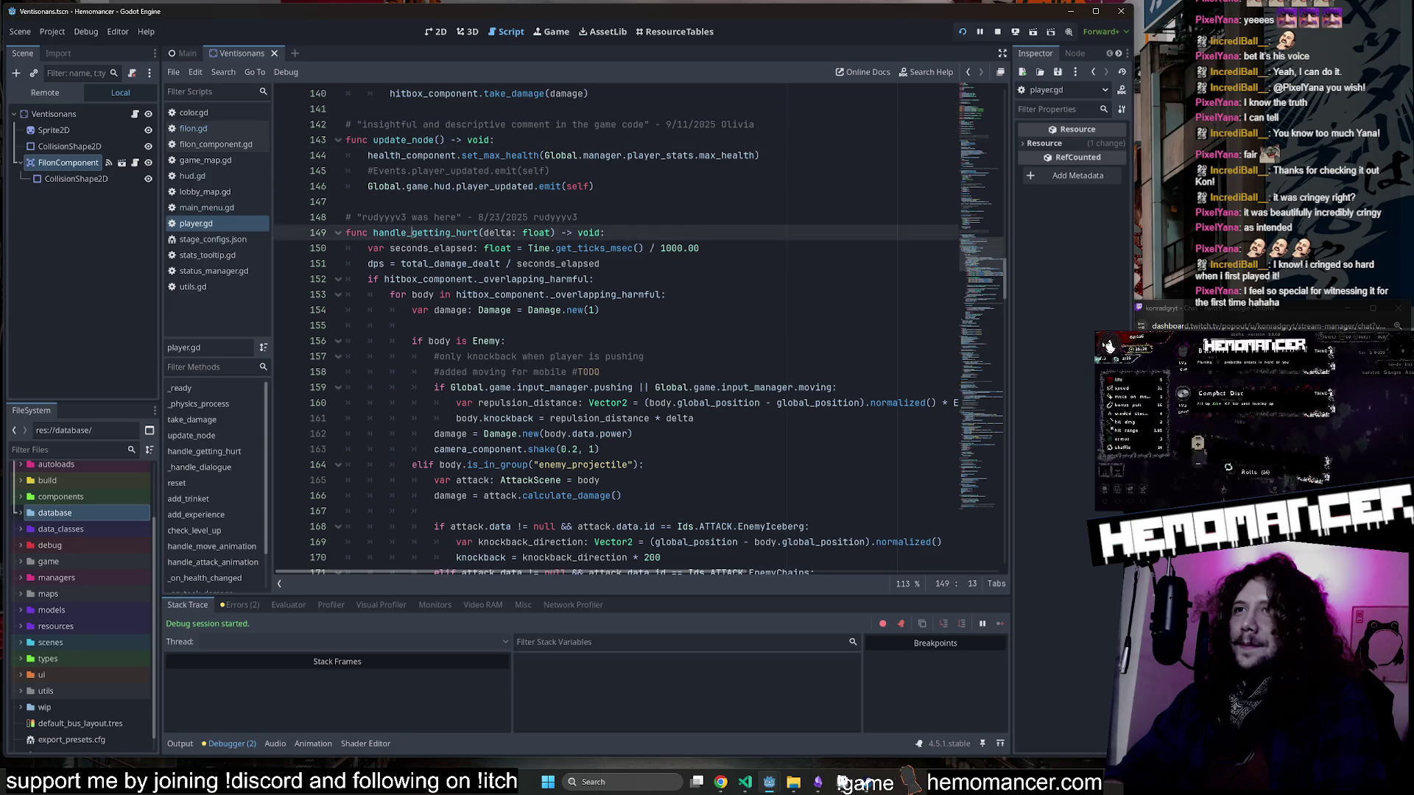
{"action": "key", "text": "Down"}
{"action": "key", "text": "Down"}
{"action": "key", "text": "Down"}
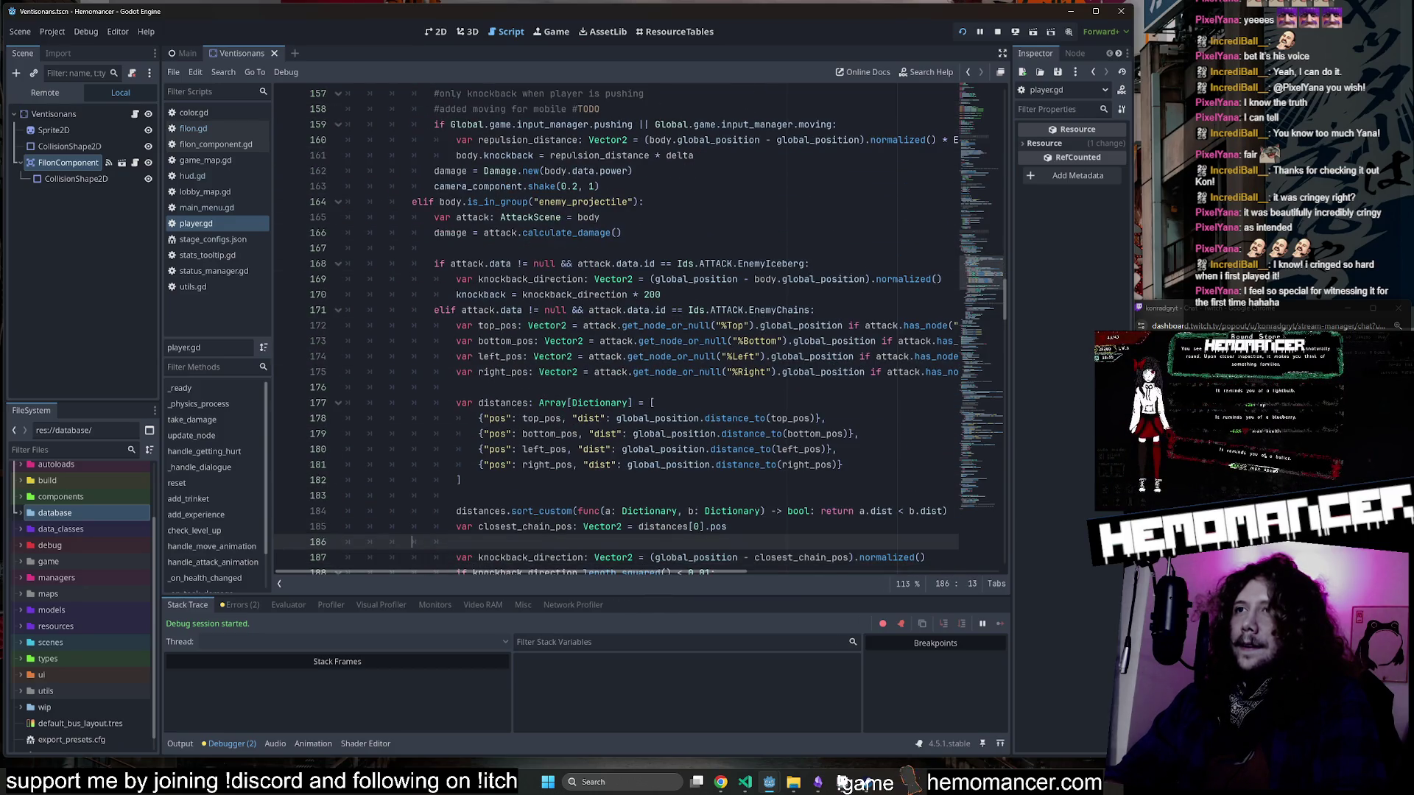
{"action": "key", "text": "Up"}
{"action": "key", "text": "Up"}
{"action": "key", "text": "Up"}
{"action": "key", "text": "Up"}
{"action": "key", "text": "Up"}
{"action": "key", "text": "Up"}
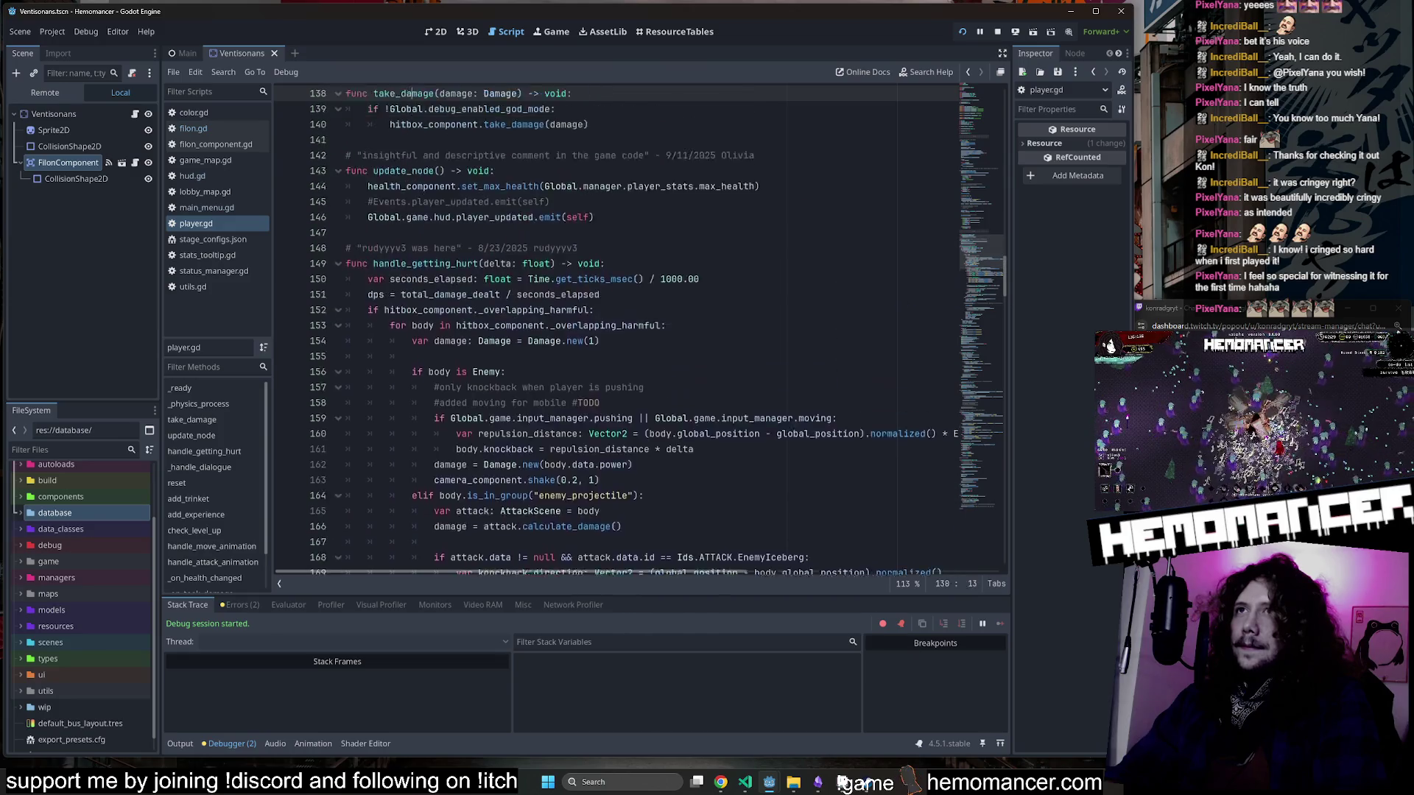
{"action": "key", "text": "Down"}
{"action": "key", "text": "Down"}
{"action": "key", "text": "Down"}
{"action": "key", "text": "Up"}
{"action": "key", "text": "Up"}
{"action": "key", "text": "Up"}
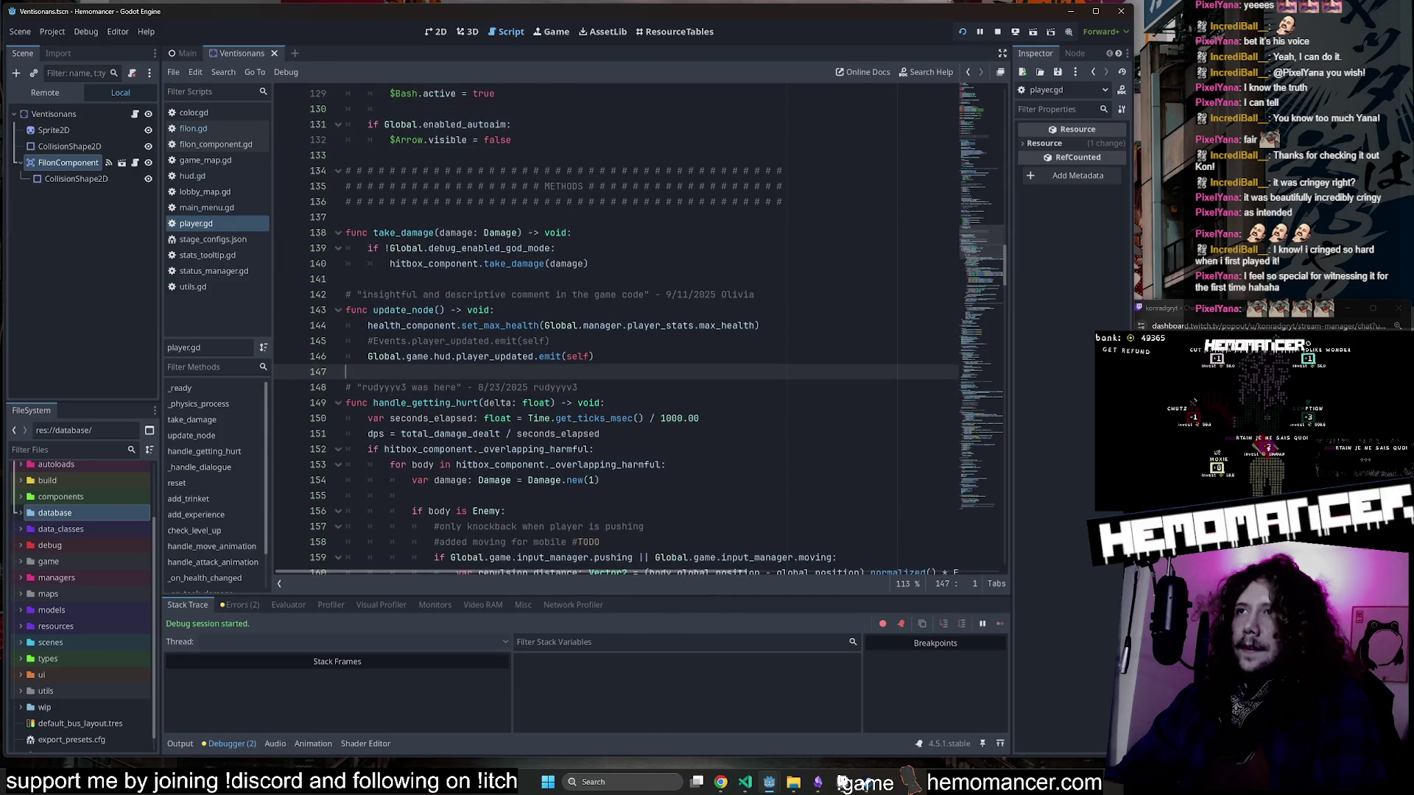
{"action": "key", "text": "Down"}
{"action": "key", "text": "Down"}
{"action": "key", "text": "Down"}
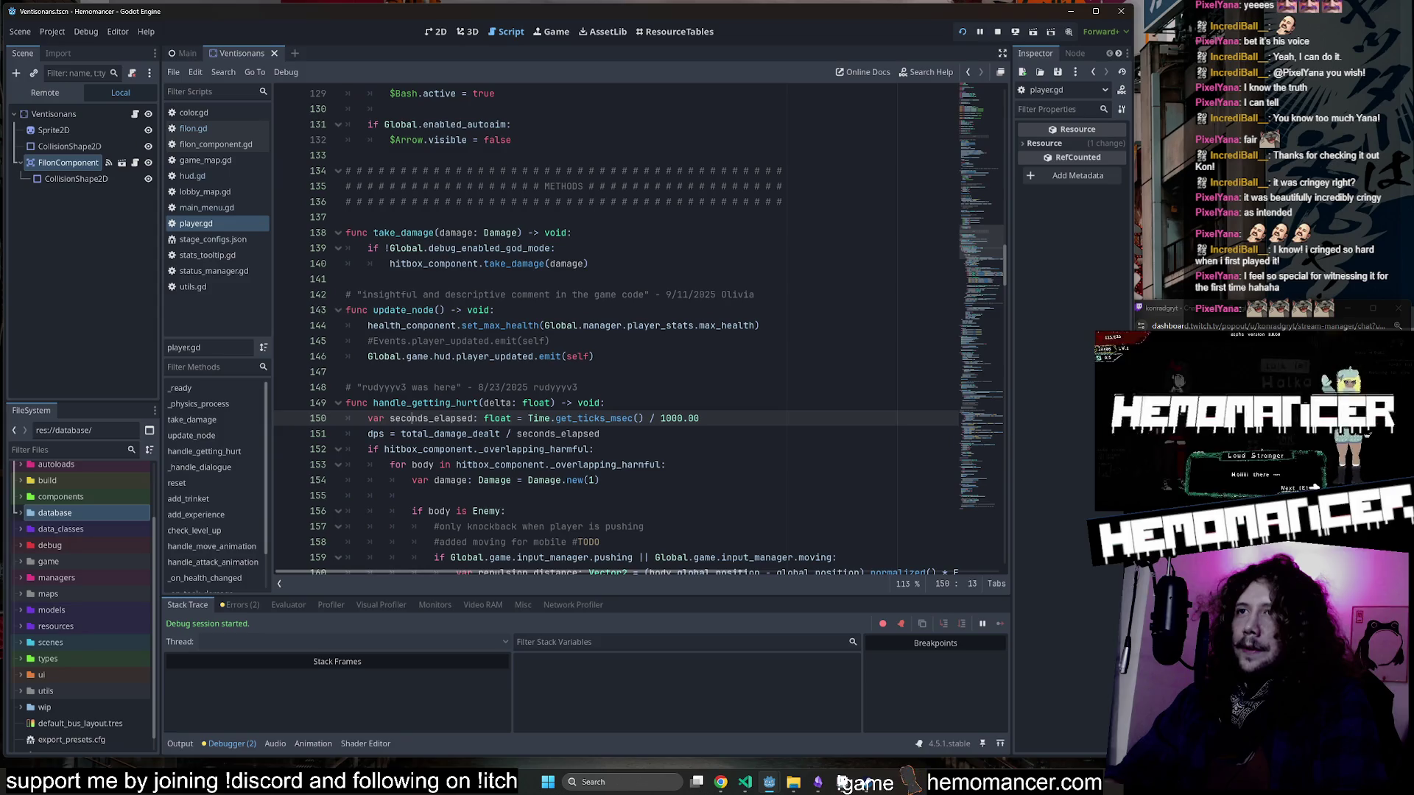
Select and inspect the quoted update_node comment on line 142.
{"action": "left_click", "coordinate": [472, 388]}
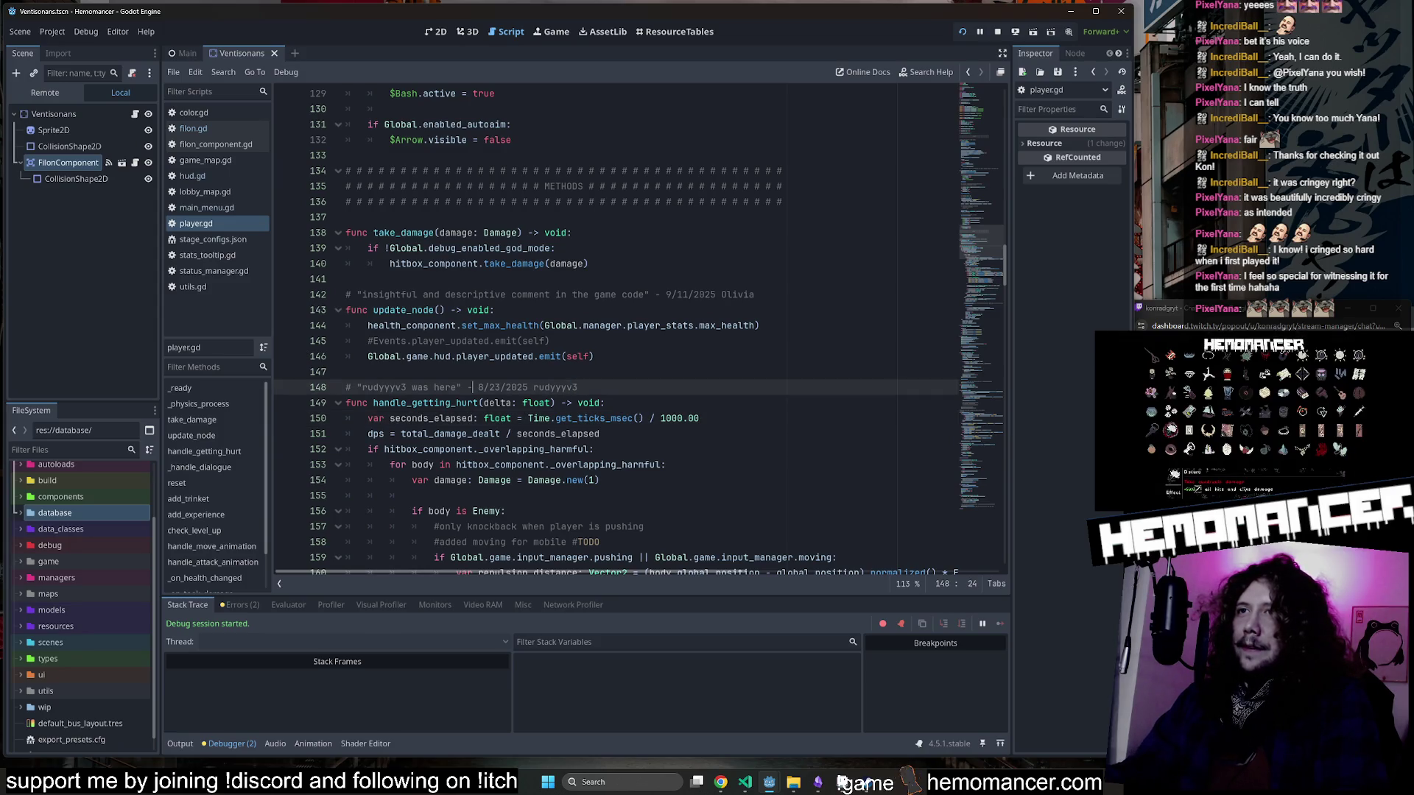
{"action": "left_click", "coordinate": [397, 295]}
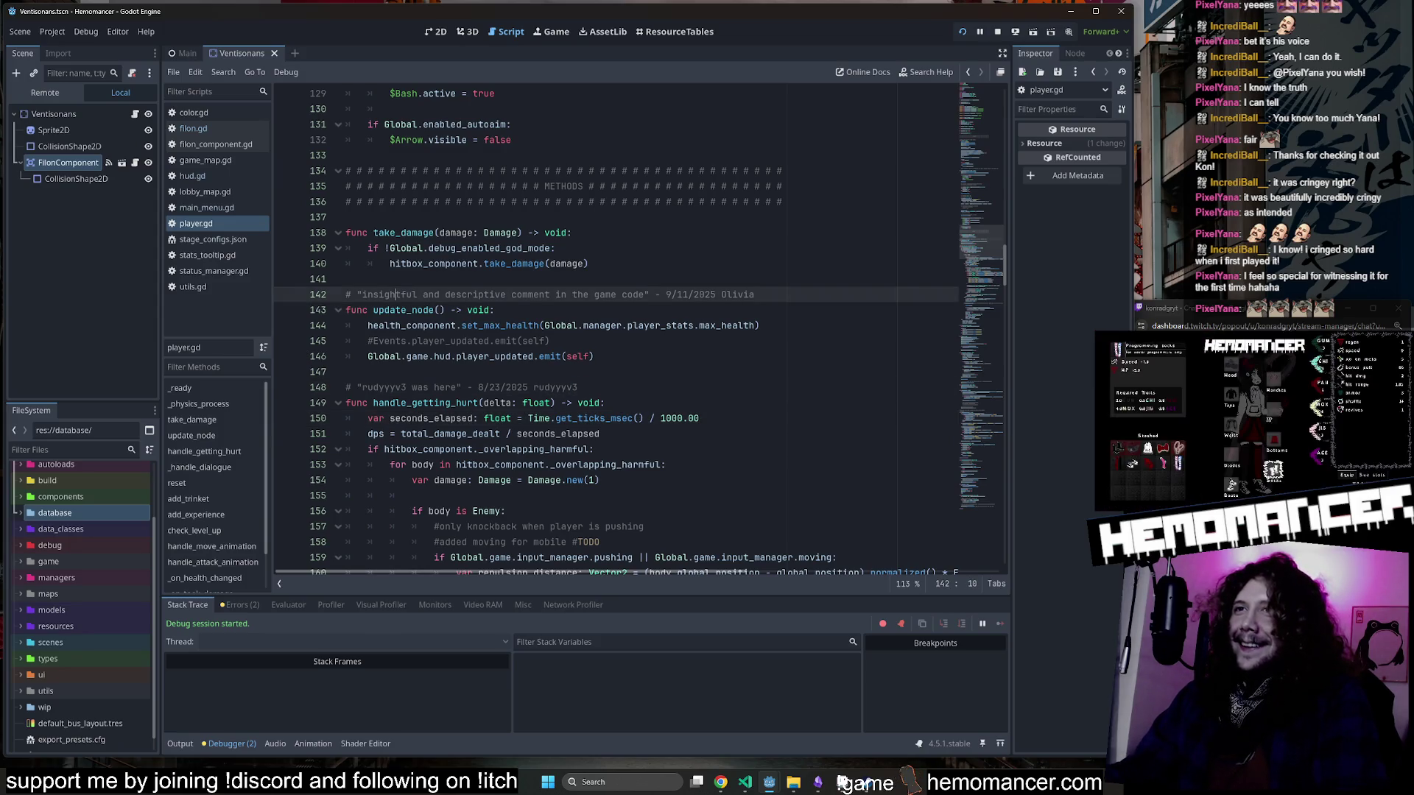
{"action": "left_click_drag", "start_coordinate": [445, 295], "coordinate": [654, 295]}
{"action": "left_click", "coordinate": [654, 294]}
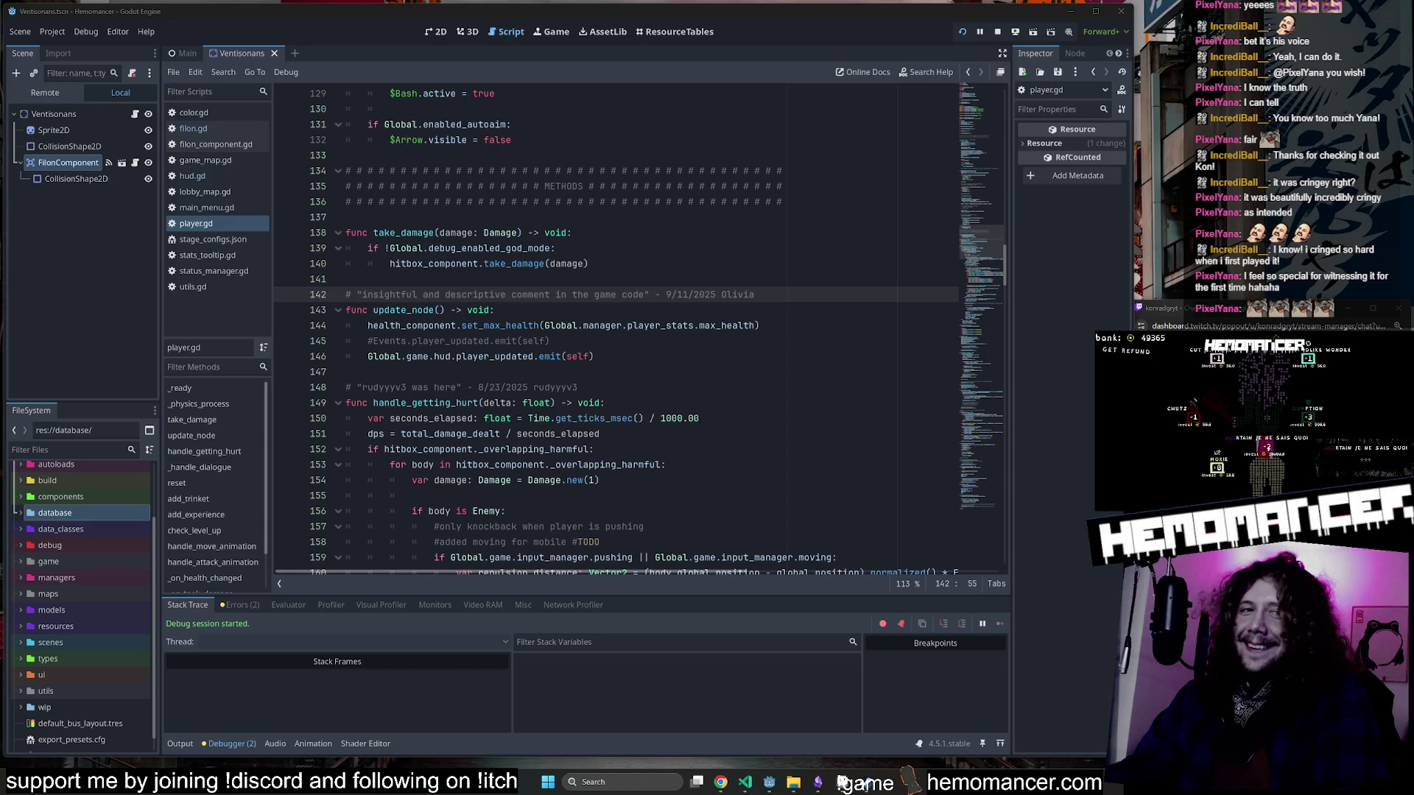
{"action": "left_click", "coordinate": [547, 294]}
{"action": "scroll", "coordinate": [616, 331], "scroll_direction": "down", "scroll_amount": 2}
{"action": "mouse_move", "coordinate": [495, 326]}
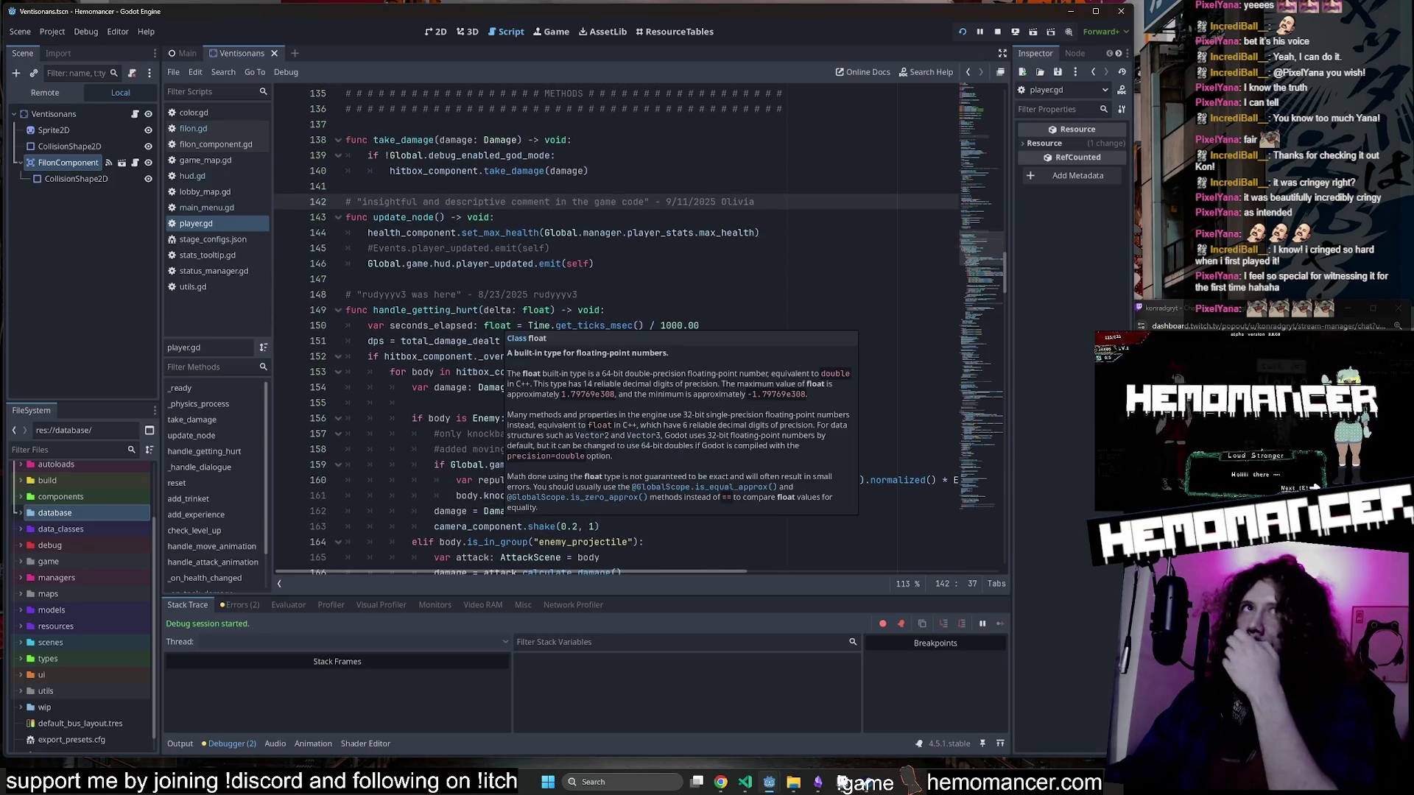
{"action": "mouse_move", "coordinate": [499, 368]}
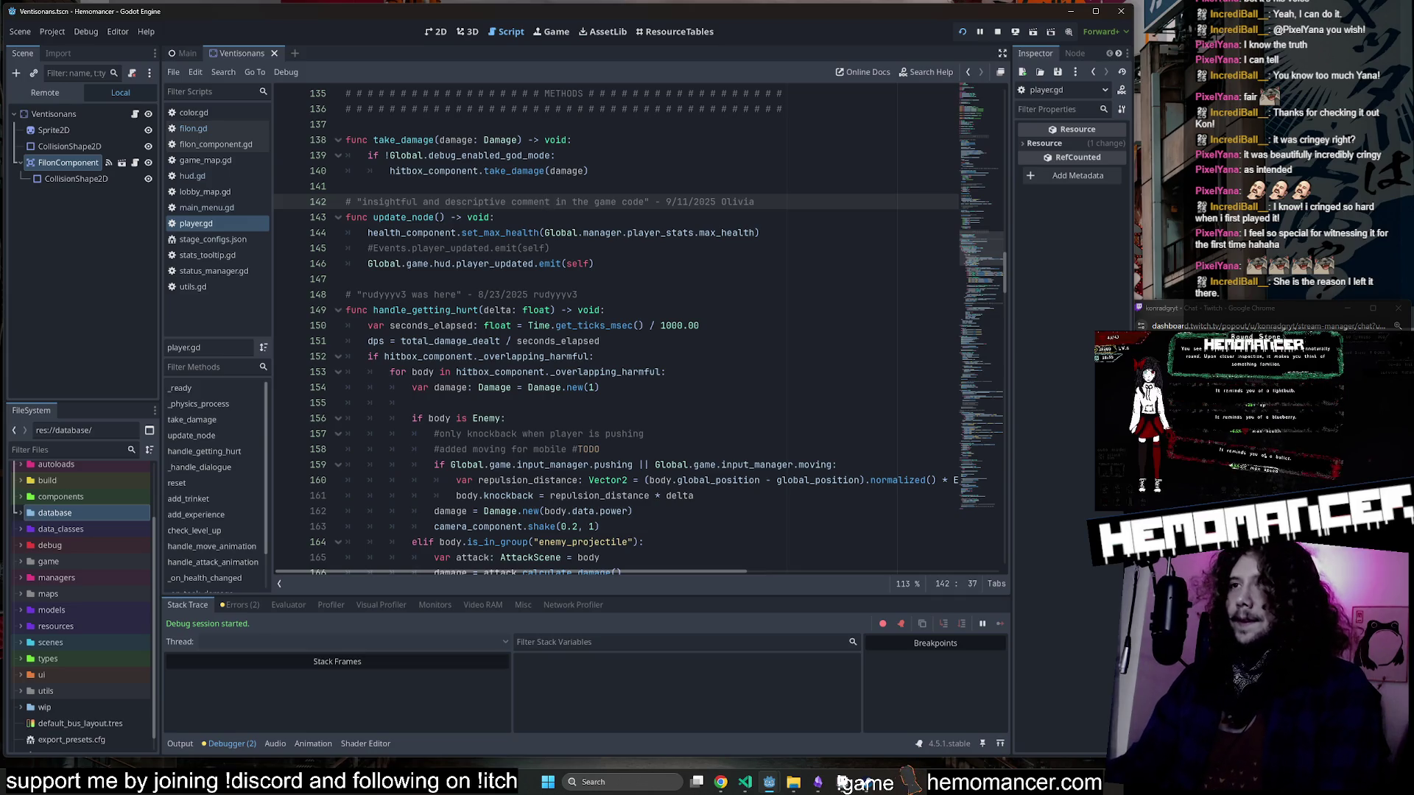
Select the 1 in Damage.new(1) on line 154 for replacement.
{"action": "left_click", "coordinate": [701, 325]}
{"action": "scroll", "coordinate": [702, 326], "scroll_direction": "down", "scroll_amount": 3}
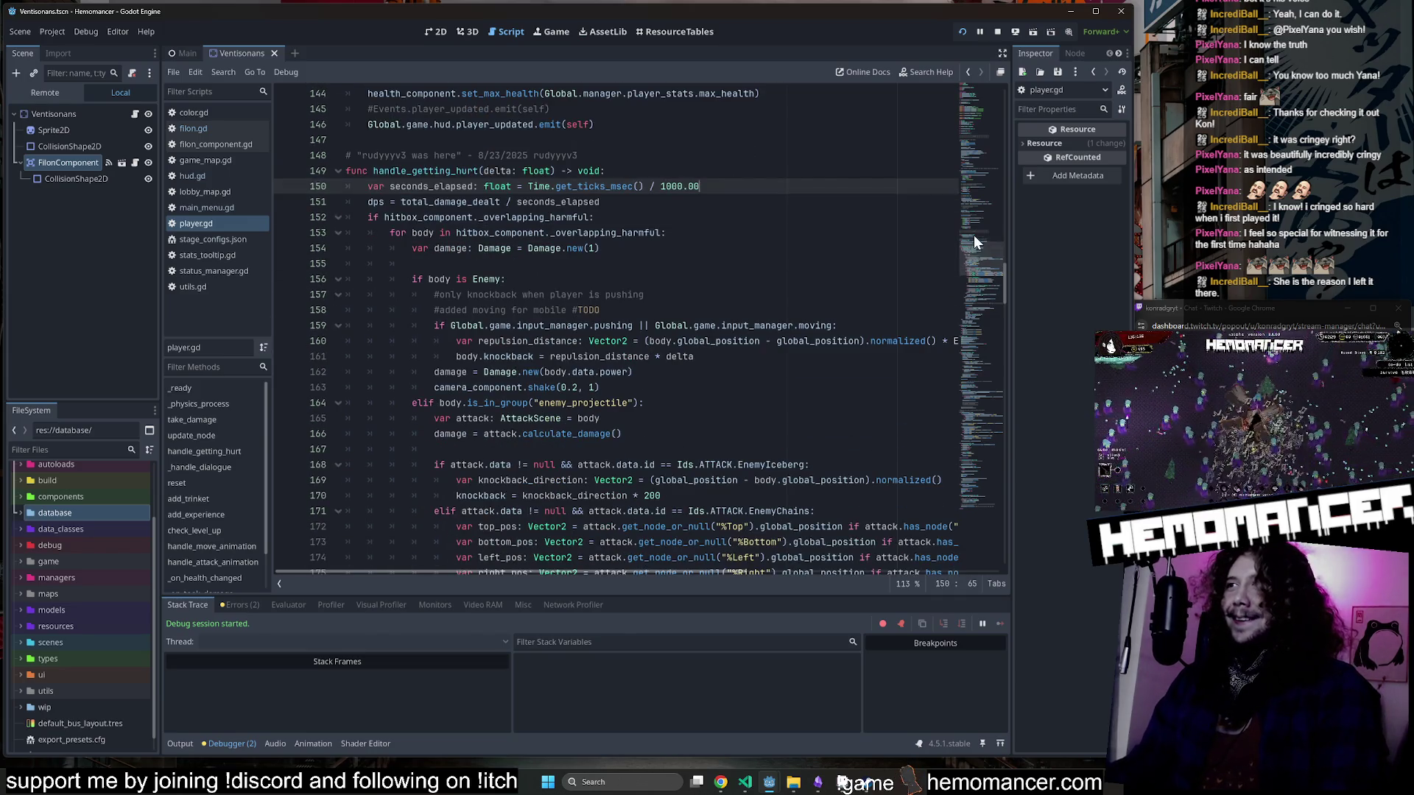
{"action": "scroll", "coordinate": [494, 295], "scroll_direction": "up", "scroll_amount": 1}
{"action": "double_click", "coordinate": [494, 294]}
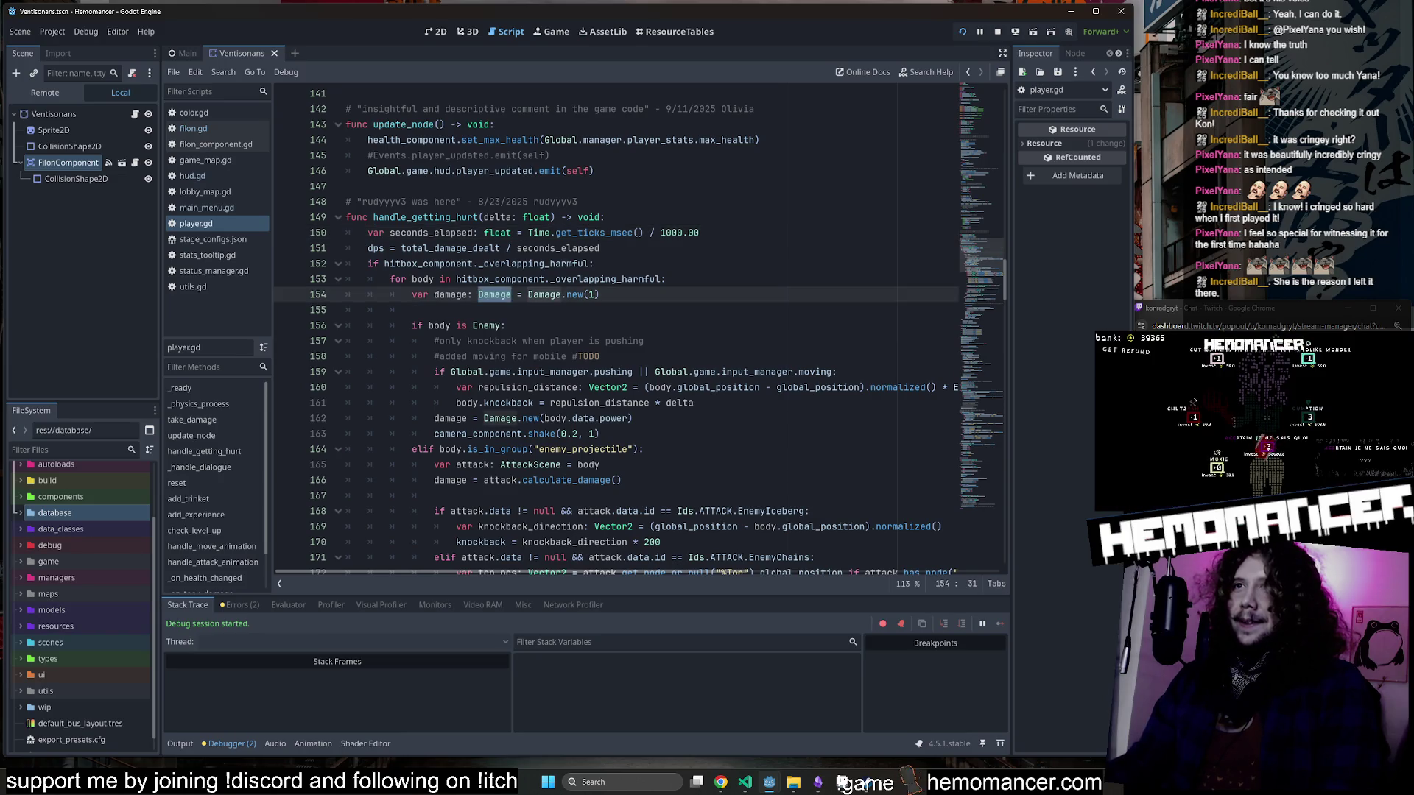
{"action": "left_click", "coordinate": [425, 217]}
{"action": "double_click", "coordinate": [591, 295]}
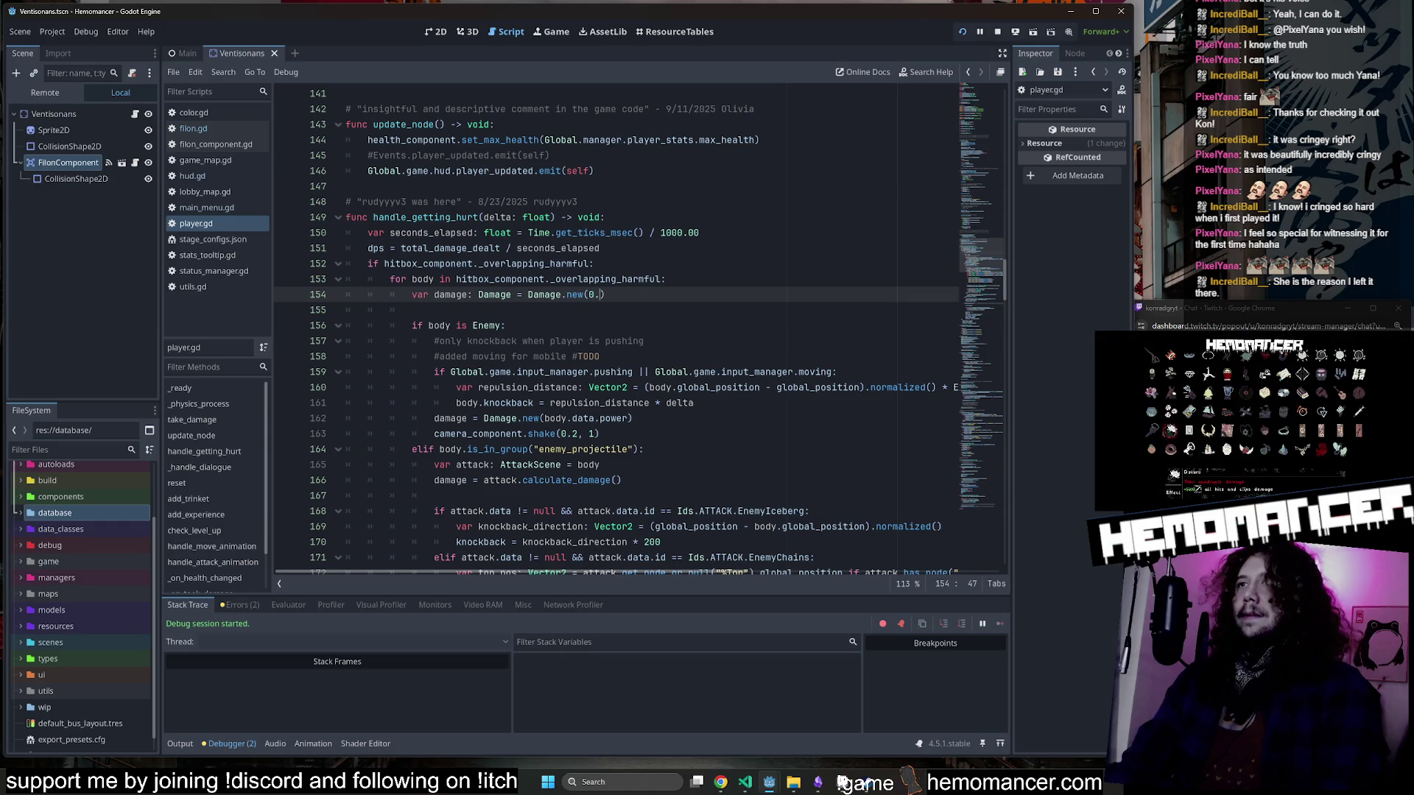
Change the hurt damage to Damage.new(0.5) and launch a test run.
{"action": "type", "text": "5"}
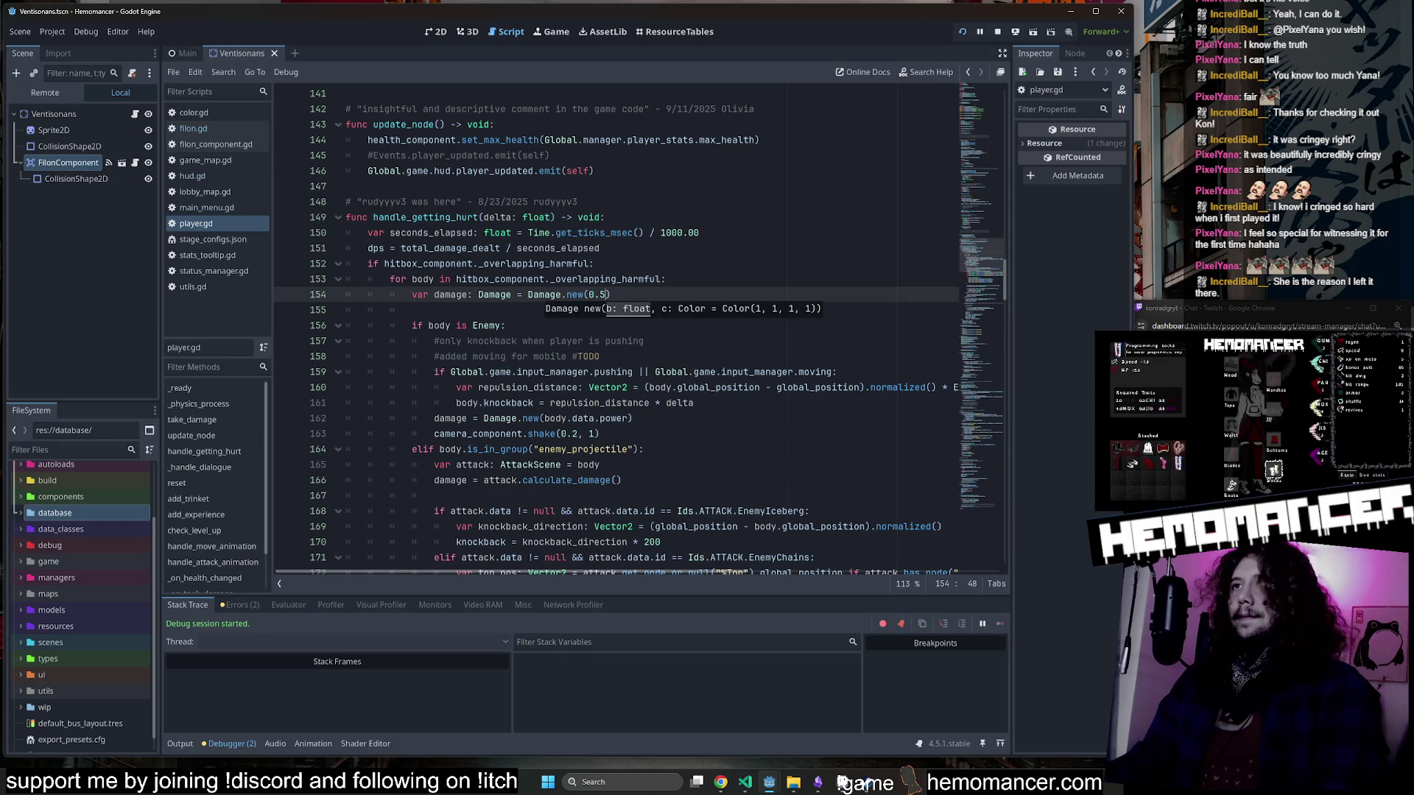
{"action": "key", "text": "Up"}
{"action": "key", "text": "Up"}
{"action": "key", "text": "Up"}
{"action": "key", "text": "F5"}
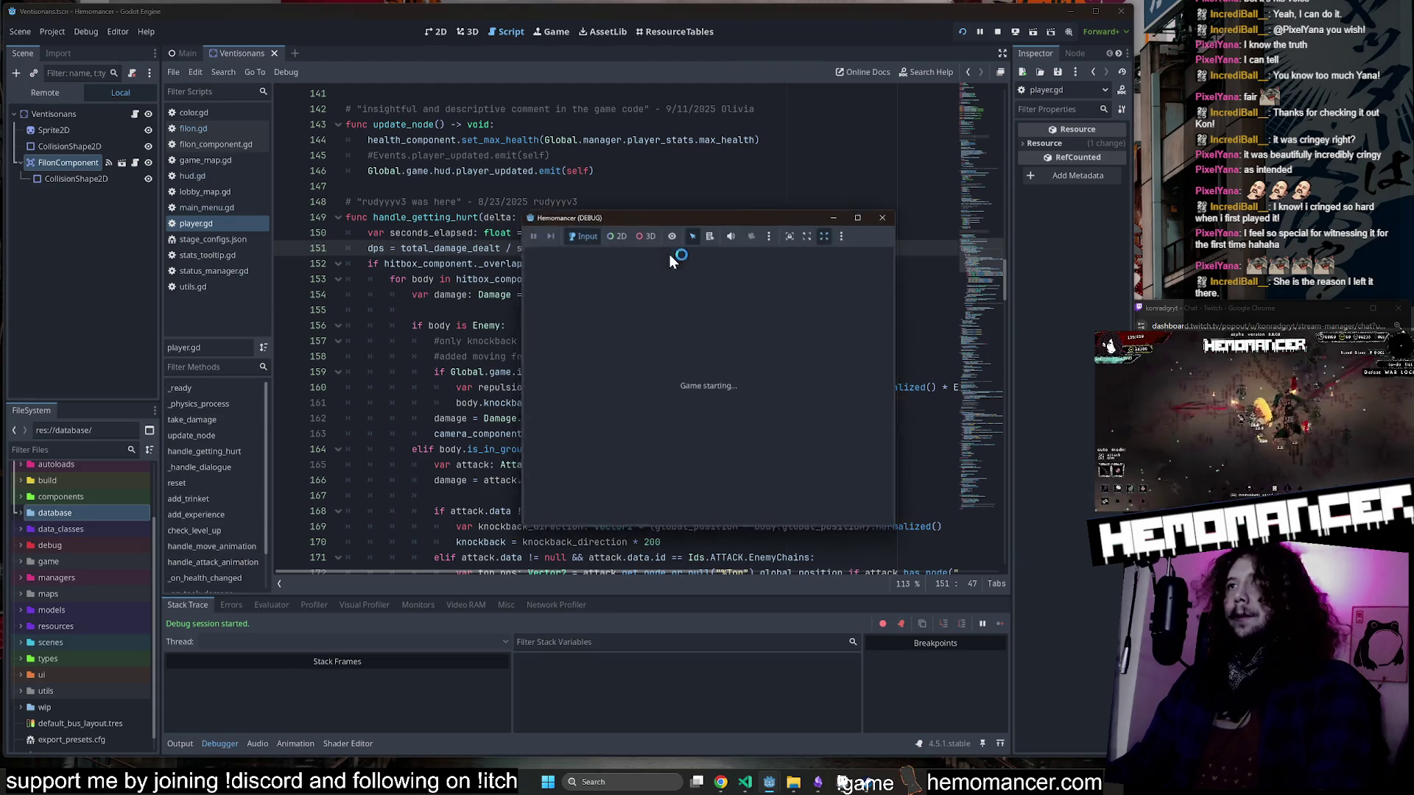
Maximize the game, start a level, take enemy hits, then close the debug window.
{"action": "left_click", "coordinate": [868, 212]}
{"action": "left_click", "coordinate": [530, 373]}
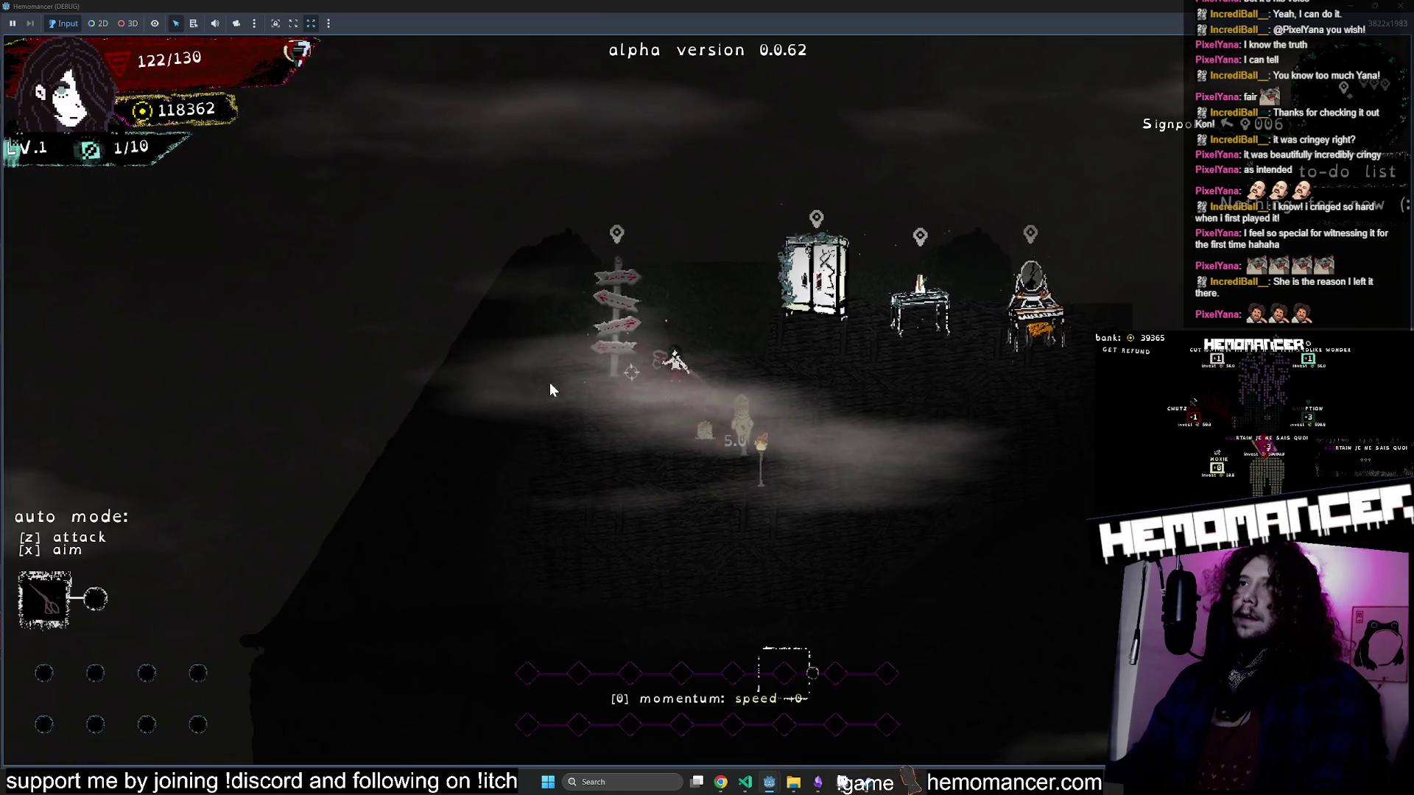
{"action": "key", "text": "e"}
{"action": "left_click", "coordinate": [693, 504]}
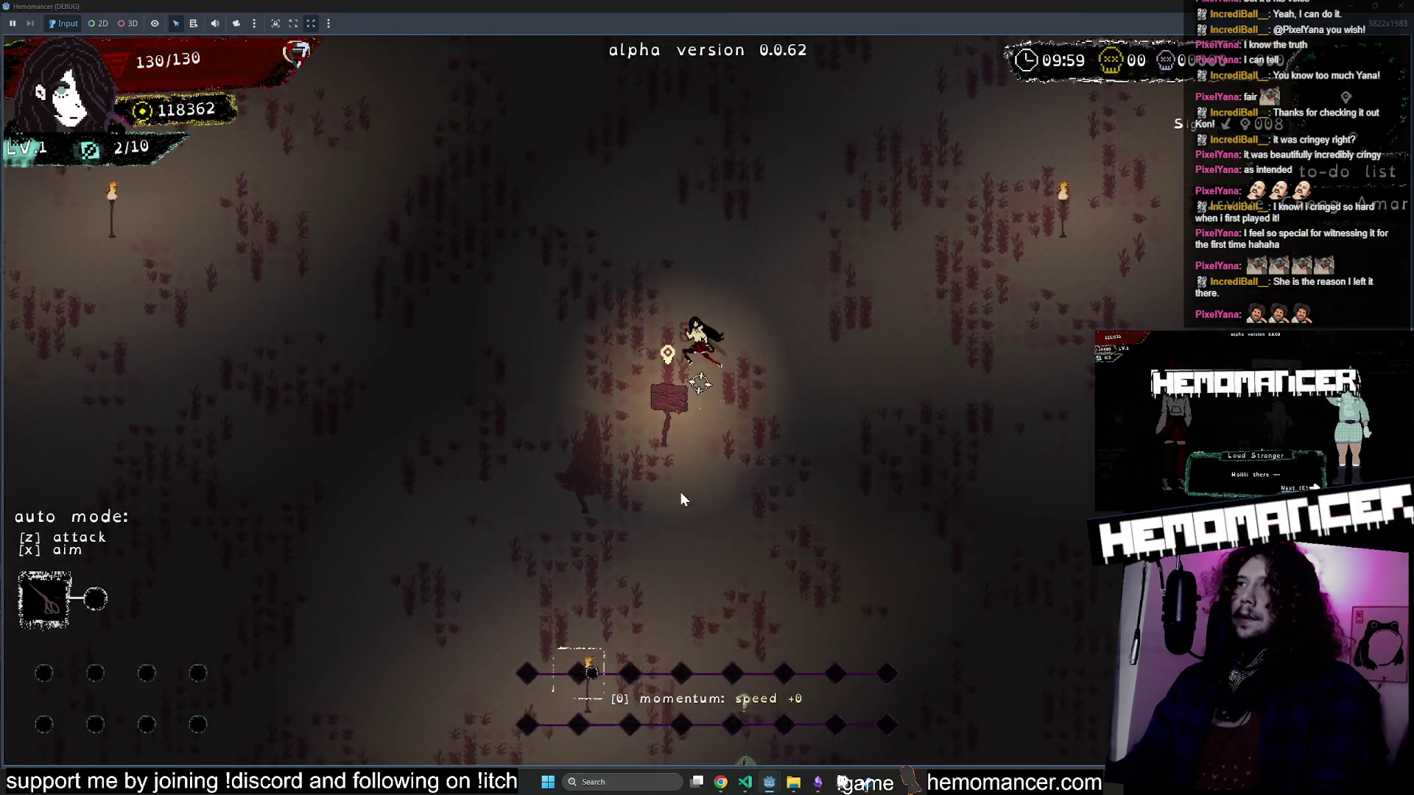
{"action": "key", "text": "w+a"}
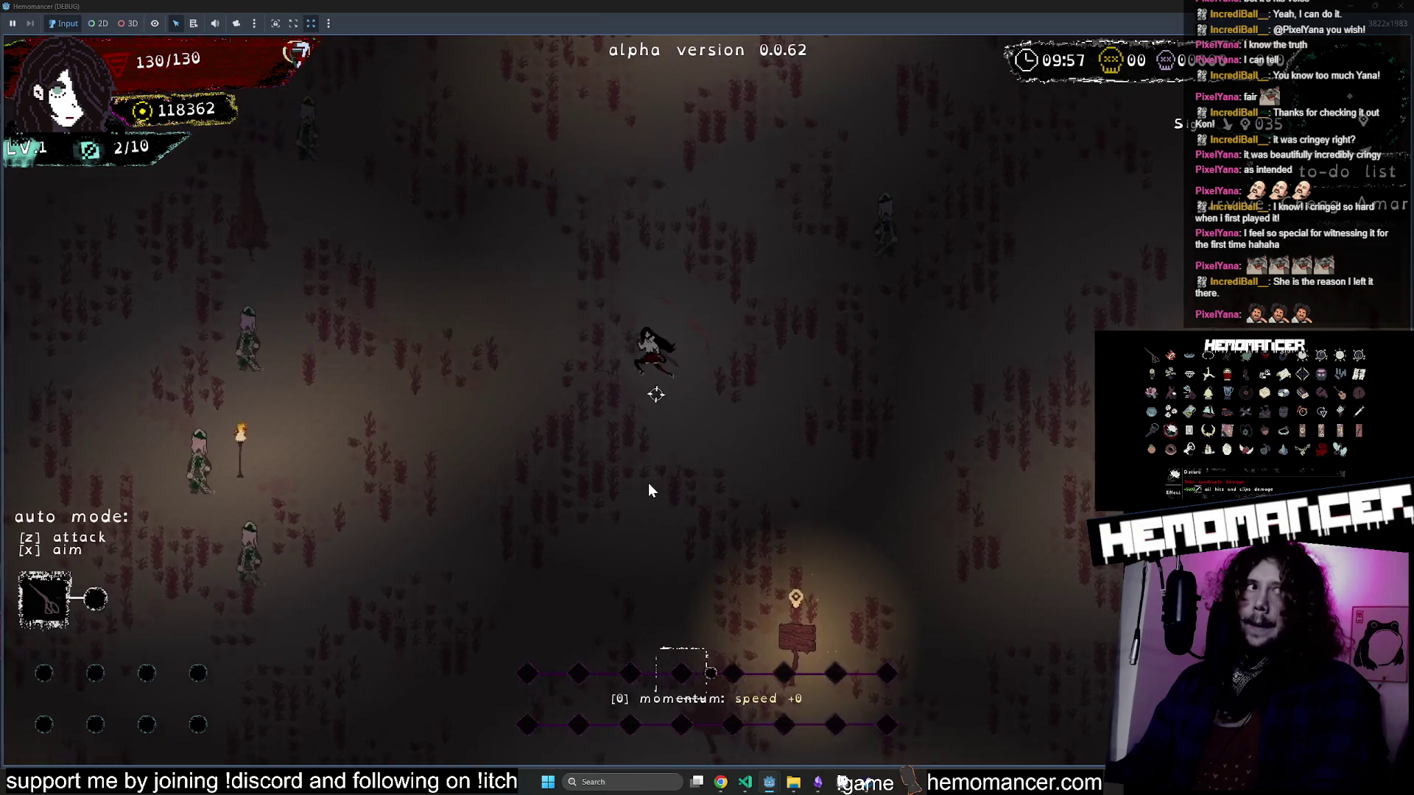
{"action": "key", "text": "w+a"}
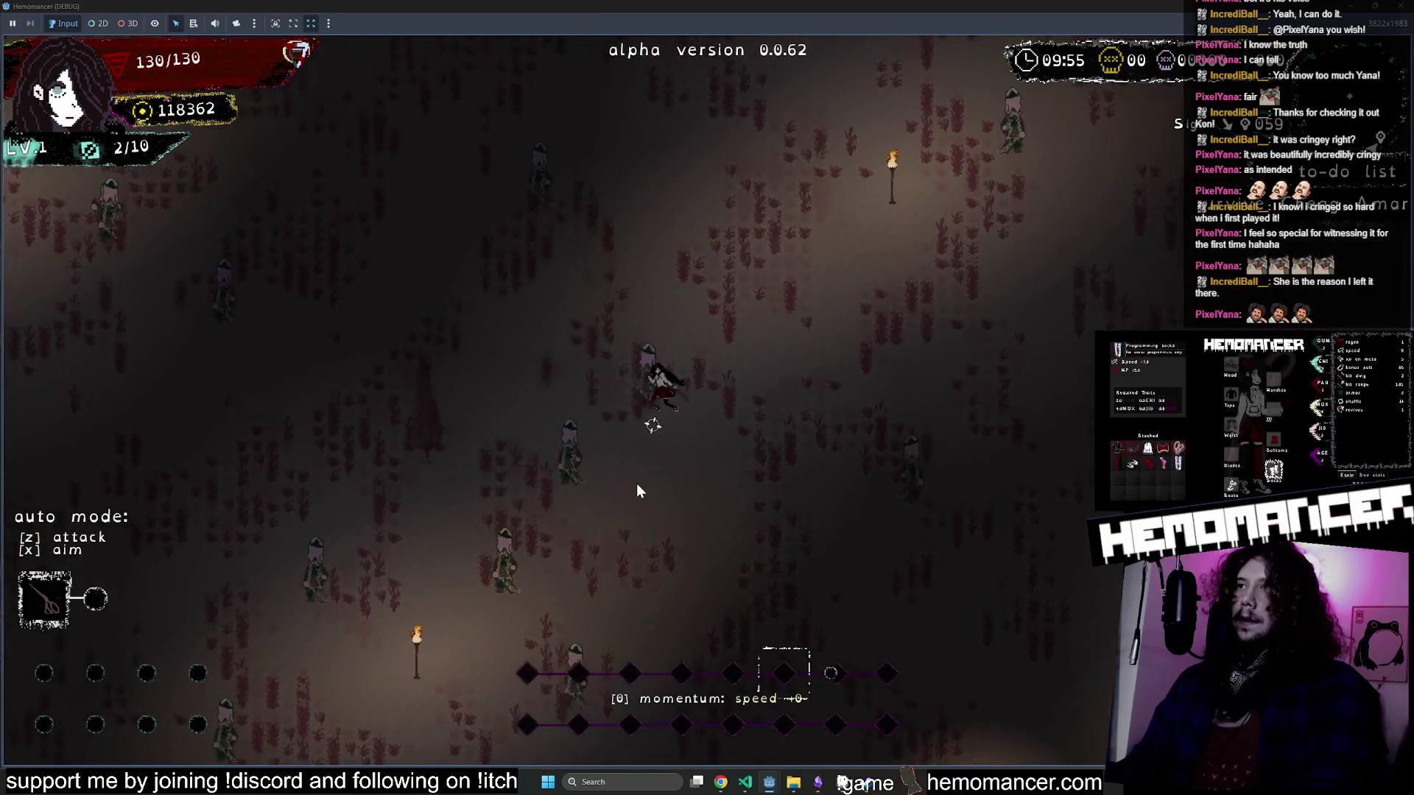
{"action": "key", "text": "w+d"}
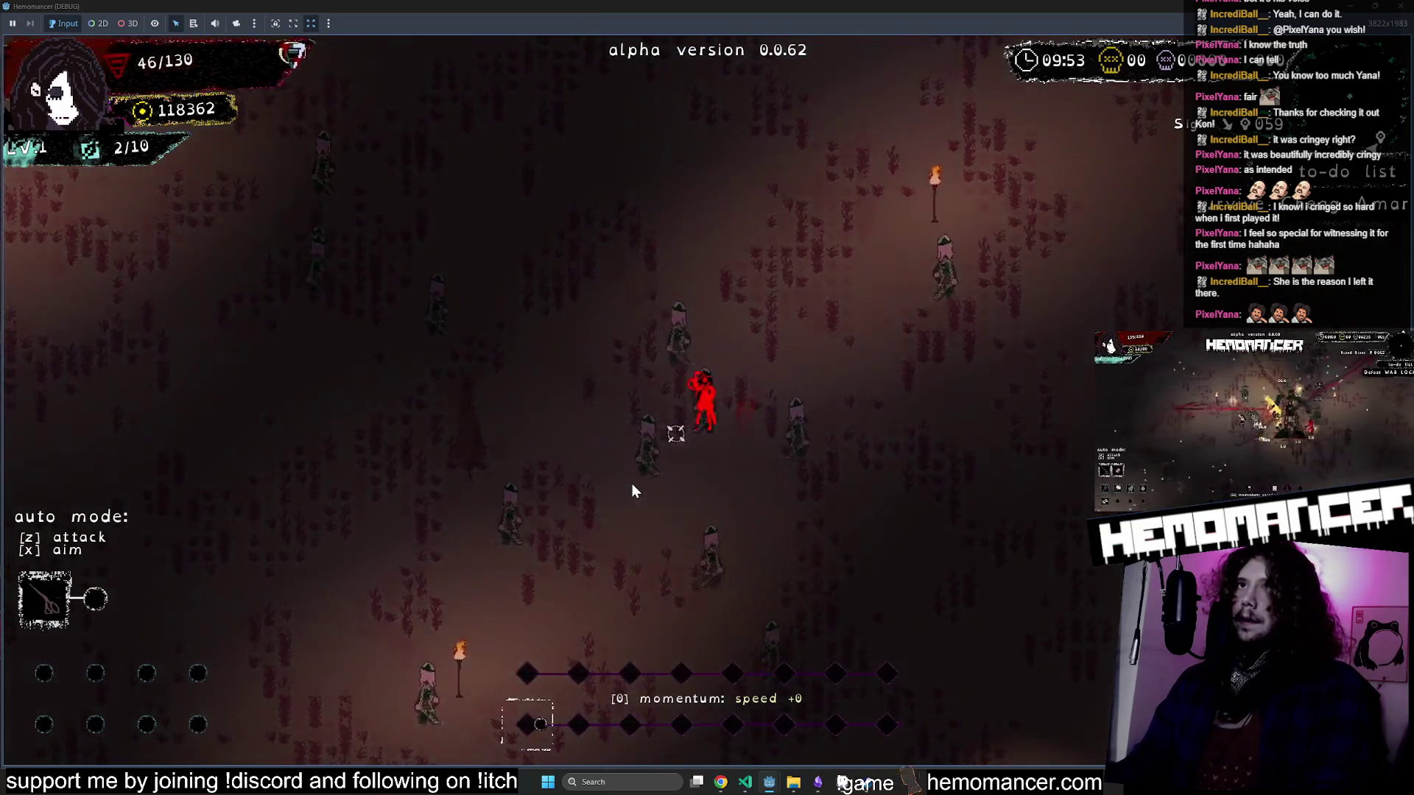
{"action": "left_click", "coordinate": [1401, 8]}
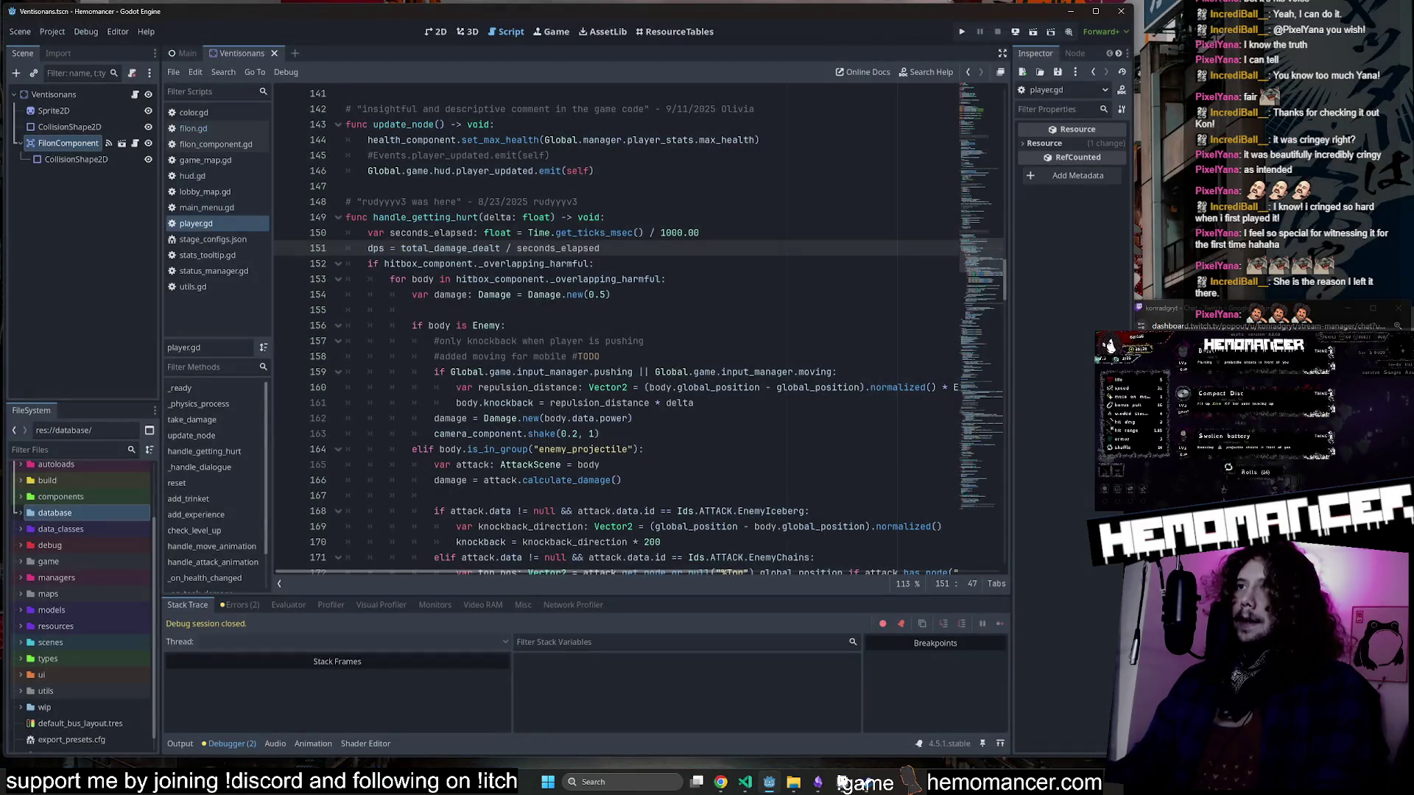
Change the Damage.new value on line 154 to 0.01 and run the project.
{"action": "left_click", "coordinate": [608, 294]}
{"action": "key", "text": "BackSpace"}
{"action": "type", "text": "0"}
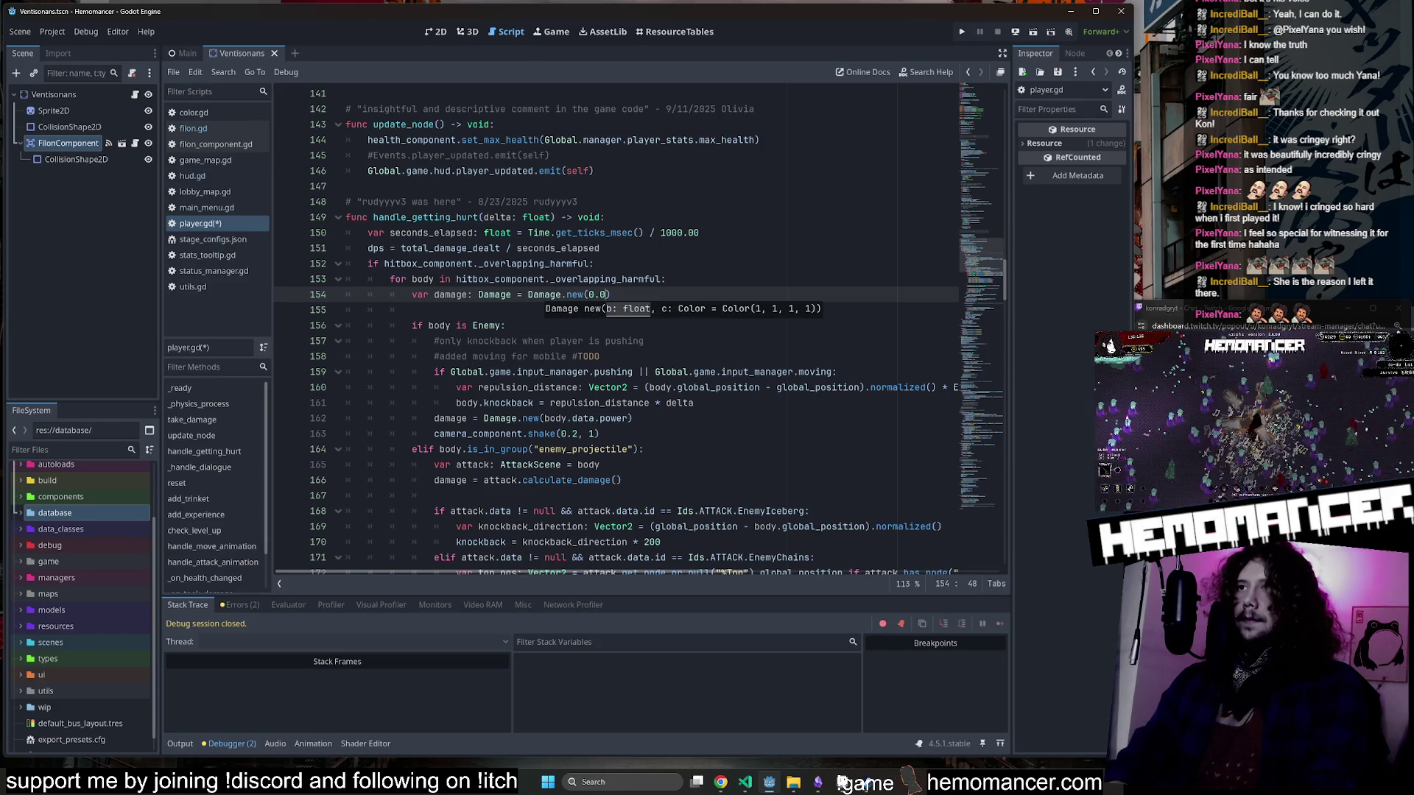
{"action": "key", "text": "F5"}
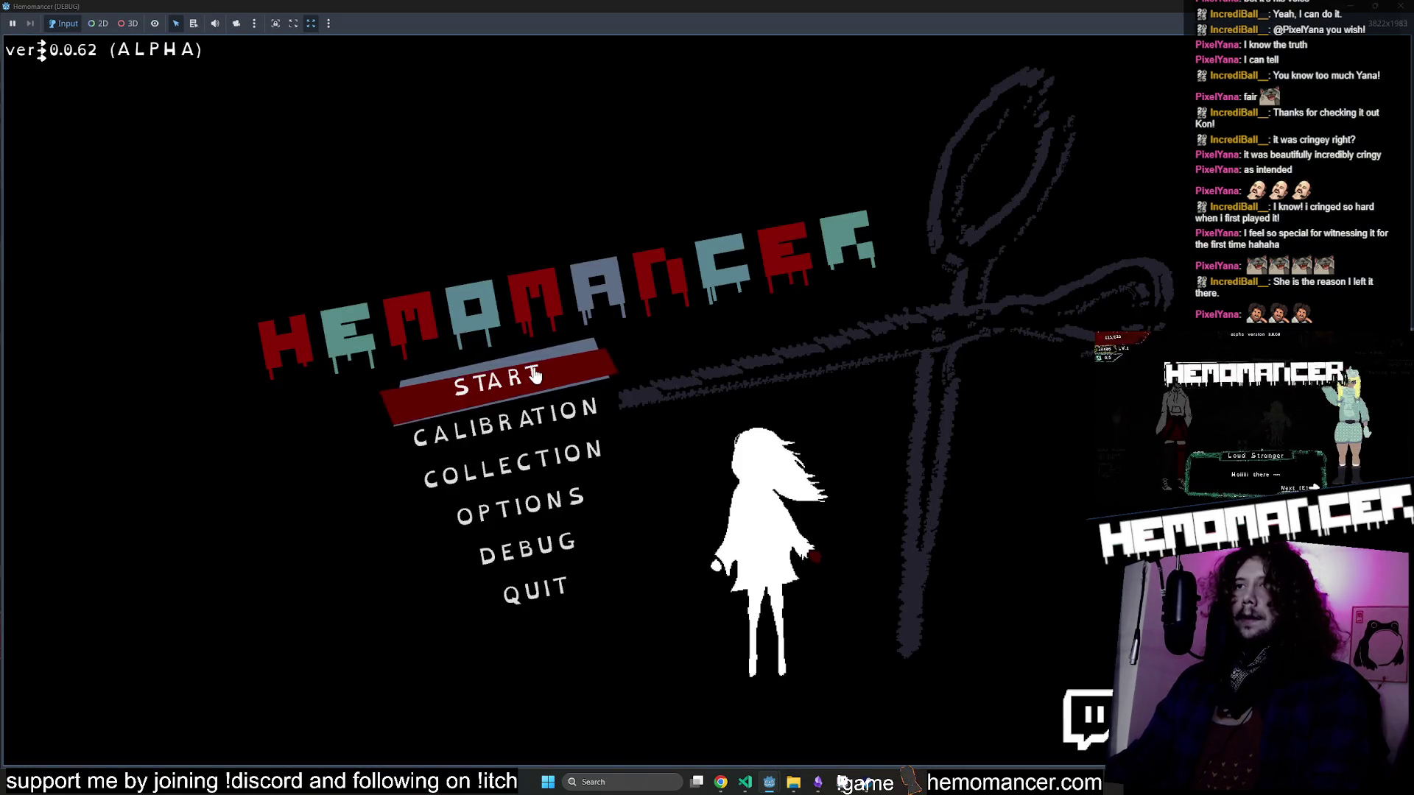
Start a level, walk among enemies to take damage, then stop the game.
{"action": "left_click", "coordinate": [531, 375]}
{"action": "key", "text": "w"}
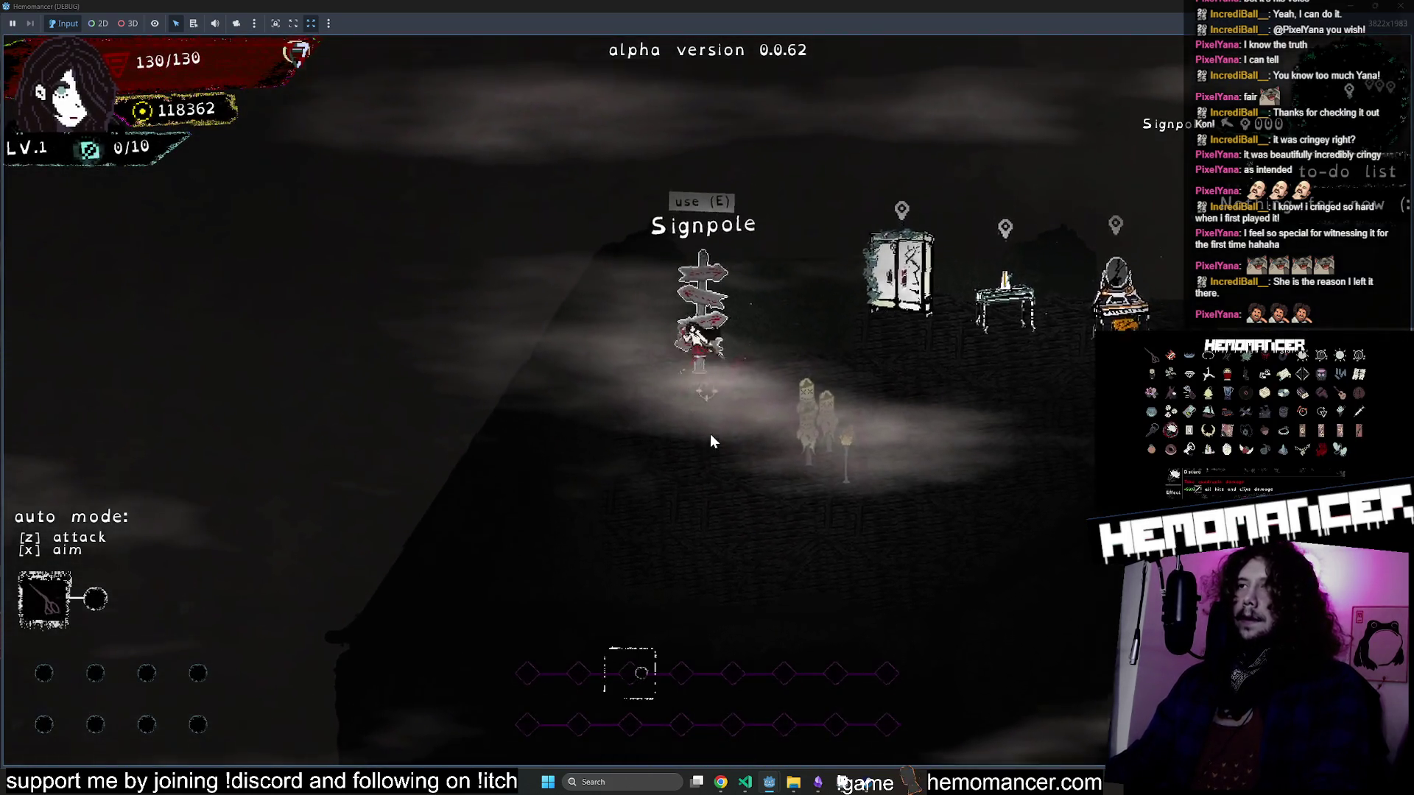
{"action": "key", "text": "e"}
{"action": "left_click", "coordinate": [709, 501]}
{"action": "key", "text": "d"}
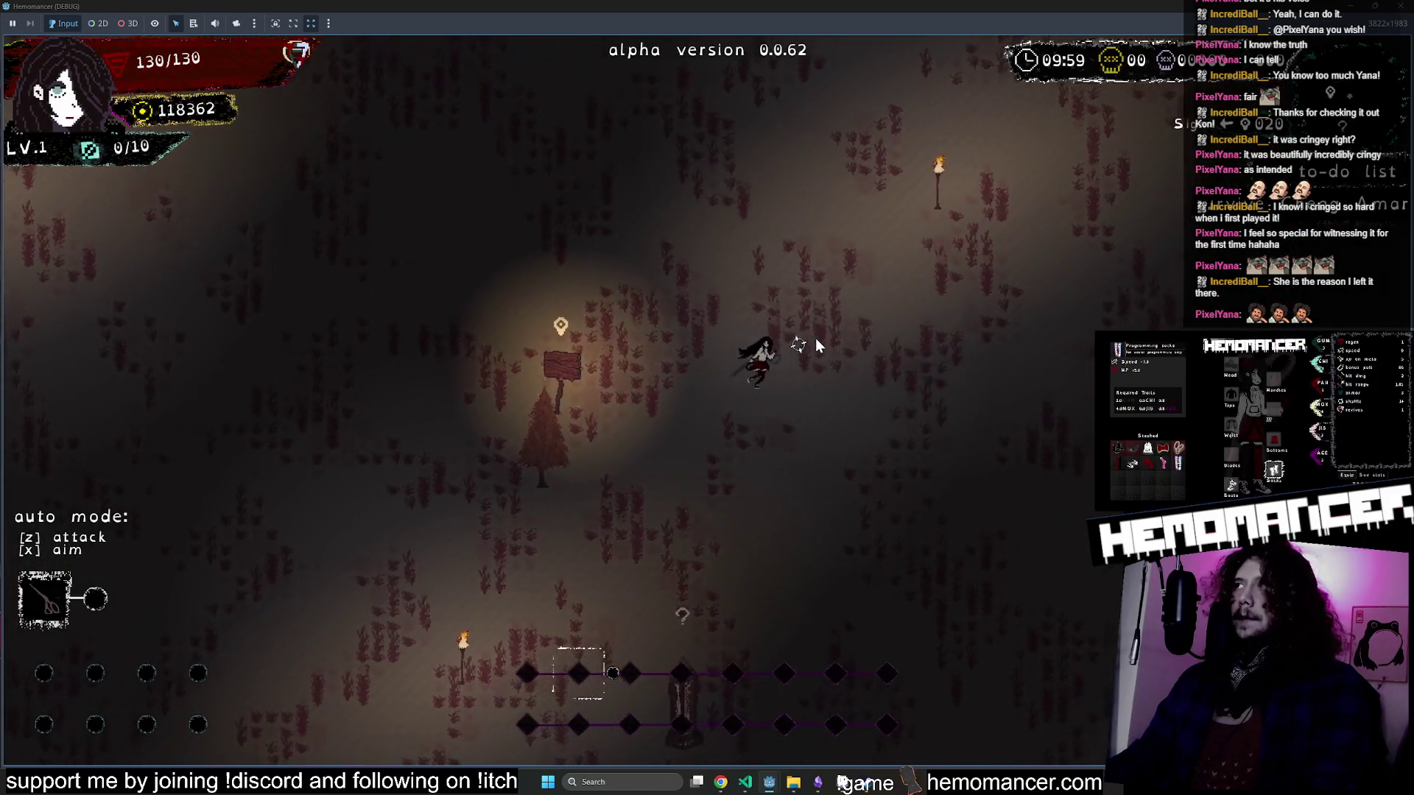
{"action": "key", "text": "d"}
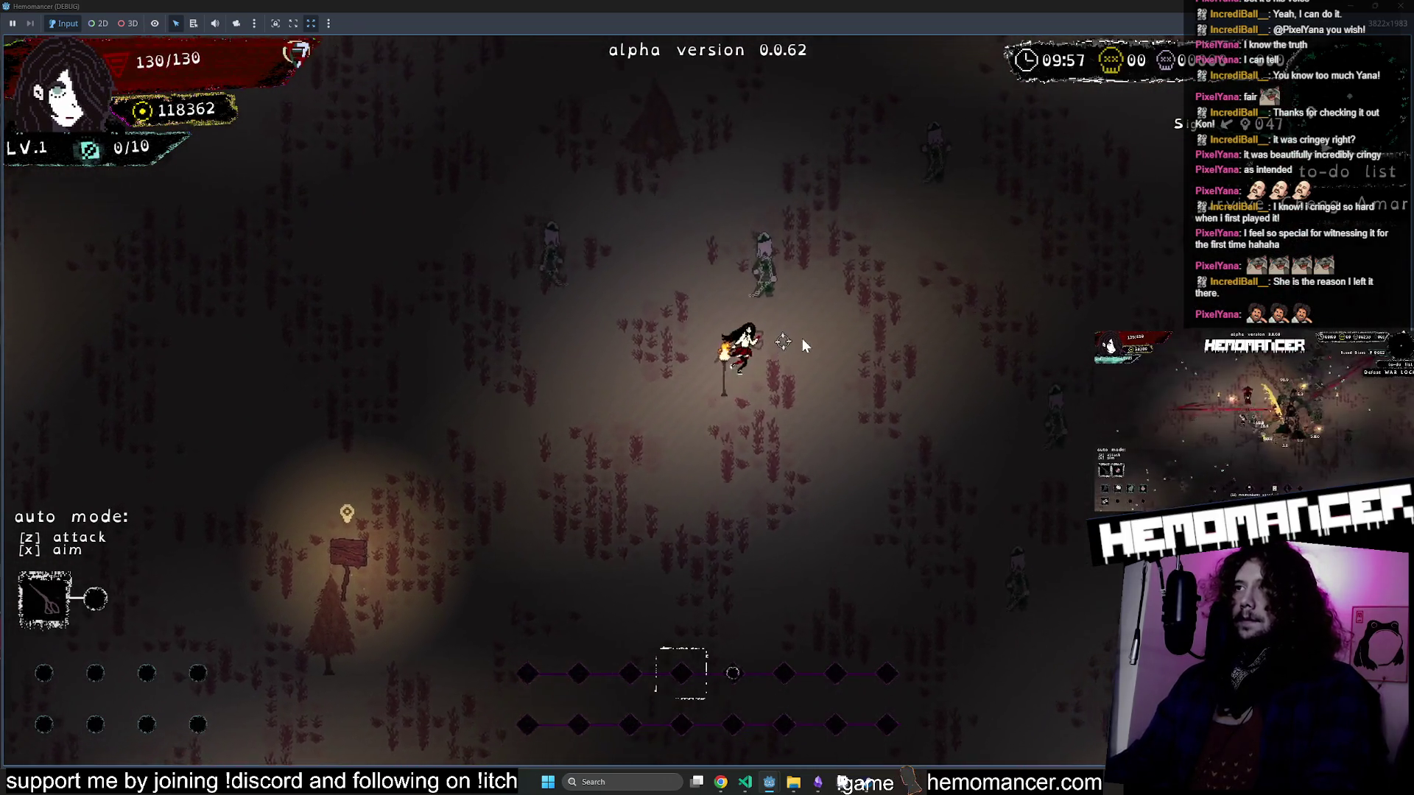
{"action": "key", "text": "a"}
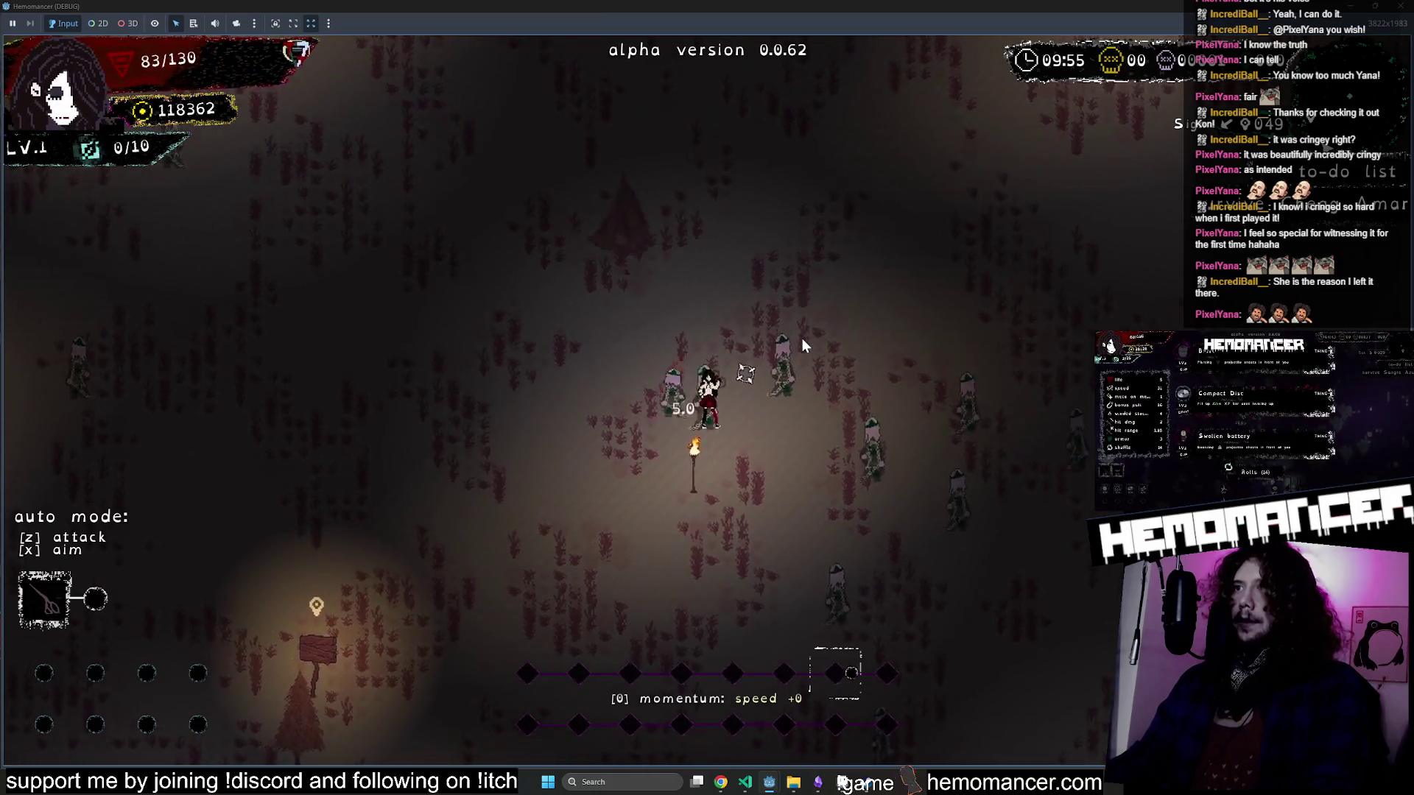
{"action": "key", "text": "F8"}
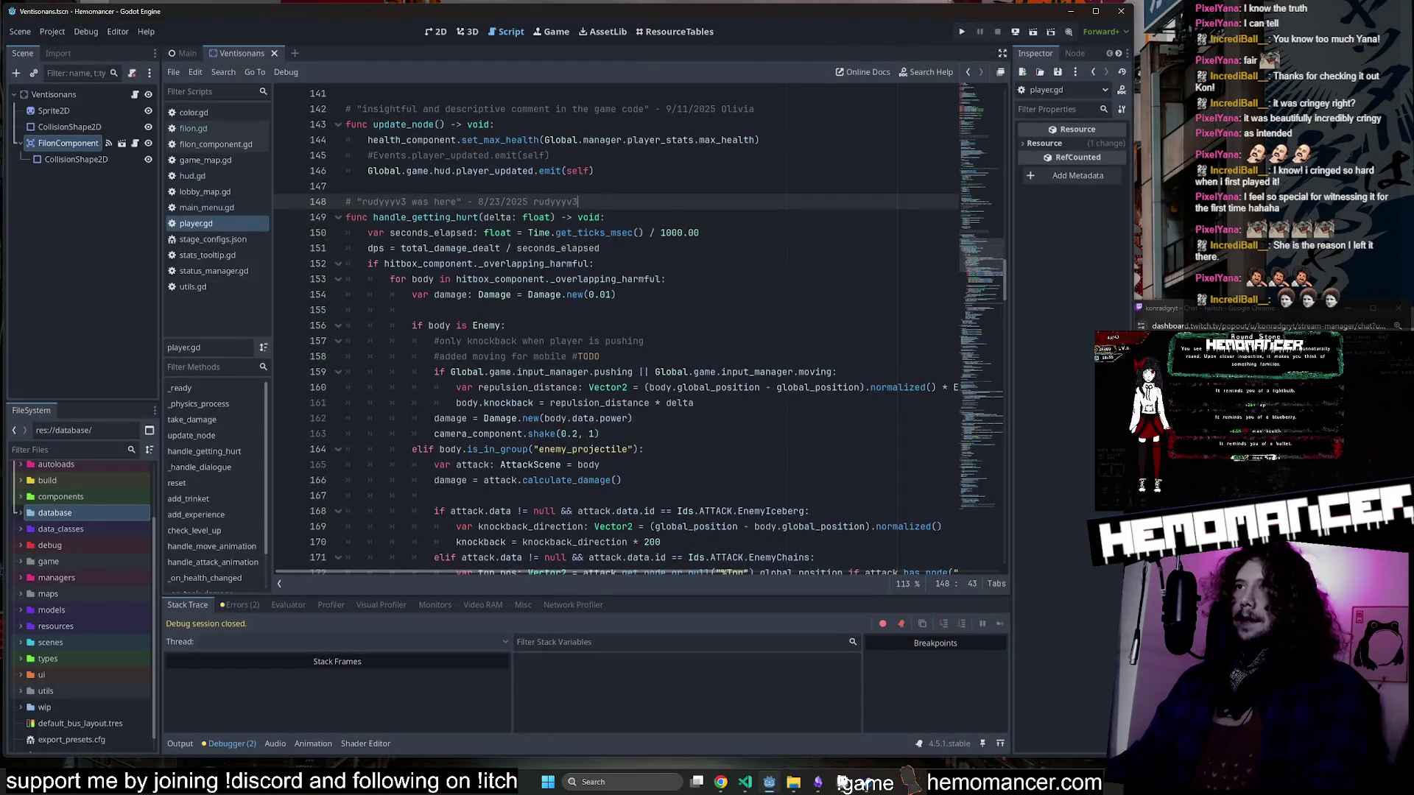
Restore Damage.new(1), add a damage.value = 0 line on line 155, and save.
{"action": "left_click", "coordinate": [606, 295]}
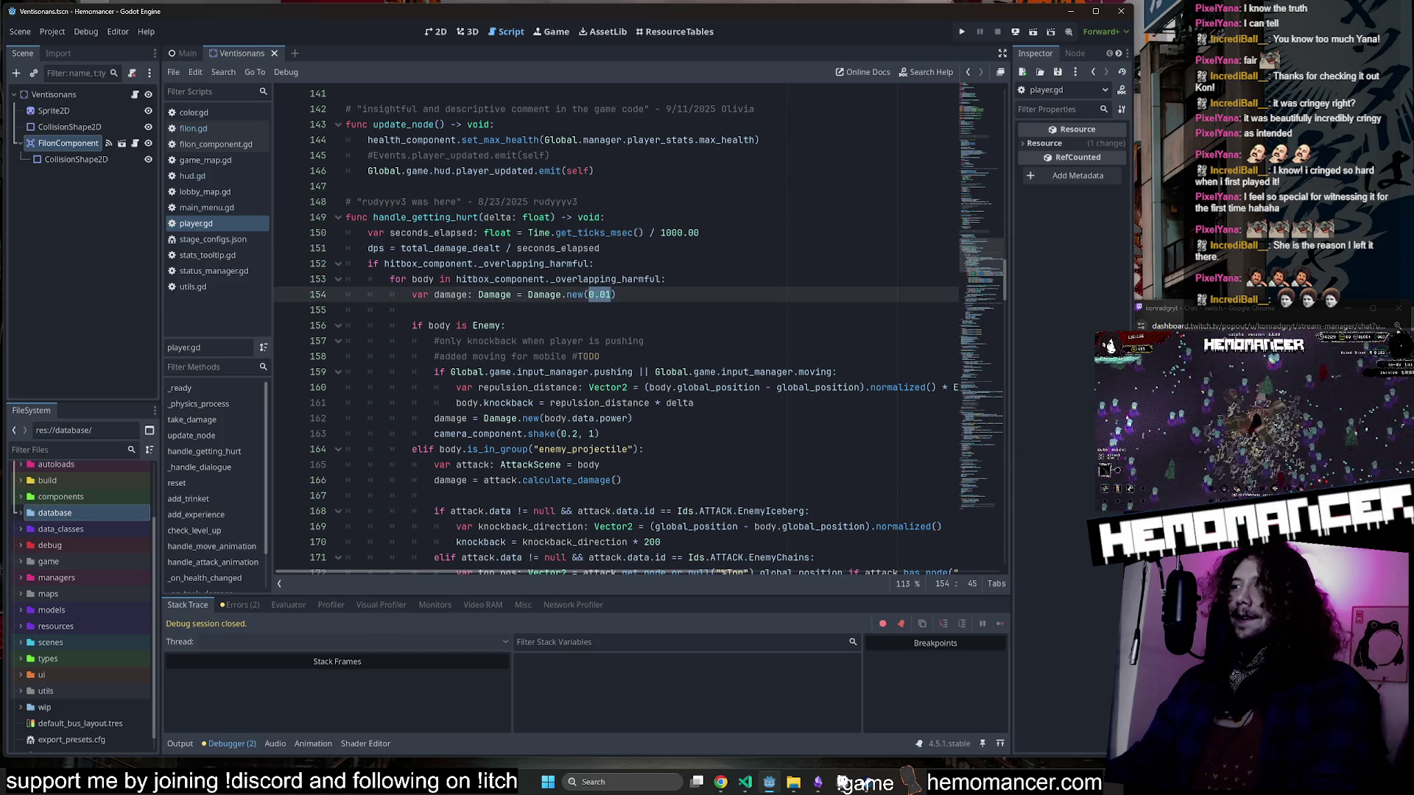
{"action": "type", "text": "1"}
{"action": "left_click", "coordinate": [450, 295]}
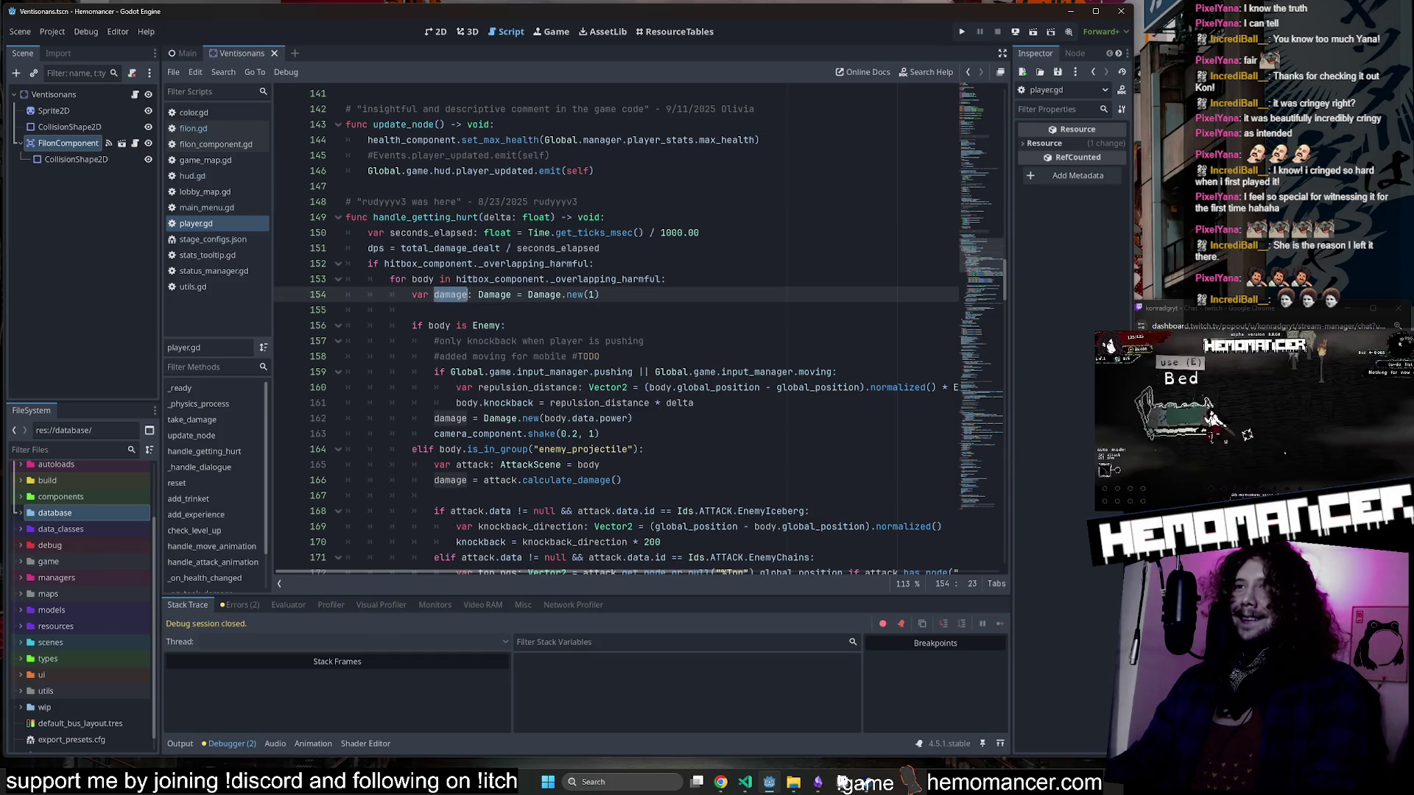
{"action": "left_click", "coordinate": [450, 310]}
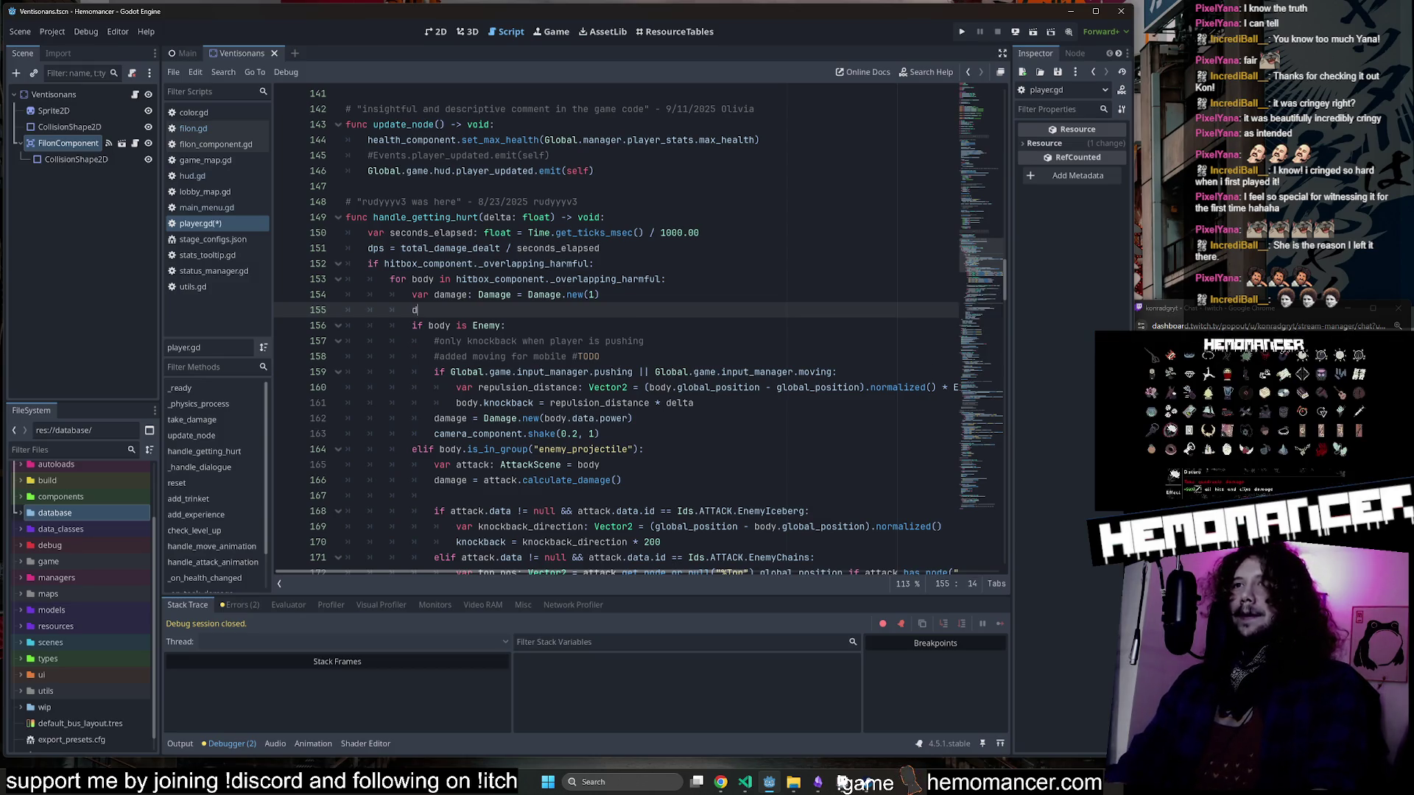
{"action": "type", "text": "damage"}
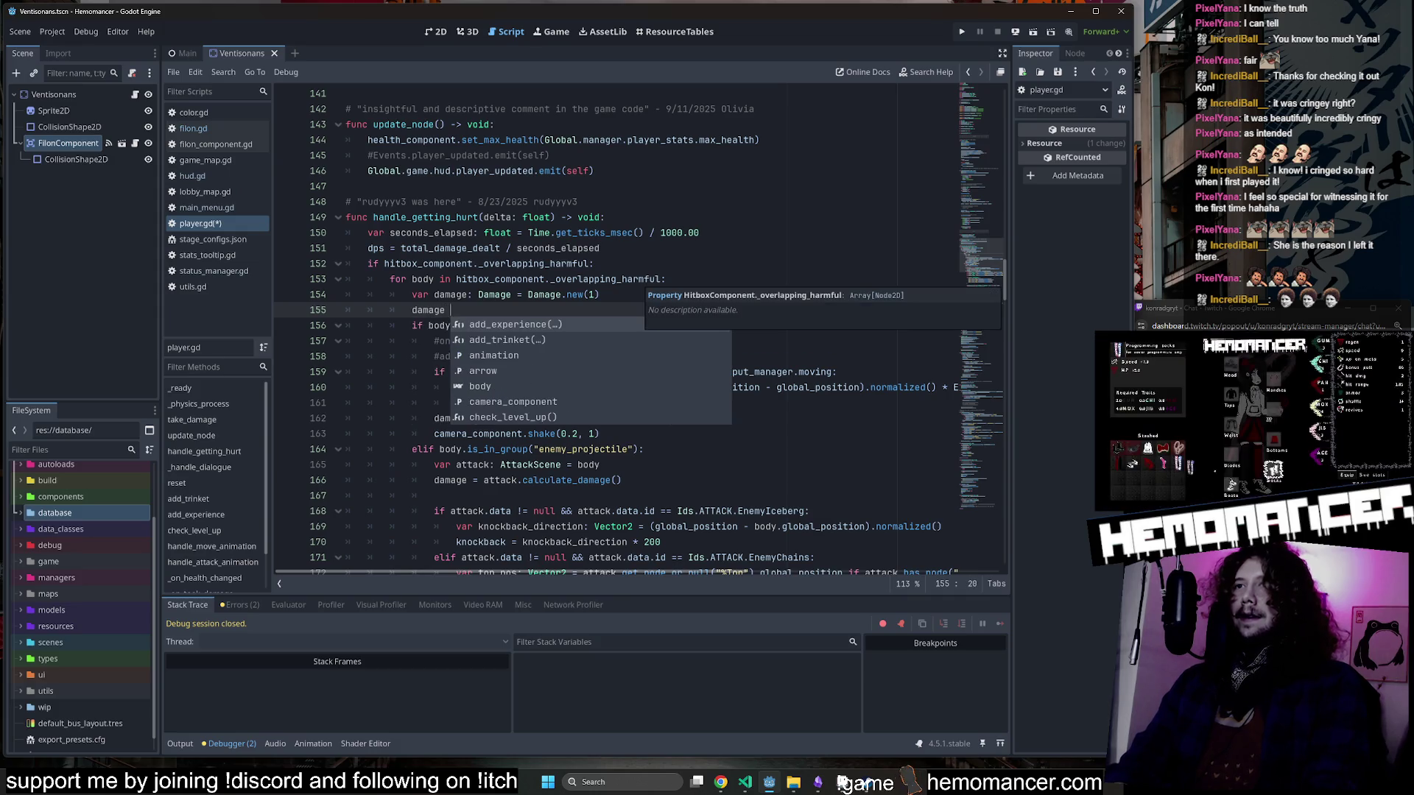
{"action": "key", "text": "BackSpace"}
{"action": "type", "text": ".value"}
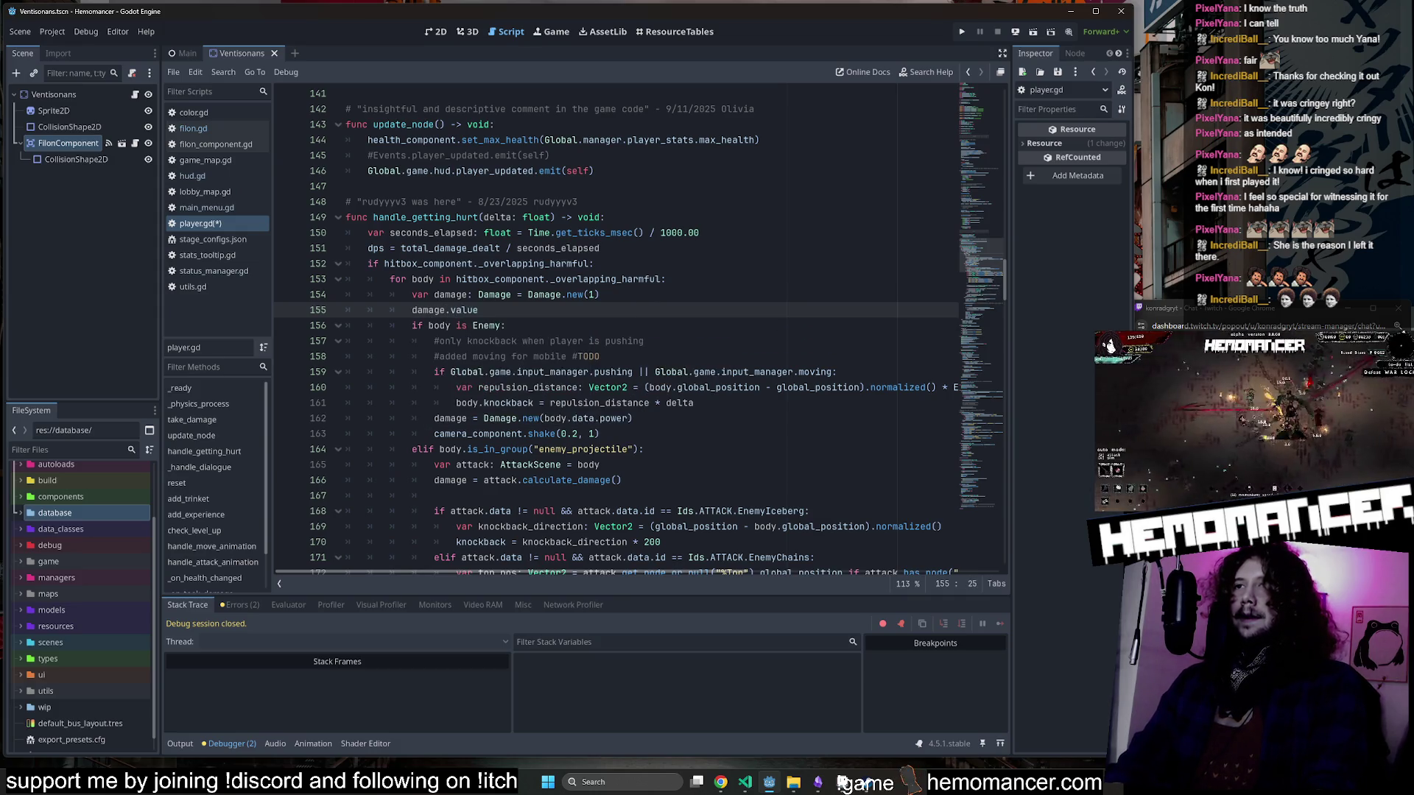
{"action": "key", "text": "ctrl+s"}
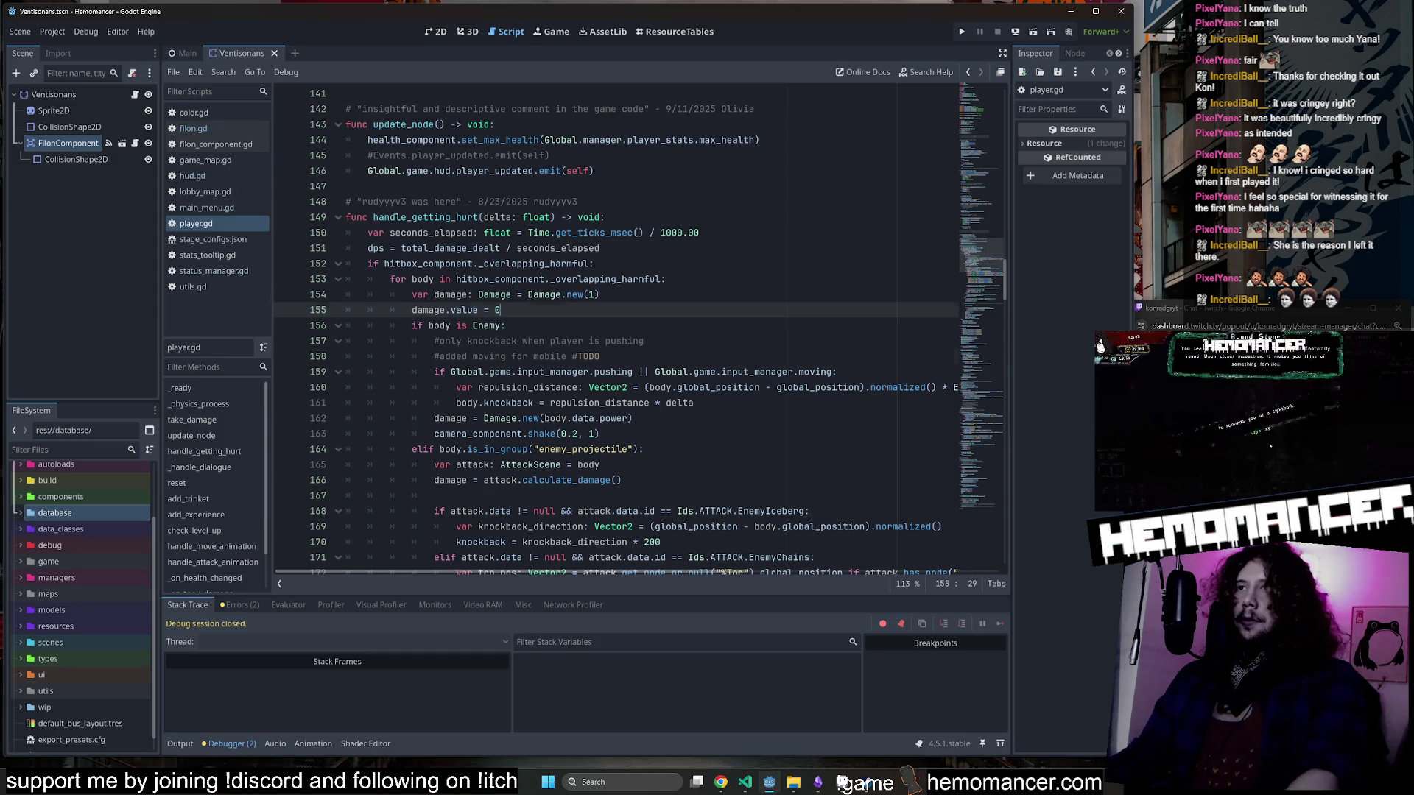
Test-run the game, travel into a level and fight enemies, then stop the run.
{"action": "key", "text": "F5"}
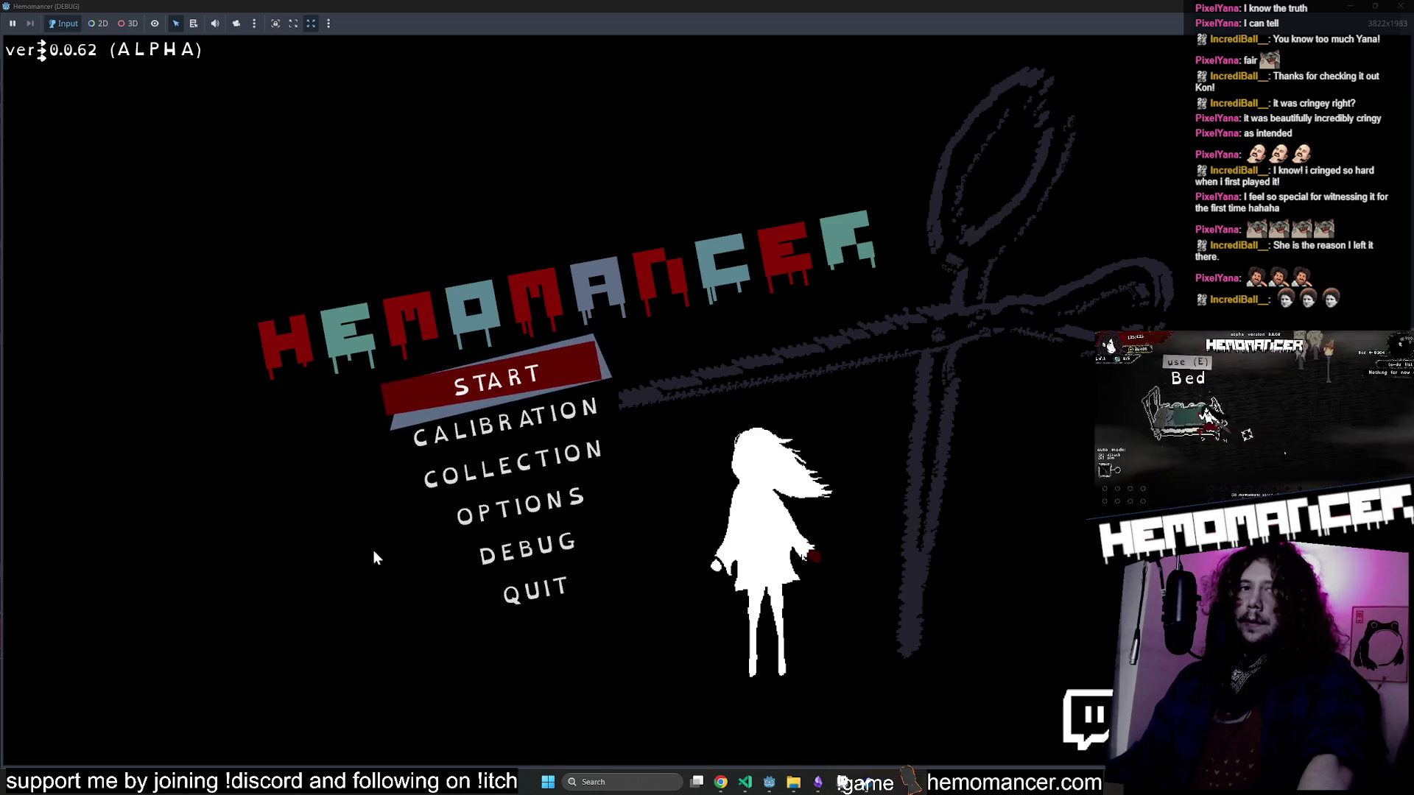
{"action": "left_click", "coordinate": [595, 347]}
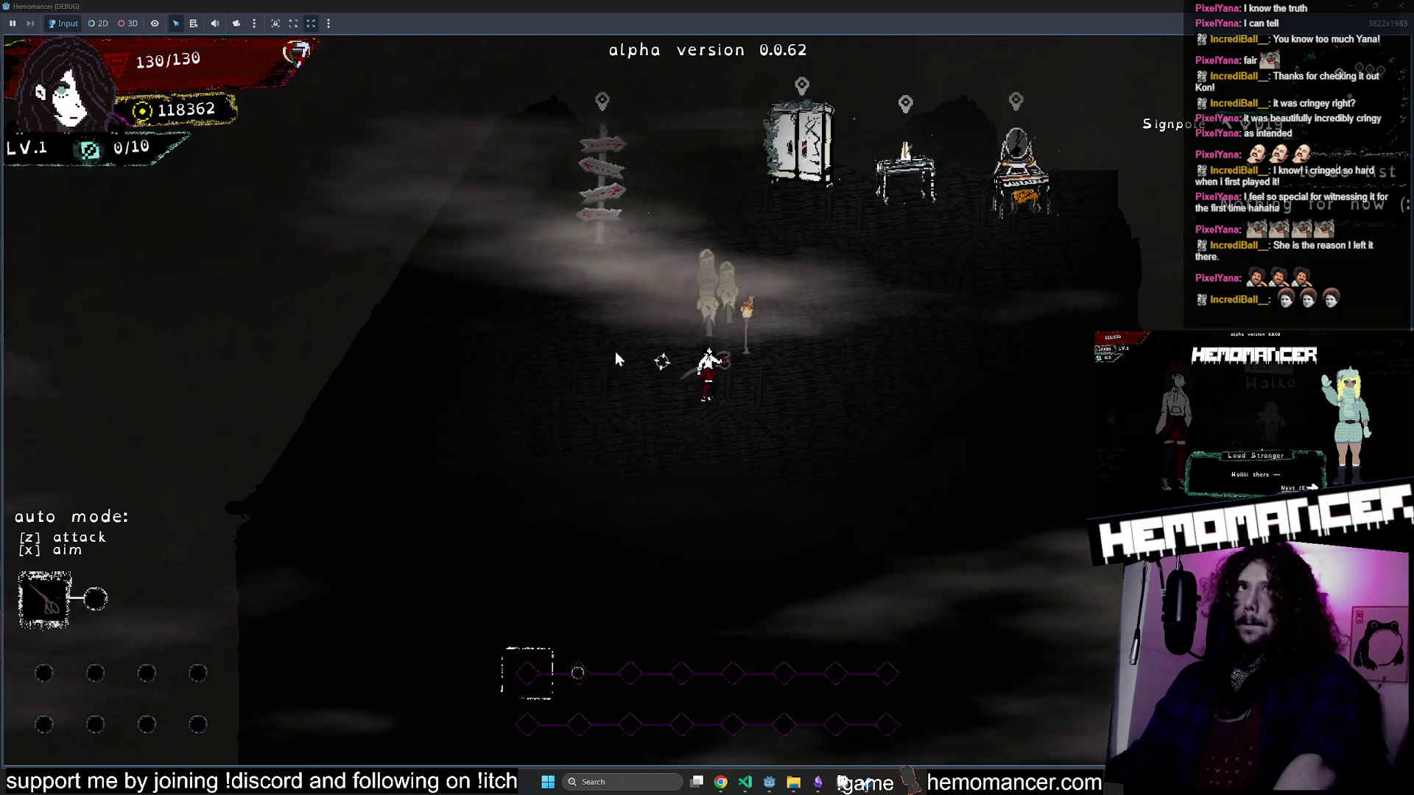
{"action": "key", "text": "w"}
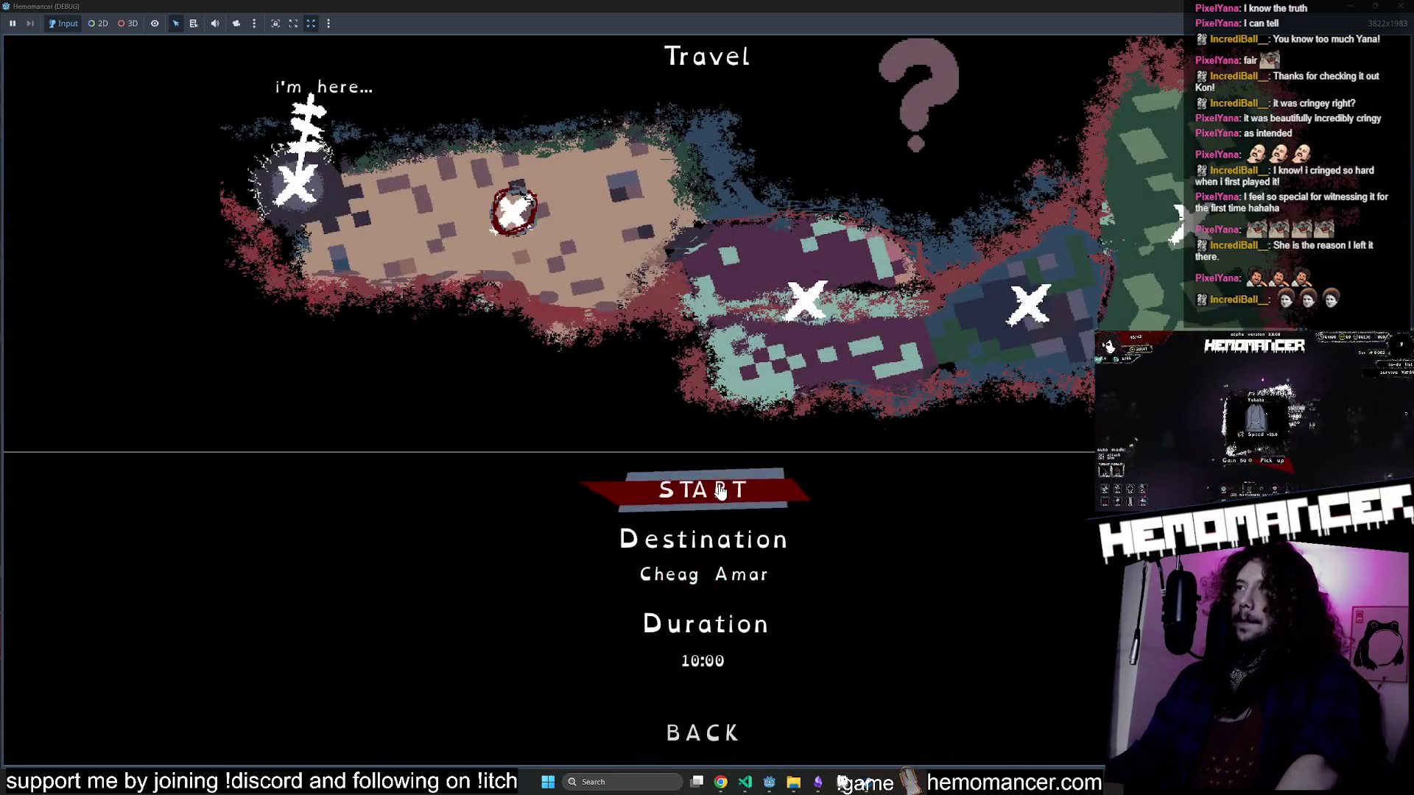
{"action": "left_click", "coordinate": [721, 492]}
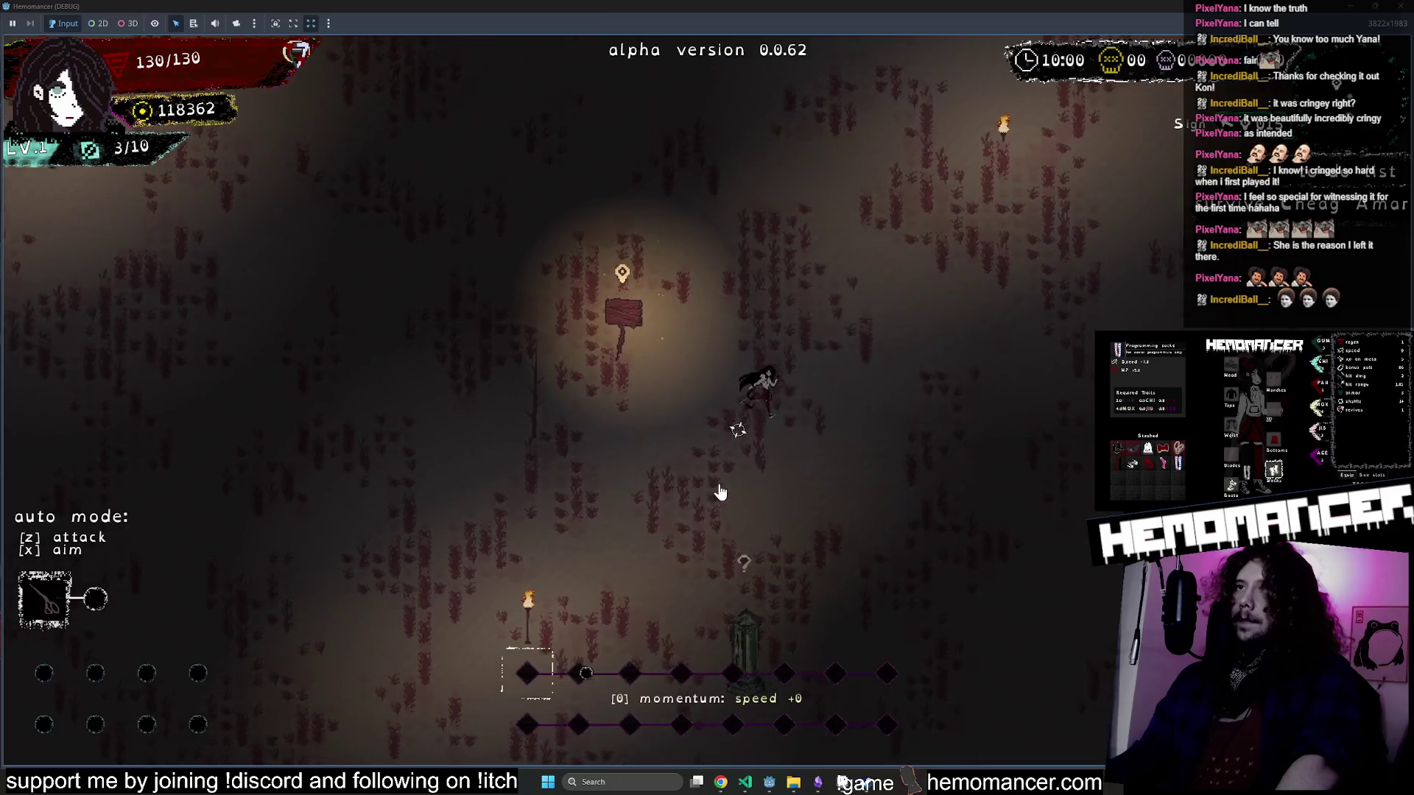
{"action": "key", "text": "w"}
{"action": "key", "text": "d"}
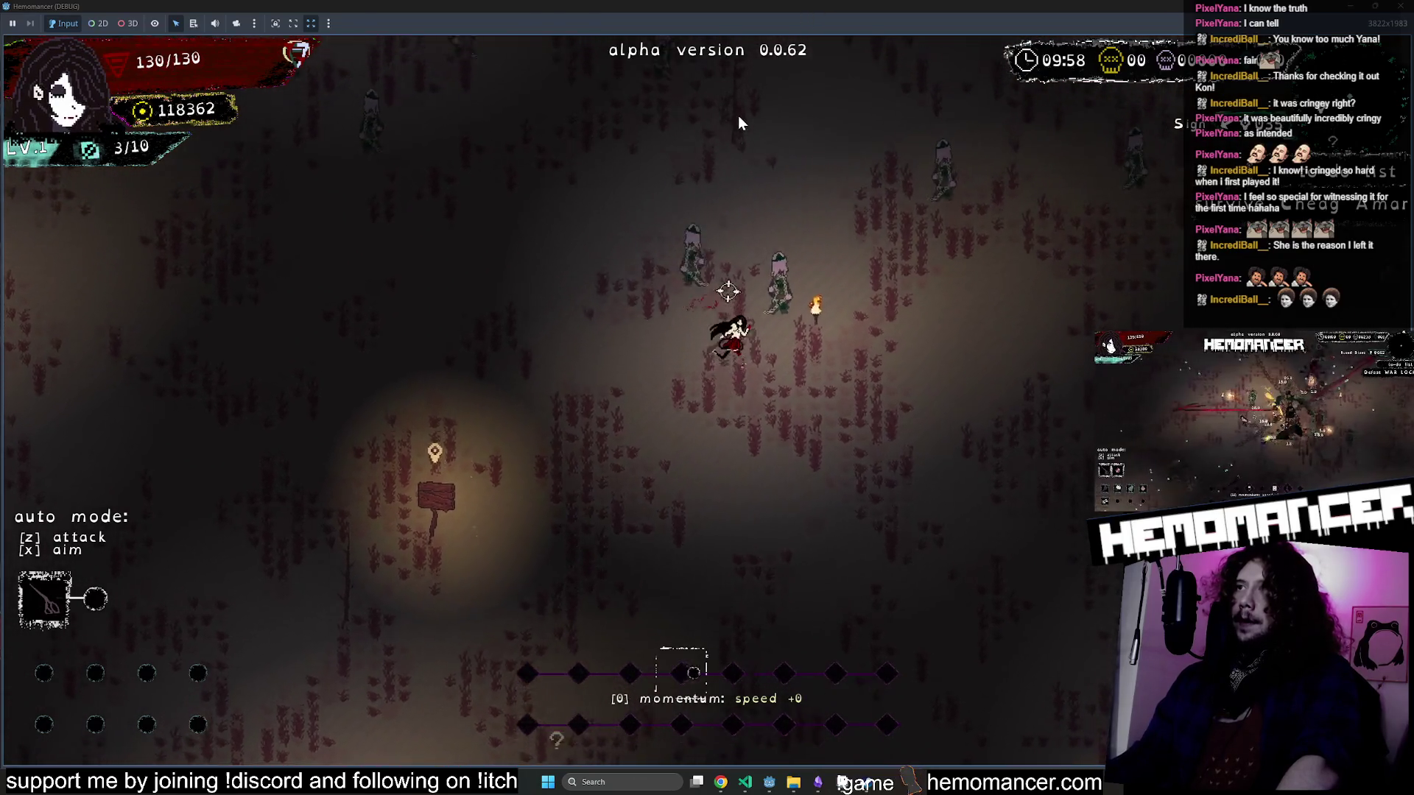
{"action": "key", "text": "w"}
{"action": "key", "text": "d"}
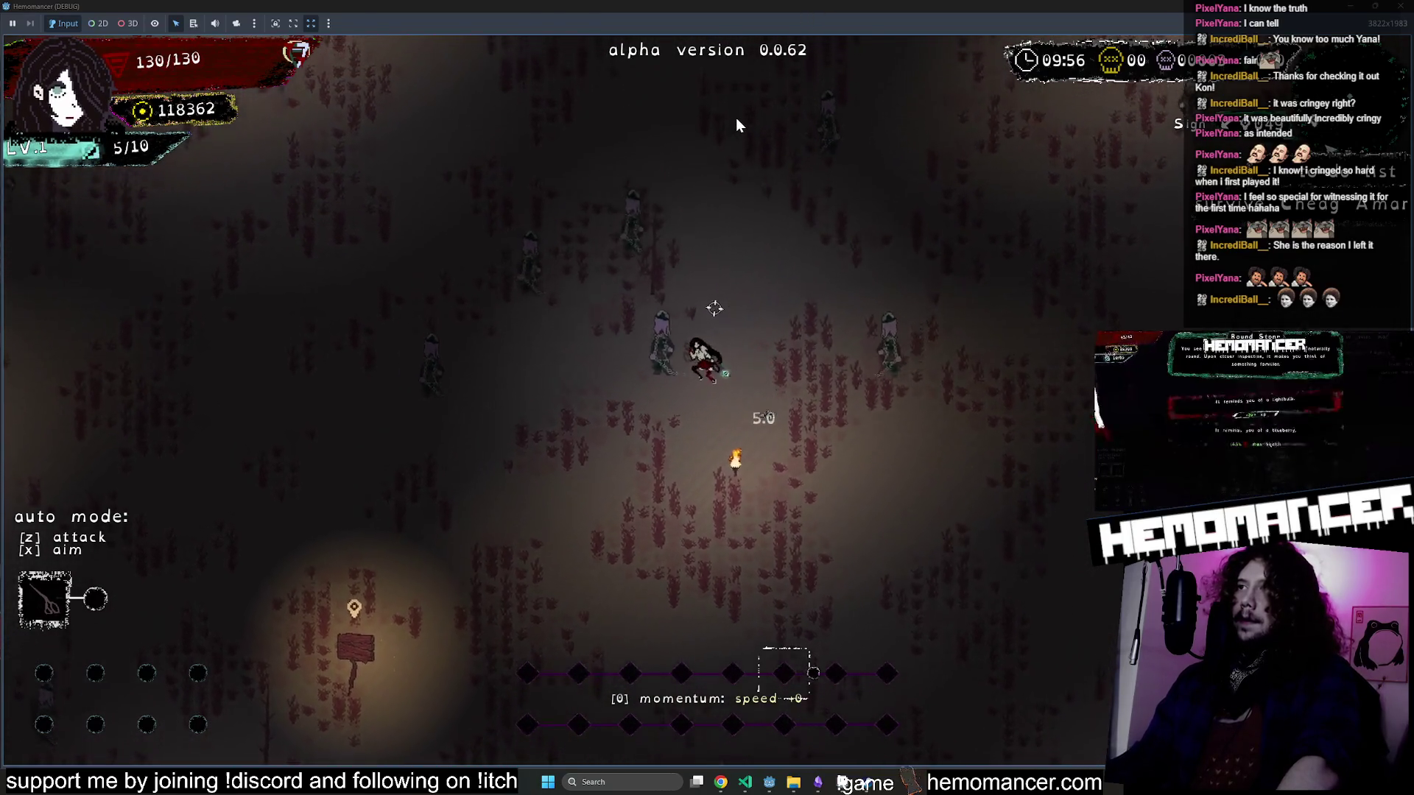
{"action": "key", "text": "F8"}
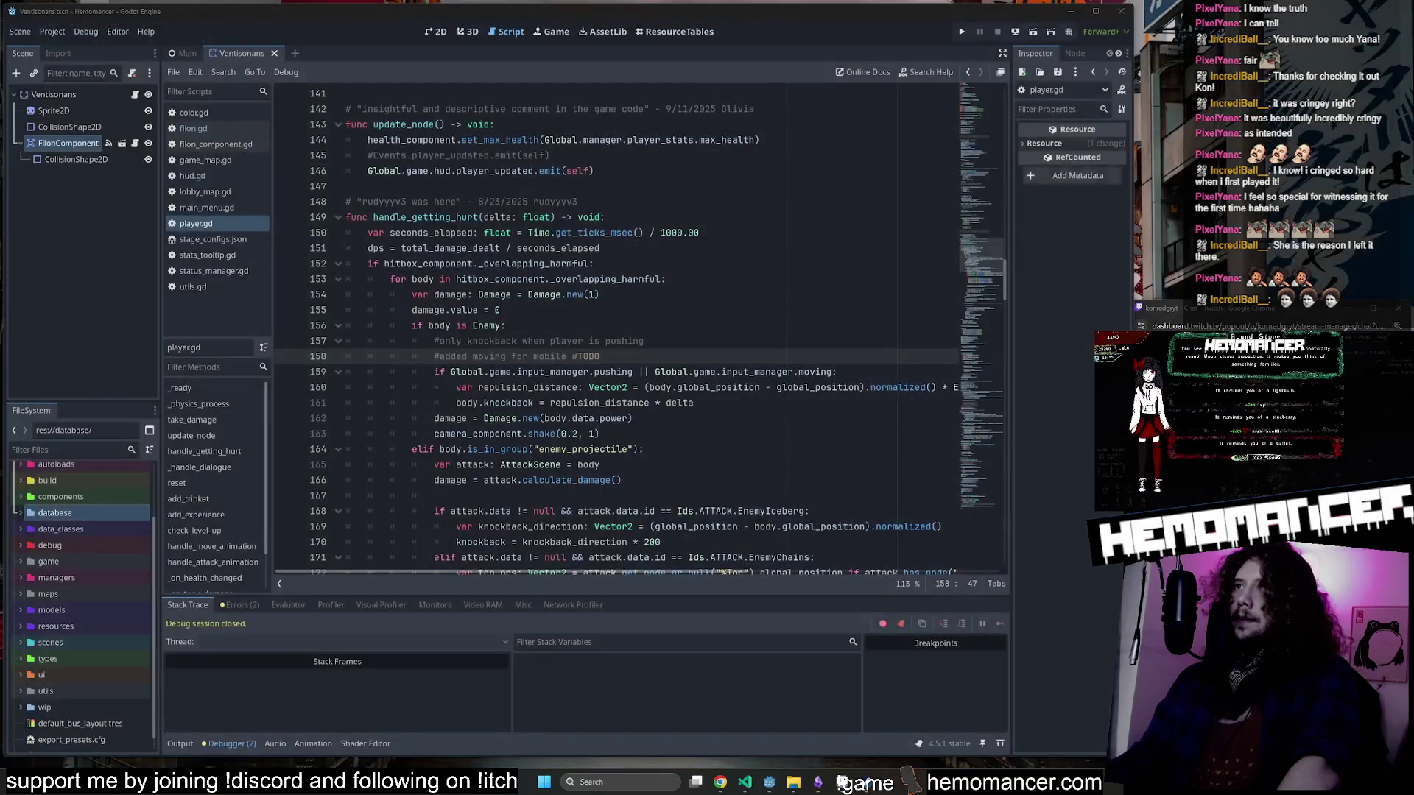
Delete the damage.value = 0 line, add a blank line, save, and switch to VS Code.
{"action": "key", "text": "Up"}
{"action": "key", "text": "Up"}
{"action": "key", "text": "Up"}
{"action": "key", "text": "ctrl+shift+k"}
{"action": "key", "text": "F5"}
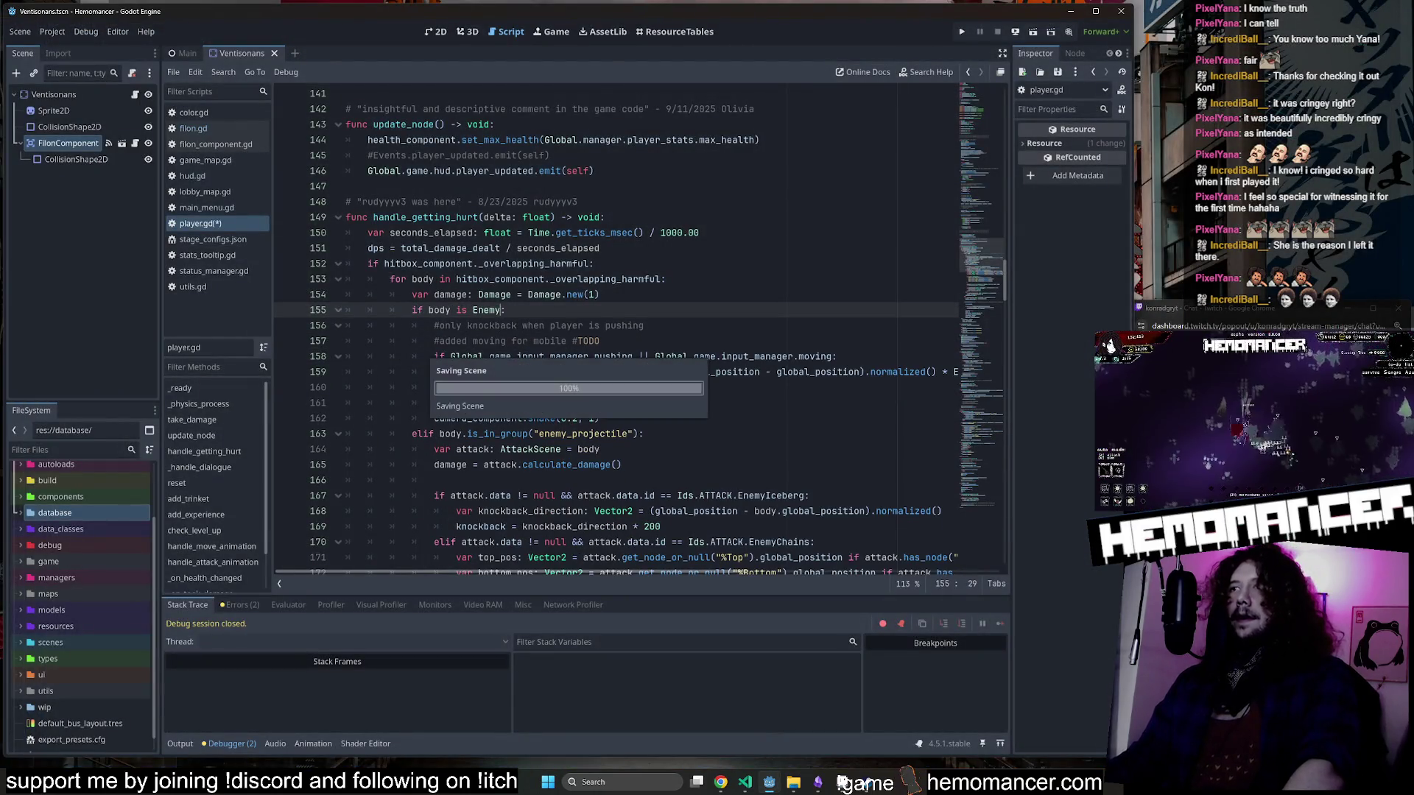
{"action": "key", "text": "ctrl+shift+Return"}
{"action": "key", "text": "ctrl+s"}
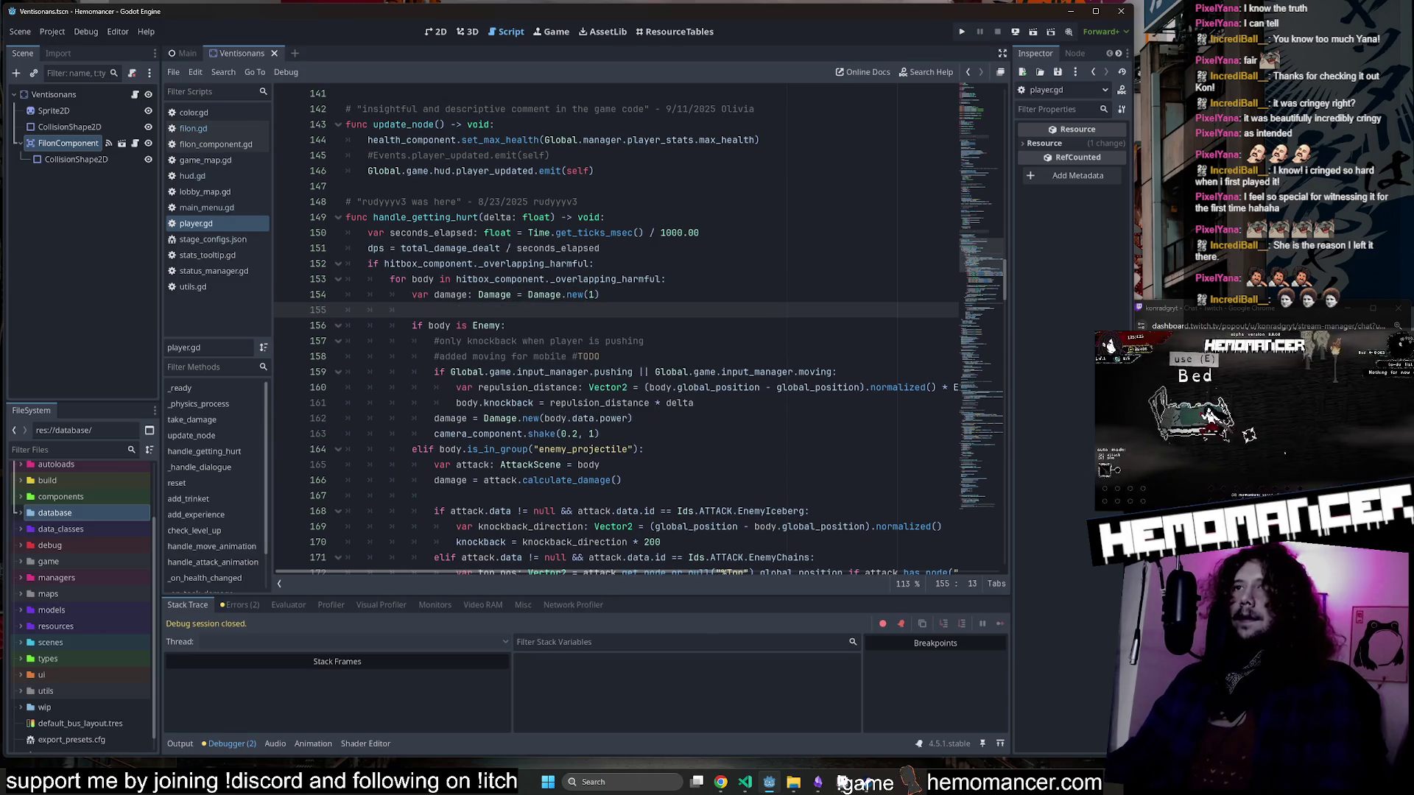
{"action": "key", "text": "Up"}
{"action": "key", "text": "Up"}
{"action": "key", "text": "Up"}
{"action": "key", "text": "ctrl+d"}
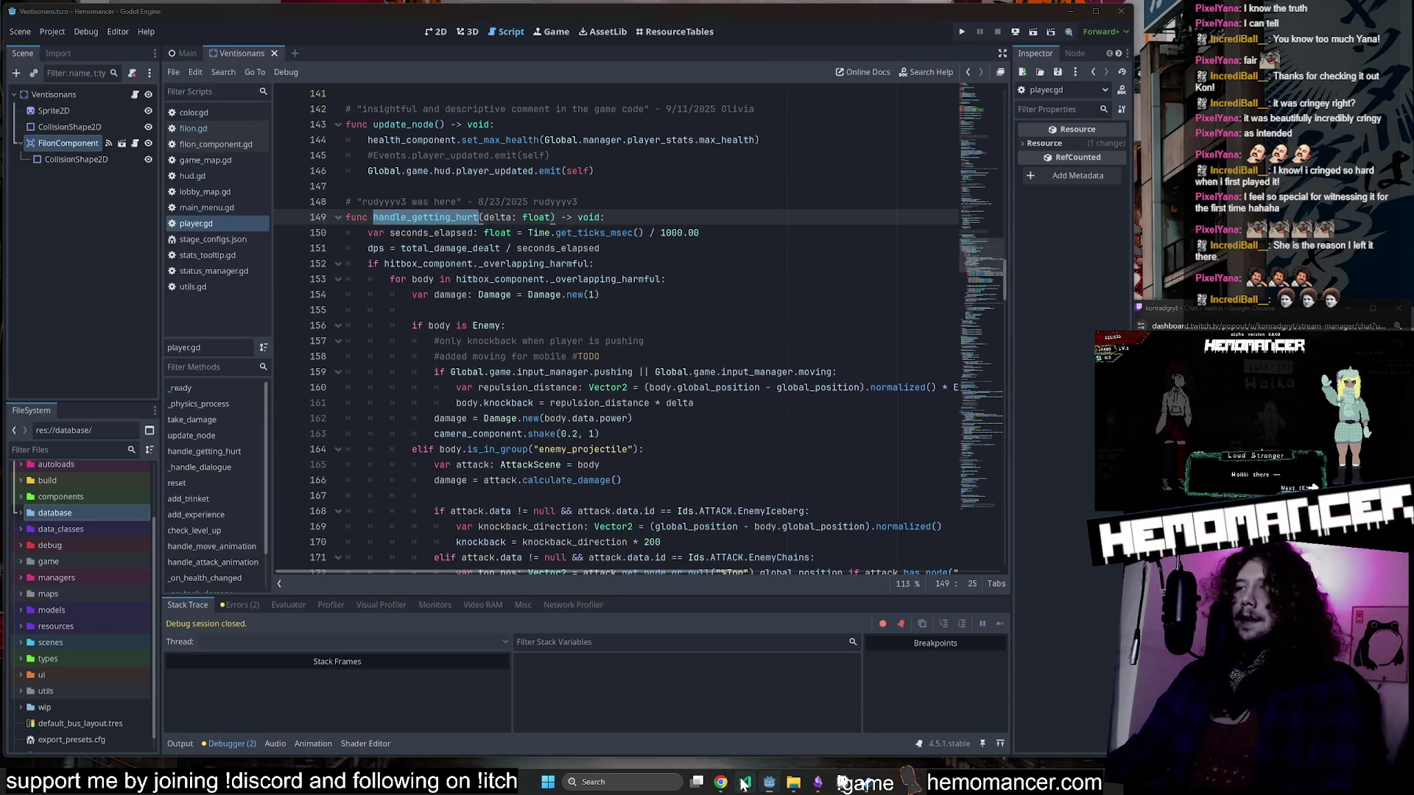
{"action": "left_click", "coordinate": [744, 781]}
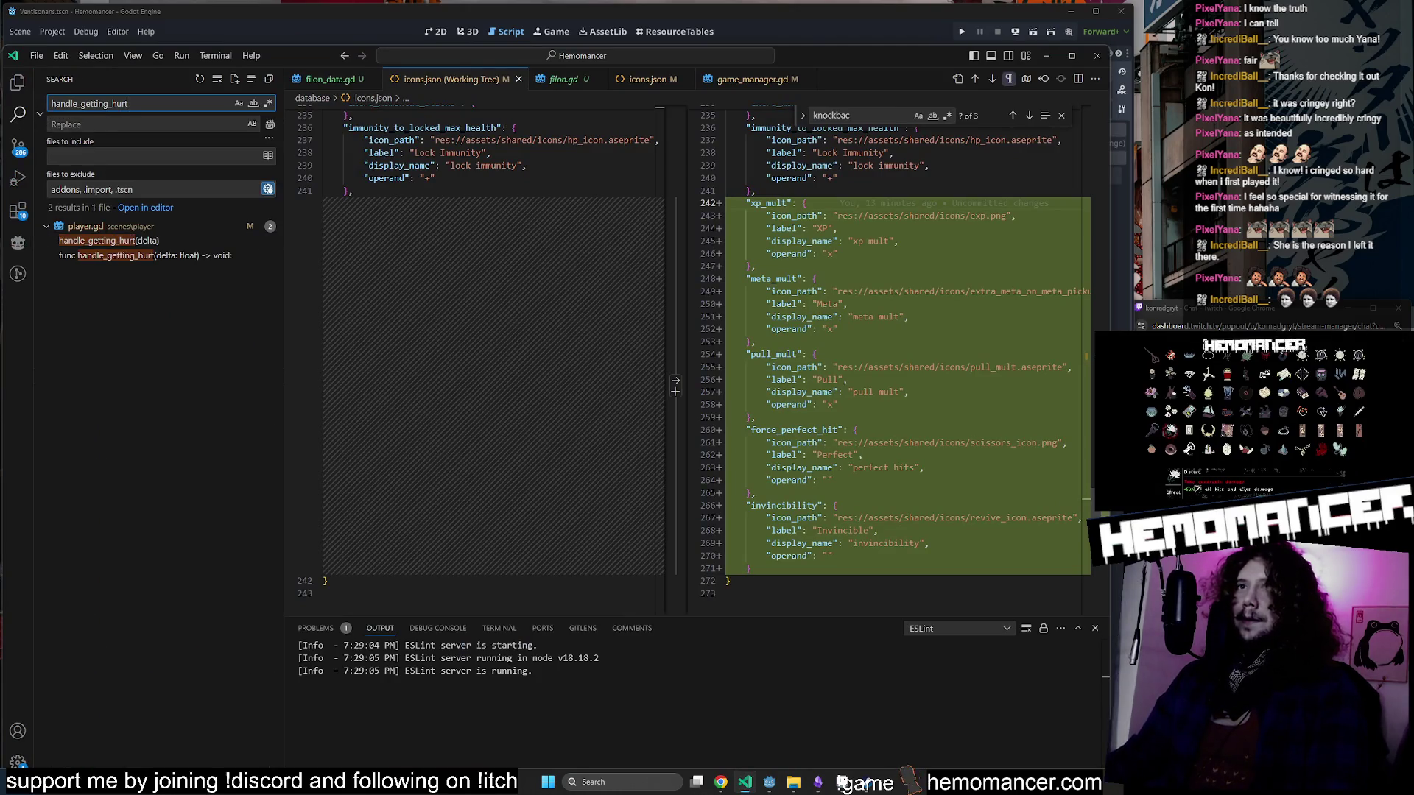
Comment out the handle_getting_hurt(delta) call on line 121 and launch the game from Godot.
{"action": "left_click", "coordinate": [147, 255]}
{"action": "left_click", "coordinate": [150, 241]}
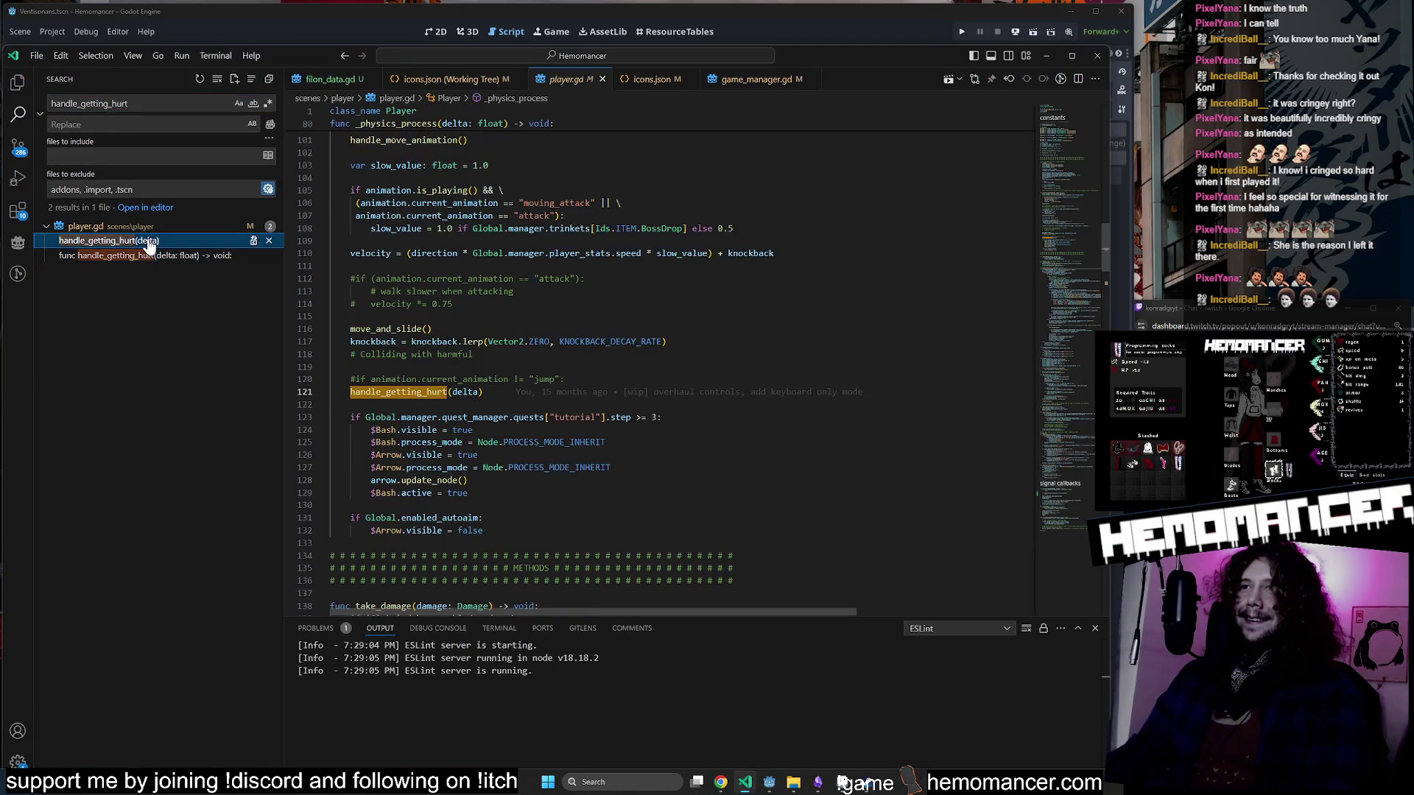
{"action": "key", "text": "ctrl+slash"}
{"action": "left_click", "coordinate": [570, 379]}
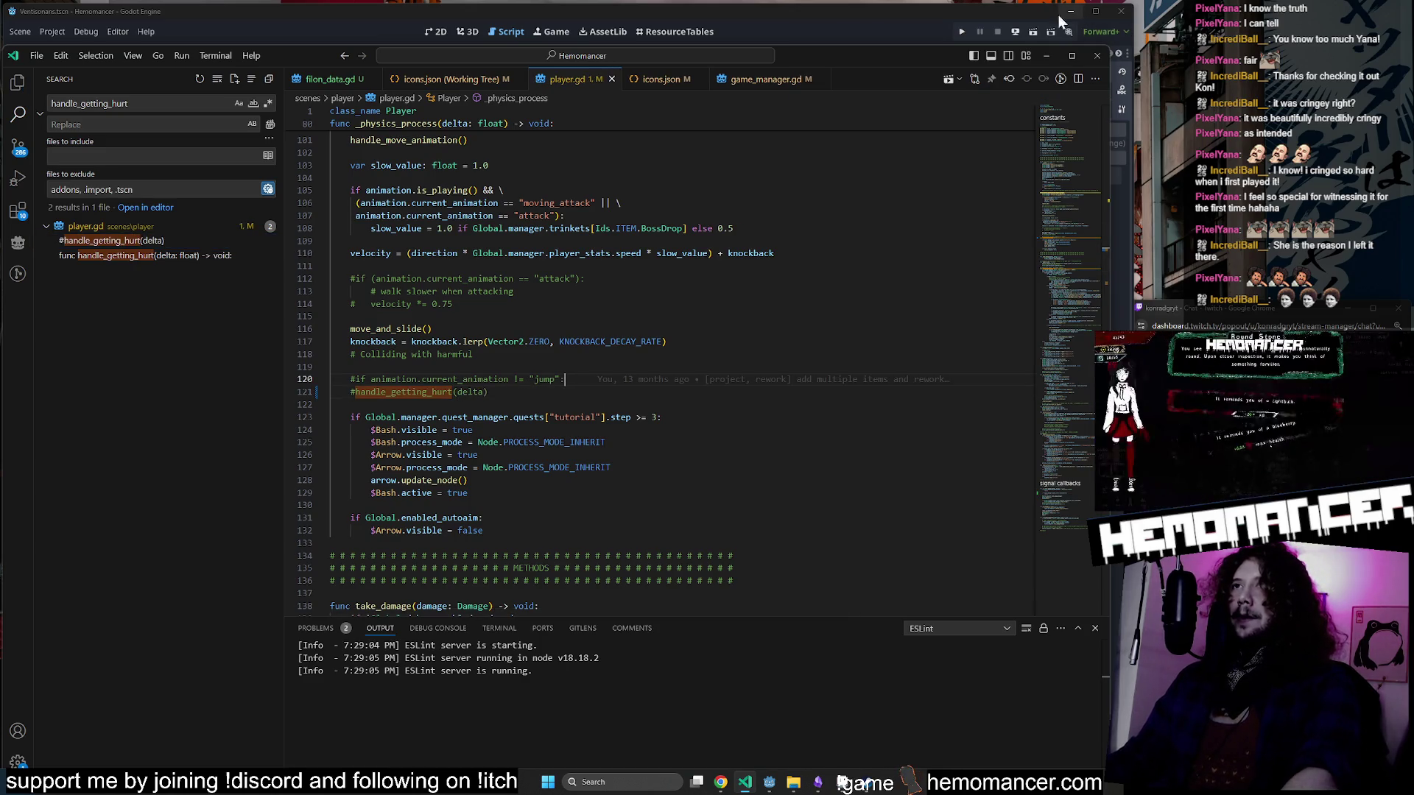
{"action": "left_click", "coordinate": [922, 17]}
{"action": "key", "text": "F5"}
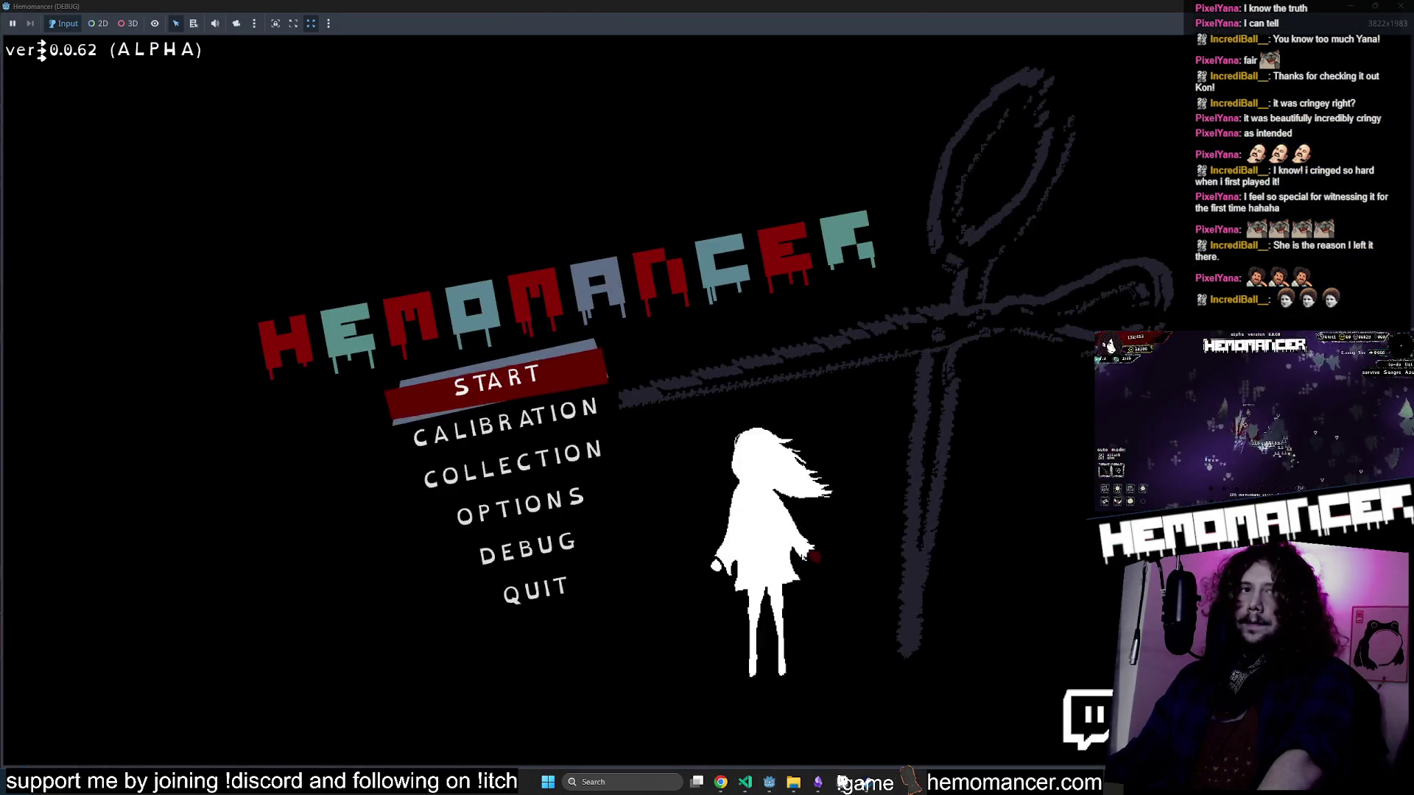
Start the game and travel from the signpost to Cheag Amar.
{"action": "key", "text": "Down"}
{"action": "key", "text": "Down"}
{"action": "key", "text": "Down"}
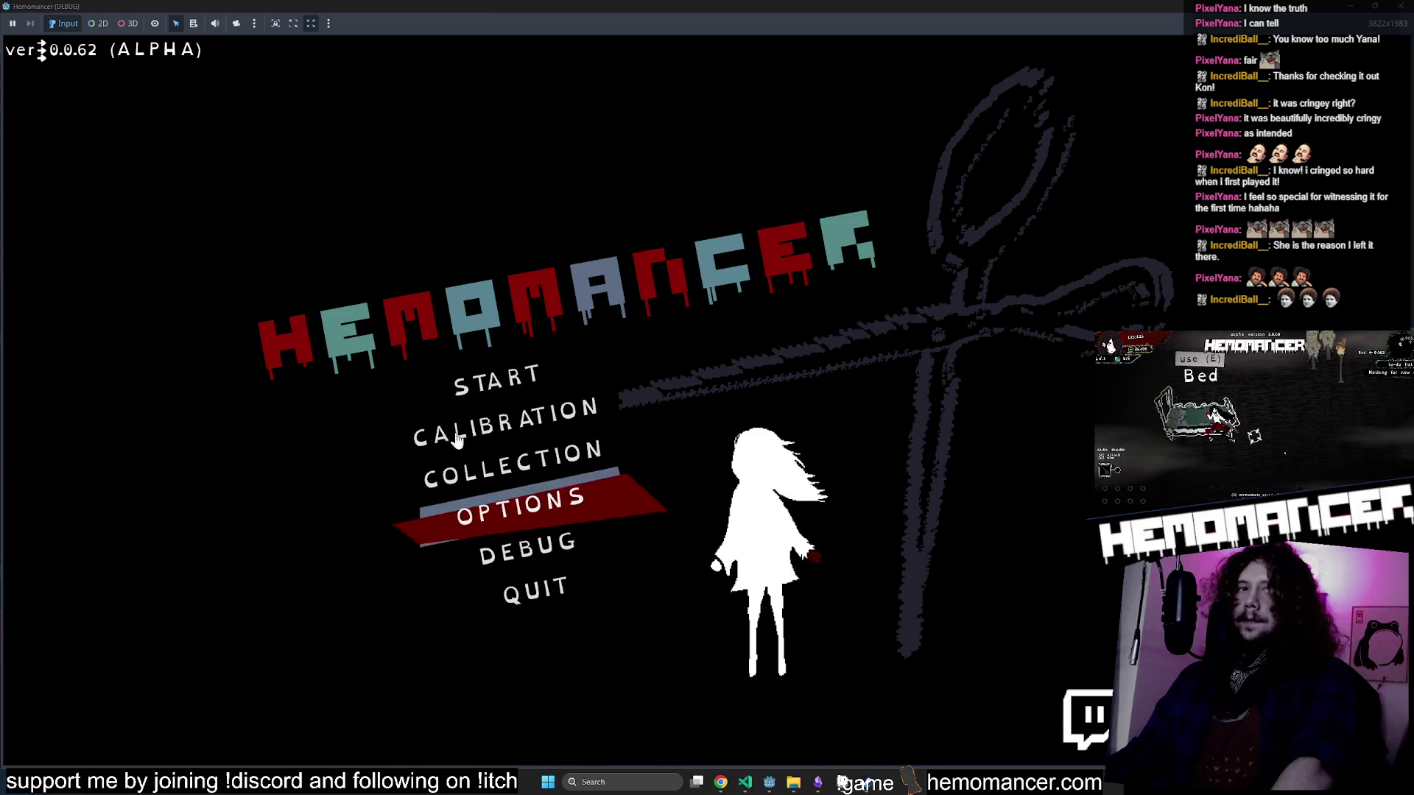
{"action": "key", "text": "Up"}
{"action": "key", "text": "Up"}
{"action": "key", "text": "Up"}
{"action": "key", "text": "Return"}
{"action": "key", "text": "w"}
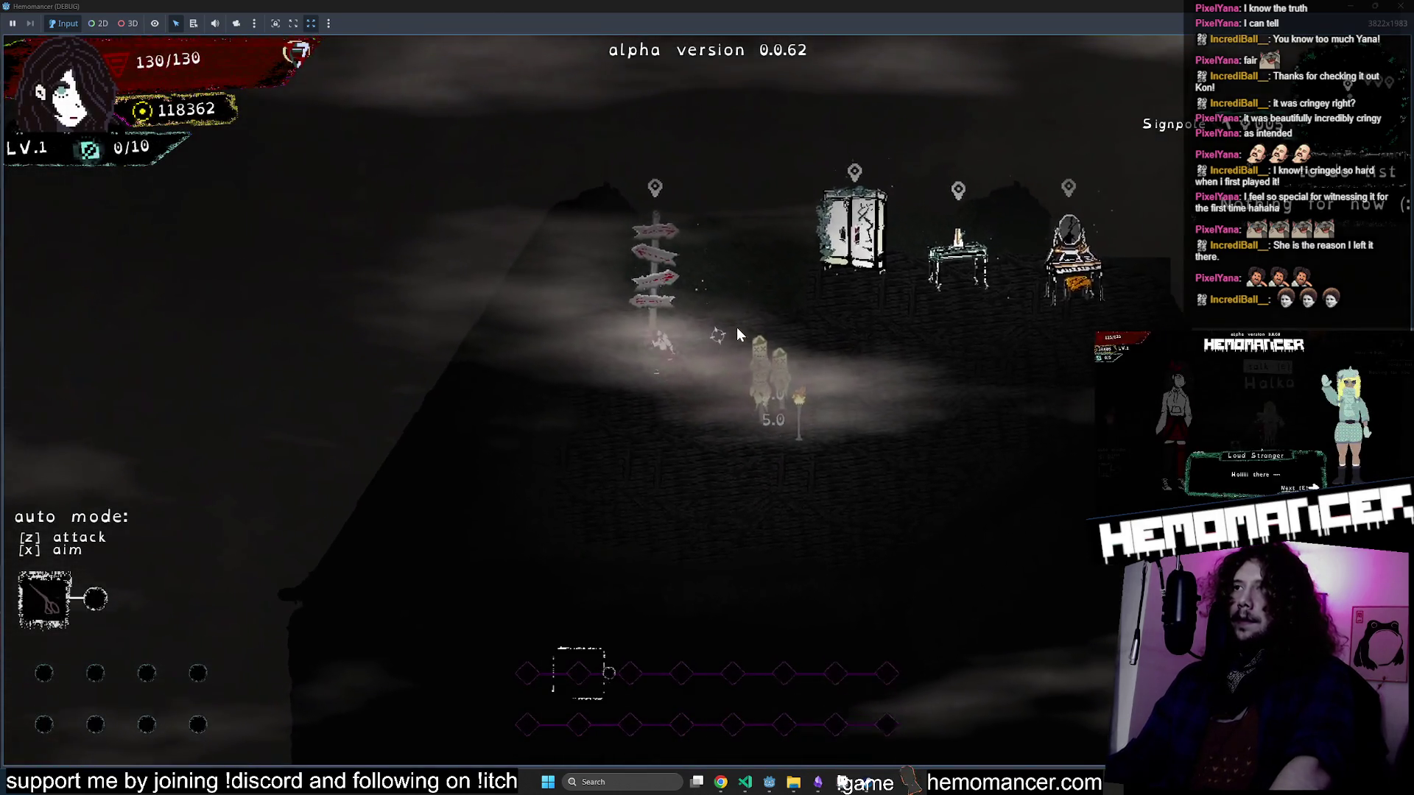
{"action": "key", "text": "e"}
{"action": "left_click", "coordinate": [693, 483]}
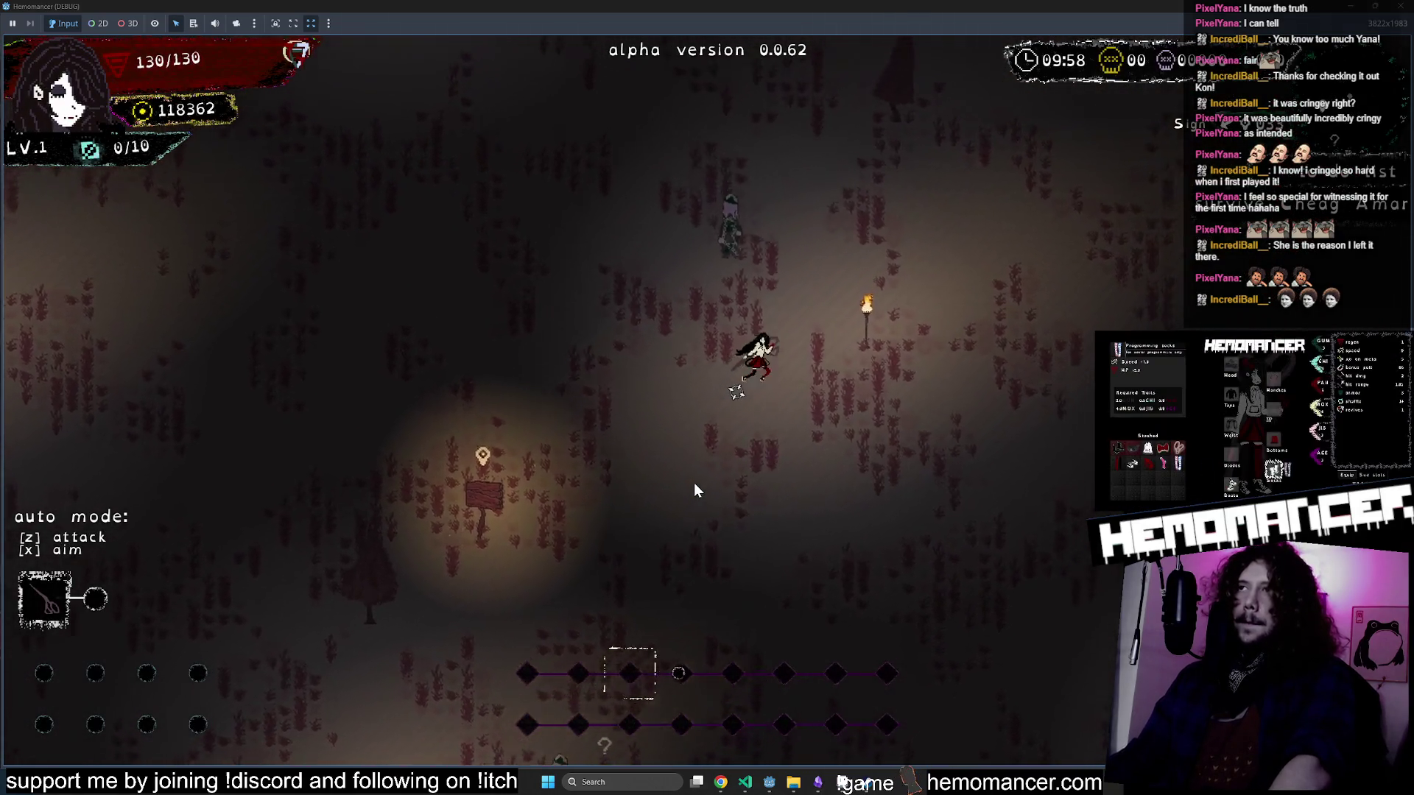
Pause and resume, play through the level taking Lotus Jujube as reward, then stop the run.
{"action": "key", "text": "Escape"}
{"action": "key", "text": "Down"}
{"action": "key", "text": "Down"}
{"action": "key", "text": "Down"}
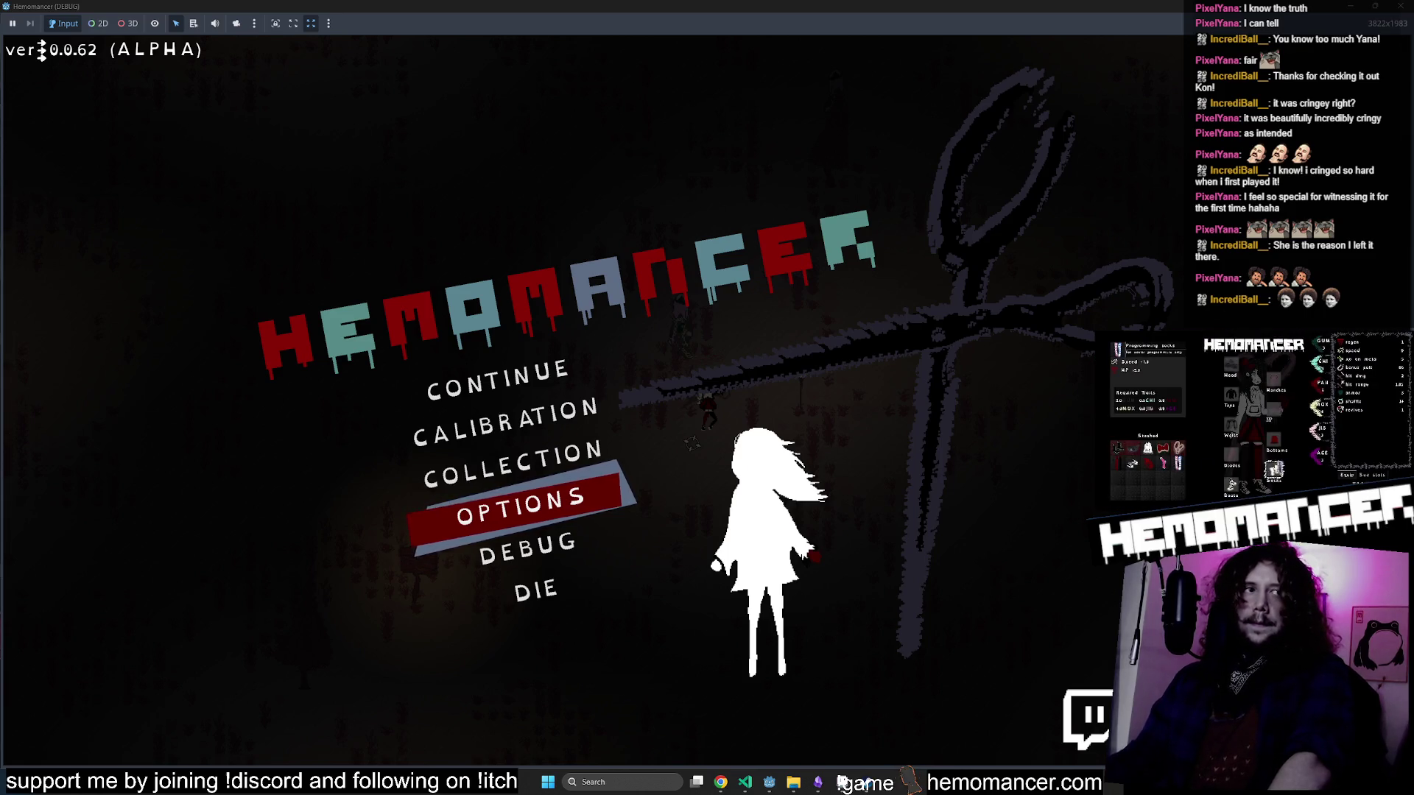
{"action": "left_click", "coordinate": [512, 380]}
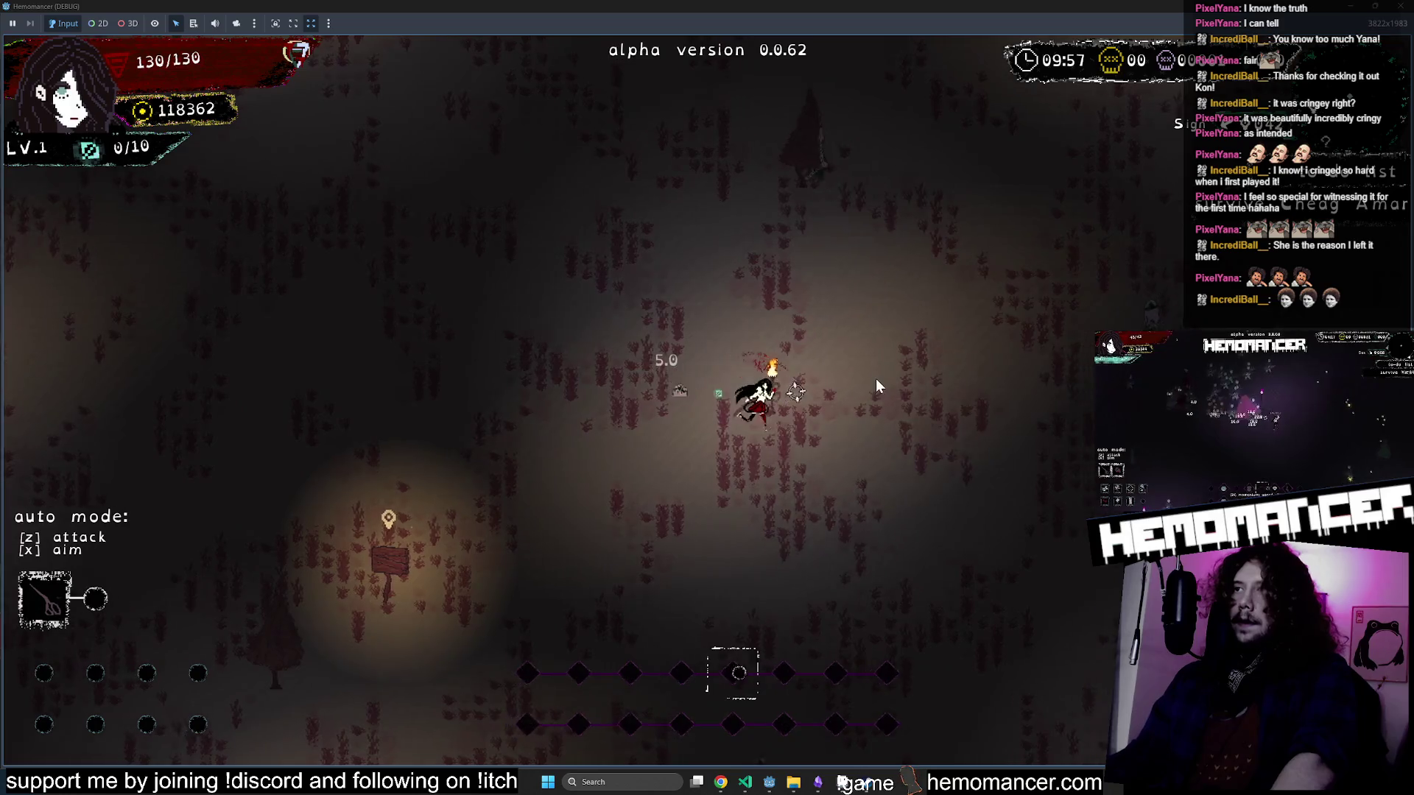
{"action": "key", "text": "d"}
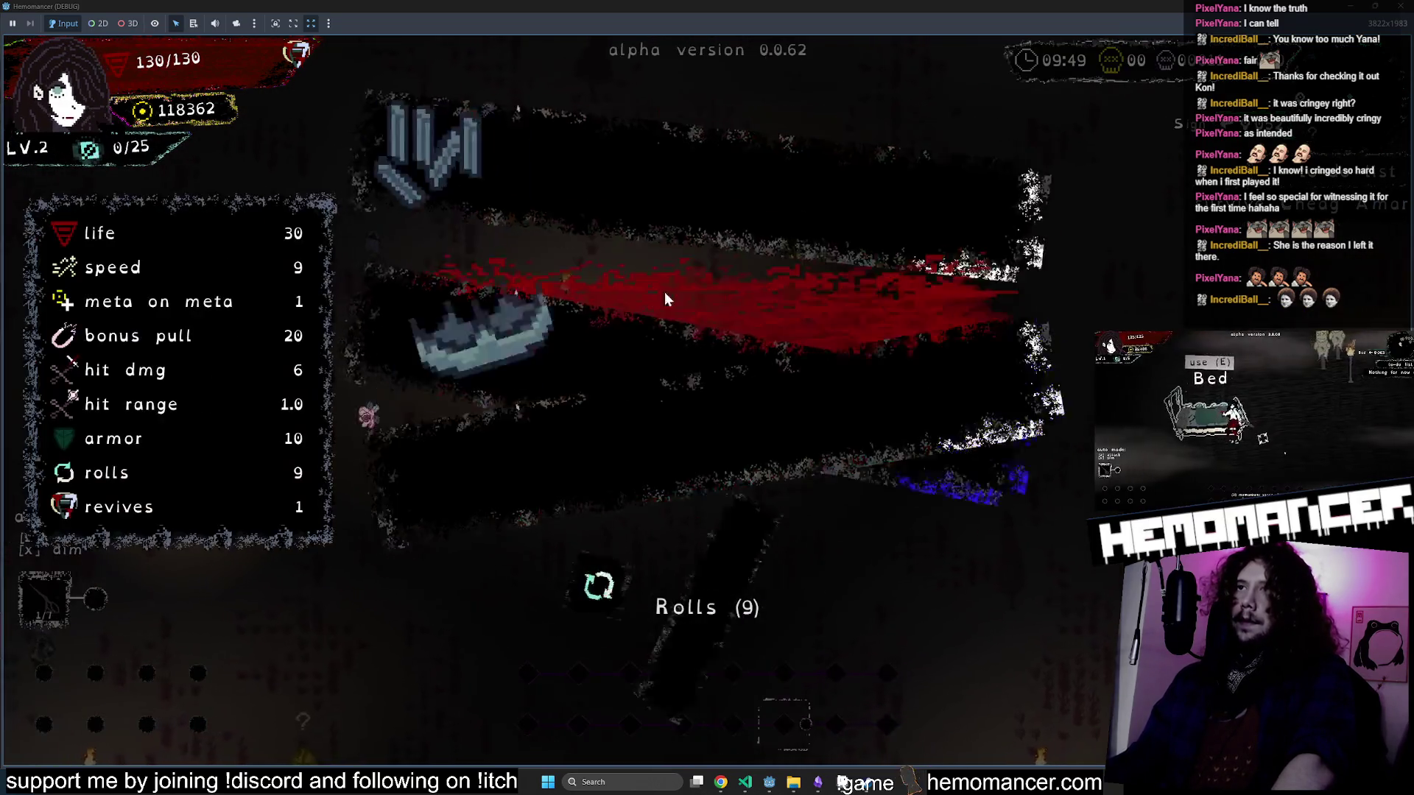
{"action": "left_click", "coordinate": [653, 479]}
{"action": "key", "text": "Left"}
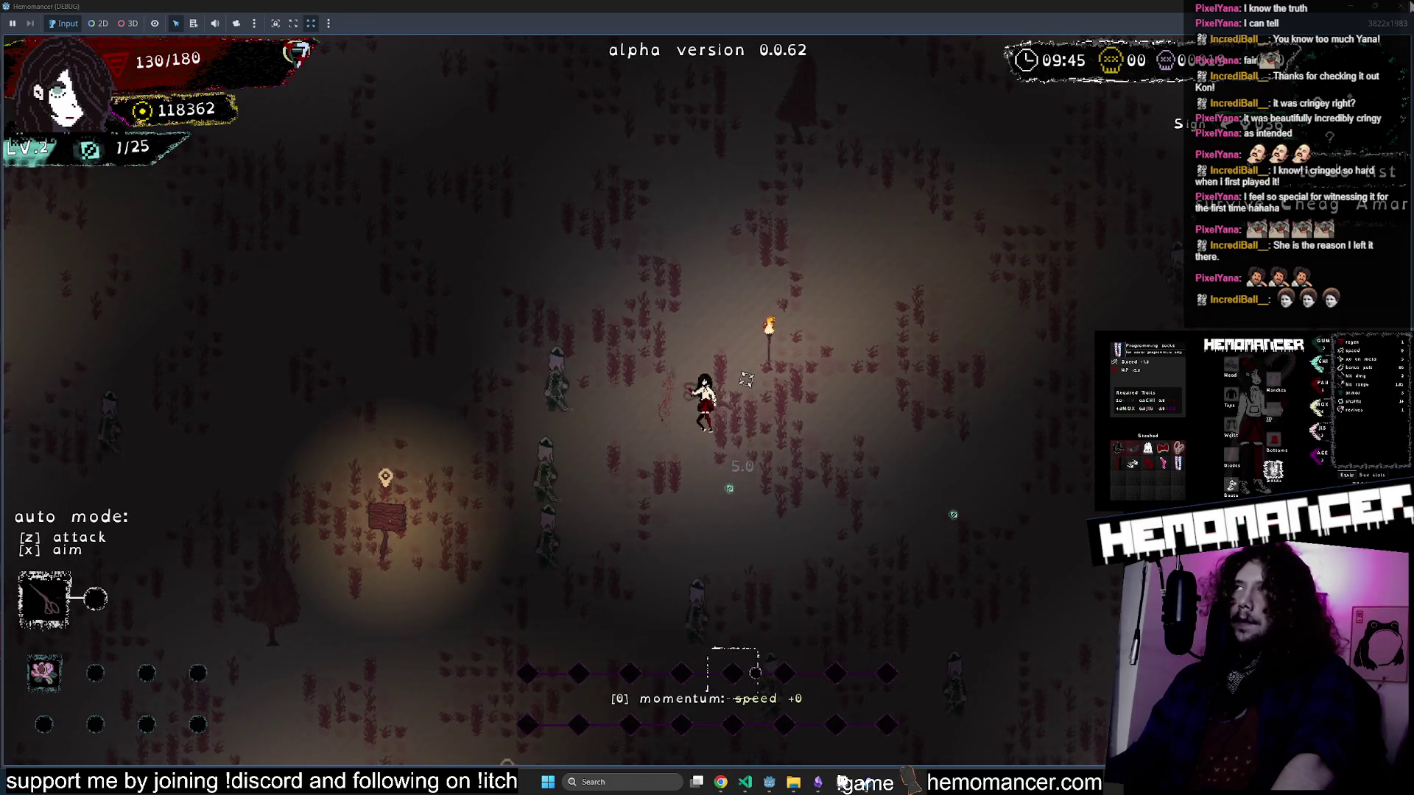
{"action": "key", "text": "F8"}
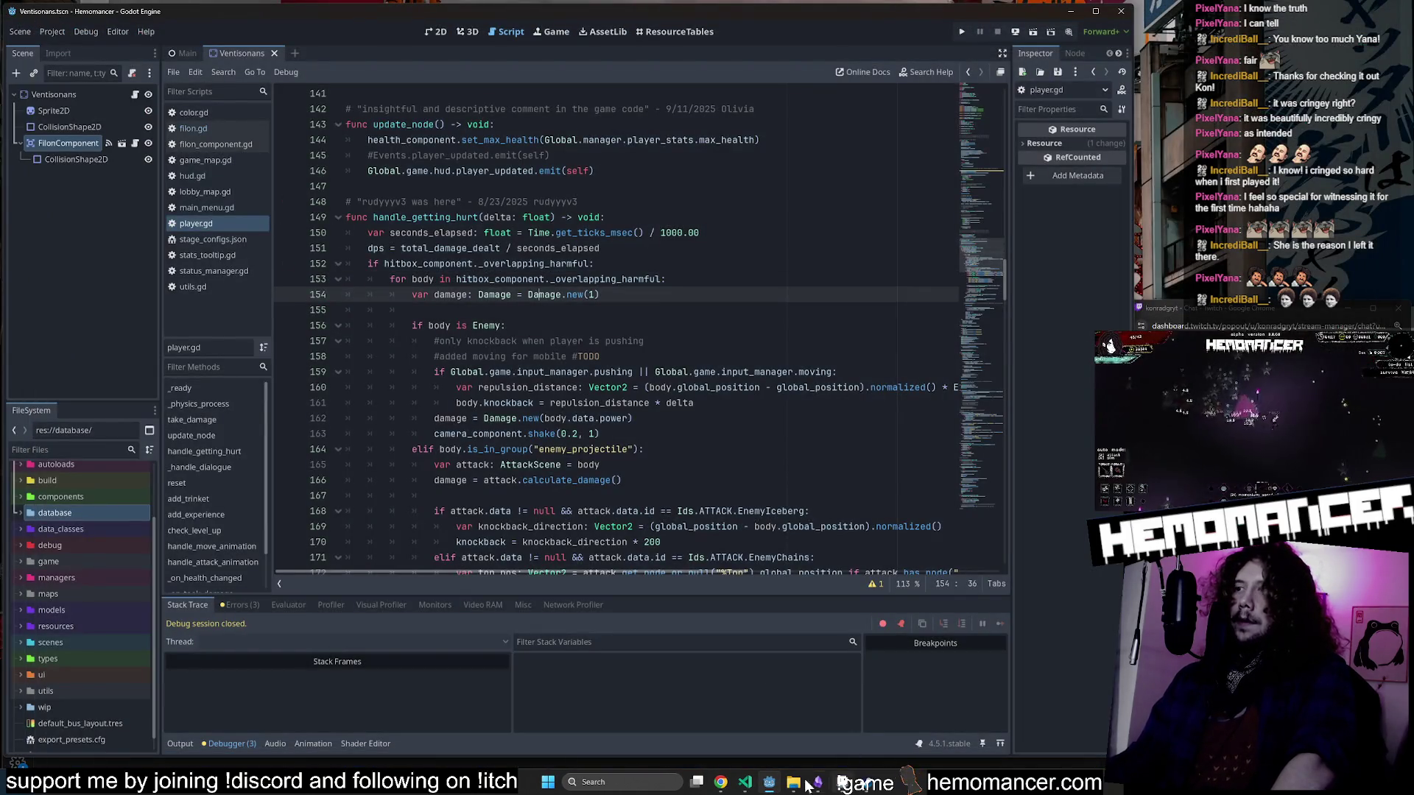
In VS Code, go to the handle_getting_hurt definition and inspect the dps variable on line 151.
{"action": "left_click", "coordinate": [745, 782]}
{"action": "left_click", "coordinate": [166, 255]}
{"action": "left_click", "coordinate": [409, 349]}
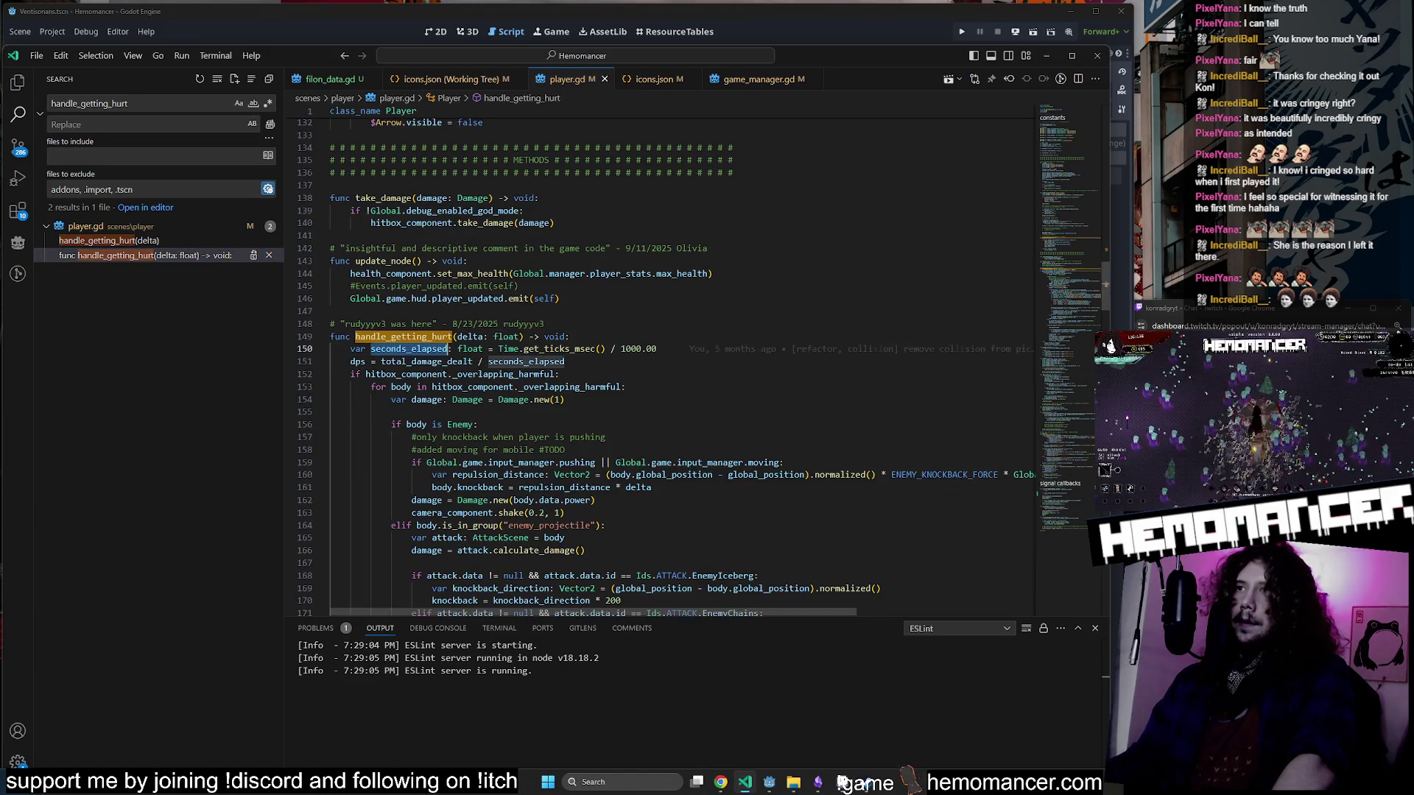
{"action": "scroll", "coordinate": [409, 349], "scroll_direction": "down", "scroll_amount": 2}
{"action": "left_click", "coordinate": [362, 305]}
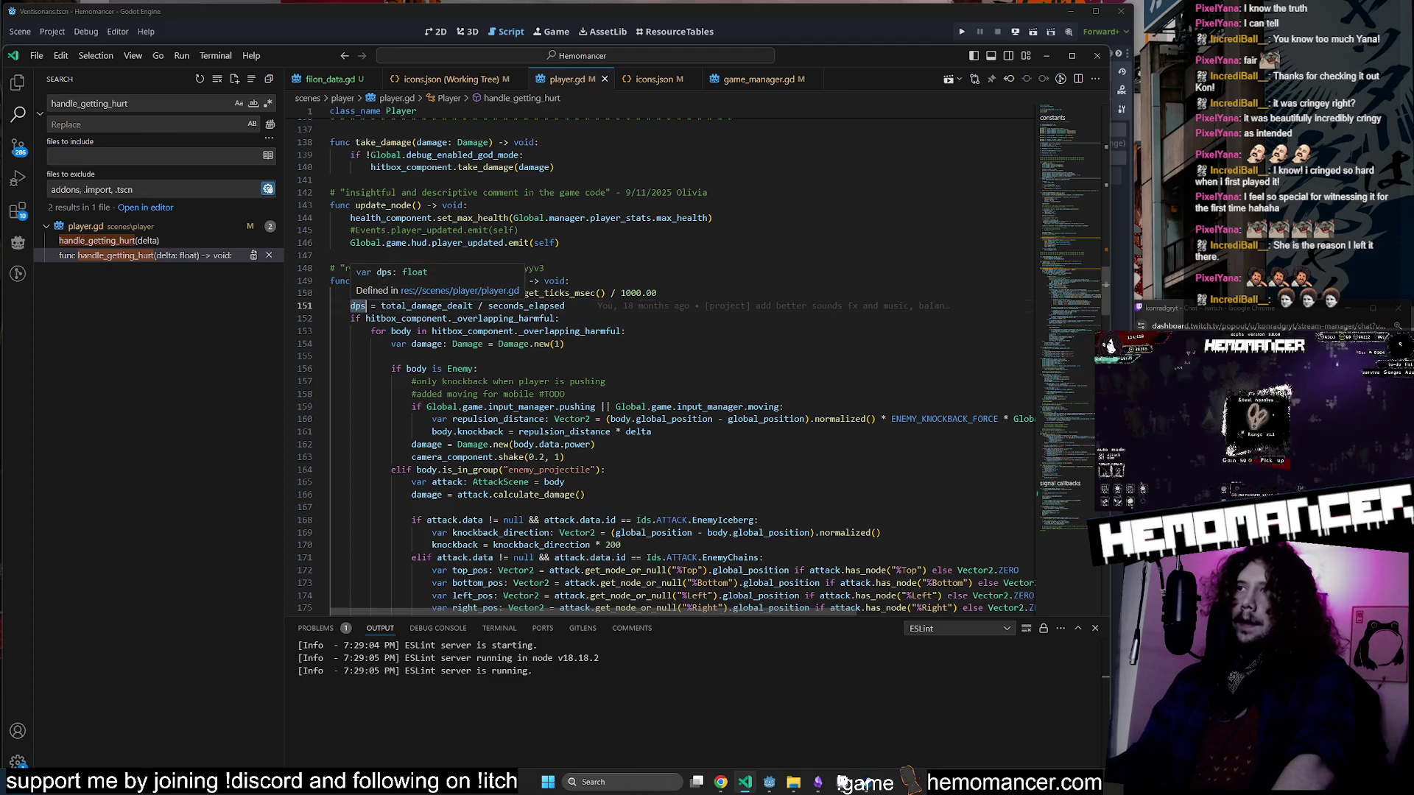
Step back through the dps matches in player.gd to its declaration on line 35.
{"action": "key", "text": "ctrl+f"}
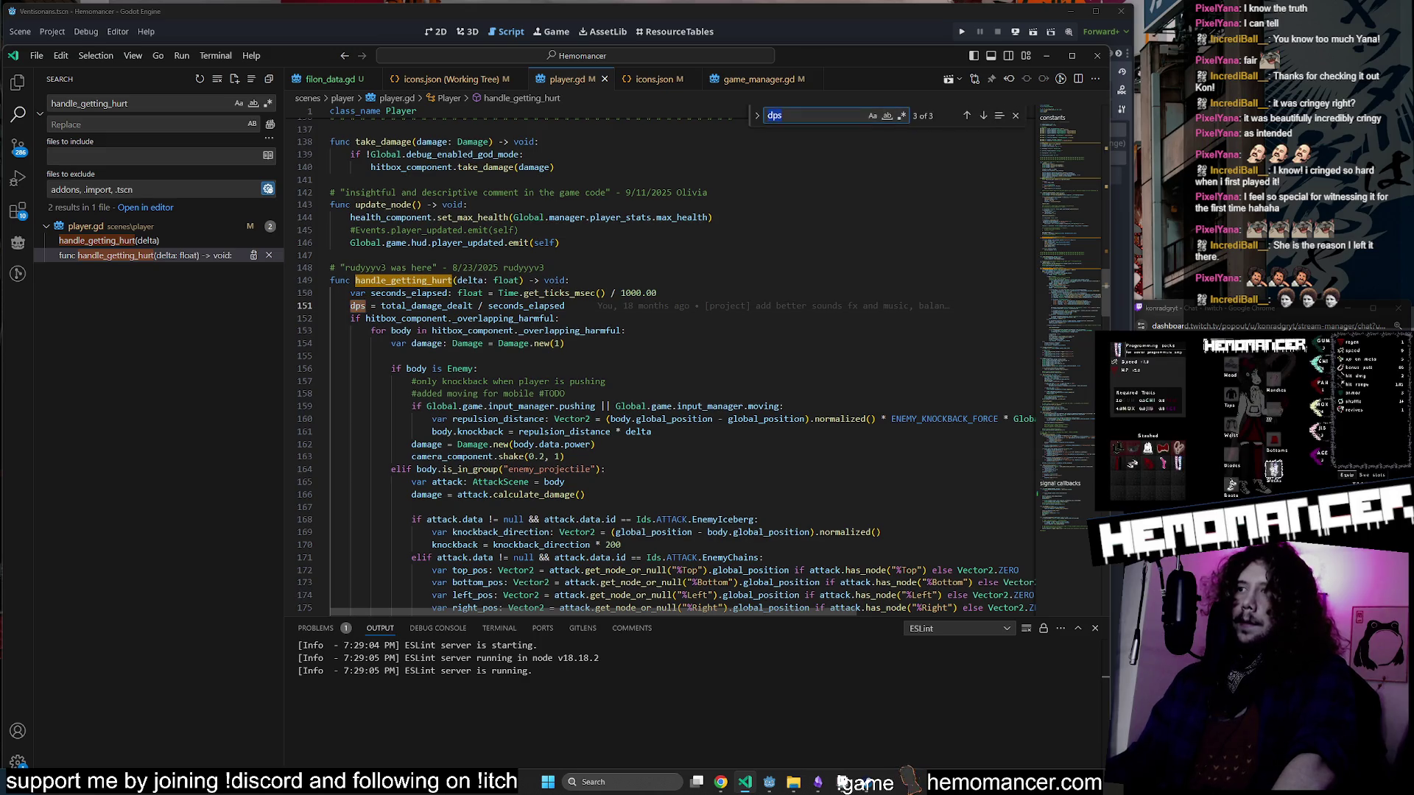
{"action": "left_click", "coordinate": [967, 117]}
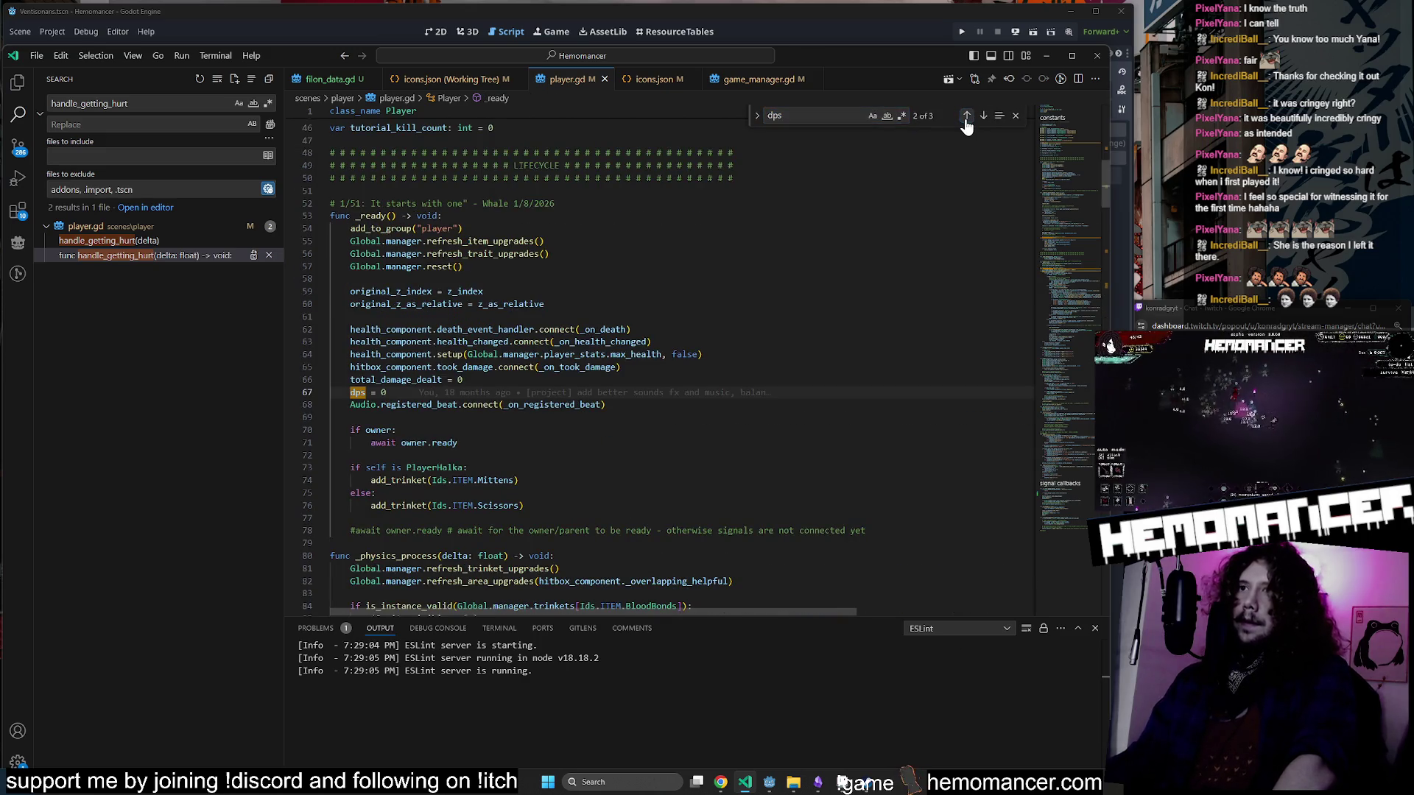
{"action": "left_click", "coordinate": [967, 116]}
{"action": "left_click", "coordinate": [968, 116]}
{"action": "left_click", "coordinate": [967, 117]}
{"action": "left_click", "coordinate": [967, 116]}
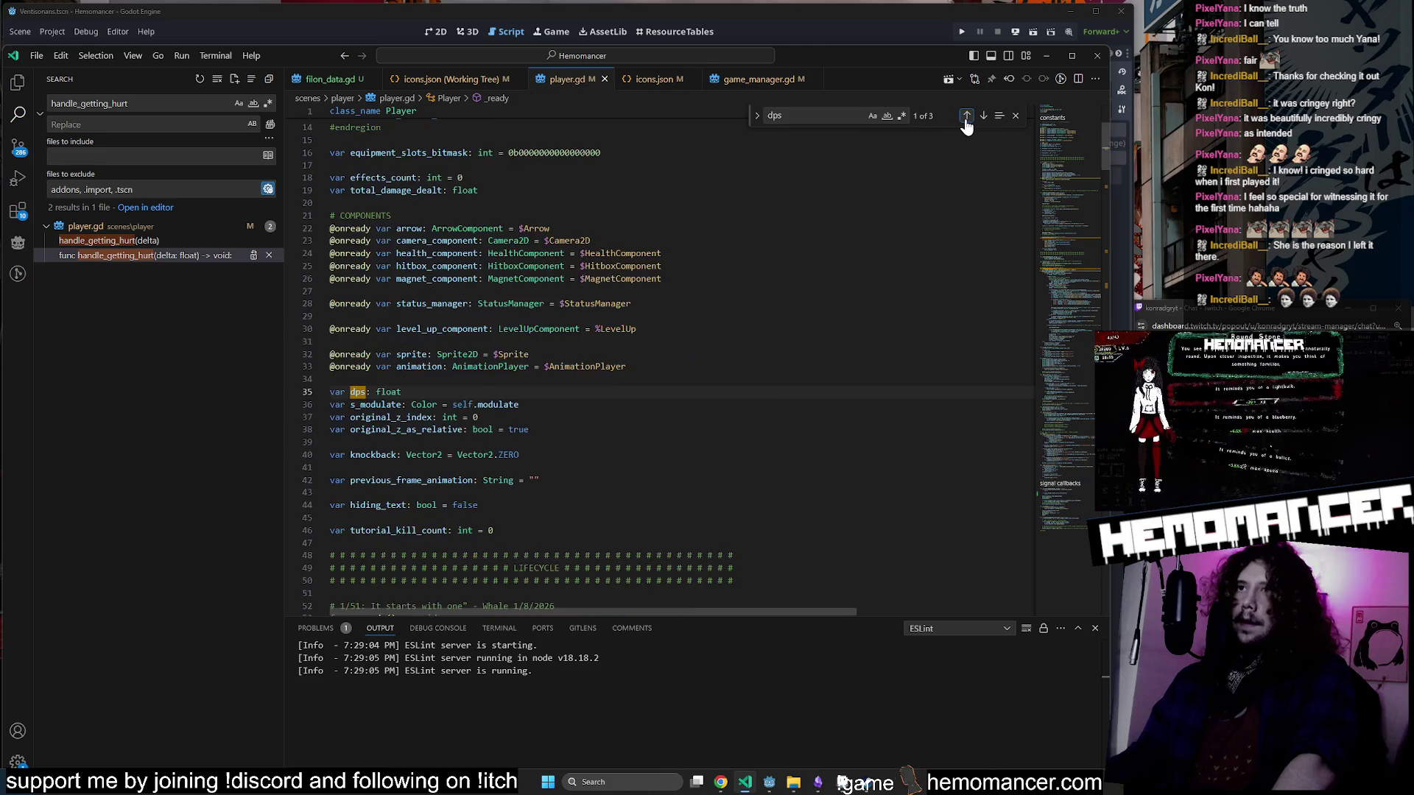
Search the whole project for dps, open the hud.gd use, and minimize VS Code.
{"action": "key", "text": "ctrl+shift+f"}
{"action": "left_click", "coordinate": [127, 300]}
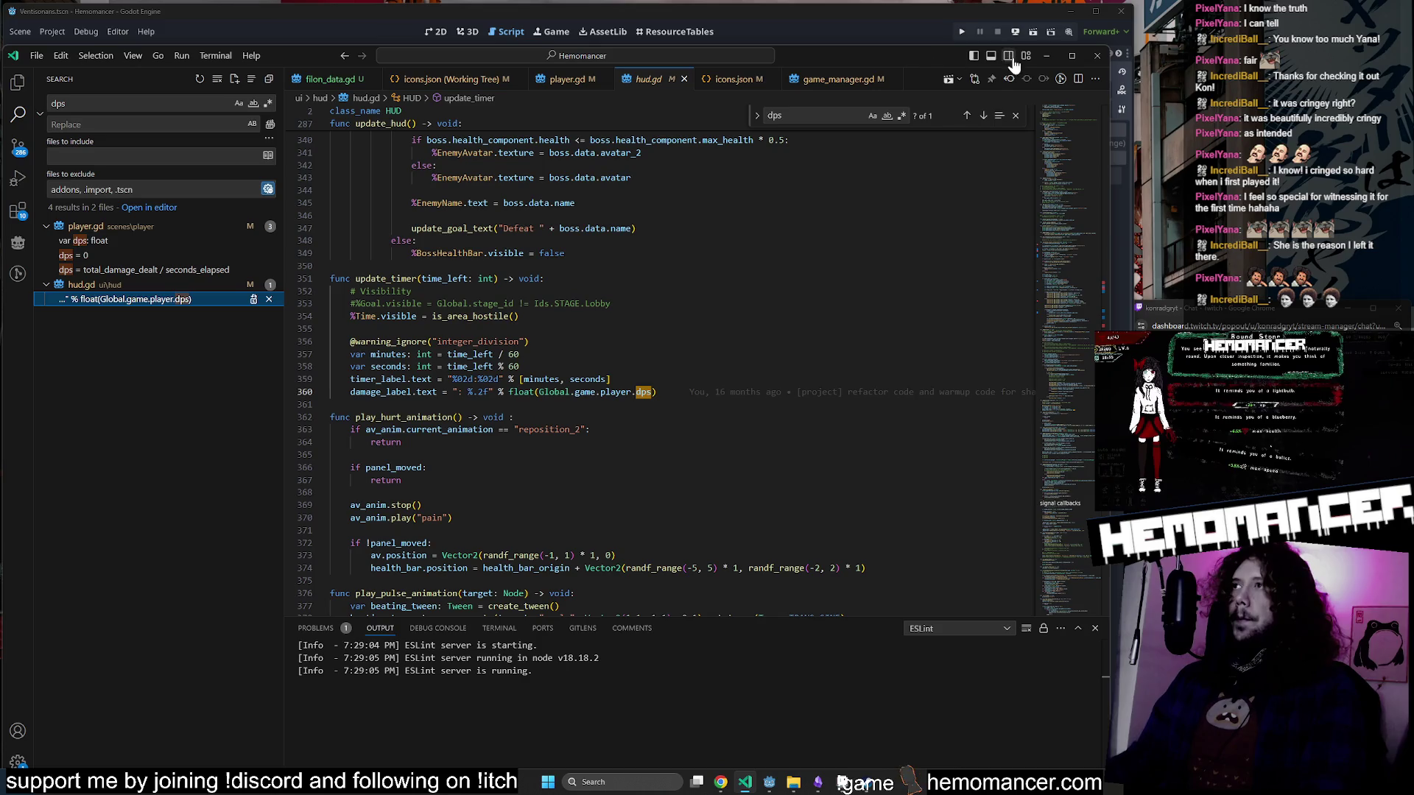
{"action": "left_click", "coordinate": [1042, 57]}
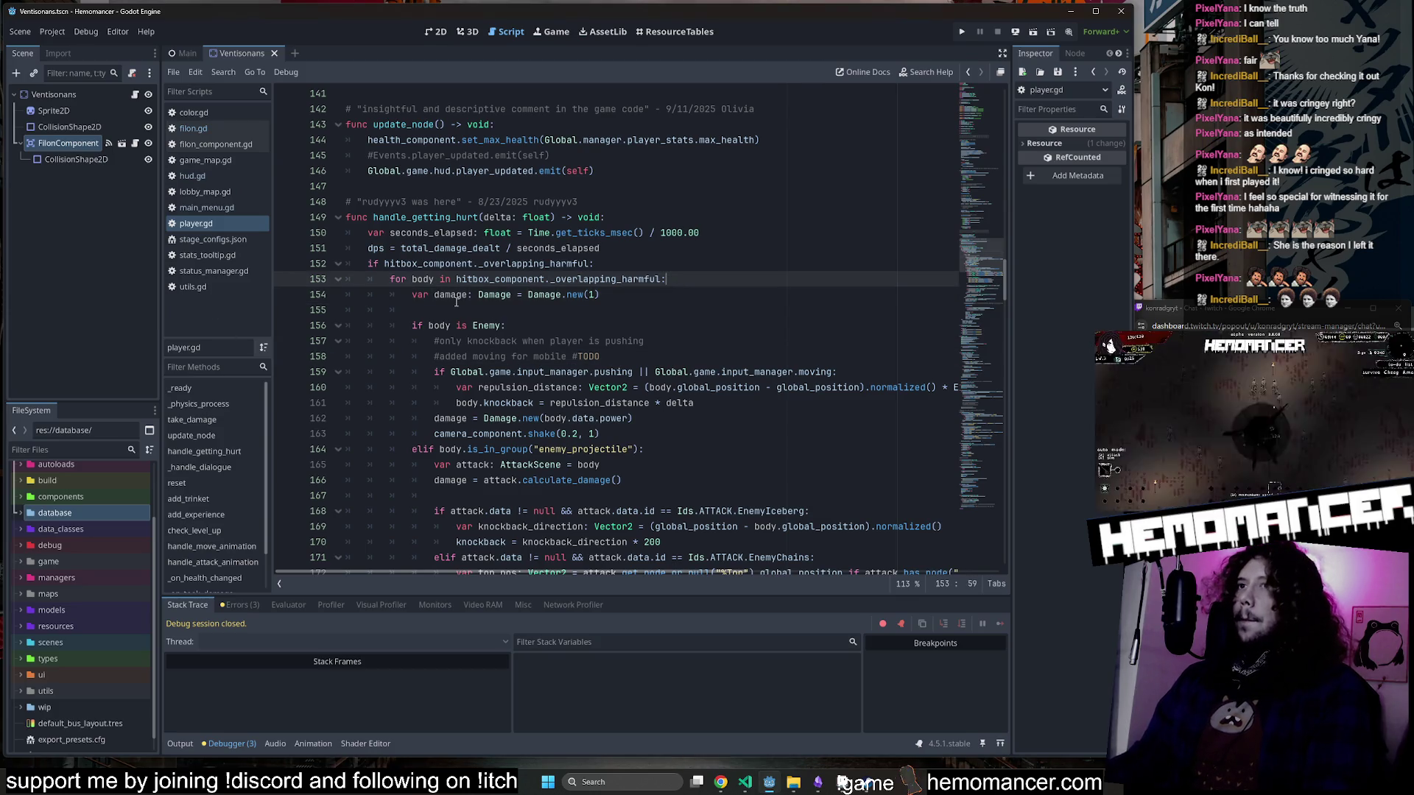
Inspect the damage declaration Damage.new(1) on line 154 and its reassignment on line 162.
{"action": "left_click", "coordinate": [419, 324]}
{"action": "double_click", "coordinate": [446, 294]}
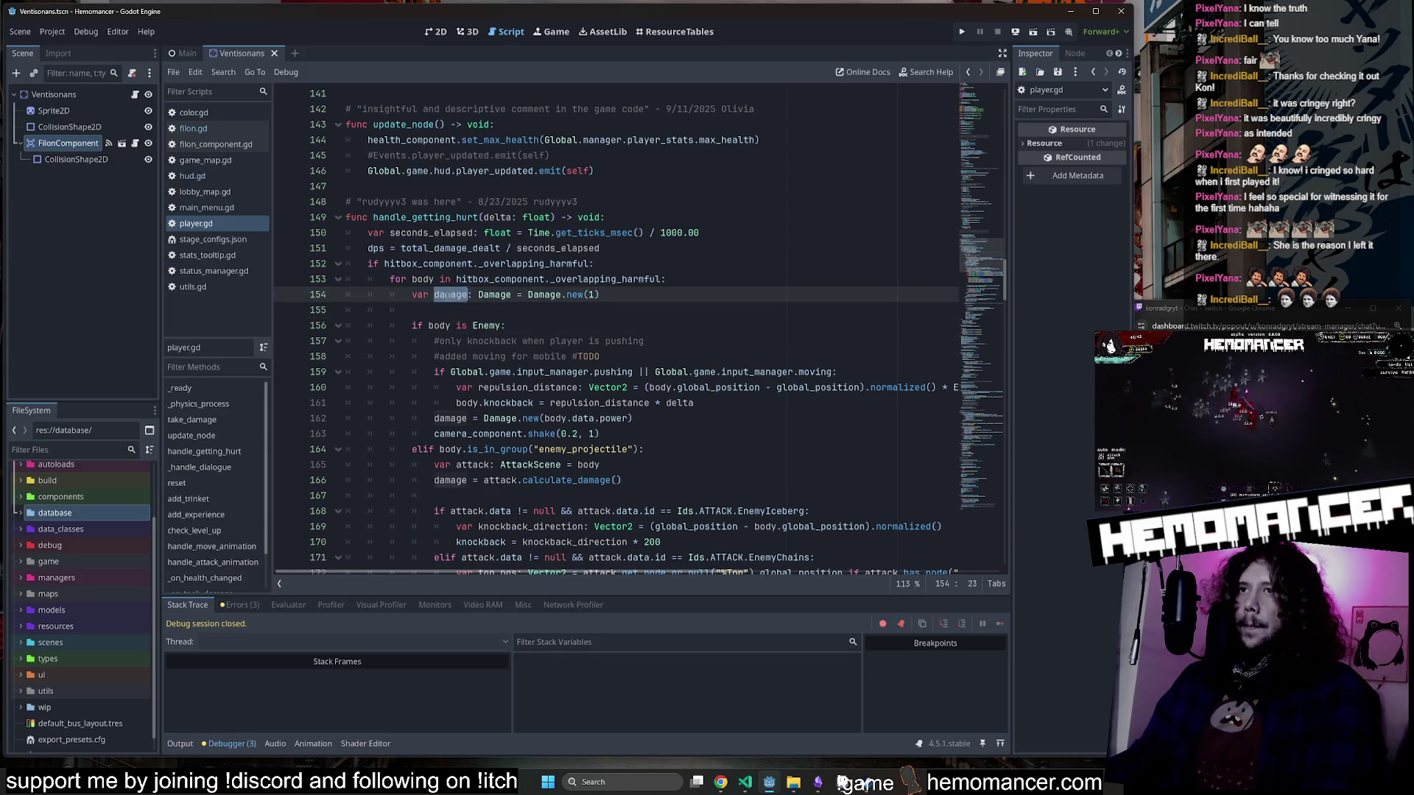
{"action": "scroll", "coordinate": [343, 286], "scroll_direction": "down", "scroll_amount": 1}
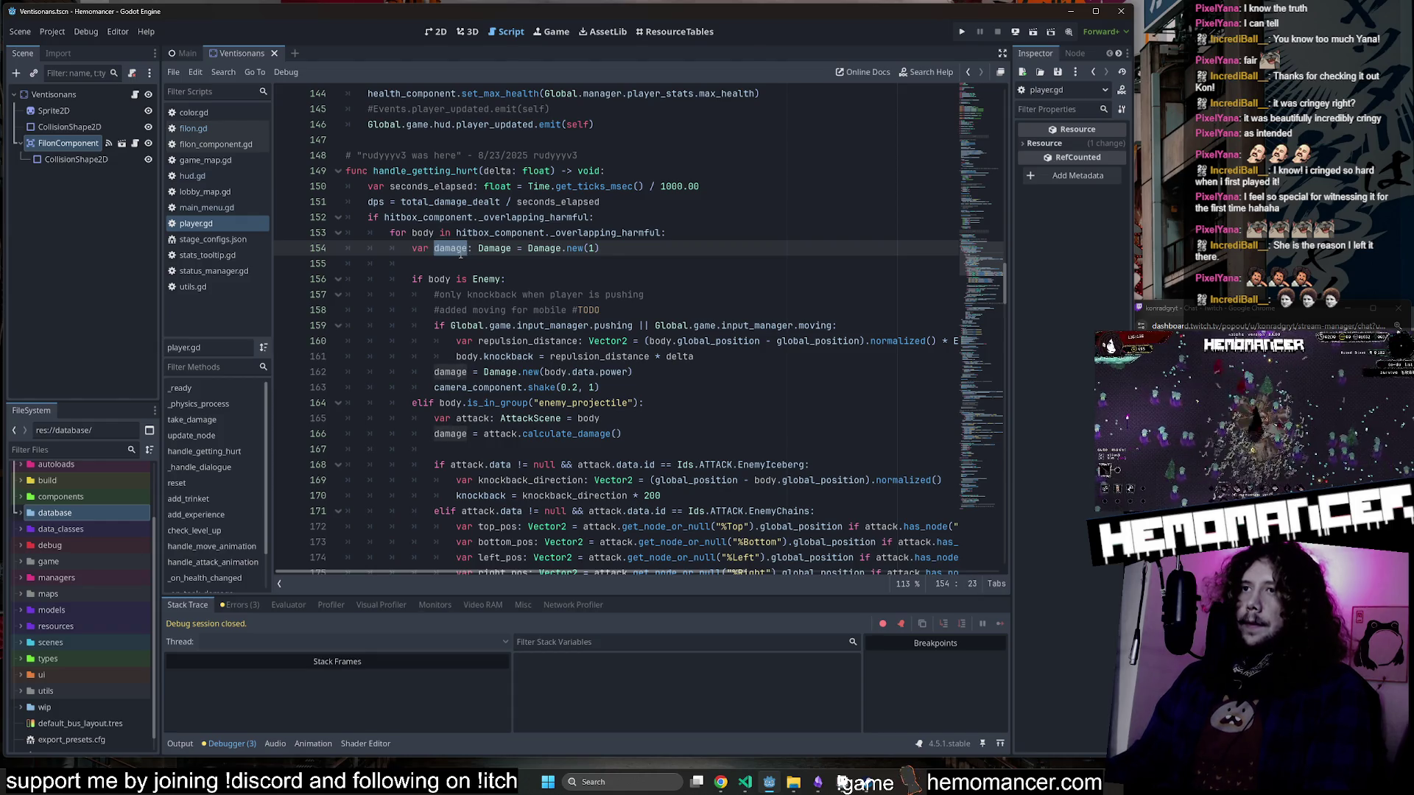
{"action": "double_click", "coordinate": [556, 372]}
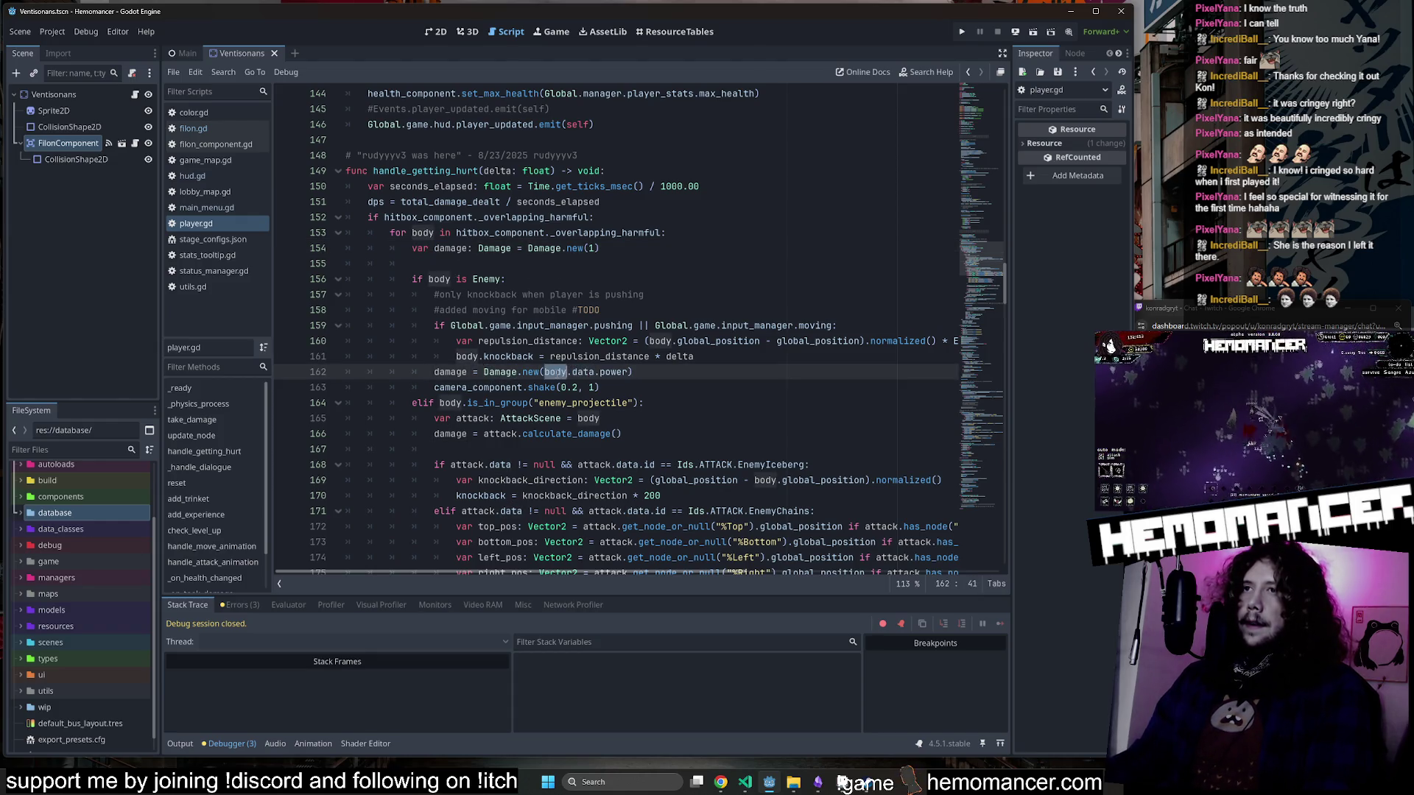
{"action": "left_click_drag", "start_coordinate": [600, 248], "coordinate": [393, 252]}
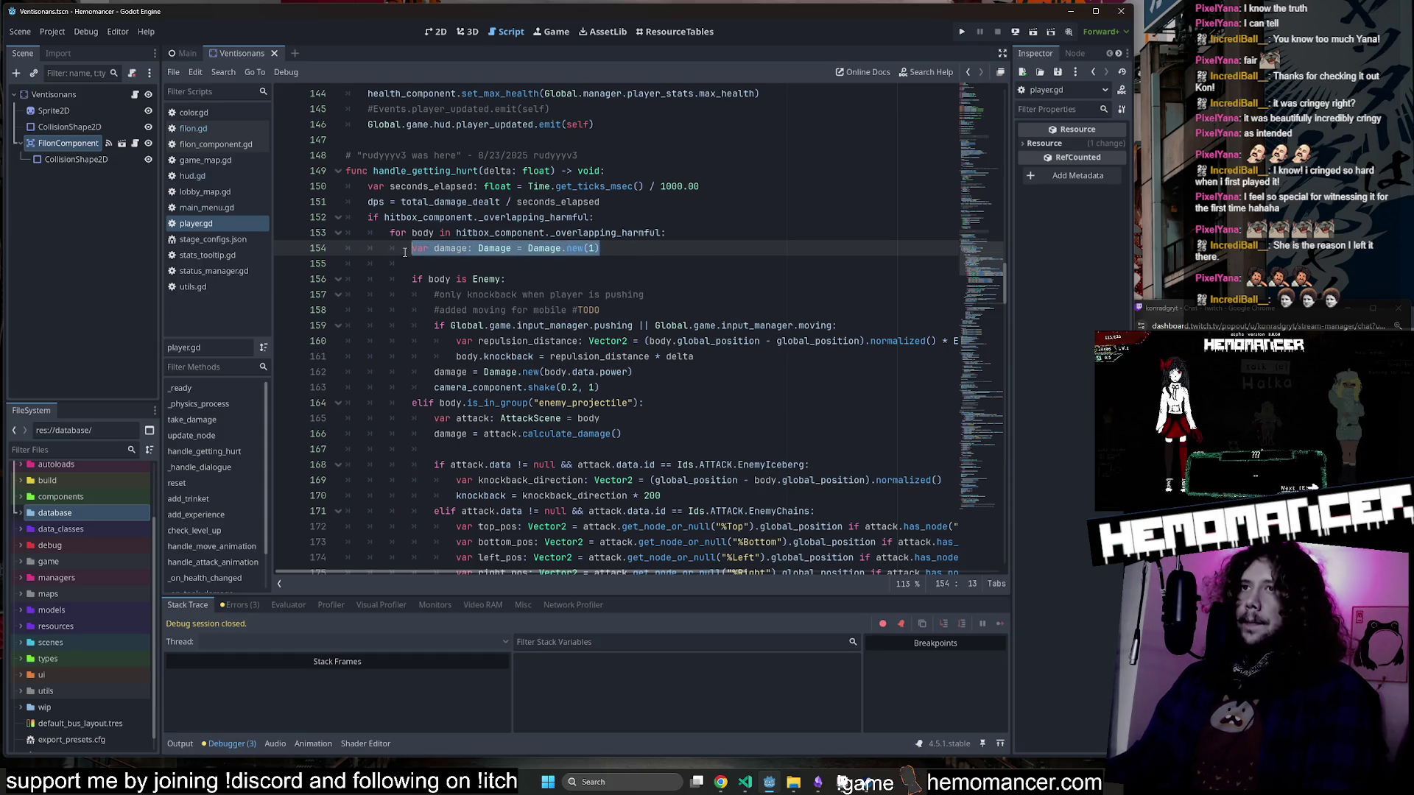
{"action": "left_click_drag", "start_coordinate": [601, 248], "coordinate": [409, 248]}
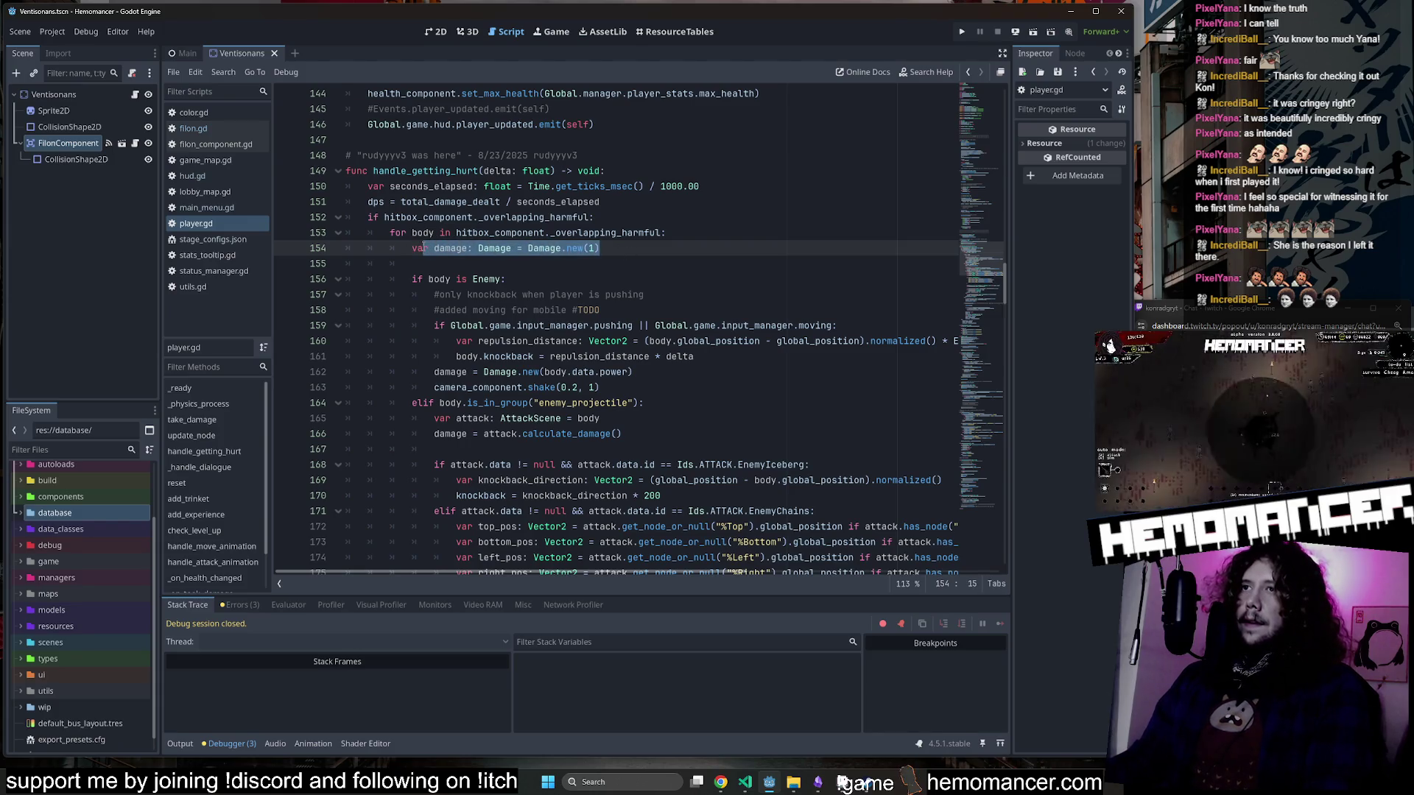
{"action": "double_click", "coordinate": [450, 372]}
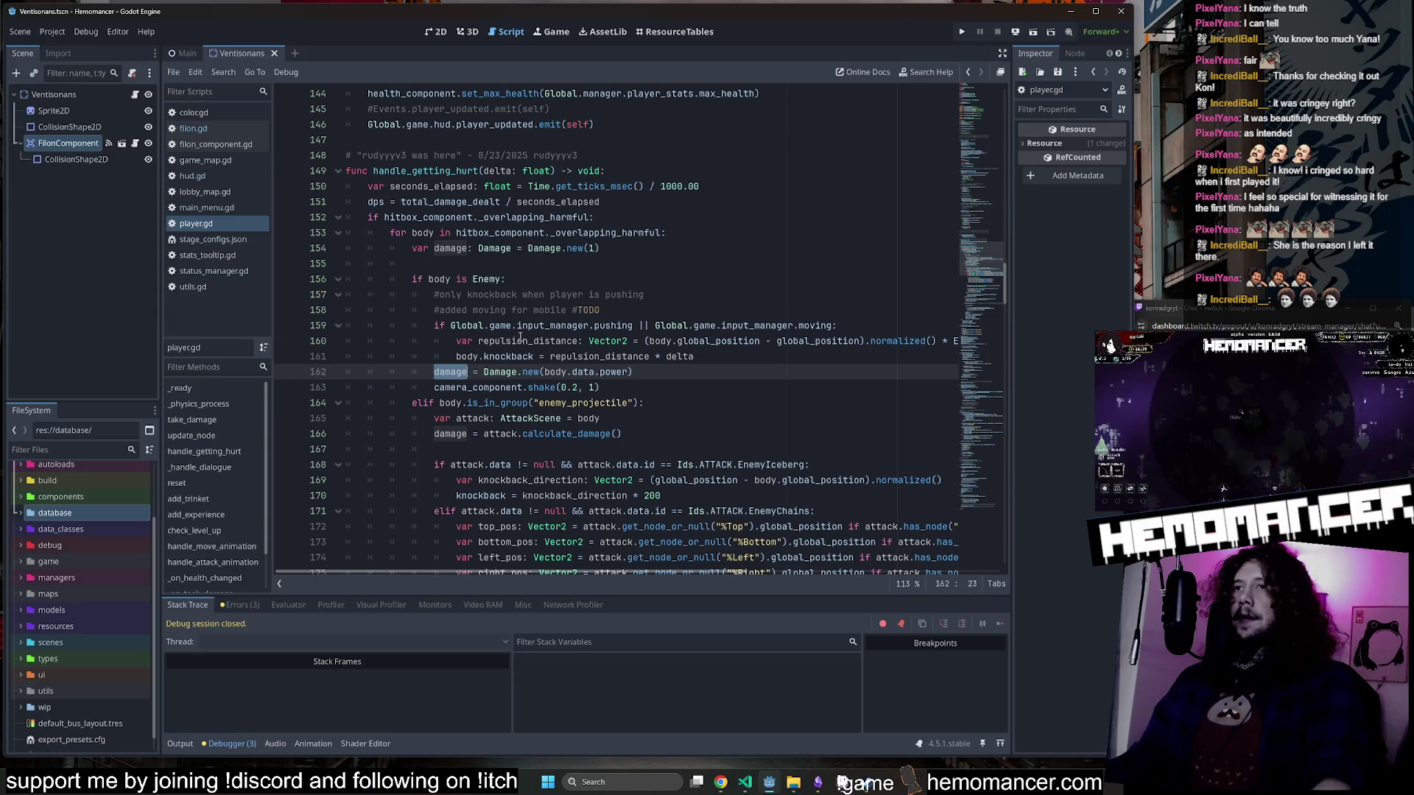
{"action": "key", "text": "End"}
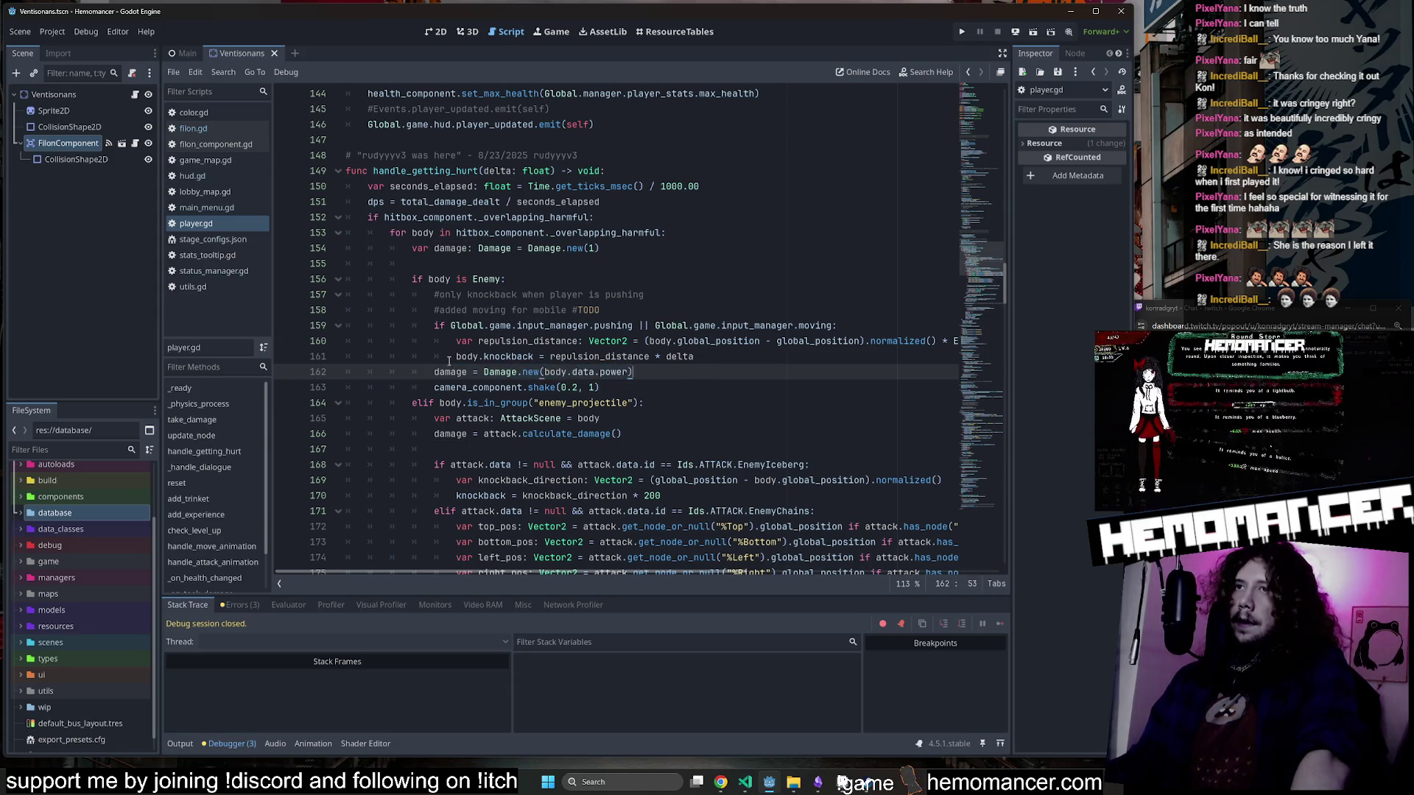
{"action": "double_click", "coordinate": [451, 373]}
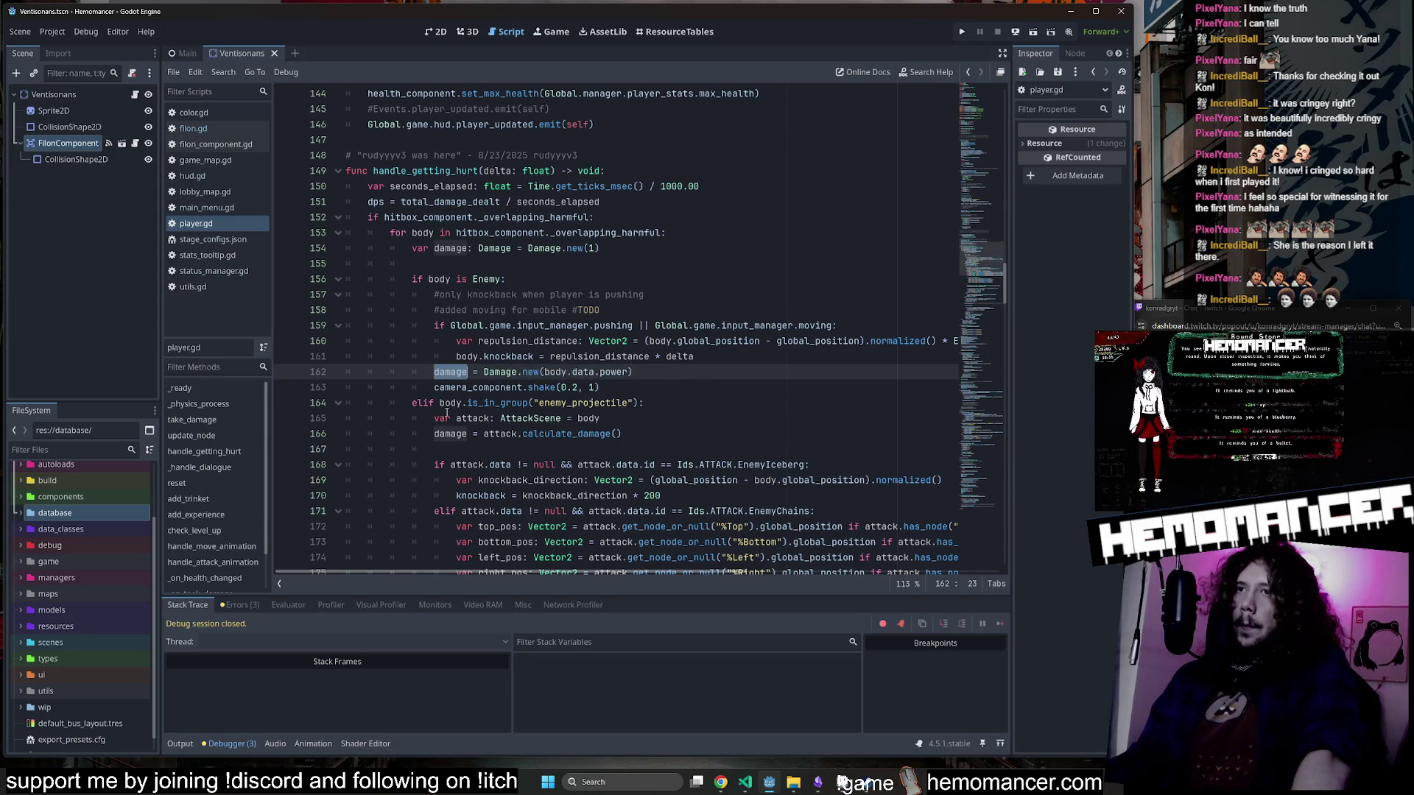
{"action": "left_click", "coordinate": [412, 249]}
{"action": "key", "text": "End"}
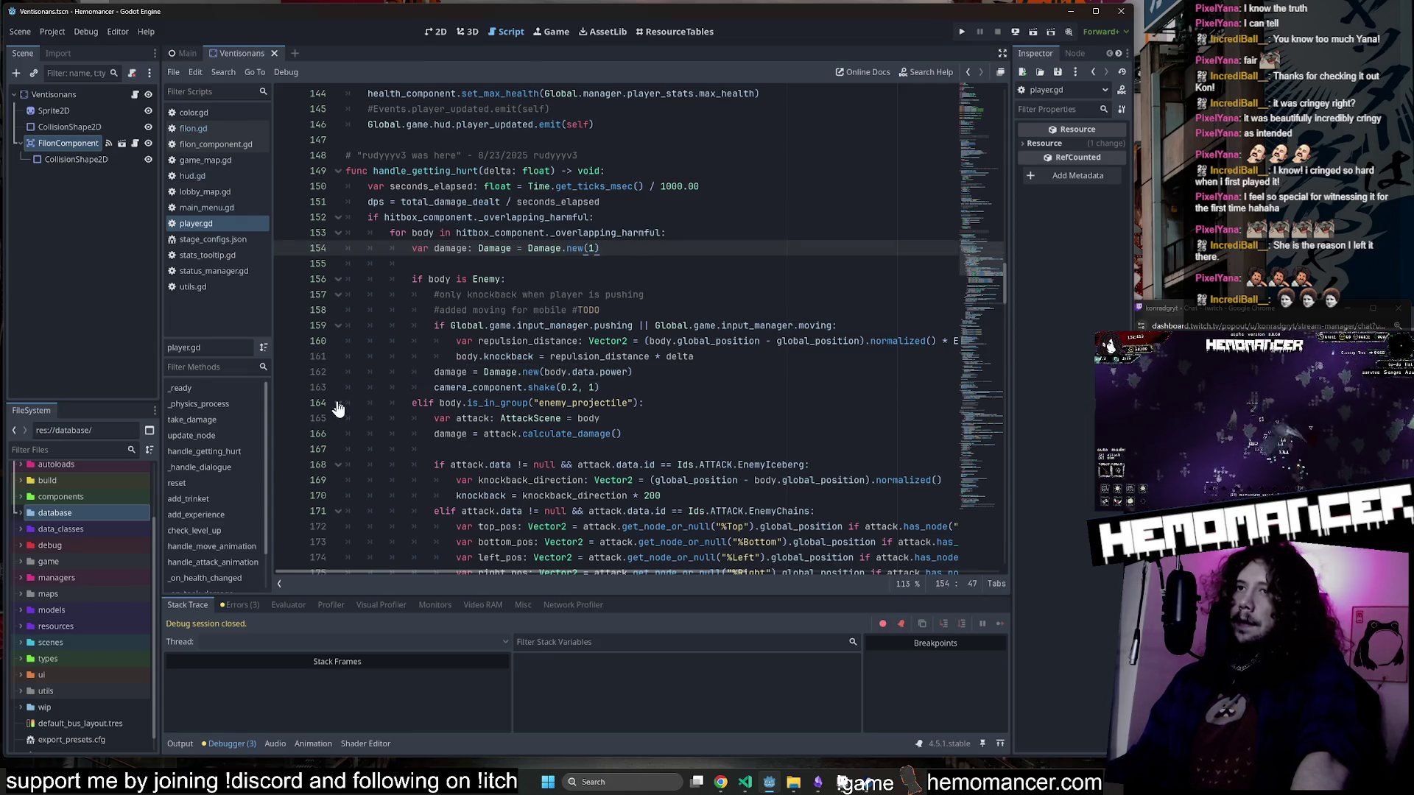
Toggle the enemy_projectile fold on line 164 and review the Enemy branch, lines 157–163.
{"action": "left_click", "coordinate": [337, 406]}
{"action": "left_click", "coordinate": [337, 405]}
{"action": "left_click", "coordinate": [338, 405]}
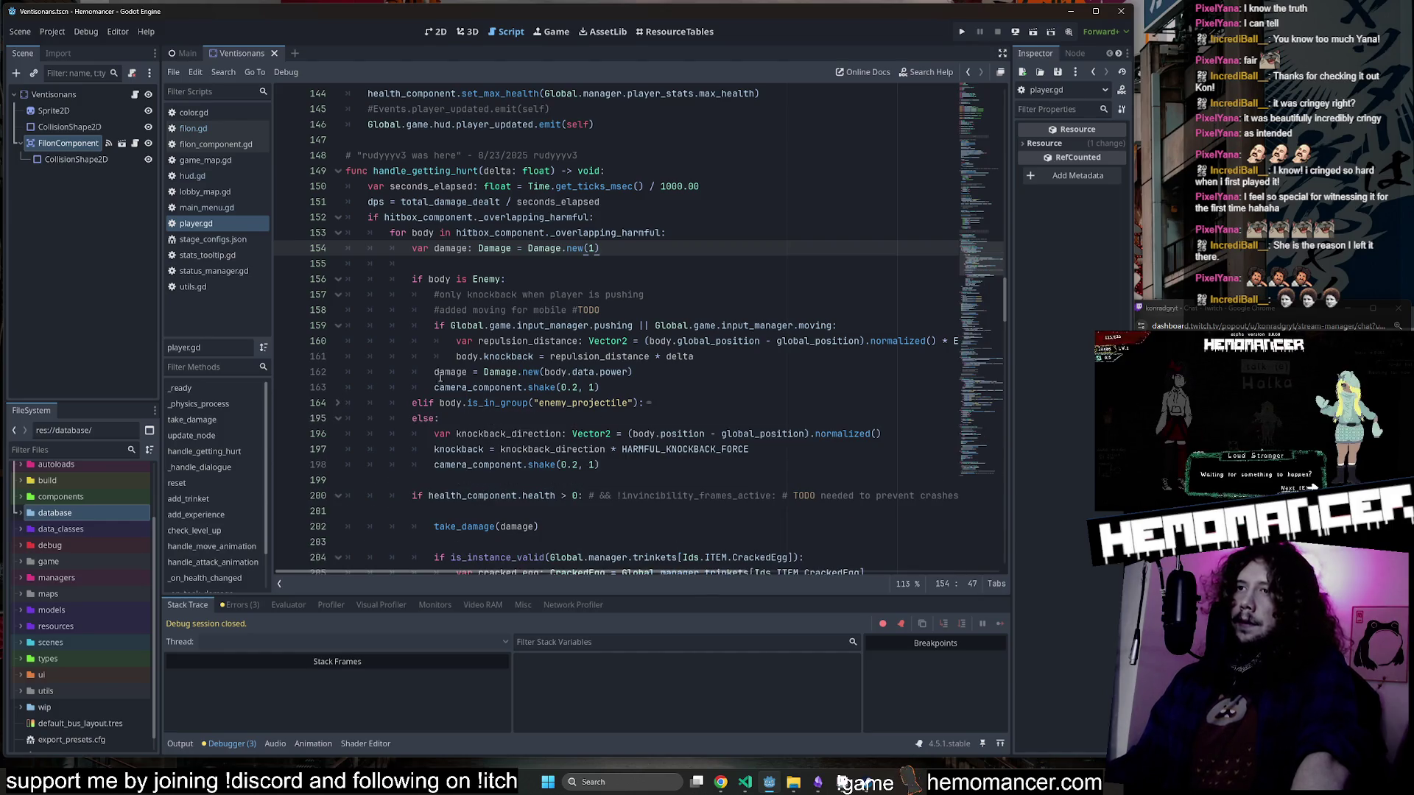
{"action": "scroll", "coordinate": [440, 378], "scroll_direction": "down", "scroll_amount": 1}
{"action": "scroll", "coordinate": [444, 388], "scroll_direction": "down", "scroll_amount": 1}
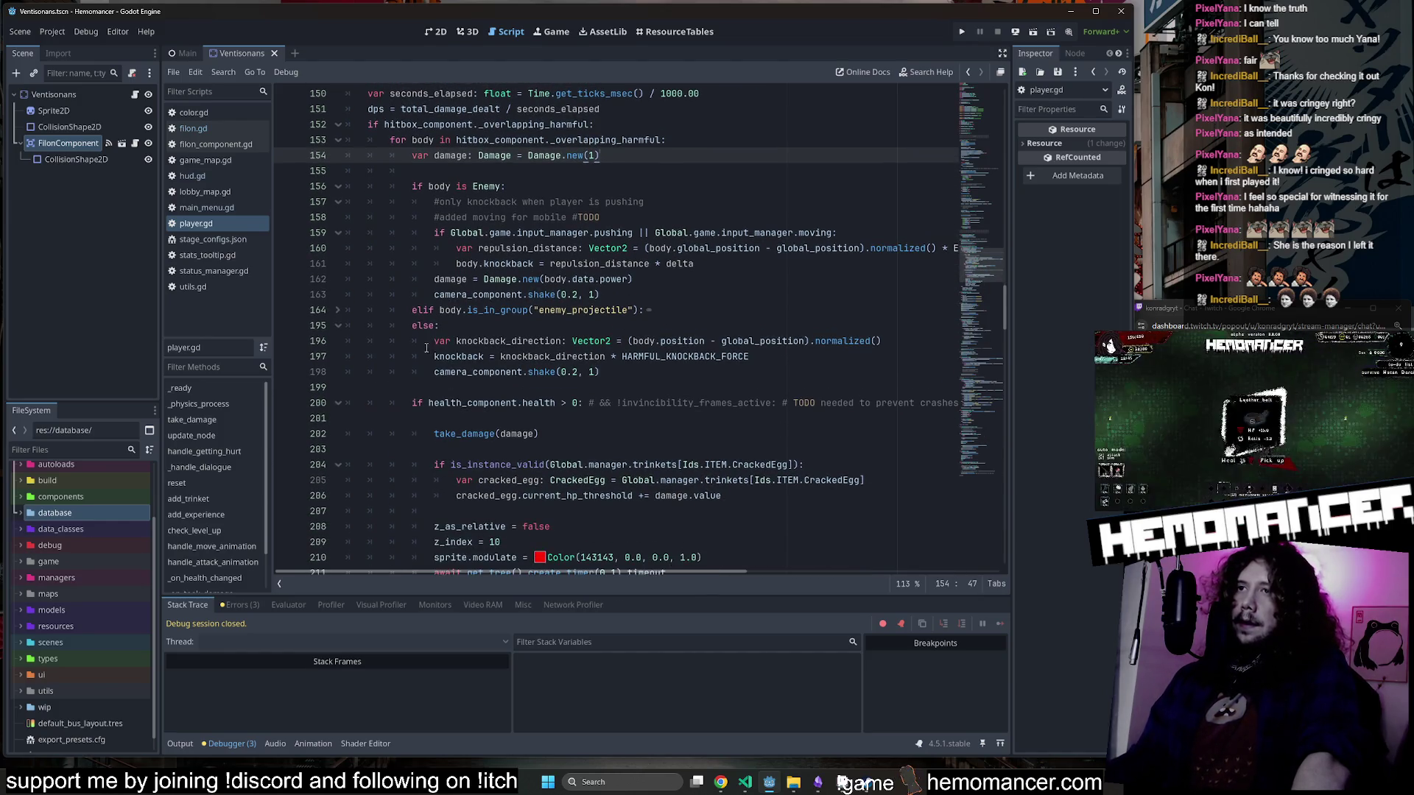
{"action": "left_click_drag", "start_coordinate": [434, 341], "coordinate": [635, 372]}
{"action": "left_click", "coordinate": [635, 372]}
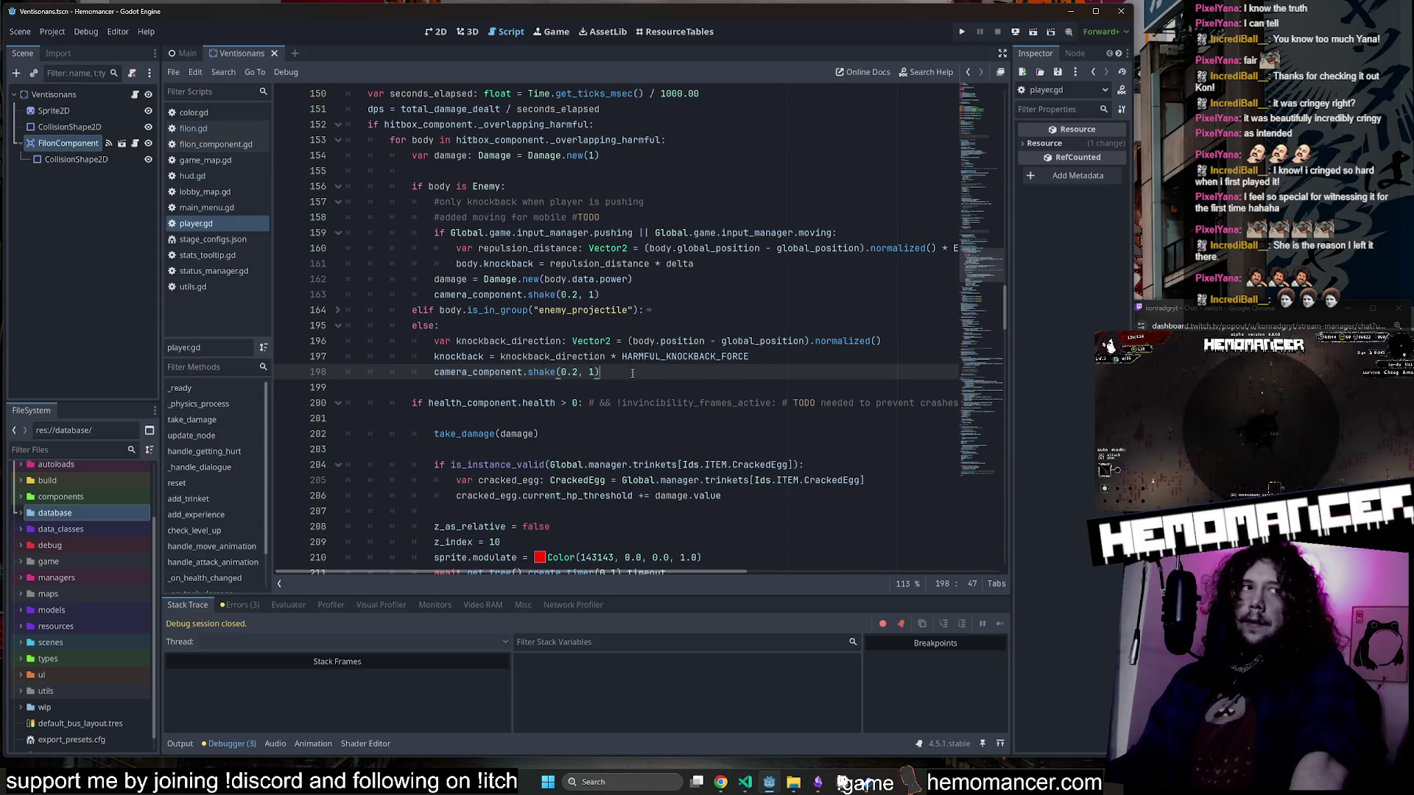
{"action": "scroll", "coordinate": [499, 329], "scroll_direction": "up", "scroll_amount": 1}
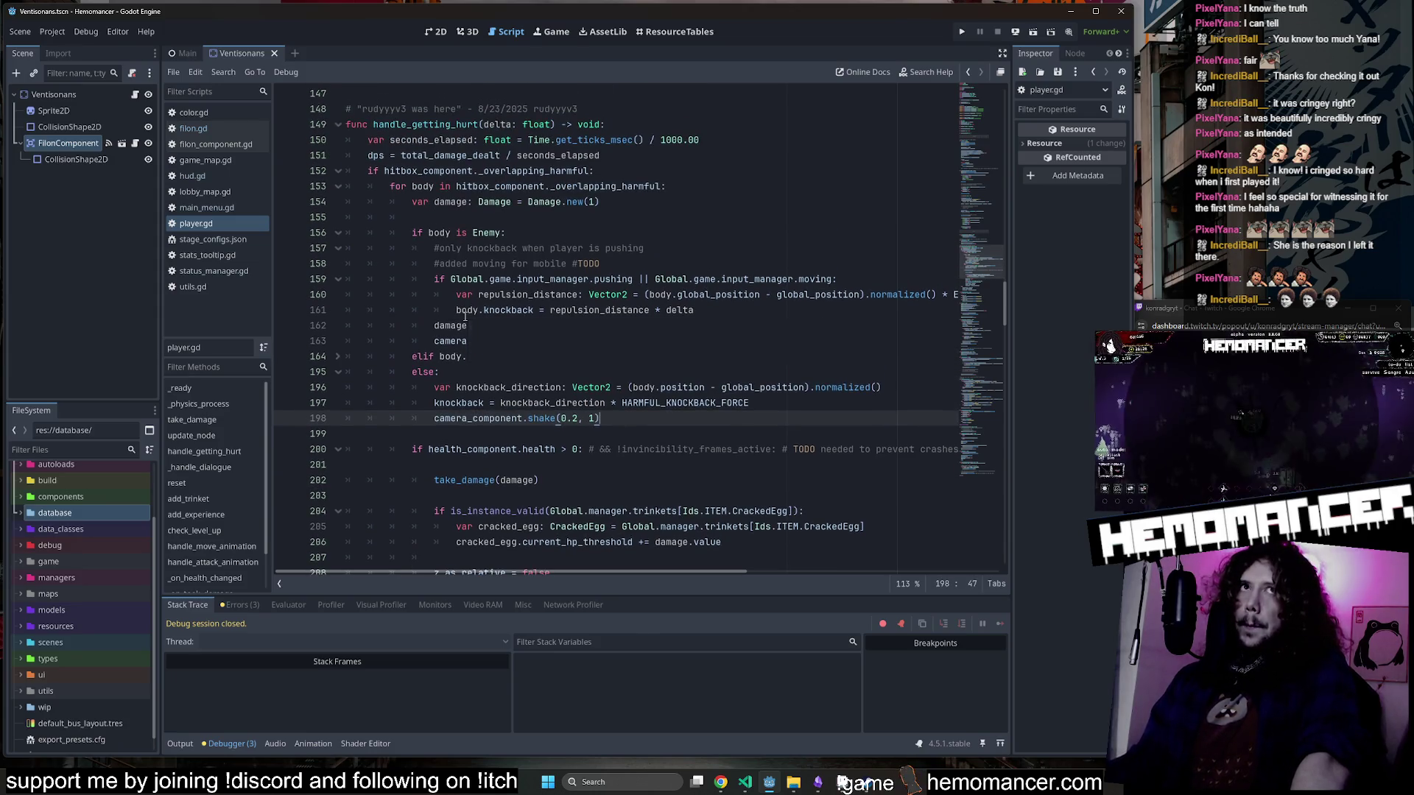
{"action": "left_click_drag", "start_coordinate": [415, 248], "coordinate": [787, 341]}
{"action": "left_click", "coordinate": [786, 338]}
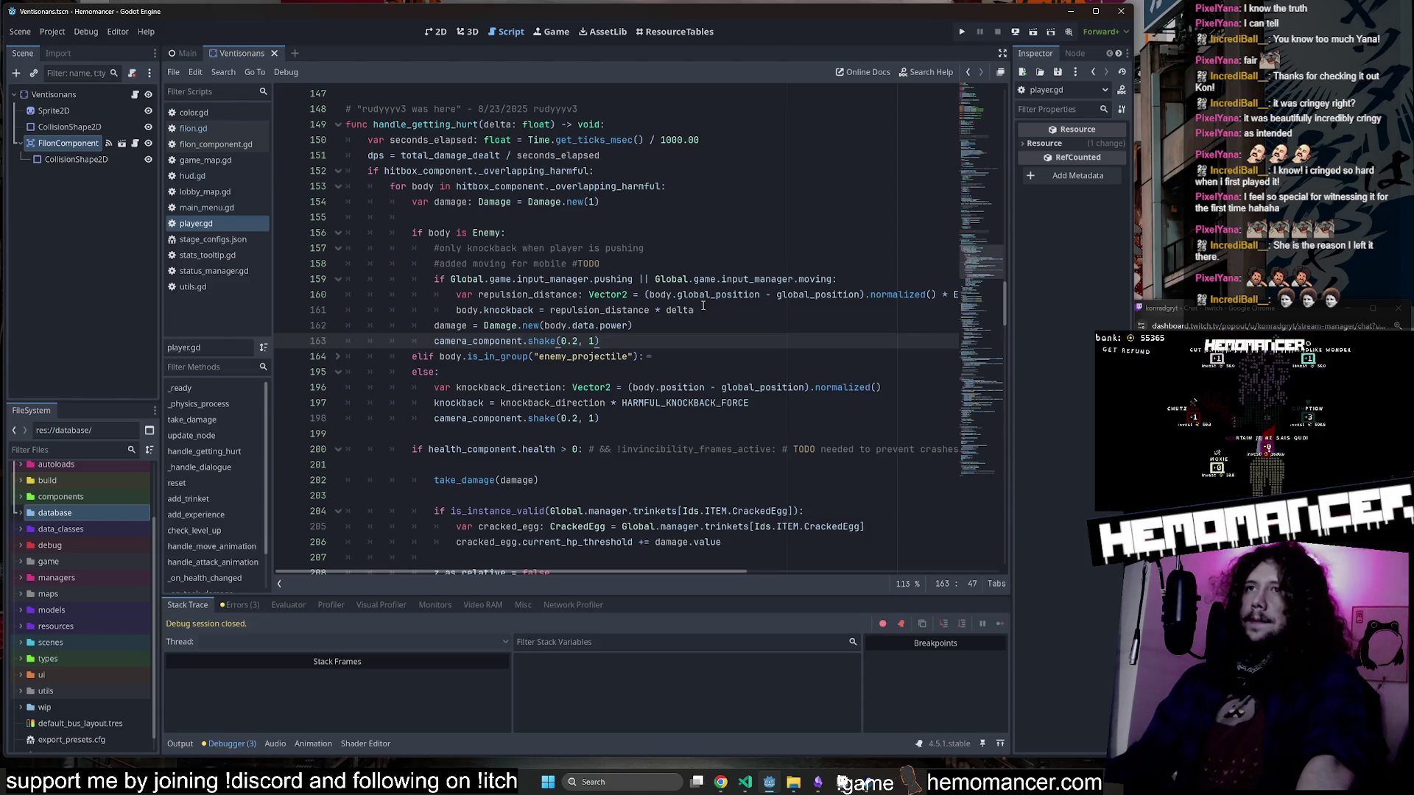
{"action": "left_click", "coordinate": [337, 358]}
Add a '# Collision damage' comment above the if body is Enemy check.
{"action": "left_click", "coordinate": [475, 219]}
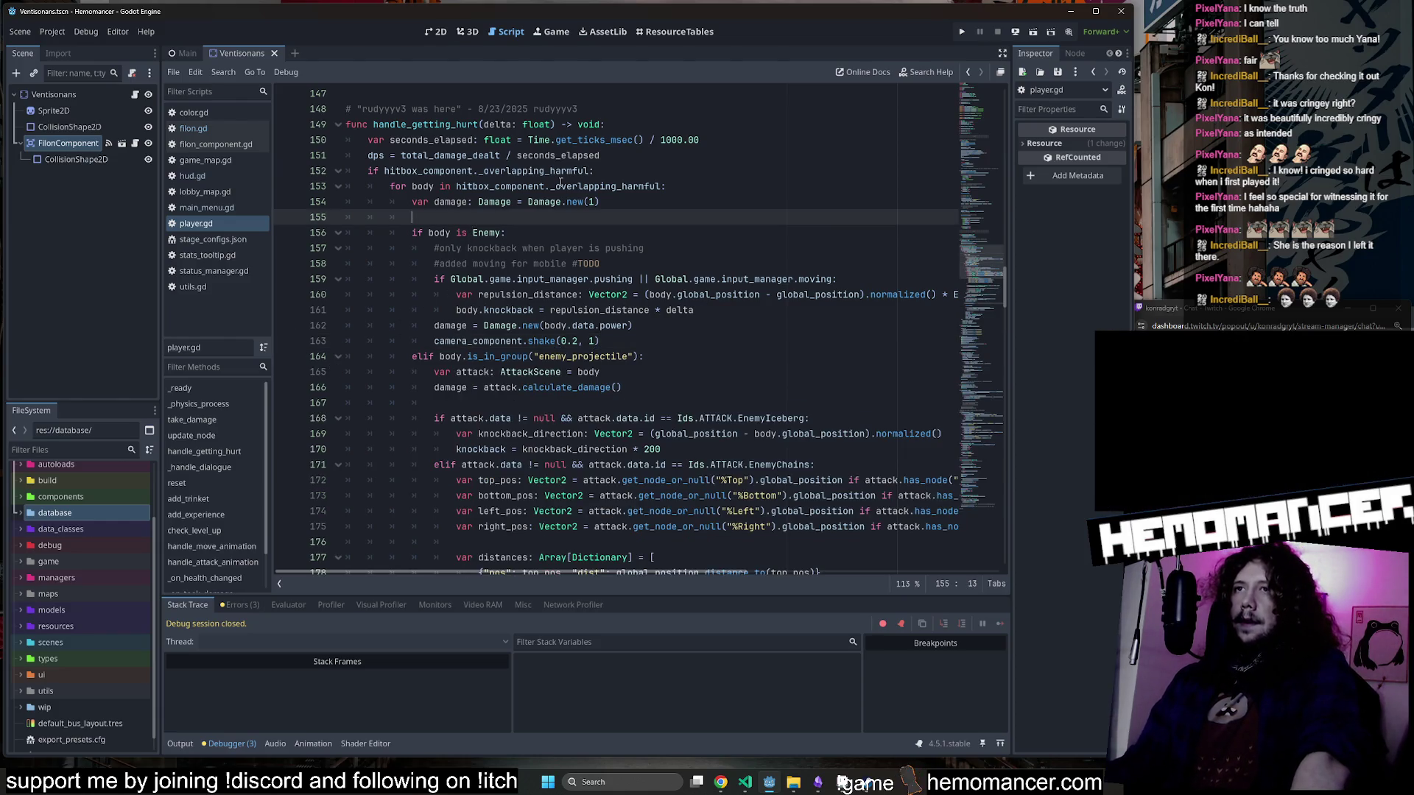
{"action": "key", "text": "Return"}
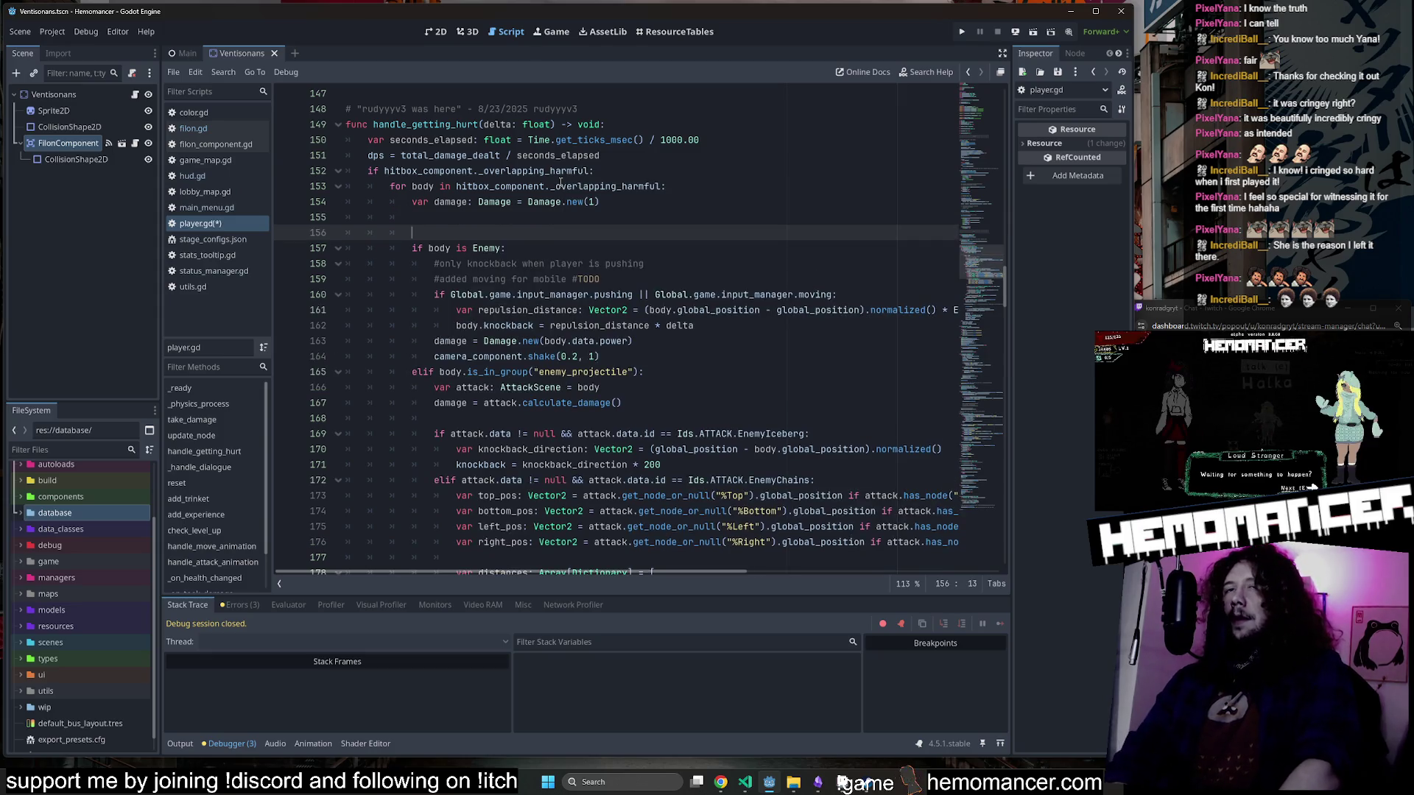
{"action": "type", "text": "# Cols"}
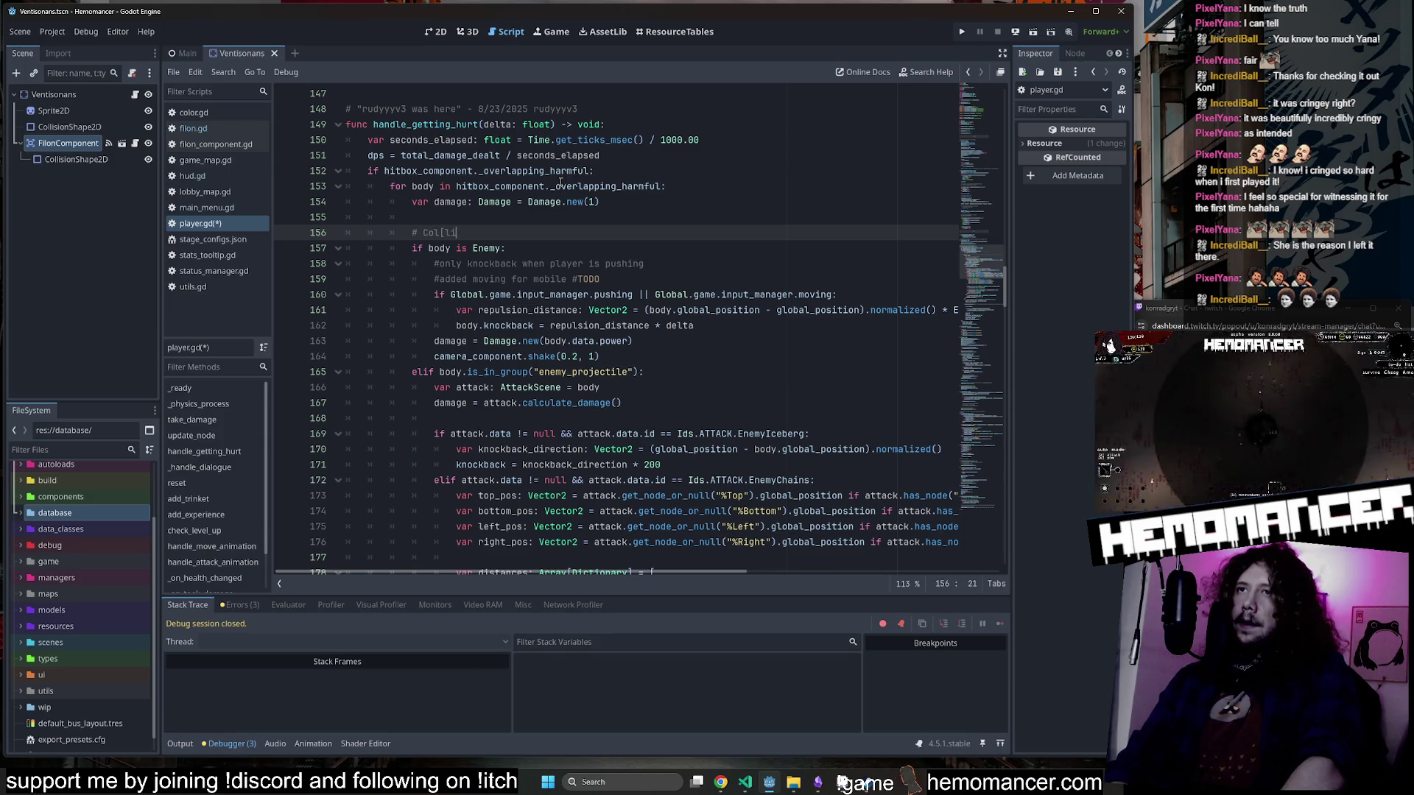
{"action": "type", "text": "ion damage"}
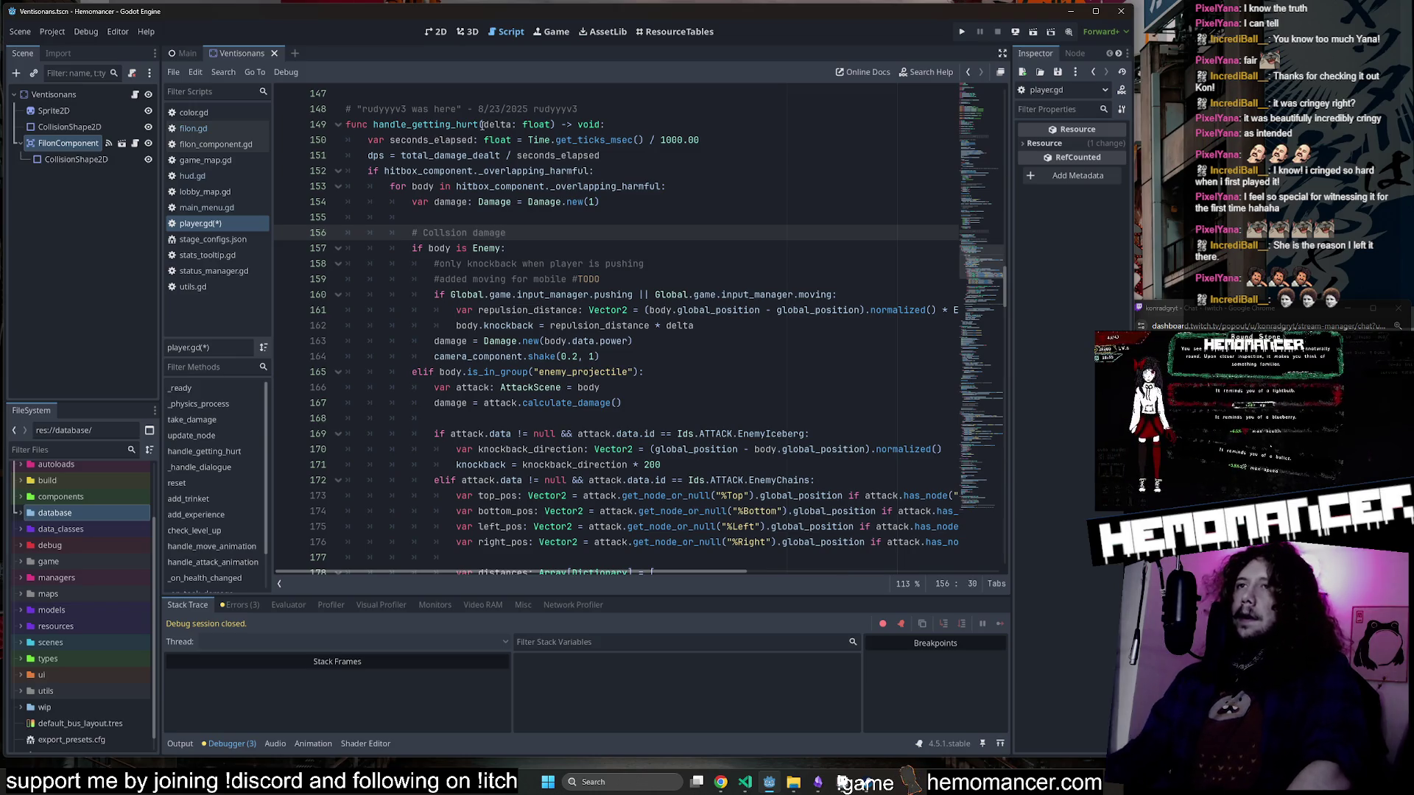
{"action": "left_click_drag", "start_coordinate": [541, 226], "coordinate": [389, 231]}
Paste the comment above the projectile branch, reword it to '# Projectile damage', and save.
{"action": "left_click", "coordinate": [704, 363]}
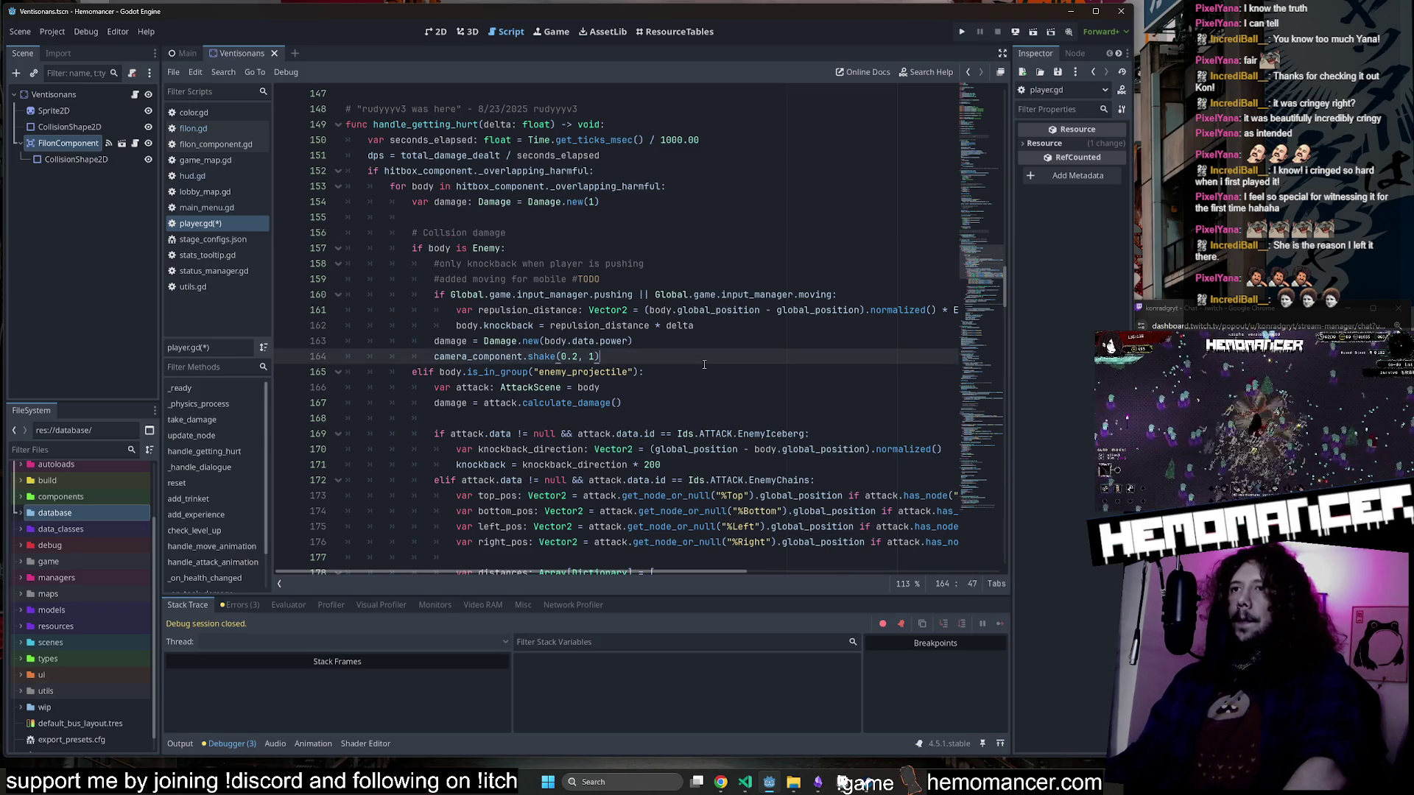
{"action": "key", "text": "Return"}
{"action": "type", "text": "# Collision damage"}
{"action": "key", "text": "shift+Tab"}
{"action": "key", "text": "shift+Tab"}
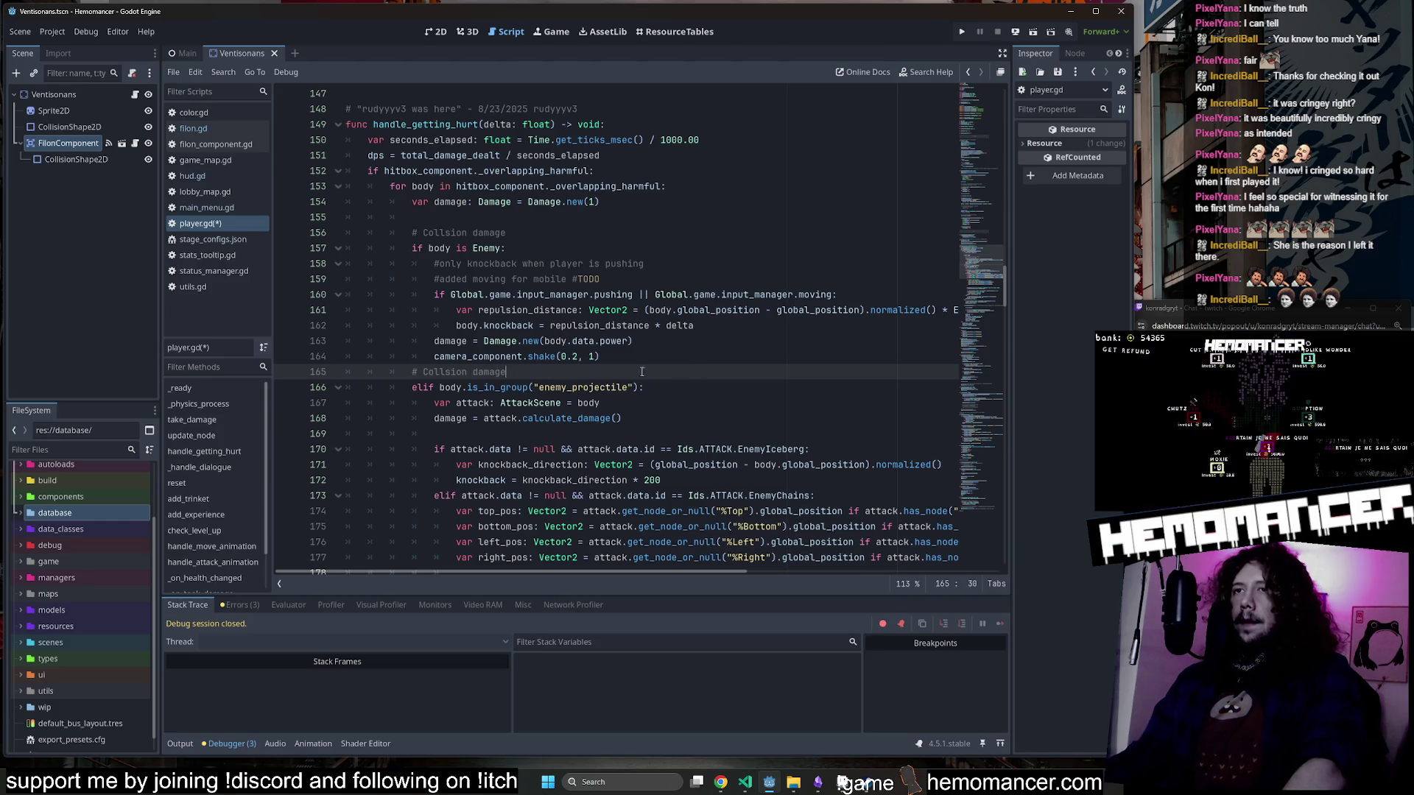
{"action": "double_click", "coordinate": [497, 373]}
{"action": "left_click", "coordinate": [462, 372]}
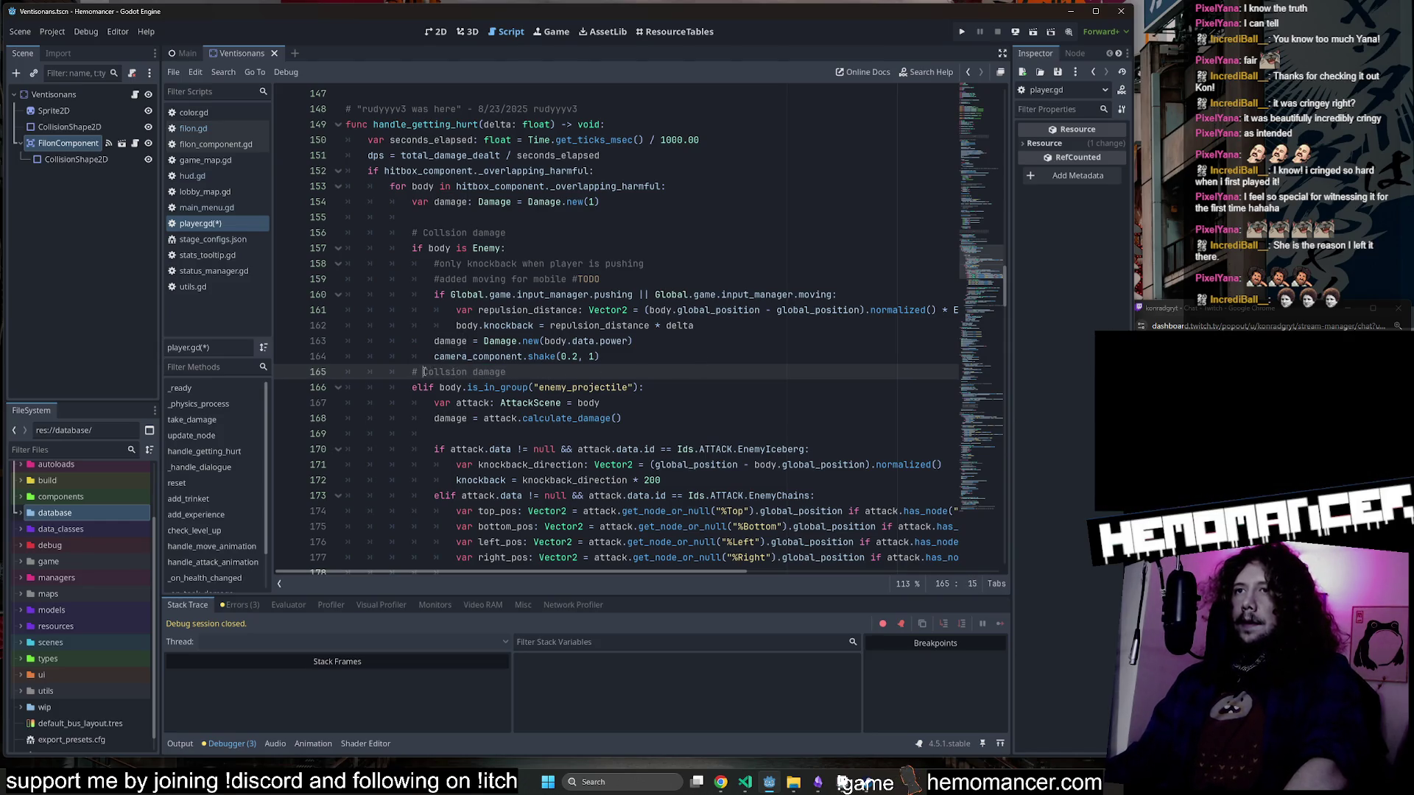
{"action": "left_click_drag", "start_coordinate": [424, 372], "coordinate": [508, 371]}
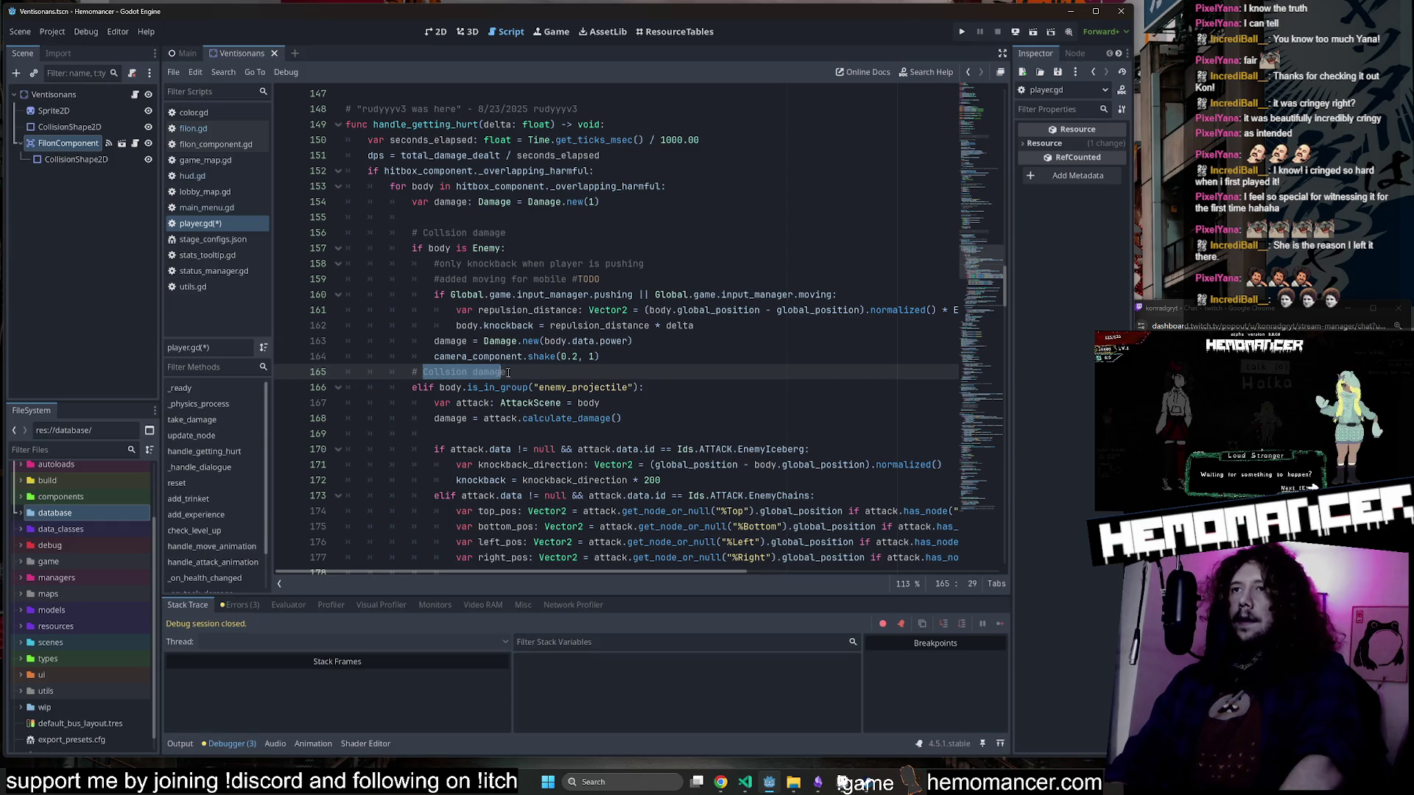
{"action": "type", "text": "Projectile "}
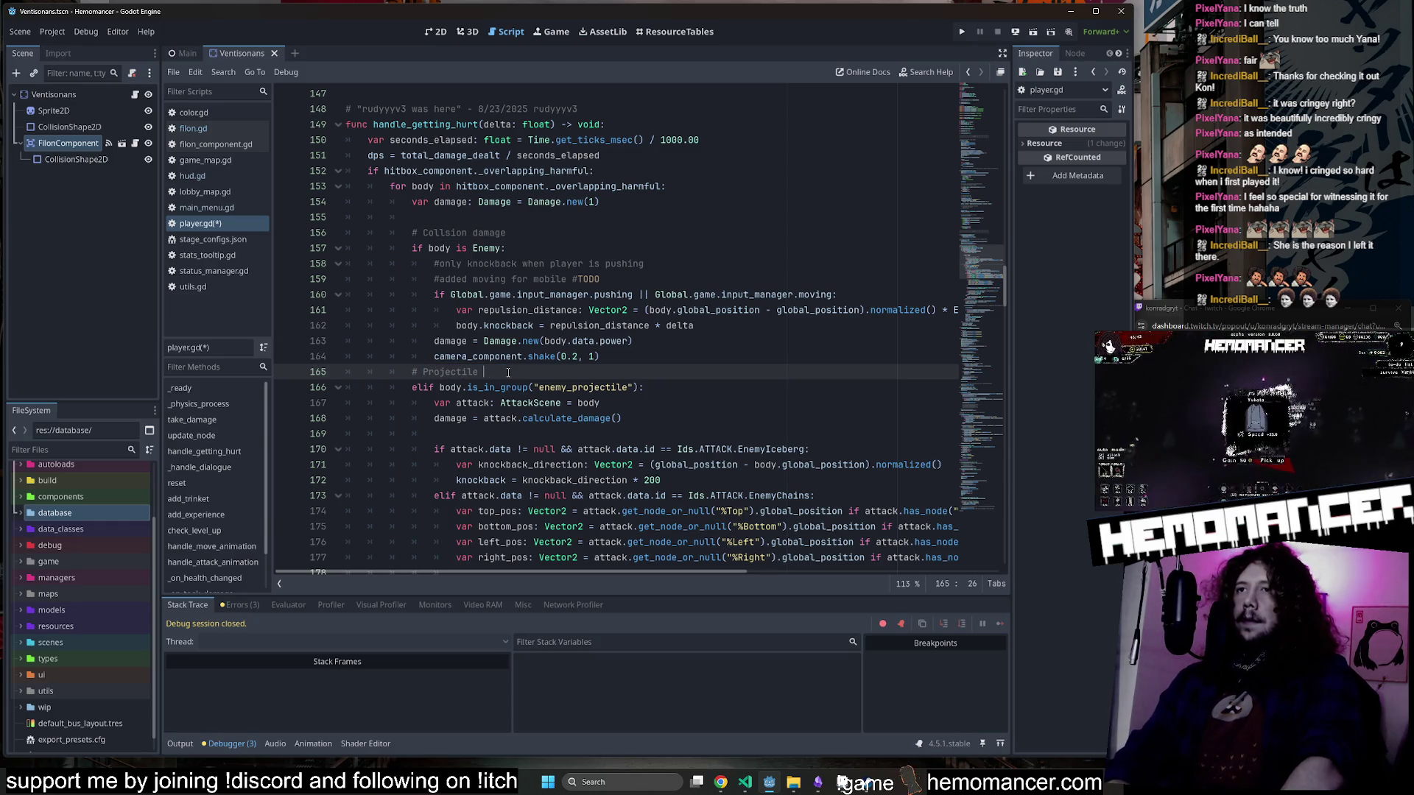
{"action": "type", "text": "damage"}
{"action": "key", "text": "ctrl+s"}
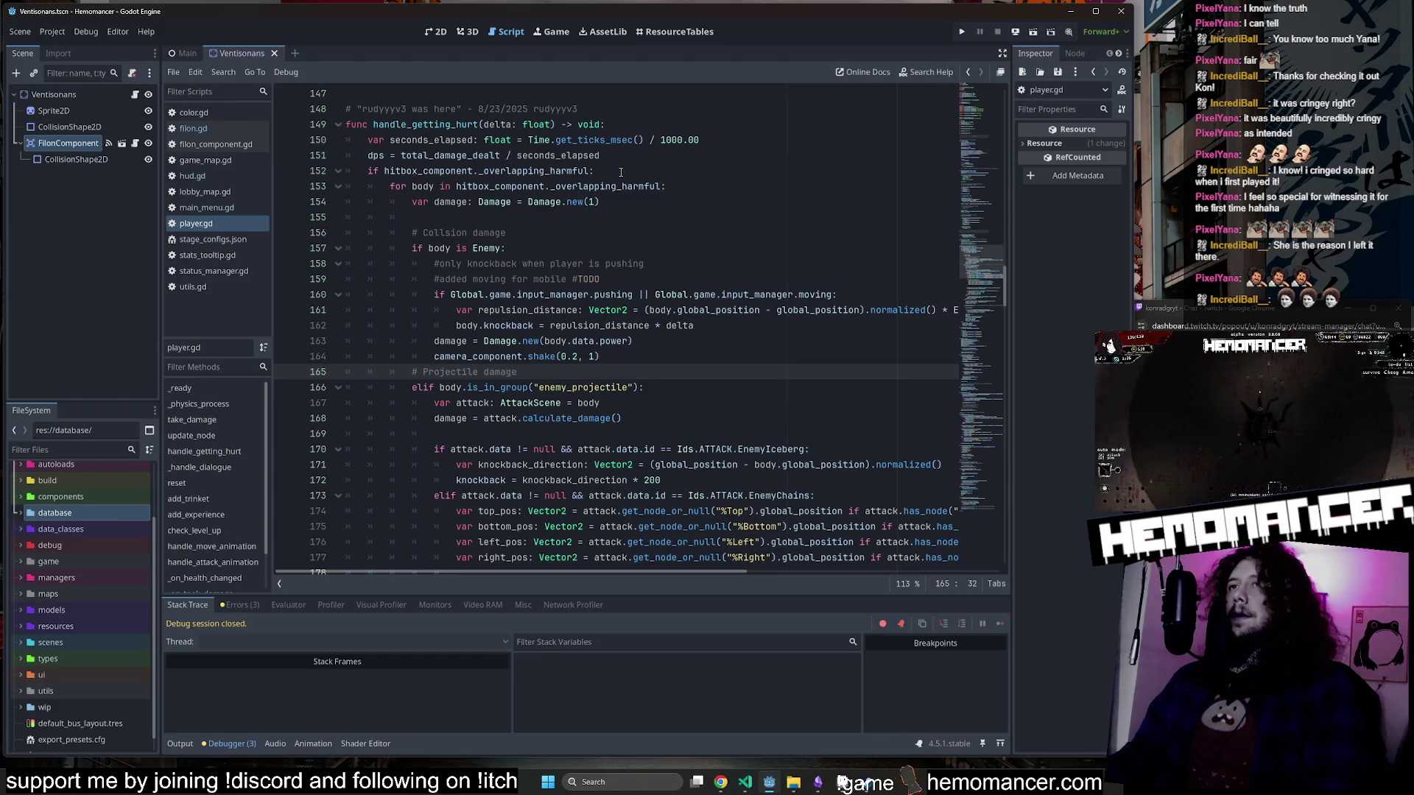
Select lines 160–163 of the Enemy branch for review.
{"action": "double_click", "coordinate": [440, 248]}
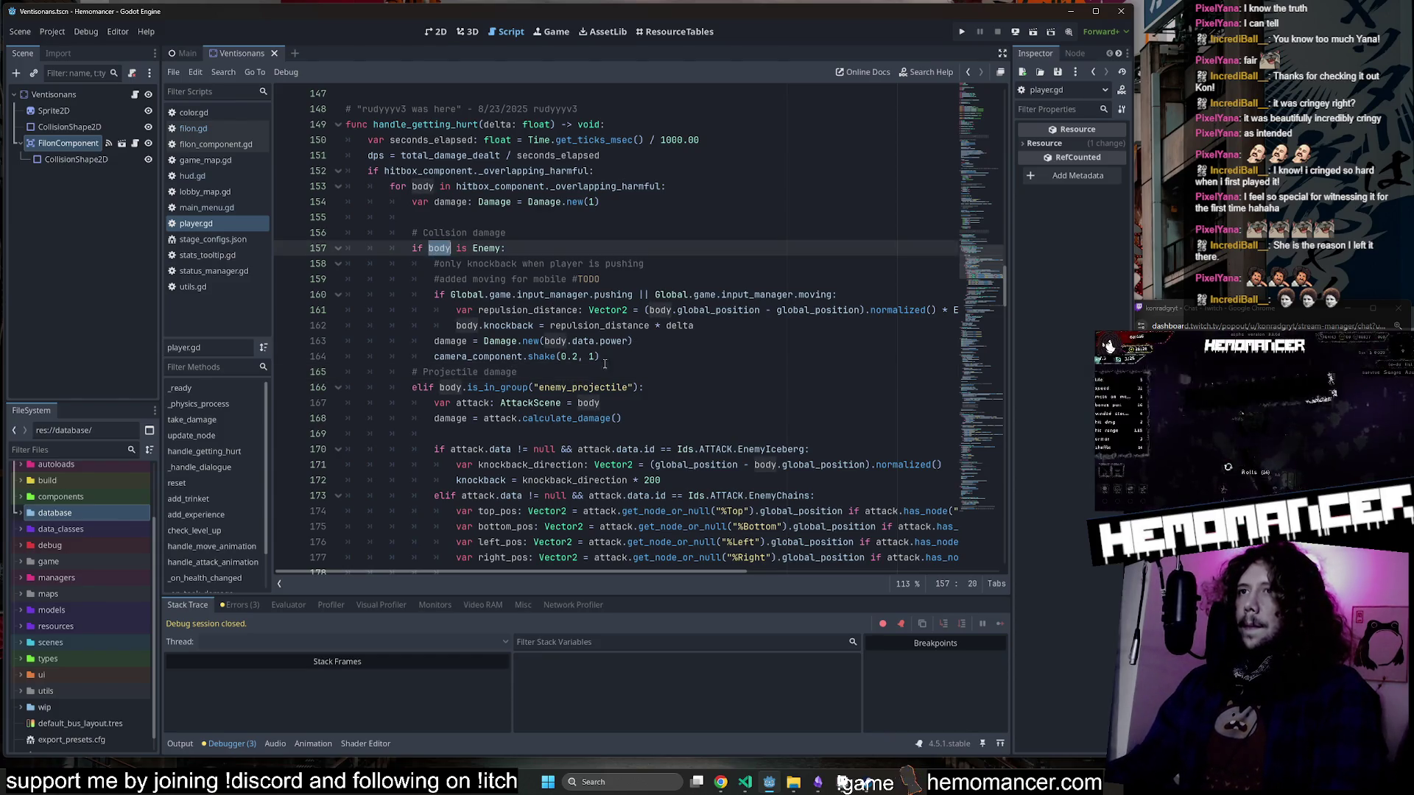
{"action": "mouse_move", "coordinate": [444, 296]}
{"action": "left_mouse_down"}
{"action": "mouse_move", "coordinate": [663, 313]}
{"action": "mouse_move", "coordinate": [735, 342]}
{"action": "left_mouse_up"}
{"action": "left_click", "coordinate": [735, 342]}
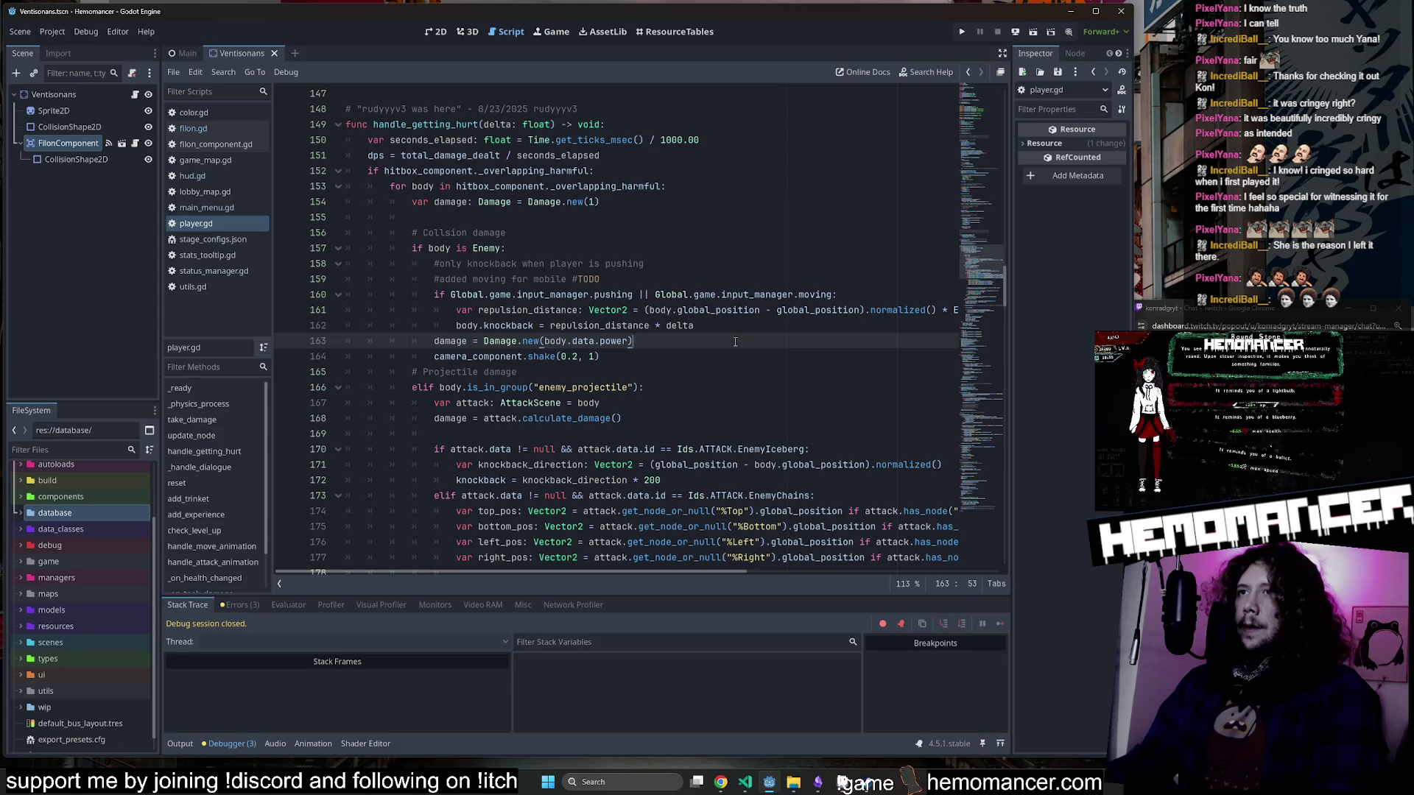
{"action": "scroll", "coordinate": [720, 341], "scroll_direction": "right", "scroll_amount": 5}
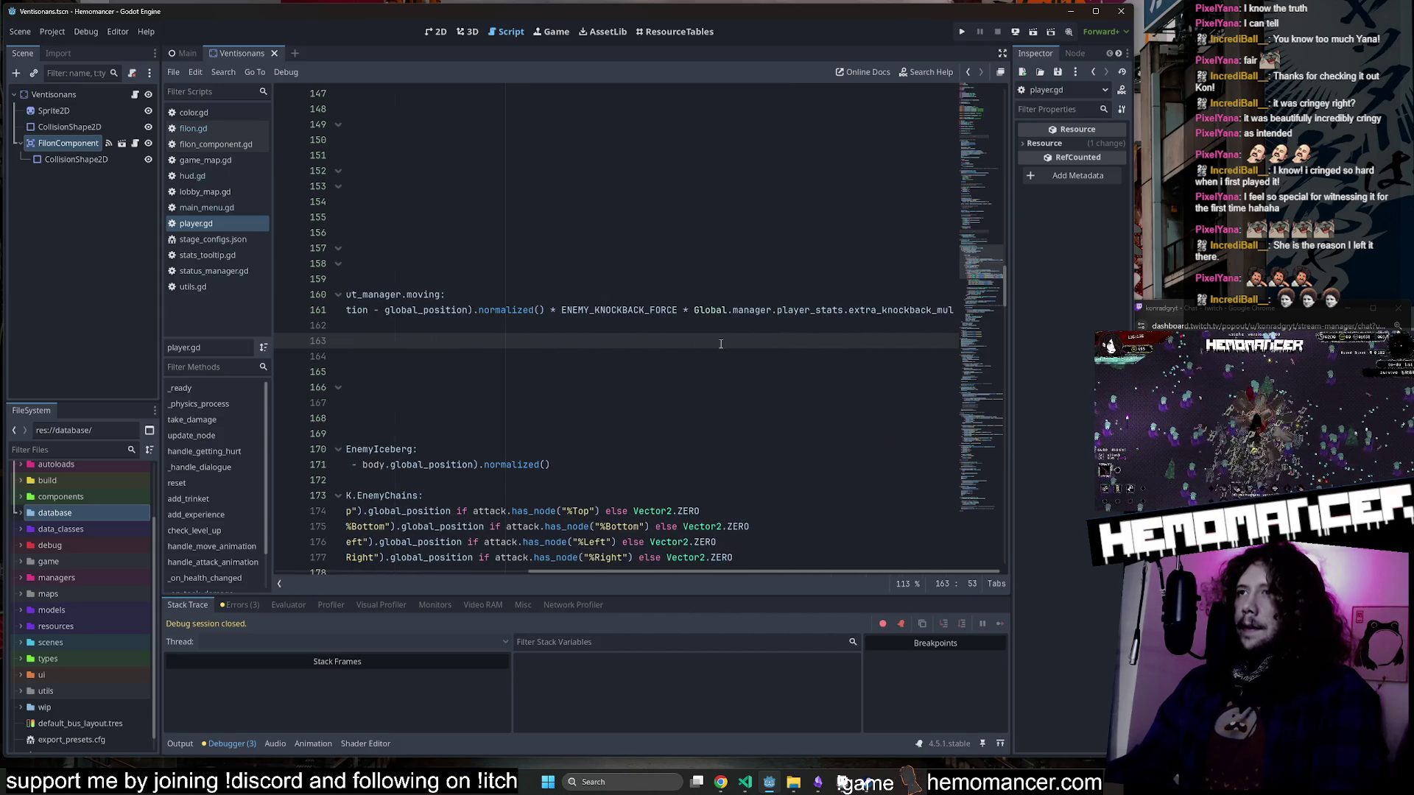
{"action": "scroll", "coordinate": [720, 344], "scroll_direction": "left", "scroll_amount": 5}
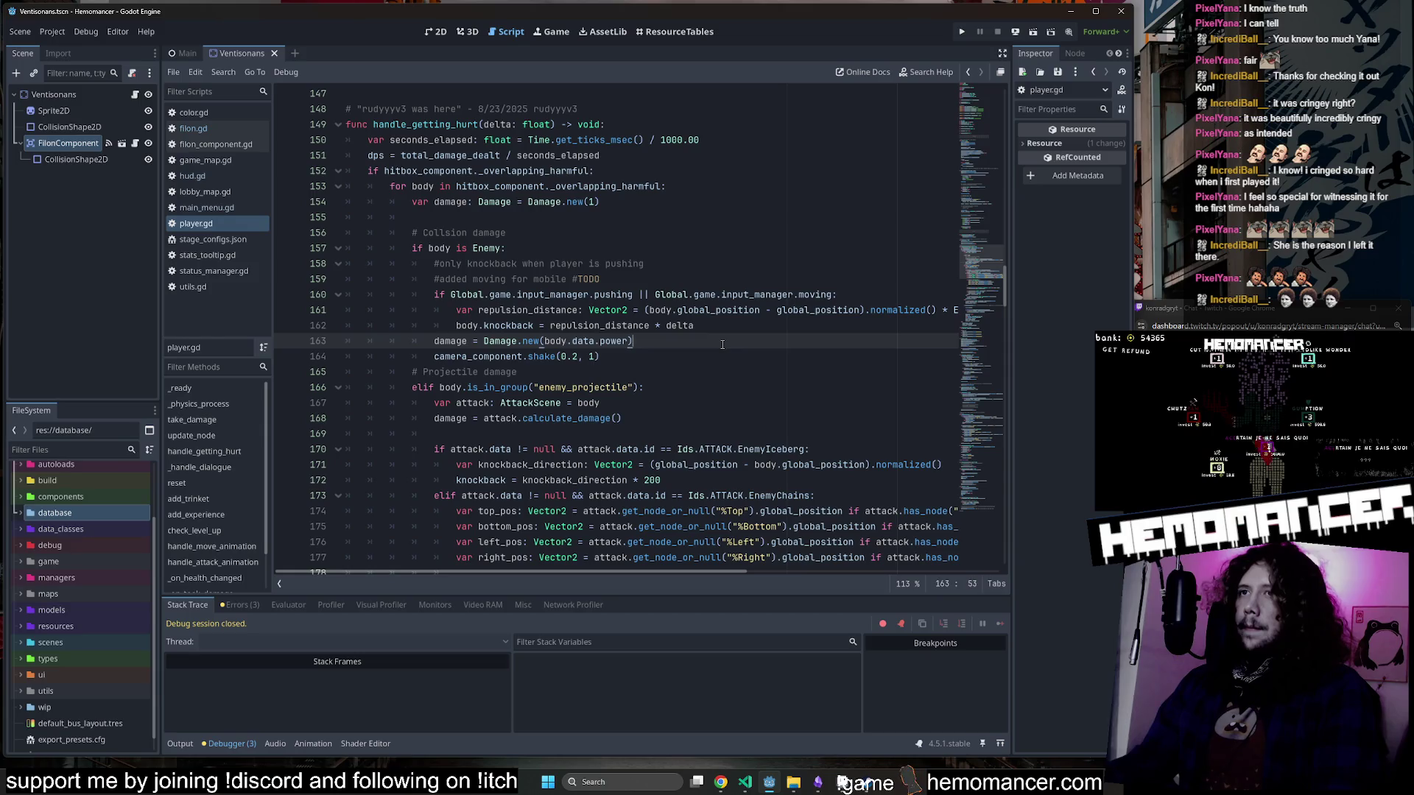
{"action": "double_click", "coordinate": [557, 341]}
{"action": "left_click", "coordinate": [598, 341]}
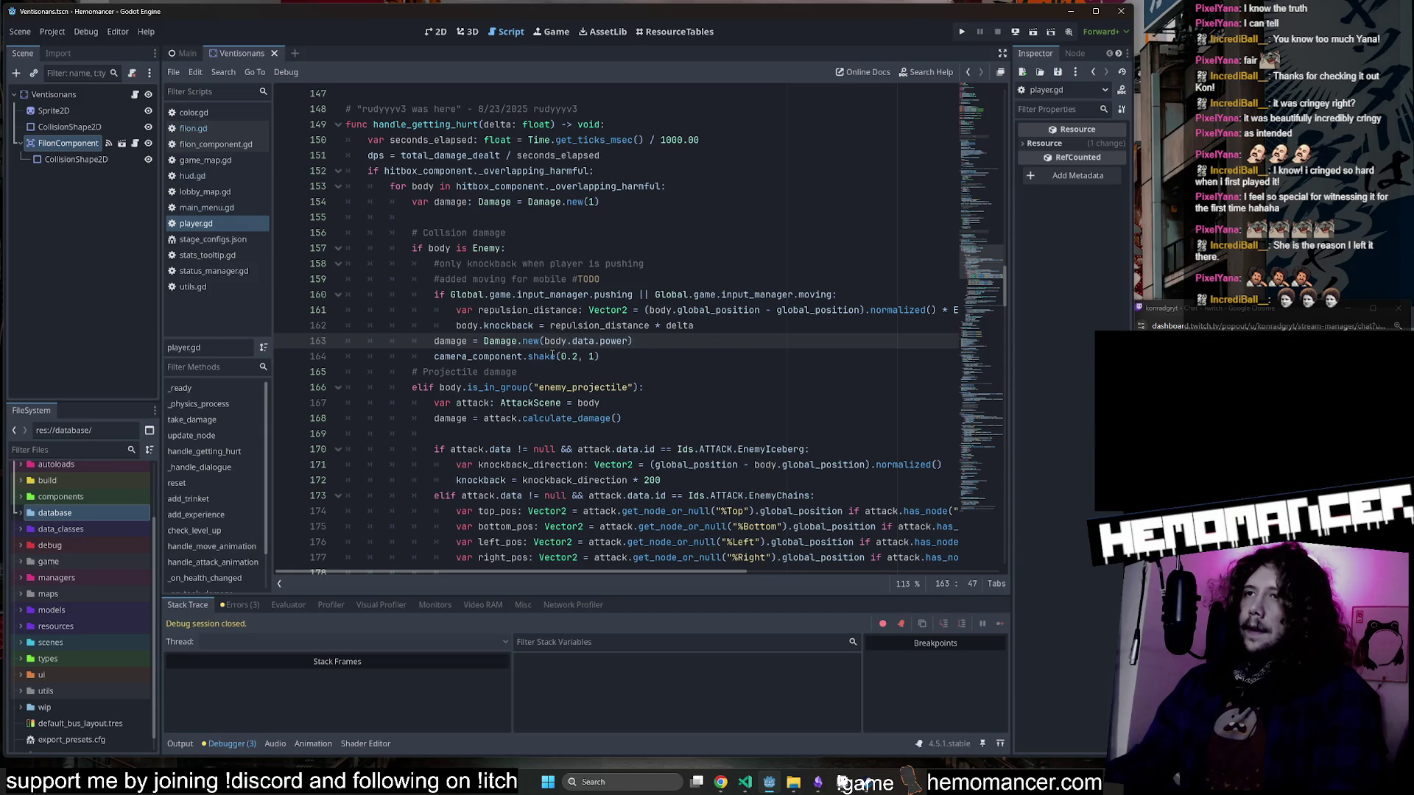
{"action": "left_click_drag", "start_coordinate": [633, 341], "coordinate": [430, 344]}
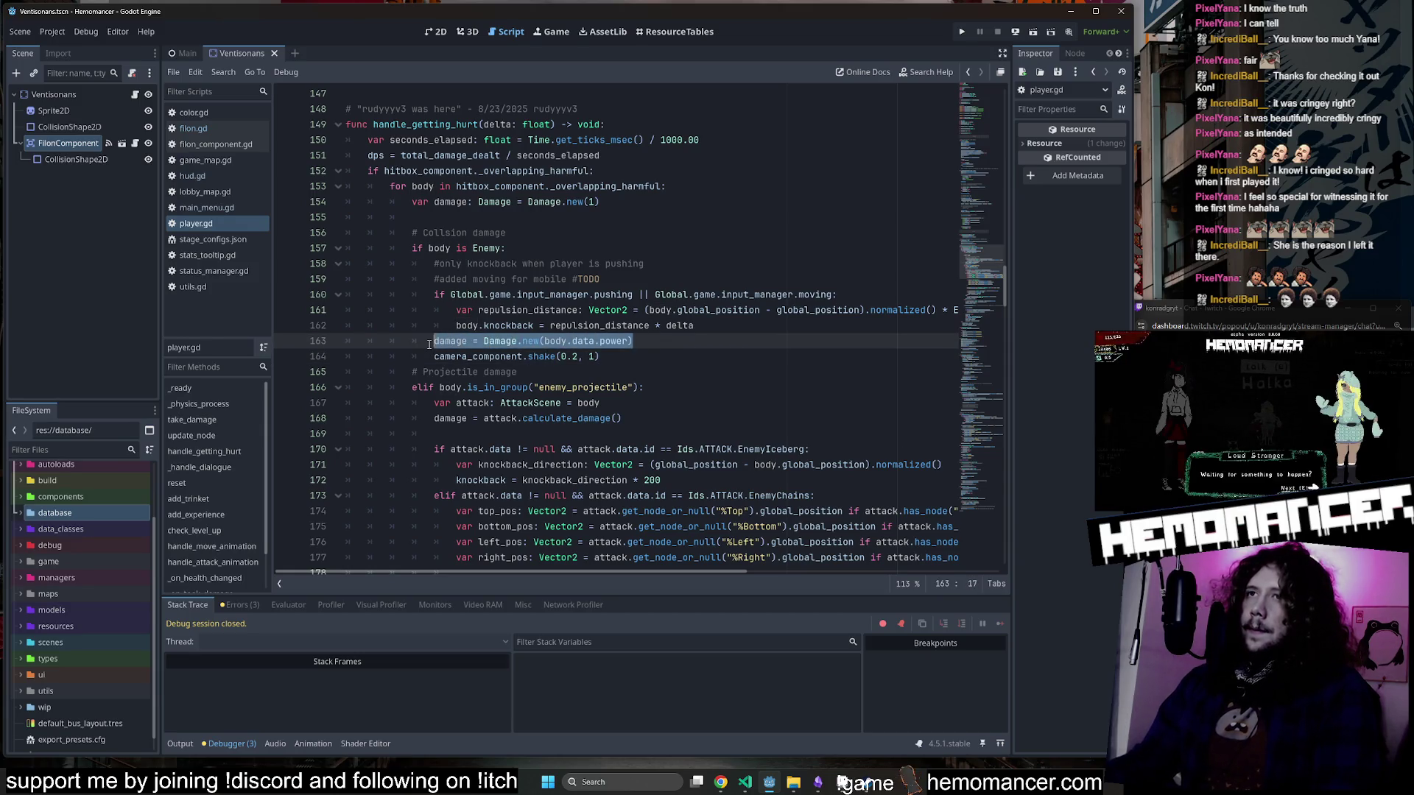
{"action": "double_click", "coordinate": [431, 139]}
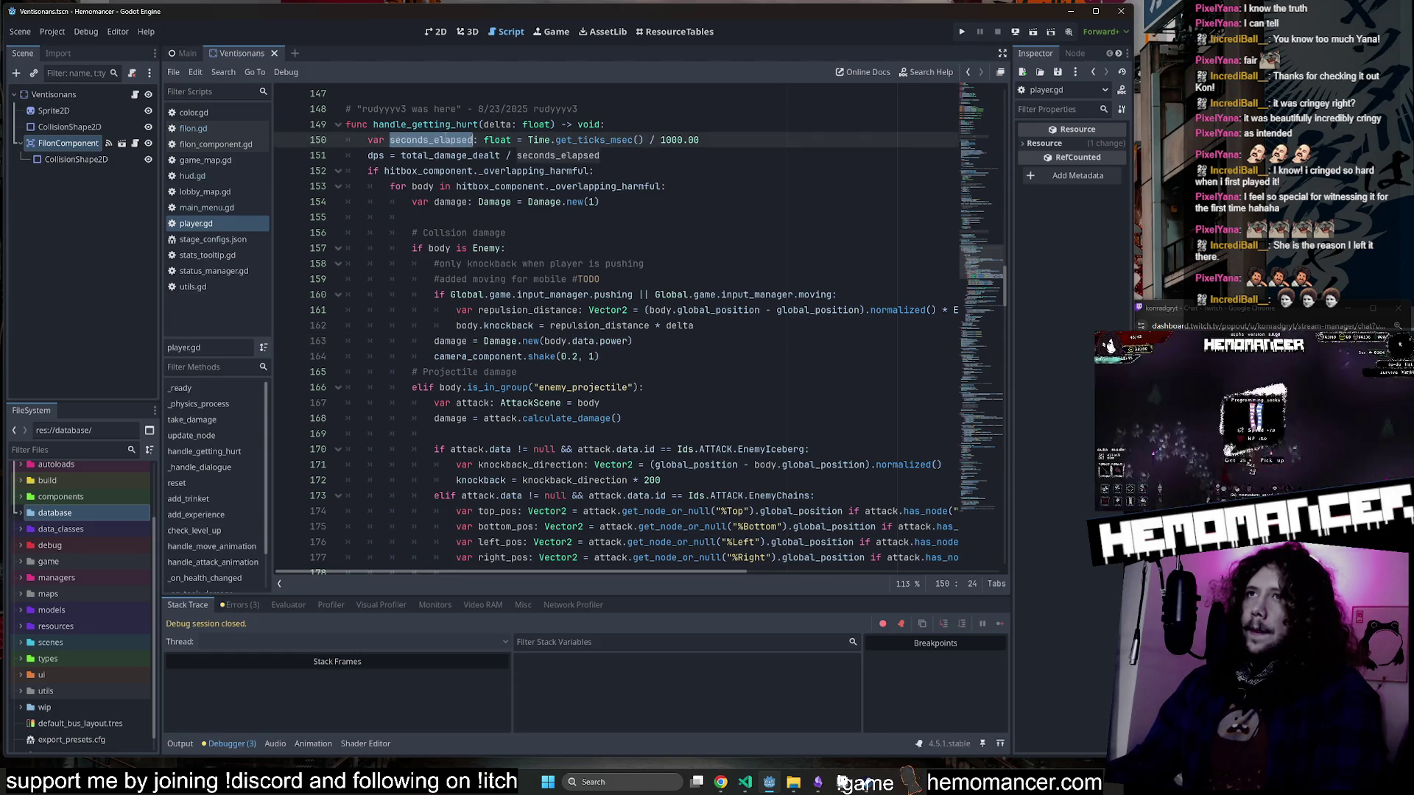
{"action": "left_click", "coordinate": [641, 341]}
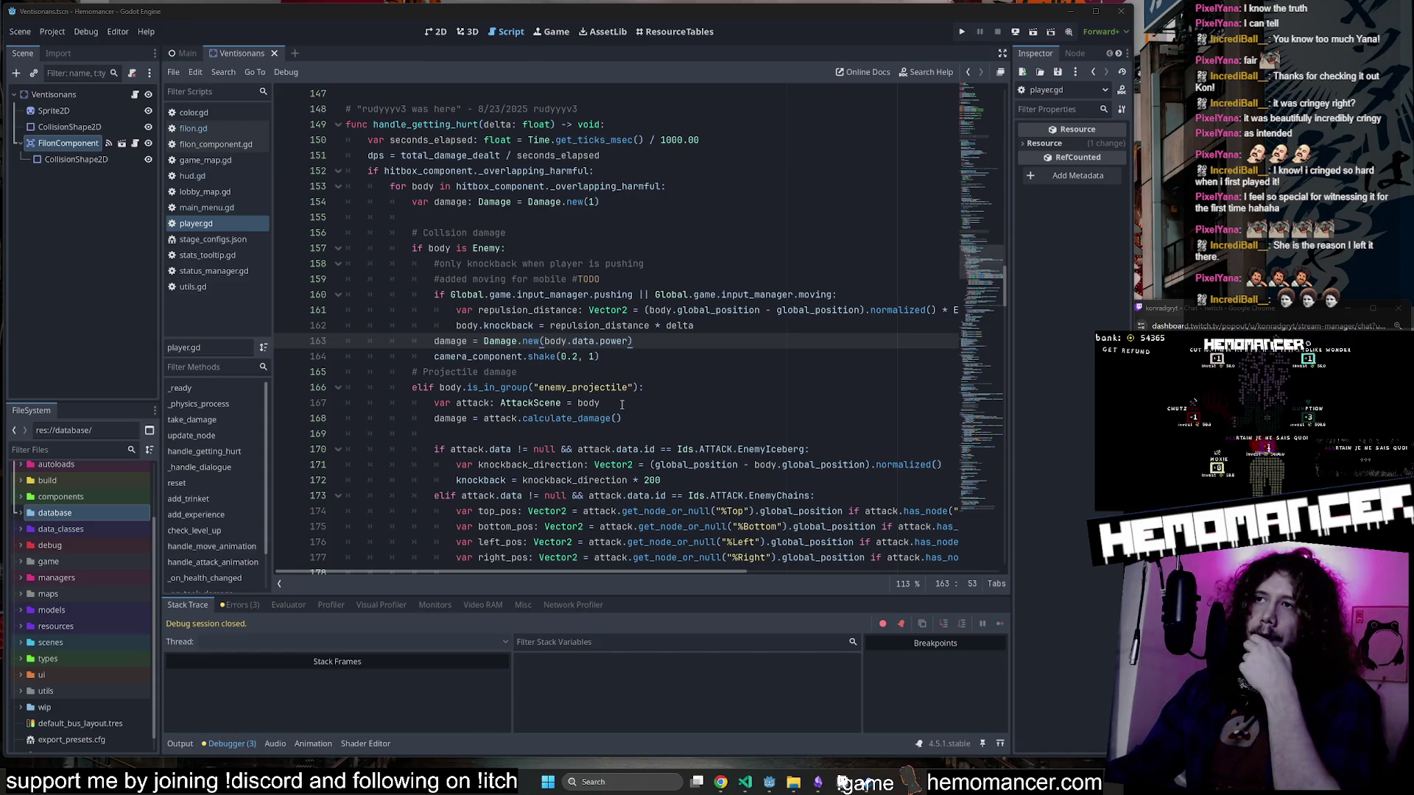
{"action": "scroll", "coordinate": [634, 397], "scroll_direction": "up", "scroll_amount": 2}
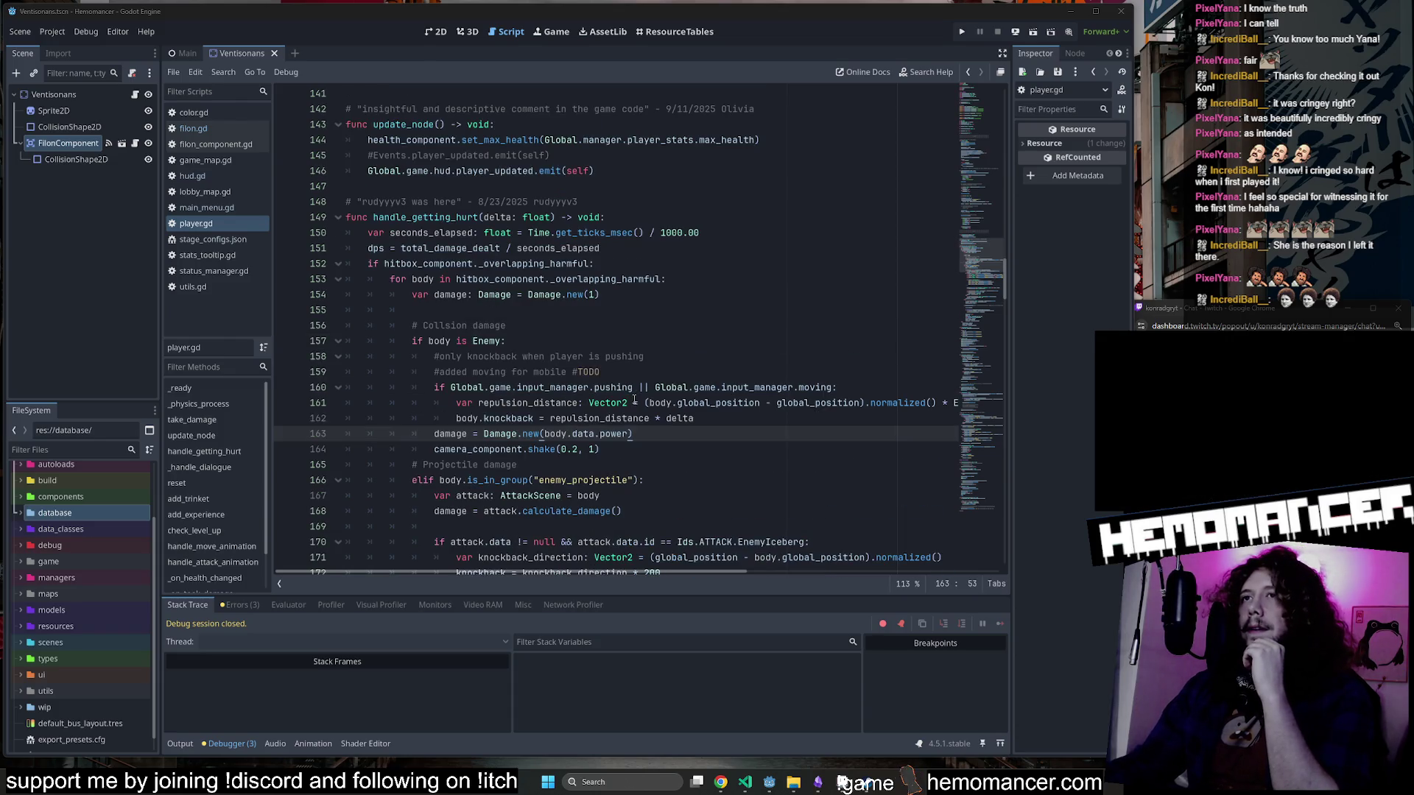
Search for handle_getting_hurt, jumping between its line 121 call and line 149 definition.
{"action": "double_click", "coordinate": [425, 218]}
{"action": "key", "text": "ctrl+f"}
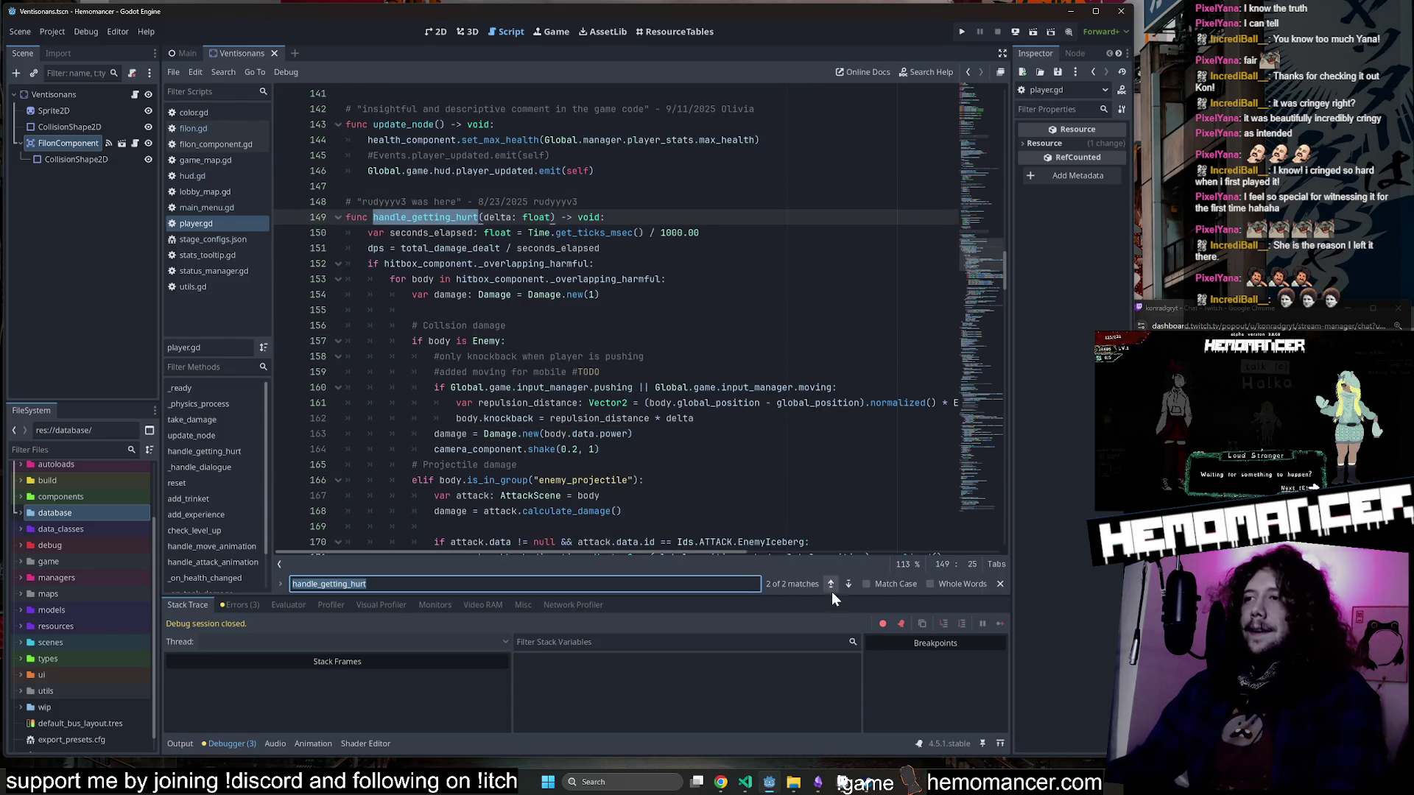
{"action": "left_click", "coordinate": [830, 585]}
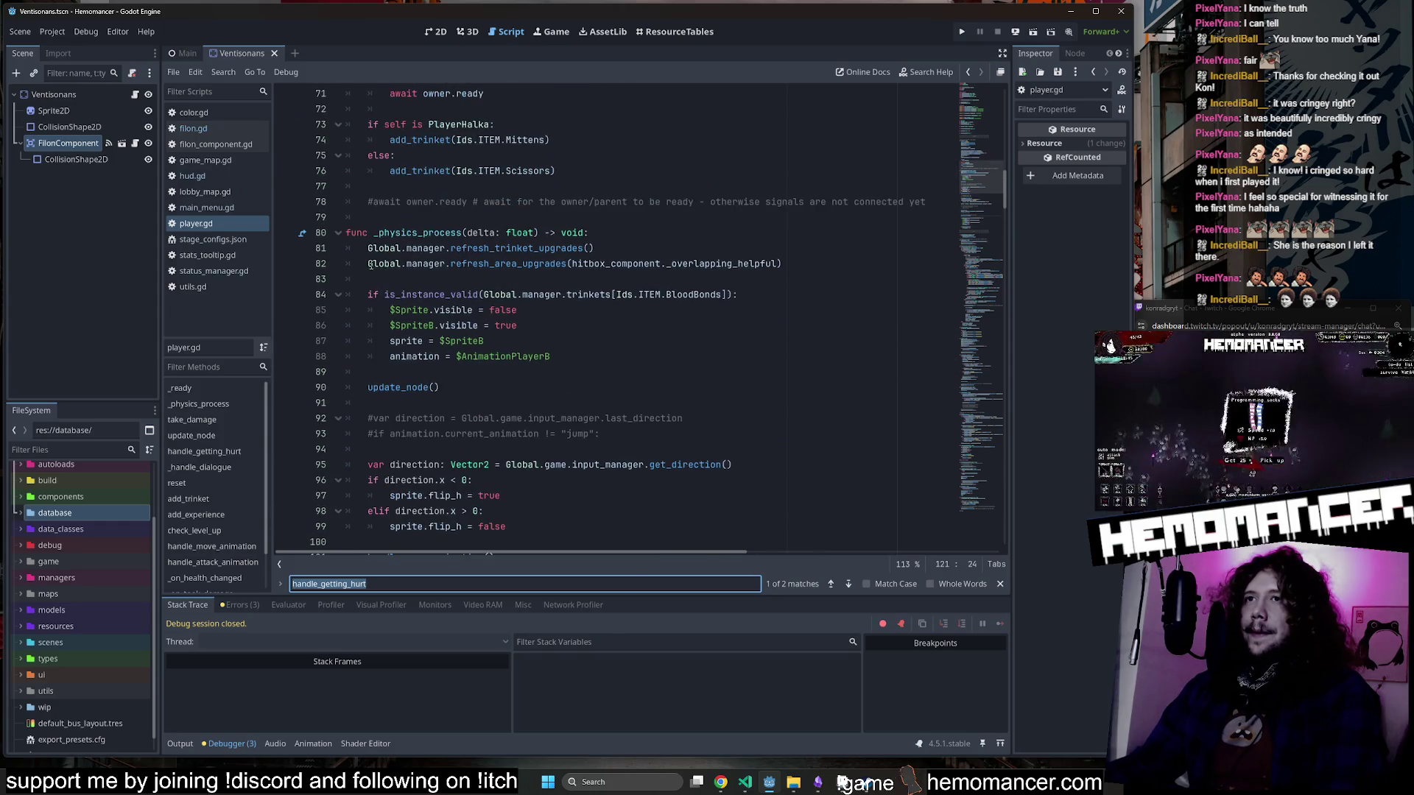
{"action": "left_click", "coordinate": [849, 584]}
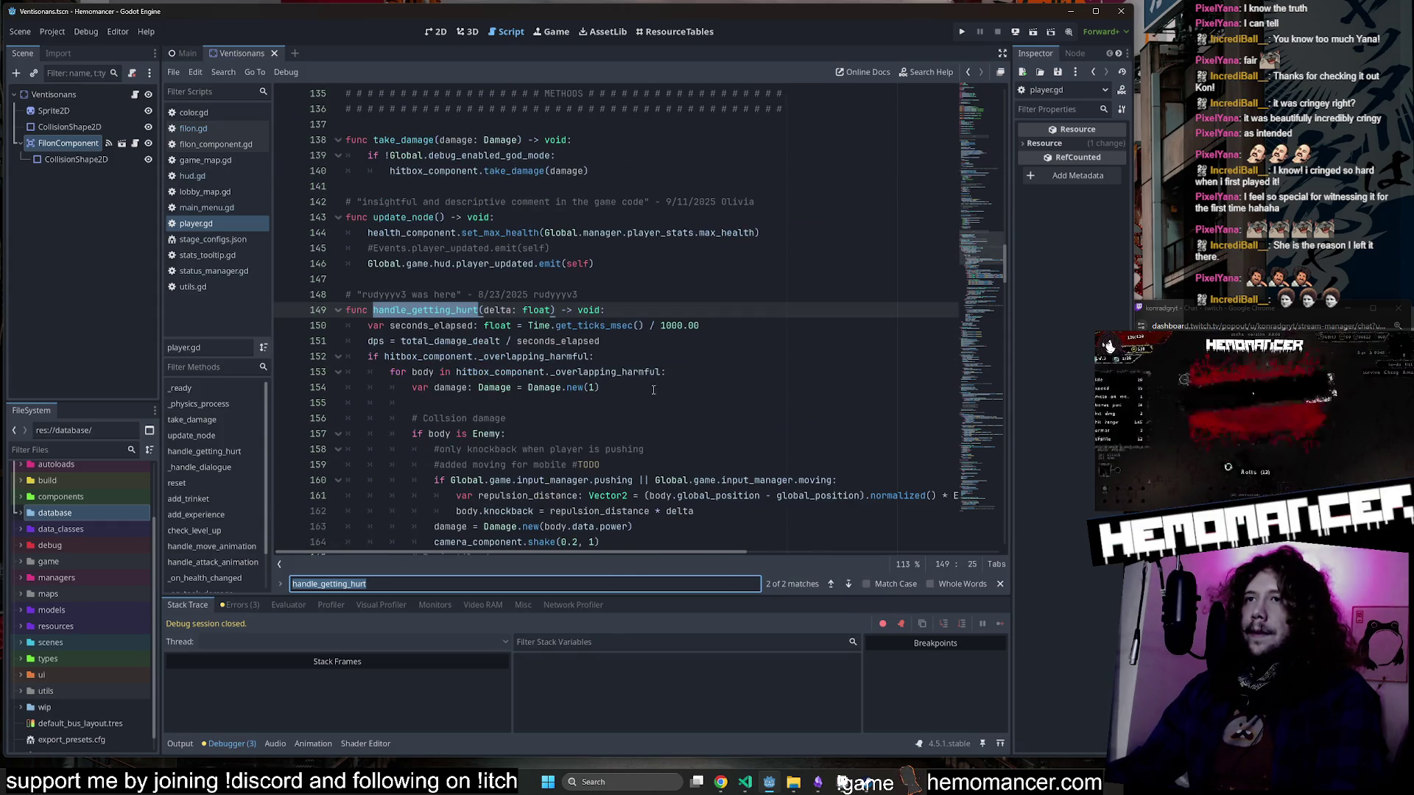
{"action": "scroll", "coordinate": [653, 391], "scroll_direction": "down", "scroll_amount": 5}
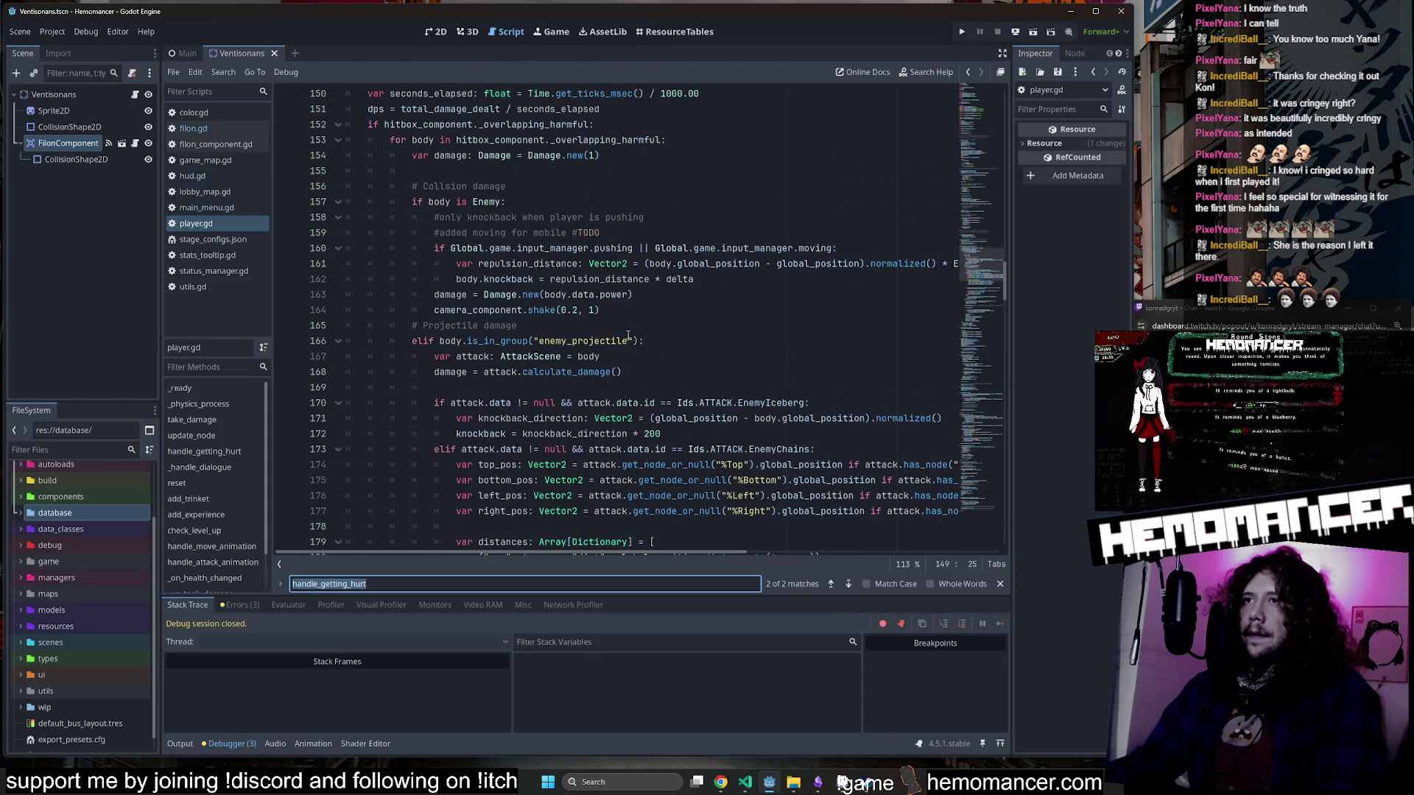
{"action": "scroll", "coordinate": [590, 343], "scroll_direction": "up", "scroll_amount": 1}
Select damage and power on line 163, then open the ResourceTables enemy table.
{"action": "double_click", "coordinate": [451, 341]}
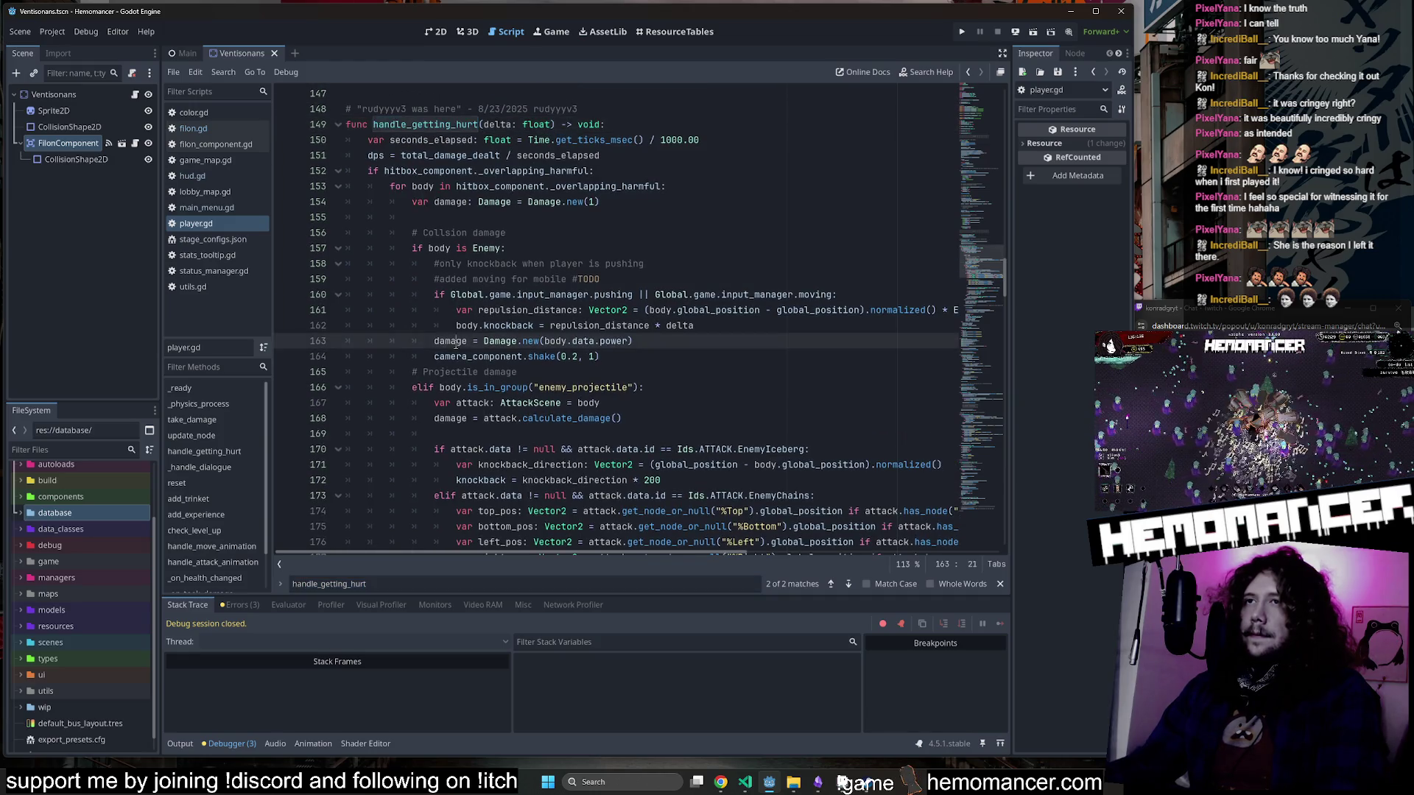
{"action": "double_click", "coordinate": [614, 341]}
{"action": "left_click", "coordinate": [683, 31]}
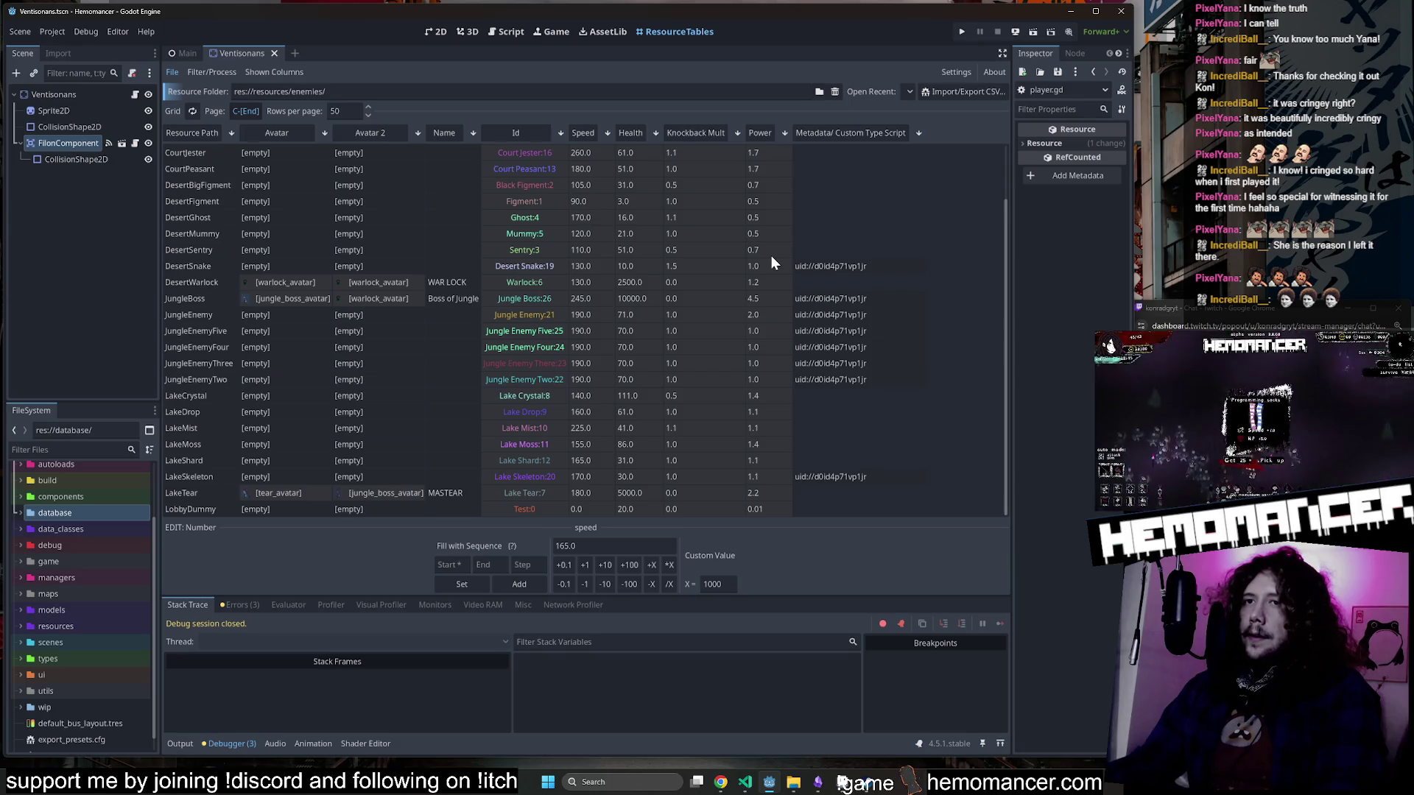
{"action": "scroll", "coordinate": [772, 254], "scroll_direction": "up", "scroll_amount": 2}
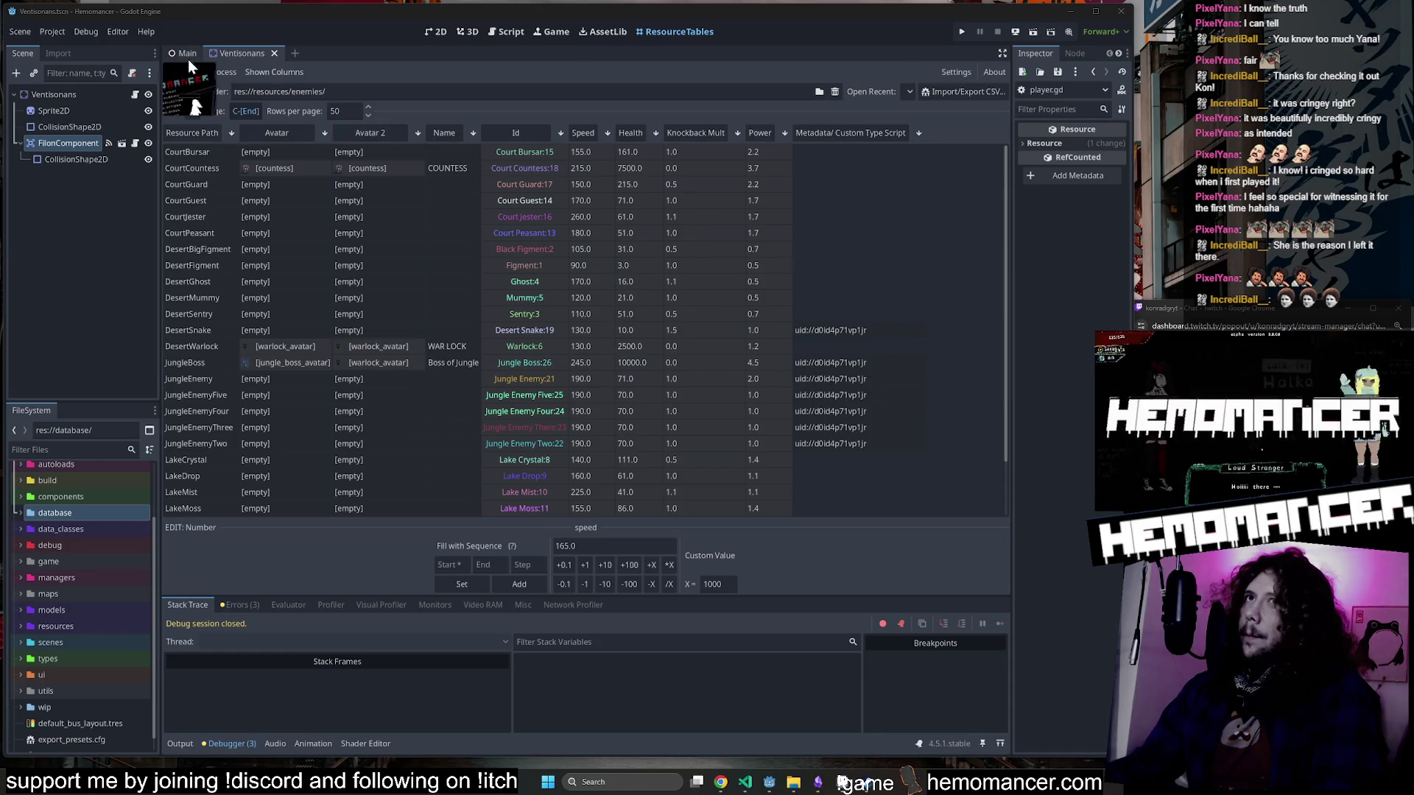
Minimise VS Code, return to Godot's script editor, and open player.gd from the script list.
{"action": "left_click", "coordinate": [744, 779]}
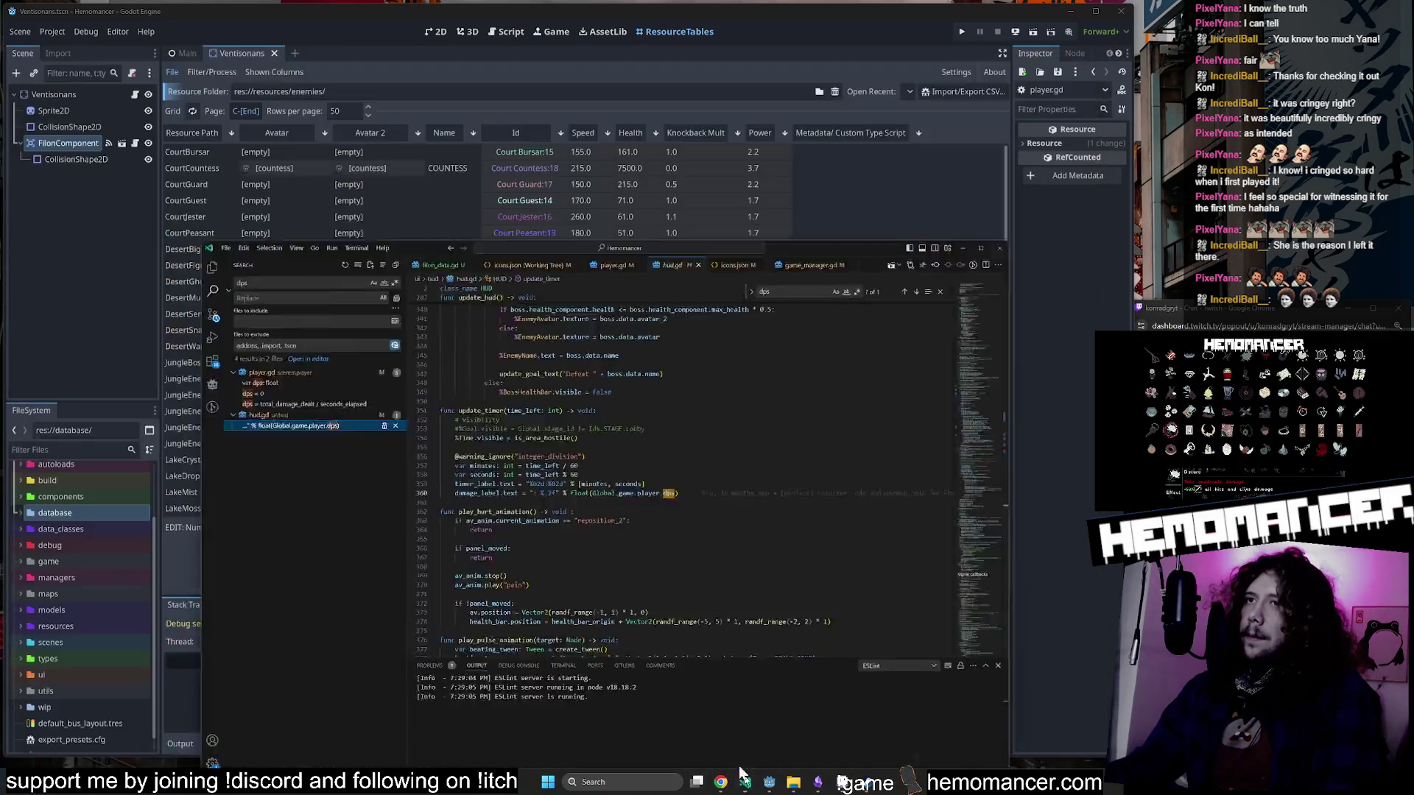
{"action": "left_click", "coordinate": [743, 777]}
{"action": "left_click", "coordinate": [134, 94]}
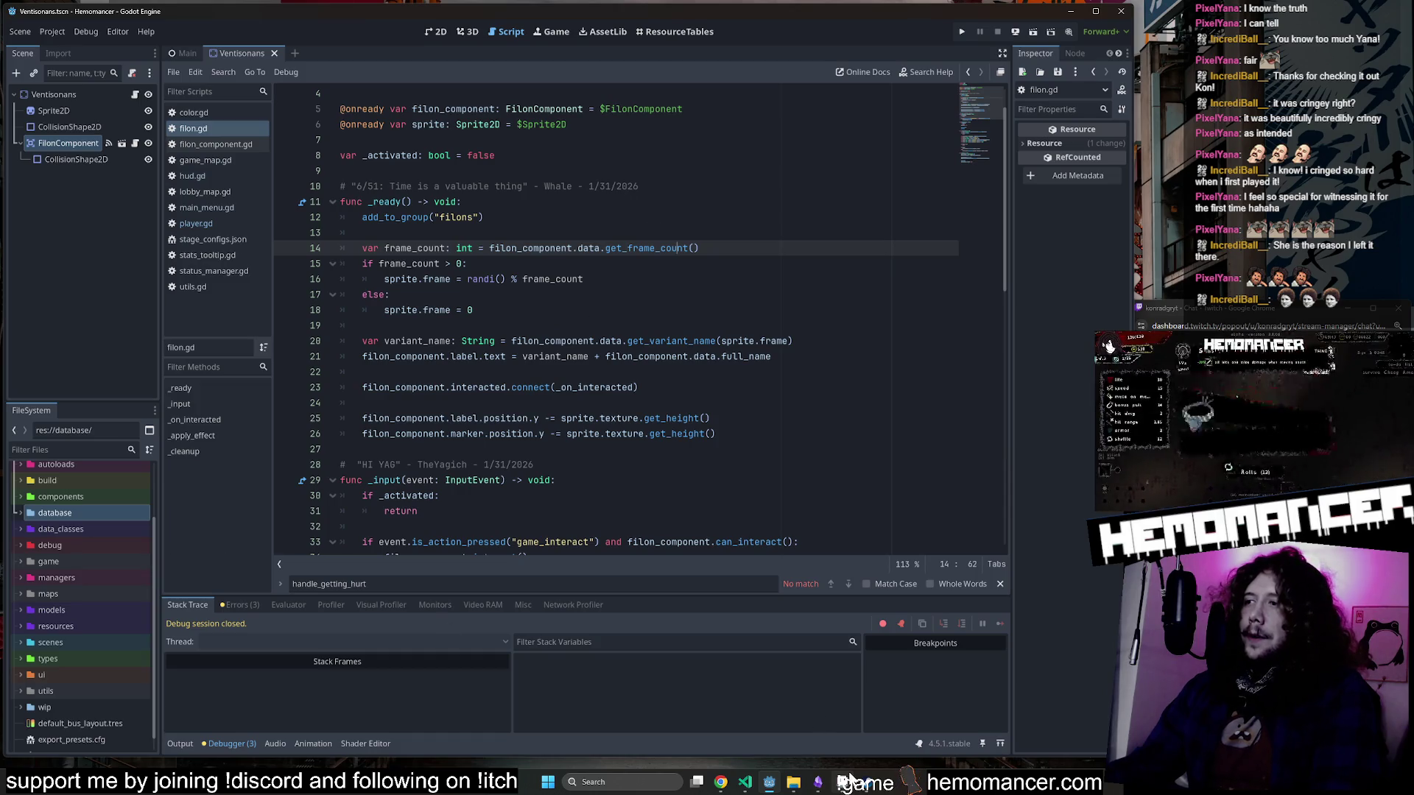
{"action": "mouse_move", "coordinate": [745, 782]}
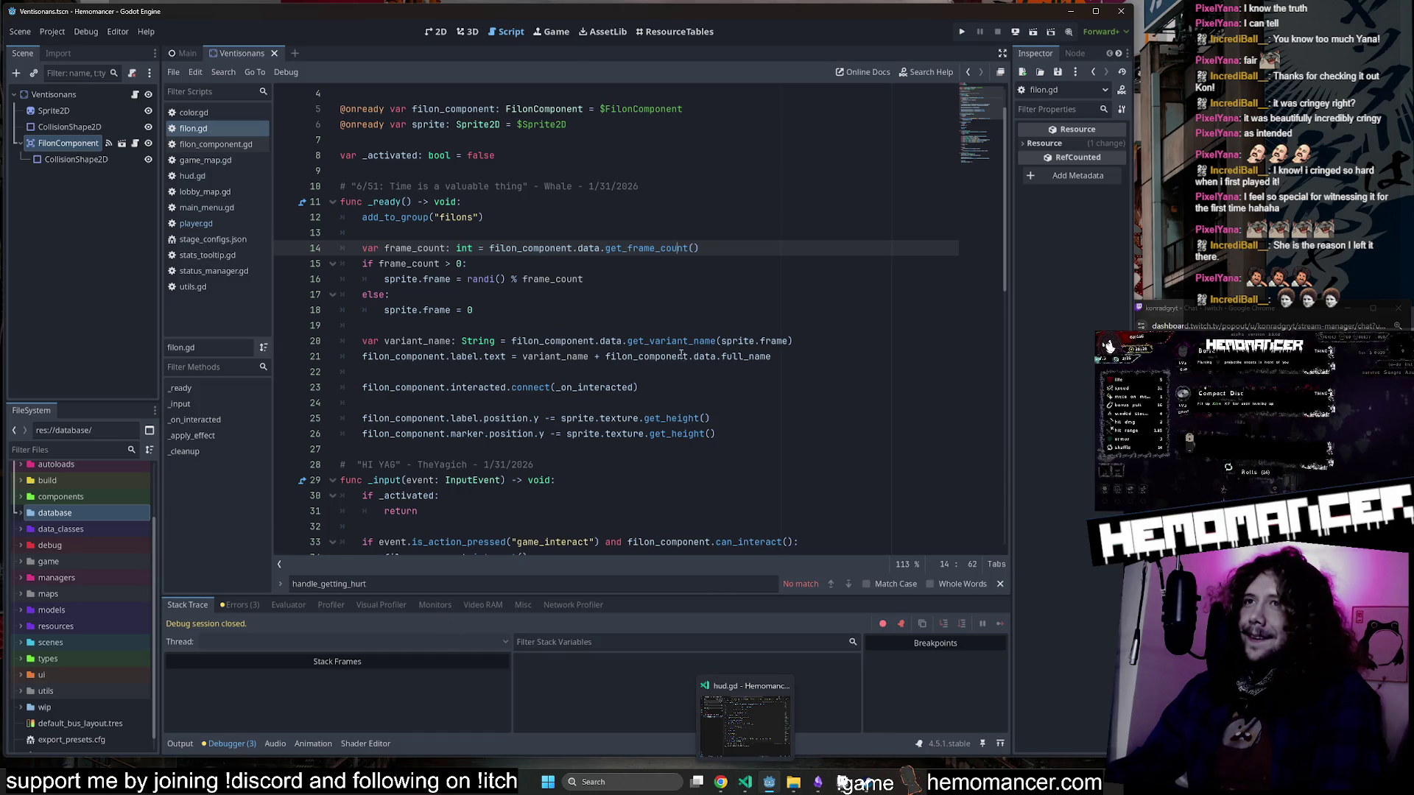
{"action": "left_click", "coordinate": [744, 218]}
{"action": "left_click", "coordinate": [807, 188]}
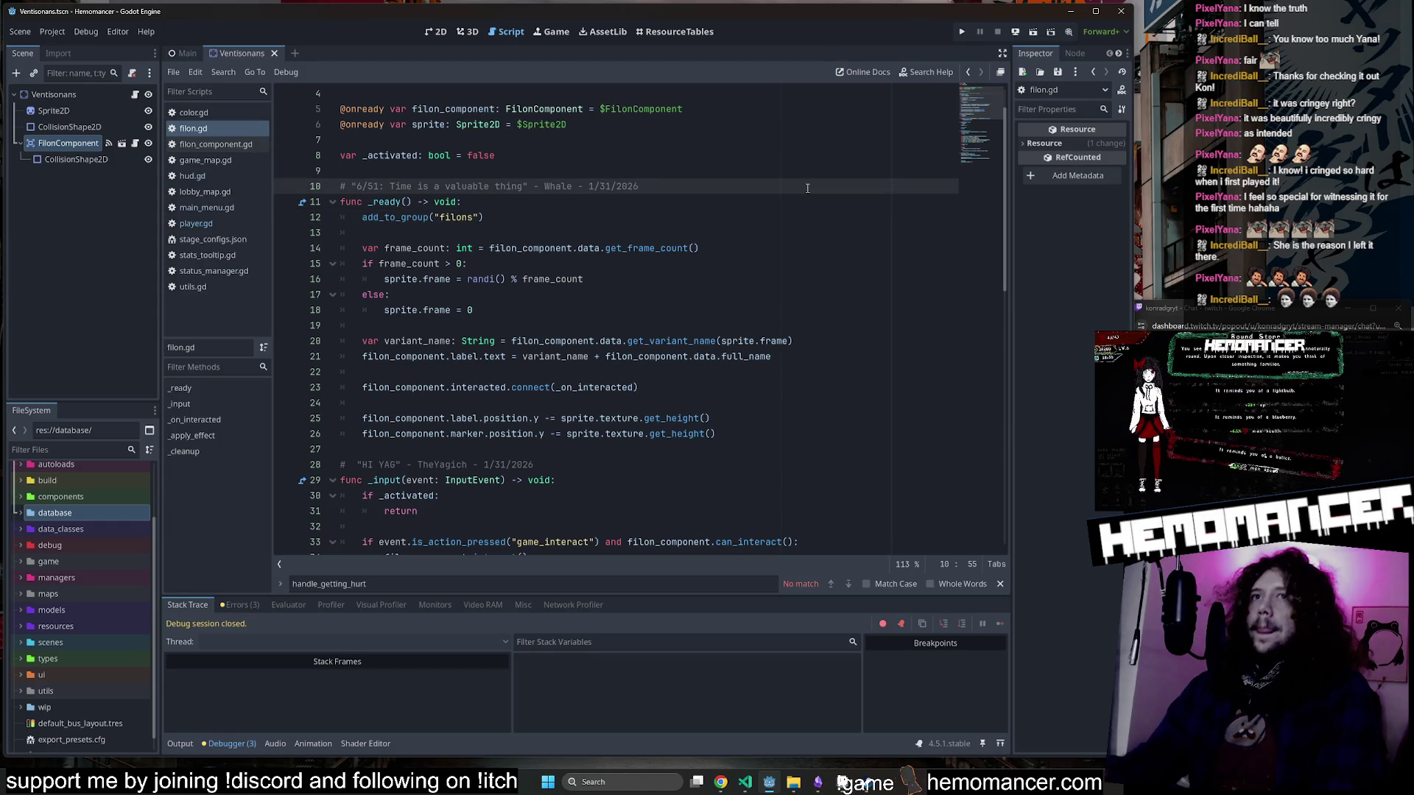
{"action": "left_click", "coordinate": [210, 225]}
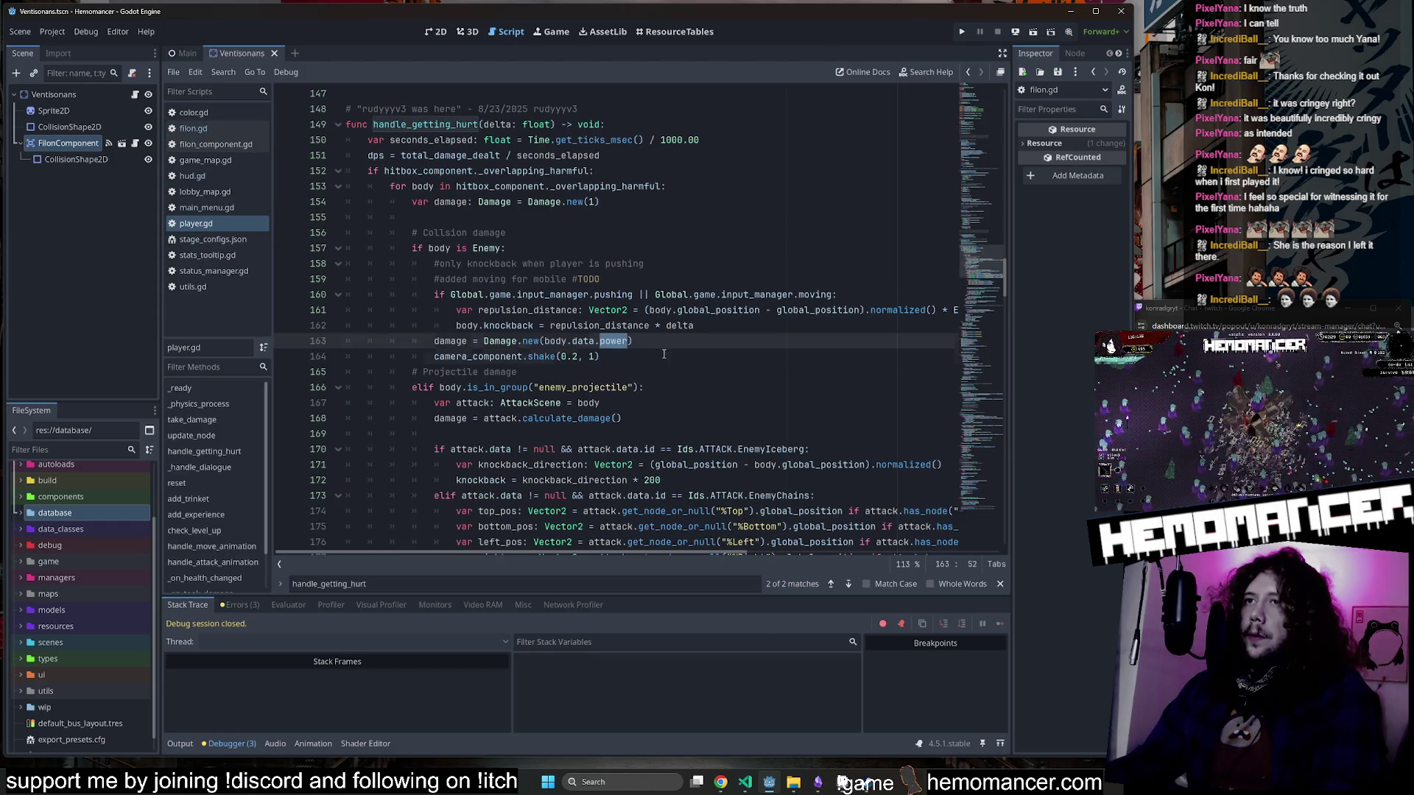
{"action": "left_click", "coordinate": [718, 310]}
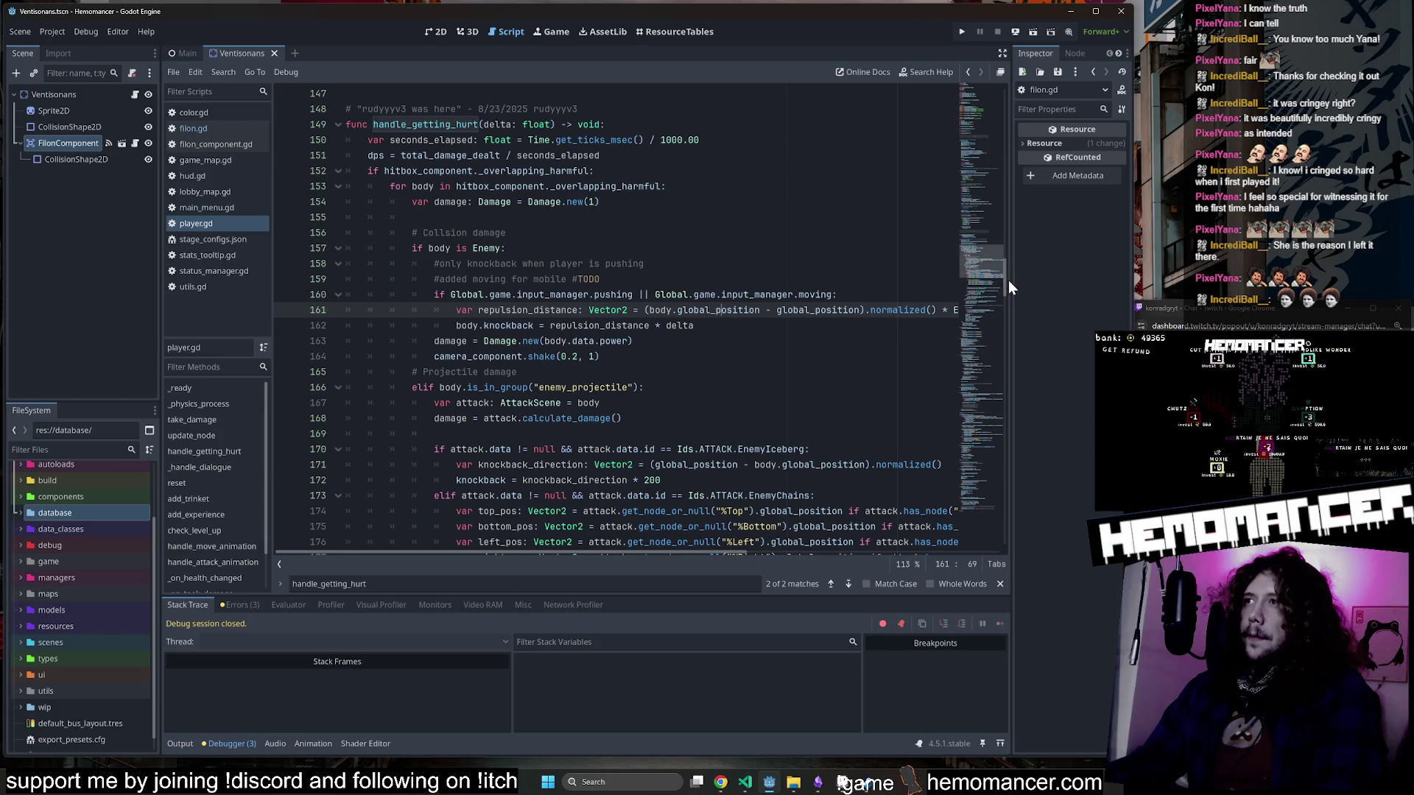
{"action": "double_click", "coordinate": [509, 326]}
{"action": "double_click", "coordinate": [555, 341]}
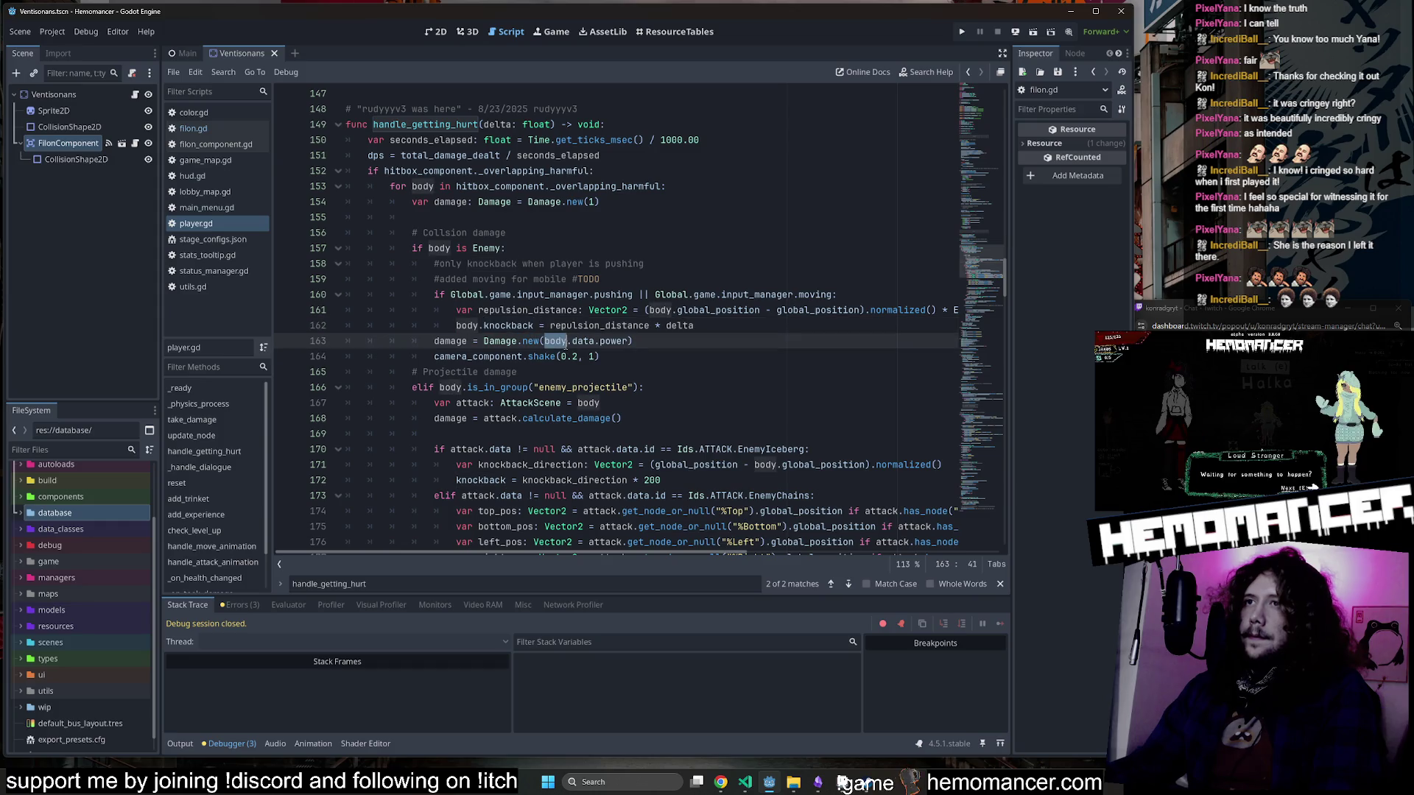
{"action": "double_click", "coordinate": [450, 341]}
{"action": "scroll", "coordinate": [475, 335], "scroll_direction": "down", "scroll_amount": 3}
{"action": "scroll", "coordinate": [476, 335], "scroll_direction": "down", "scroll_amount": 4}
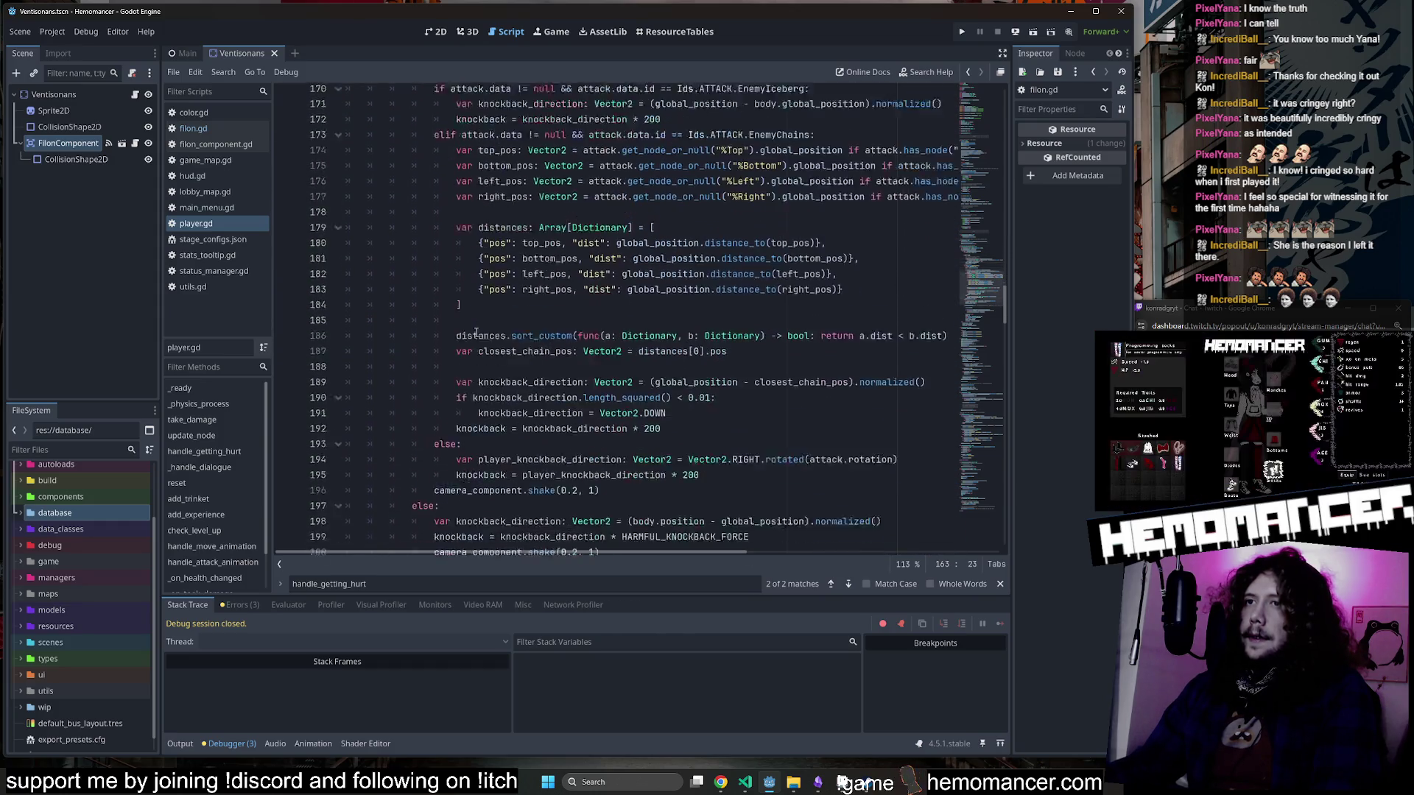
{"action": "scroll", "coordinate": [457, 313], "scroll_direction": "up", "scroll_amount": 6}
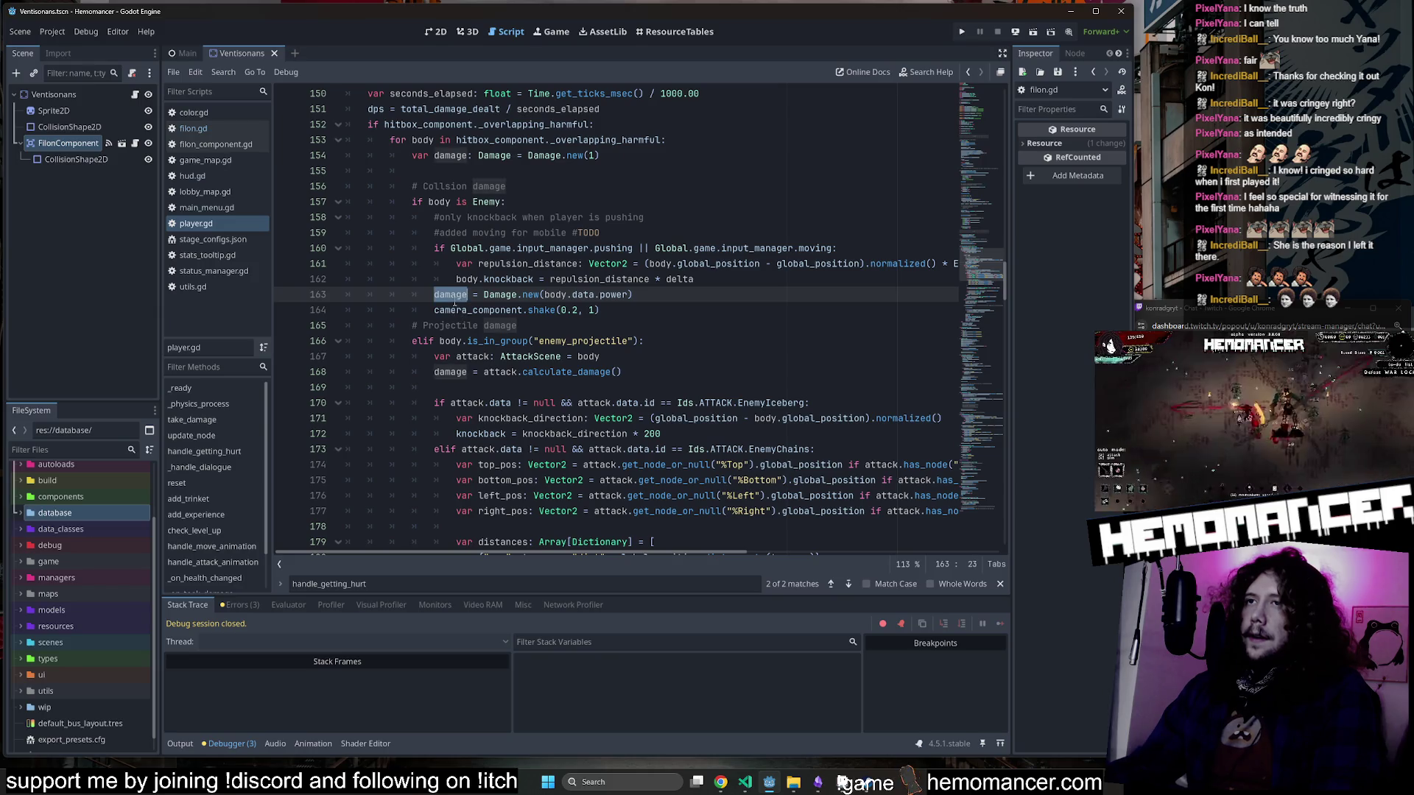
{"action": "left_click", "coordinate": [751, 283]}
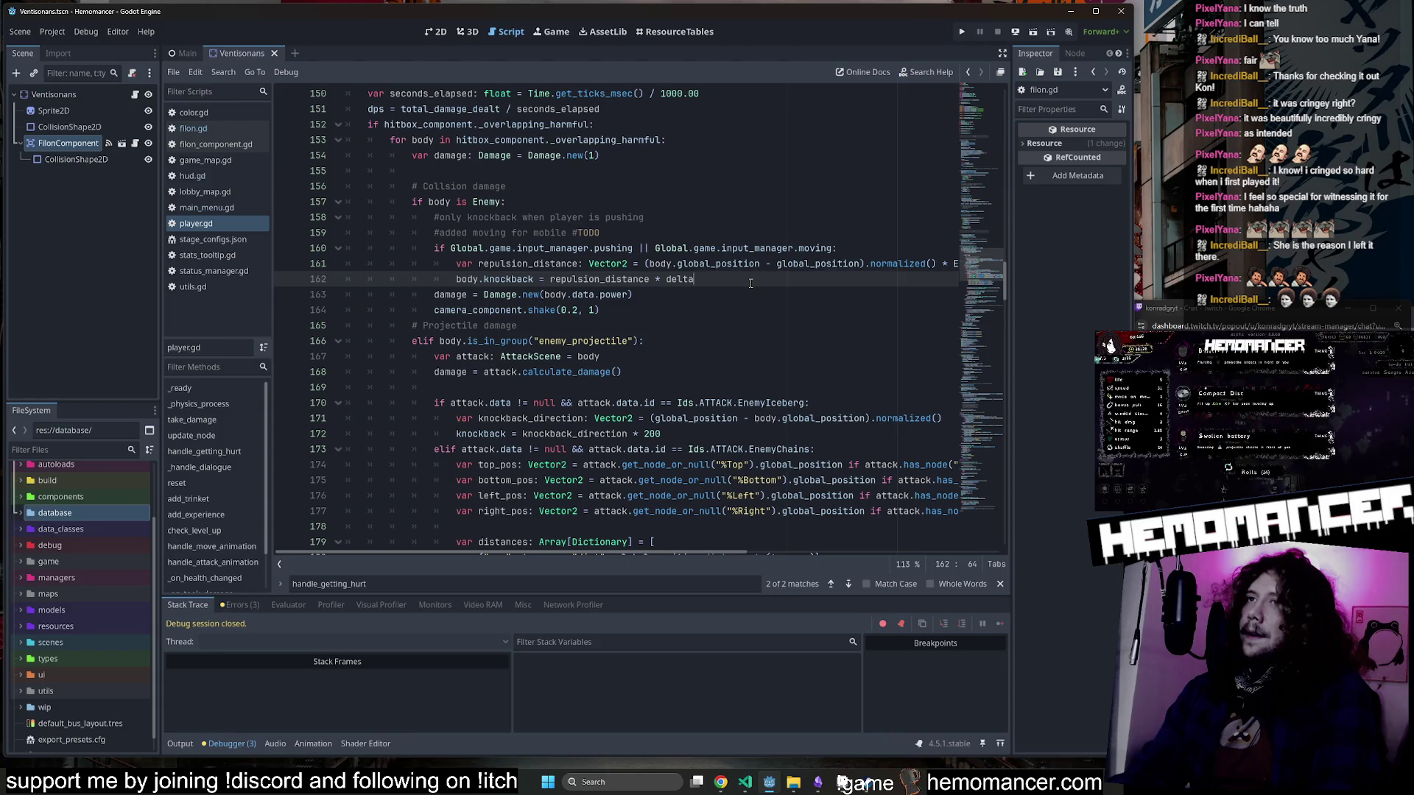
Add and remove a blank line after line 162, then review the knockback and damage lines.
{"action": "key", "text": "Return"}
{"action": "key", "text": "Up"}
{"action": "key", "text": "Up"}
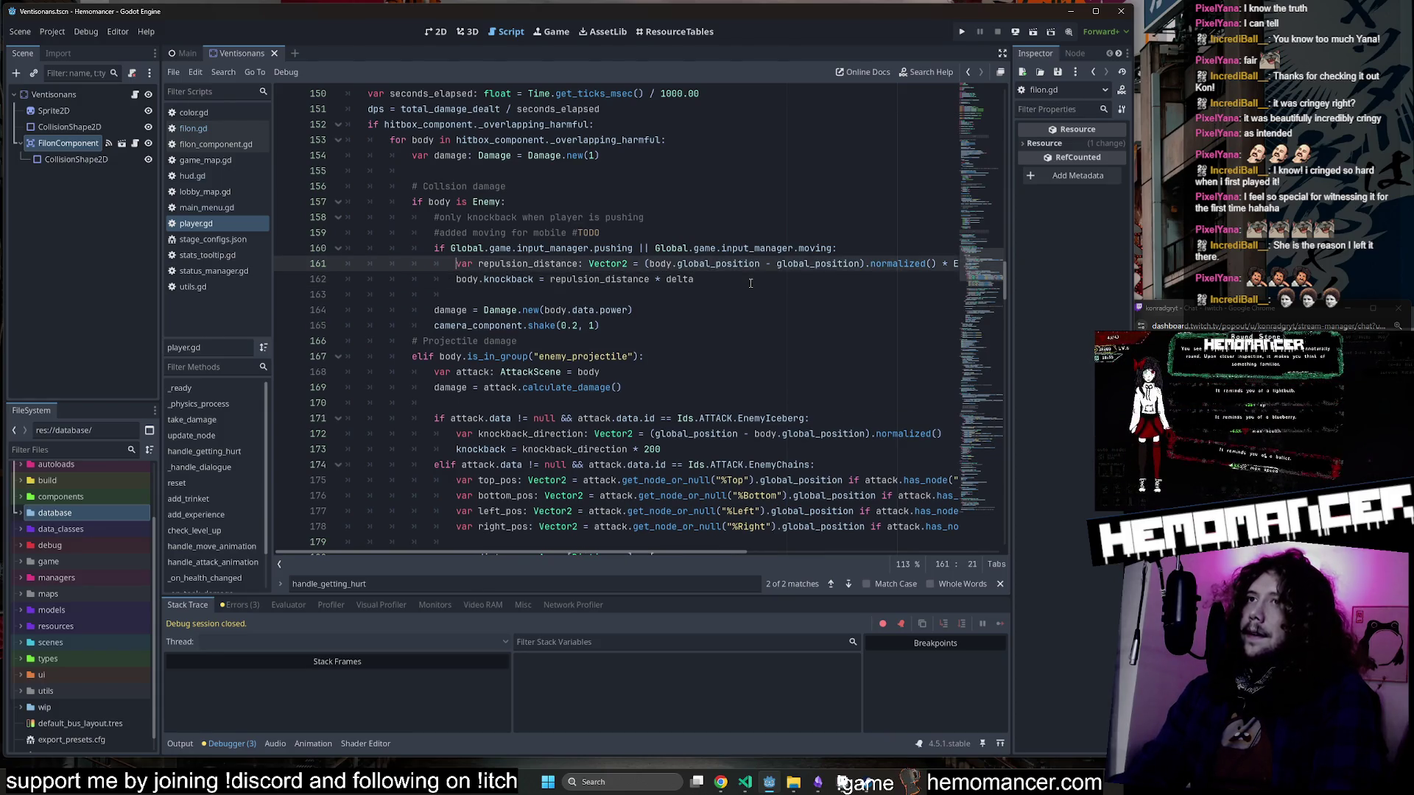
{"action": "key", "text": "Down"}
{"action": "key", "text": "Down"}
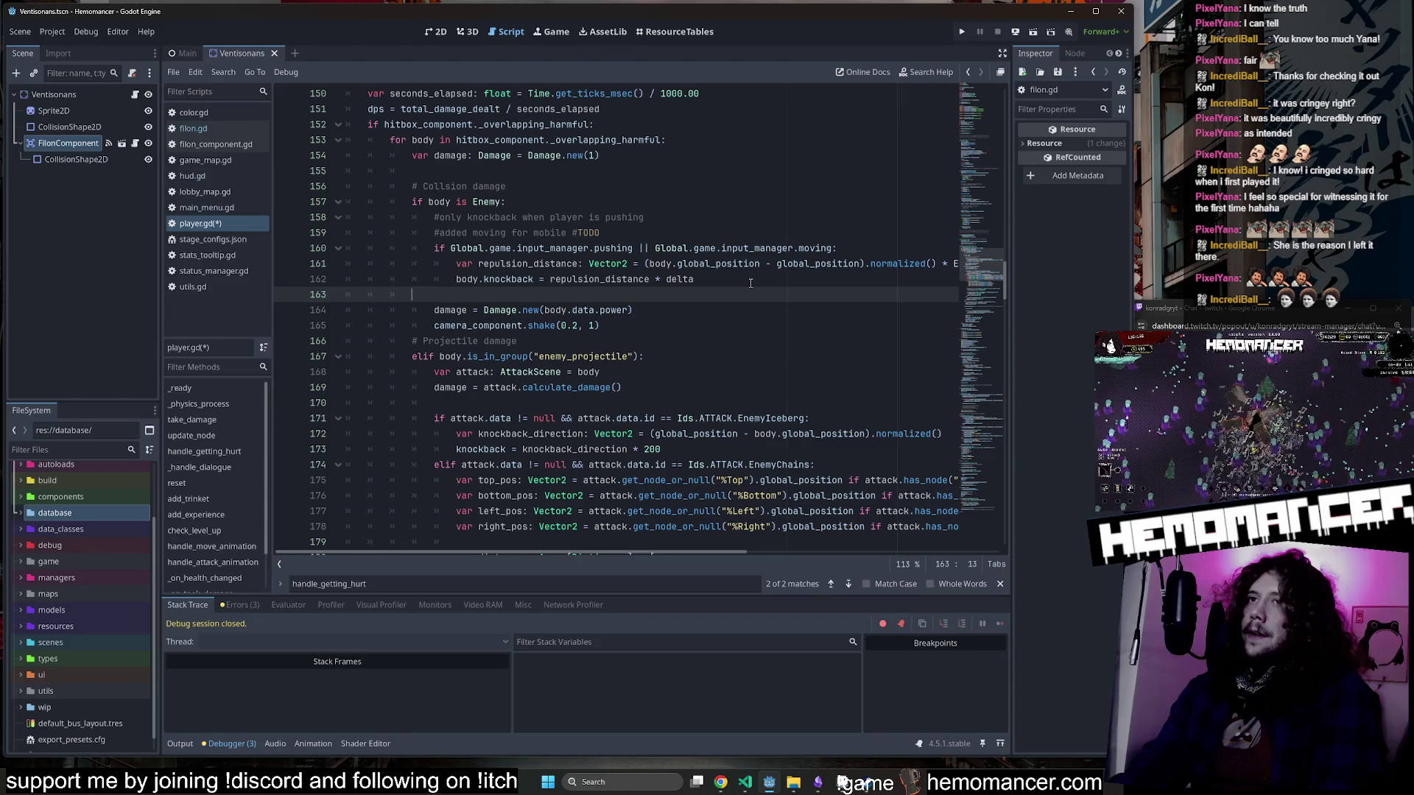
{"action": "key", "text": "BackSpace"}
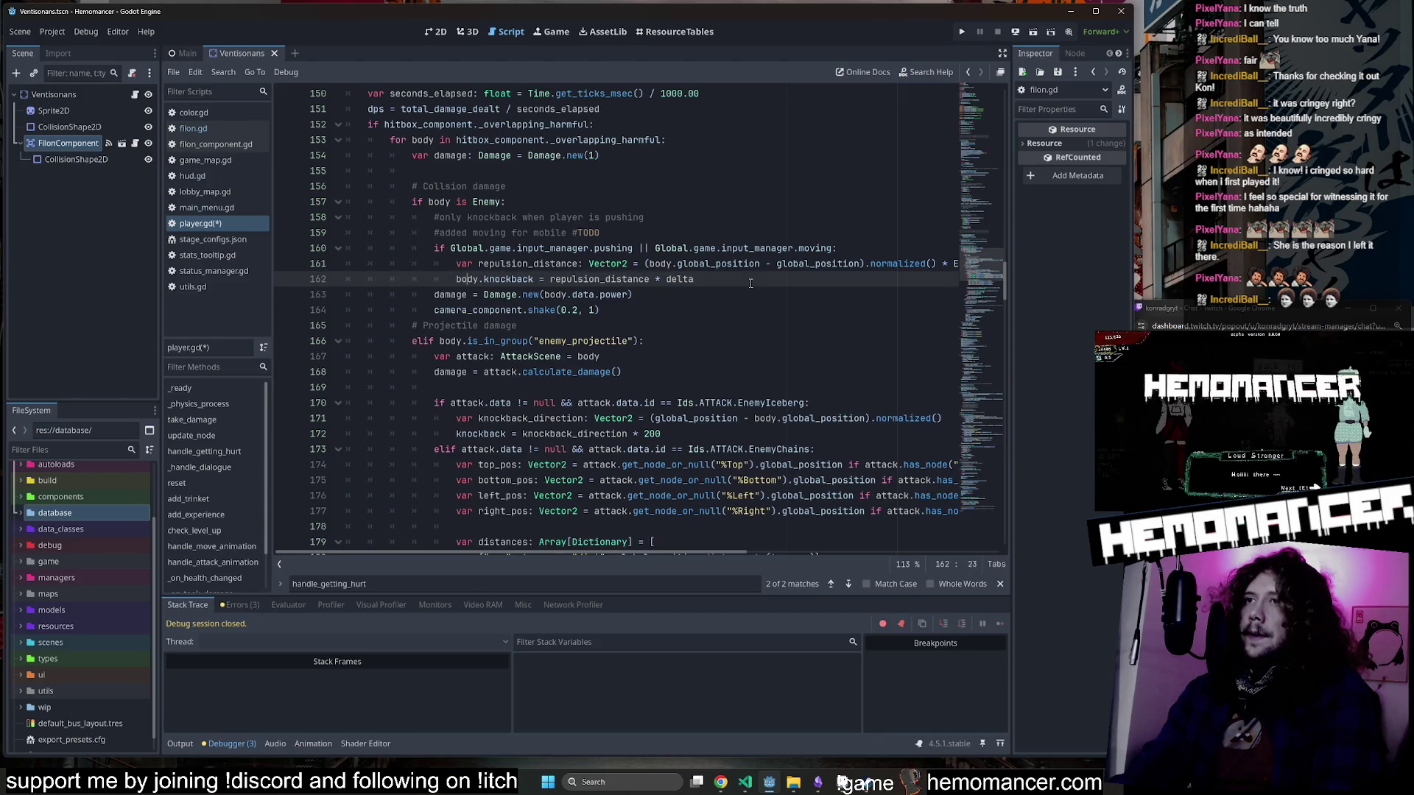
{"action": "key", "text": "Right"}
{"action": "key", "text": "Right"}
{"action": "key", "text": "Right"}
{"action": "key", "text": "Left"}
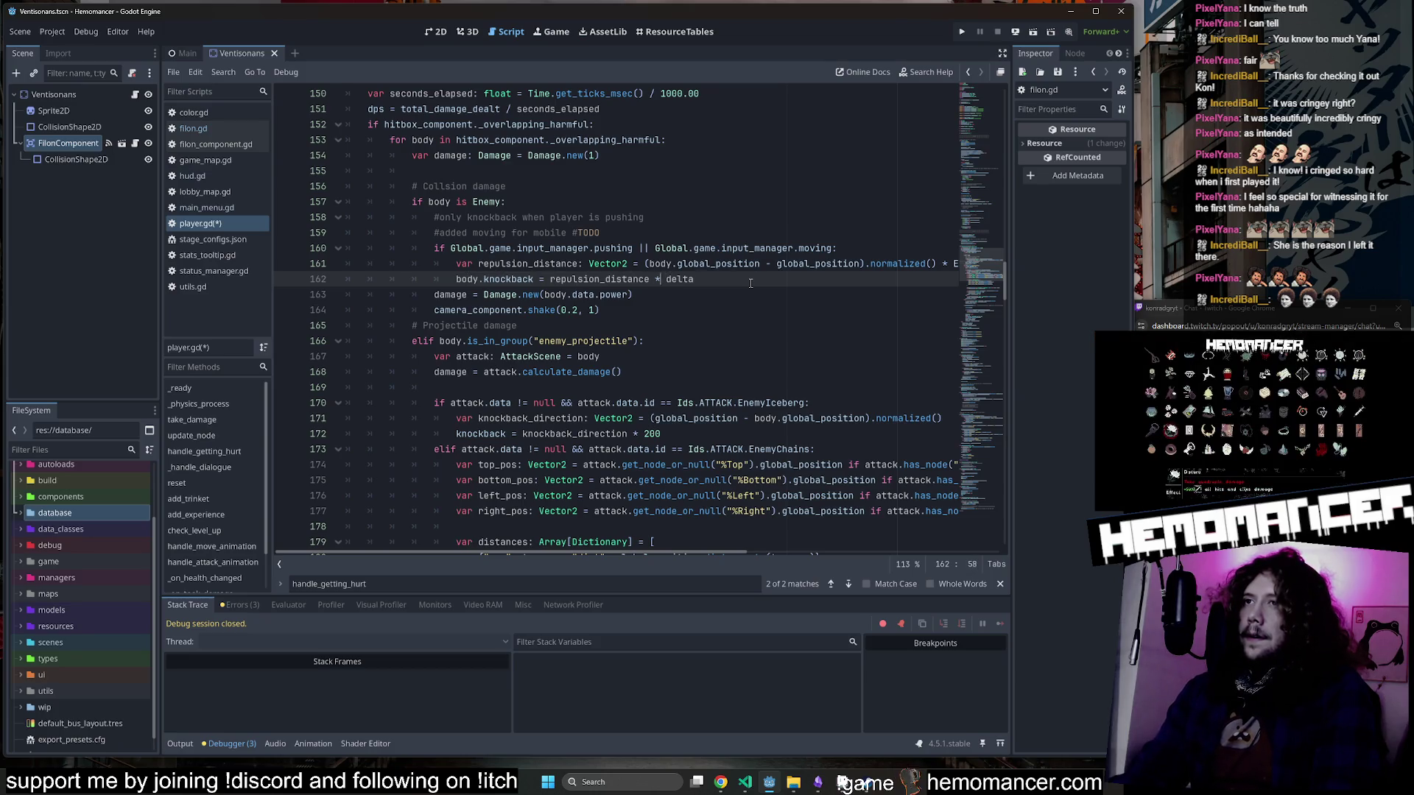
{"action": "key", "text": "Down"}
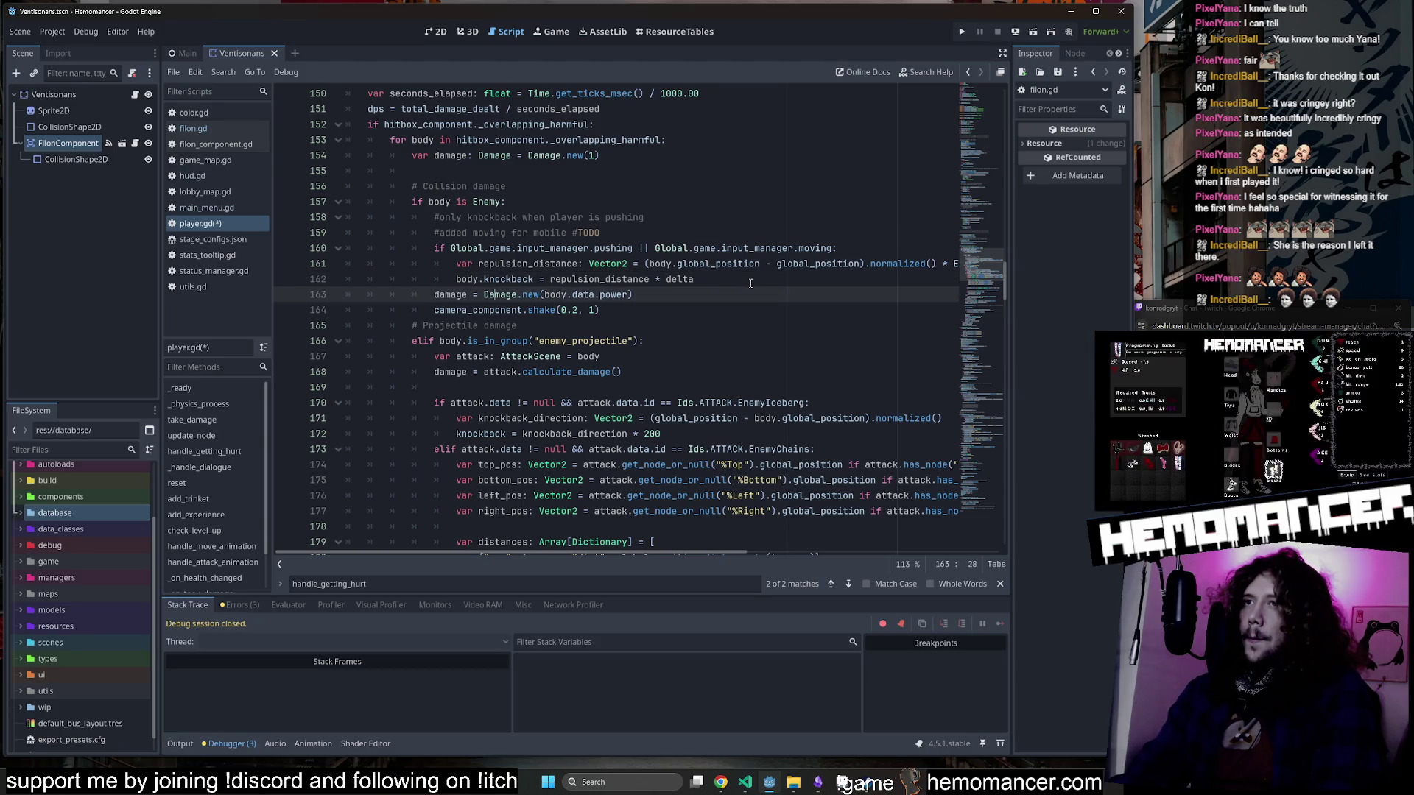
{"action": "key", "text": "Right"}
{"action": "key", "text": "Right"}
{"action": "key", "text": "Right"}
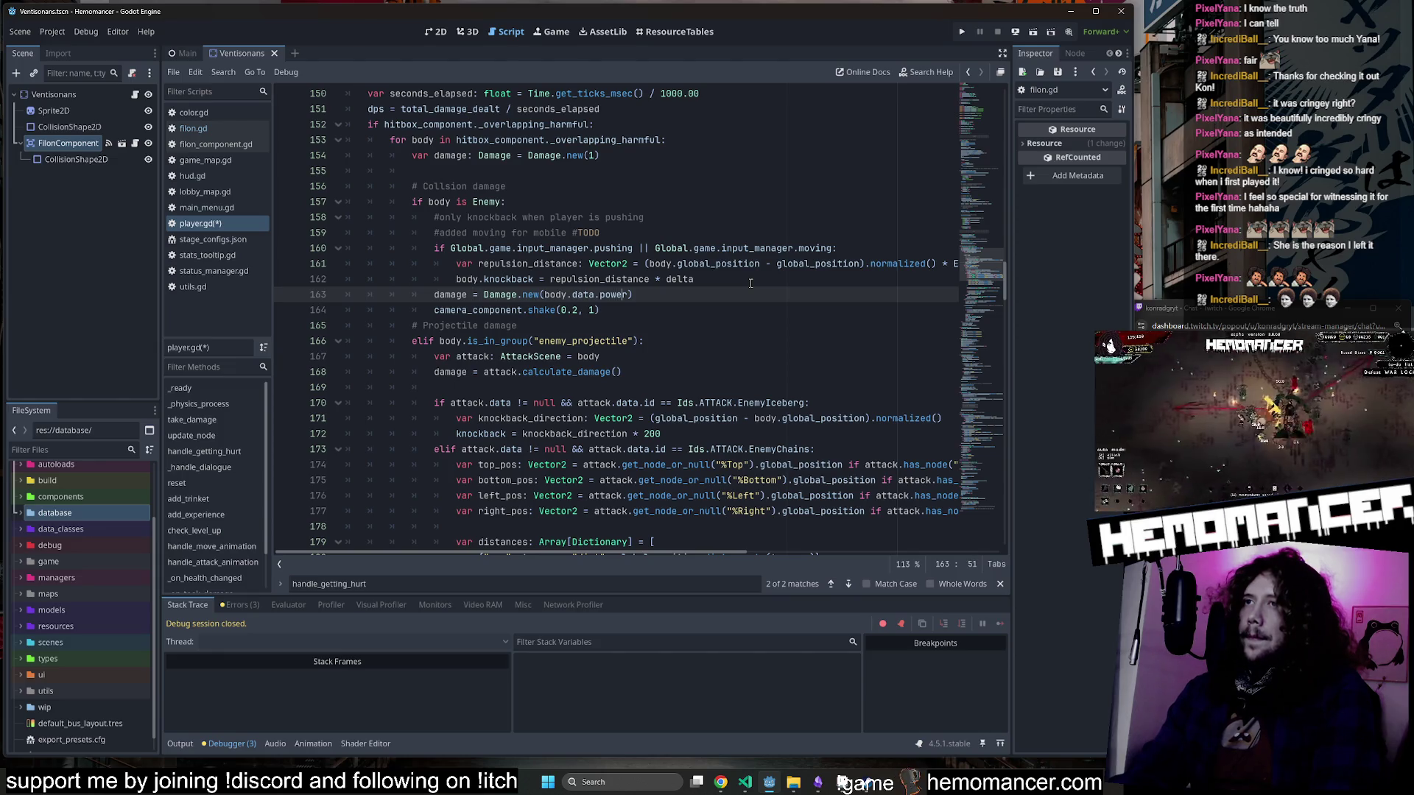
{"action": "key", "text": "Left"}
{"action": "key", "text": "Left"}
{"action": "key", "text": "Left"}
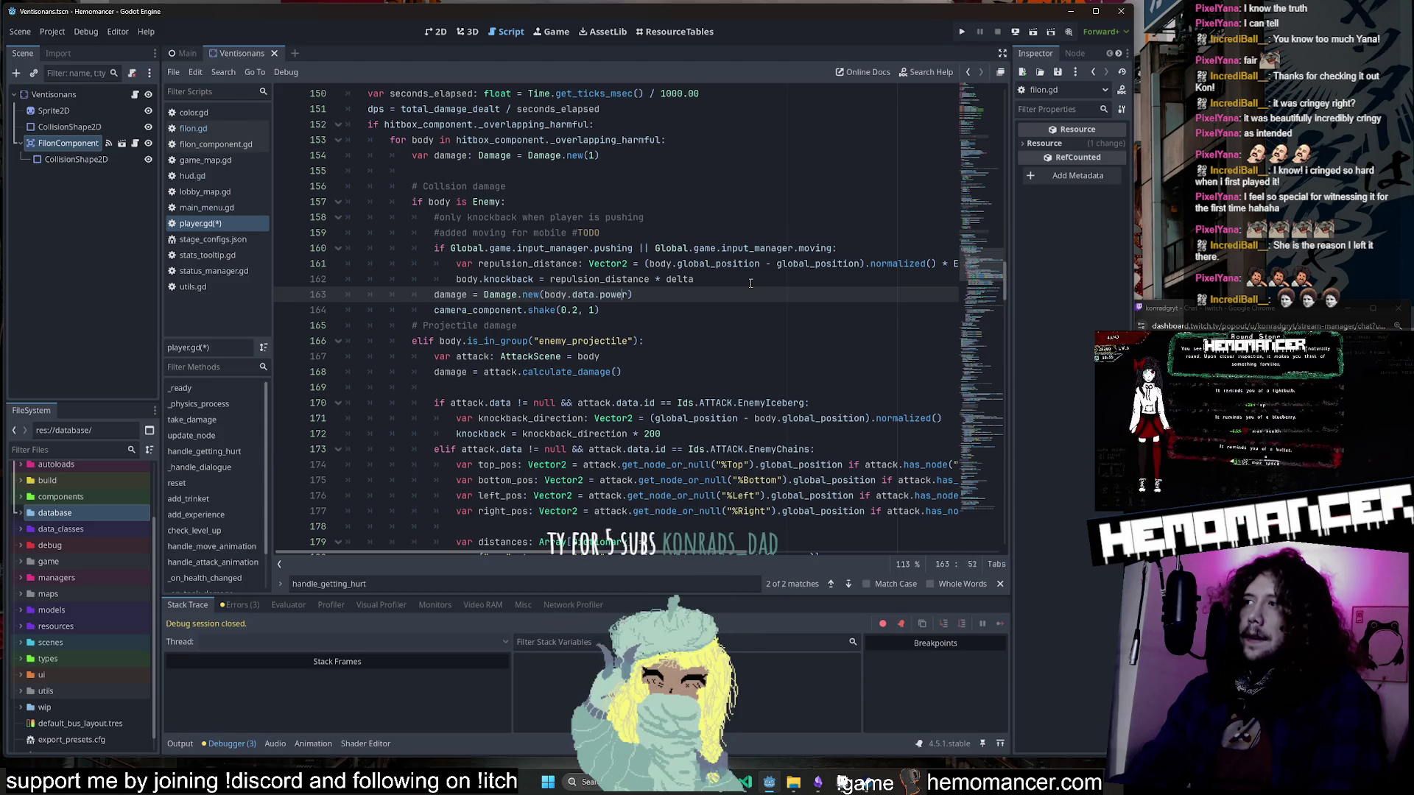
{"action": "key", "text": "Down"}
{"action": "key", "text": "Home"}
{"action": "key", "text": "Right"}
{"action": "key", "text": "Up"}
{"action": "key", "text": "Right"}
{"action": "key", "text": "Right"}
{"action": "key", "text": "Right"}
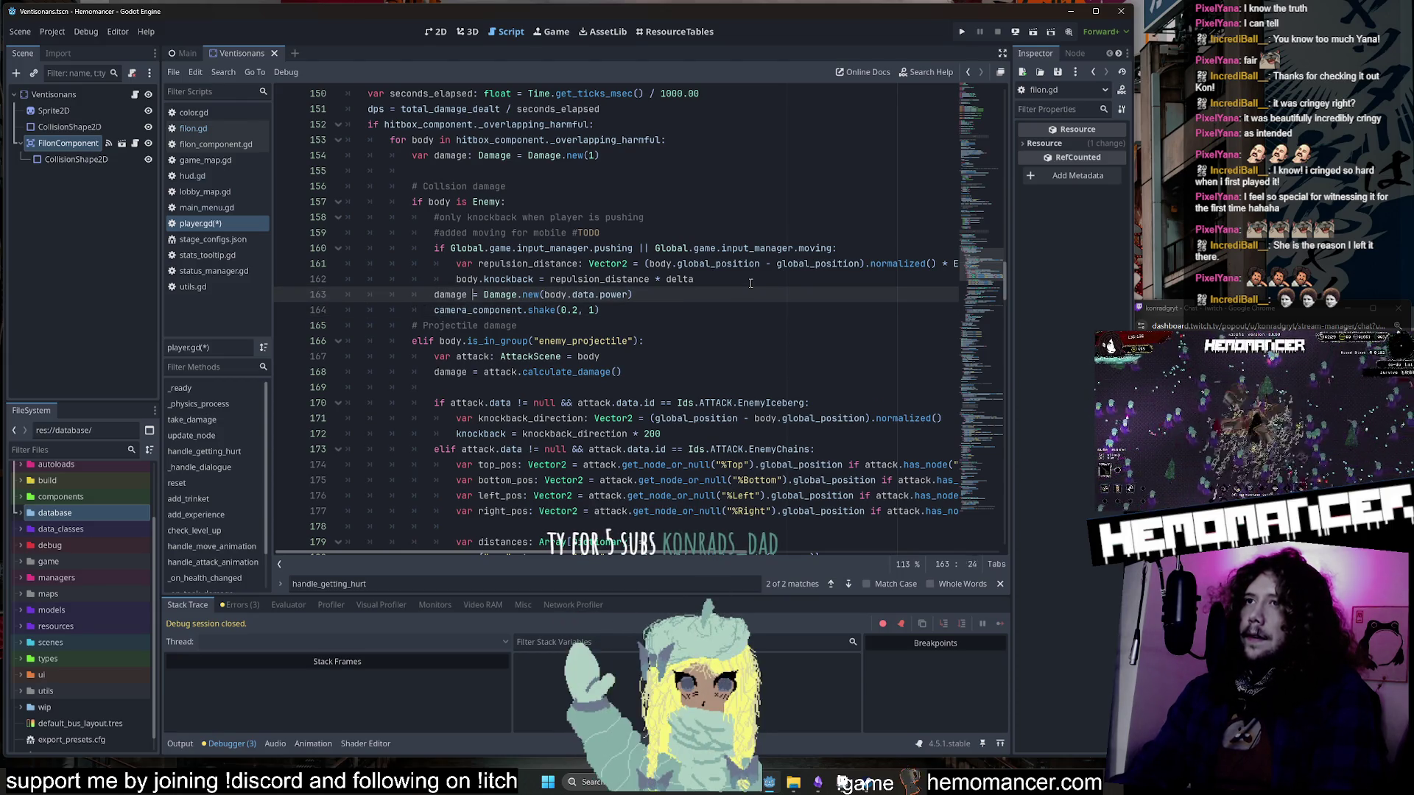
Try splitting .data.power) onto its own line on line 163, then undo it.
{"action": "key", "text": "End"}
{"action": "key", "text": "Left"}
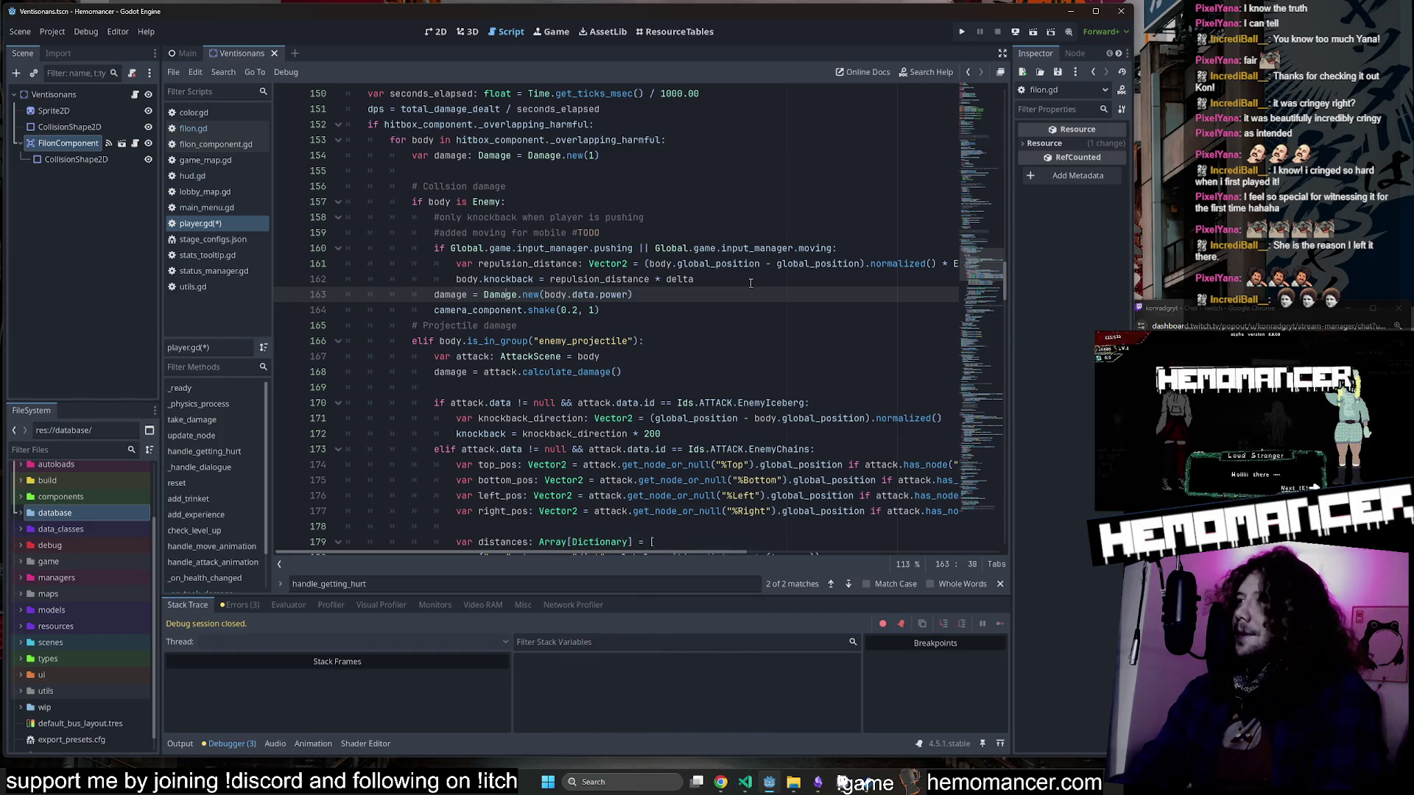
{"action": "key", "text": "Left"}
{"action": "key", "text": "Left"}
{"action": "key", "text": "Left"}
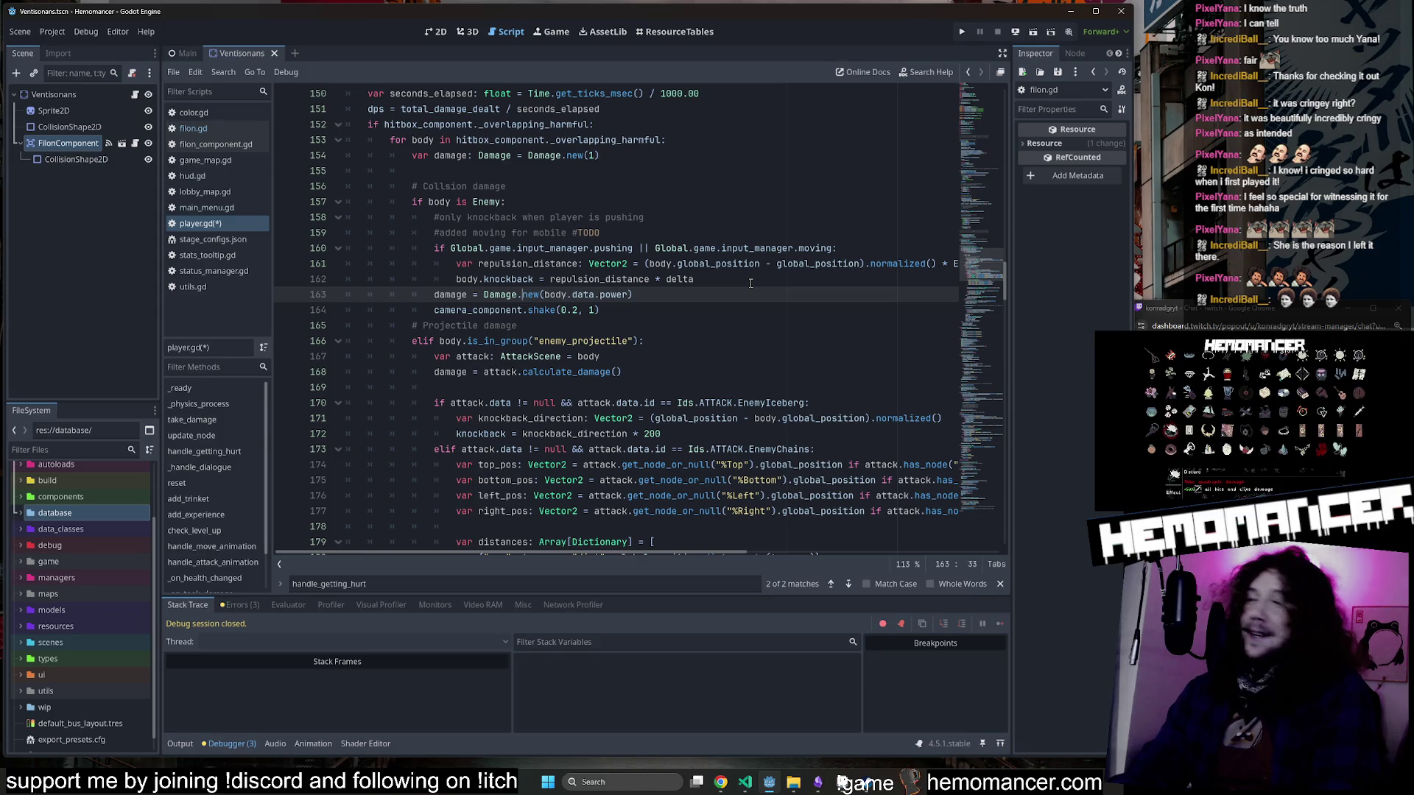
{"action": "key", "text": "End"}
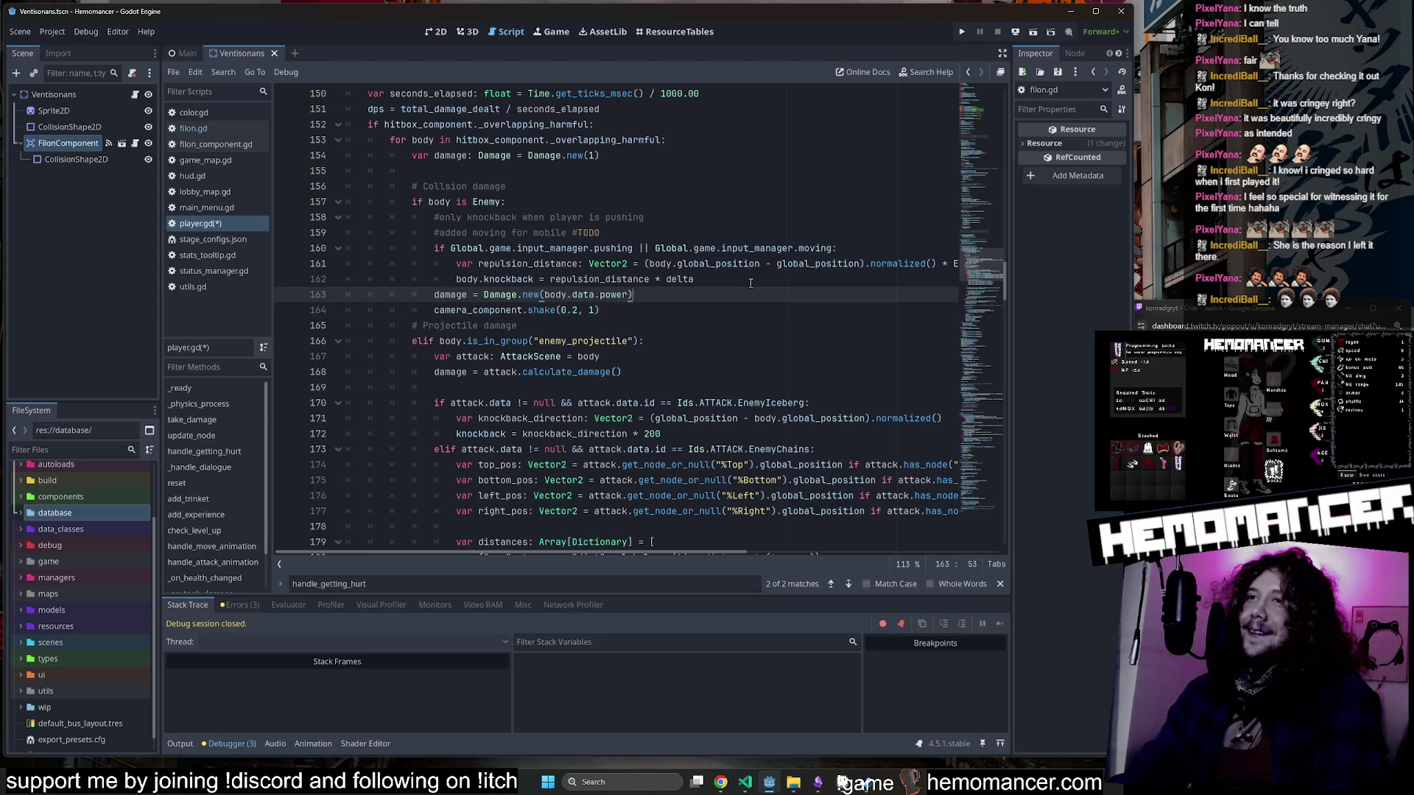
{"action": "key", "text": "Left"}
{"action": "key", "text": "Left"}
{"action": "key", "text": "Left"}
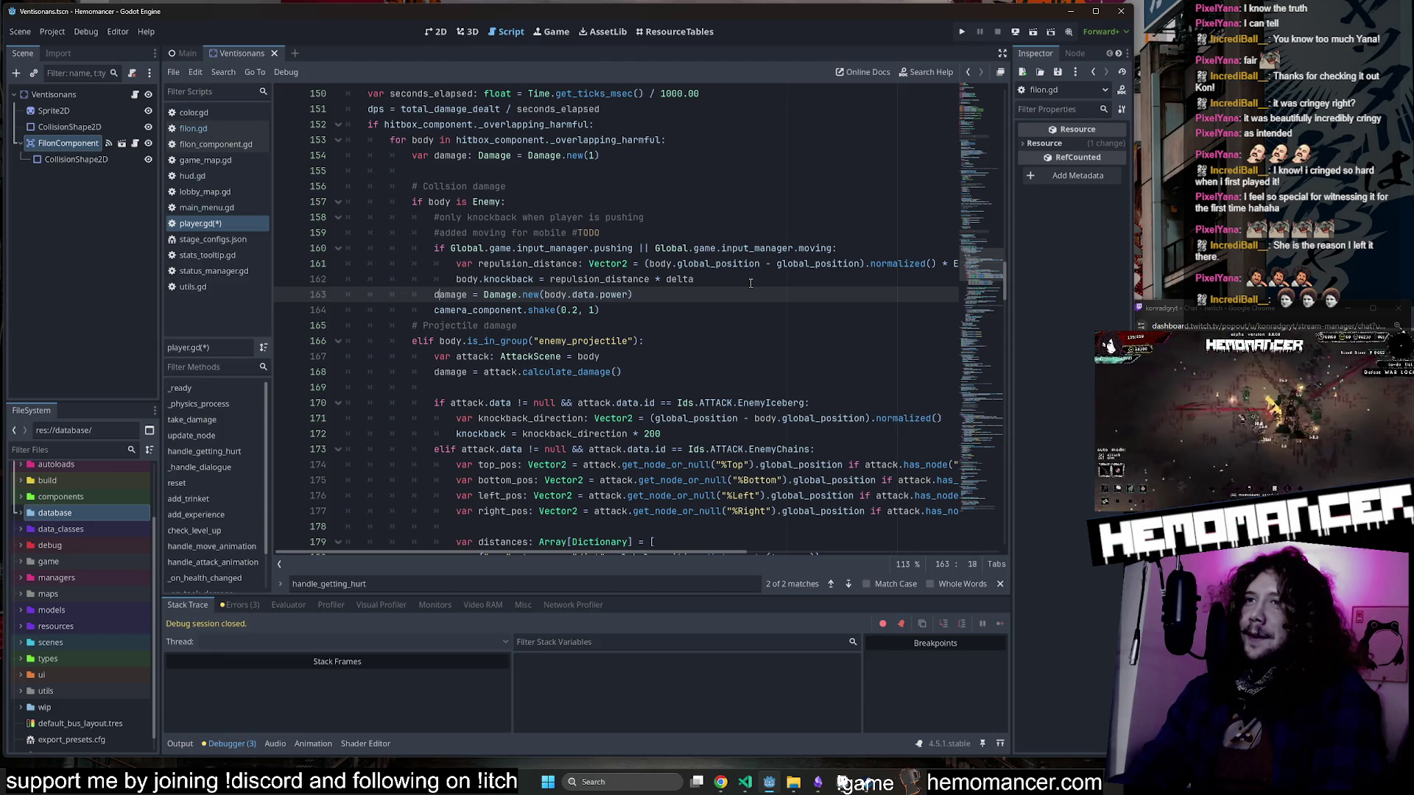
{"action": "key", "text": "Right"}
{"action": "key", "text": "Right"}
{"action": "key", "text": "Right"}
{"action": "key", "text": "Return"}
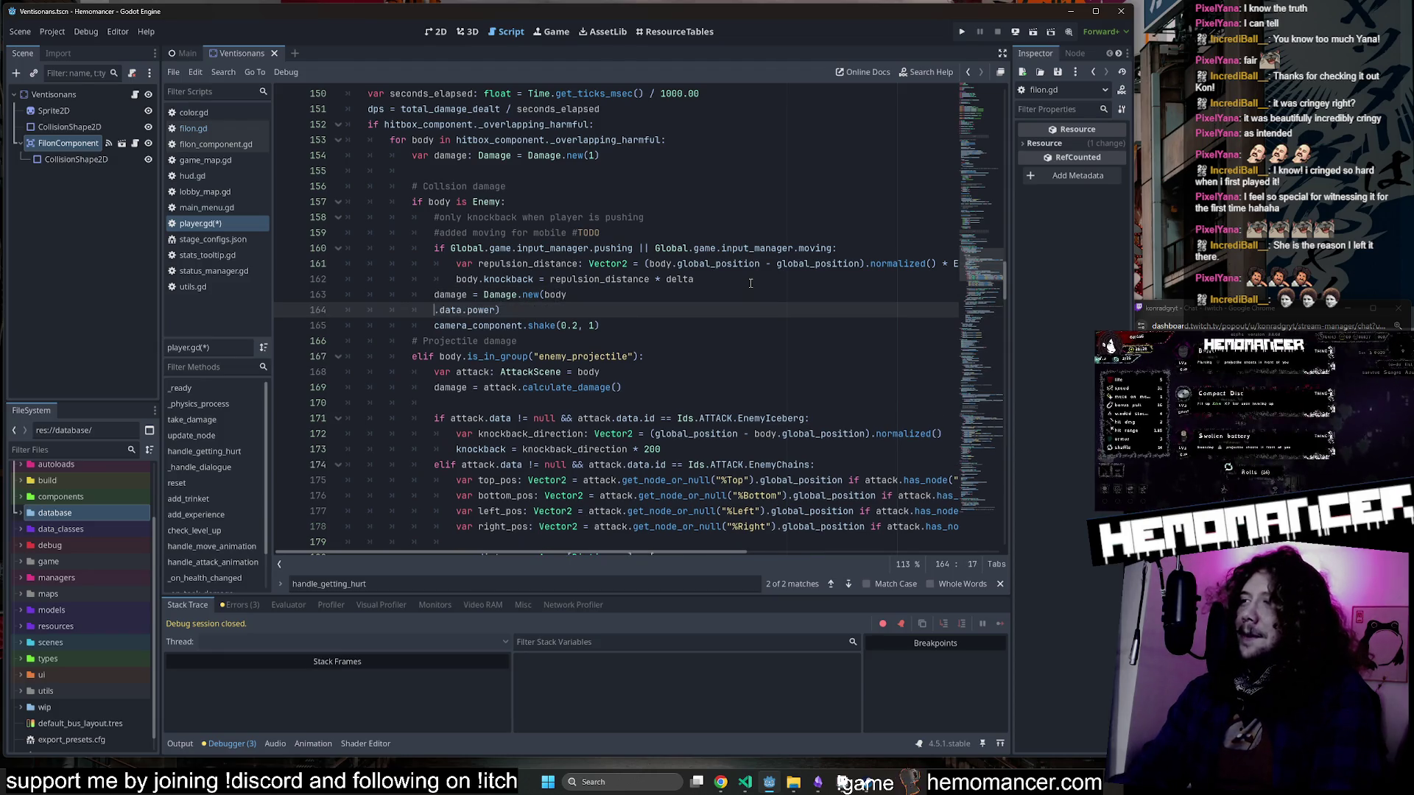
{"action": "key", "text": "ctrl+z"}
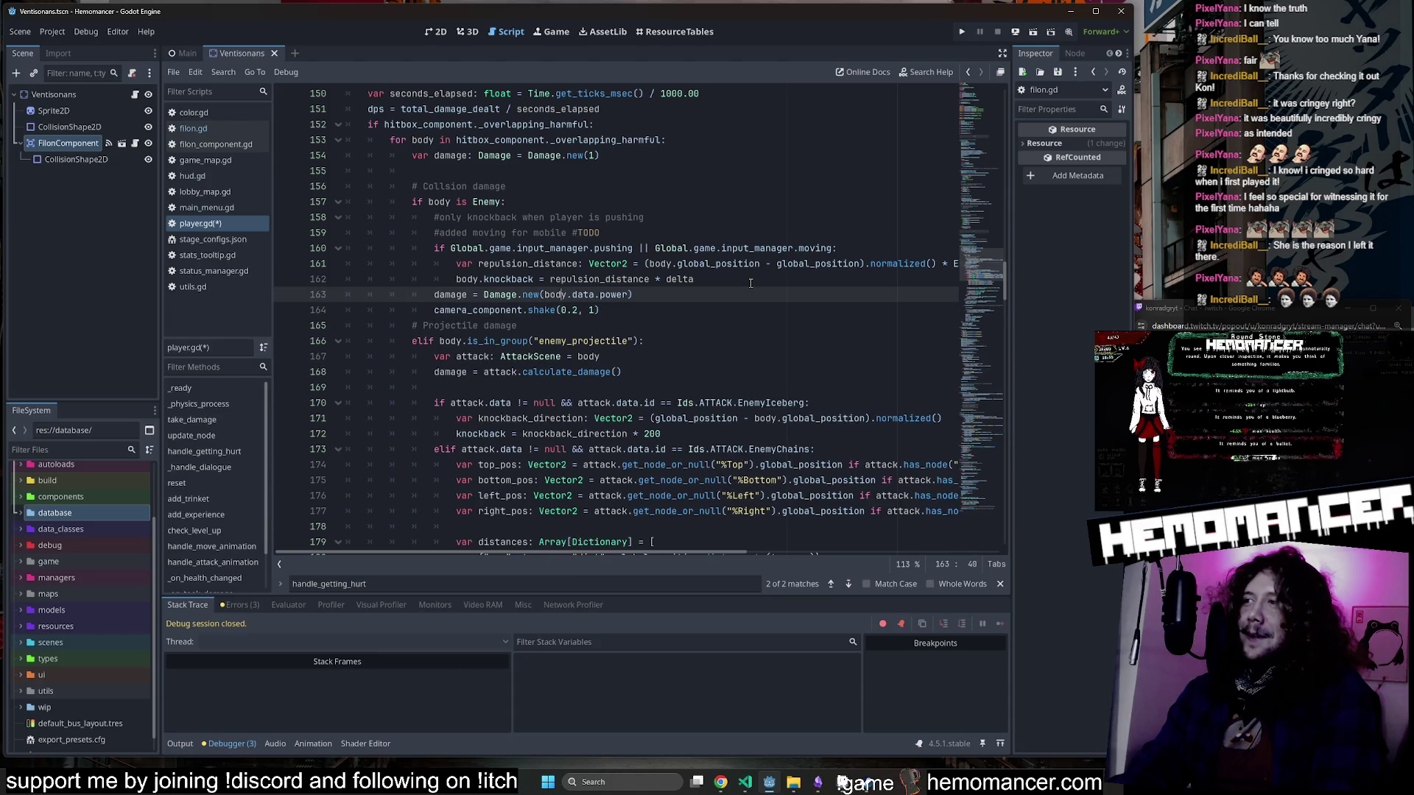
{"action": "key", "text": "Left"}
{"action": "key", "text": "Left"}
{"action": "key", "text": "Left"}
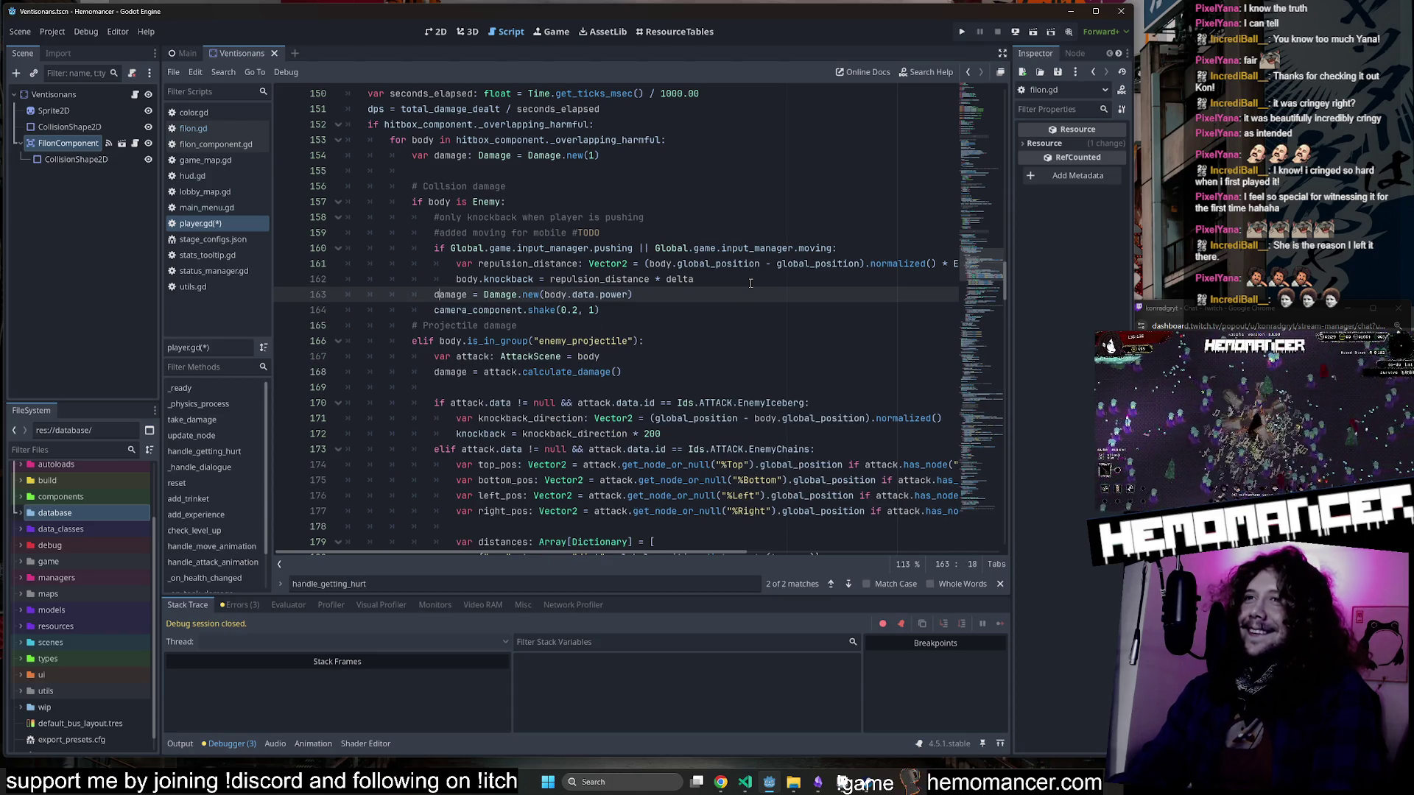
{"action": "key", "text": "Right"}
{"action": "key", "text": "Right"}
{"action": "key", "text": "Right"}
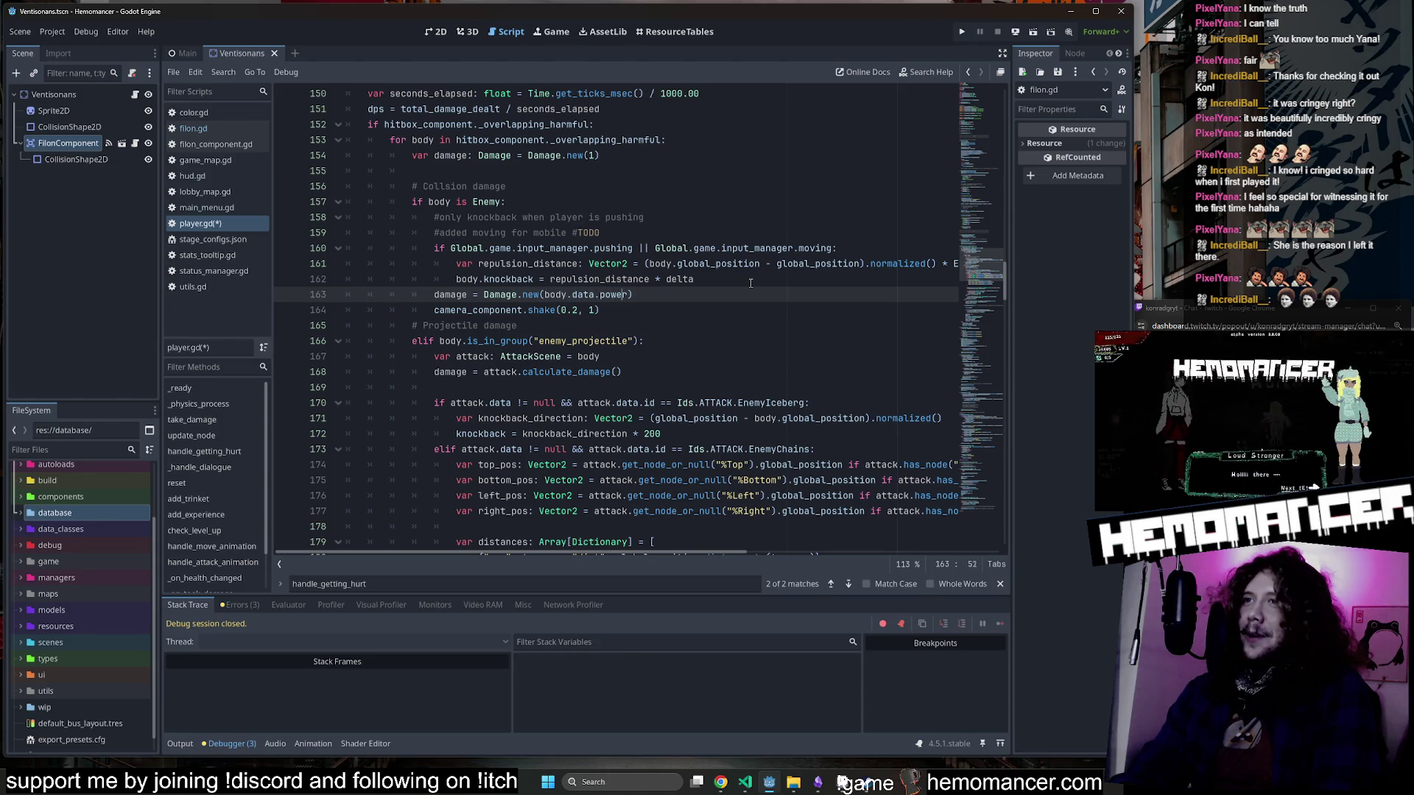
{"action": "key", "text": "Right"}
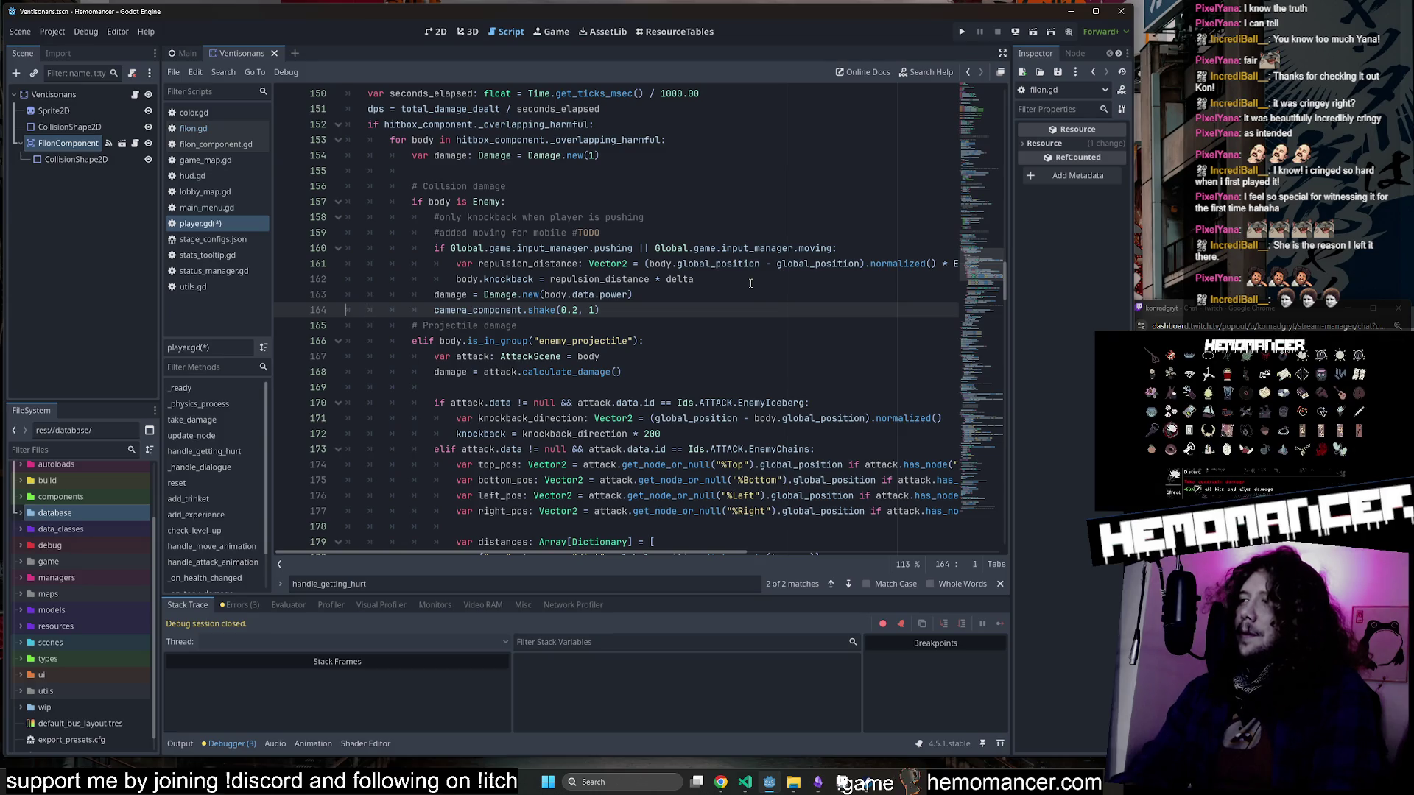
{"action": "key", "text": "Left"}
{"action": "key", "text": "Left"}
{"action": "key", "text": "Left"}
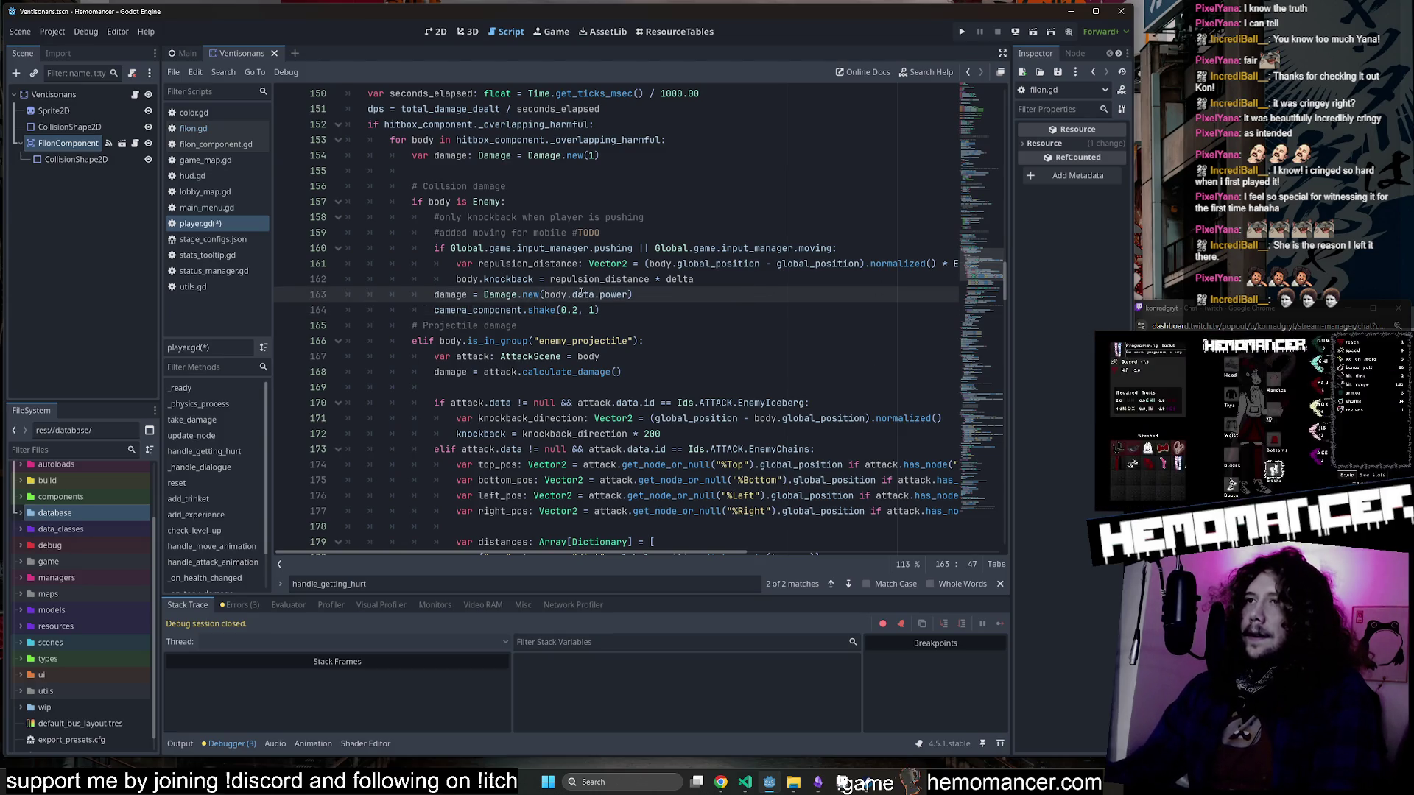
Save player.gd and select the collision damage line 163.
{"action": "key", "text": "ctrl+s"}
{"action": "key", "text": "Home"}
{"action": "key", "text": "shift+End"}
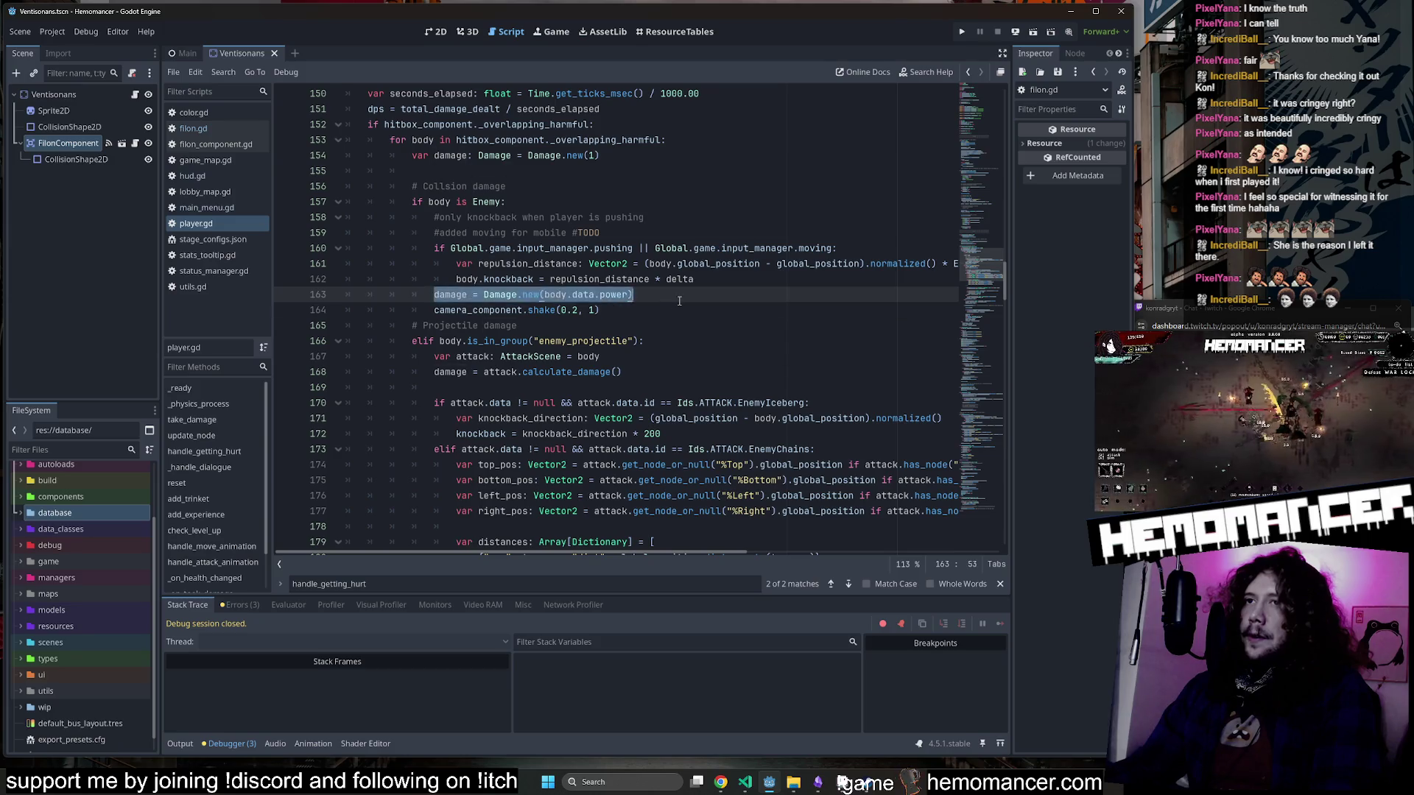
{"action": "left_click", "coordinate": [679, 300]}
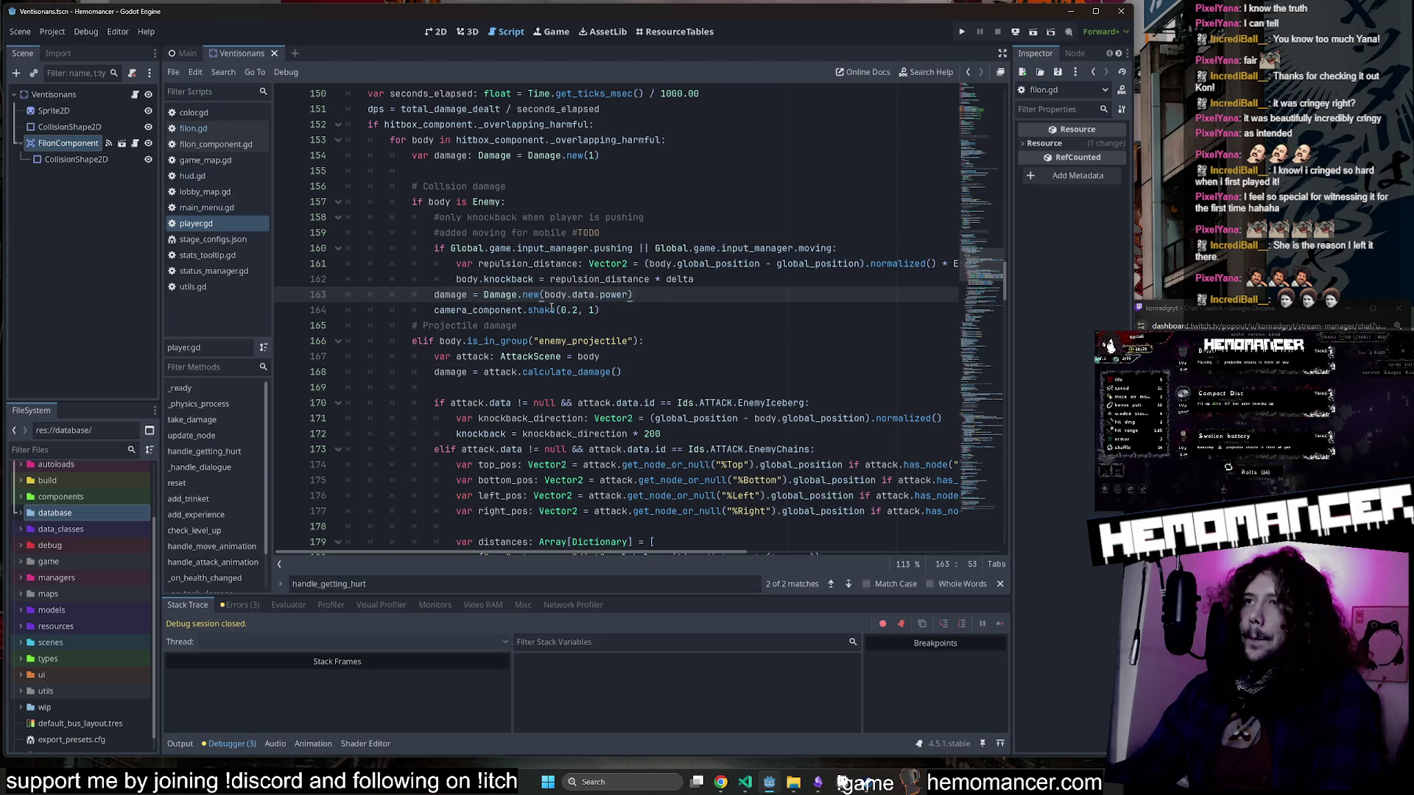
{"action": "mouse_move", "coordinate": [524, 295]}
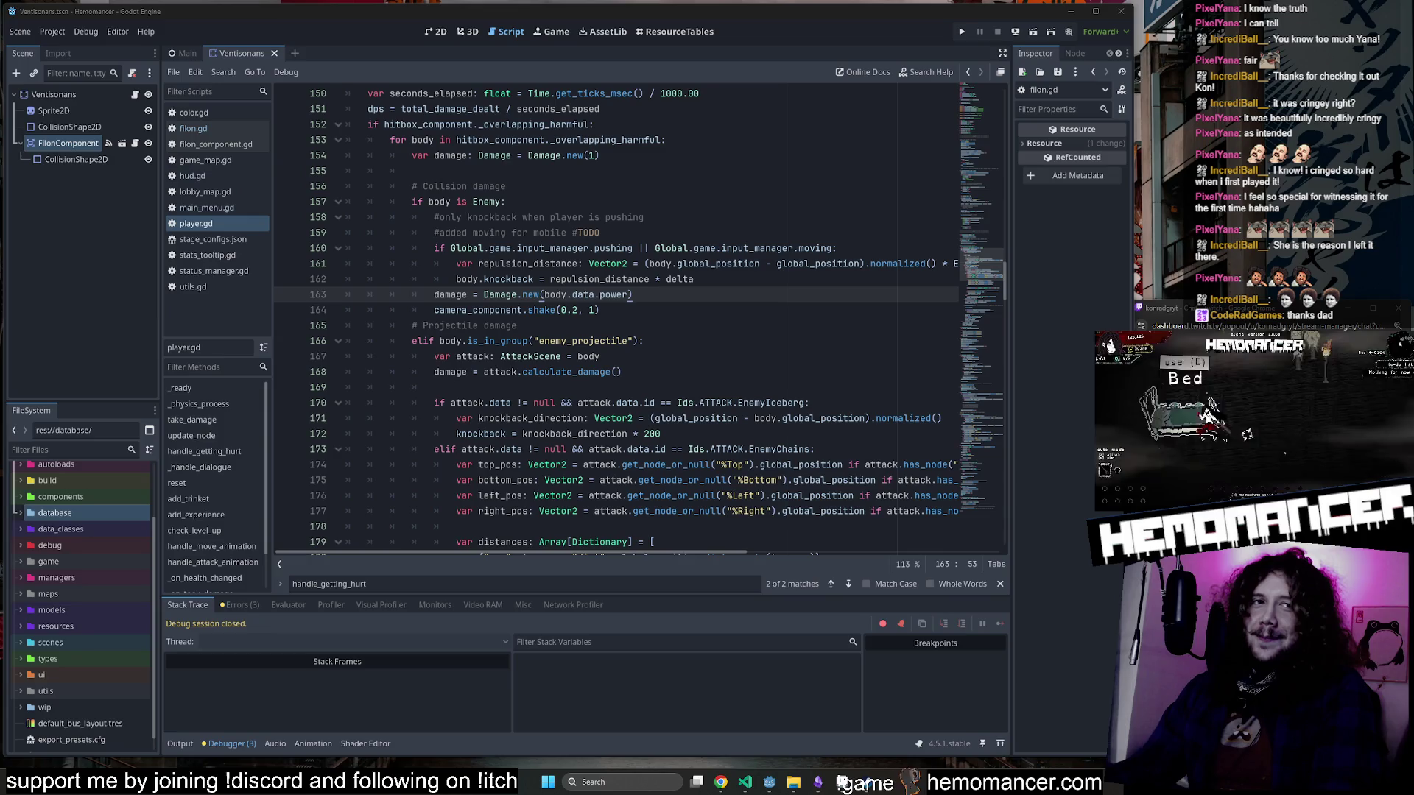
{"action": "left_click", "coordinate": [423, 295]}
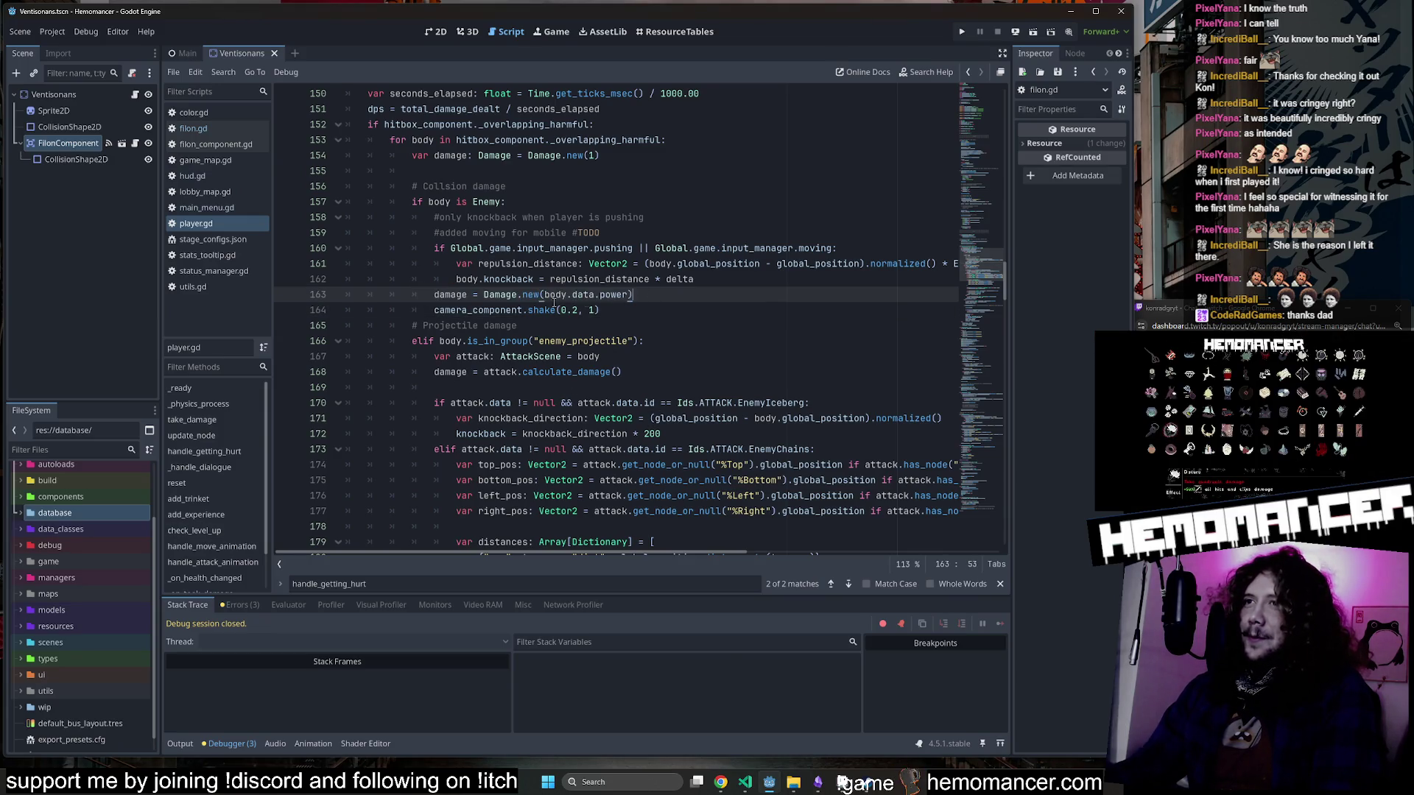
{"action": "left_click", "coordinate": [434, 296]}
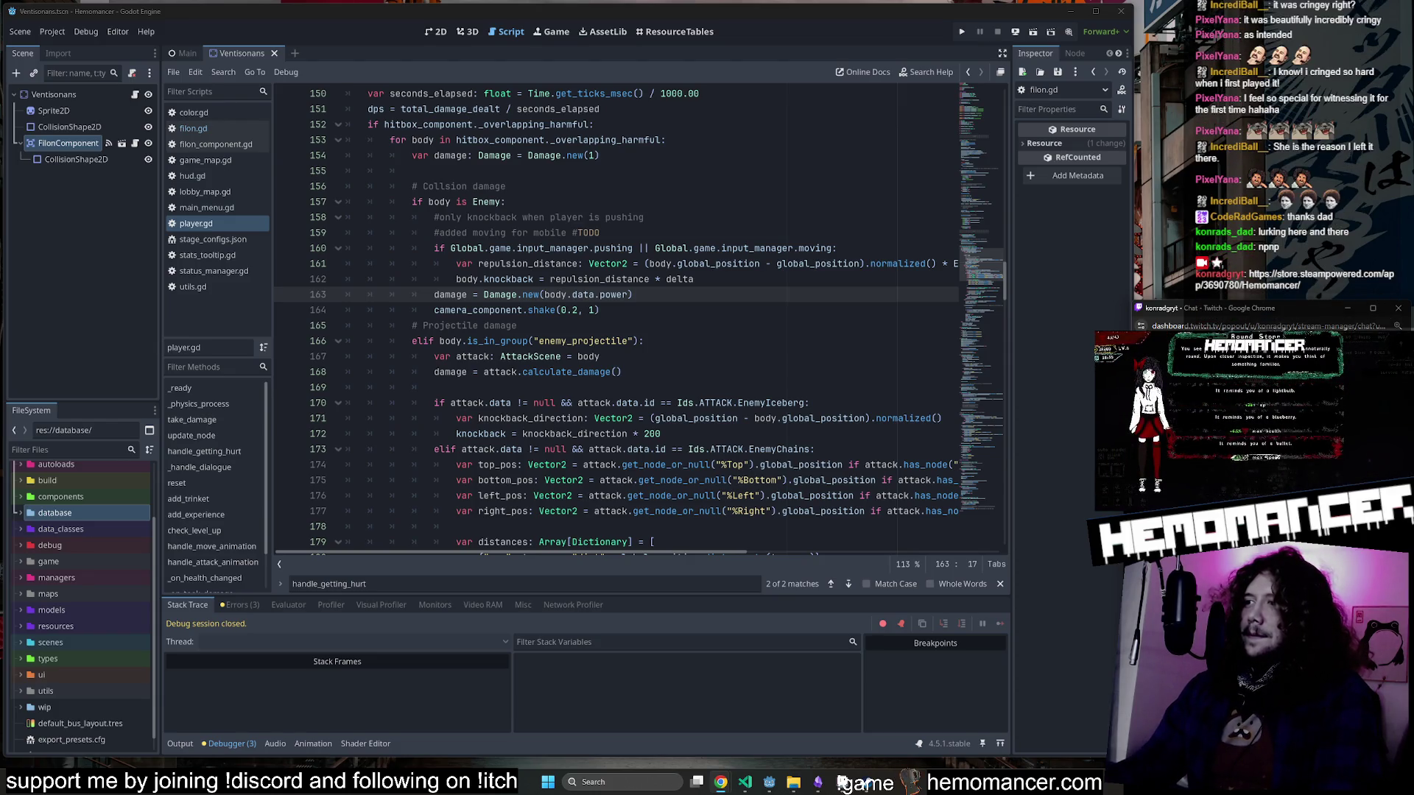
Review the enemy_projectile branch, delete line 163's closing parenthesis, and show the enemy ResourceTables sheet.
{"action": "left_click", "coordinate": [571, 404]}
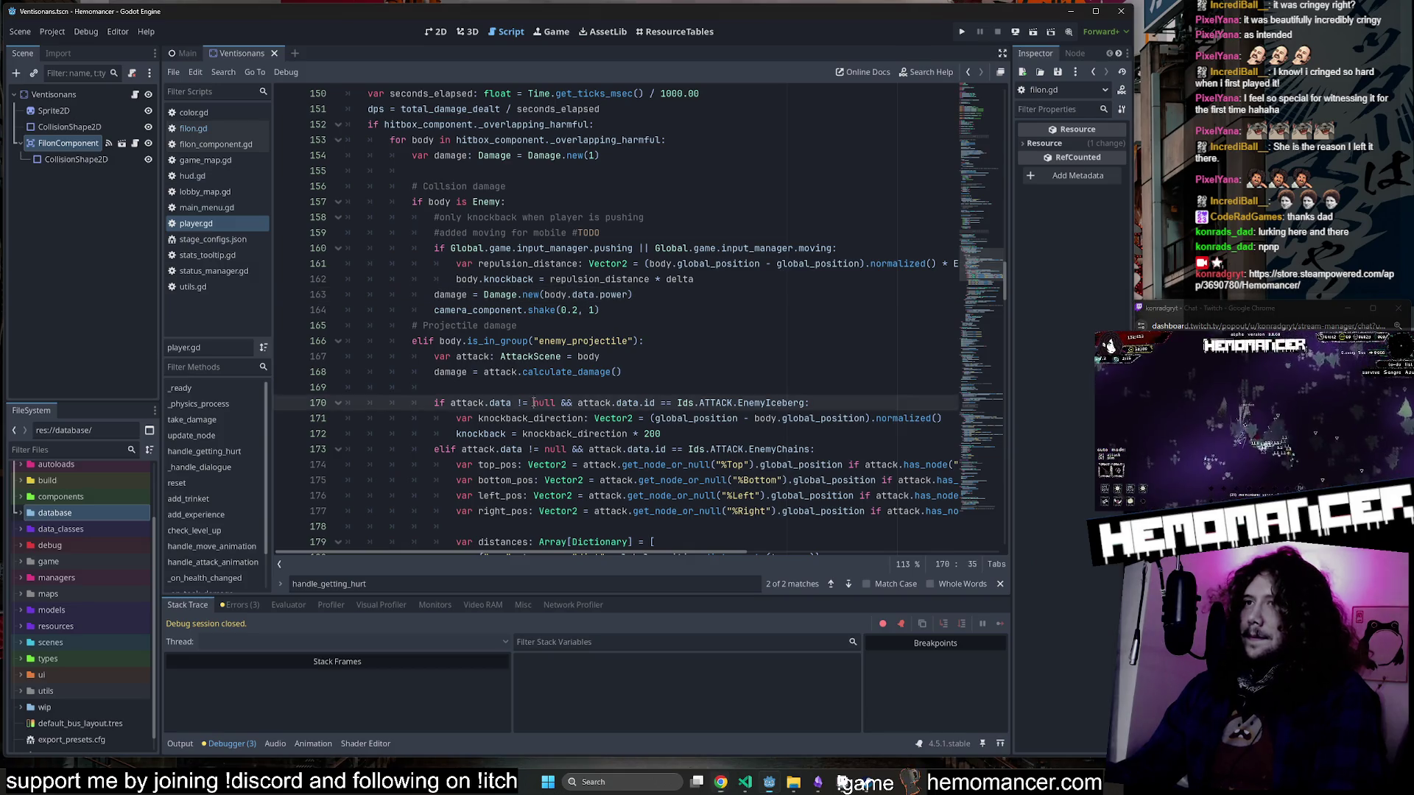
{"action": "left_click", "coordinate": [626, 341]}
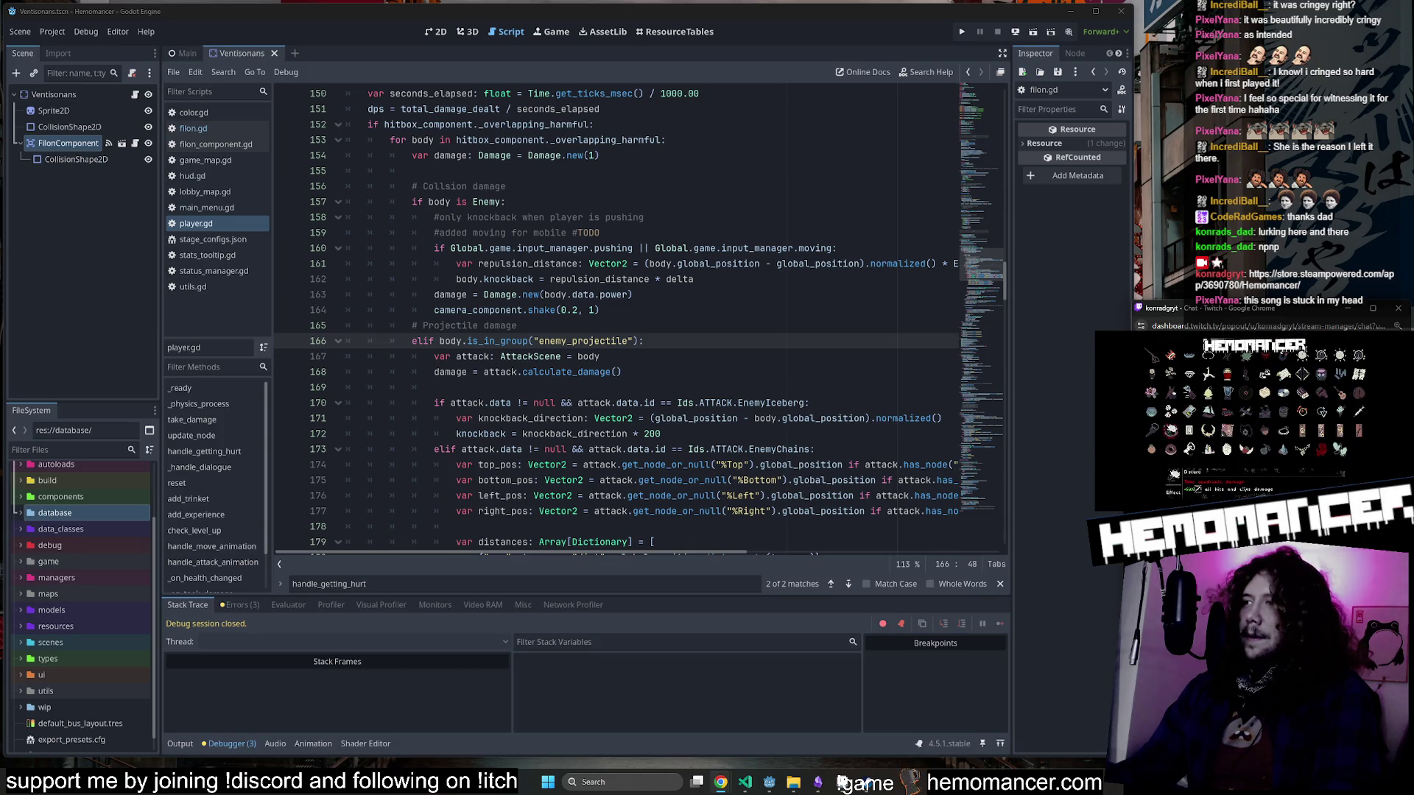
{"action": "left_click", "coordinate": [625, 310]}
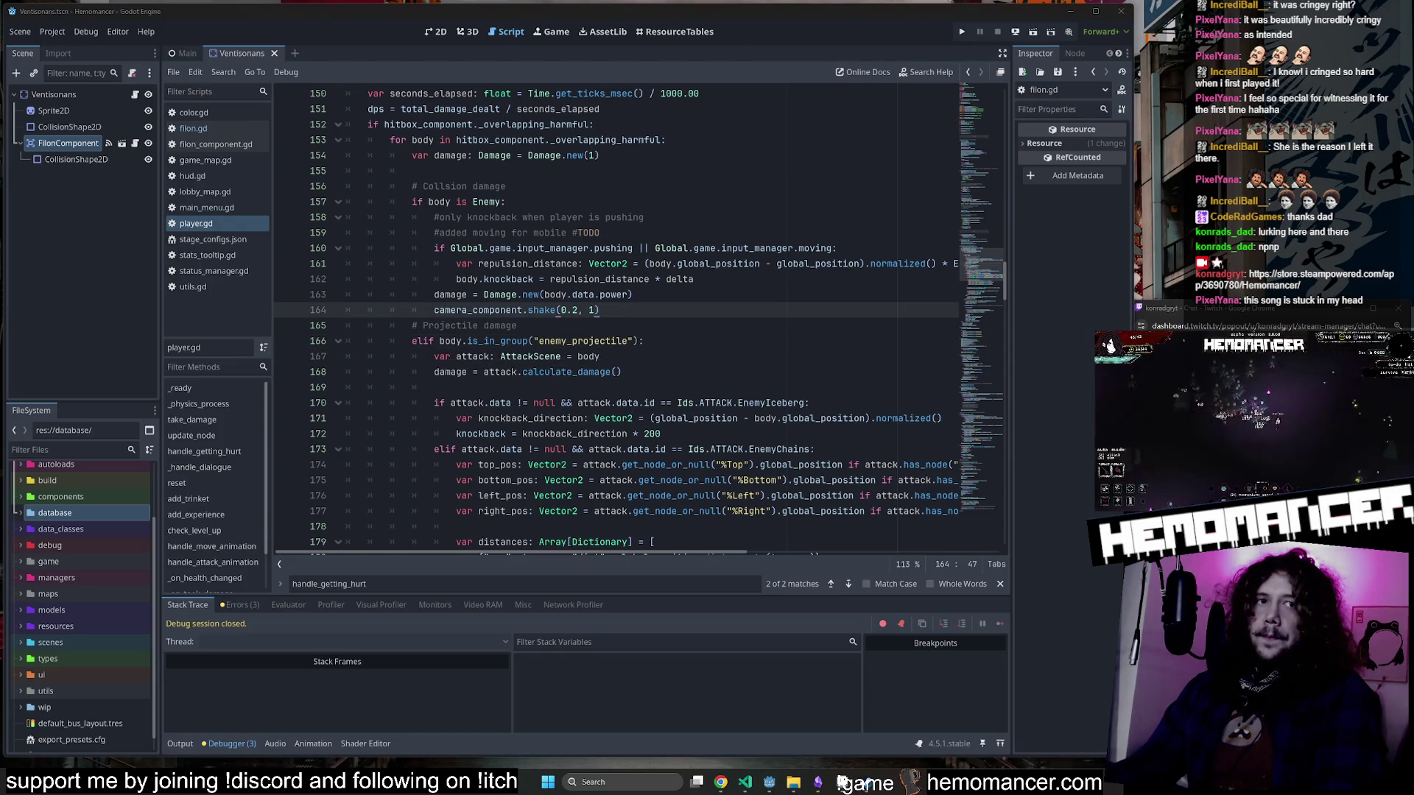
{"action": "left_click", "coordinate": [582, 341]}
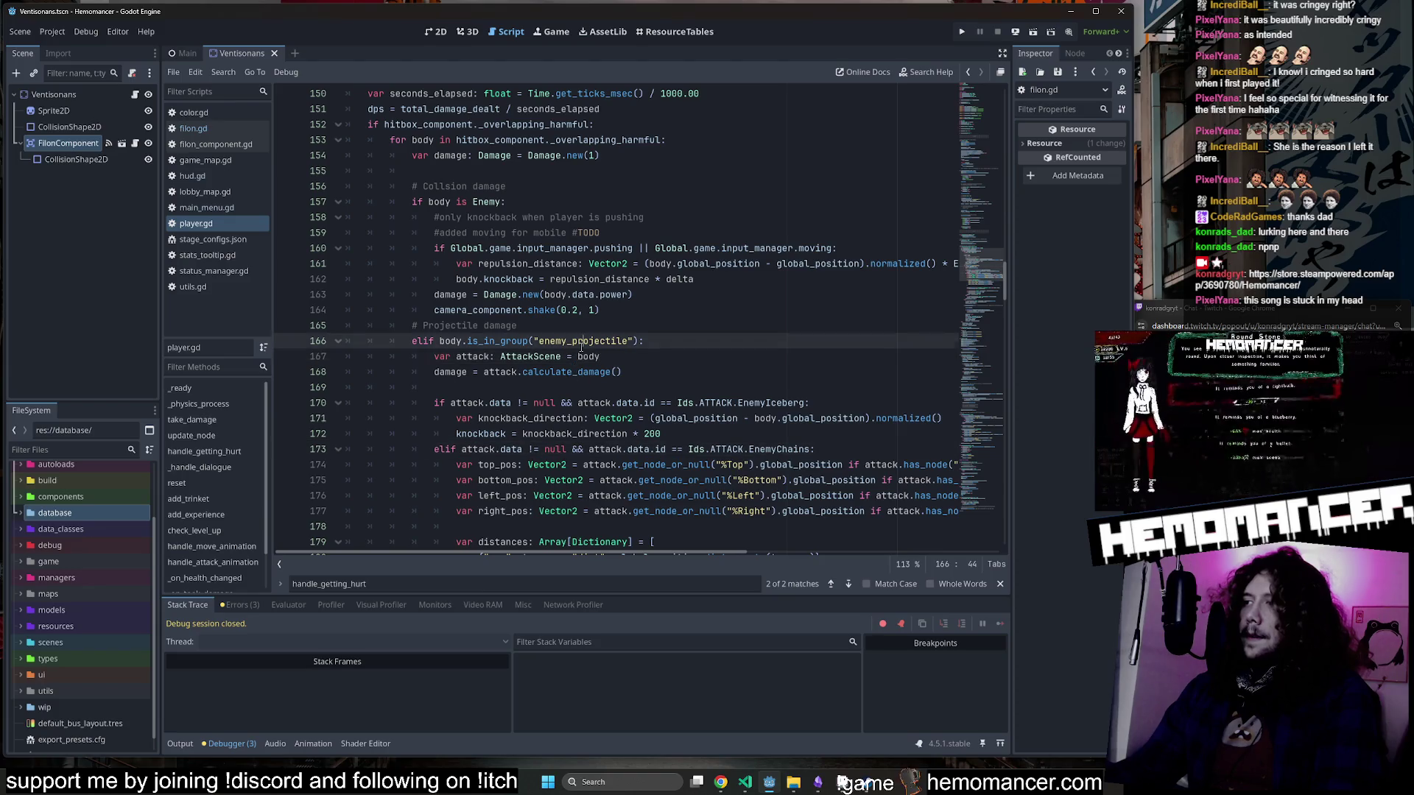
{"action": "left_click_drag", "start_coordinate": [391, 344], "coordinate": [604, 357]}
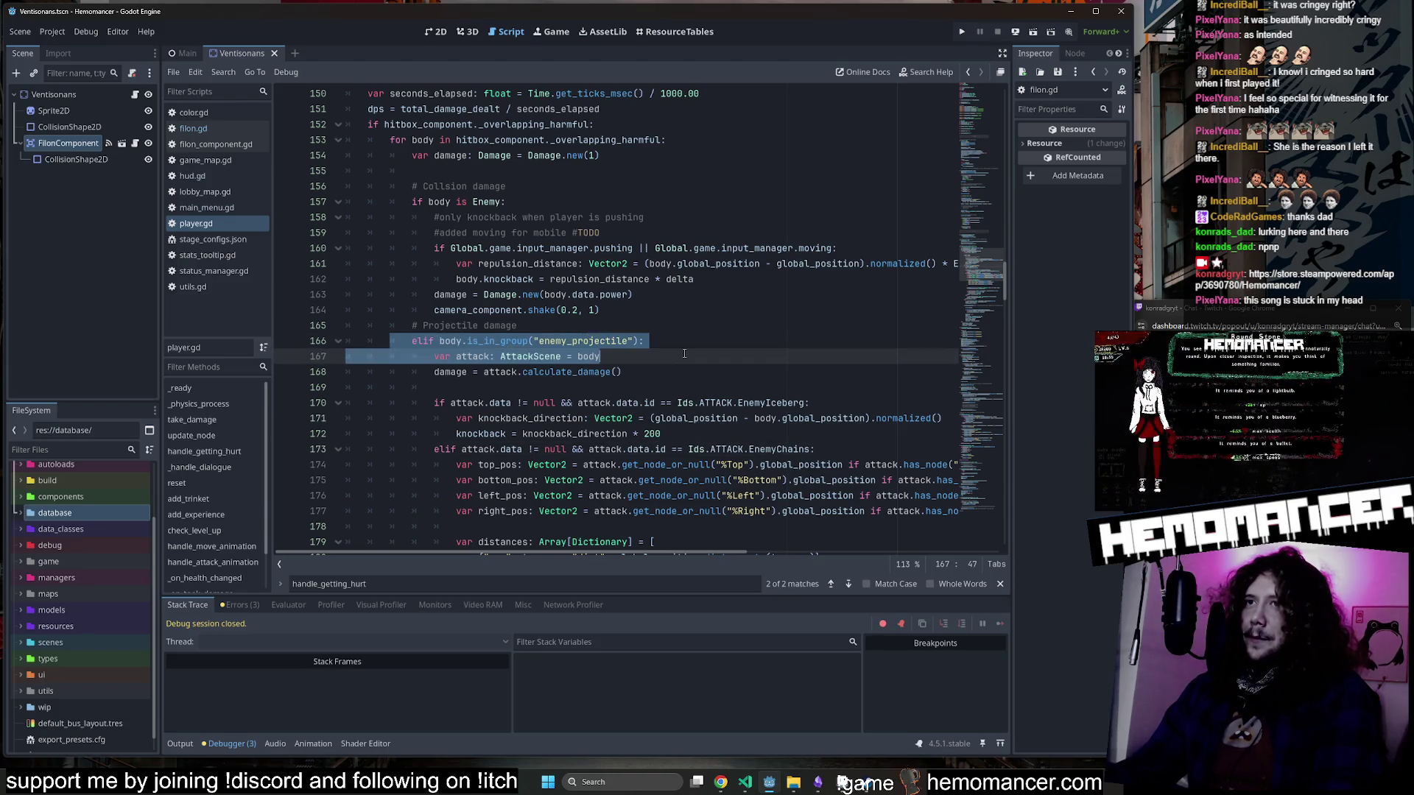
{"action": "left_click", "coordinate": [603, 357]}
{"action": "scroll", "coordinate": [442, 309], "scroll_direction": "down", "scroll_amount": 1}
{"action": "scroll", "coordinate": [440, 292], "scroll_direction": "up", "scroll_amount": 2}
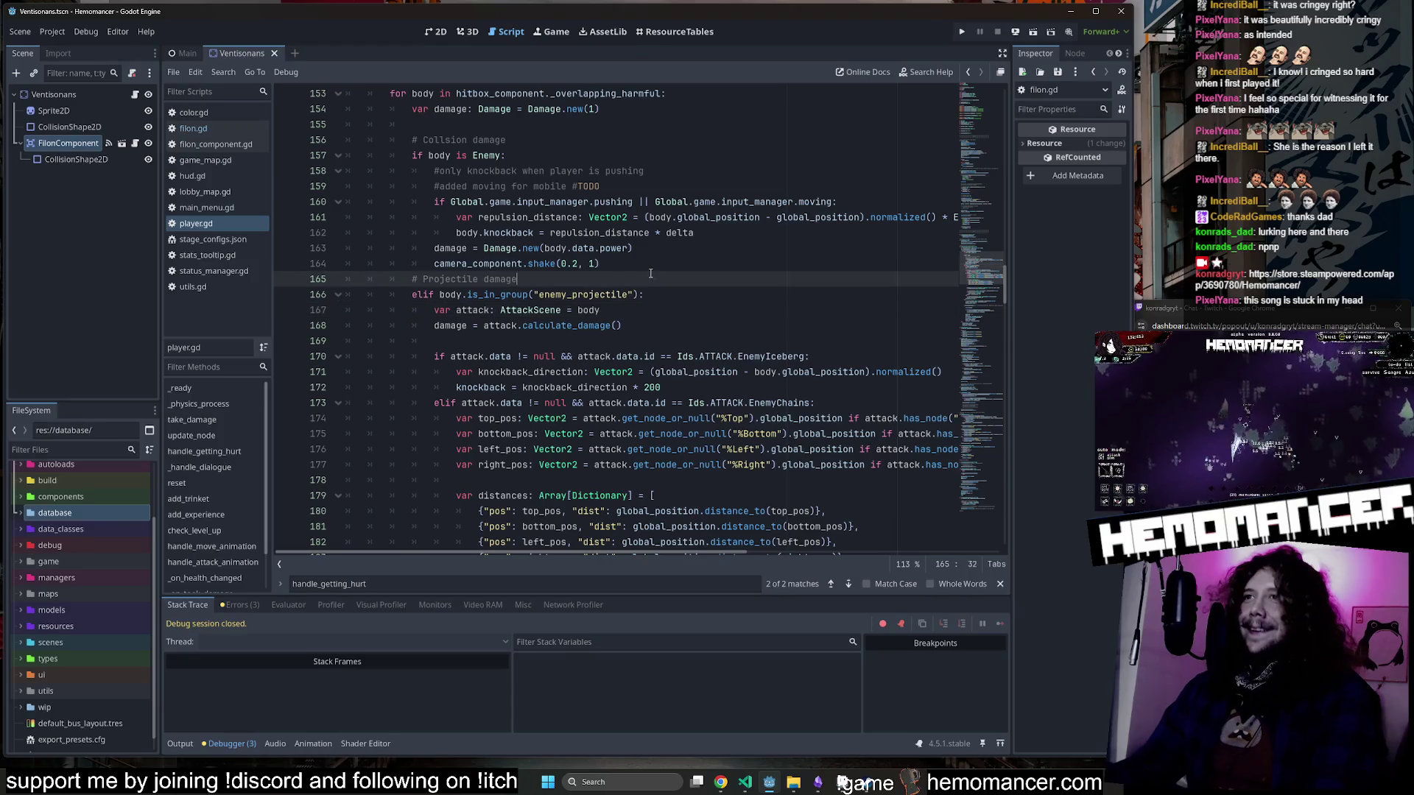
{"action": "left_click", "coordinate": [620, 304]}
{"action": "key", "text": "BackSpace"}
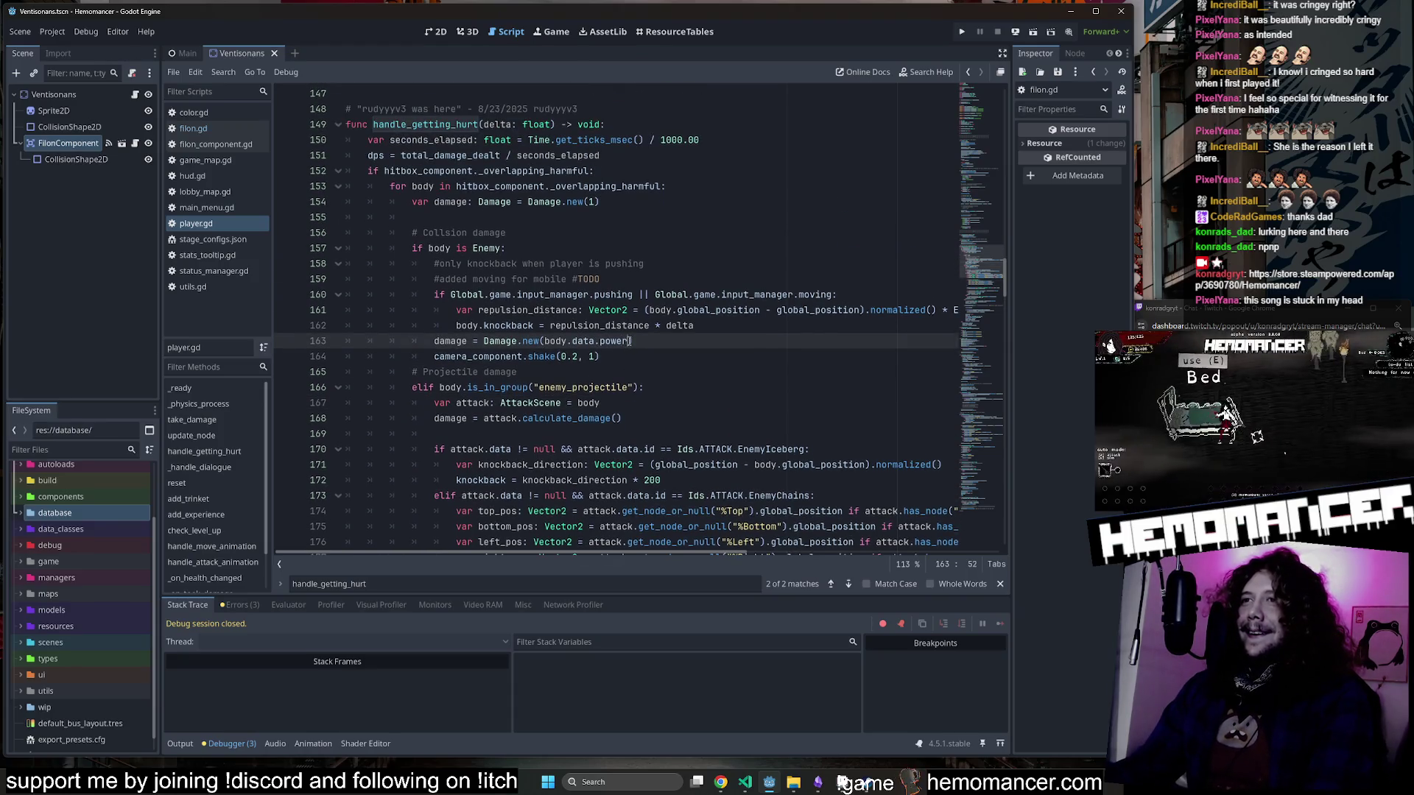
{"action": "left_click", "coordinate": [672, 31]}
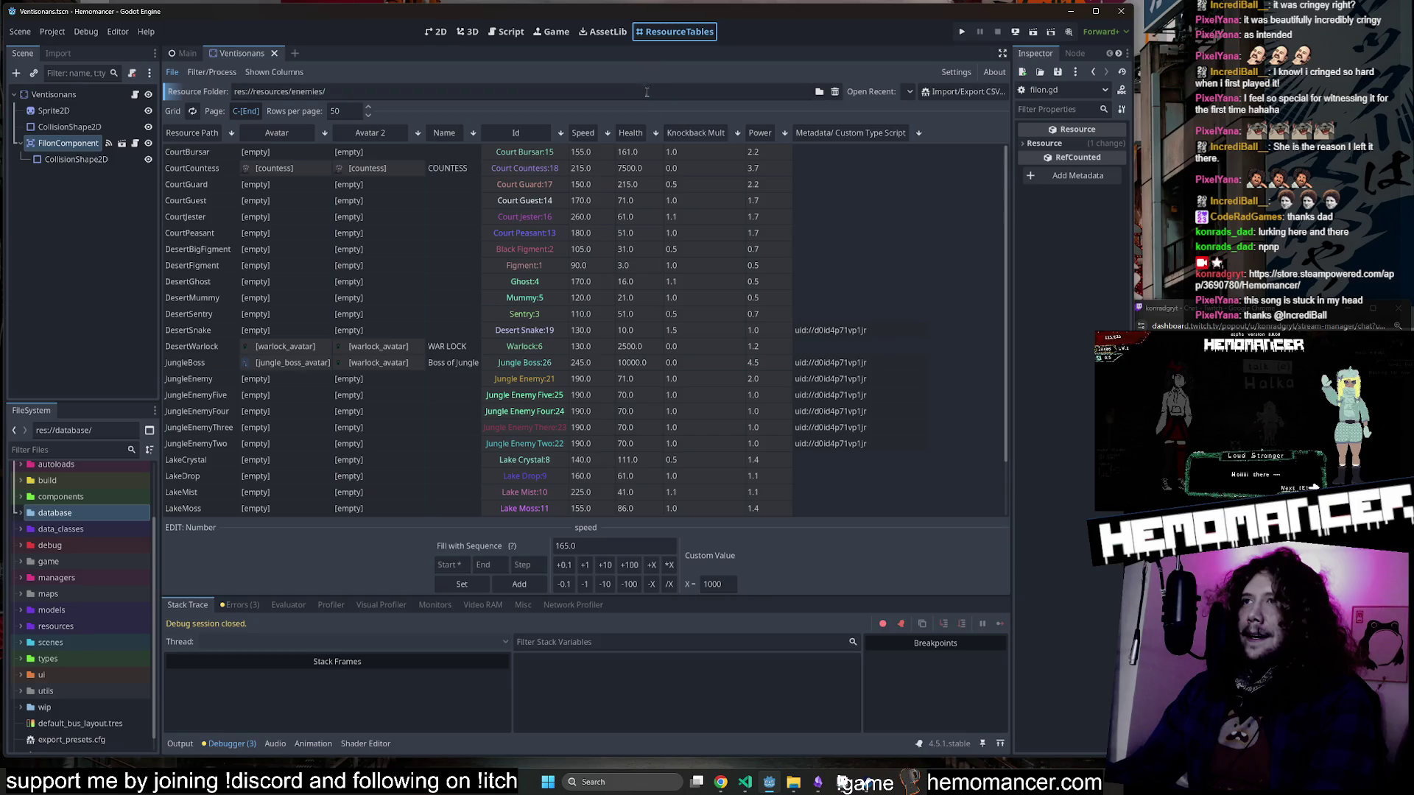
Check the enemies' Power values in ResourceTables, then return to the 2D view.
{"action": "scroll", "coordinate": [760, 163], "scroll_direction": "down", "scroll_amount": 2}
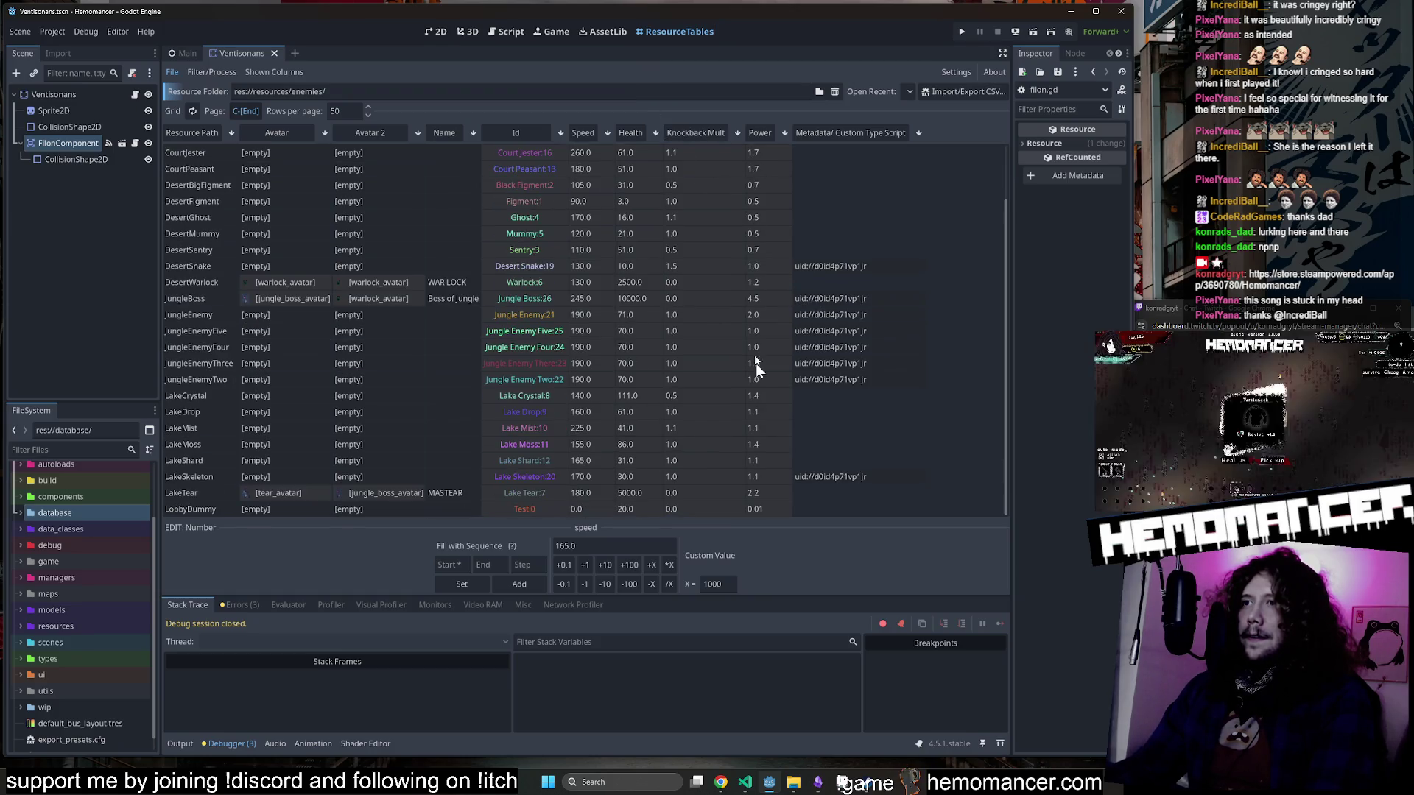
{"action": "scroll", "coordinate": [763, 287], "scroll_direction": "up", "scroll_amount": 2}
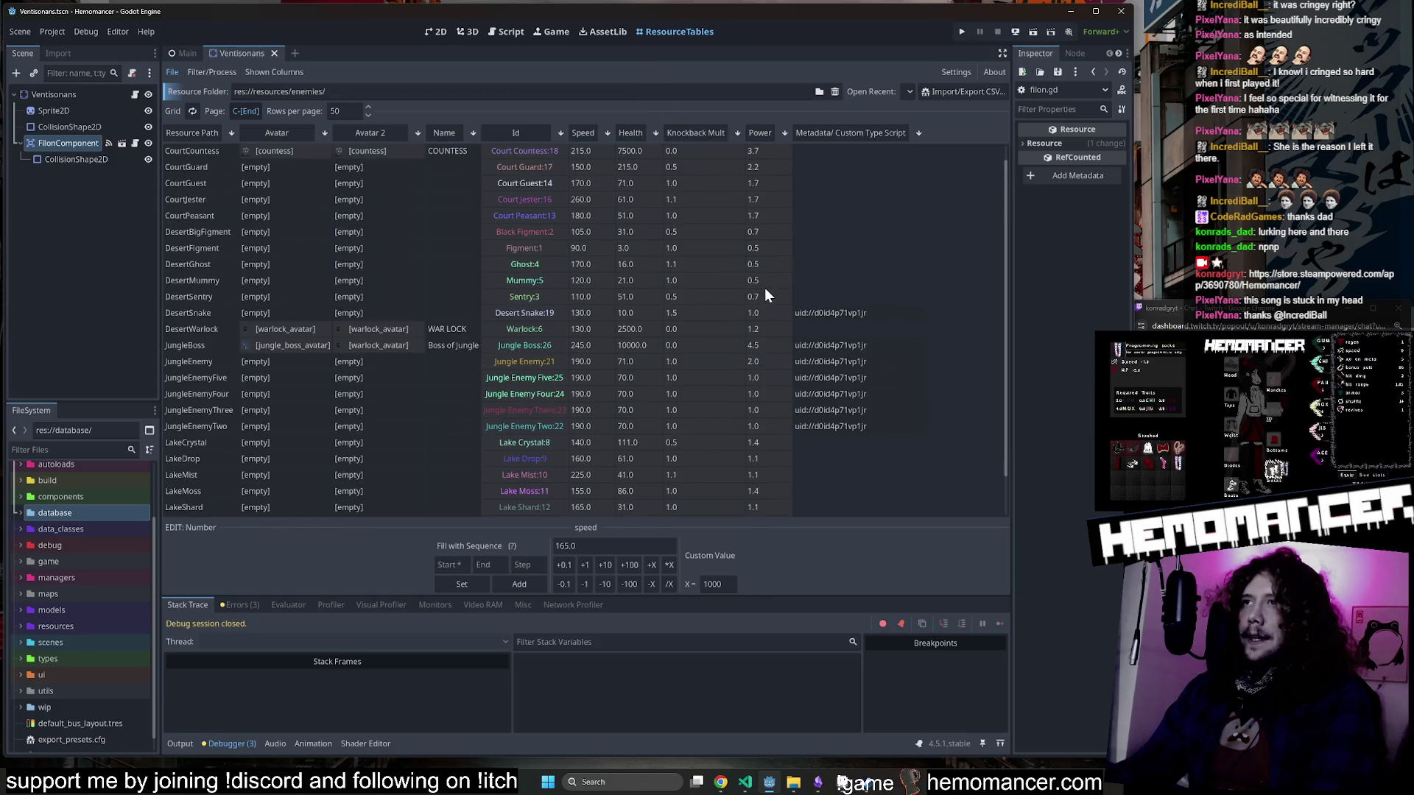
{"action": "left_click", "coordinate": [427, 37]}
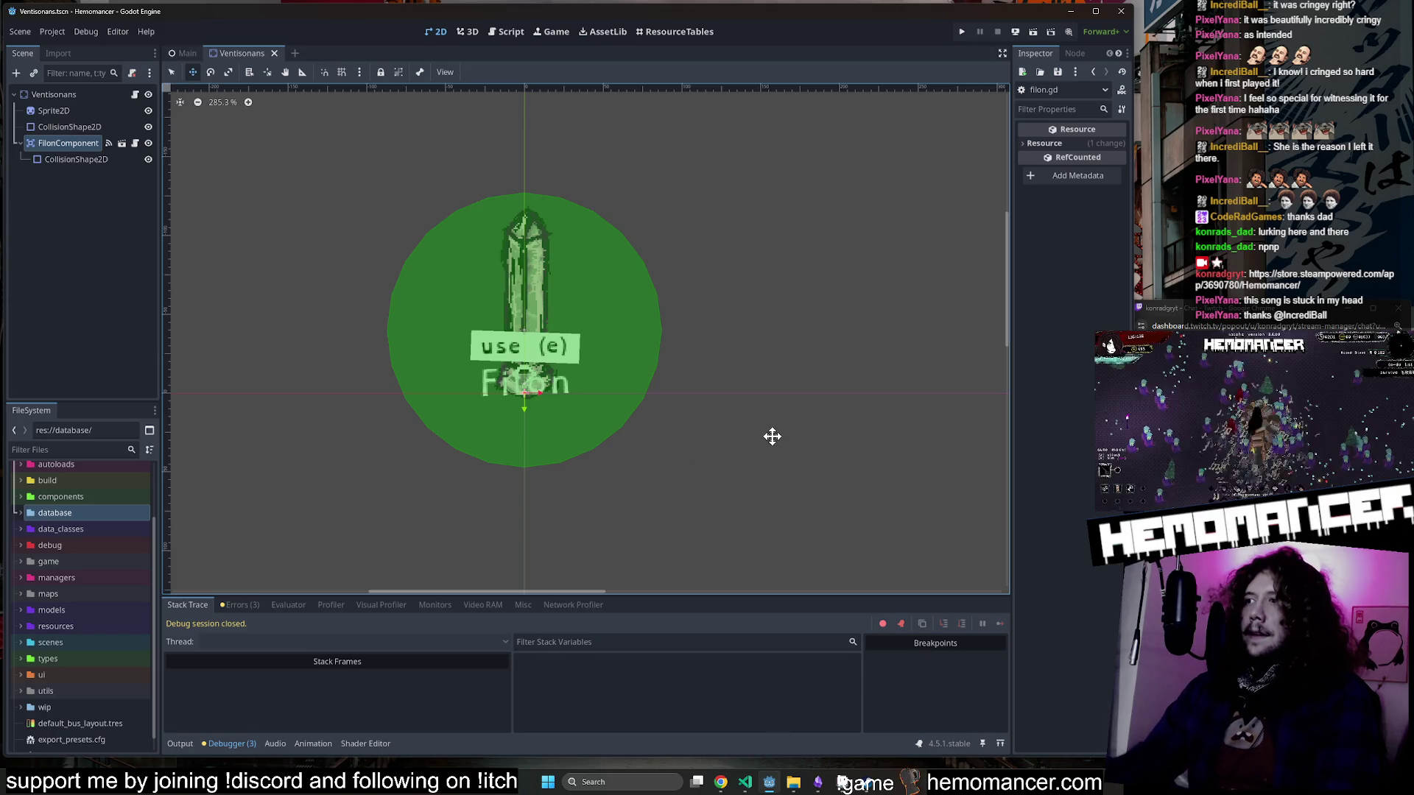
Reopen player.gd through a quick file search for 'play' and launch a debug run.
{"action": "key", "text": "shift+alt+o"}
{"action": "type", "text": "play"}
{"action": "key", "text": "Return"}
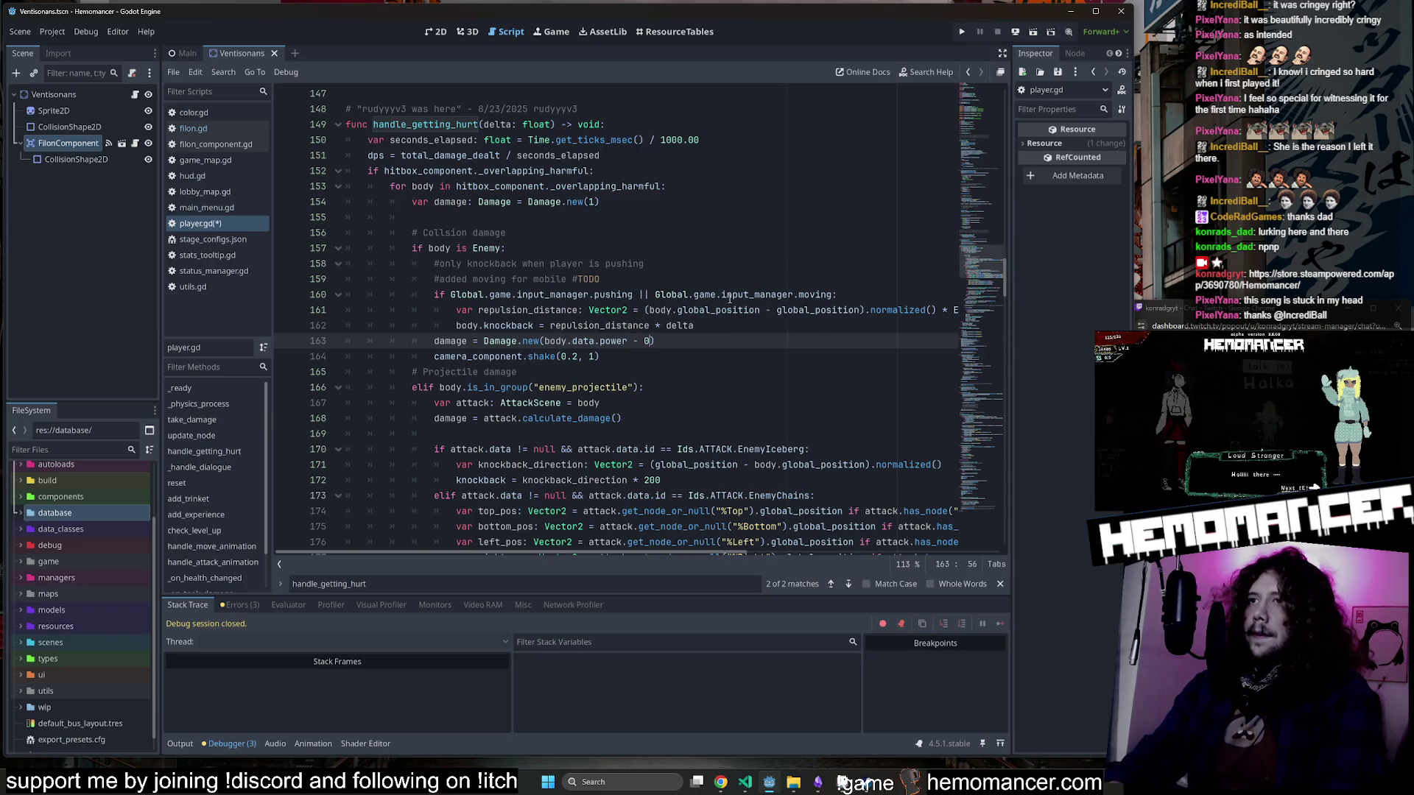
{"action": "type", "text": ".3"}
{"action": "left_click", "coordinate": [729, 297]}
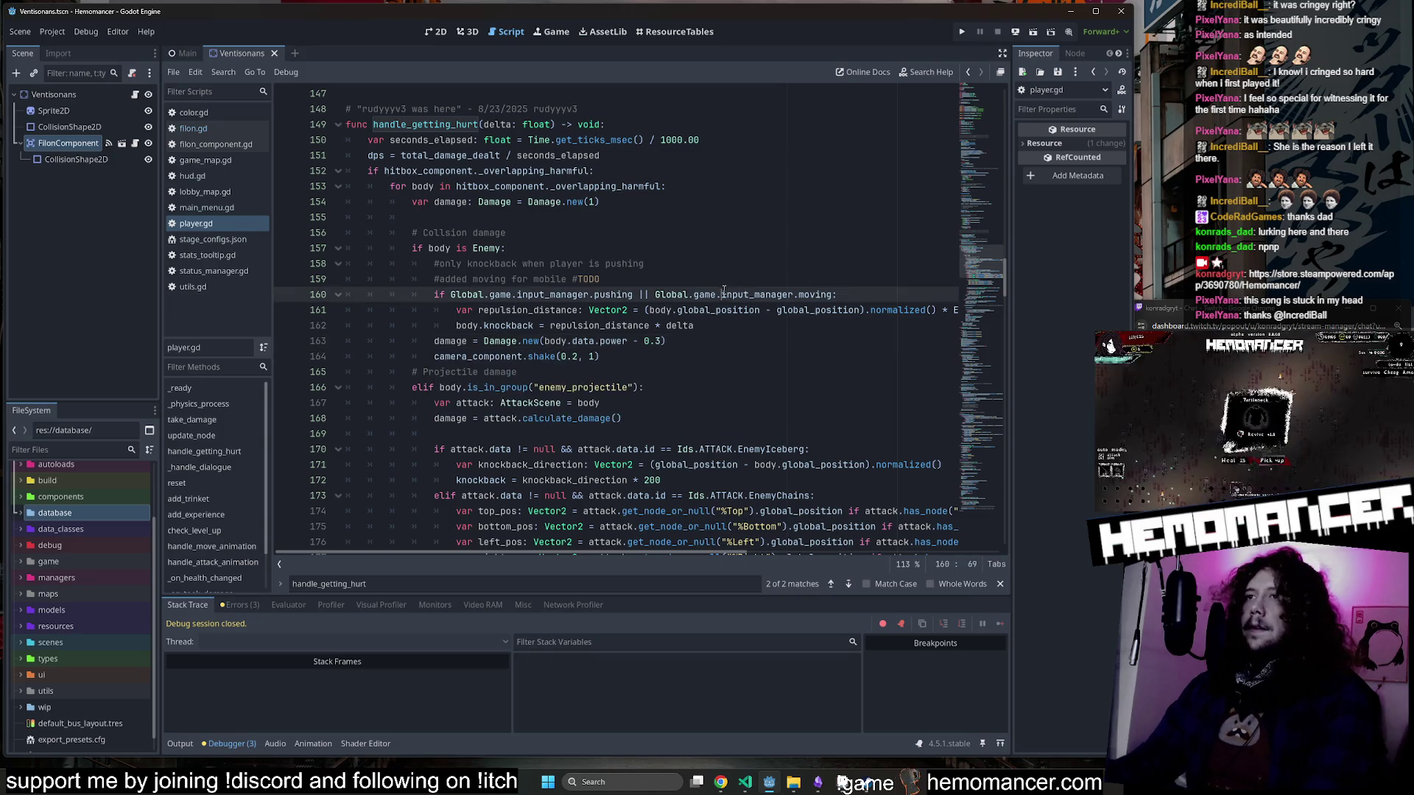
{"action": "key", "text": "F5"}
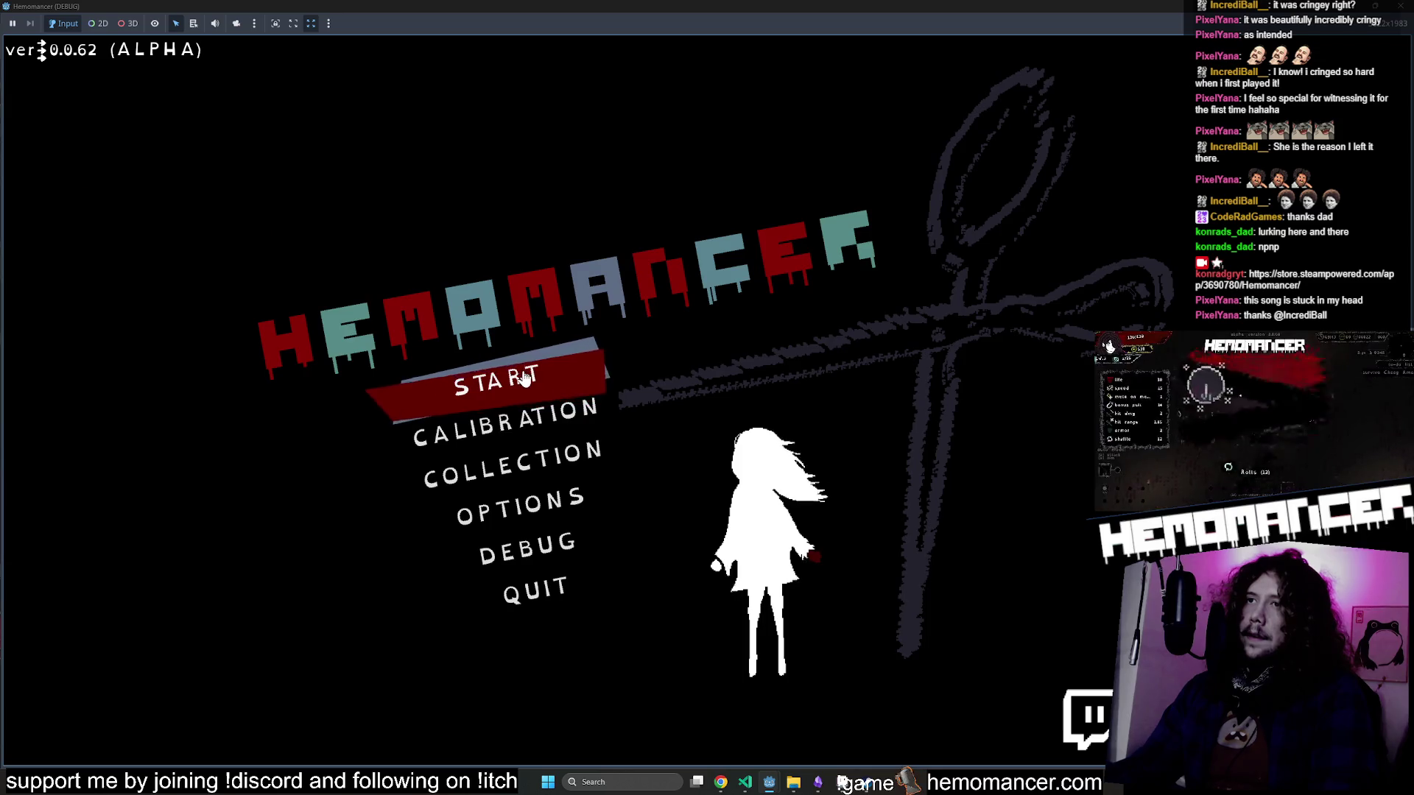
Start the game, walk to the signpost and travel to Cheag Amar.
{"action": "left_click", "coordinate": [523, 377]}
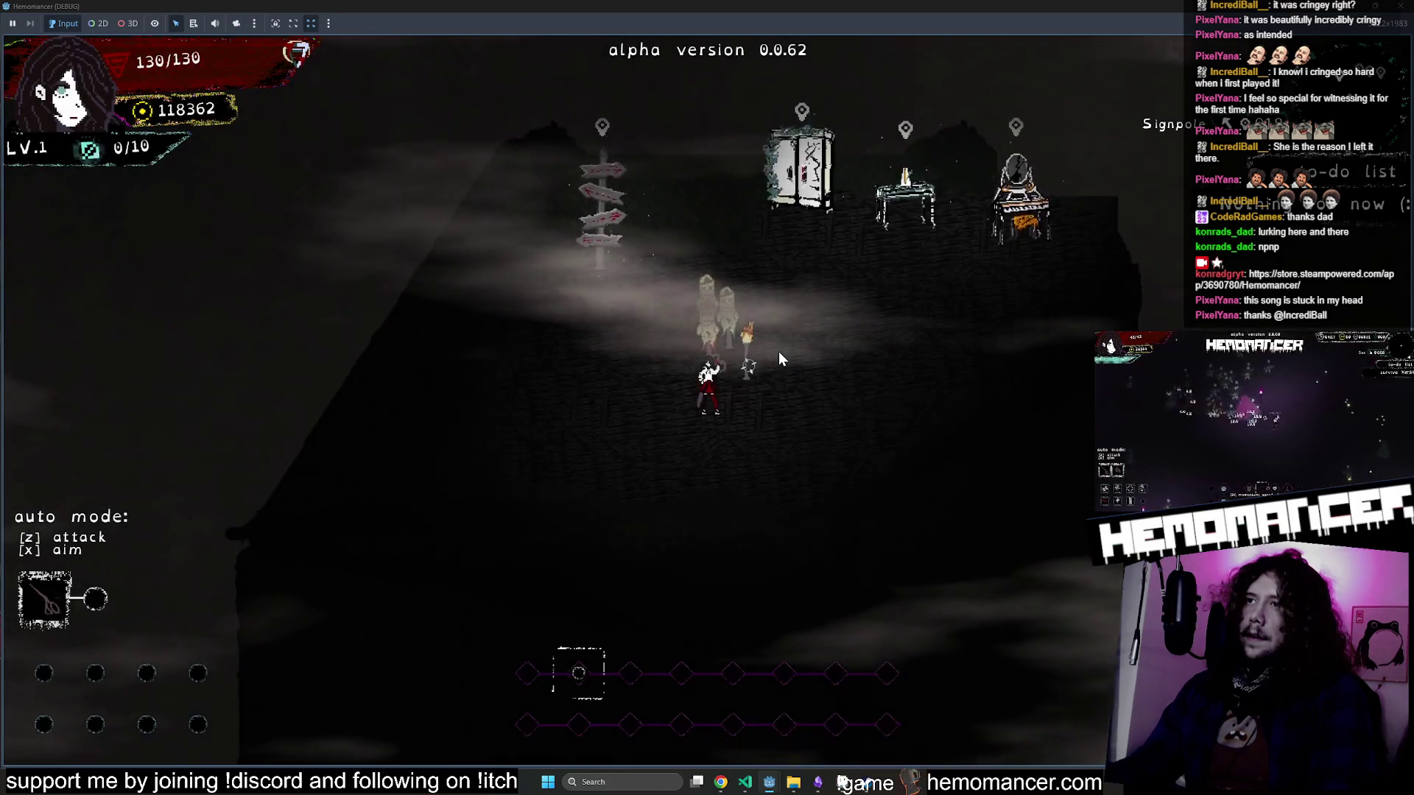
{"action": "key", "text": "w"}
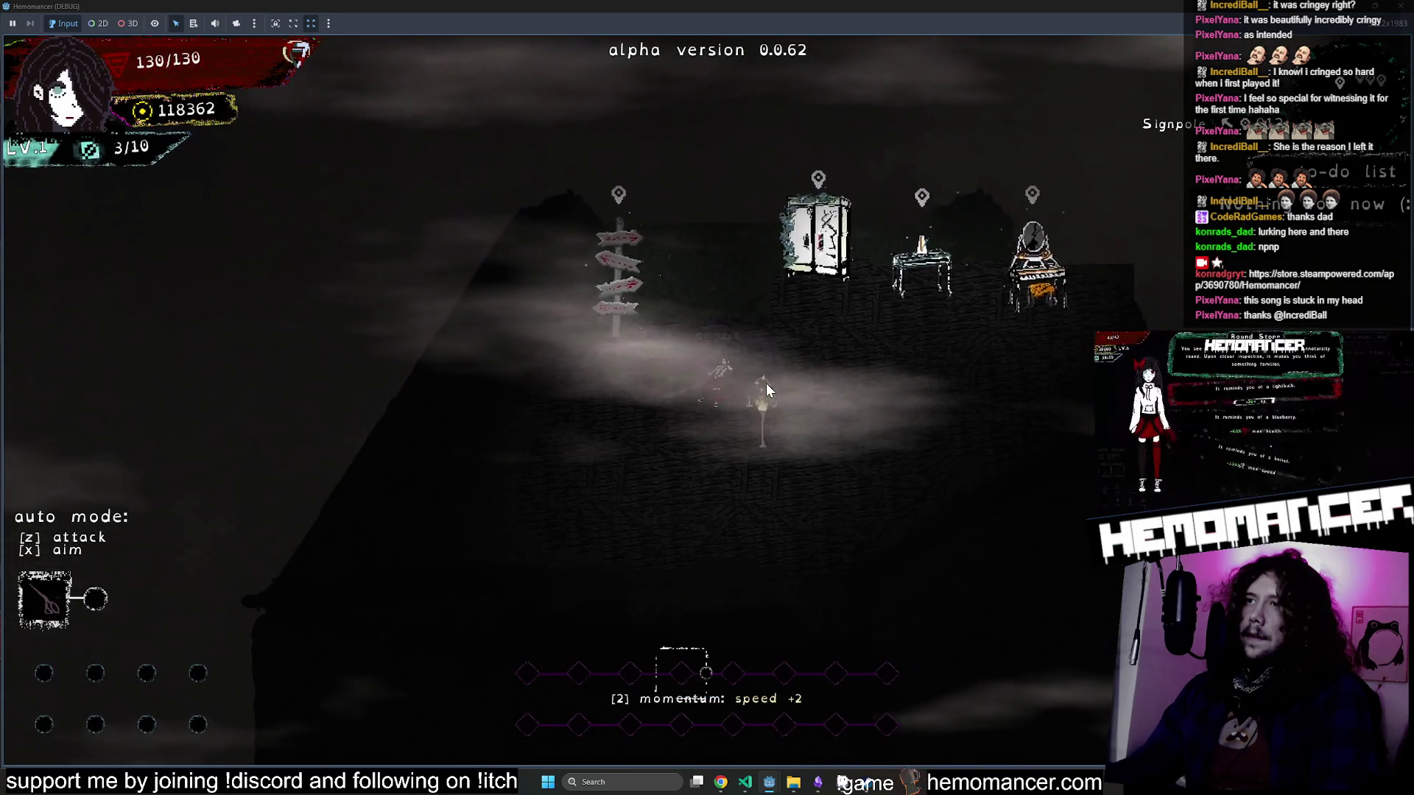
{"action": "key", "text": "a"}
{"action": "key", "text": "e"}
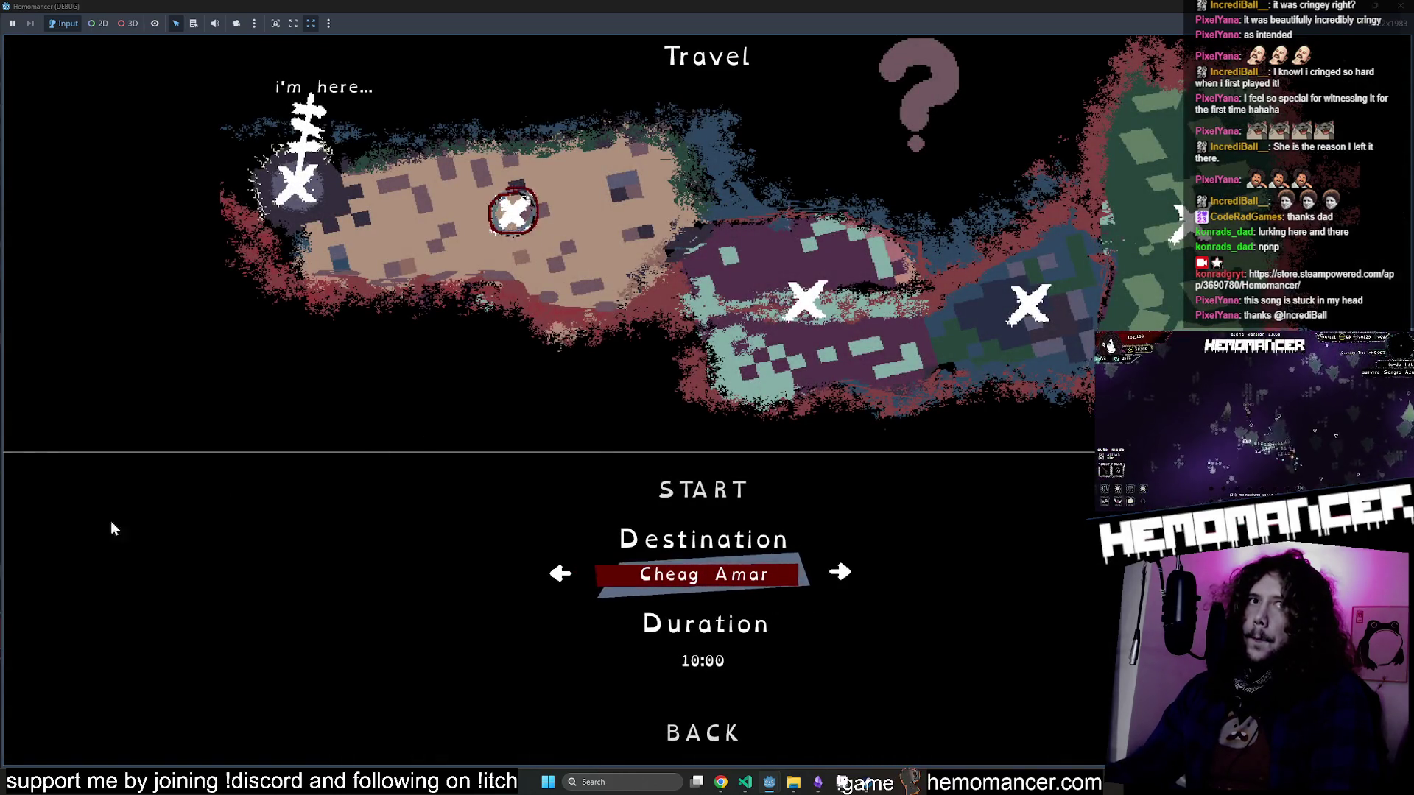
{"action": "left_click", "coordinate": [738, 496]}
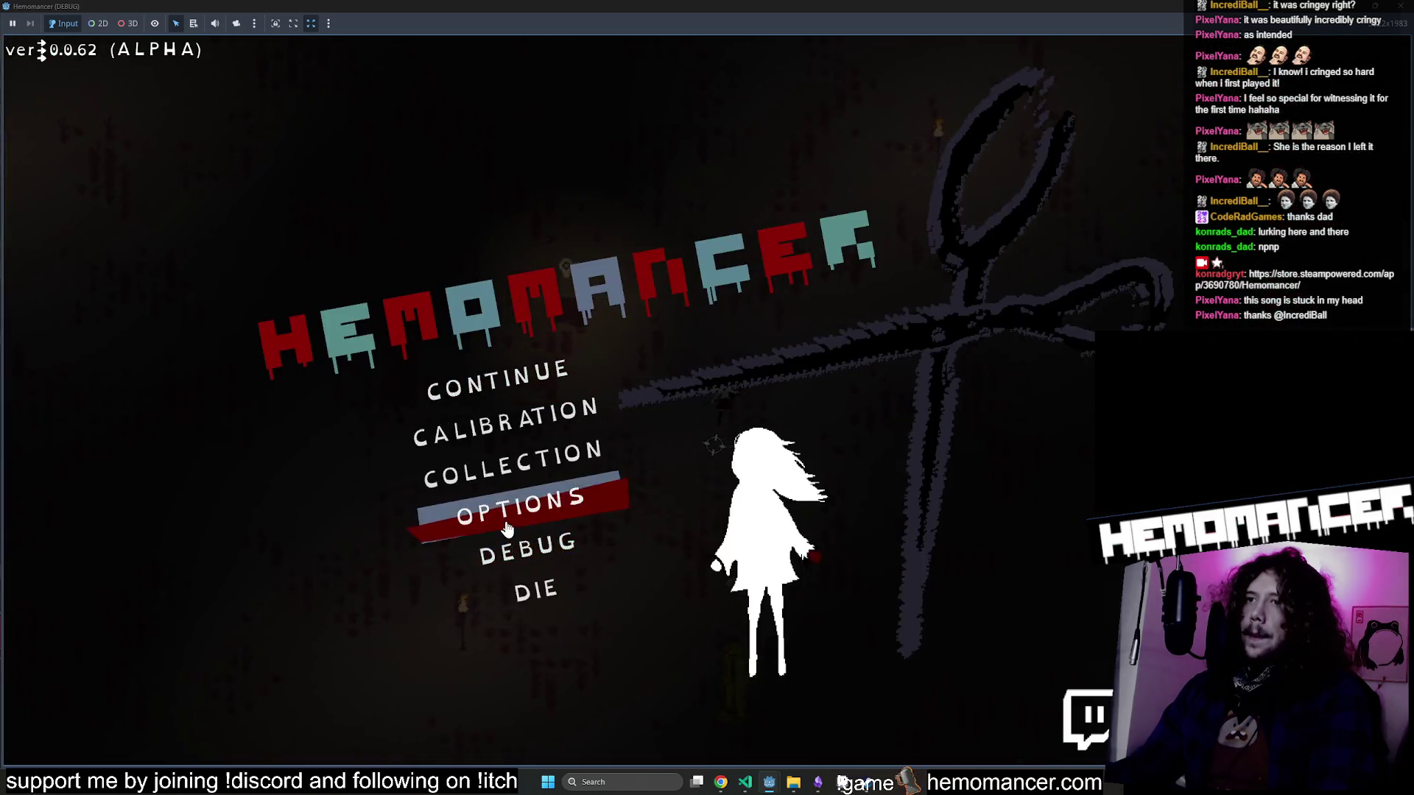
Visit the options and audio settings, return to gameplay, and walk among the enemies.
{"action": "left_click", "coordinate": [507, 529]}
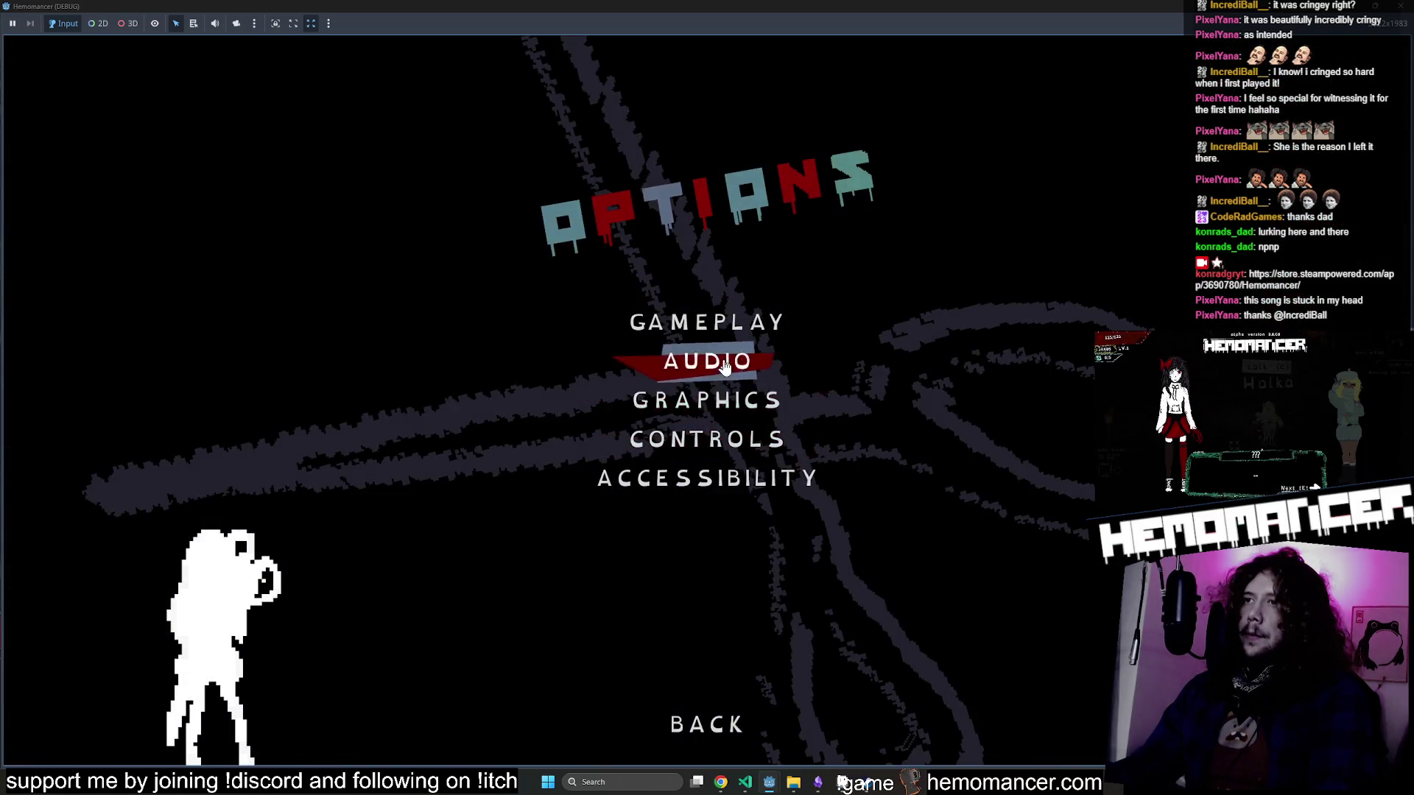
{"action": "left_click", "coordinate": [718, 366]}
{"action": "left_click", "coordinate": [703, 724]}
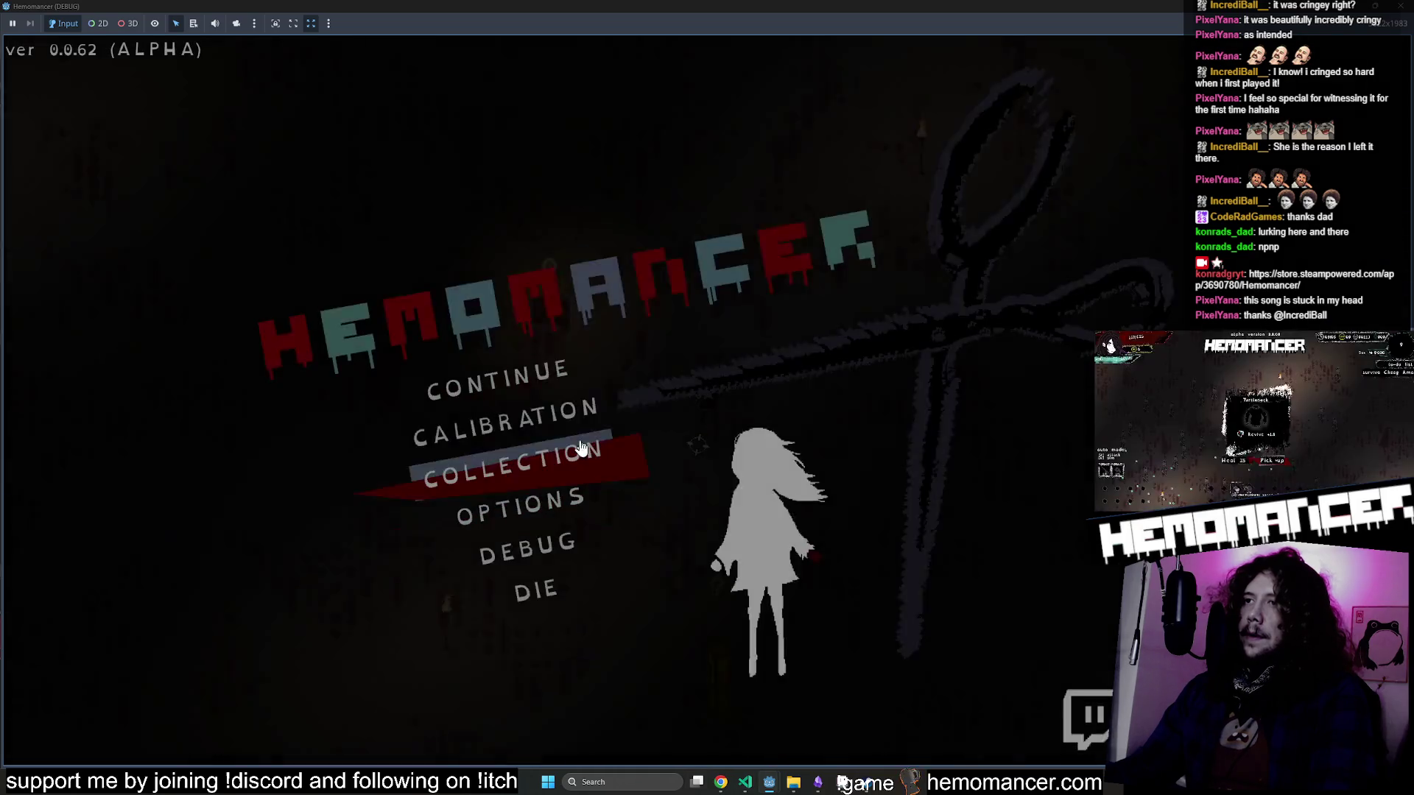
{"action": "left_click", "coordinate": [526, 371]}
{"action": "key", "text": "d"}
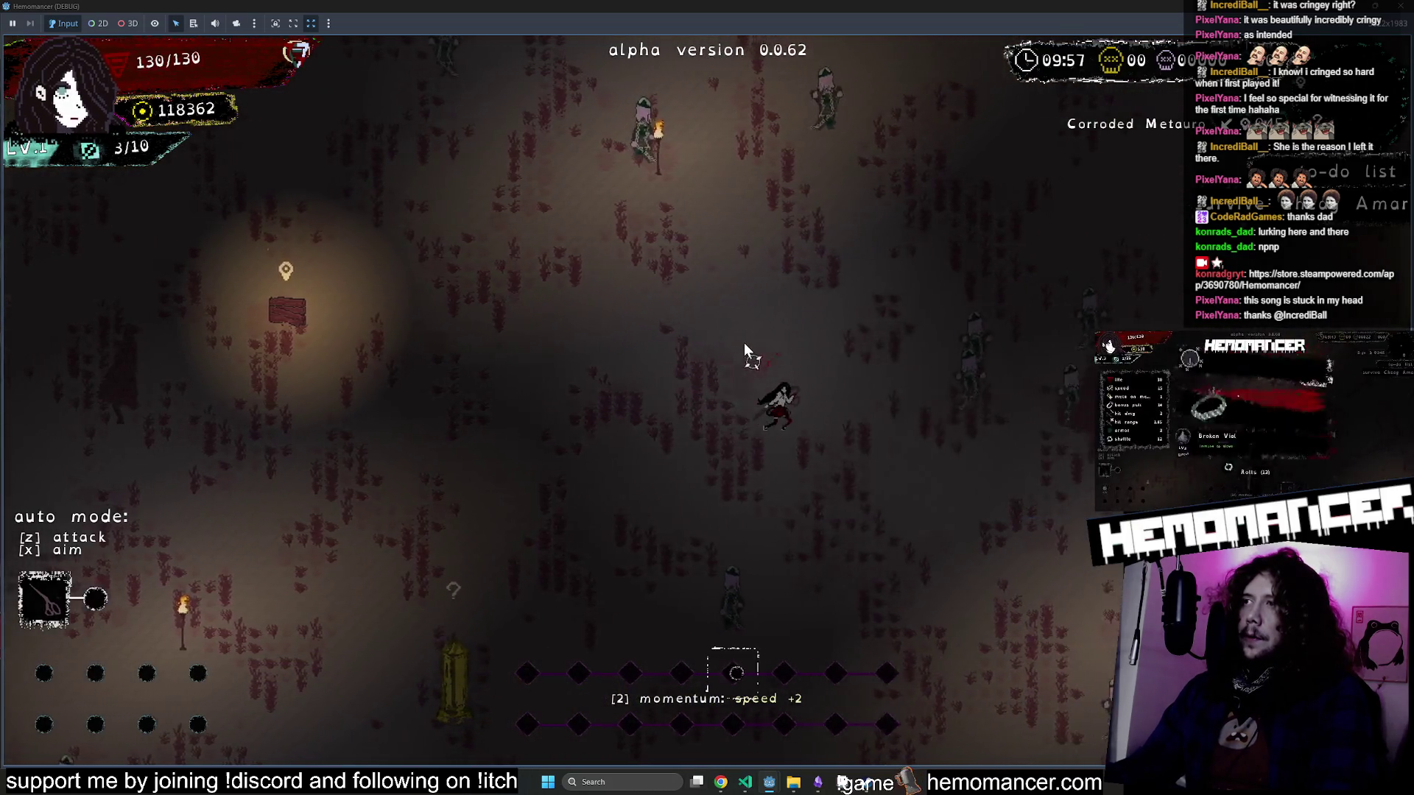
{"action": "key", "text": "d"}
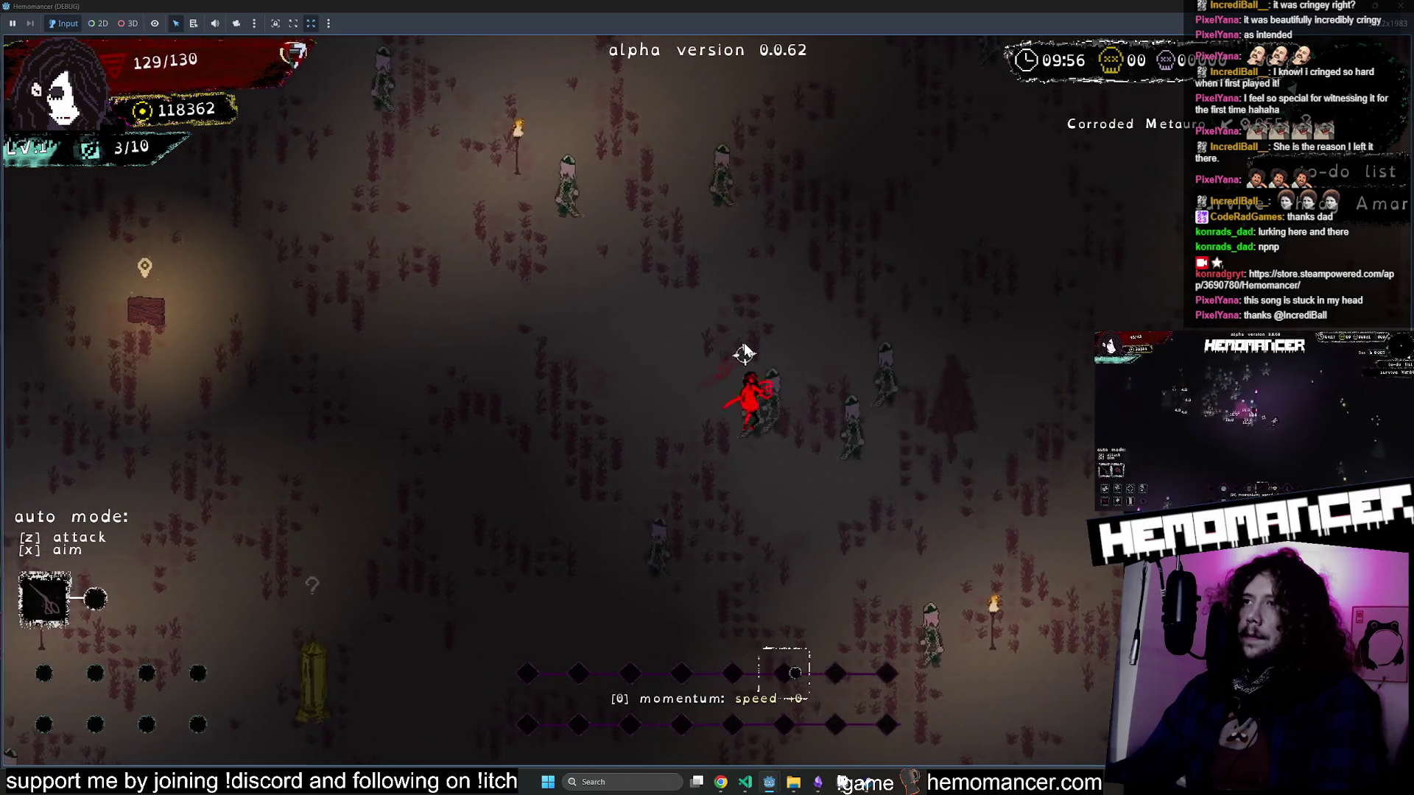
{"action": "key", "text": "a"}
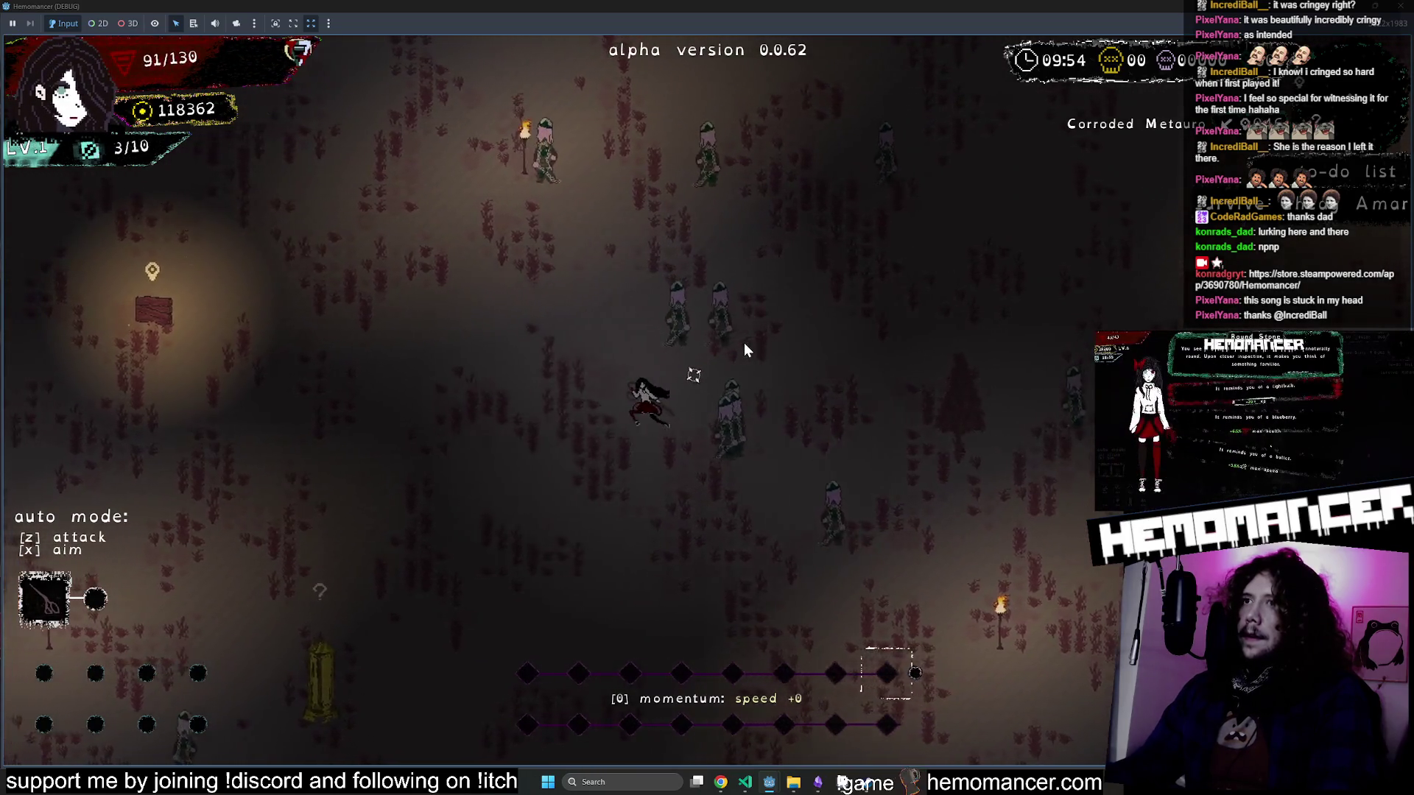
{"action": "key", "text": "w"}
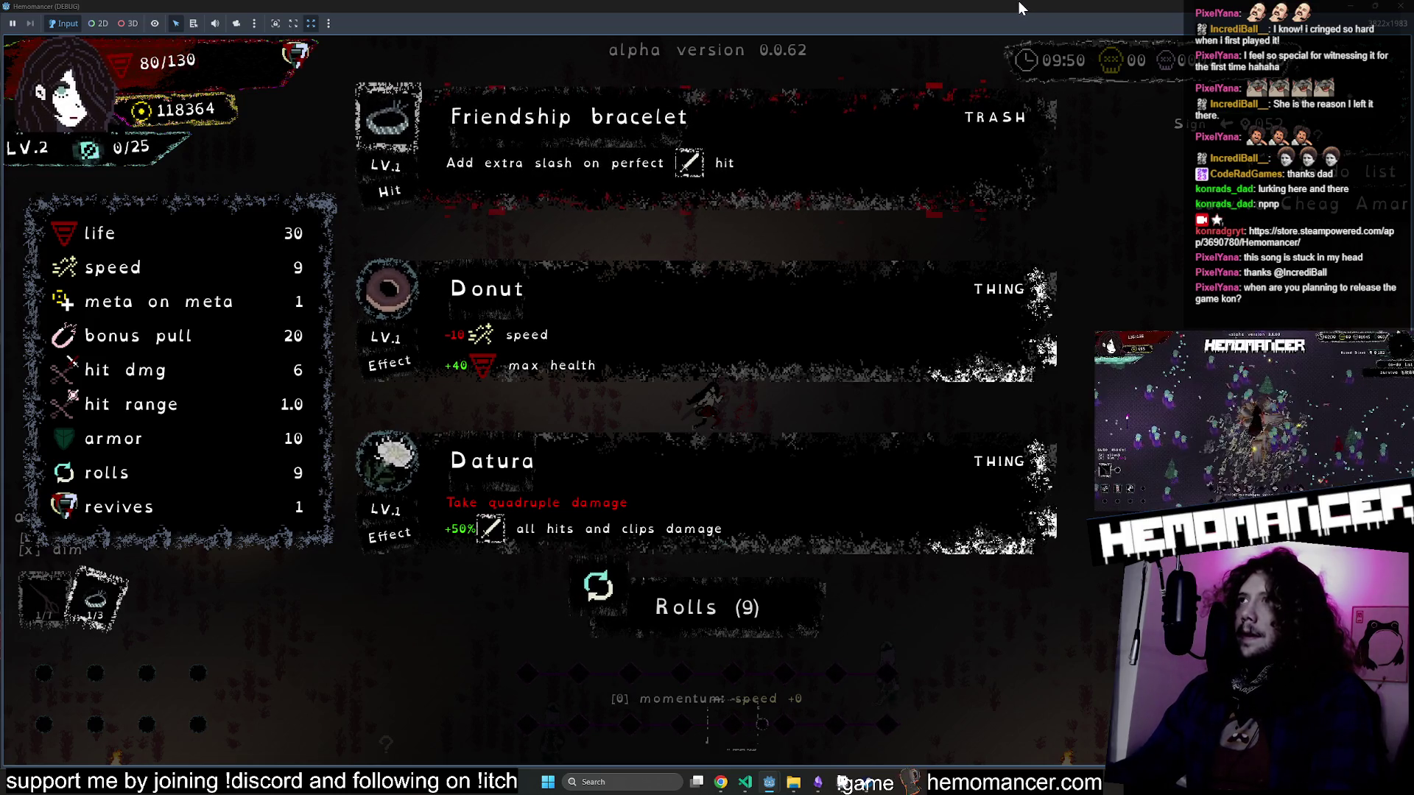
Maximize the debug window and take the Donut reward, raising max health to 170.
{"action": "left_click_drag", "start_coordinate": [1015, 8], "coordinate": [665, 146]}
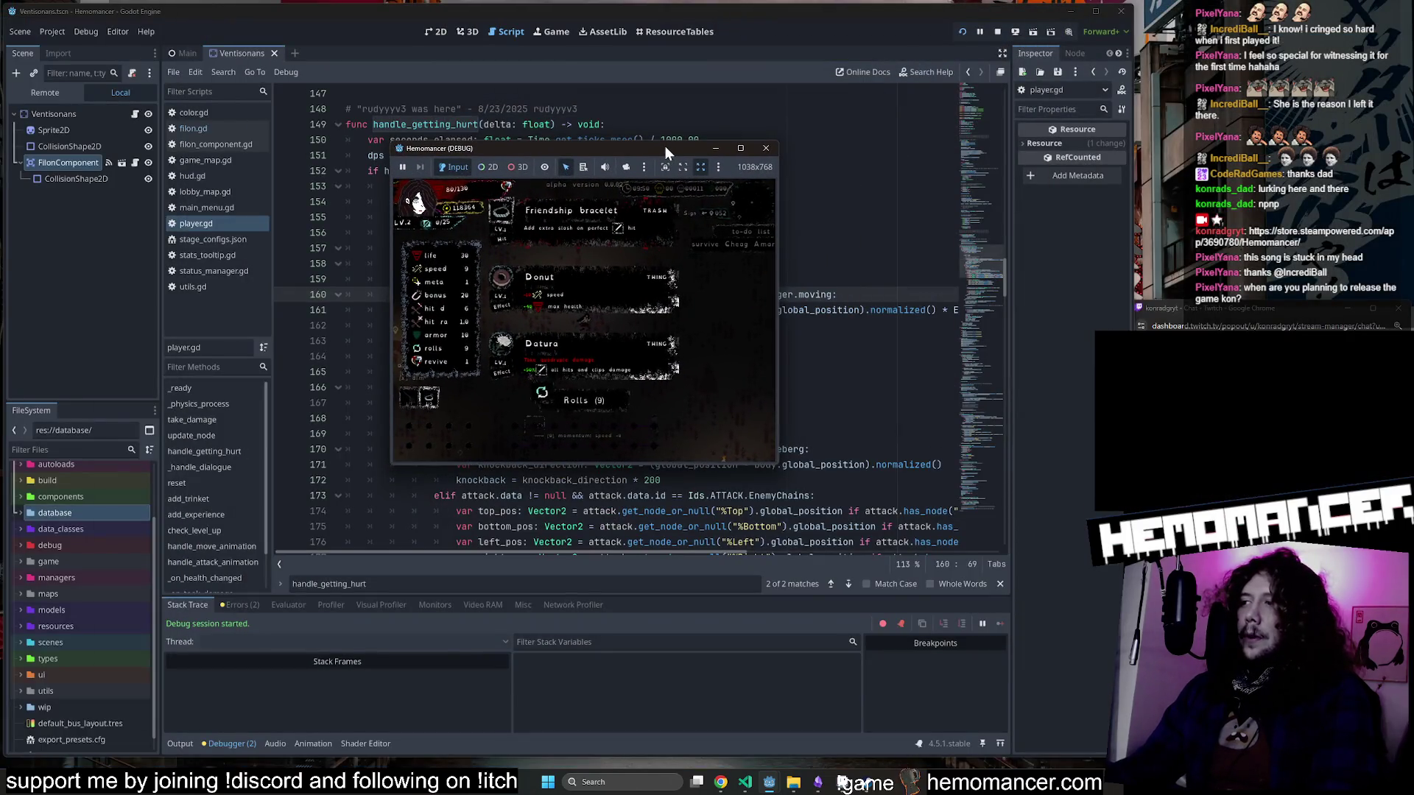
{"action": "double_click", "coordinate": [665, 146]}
{"action": "left_click", "coordinate": [640, 358]}
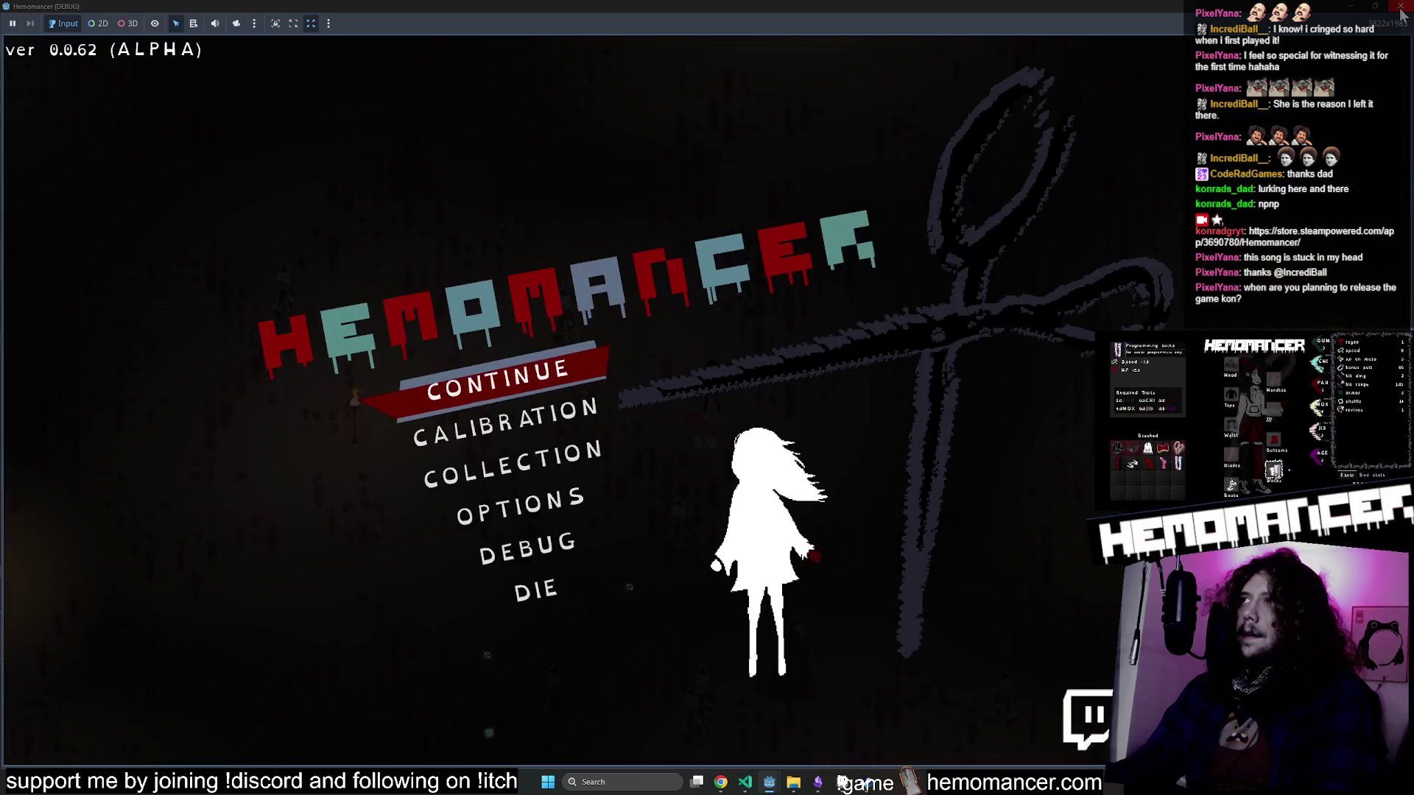
Close the running game and restore line 163 to Damage.new(body.data.power).
{"action": "left_click", "coordinate": [1402, 9]}
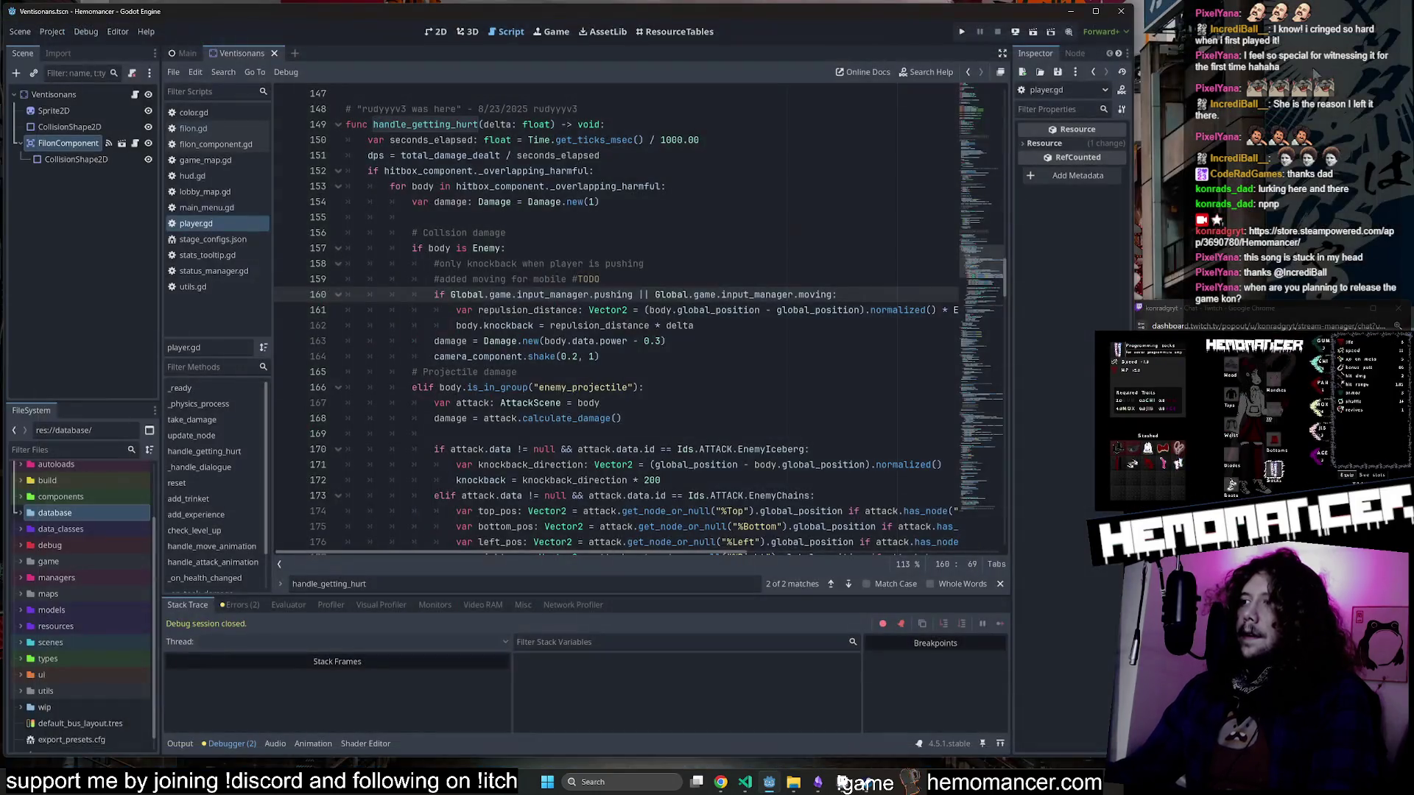
{"action": "left_click", "coordinate": [652, 344]}
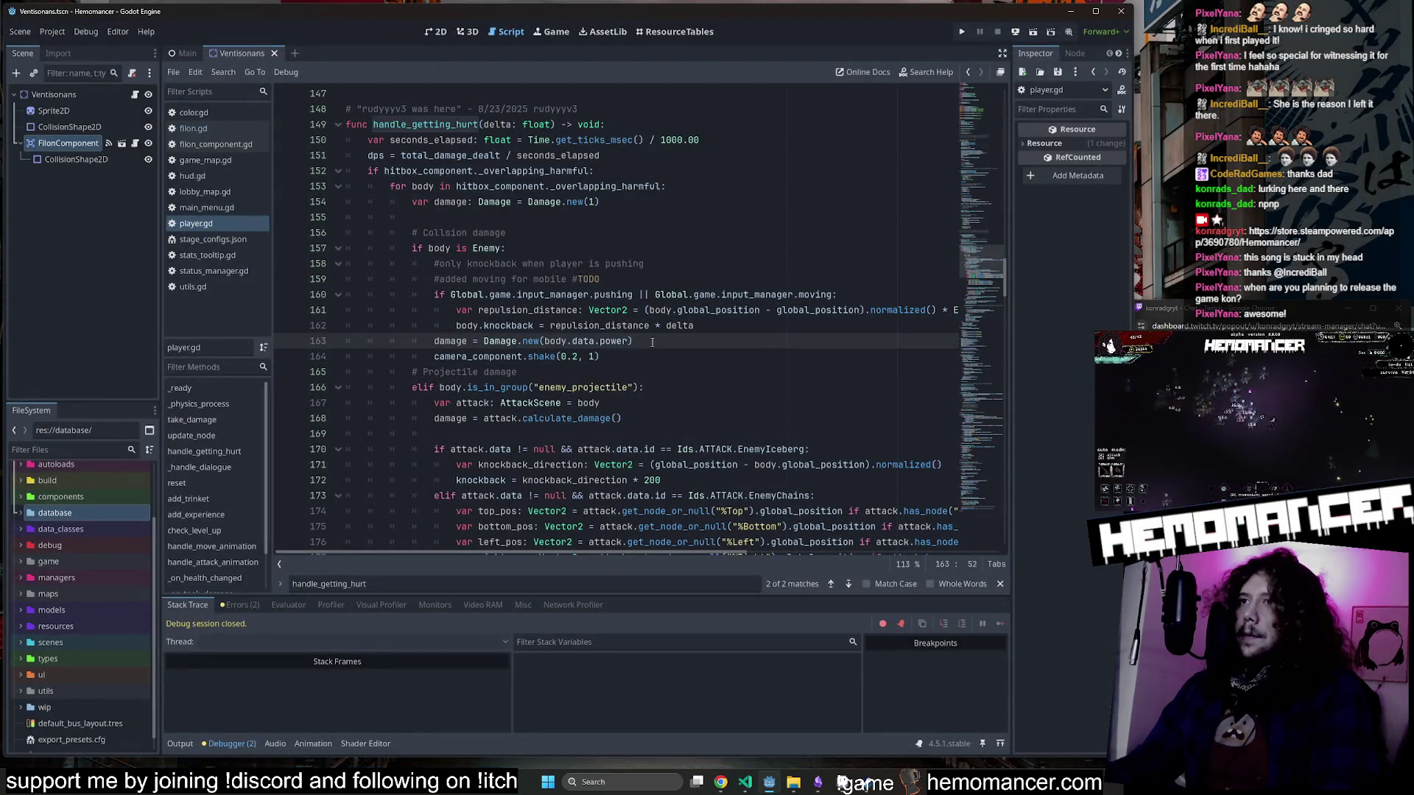
{"action": "type", "text": ")"}
{"action": "key", "text": "Left"}
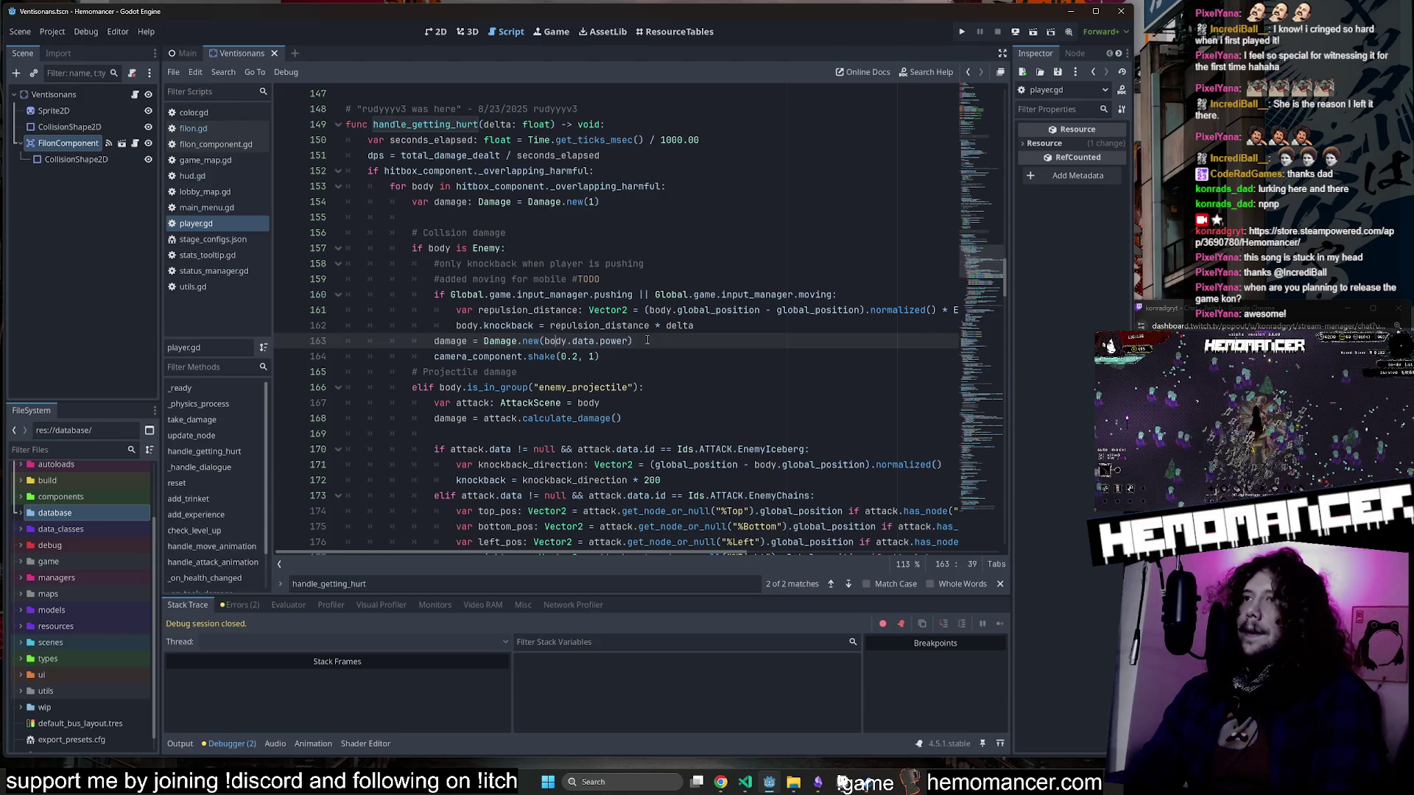
{"action": "key", "text": "Down"}
{"action": "key", "text": "Home"}
{"action": "key", "text": "Home"}
{"action": "left_click", "coordinate": [648, 340]}
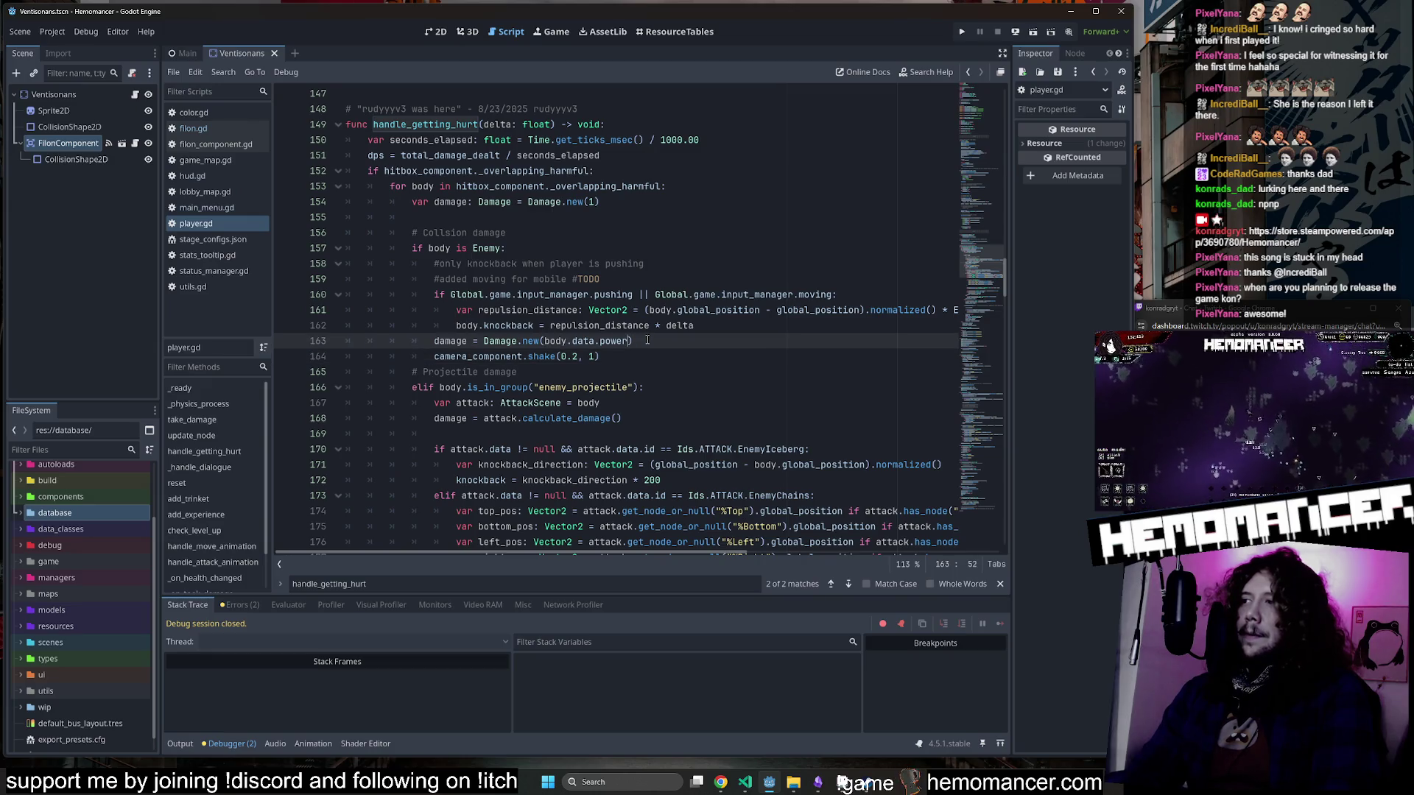
{"action": "key", "text": "ctrl+Left"}
{"action": "key", "text": "ctrl+Left"}
{"action": "key", "text": "ctrl+Left"}
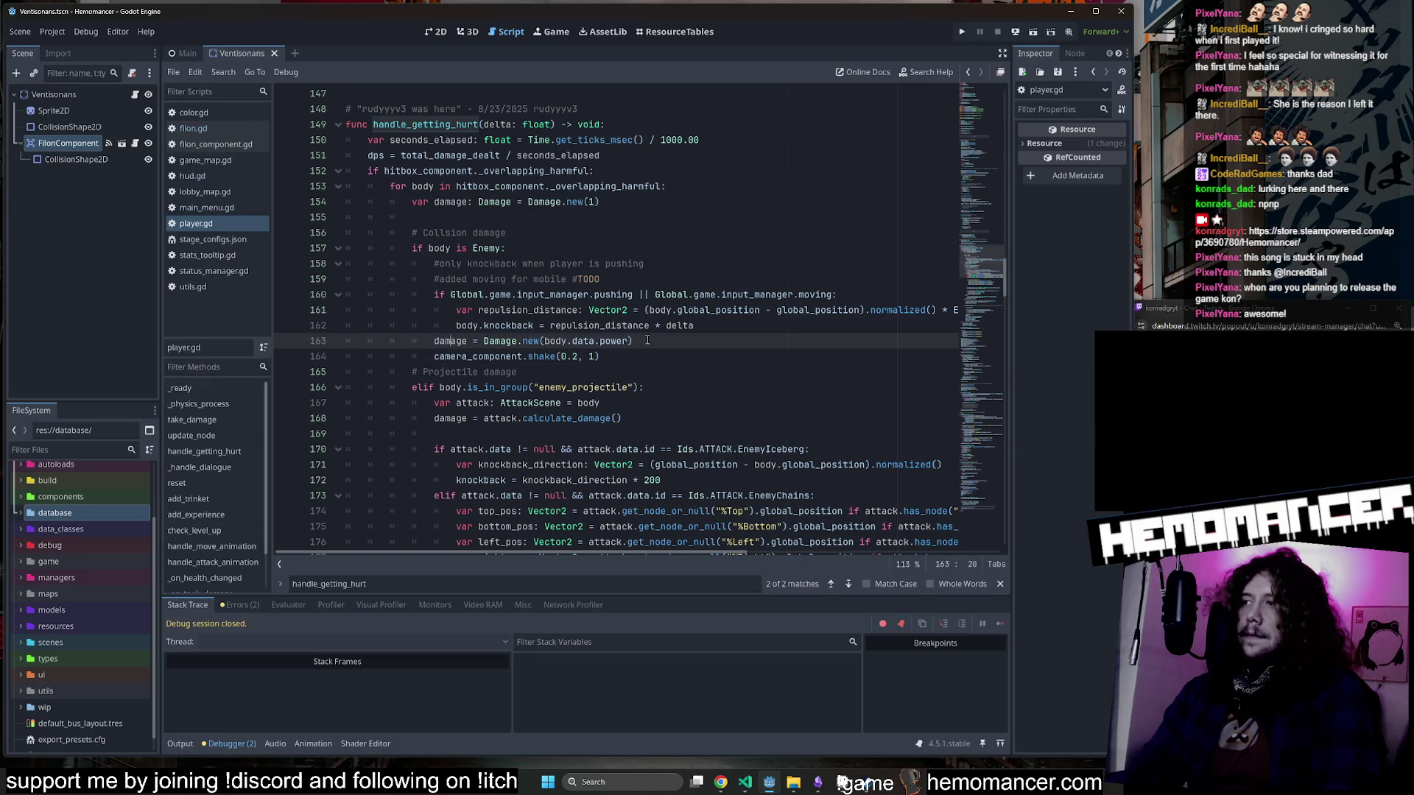
{"action": "key", "text": "Down"}
{"action": "key", "text": "Home"}
{"action": "key", "text": "Right"}
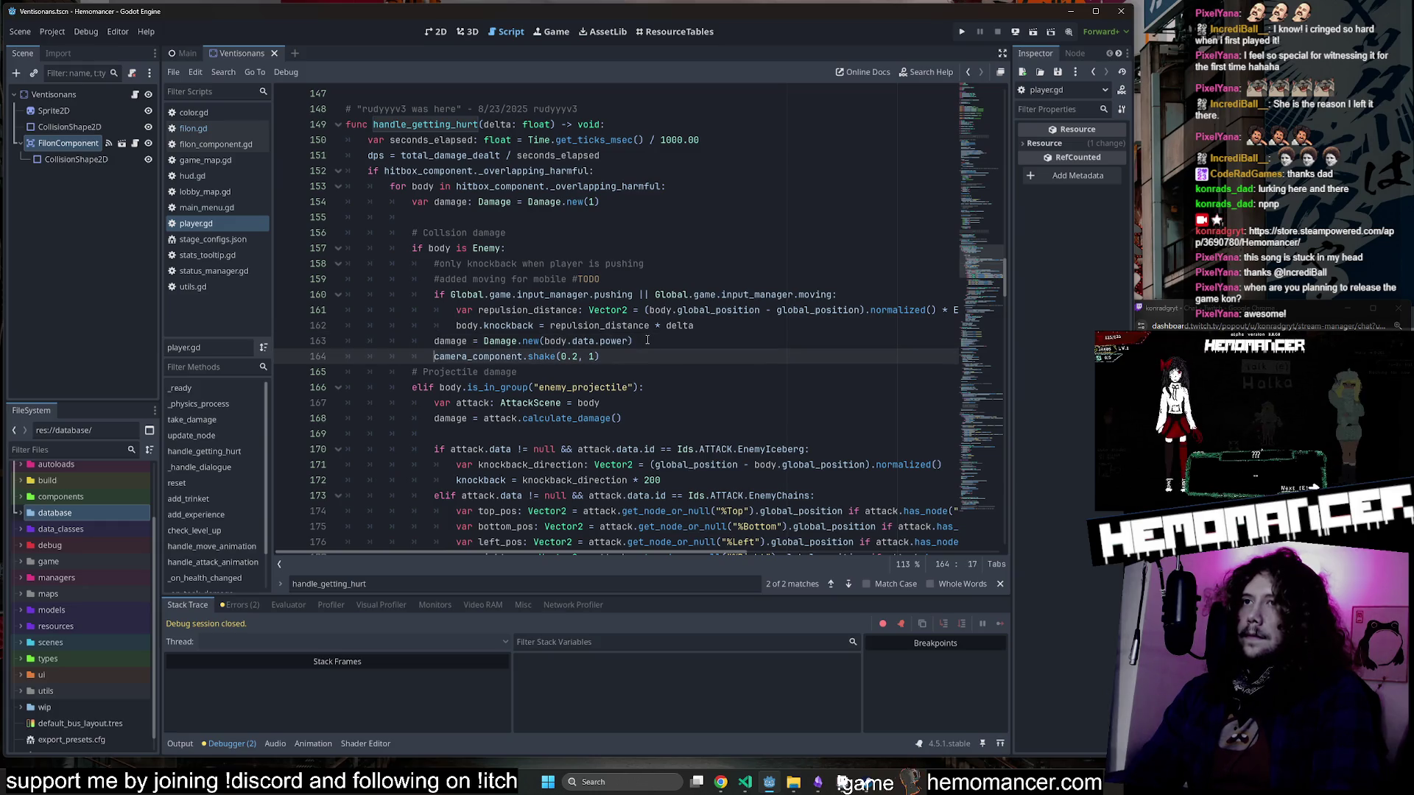
{"action": "left_click", "coordinate": [647, 340]}
{"action": "key", "text": "Left"}
{"action": "key", "text": "Left"}
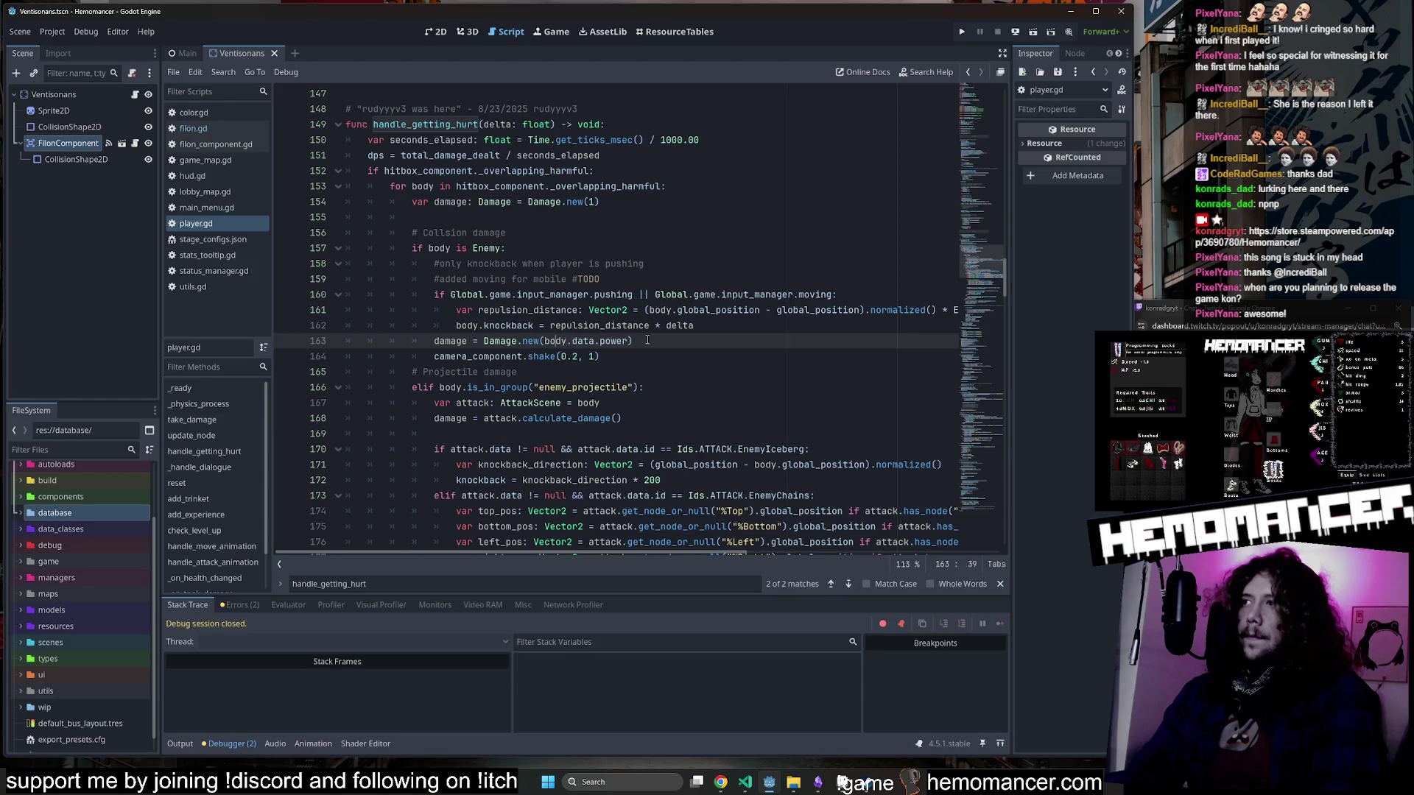
{"action": "key", "text": "Left"}
{"action": "key", "text": "Left"}
{"action": "key", "text": "Left"}
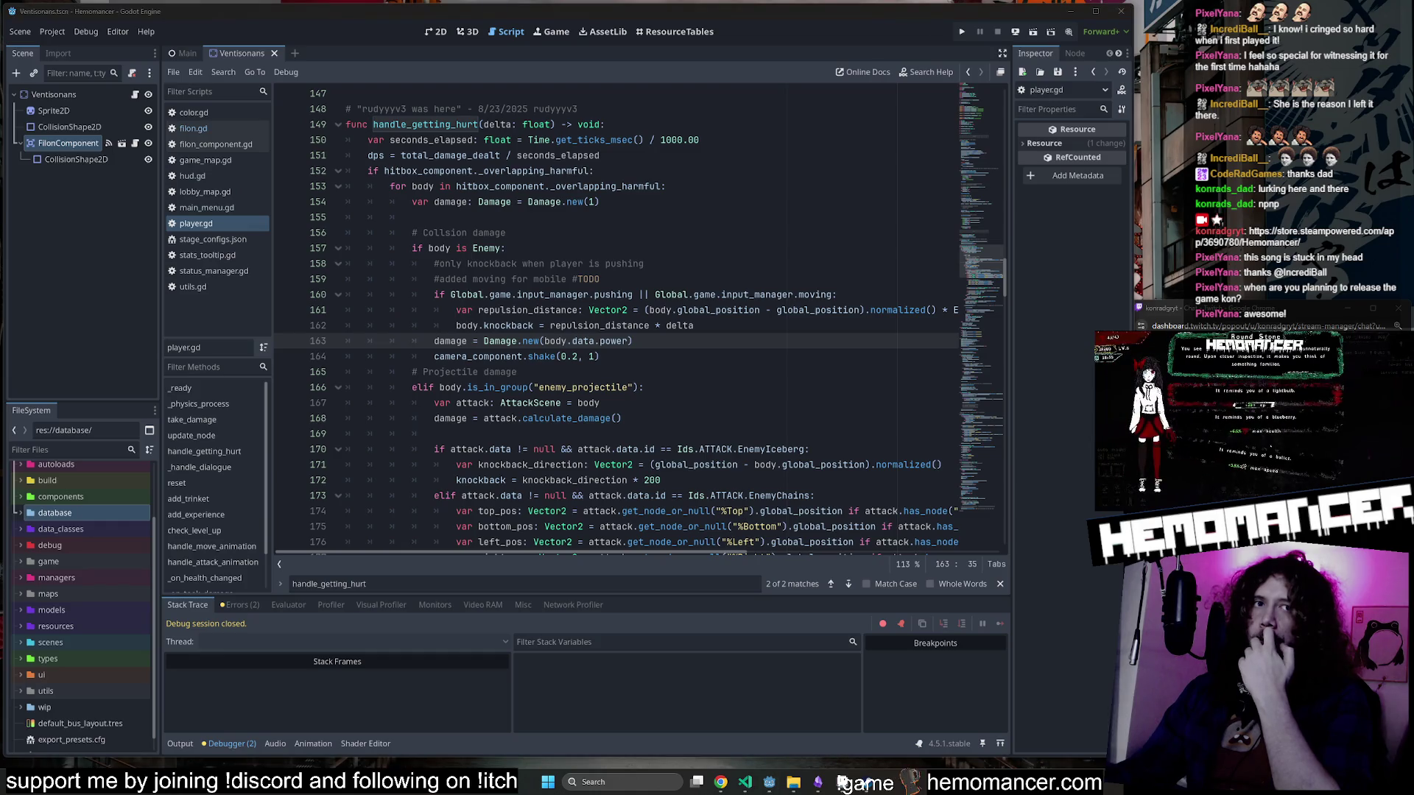
Jump to the handle_getting_hurt definition and review its loop over _overlapping_harmful.
{"action": "left_click", "coordinate": [588, 356]}
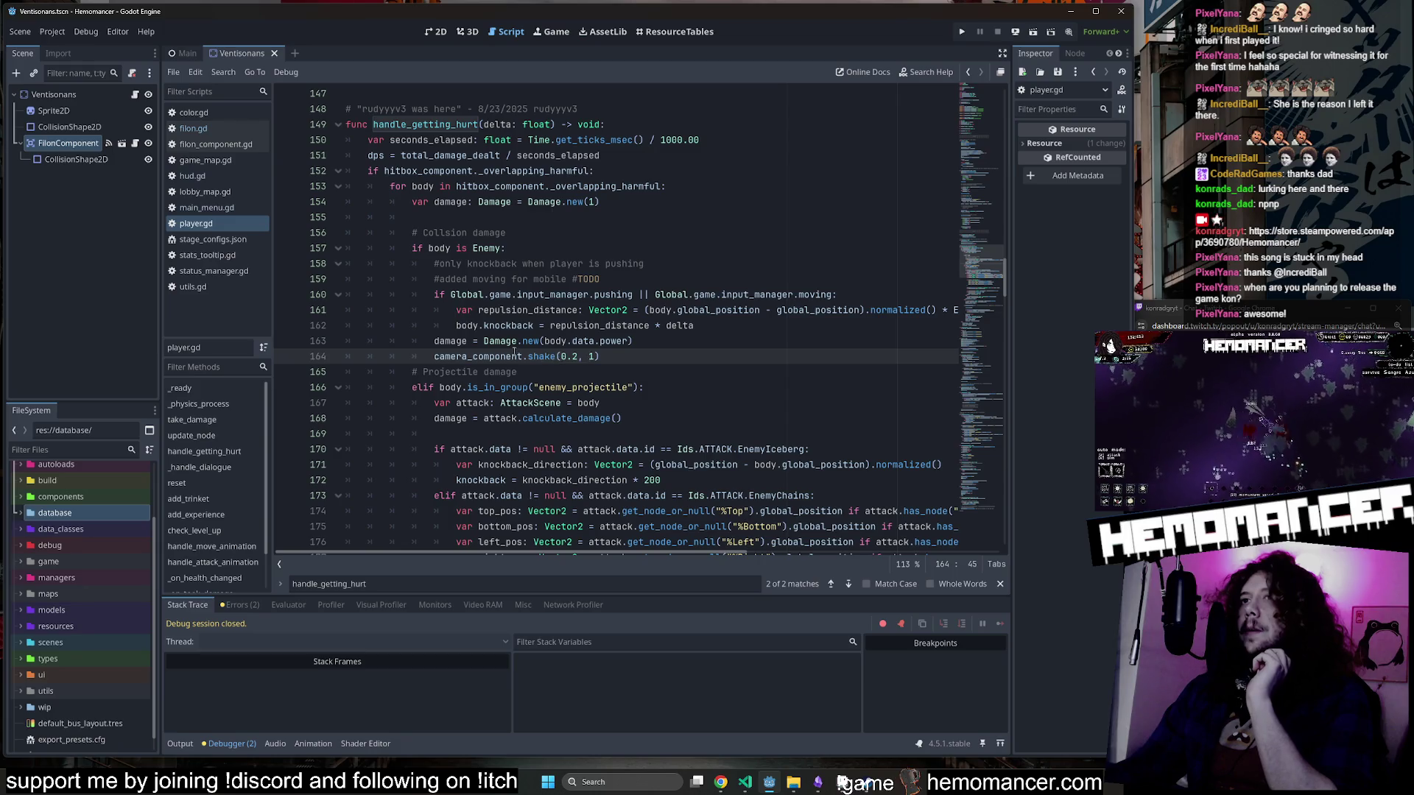
{"action": "key", "text": "shift+F3"}
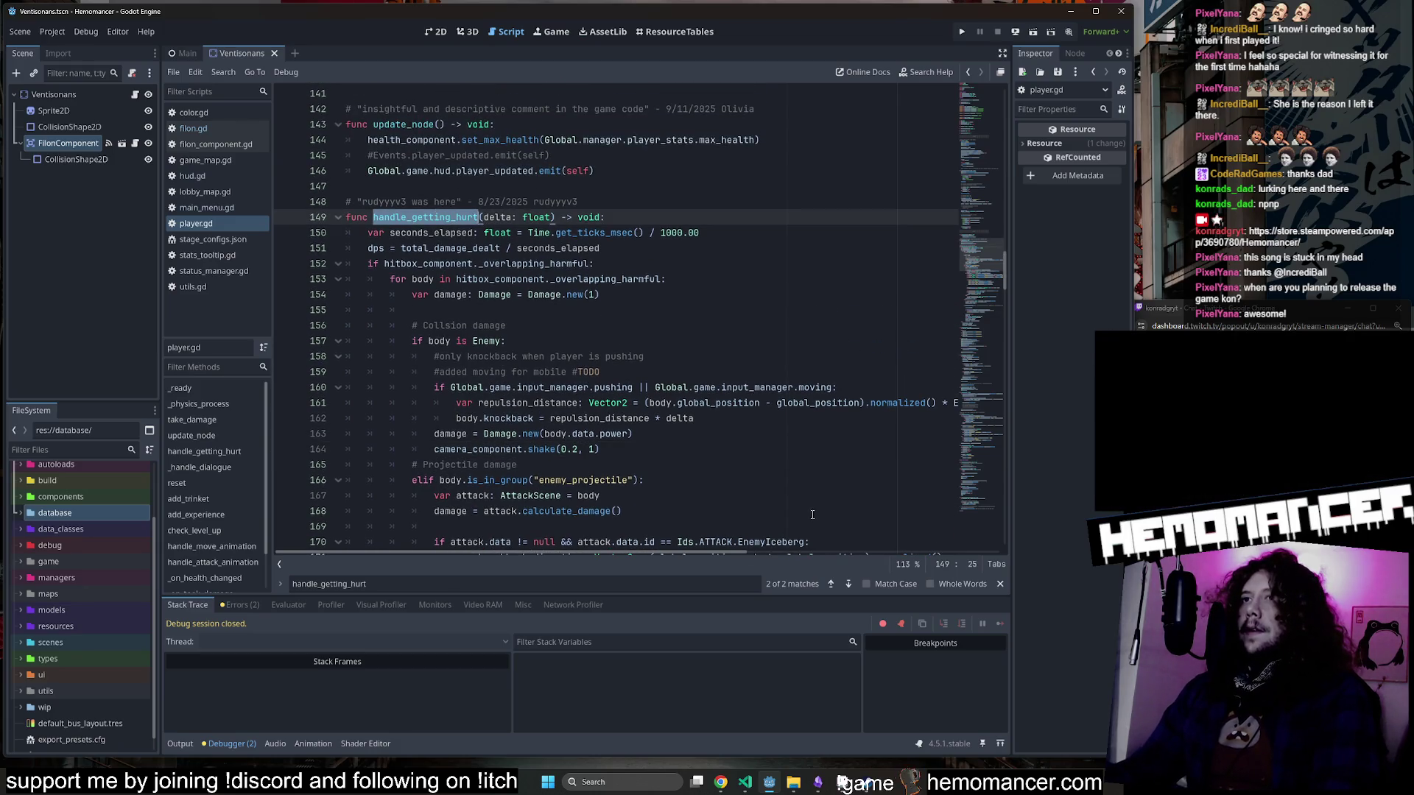
{"action": "scroll", "coordinate": [812, 514], "scroll_direction": "down", "scroll_amount": 1}
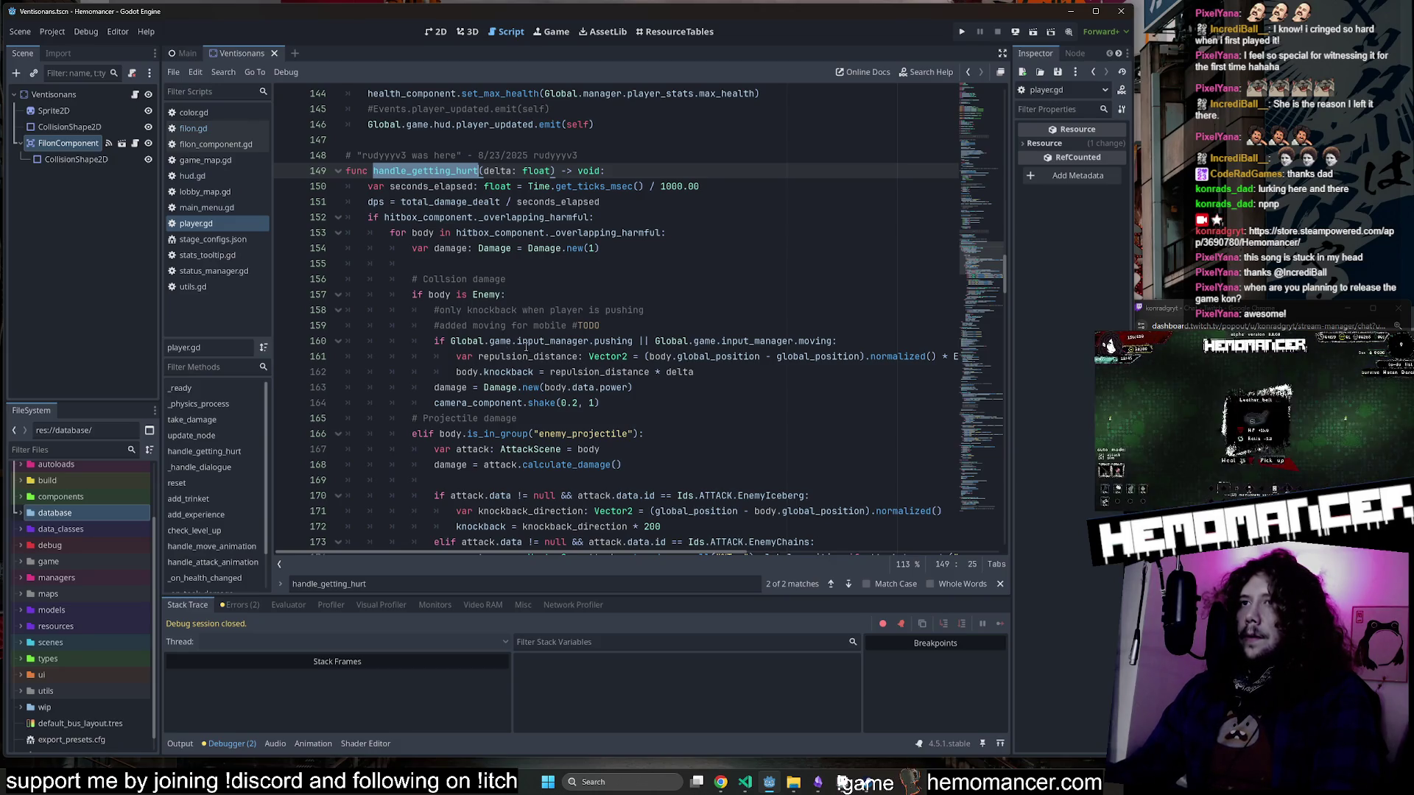
{"action": "double_click", "coordinate": [655, 233]}
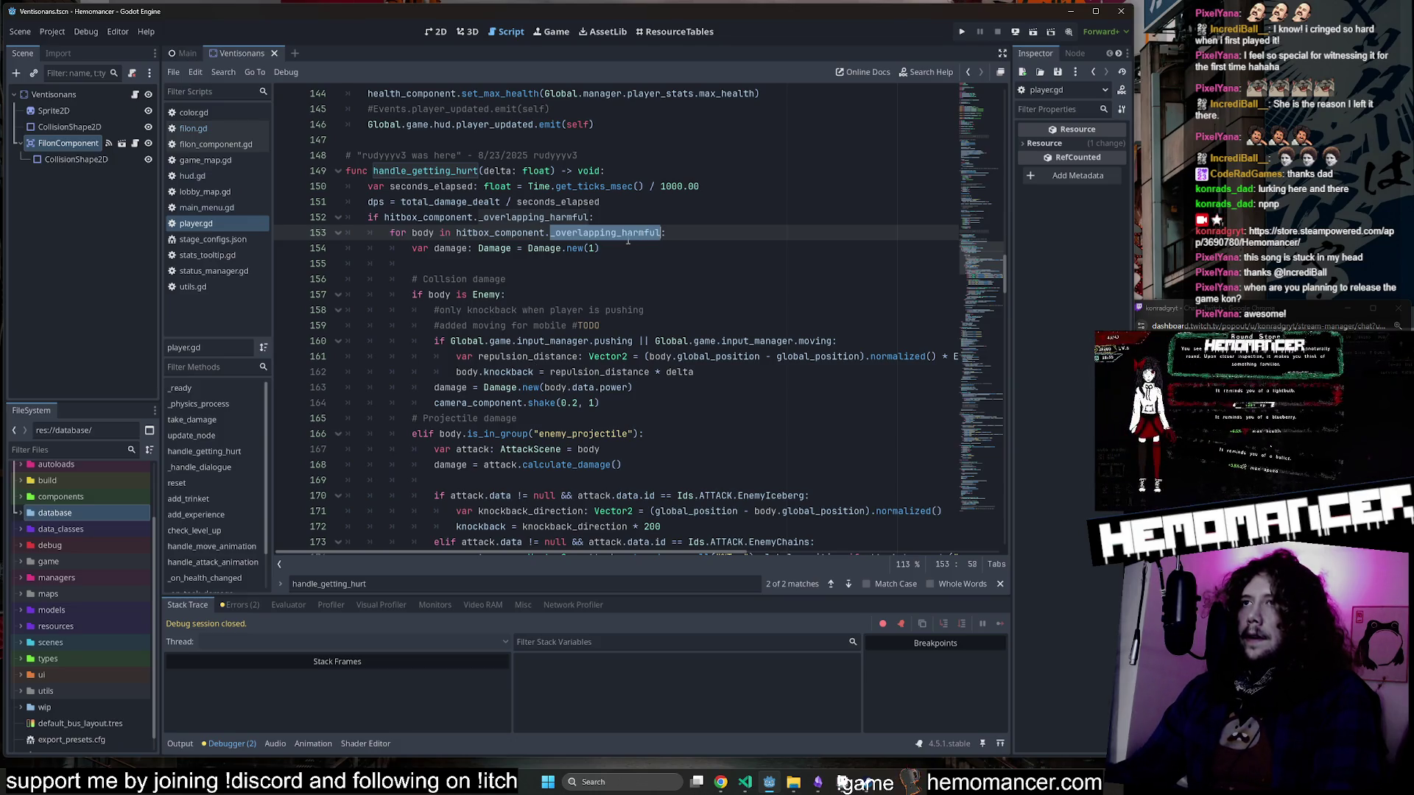
{"action": "left_click", "coordinate": [759, 378]}
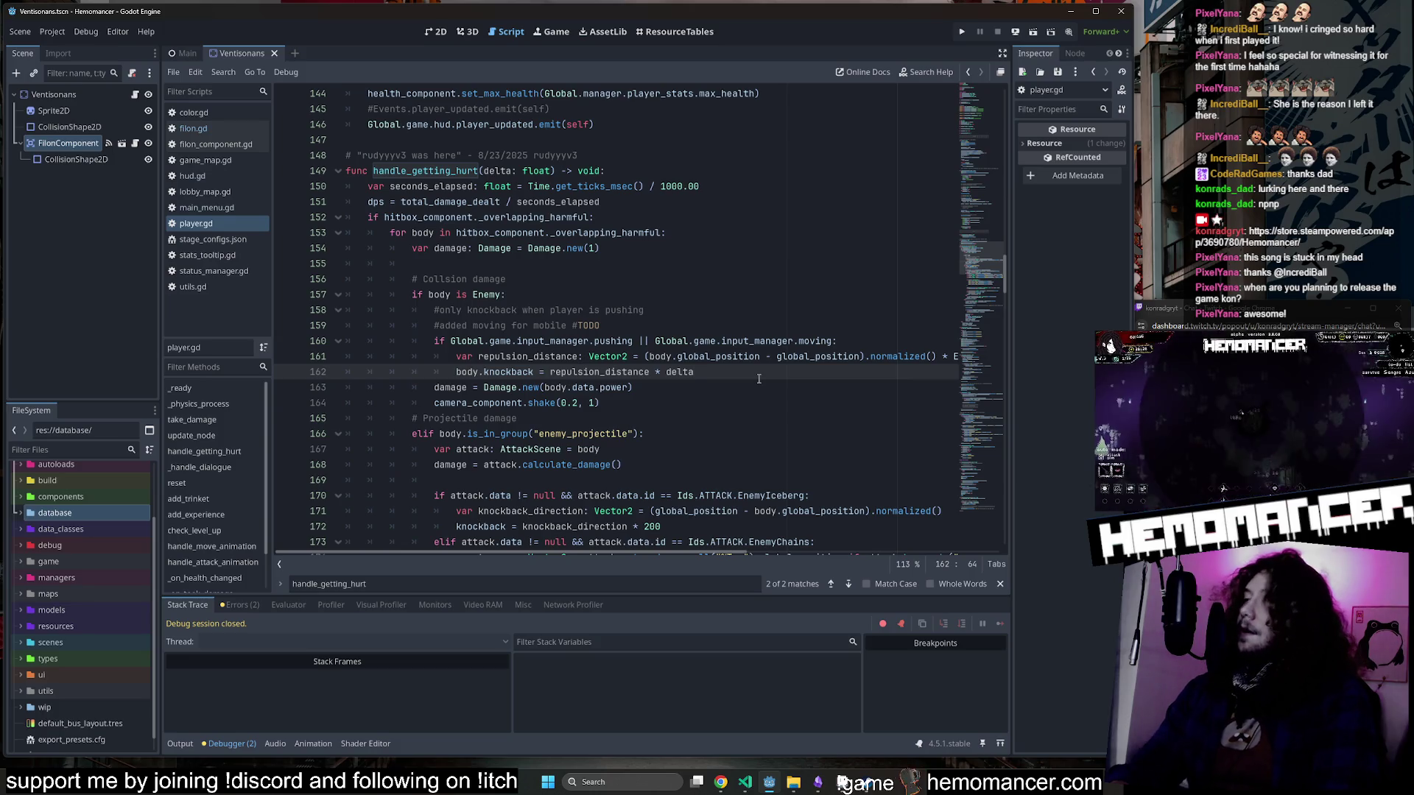
{"action": "key", "text": "Up"}
{"action": "key", "text": "Up"}
{"action": "key", "text": "Up"}
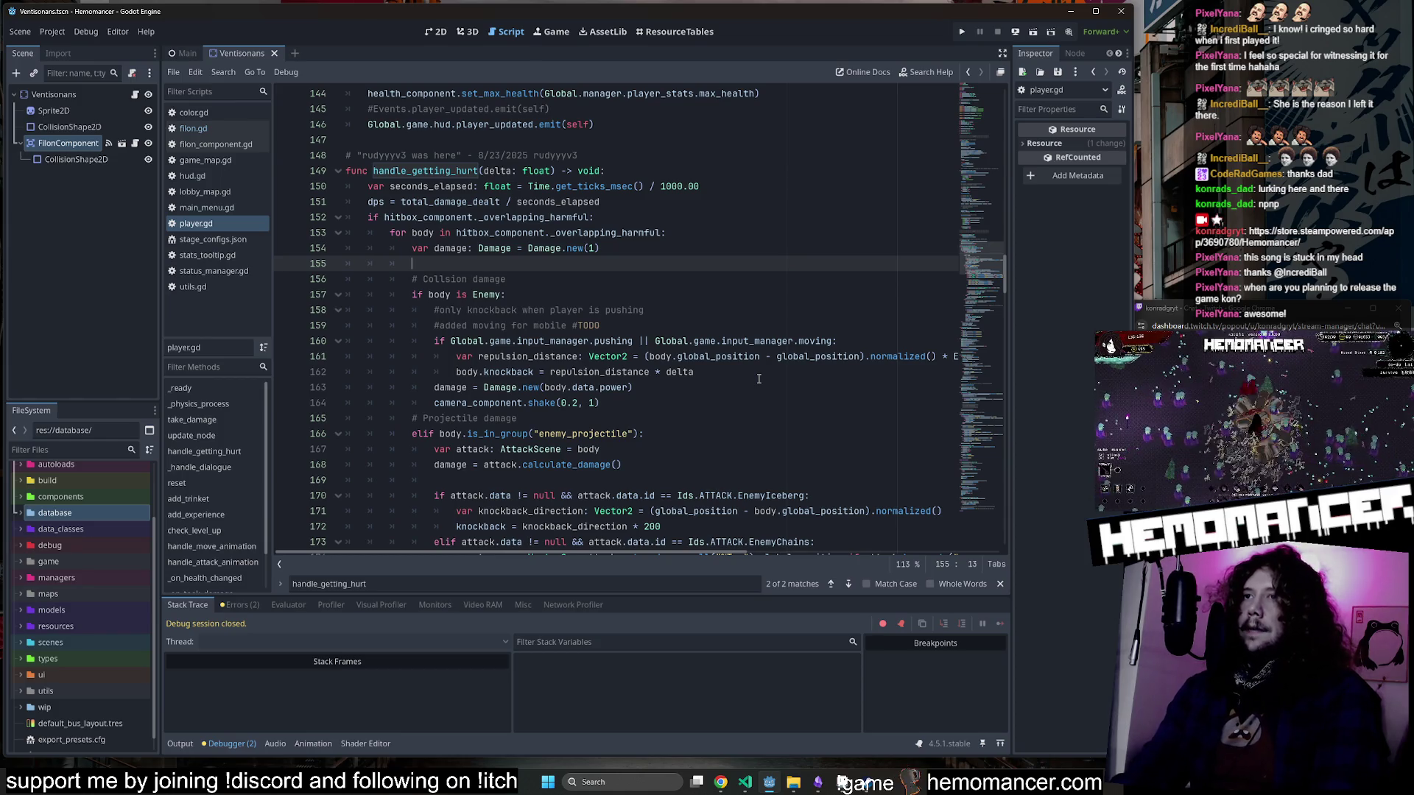
{"action": "key", "text": "Up"}
{"action": "key", "text": "Up"}
{"action": "key", "text": "Up"}
Declare var contact_damage: Damage = Damage.new(0.0) above the for loop.
{"action": "key", "text": "End"}
{"action": "key", "text": "Return"}
{"action": "key", "text": "Return"}
{"action": "key", "text": "Return"}
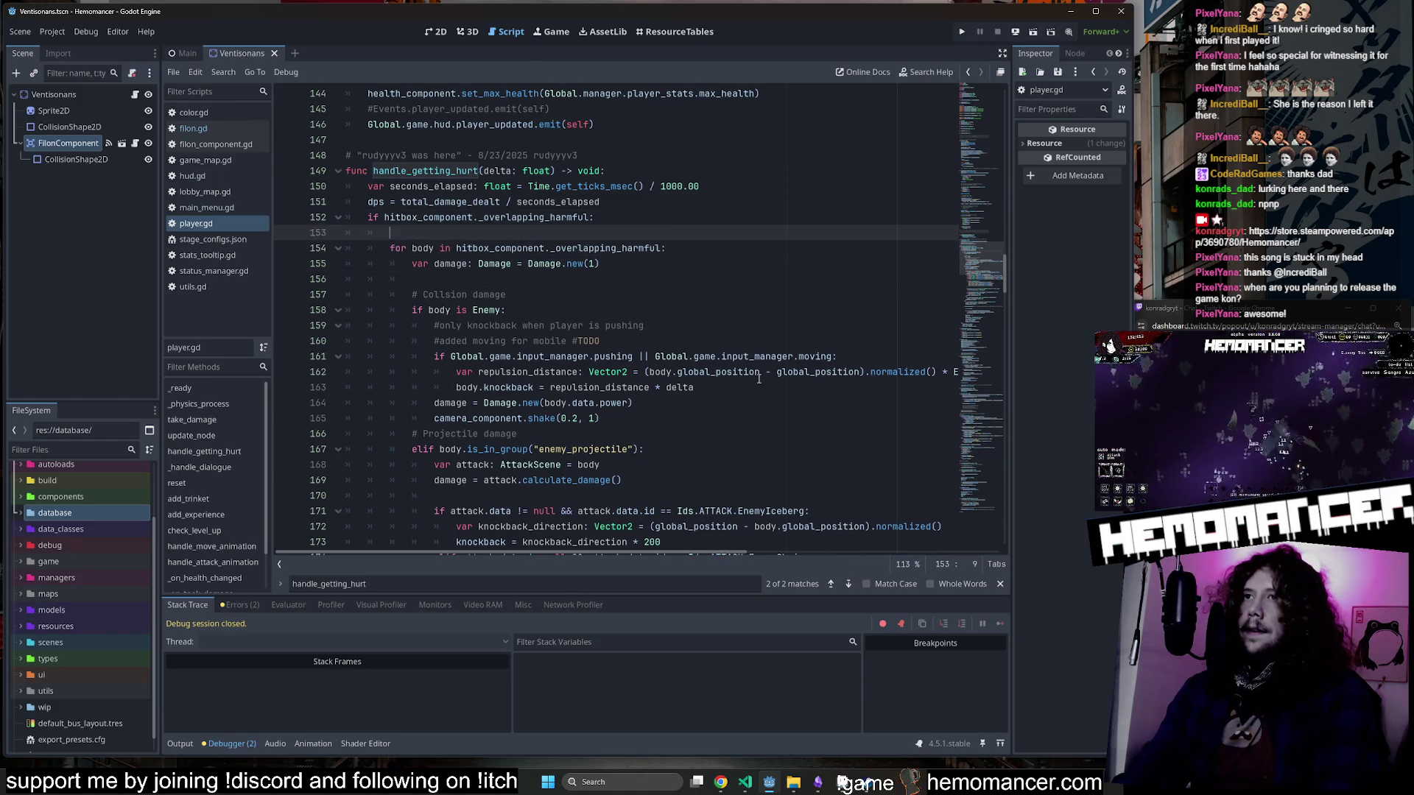
{"action": "key", "text": "Up"}
{"action": "type", "text": "var contact_da"}
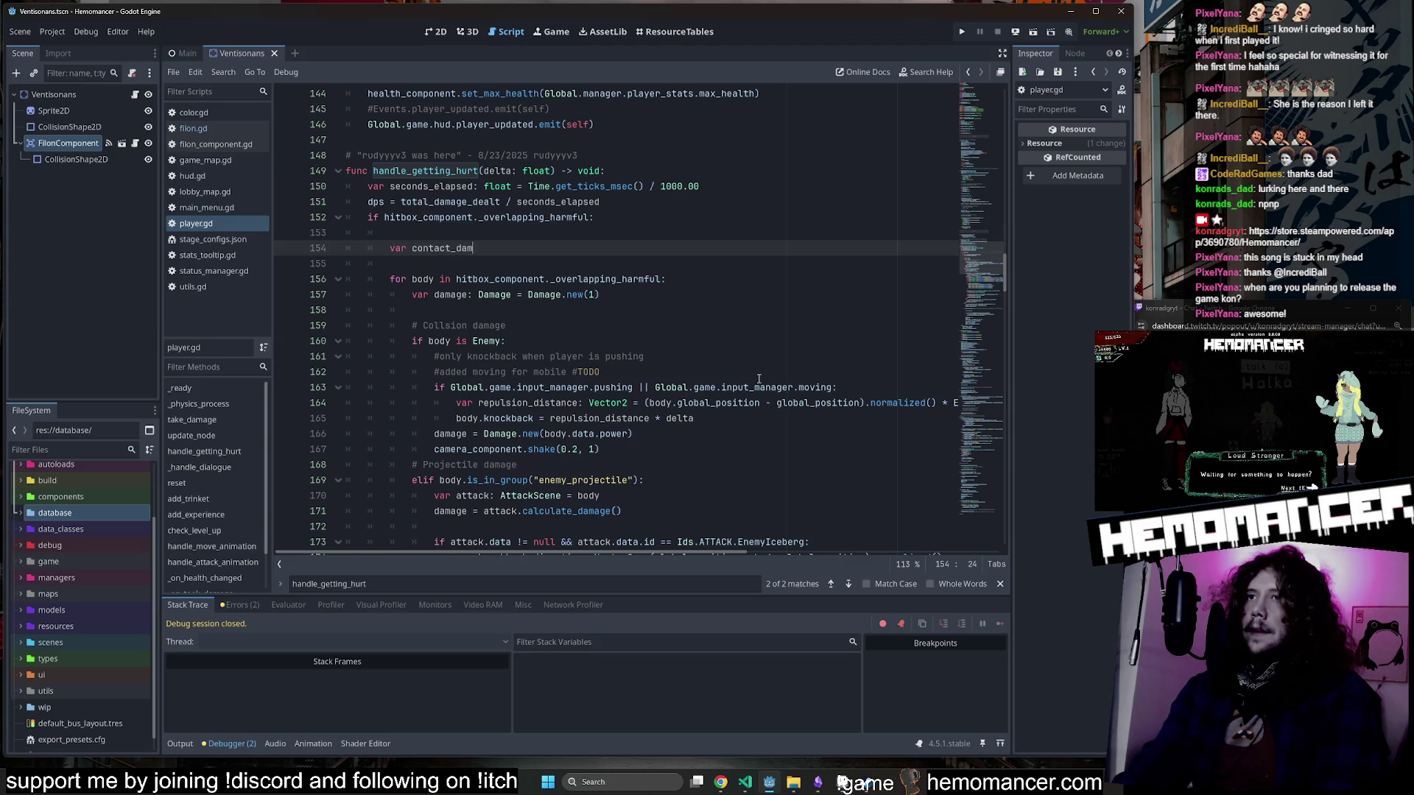
{"action": "type", "text": "mage: Damage "}
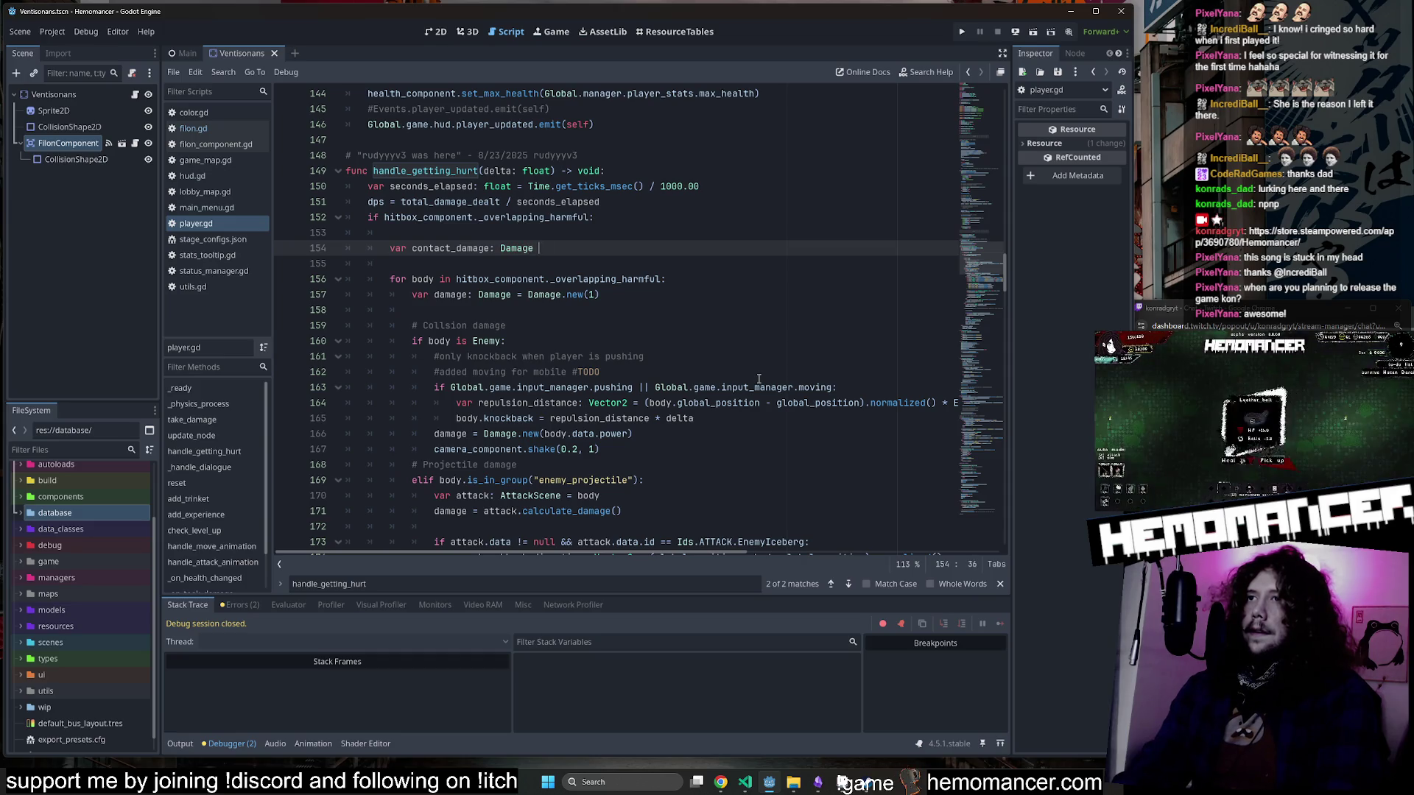
{"action": "type", "text": "= Damage.ne"}
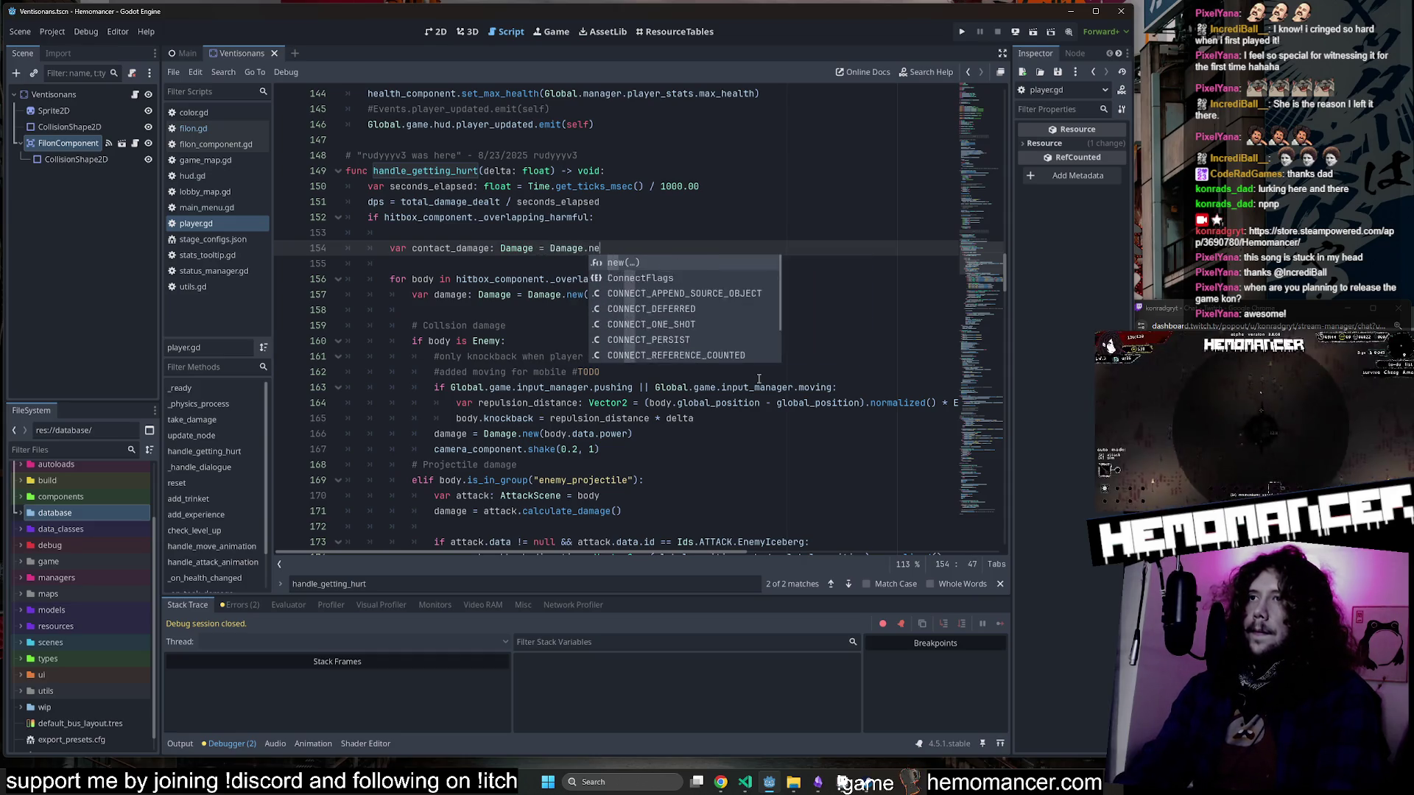
{"action": "type", "text": "w(0.0"}
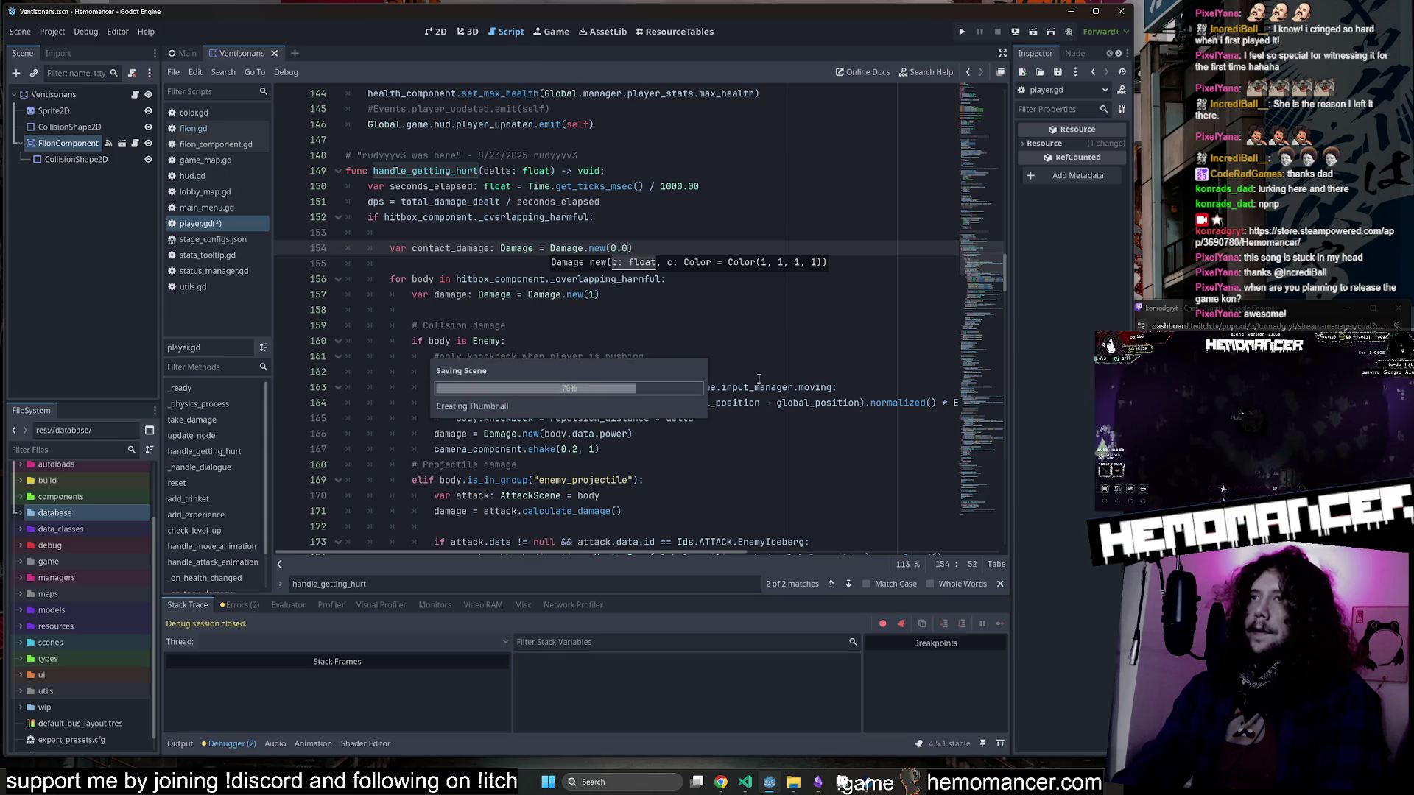
Check the contact_damage and damage occurrences, then add a blank line after the knockback line.
{"action": "double_click", "coordinate": [452, 249]}
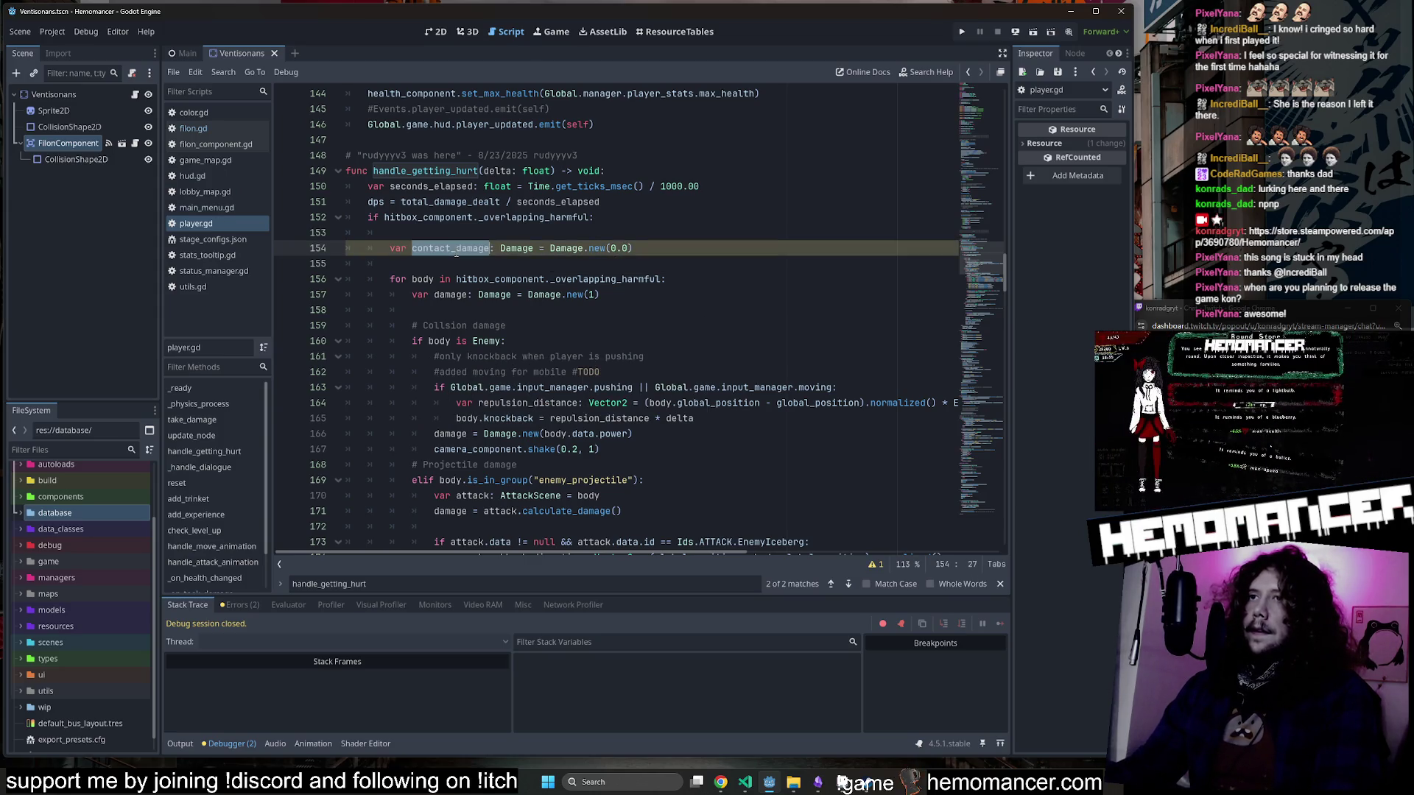
{"action": "double_click", "coordinate": [441, 435]}
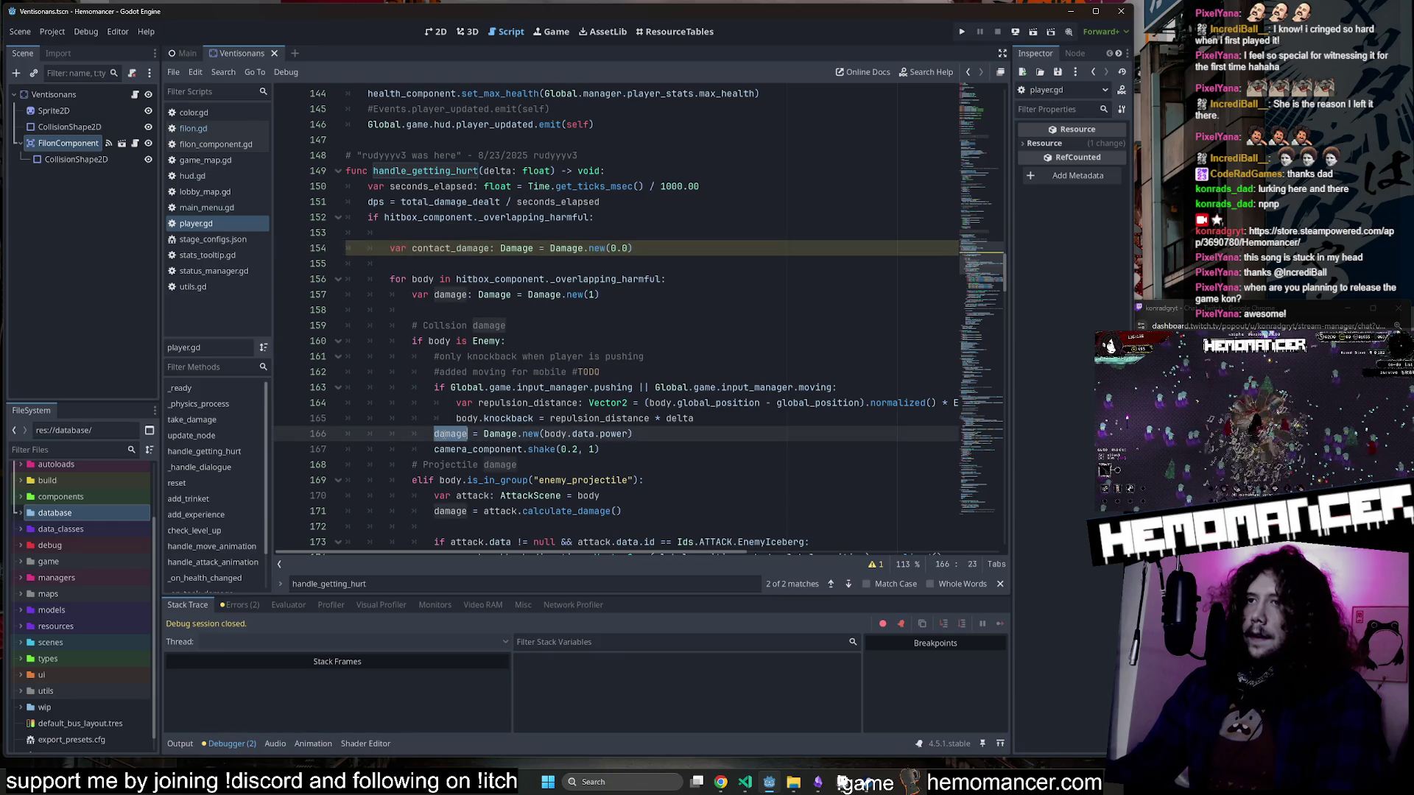
{"action": "left_click", "coordinate": [728, 418]}
{"action": "key", "text": "Return"}
{"action": "key", "text": "Return"}
{"action": "type", "text": "if b"}
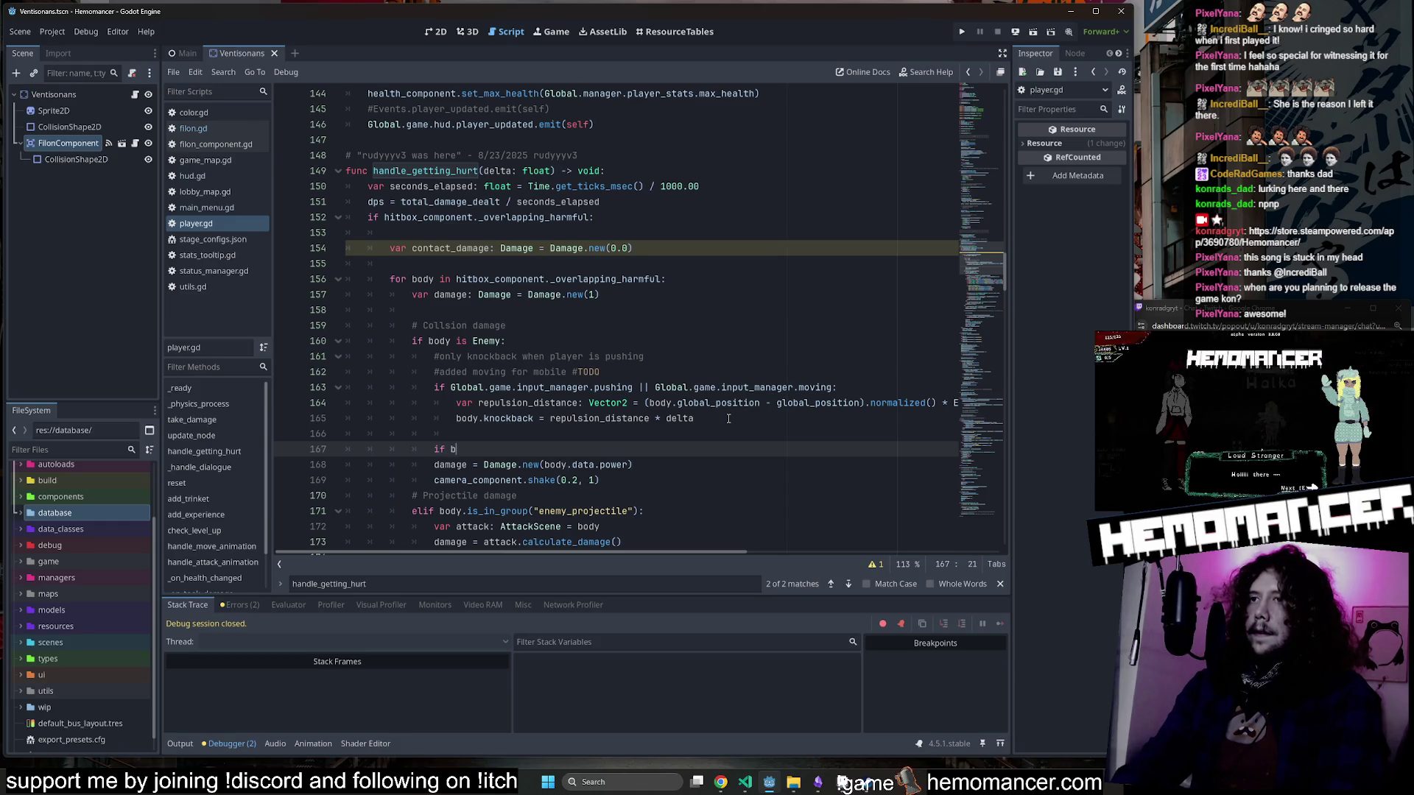
Write the check 'if body.data.power > contact_damage:' in the Enemy branch.
{"action": "type", "text": "ody.data."}
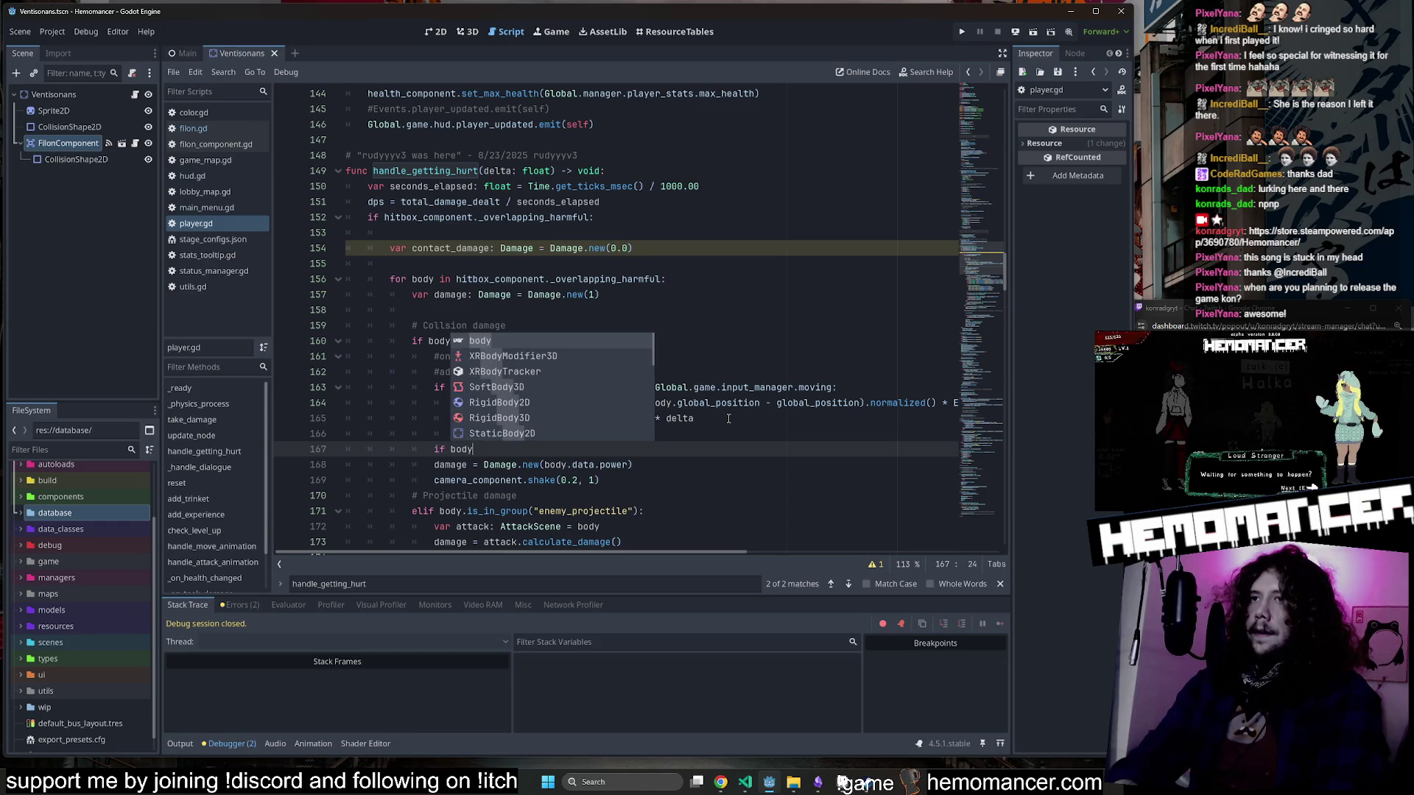
{"action": "type", "text": "power"}
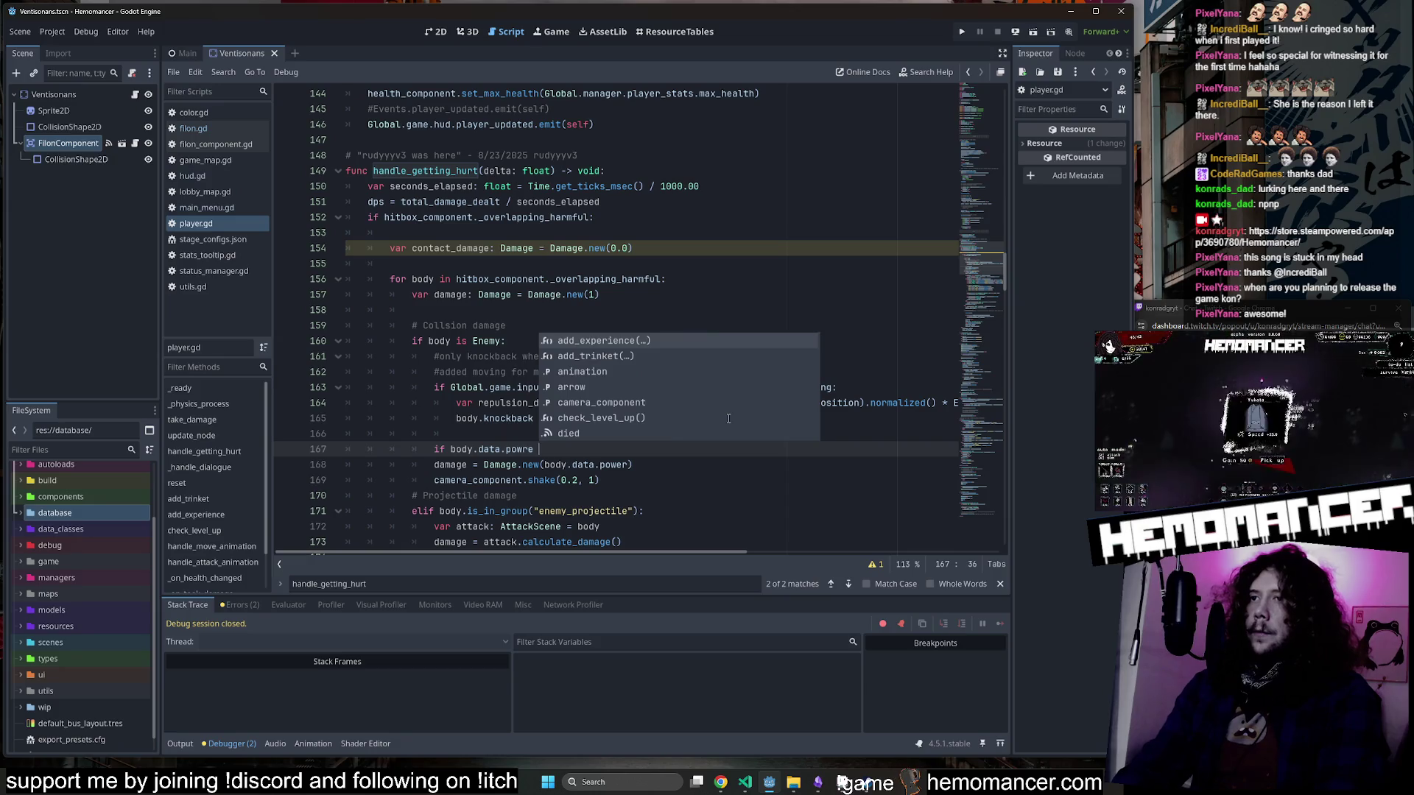
{"action": "type", "text": ":"}
{"action": "key", "text": "Return"}
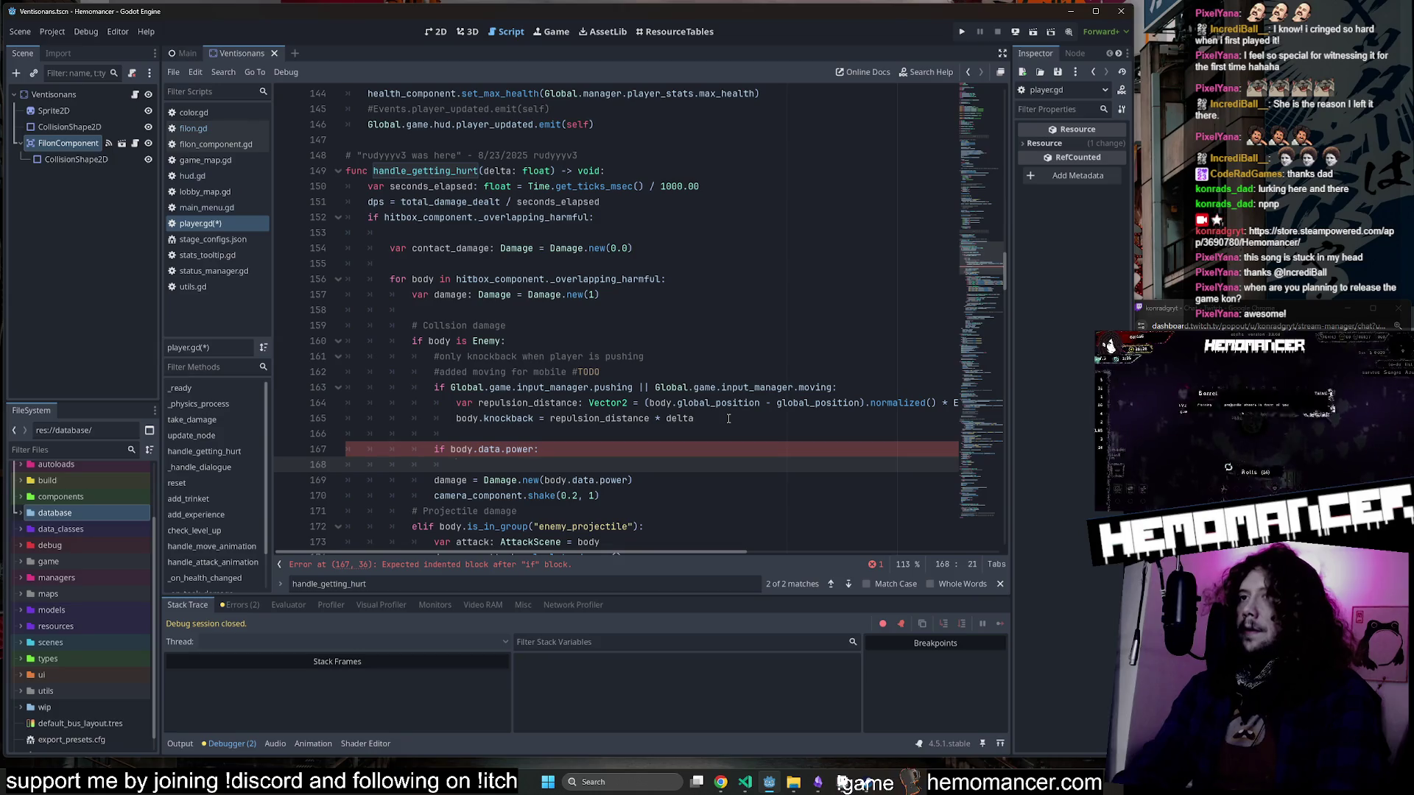
{"action": "scroll", "coordinate": [478, 265], "scroll_direction": "down", "scroll_amount": 1}
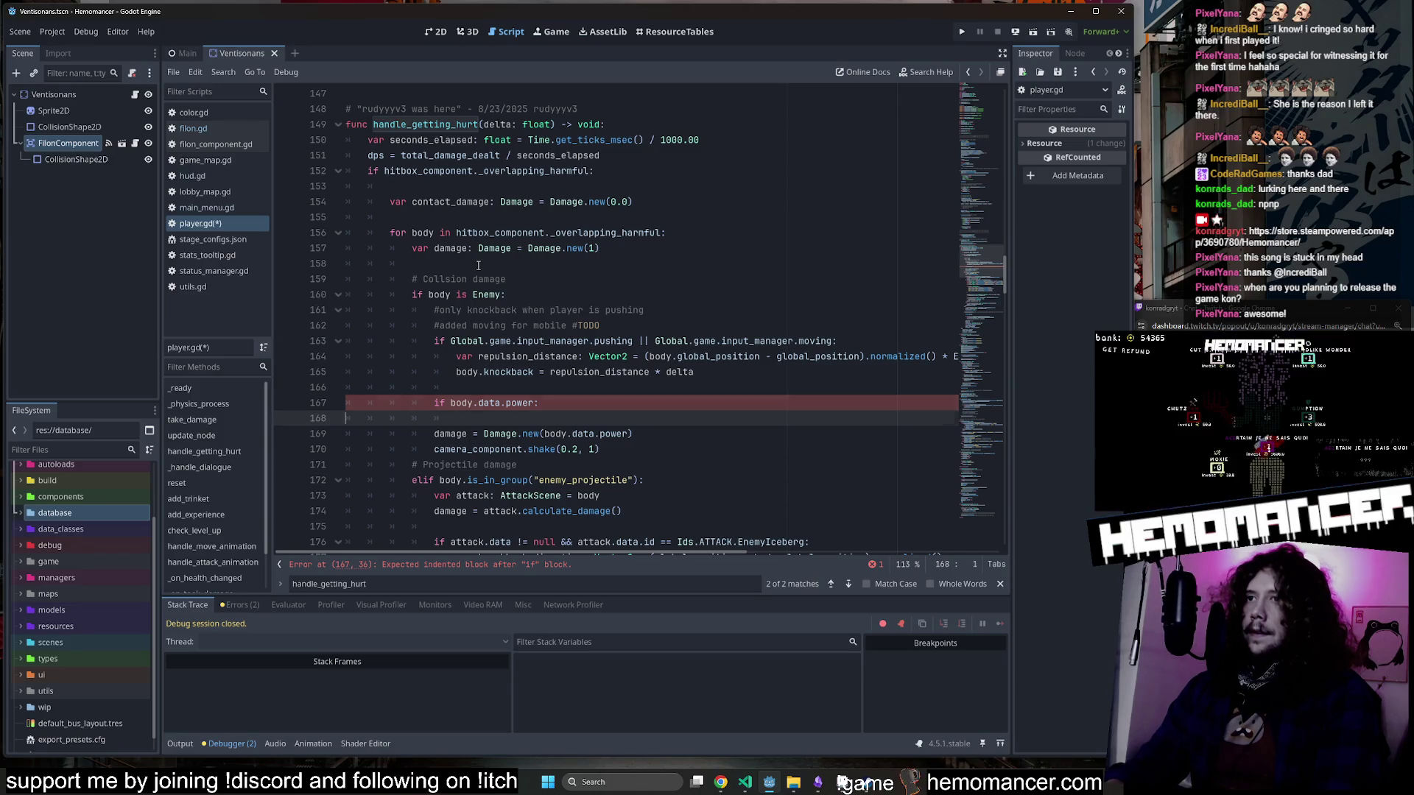
{"action": "key", "text": "Left"}
{"action": "key", "text": "Left"}
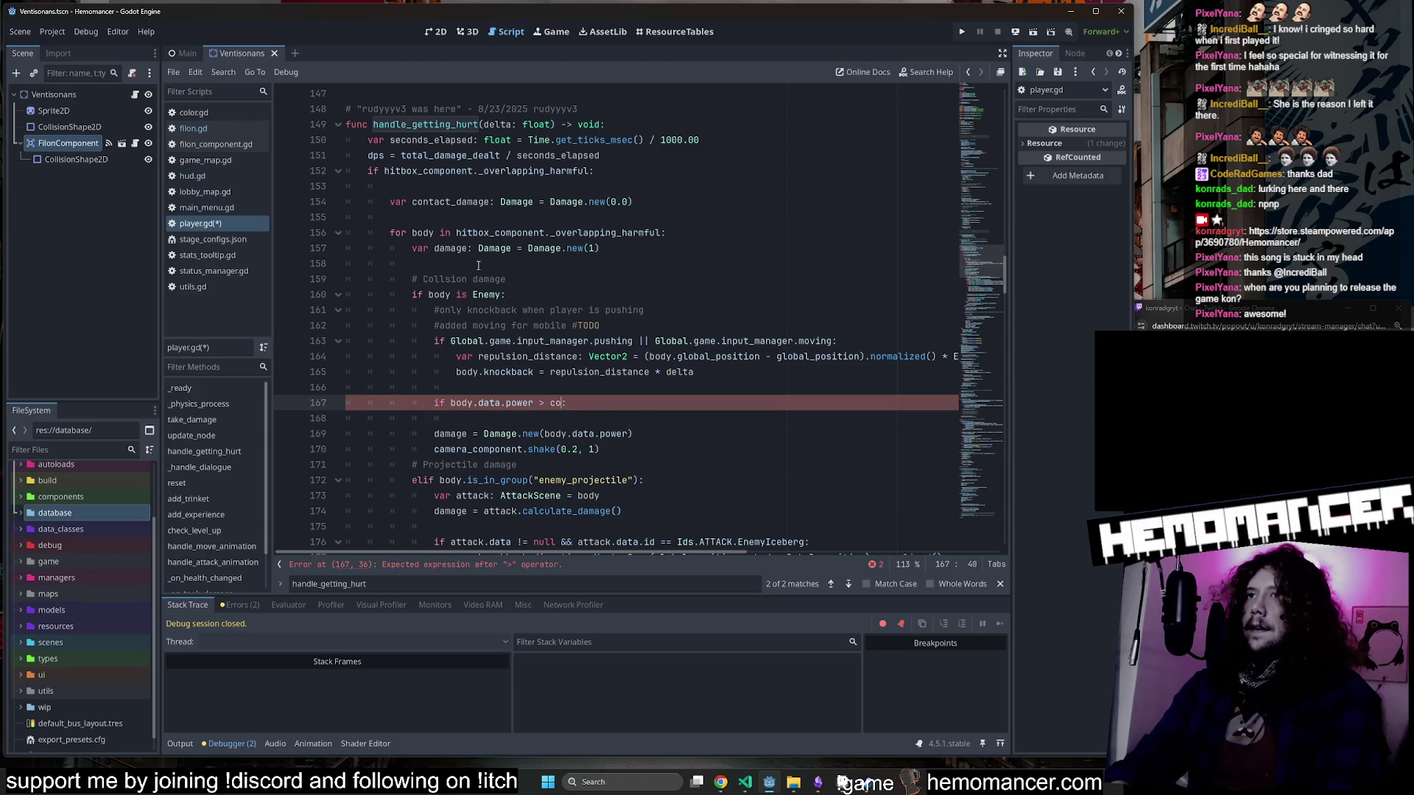
{"action": "key", "text": "Return"}
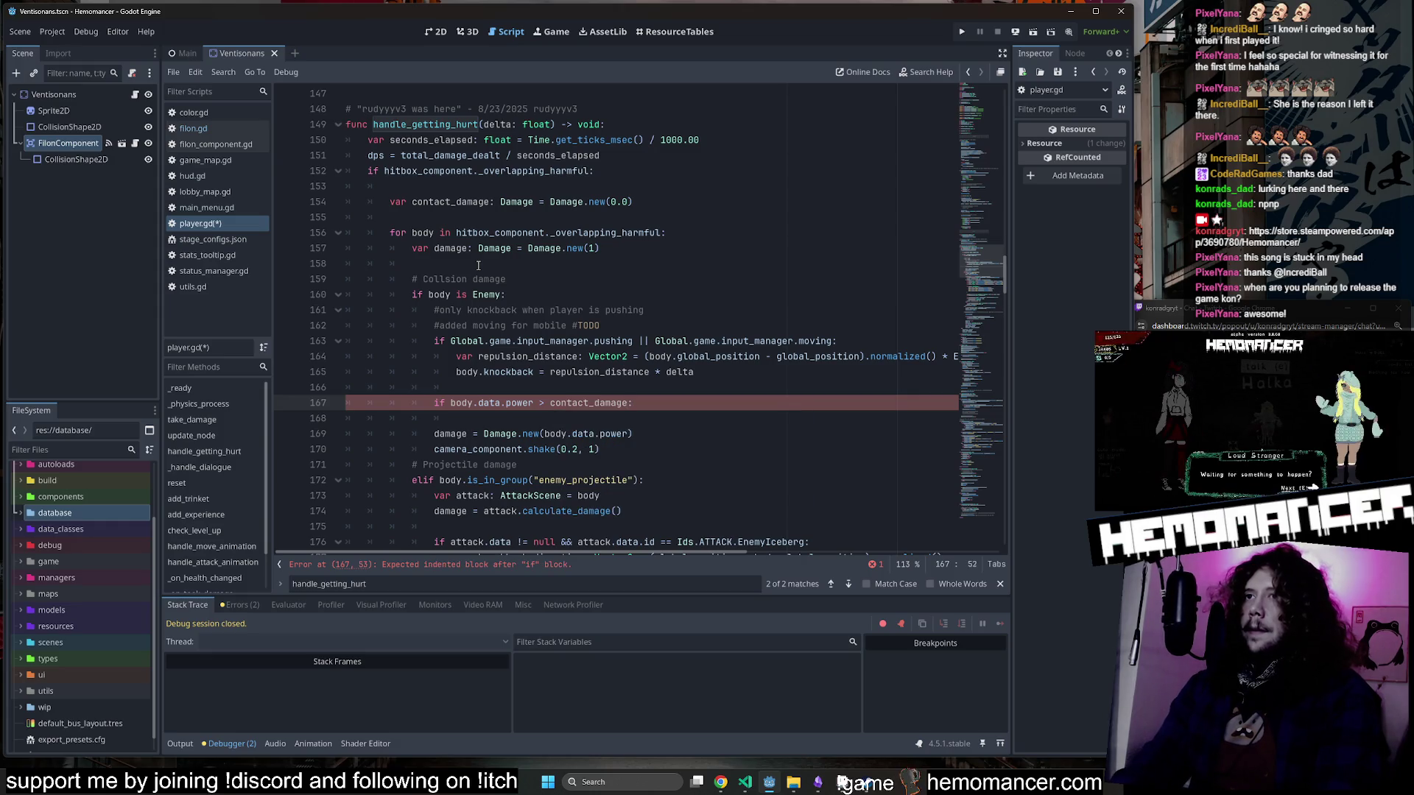
{"action": "key", "text": "Down"}
Inside the if block, assign contact_damage = body.data.power.
{"action": "key", "text": "Tab"}
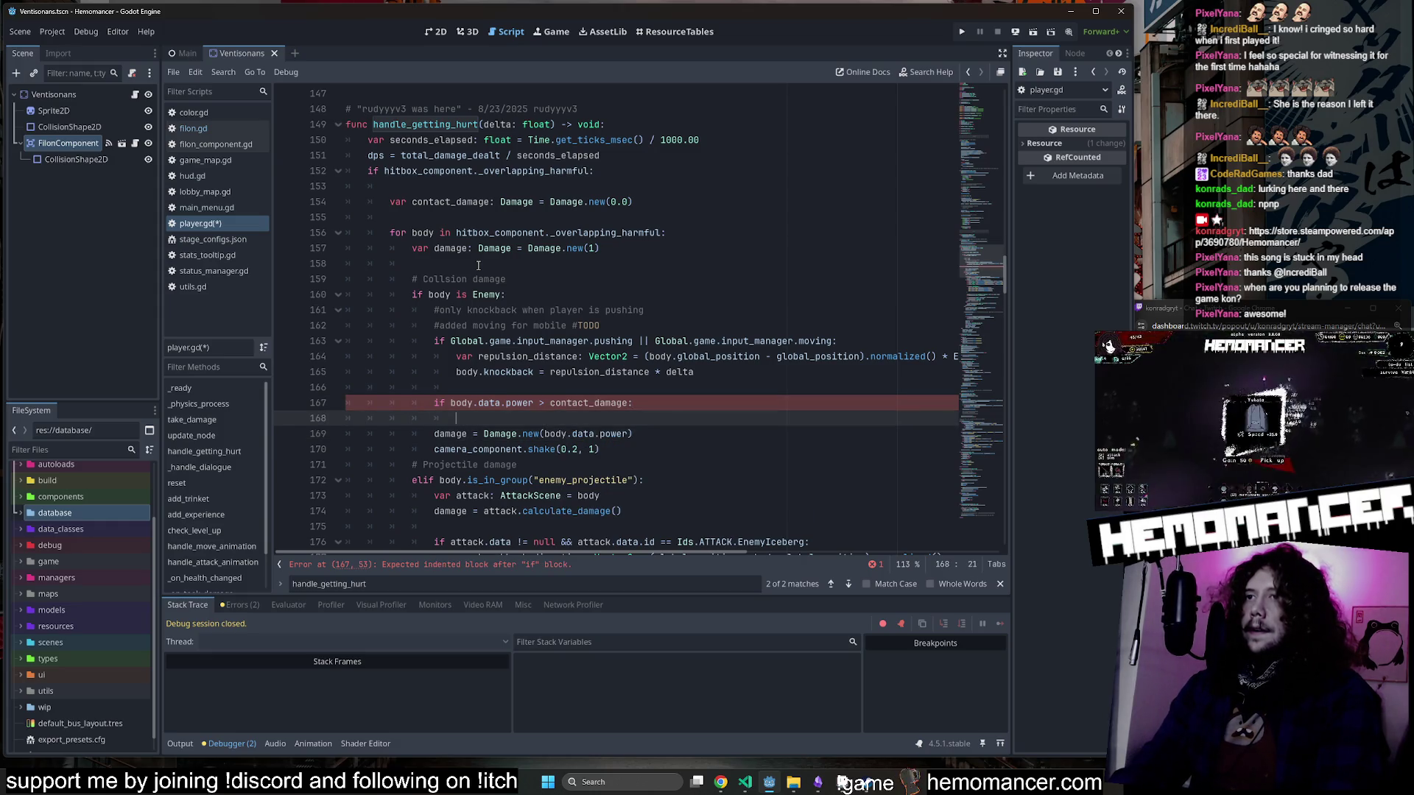
{"action": "type", "text": "contact_damage"}
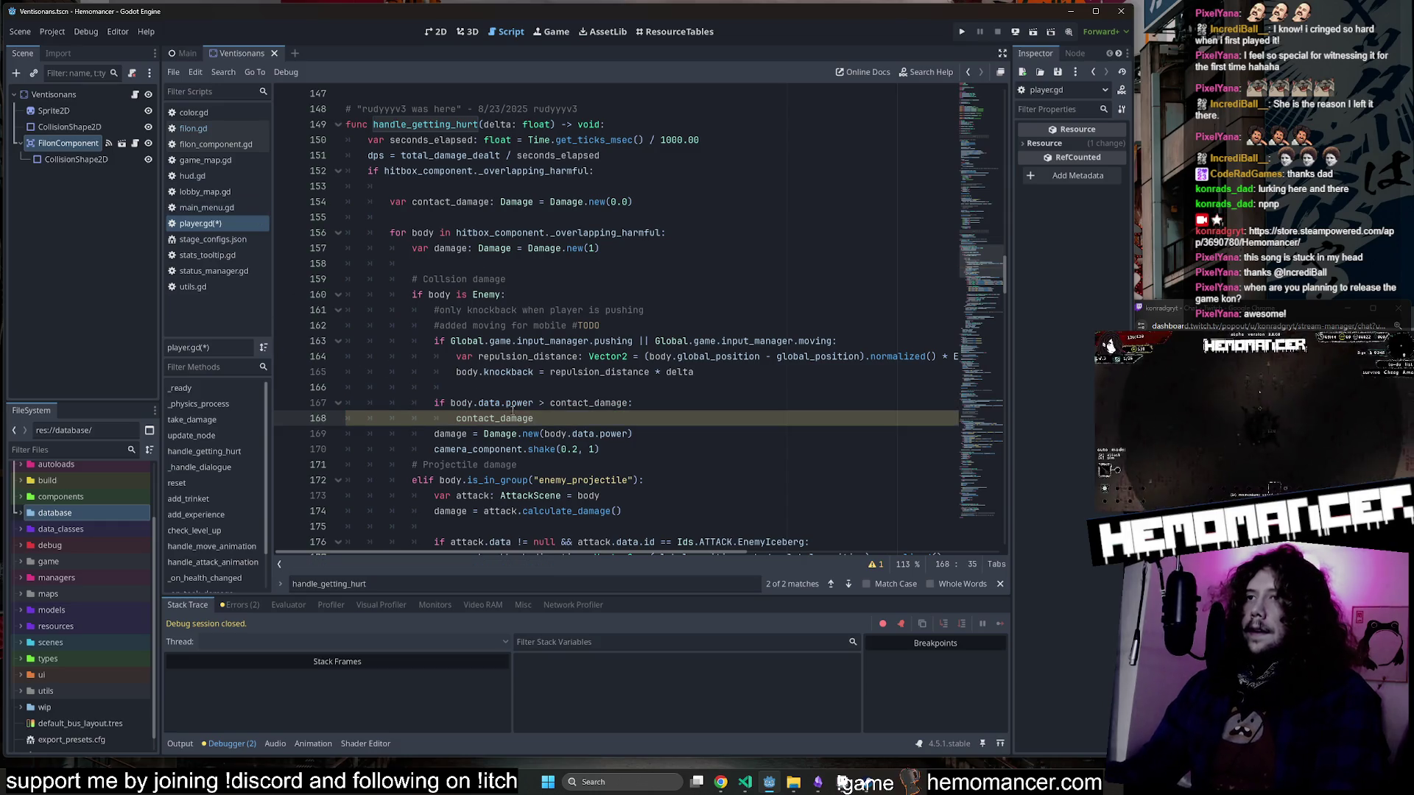
{"action": "left_click_drag", "start_coordinate": [533, 405], "coordinate": [462, 408]}
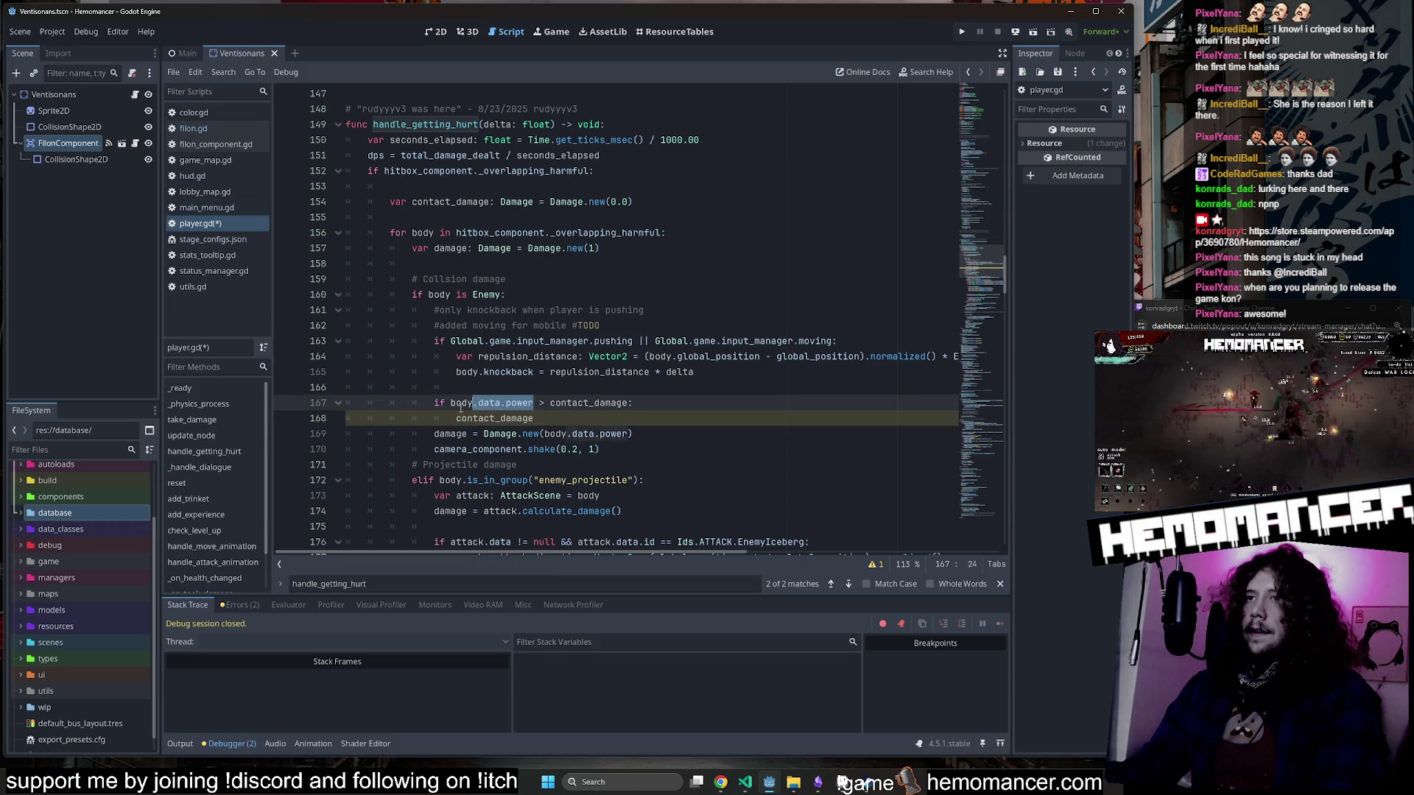
{"action": "left_click", "coordinate": [609, 417]}
{"action": "type", "text": "= body.data.power"}
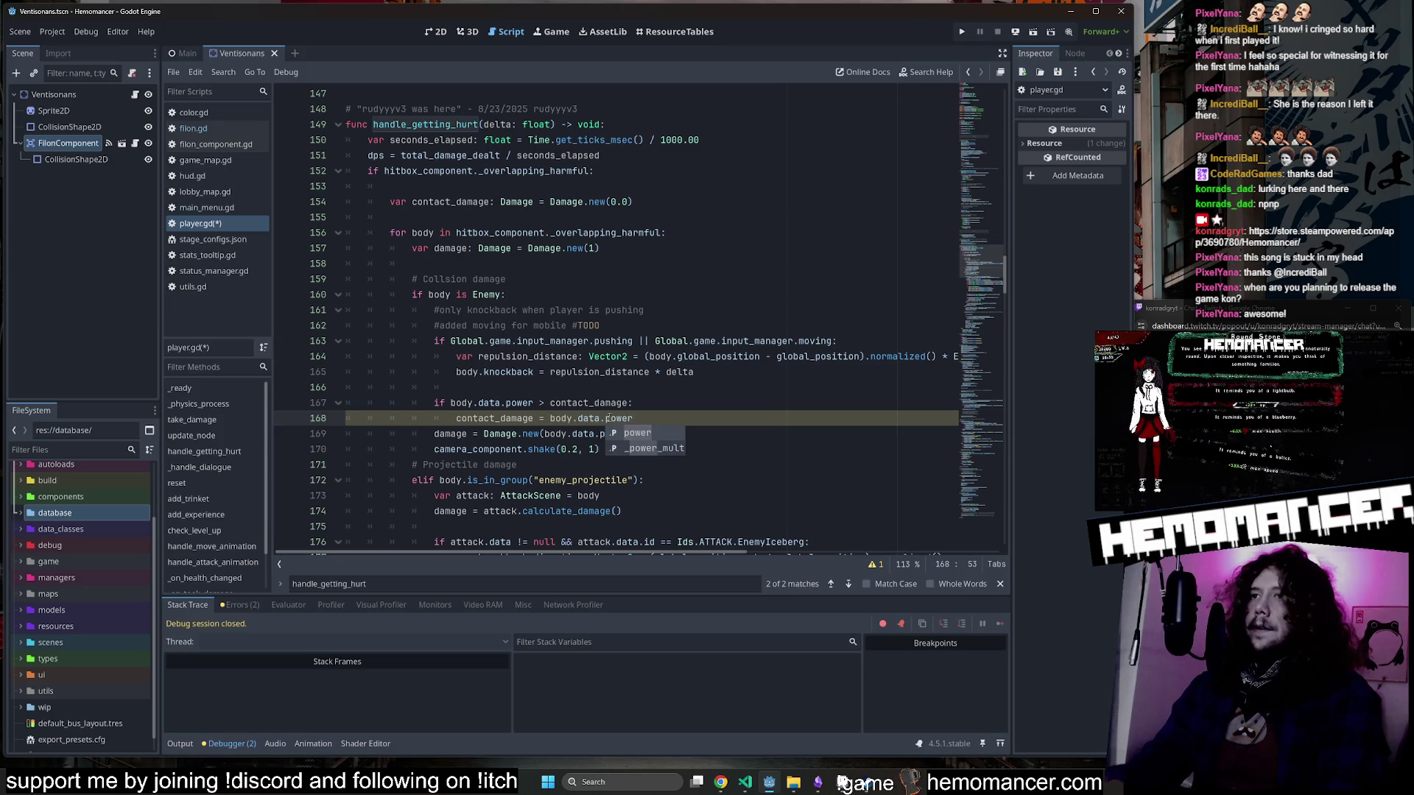
Remove the blank line above the if check and save player.gd.
{"action": "left_click", "coordinate": [631, 388]}
{"action": "key", "text": "ctrl+shift+k"}
{"action": "key", "text": "ctrl+s"}
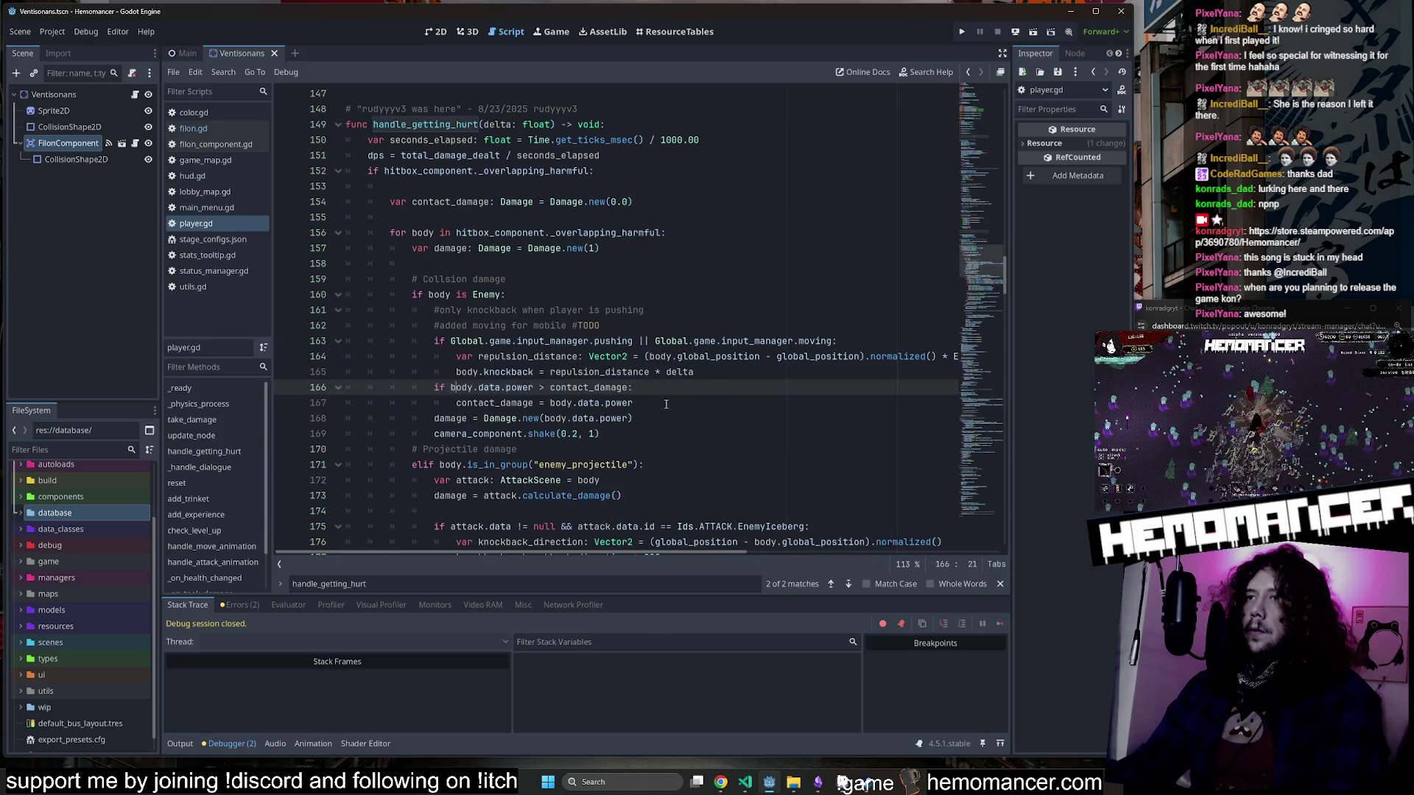
{"action": "left_click_drag", "start_coordinate": [550, 403], "coordinate": [632, 403]}
{"action": "double_click", "coordinate": [498, 403]}
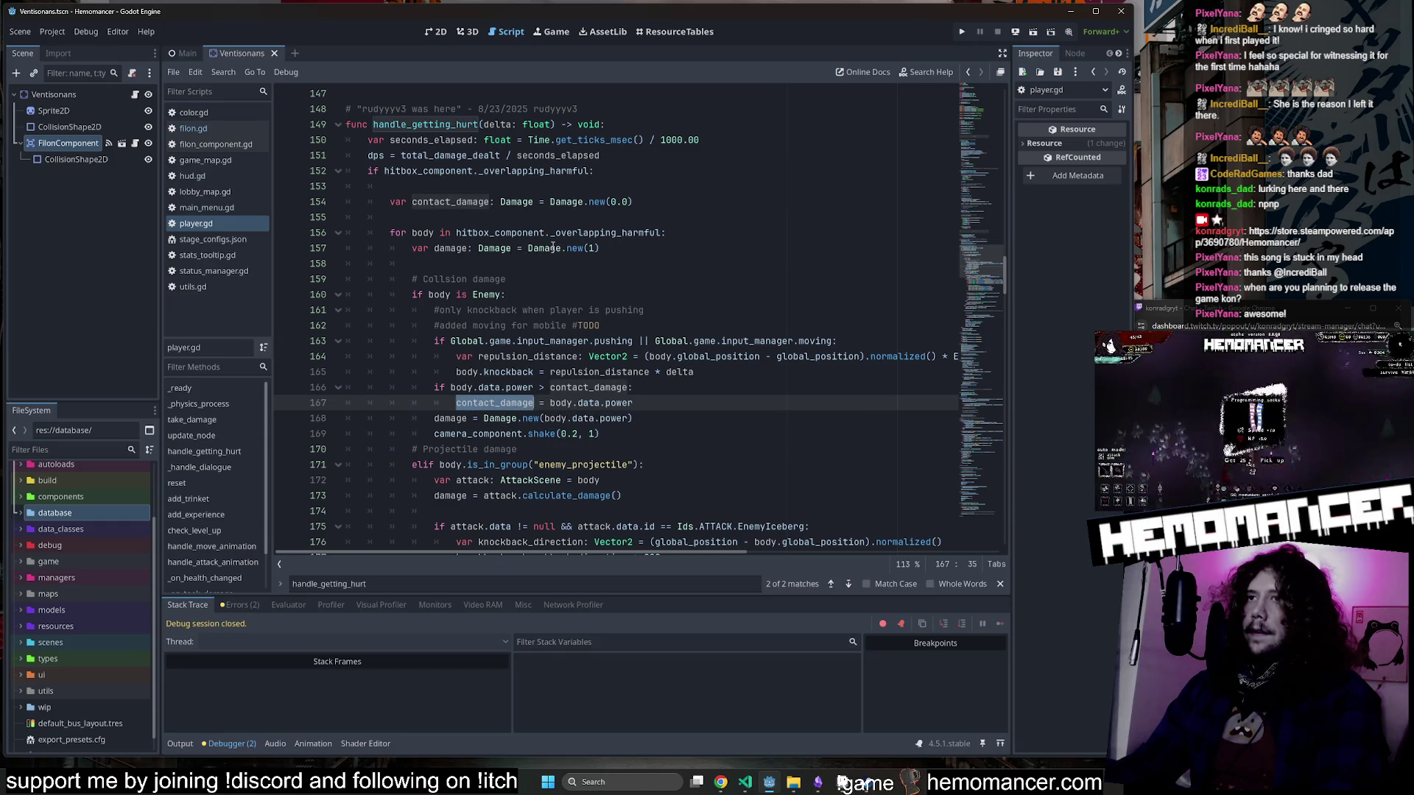
{"action": "left_click", "coordinate": [681, 235]}
{"action": "scroll", "coordinate": [681, 238], "scroll_direction": "down", "scroll_amount": 2}
Comment out lines 168–169, damage = Damage.new(body.data.power) and camera_component.shake(0.2, 1), and select them.
{"action": "scroll", "coordinate": [663, 236], "scroll_direction": "up", "scroll_amount": 2}
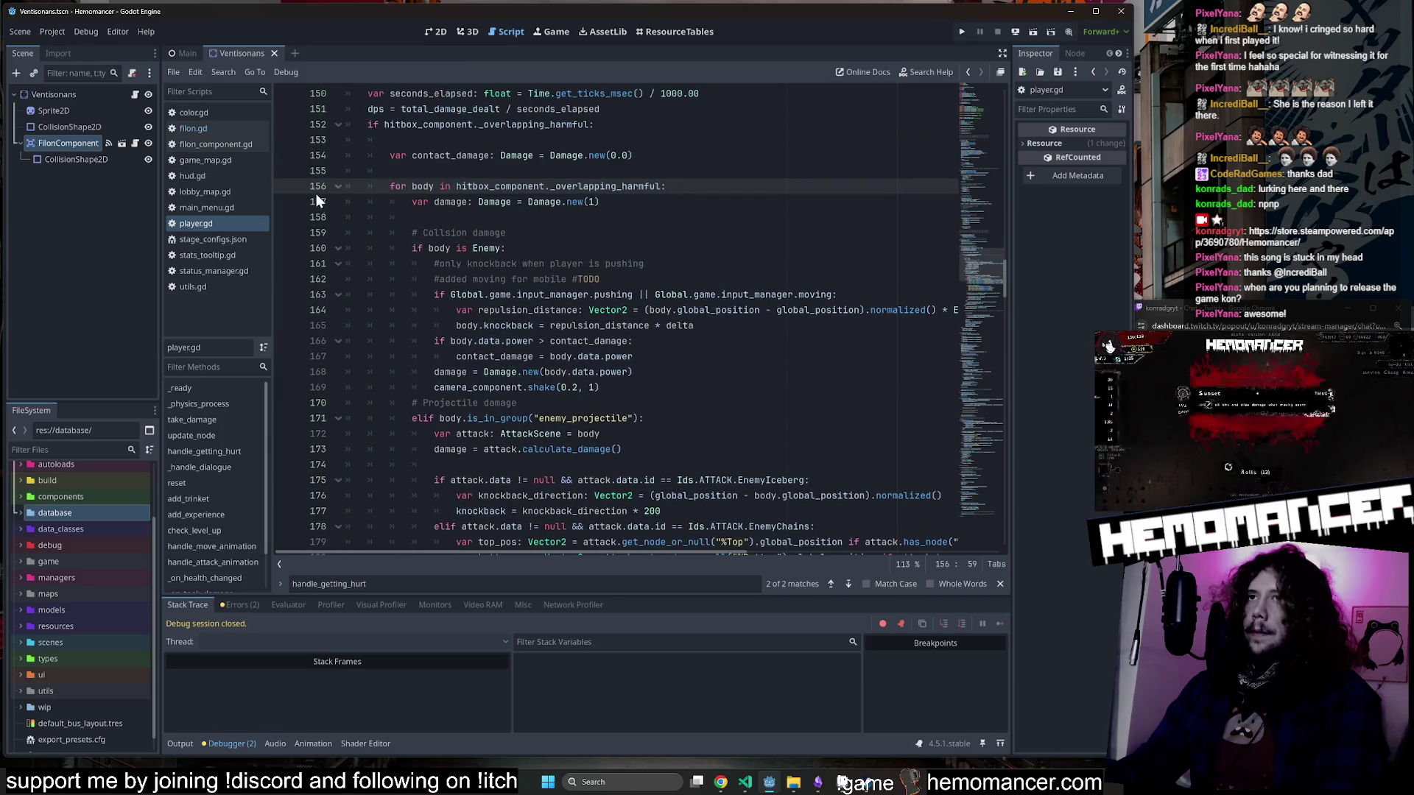
{"action": "left_click", "coordinate": [336, 187]}
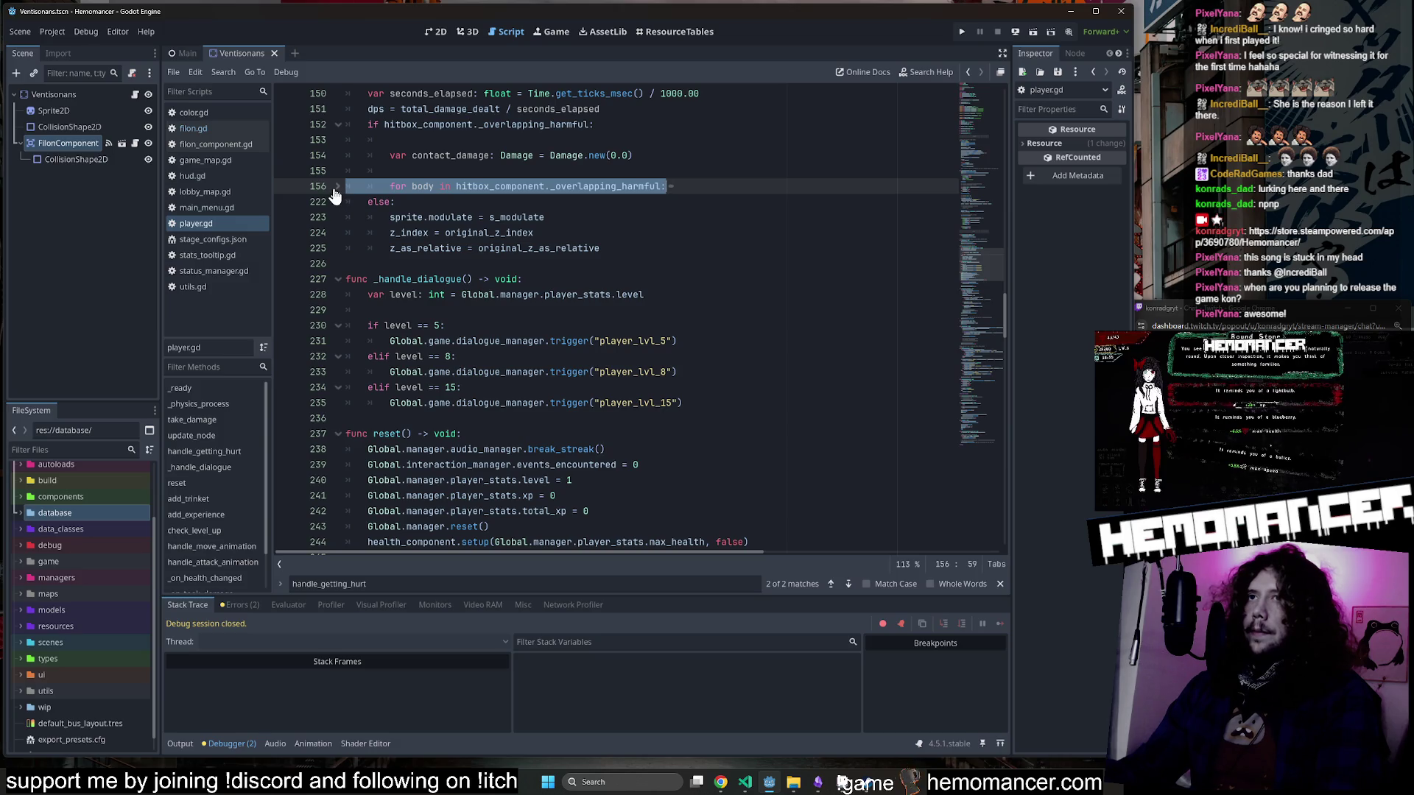
{"action": "left_click", "coordinate": [336, 188]}
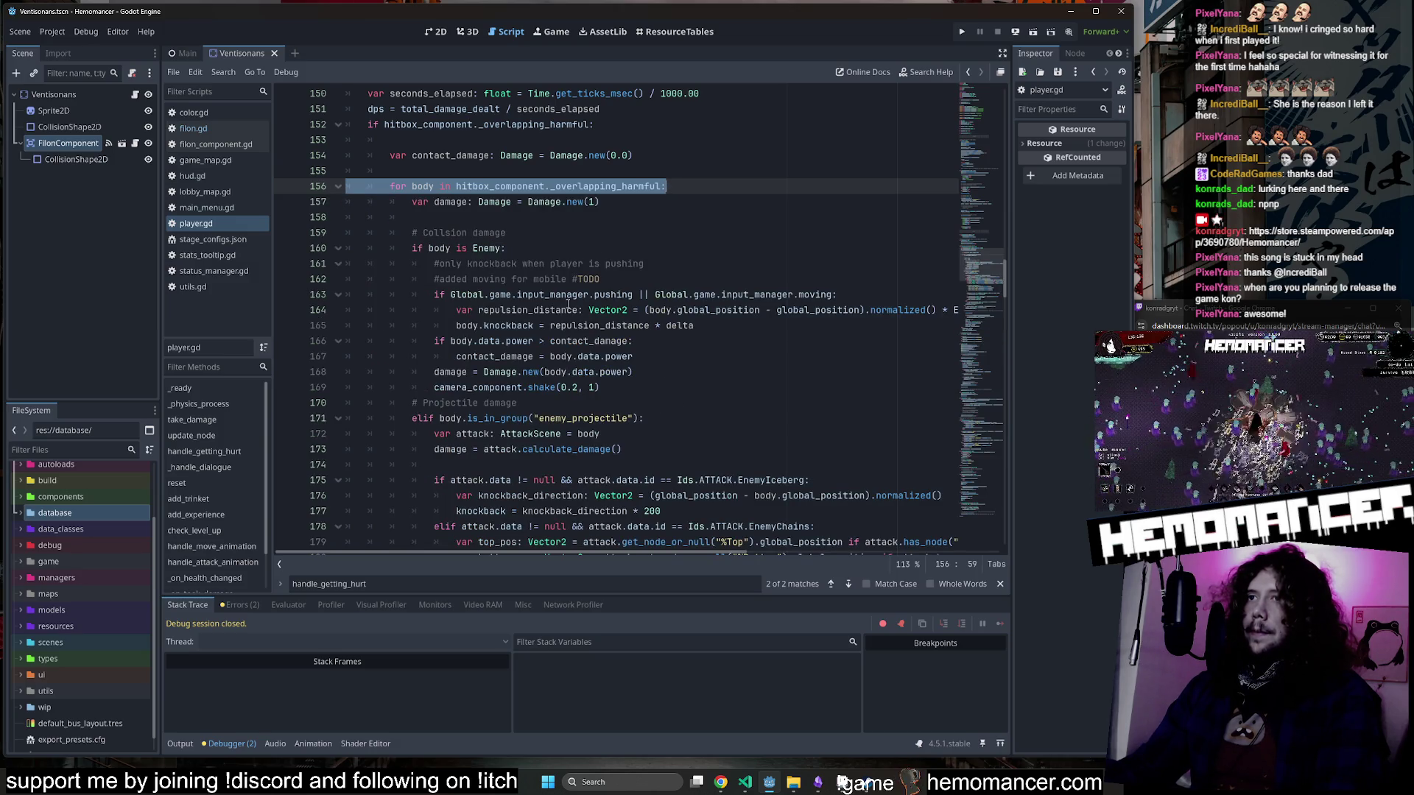
{"action": "left_click", "coordinate": [682, 388]}
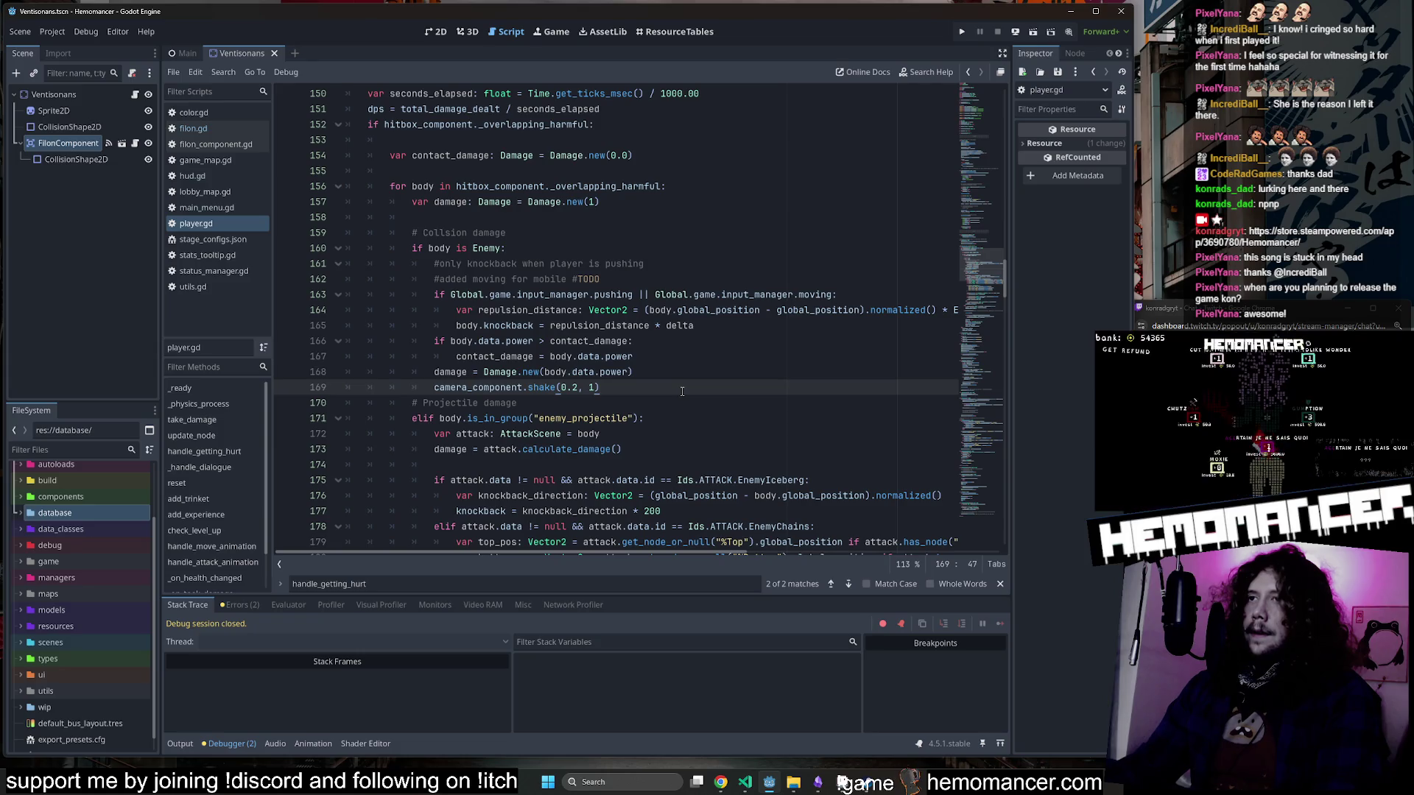
{"action": "left_click_drag", "start_coordinate": [681, 378], "coordinate": [682, 365]}
{"action": "left_click", "coordinate": [682, 363]}
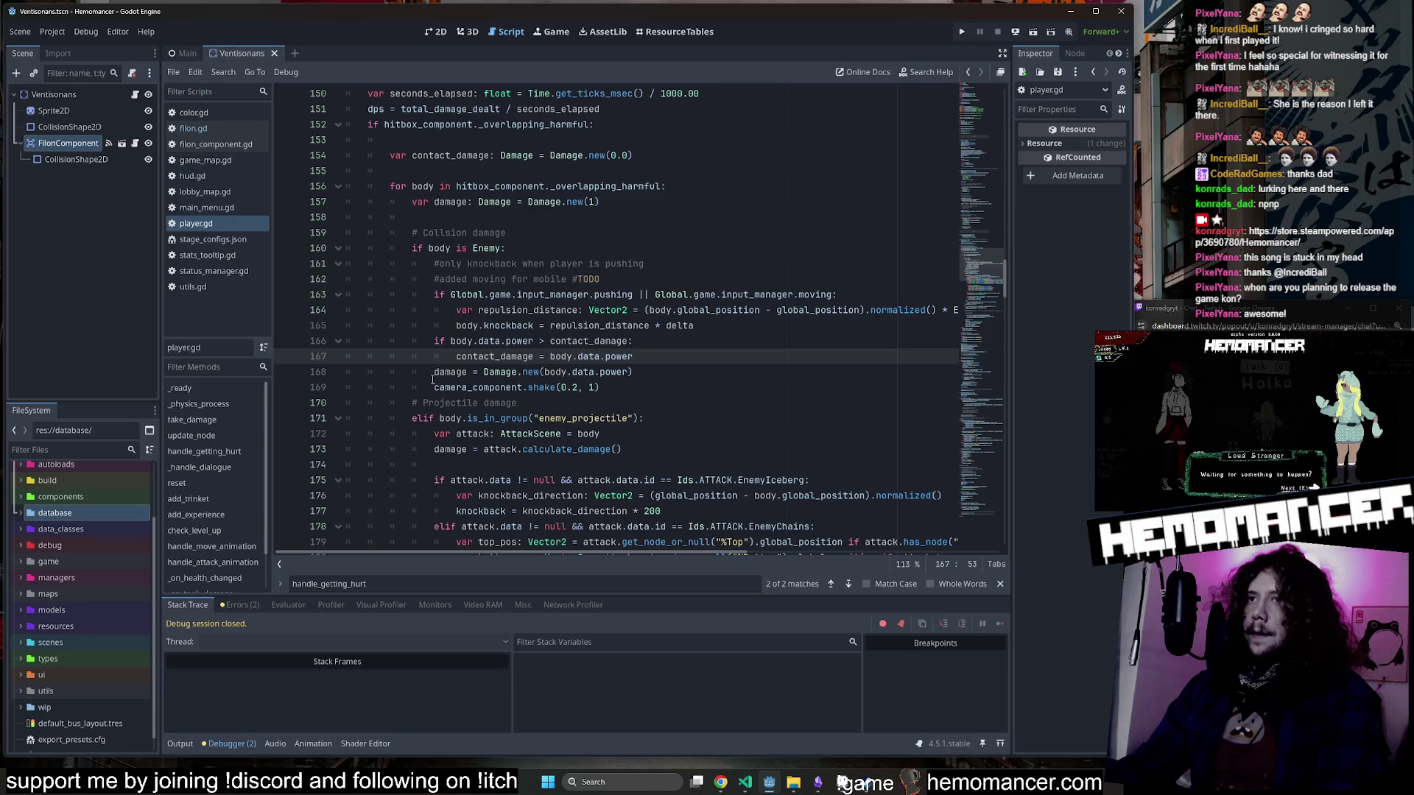
{"action": "left_click", "coordinate": [467, 373]}
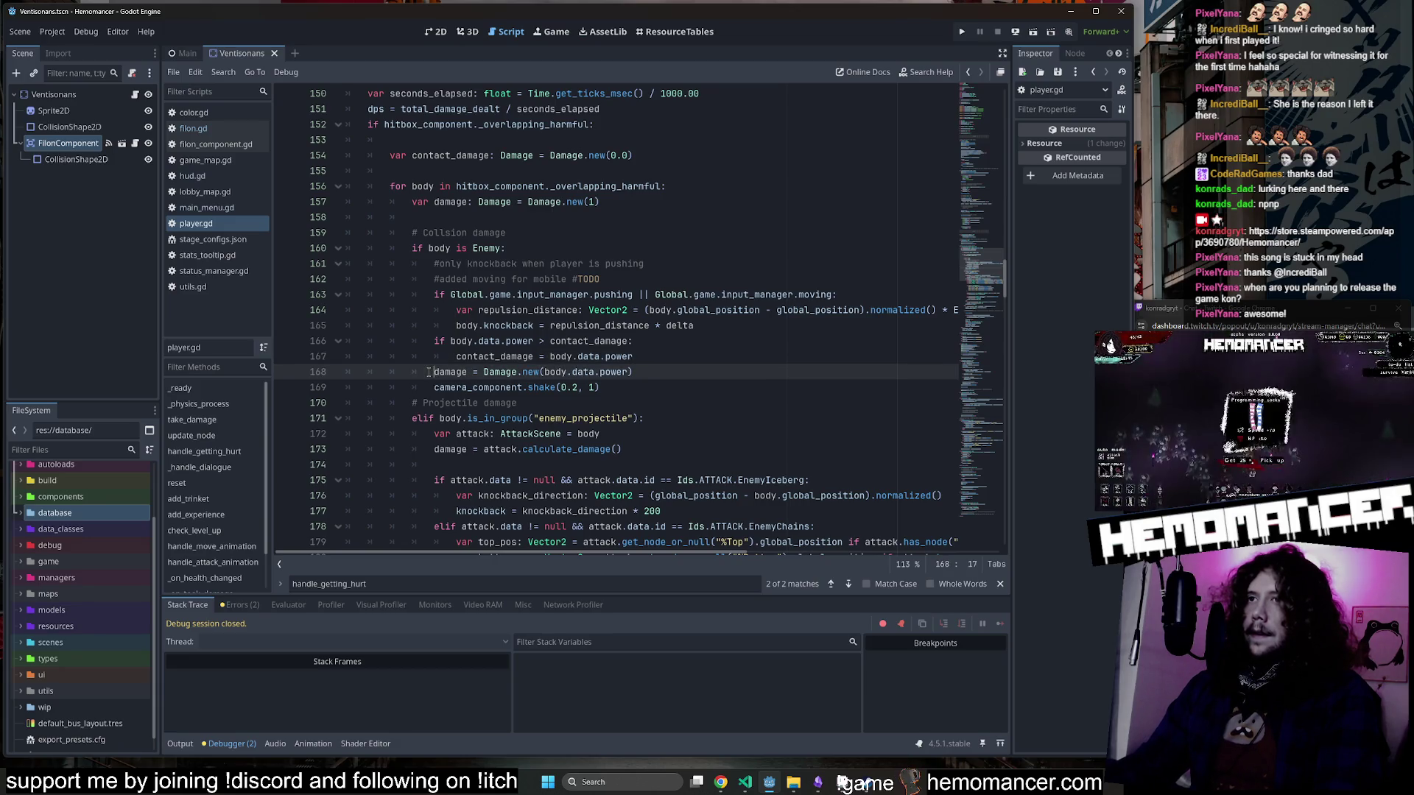
{"action": "key", "text": "ctrl+k"}
{"action": "left_click", "coordinate": [435, 388]}
{"action": "key", "text": "ctrl+k"}
{"action": "left_click_drag", "start_coordinate": [605, 387], "coordinate": [343, 372]}
{"action": "key", "text": "ctrl+c"}
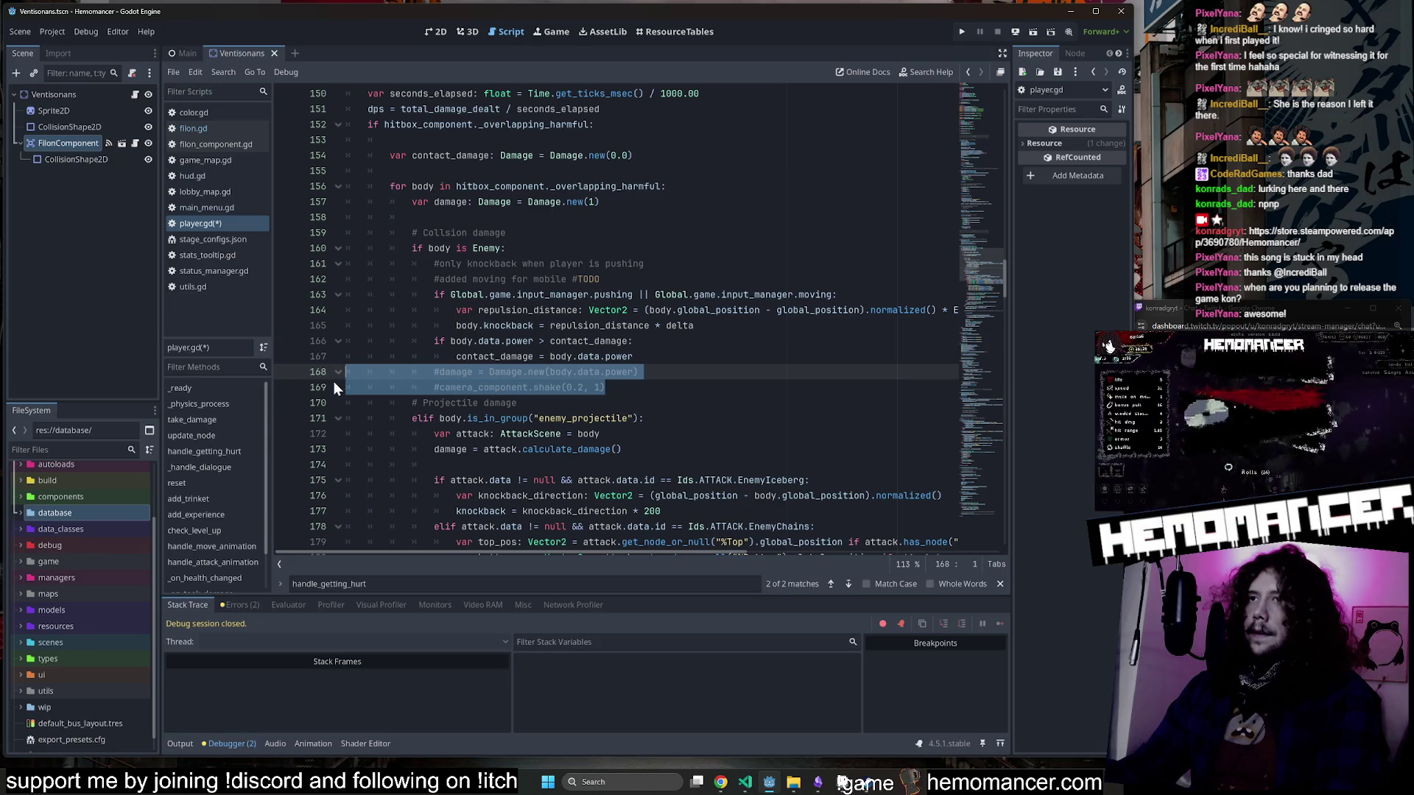
Paste the commented damage and camera shake lines on a new line after the for loop.
{"action": "left_click", "coordinate": [338, 187]}
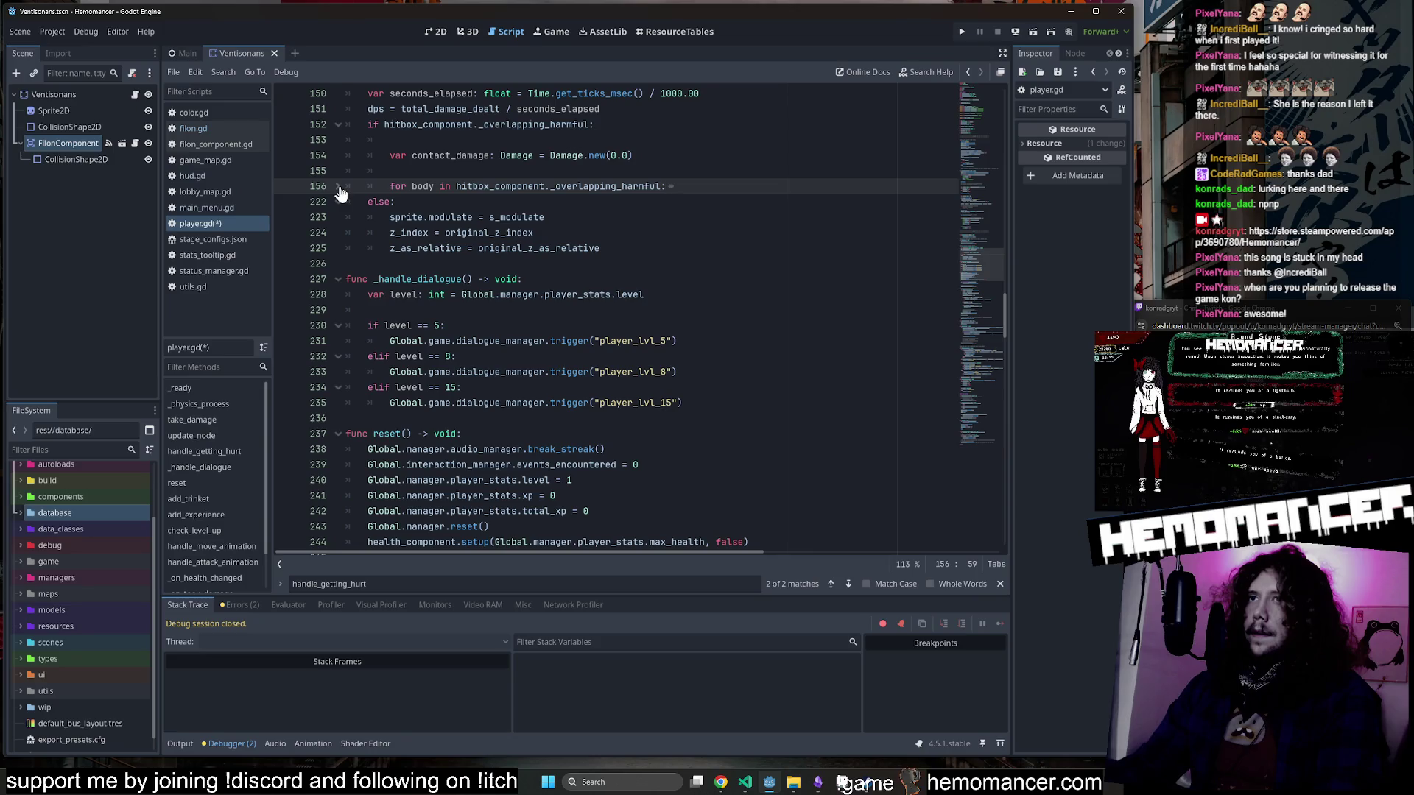
{"action": "scroll", "coordinate": [340, 193], "scroll_direction": "up", "scroll_amount": 2}
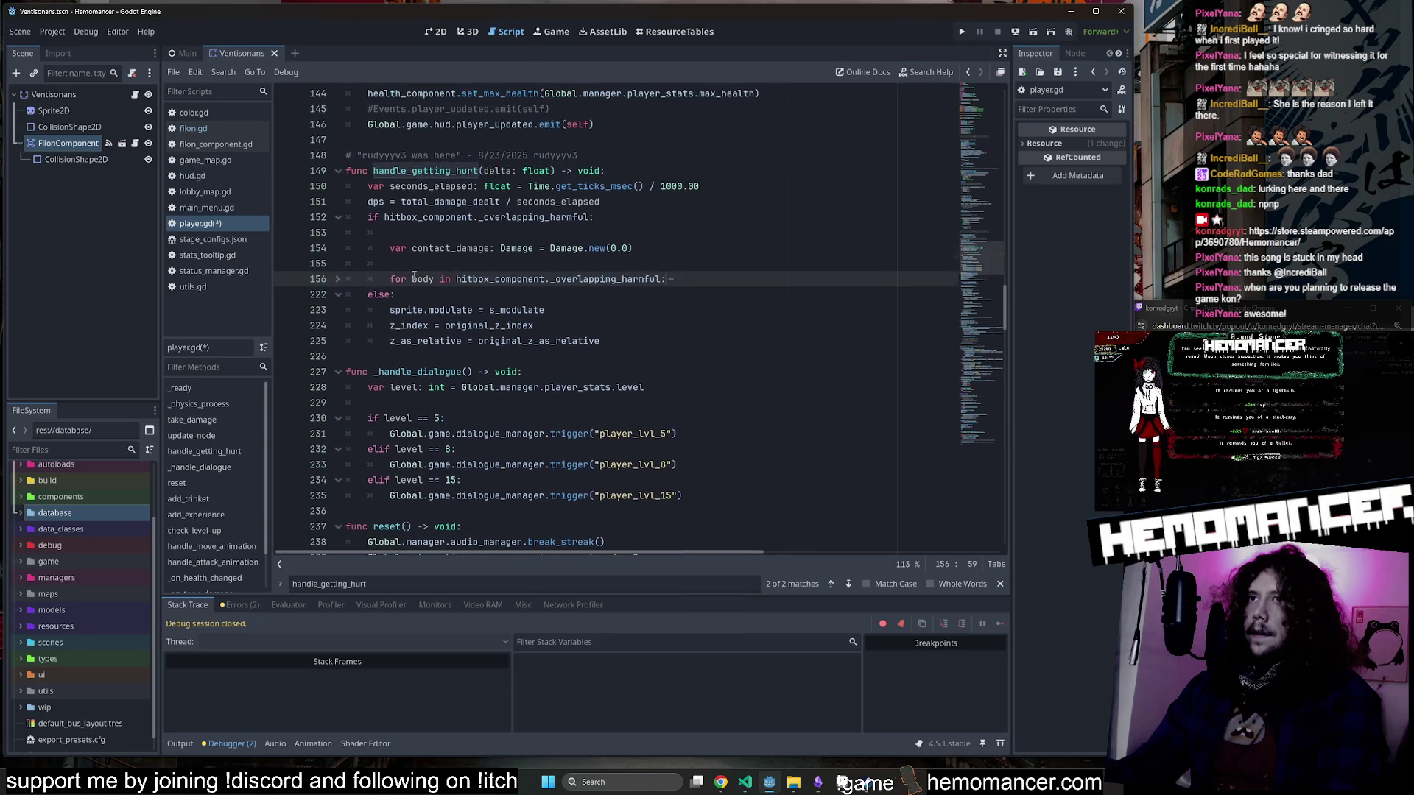
{"action": "left_click", "coordinate": [352, 296]}
{"action": "key", "text": "Return"}
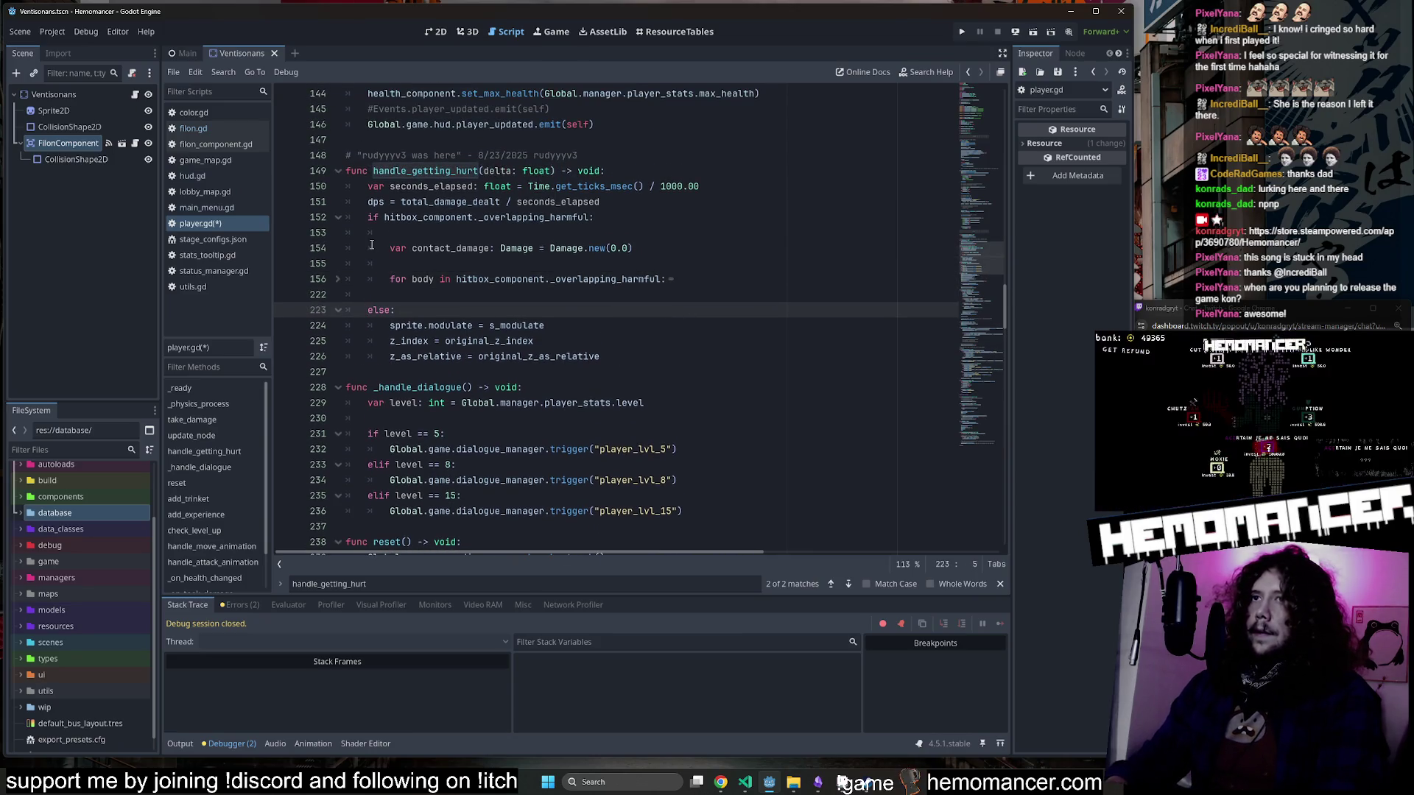
{"action": "key", "text": "Up"}
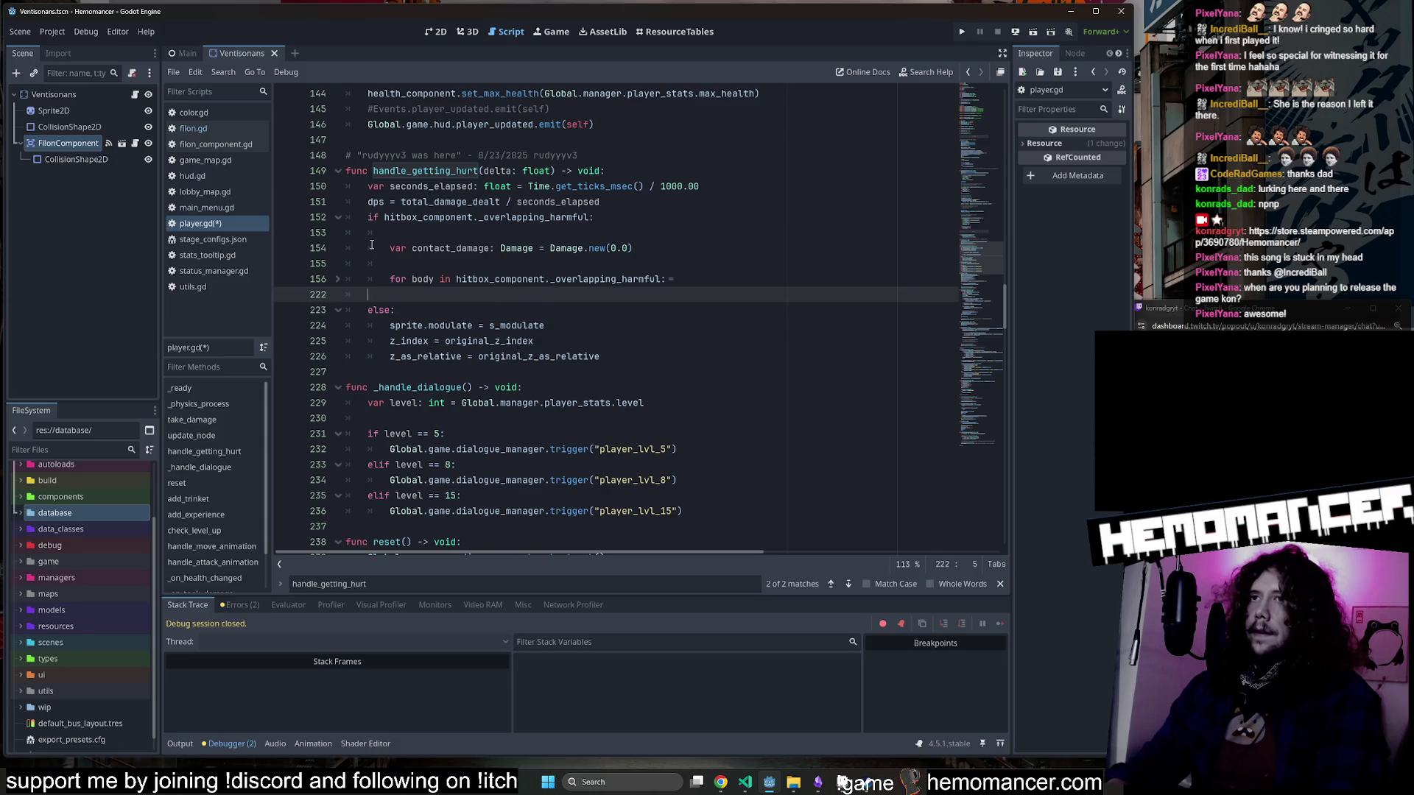
{"action": "key", "text": "ctrl+v"}
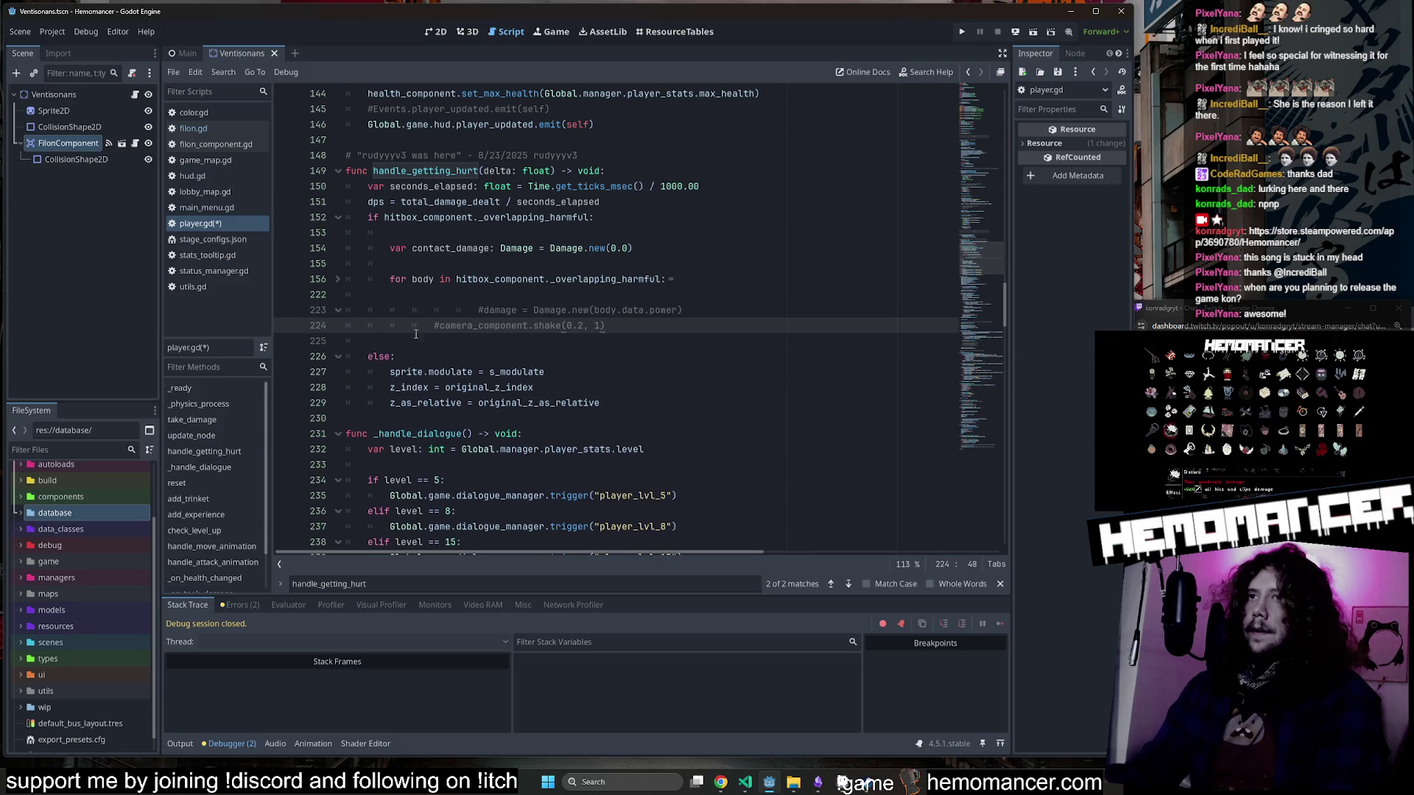
Outdent and uncomment both pasted lines, then select damage on line 223.
{"action": "left_click", "coordinate": [425, 312]}
{"action": "key", "text": "BackSpace"}
{"action": "key", "text": "BackSpace"}
{"action": "key", "text": "ctrl+z"}
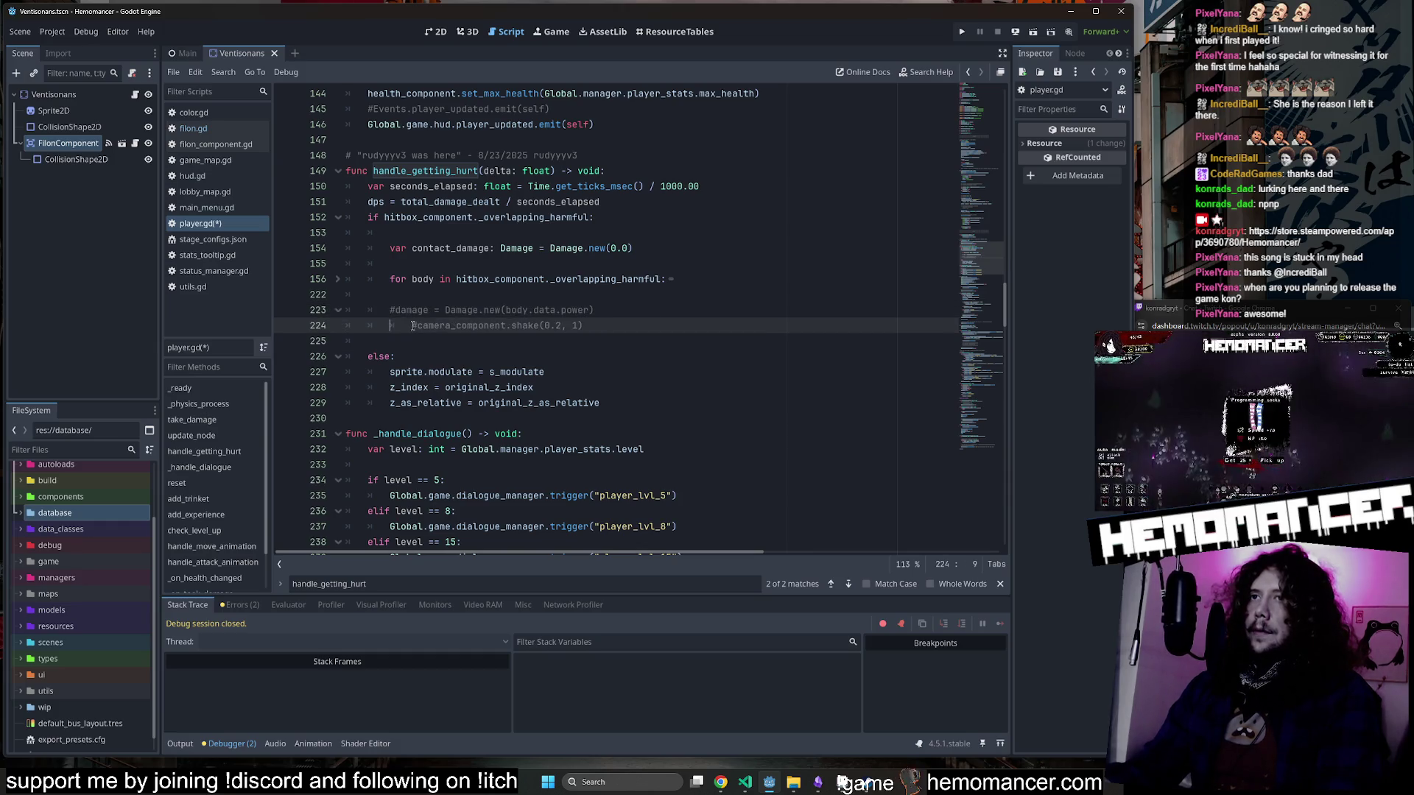
{"action": "left_click", "coordinate": [396, 325]}
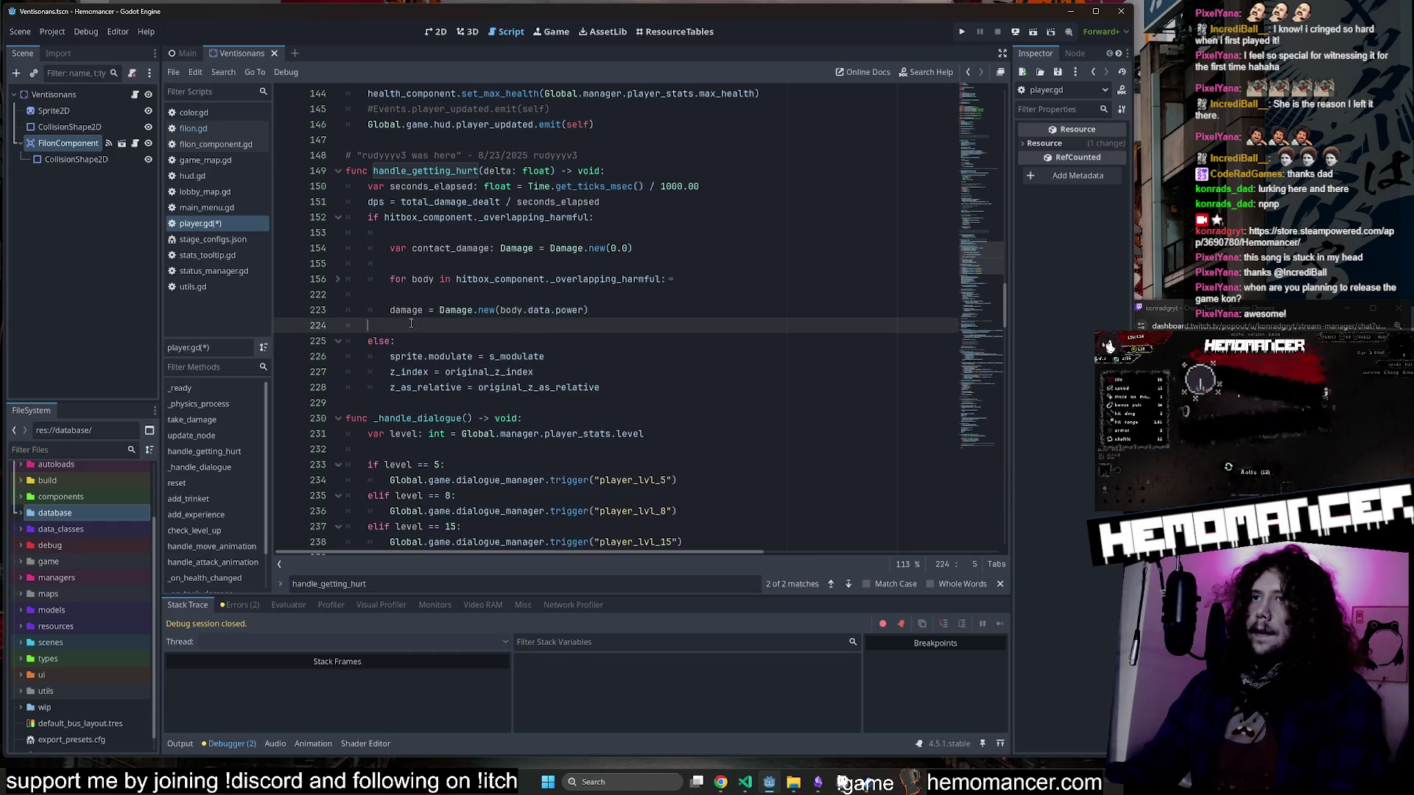
{"action": "key", "text": "BackSpace"}
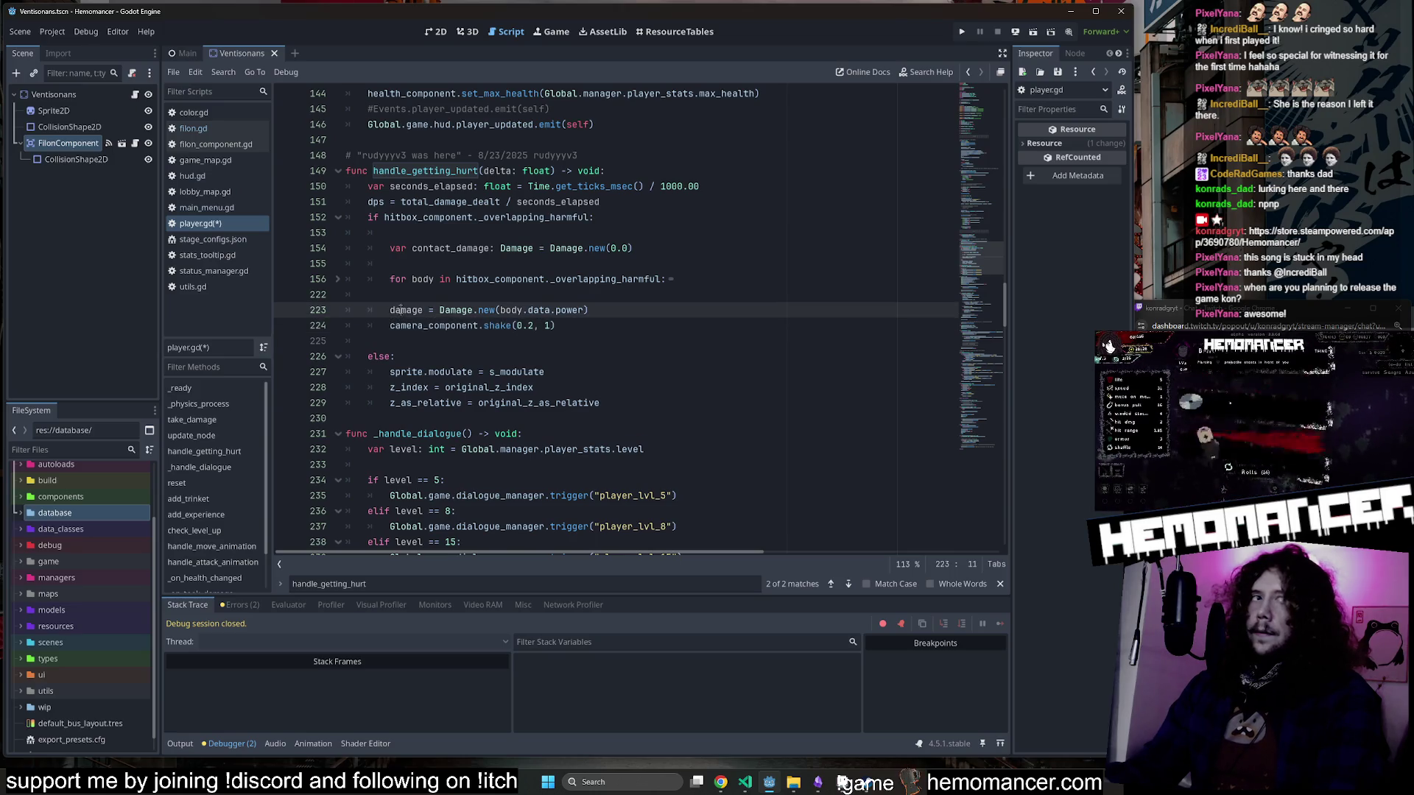
{"action": "double_click", "coordinate": [406, 310]}
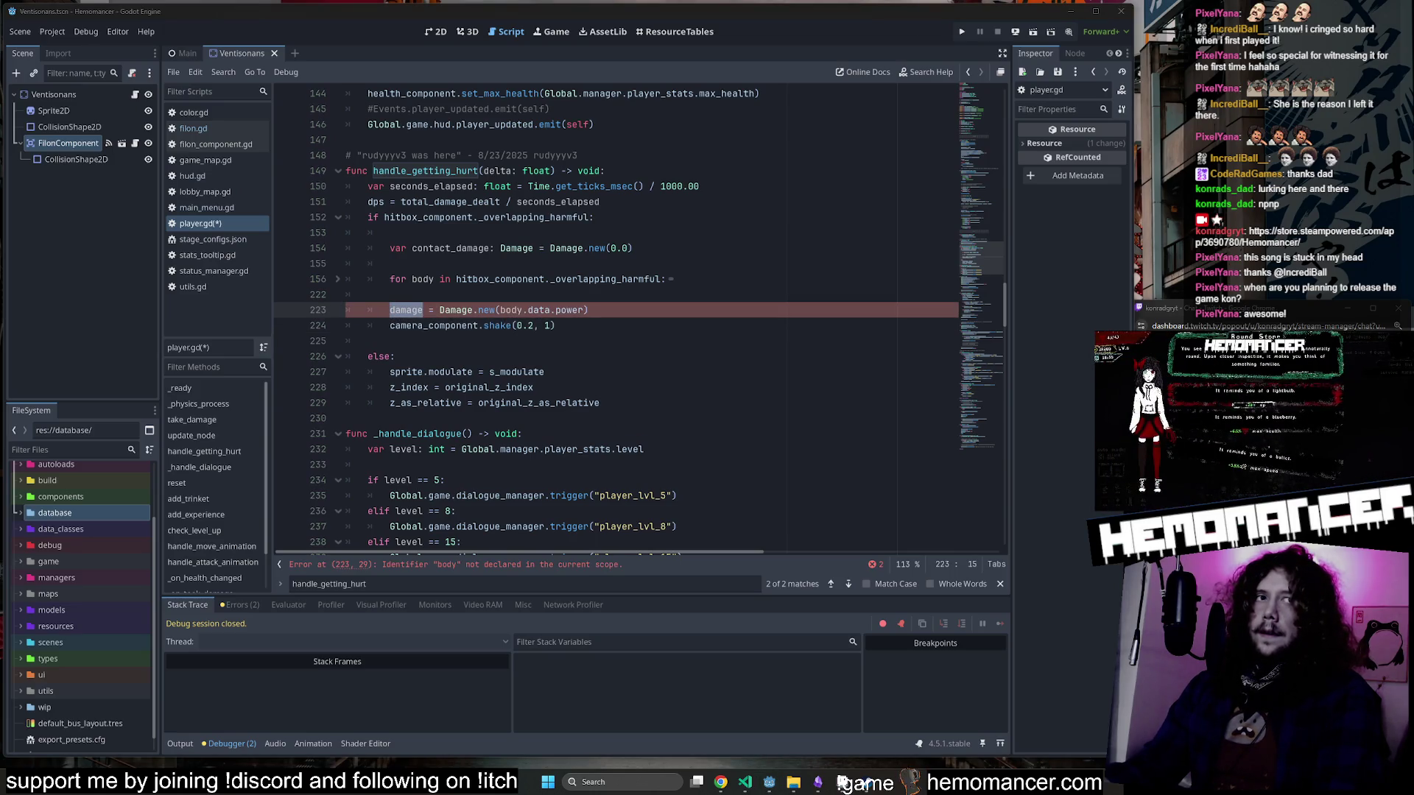
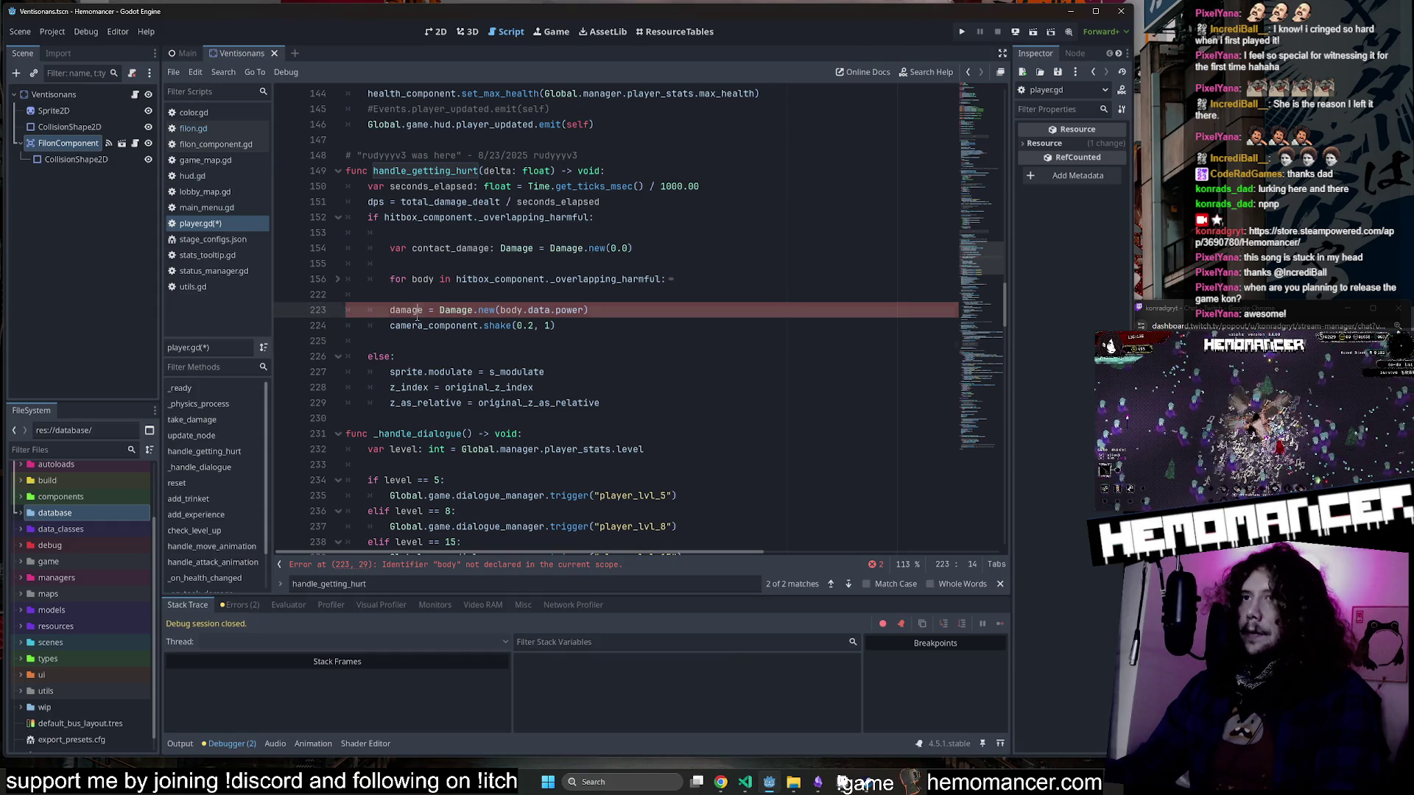
Copy contact_damage from line 154 and paste it over body.data.power in line 223's Damage.new call.
{"action": "scroll", "coordinate": [410, 317], "scroll_direction": "up", "scroll_amount": 1}
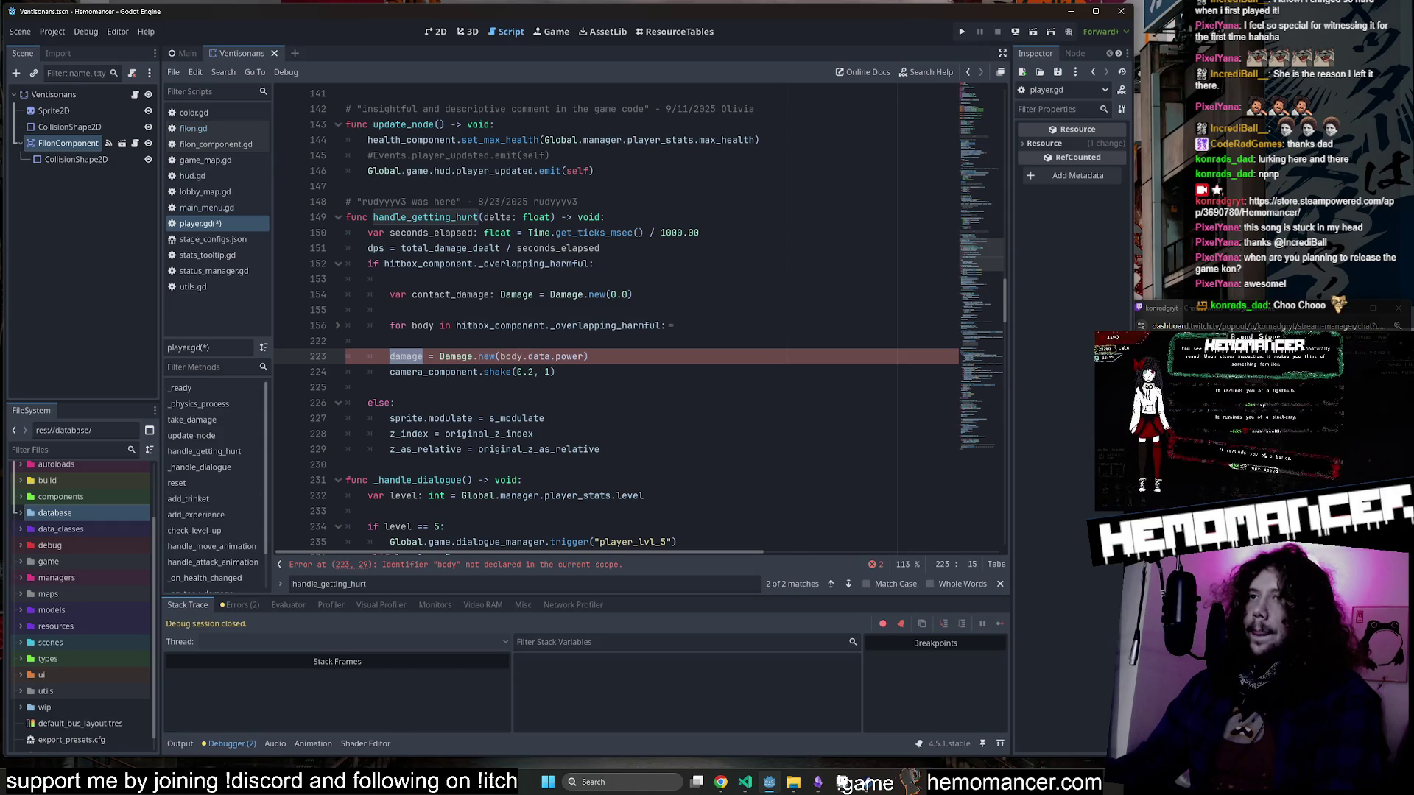
{"action": "double_click", "coordinate": [449, 294]}
{"action": "key", "text": "ctrl+c"}
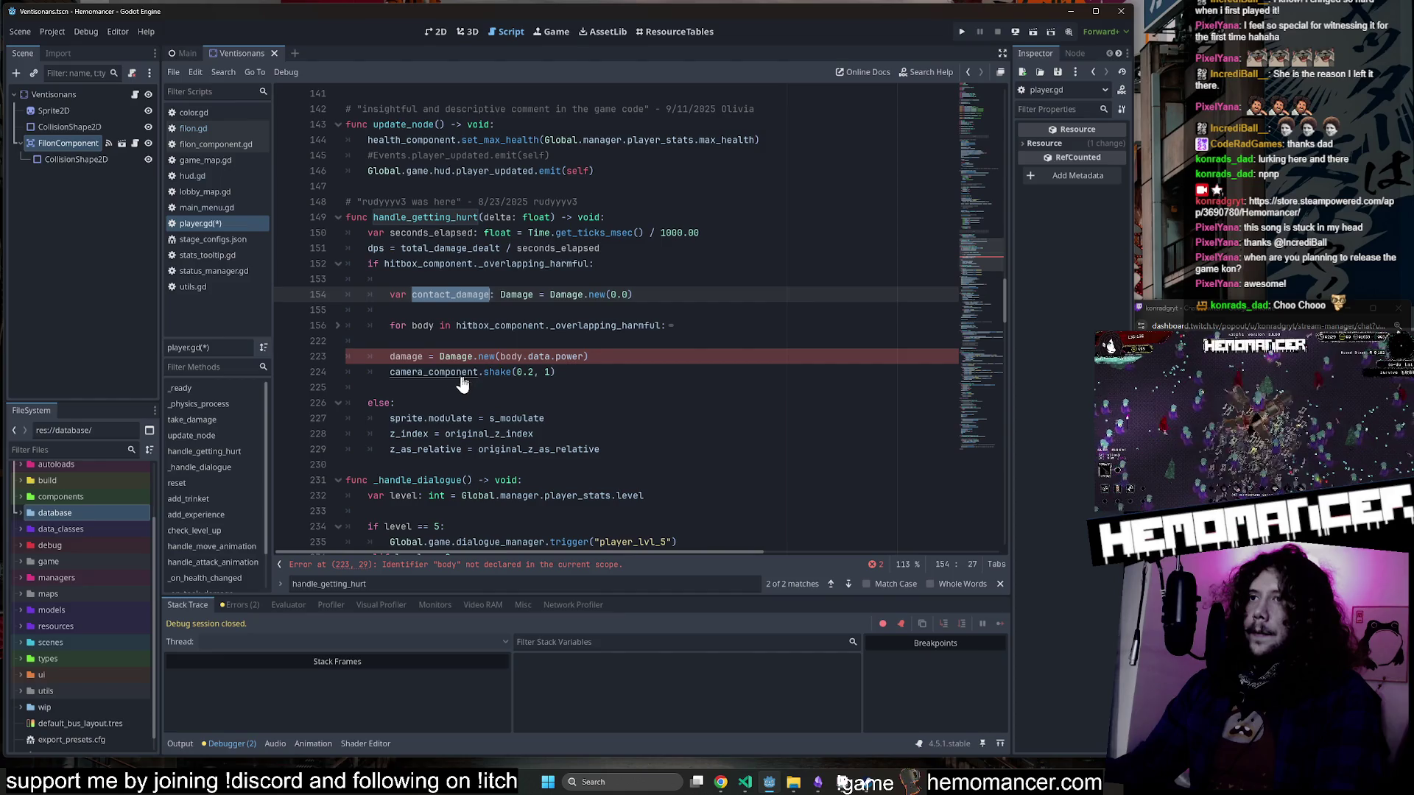
{"action": "left_click", "coordinate": [422, 356]}
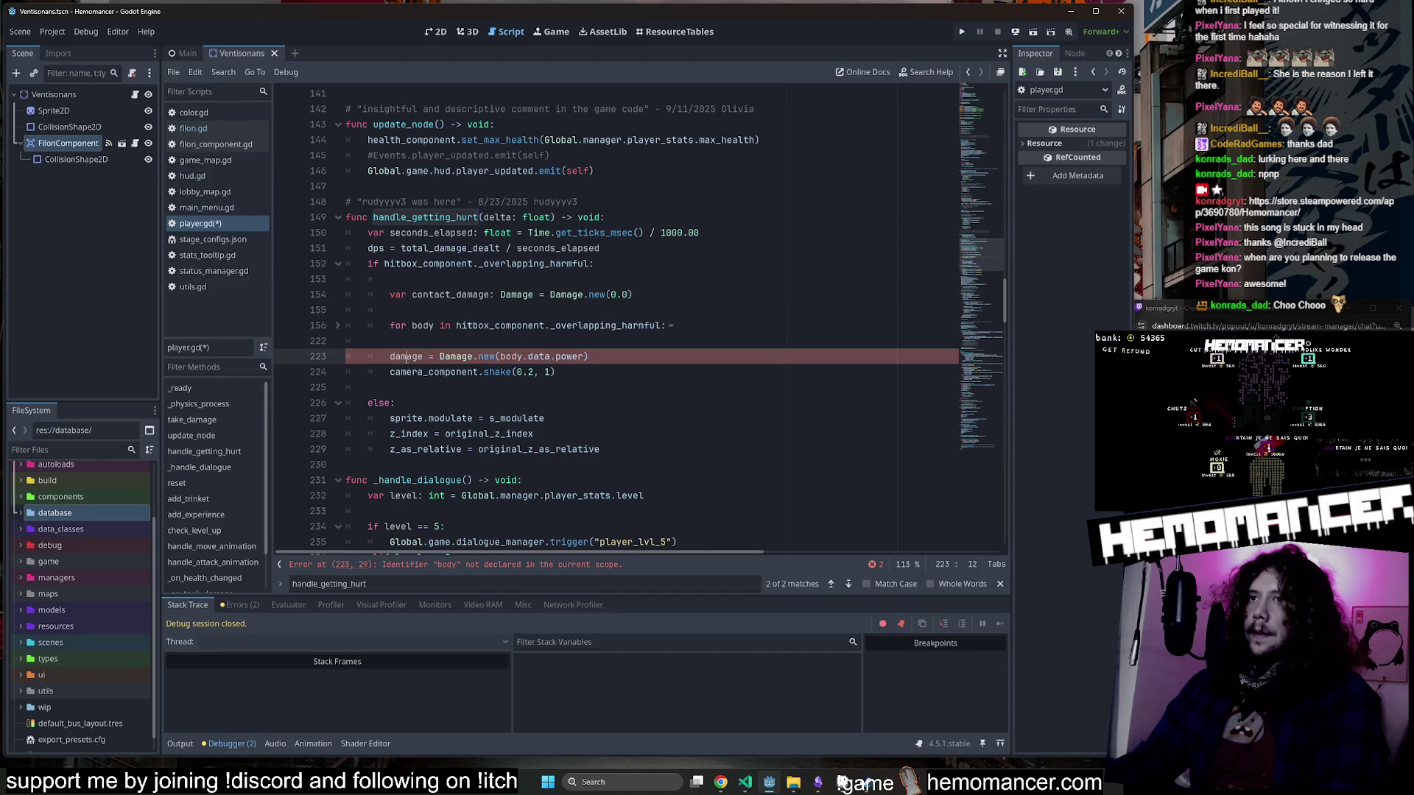
{"action": "left_click", "coordinate": [478, 356]}
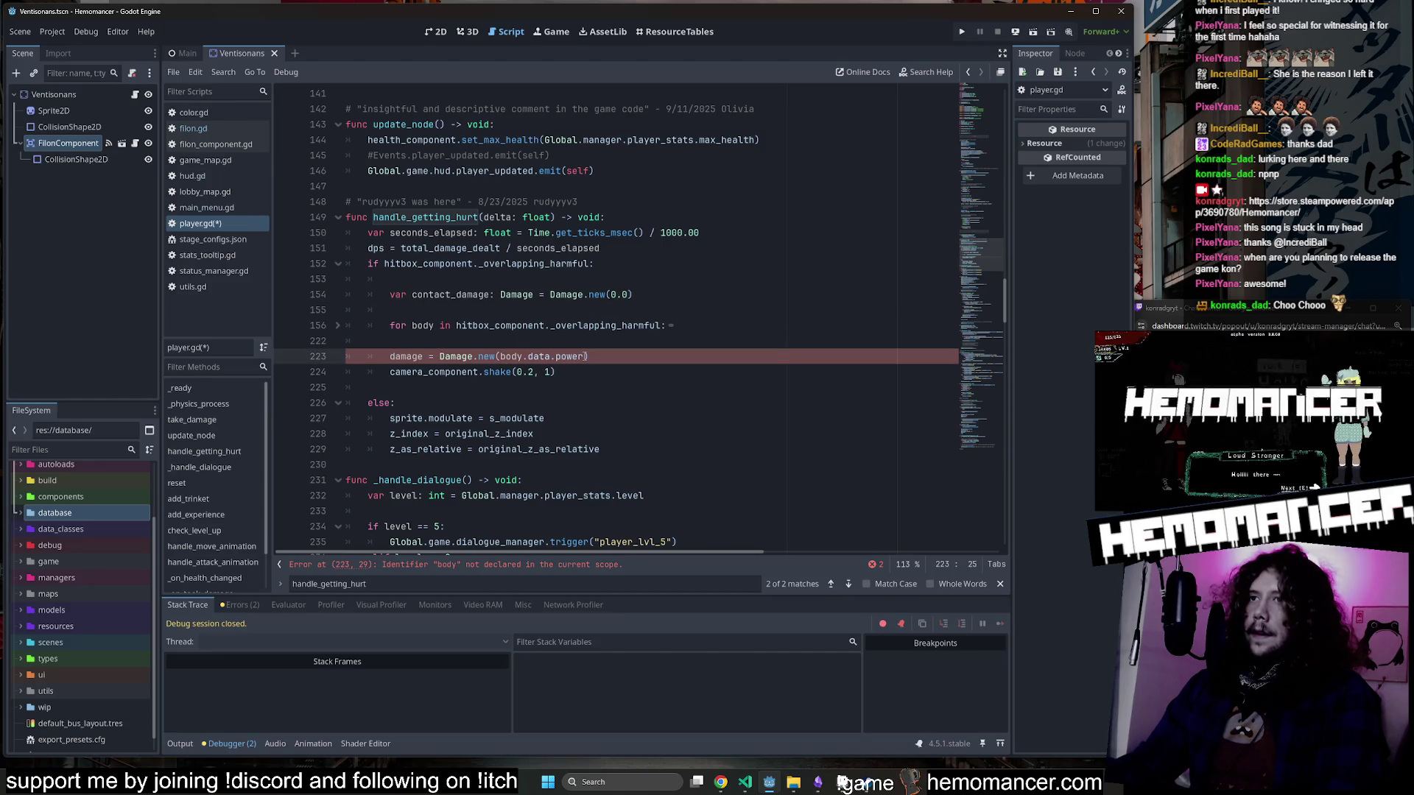
{"action": "left_click_drag", "start_coordinate": [587, 356], "coordinate": [500, 357]}
{"action": "key", "text": "ctrl+v"}
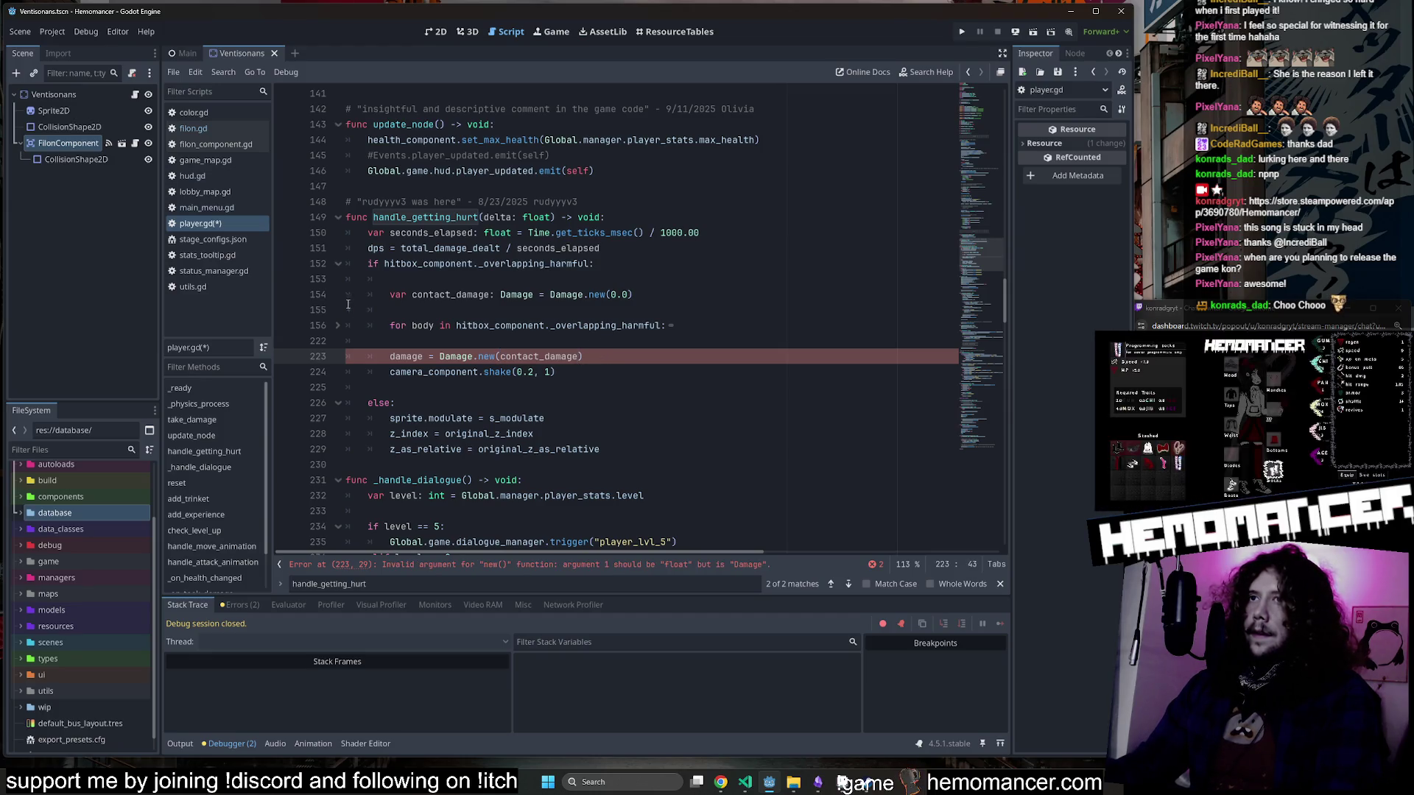
{"action": "left_click", "coordinate": [338, 326]}
{"action": "scroll", "coordinate": [514, 343], "scroll_direction": "down", "scroll_amount": 7}
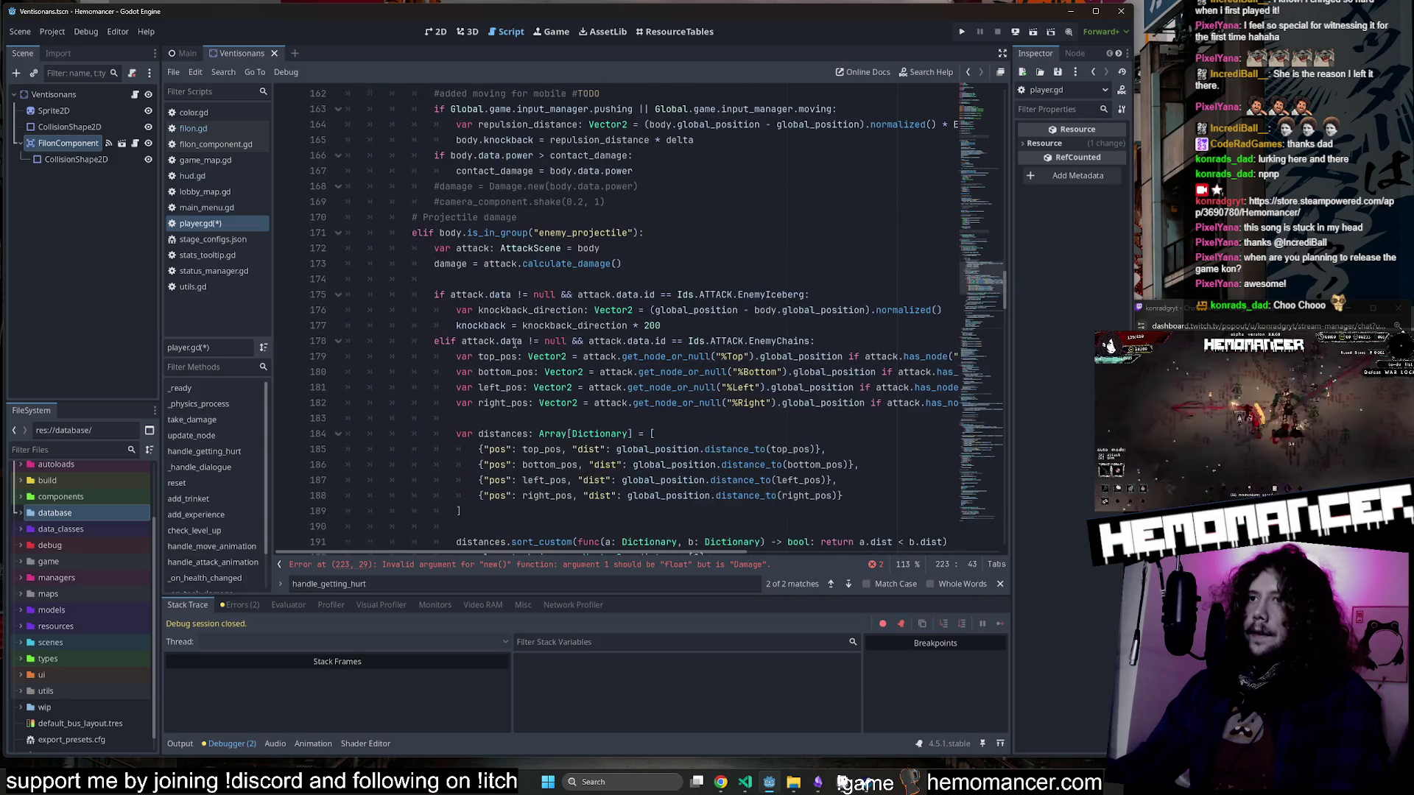
Highlight contact_damage, body.data.power and the Damage class in the unfolded loop to trace the damage logic.
{"action": "scroll", "coordinate": [514, 341], "scroll_direction": "down", "scroll_amount": 6}
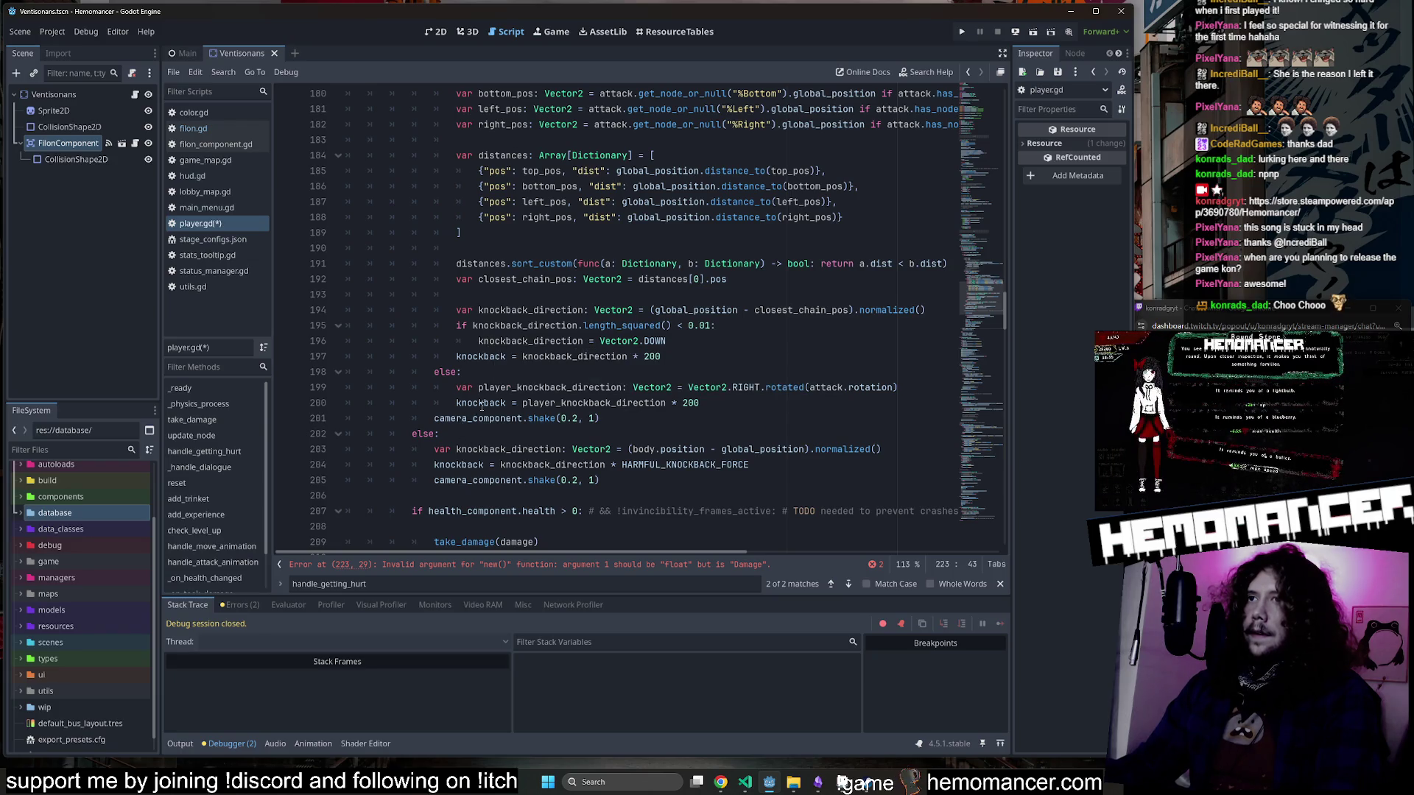
{"action": "scroll", "coordinate": [493, 351], "scroll_direction": "up", "scroll_amount": 9}
{"action": "double_click", "coordinate": [479, 306]}
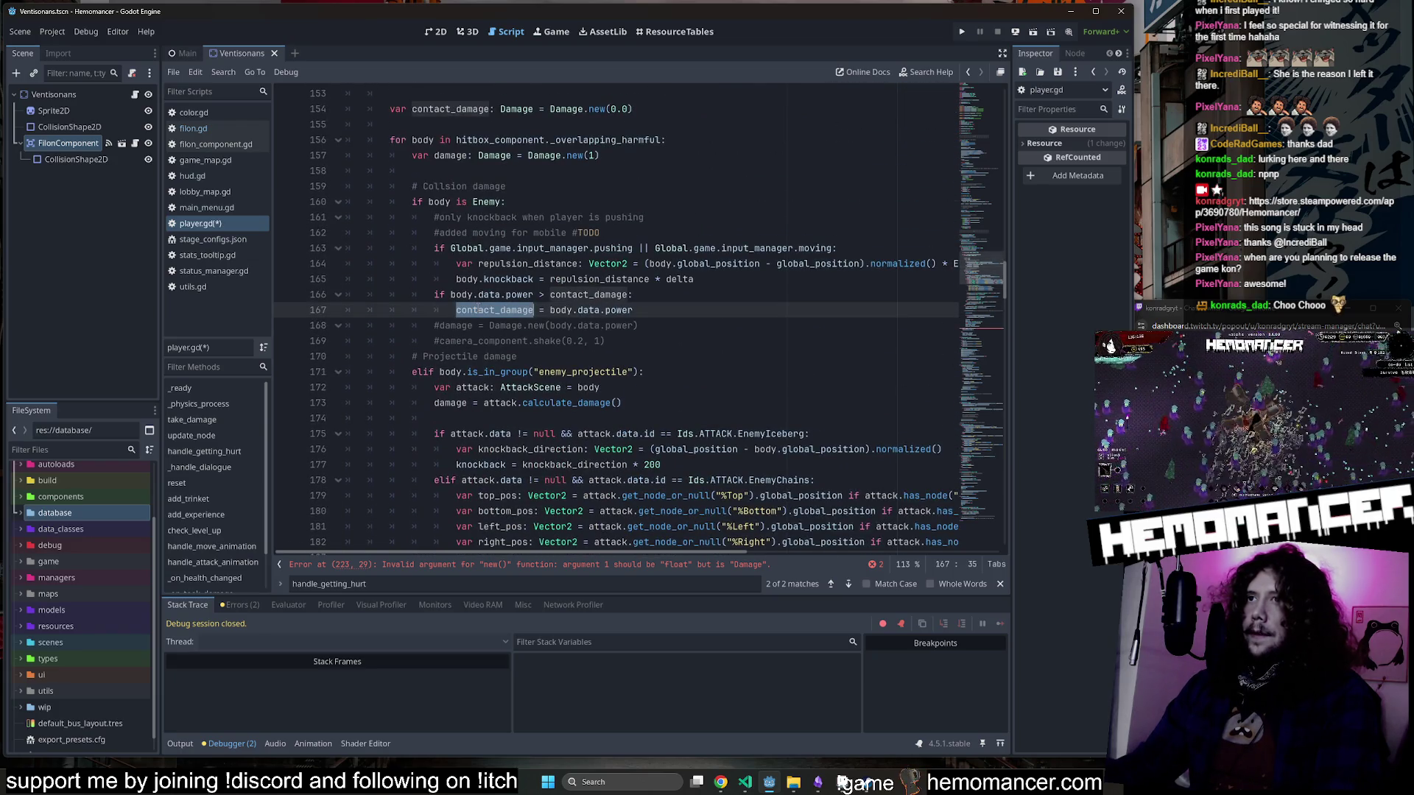
{"action": "double_click", "coordinate": [593, 311]}
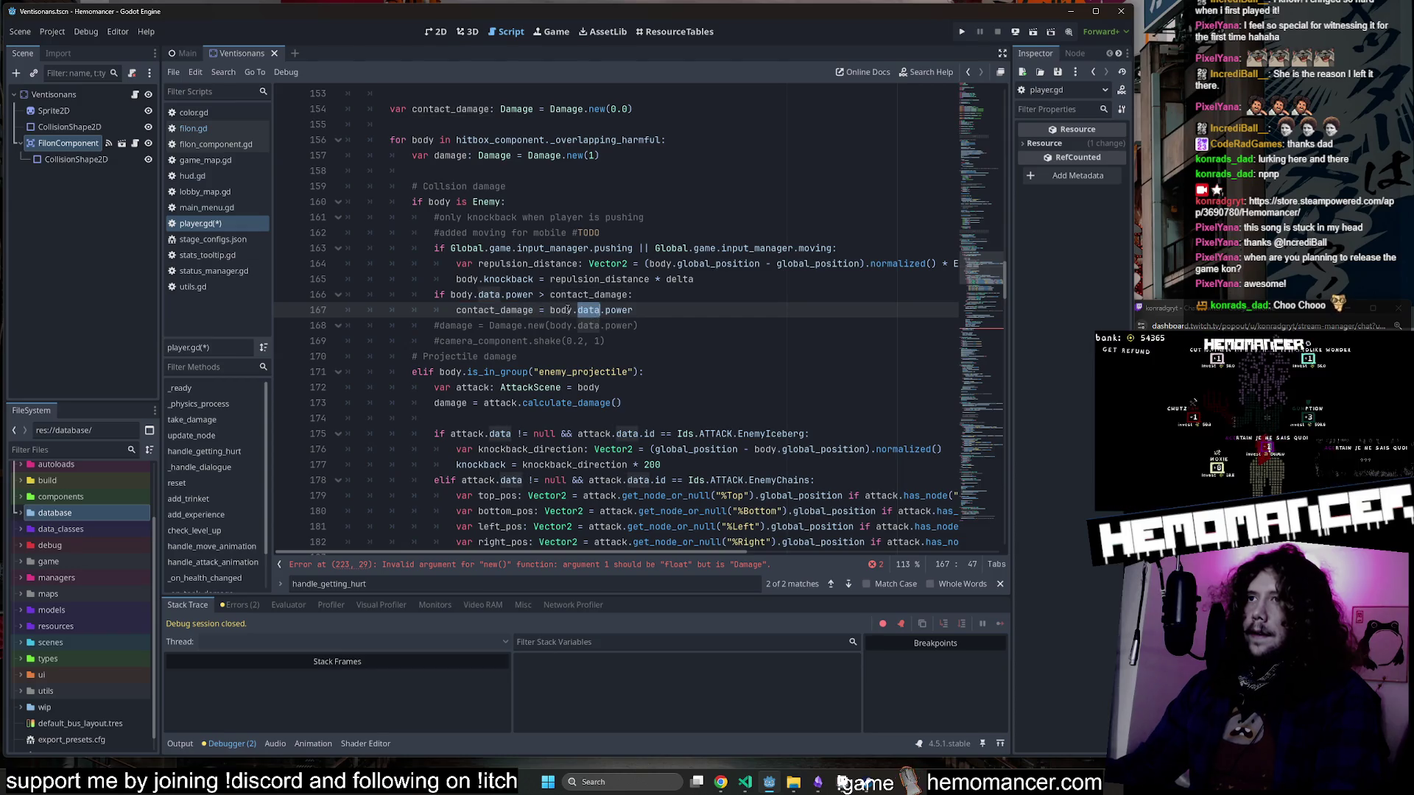
{"action": "double_click", "coordinate": [495, 326]}
Inspect the take_damage(damage) call on line 209 and its damage argument.
{"action": "scroll", "coordinate": [499, 343], "scroll_direction": "down", "scroll_amount": 7}
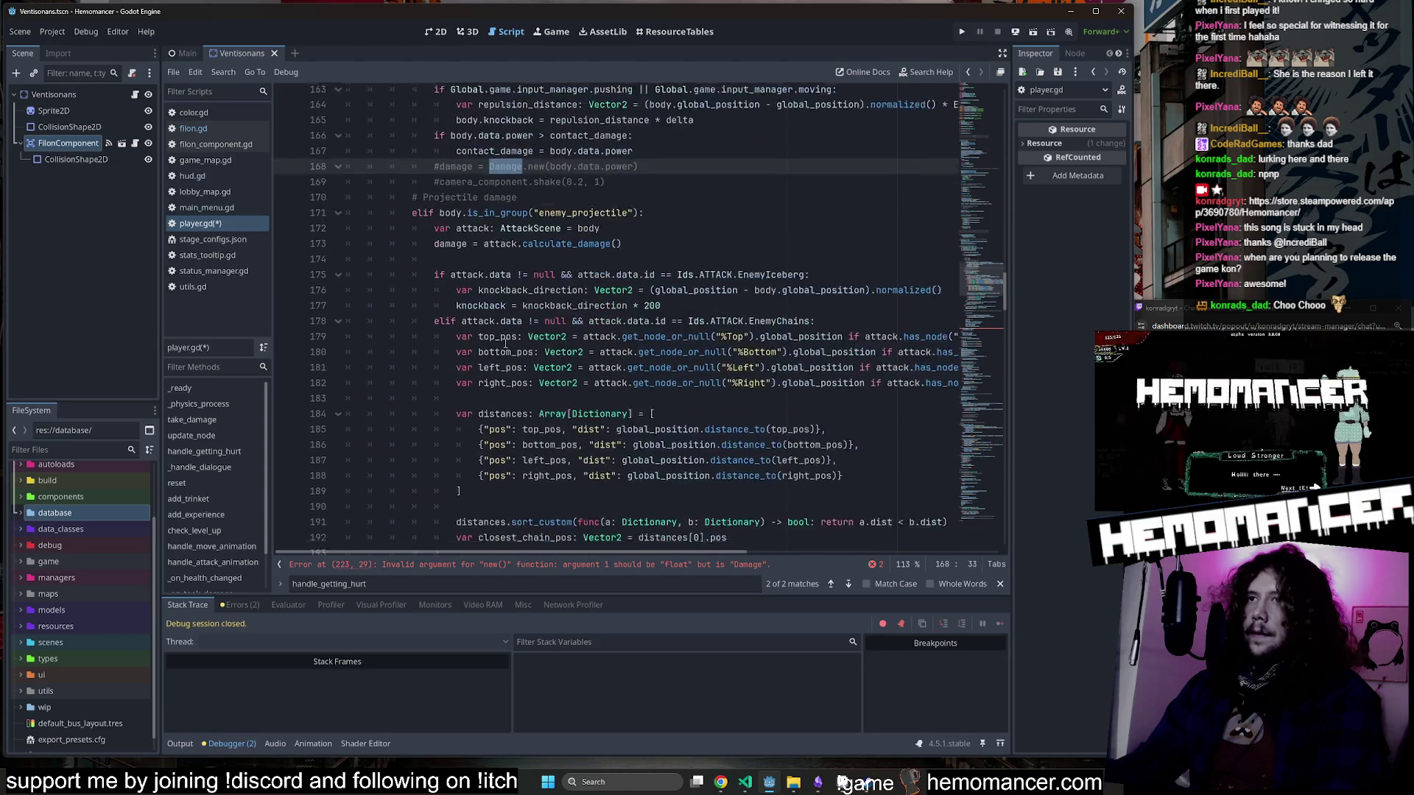
{"action": "scroll", "coordinate": [505, 343], "scroll_direction": "down", "scroll_amount": 9}
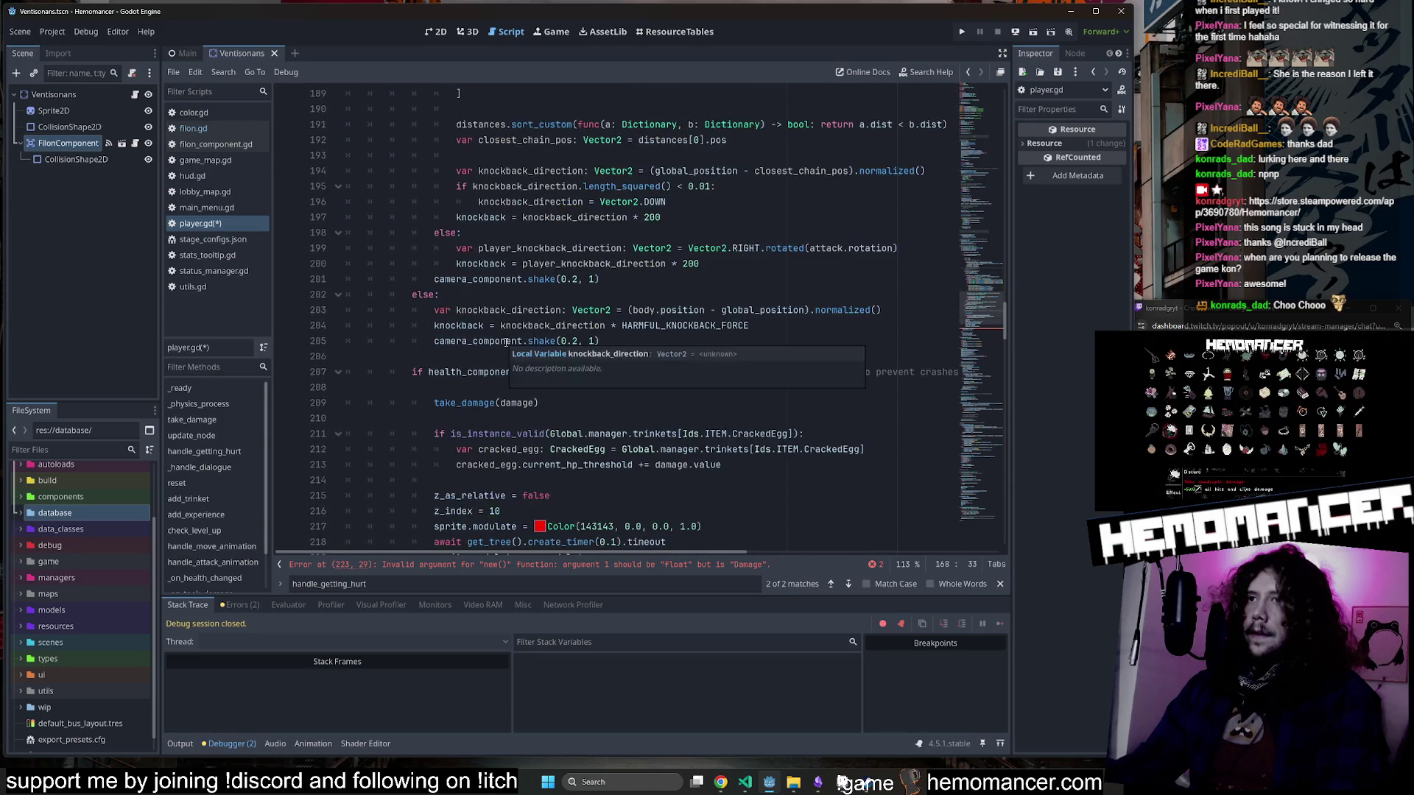
{"action": "scroll", "coordinate": [507, 341], "scroll_direction": "up", "scroll_amount": 2}
{"action": "double_click", "coordinate": [479, 311]}
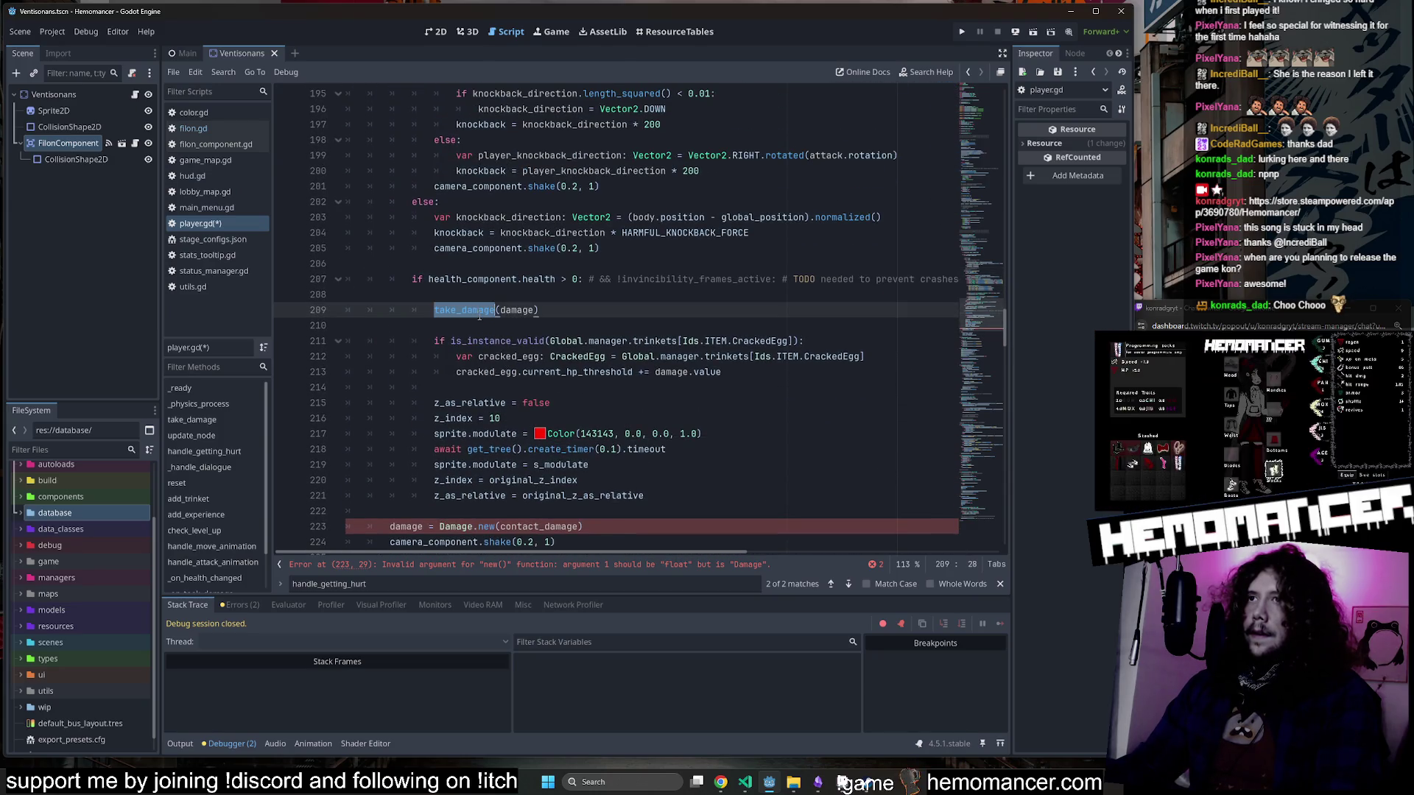
{"action": "scroll", "coordinate": [479, 324], "scroll_direction": "up", "scroll_amount": 1}
{"action": "double_click", "coordinate": [517, 356]}
{"action": "scroll", "coordinate": [520, 360], "scroll_direction": "down", "scroll_amount": 2}
{"action": "scroll", "coordinate": [457, 379], "scroll_direction": "up", "scroll_amount": 1}
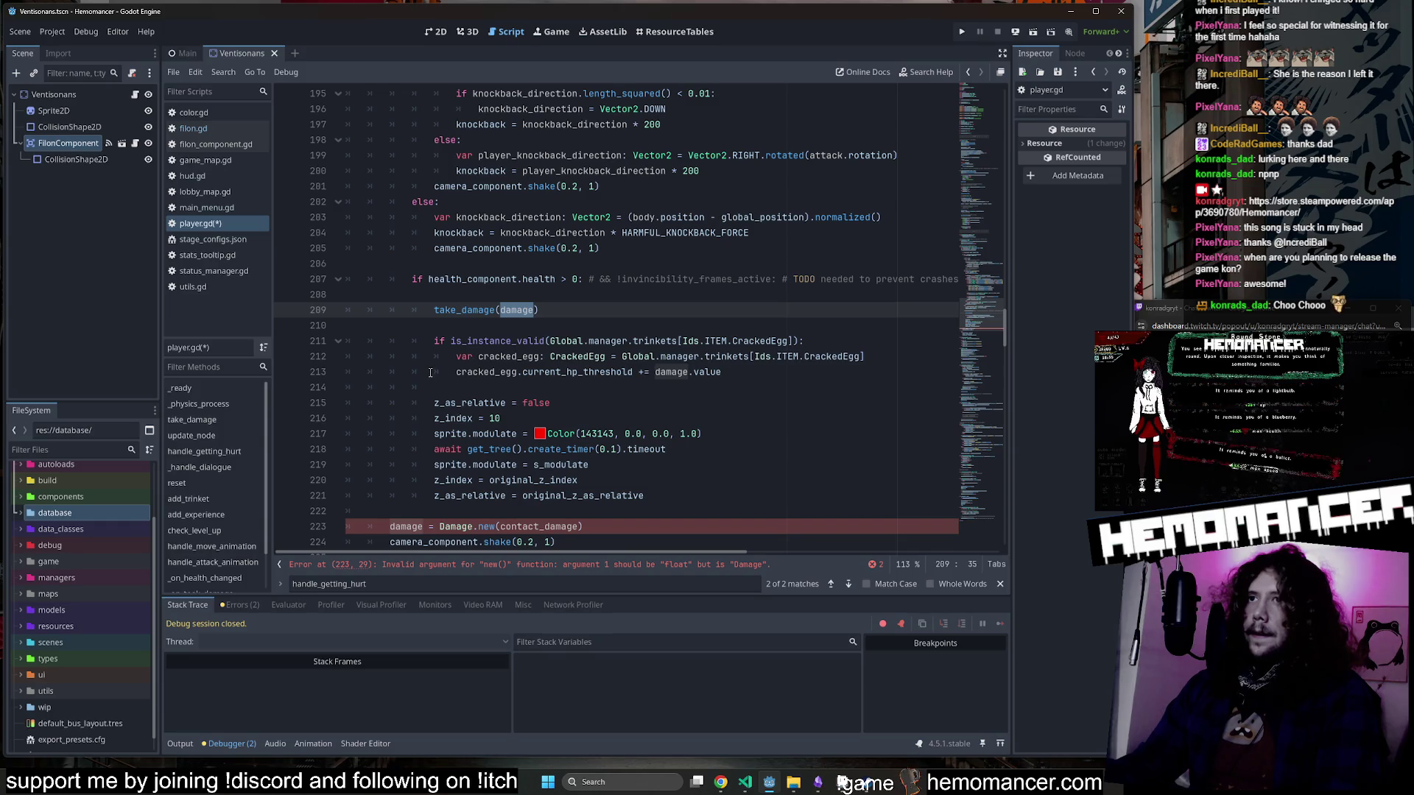
{"action": "scroll", "coordinate": [420, 388], "scroll_direction": "down", "scroll_amount": 1}
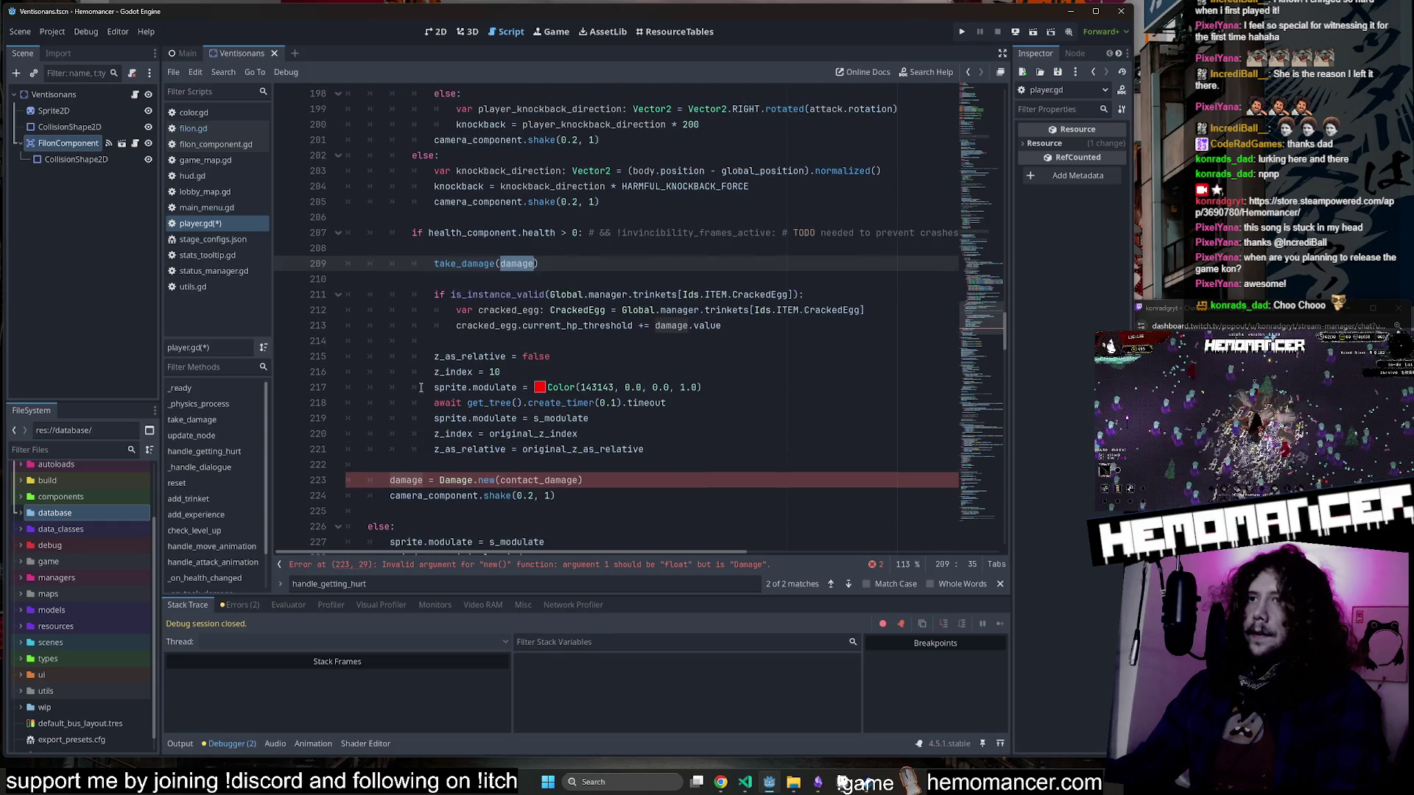
{"action": "left_click", "coordinate": [415, 232]}
Indent lines 223–224 one level and duplicate take_damage with contact_damage as its argument.
{"action": "left_click_drag", "start_coordinate": [348, 481], "coordinate": [634, 504]}
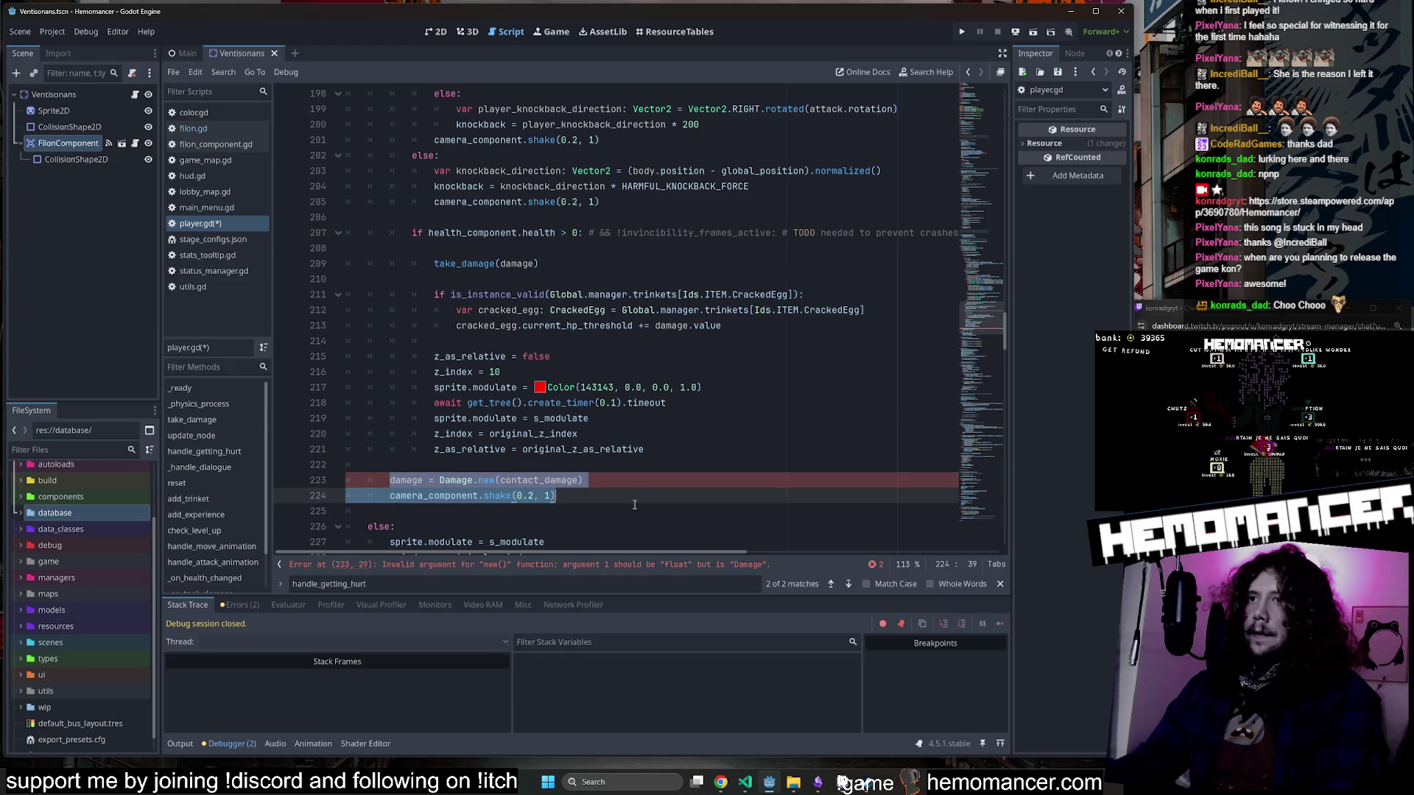
{"action": "key", "text": "Tab"}
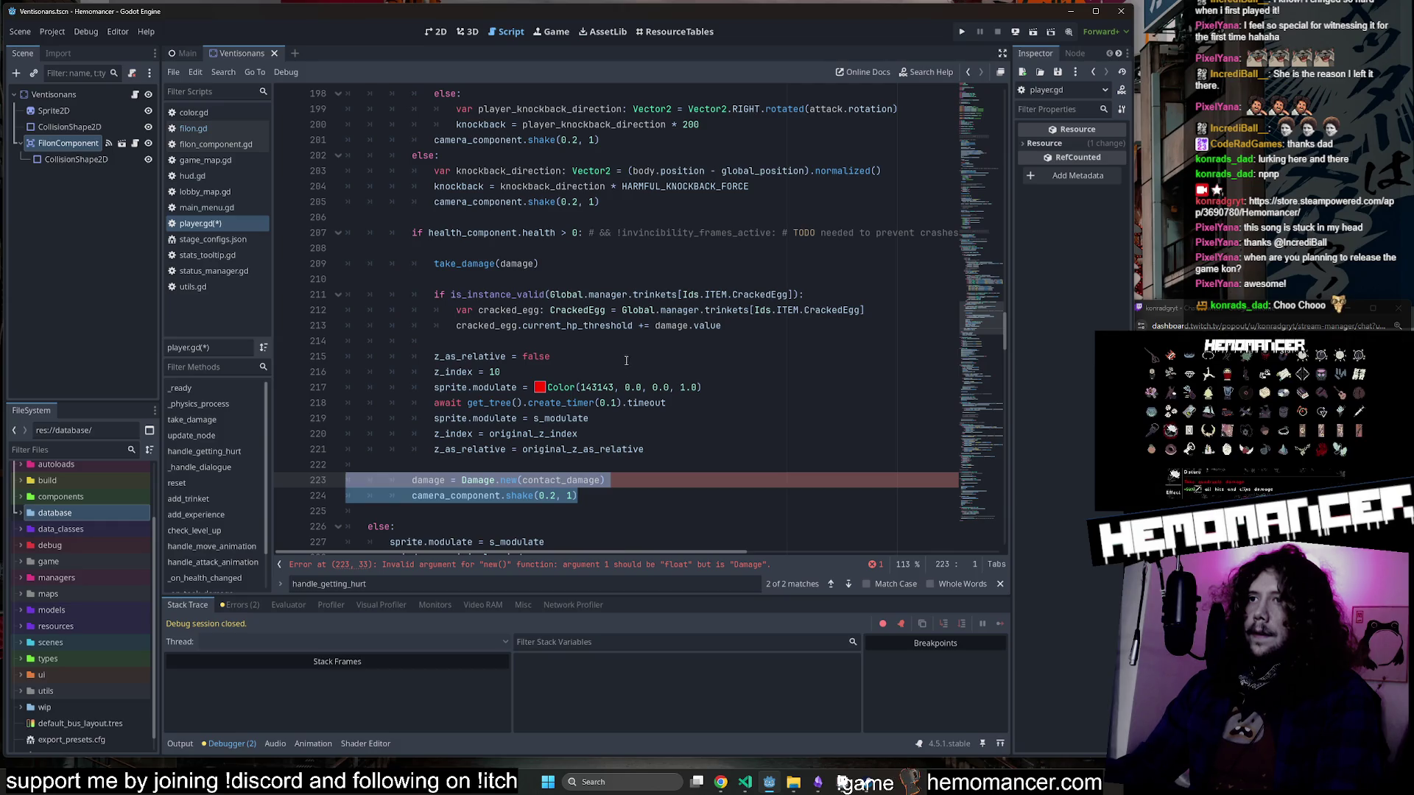
{"action": "left_click", "coordinate": [583, 262]}
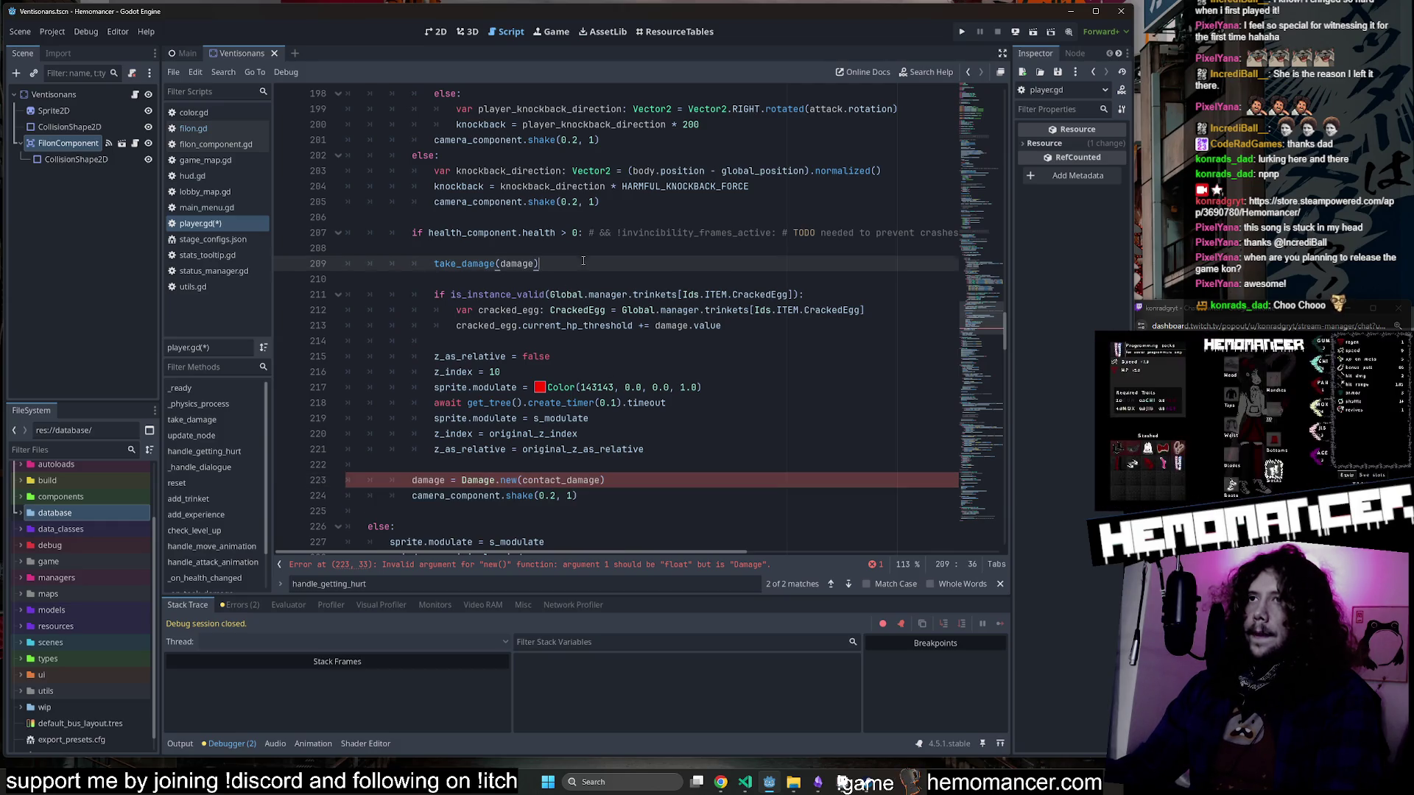
{"action": "key", "text": "ctrl+shift+d"}
{"action": "double_click", "coordinate": [601, 494]}
{"action": "key", "text": "ctrl+c"}
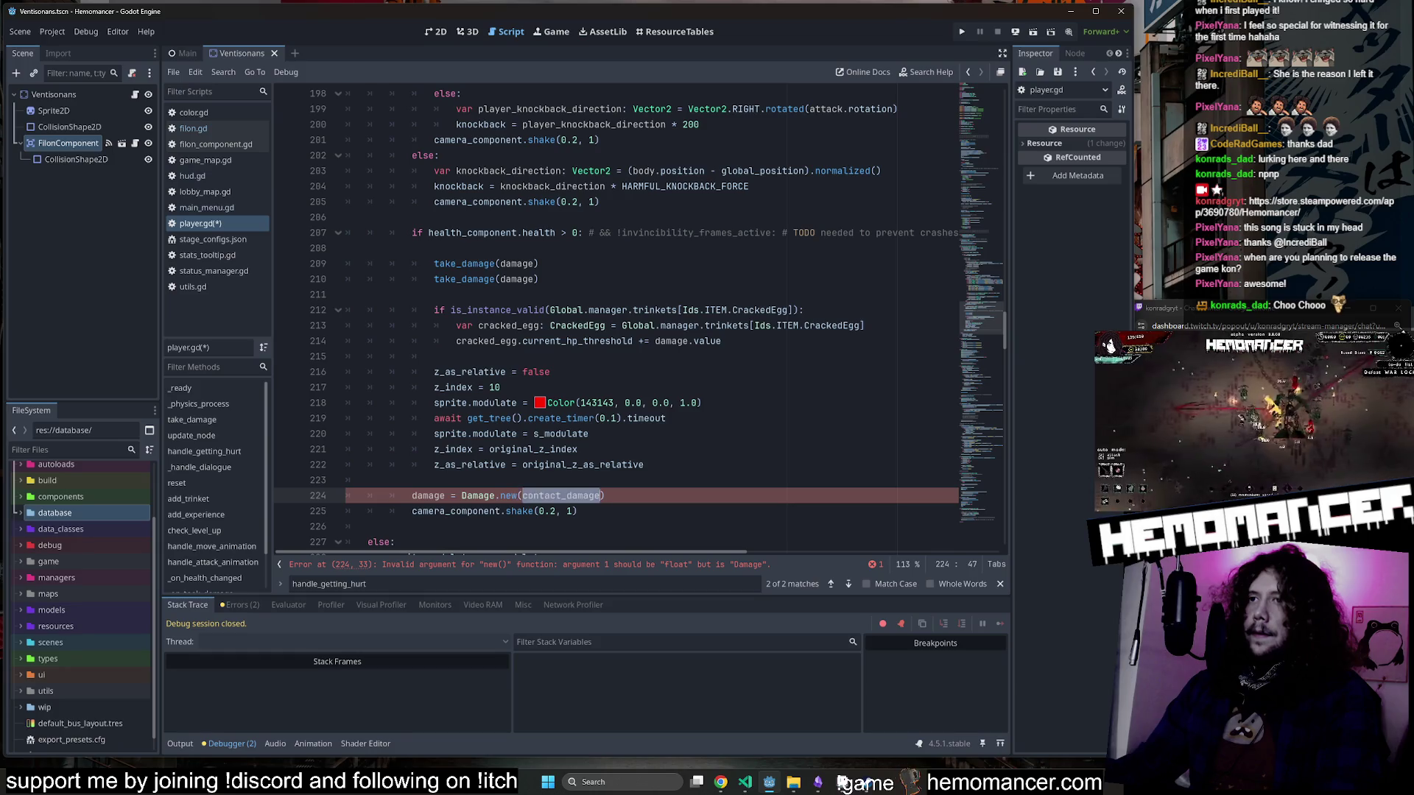
{"action": "double_click", "coordinate": [525, 280]}
{"action": "key", "text": "ctrl+v"}
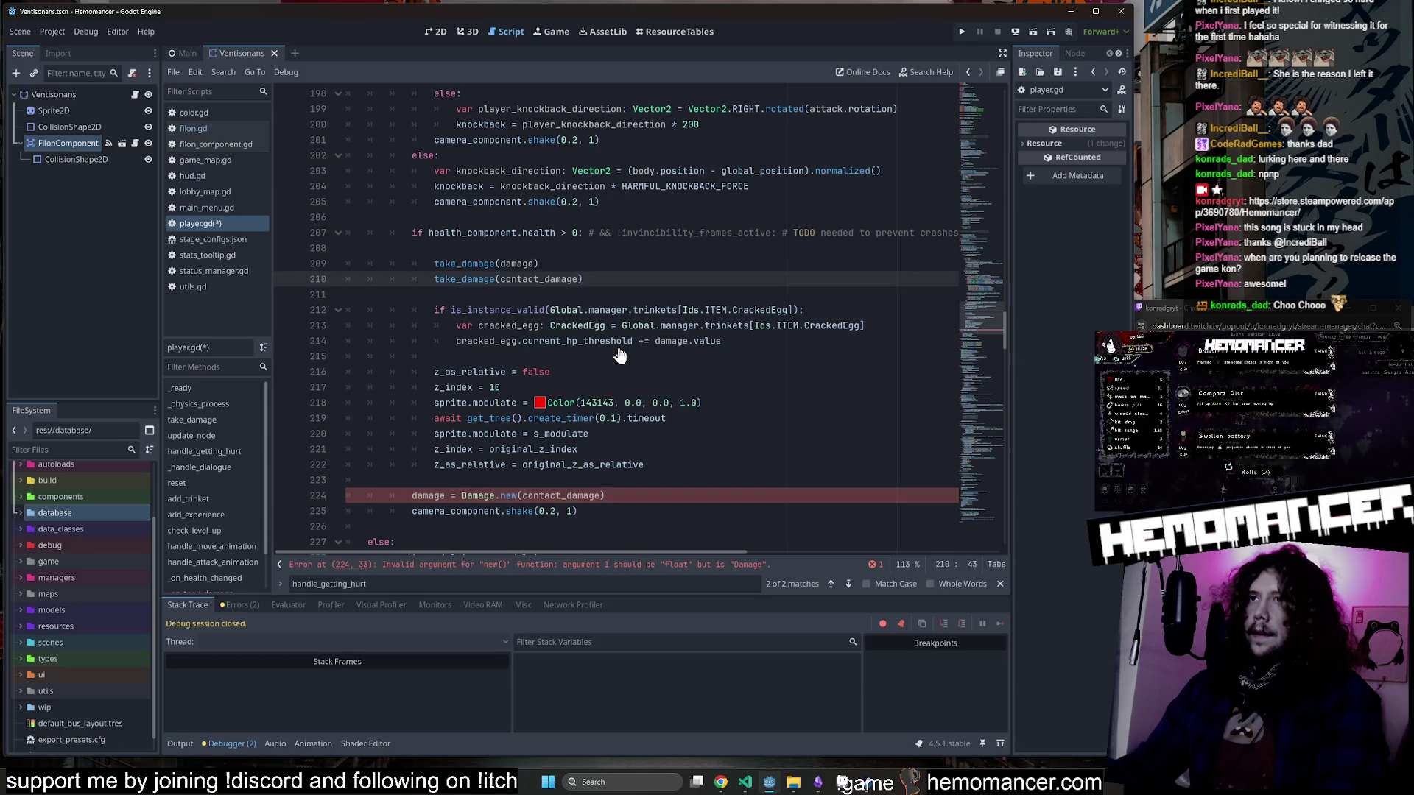
Collapse and re-expand the for-loop on line 156 and back out the duplicated take_damage line.
{"action": "scroll", "coordinate": [609, 331], "scroll_direction": "up", "scroll_amount": 12}
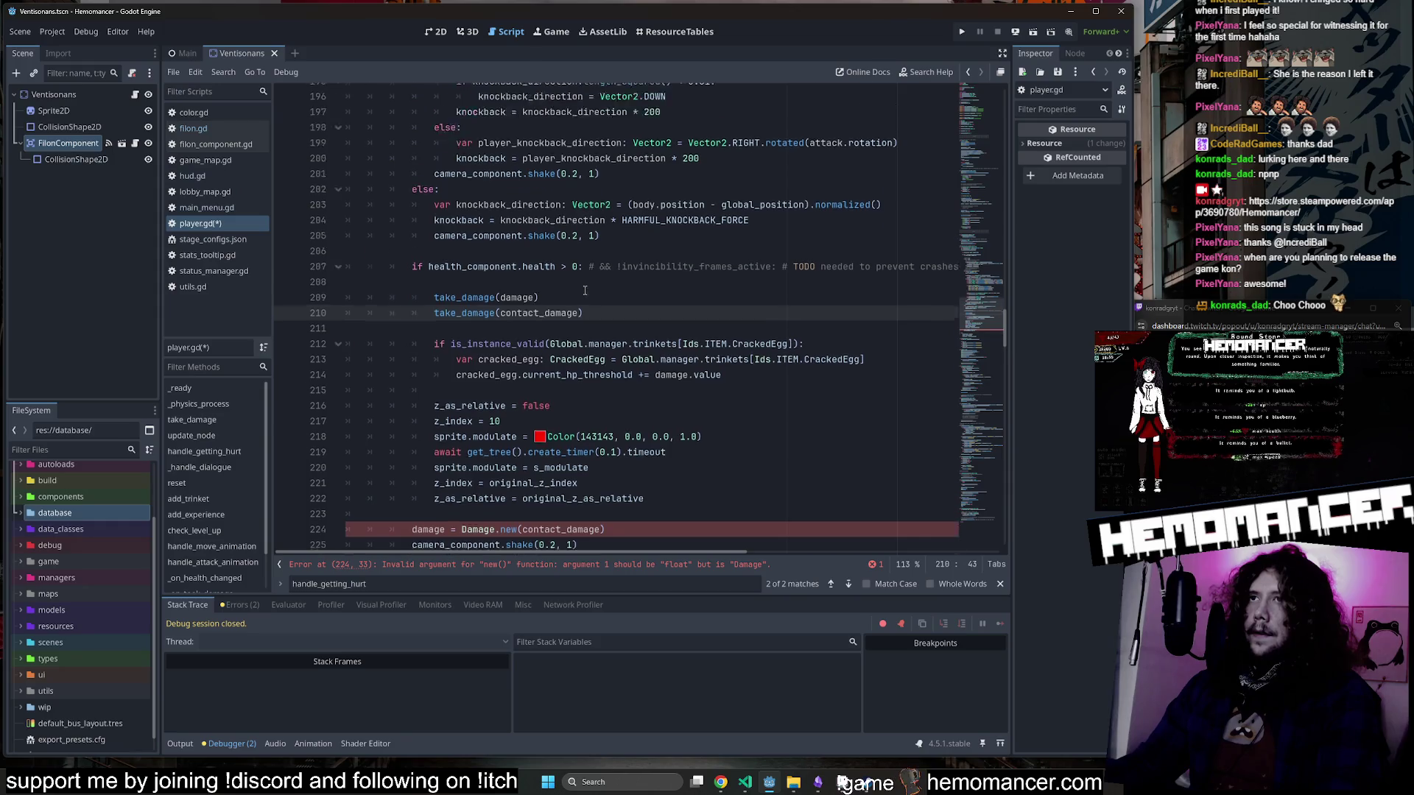
{"action": "scroll", "coordinate": [585, 297], "scroll_direction": "up", "scroll_amount": 5}
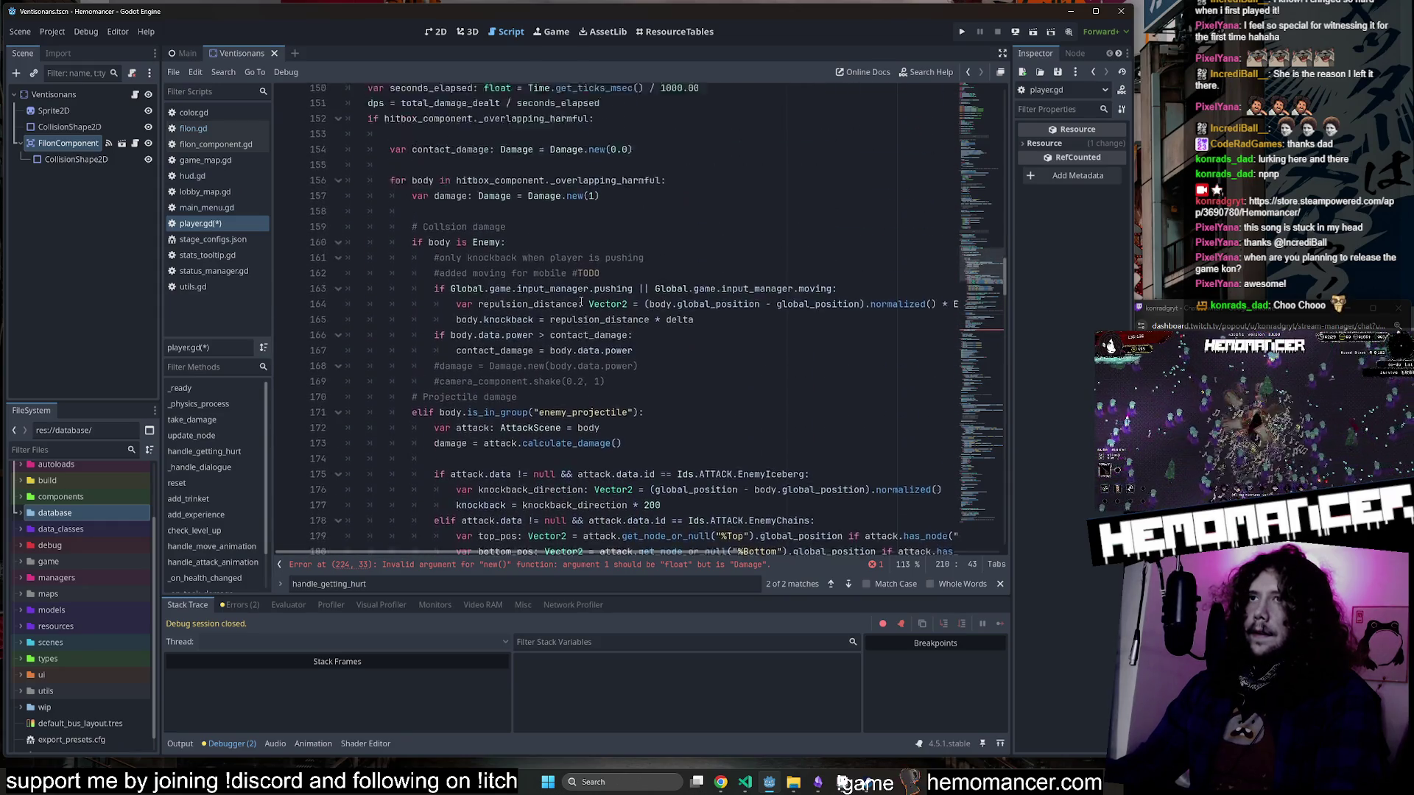
{"action": "left_click", "coordinate": [338, 233]}
{"action": "left_click", "coordinate": [338, 233]}
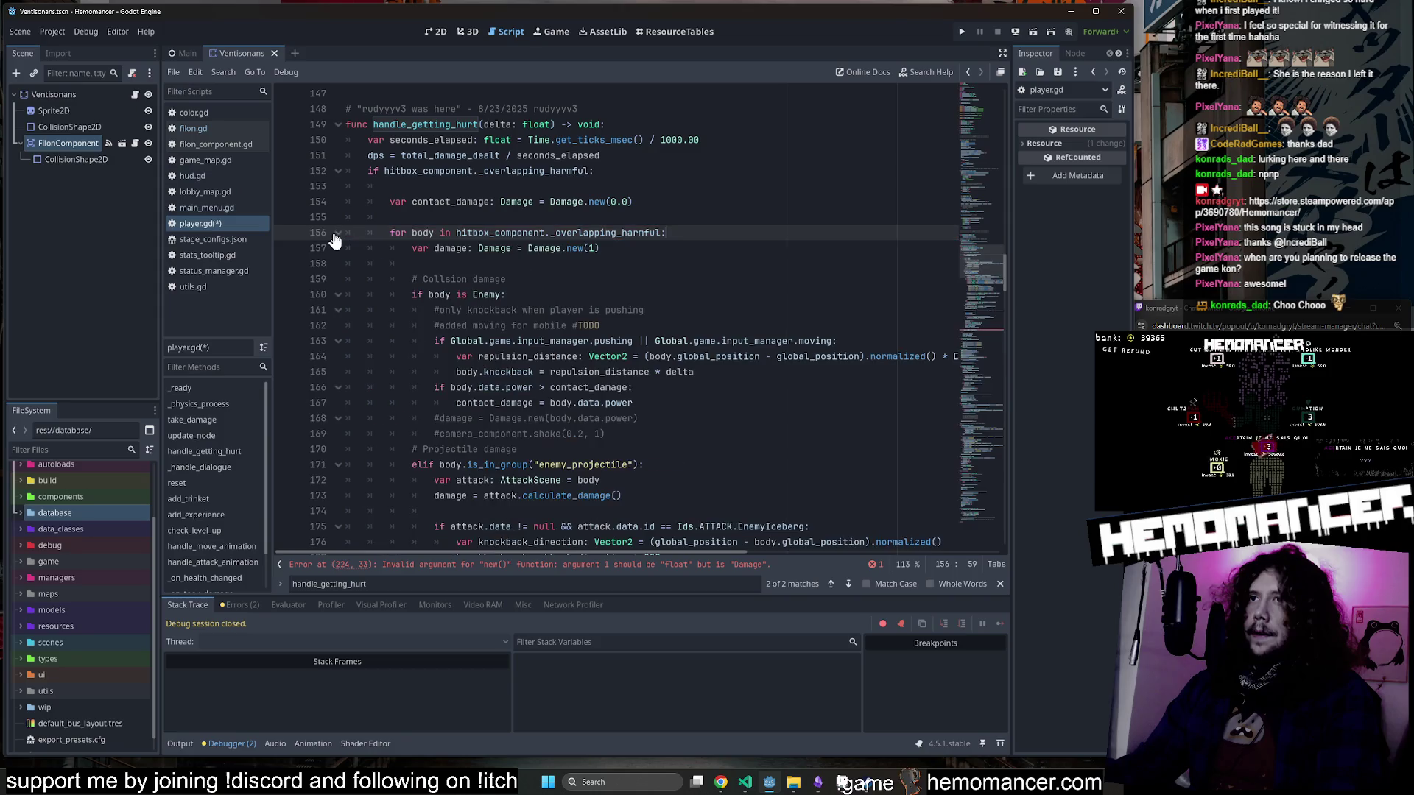
{"action": "scroll", "coordinate": [556, 295], "scroll_direction": "down", "scroll_amount": 9}
{"action": "left_click", "coordinate": [556, 294]}
{"action": "key", "text": "Down"}
{"action": "key", "text": "Down"}
{"action": "key", "text": "Down"}
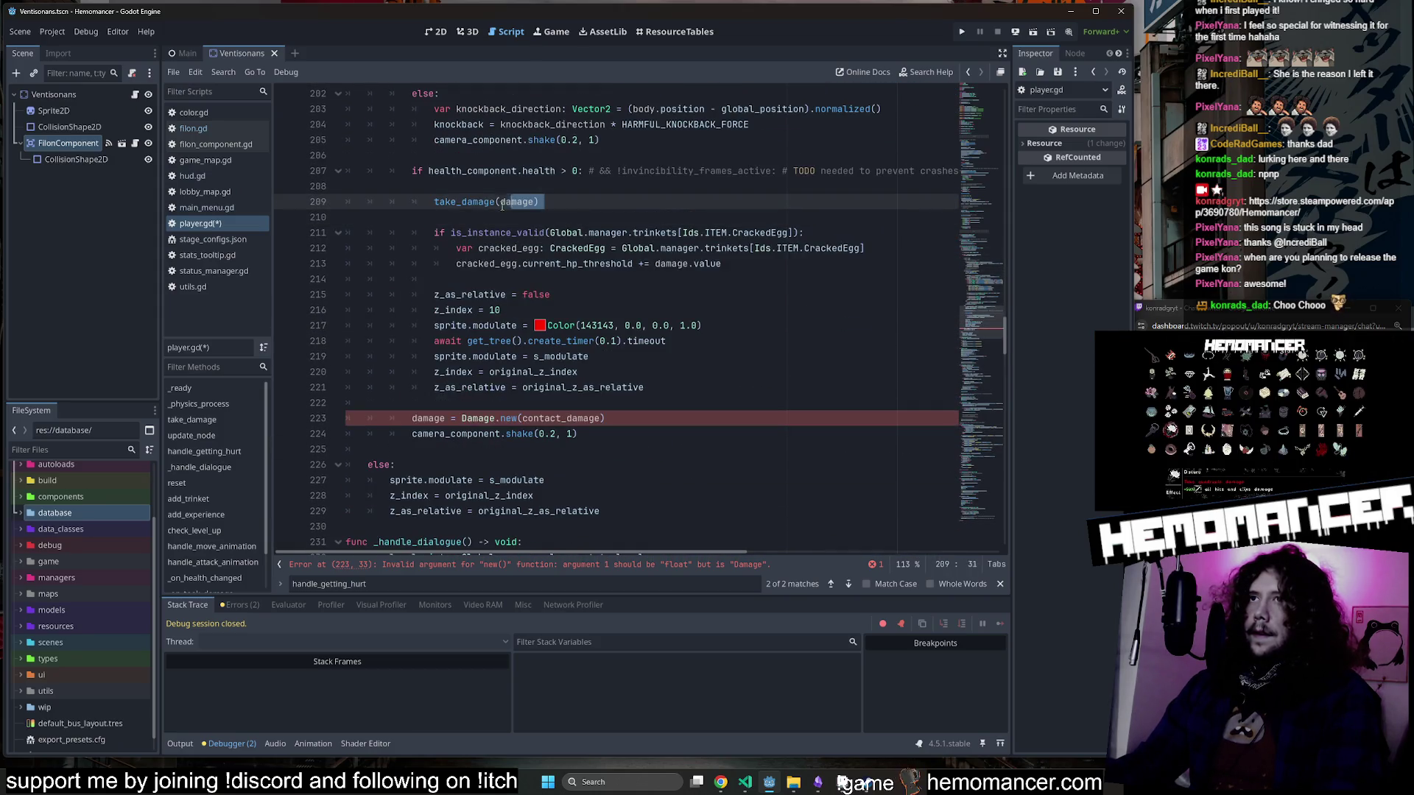
Insert take_damage(contact_damage) on a new indented line above the Damage.new line.
{"action": "left_click_drag", "start_coordinate": [434, 202], "coordinate": [585, 206]}
{"action": "key", "text": "ctrl+c"}
{"action": "left_click", "coordinate": [575, 407]}
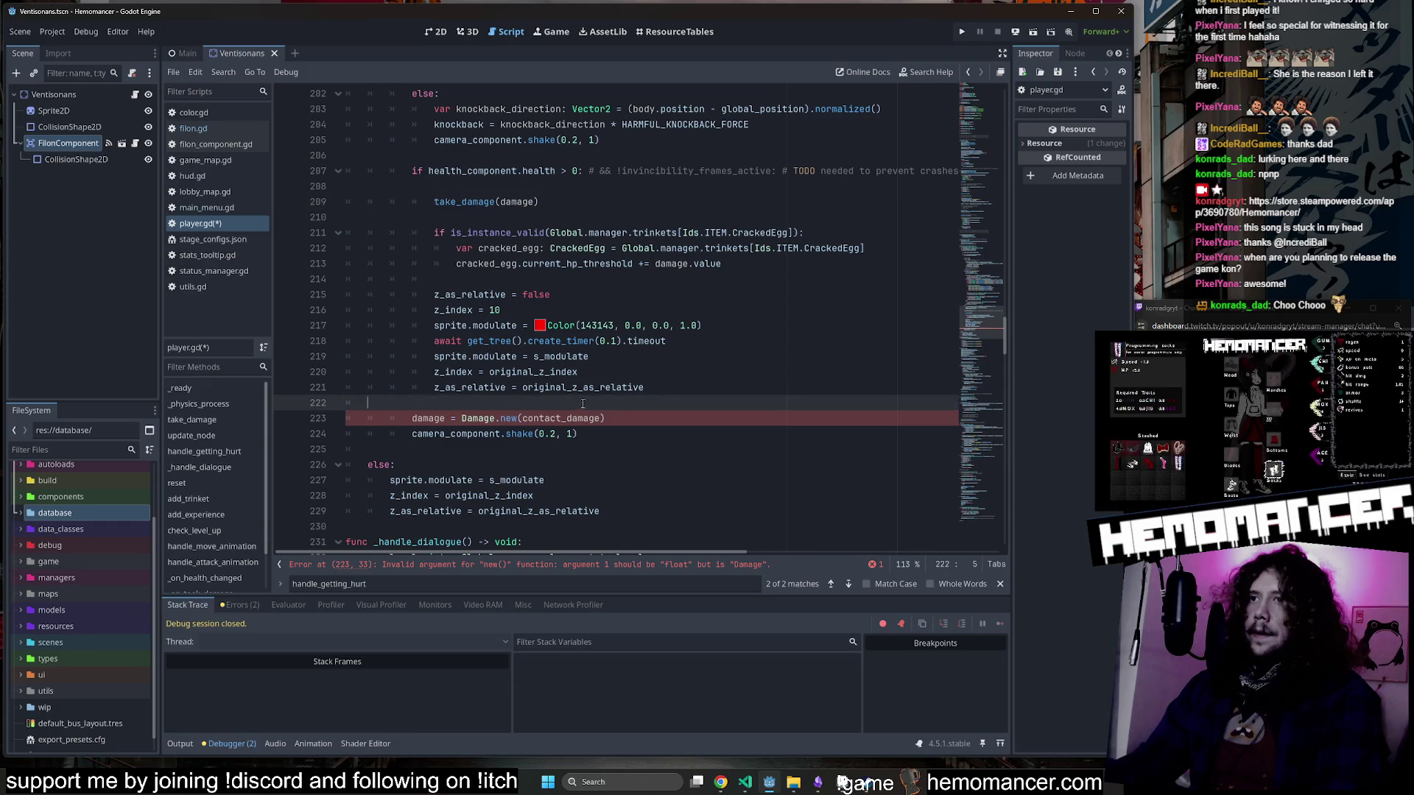
{"action": "key", "text": "Return"}
{"action": "key", "text": "Tab"}
{"action": "key", "text": "ctrl+v"}
{"action": "double_click", "coordinate": [497, 418]}
{"action": "type", "text": "contact_damage"}
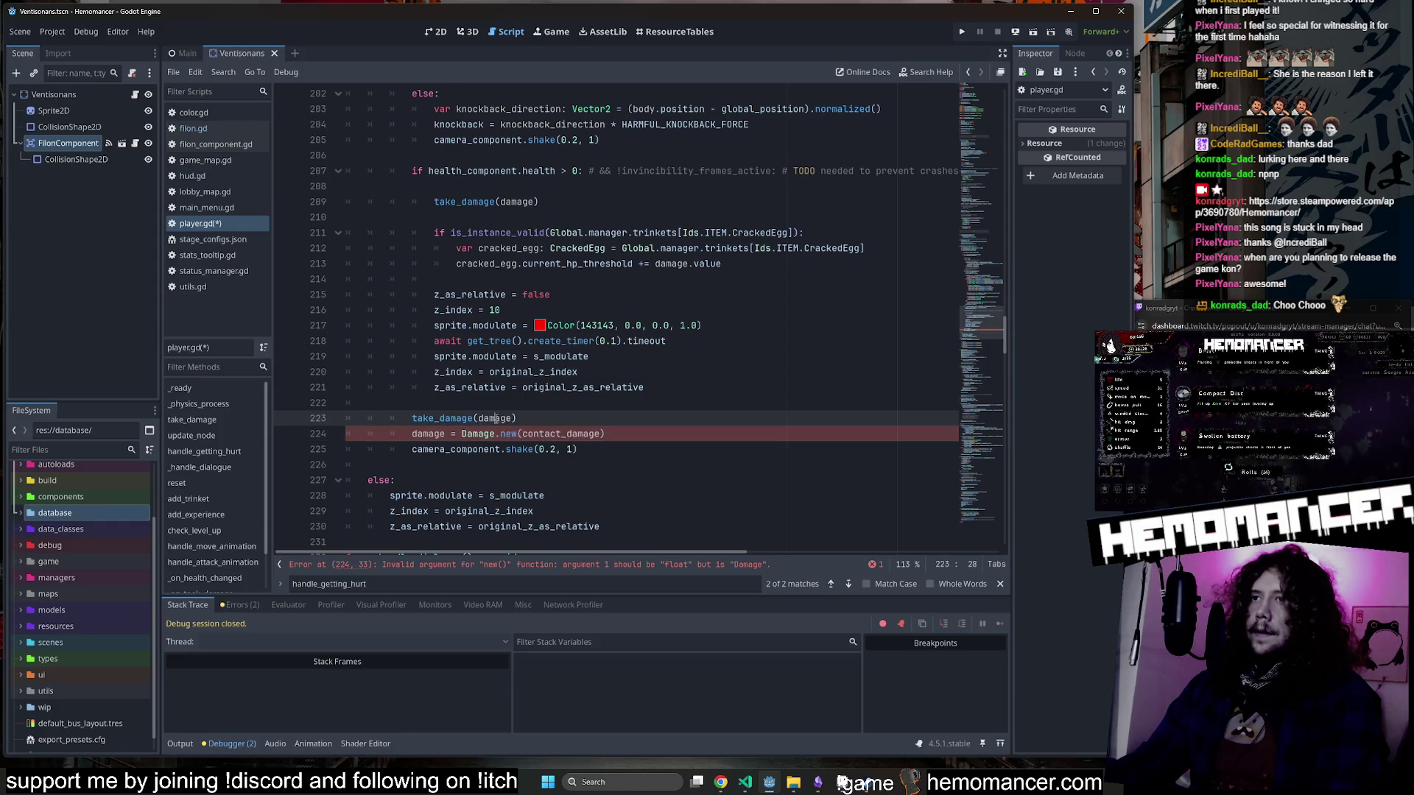
Delete the Damage.new(contact_damage) line and save player.gd.
{"action": "left_click", "coordinate": [656, 437]}
{"action": "left_click_drag", "start_coordinate": [656, 437], "coordinate": [635, 425]}
{"action": "key", "text": "BackSpace"}
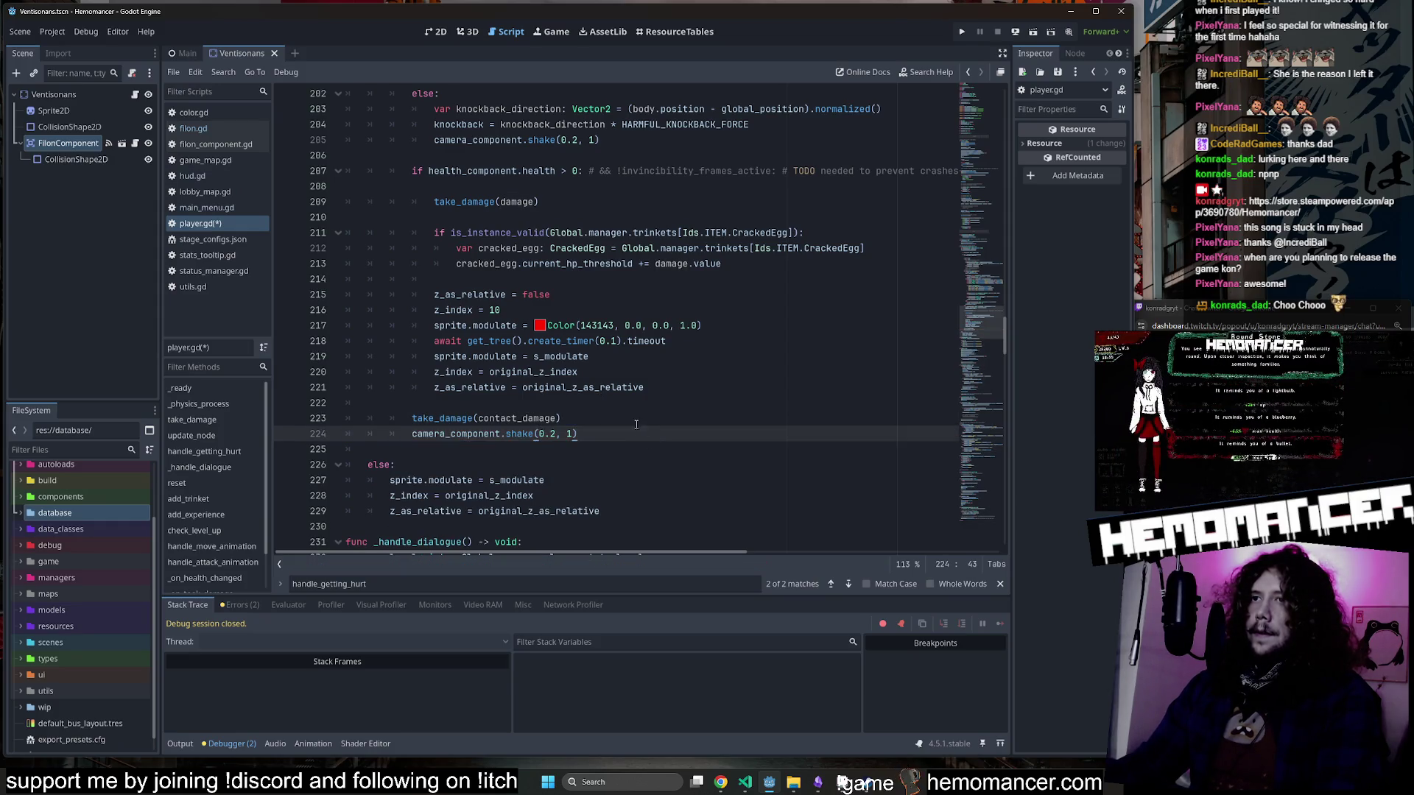
{"action": "key", "text": "ctrl+s"}
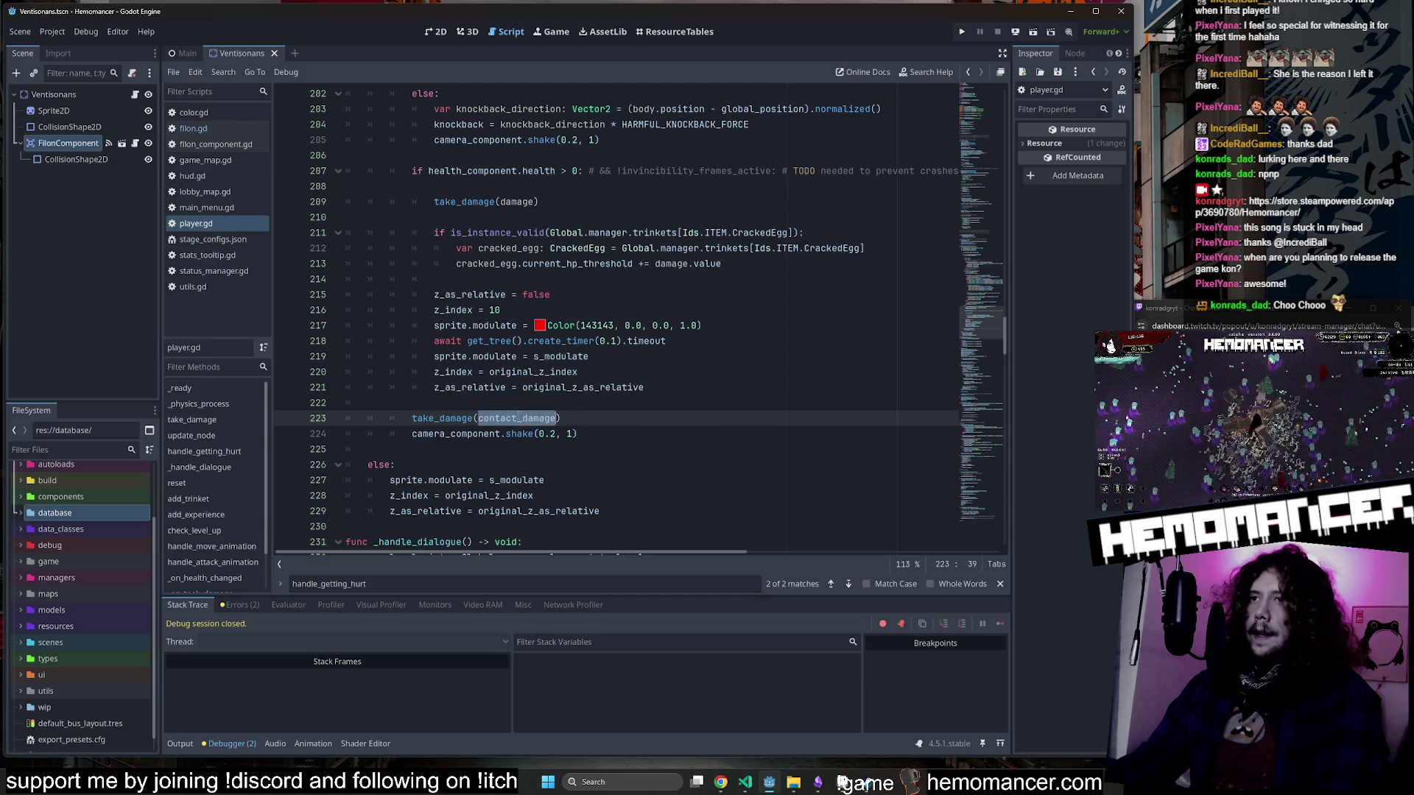
{"action": "key", "text": "Return"}
Add 'if contact_damage.value > 0.0:' and indent the camera shake line under it.
{"action": "type", "text": "if contact_damage > "}
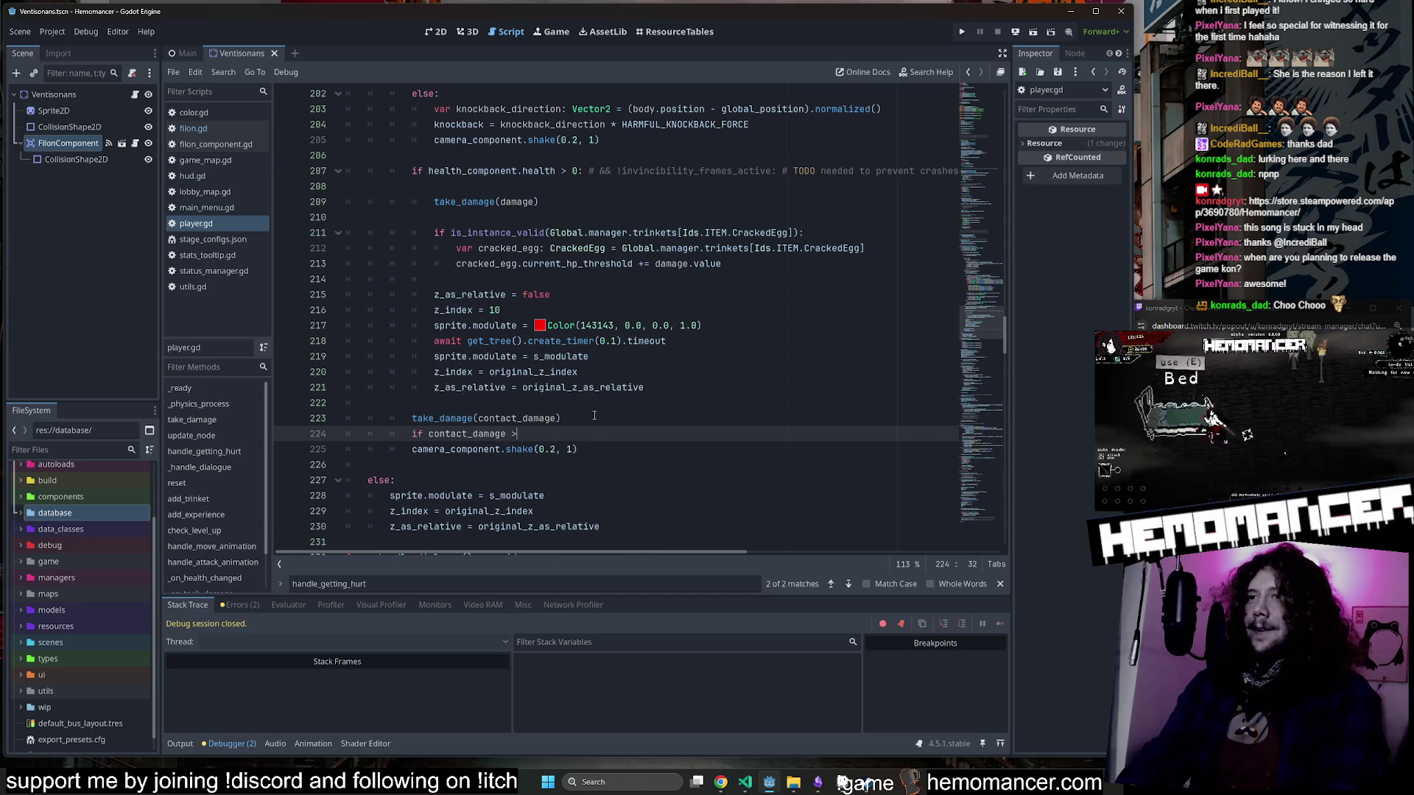
{"action": "type", "text": "0.0:"}
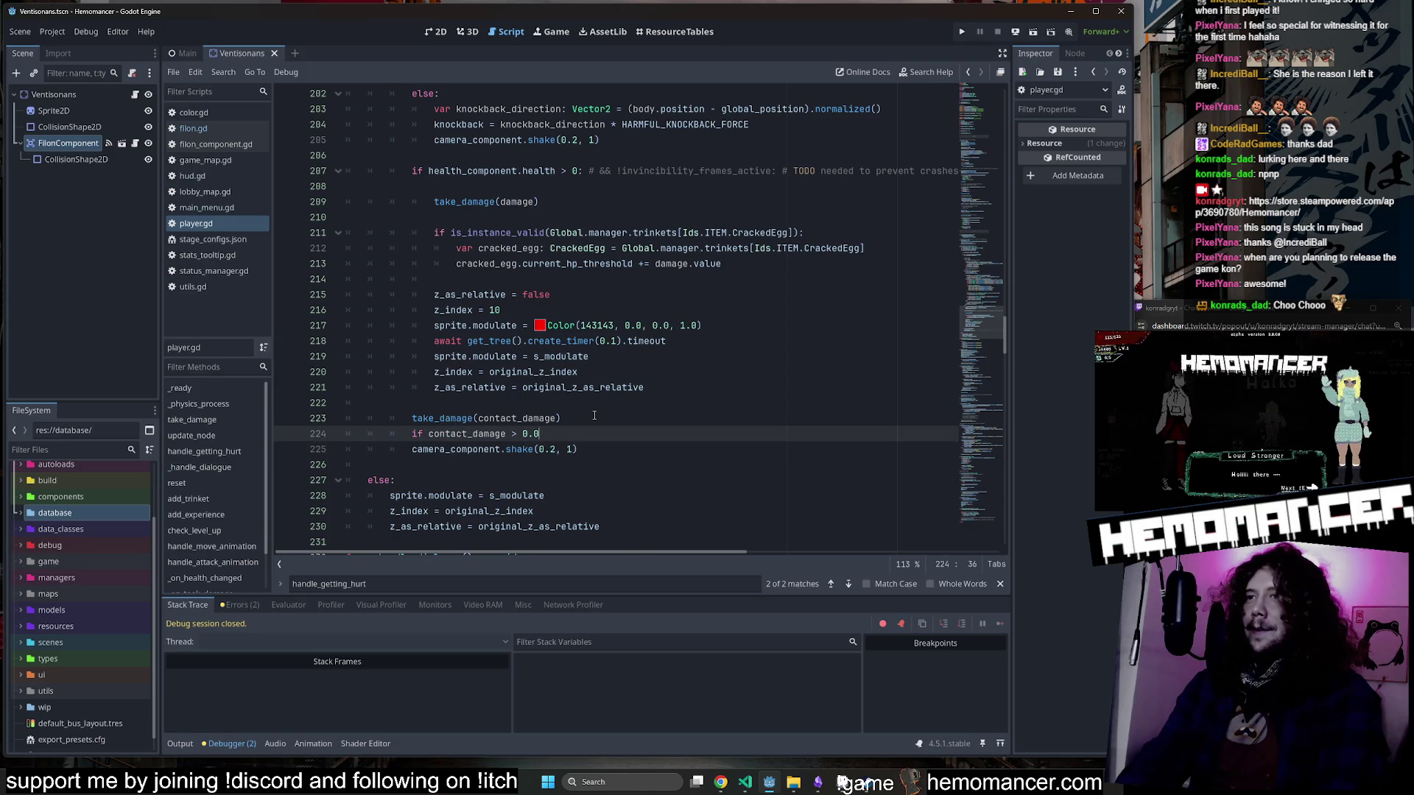
{"action": "key", "text": "Down"}
{"action": "key", "text": "Home"}
{"action": "key", "text": "Tab"}
{"action": "key", "text": "Up"}
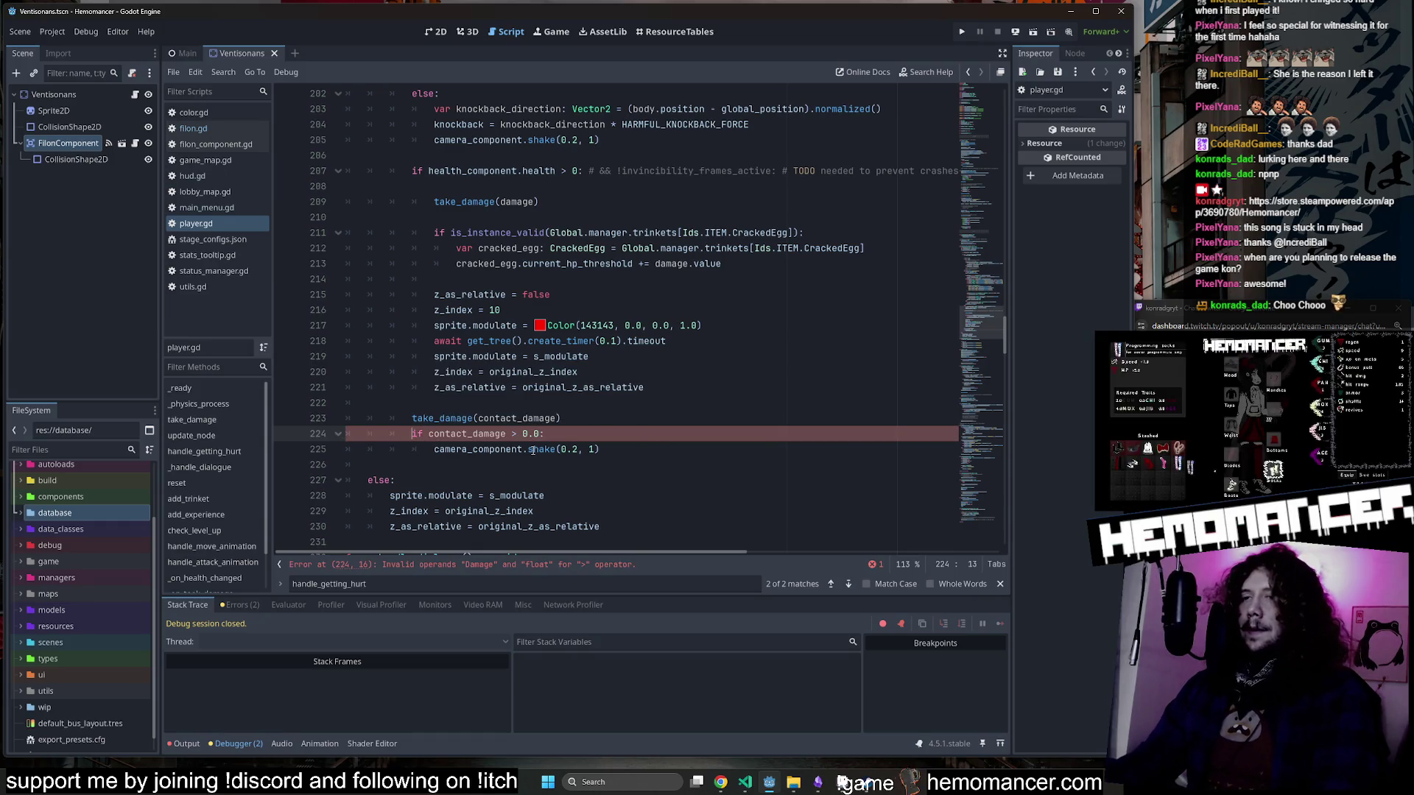
{"action": "double_click", "coordinate": [528, 420]}
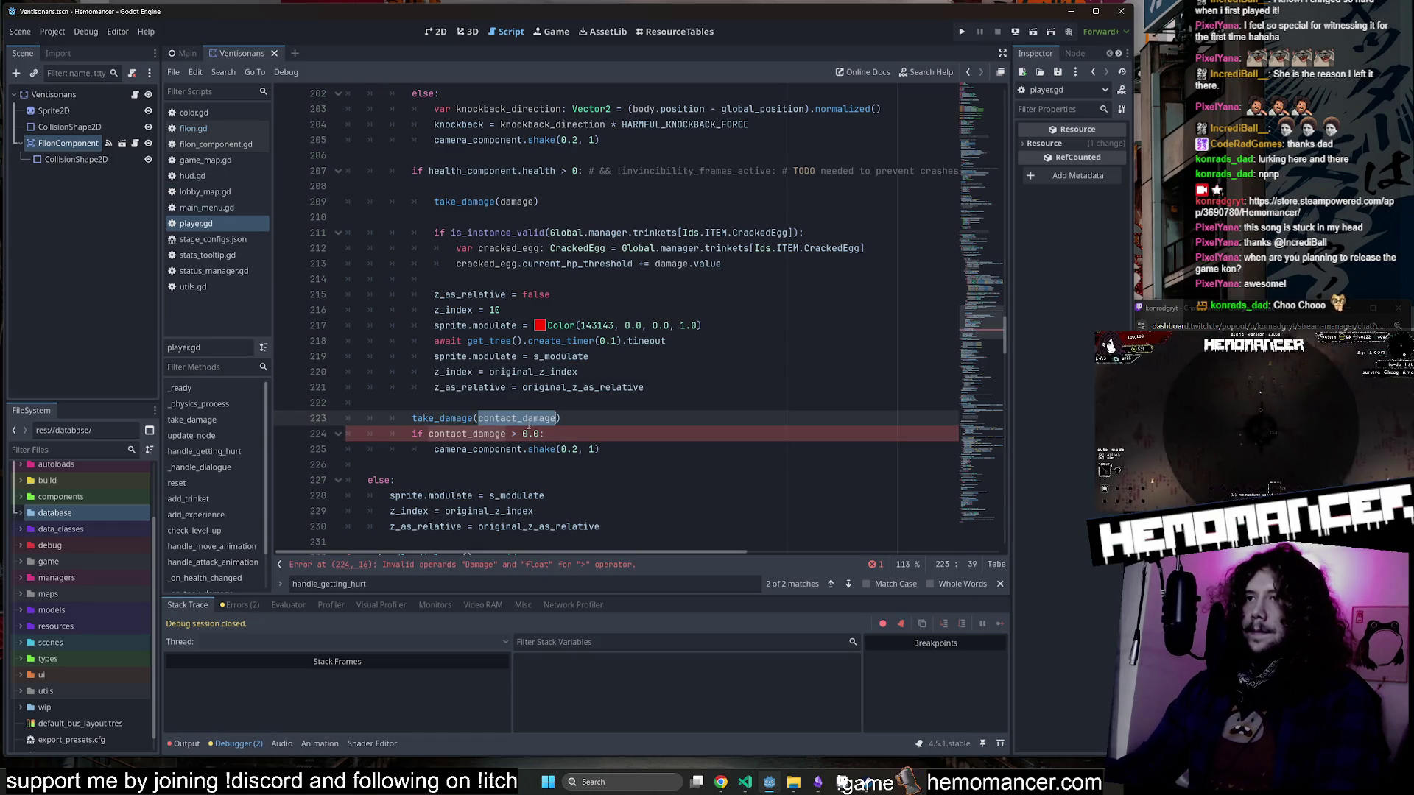
{"action": "left_click", "coordinate": [507, 434]}
{"action": "type", "text": ".value"}
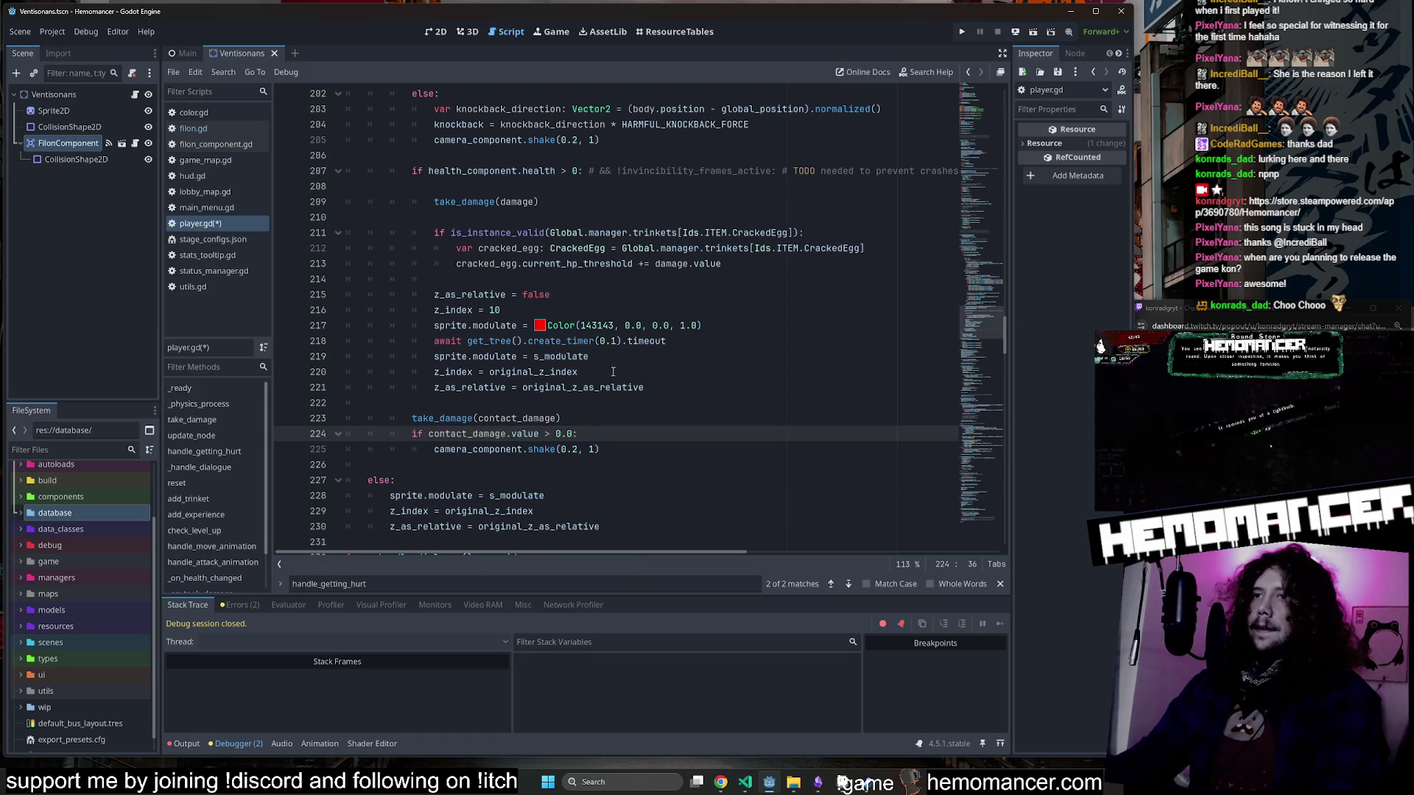
Run the project with F5 to test the camera shake check.
{"action": "key", "text": "Up"}
{"action": "key", "text": "Up"}
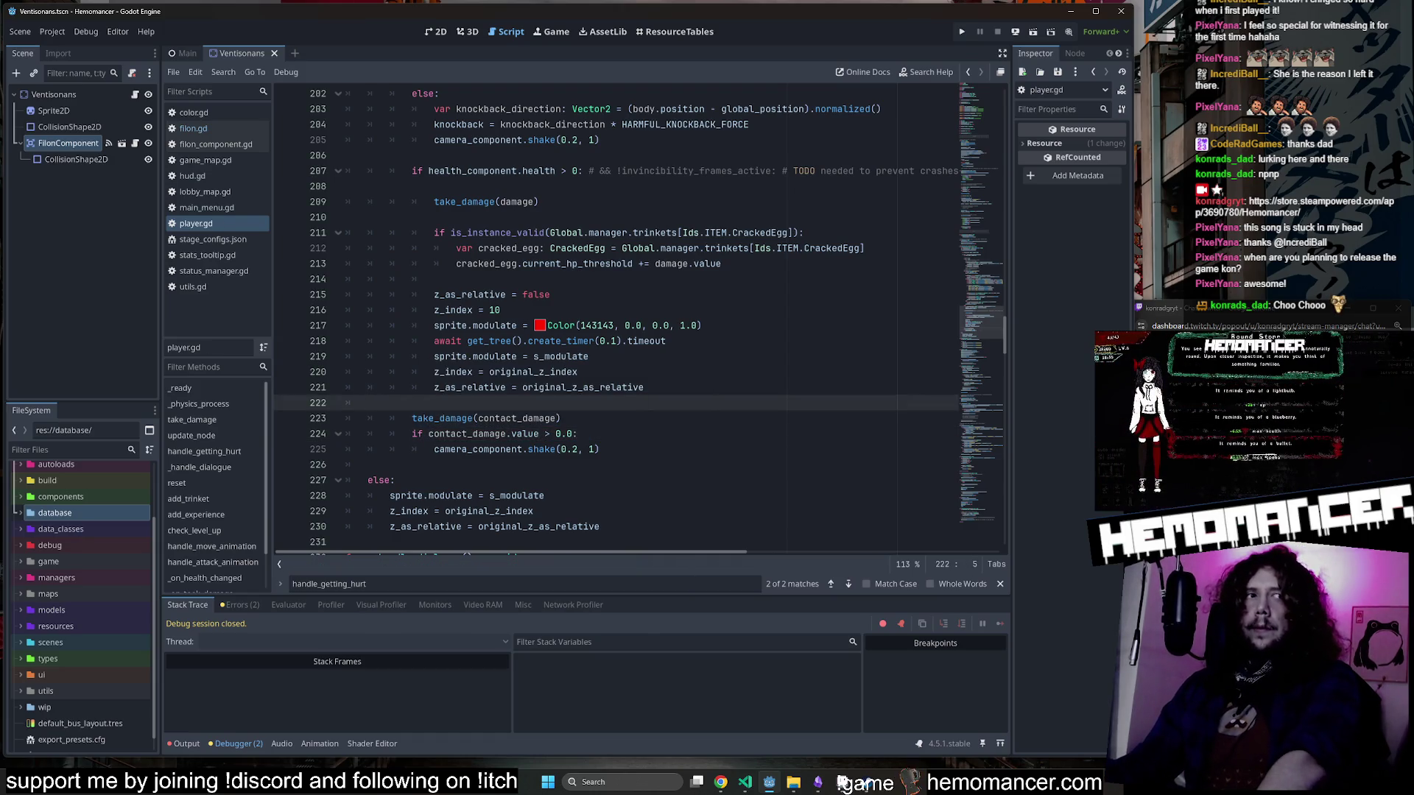
{"action": "key", "text": "Up"}
{"action": "key", "text": "Up"}
{"action": "key", "text": "Up"}
{"action": "key", "text": "F5"}
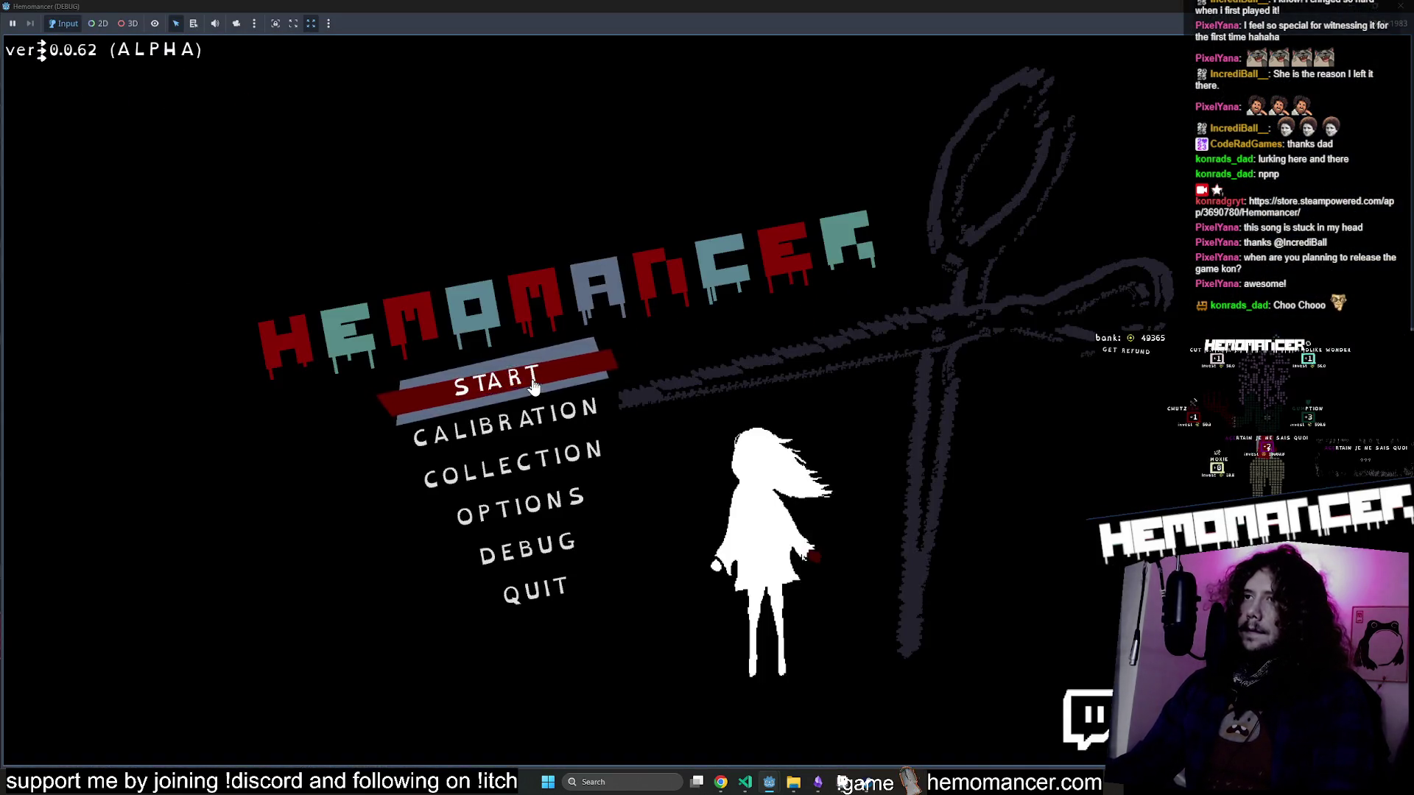
Save player.gd, compare body.data.power against contact_damage.value on line 166, and relaunch the game.
{"action": "left_click", "coordinate": [534, 389]}
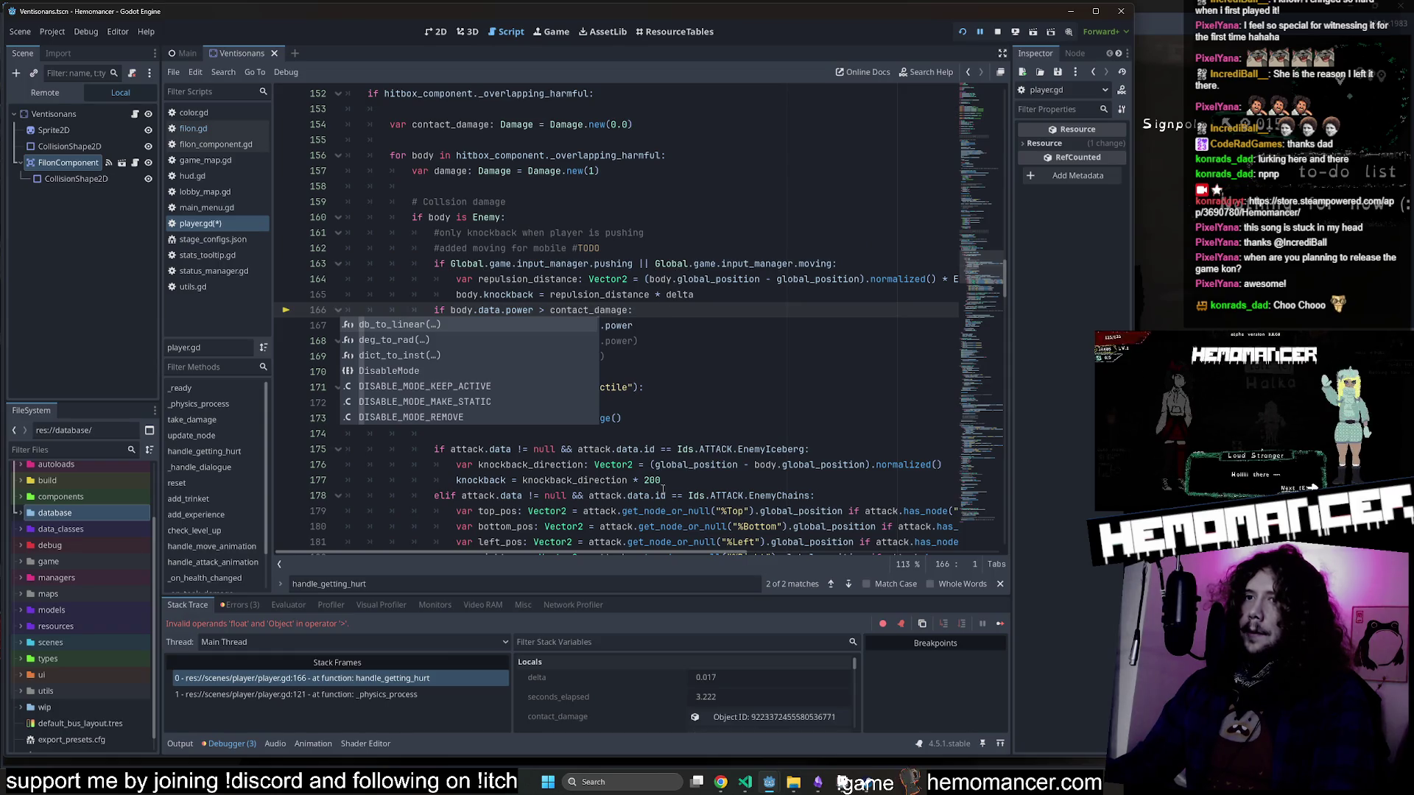
{"action": "left_click", "coordinate": [846, 310]}
{"action": "key", "text": "ctrl+s"}
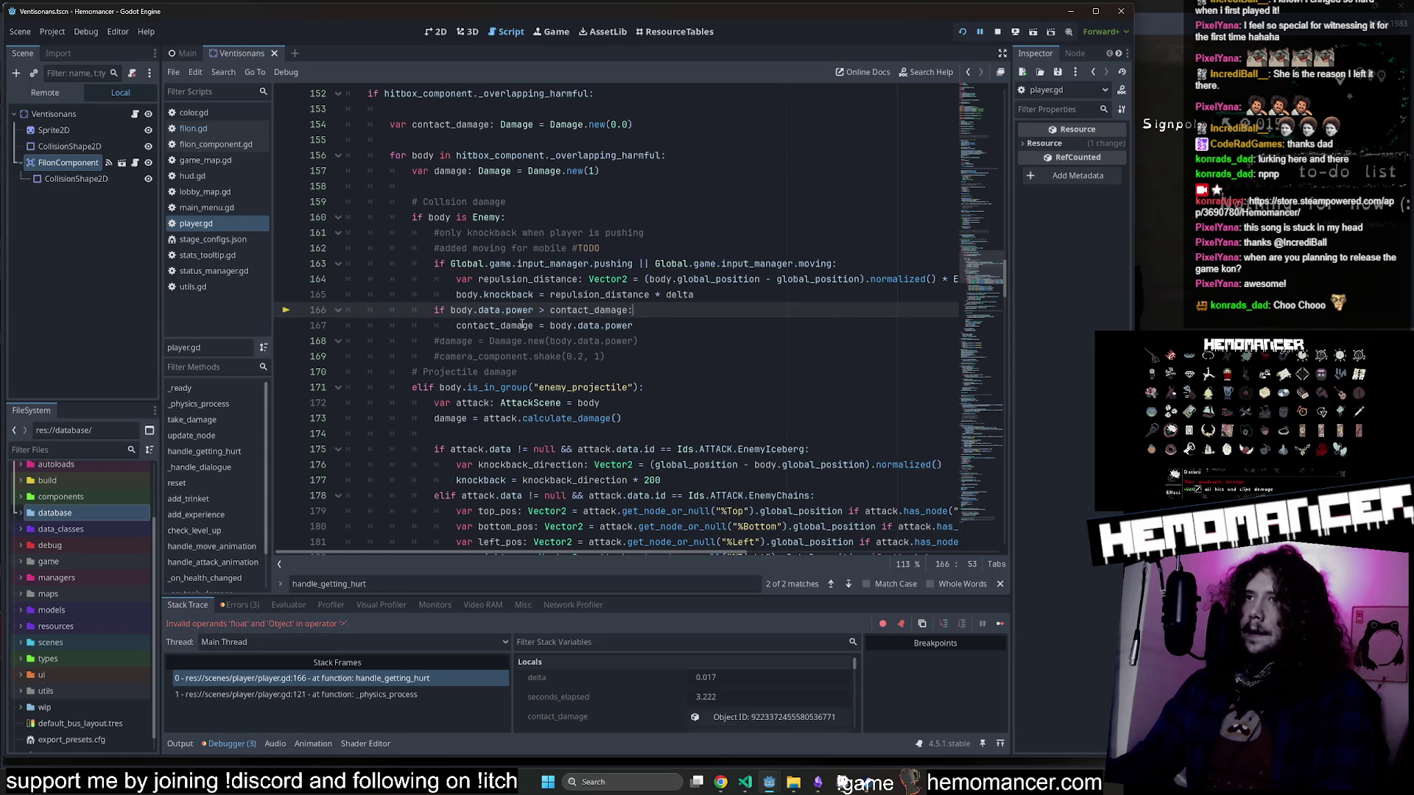
{"action": "double_click", "coordinate": [590, 312]}
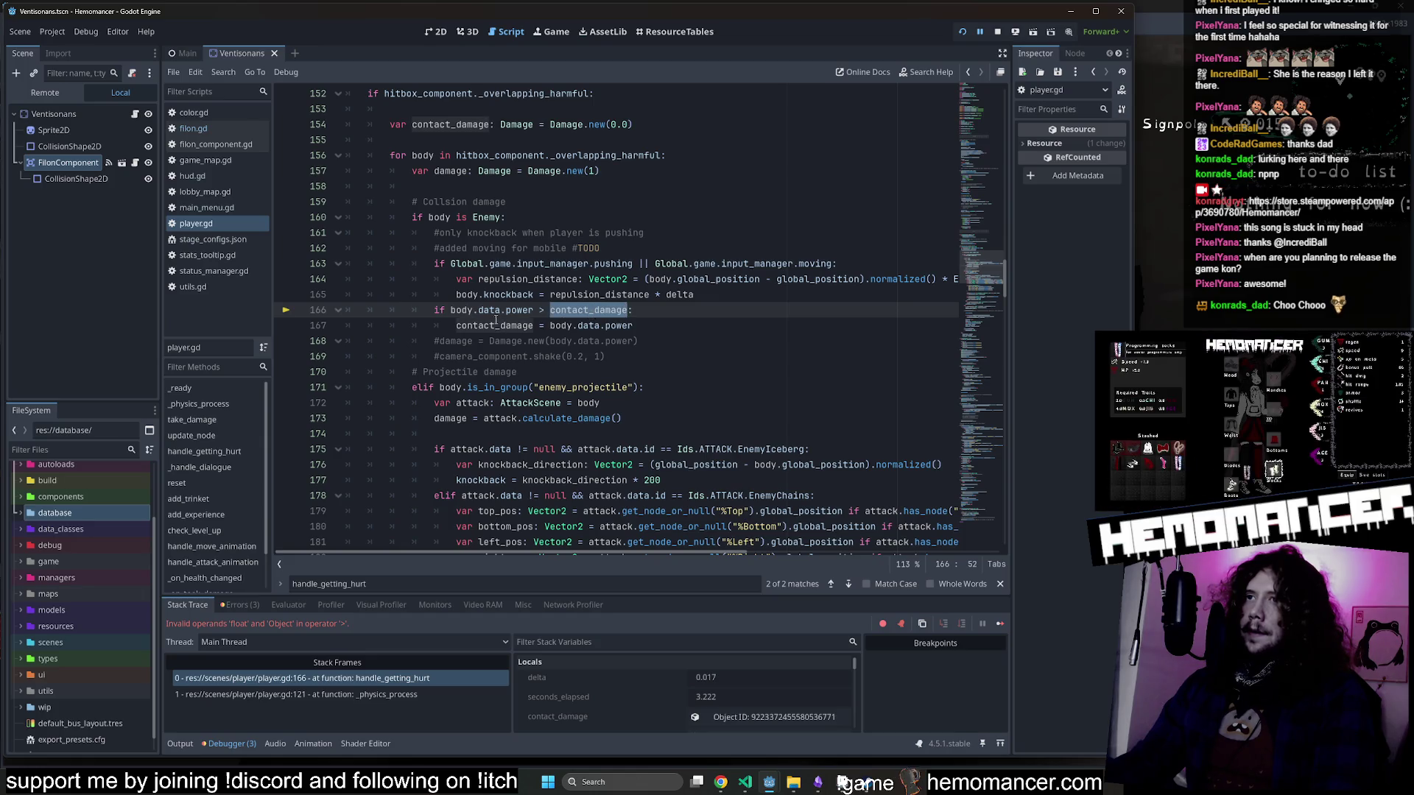
{"action": "left_click", "coordinate": [601, 312]}
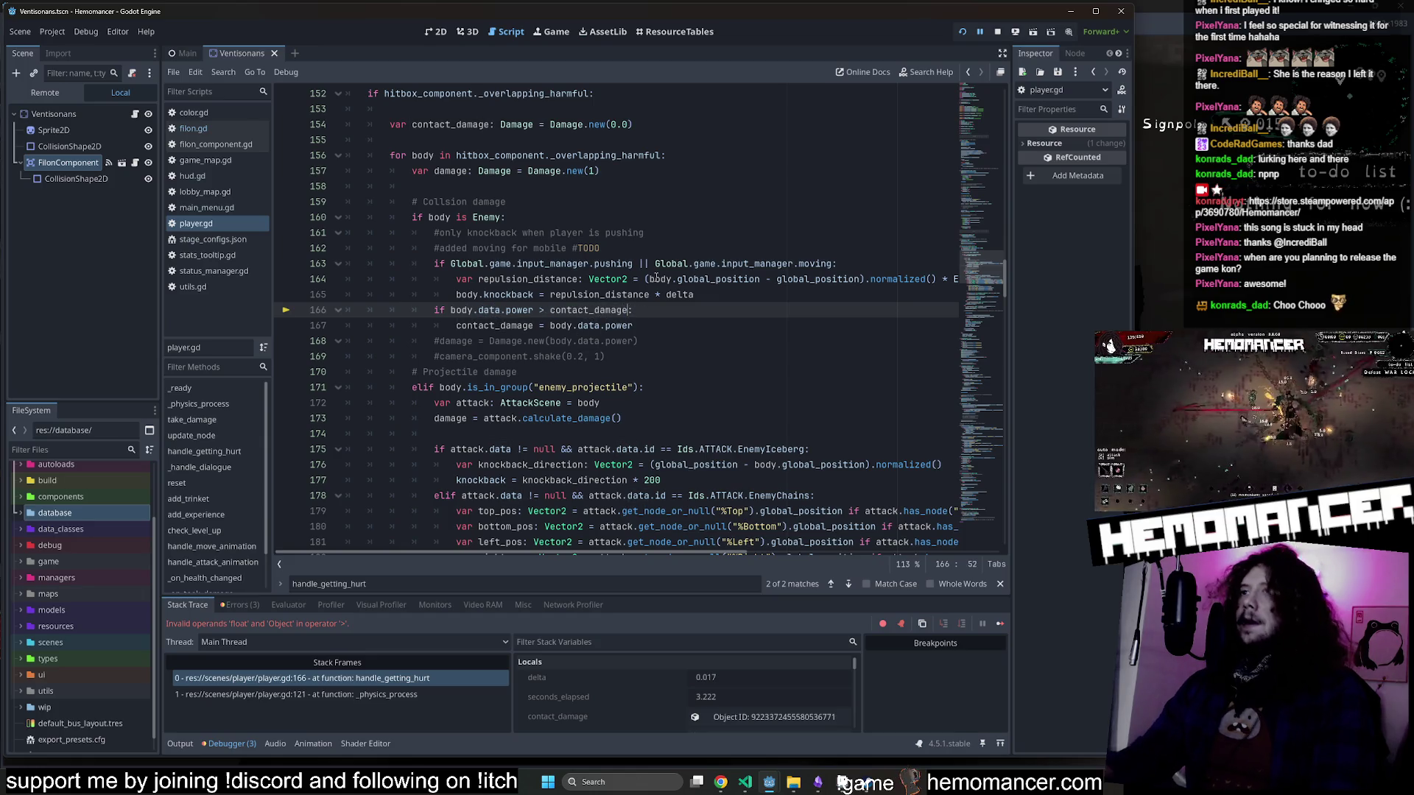
{"action": "type", "text": ".value"}
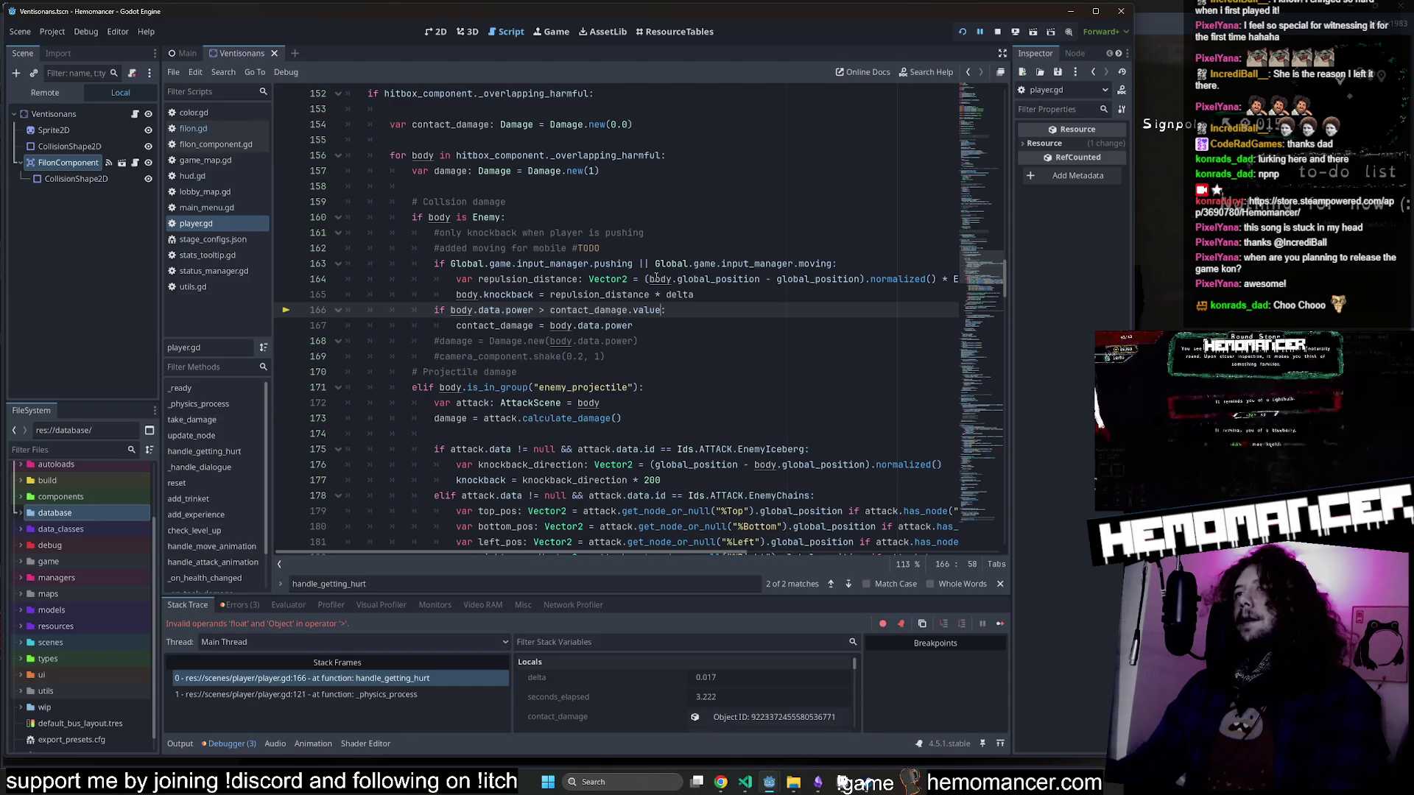
{"action": "mouse_move", "coordinate": [519, 314]}
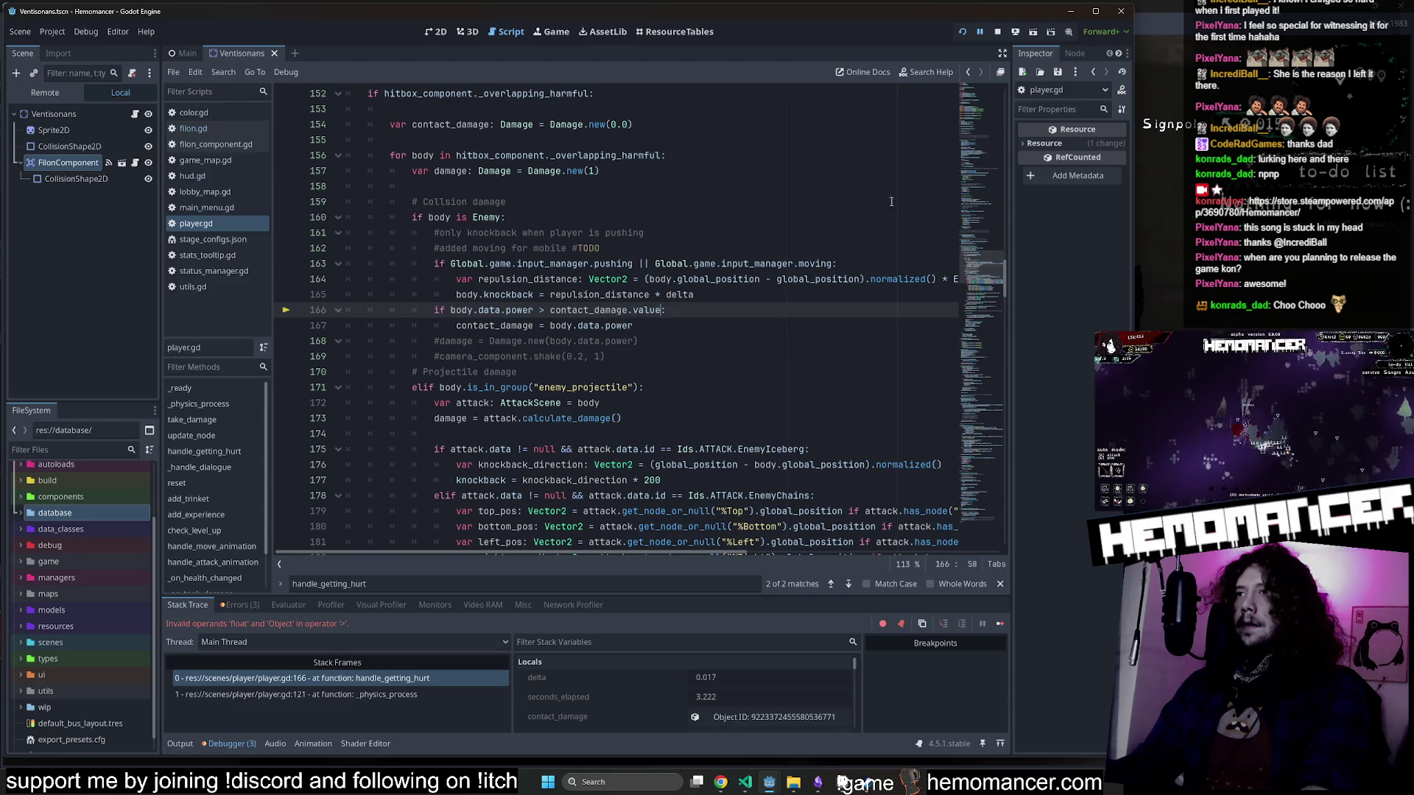
{"action": "left_click", "coordinate": [1014, 32]}
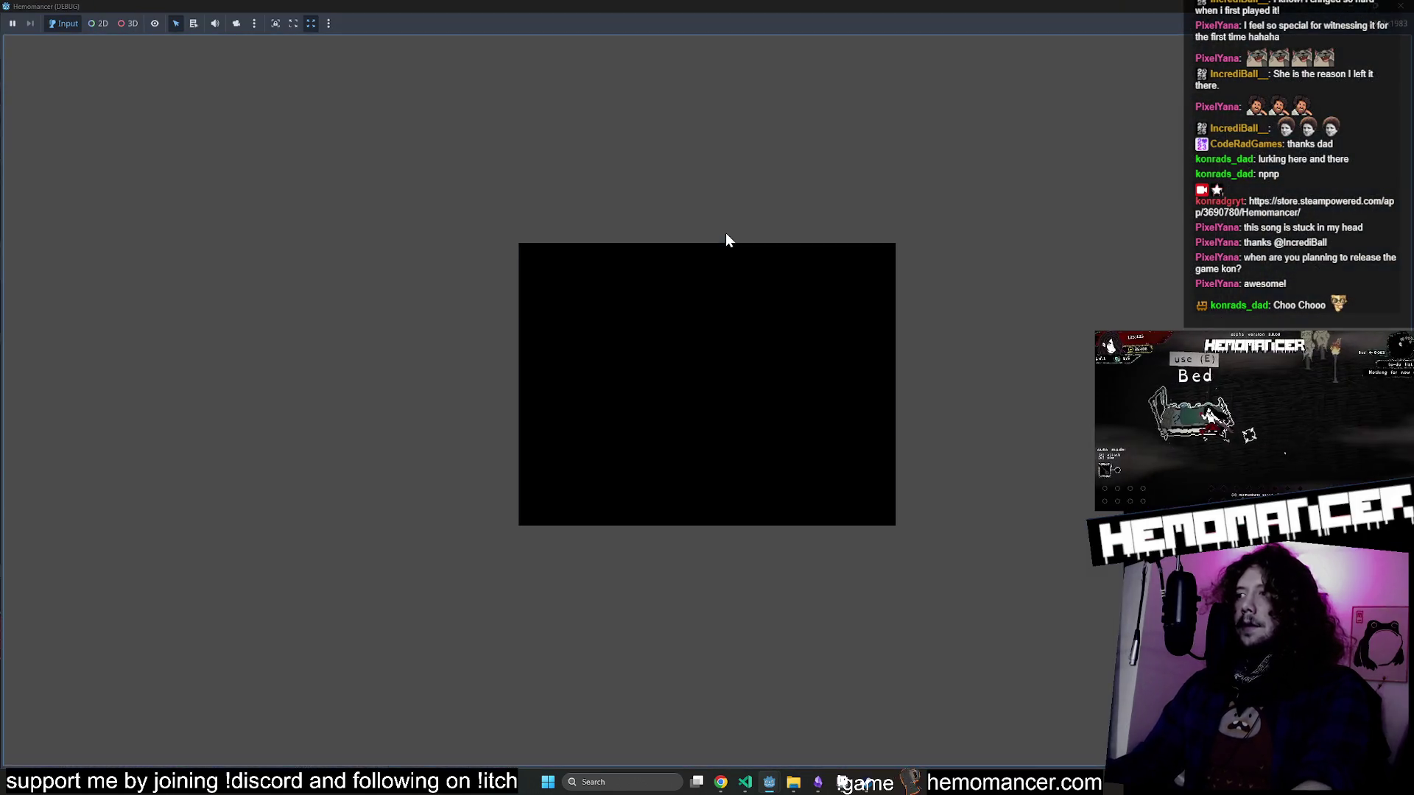
Resize the game window, start gameplay, and undo the autocompletion on line 166.
{"action": "mouse_move", "coordinate": [724, 6]}
{"action": "left_mouse_down"}
{"action": "mouse_move", "coordinate": [534, 151]}
{"action": "mouse_move", "coordinate": [218, 35]}
{"action": "mouse_move", "coordinate": [214, 19]}
{"action": "left_mouse_up"}
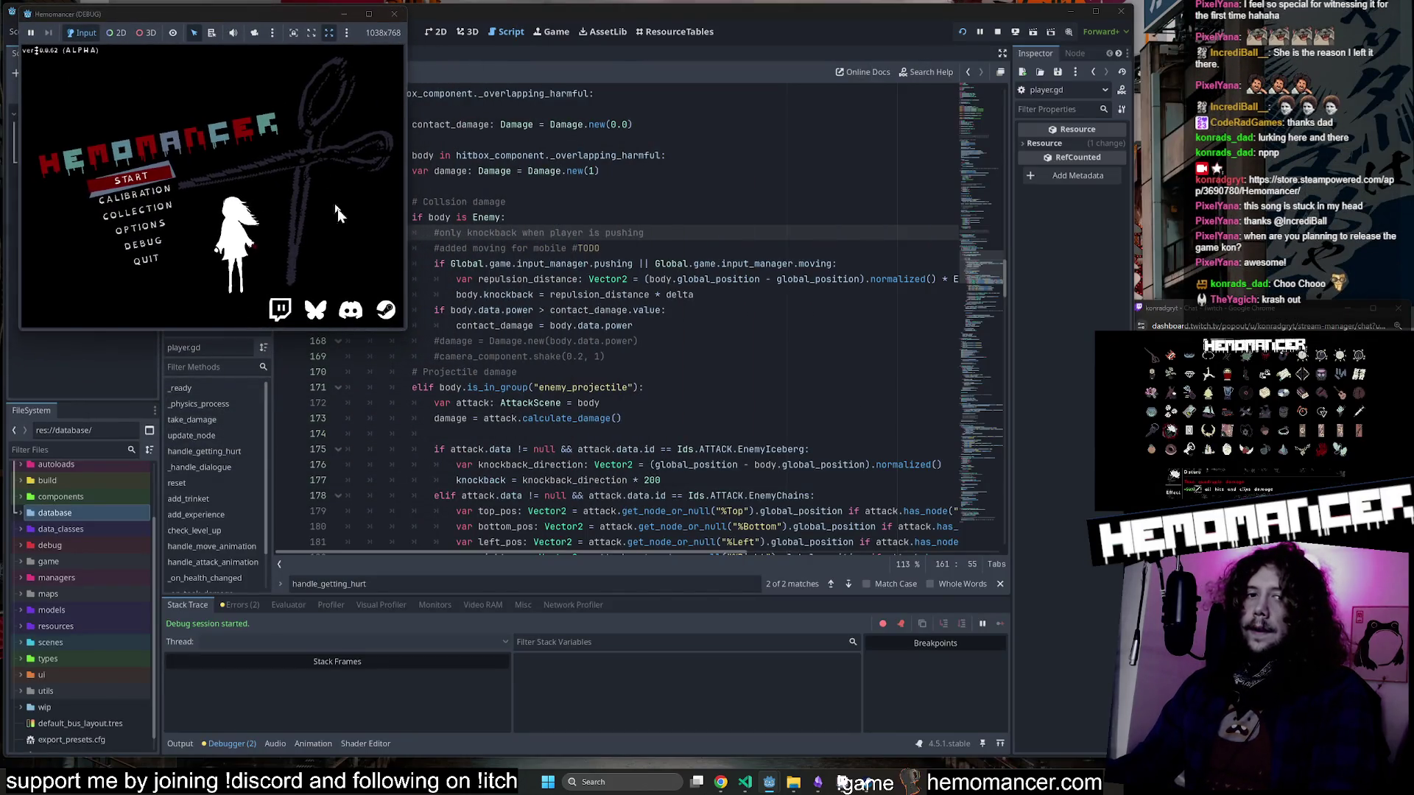
{"action": "left_click_drag", "start_coordinate": [405, 328], "coordinate": [1103, 746]}
{"action": "left_click", "coordinate": [388, 371]}
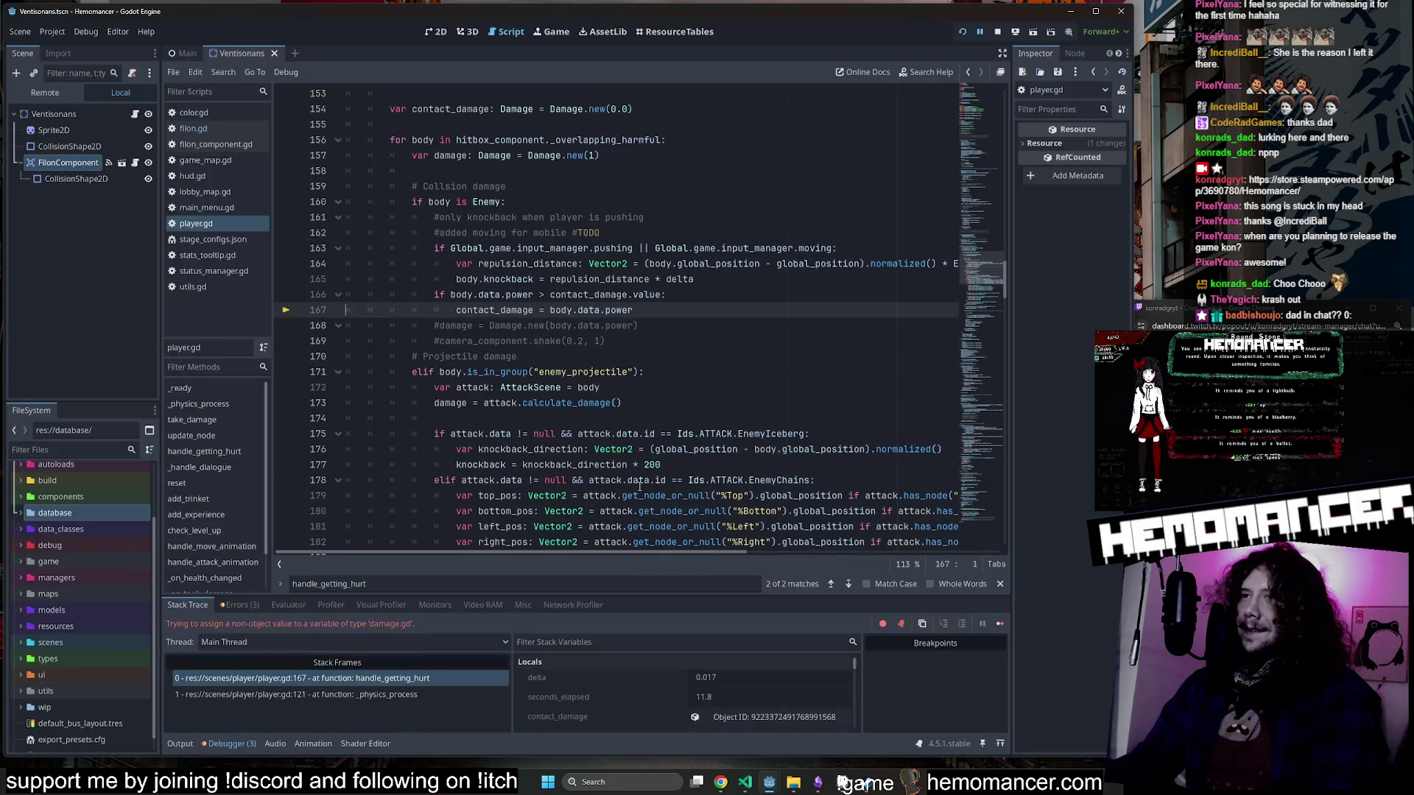
{"action": "key", "text": "ctrl+z"}
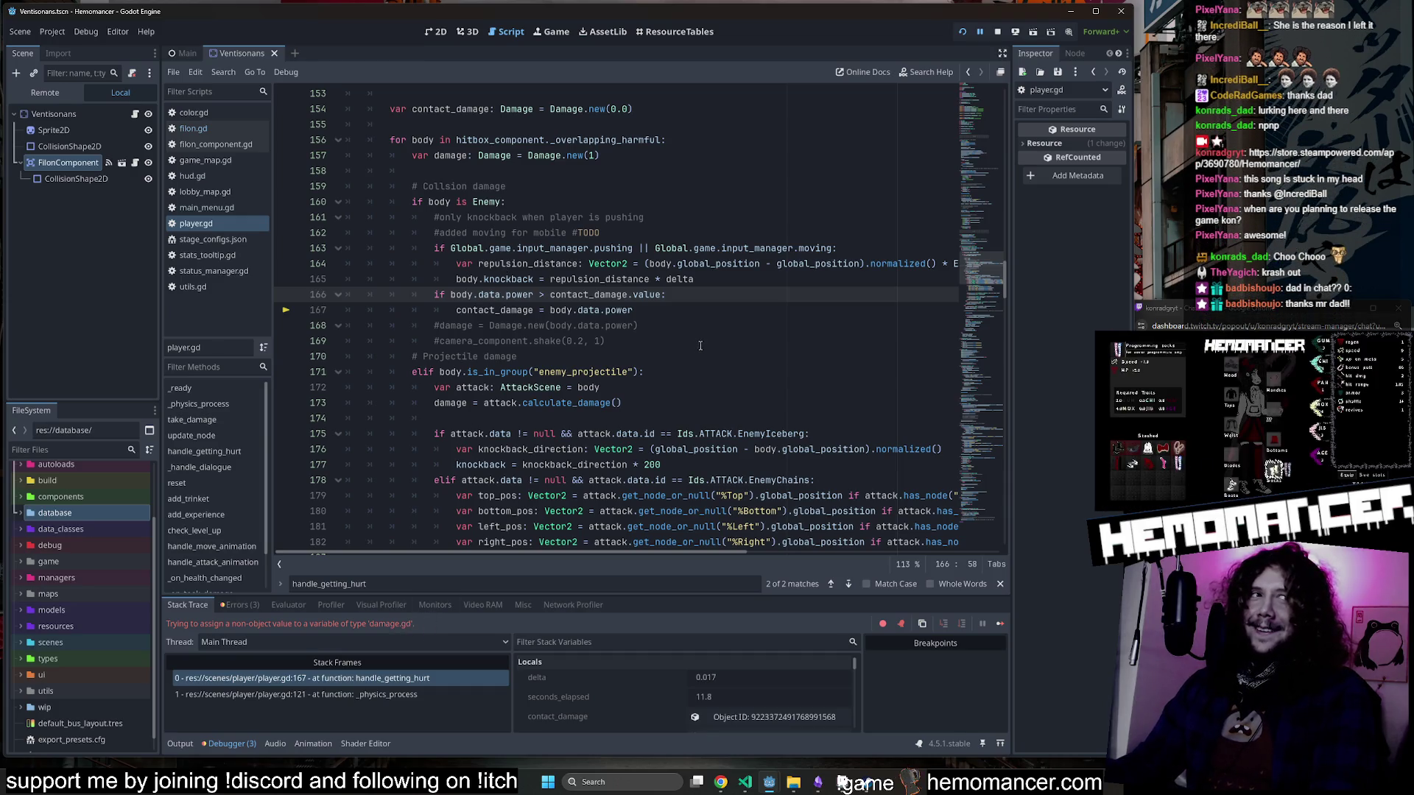
{"action": "key", "text": "End"}
Check body.data.power's type and make line 167 assign it to contact_damage.value.
{"action": "double_click", "coordinate": [491, 294]}
{"action": "double_click", "coordinate": [519, 295]}
{"action": "mouse_move", "coordinate": [519, 295]}
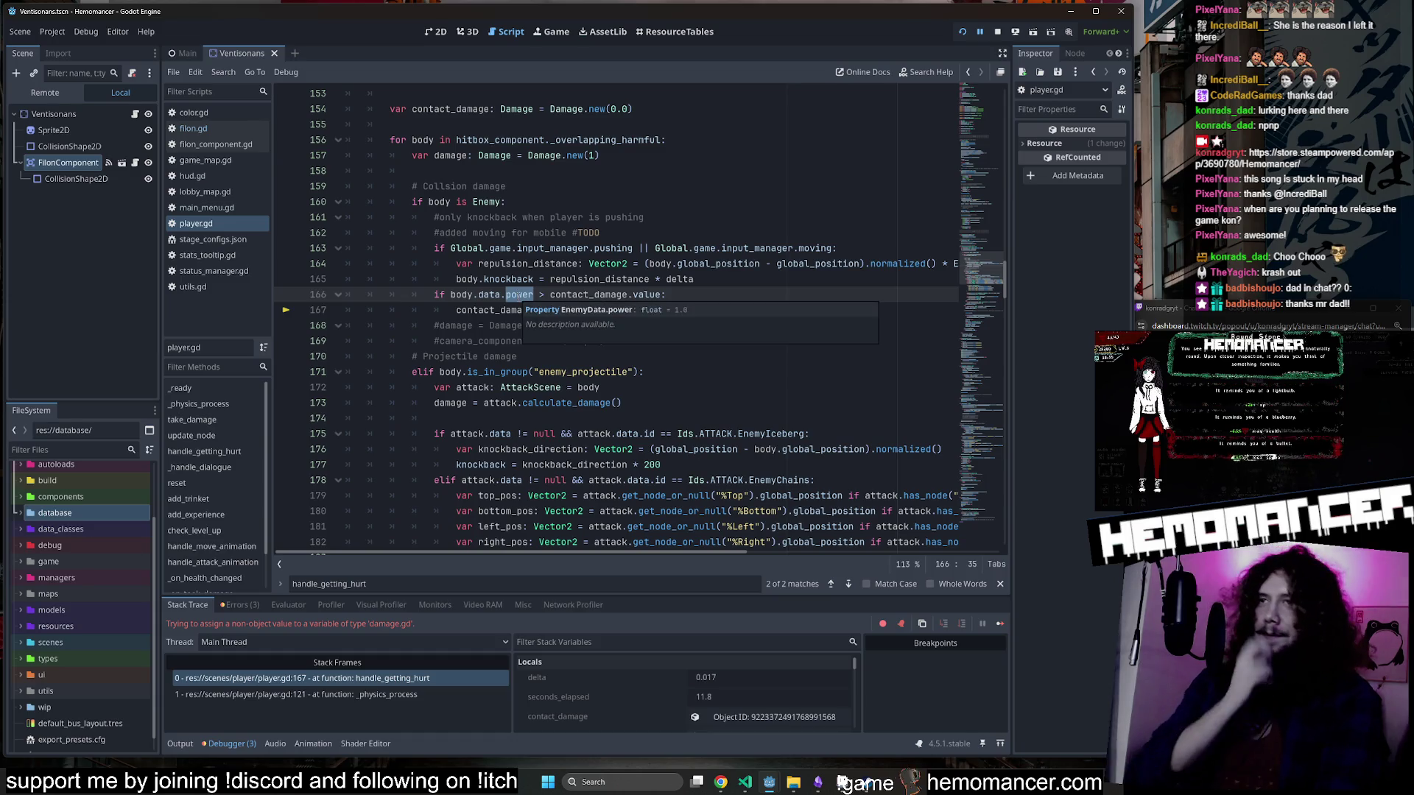
{"action": "left_click", "coordinate": [583, 265]}
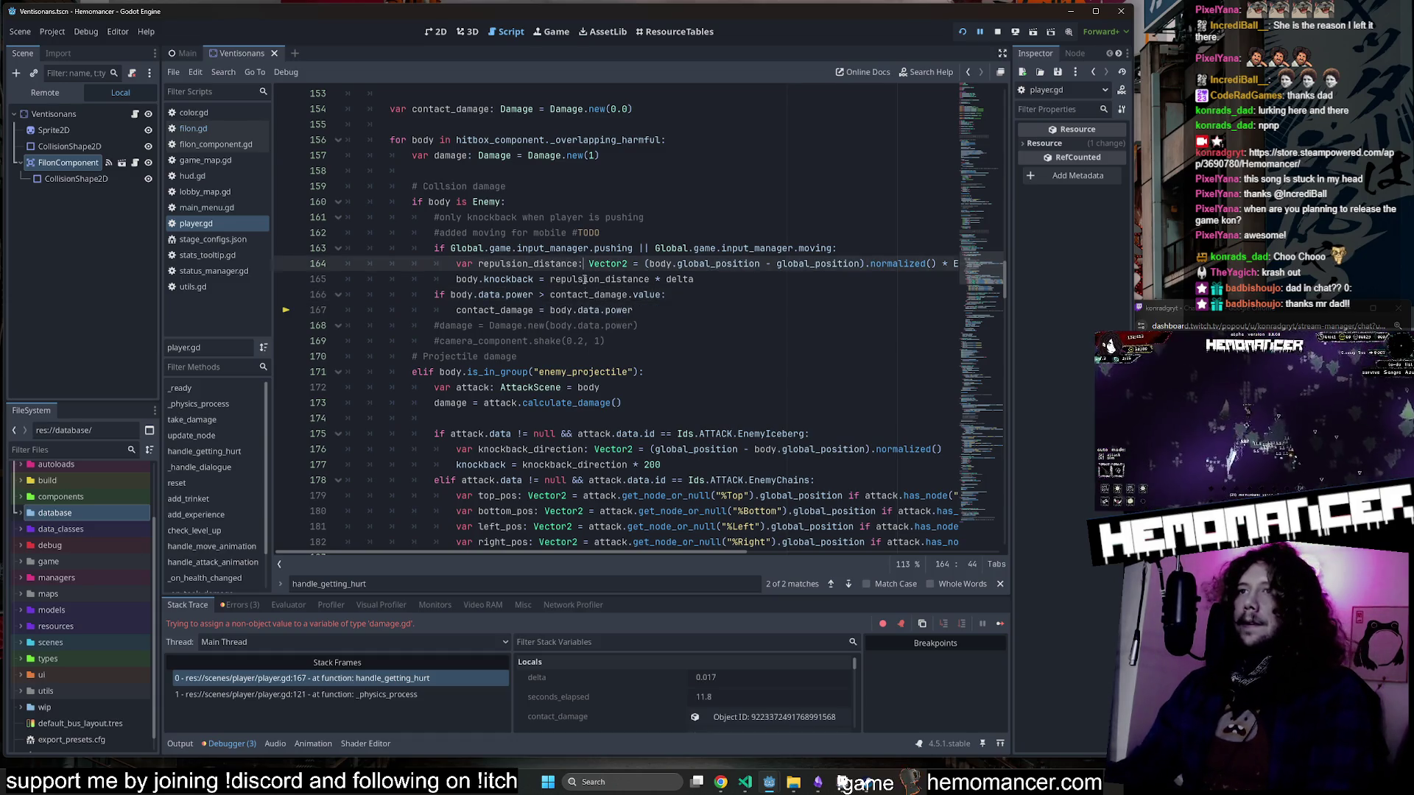
{"action": "double_click", "coordinate": [519, 295]}
{"action": "scroll", "coordinate": [516, 331], "scroll_direction": "up", "scroll_amount": 1}
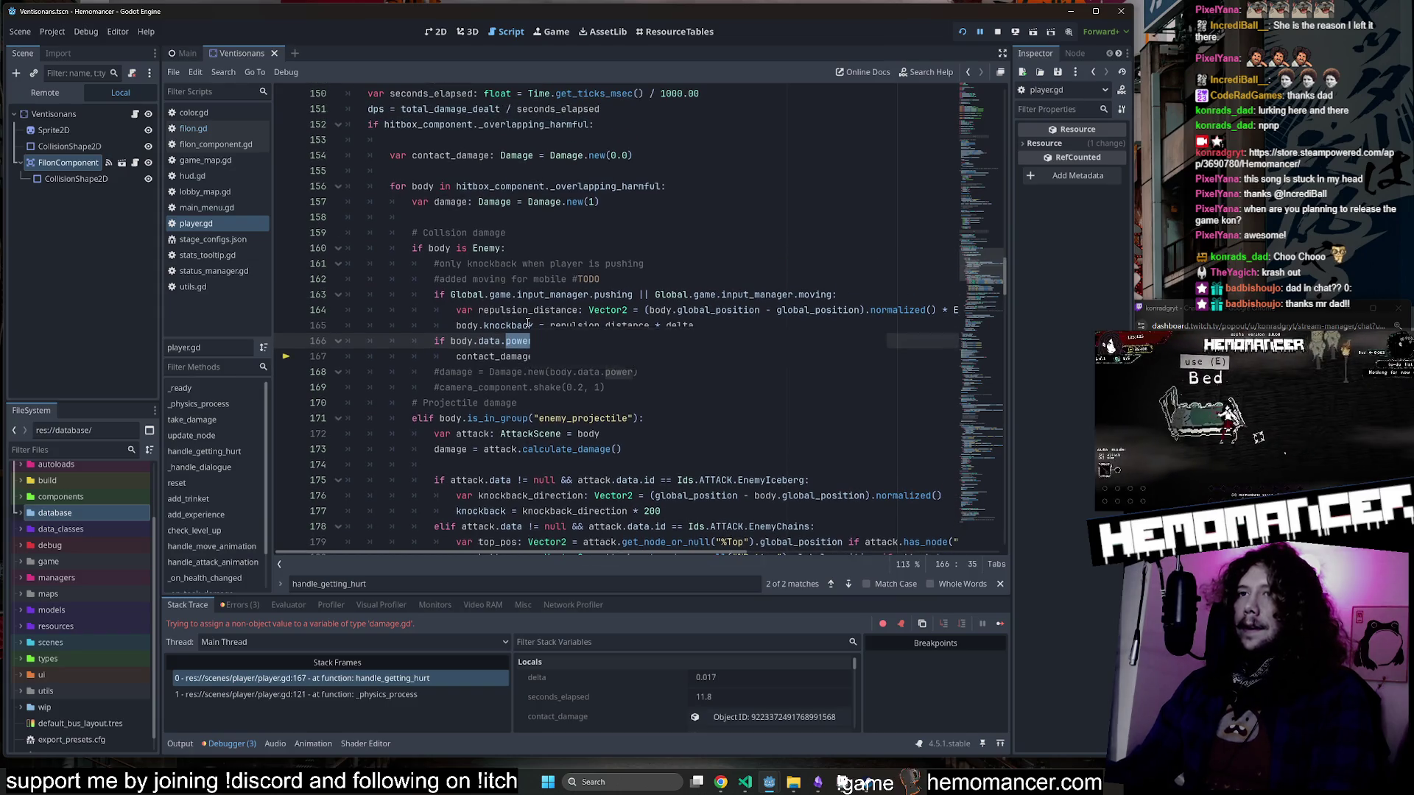
{"action": "key", "text": "Down"}
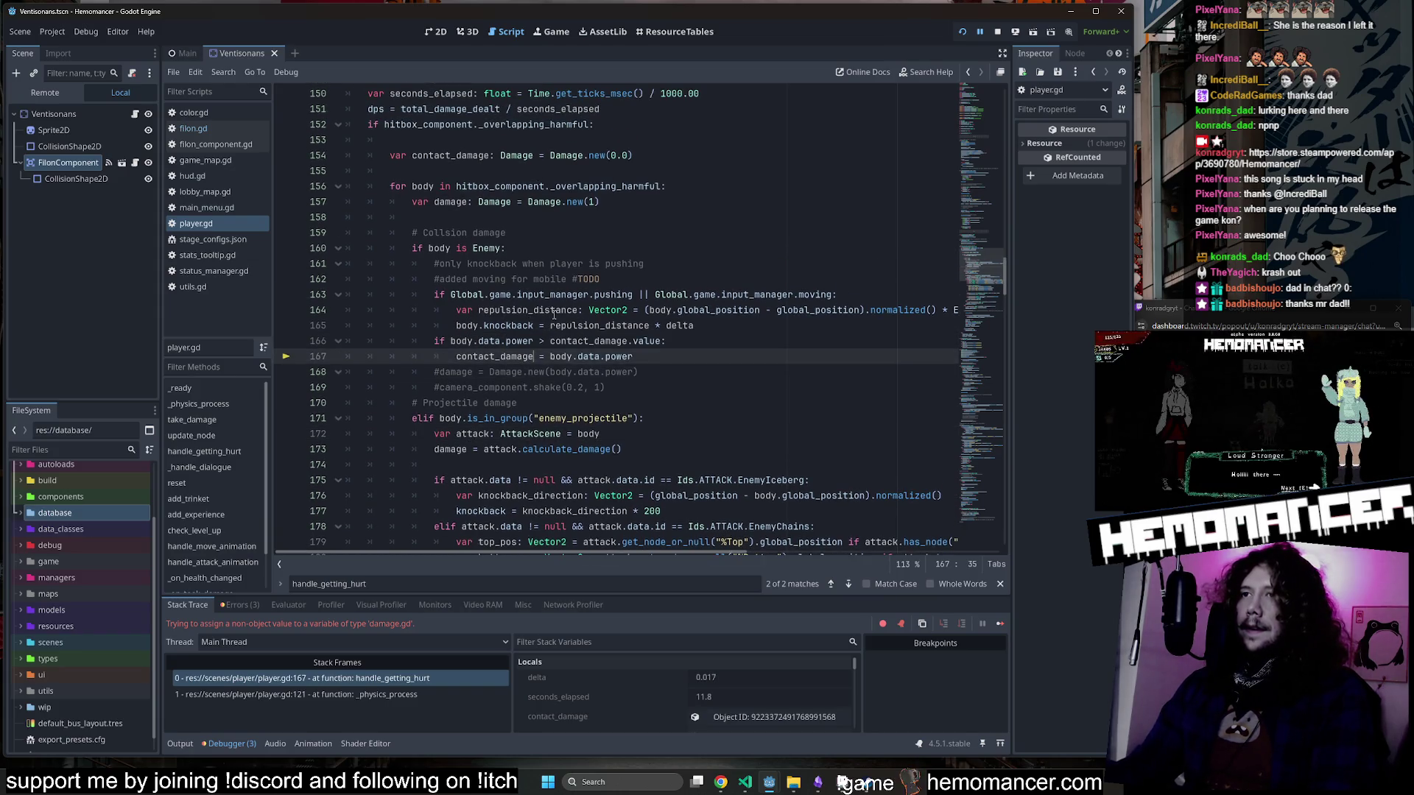
{"action": "type", "text": ".value"}
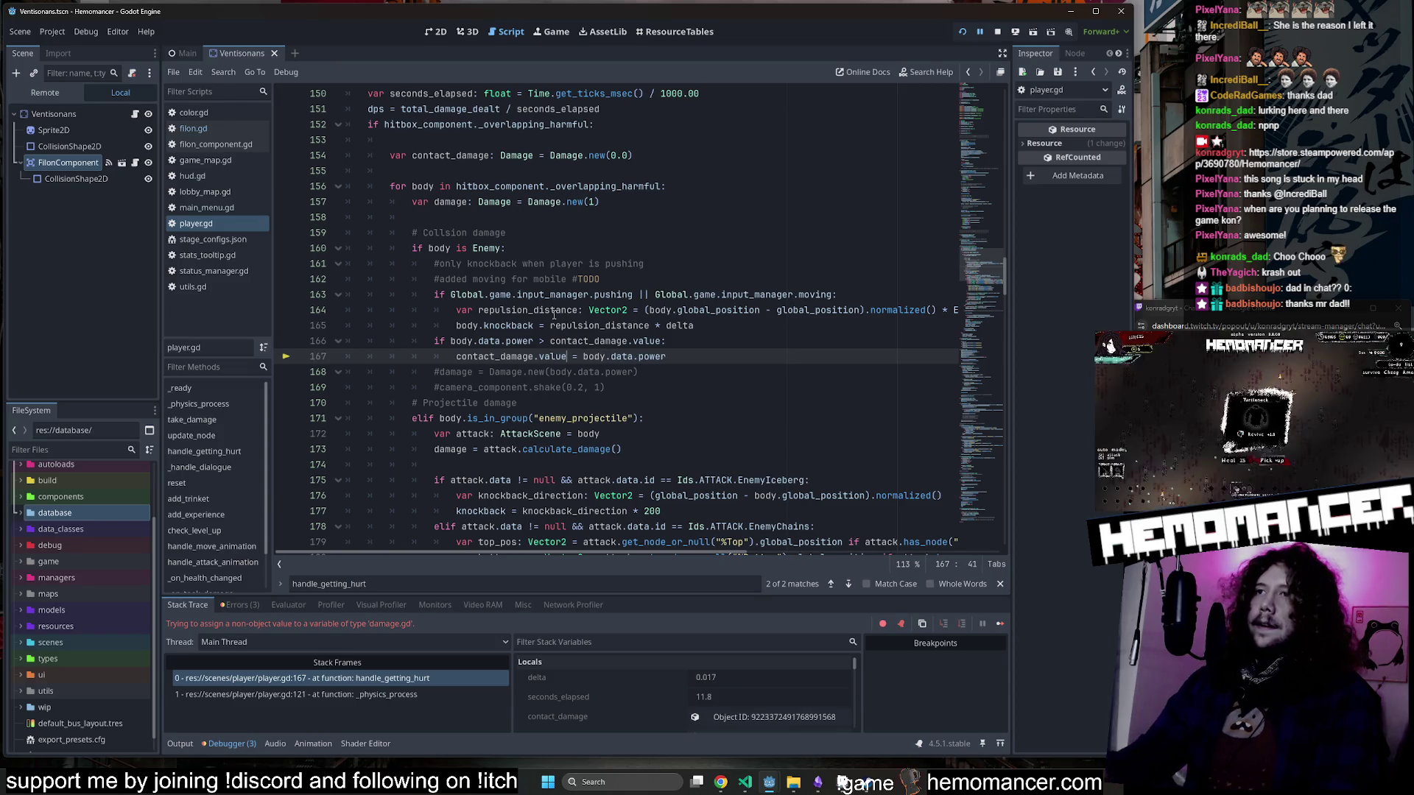
{"action": "left_click", "coordinate": [554, 312]}
Relaunch the game, enlarge its window and start gameplay from the main menu.
{"action": "left_click", "coordinate": [648, 264]}
{"action": "key", "text": "F5"}
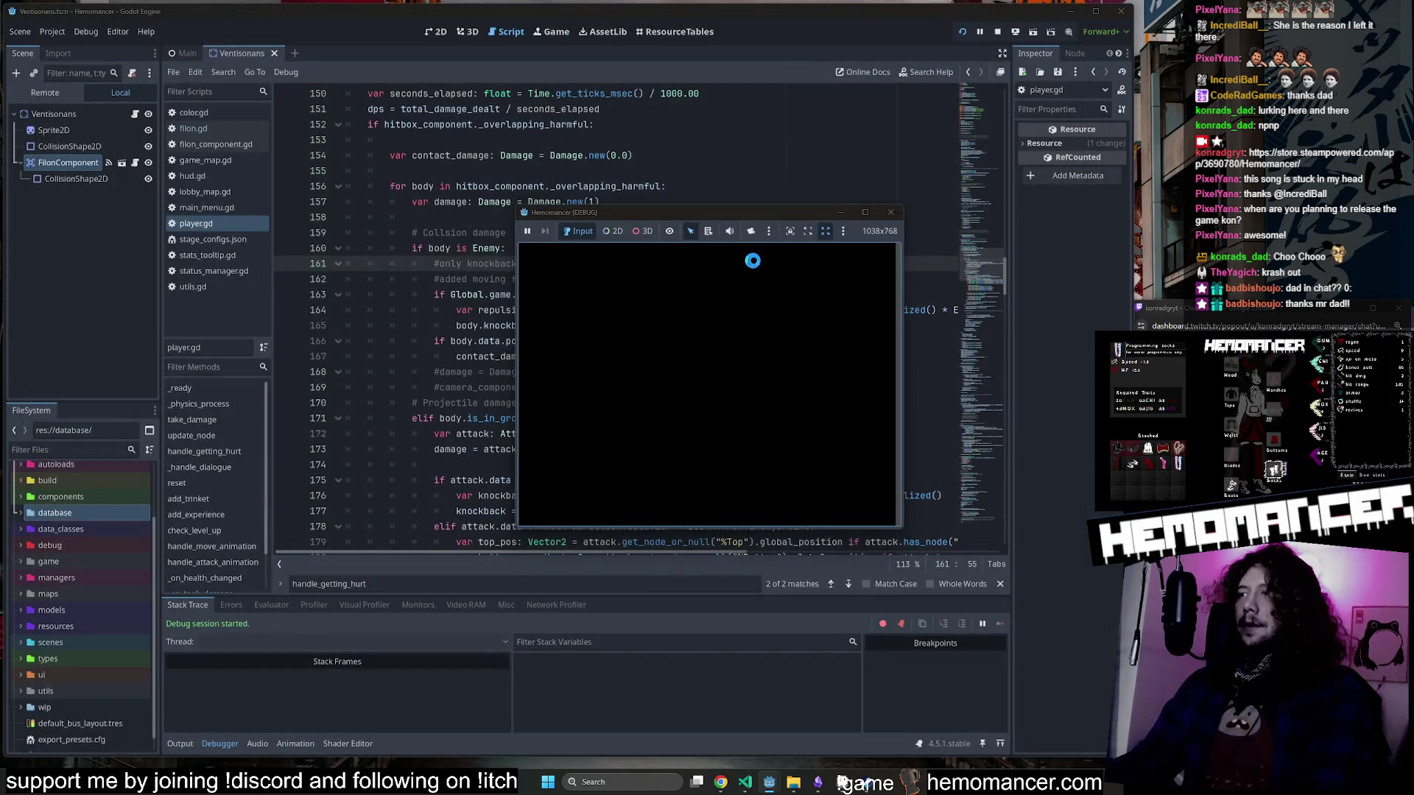
{"action": "mouse_move", "coordinate": [519, 527]}
{"action": "left_mouse_down"}
{"action": "mouse_move", "coordinate": [64, 705]}
{"action": "mouse_move", "coordinate": [19, 753]}
{"action": "left_mouse_up"}
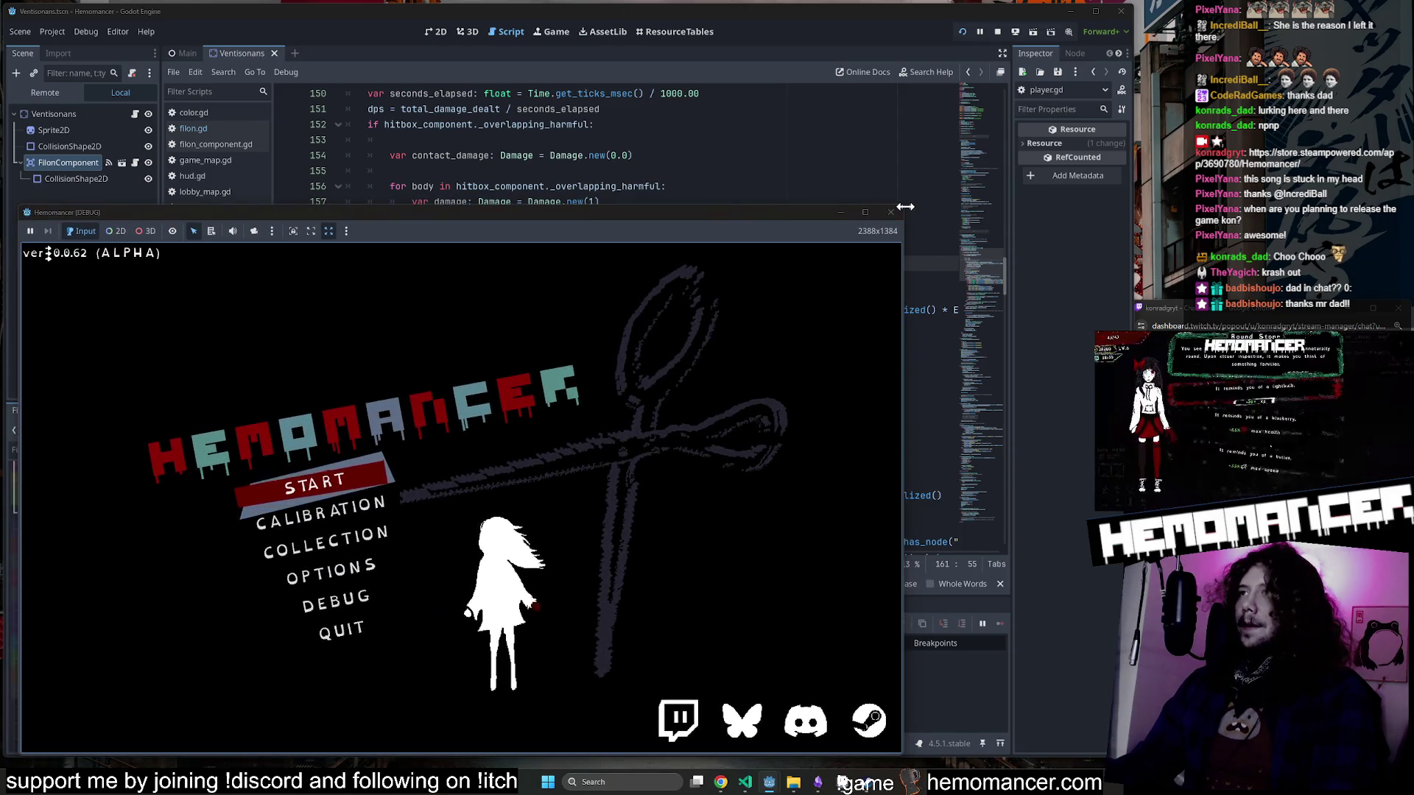
{"action": "left_click_drag", "start_coordinate": [906, 206], "coordinate": [1093, 69]}
{"action": "left_click", "coordinate": [410, 406]}
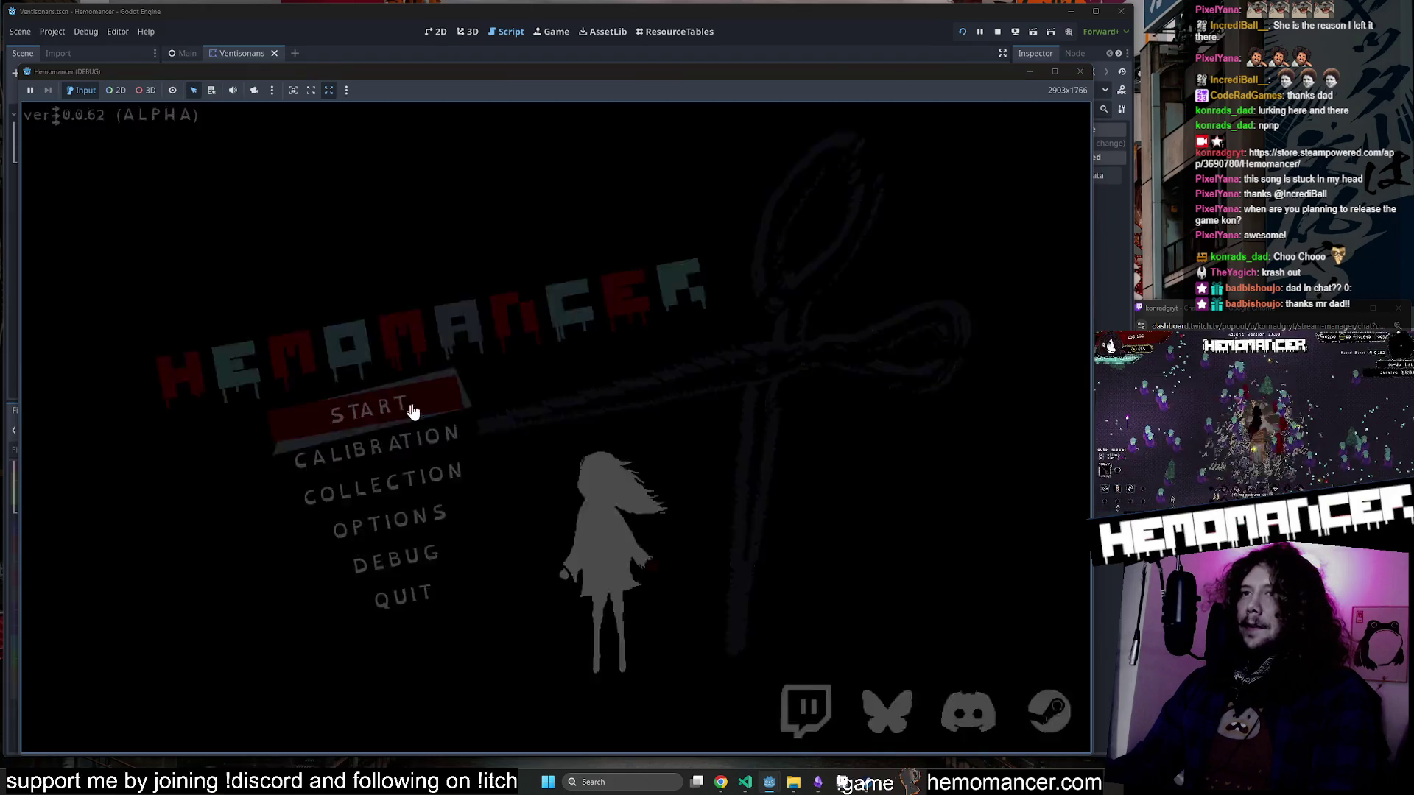
Walk the character around the room and past the signpole, then bring up the game menu.
{"action": "key", "text": "w"}
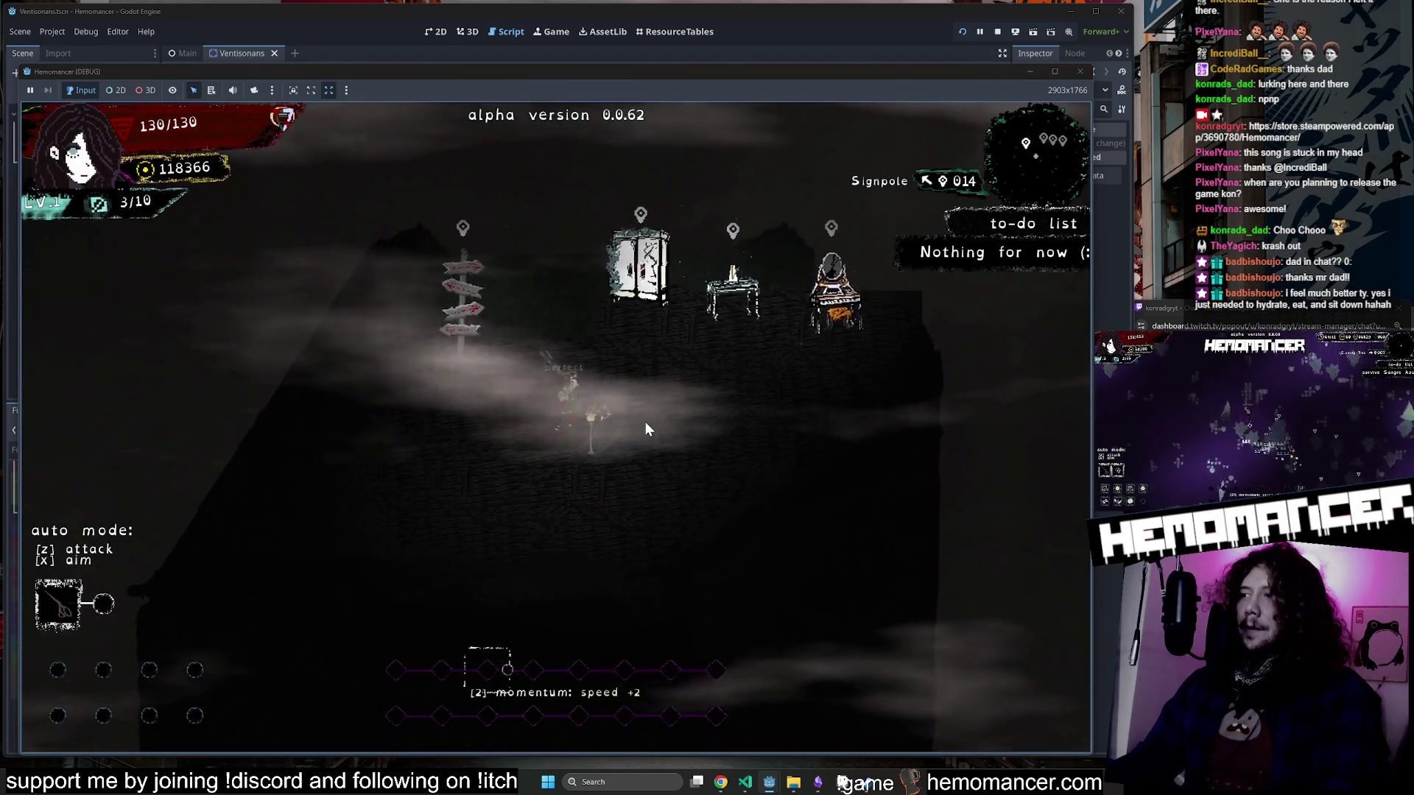
{"action": "key", "text": "d"}
{"action": "key", "text": "s"}
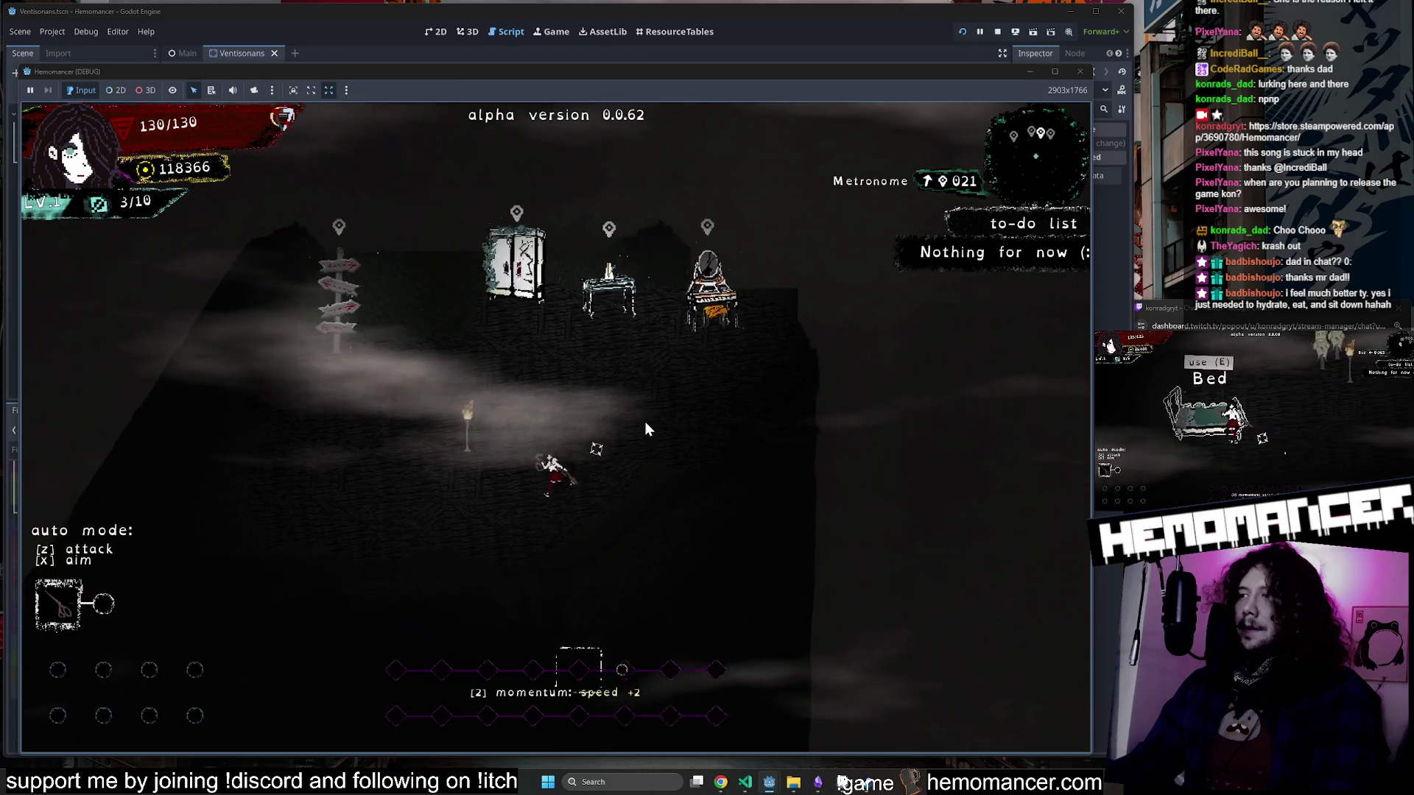
{"action": "key", "text": "a"}
{"action": "key", "text": "w"}
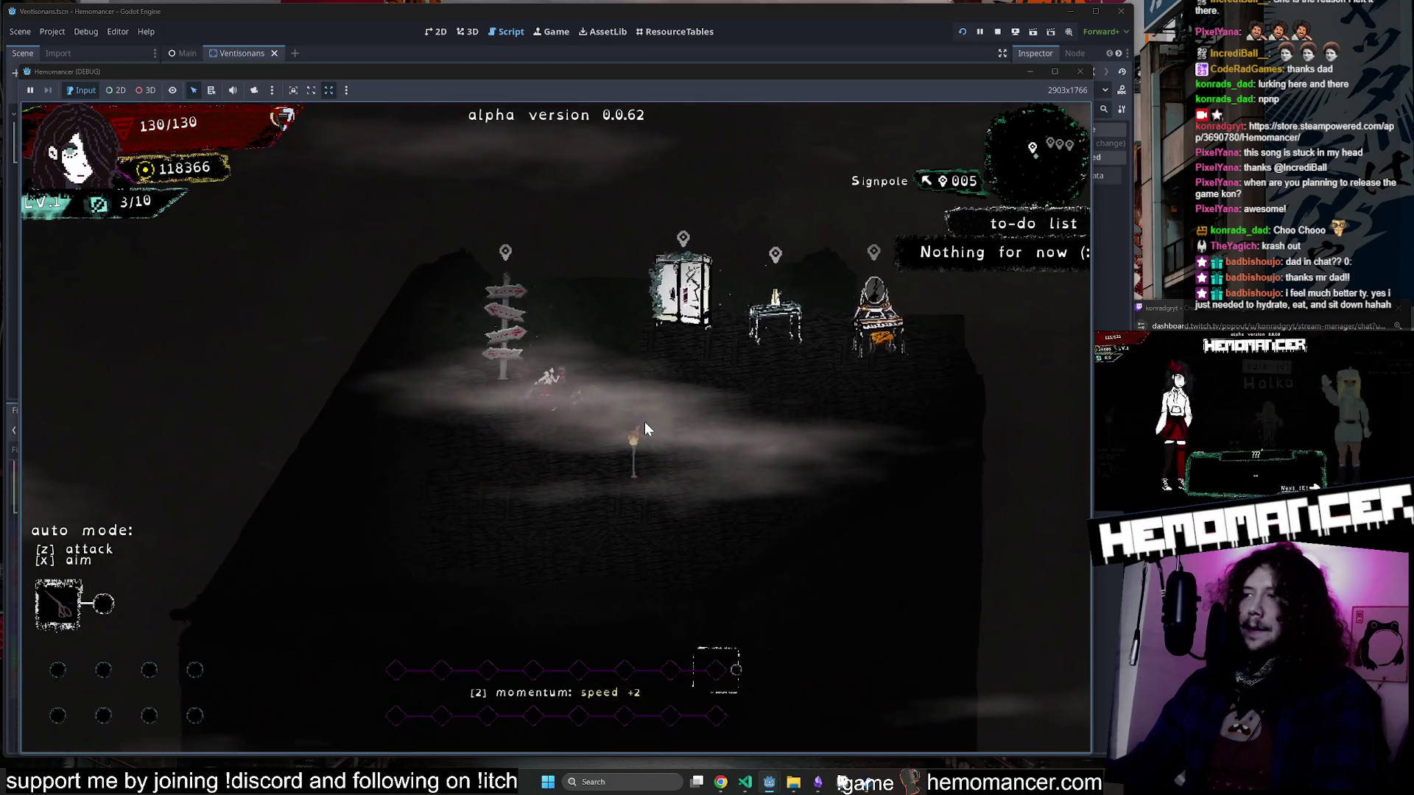
{"action": "key", "text": "a"}
{"action": "key", "text": "s"}
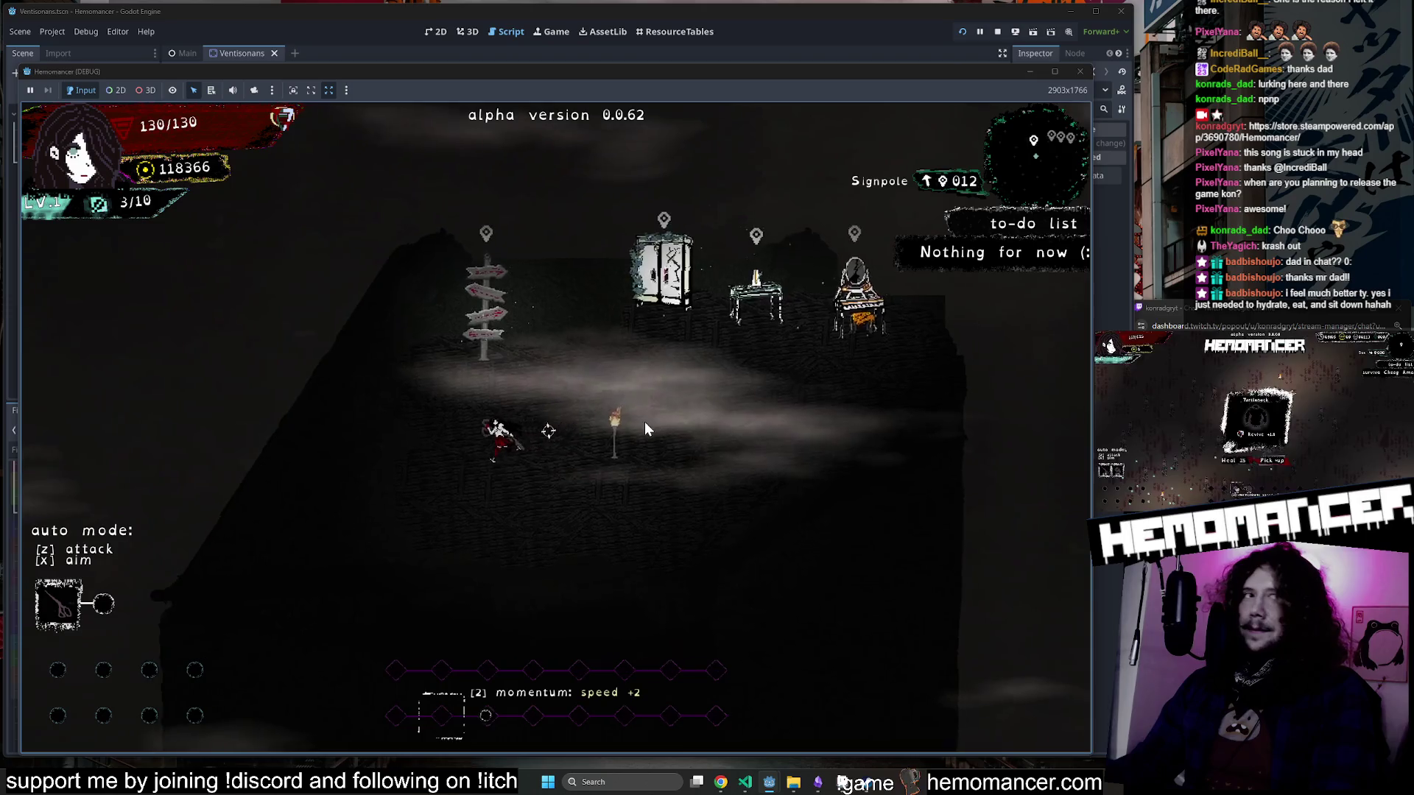
{"action": "key", "text": "d"}
{"action": "key", "text": "s"}
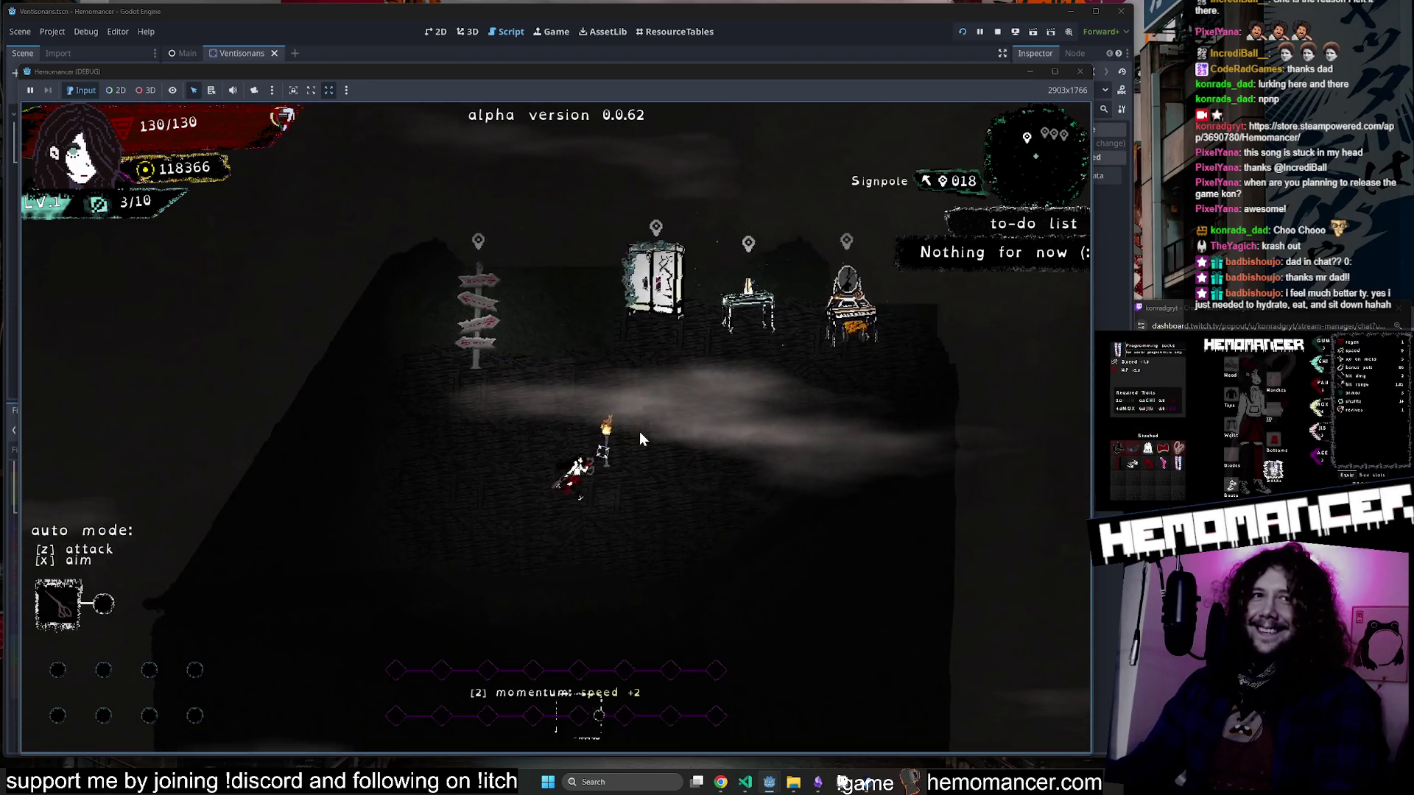
{"action": "key", "text": "w"}
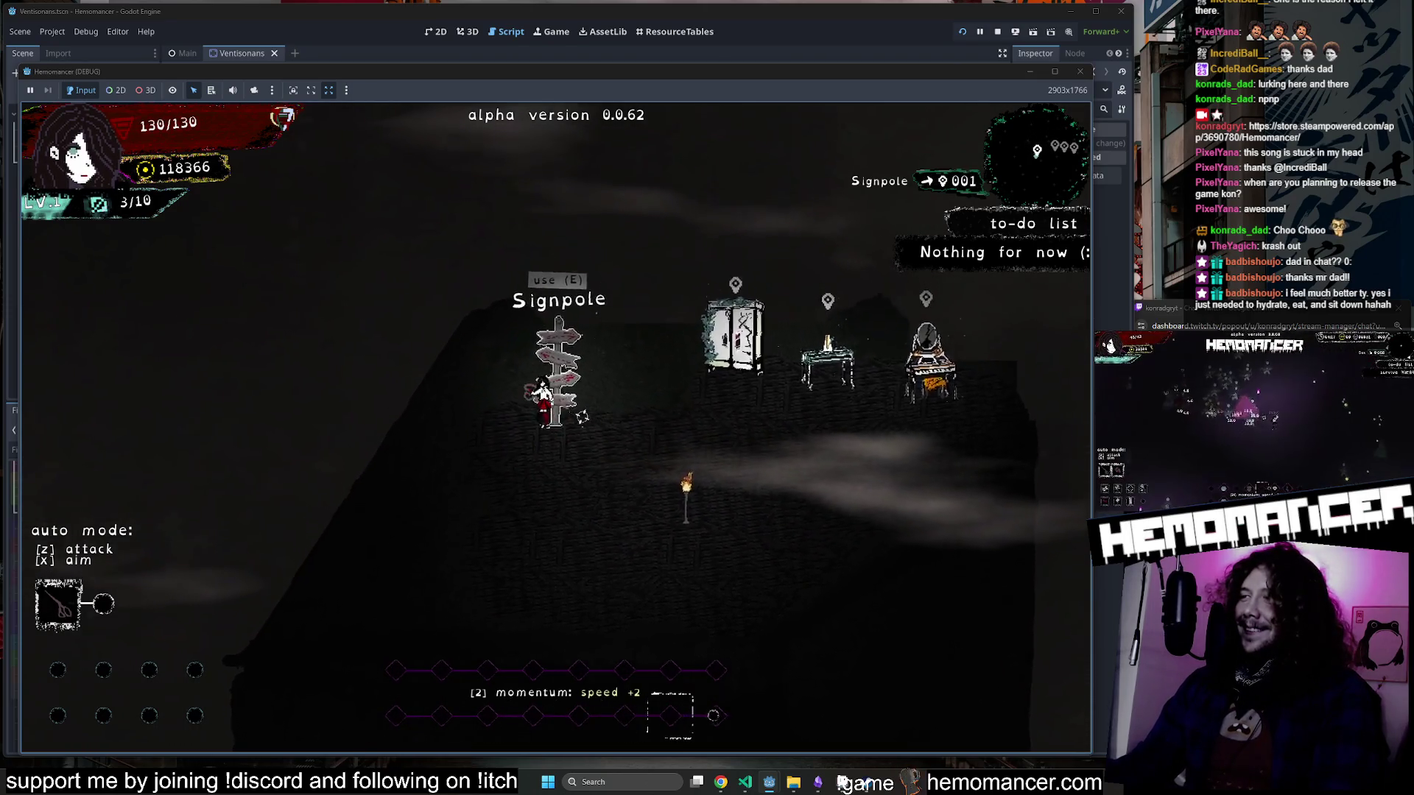
{"action": "key", "text": "Escape"}
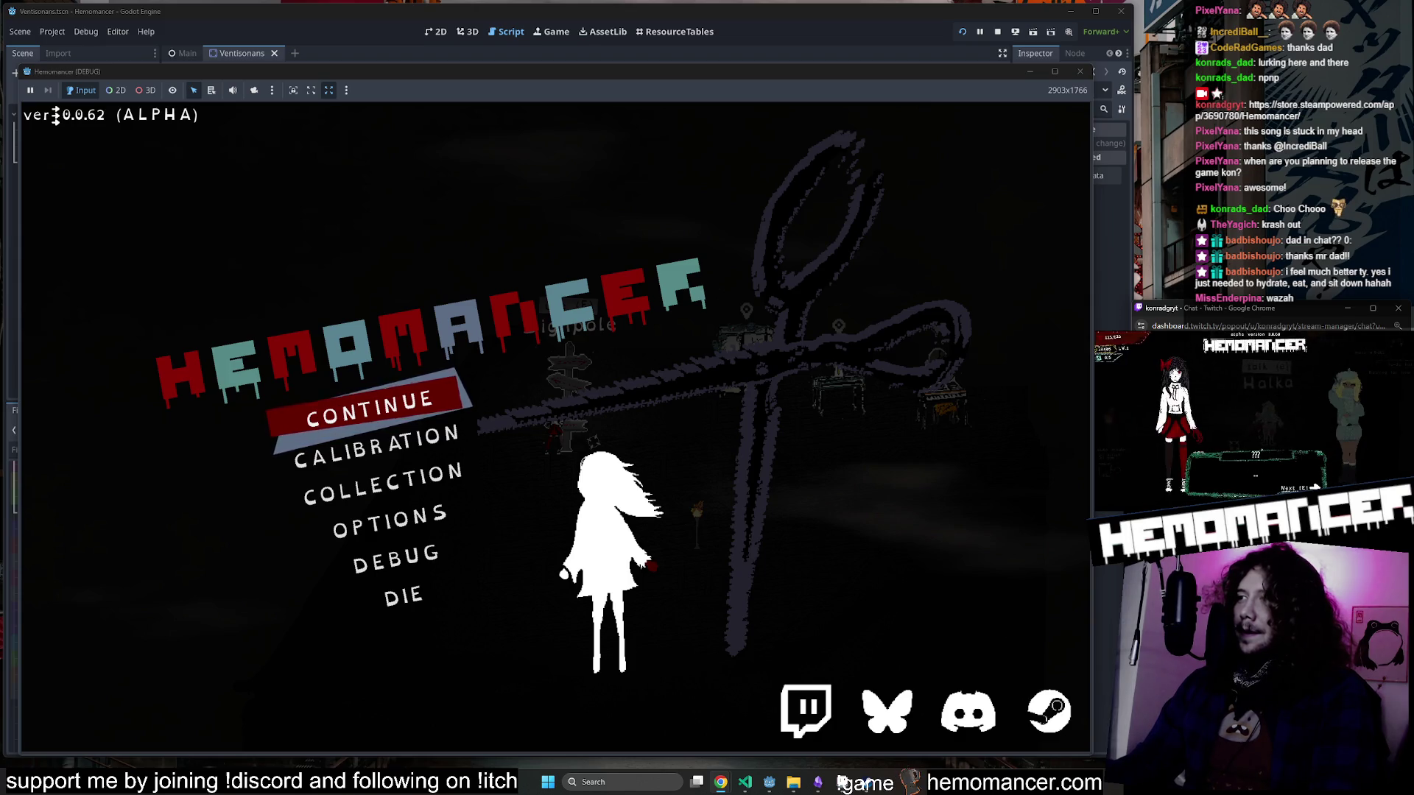
Travel from the signpole to Cheag Amar, play until death, then close the debug window.
{"action": "left_click", "coordinate": [356, 411]}
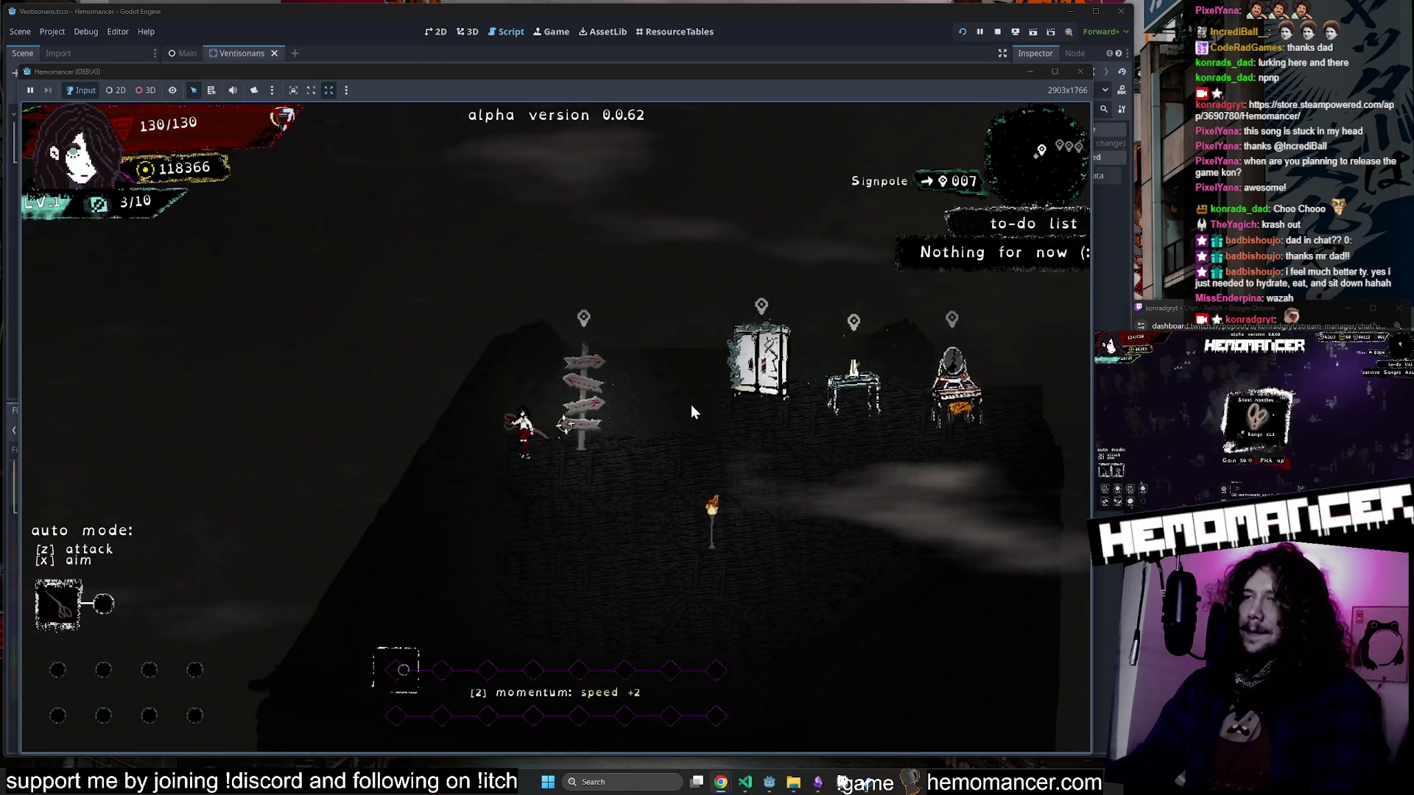
{"action": "key", "text": "e"}
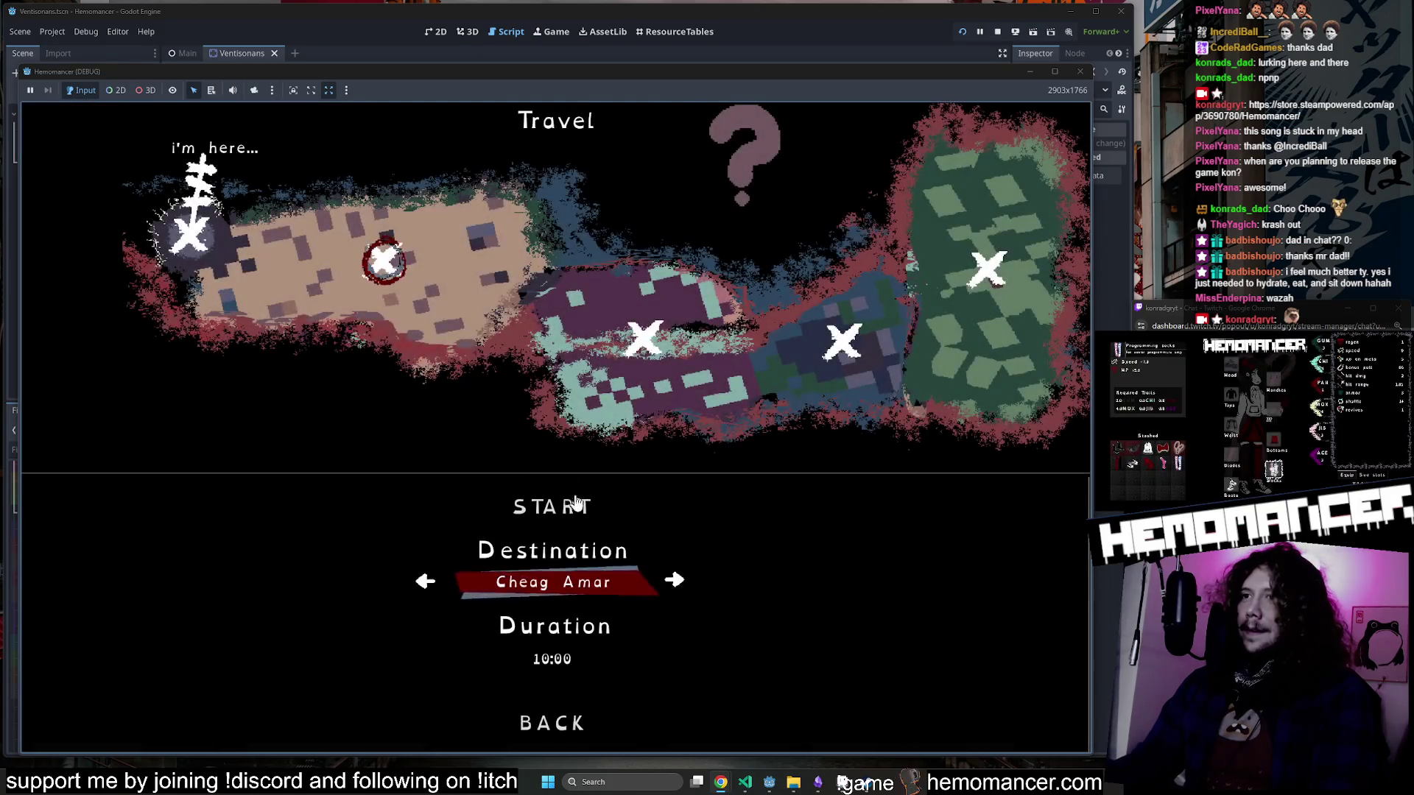
{"action": "left_click", "coordinate": [578, 506]}
{"action": "key", "text": "w"}
{"action": "key", "text": "d"}
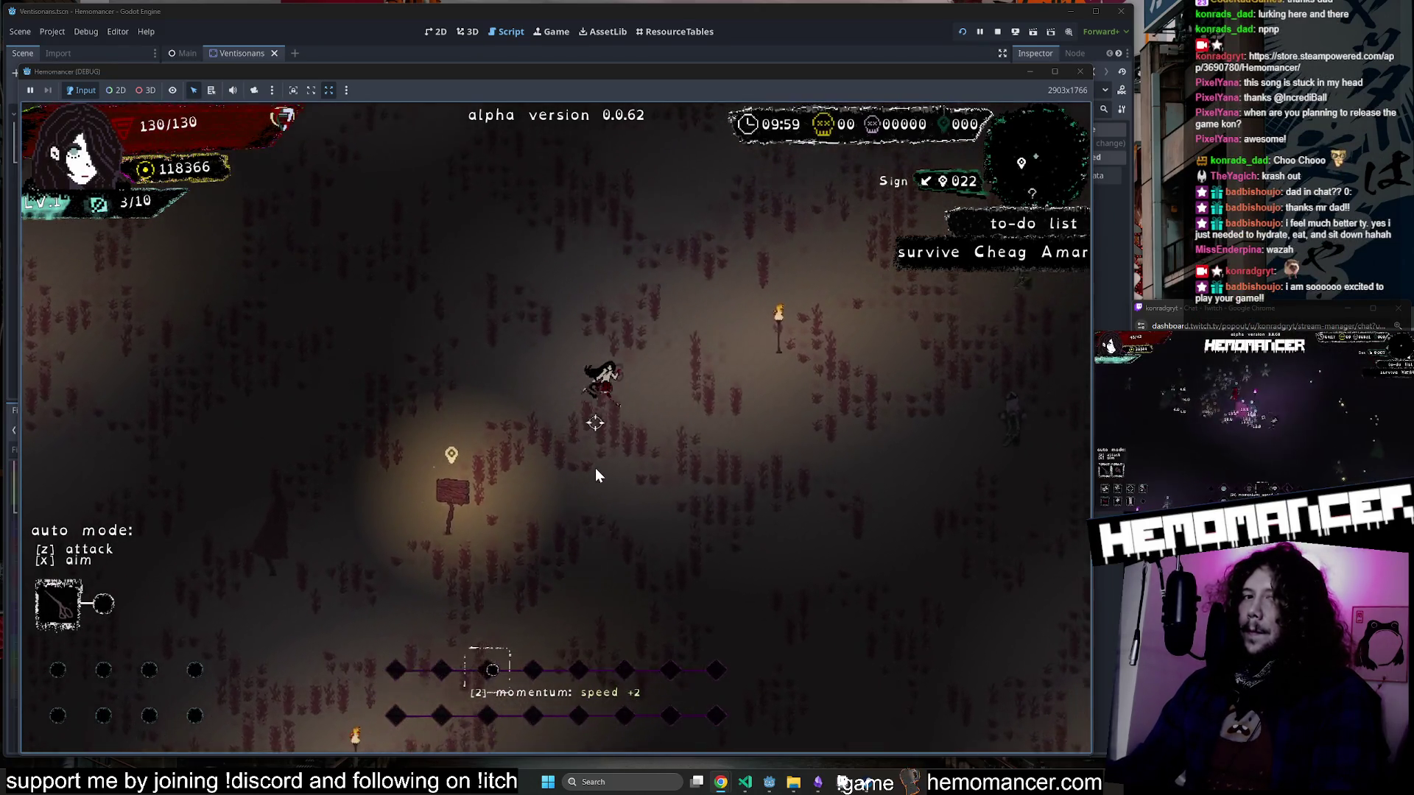
{"action": "key", "text": "d"}
{"action": "key", "text": "w"}
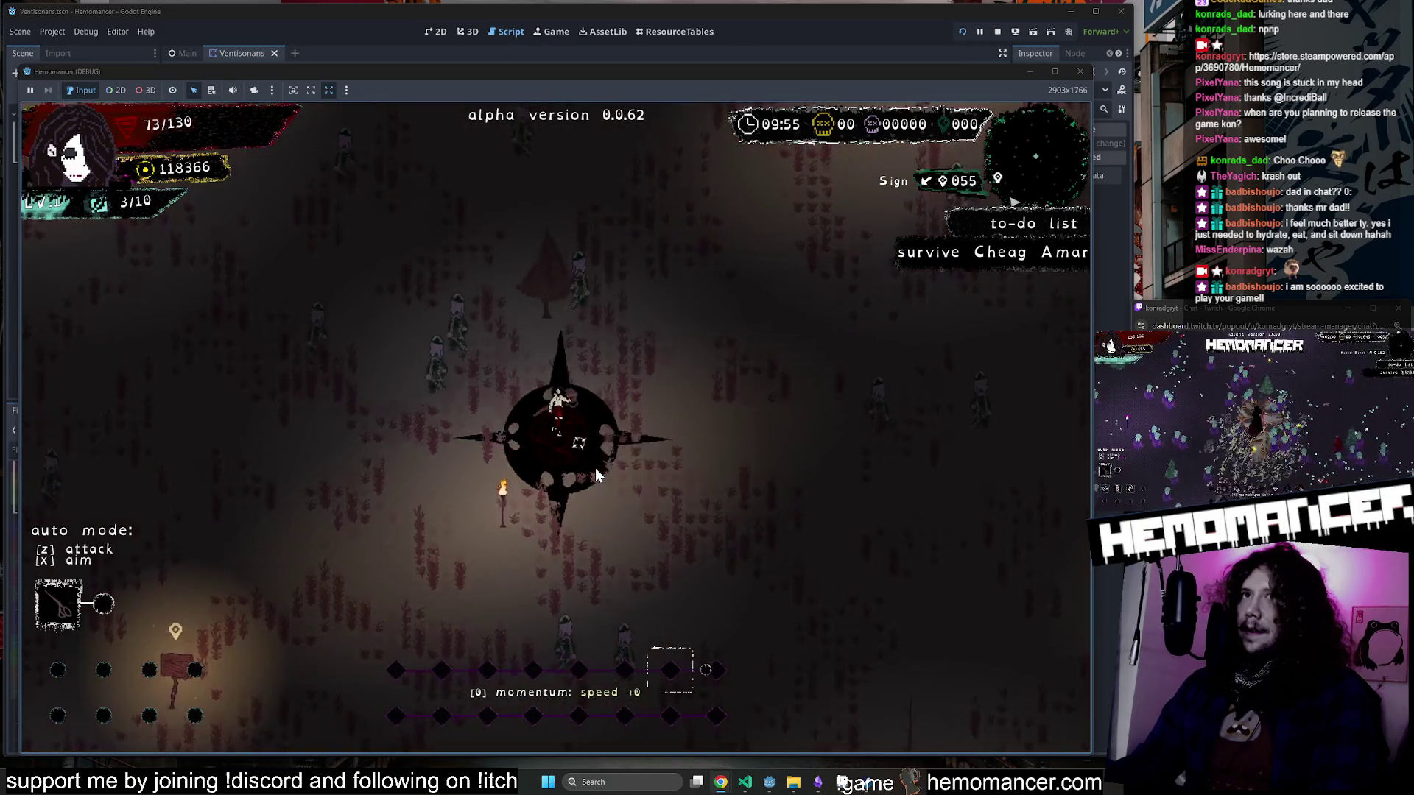
{"action": "key", "text": "w"}
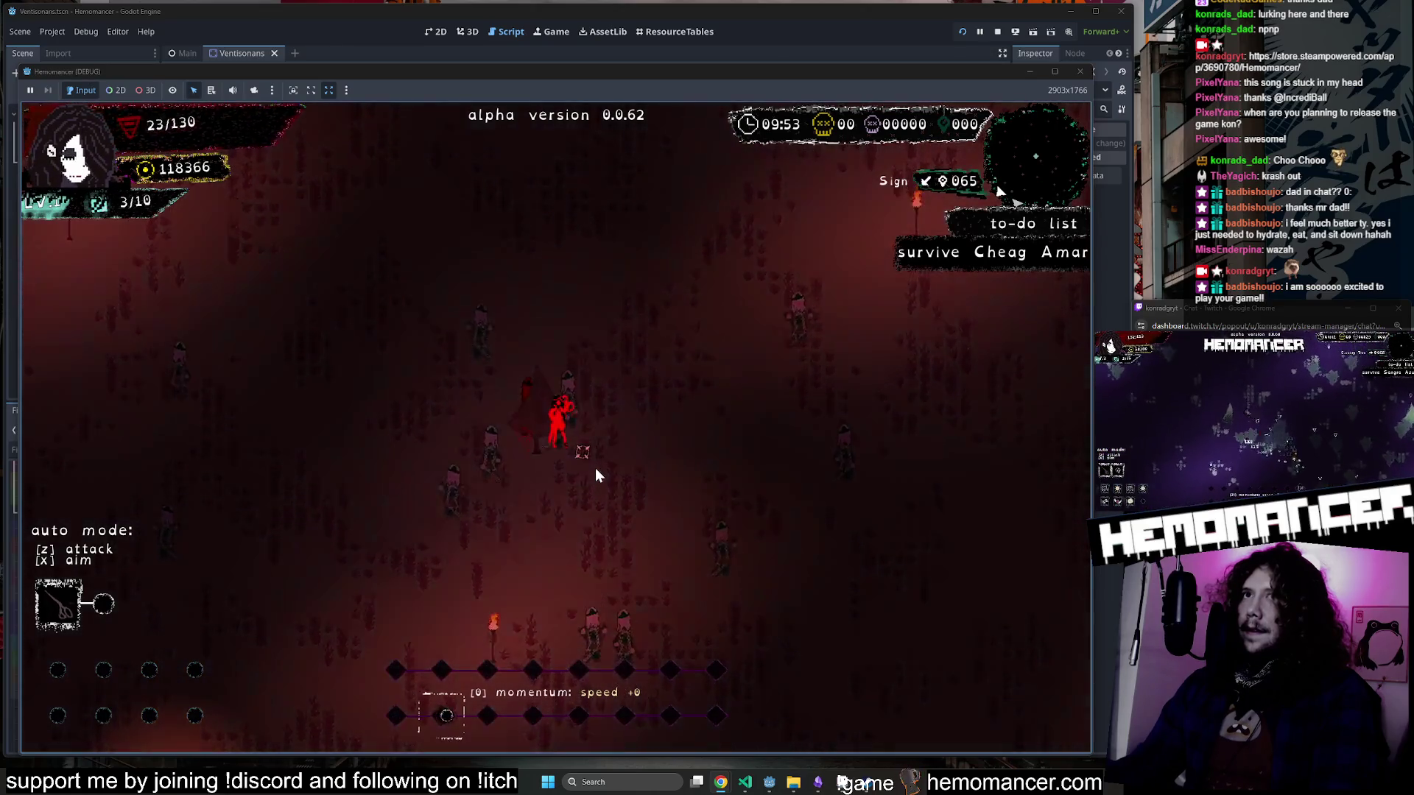
{"action": "left_click", "coordinate": [575, 436]}
{"action": "left_click", "coordinate": [1081, 72]}
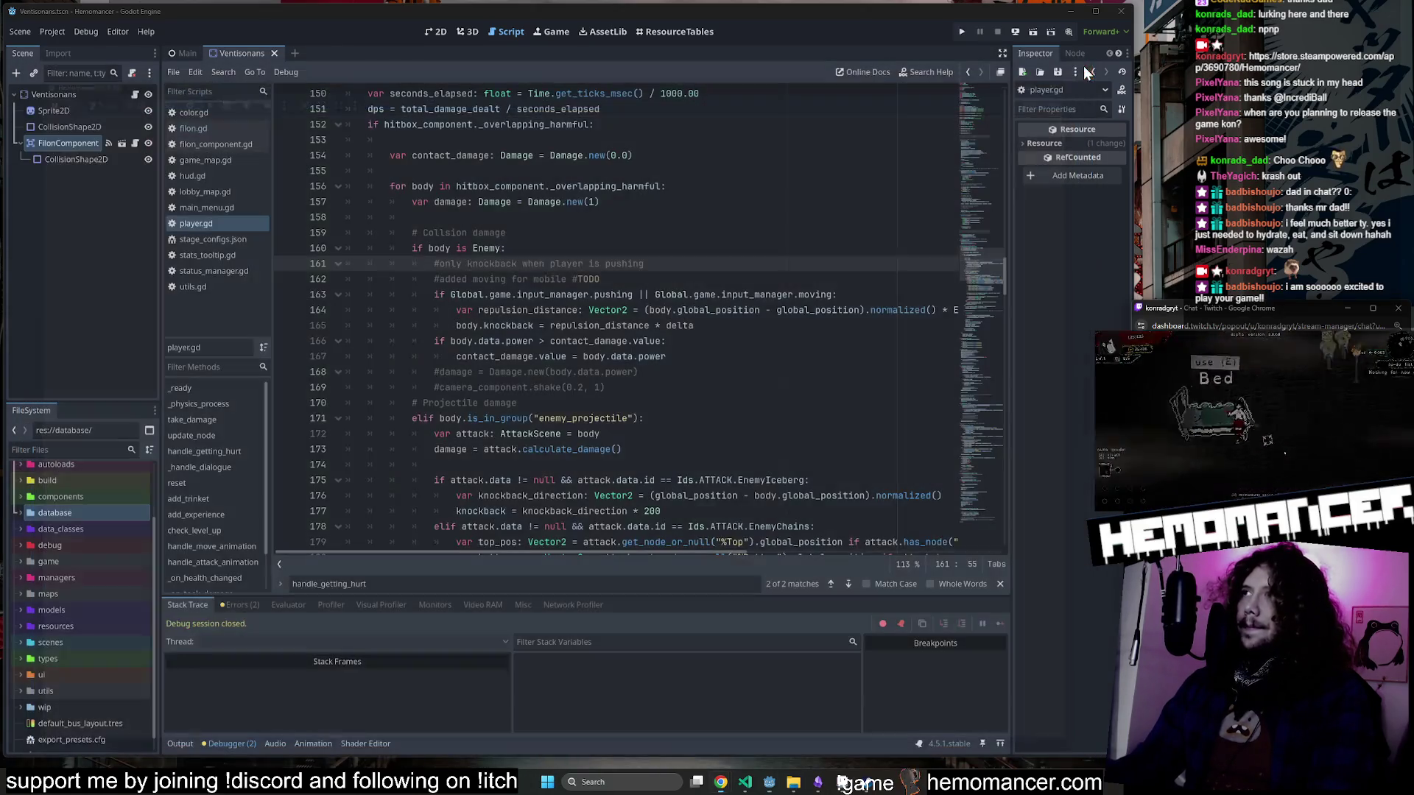
Move the contact_damage.value check above take_damage(contact_damage), indent the call under it, and save.
{"action": "scroll", "coordinate": [505, 390], "scroll_direction": "down", "scroll_amount": 14}
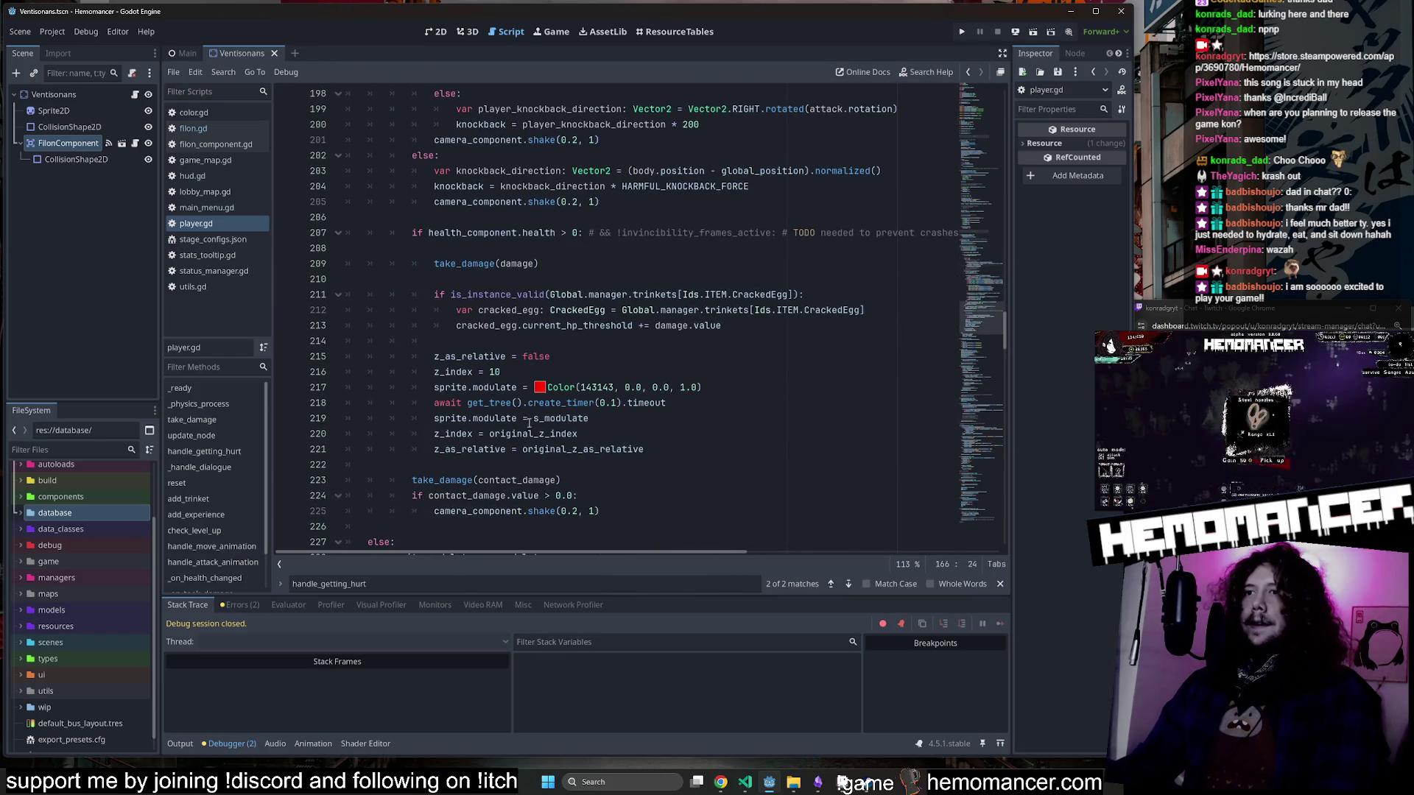
{"action": "double_click", "coordinate": [469, 265]}
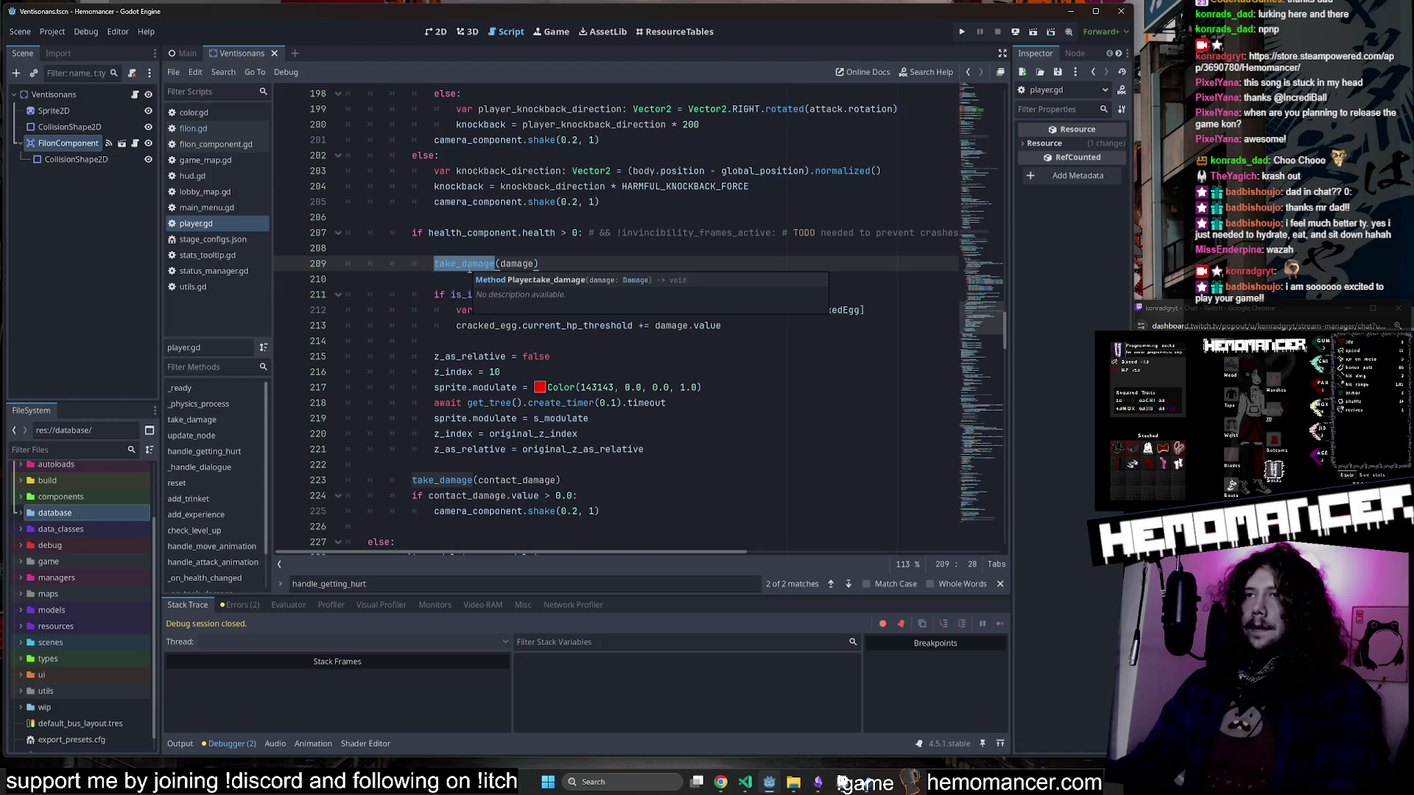
{"action": "scroll", "coordinate": [471, 276], "scroll_direction": "up", "scroll_amount": 1}
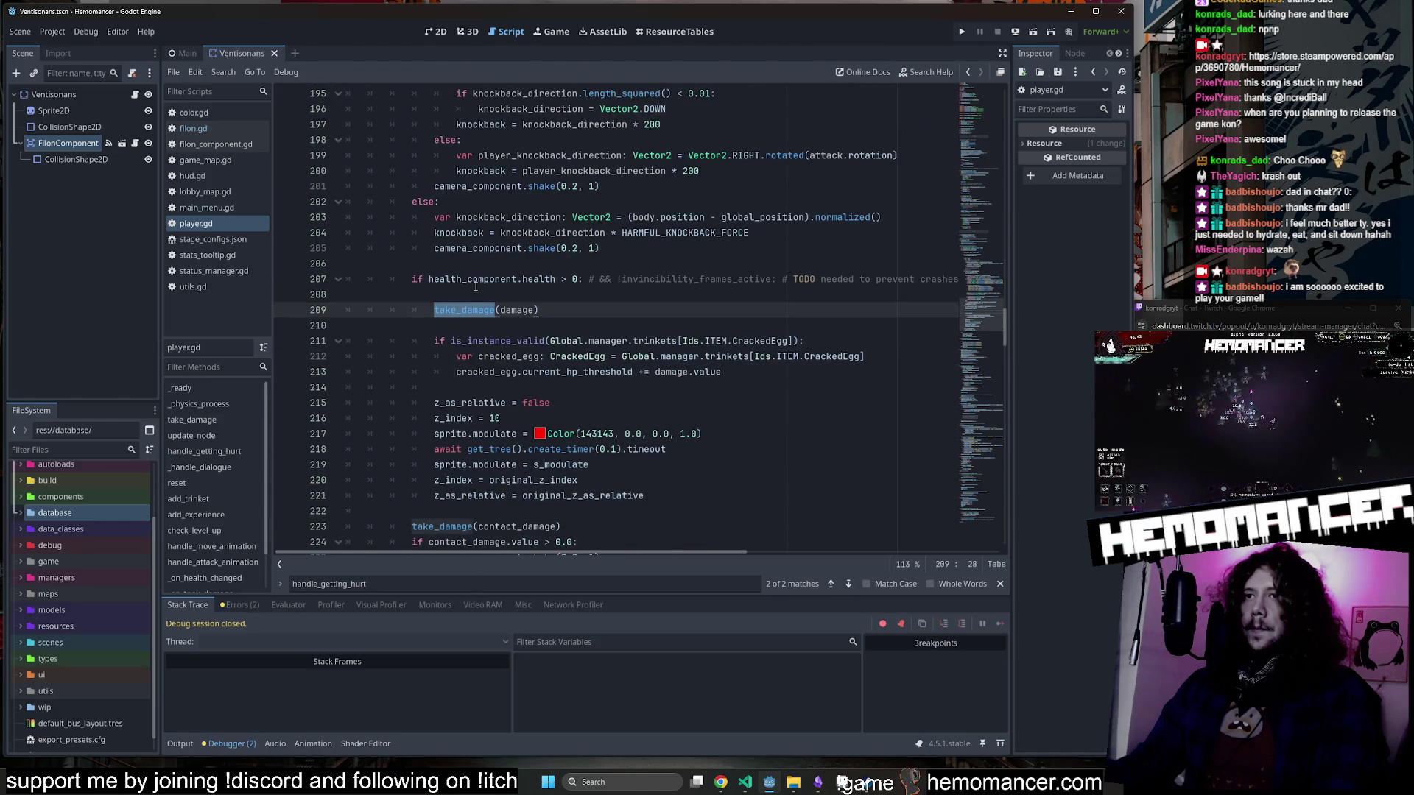
{"action": "scroll", "coordinate": [424, 336], "scroll_direction": "down", "scroll_amount": 2}
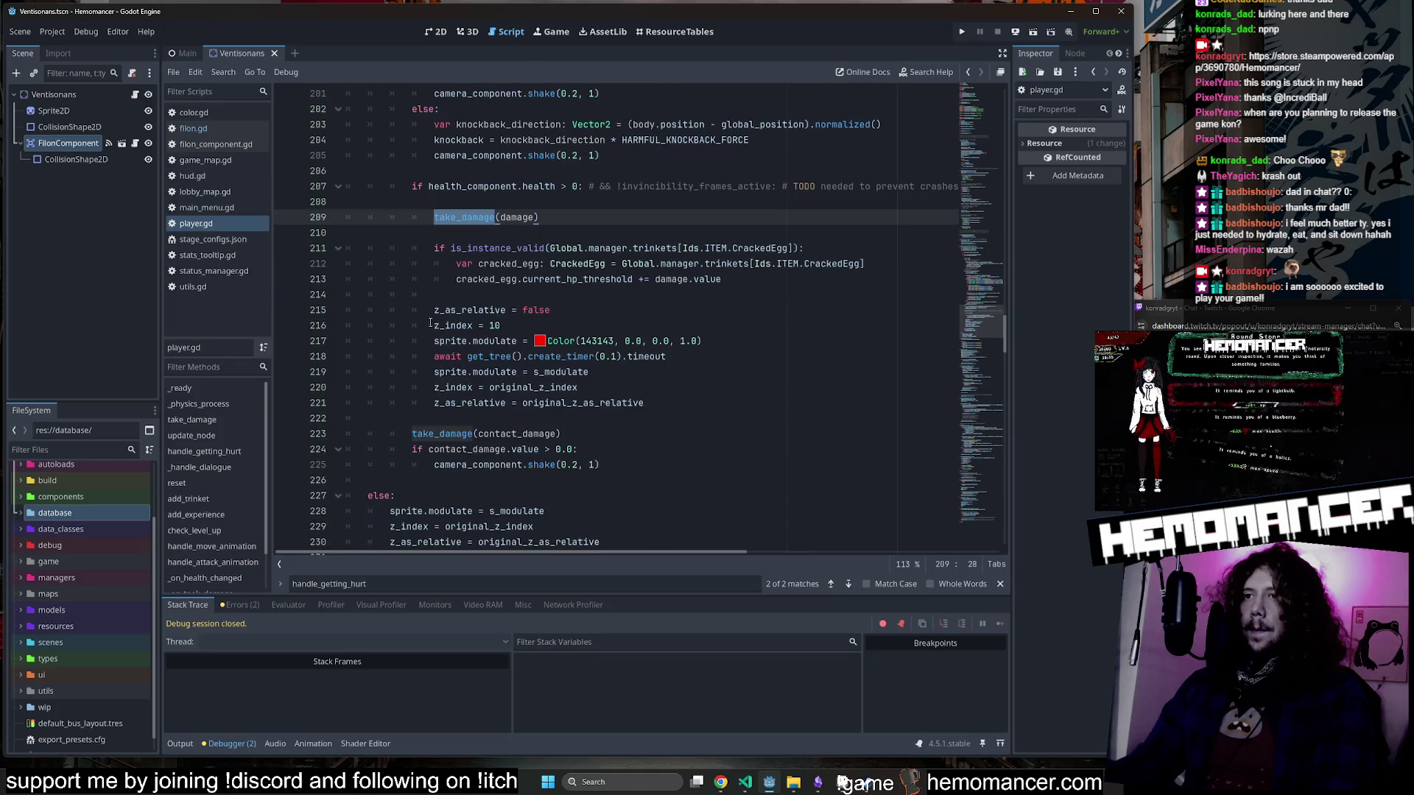
{"action": "left_click_drag", "start_coordinate": [630, 451], "coordinate": [619, 439]}
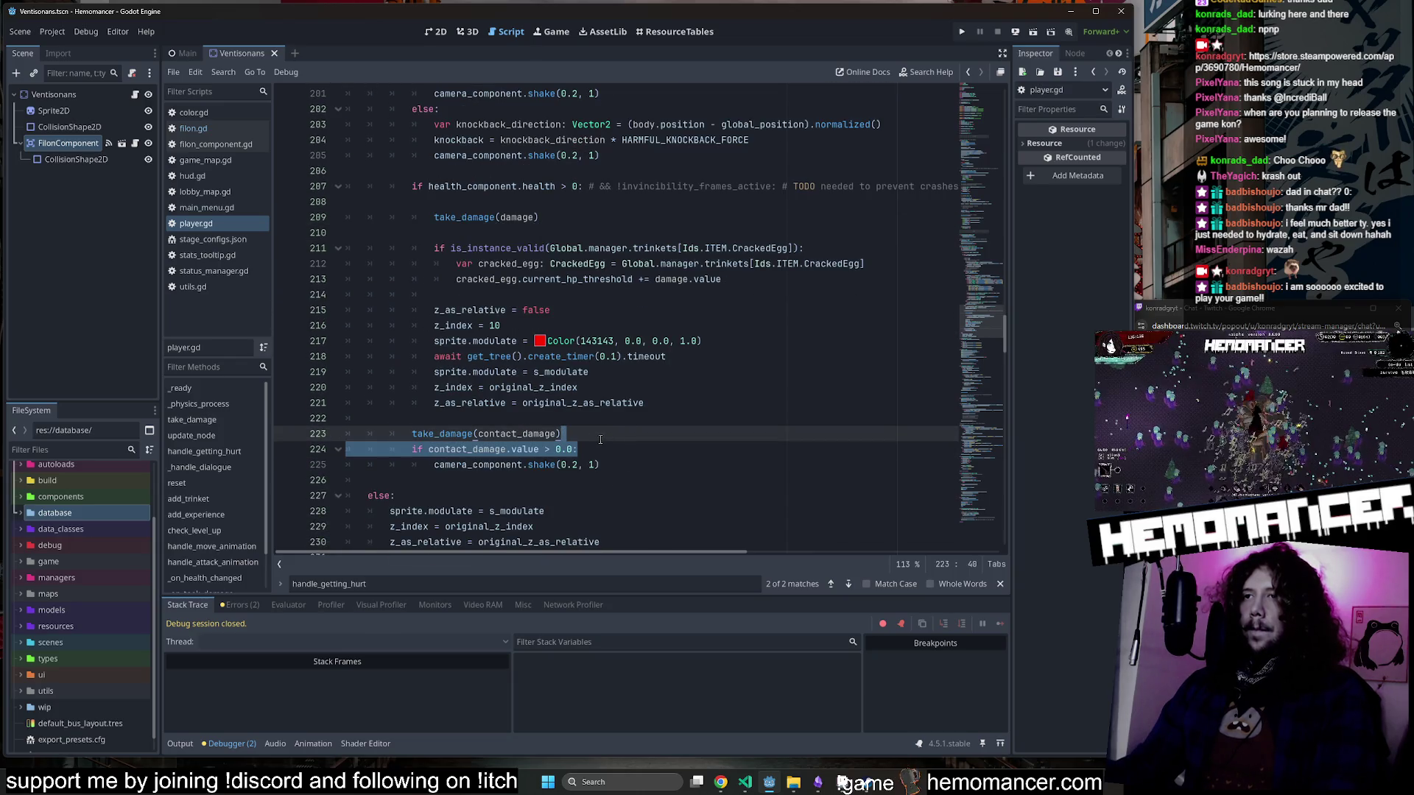
{"action": "key", "text": "alt+Up"}
{"action": "left_click", "coordinate": [409, 449]}
{"action": "key", "text": "Tab"}
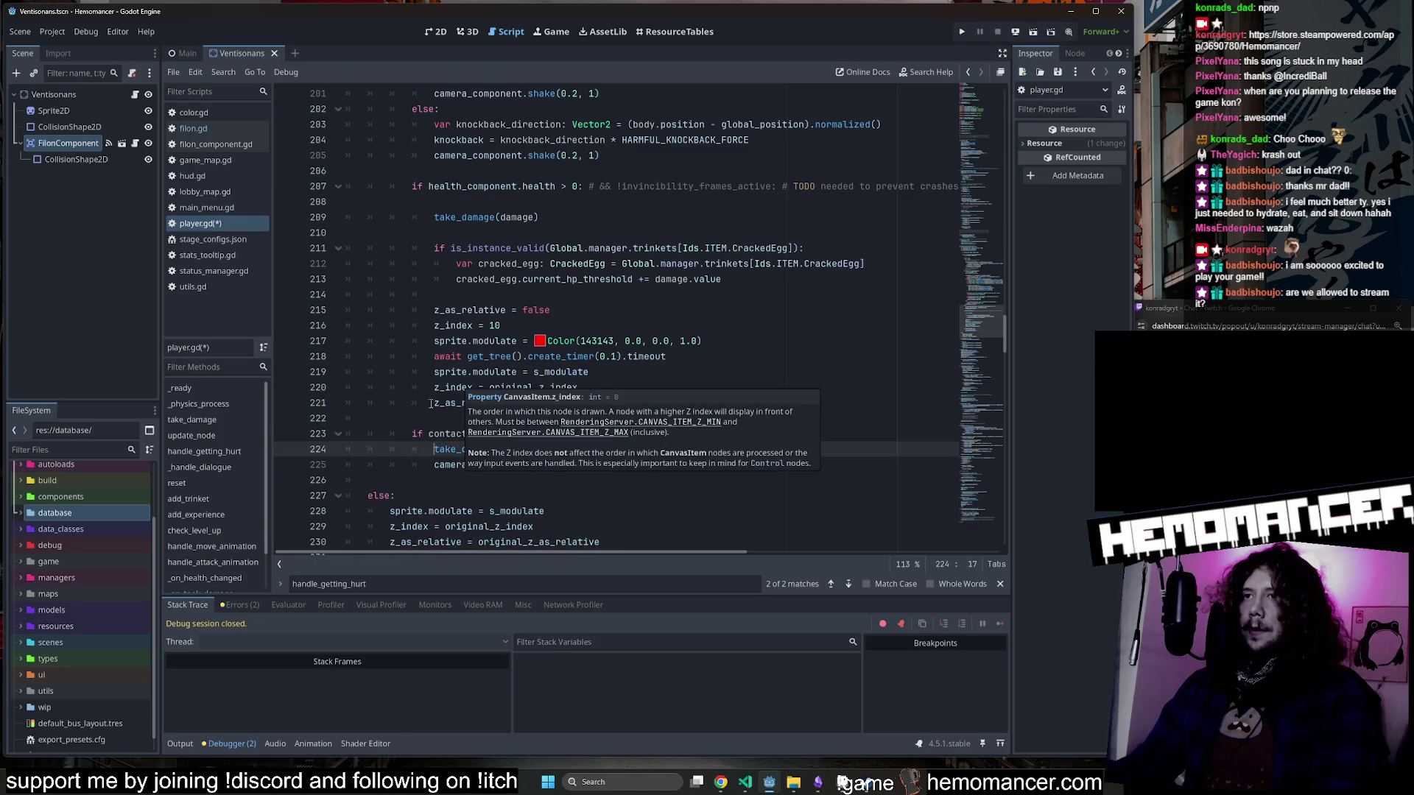
{"action": "left_click", "coordinate": [466, 419]}
{"action": "key", "text": "ctrl+s"}
Review the new if block on lines 223–225.
{"action": "scroll", "coordinate": [470, 428], "scroll_direction": "up", "scroll_amount": 1}
{"action": "scroll", "coordinate": [471, 428], "scroll_direction": "up", "scroll_amount": 5}
{"action": "scroll", "coordinate": [474, 425], "scroll_direction": "down", "scroll_amount": 10}
{"action": "scroll", "coordinate": [474, 424], "scroll_direction": "up", "scroll_amount": 3}
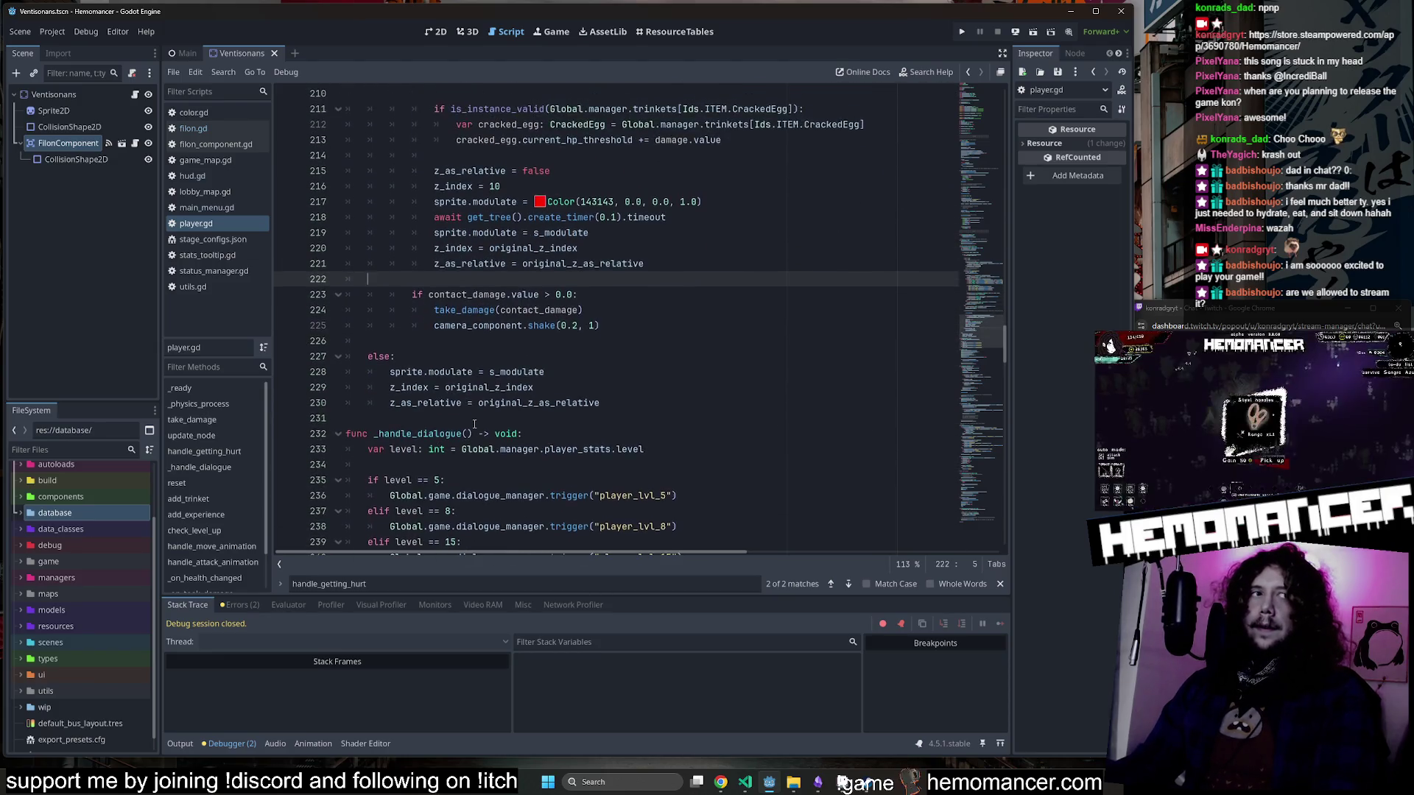
{"action": "mouse_move", "coordinate": [414, 387]}
{"action": "left_mouse_down"}
{"action": "mouse_move", "coordinate": [600, 418]}
{"action": "mouse_move", "coordinate": [368, 403]}
{"action": "mouse_move", "coordinate": [358, 388]}
{"action": "left_mouse_up"}
{"action": "left_click", "coordinate": [578, 386]}
{"action": "left_click", "coordinate": [354, 388]}
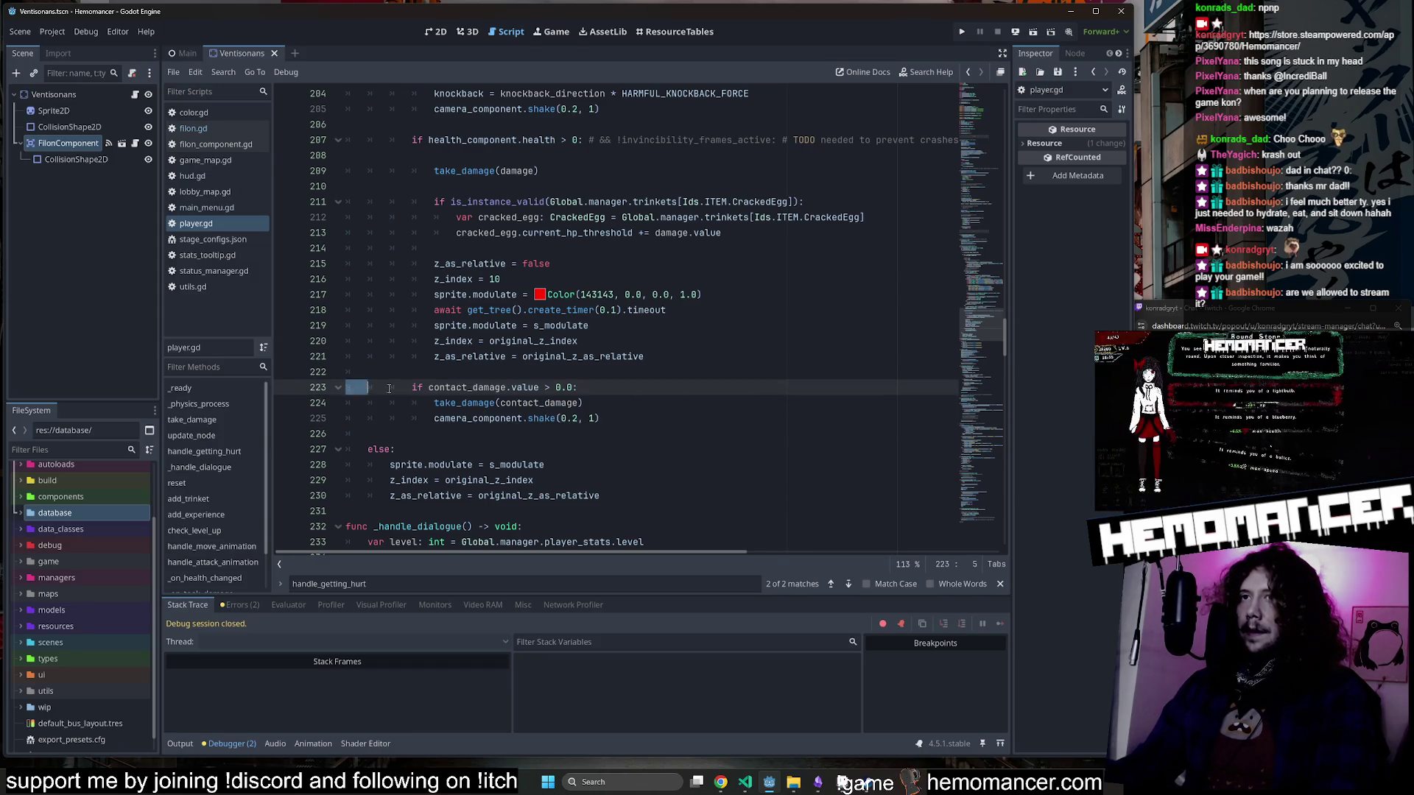
{"action": "left_click", "coordinate": [644, 416]}
{"action": "scroll", "coordinate": [644, 415], "scroll_direction": "up", "scroll_amount": 8}
{"action": "scroll", "coordinate": [645, 415], "scroll_direction": "up", "scroll_amount": 13}
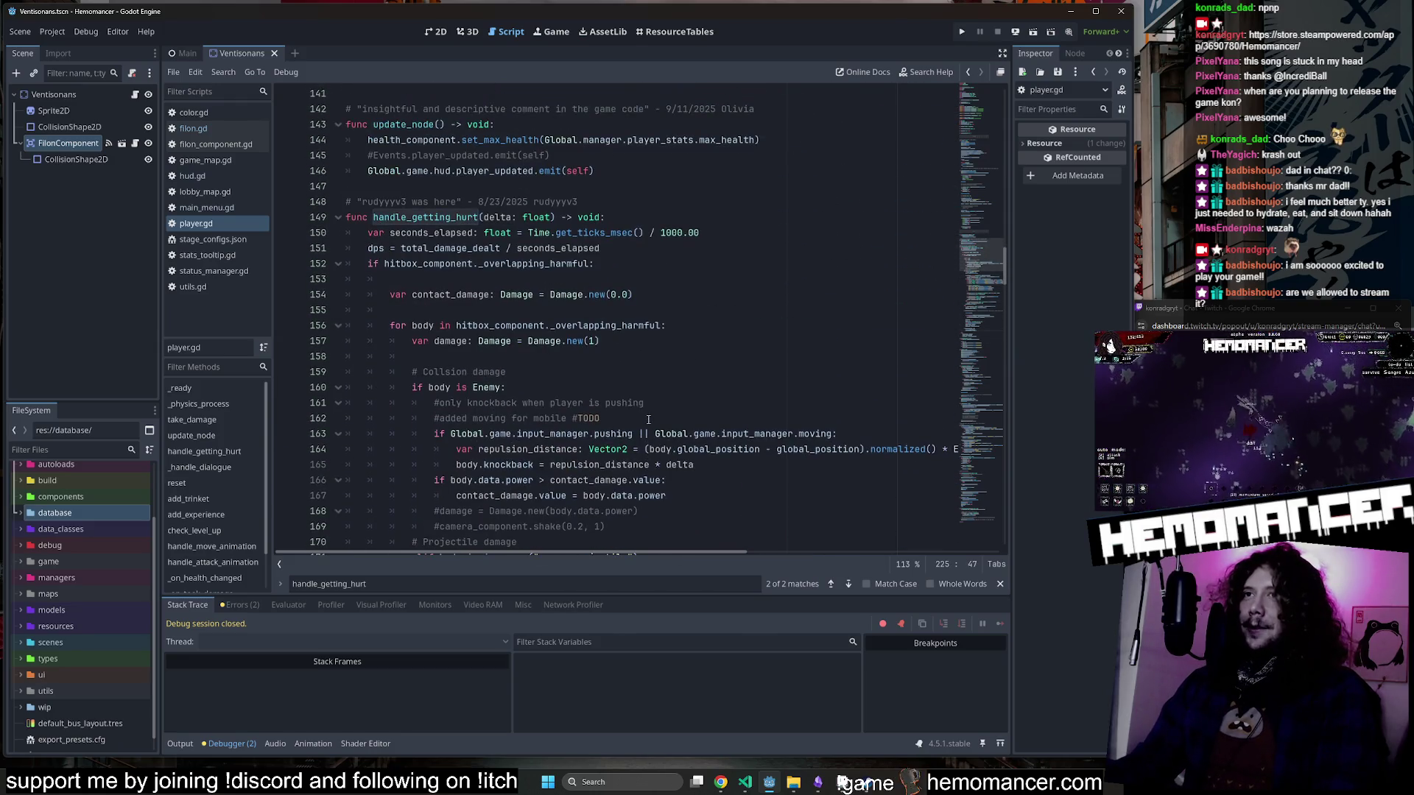
{"action": "double_click", "coordinate": [406, 218]}
{"action": "scroll", "coordinate": [475, 267], "scroll_direction": "down", "scroll_amount": 1}
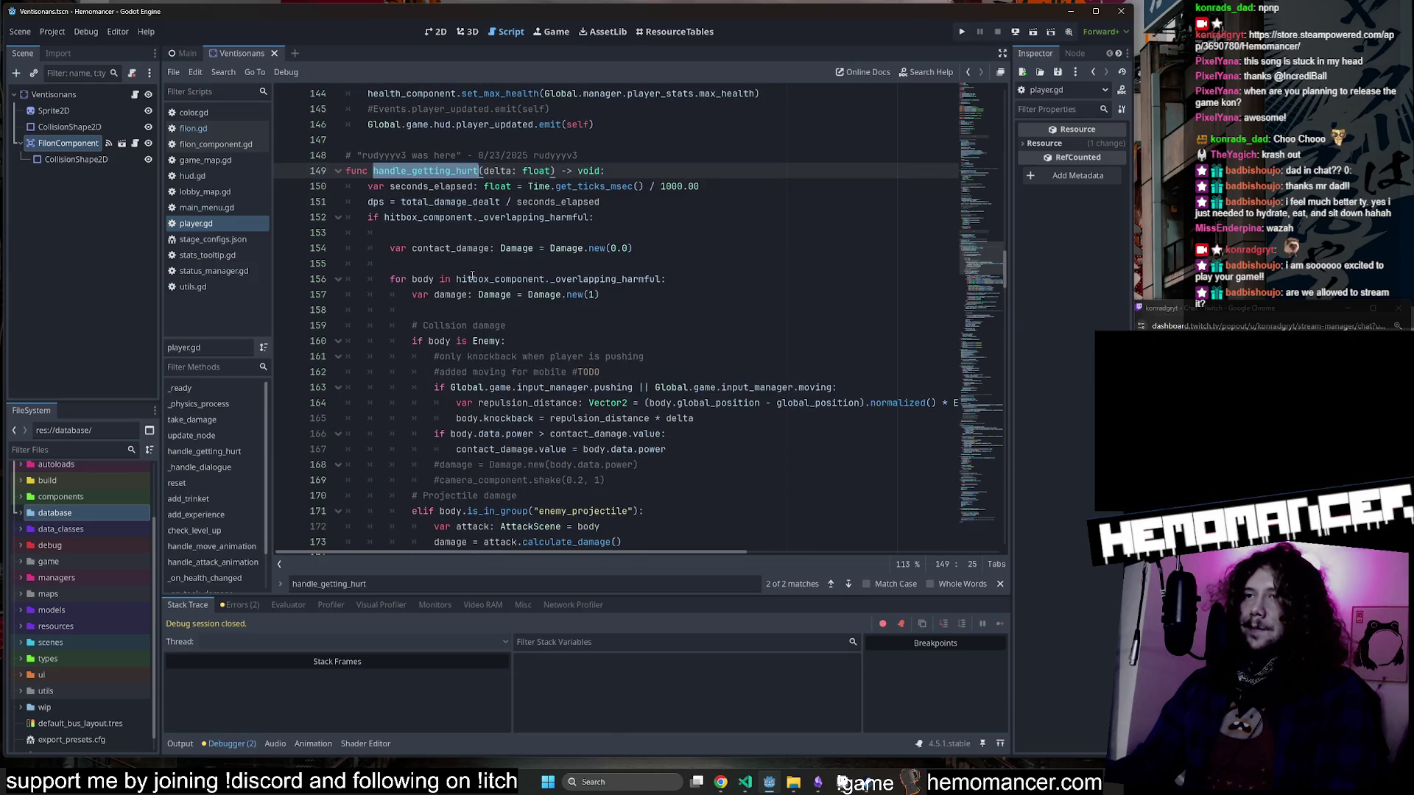
{"action": "scroll", "coordinate": [475, 267], "scroll_direction": "down", "scroll_amount": 1}
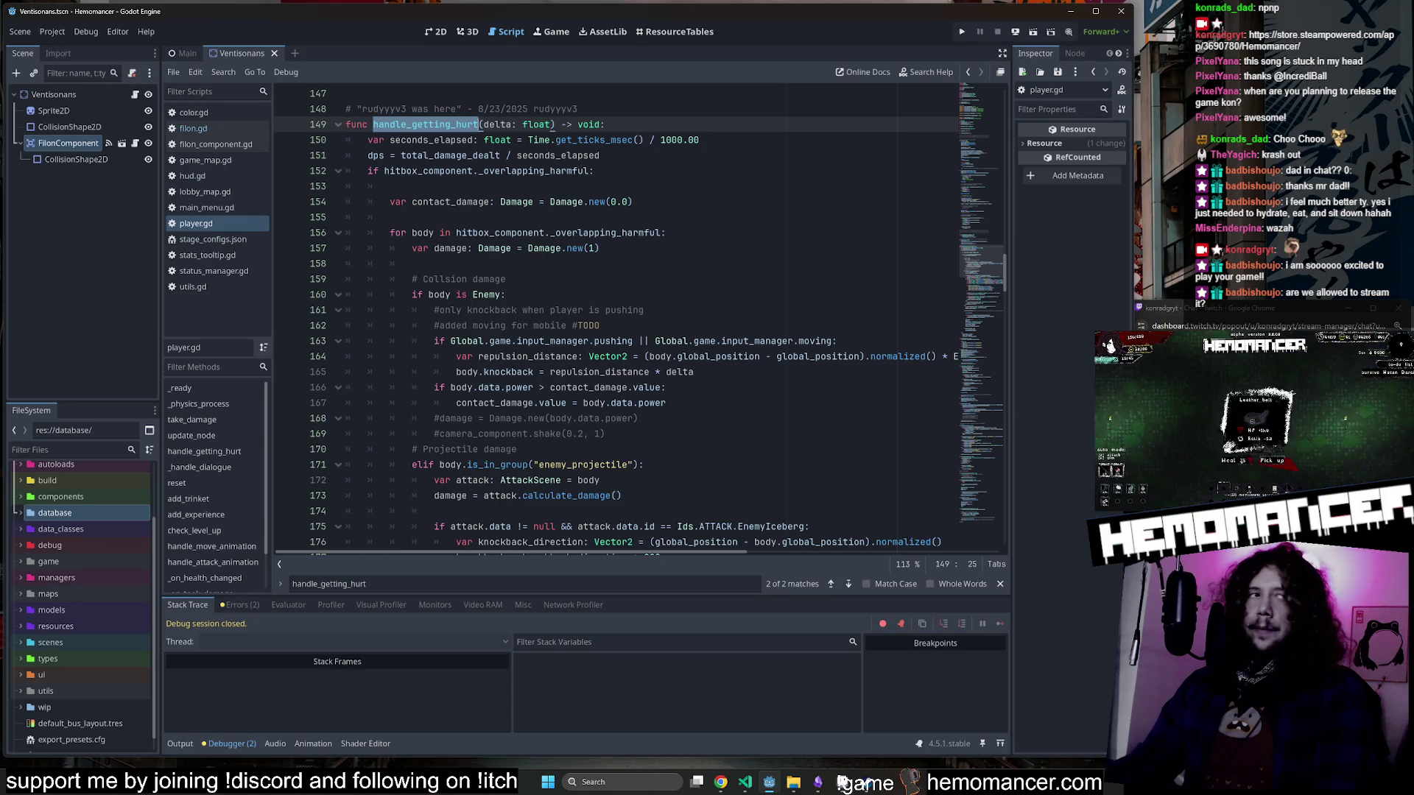
{"action": "left_click", "coordinate": [842, 782]}
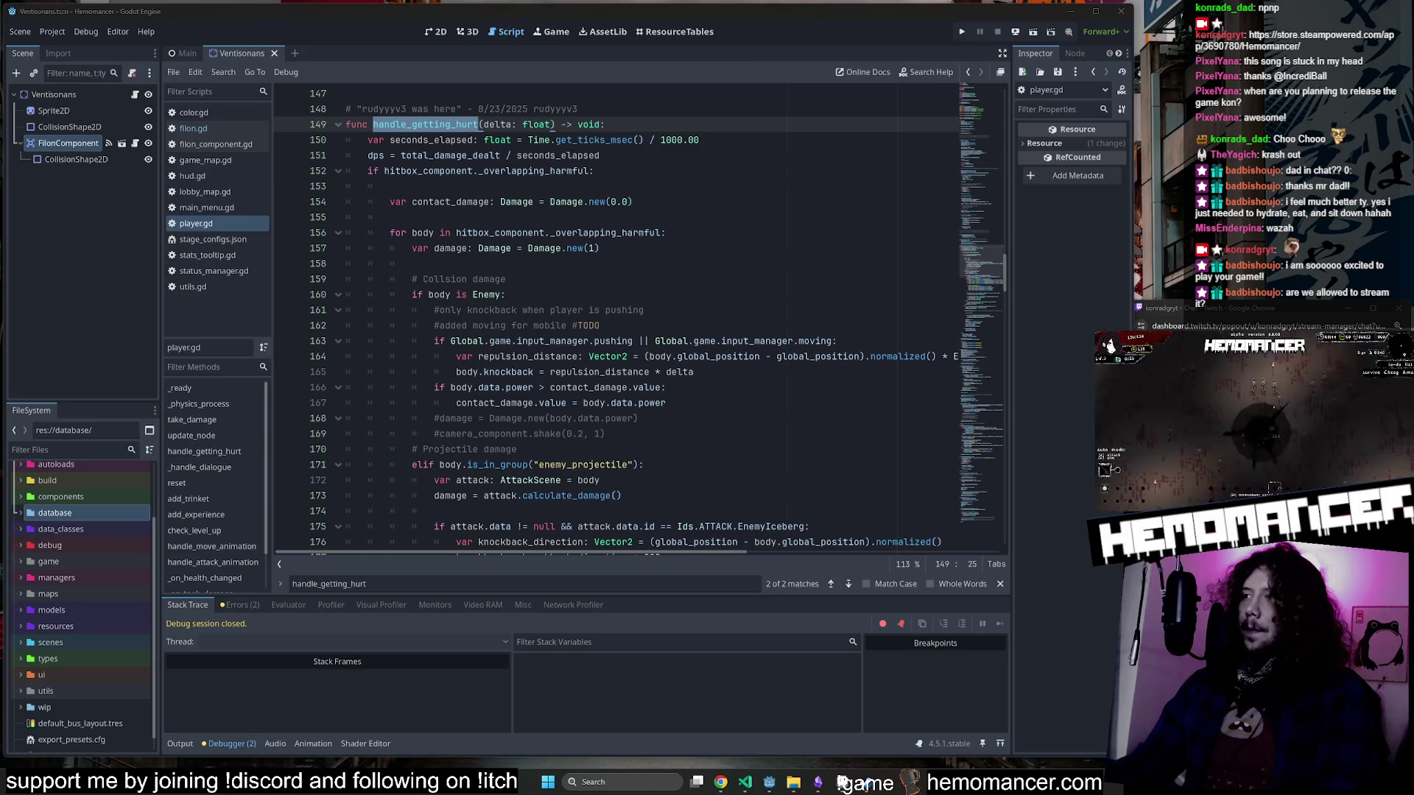
{"action": "scroll", "coordinate": [565, 425], "scroll_direction": "down", "scroll_amount": 1}
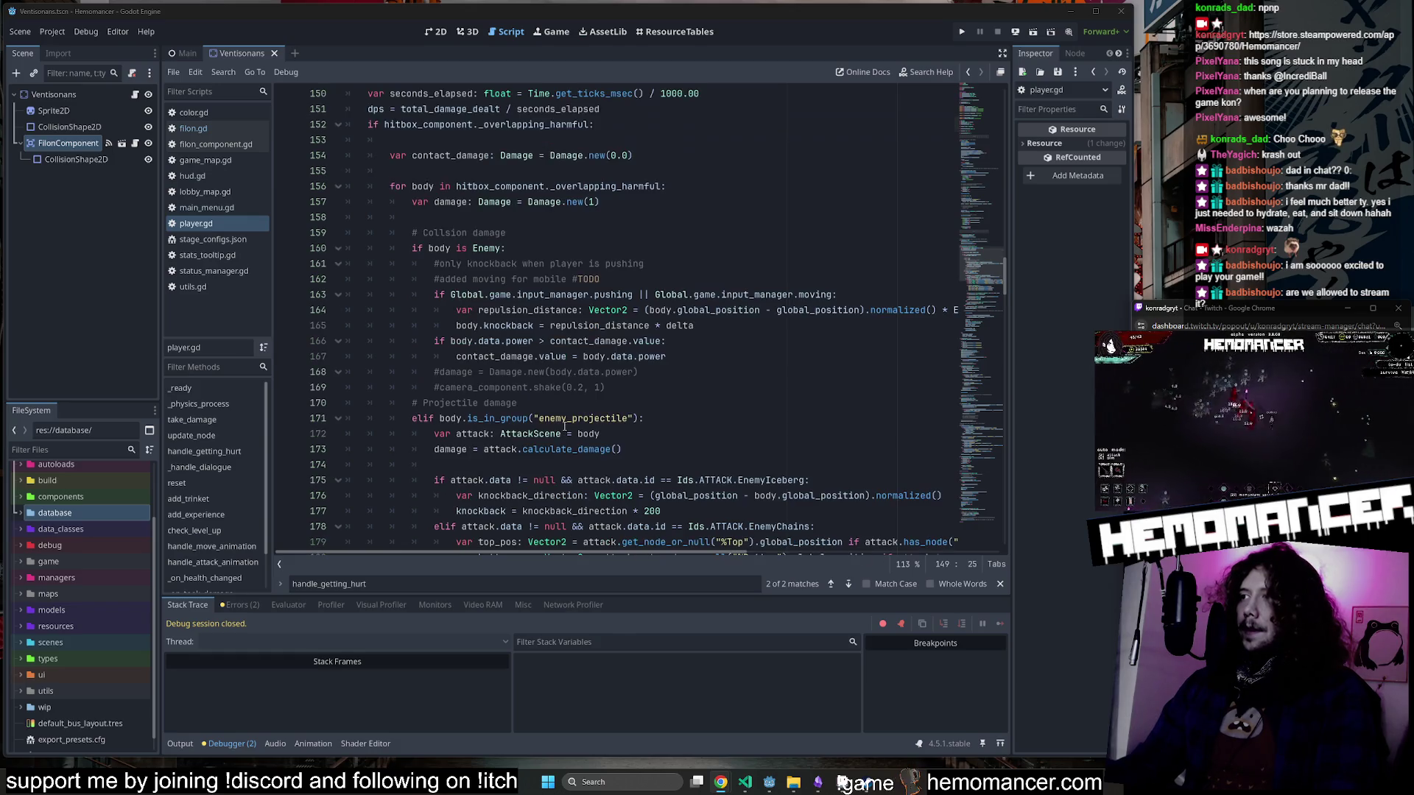
{"action": "scroll", "coordinate": [565, 426], "scroll_direction": "up", "scroll_amount": 1}
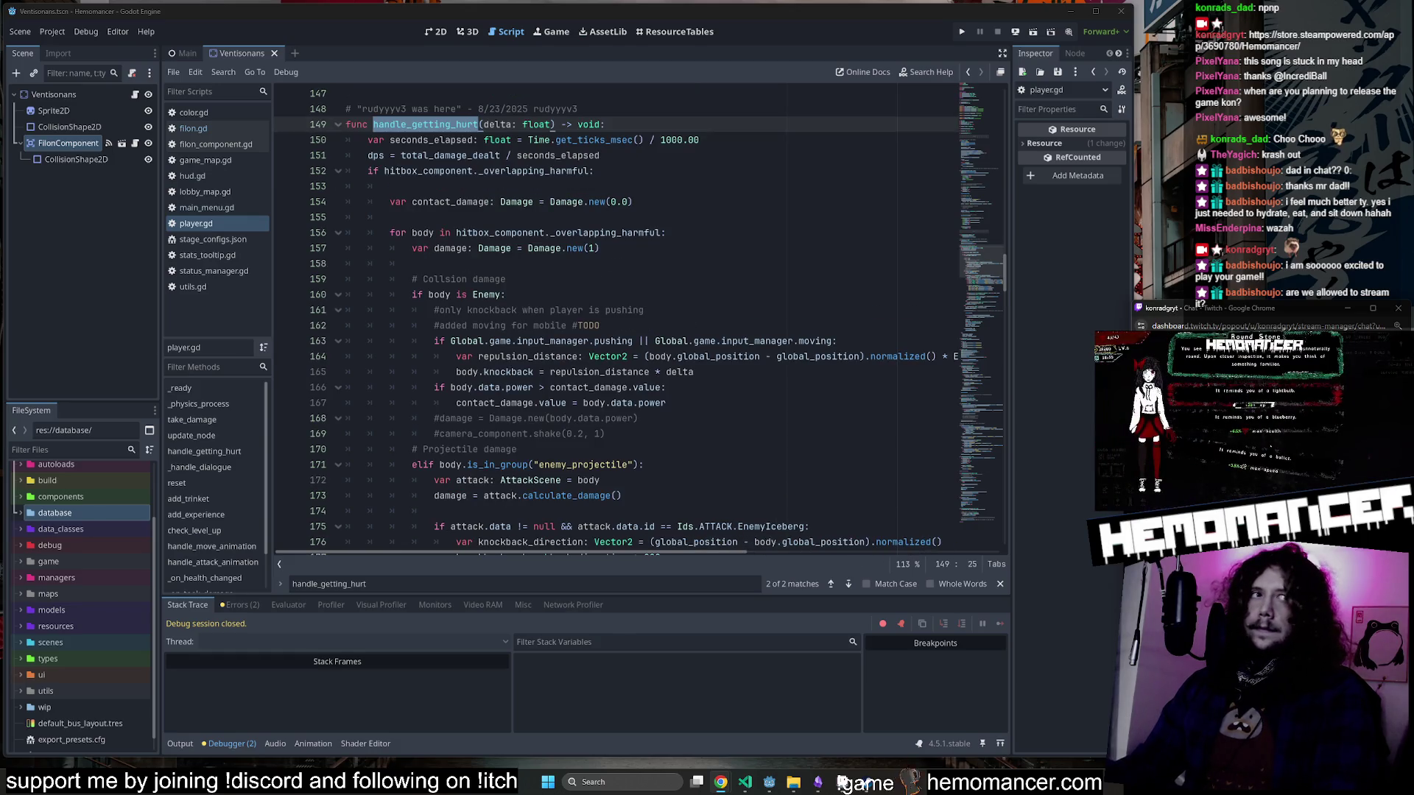
{"action": "left_click", "coordinate": [618, 282]}
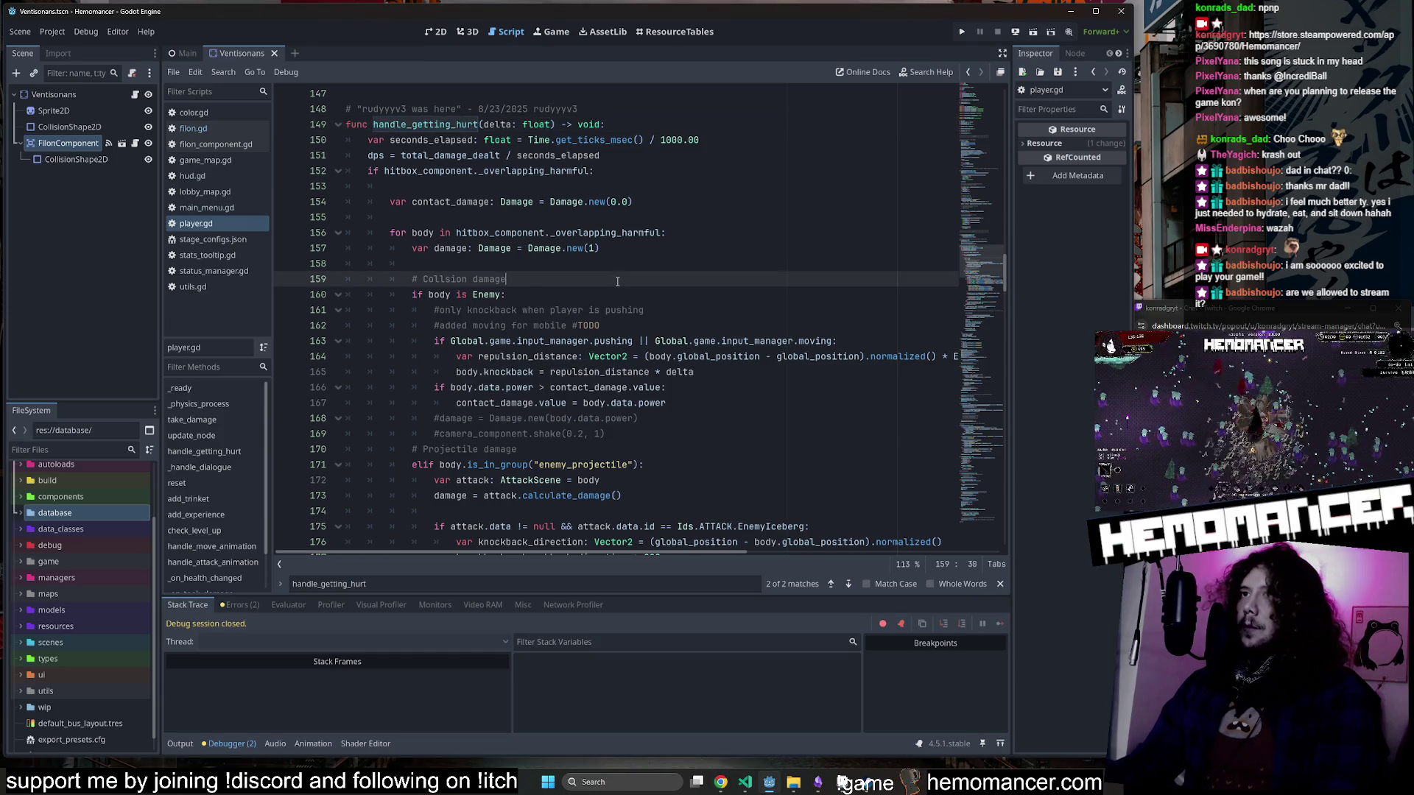
{"action": "scroll", "coordinate": [616, 282], "scroll_direction": "down", "scroll_amount": 3}
{"action": "left_click", "coordinate": [584, 302]}
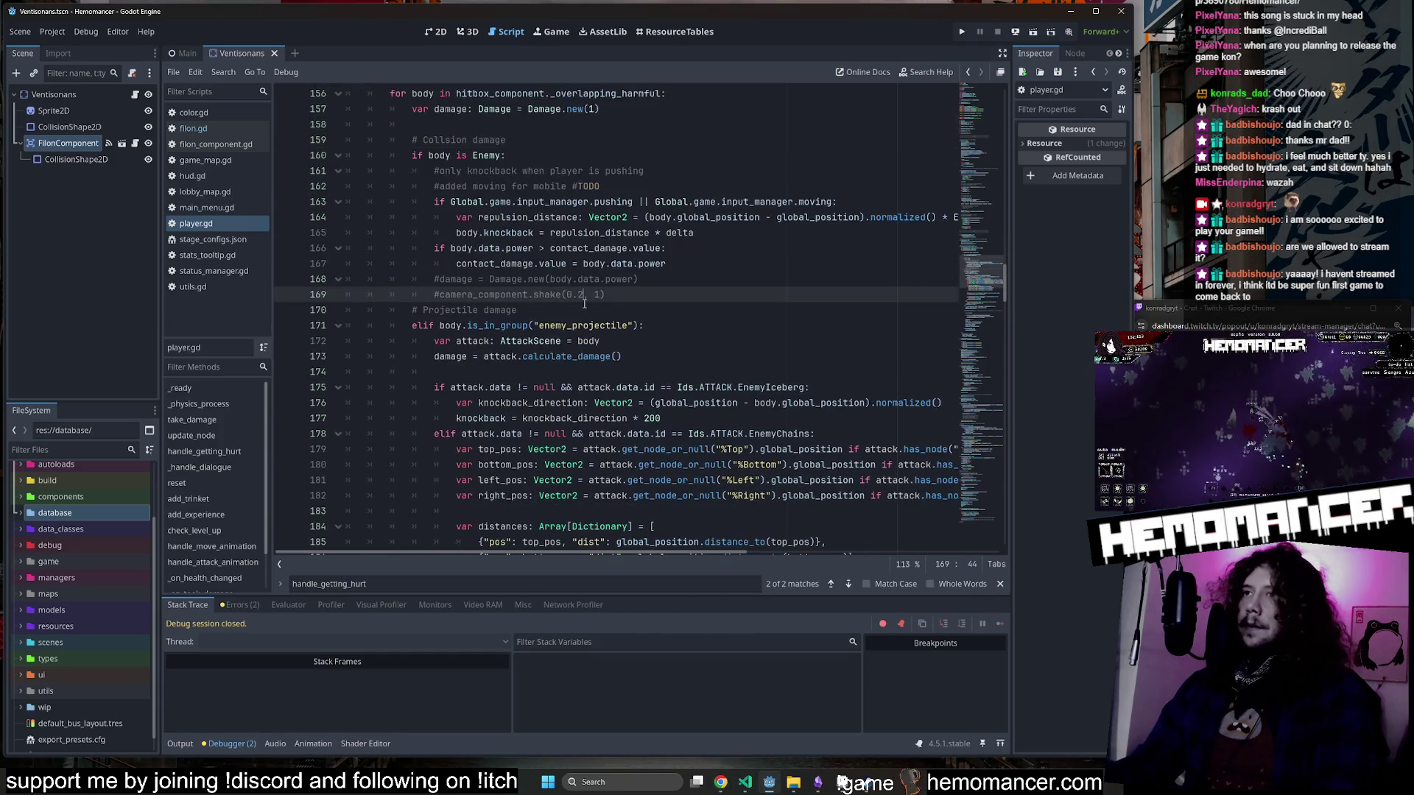
{"action": "key", "text": "alt+Tab"}
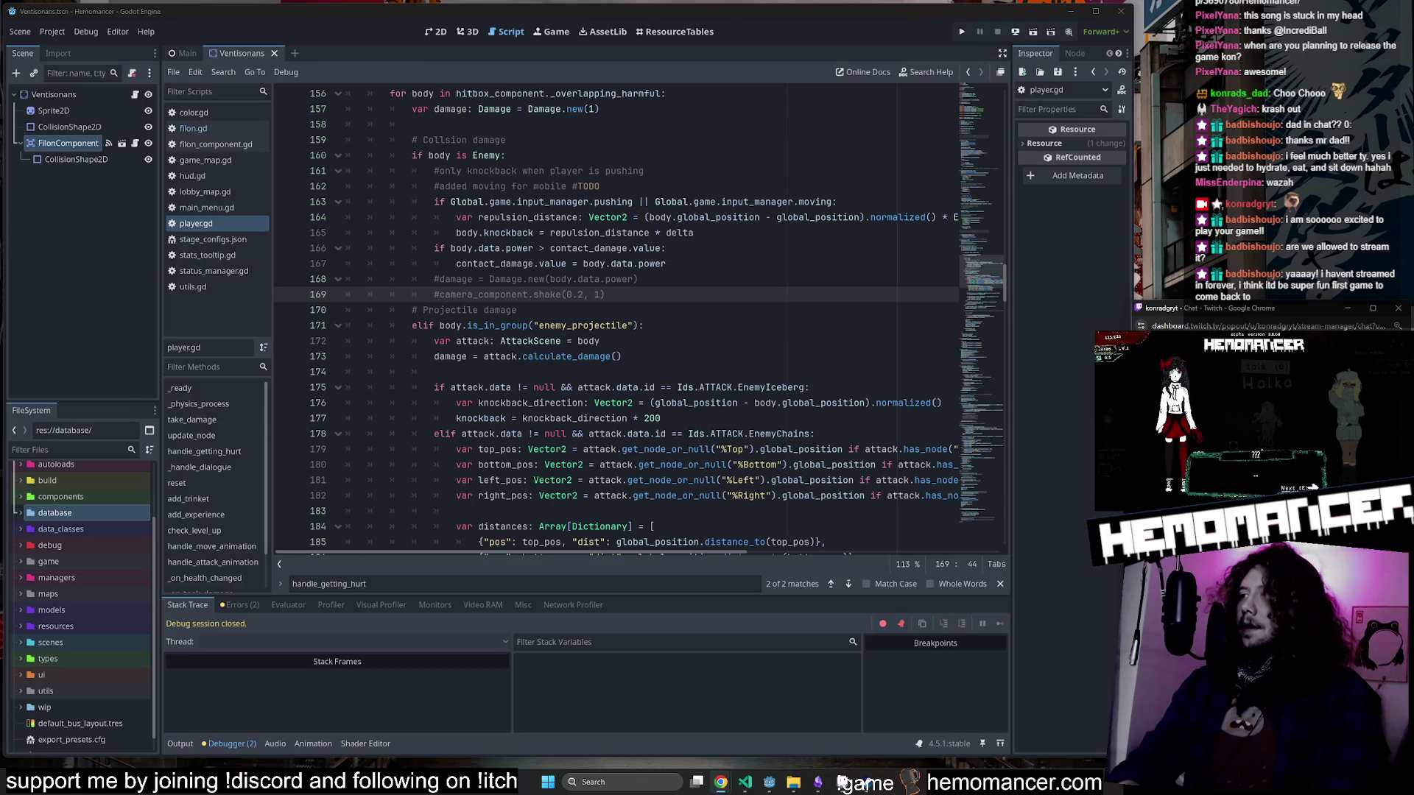
{"action": "key", "text": "alt+Tab"}
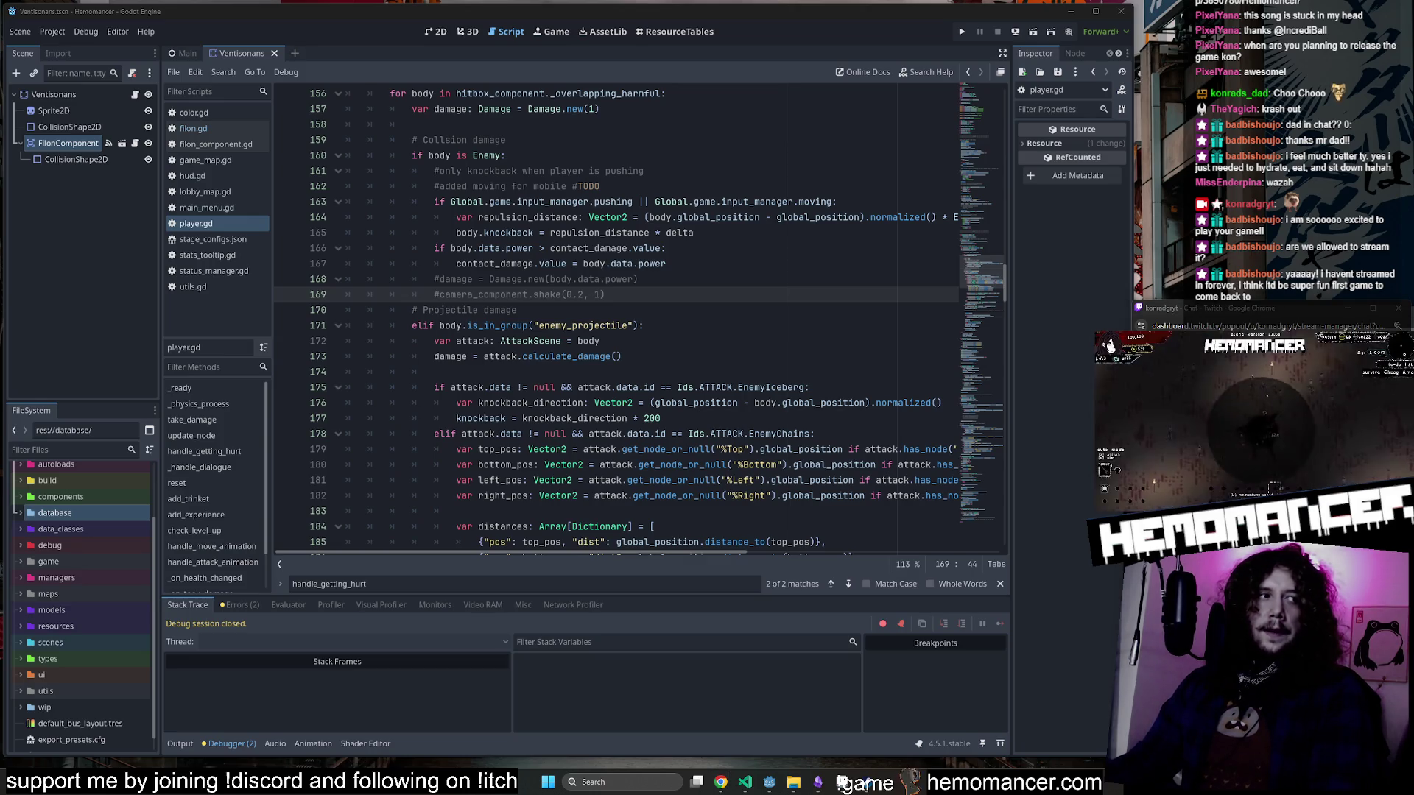
{"action": "key", "text": "alt+Tab"}
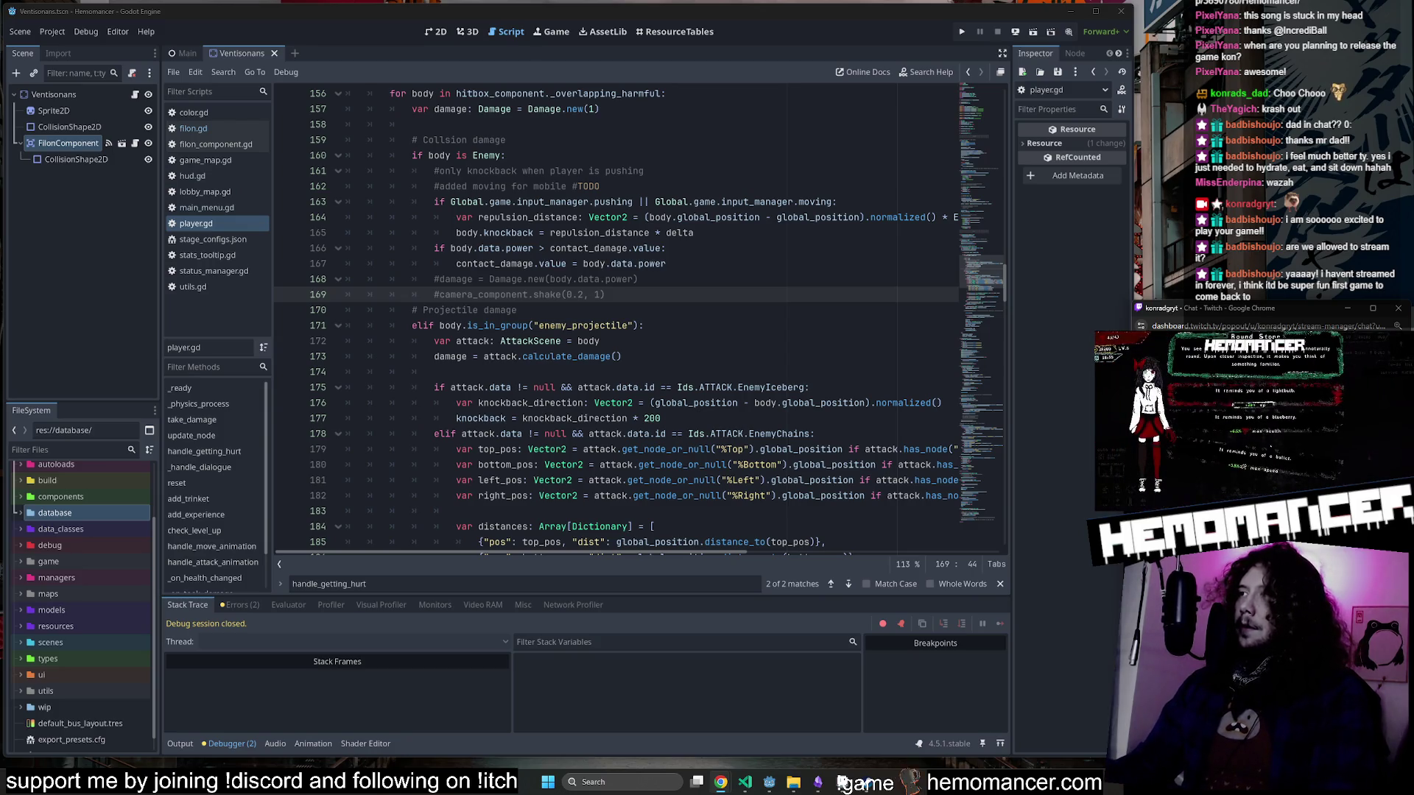
{"action": "left_click", "coordinate": [669, 312]}
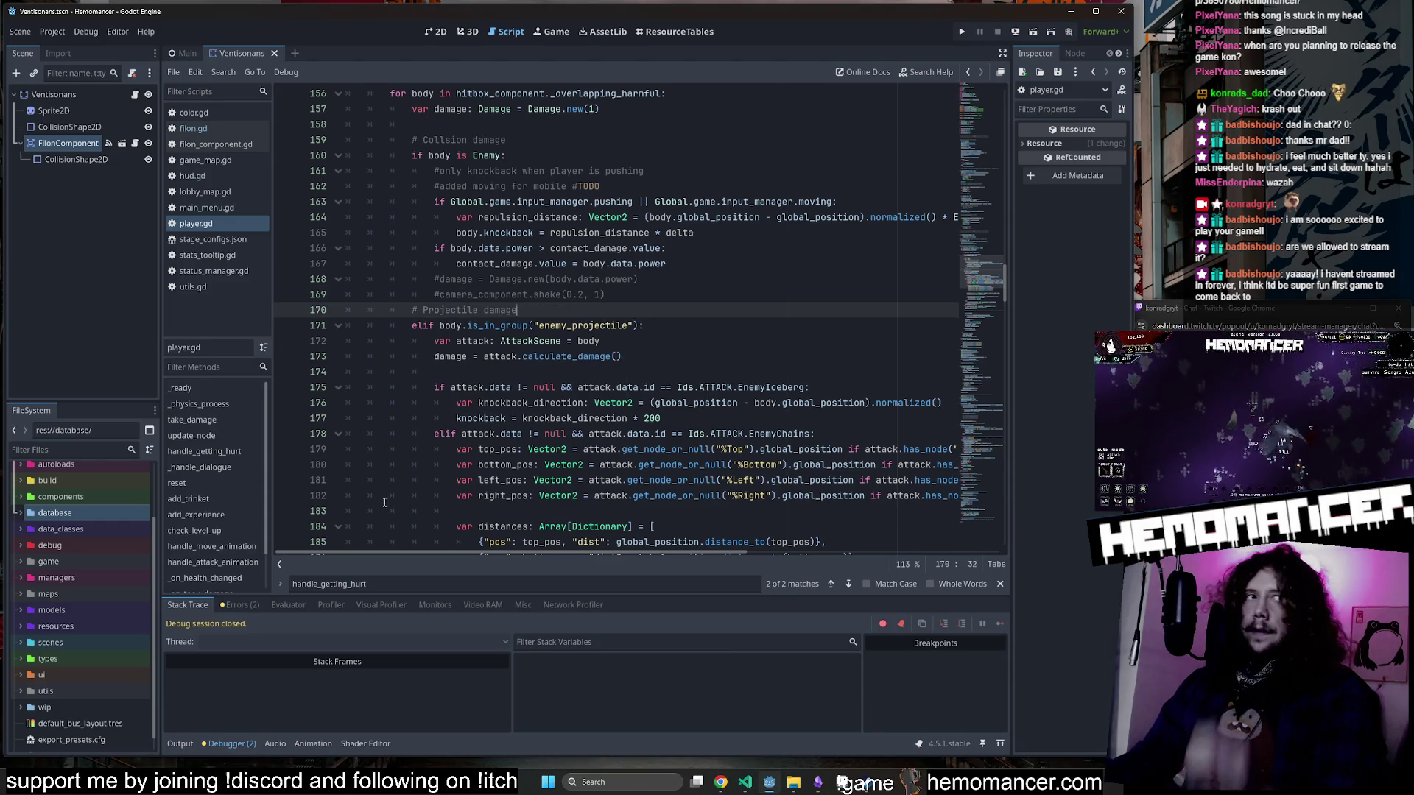
{"action": "key", "text": "alt+Tab"}
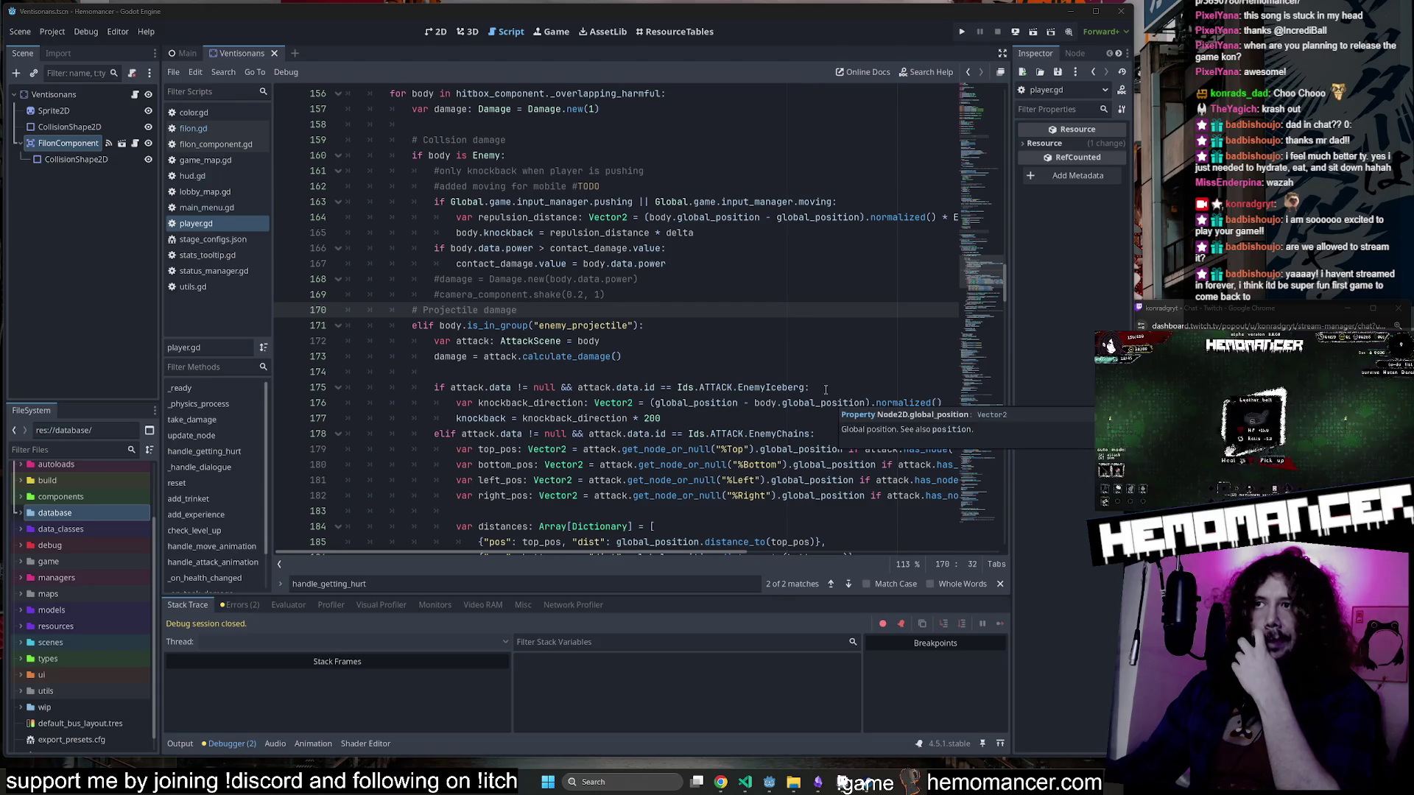
{"action": "scroll", "coordinate": [437, 209], "scroll_direction": "up", "scroll_amount": 2}
{"action": "double_click", "coordinate": [437, 208]}
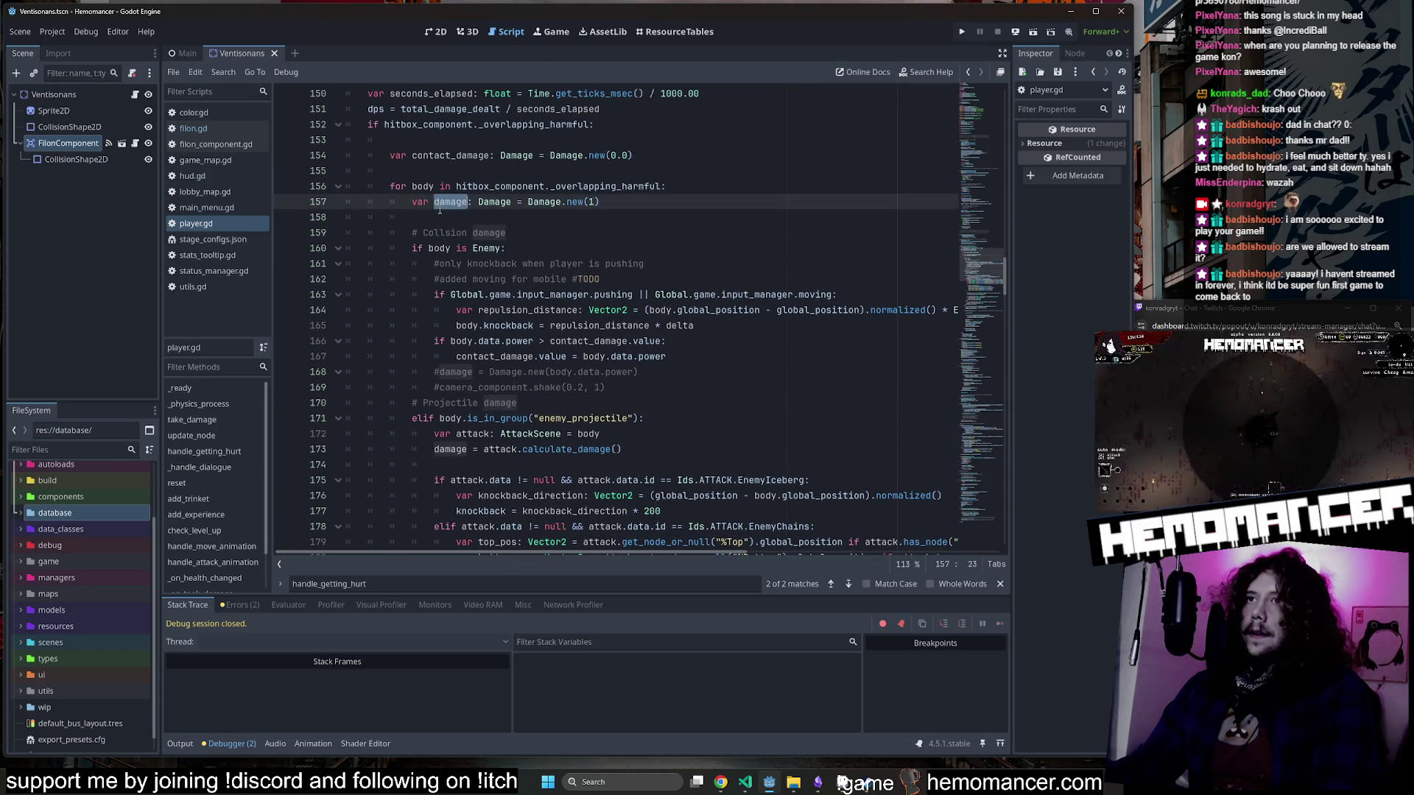
{"action": "scroll", "coordinate": [463, 248], "scroll_direction": "down", "scroll_amount": 1}
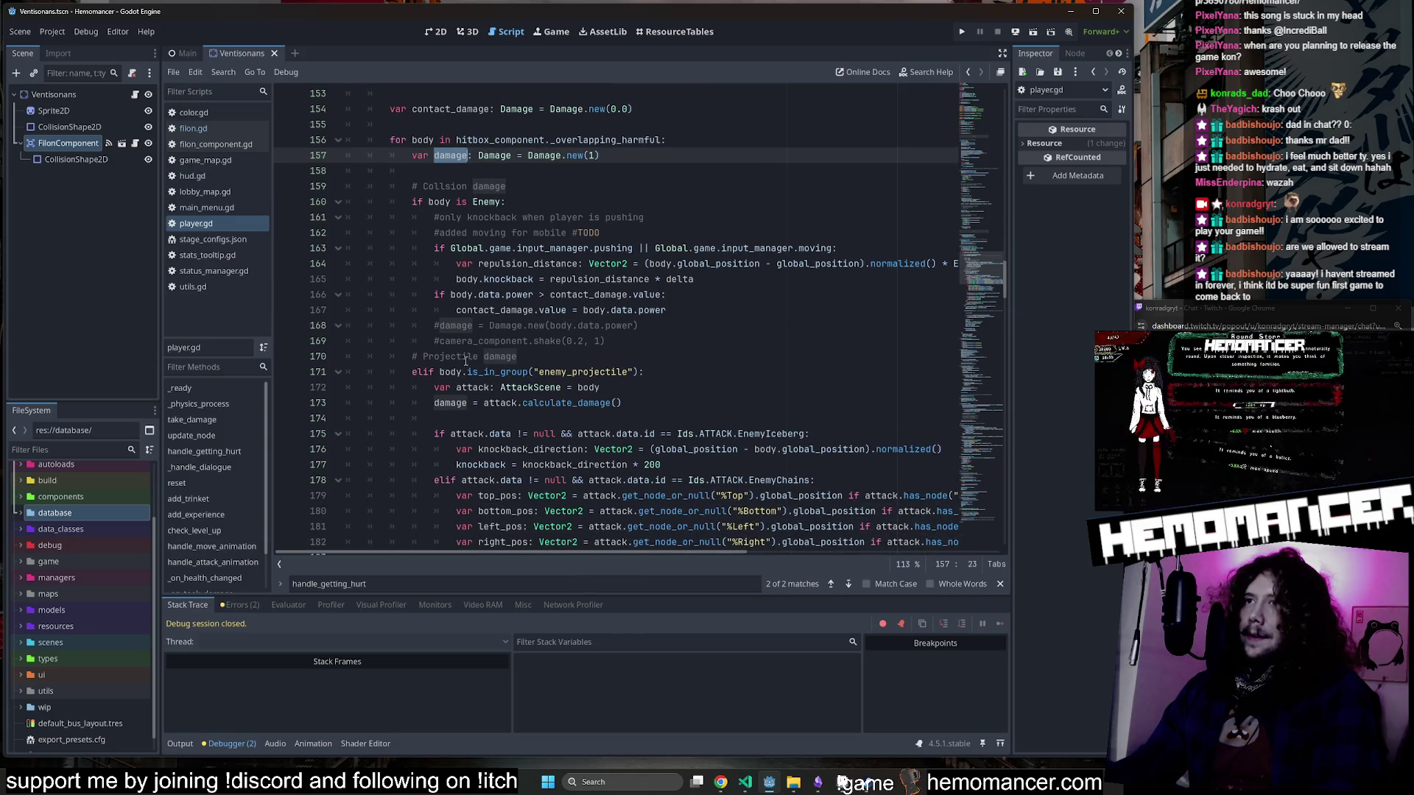
{"action": "double_click", "coordinate": [472, 310]}
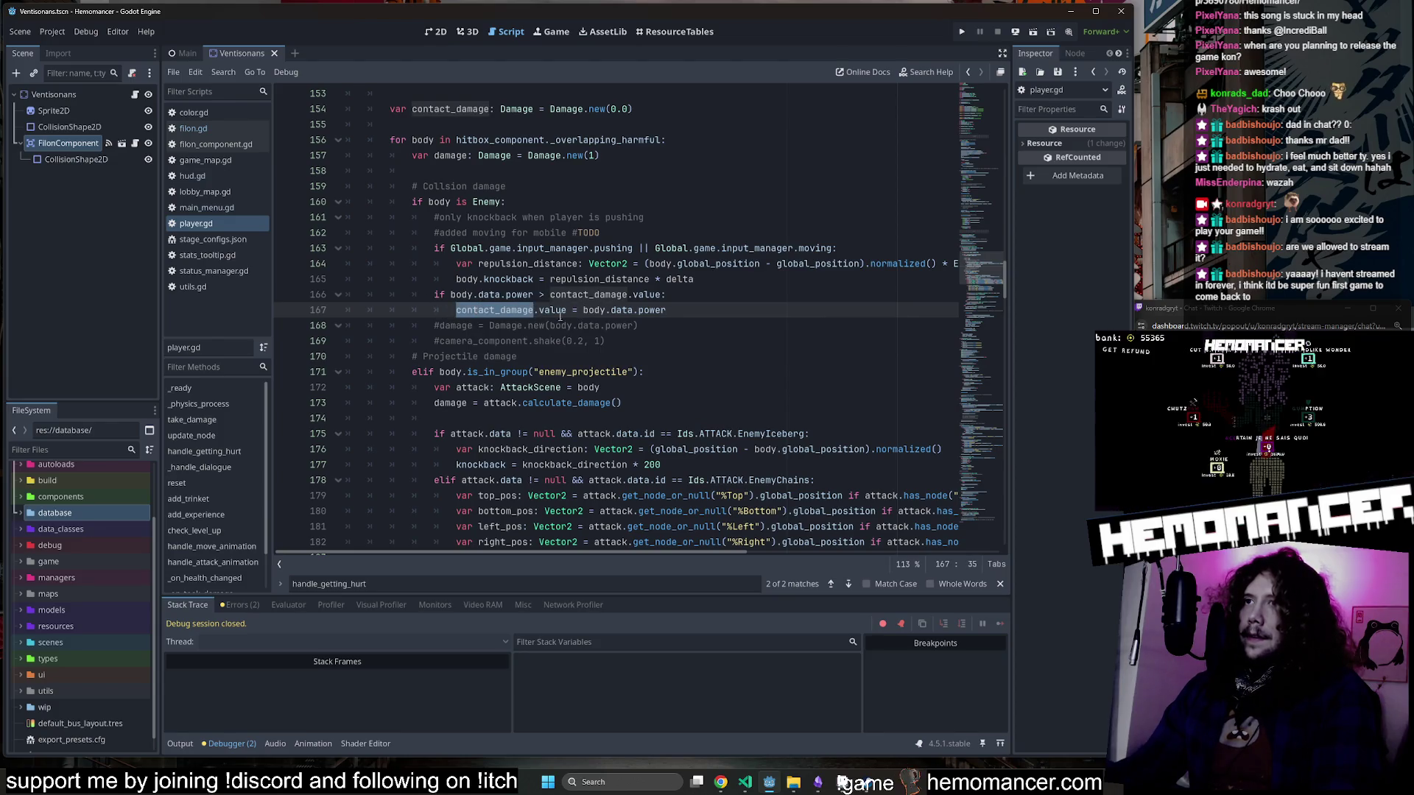
{"action": "left_click_drag", "start_coordinate": [672, 310], "coordinate": [451, 296]}
{"action": "scroll", "coordinate": [454, 227], "scroll_direction": "up", "scroll_amount": 2}
{"action": "double_click", "coordinate": [454, 203]}
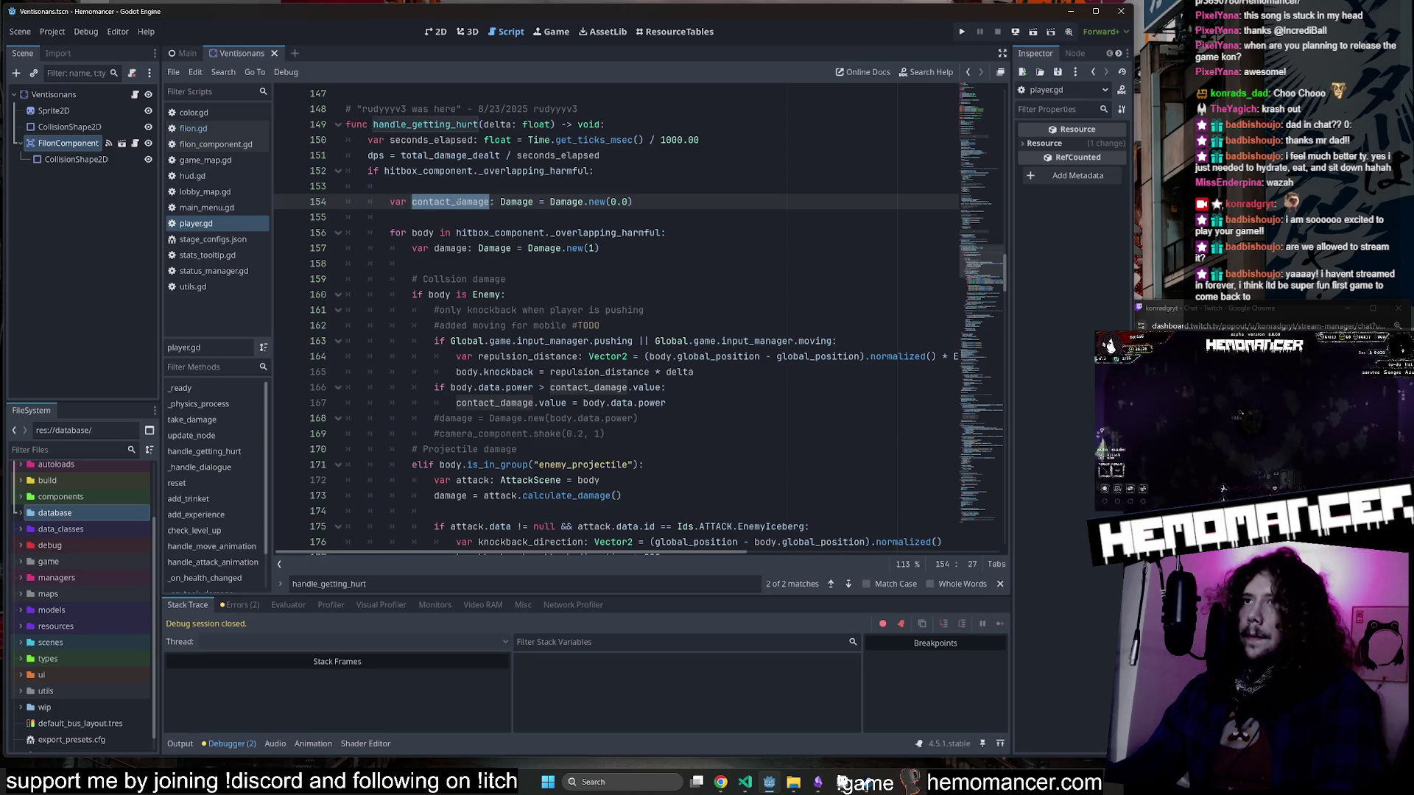
{"action": "scroll", "coordinate": [469, 203], "scroll_direction": "down", "scroll_amount": 15}
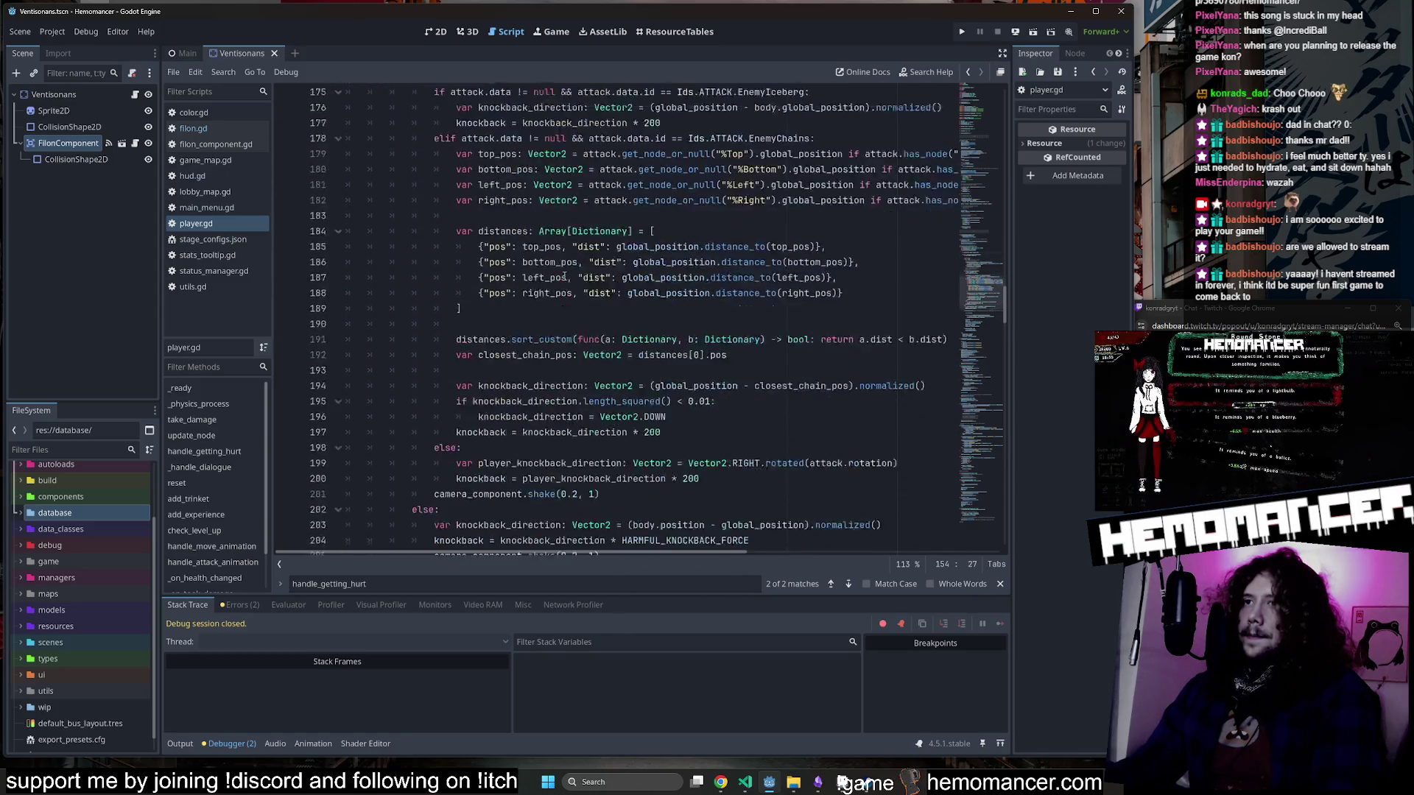
{"action": "left_click", "coordinate": [647, 352]}
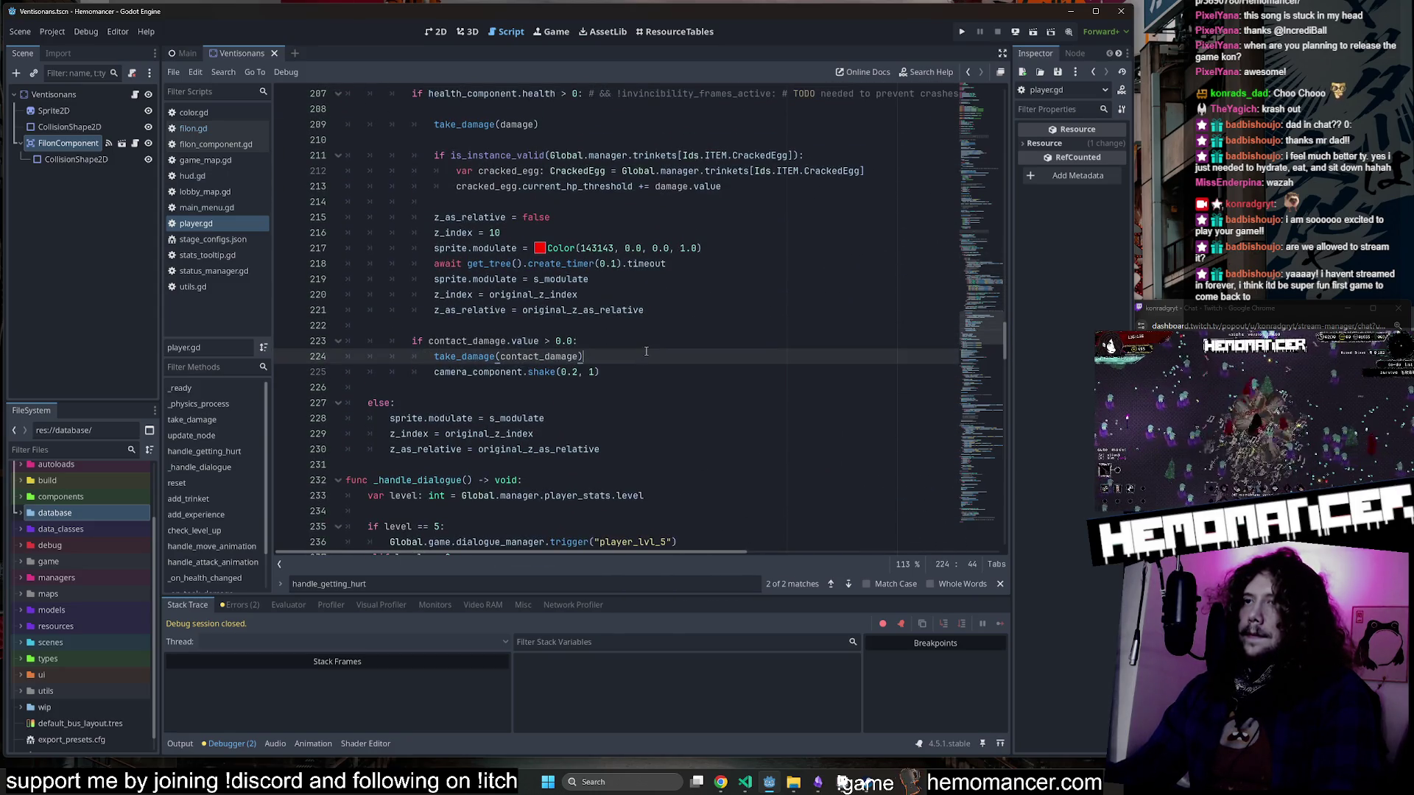
Insert print(contact_damage) on a new line above take_damage(contact_damage).
{"action": "key", "text": "ctrl+shift+Return"}
{"action": "type", "text": "print("}
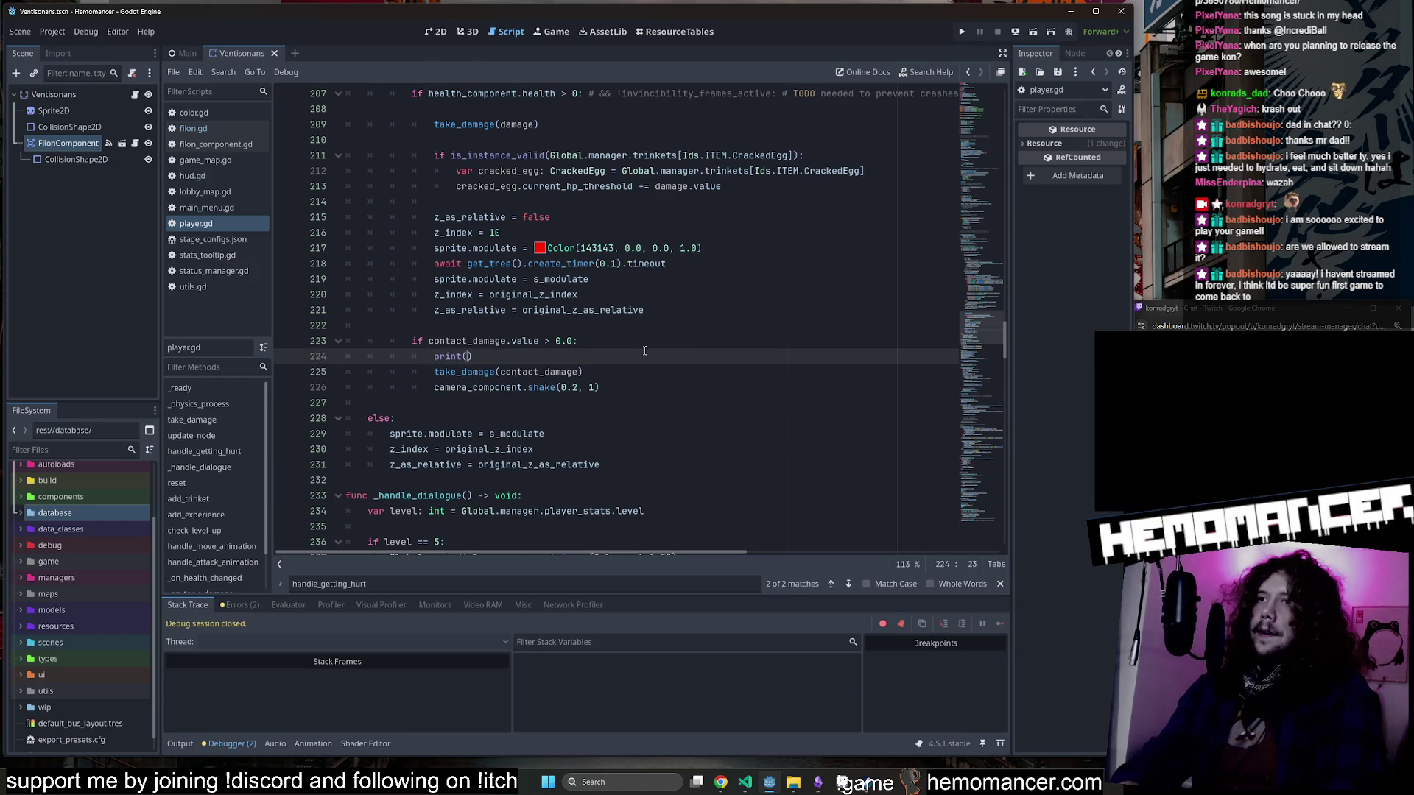
{"action": "scroll", "coordinate": [645, 351], "scroll_direction": "up", "scroll_amount": 2}
{"action": "left_click", "coordinate": [543, 465]}
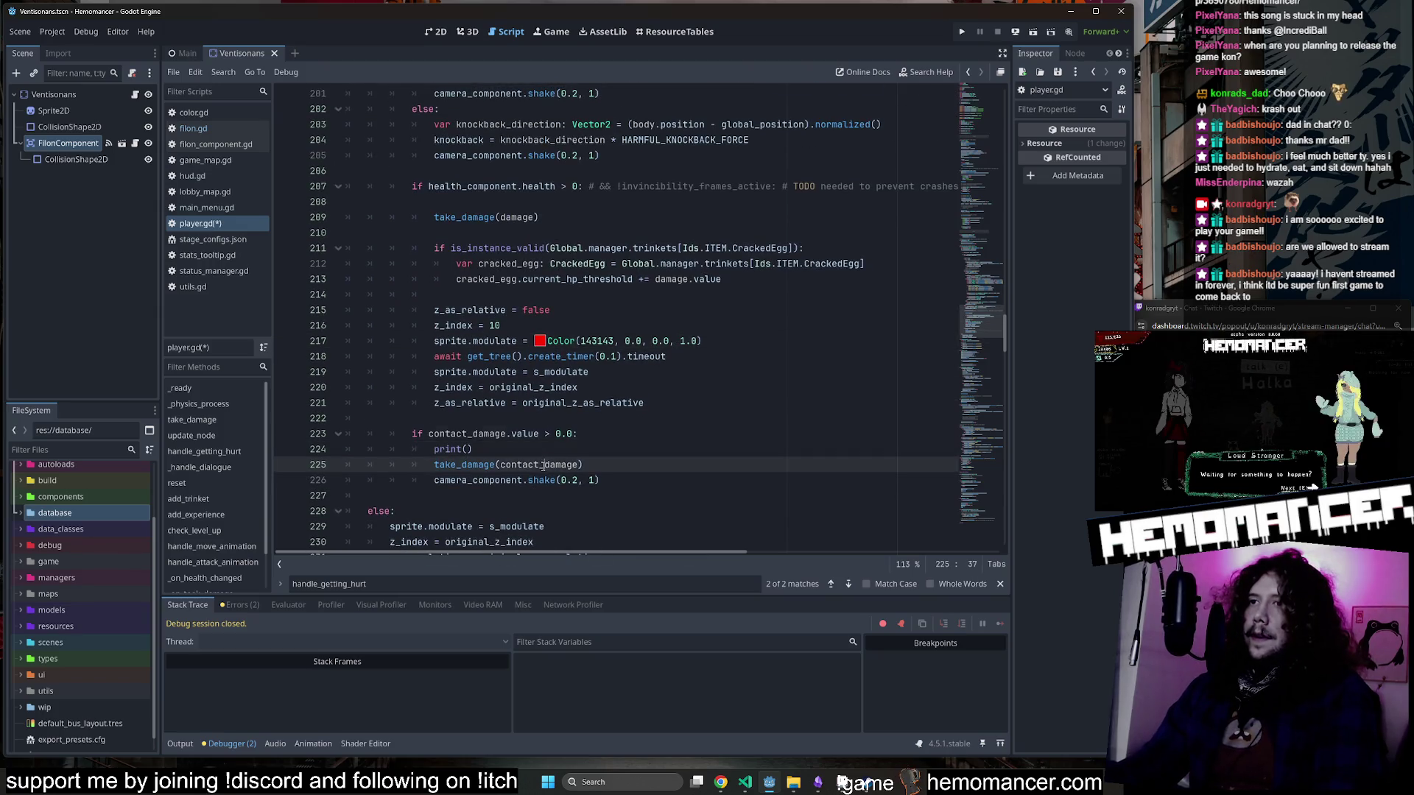
{"action": "double_click", "coordinate": [543, 465]}
{"action": "key", "text": "ctrl+c"}
{"action": "left_click", "coordinate": [469, 449]}
{"action": "key", "text": "ctrl+v"}
Run the project with F5 to see the printed contact damage.
{"action": "left_click", "coordinate": [646, 462]}
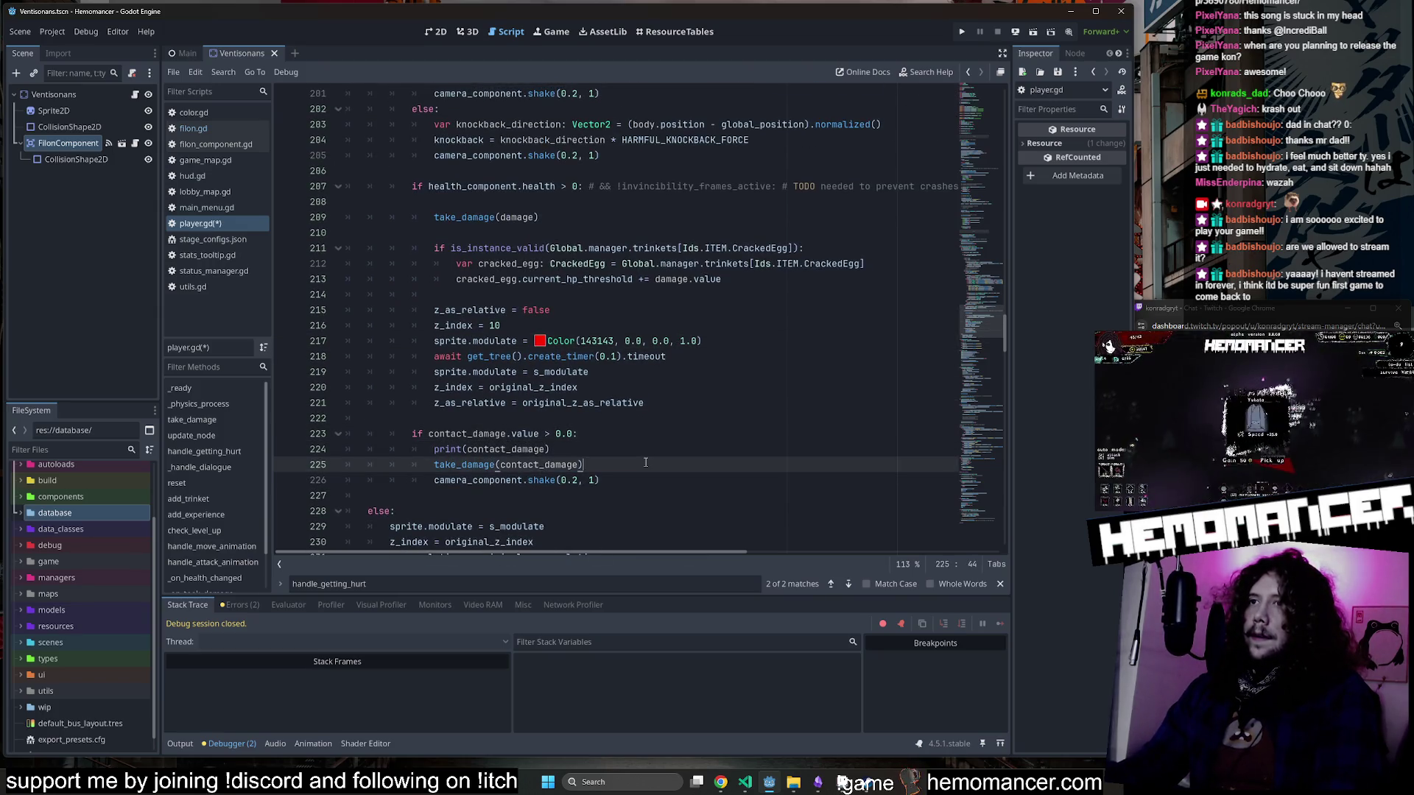
{"action": "left_click", "coordinate": [637, 450]}
{"action": "key", "text": "F5"}
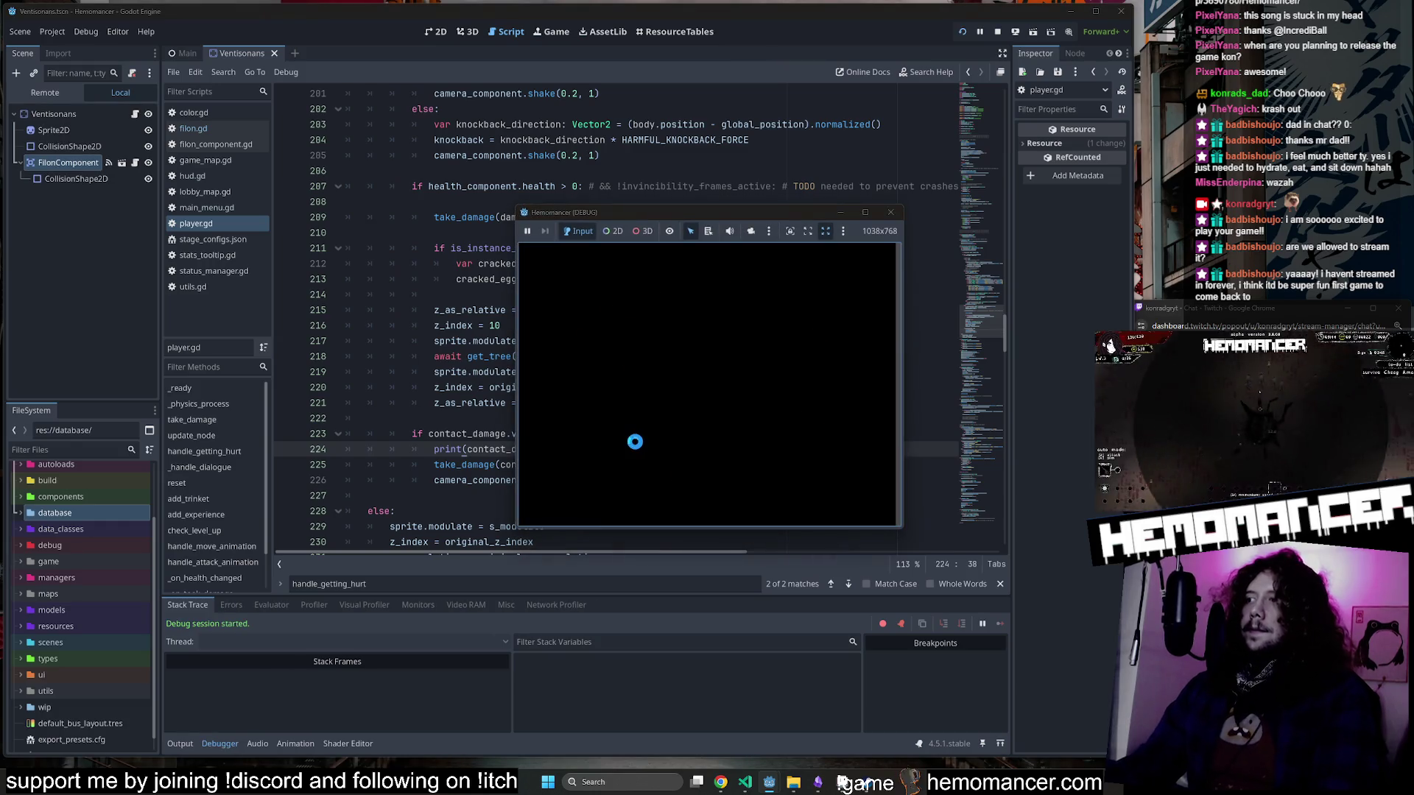
Reposition and enlarge the debug game window, then continue the saved game.
{"action": "left_click_drag", "start_coordinate": [749, 211], "coordinate": [668, 170]}
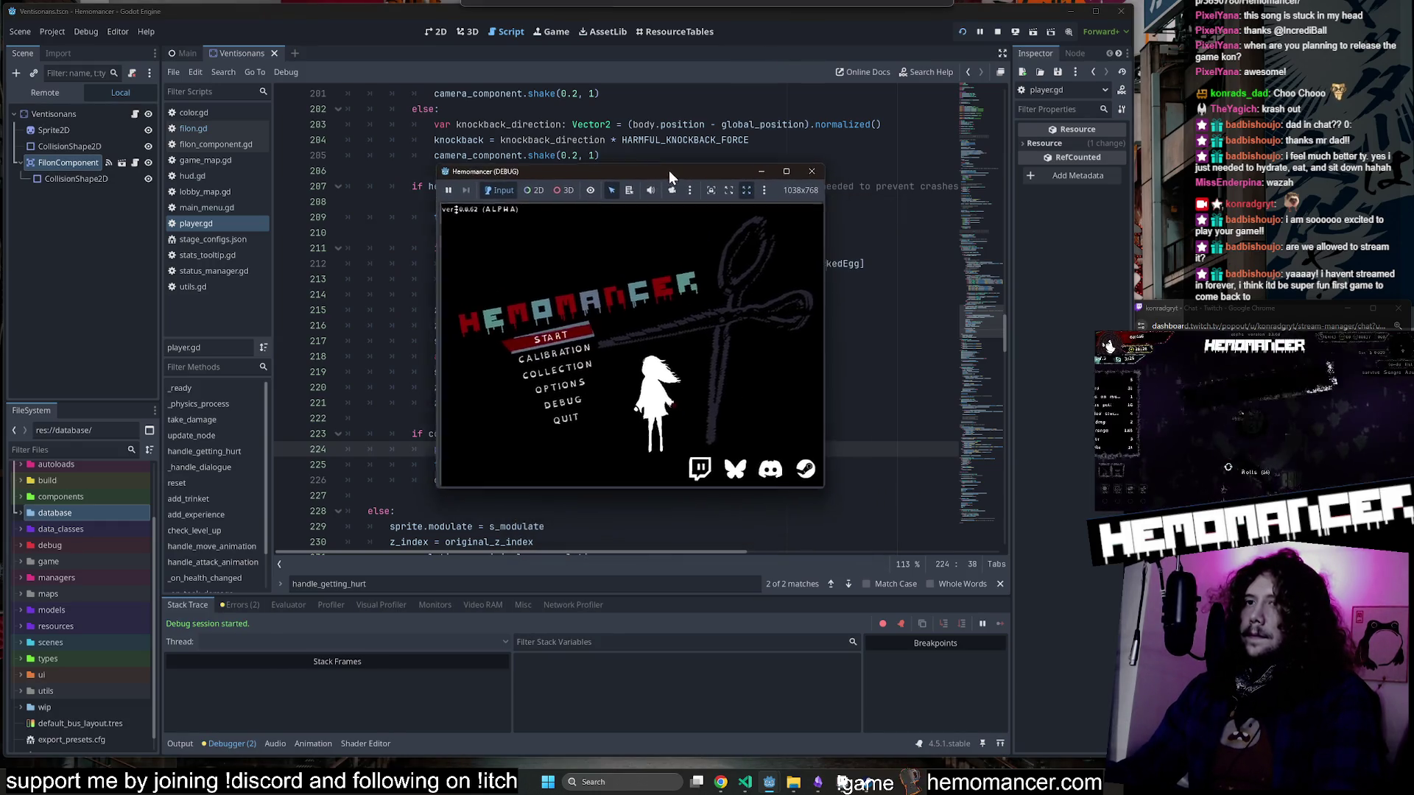
{"action": "left_click", "coordinate": [569, 339]}
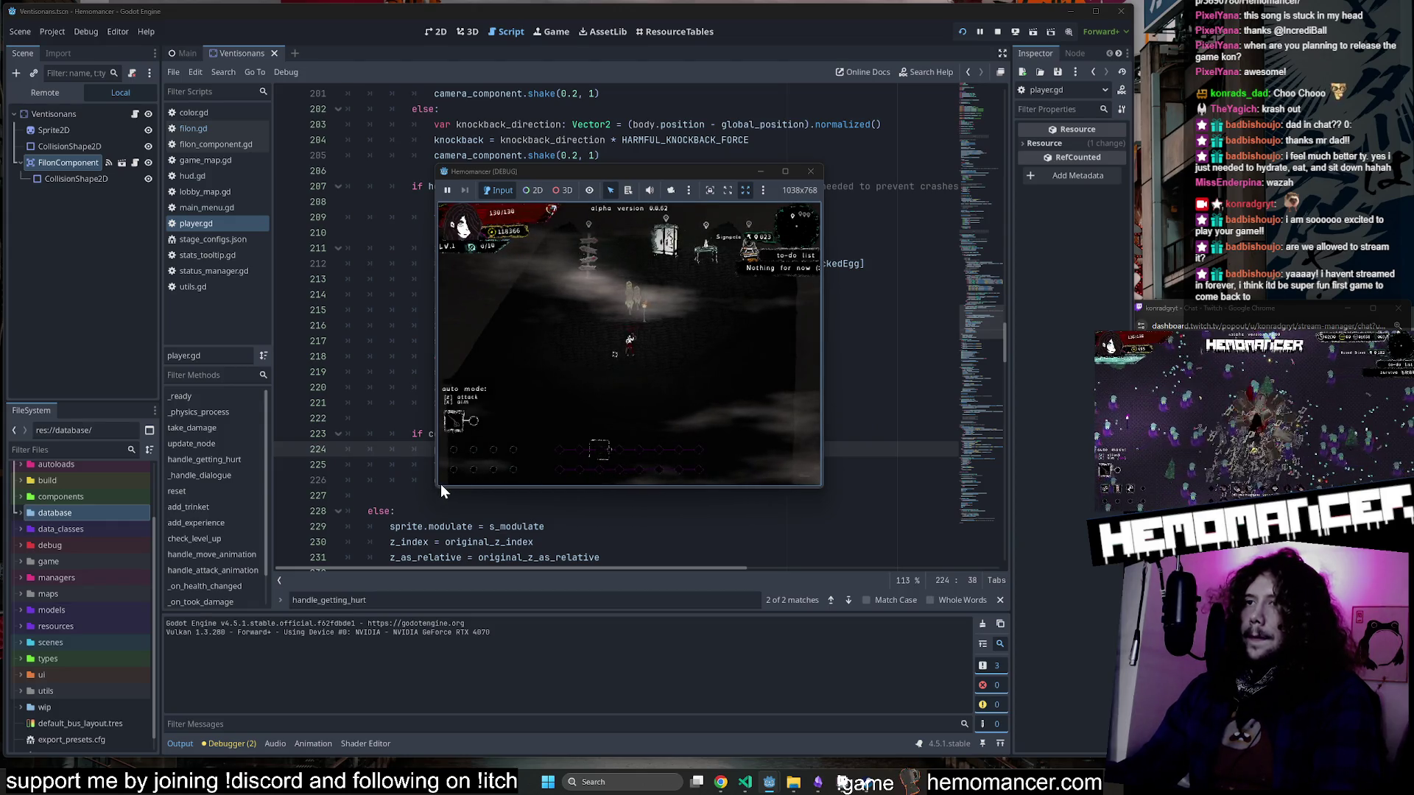
{"action": "mouse_move", "coordinate": [438, 488]}
{"action": "left_mouse_down"}
{"action": "mouse_move", "coordinate": [352, 604]}
{"action": "mouse_move", "coordinate": [197, 665]}
{"action": "mouse_move", "coordinate": [123, 731]}
{"action": "mouse_move", "coordinate": [47, 750]}
{"action": "left_mouse_up"}
{"action": "key", "text": "Down"}
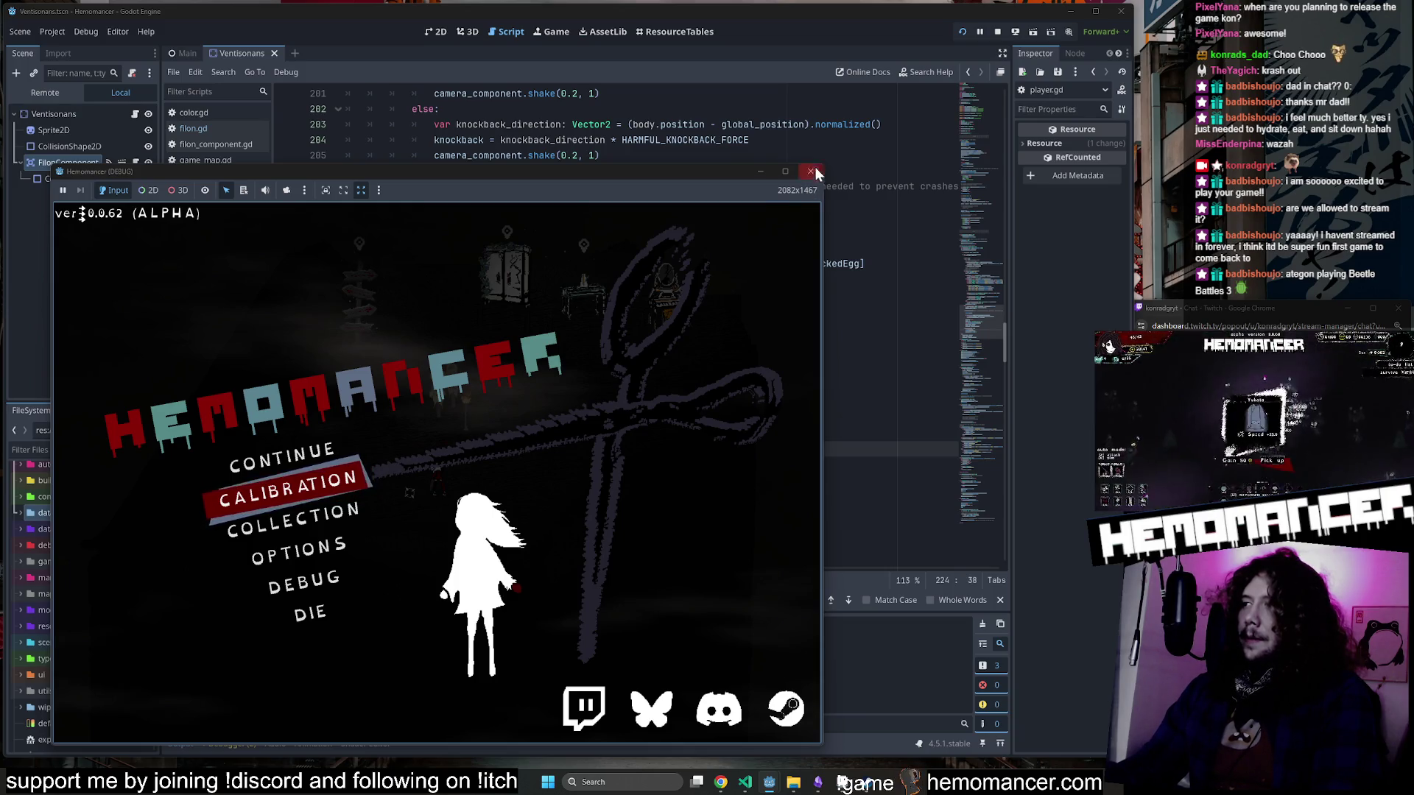
{"action": "left_click_drag", "start_coordinate": [824, 165], "coordinate": [1082, 3]}
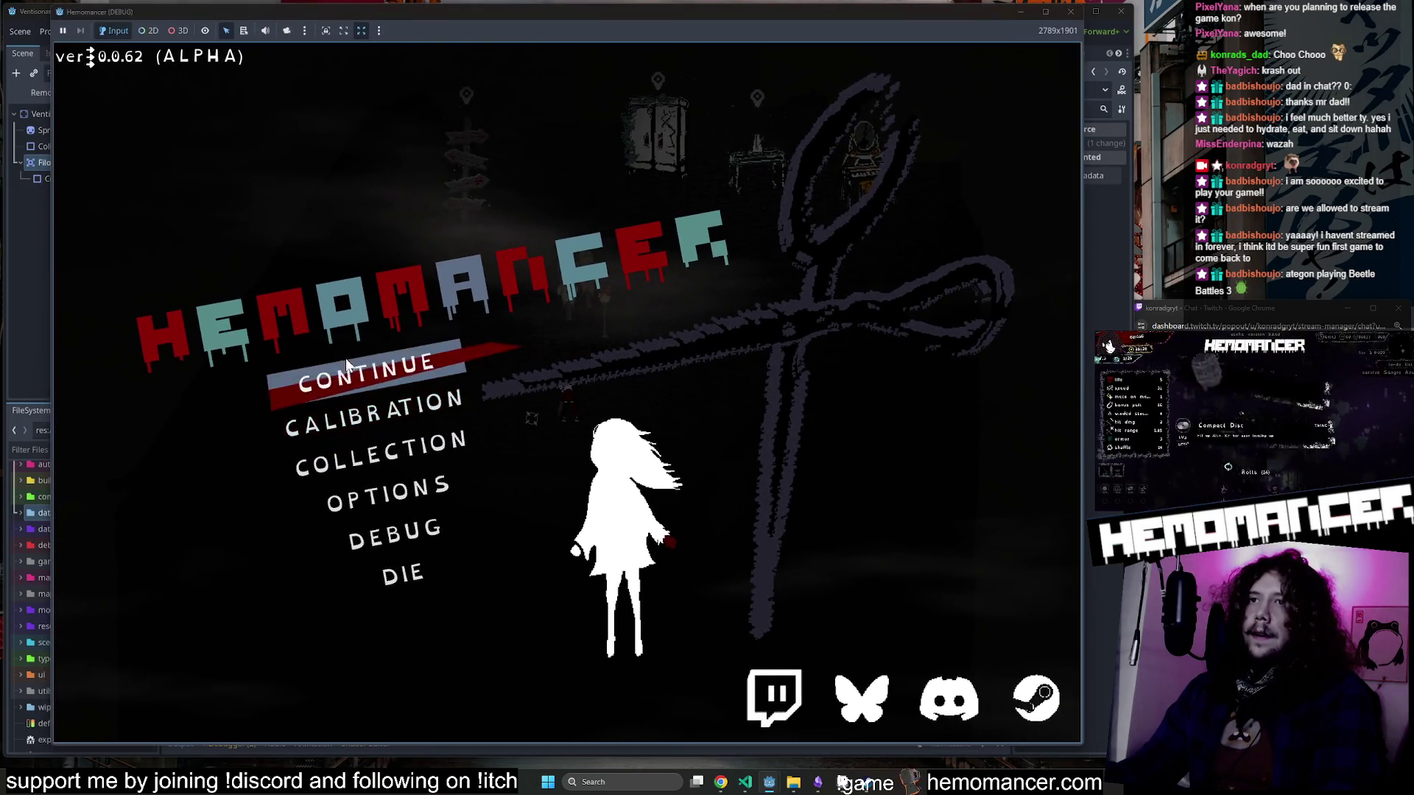
{"action": "left_click", "coordinate": [346, 358]}
Travel to Cheag Amar and walk into enemies until health drops to 107/130, then return to the editor.
{"action": "key", "text": "e"}
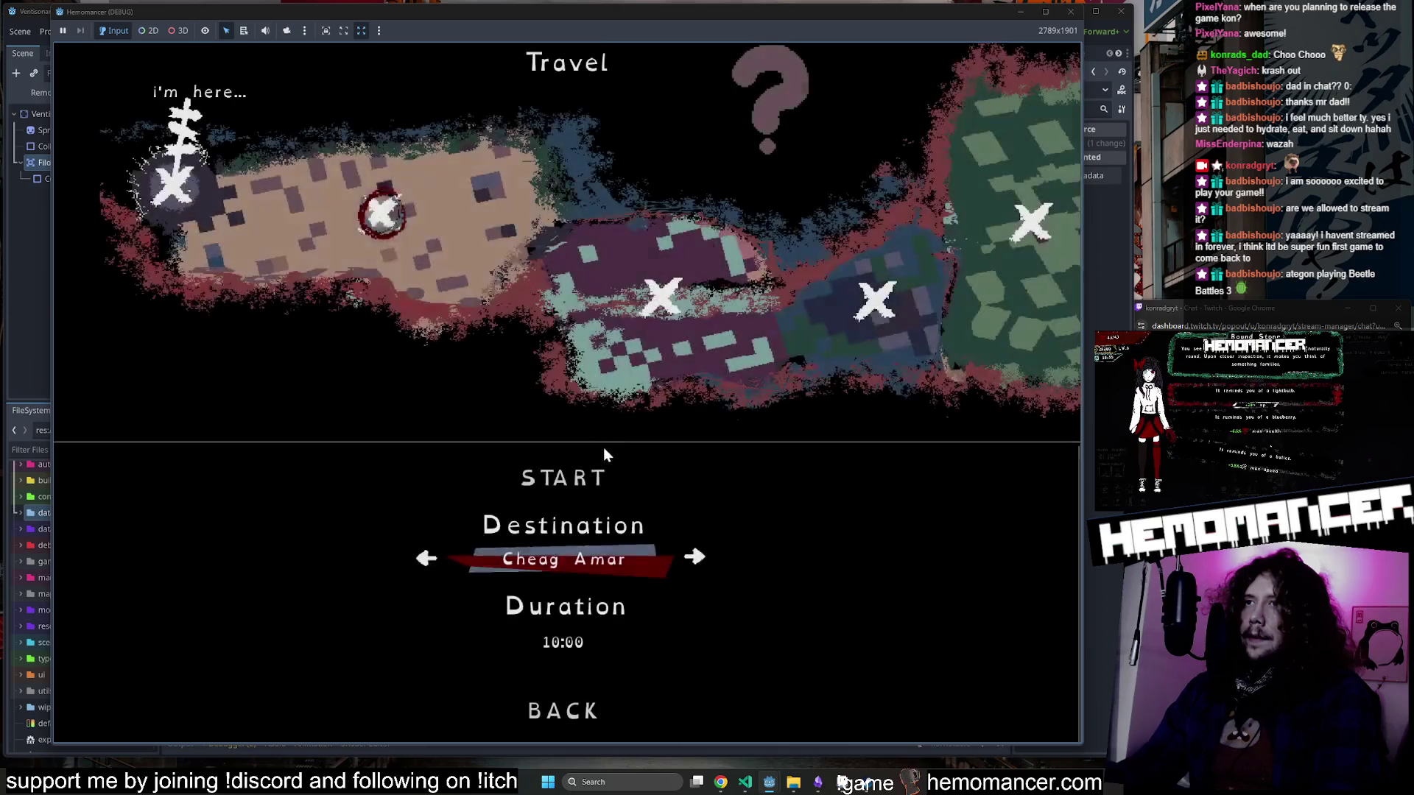
{"action": "left_click", "coordinate": [563, 477]}
{"action": "key", "text": "Right"}
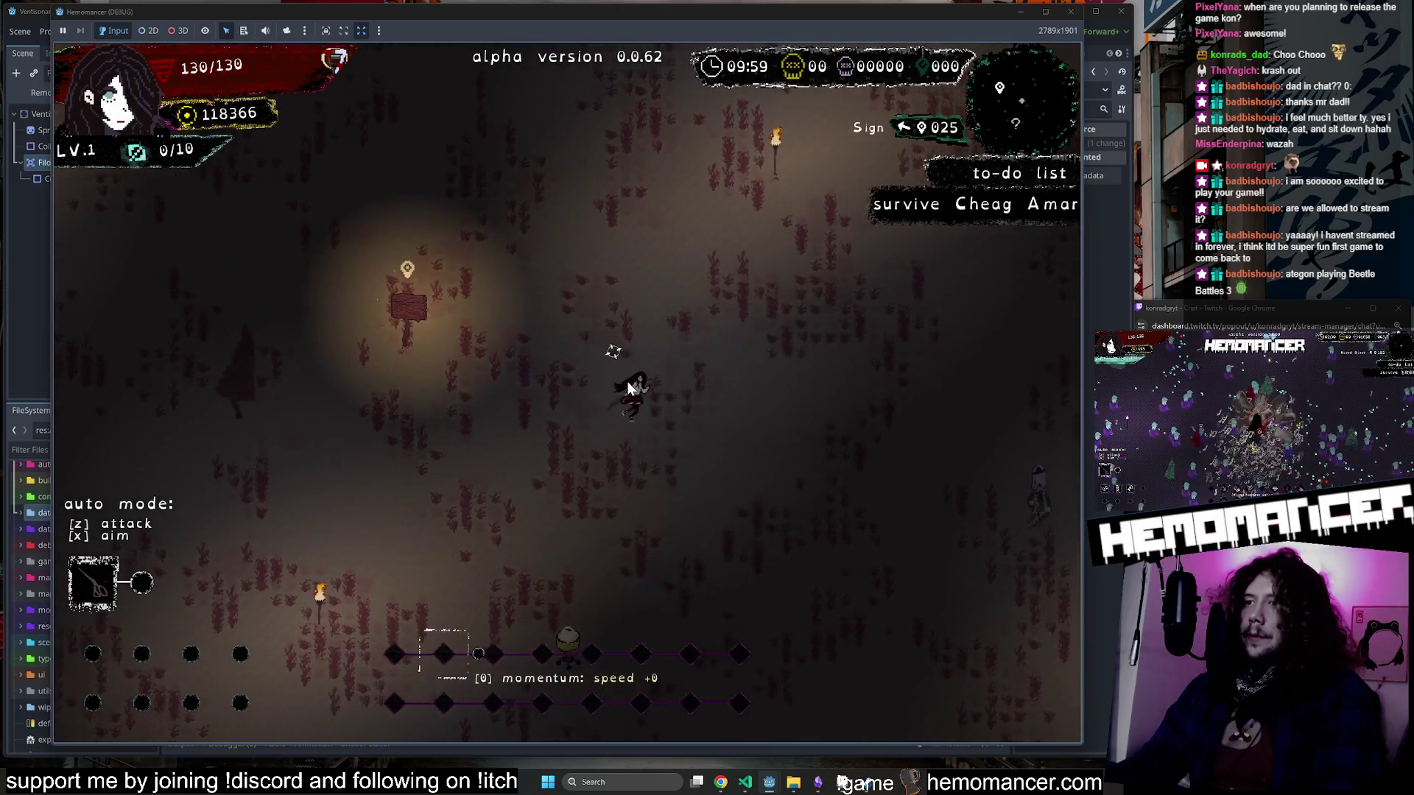
{"action": "key", "text": "Escape"}
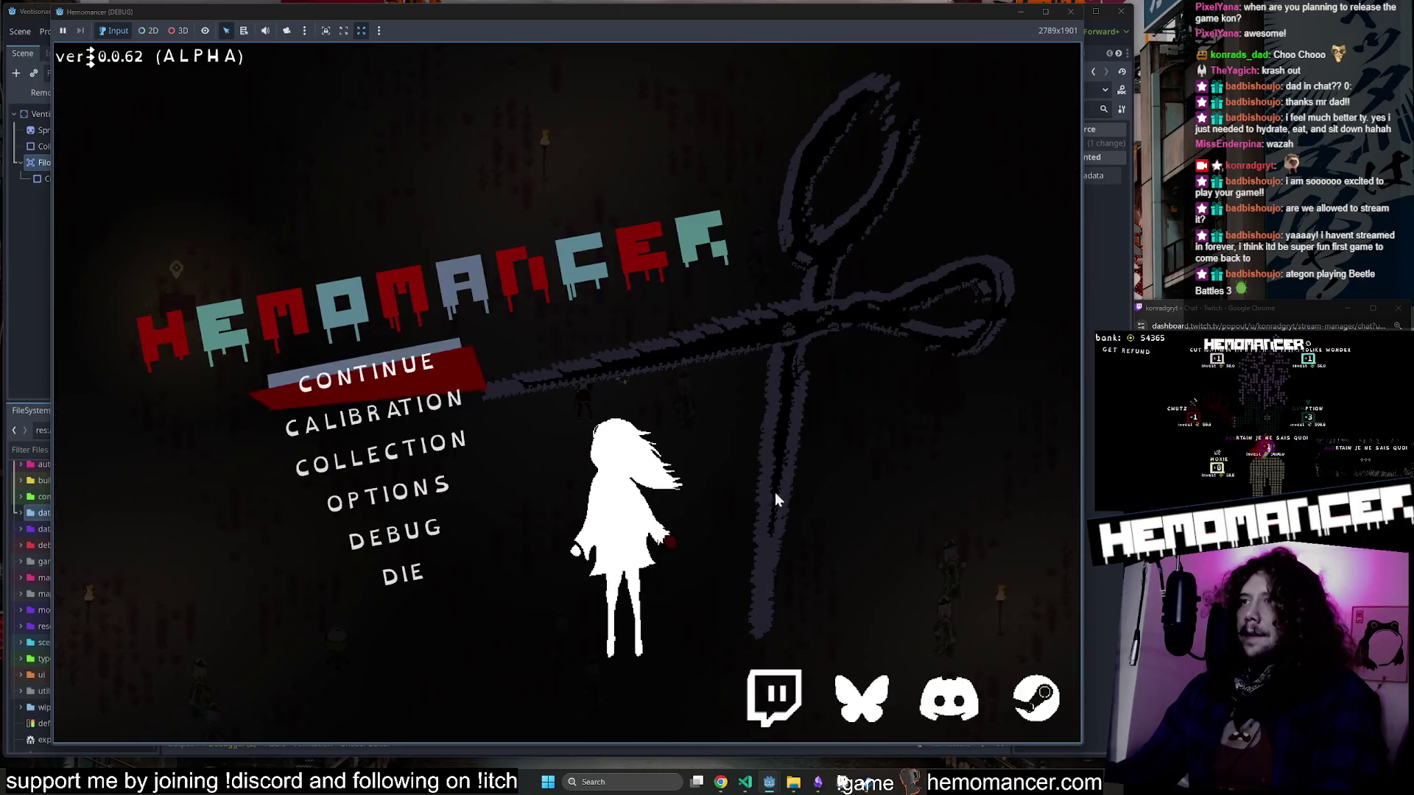
{"action": "mouse_move", "coordinate": [1081, 742]}
{"action": "left_mouse_down"}
{"action": "mouse_move", "coordinate": [1043, 676]}
{"action": "mouse_move", "coordinate": [1031, 601]}
{"action": "mouse_move", "coordinate": [1046, 610]}
{"action": "left_mouse_up"}
{"action": "left_click", "coordinate": [400, 304]}
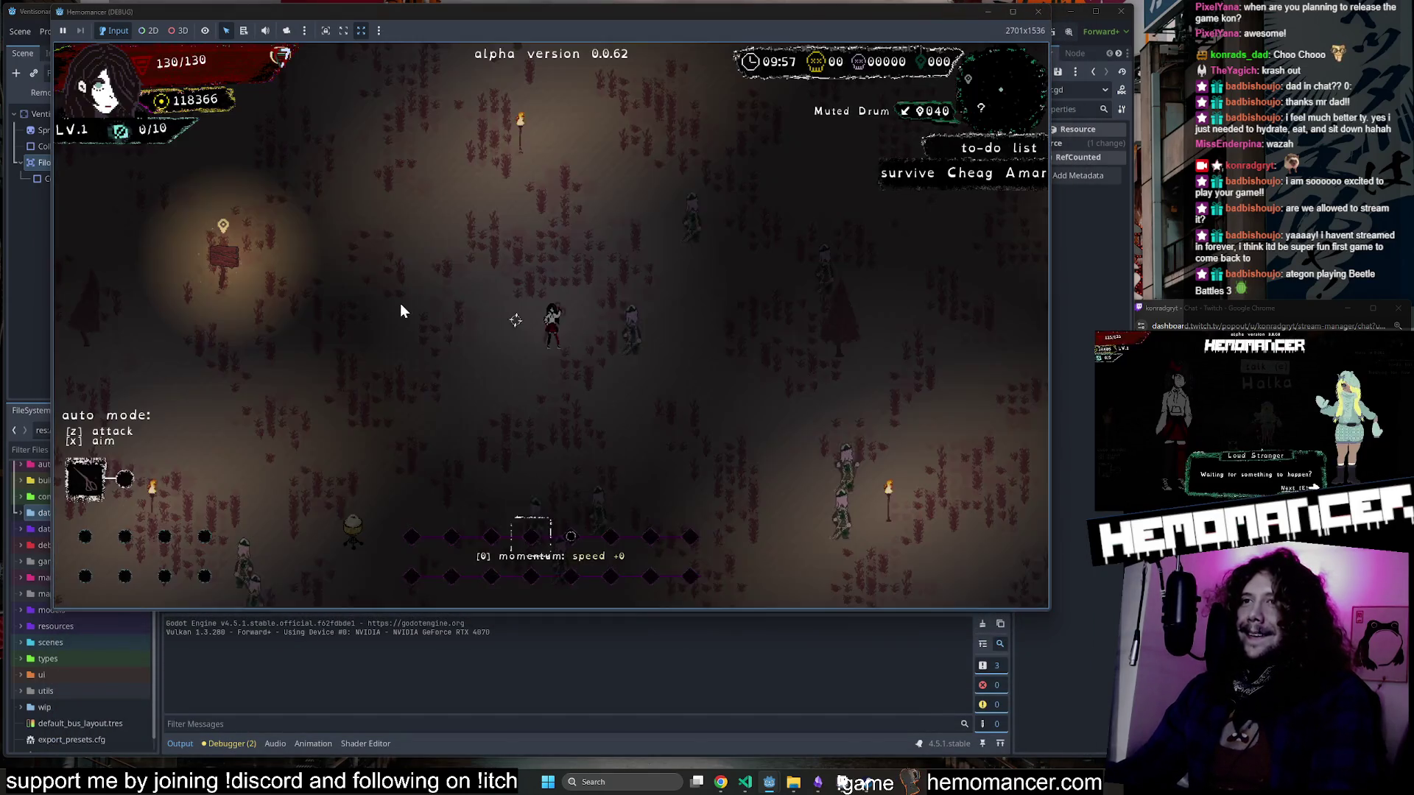
{"action": "key", "text": "a"}
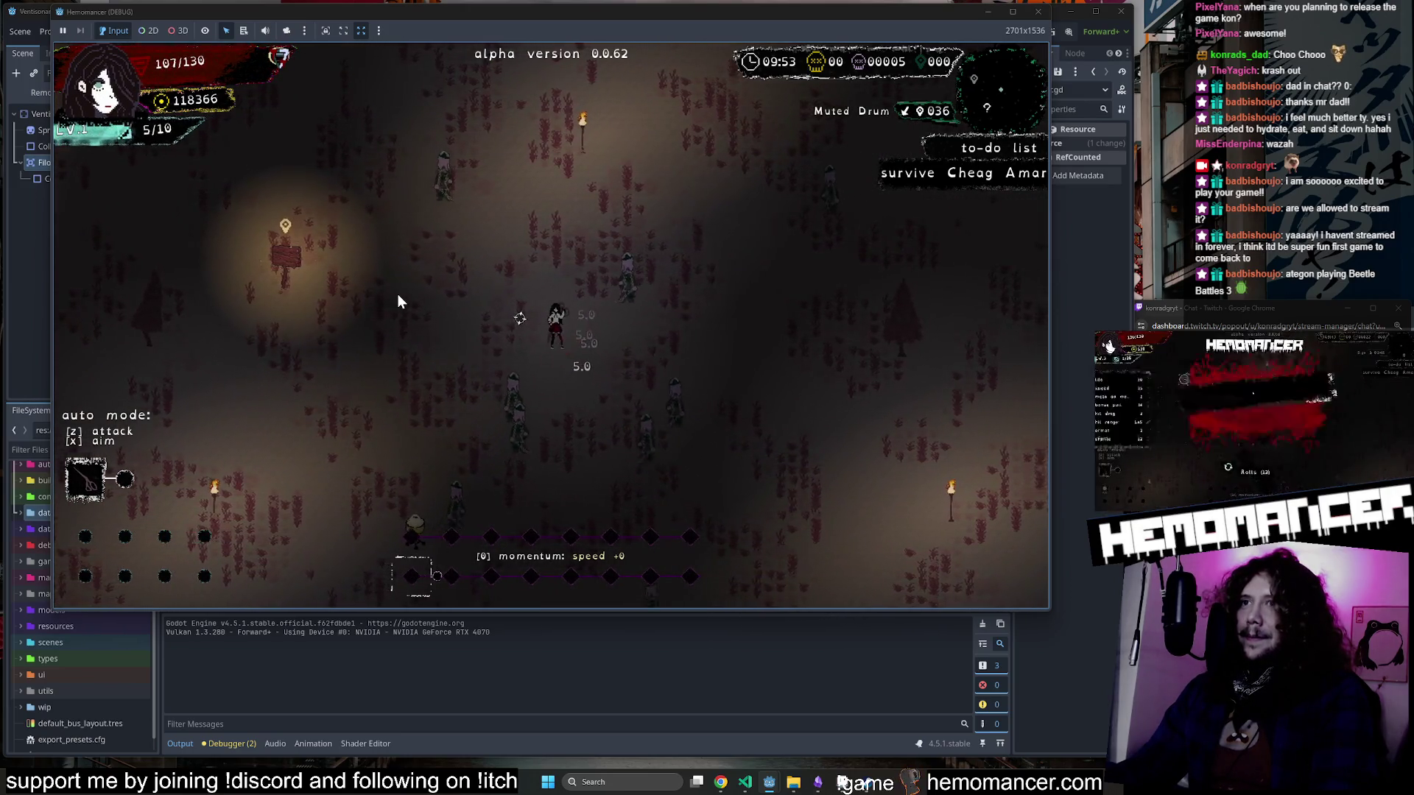
{"action": "key", "text": "d"}
{"action": "left_click", "coordinate": [219, 740]}
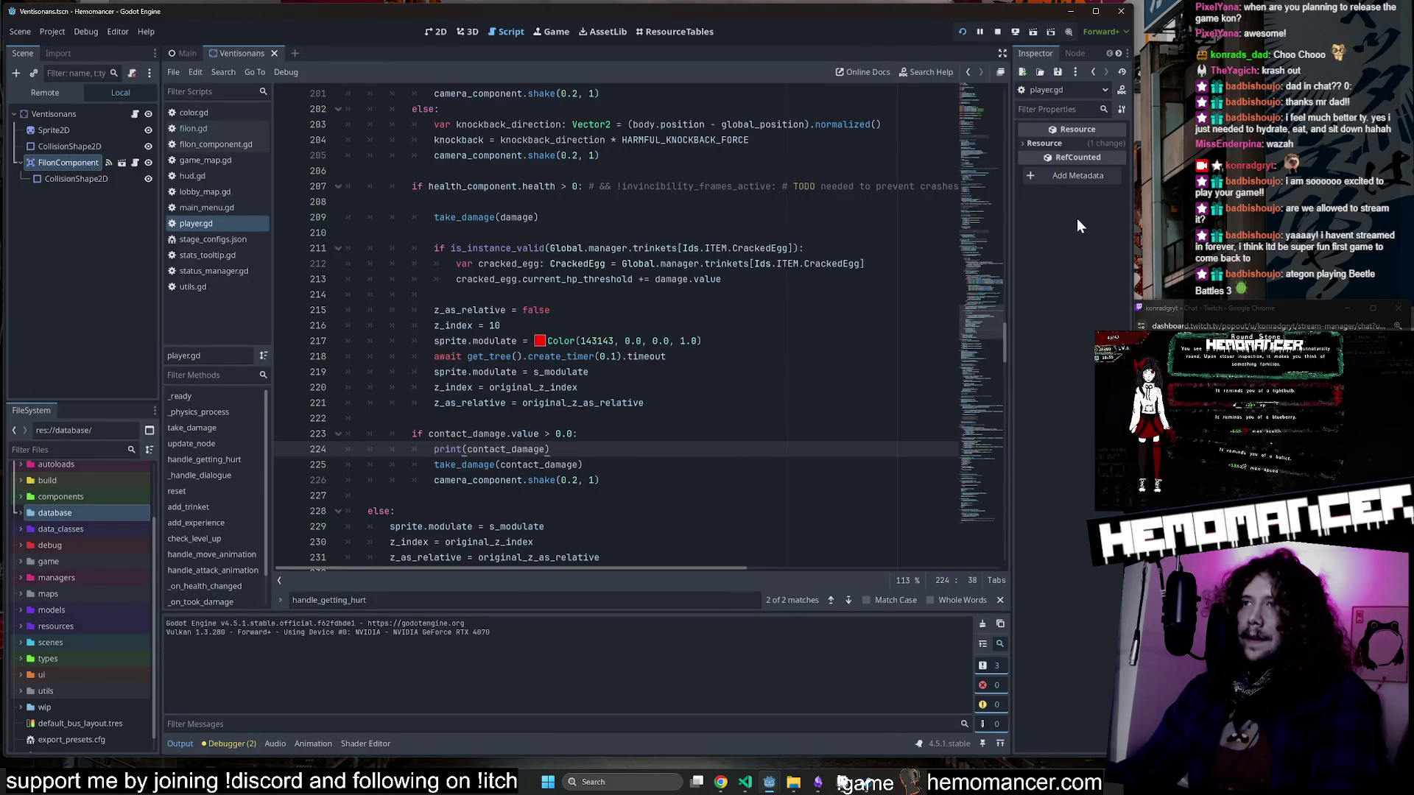
Stop the debug run and review the collision-handling code and uses of body in player.gd.
{"action": "left_click", "coordinate": [1000, 31]}
{"action": "scroll", "coordinate": [645, 361], "scroll_direction": "up", "scroll_amount": 10}
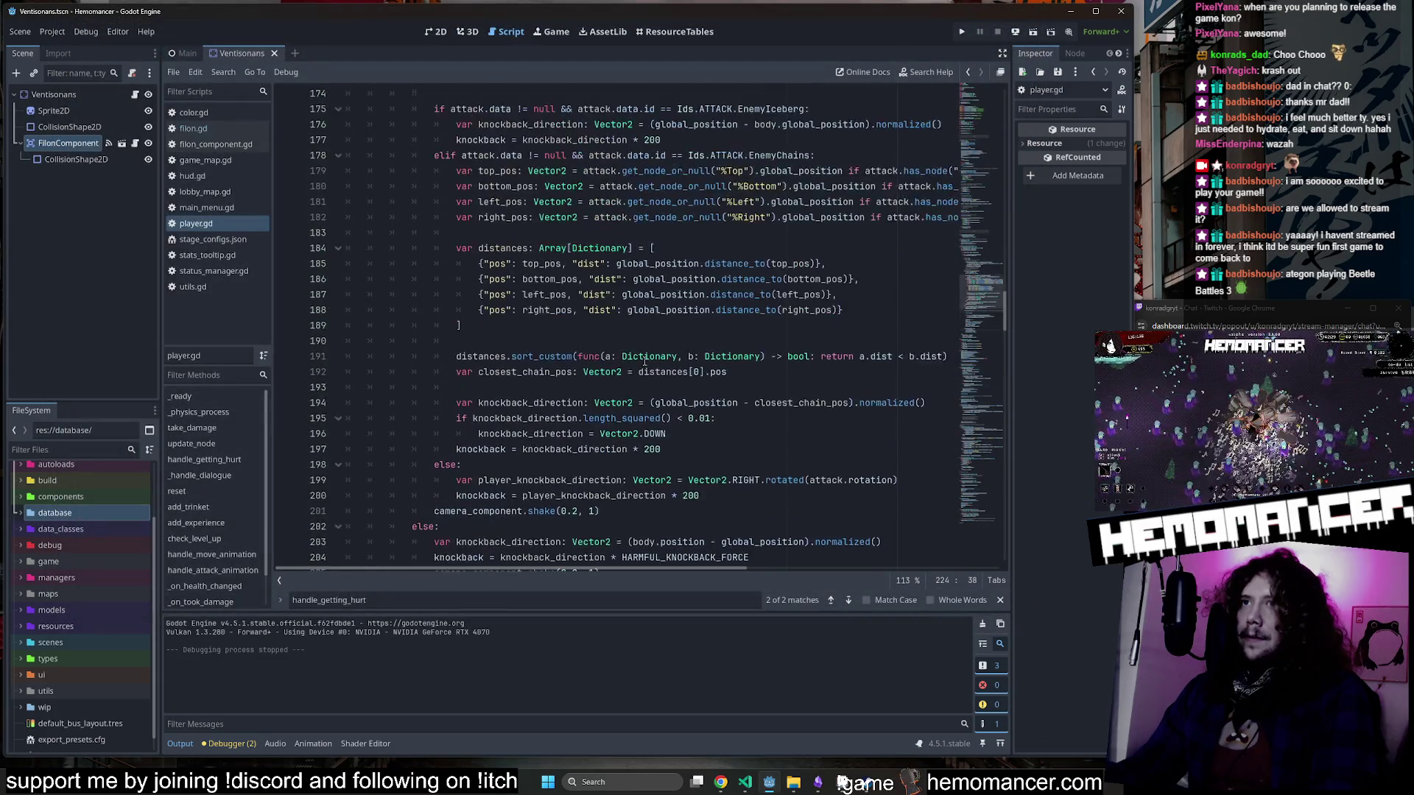
{"action": "scroll", "coordinate": [644, 361], "scroll_direction": "up", "scroll_amount": 4}
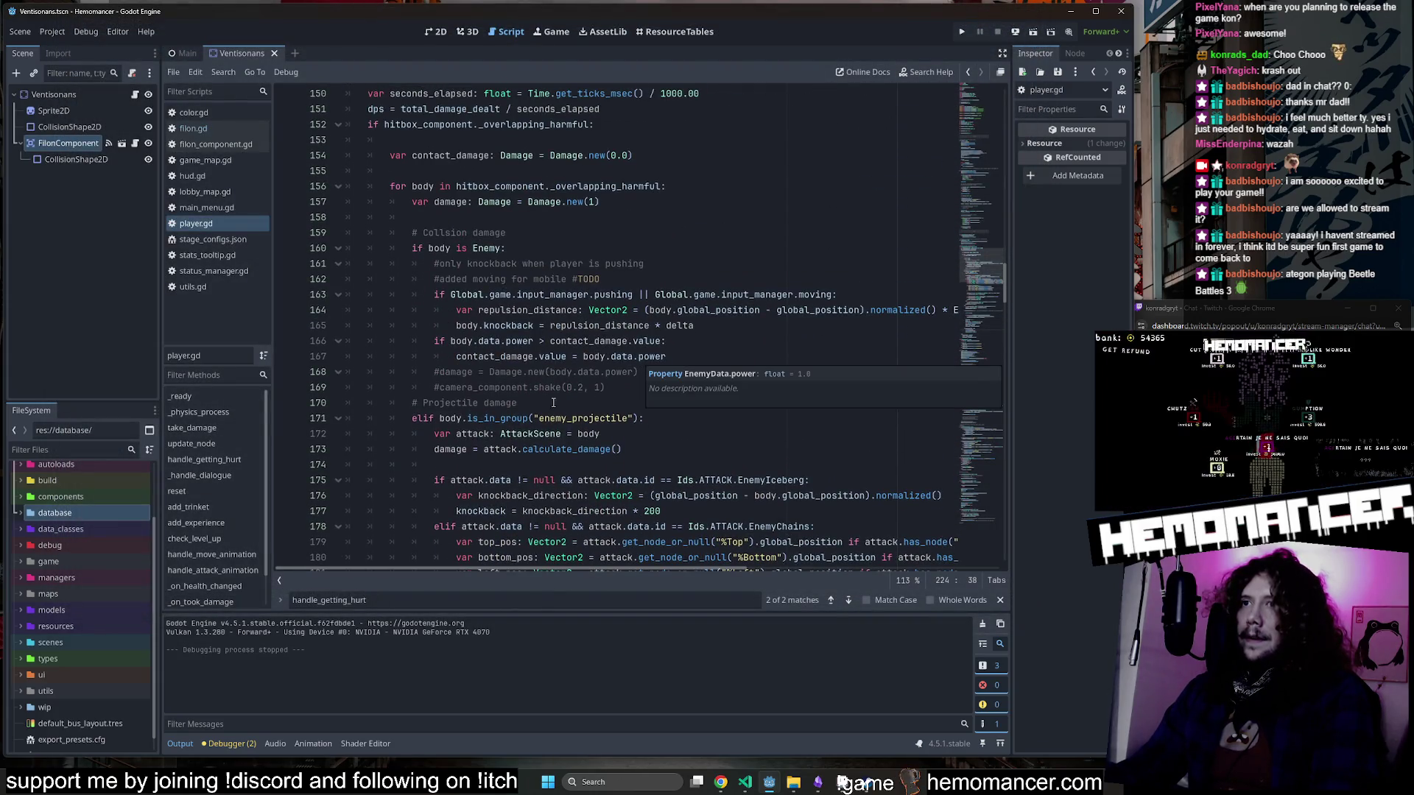
{"action": "left_click", "coordinate": [495, 418]}
{"action": "double_click", "coordinate": [435, 249]}
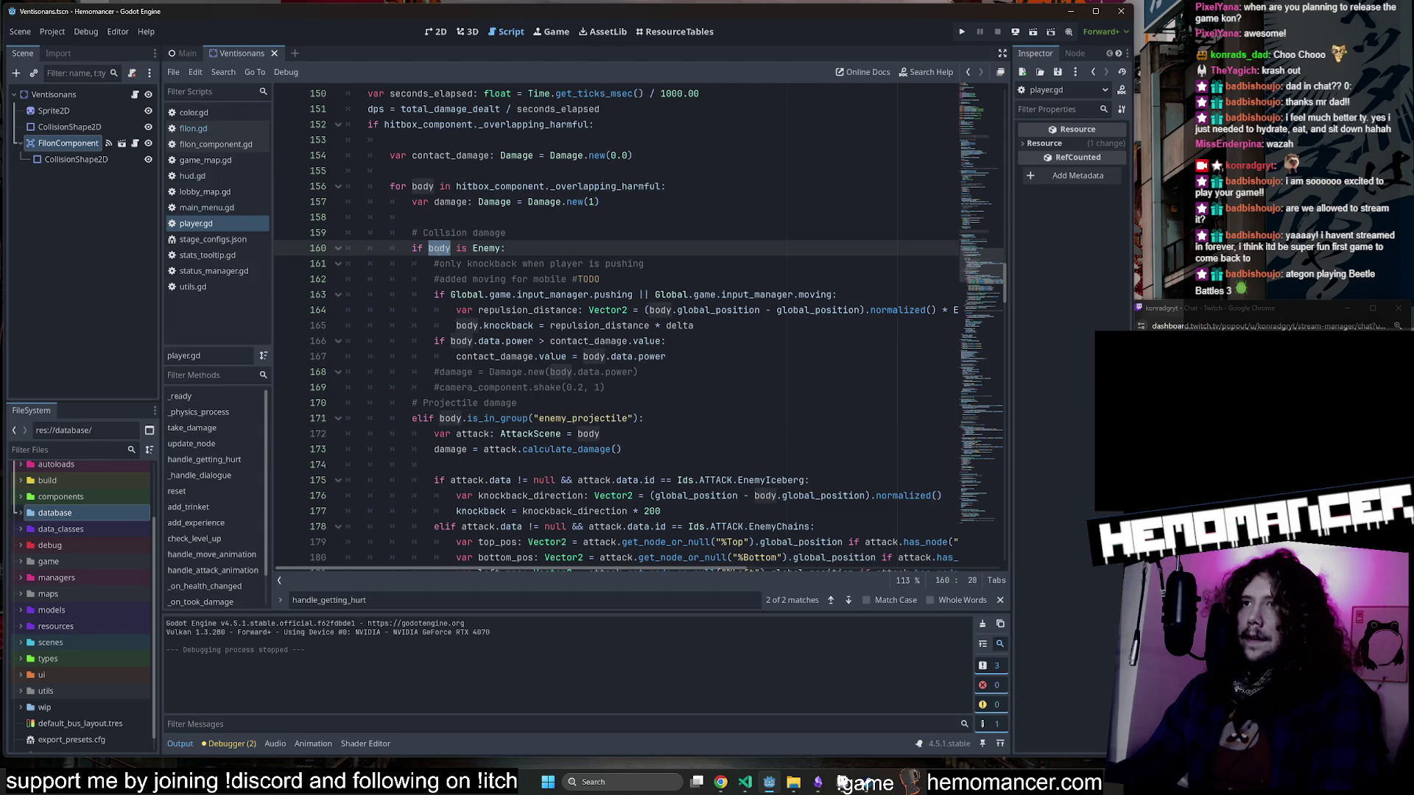
{"action": "double_click", "coordinate": [497, 418]}
{"action": "scroll", "coordinate": [485, 358], "scroll_direction": "down", "scroll_amount": 2}
Insert a blank line above take_damage(damage) on line 209.
{"action": "left_click", "coordinate": [486, 359]}
{"action": "scroll", "coordinate": [485, 359], "scroll_direction": "down", "scroll_amount": 10}
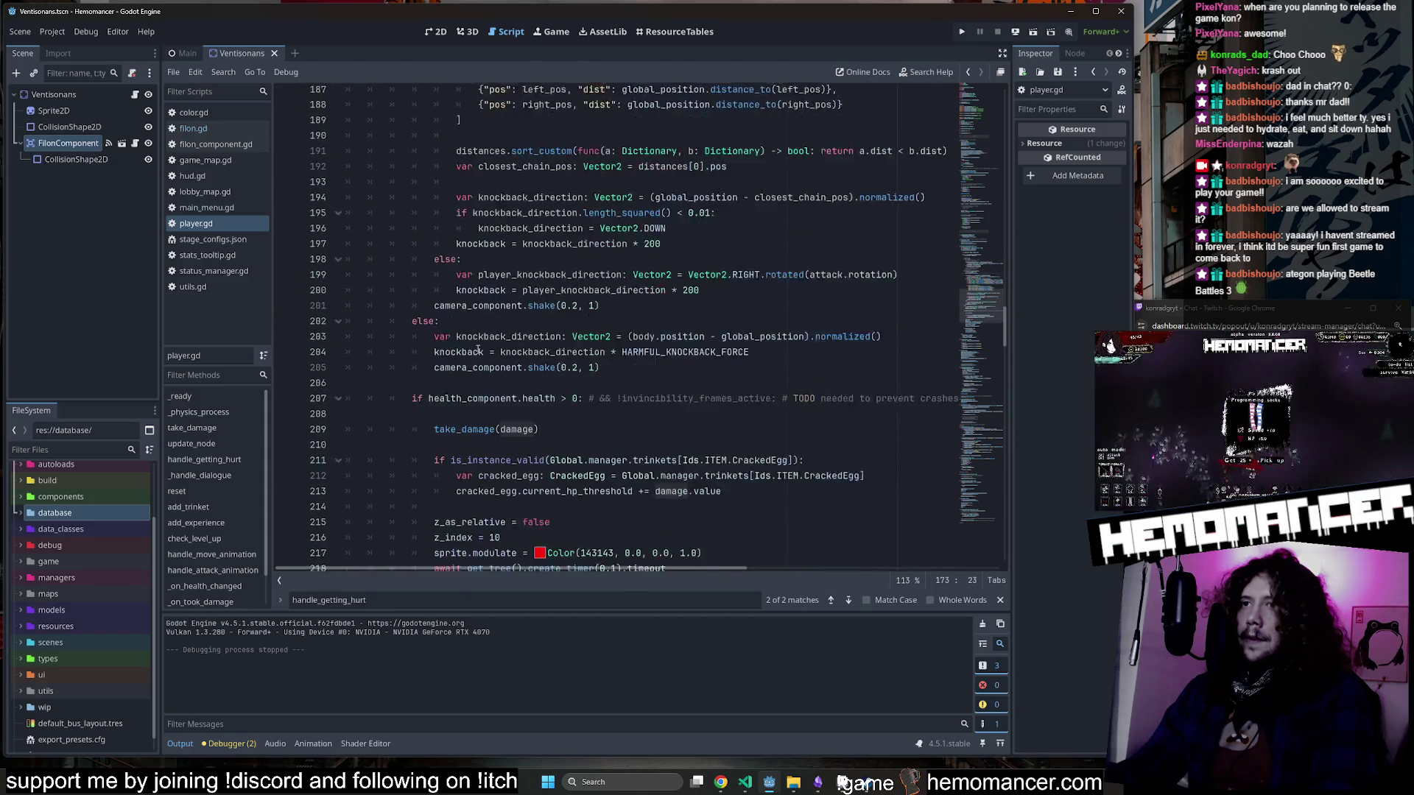
{"action": "scroll", "coordinate": [478, 351], "scroll_direction": "down", "scroll_amount": 4}
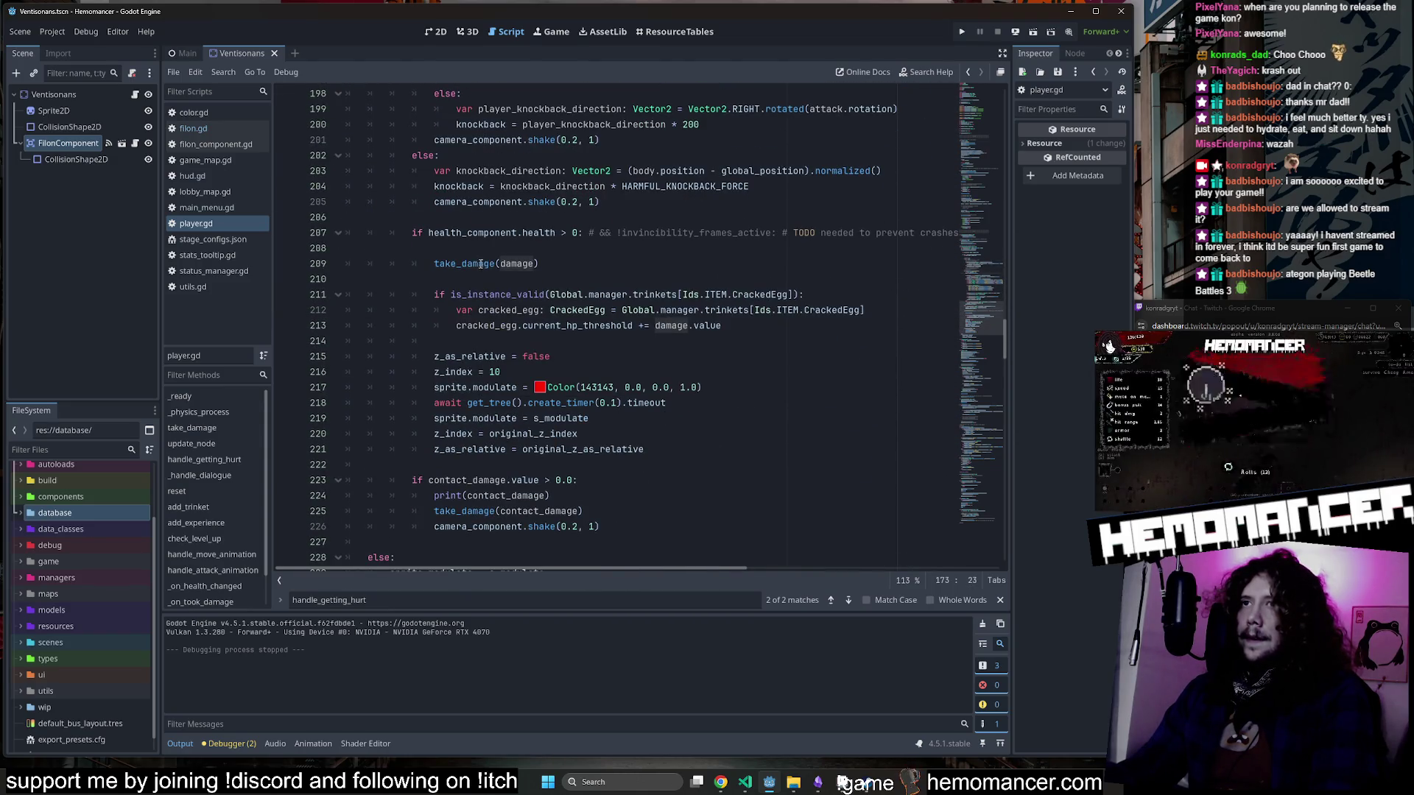
{"action": "left_click", "coordinate": [480, 249]}
{"action": "key", "text": "Return"}
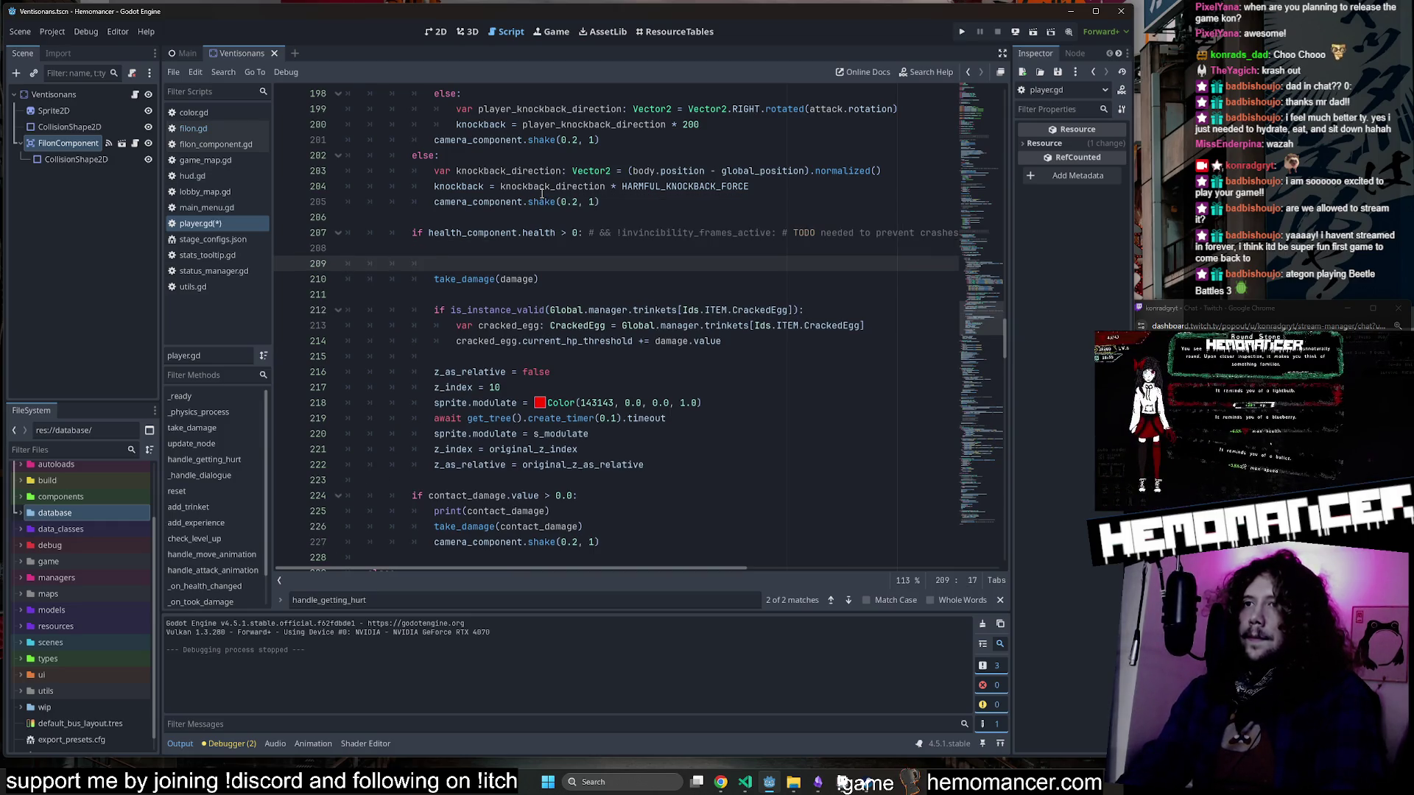
Write the 'if damage.value:' check above take_damage(damage) and nest the call under it.
{"action": "type", "text": "if"}
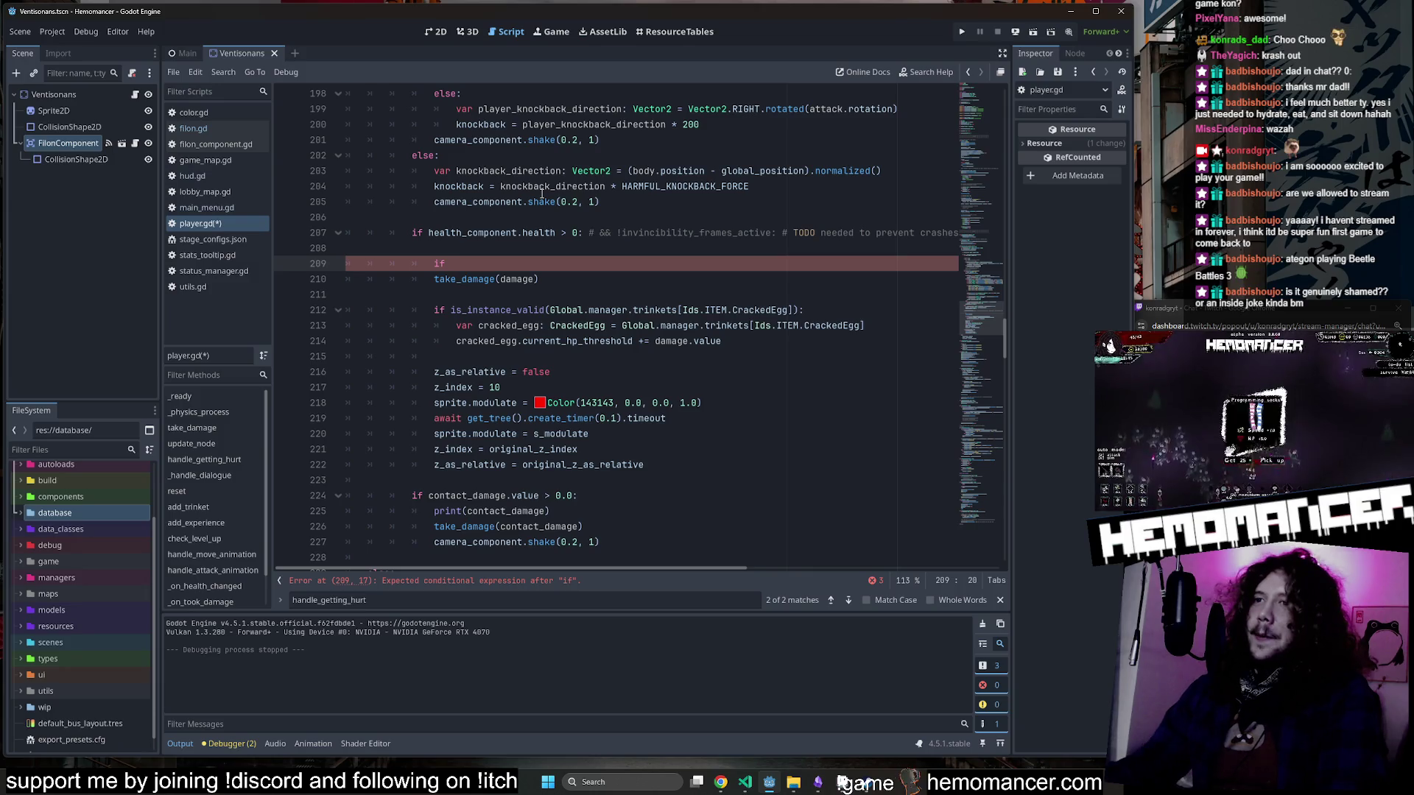
{"action": "scroll", "coordinate": [611, 372], "scroll_direction": "down", "scroll_amount": 1}
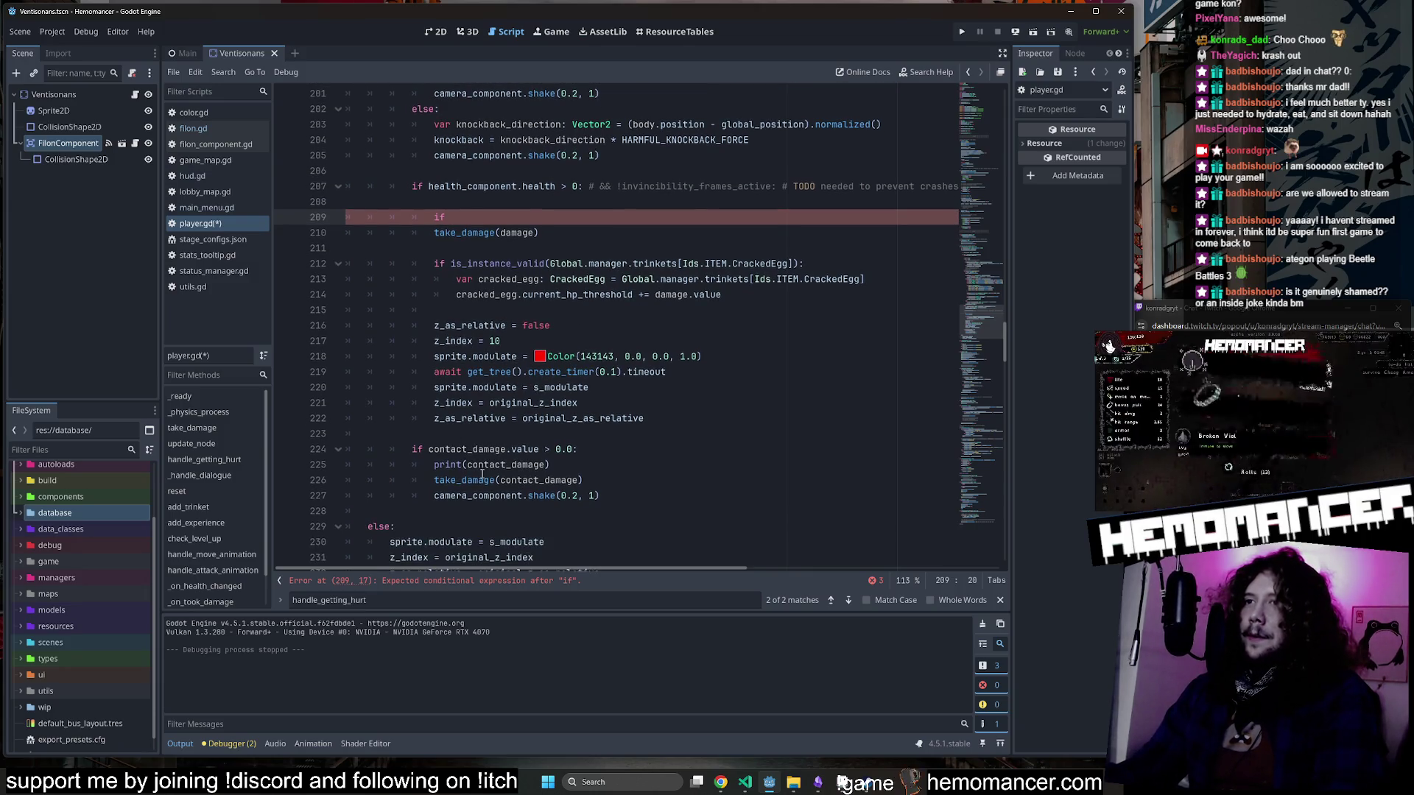
{"action": "double_click", "coordinate": [479, 481]}
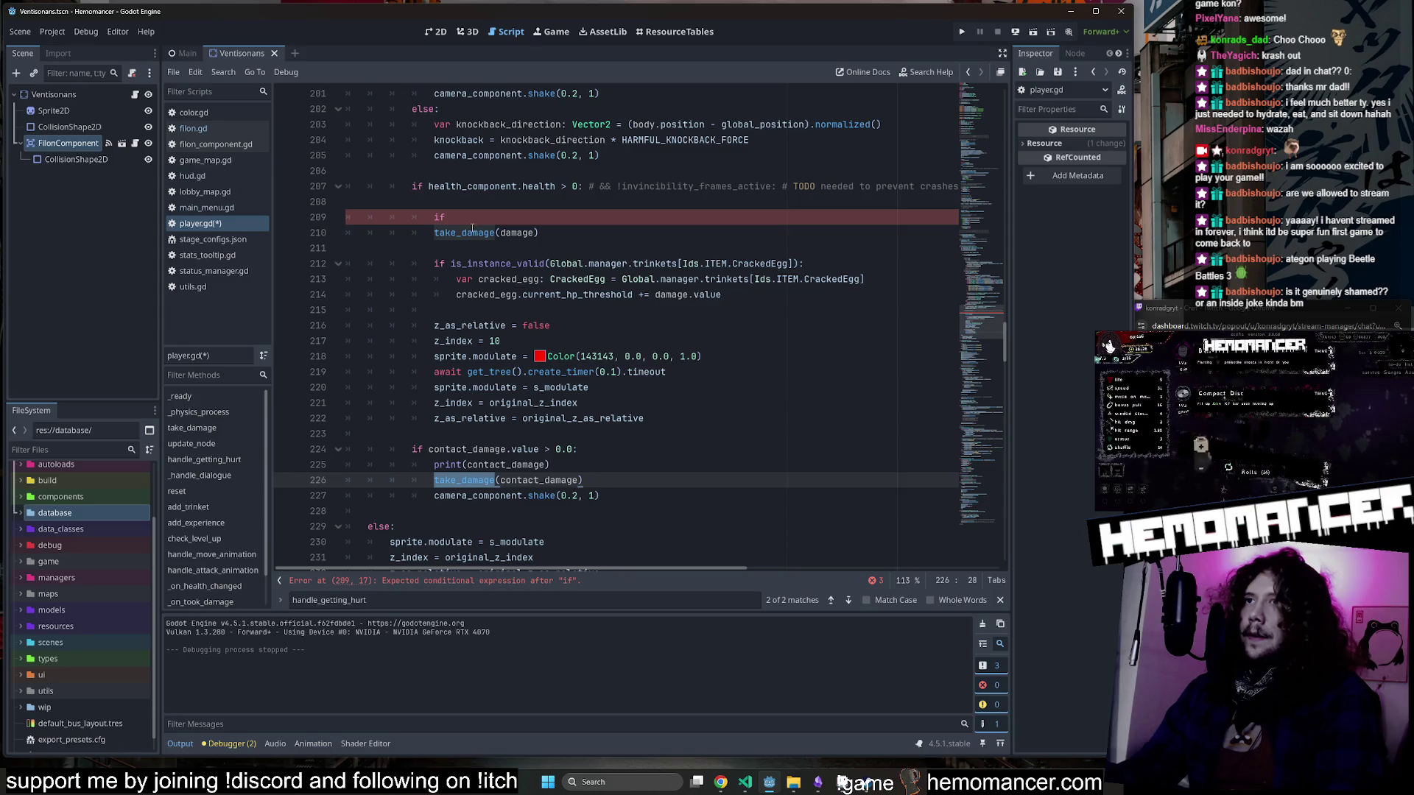
{"action": "left_click", "coordinate": [522, 218]}
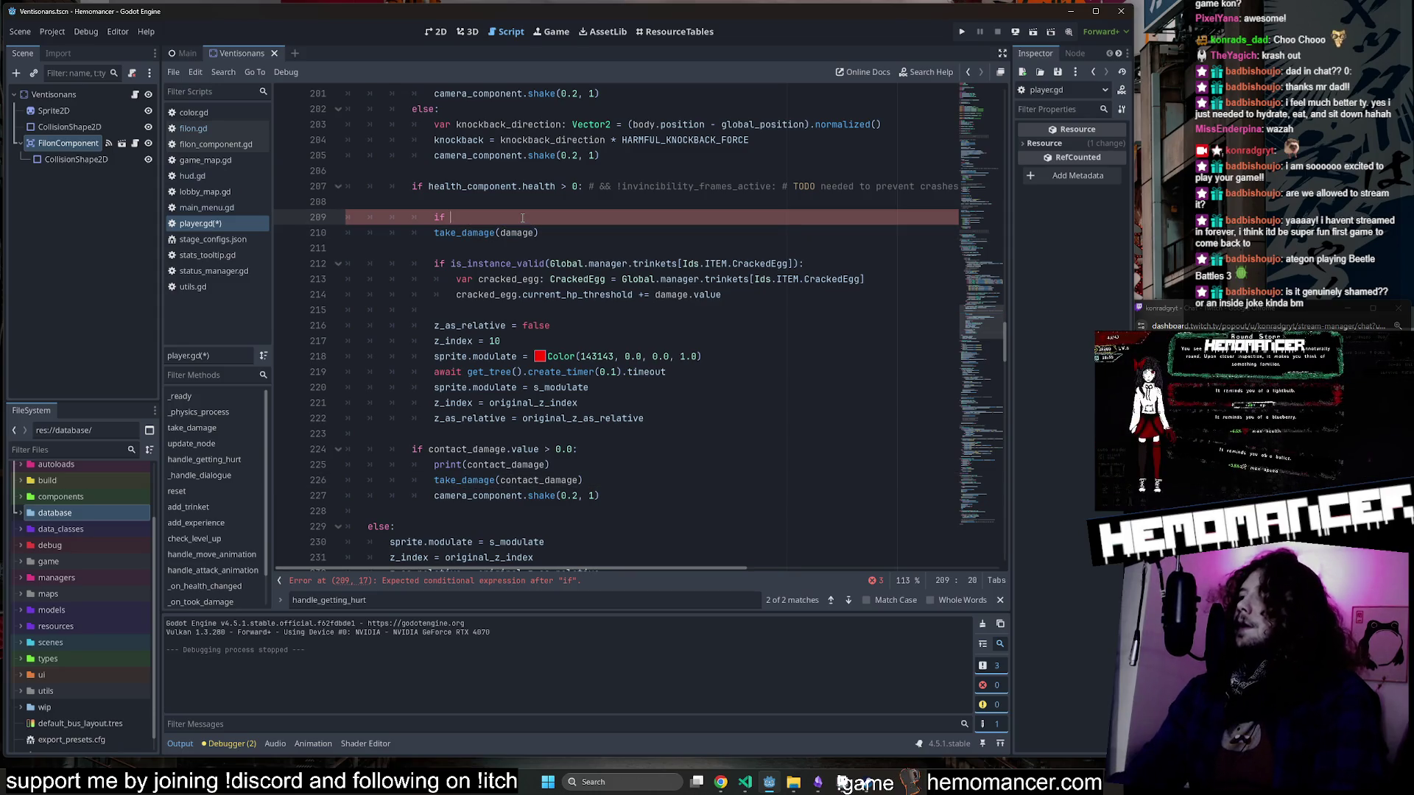
{"action": "type", "text": "damage.vlu"}
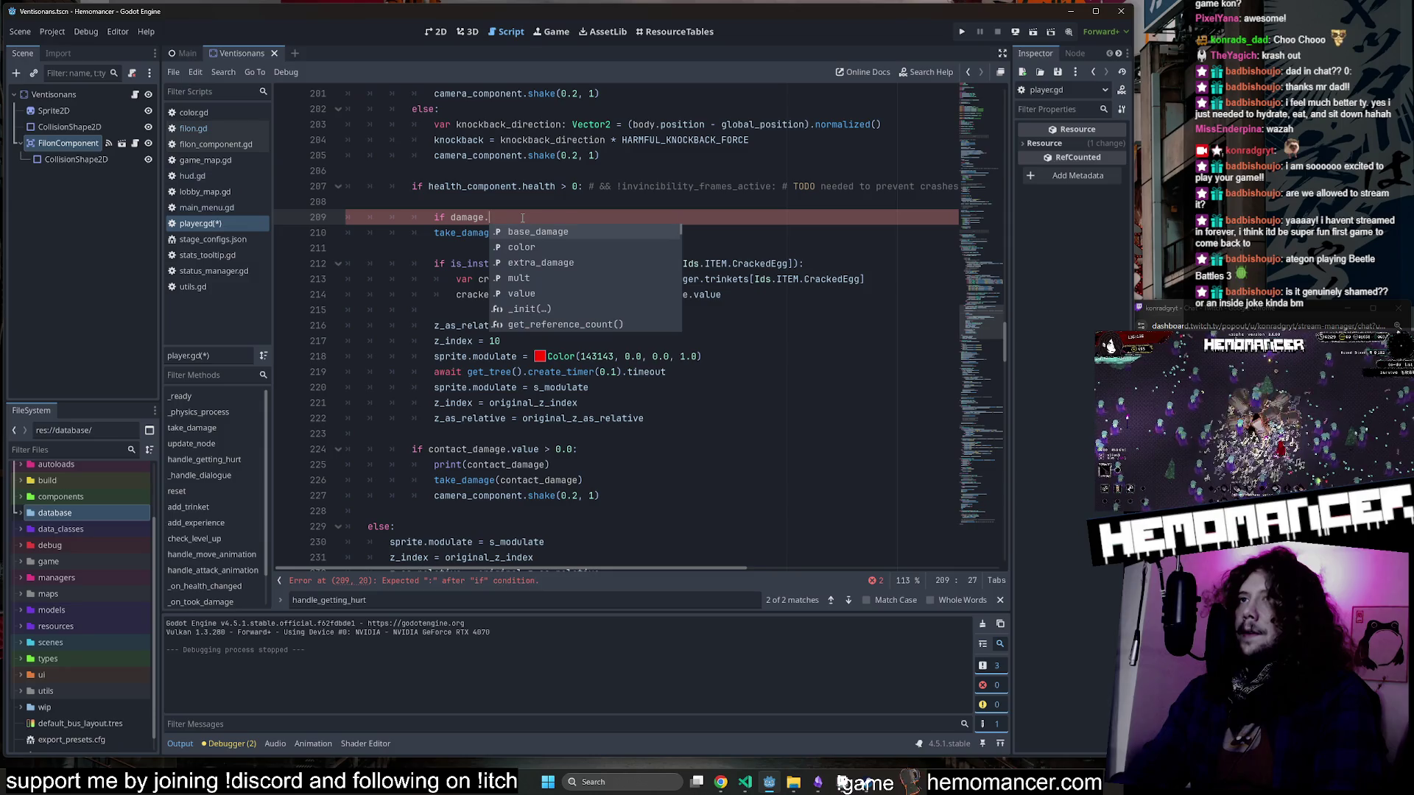
{"action": "key", "text": "BackSpace"}
{"action": "key", "text": "BackSpace"}
{"action": "type", "text": "alvu"}
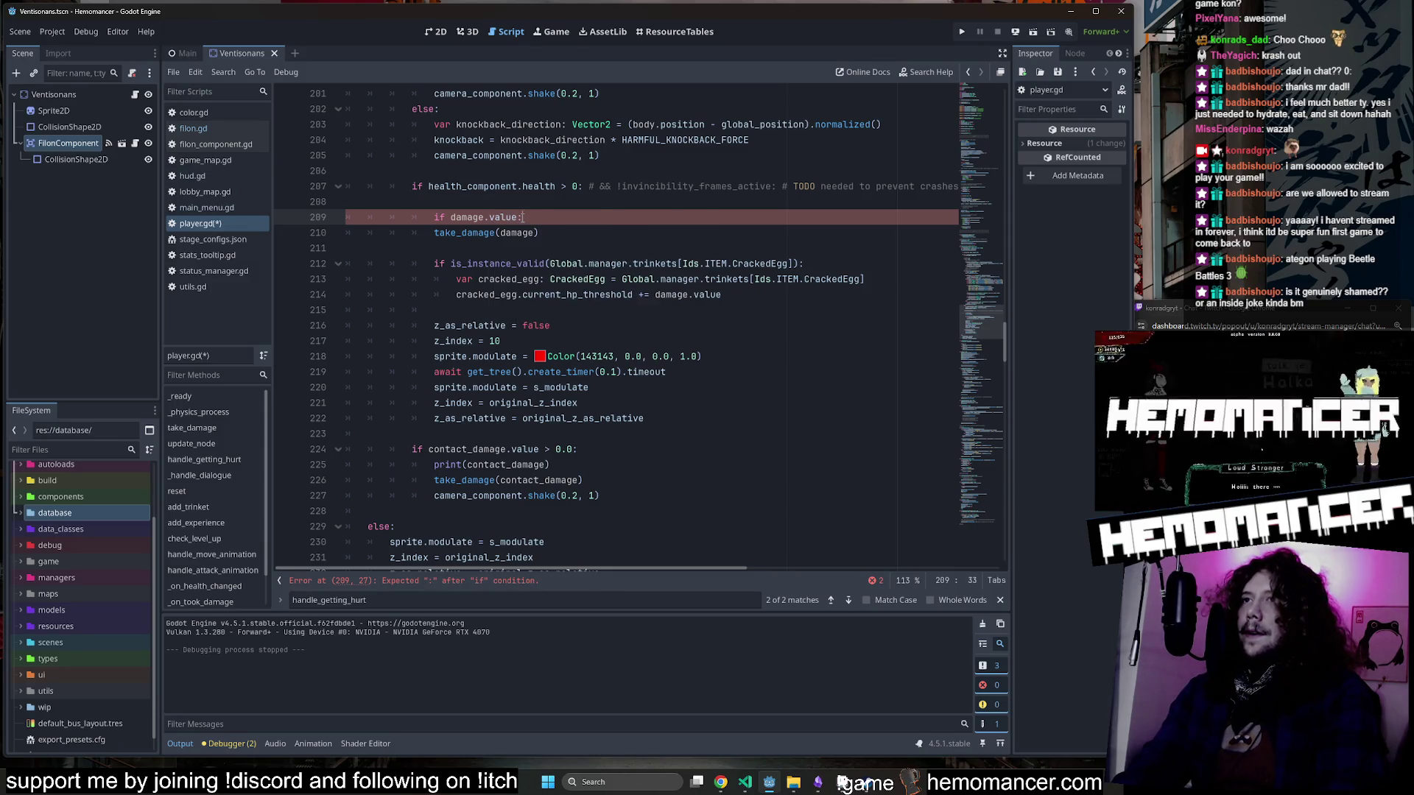
{"action": "key", "text": "Down"}
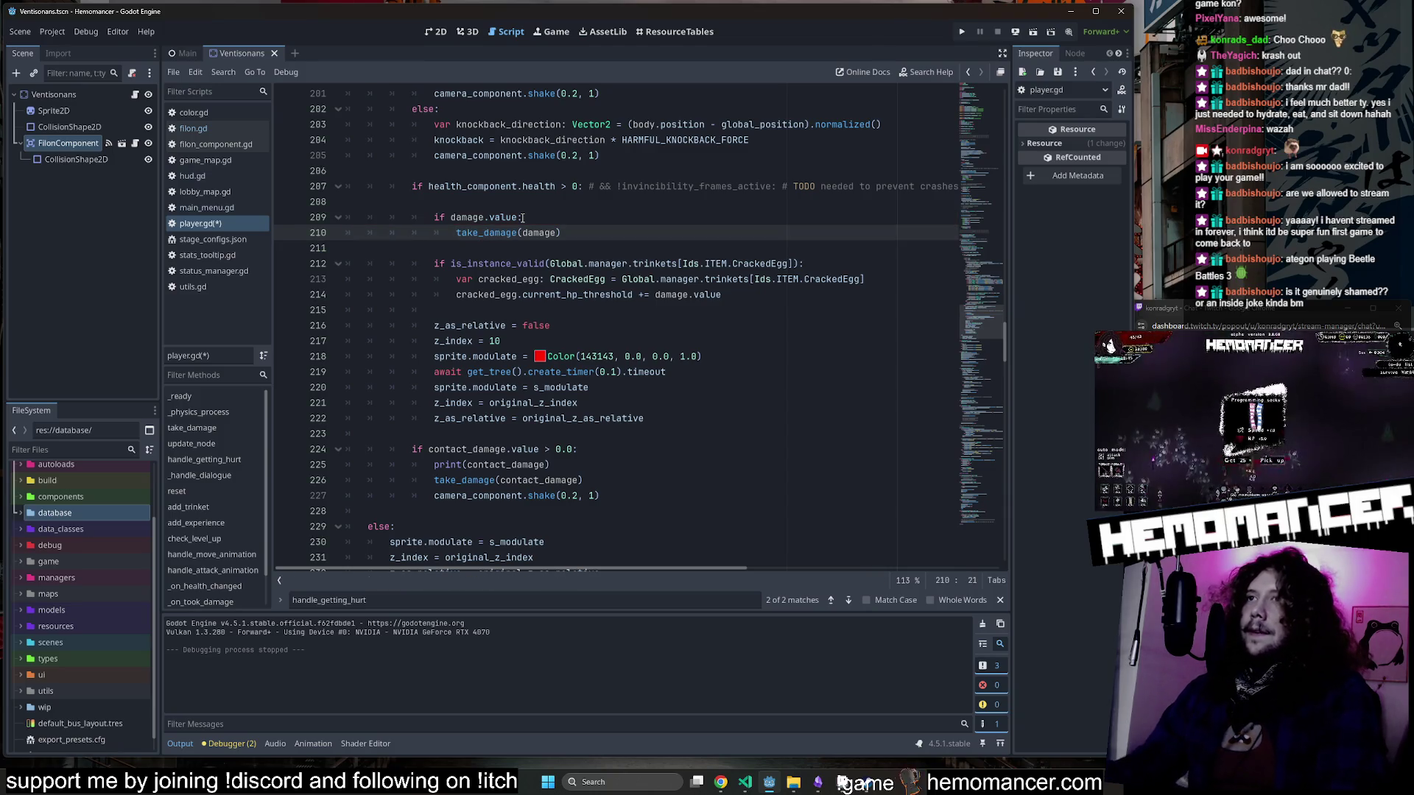
Try appending .value to take_damage's argument, save, then remove it again.
{"action": "left_click_drag", "start_coordinate": [522, 217], "coordinate": [484, 217]}
{"action": "key", "text": "ctrl+c"}
{"action": "left_click", "coordinate": [558, 233]}
{"action": "key", "text": "ctrl+v"}
{"action": "left_click", "coordinate": [560, 216]}
{"action": "key", "text": "ctrl+s"}
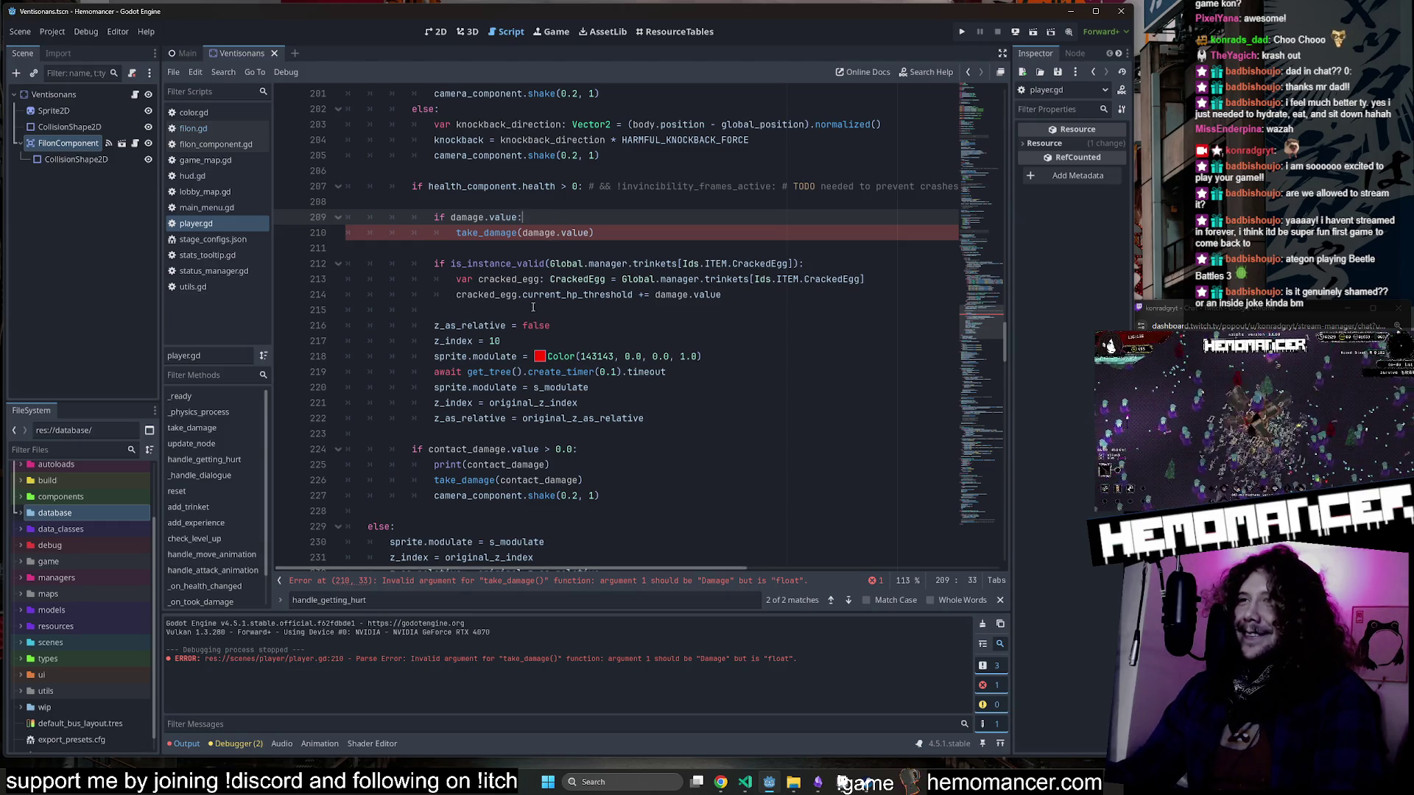
{"action": "double_click", "coordinate": [581, 233]}
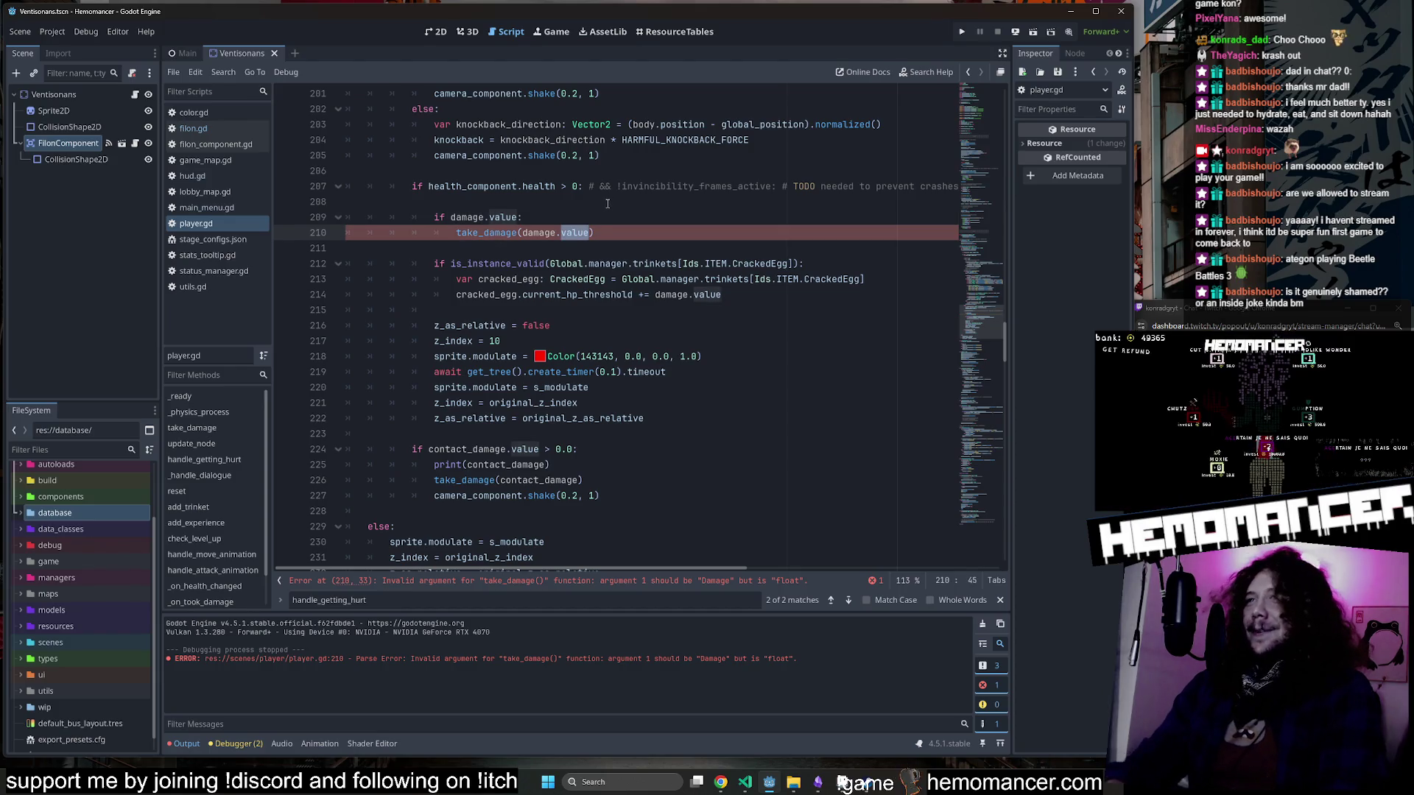
{"action": "key", "text": "BackSpace"}
{"action": "key", "text": "BackSpace"}
Add print(damage) beneath the damage.value check and launch a debug run with F5.
{"action": "left_click_drag", "start_coordinate": [690, 469], "coordinate": [692, 448]}
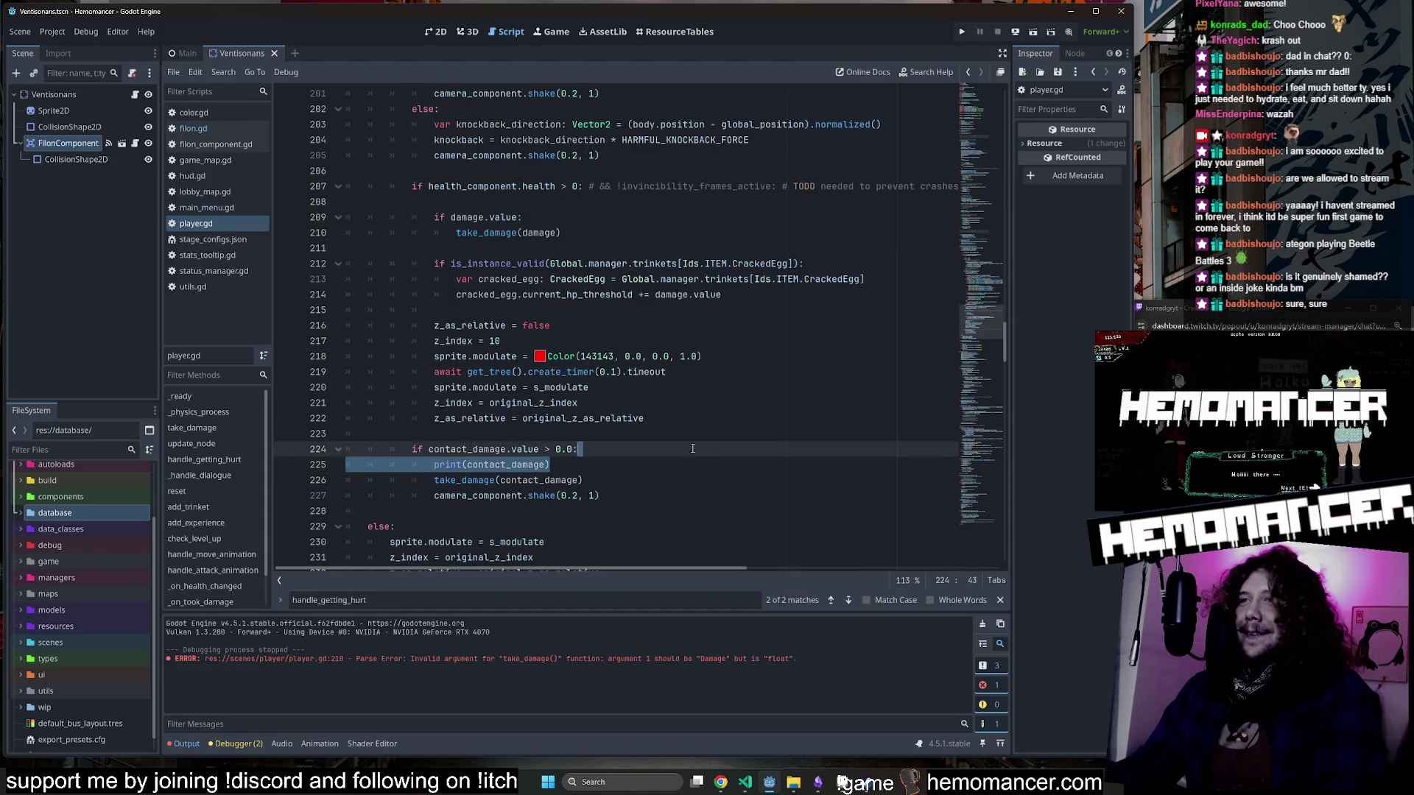
{"action": "key", "text": "ctrl+c"}
{"action": "left_click", "coordinate": [571, 218]}
{"action": "key", "text": "ctrl+v"}
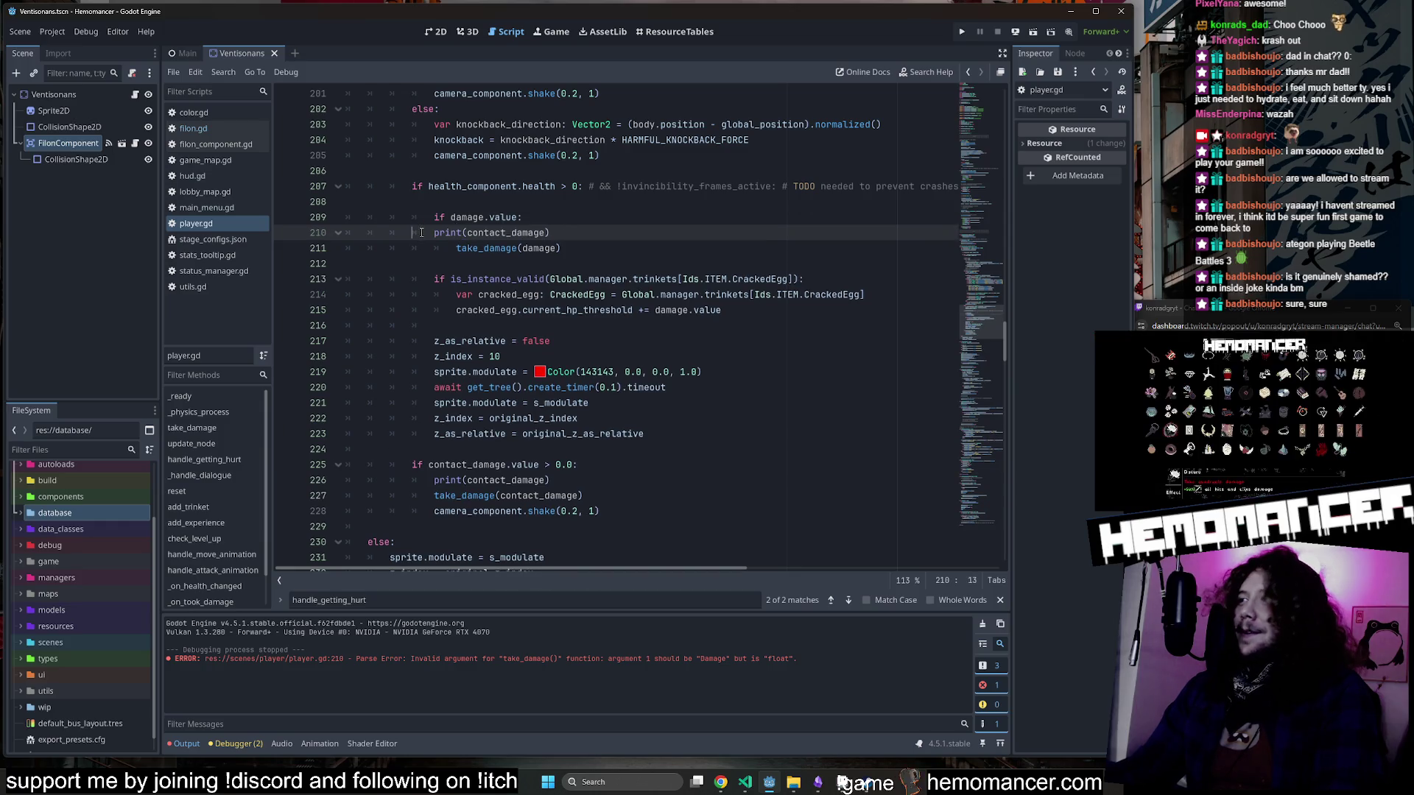
{"action": "key", "text": "End"}
{"action": "key", "text": "BackSpace"}
{"action": "key", "text": "BackSpace"}
{"action": "key", "text": "BackSpace"}
{"action": "type", "text": "damage)"}
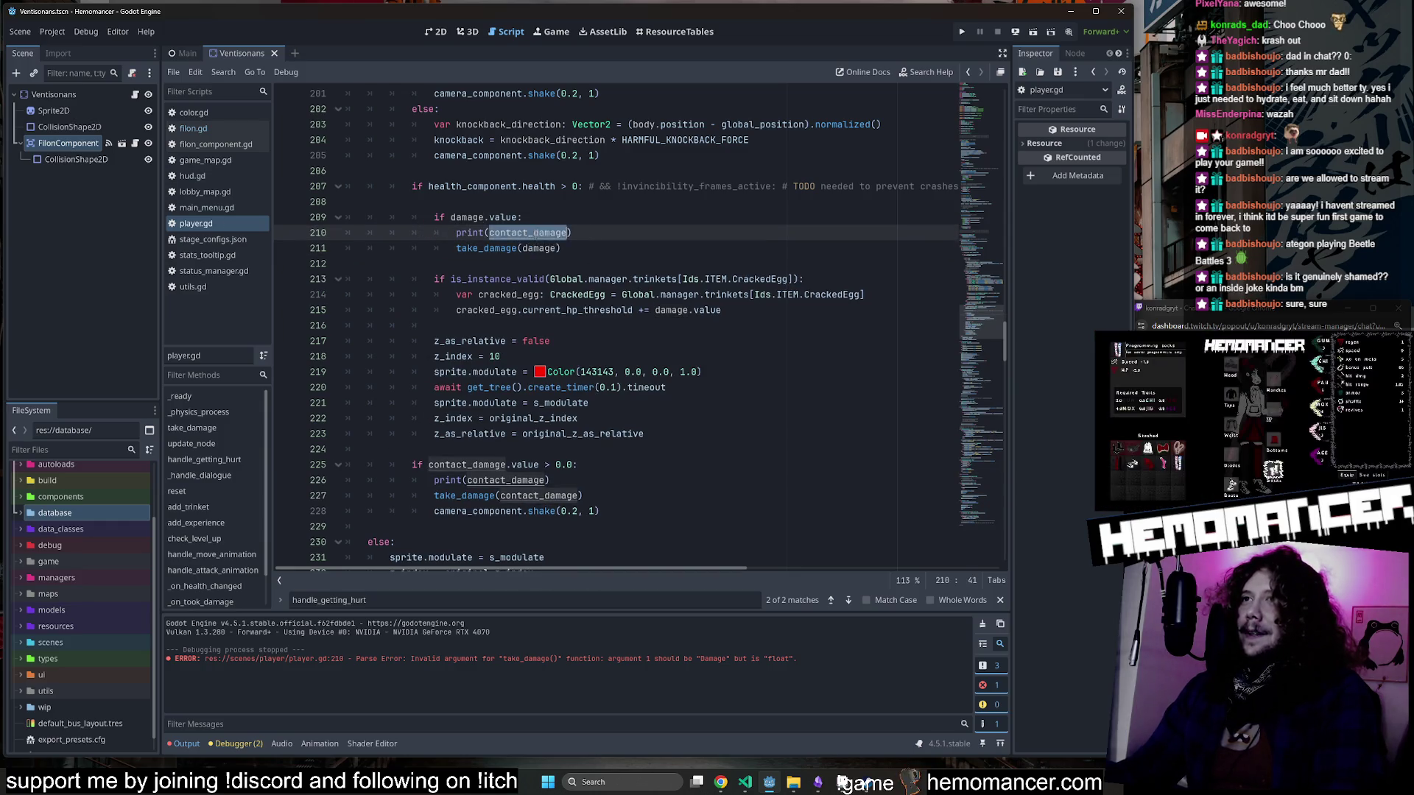
{"action": "key", "text": "Up"}
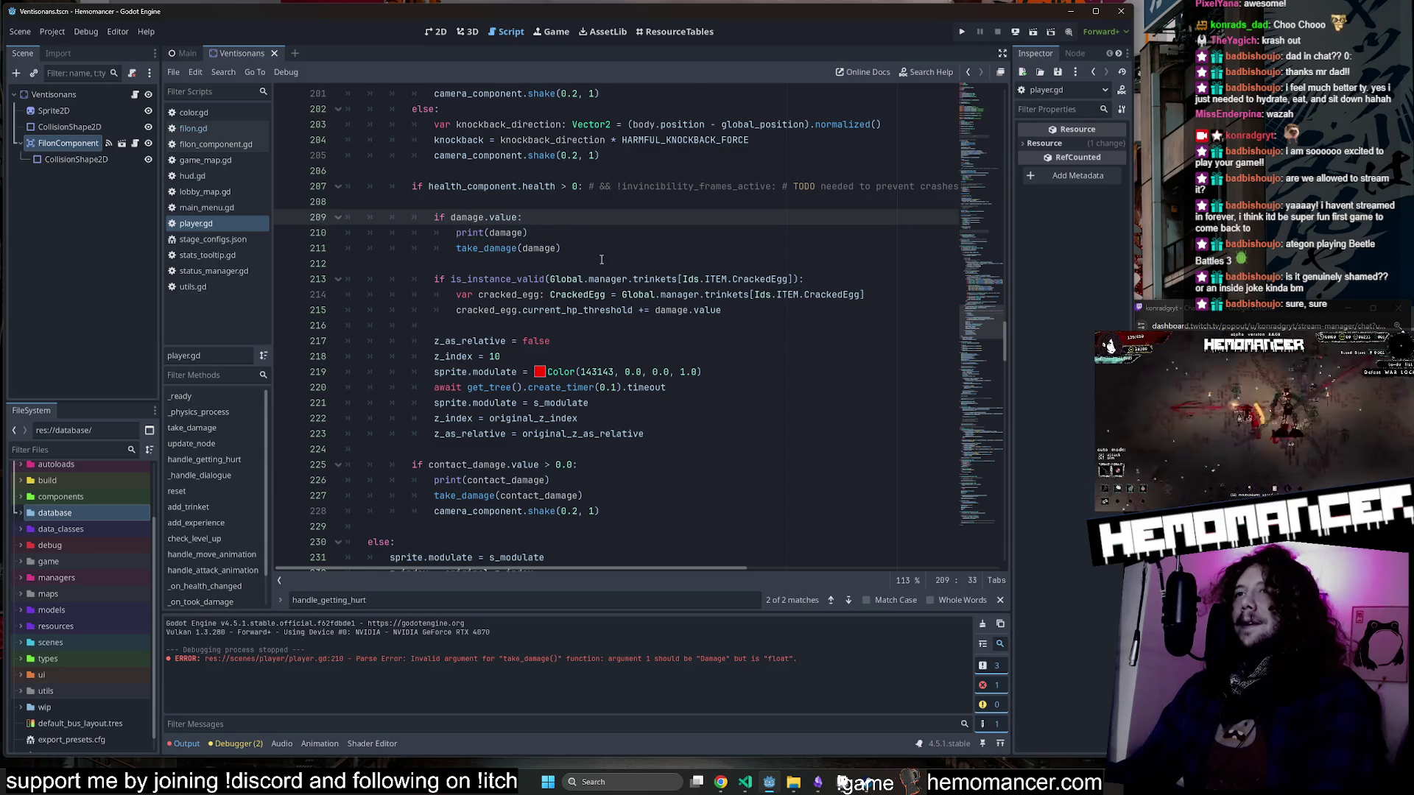
{"action": "scroll", "coordinate": [602, 259], "scroll_direction": "up", "scroll_amount": 1}
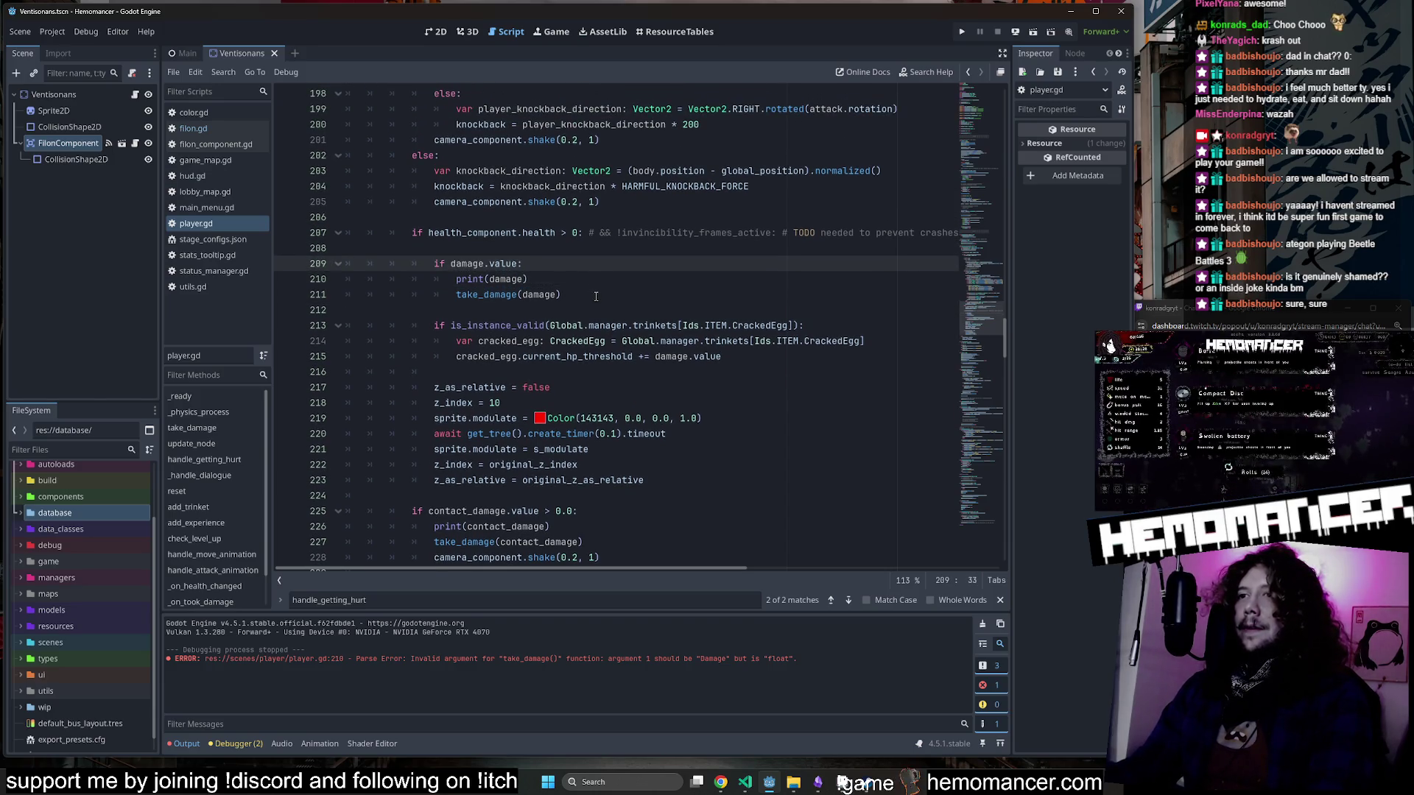
{"action": "scroll", "coordinate": [596, 296], "scroll_direction": "down", "scroll_amount": 1}
{"action": "left_click", "coordinate": [436, 248]}
{"action": "key", "text": "F5"}
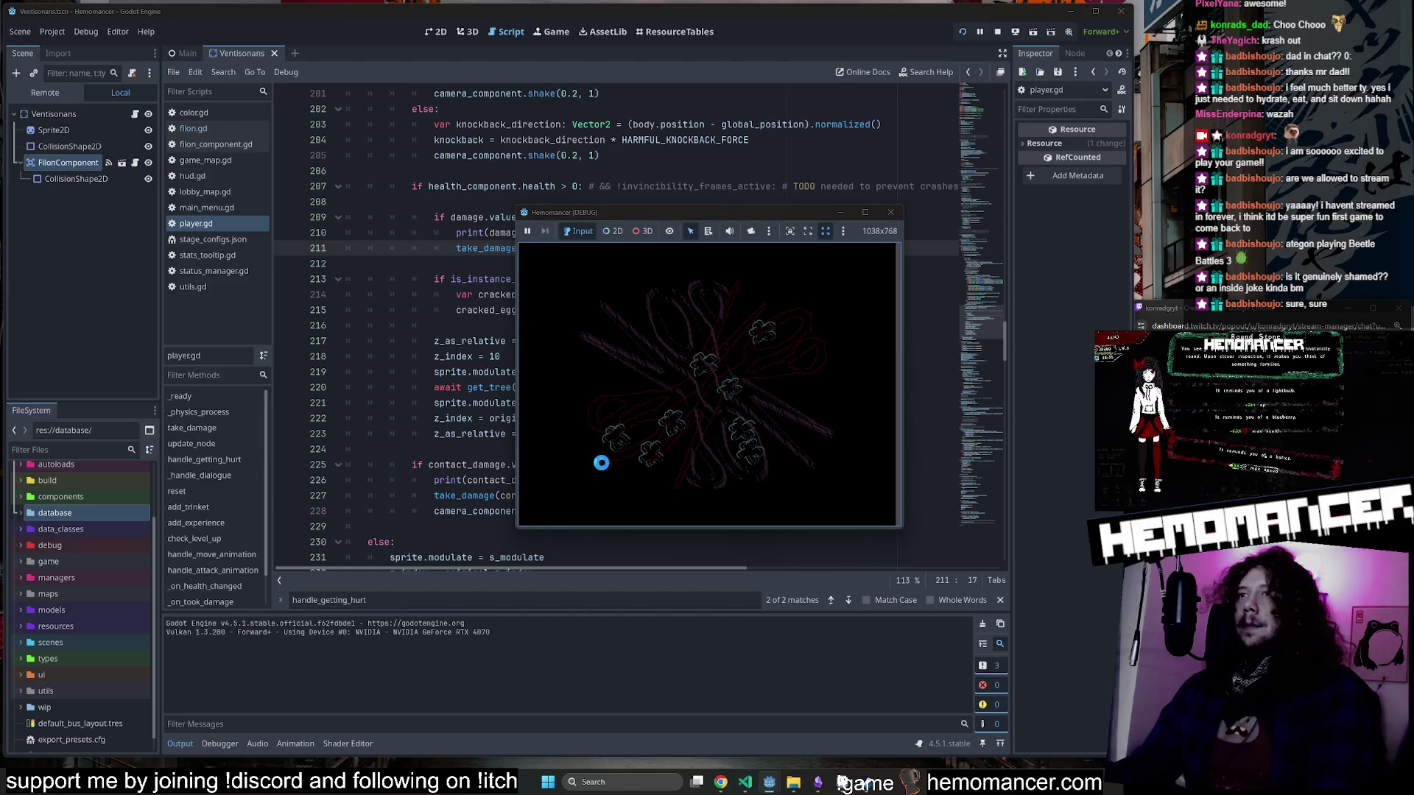
Enlarge the debug window, start the game, and walk to the signpole's travel map.
{"action": "mouse_move", "coordinate": [522, 540]}
{"action": "left_mouse_down"}
{"action": "mouse_move", "coordinate": [401, 644]}
{"action": "mouse_move", "coordinate": [151, 730]}
{"action": "left_mouse_up"}
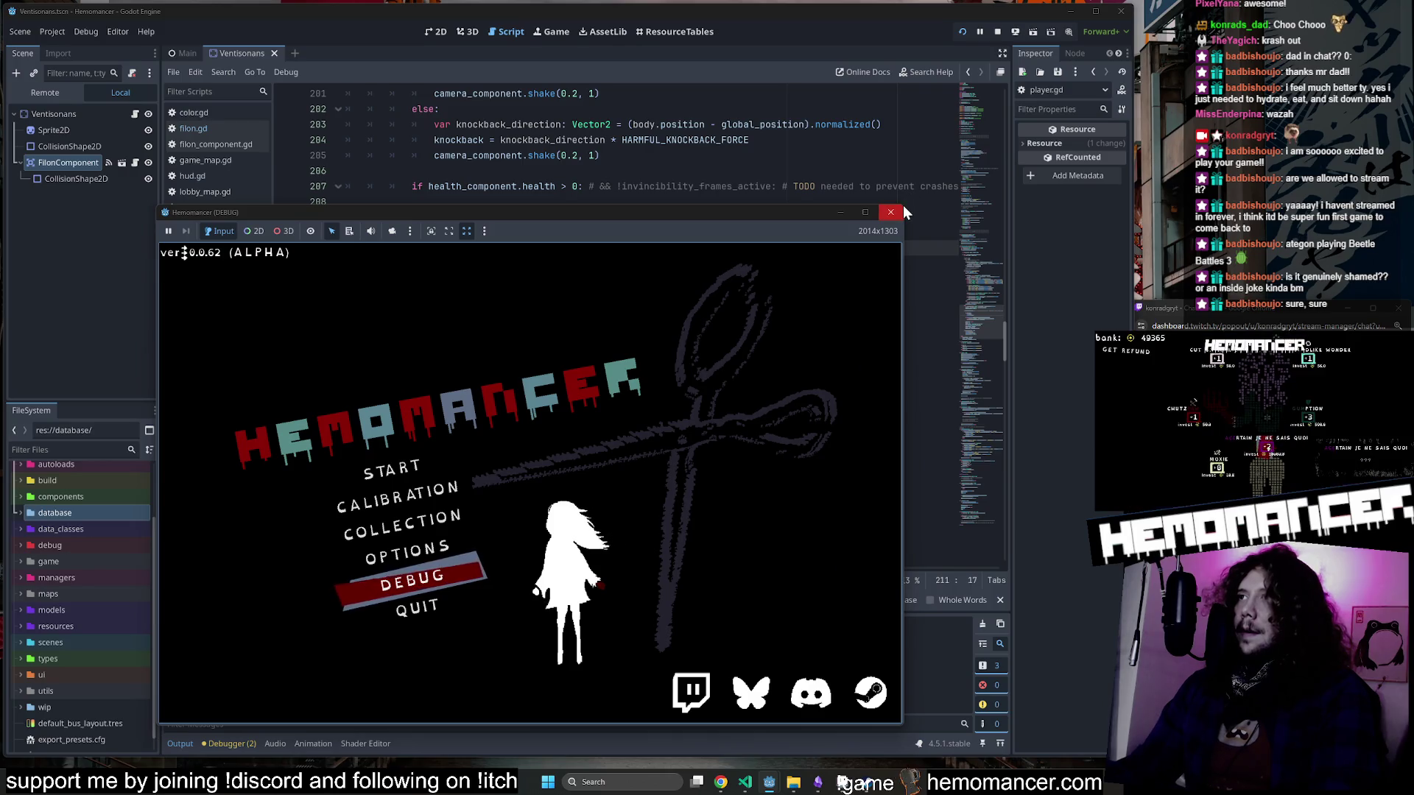
{"action": "left_click_drag", "start_coordinate": [903, 204], "coordinate": [1119, 29]}
{"action": "left_click", "coordinate": [472, 384]}
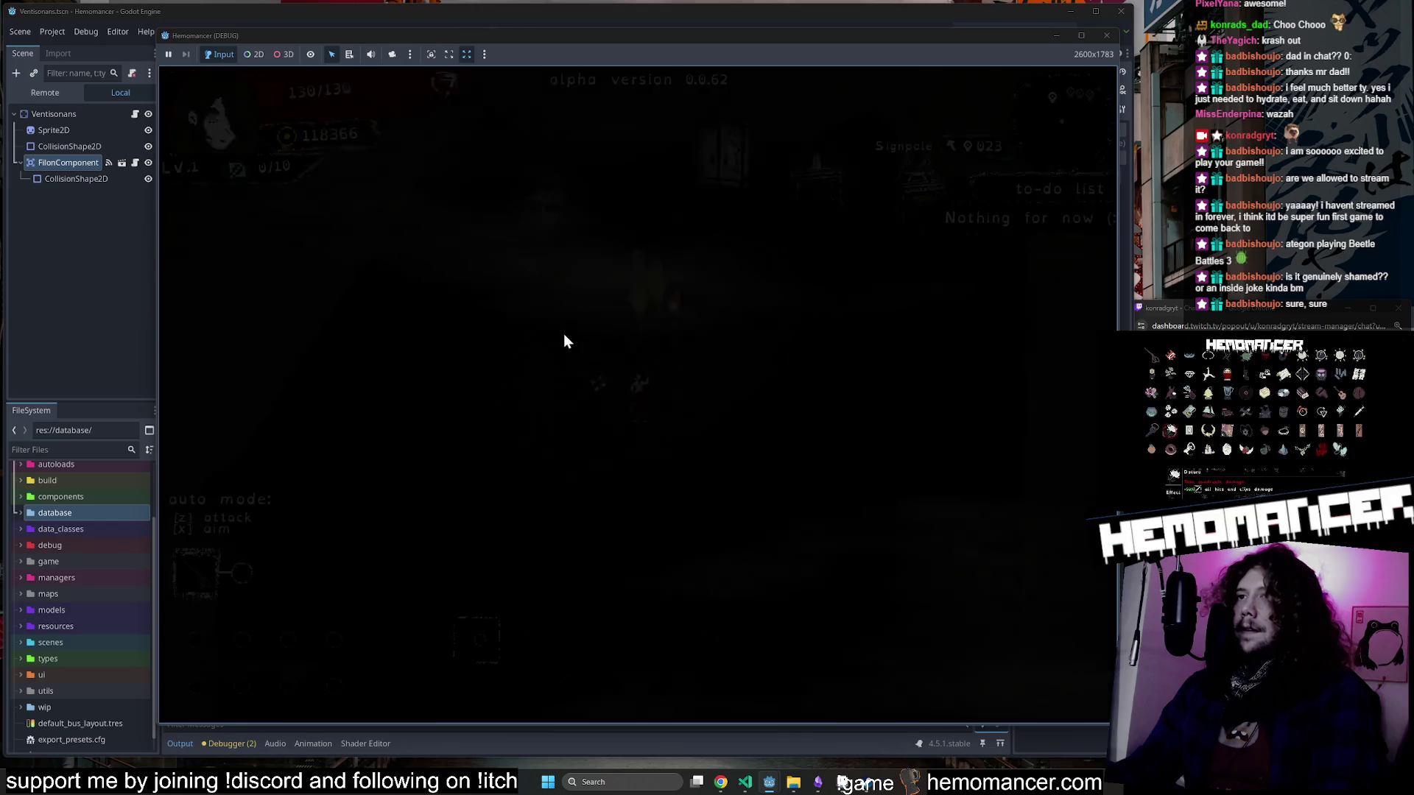
{"action": "key", "text": "w"}
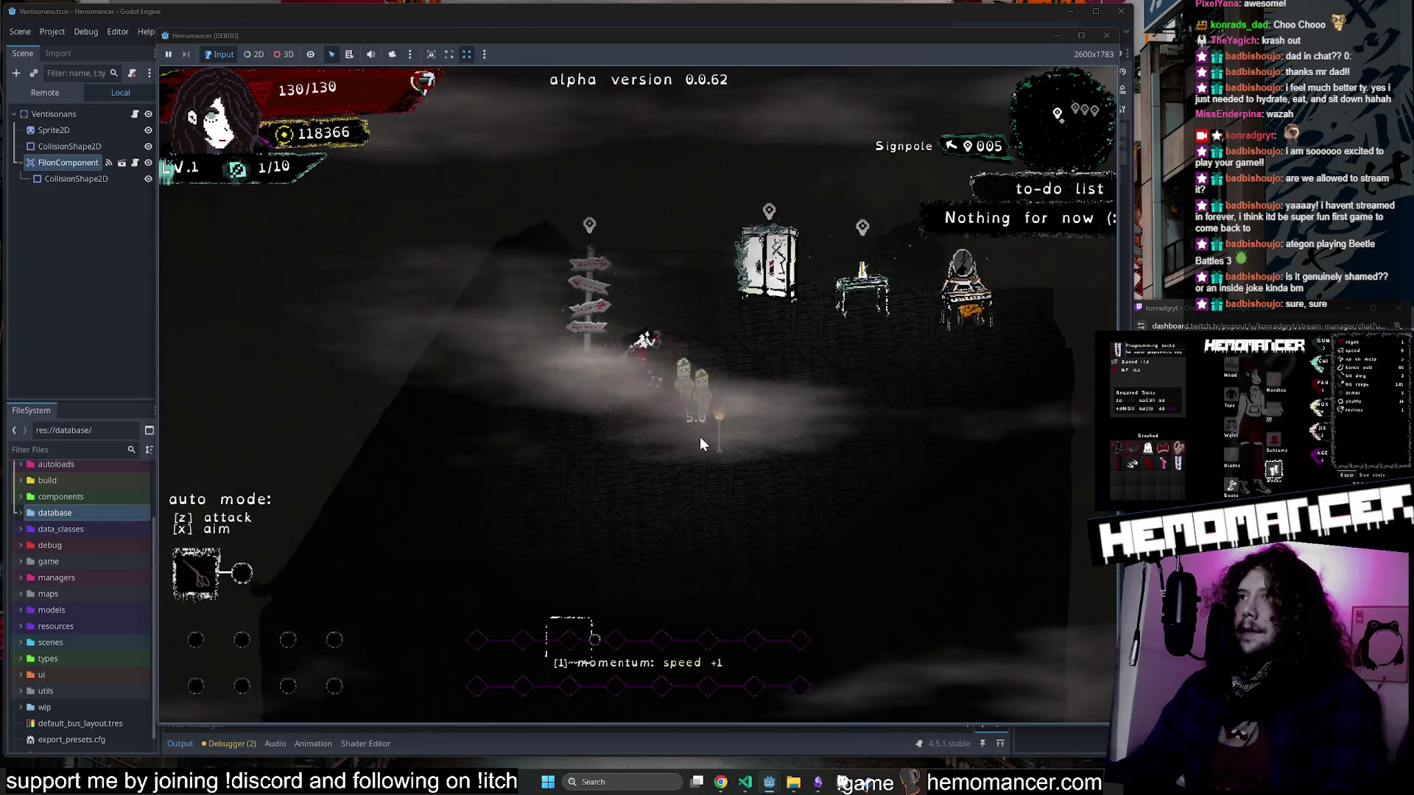
{"action": "key", "text": "a"}
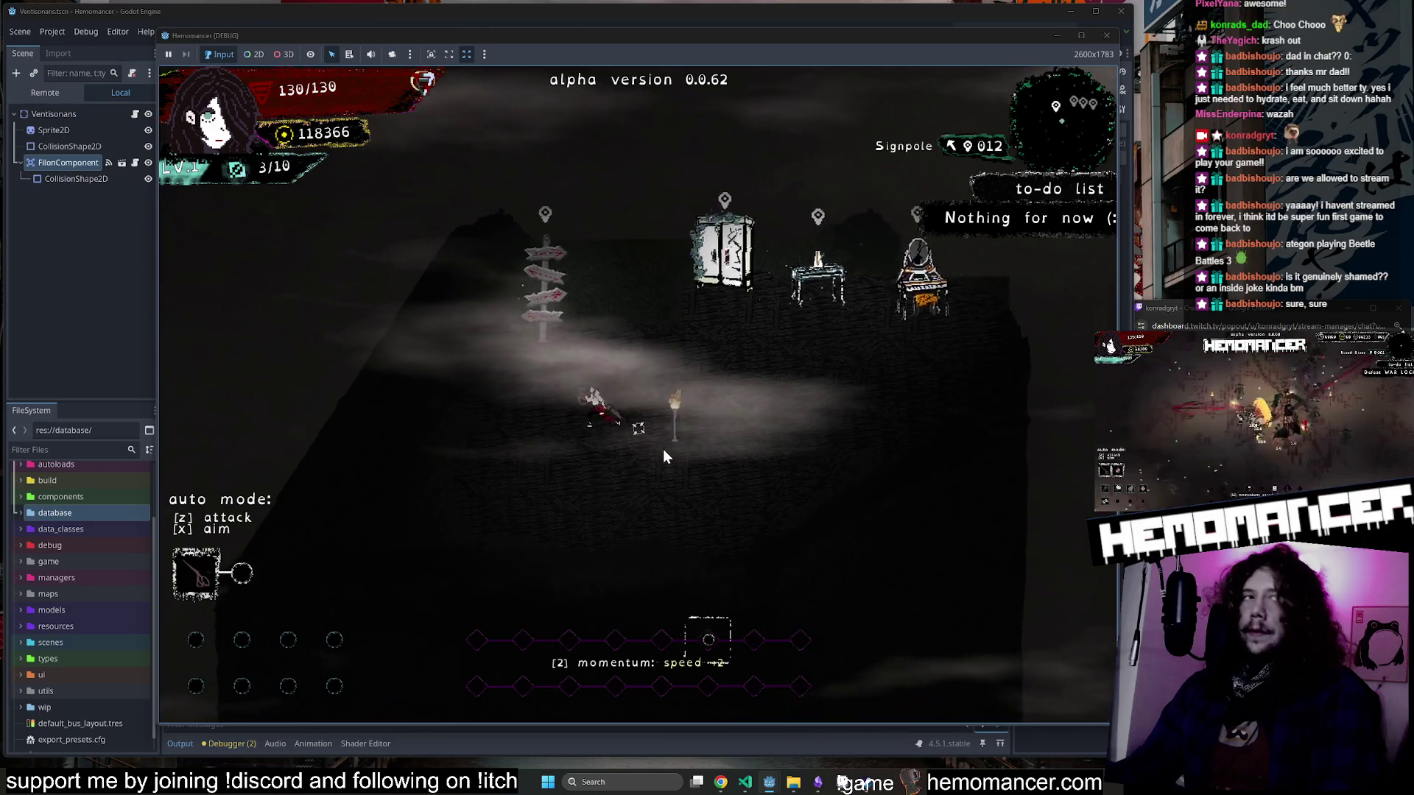
{"action": "key", "text": "e"}
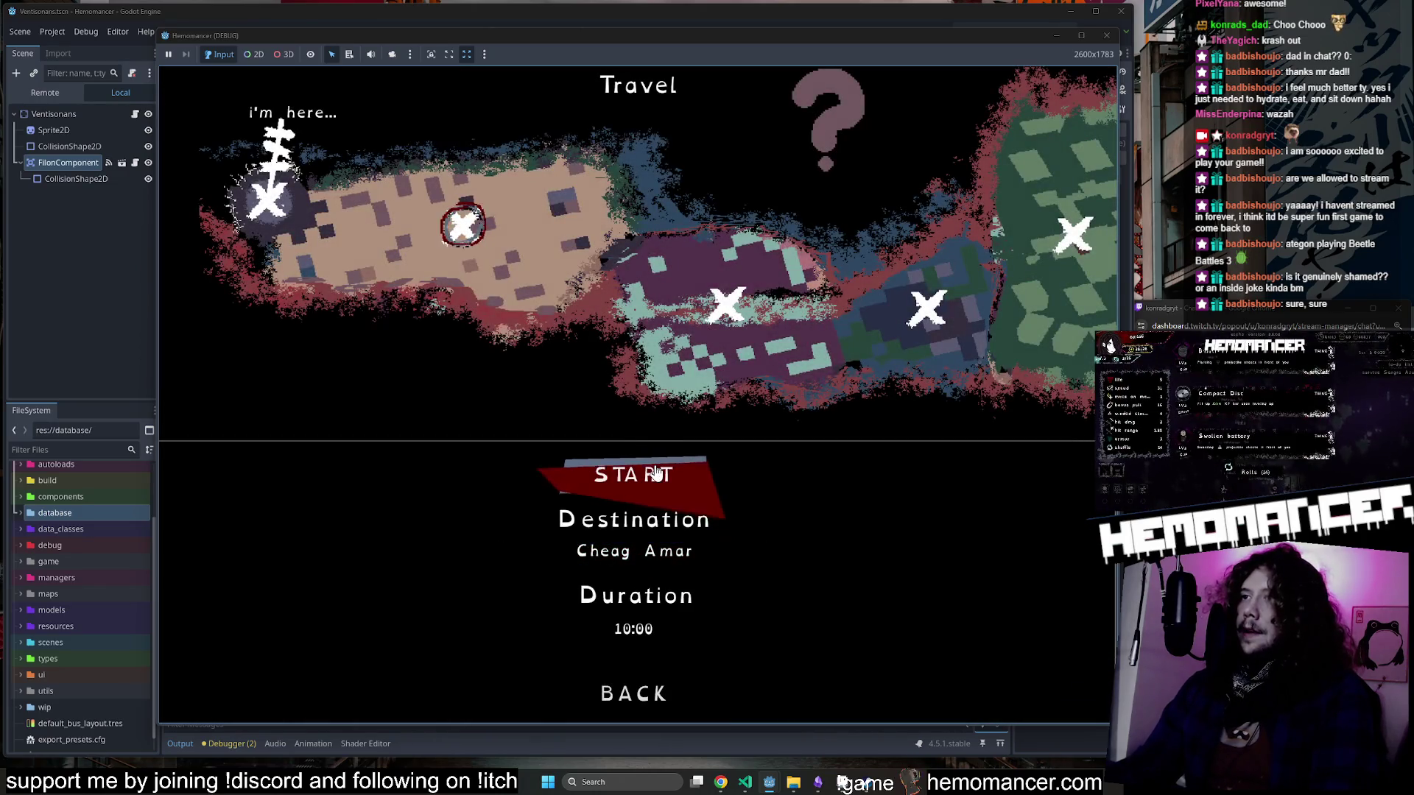
Travel to Cheag Amar and take hits down to 101/130, then move the game window aside.
{"action": "left_click", "coordinate": [655, 473]}
{"action": "key", "text": "d"}
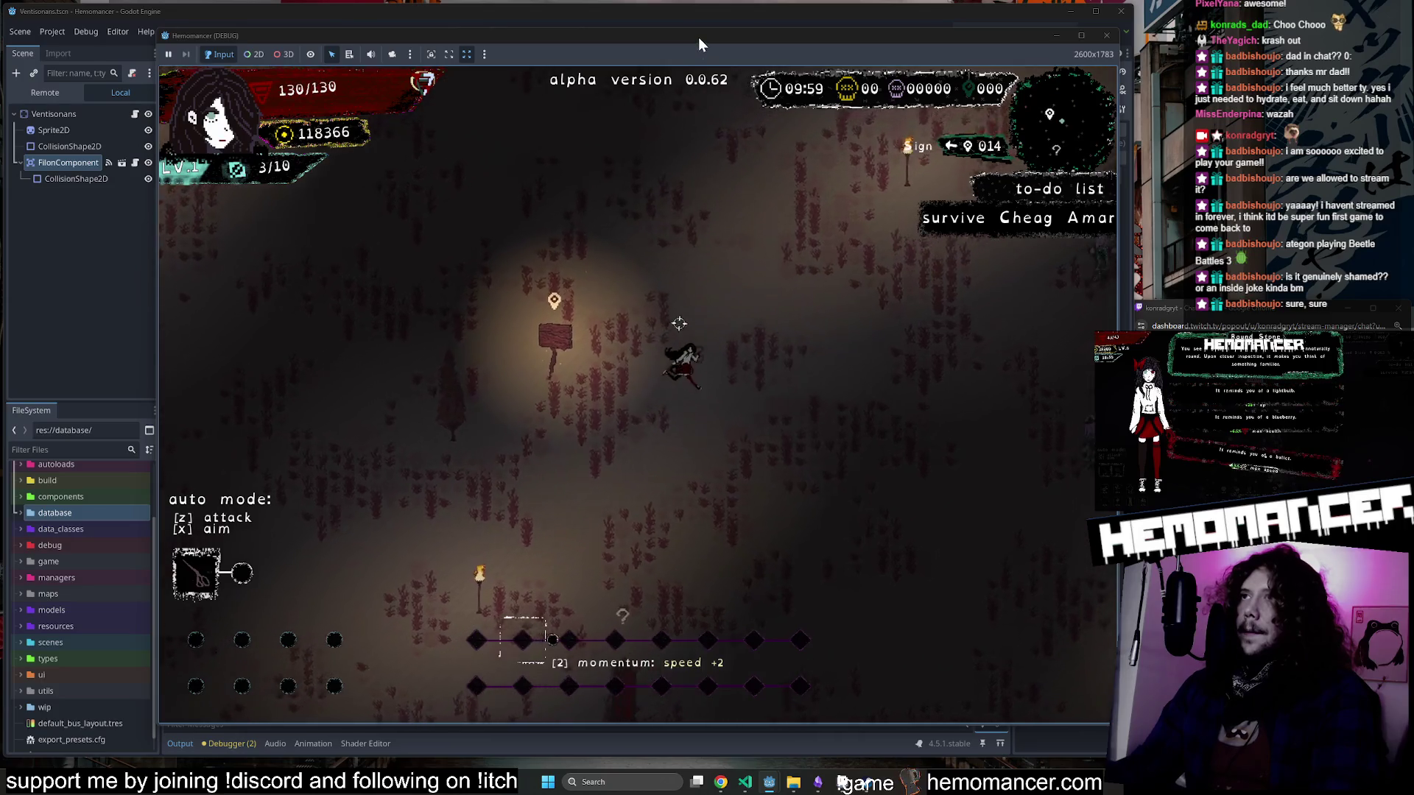
{"action": "key", "text": "d"}
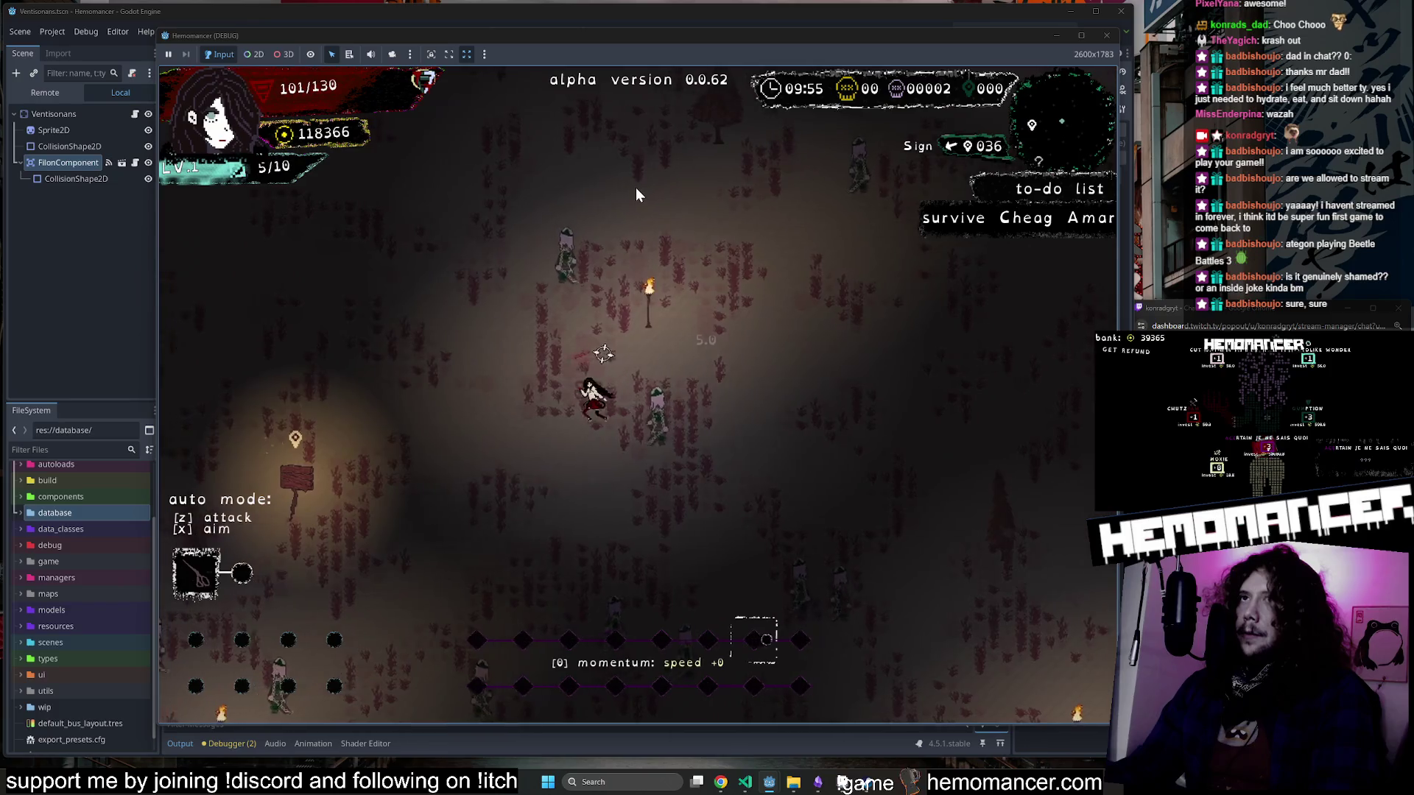
{"action": "key", "text": "Escape"}
{"action": "mouse_move", "coordinate": [738, 38]}
{"action": "left_mouse_down"}
{"action": "mouse_move", "coordinate": [991, 95]}
{"action": "mouse_move", "coordinate": [756, 432]}
{"action": "mouse_move", "coordinate": [589, 788]}
{"action": "left_mouse_up"}
{"action": "scroll", "coordinate": [396, 387], "scroll_direction": "down", "scroll_amount": 4}
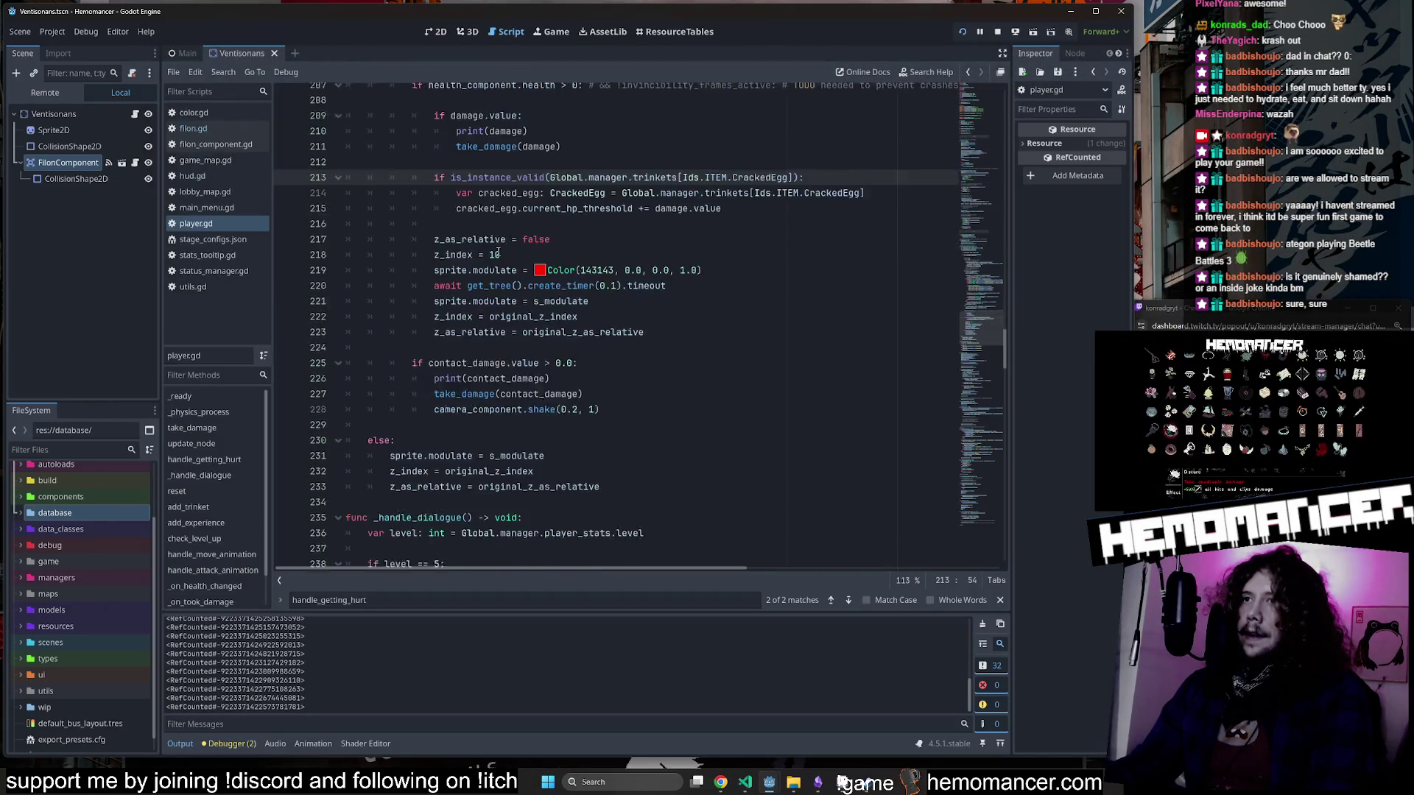
Comment out print(contact_damage) on line 226, stop the run, and relaunch with F5.
{"action": "left_click", "coordinate": [431, 310]}
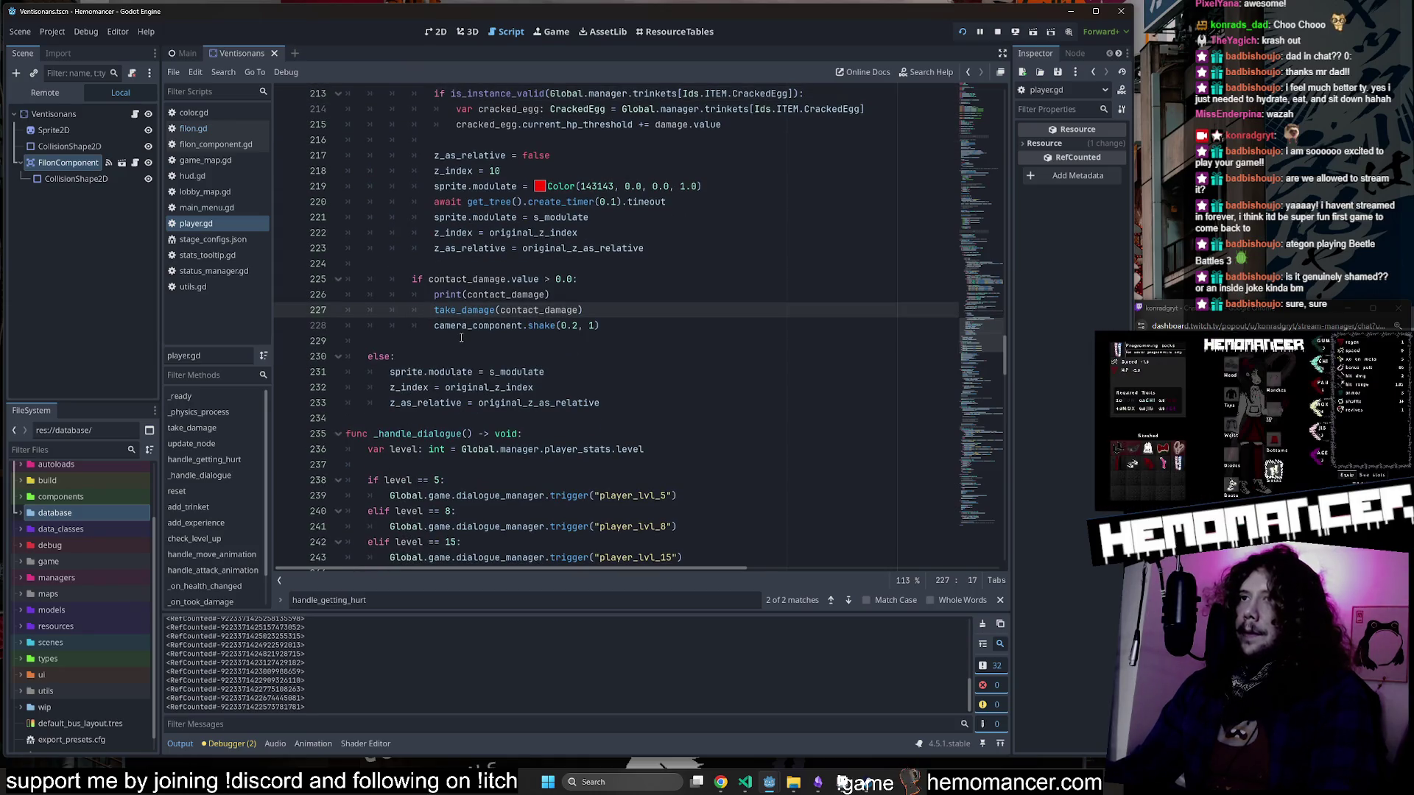
{"action": "left_click", "coordinate": [435, 295]}
{"action": "type", "text": "#"}
{"action": "scroll", "coordinate": [448, 297], "scroll_direction": "up", "scroll_amount": 3}
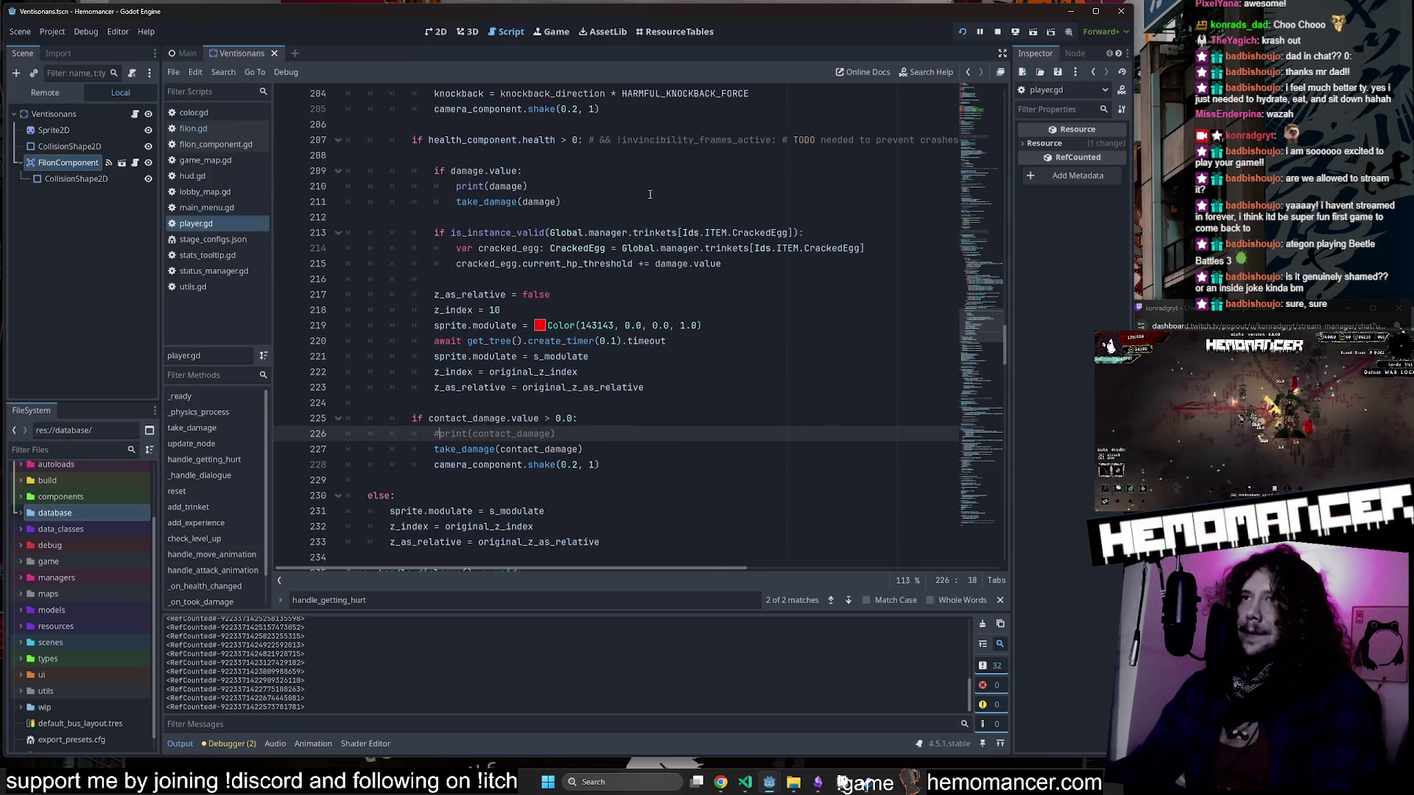
{"action": "left_click", "coordinate": [997, 31]}
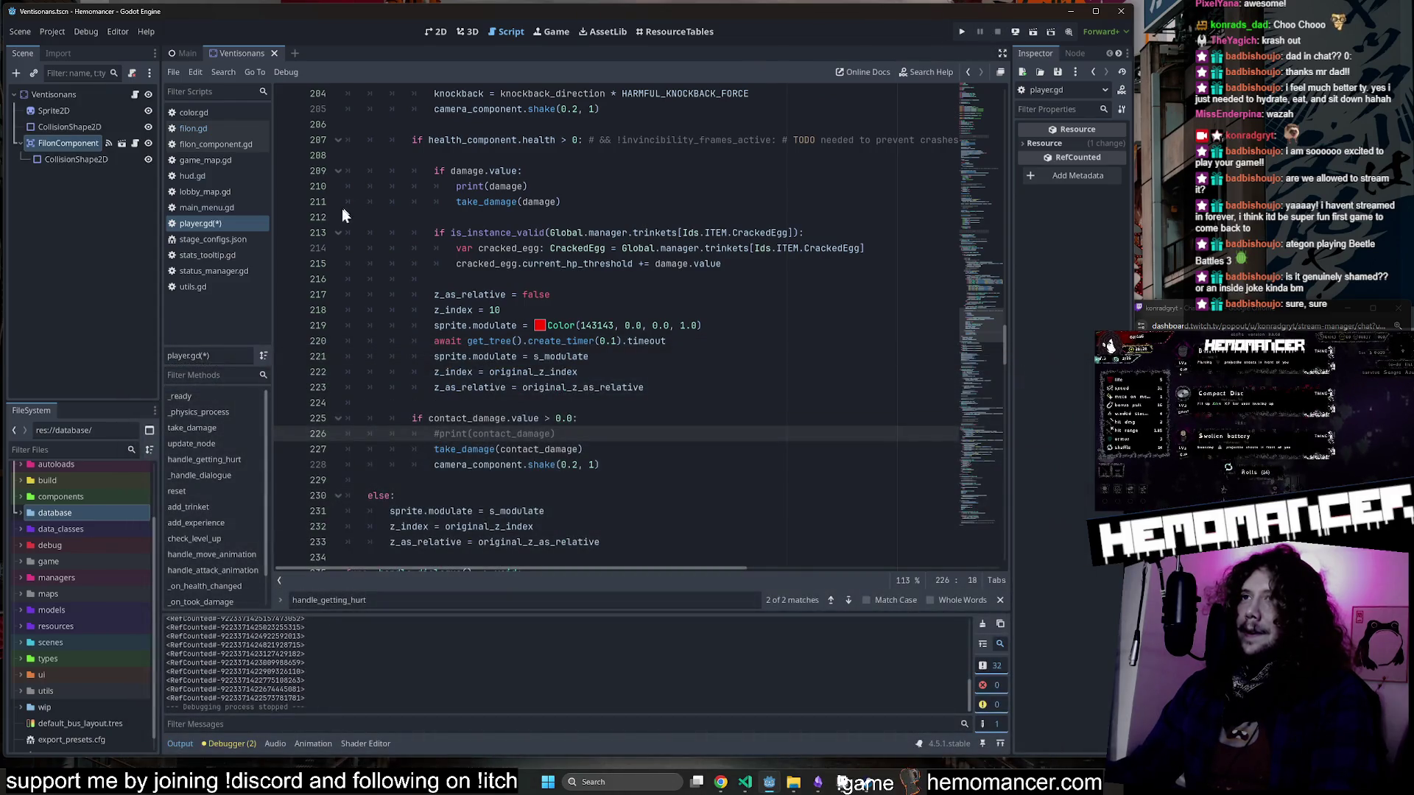
{"action": "left_click", "coordinate": [575, 187]}
{"action": "key", "text": "F5"}
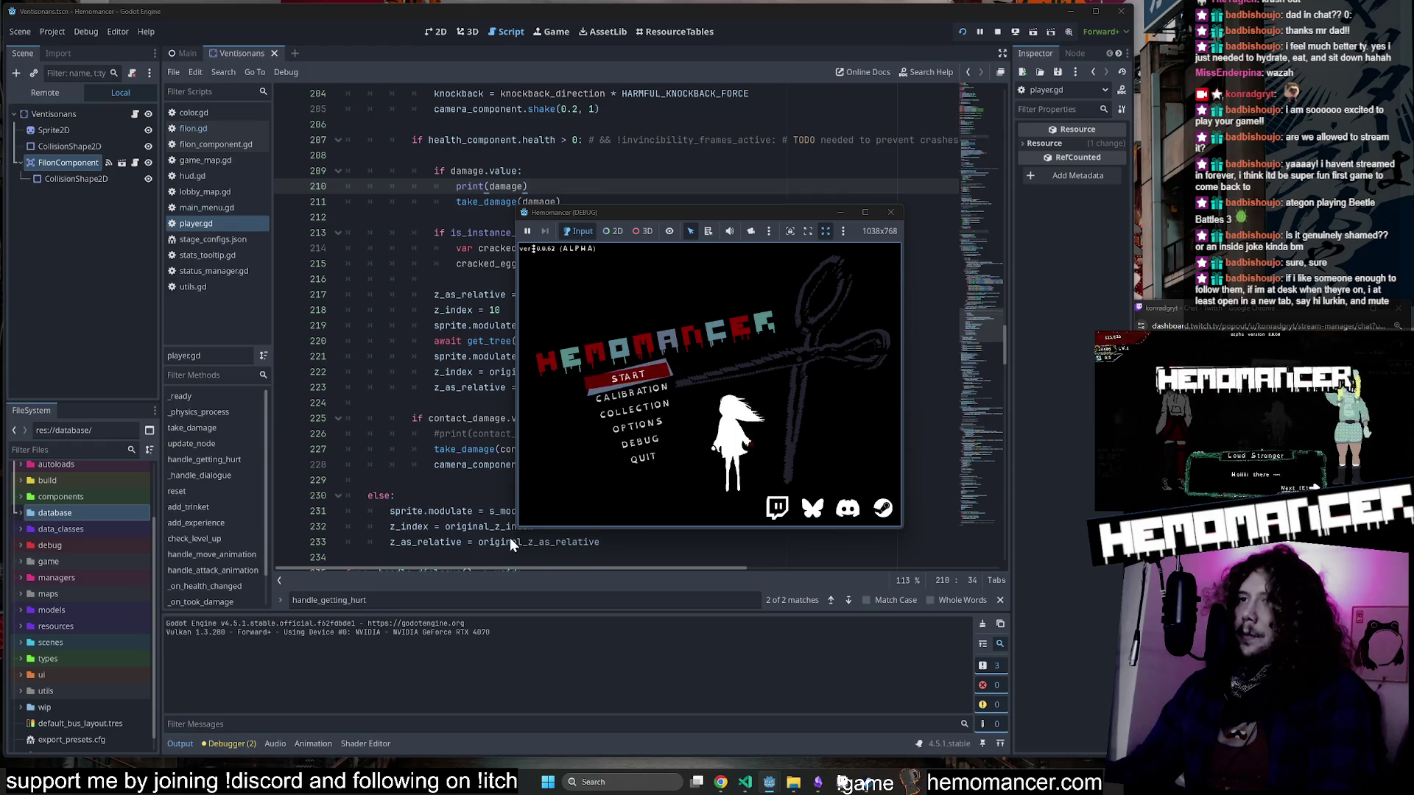
Stretch the debug game window to nearly full size and start the game.
{"action": "mouse_move", "coordinate": [515, 529]}
{"action": "left_mouse_down"}
{"action": "mouse_move", "coordinate": [384, 641]}
{"action": "mouse_move", "coordinate": [312, 642]}
{"action": "left_mouse_up"}
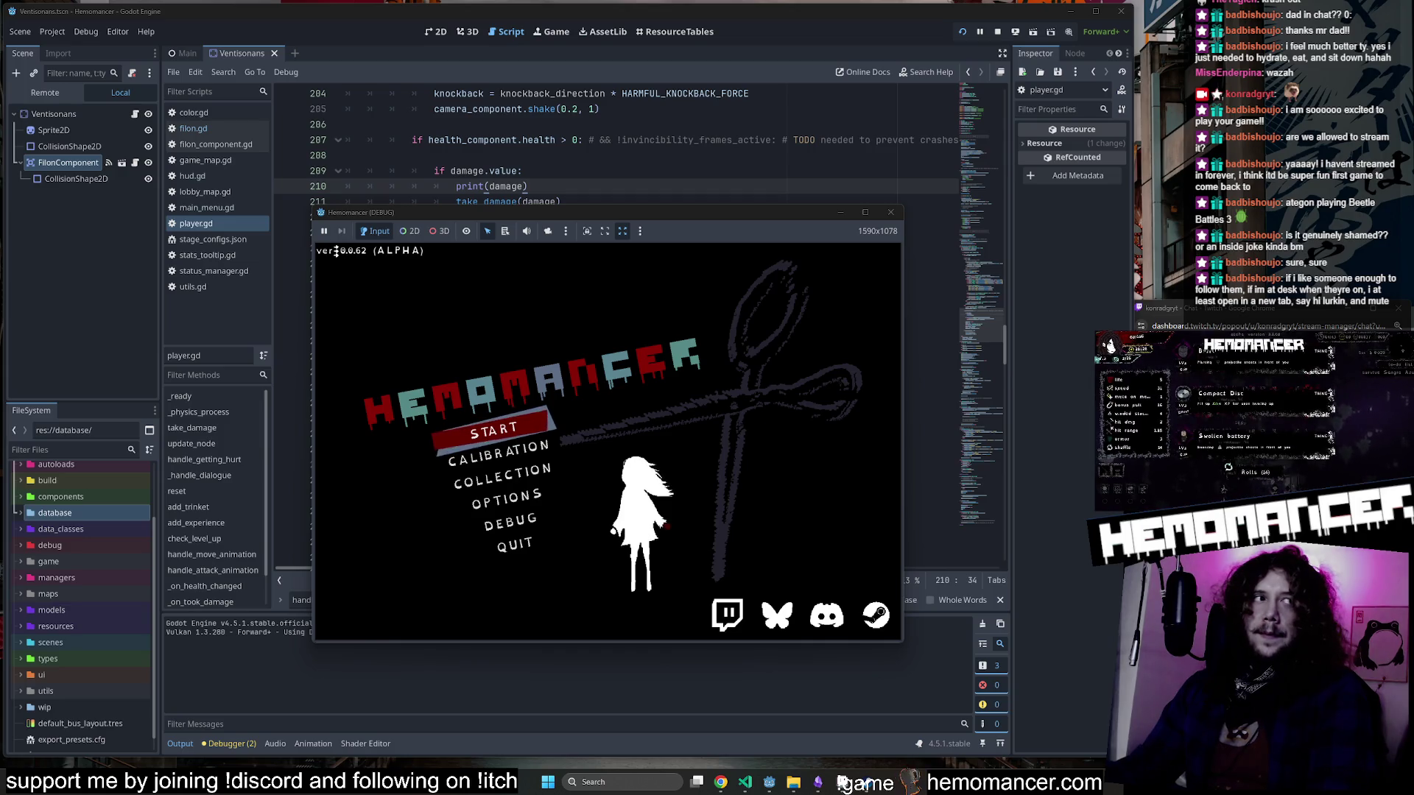
{"action": "left_click_drag", "start_coordinate": [903, 209], "coordinate": [1089, 39]}
{"action": "mouse_move", "coordinate": [313, 644]}
{"action": "left_mouse_down"}
{"action": "mouse_move", "coordinate": [165, 732]}
{"action": "mouse_move", "coordinate": [98, 749]}
{"action": "left_mouse_up"}
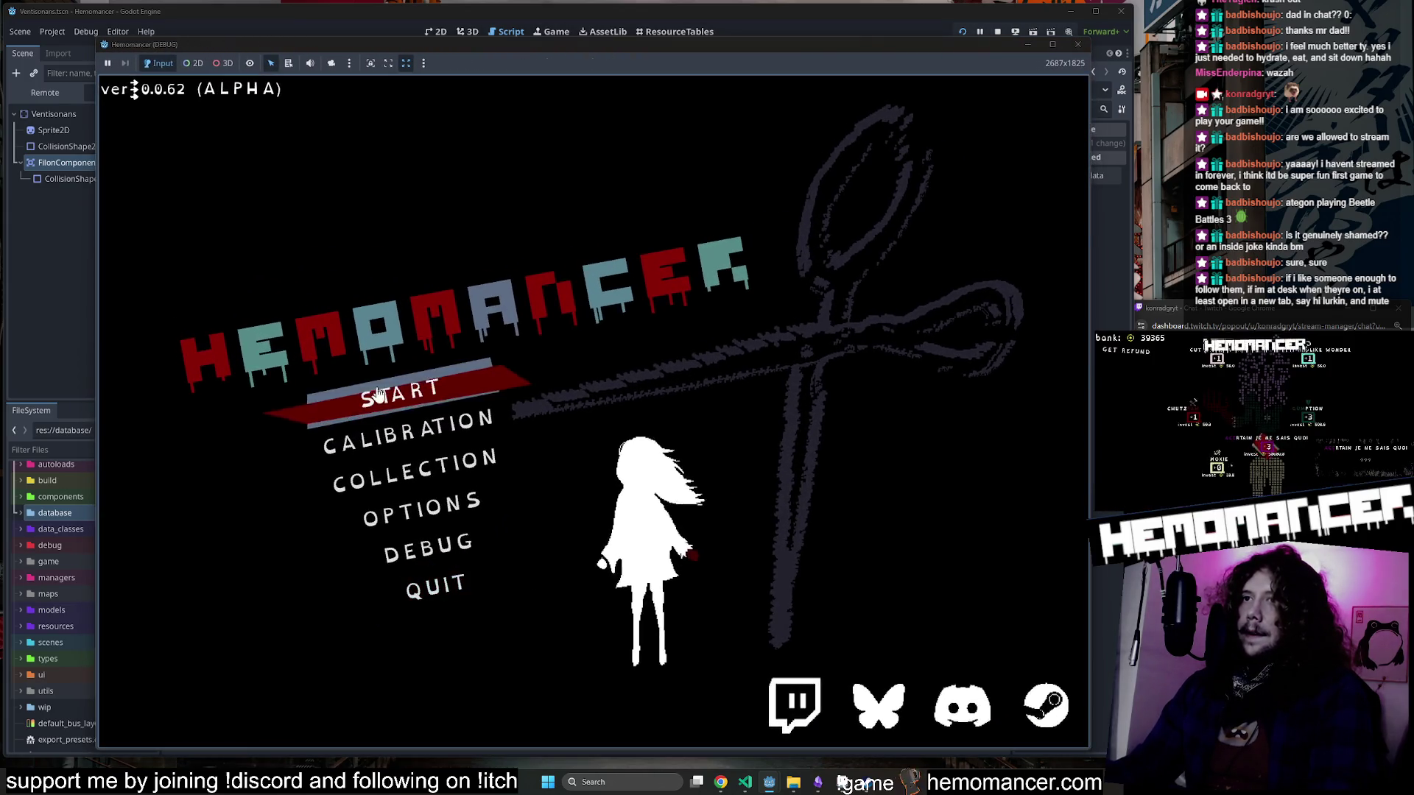
{"action": "left_click", "coordinate": [378, 397]}
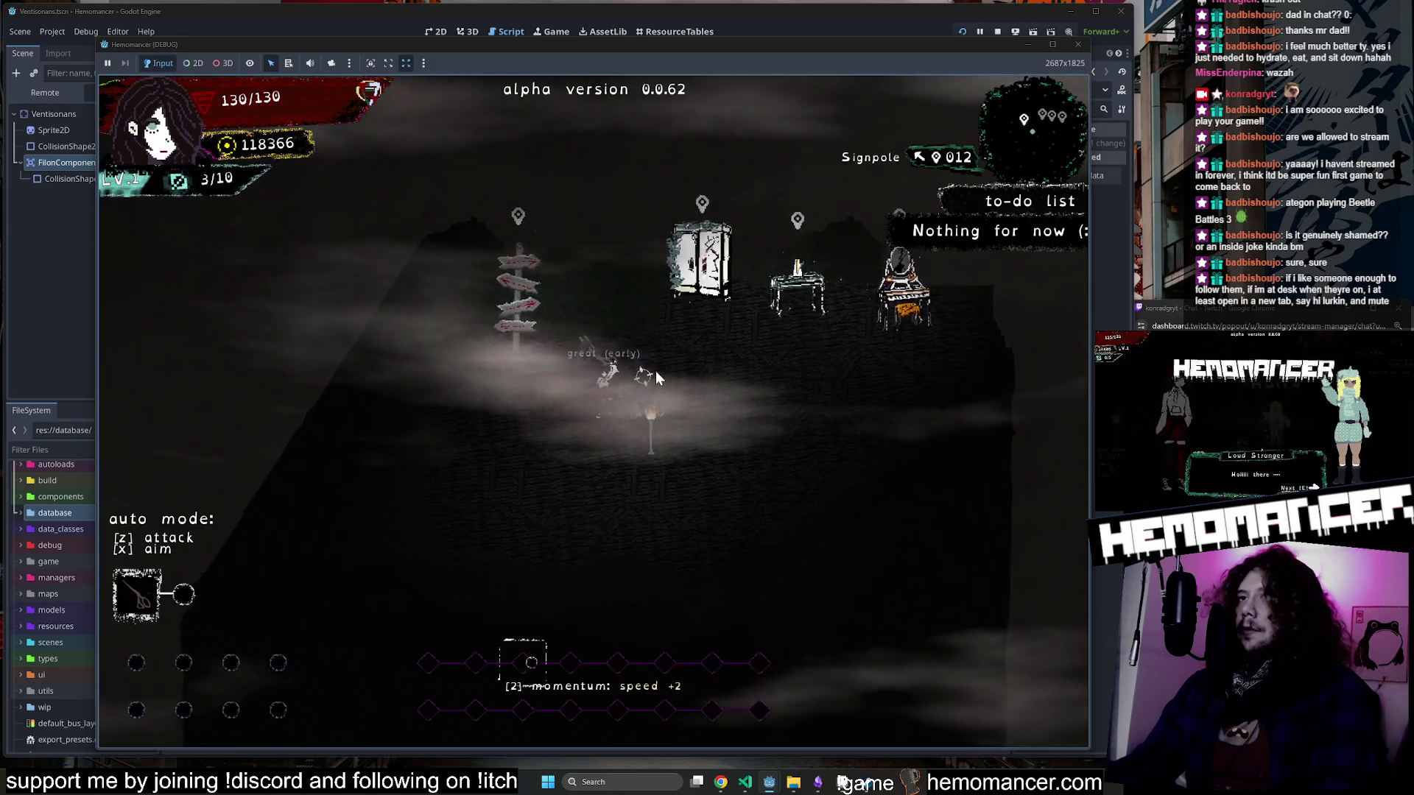
Travel to Cheag Amar, take damage down to 79/130, then stop the run with F8.
{"action": "key", "text": "w"}
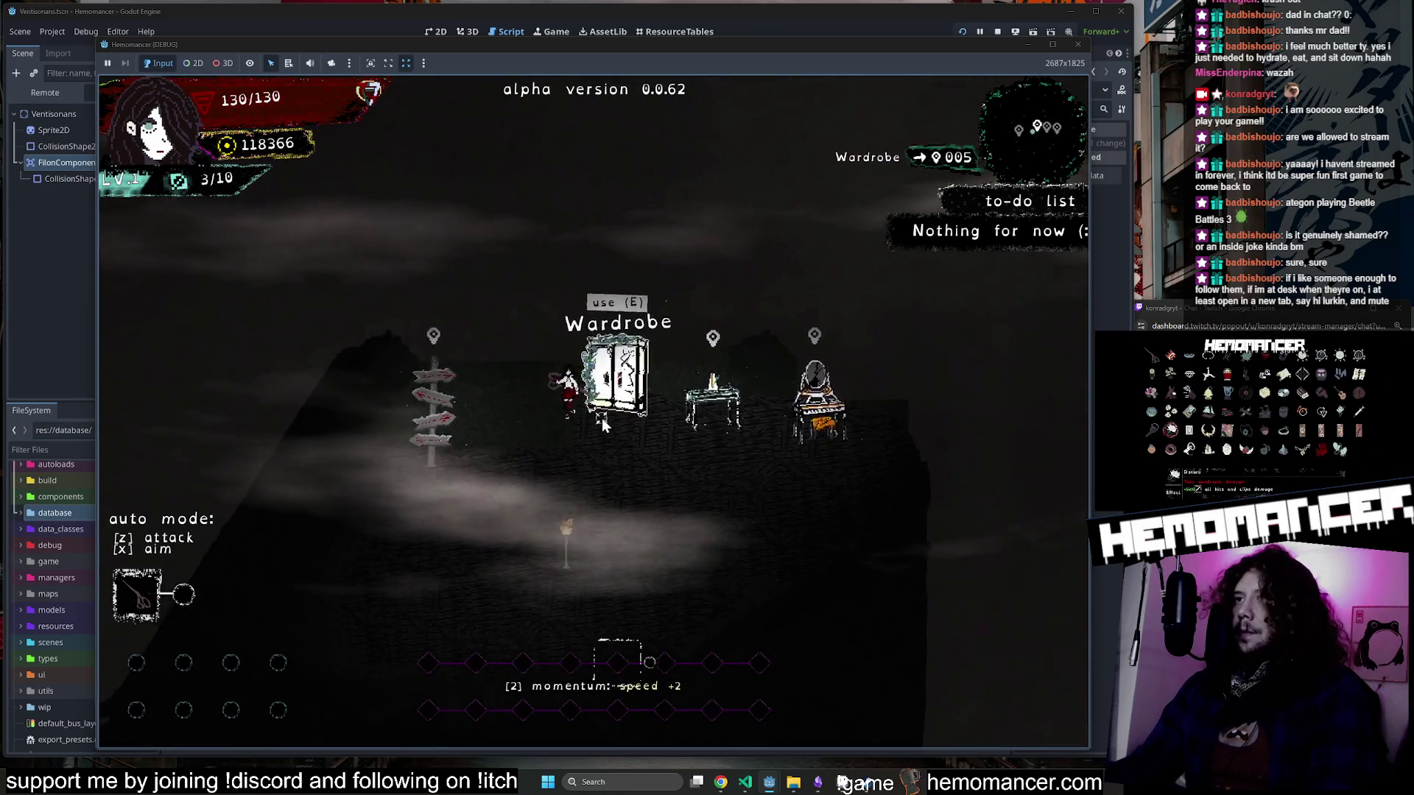
{"action": "key", "text": "a"}
{"action": "key", "text": "e"}
{"action": "key", "text": "Return"}
{"action": "key", "text": "d"}
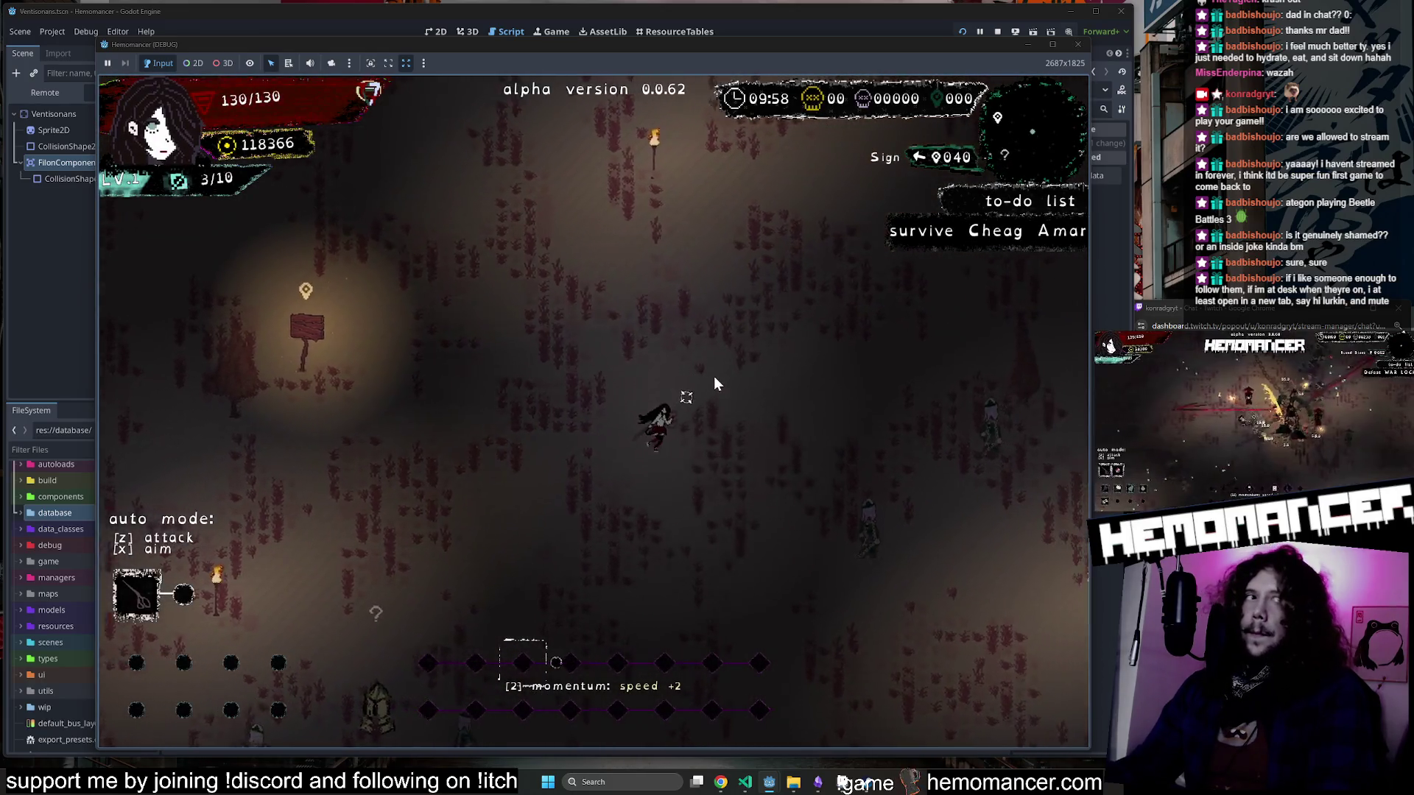
{"action": "key", "text": "d"}
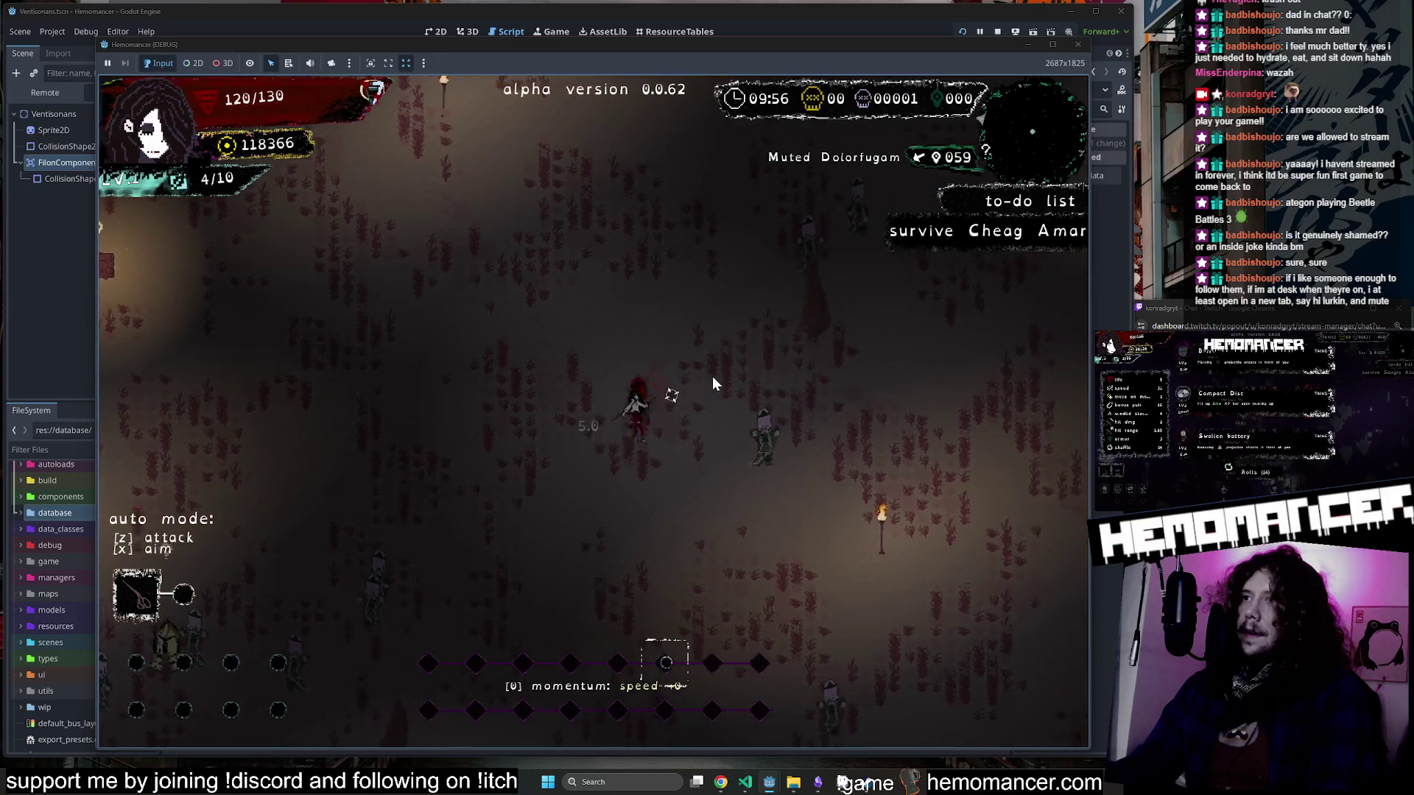
{"action": "key", "text": "d"}
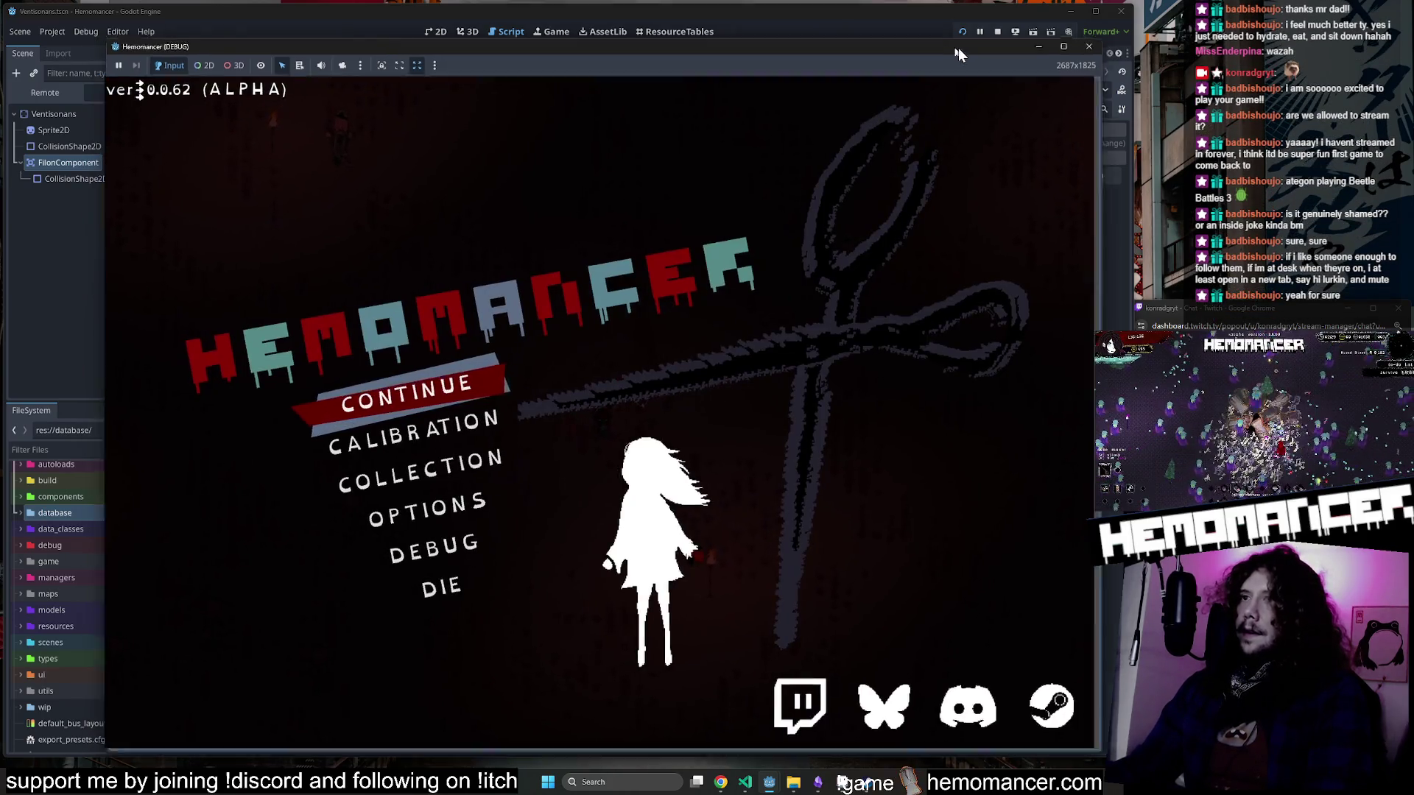
{"action": "mouse_move", "coordinate": [957, 47]}
{"action": "left_mouse_down"}
{"action": "mouse_move", "coordinate": [1134, 78]}
{"action": "mouse_move", "coordinate": [847, 92]}
{"action": "left_mouse_up"}
{"action": "key", "text": "F8"}
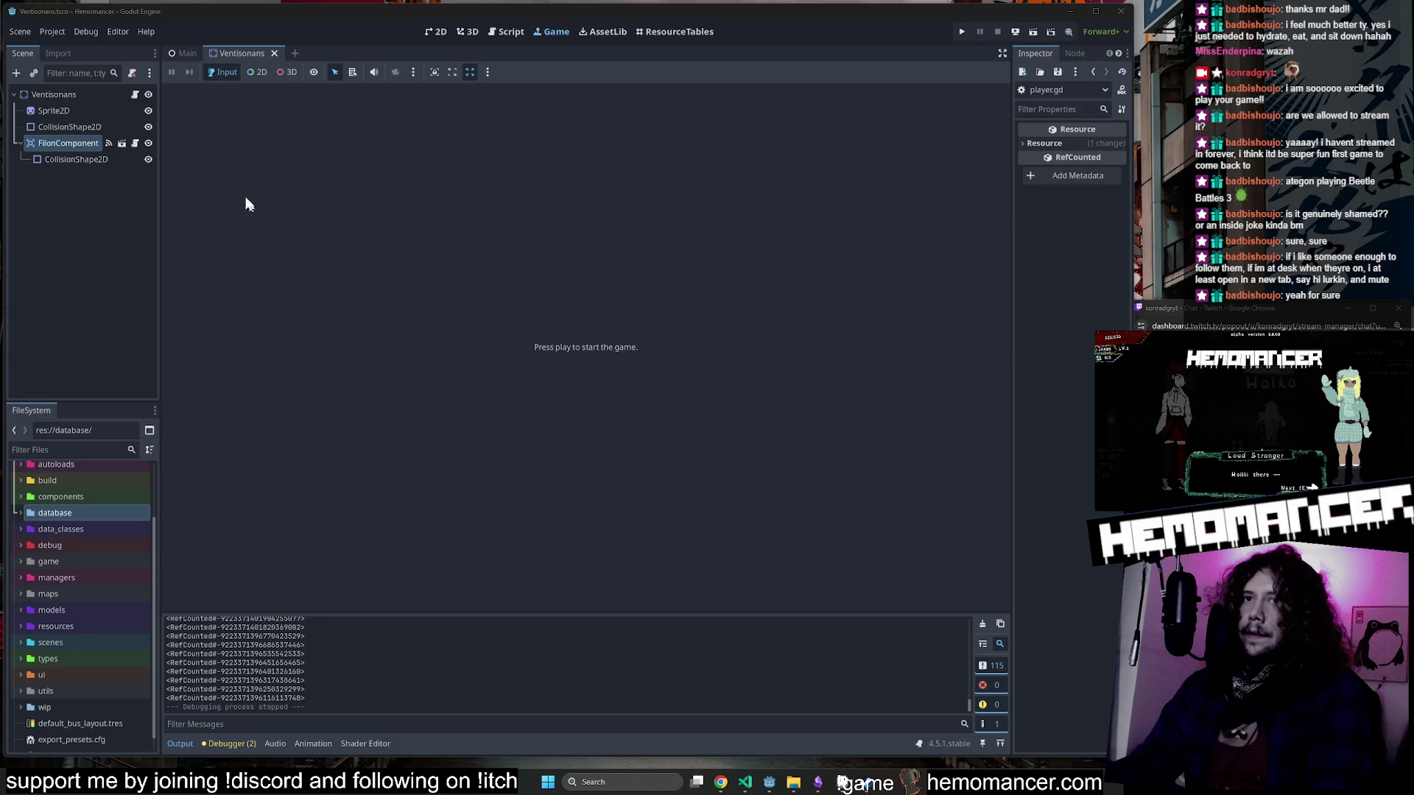
Close the Ventisonans scene and quick-open player.gd.
{"action": "middle_click", "coordinate": [245, 56]}
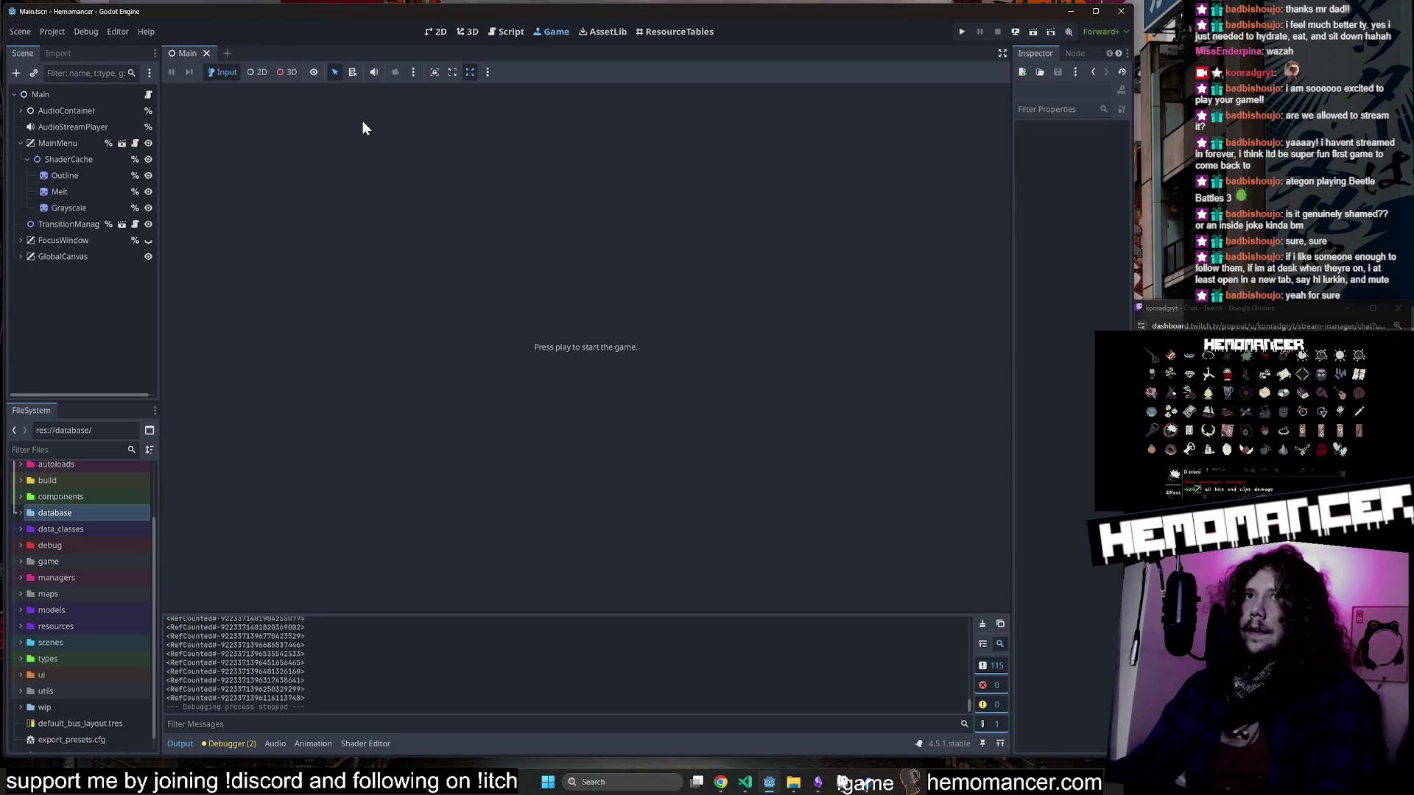
{"action": "key", "text": "ctrl+alt+o"}
{"action": "type", "text": "player"}
{"action": "key", "text": "Return"}
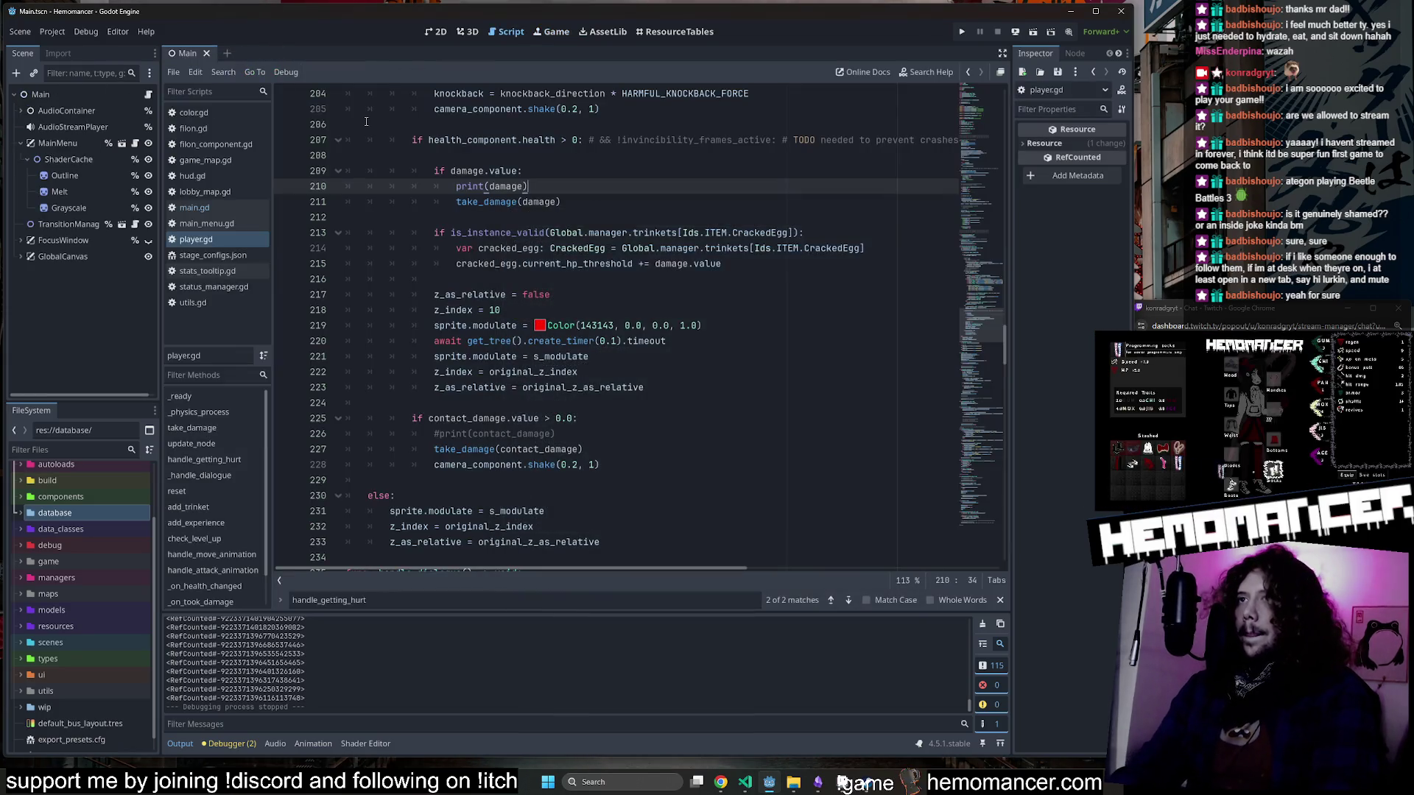
Review handle_getting_hurt, checking uses of damage, take_damage, contact_damage and print(damage).
{"action": "scroll", "coordinate": [584, 251], "scroll_direction": "up", "scroll_amount": 2}
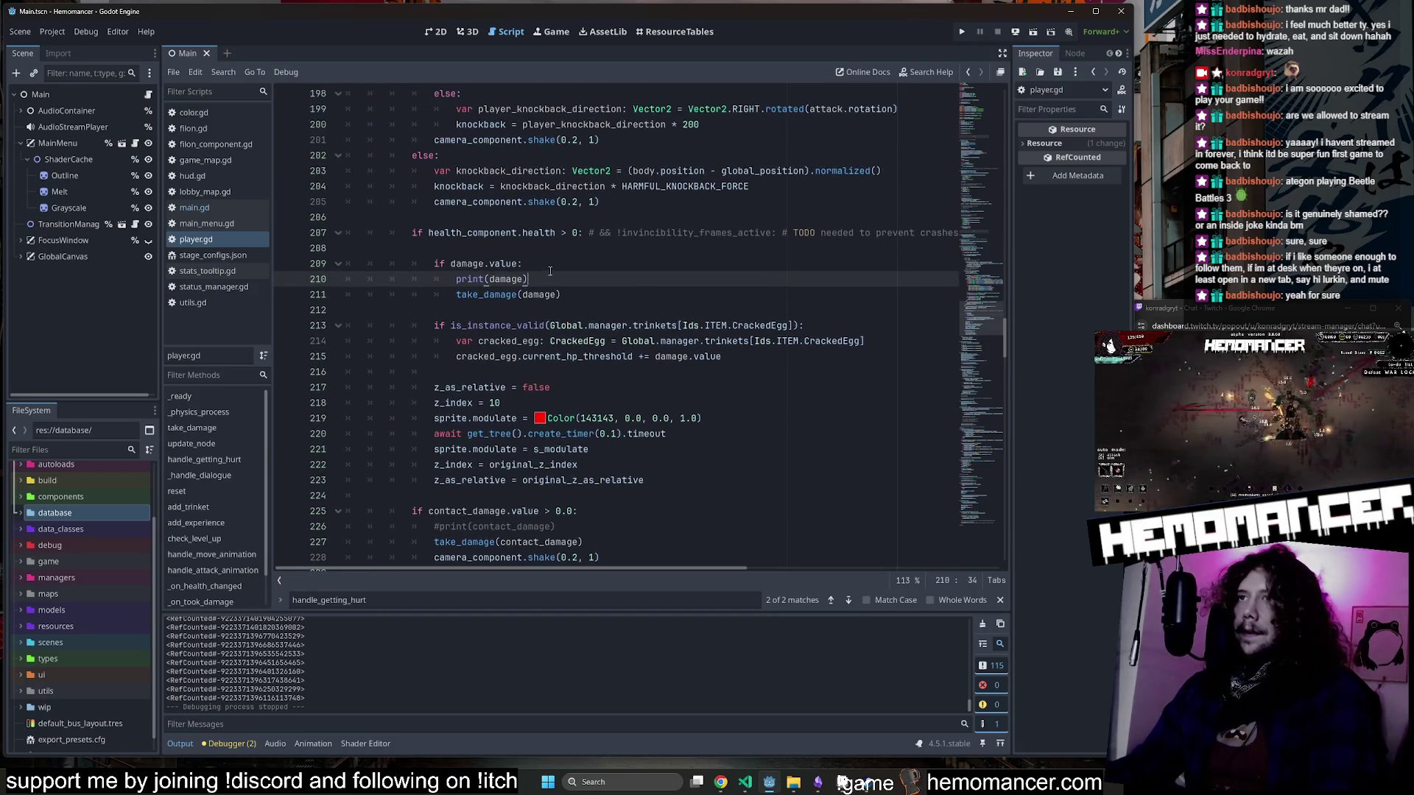
{"action": "double_click", "coordinate": [466, 260]}
{"action": "scroll", "coordinate": [476, 263], "scroll_direction": "up", "scroll_amount": 3}
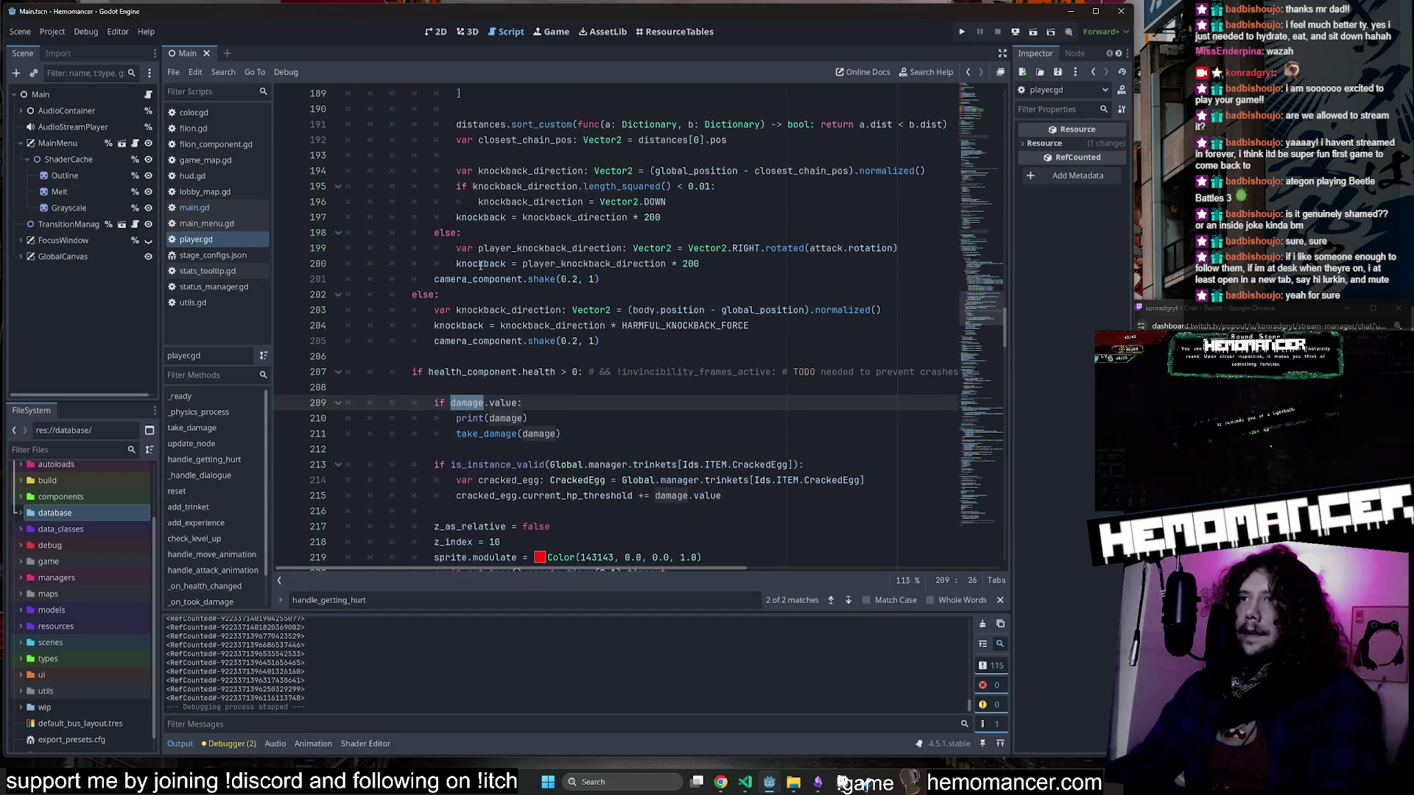
{"action": "double_click", "coordinate": [486, 433]}
{"action": "scroll", "coordinate": [547, 419], "scroll_direction": "up", "scroll_amount": 3}
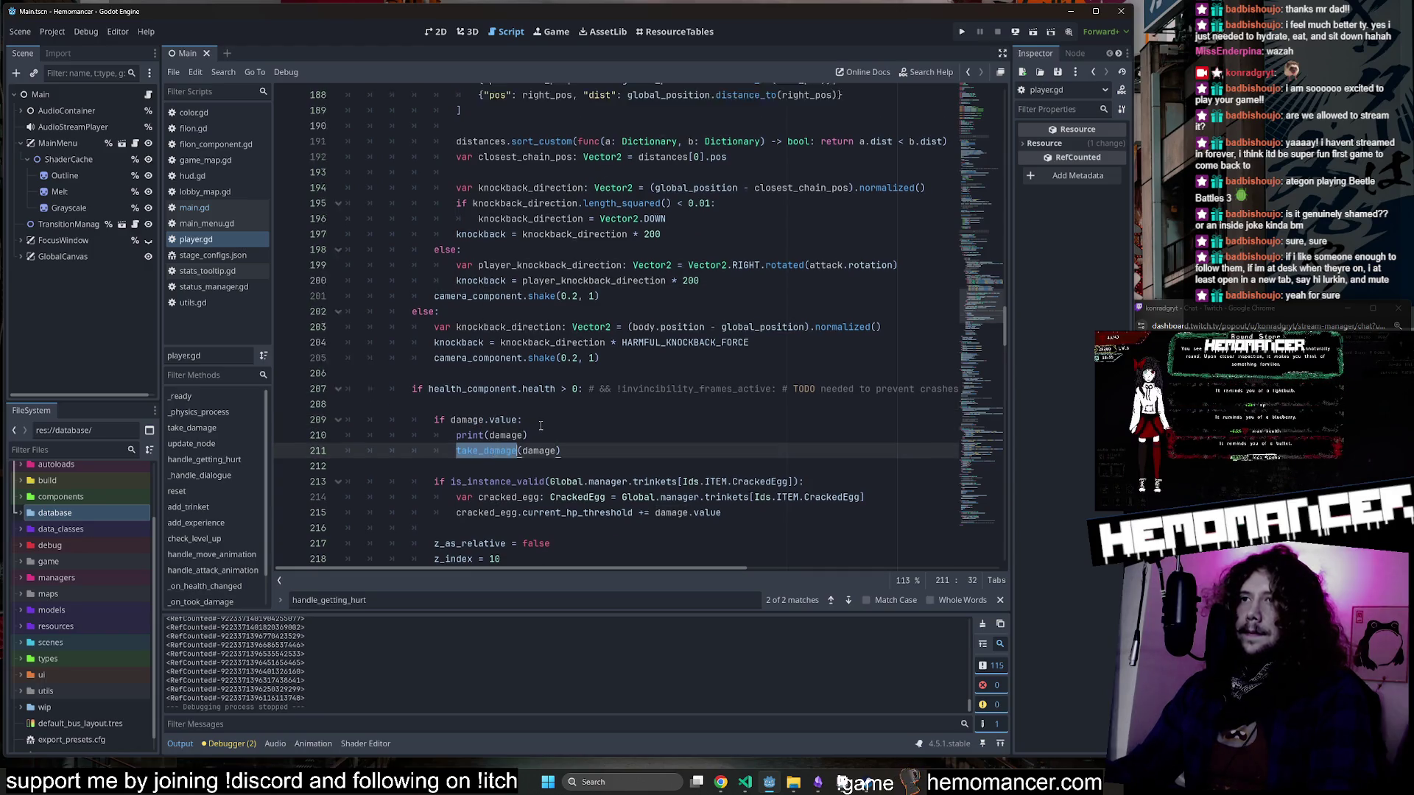
{"action": "scroll", "coordinate": [547, 419], "scroll_direction": "up", "scroll_amount": 13}
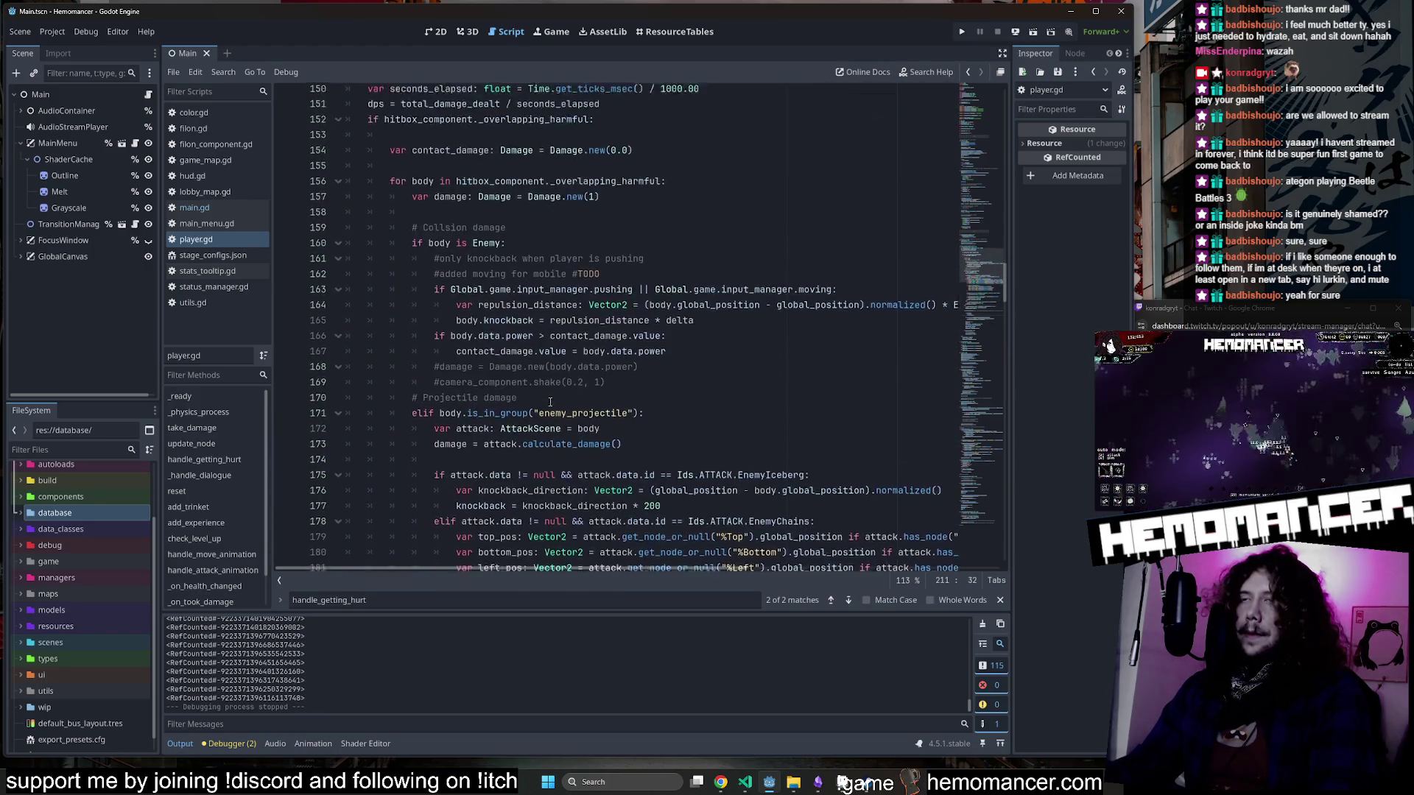
{"action": "double_click", "coordinate": [449, 248]}
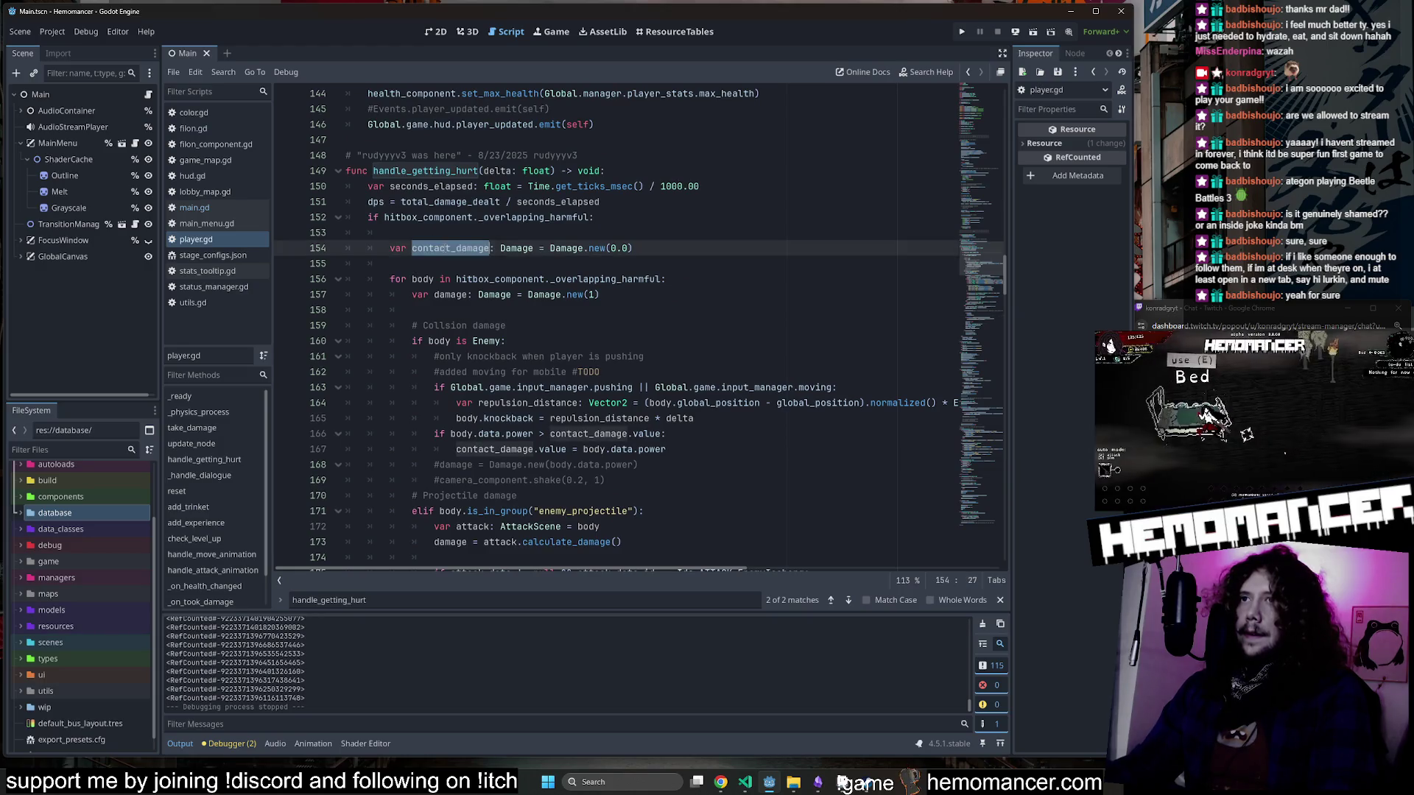
{"action": "scroll", "coordinate": [550, 315], "scroll_direction": "down", "scroll_amount": 6}
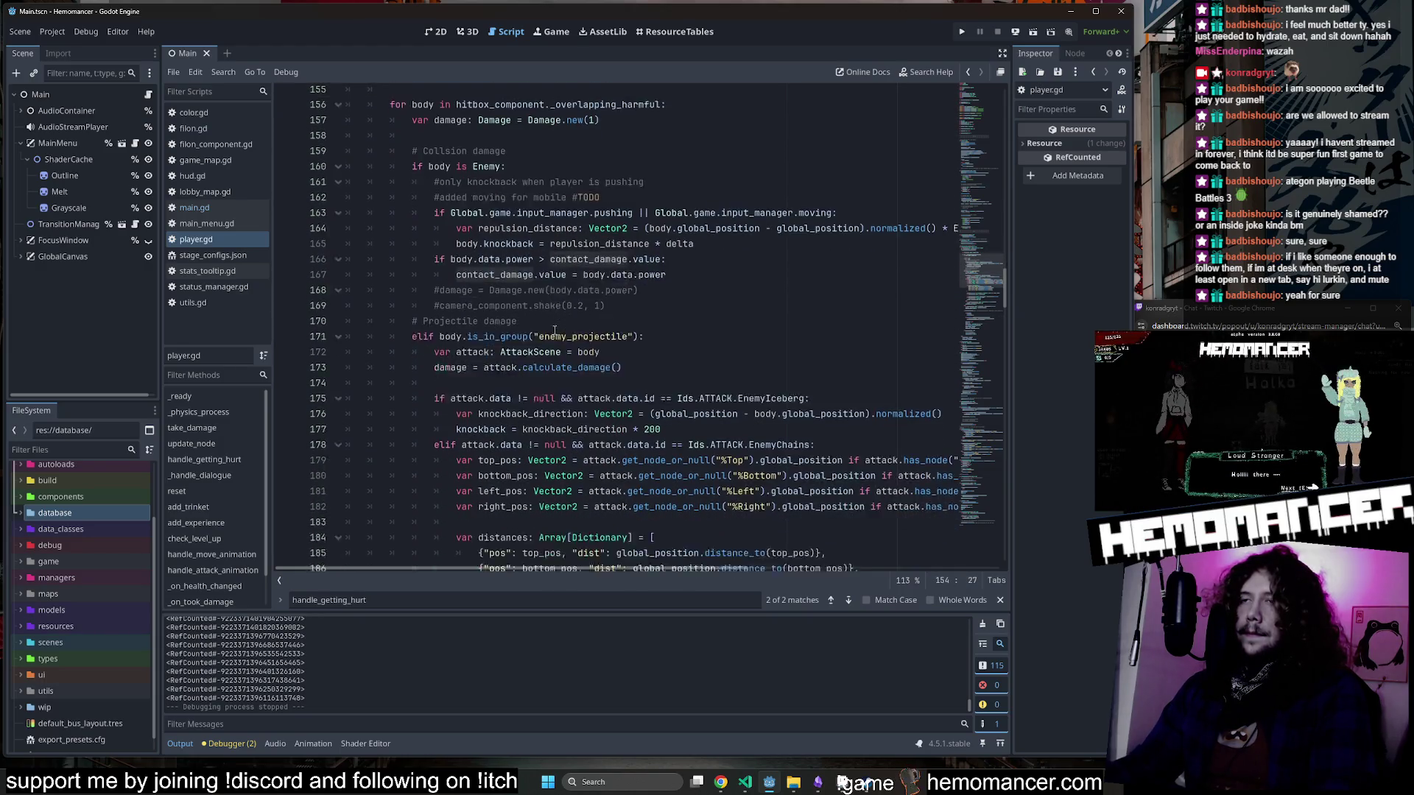
{"action": "scroll", "coordinate": [553, 315], "scroll_direction": "down", "scroll_amount": 8}
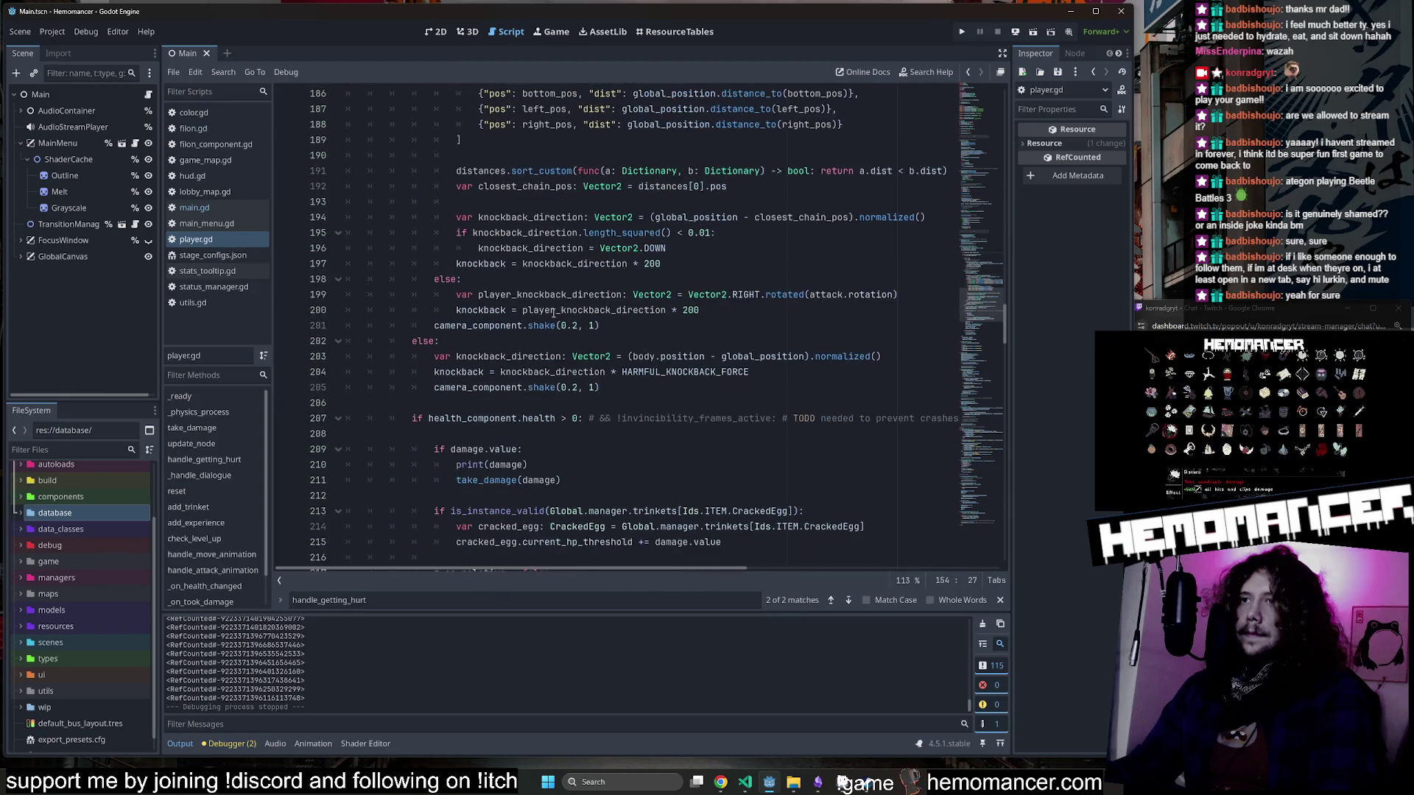
{"action": "double_click", "coordinate": [505, 465]}
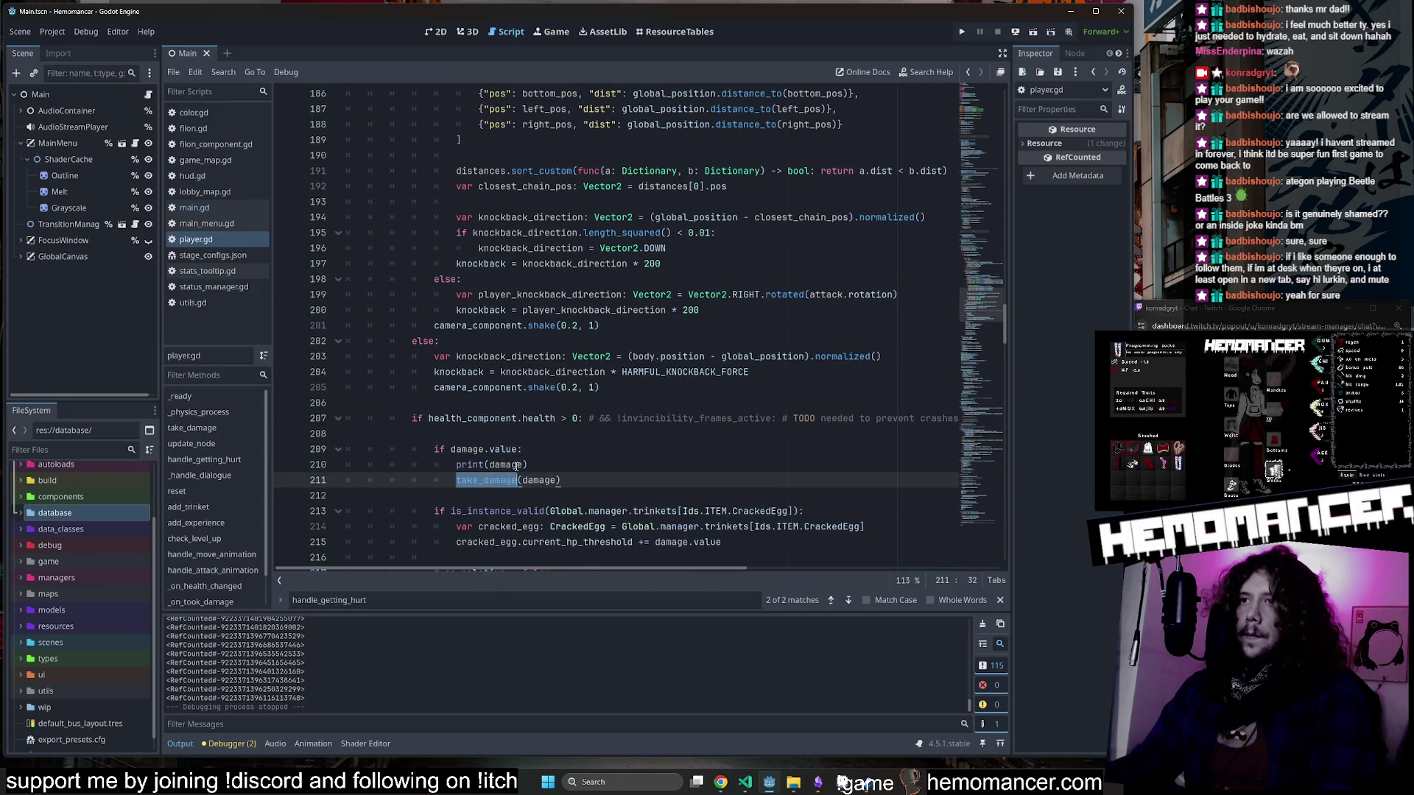
{"action": "scroll", "coordinate": [584, 398], "scroll_direction": "up", "scroll_amount": 5}
{"action": "scroll", "coordinate": [584, 398], "scroll_direction": "up", "scroll_amount": 5}
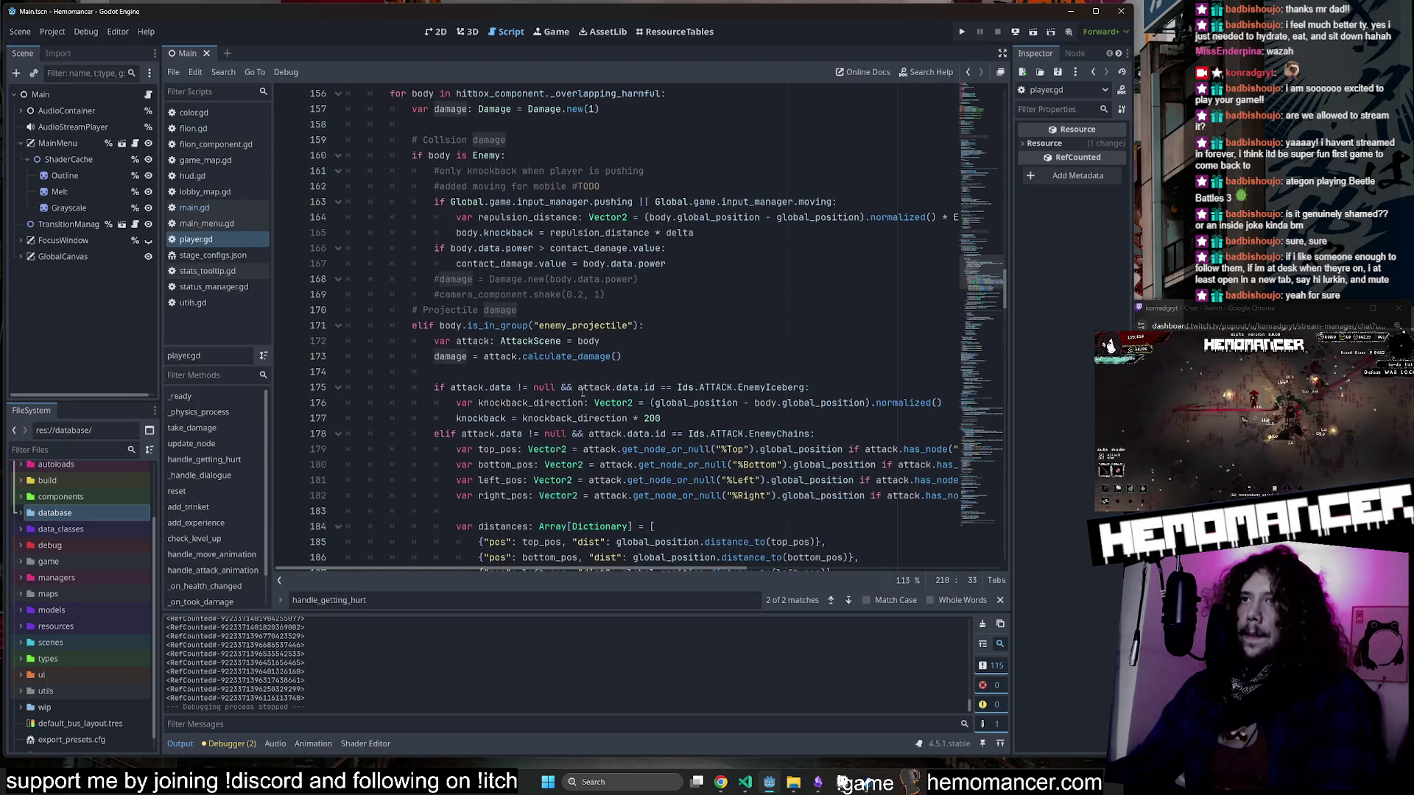
{"action": "scroll", "coordinate": [510, 368], "scroll_direction": "down", "scroll_amount": 2}
{"action": "scroll", "coordinate": [509, 356], "scroll_direction": "down", "scroll_amount": 8}
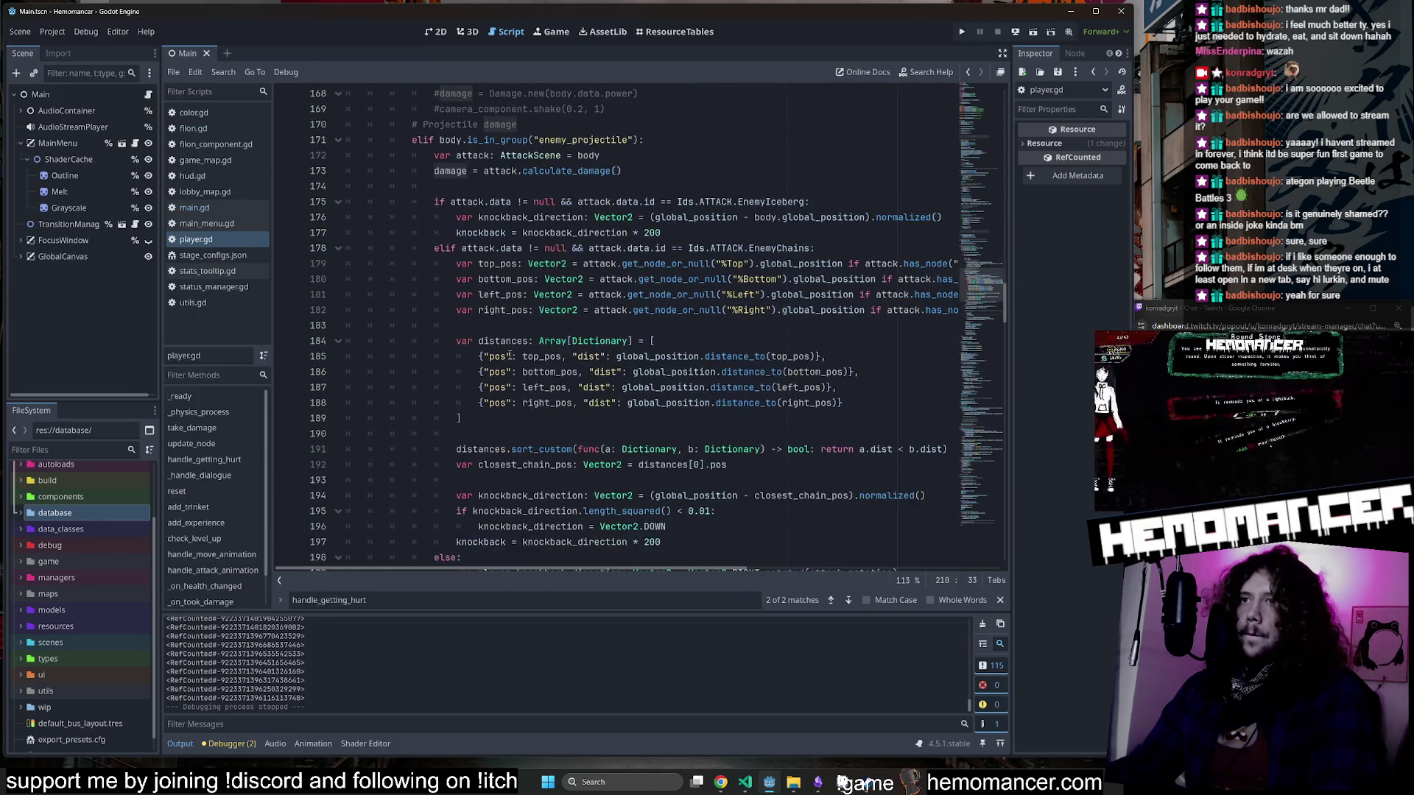
{"action": "scroll", "coordinate": [510, 355], "scroll_direction": "down", "scroll_amount": 3}
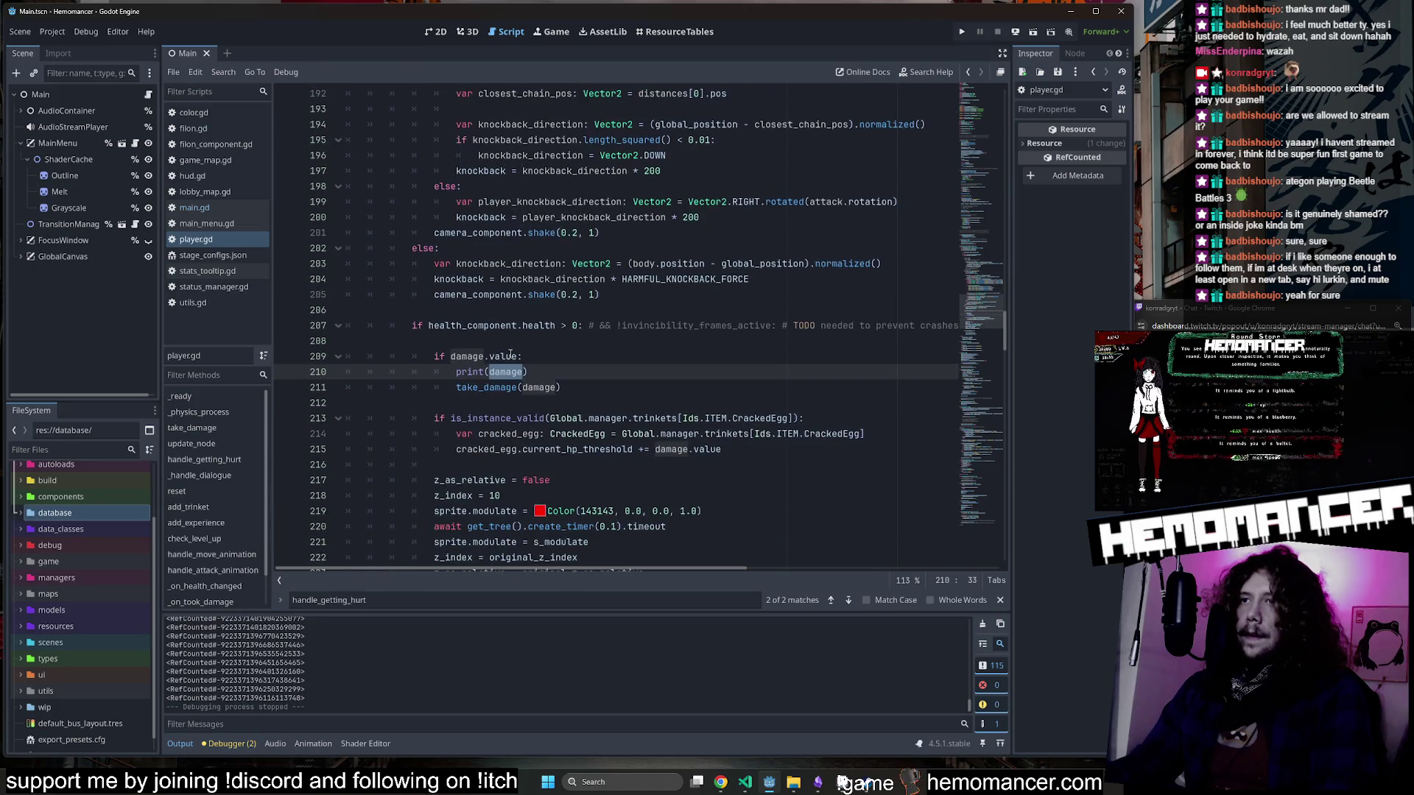
Select the damage check block on lines 208–211, then place the caret after the damage.value check.
{"action": "mouse_move", "coordinate": [582, 342]}
{"action": "left_mouse_down"}
{"action": "mouse_move", "coordinate": [372, 310]}
{"action": "mouse_move", "coordinate": [384, 300]}
{"action": "left_mouse_up"}
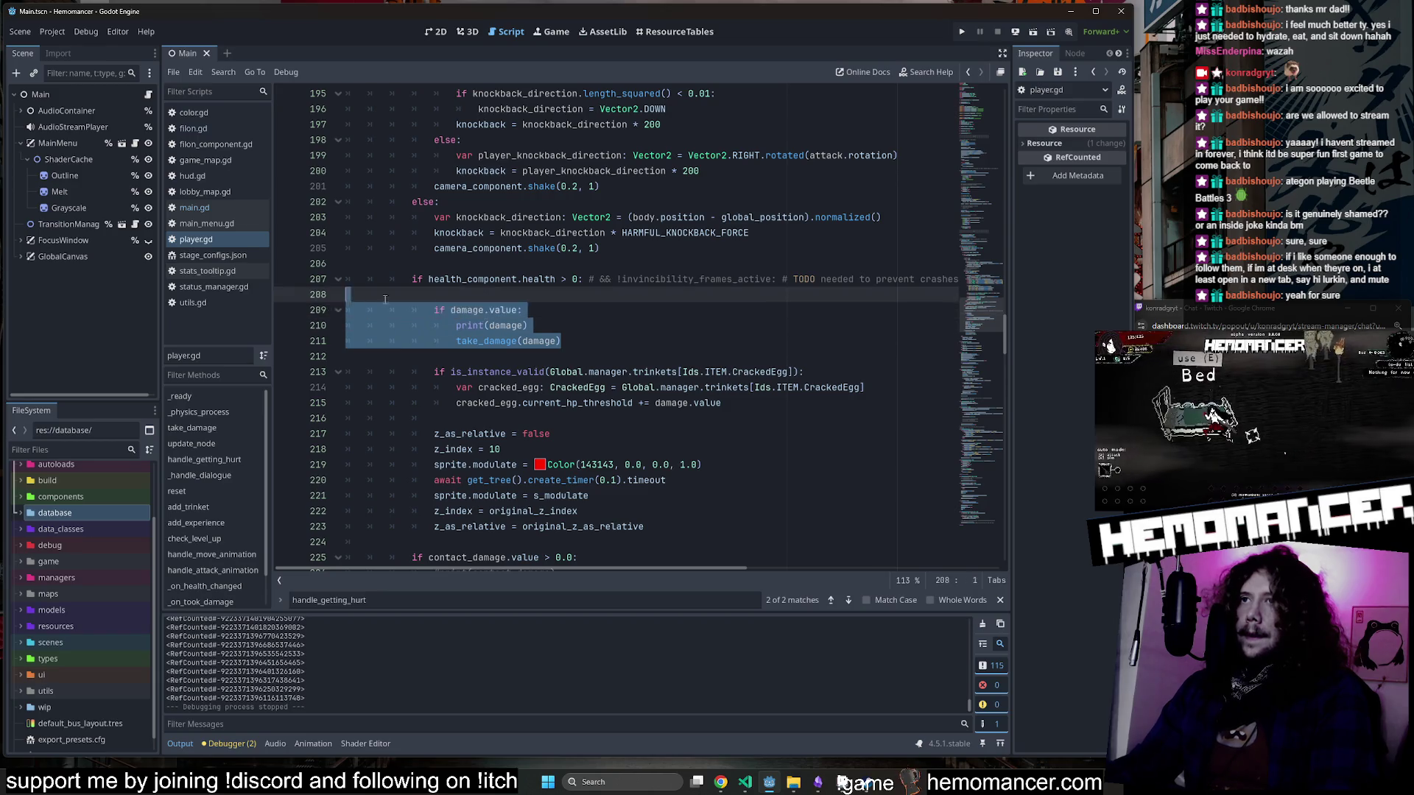
{"action": "scroll", "coordinate": [385, 299], "scroll_direction": "down", "scroll_amount": 2}
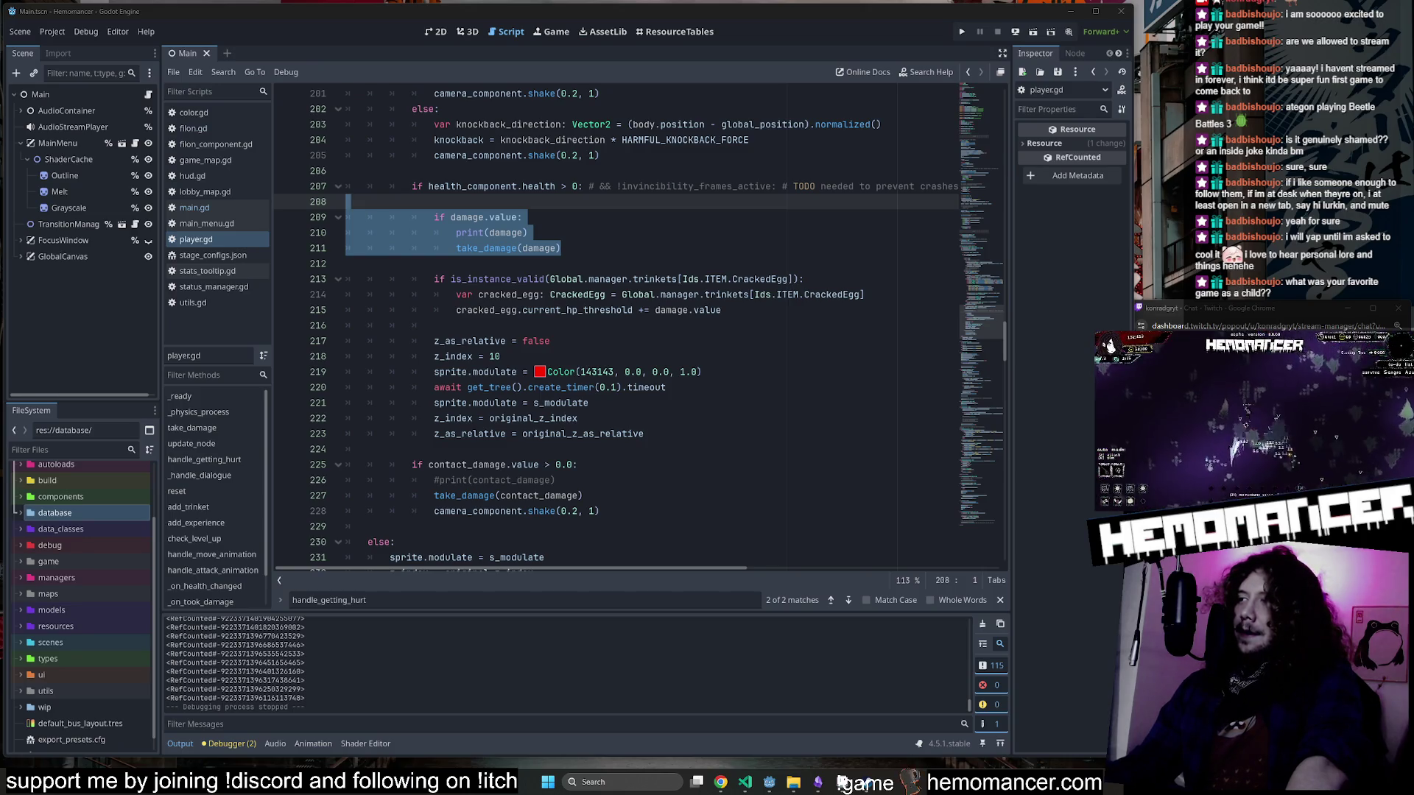
{"action": "left_click", "coordinate": [528, 200]}
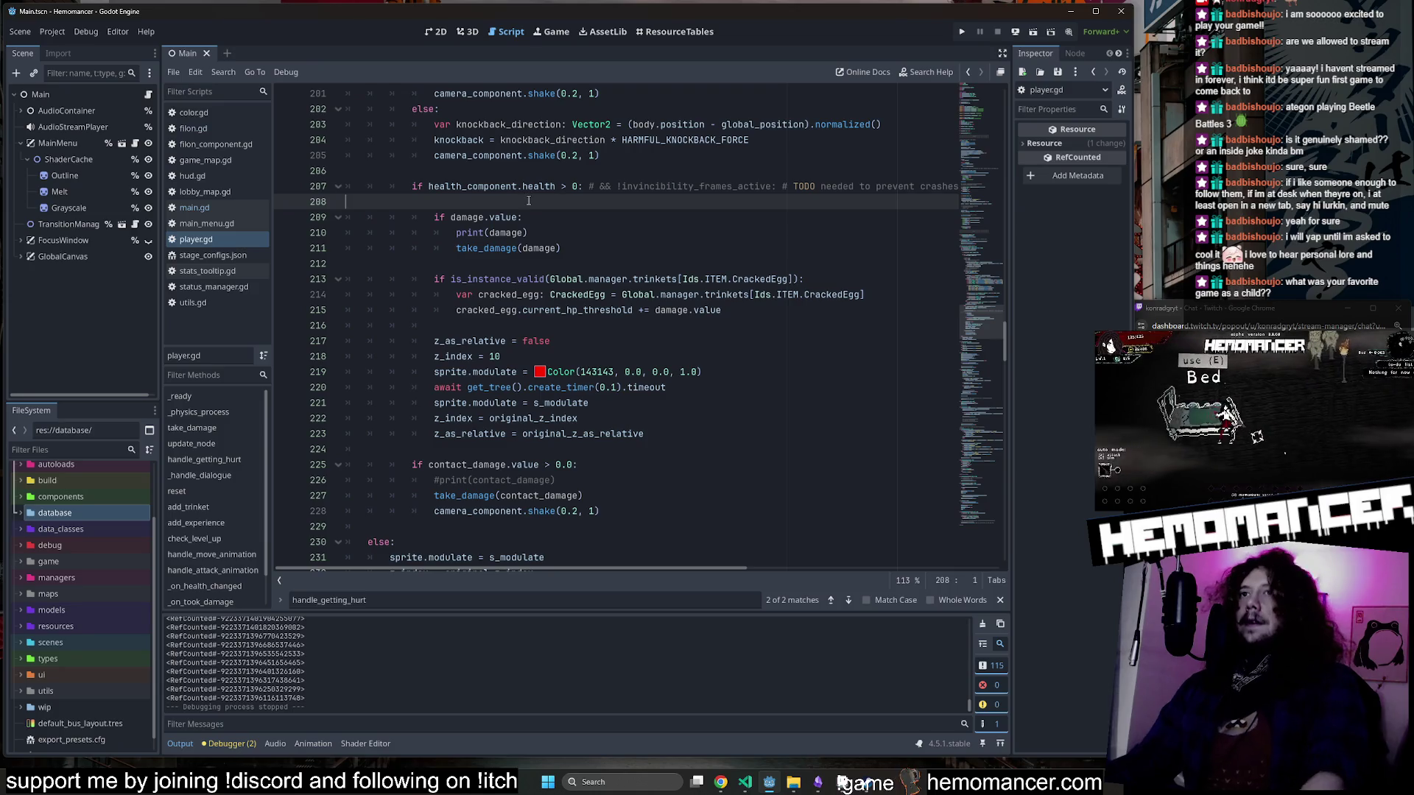
{"action": "left_click", "coordinate": [555, 214]}
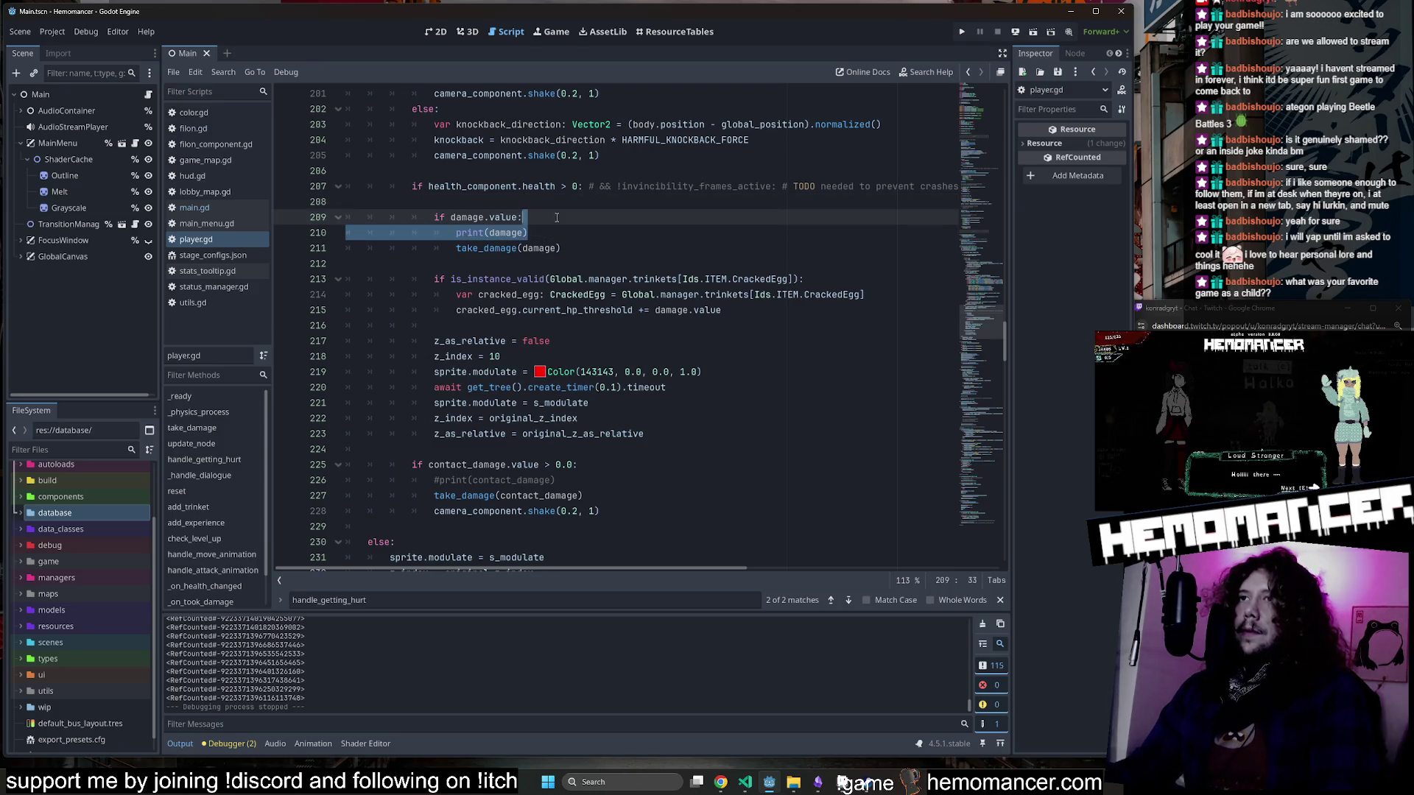
{"action": "mouse_move", "coordinate": [721, 782]}
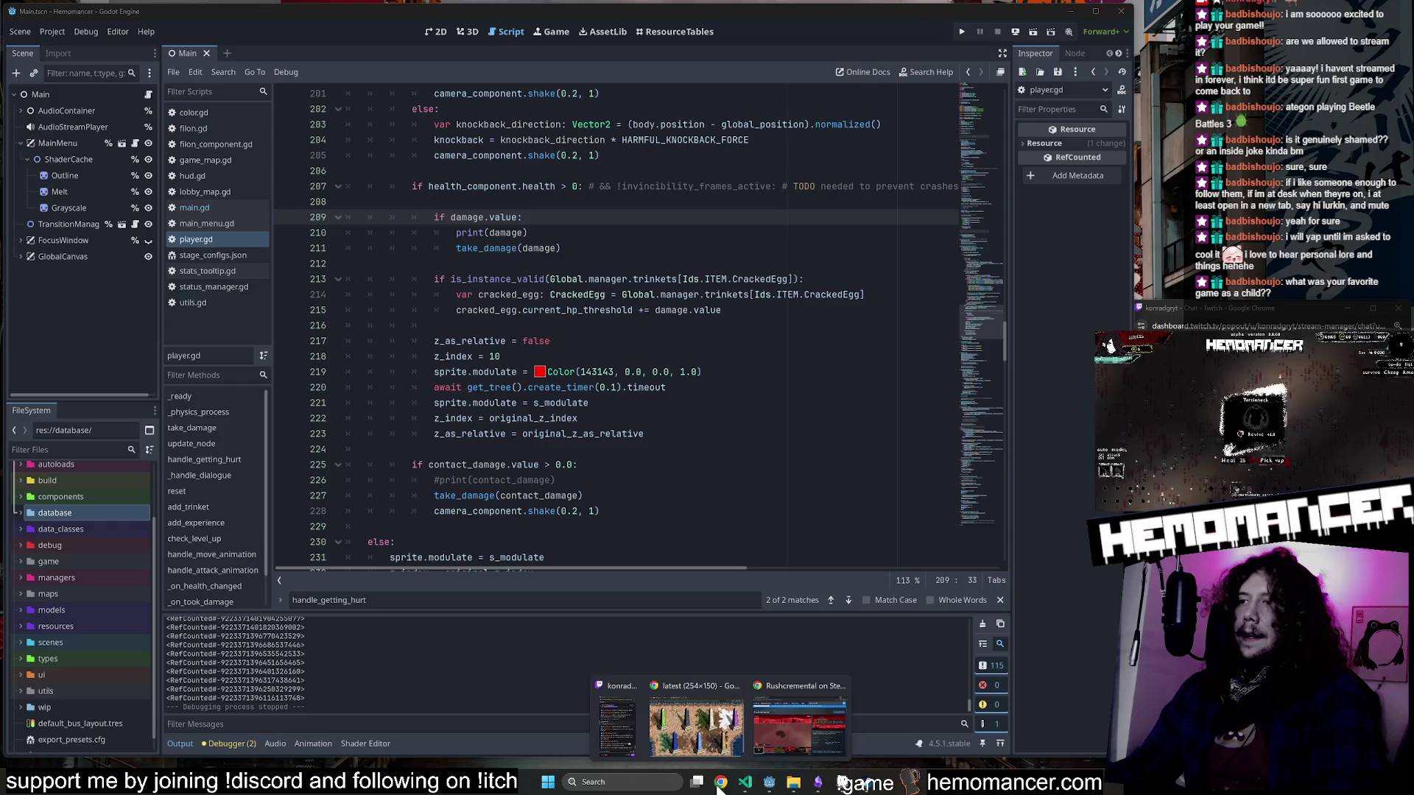
{"action": "left_click", "coordinate": [692, 734]}
Adjust the browser window and search Google Images for 'heroes 3 of might and magic'.
{"action": "mouse_move", "coordinate": [582, 92]}
{"action": "left_mouse_down"}
{"action": "mouse_move", "coordinate": [515, 94]}
{"action": "mouse_move", "coordinate": [532, 109]}
{"action": "left_mouse_up"}
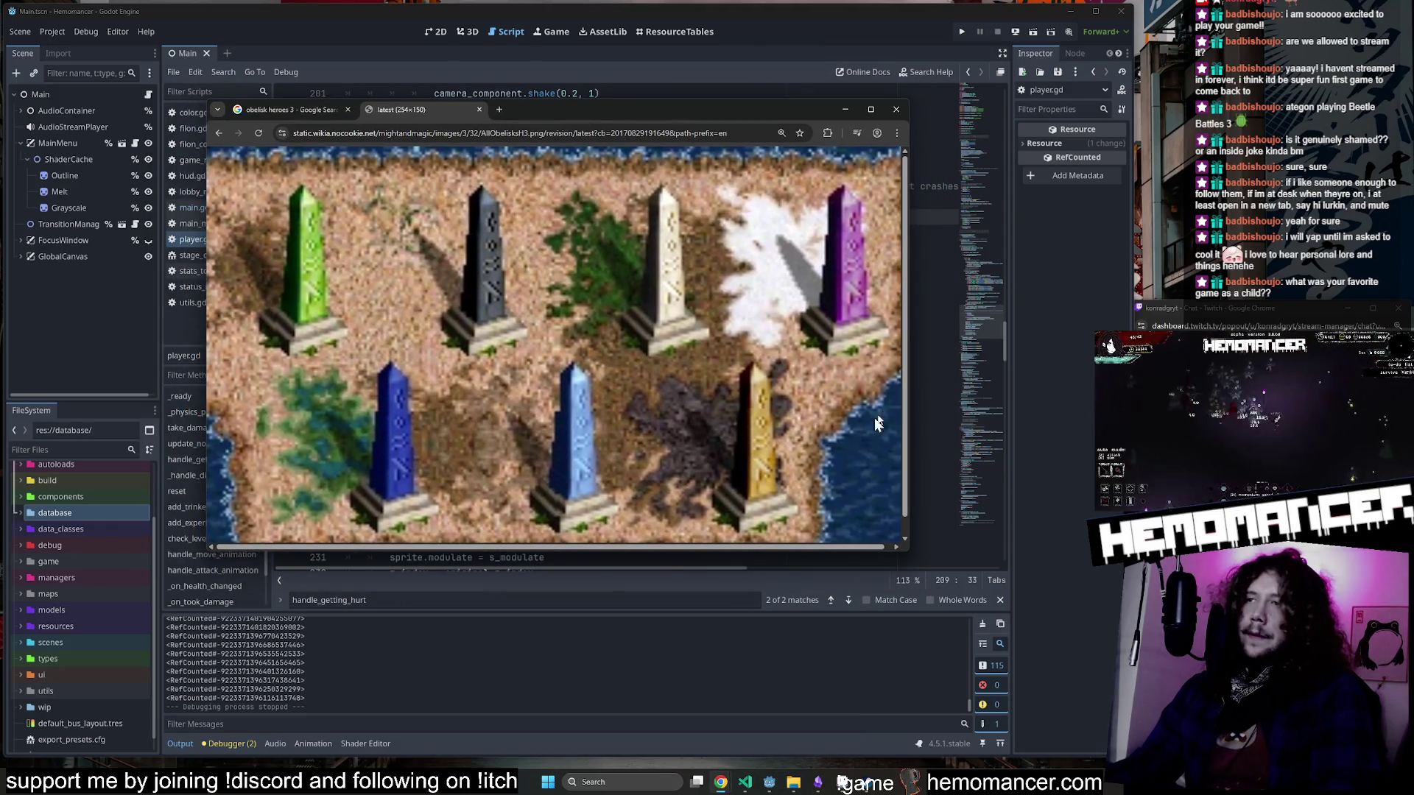
{"action": "left_click_drag", "start_coordinate": [911, 551], "coordinate": [930, 566]}
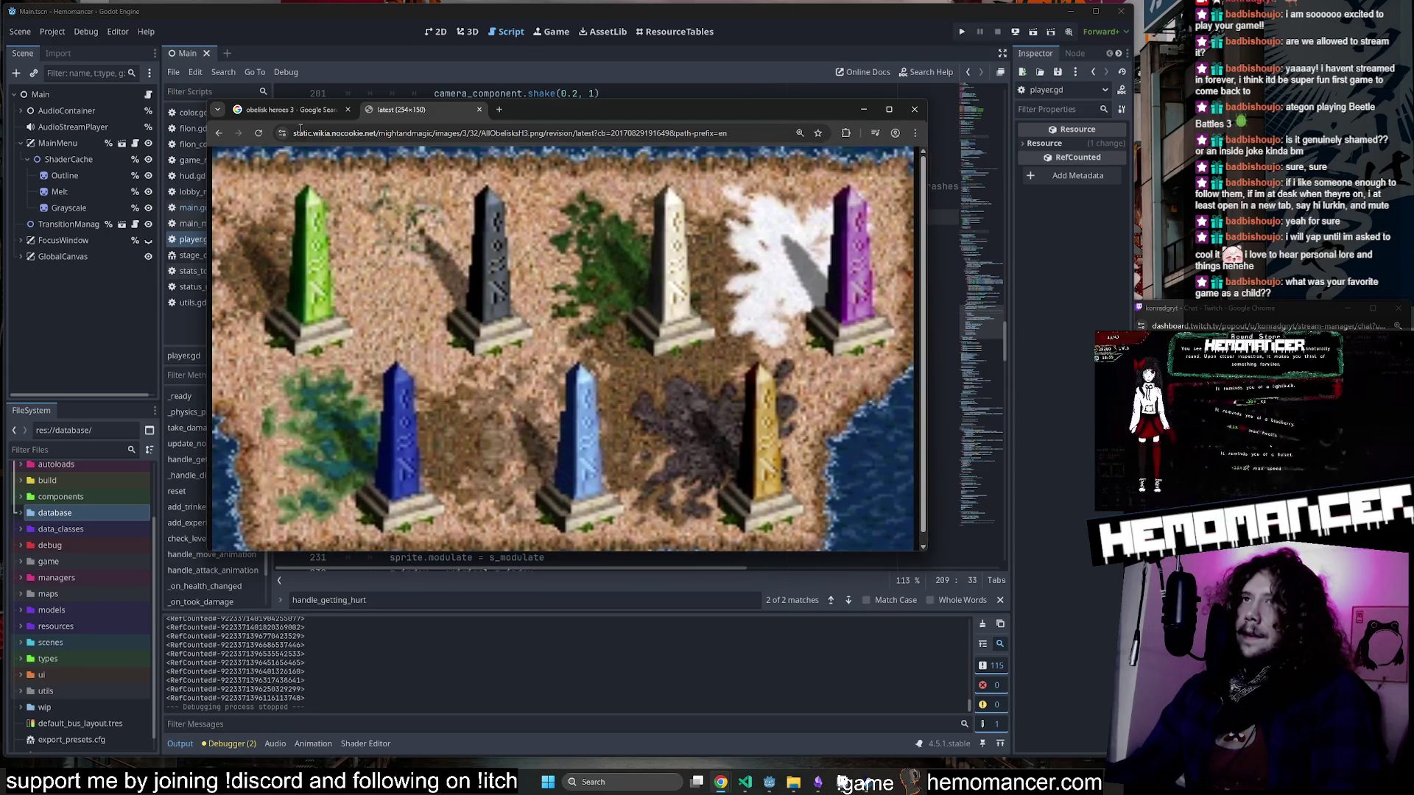
{"action": "left_click", "coordinate": [284, 109]}
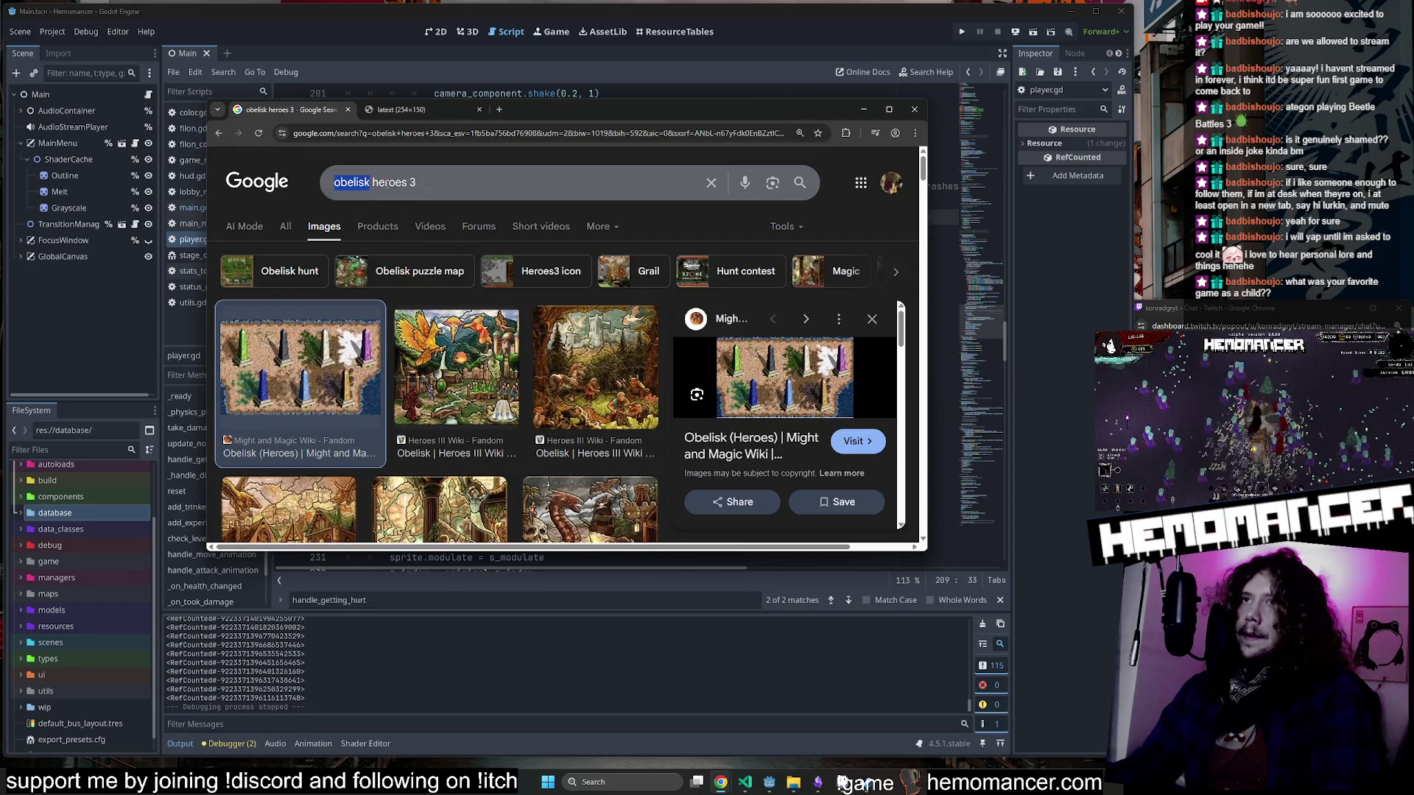
{"action": "key", "text": "BackSpace"}
{"action": "type", "text": "of might and magic"}
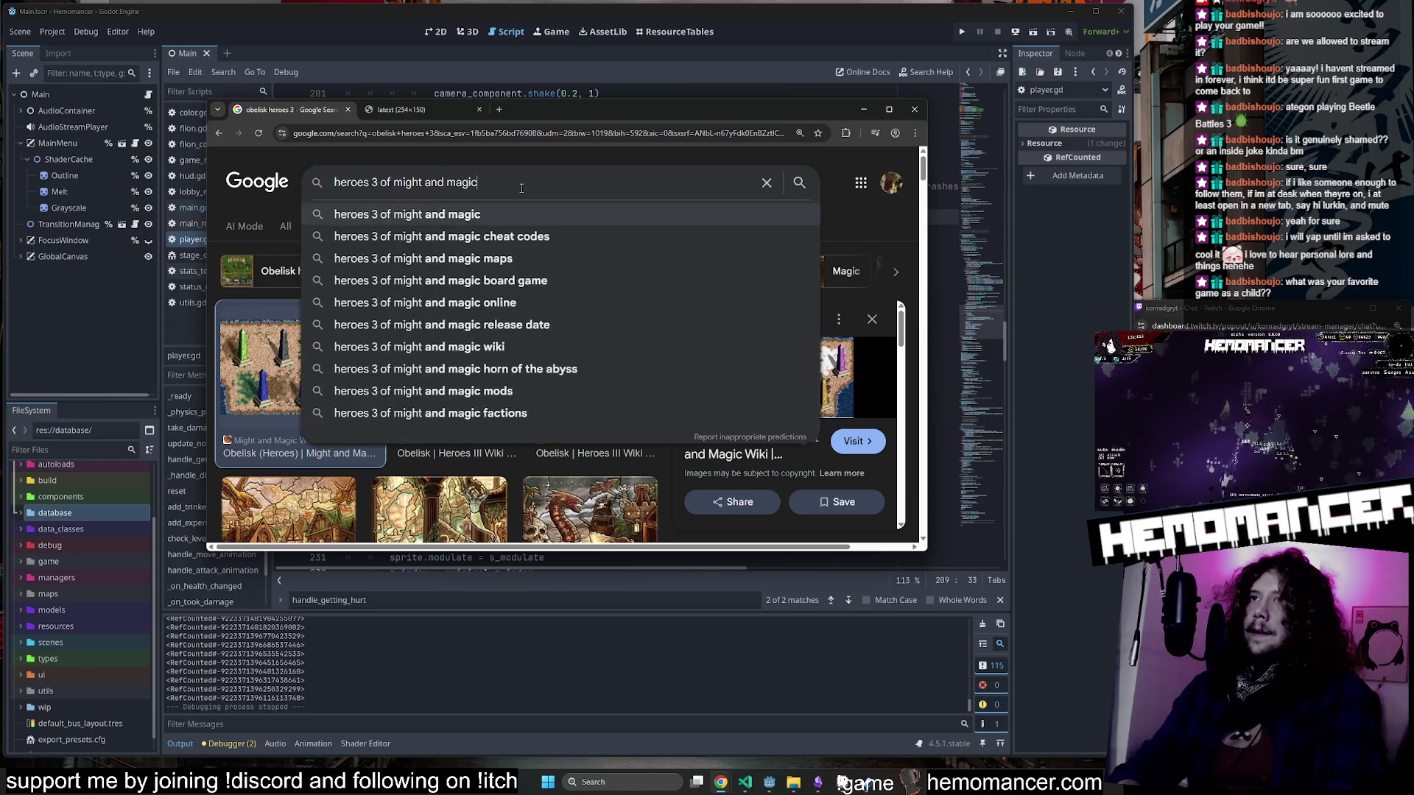
{"action": "key", "text": "Return"}
Browse the results, previewing the Dozens of Creatures and GOG.com images, then edit the query.
{"action": "scroll", "coordinate": [551, 224], "scroll_direction": "down", "scroll_amount": 2}
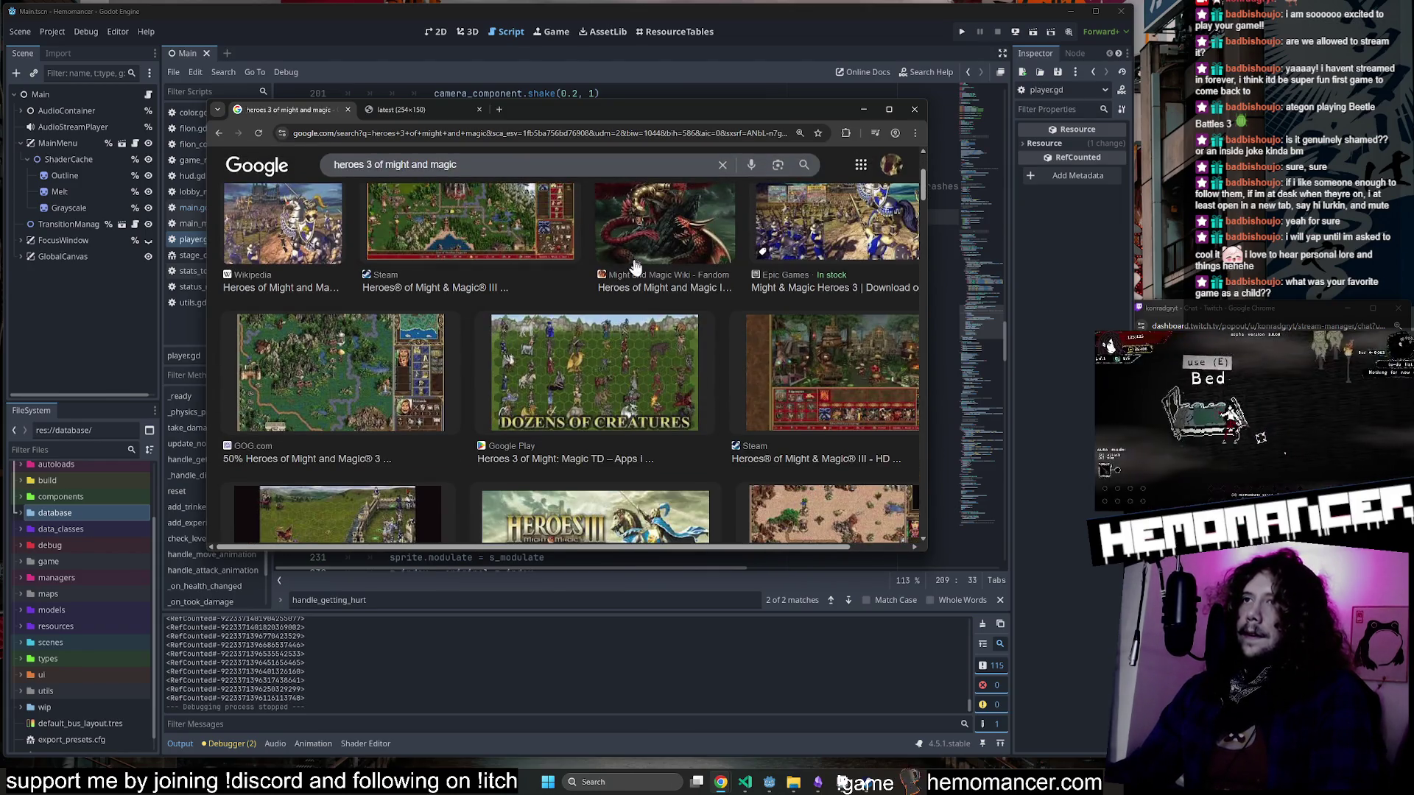
{"action": "scroll", "coordinate": [604, 346], "scroll_direction": "up", "scroll_amount": 2}
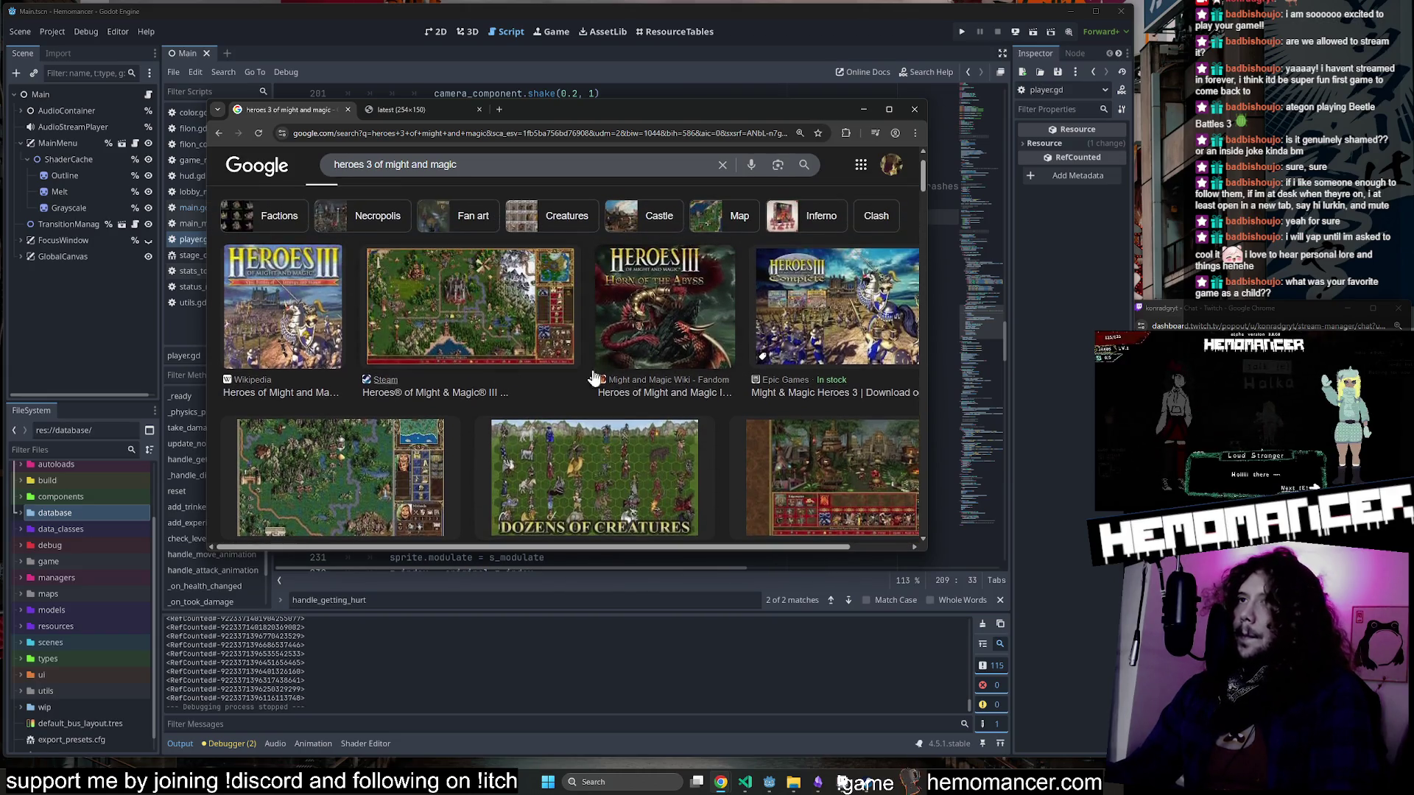
{"action": "scroll", "coordinate": [617, 457], "scroll_direction": "down", "scroll_amount": 1}
{"action": "left_click", "coordinate": [519, 424]}
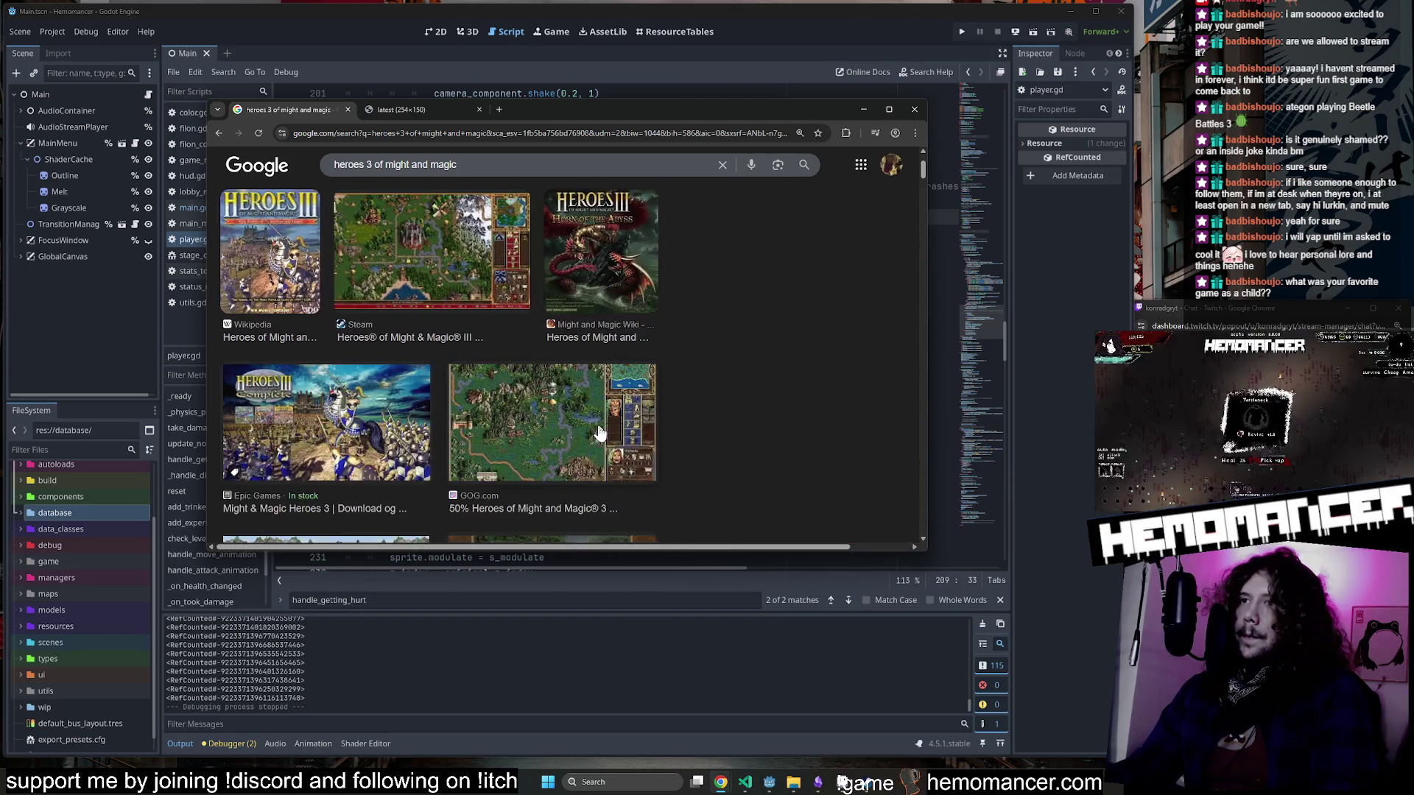
{"action": "left_click", "coordinate": [545, 276]}
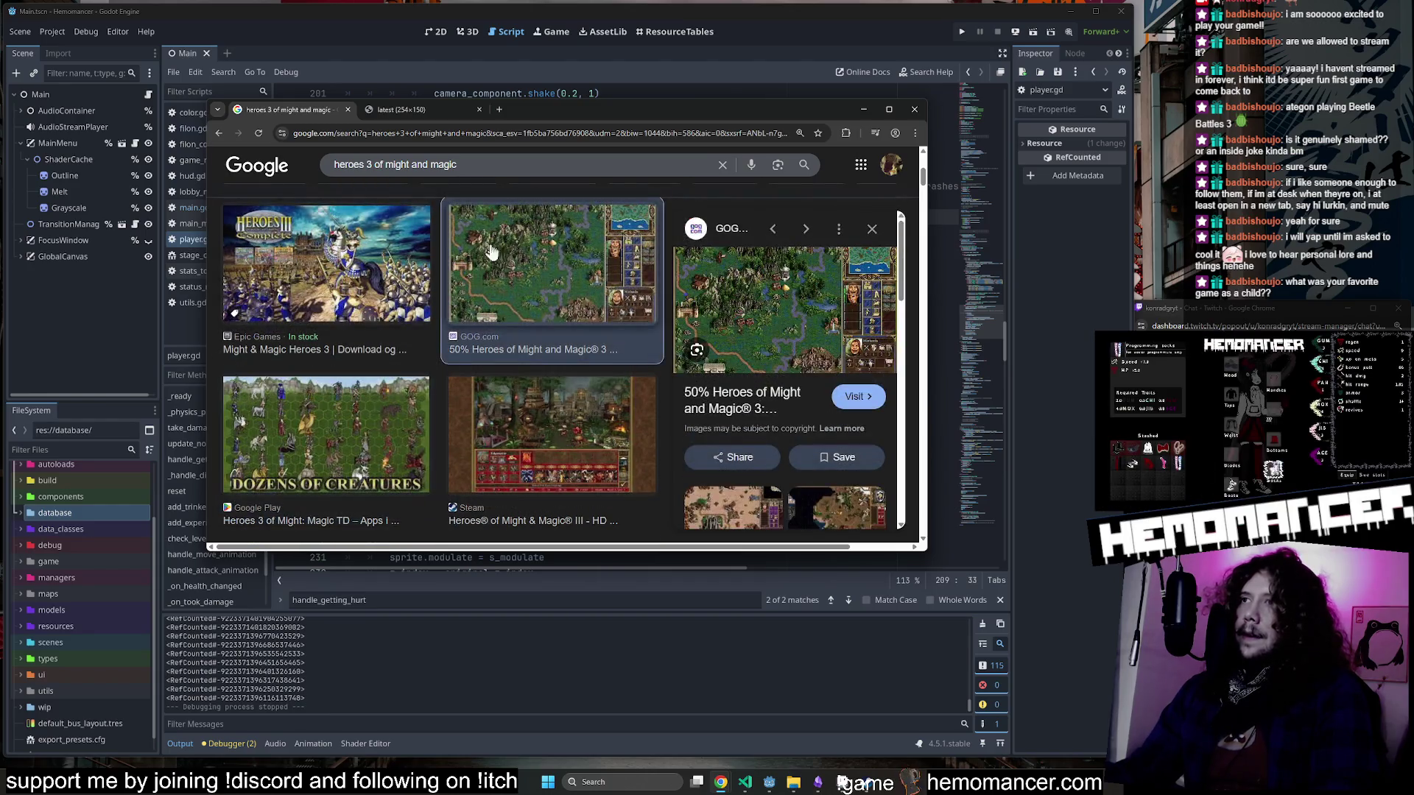
{"action": "scroll", "coordinate": [552, 349], "scroll_direction": "down", "scroll_amount": 2}
{"action": "scroll", "coordinate": [471, 327], "scroll_direction": "down", "scroll_amount": 3}
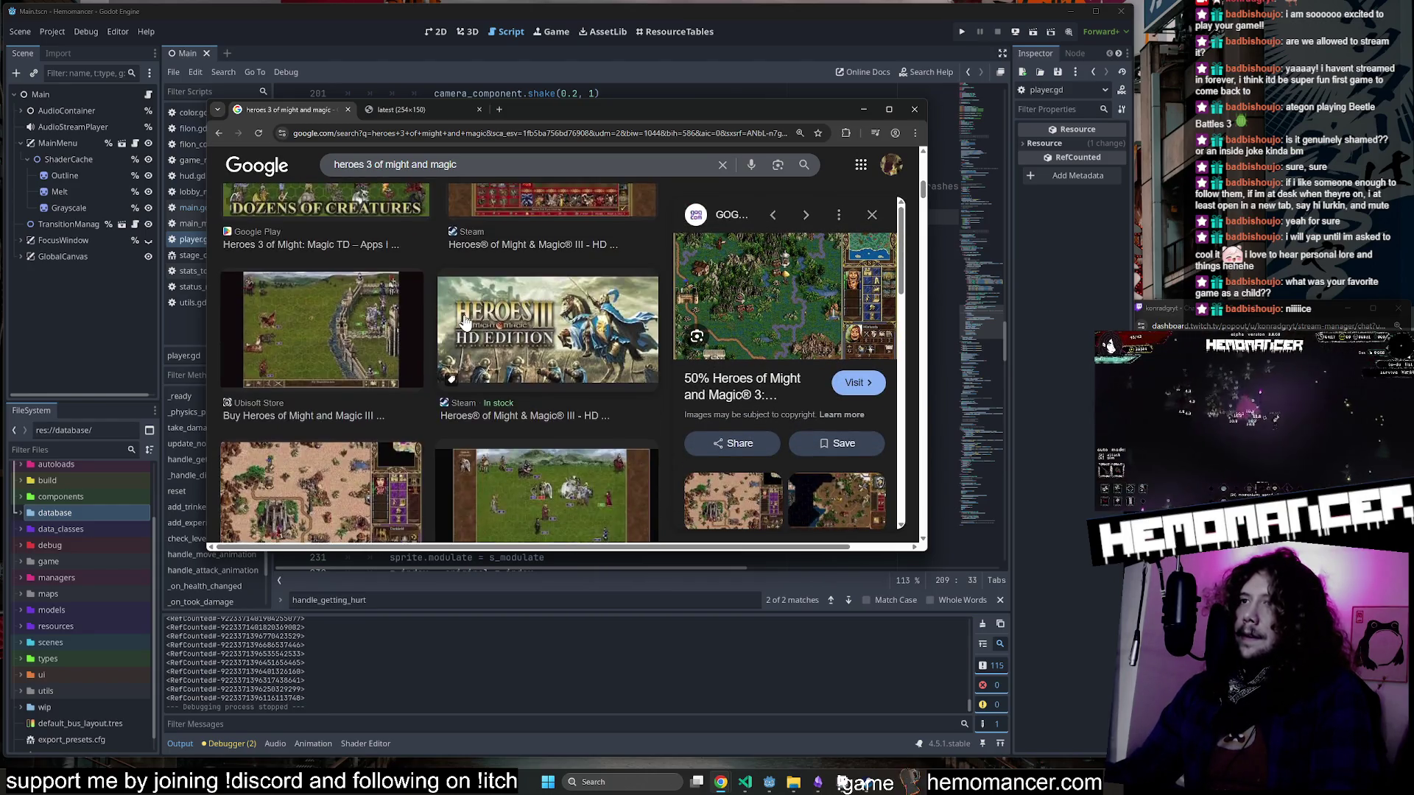
{"action": "scroll", "coordinate": [407, 344], "scroll_direction": "up", "scroll_amount": 4}
{"action": "scroll", "coordinate": [407, 344], "scroll_direction": "up", "scroll_amount": 3}
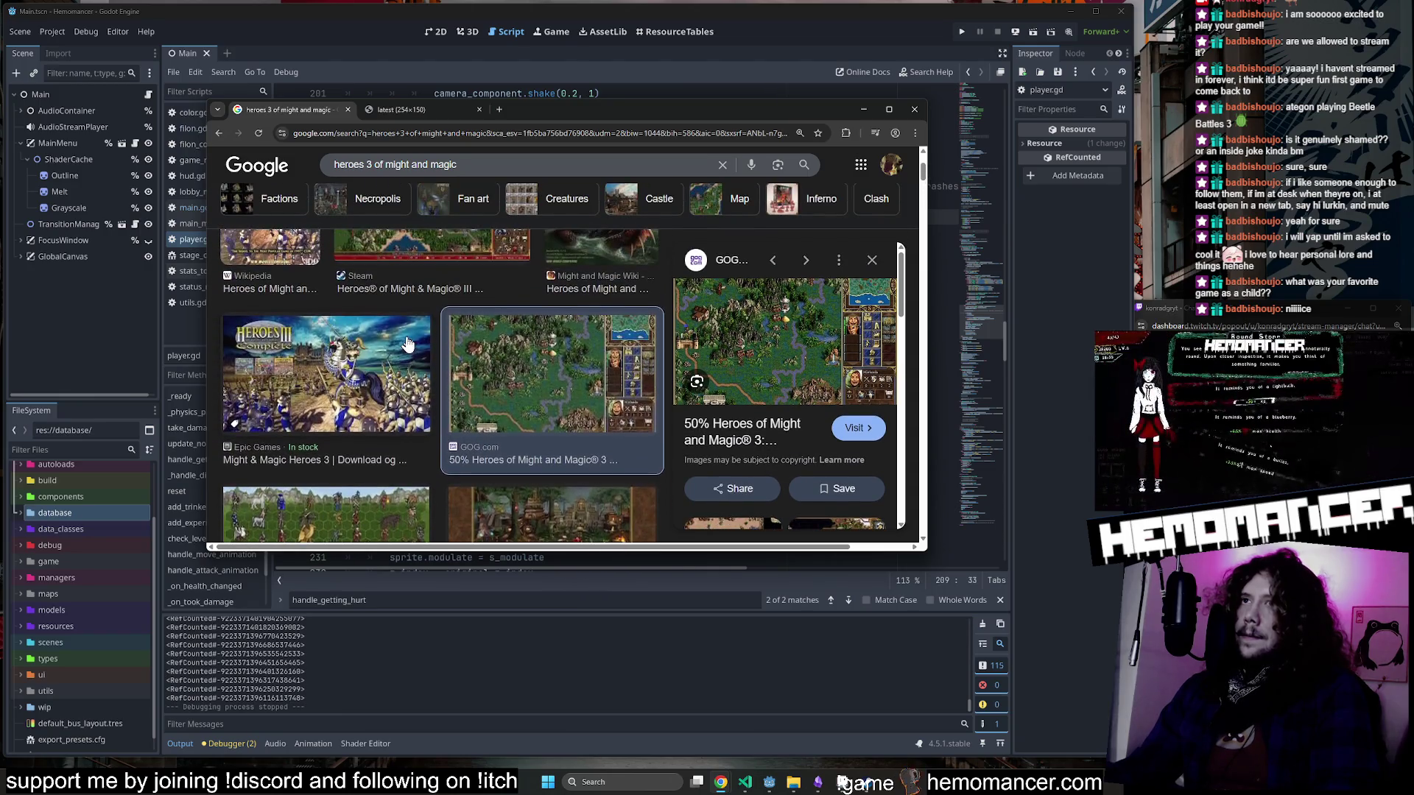
{"action": "left_click_drag", "start_coordinate": [583, 109], "coordinate": [595, 113]}
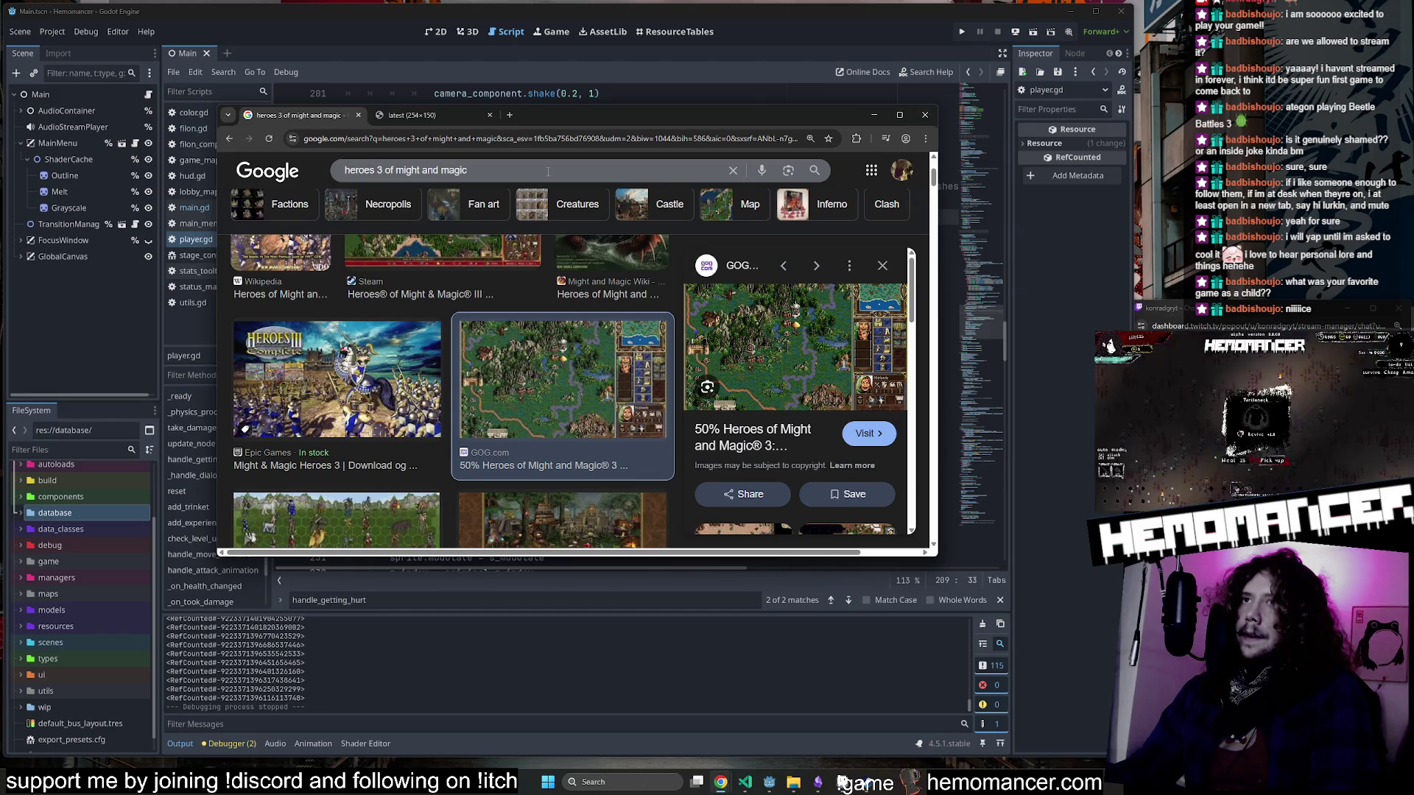
{"action": "left_click", "coordinate": [547, 172]}
Replace the heroes 3 query with 'gothic game' and browse the image results.
{"action": "key", "text": "ctrl+a"}
{"action": "type", "text": "gothic game"}
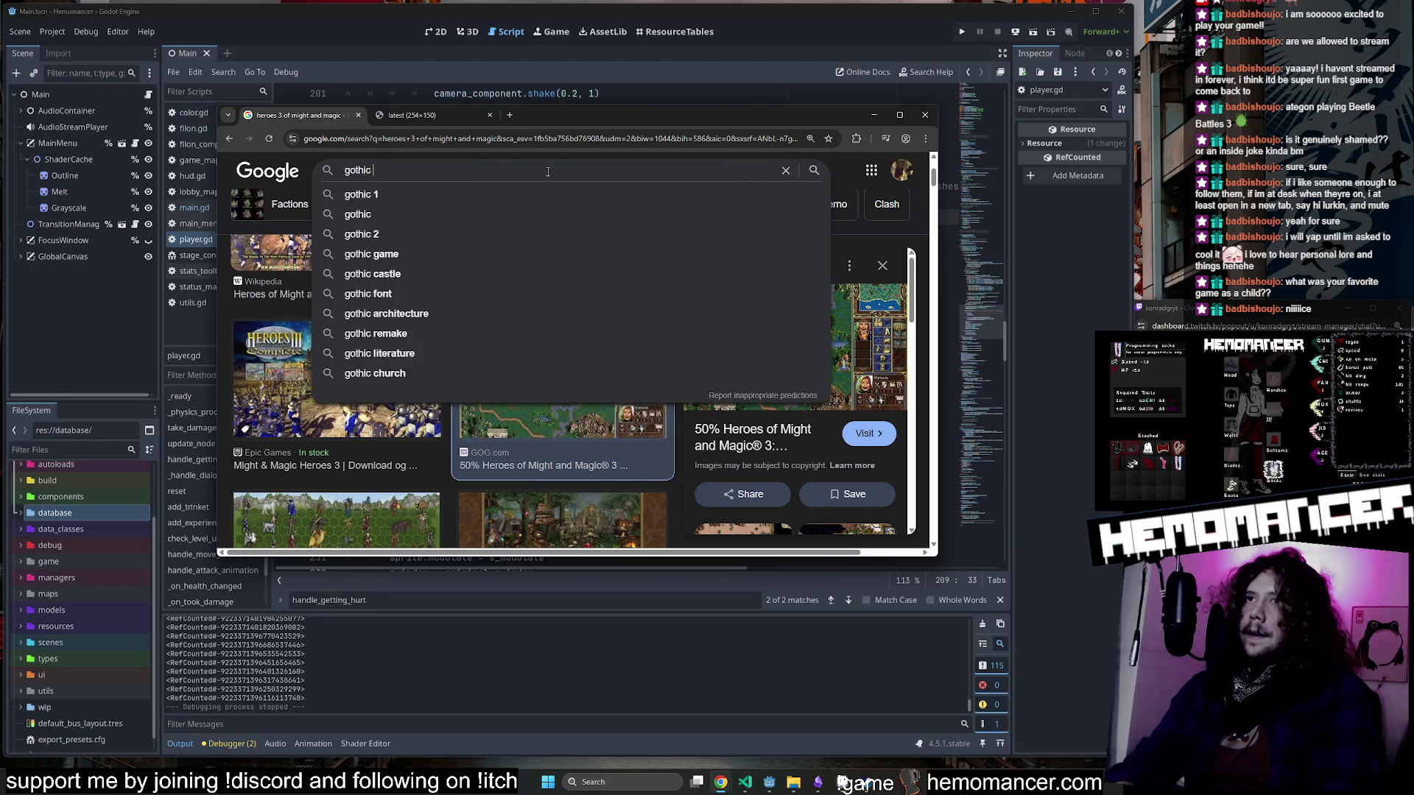
{"action": "key", "text": "Return"}
{"action": "scroll", "coordinate": [553, 294], "scroll_direction": "down", "scroll_amount": 3}
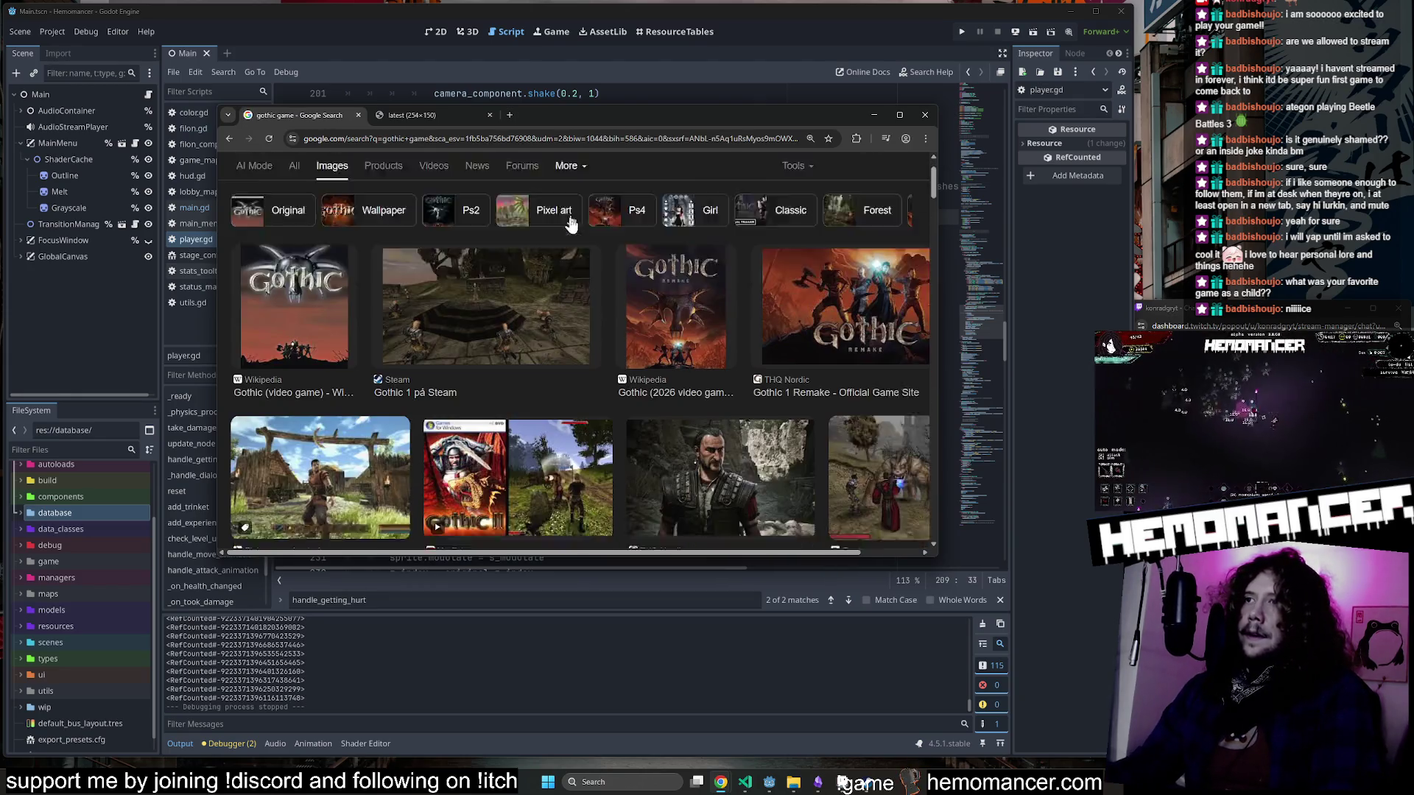
{"action": "scroll", "coordinate": [554, 294], "scroll_direction": "down", "scroll_amount": 3}
{"action": "scroll", "coordinate": [508, 324], "scroll_direction": "up", "scroll_amount": 5}
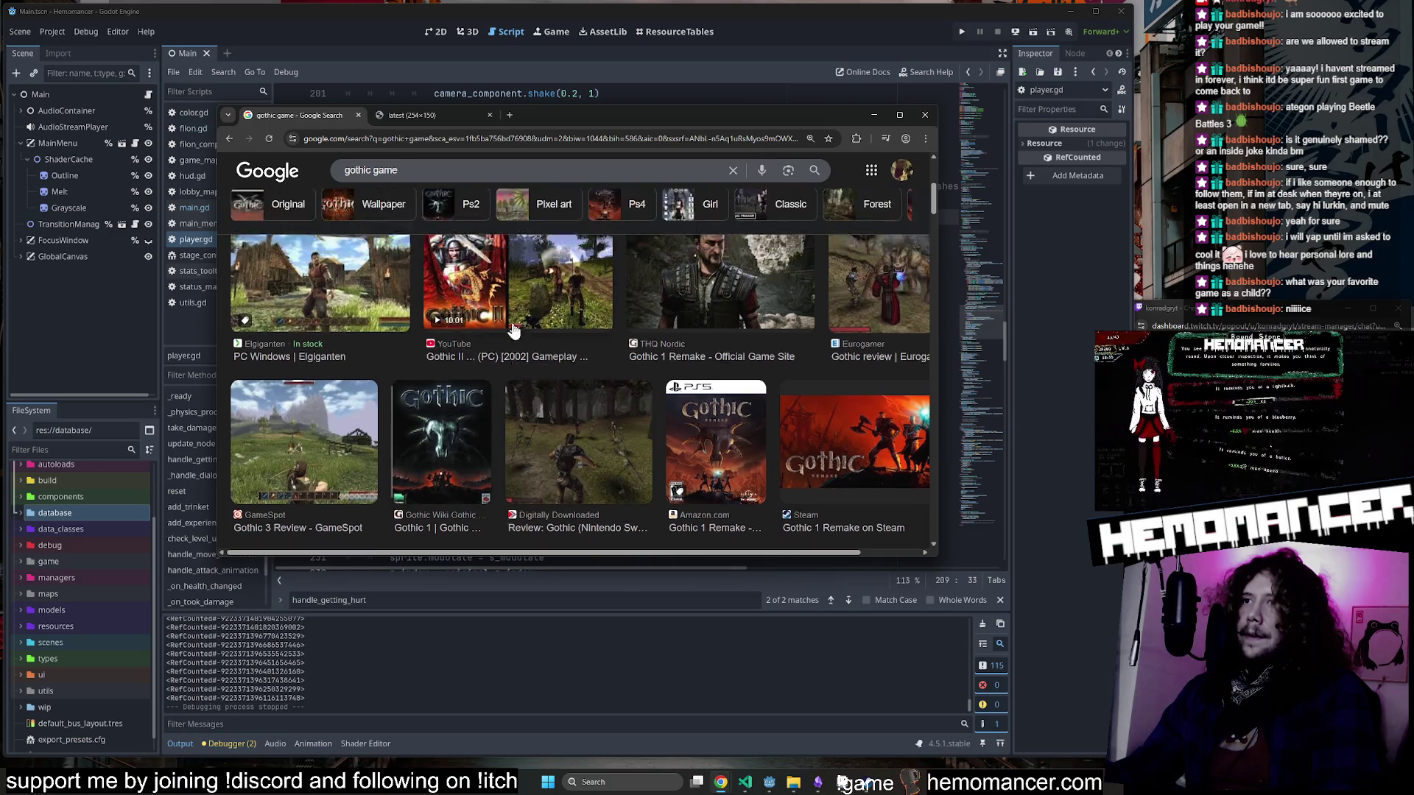
Preview the Steam, Wikipedia and HonestGamers review Gothic images.
{"action": "left_click", "coordinate": [446, 357]}
{"action": "left_click", "coordinate": [649, 369]}
{"action": "key", "text": "Left"}
{"action": "key", "text": "Left"}
{"action": "scroll", "coordinate": [519, 368], "scroll_direction": "down", "scroll_amount": 5}
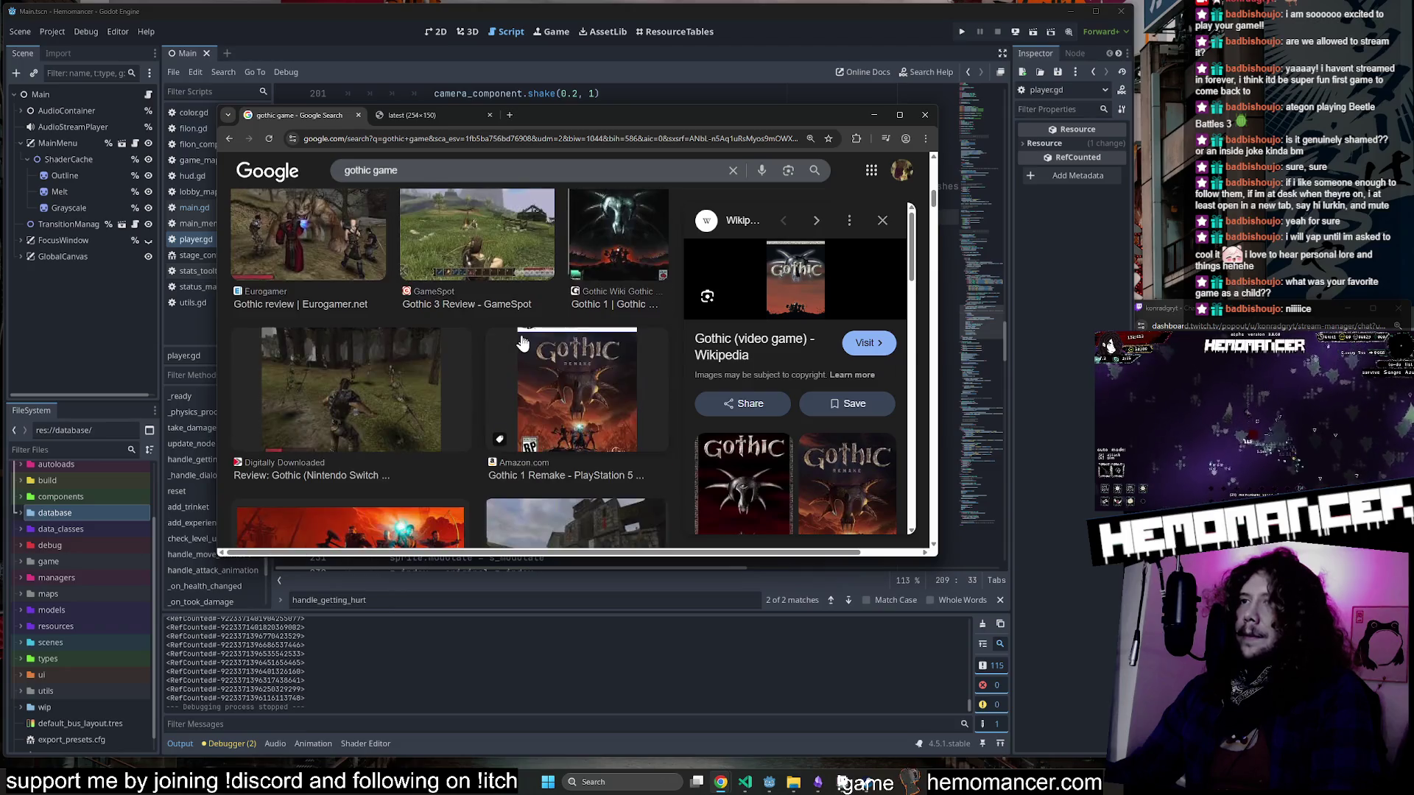
{"action": "scroll", "coordinate": [523, 338], "scroll_direction": "down", "scroll_amount": 3}
{"action": "left_click", "coordinate": [537, 303]}
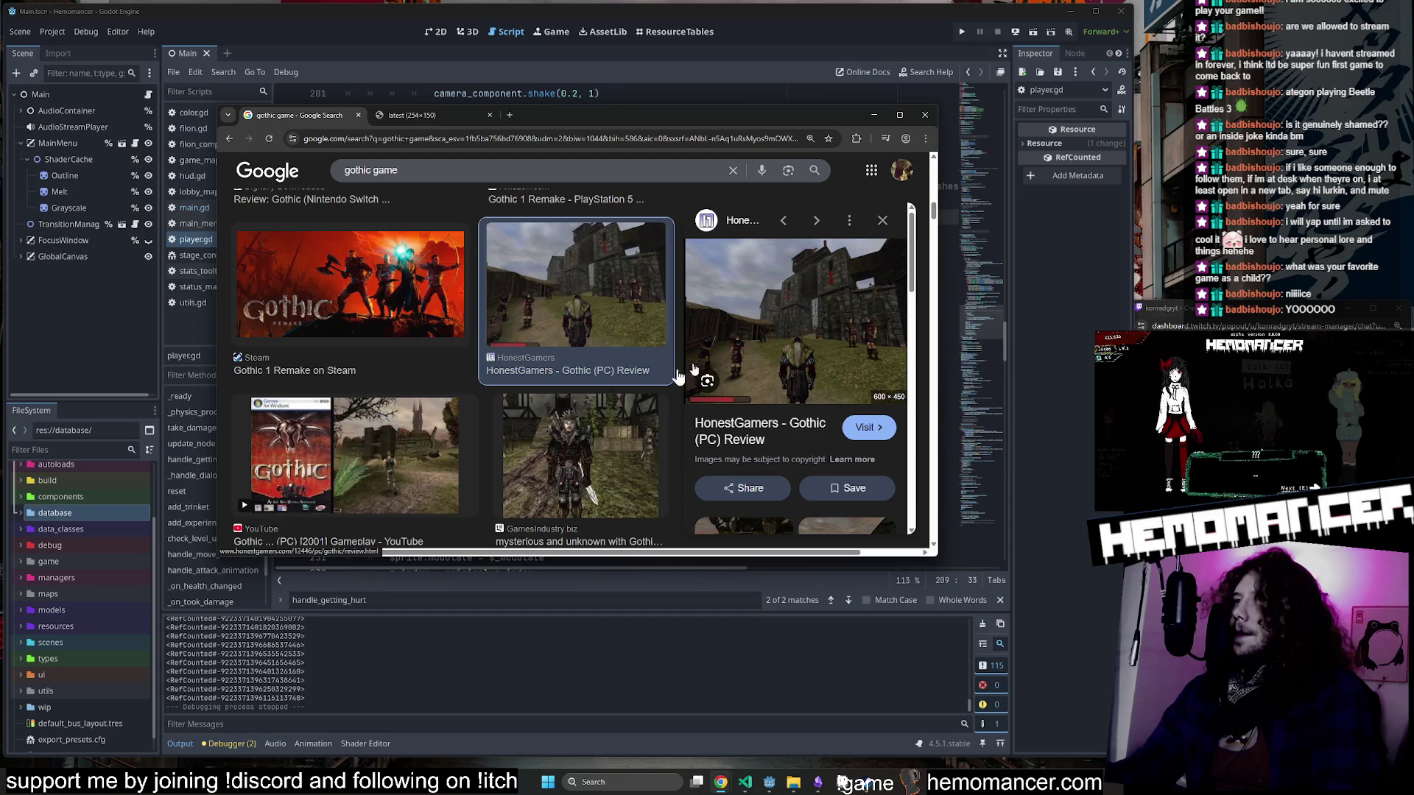
Preview the Nintendo Gothic Classic image and the Gothic 1 anniversary post.
{"action": "scroll", "coordinate": [606, 383], "scroll_direction": "down", "scroll_amount": 2}
{"action": "scroll", "coordinate": [605, 383], "scroll_direction": "down", "scroll_amount": 2}
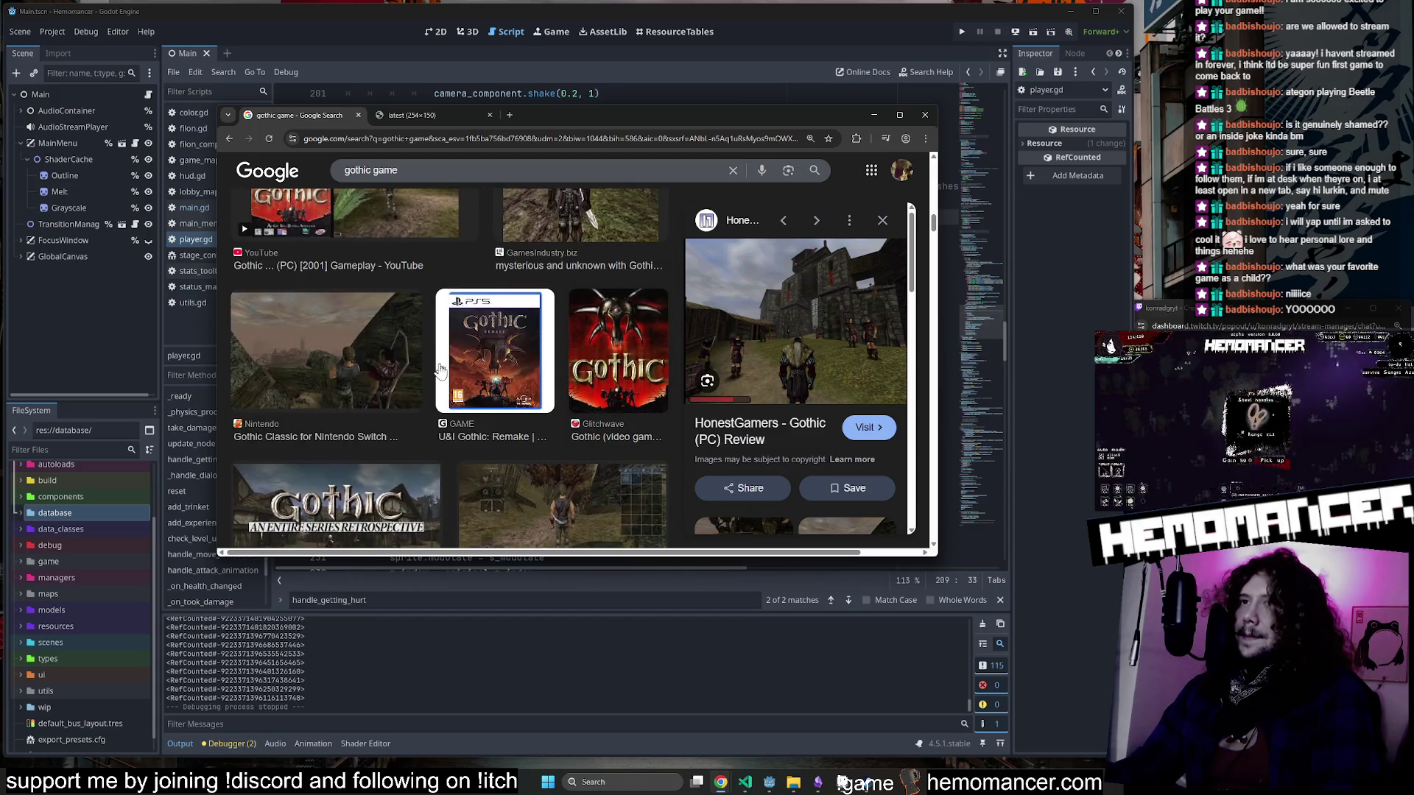
{"action": "left_click", "coordinate": [392, 377]}
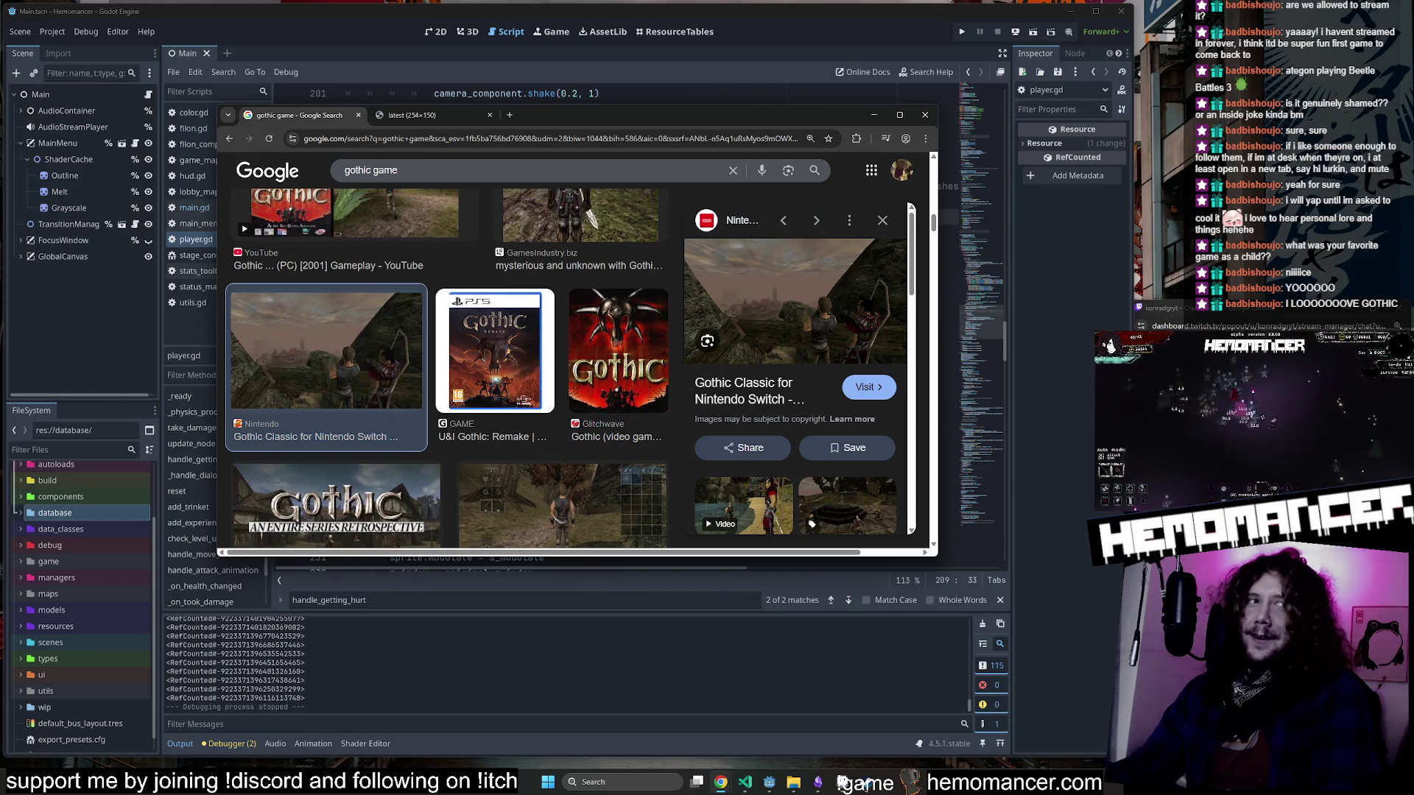
{"action": "scroll", "coordinate": [483, 358], "scroll_direction": "down", "scroll_amount": 2}
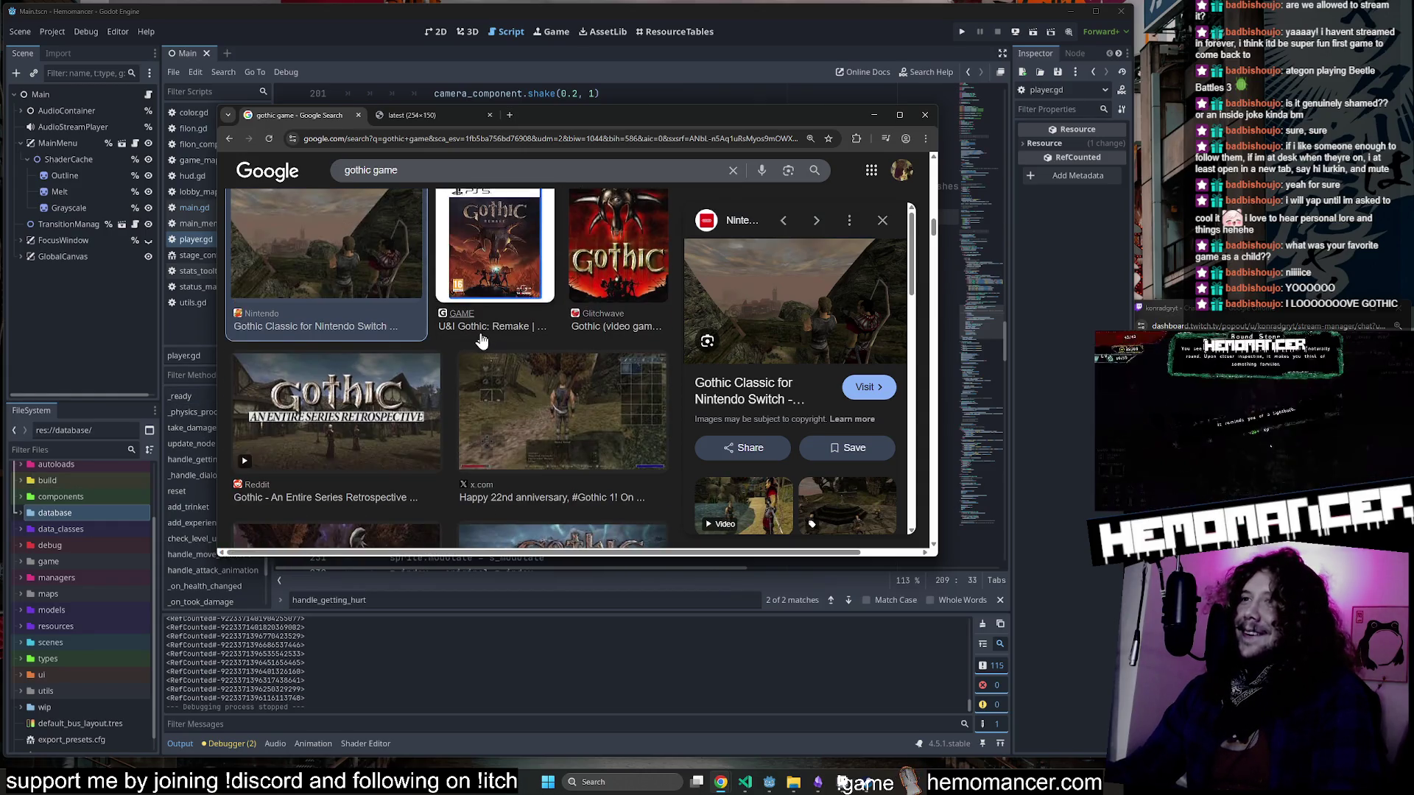
{"action": "left_click", "coordinate": [564, 397]}
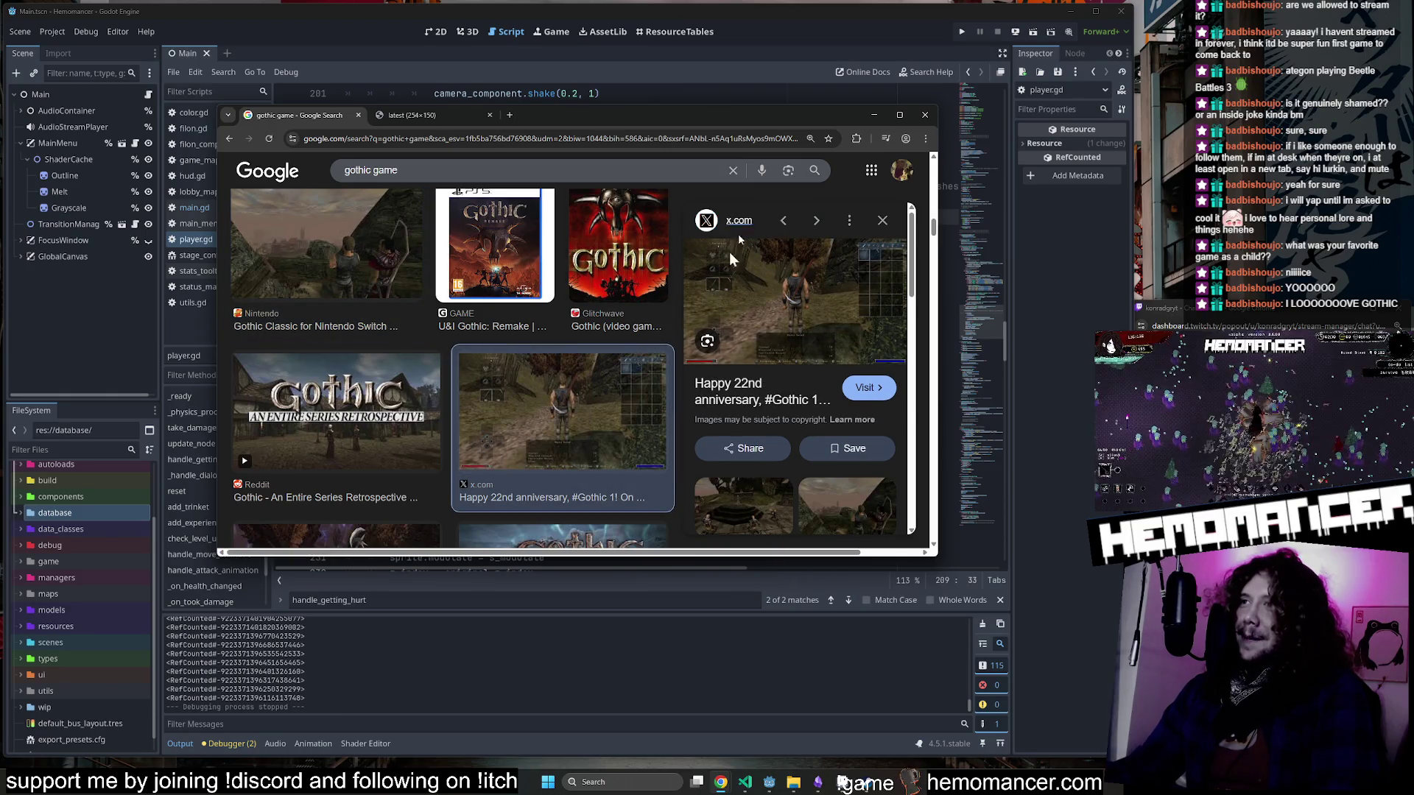
{"action": "scroll", "coordinate": [556, 369], "scroll_direction": "up", "scroll_amount": 2}
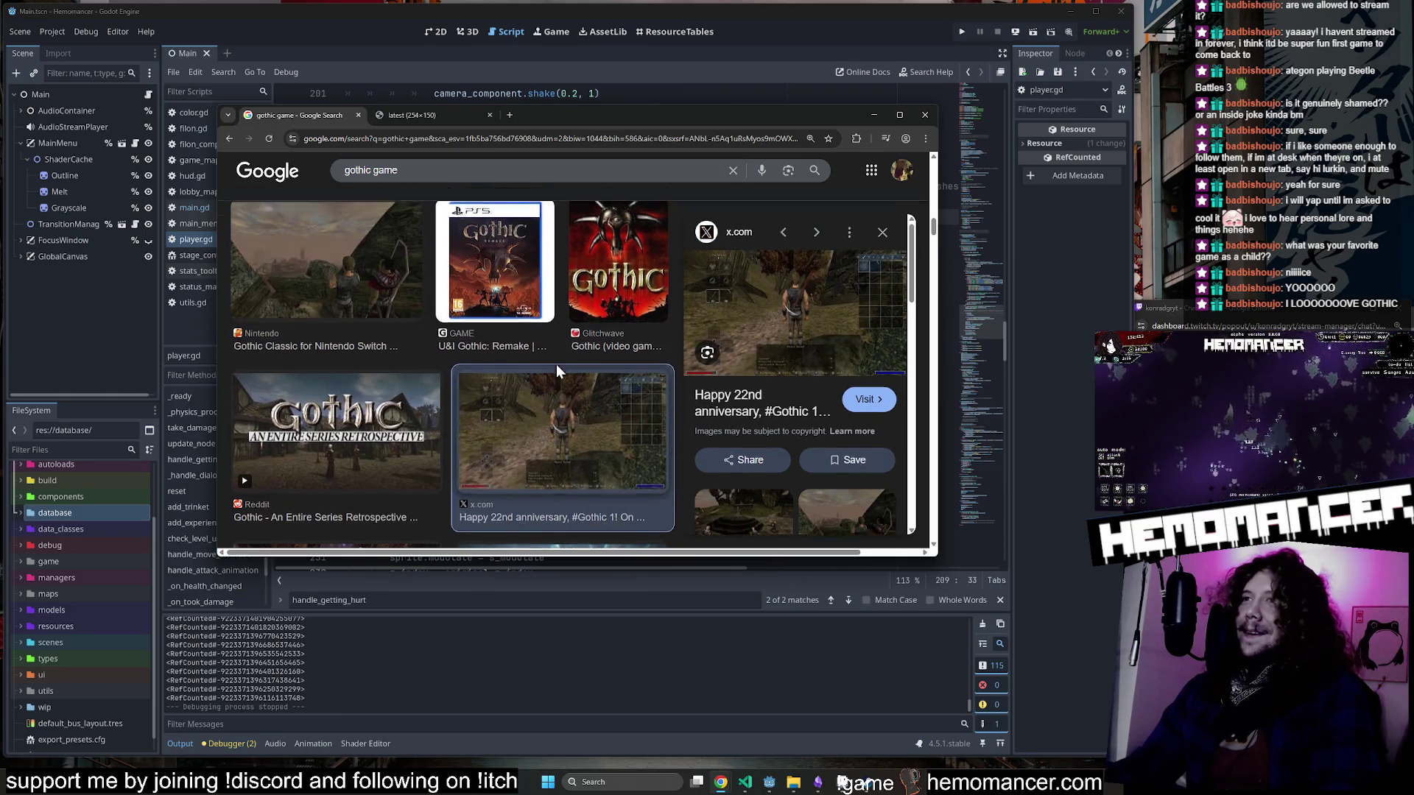
{"action": "scroll", "coordinate": [557, 371], "scroll_direction": "up", "scroll_amount": 2}
{"action": "scroll", "coordinate": [559, 367], "scroll_direction": "up", "scroll_amount": 3}
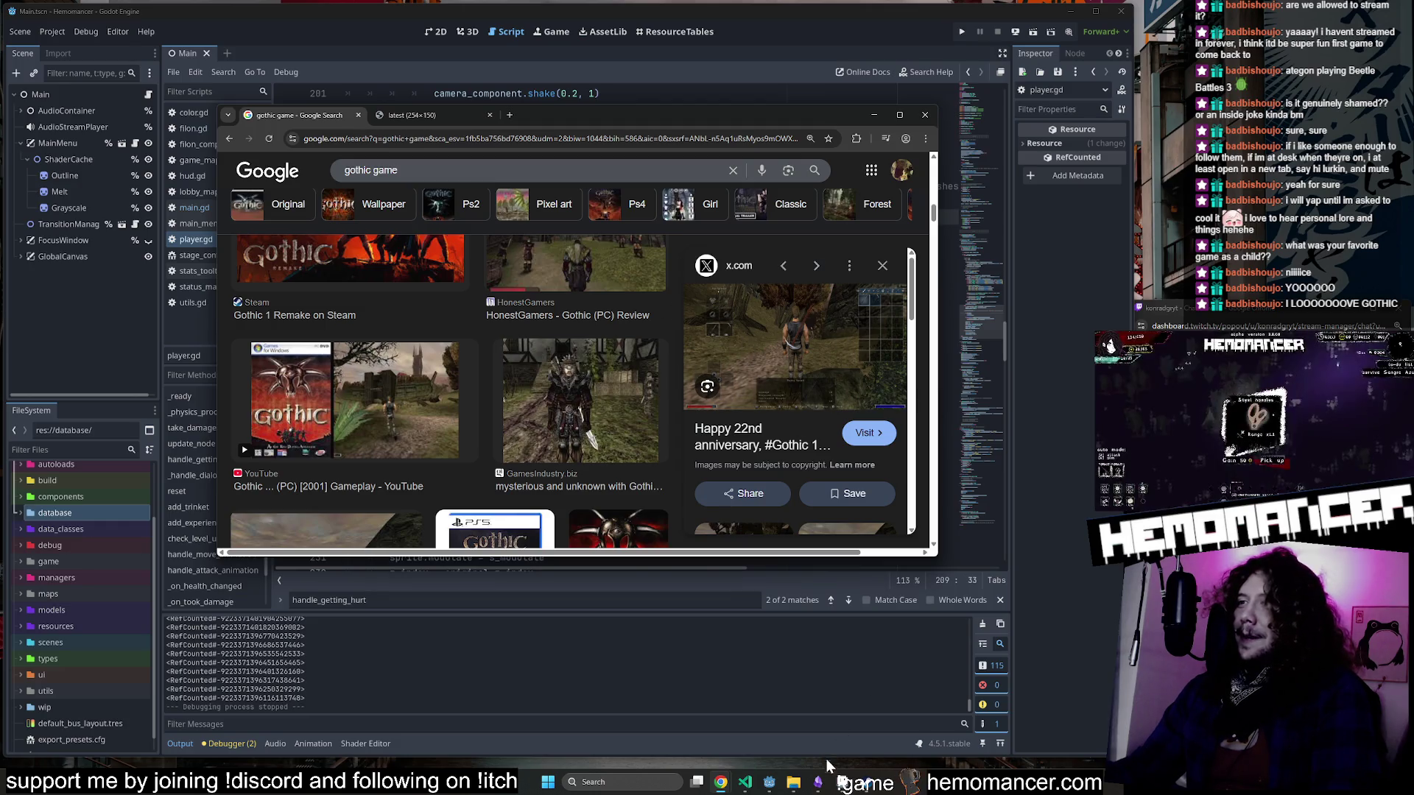
{"action": "left_click", "coordinate": [818, 782]}
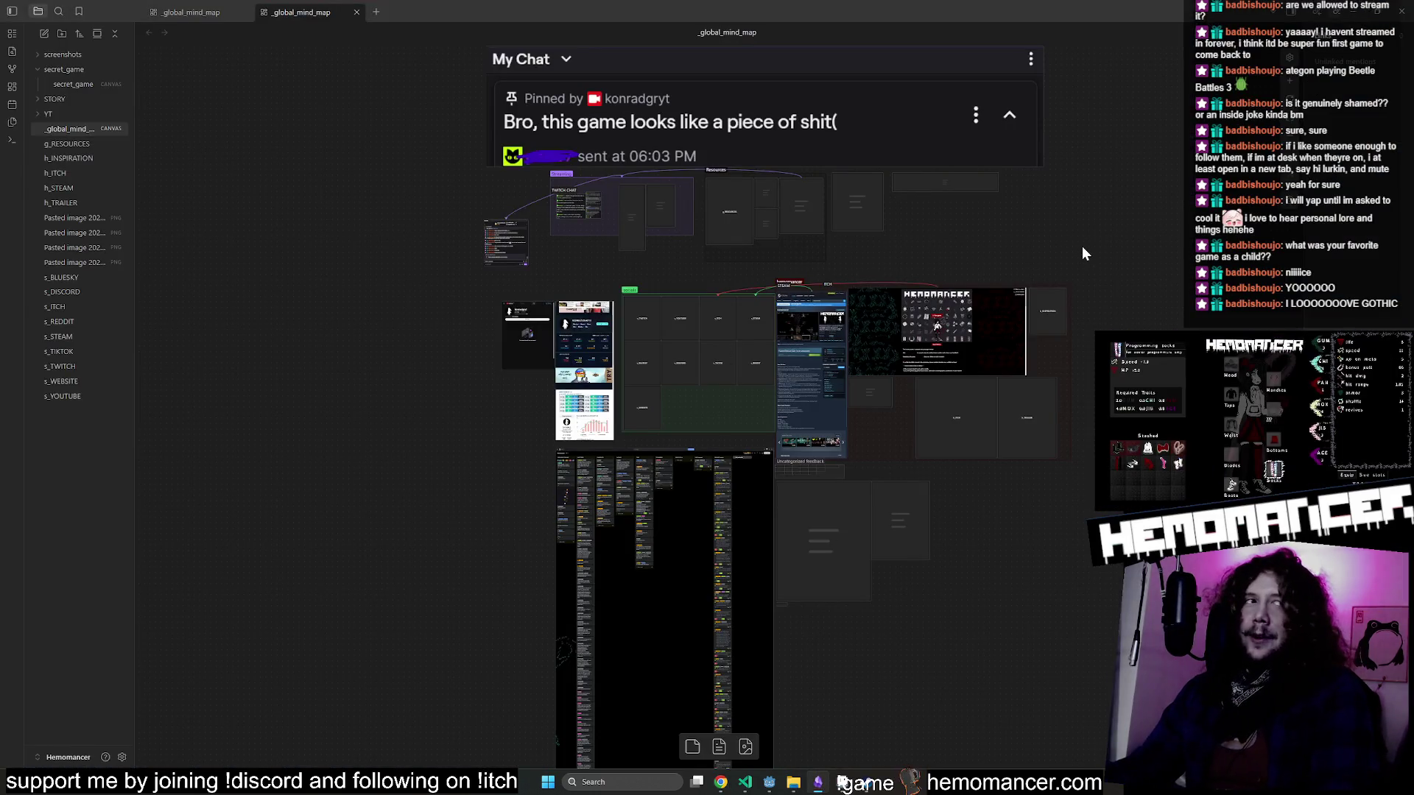
Zoom the Obsidian canvas to the games list and tick off Clair Obscur Expedition 33.
{"action": "scroll", "coordinate": [822, 171], "scroll_direction": "up", "scroll_amount": 5}
{"action": "scroll", "coordinate": [576, 200], "scroll_direction": "up", "scroll_amount": 3}
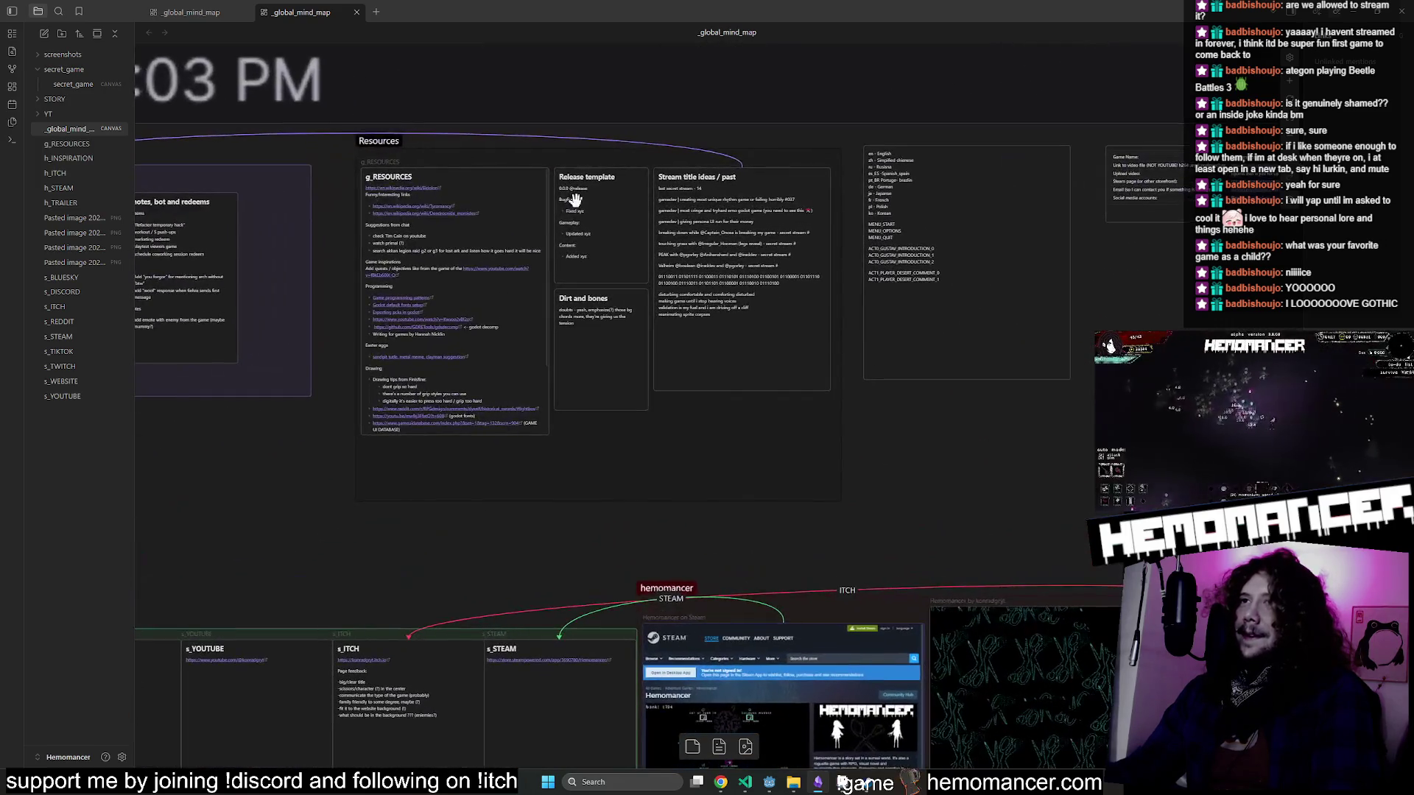
{"action": "scroll", "coordinate": [382, 245], "scroll_direction": "up", "scroll_amount": 2}
{"action": "scroll", "coordinate": [311, 335], "scroll_direction": "up", "scroll_amount": 5}
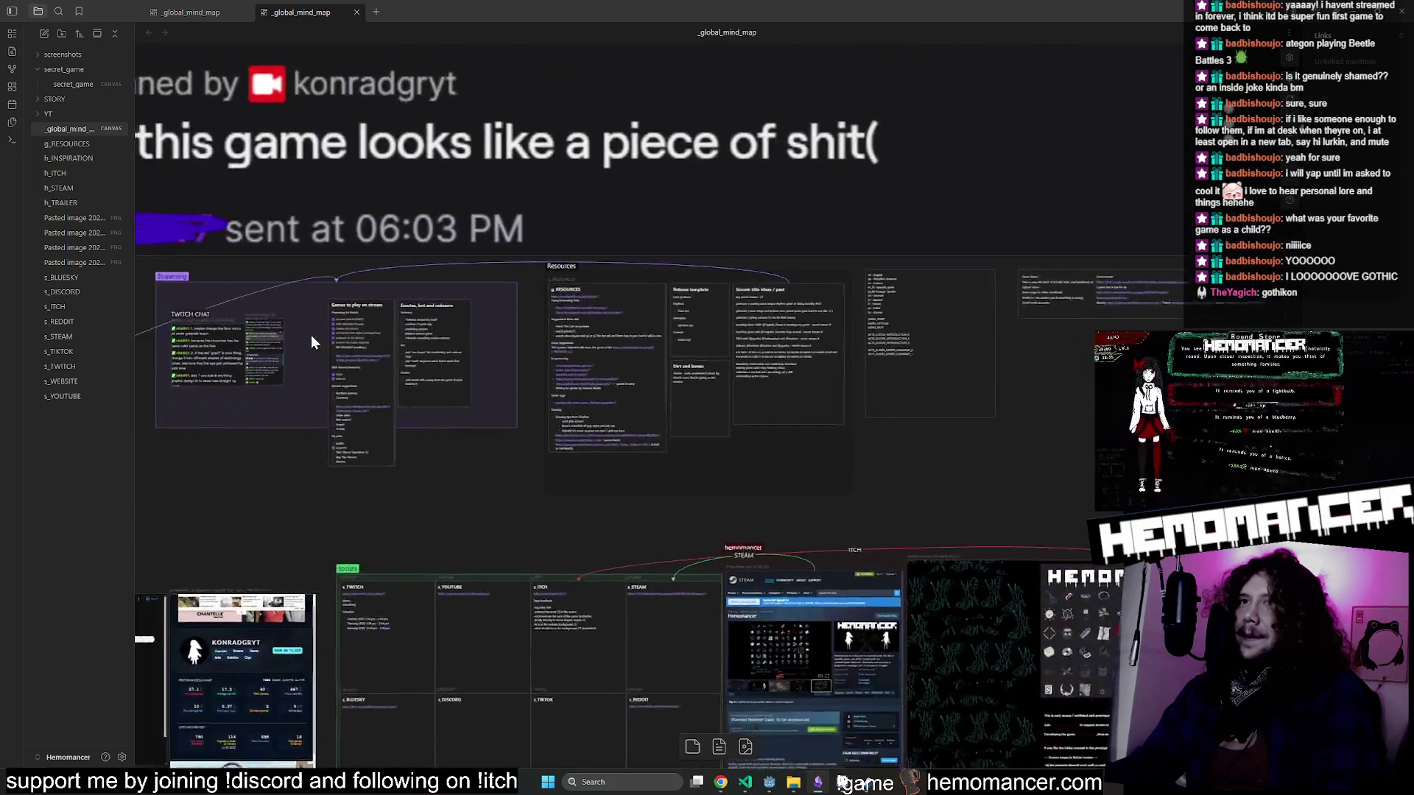
{"action": "scroll", "coordinate": [338, 423], "scroll_direction": "down", "scroll_amount": 2}
{"action": "scroll", "coordinate": [333, 425], "scroll_direction": "up", "scroll_amount": 1}
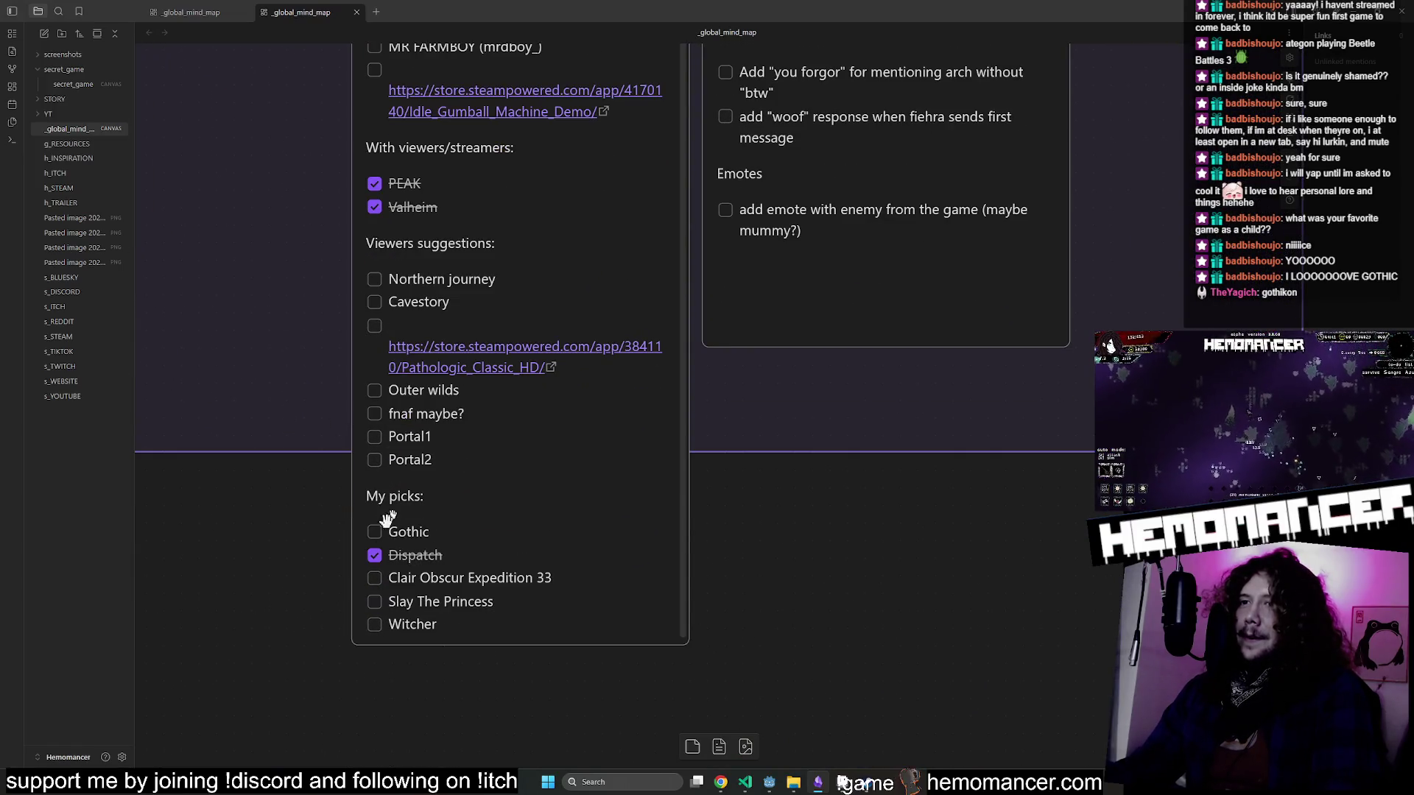
{"action": "left_click", "coordinate": [378, 581]}
{"action": "left_click", "coordinate": [375, 578]}
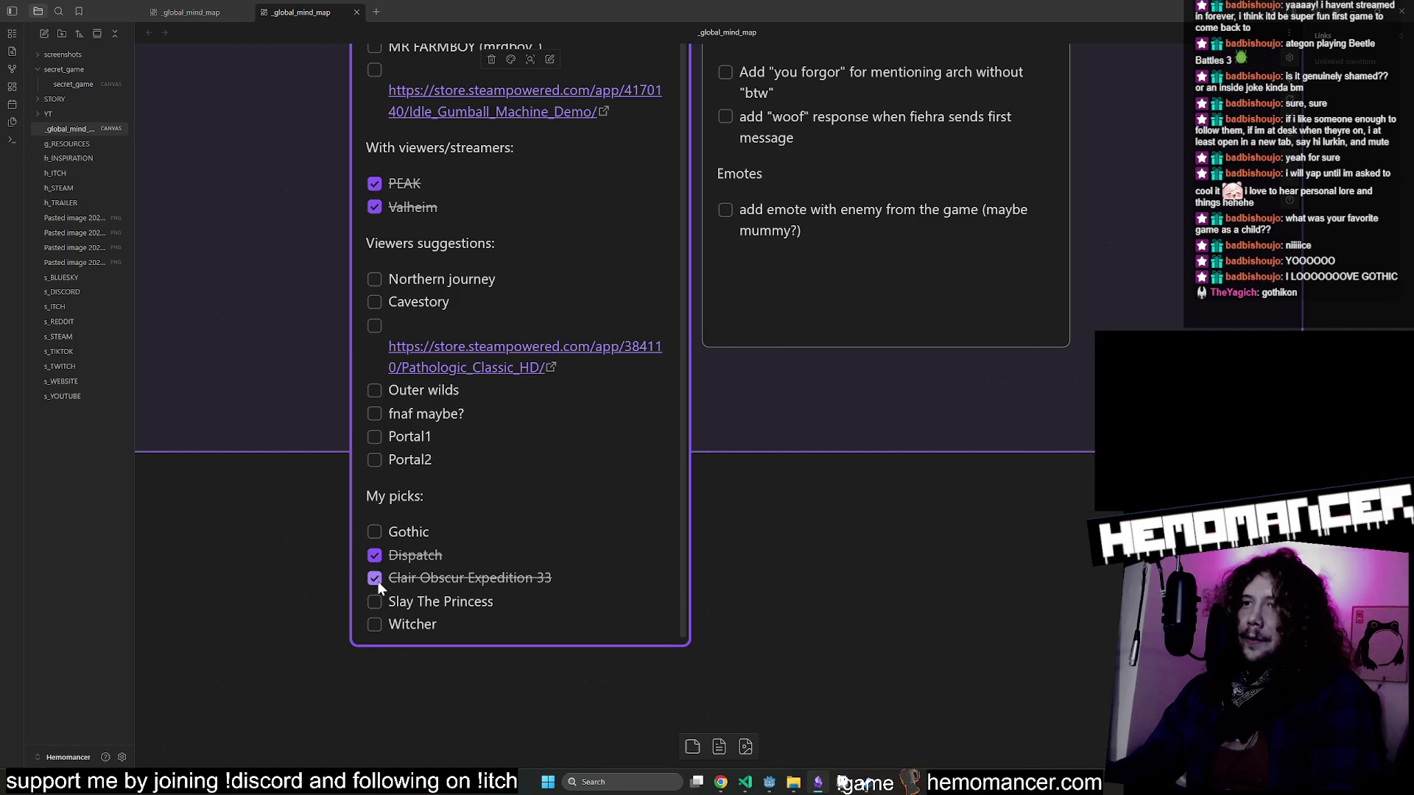
Pan and zoom the Obsidian canvas to recentre and review the games list.
{"action": "left_click_drag", "start_coordinate": [303, 561], "coordinate": [382, 476]}
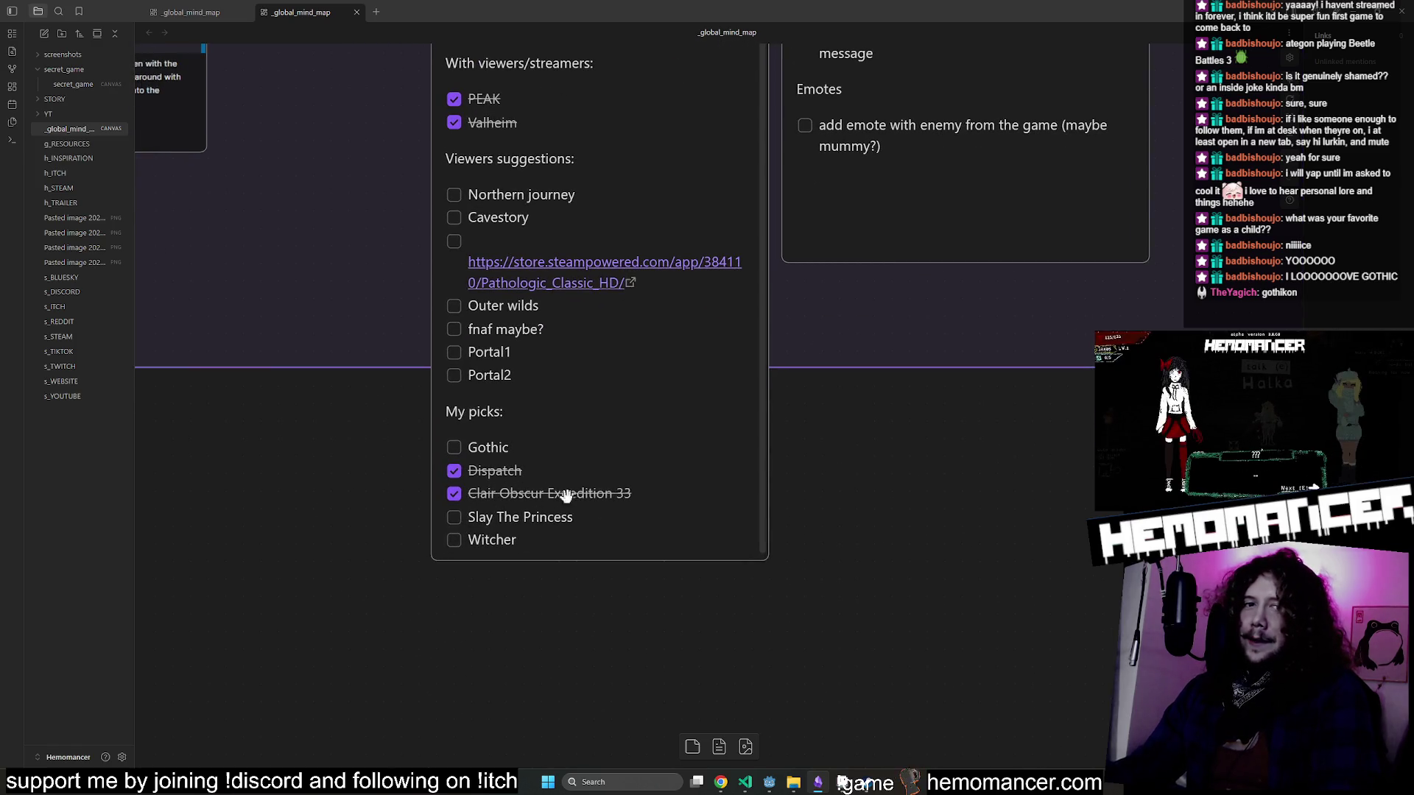
{"action": "scroll", "coordinate": [343, 479], "scroll_direction": "up", "scroll_amount": 1}
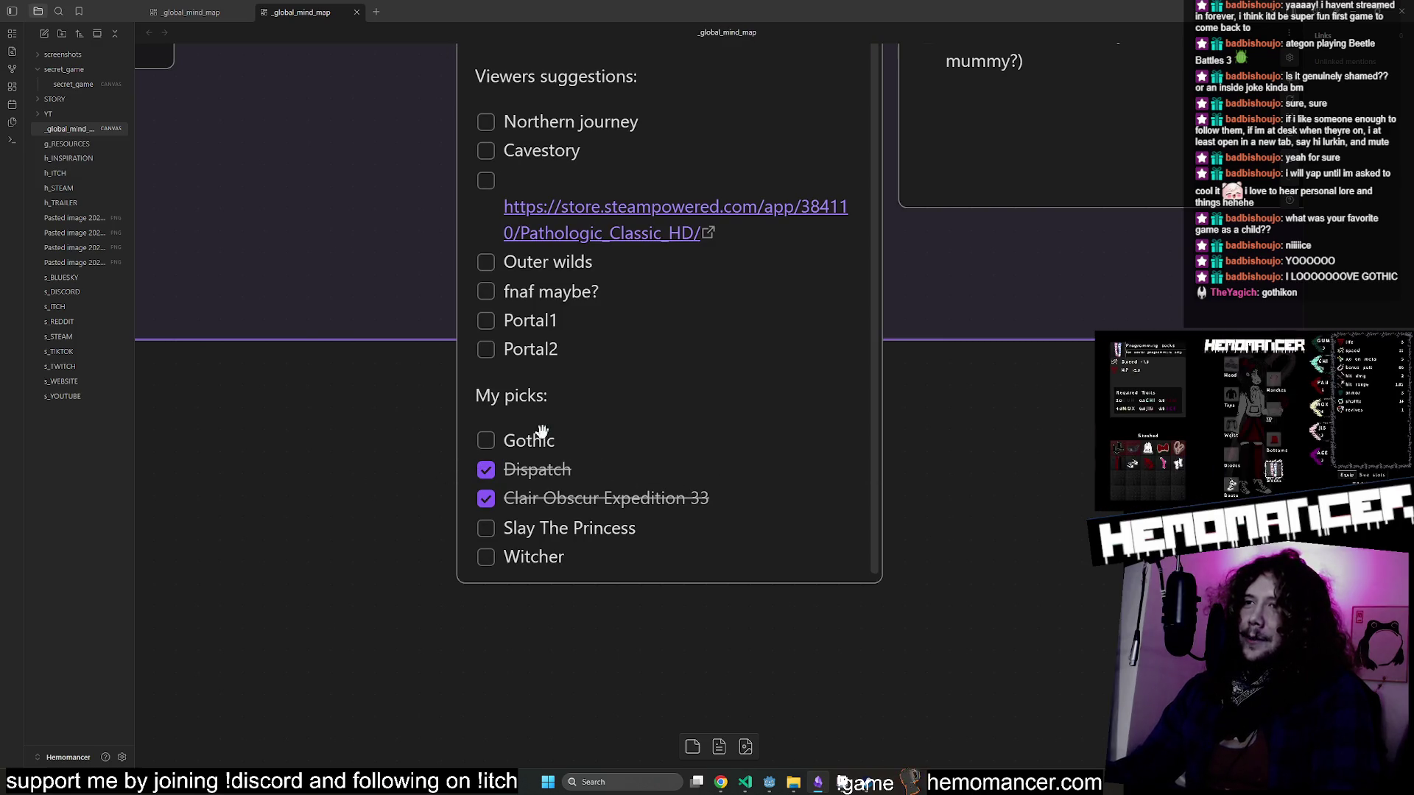
{"action": "scroll", "coordinate": [543, 435], "scroll_direction": "down", "scroll_amount": 1}
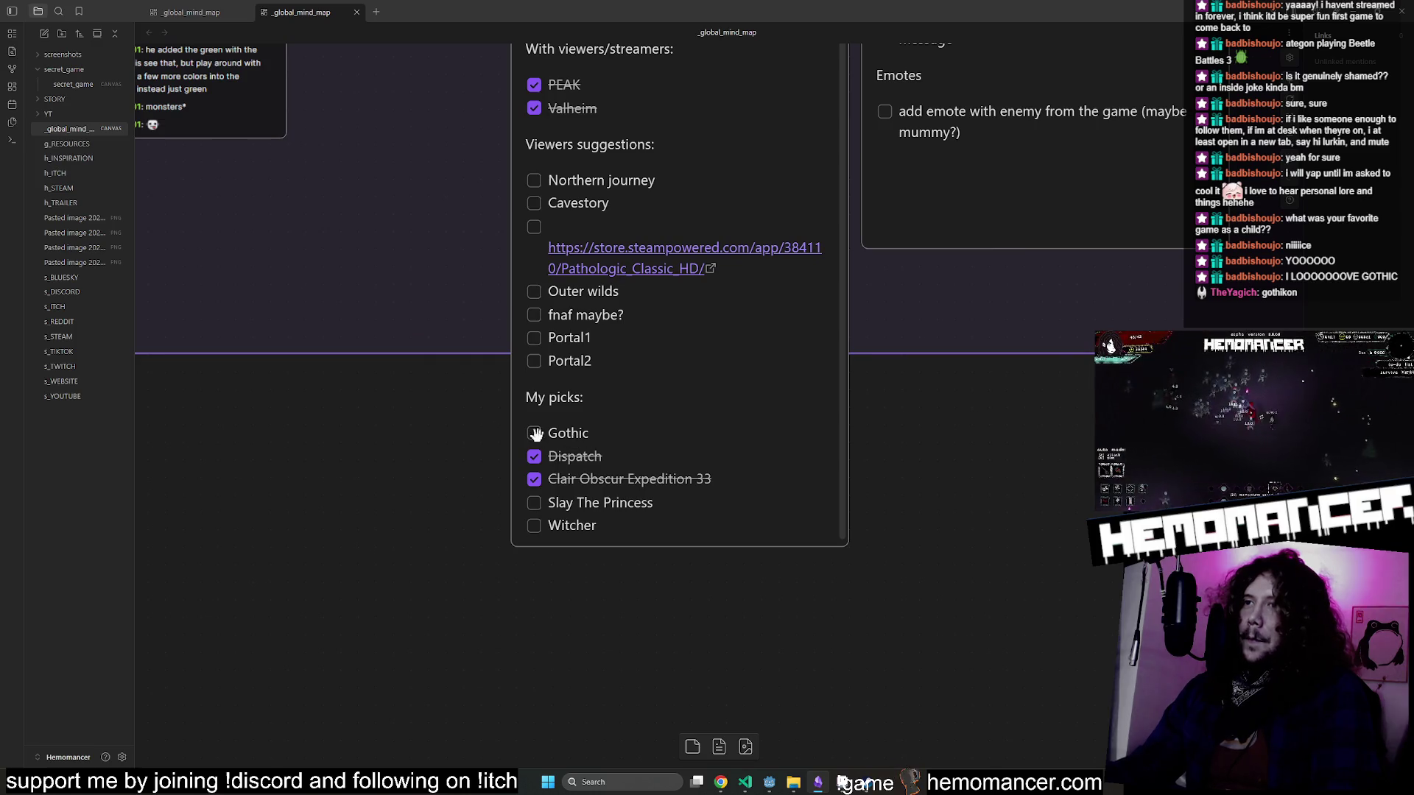
{"action": "left_click_drag", "start_coordinate": [466, 417], "coordinate": [354, 434]}
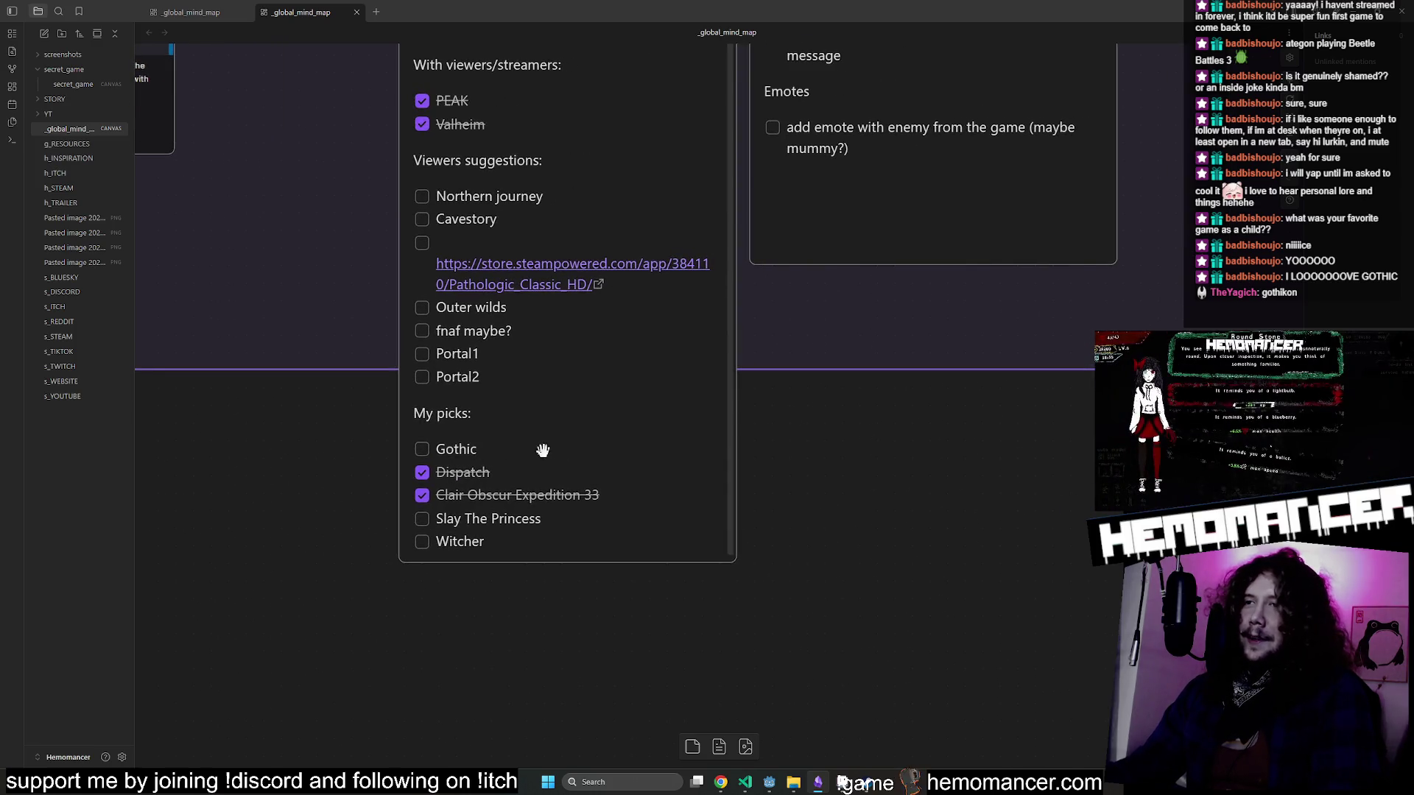
{"action": "scroll", "coordinate": [899, 460], "scroll_direction": "up", "scroll_amount": 1}
{"action": "scroll", "coordinate": [899, 460], "scroll_direction": "down", "scroll_amount": 1}
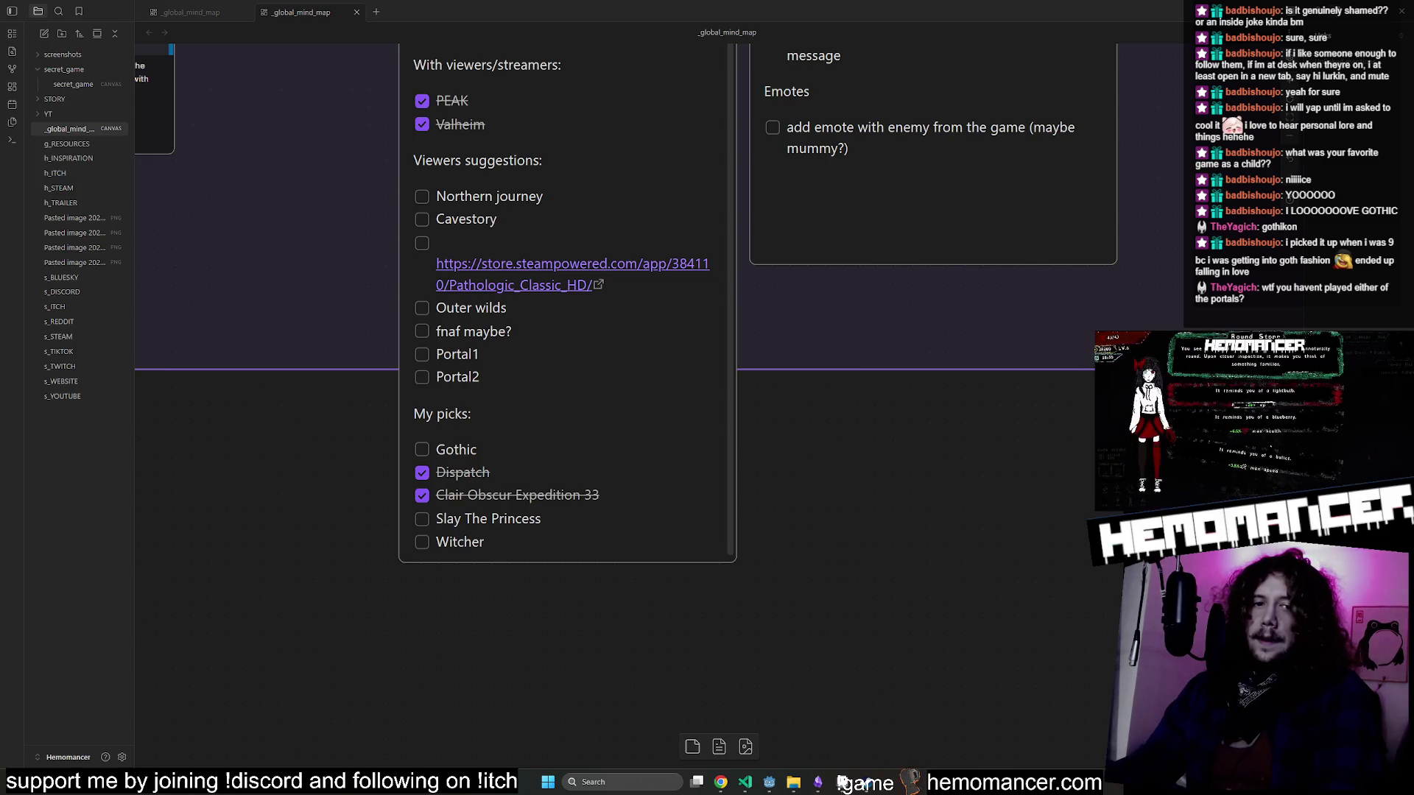
{"action": "left_click", "coordinate": [812, 495]}
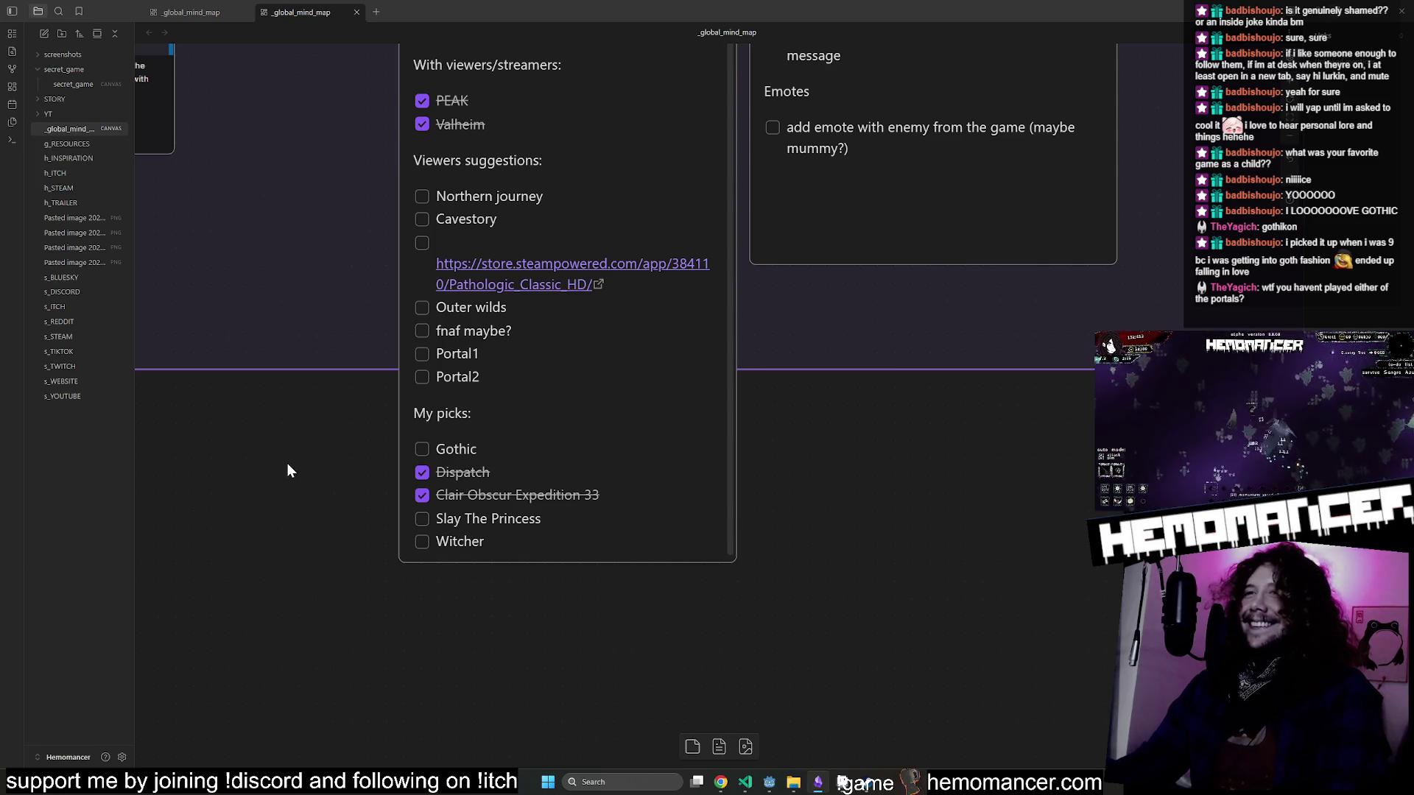
{"action": "scroll", "coordinate": [287, 462], "scroll_direction": "up", "scroll_amount": 3}
{"action": "scroll", "coordinate": [297, 462], "scroll_direction": "up", "scroll_amount": 6}
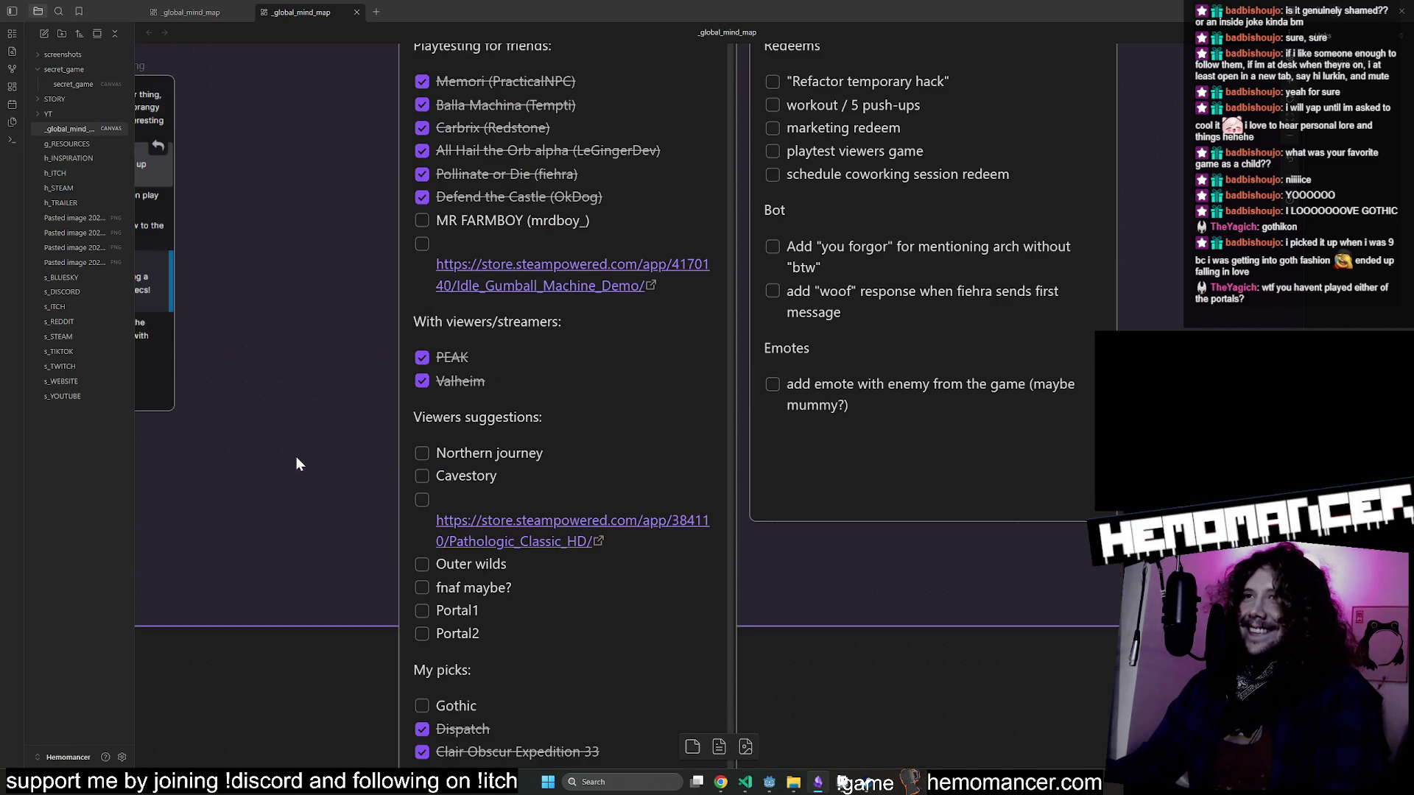
{"action": "scroll", "coordinate": [296, 456], "scroll_direction": "down", "scroll_amount": 5}
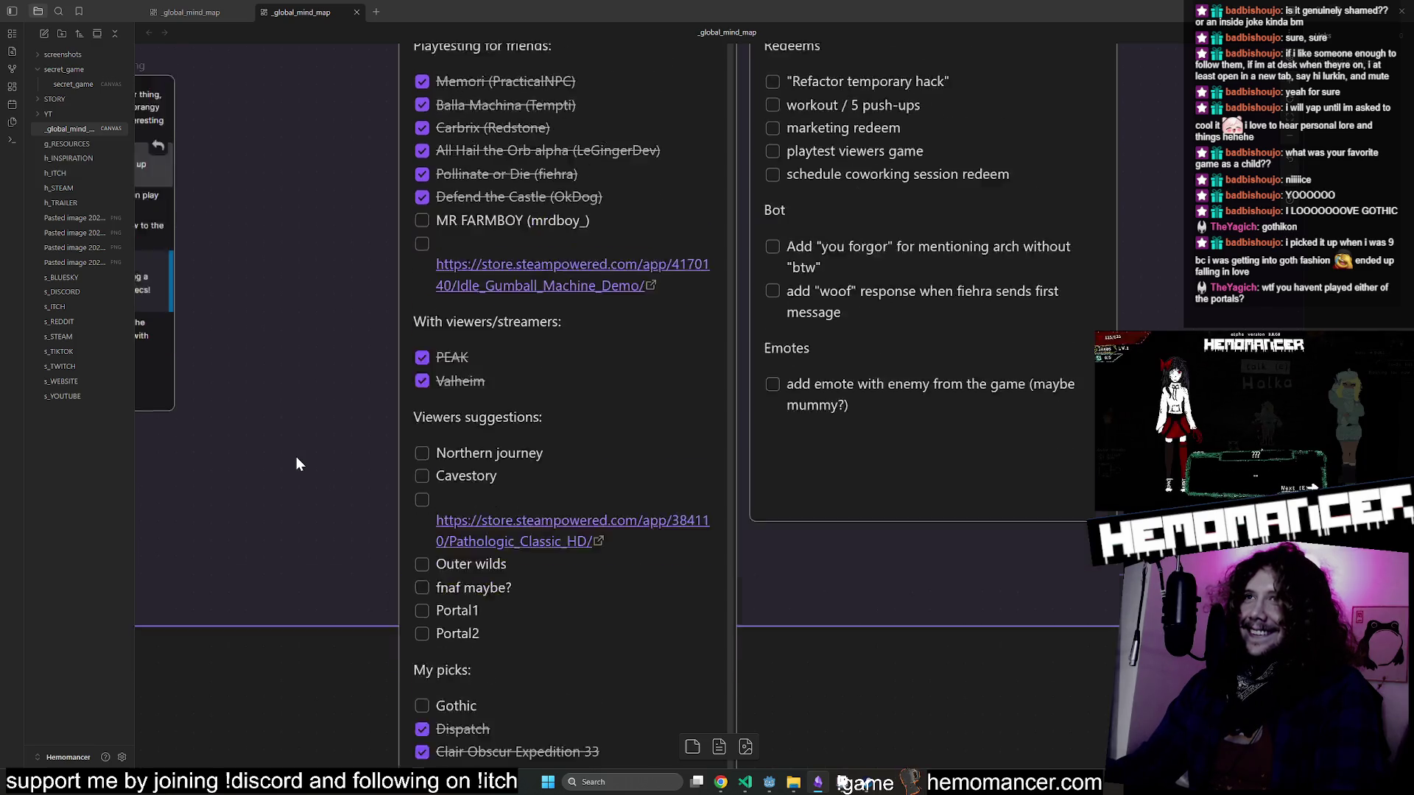
{"action": "scroll", "coordinate": [298, 453], "scroll_direction": "up", "scroll_amount": 5}
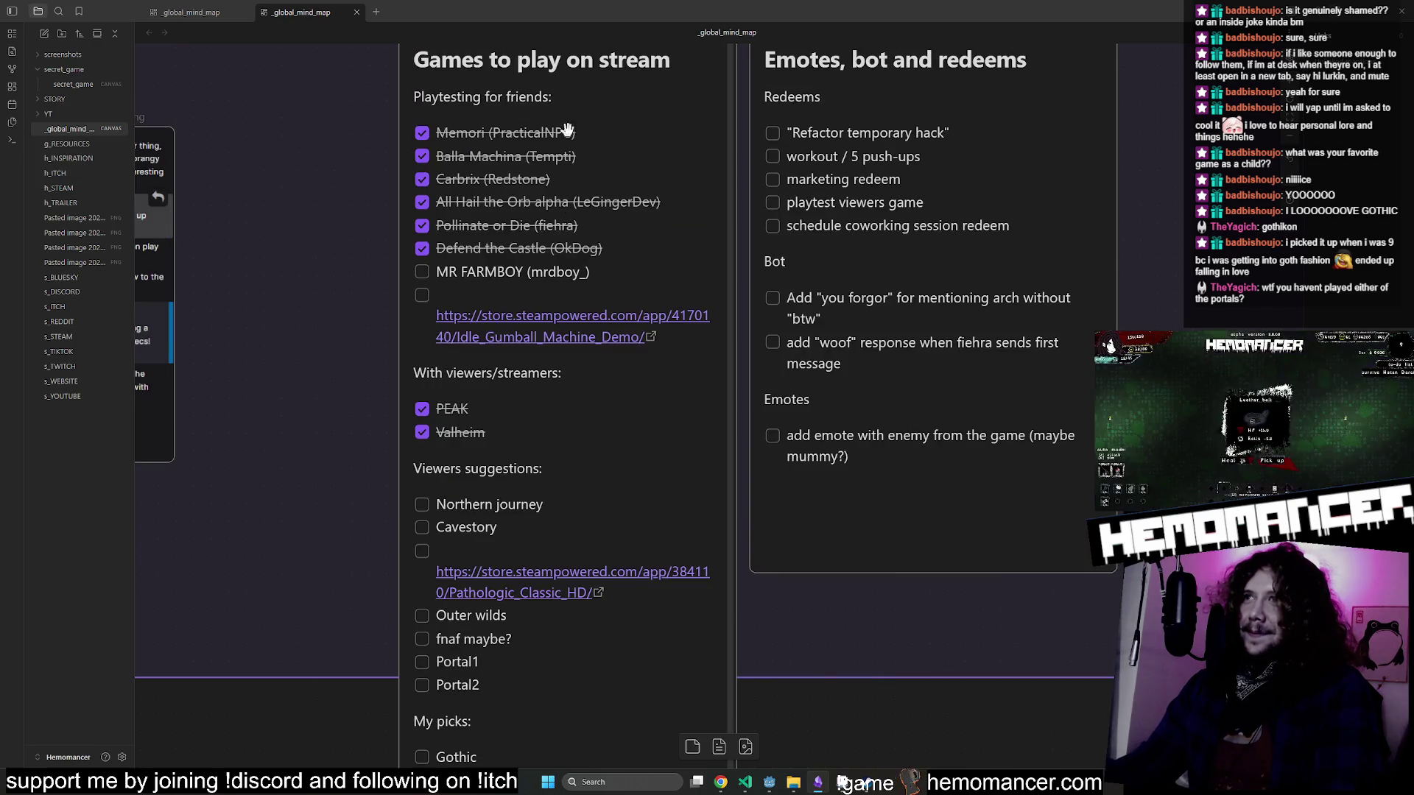
{"action": "scroll", "coordinate": [530, 508], "scroll_direction": "down", "scroll_amount": 6}
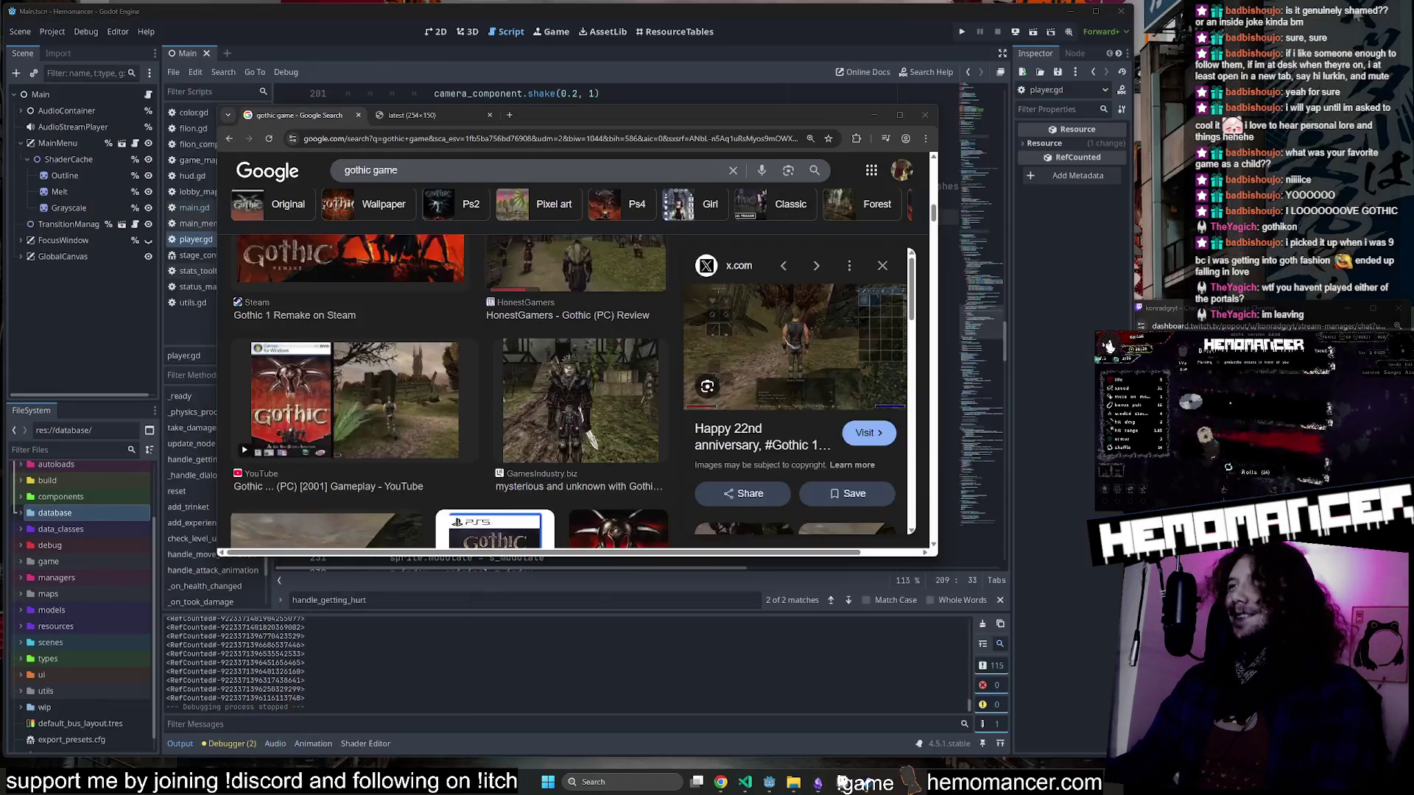
Bring back the gothic game search, moving the browser window up and enlarging it.
{"action": "key", "text": "alt+Tab"}
{"action": "mouse_move", "coordinate": [571, 113]}
{"action": "left_mouse_down"}
{"action": "mouse_move", "coordinate": [625, 99]}
{"action": "mouse_move", "coordinate": [579, 67]}
{"action": "left_mouse_up"}
{"action": "mouse_move", "coordinate": [948, 507]}
{"action": "left_mouse_down"}
{"action": "mouse_move", "coordinate": [956, 573]}
{"action": "mouse_move", "coordinate": [986, 611]}
{"action": "mouse_move", "coordinate": [1029, 622]}
{"action": "mouse_move", "coordinate": [996, 648]}
{"action": "mouse_move", "coordinate": [1073, 672]}
{"action": "mouse_move", "coordinate": [998, 648]}
{"action": "left_mouse_up"}
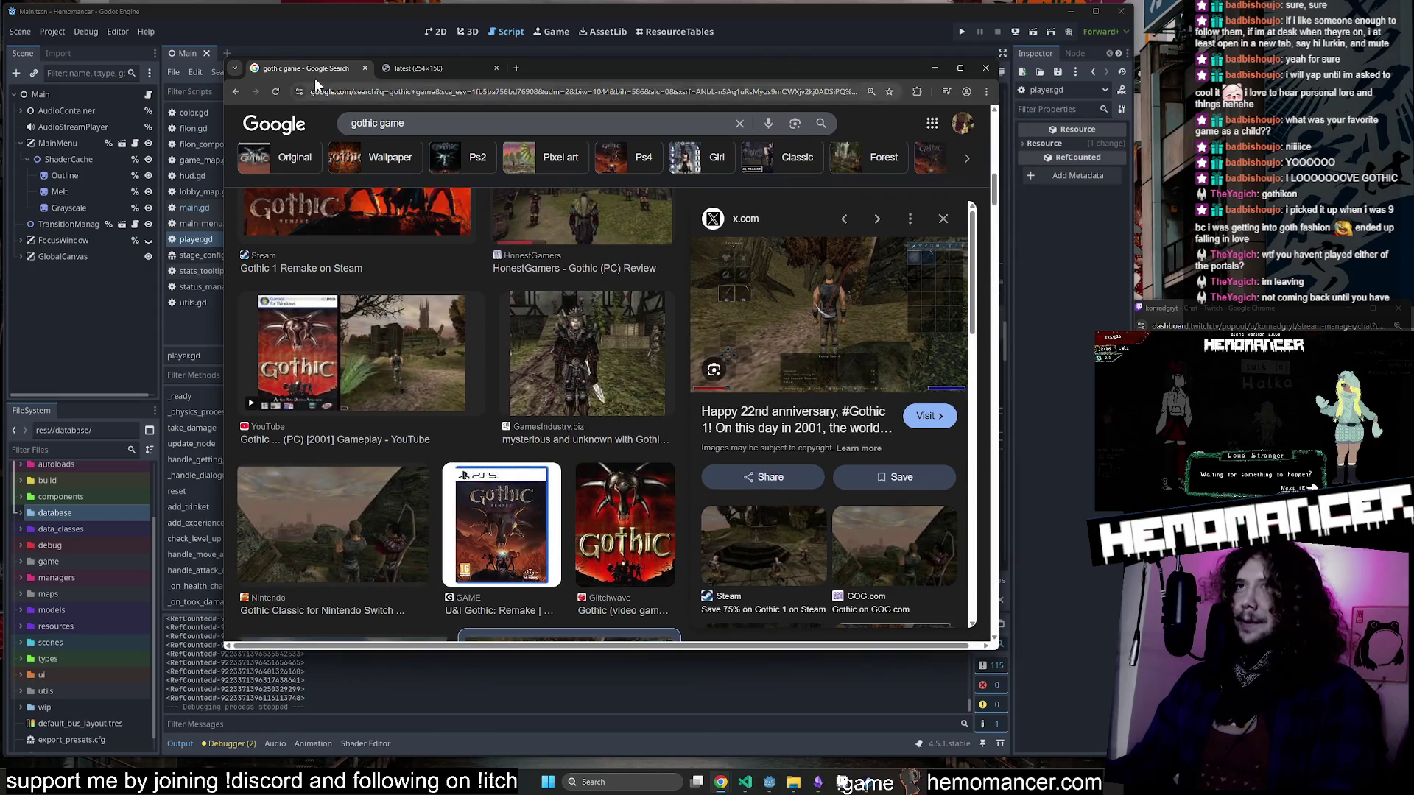
Close the gothic game browser tabs and return to the Godot script editor.
{"action": "middle_click", "coordinate": [311, 72]}
{"action": "middle_click", "coordinate": [307, 69]}
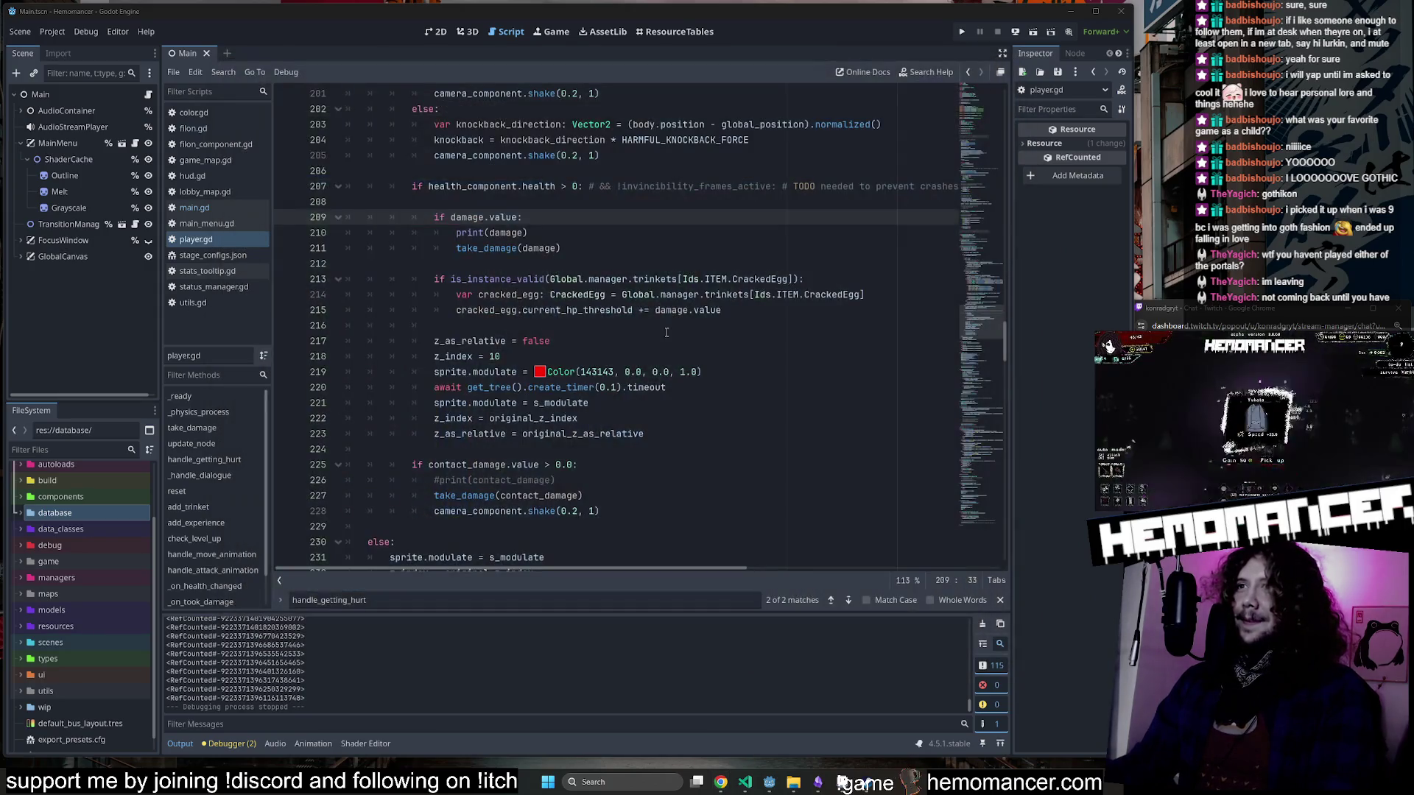
{"action": "left_click", "coordinate": [618, 248]}
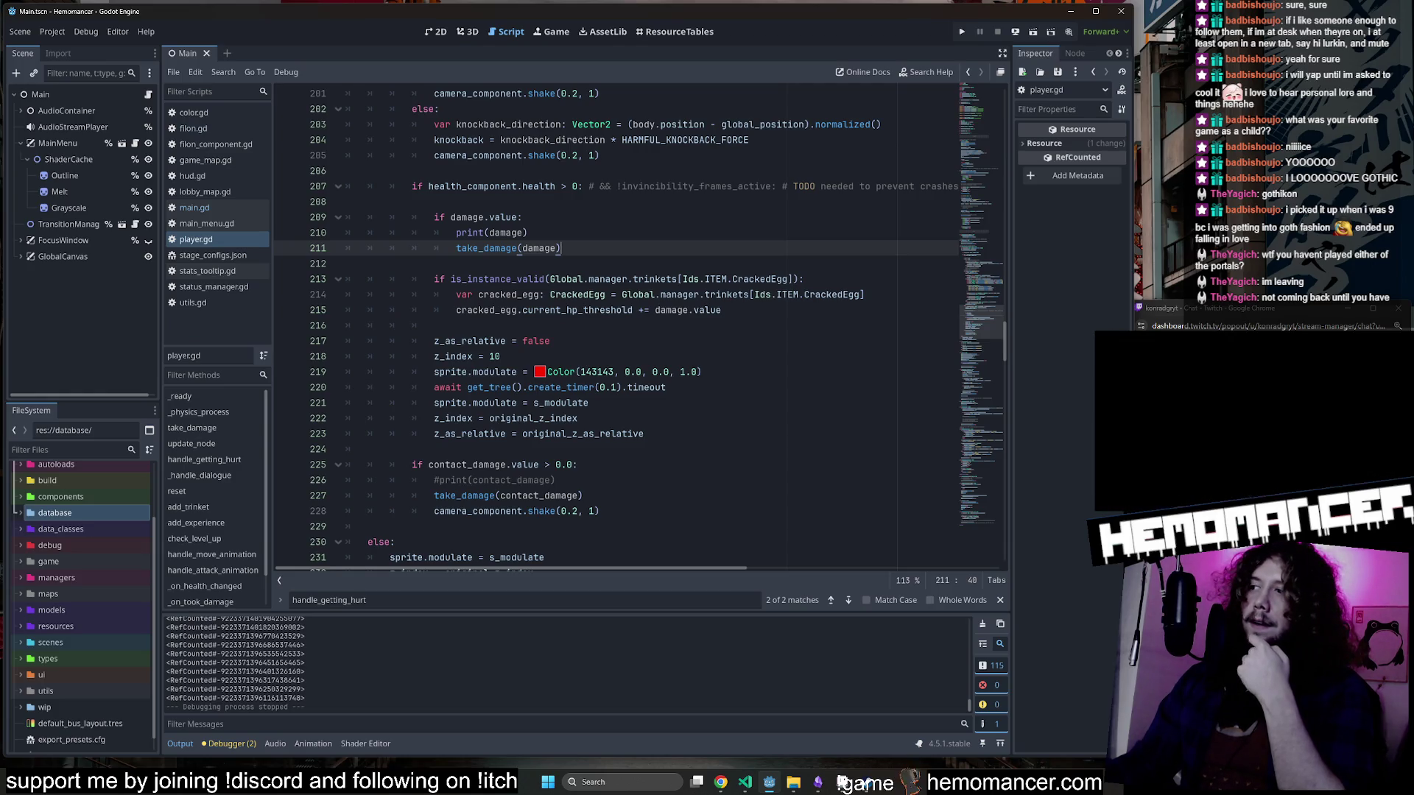
Review lines 209–222 of handle_getting_hurt, ending with the caret before print on line 210.
{"action": "left_click", "coordinate": [637, 232]}
{"action": "left_click", "coordinate": [631, 225]}
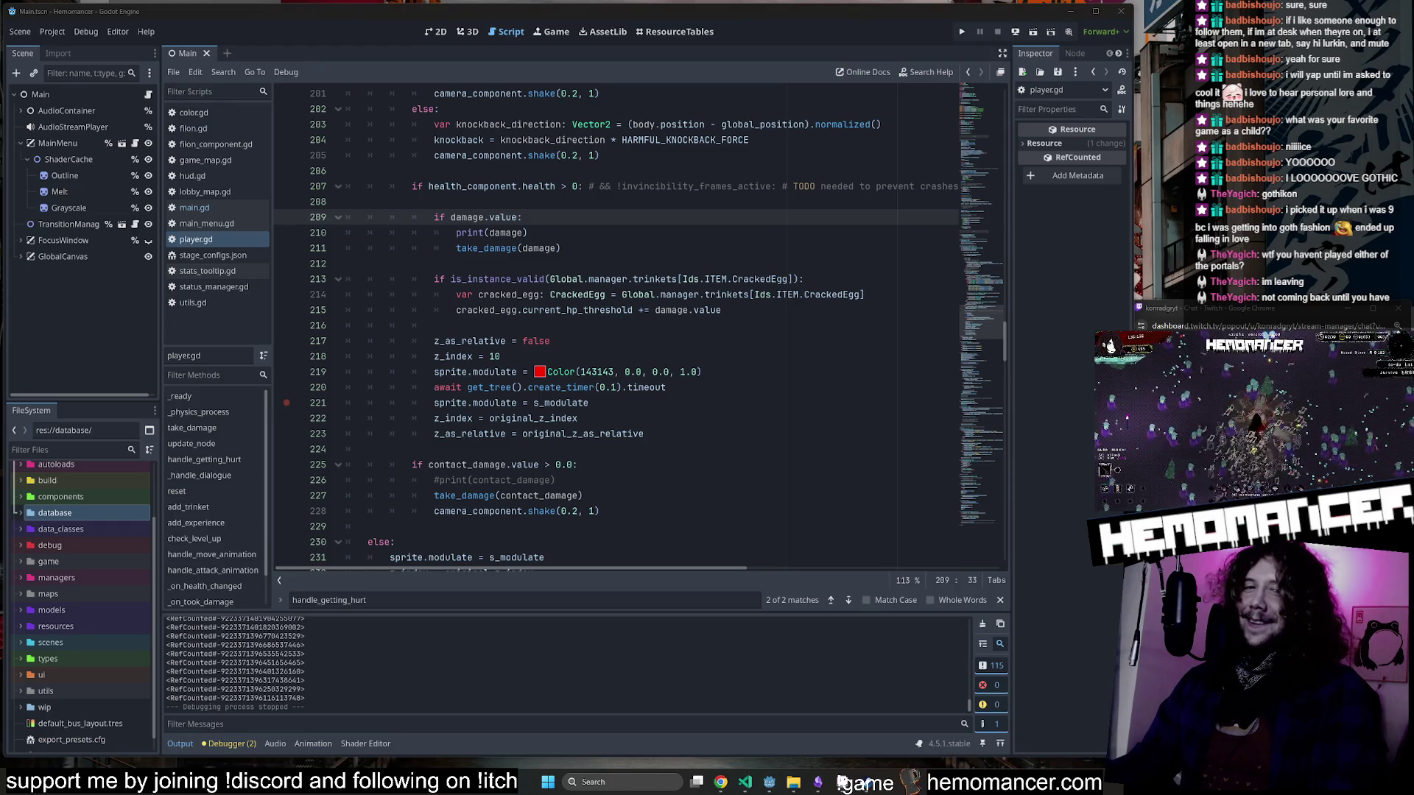
{"action": "left_click", "coordinate": [707, 418]}
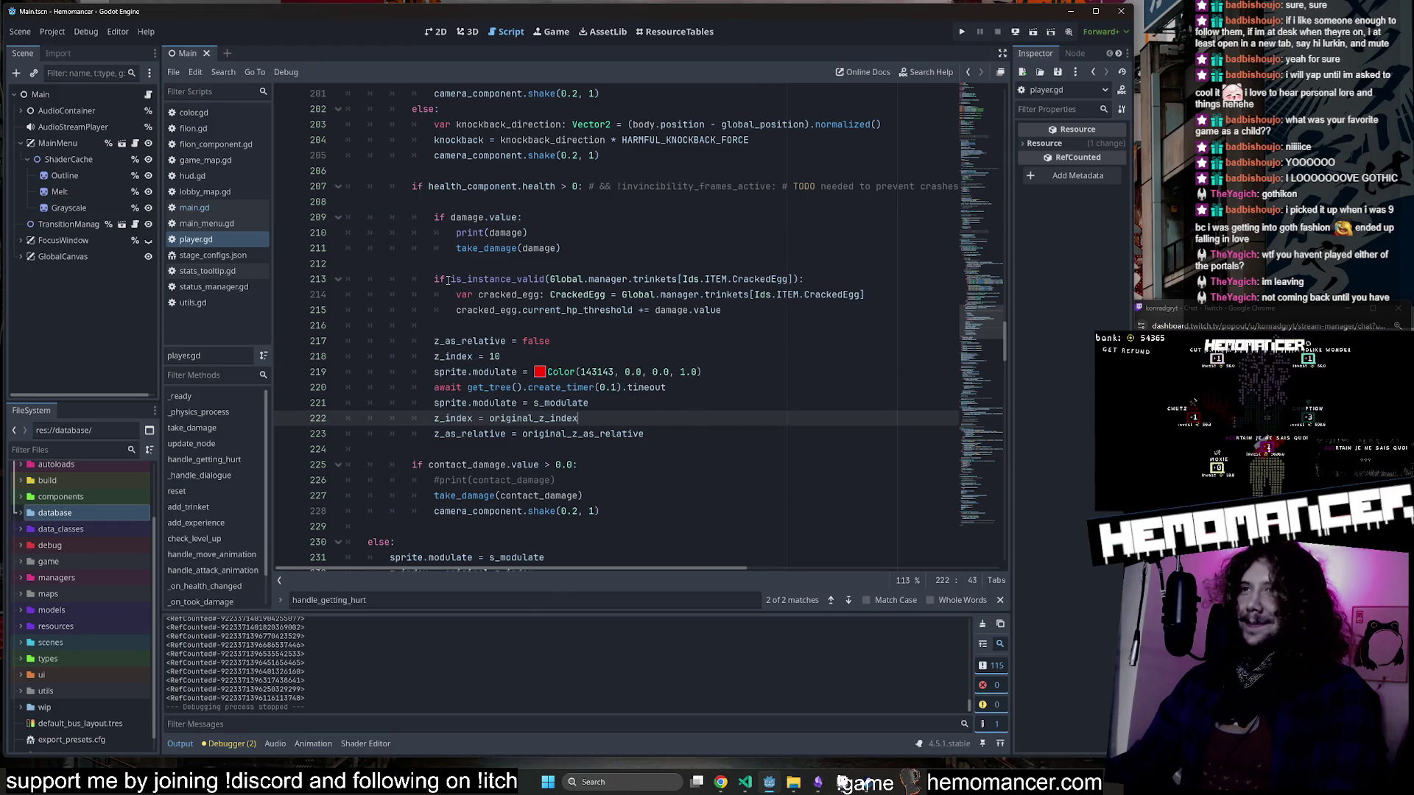
{"action": "scroll", "coordinate": [447, 294], "scroll_direction": "up", "scroll_amount": 2}
{"action": "left_click", "coordinate": [447, 328]}
Delete the print(damage) debug call from line 210.
{"action": "left_click_drag", "start_coordinate": [447, 329], "coordinate": [564, 325]}
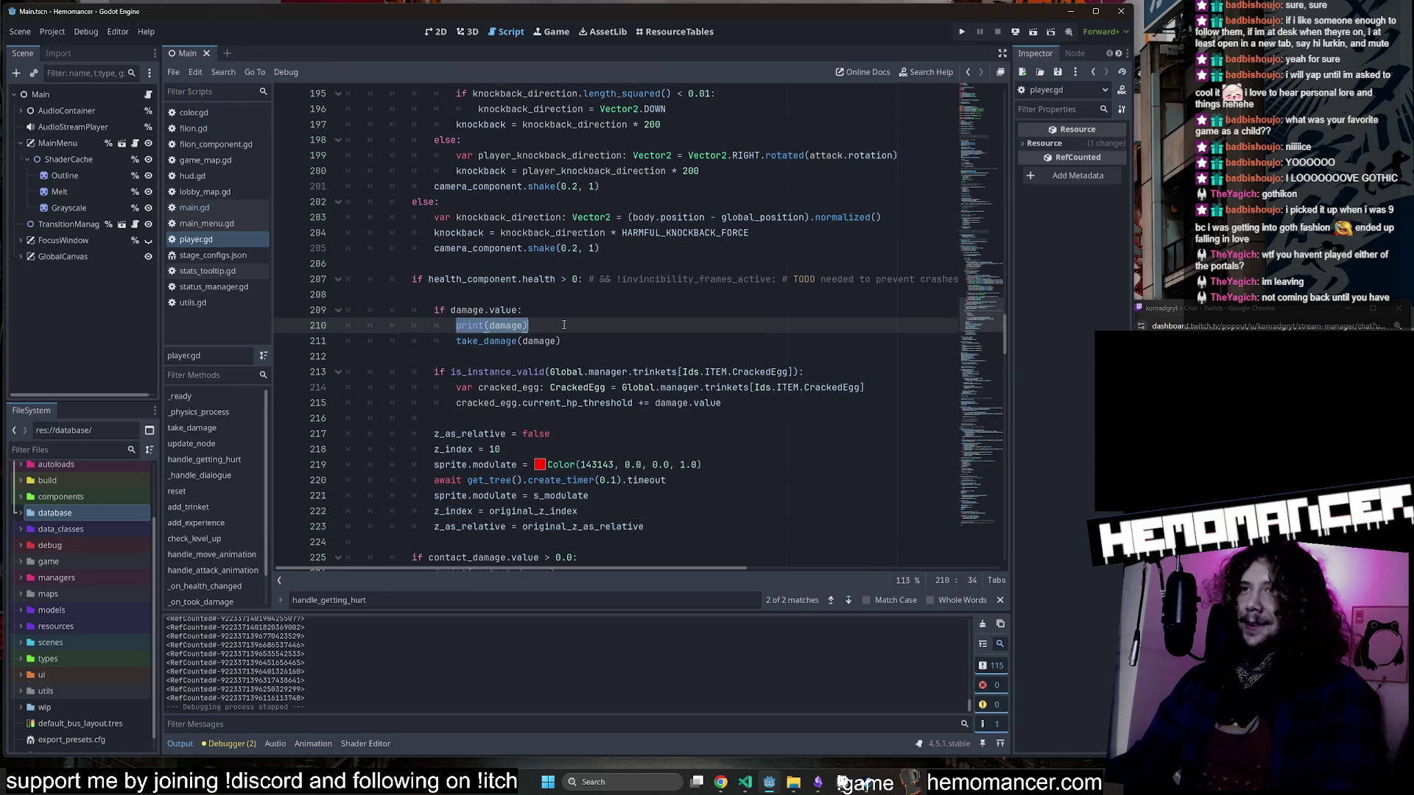
{"action": "key", "text": "BackSpace"}
{"action": "key", "text": "BackSpace"}
{"action": "key", "text": "BackSpace"}
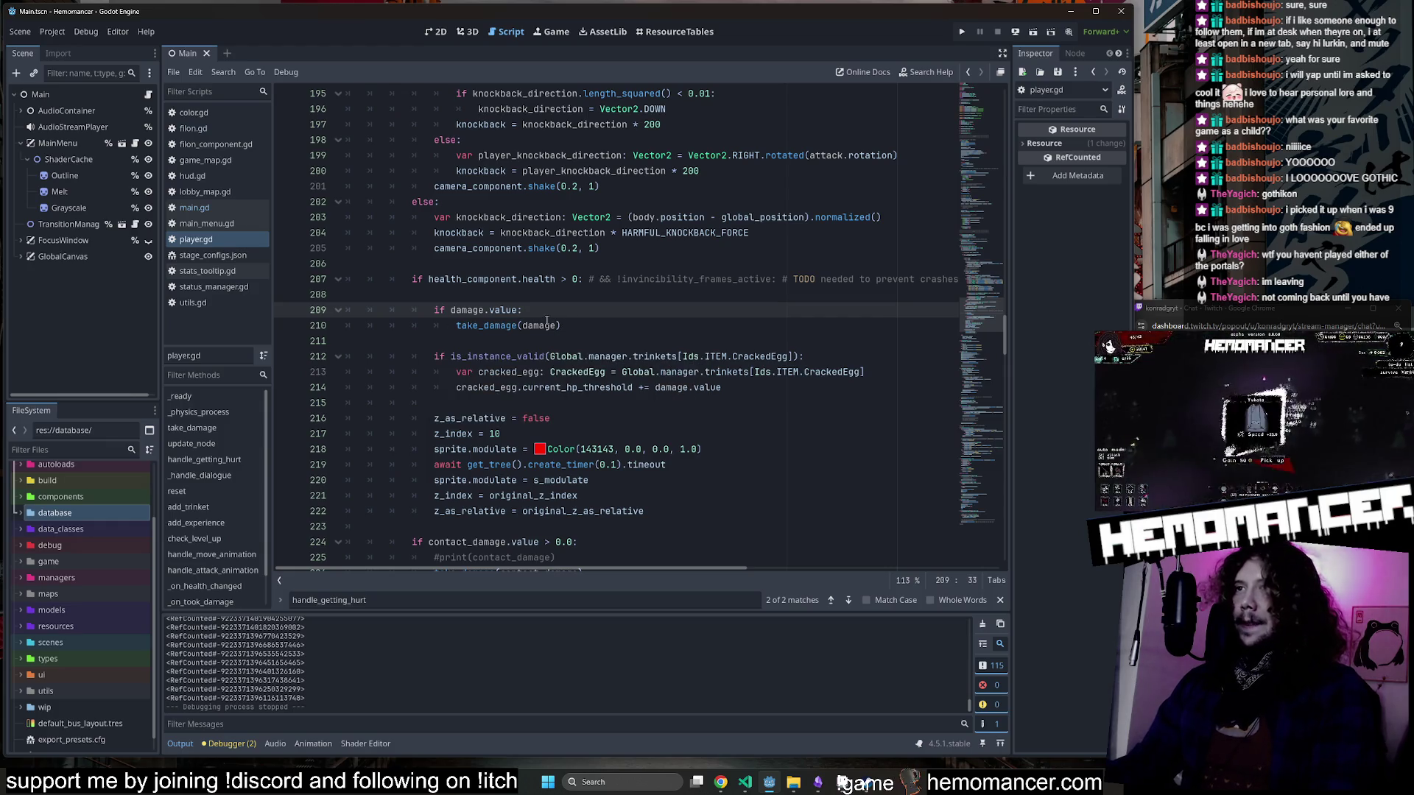
{"action": "scroll", "coordinate": [536, 318], "scroll_direction": "up", "scroll_amount": 10}
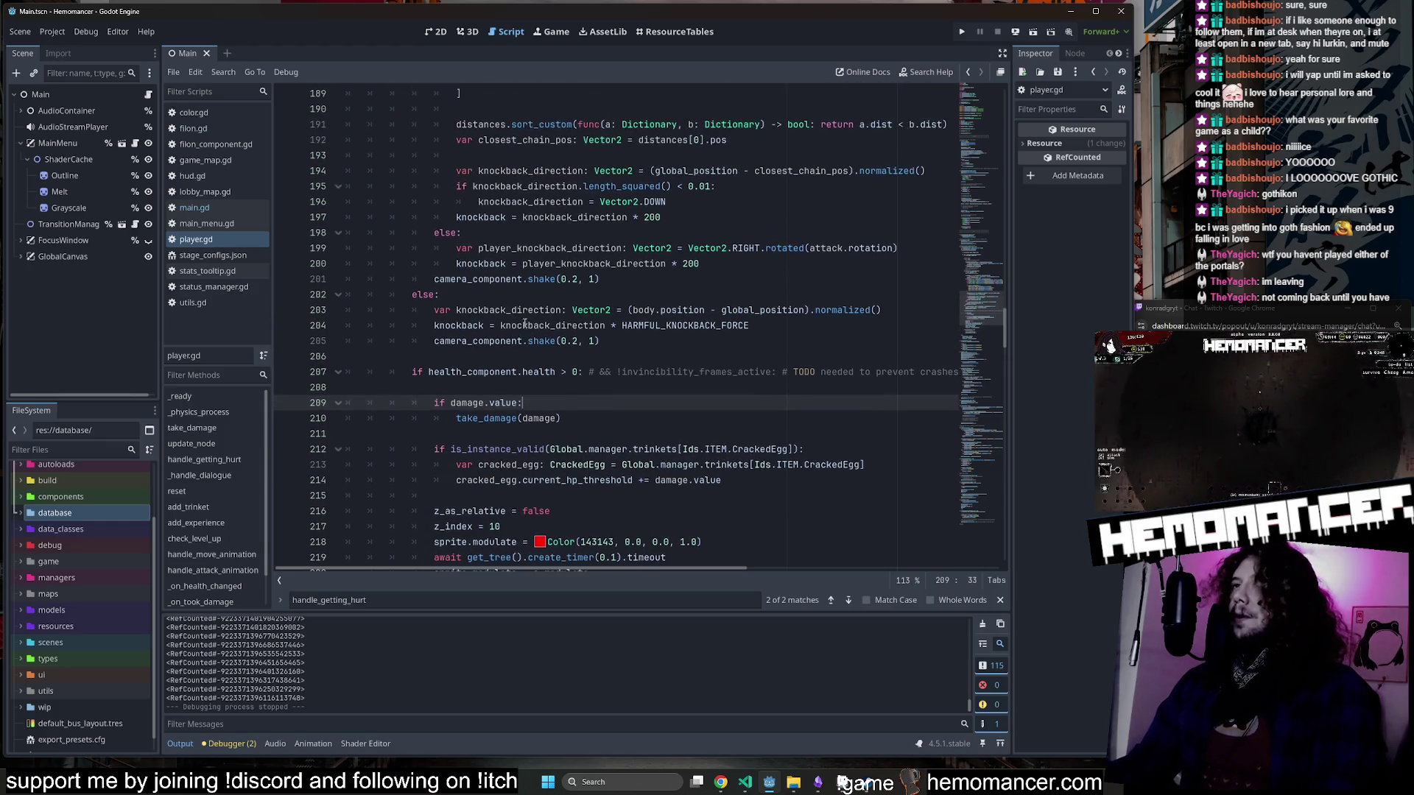
{"action": "scroll", "coordinate": [519, 330], "scroll_direction": "up", "scroll_amount": 7}
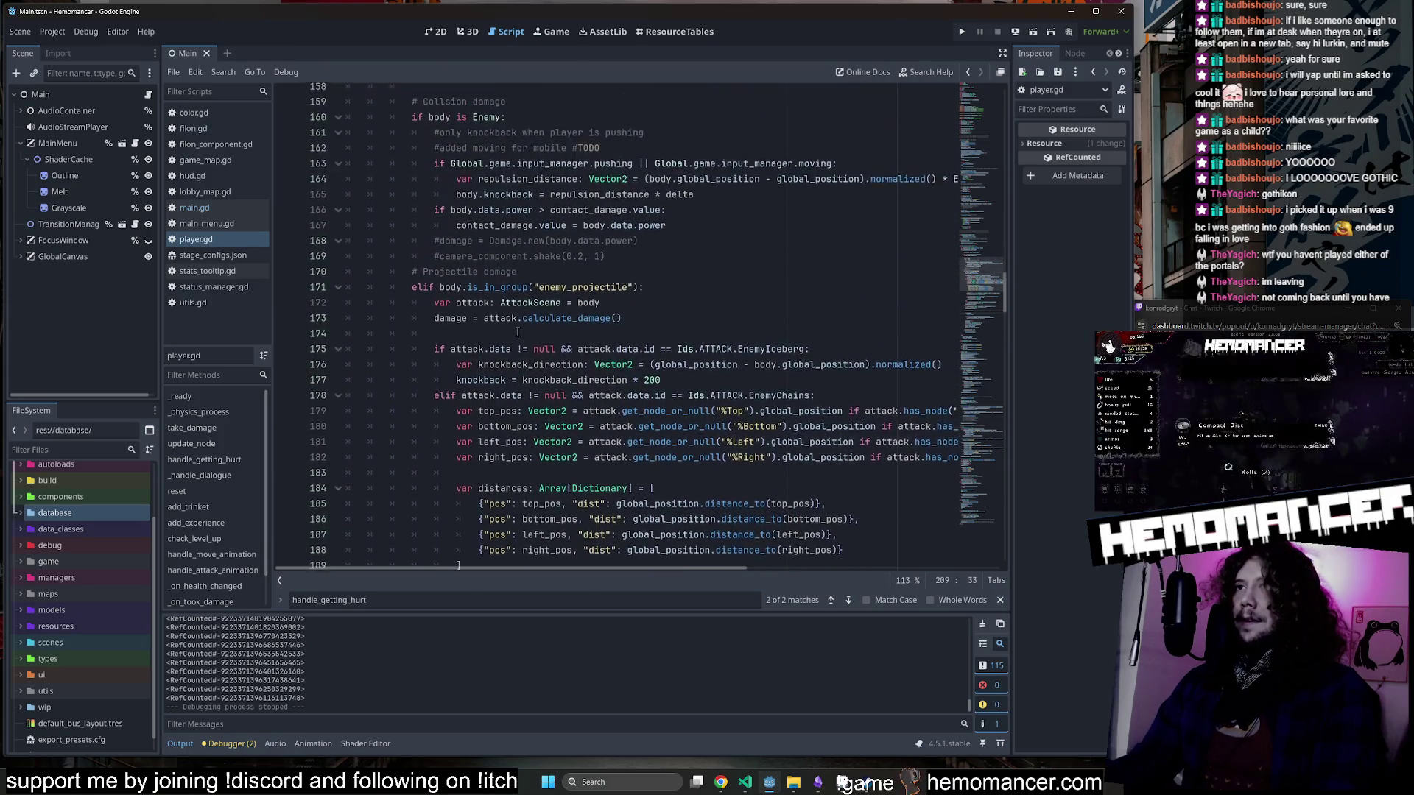
{"action": "scroll", "coordinate": [522, 324], "scroll_direction": "up", "scroll_amount": 2}
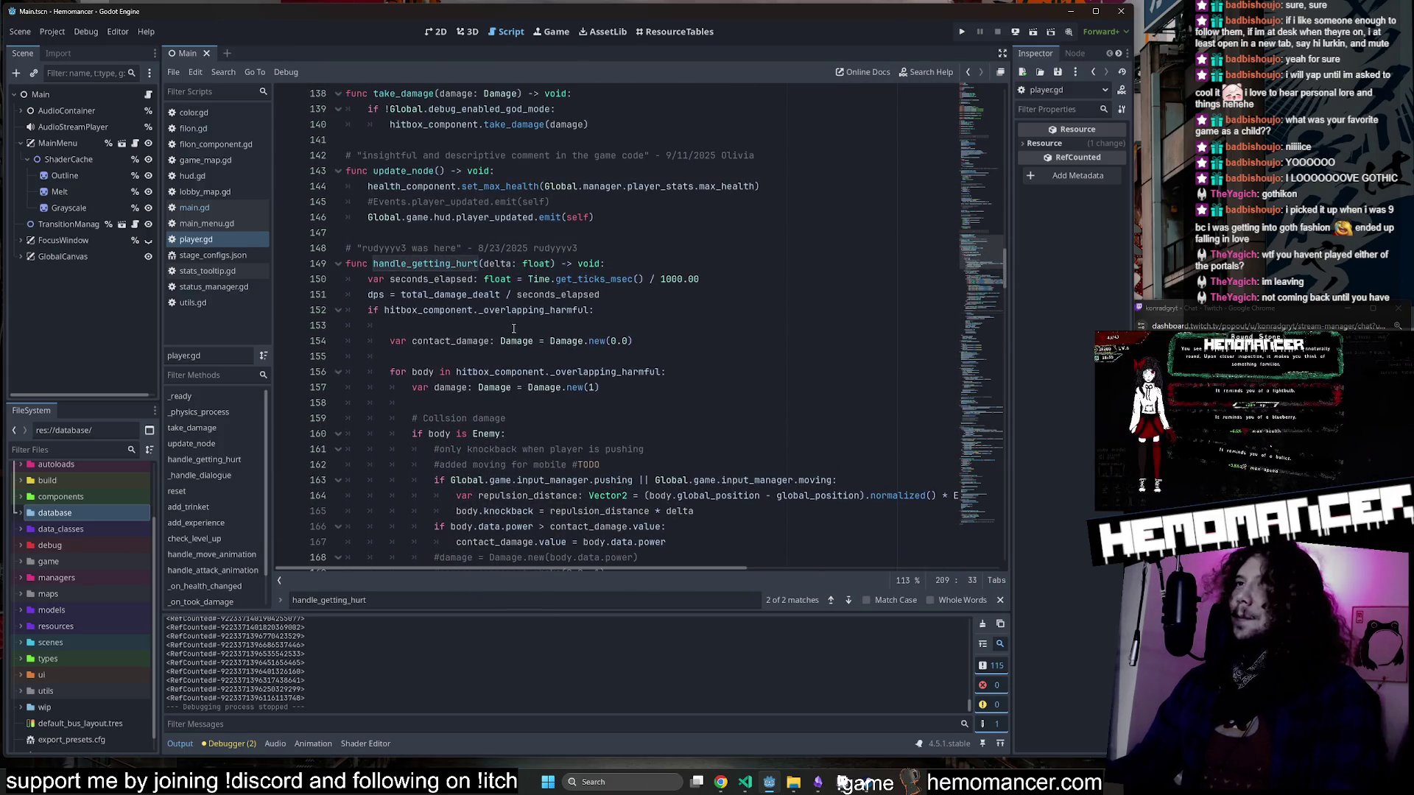
{"action": "scroll", "coordinate": [611, 308], "scroll_direction": "down", "scroll_amount": 7}
{"action": "scroll", "coordinate": [610, 308], "scroll_direction": "down", "scroll_amount": 12}
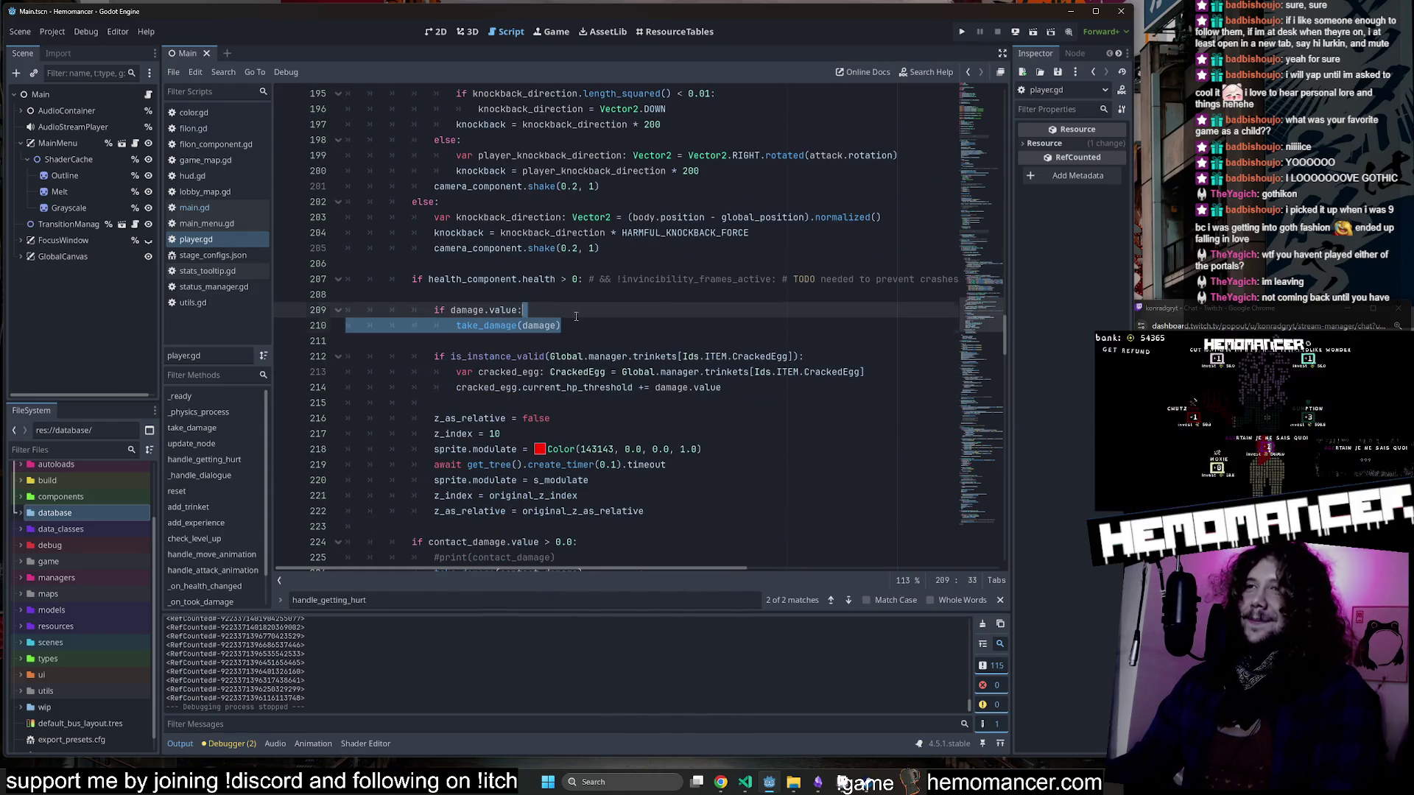
Check the take_damage(damage) line and surrounding code around lines 202–224.
{"action": "left_click_drag", "start_coordinate": [559, 325], "coordinate": [316, 331]}
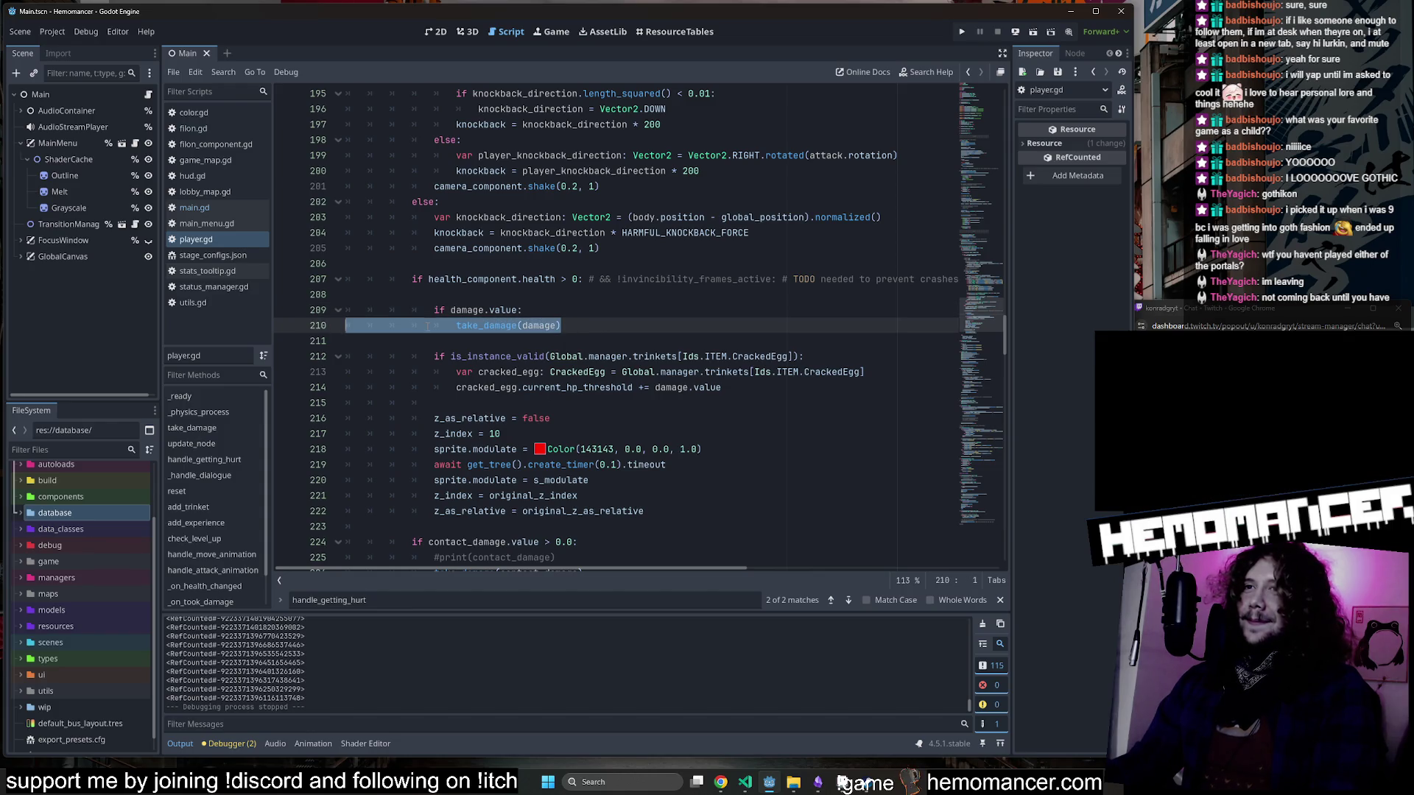
{"action": "left_click", "coordinate": [451, 325]}
{"action": "scroll", "coordinate": [455, 333], "scroll_direction": "down", "scroll_amount": 2}
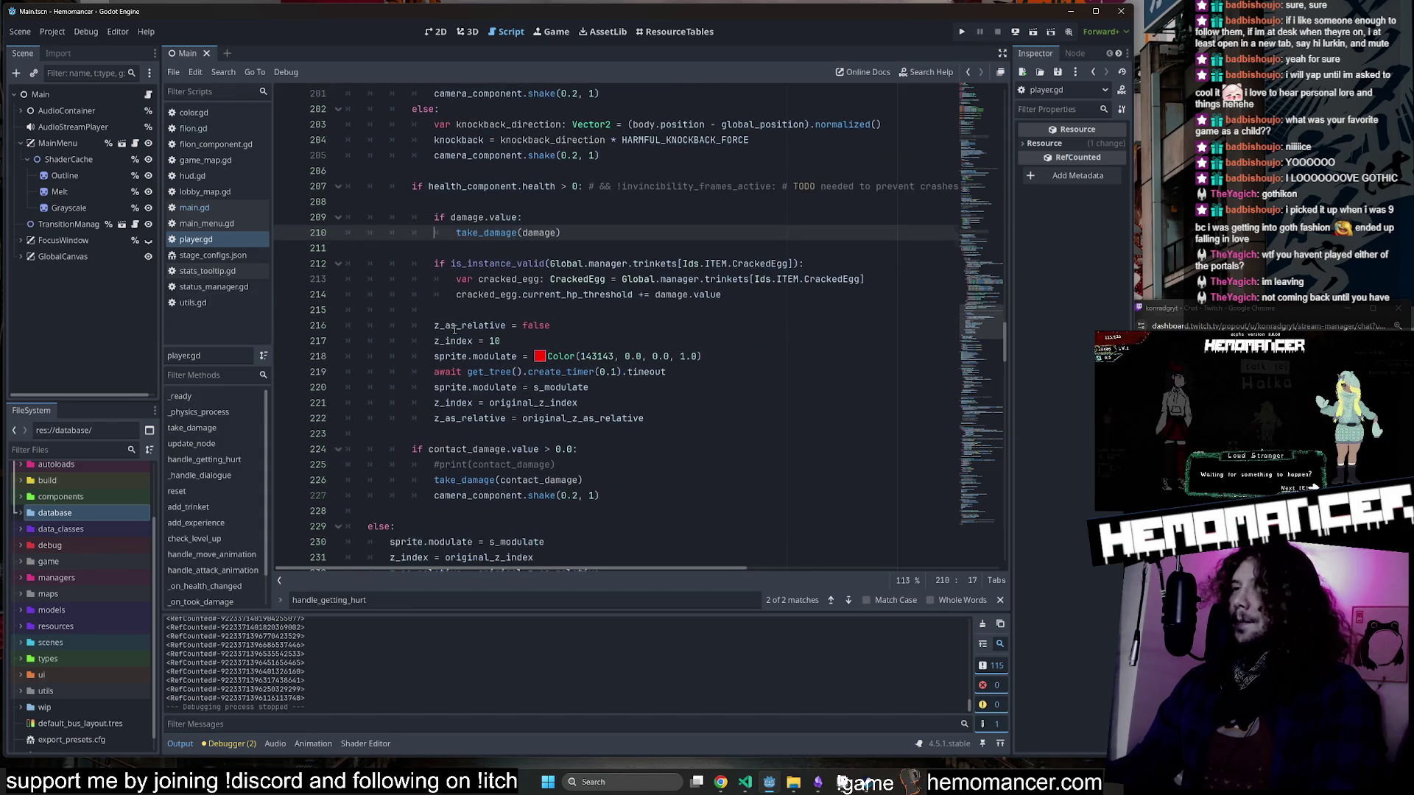
{"action": "scroll", "coordinate": [561, 312], "scroll_direction": "down", "scroll_amount": 5}
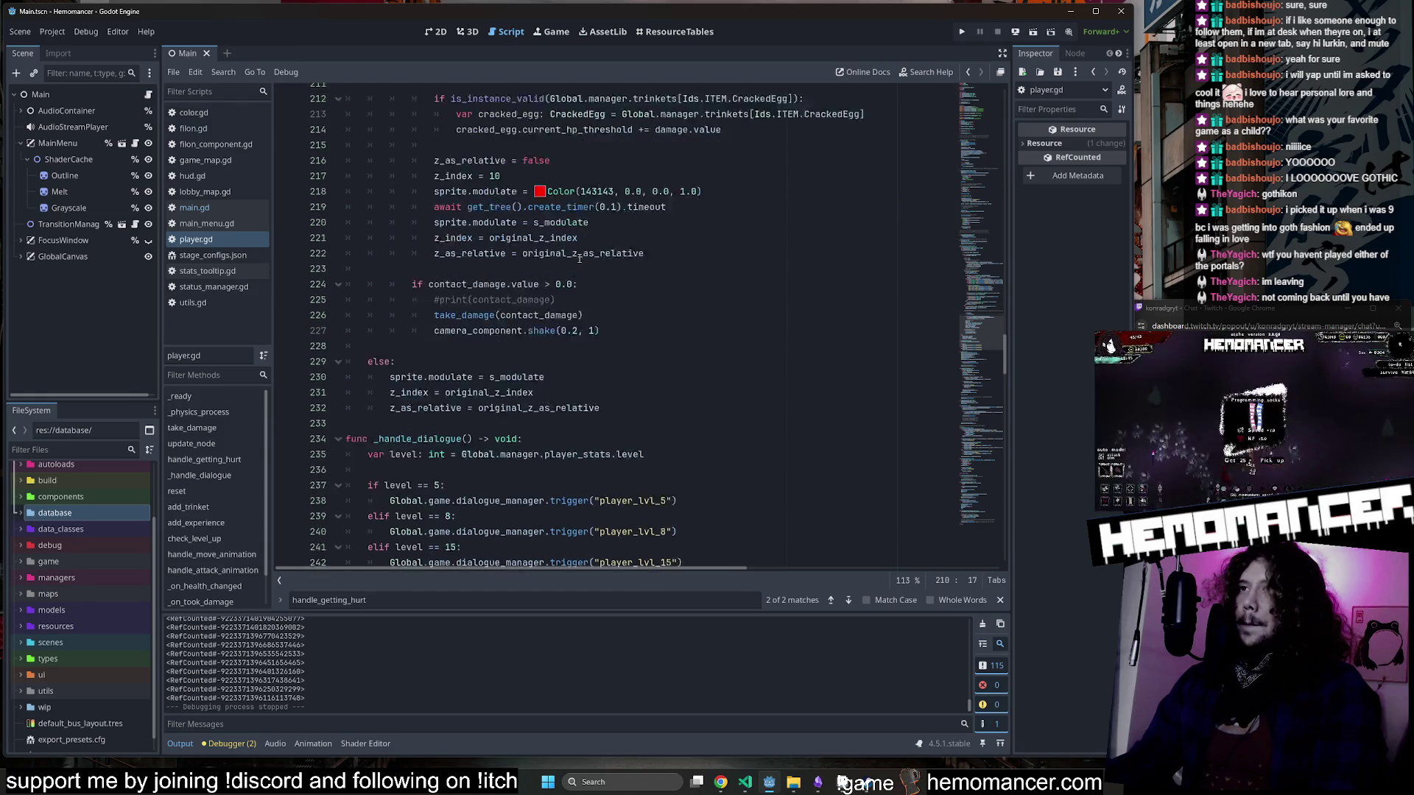
{"action": "scroll", "coordinate": [553, 264], "scroll_direction": "up", "scroll_amount": 3}
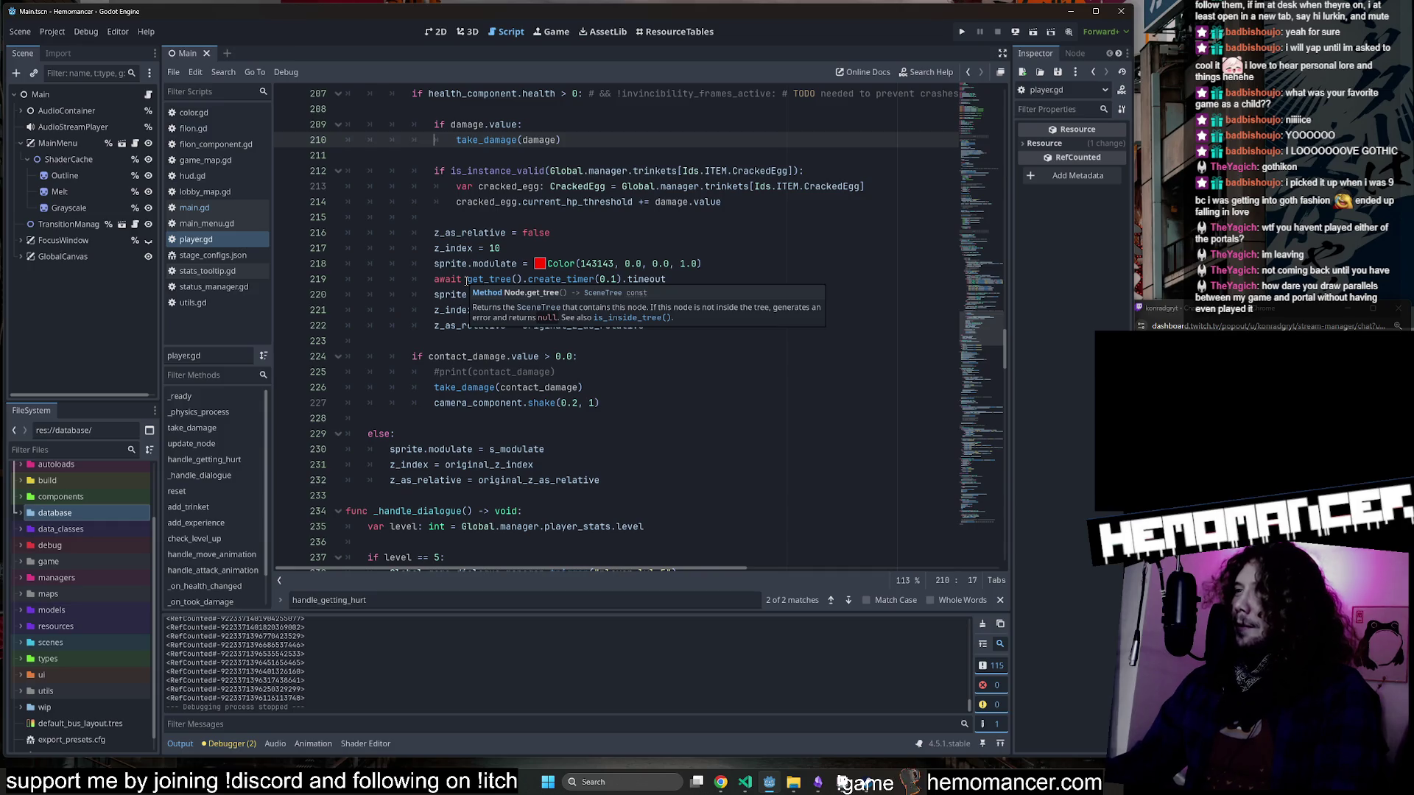
{"action": "left_click", "coordinate": [707, 418]}
{"action": "left_click", "coordinate": [704, 361]}
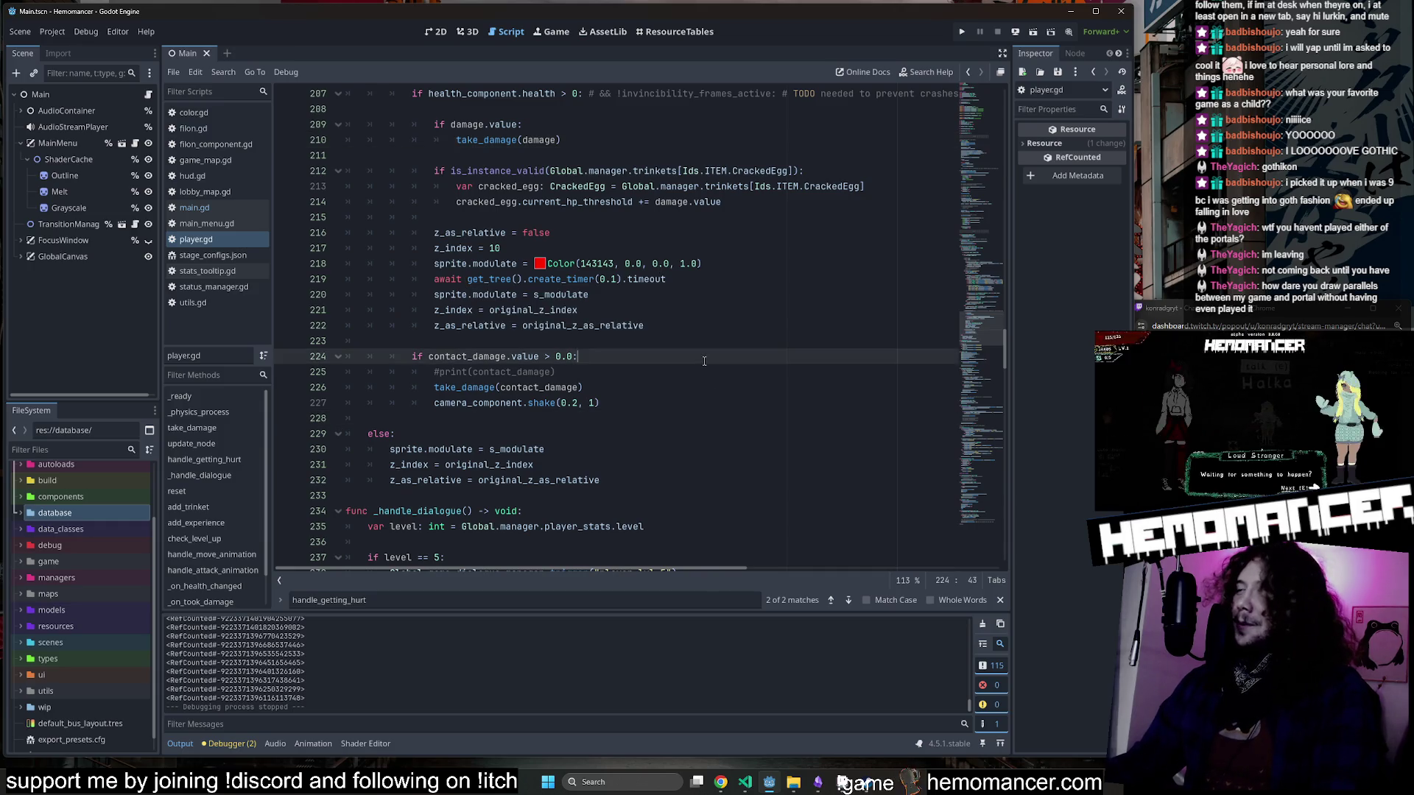
{"action": "scroll", "coordinate": [627, 289], "scroll_direction": "up", "scroll_amount": 6}
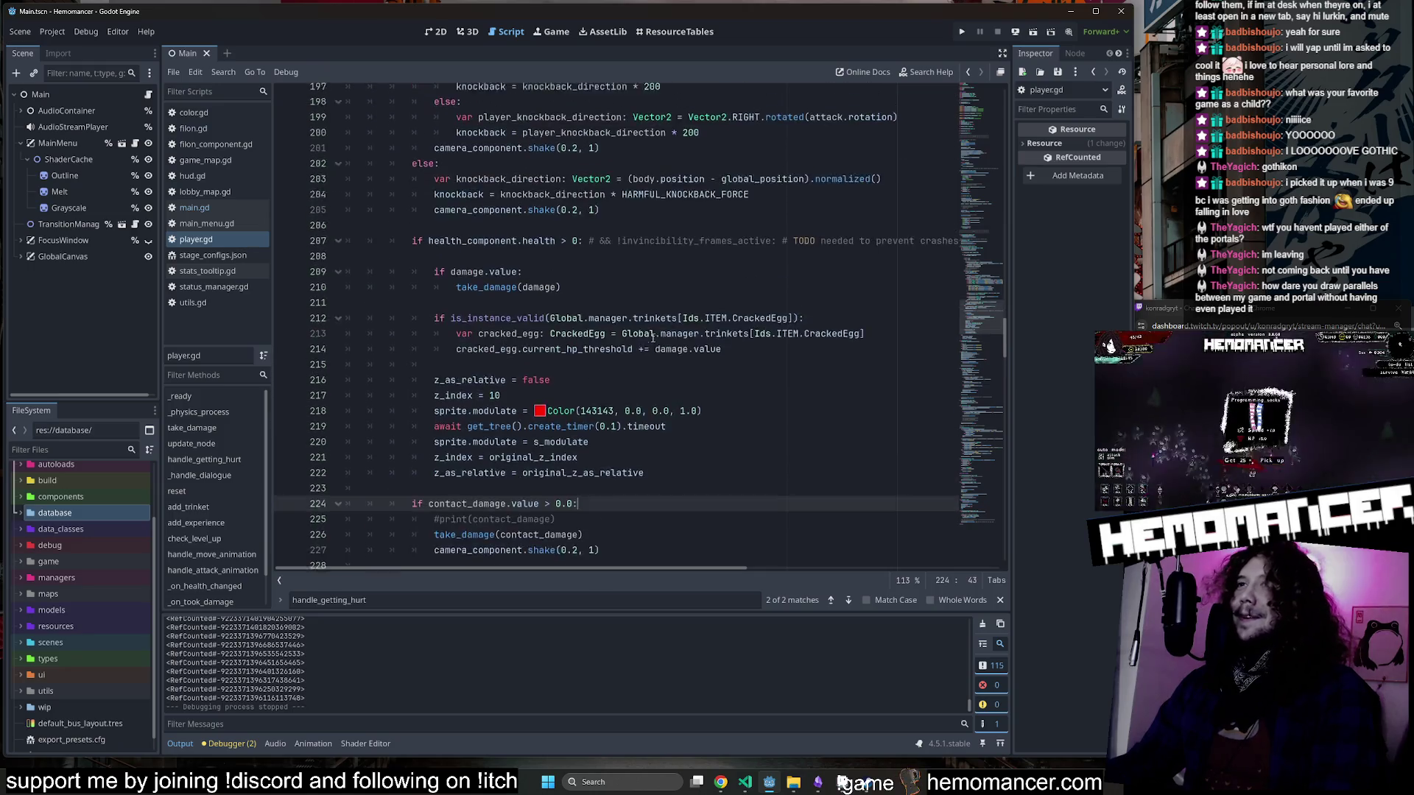
{"action": "left_click", "coordinate": [626, 289]}
Review the knockback_direction and collision damage code on lines 161–196 of player.gd.
{"action": "scroll", "coordinate": [627, 290], "scroll_direction": "up", "scroll_amount": 4}
{"action": "left_click", "coordinate": [622, 387]}
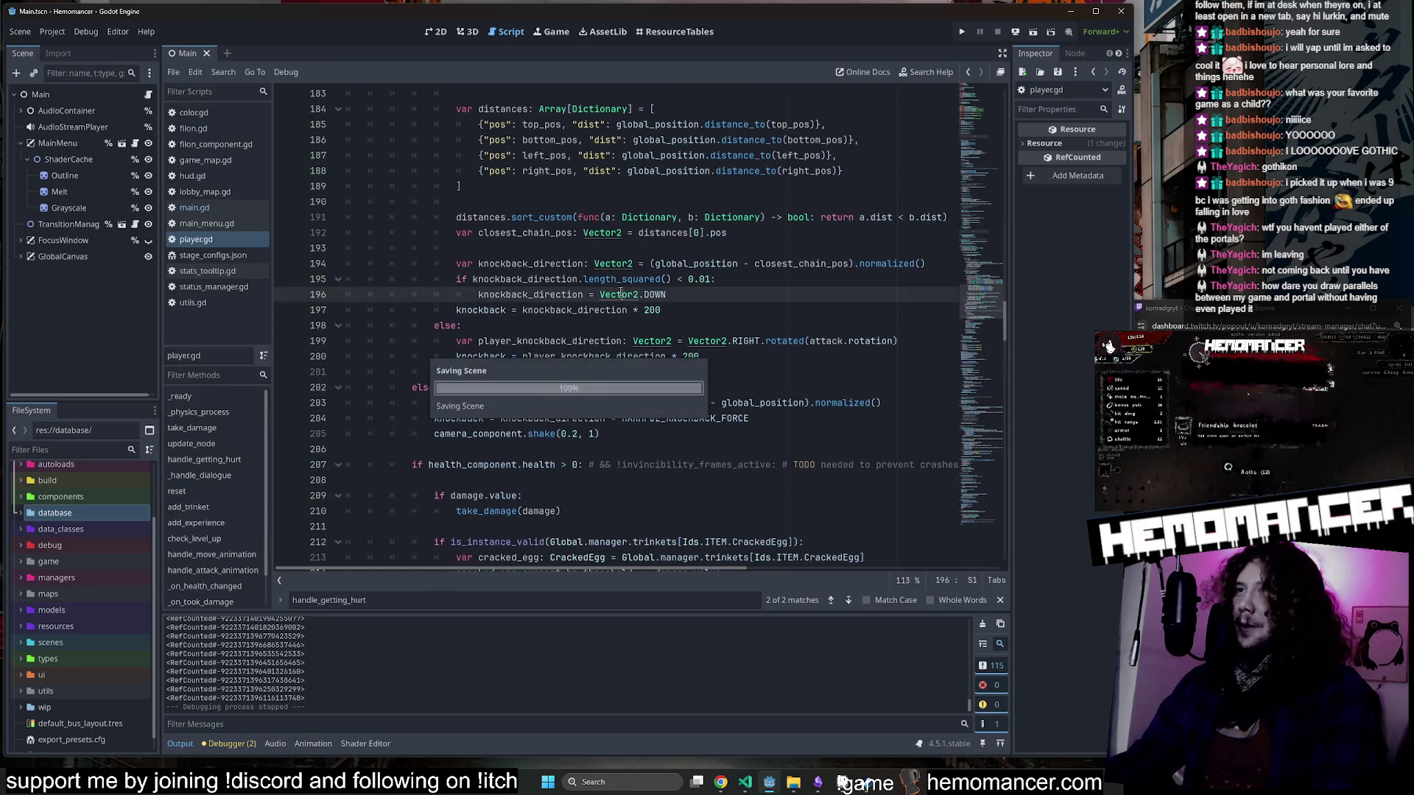
{"action": "double_click", "coordinate": [534, 372]}
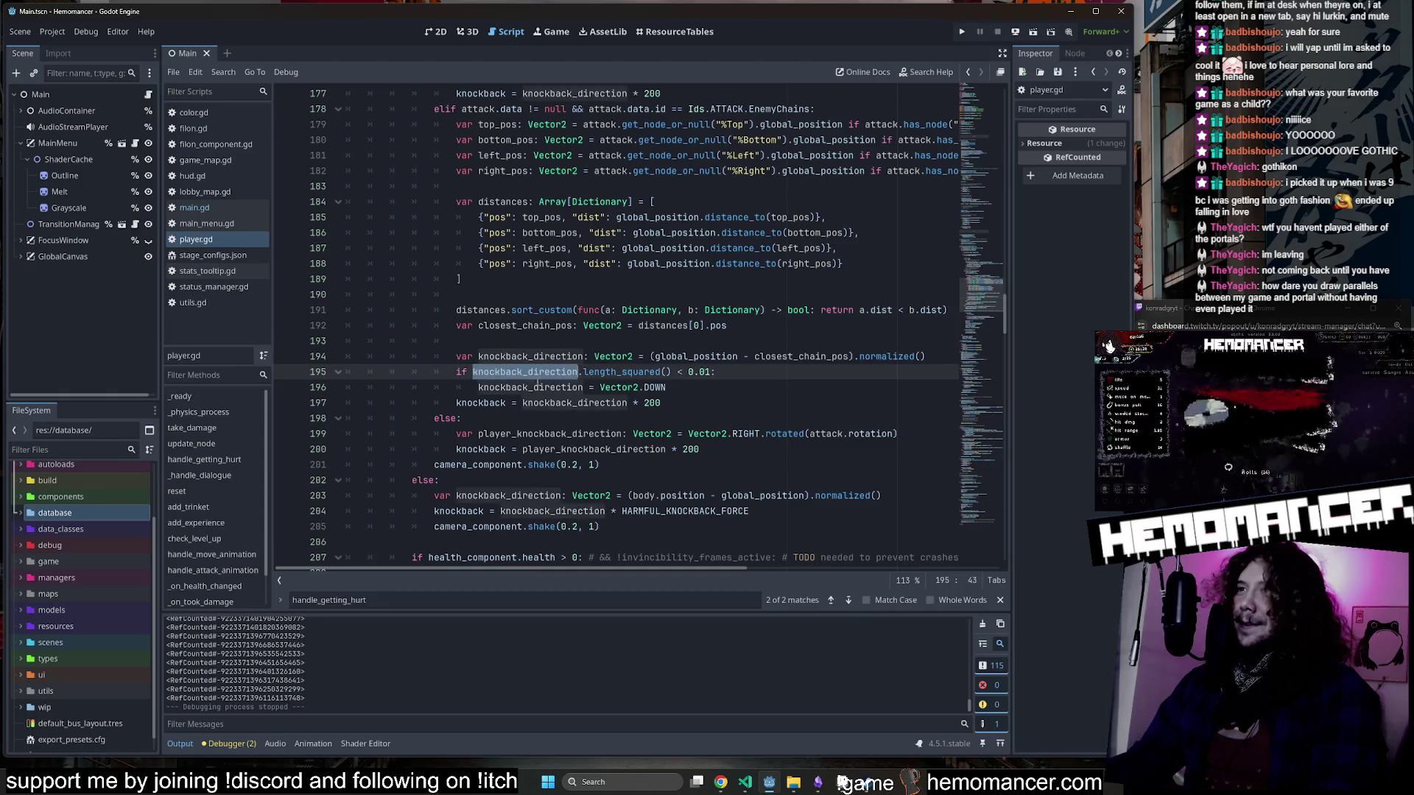
{"action": "scroll", "coordinate": [541, 377], "scroll_direction": "up", "scroll_amount": 5}
{"action": "scroll", "coordinate": [549, 381], "scroll_direction": "up", "scroll_amount": 4}
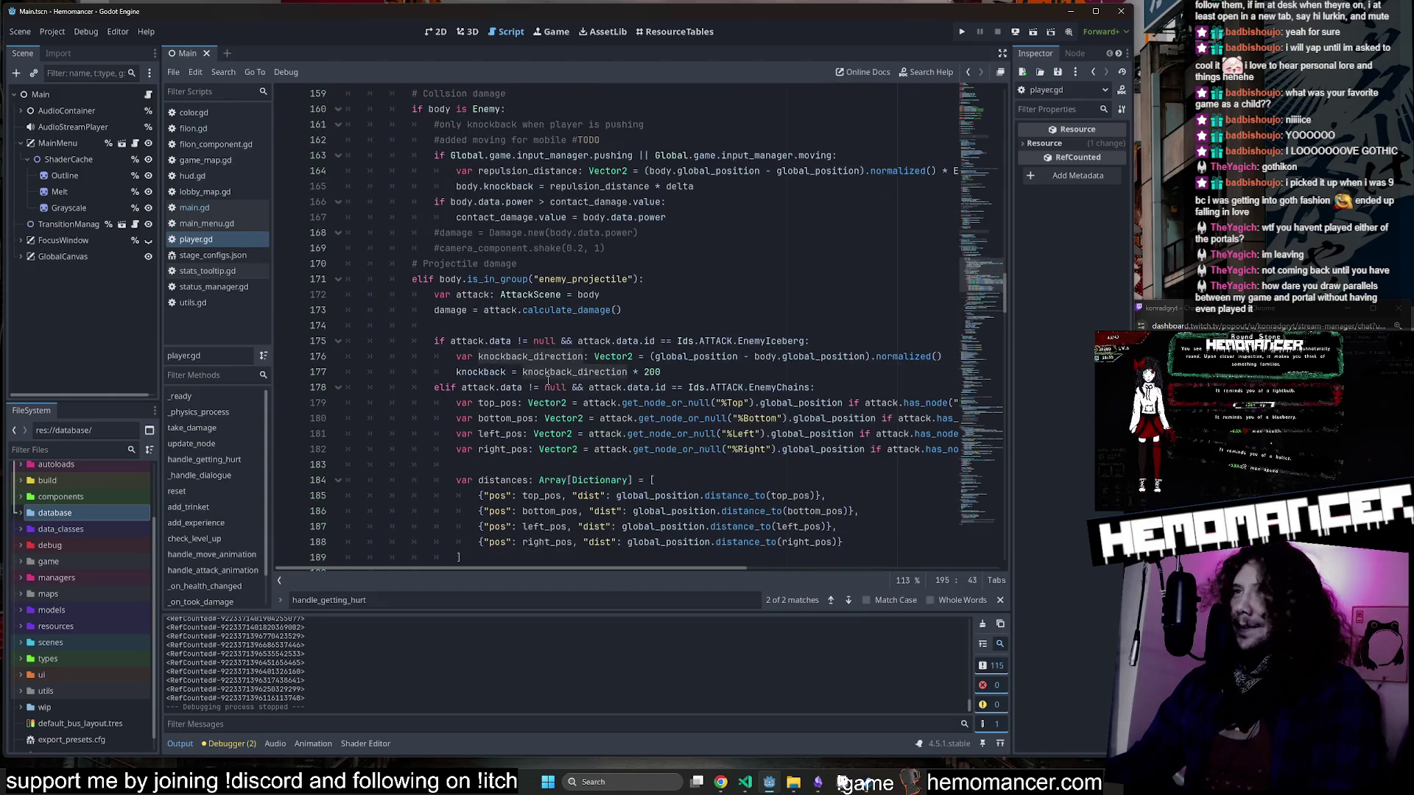
{"action": "mouse_move", "coordinate": [411, 259]}
{"action": "left_mouse_down"}
{"action": "mouse_move", "coordinate": [516, 284]}
{"action": "mouse_move", "coordinate": [685, 407]}
{"action": "mouse_move", "coordinate": [405, 279]}
{"action": "left_mouse_up"}
{"action": "left_click", "coordinate": [684, 406]}
{"action": "left_click", "coordinate": [405, 280]}
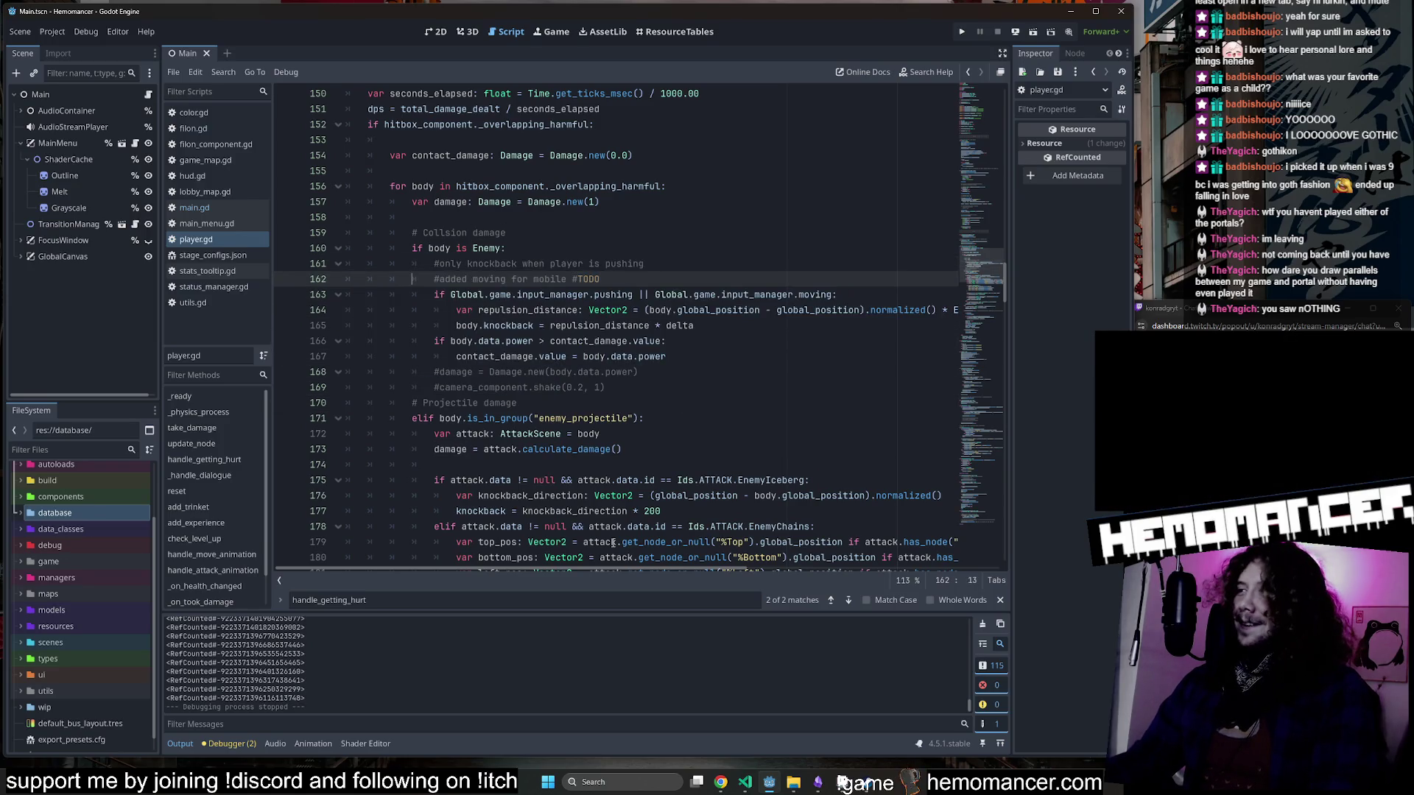
Inspect the contact_damage variable initialised with Damage.new on lines 154–157.
{"action": "key", "text": "alt+Tab"}
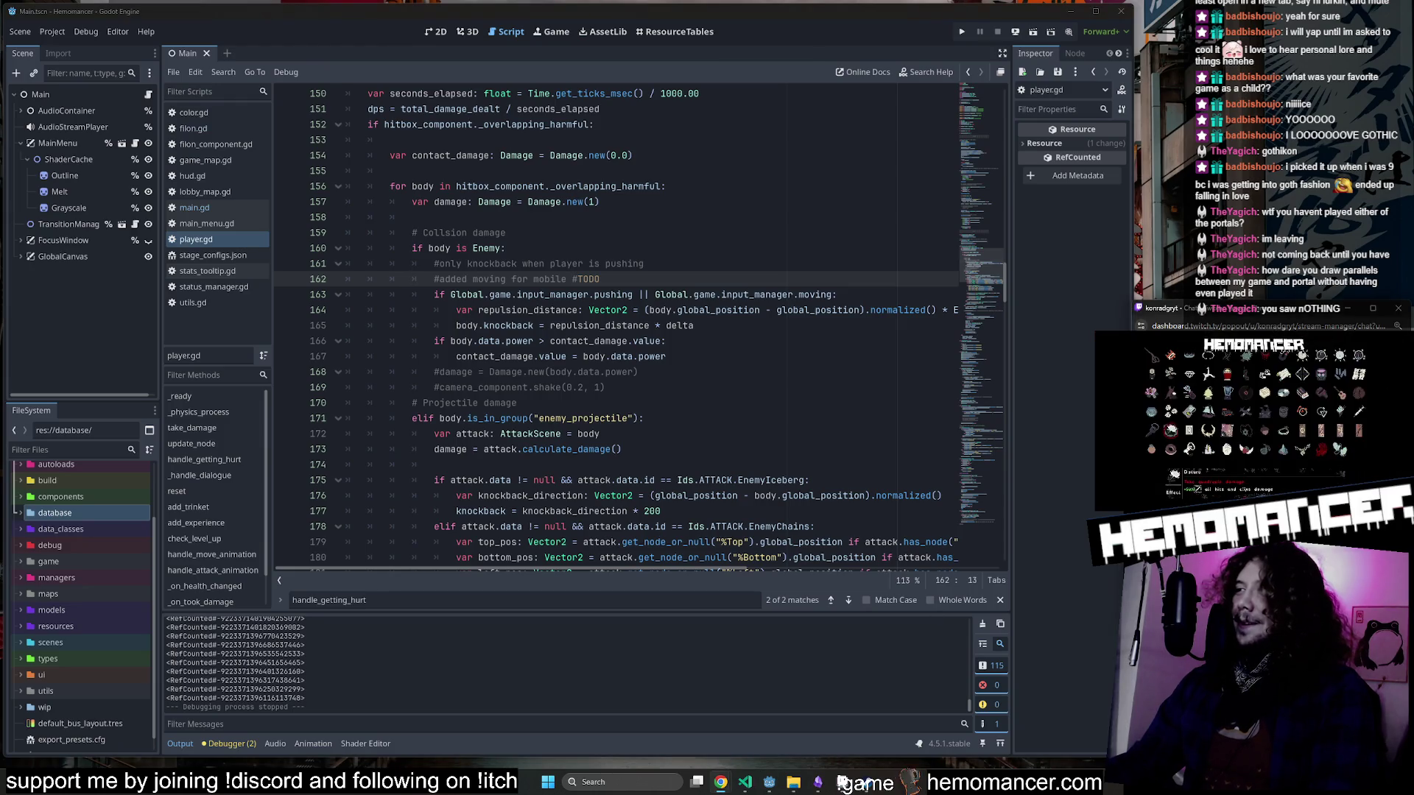
{"action": "left_click", "coordinate": [668, 356]}
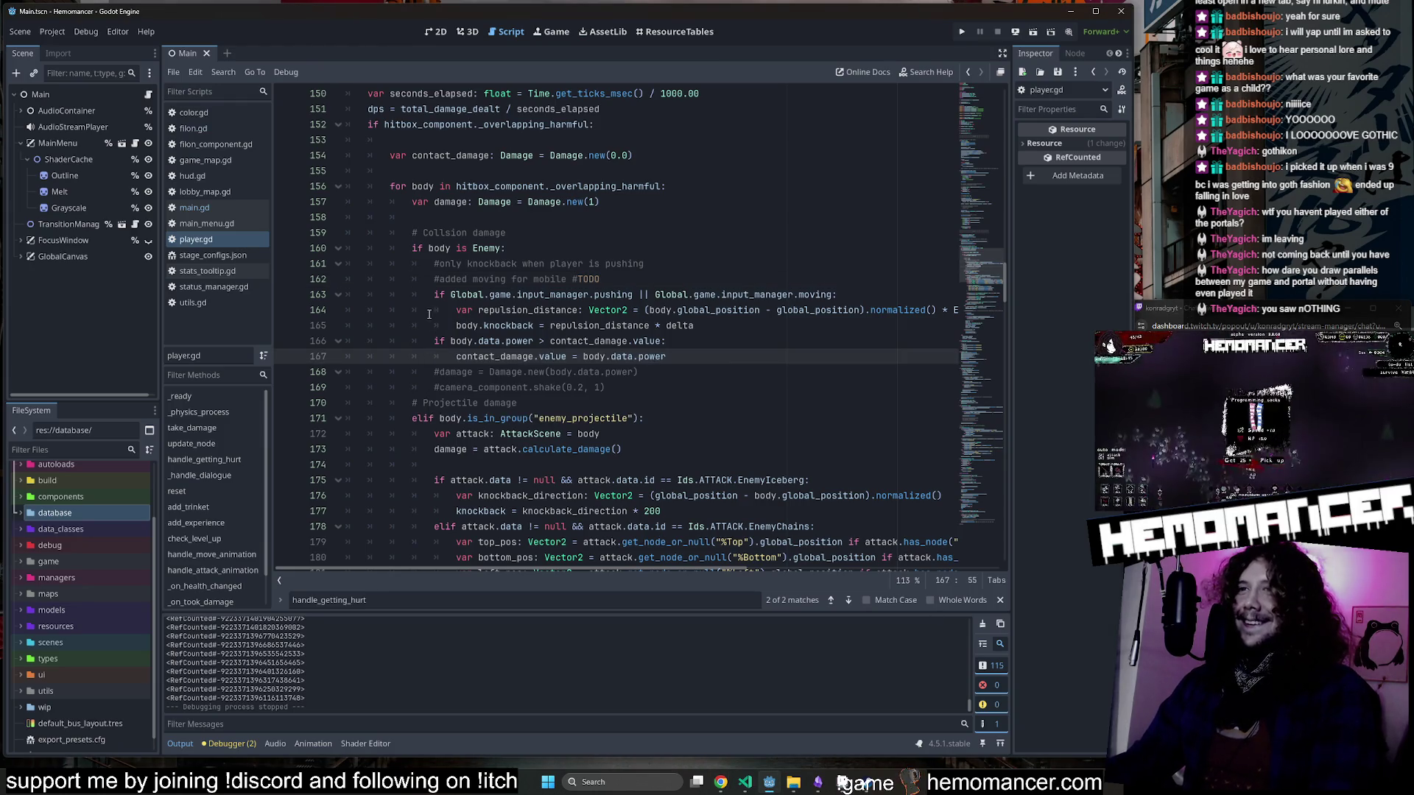
{"action": "scroll", "coordinate": [457, 313], "scroll_direction": "up", "scroll_amount": 3}
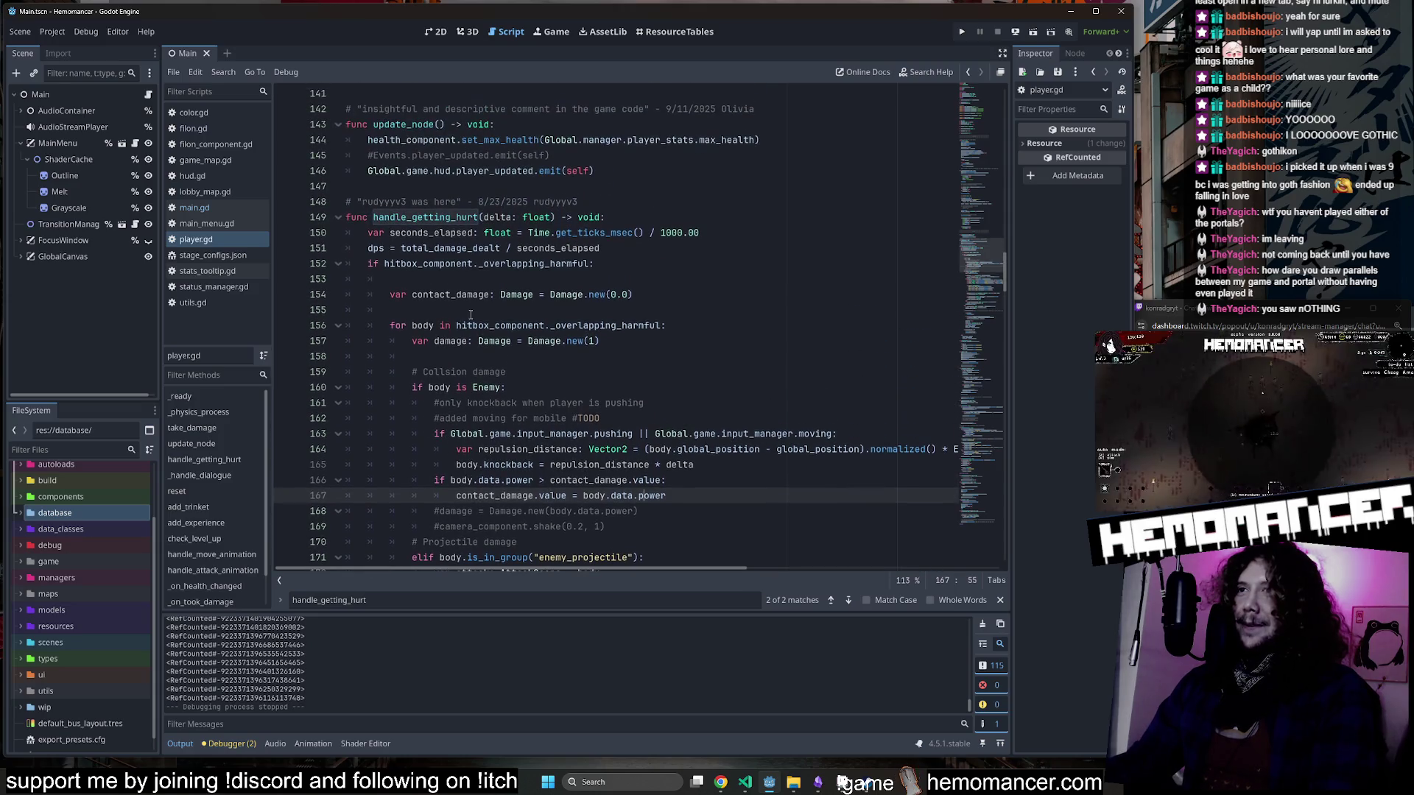
{"action": "double_click", "coordinate": [572, 342]}
{"action": "double_click", "coordinate": [446, 295]}
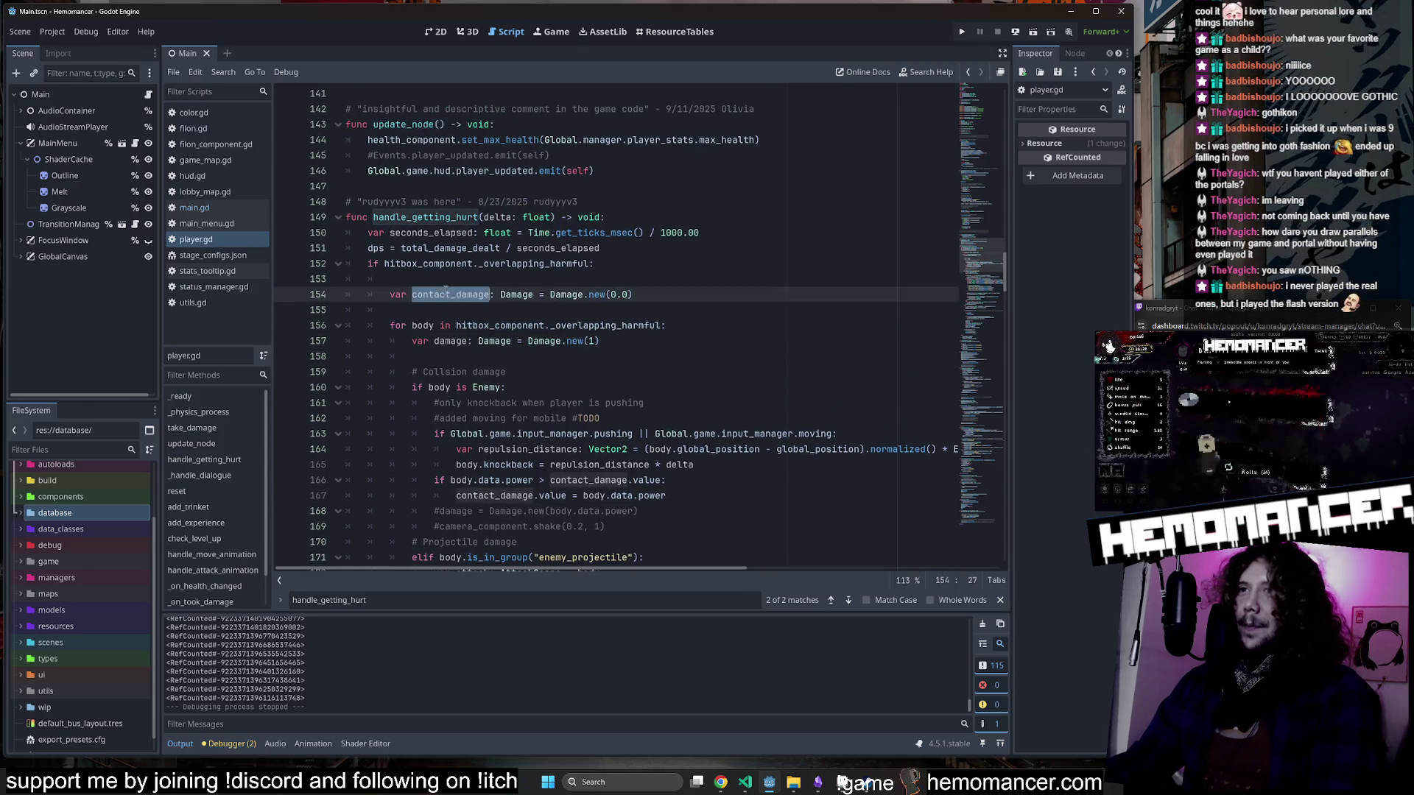
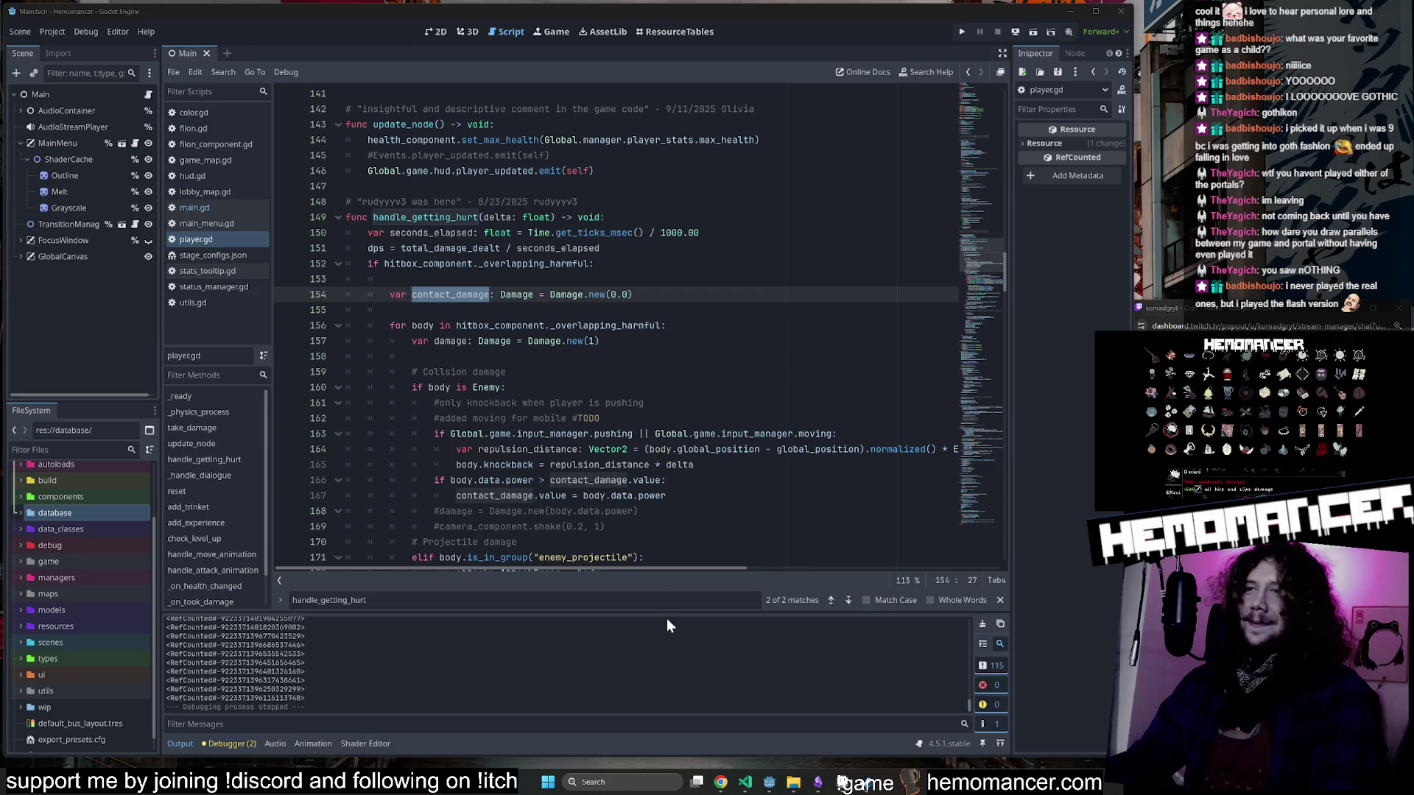
Highlight every use of body in the Collision damage loop, including the Enemy check line.
{"action": "scroll", "coordinate": [587, 431], "scroll_direction": "down", "scroll_amount": 2}
{"action": "scroll", "coordinate": [569, 372], "scroll_direction": "up", "scroll_amount": 2}
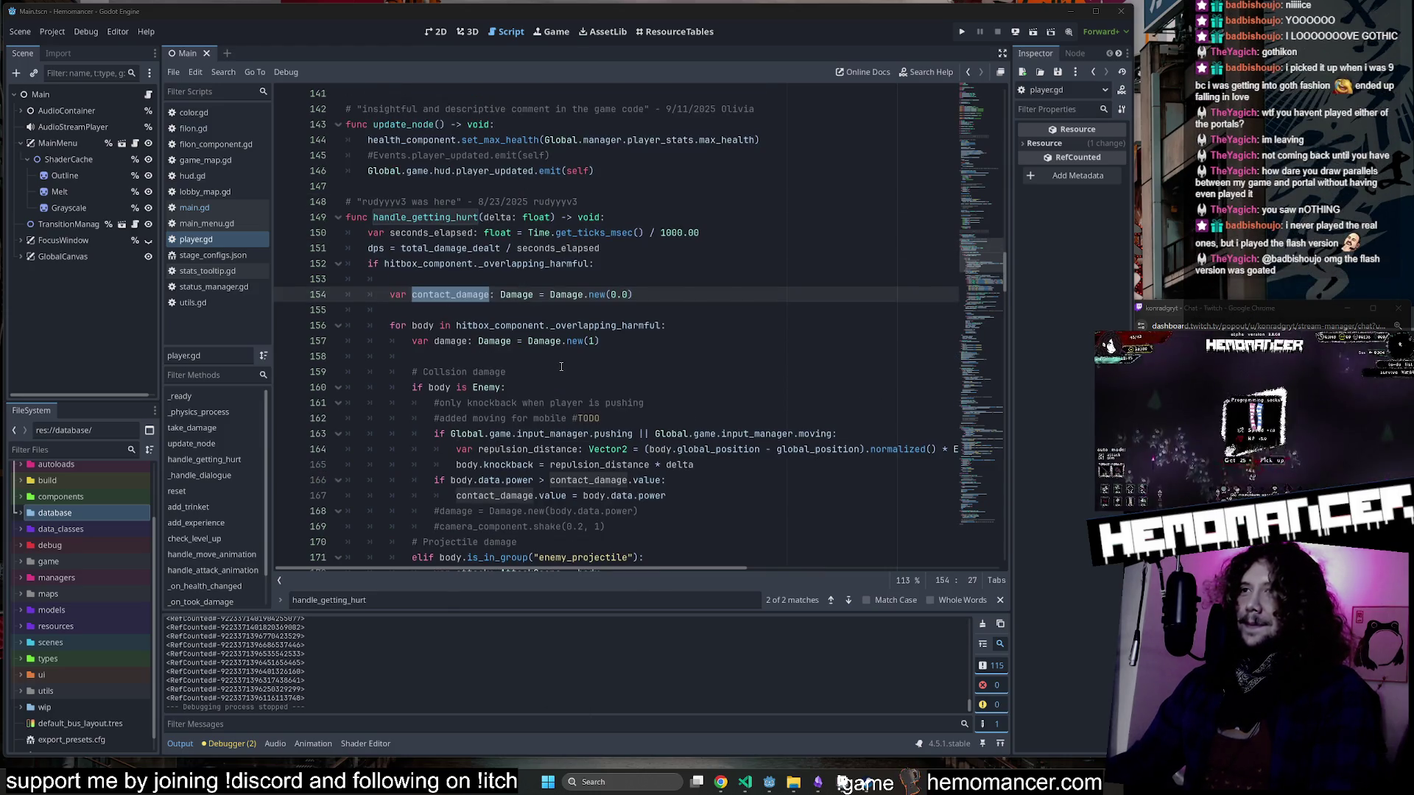
{"action": "left_click", "coordinate": [561, 368]}
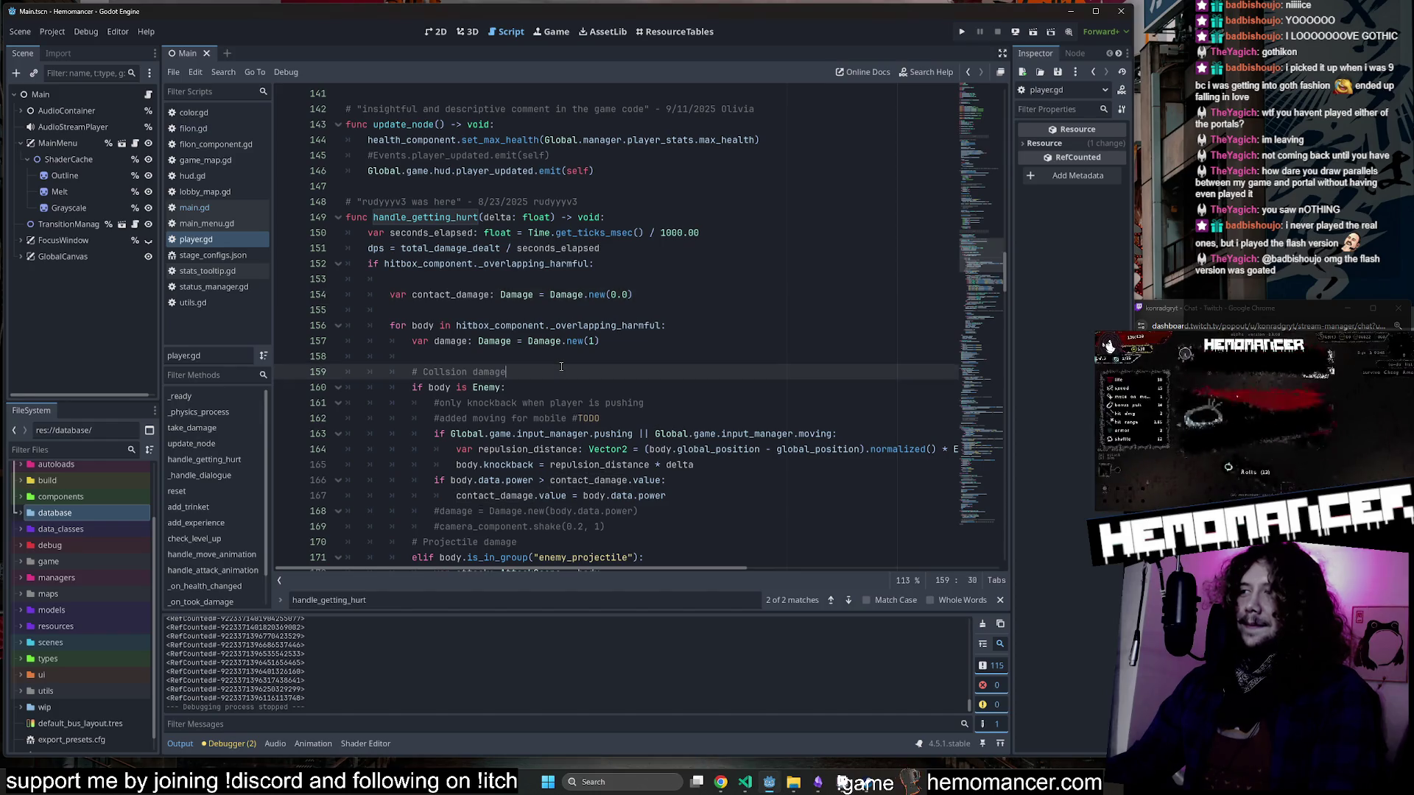
{"action": "double_click", "coordinate": [423, 326]}
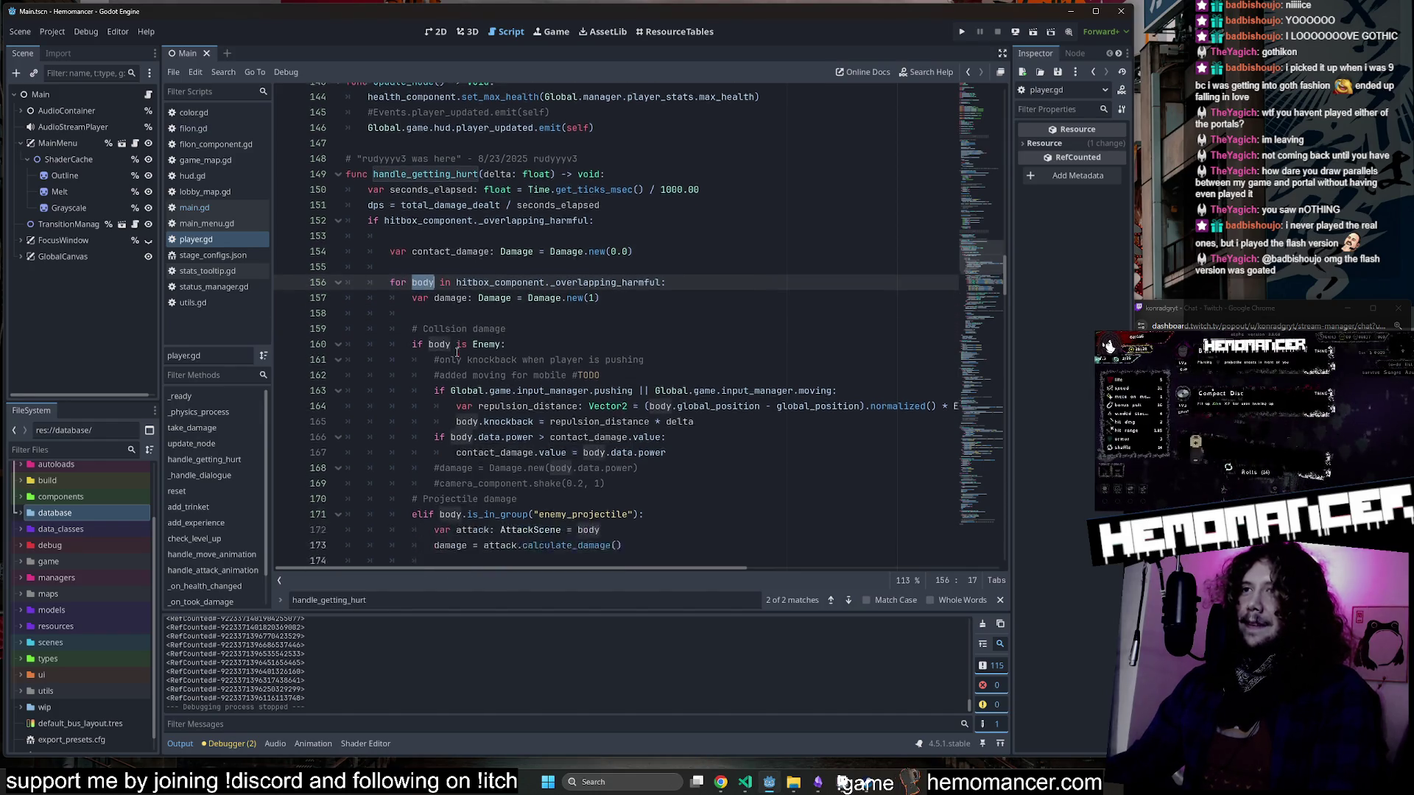
{"action": "scroll", "coordinate": [455, 341], "scroll_direction": "down", "scroll_amount": 2}
{"action": "double_click", "coordinate": [440, 295]}
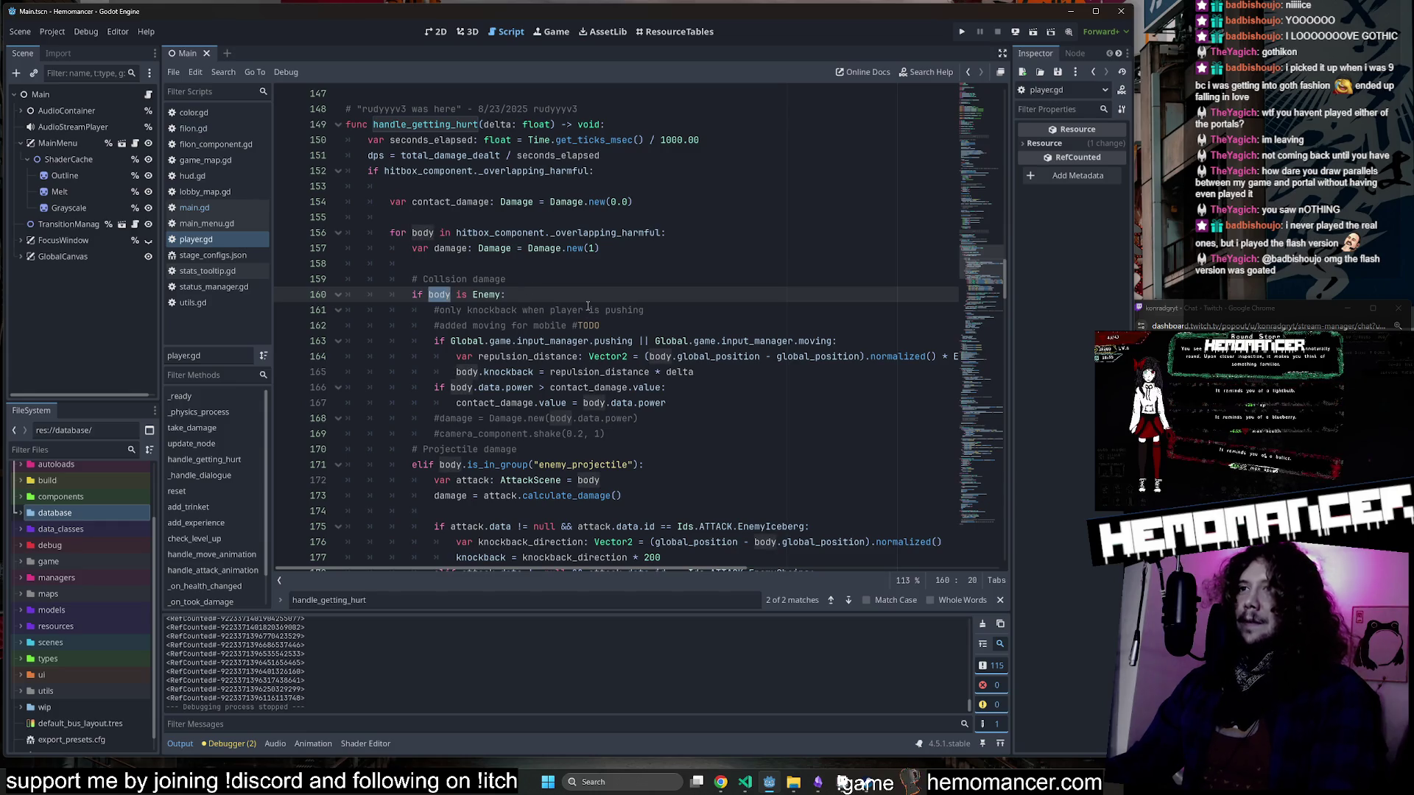
Scroll down handle_getting_hurt and inspect the red hurt-flash colour value.
{"action": "scroll", "coordinate": [448, 190], "scroll_direction": "down", "scroll_amount": 2}
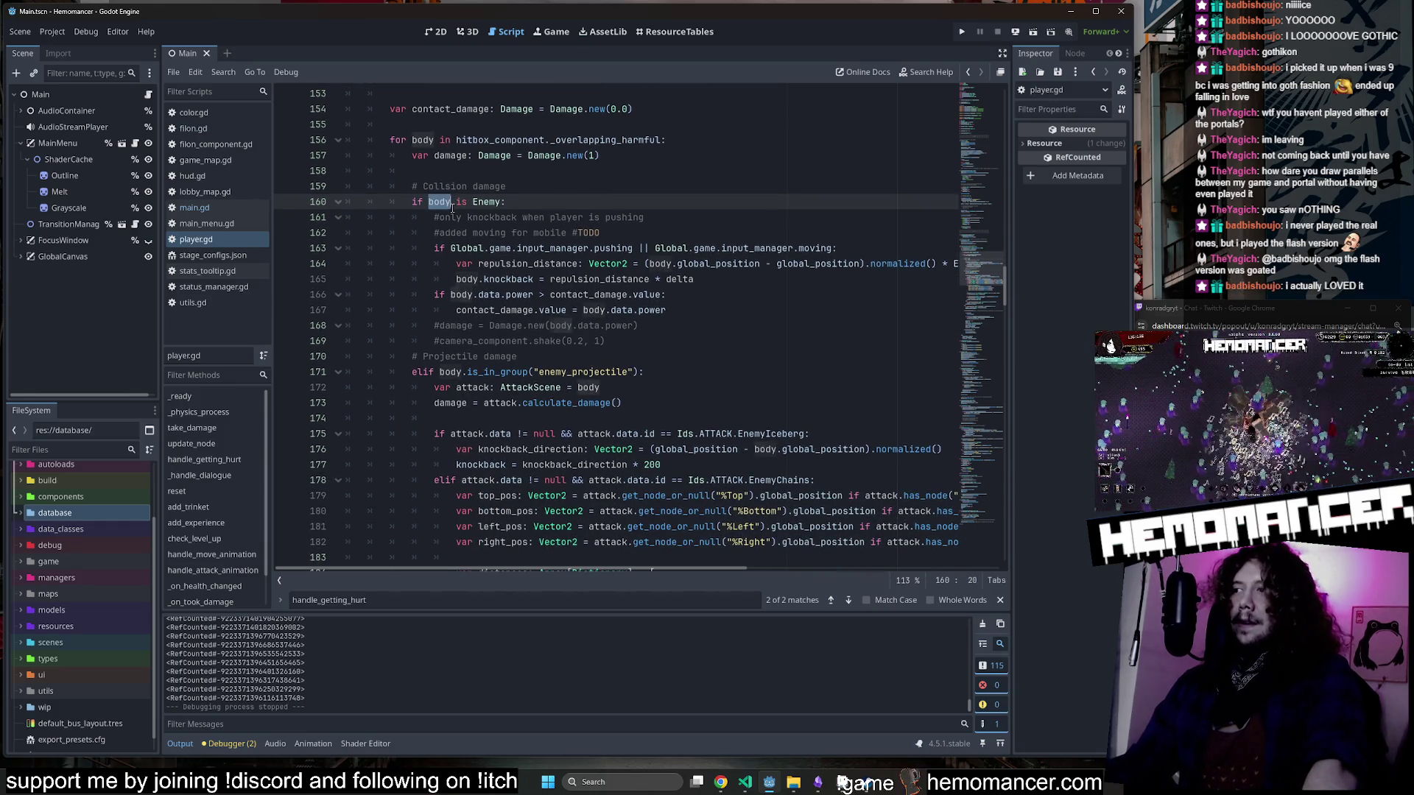
{"action": "scroll", "coordinate": [452, 208], "scroll_direction": "down", "scroll_amount": 7}
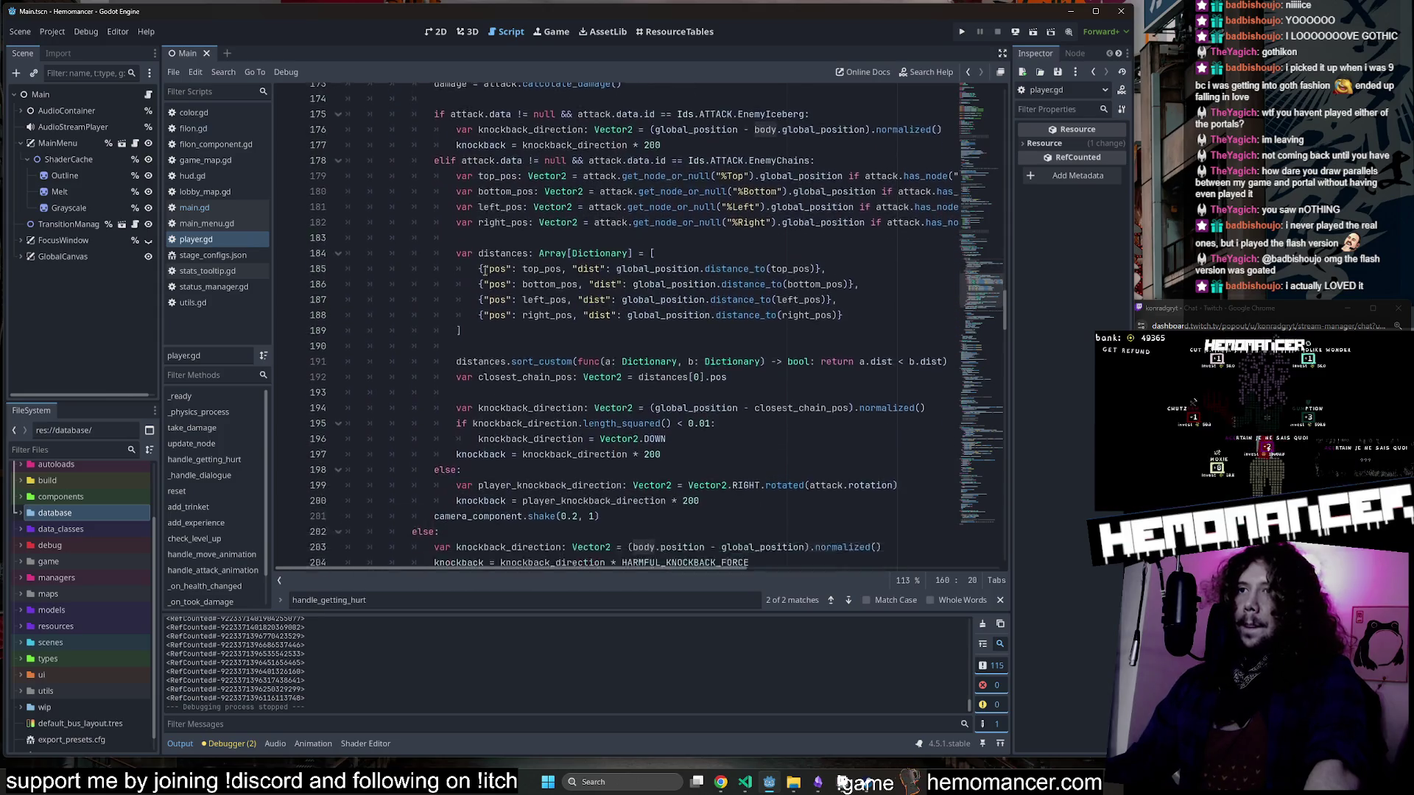
{"action": "scroll", "coordinate": [485, 270], "scroll_direction": "down", "scroll_amount": 5}
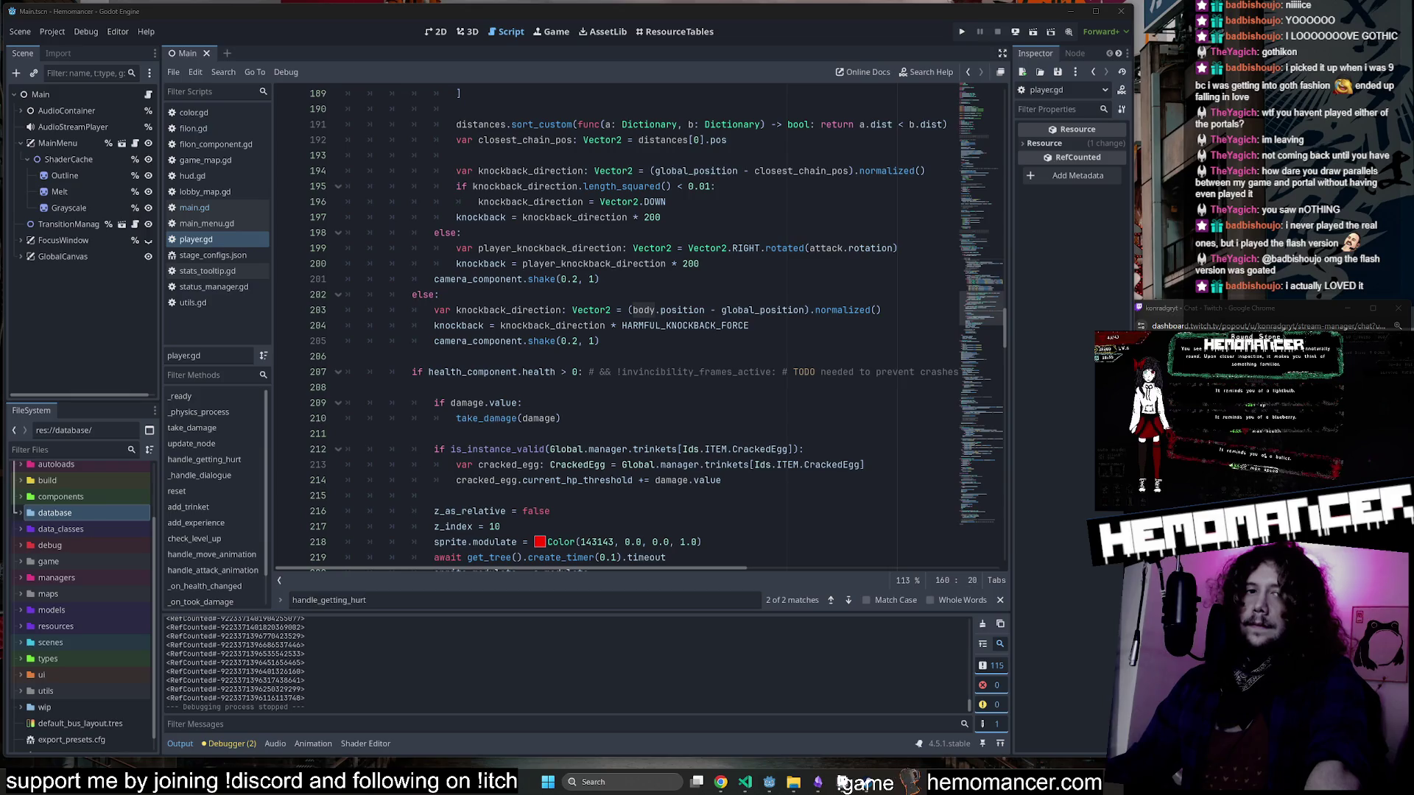
{"action": "scroll", "coordinate": [635, 359], "scroll_direction": "down", "scroll_amount": 1}
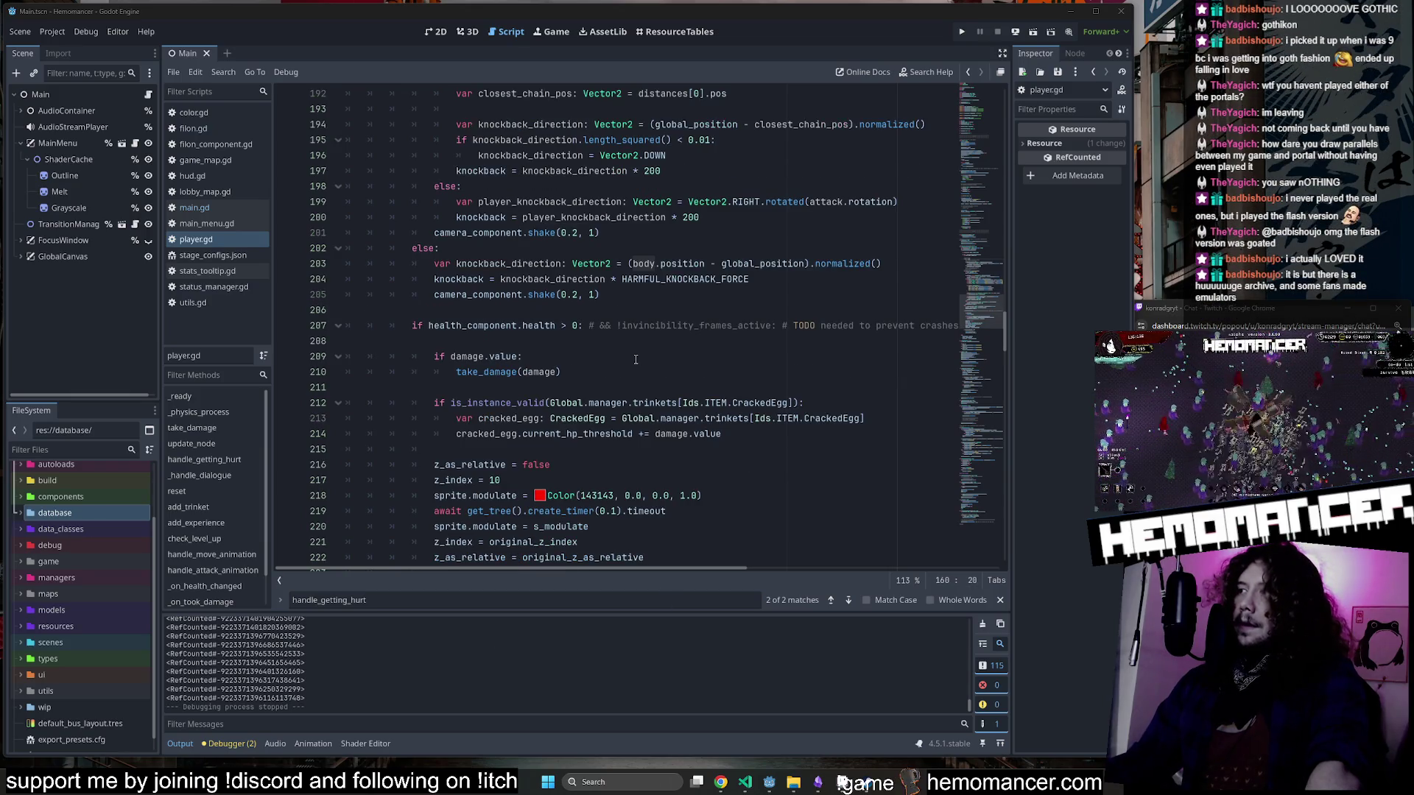
{"action": "scroll", "coordinate": [636, 360], "scroll_direction": "down", "scroll_amount": 1}
{"action": "mouse_move", "coordinate": [635, 359]}
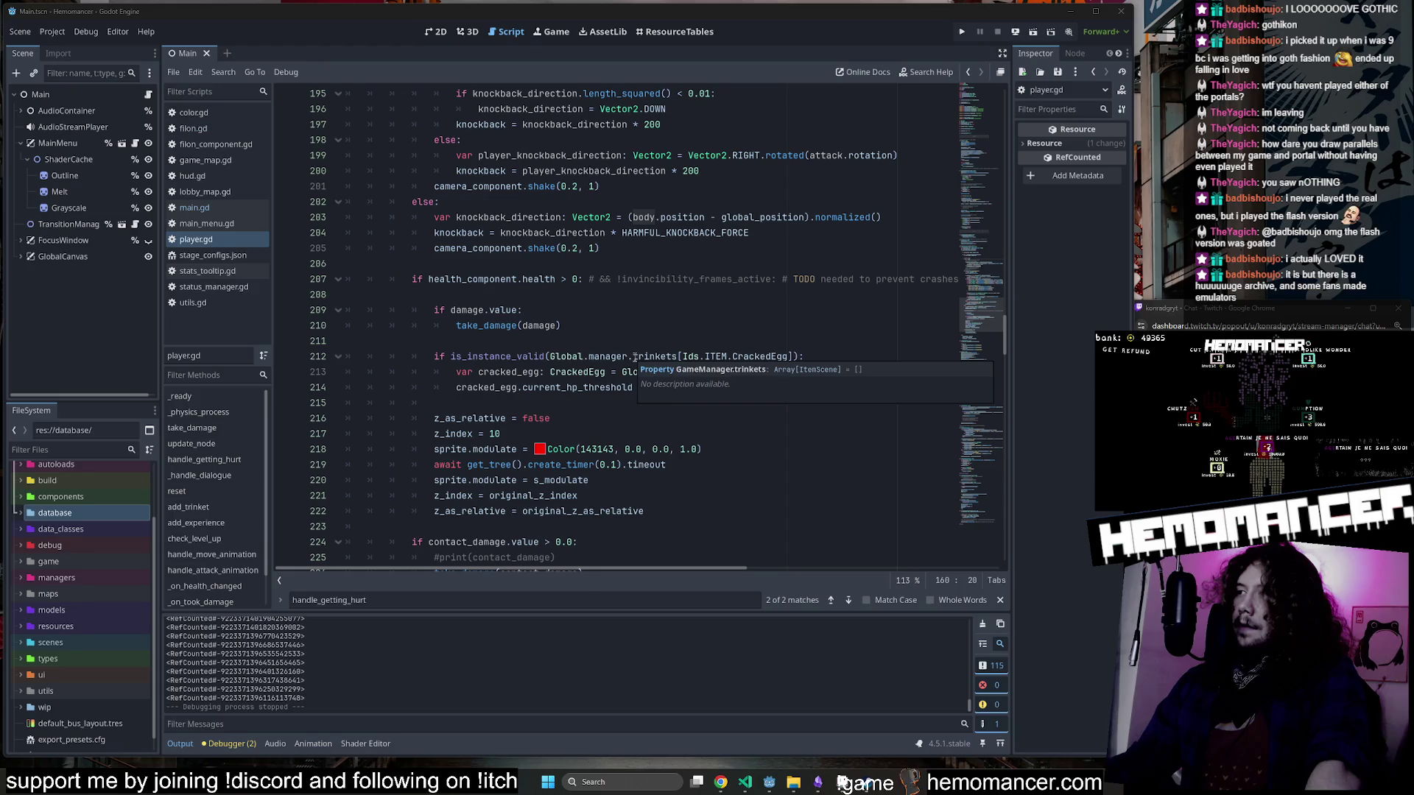
{"action": "scroll", "coordinate": [572, 341], "scroll_direction": "down", "scroll_amount": 4}
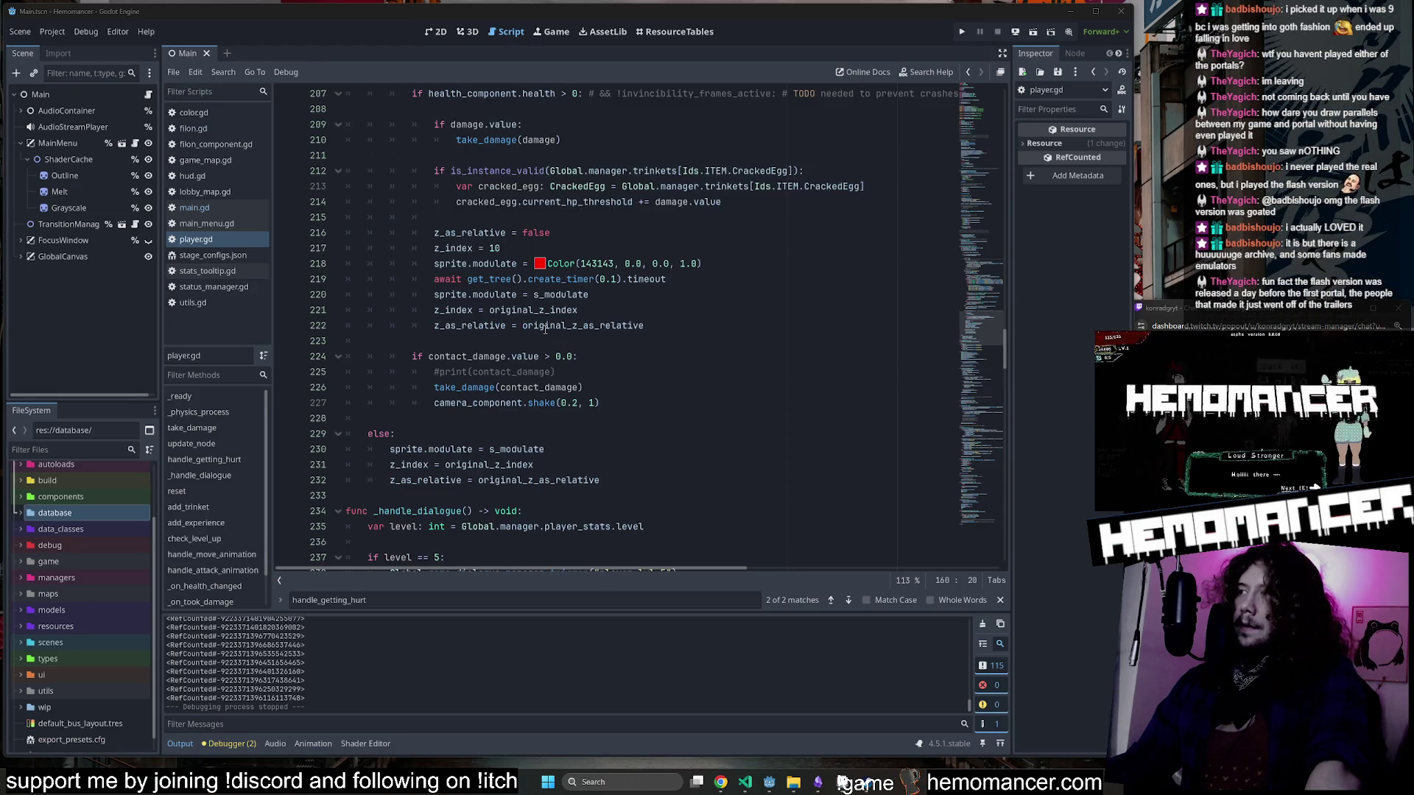
{"action": "mouse_move", "coordinate": [523, 310]}
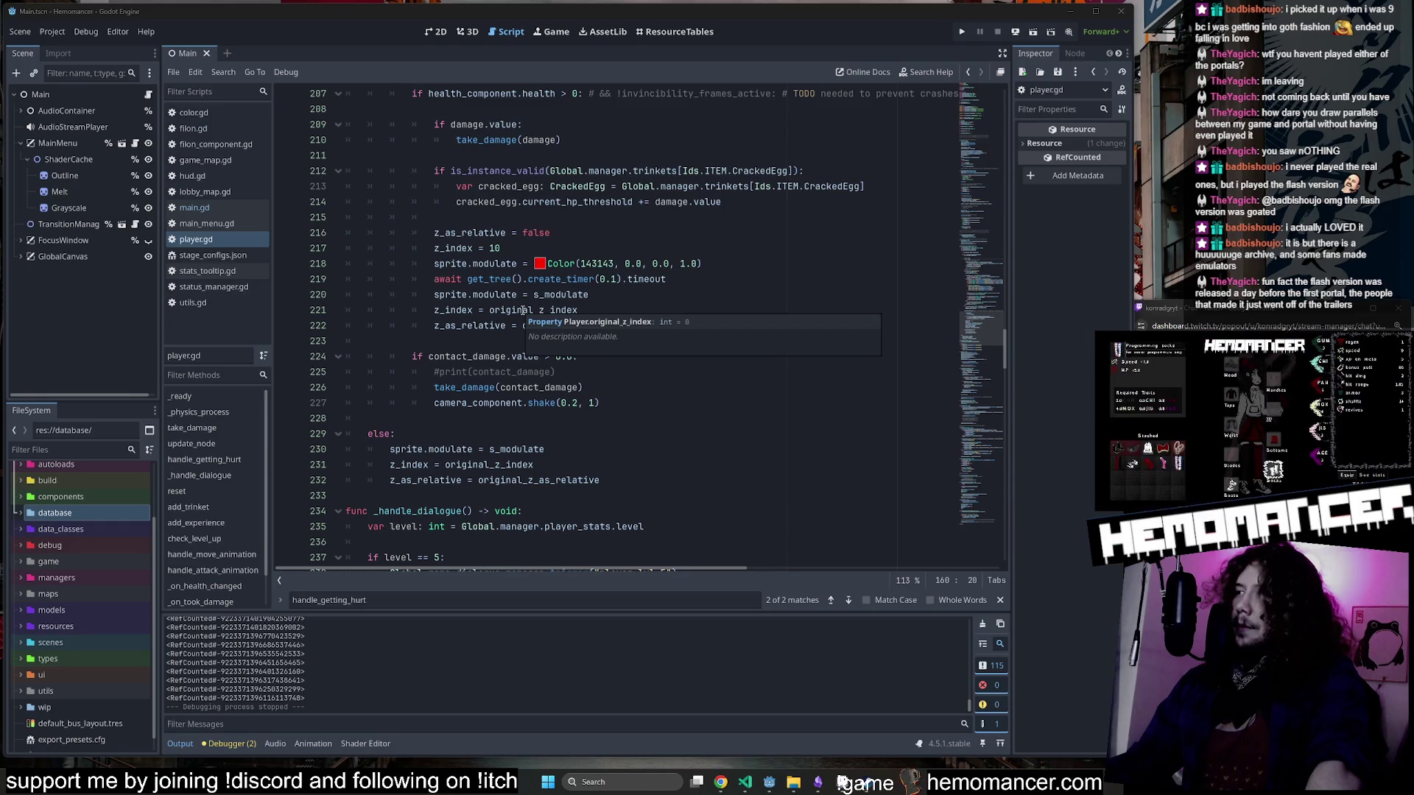
{"action": "left_click", "coordinate": [542, 267]}
{"action": "left_click", "coordinate": [455, 265]}
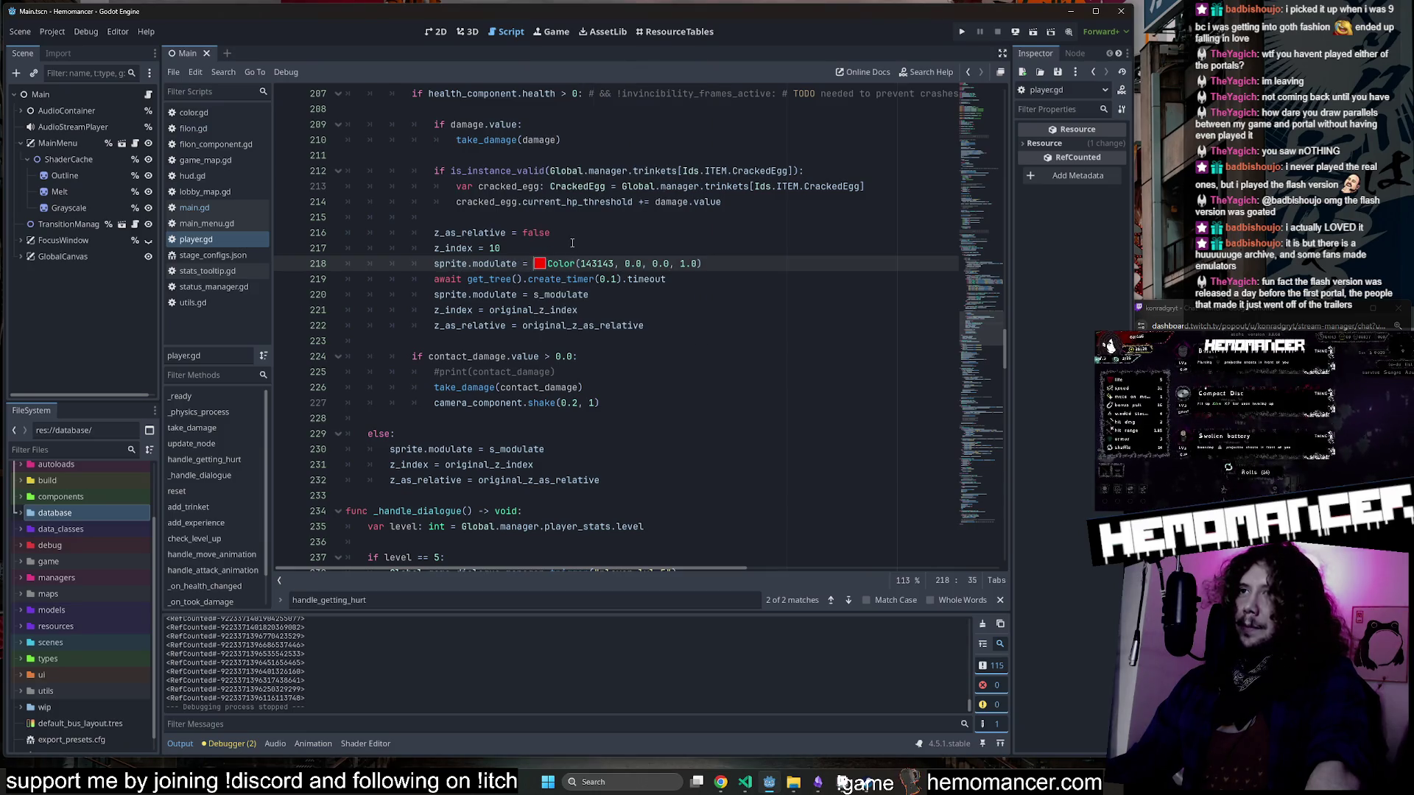
{"action": "left_click", "coordinate": [572, 243]}
Return to the Collision damage section and move through the contact_damage, harmful check and dps lines.
{"action": "scroll", "coordinate": [569, 265], "scroll_direction": "up", "scroll_amount": 8}
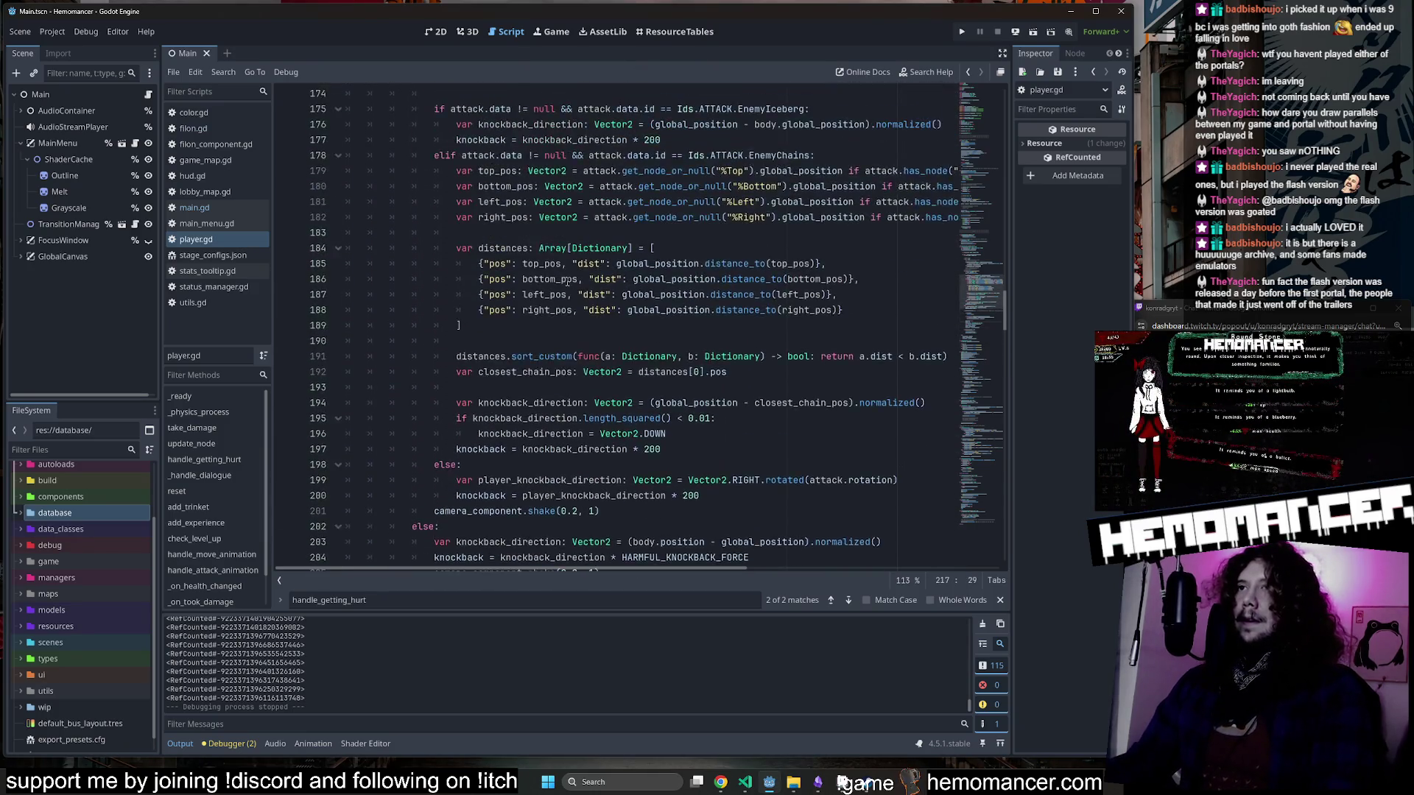
{"action": "scroll", "coordinate": [568, 282], "scroll_direction": "up", "scroll_amount": 8}
{"action": "left_click", "coordinate": [558, 288]}
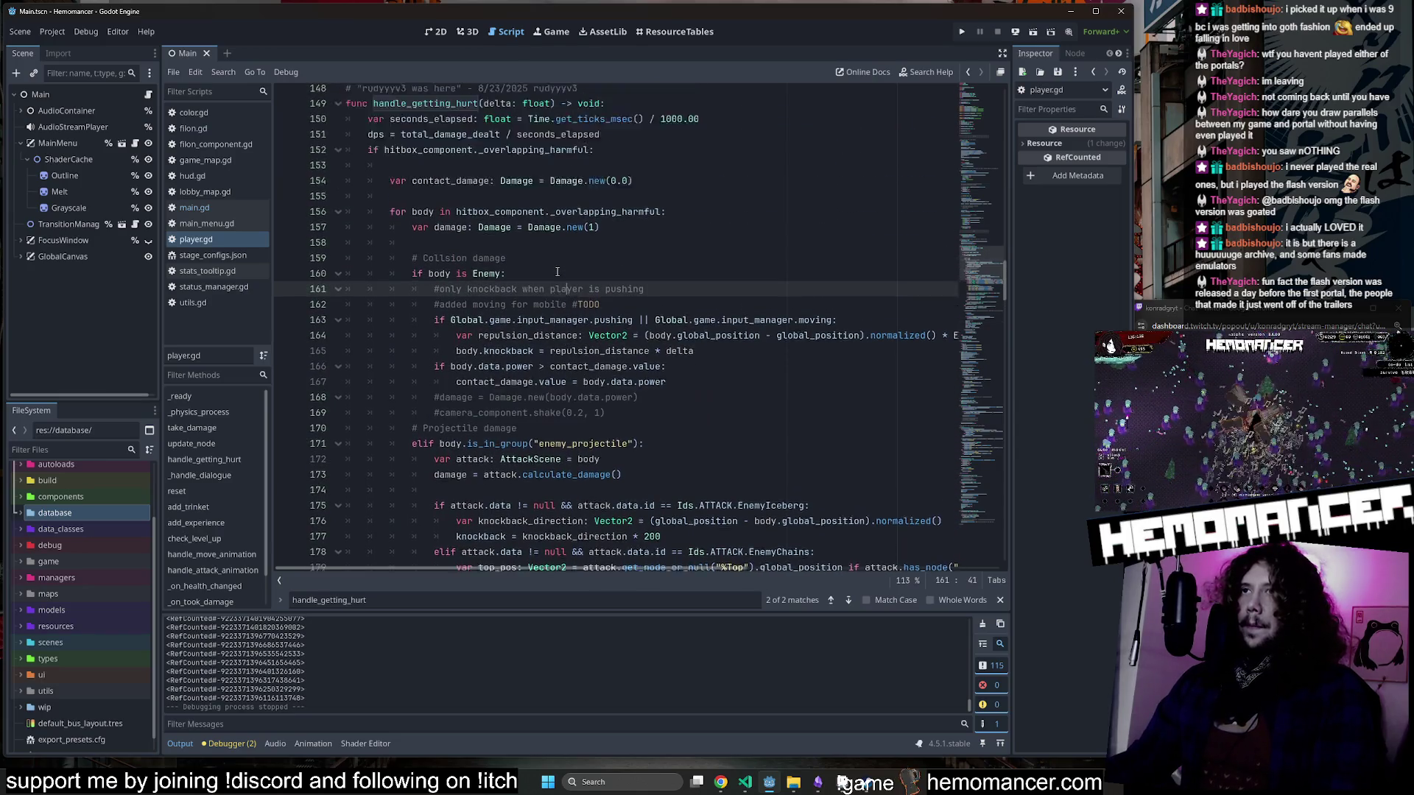
{"action": "scroll", "coordinate": [557, 272], "scroll_direction": "up", "scroll_amount": 1}
{"action": "left_click", "coordinate": [558, 271]}
{"action": "key", "text": "Up"}
{"action": "key", "text": "Up"}
{"action": "key", "text": "Up"}
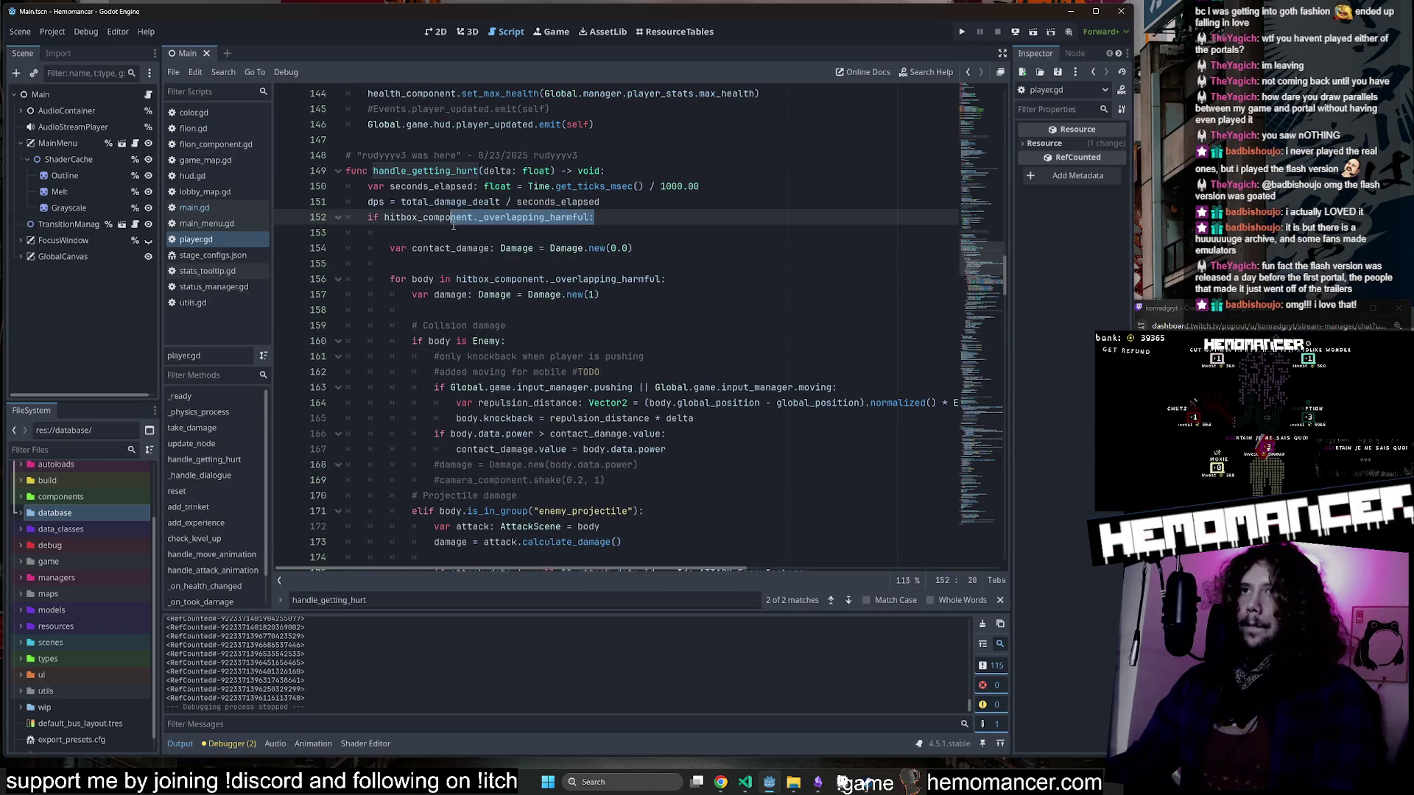
{"action": "left_click", "coordinate": [635, 247]}
{"action": "left_click", "coordinate": [648, 218]}
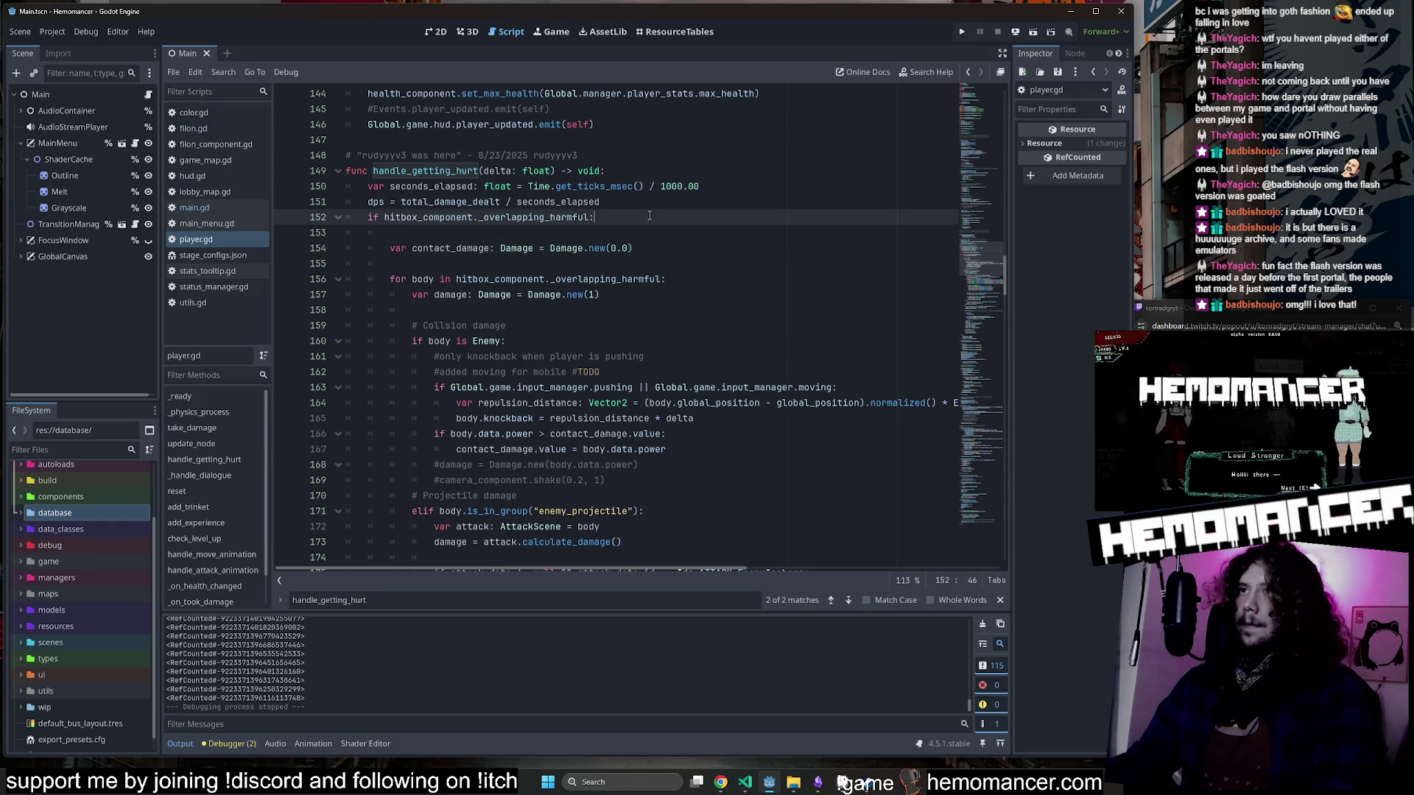
{"action": "key", "text": "Up"}
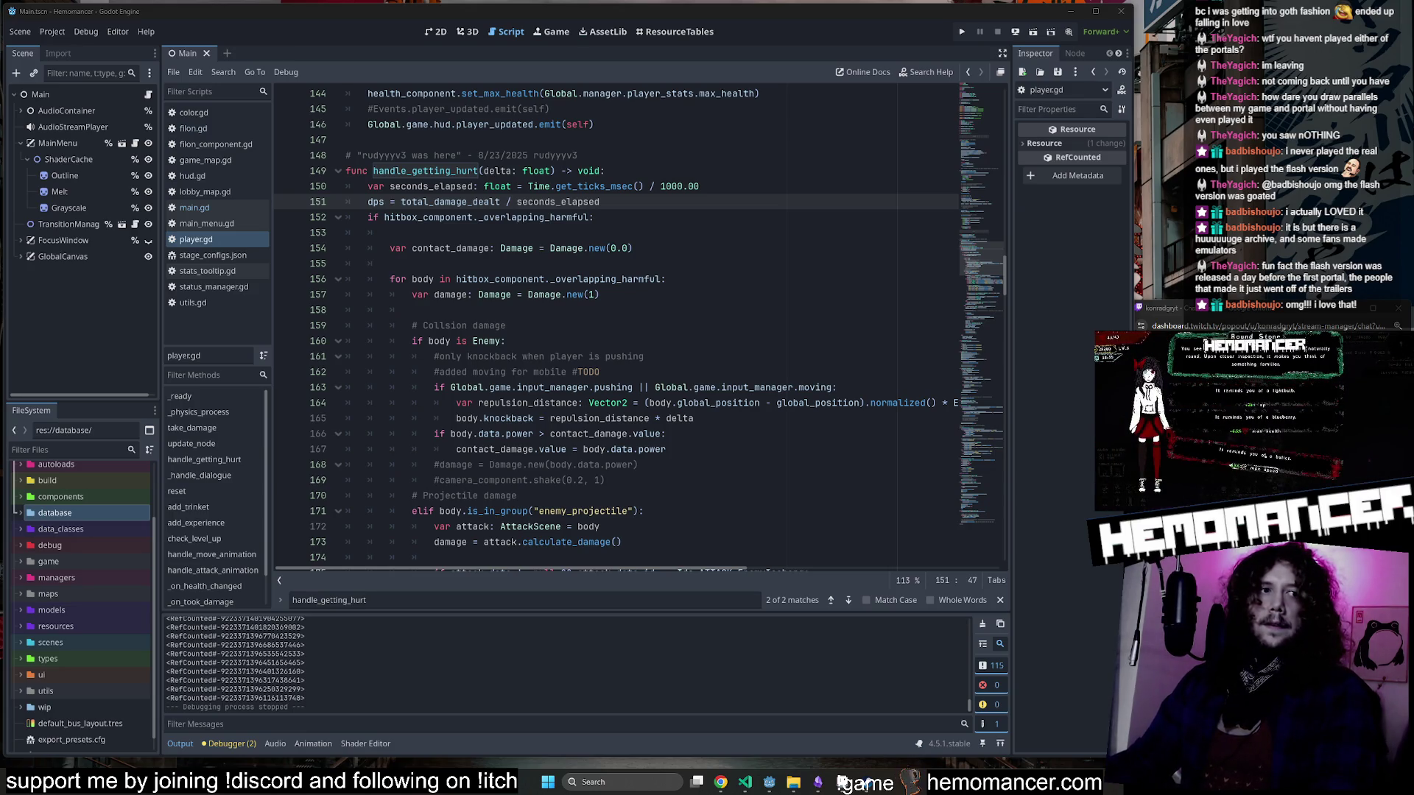
Browse the Portal image search results in the browser, then close it.
{"action": "left_click", "coordinate": [721, 782]}
{"action": "left_click_drag", "start_coordinate": [945, 184], "coordinate": [665, 107]}
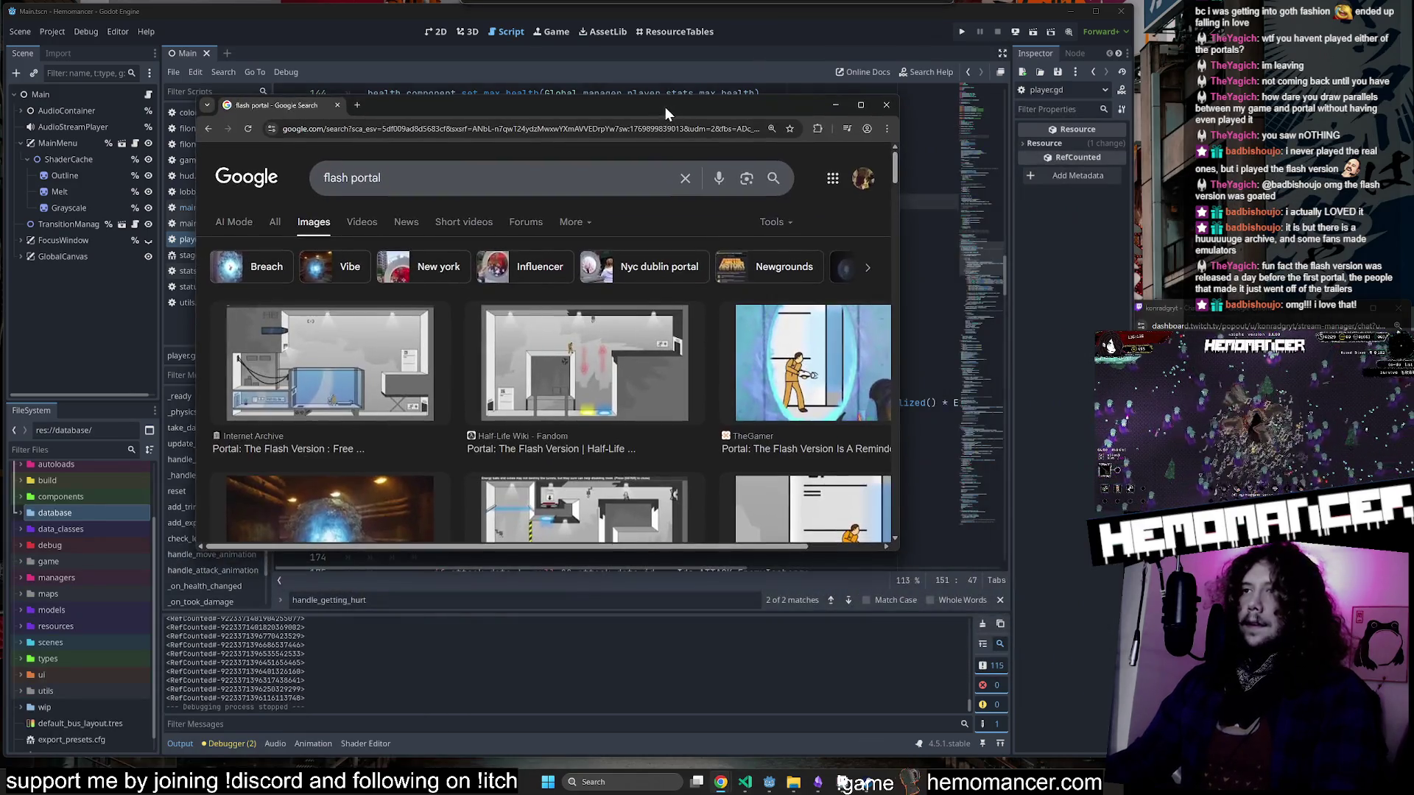
{"action": "left_click", "coordinate": [595, 365]}
{"action": "mouse_move", "coordinate": [898, 554]}
{"action": "left_mouse_down"}
{"action": "mouse_move", "coordinate": [970, 646]}
{"action": "mouse_move", "coordinate": [1068, 653]}
{"action": "left_mouse_up"}
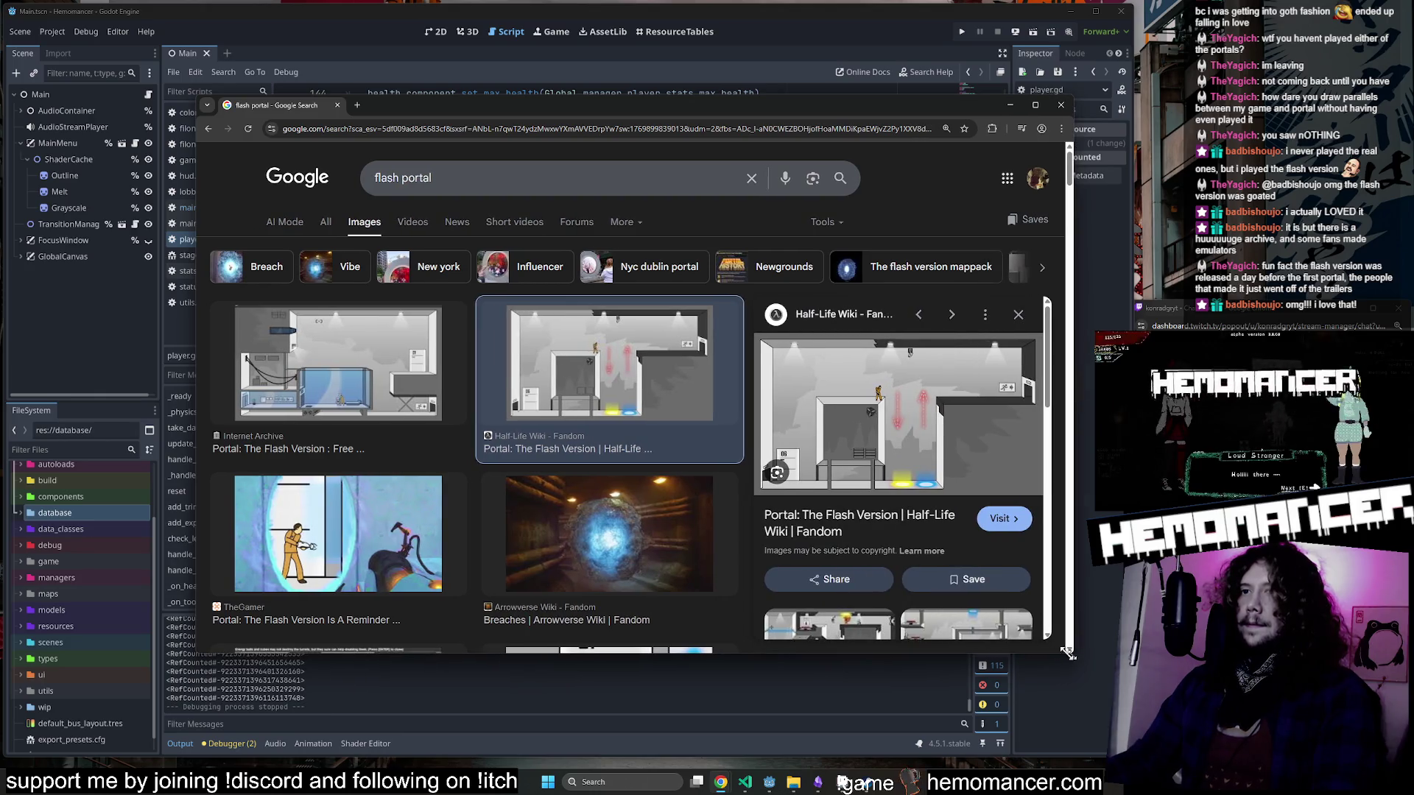
{"action": "left_click", "coordinate": [361, 388]}
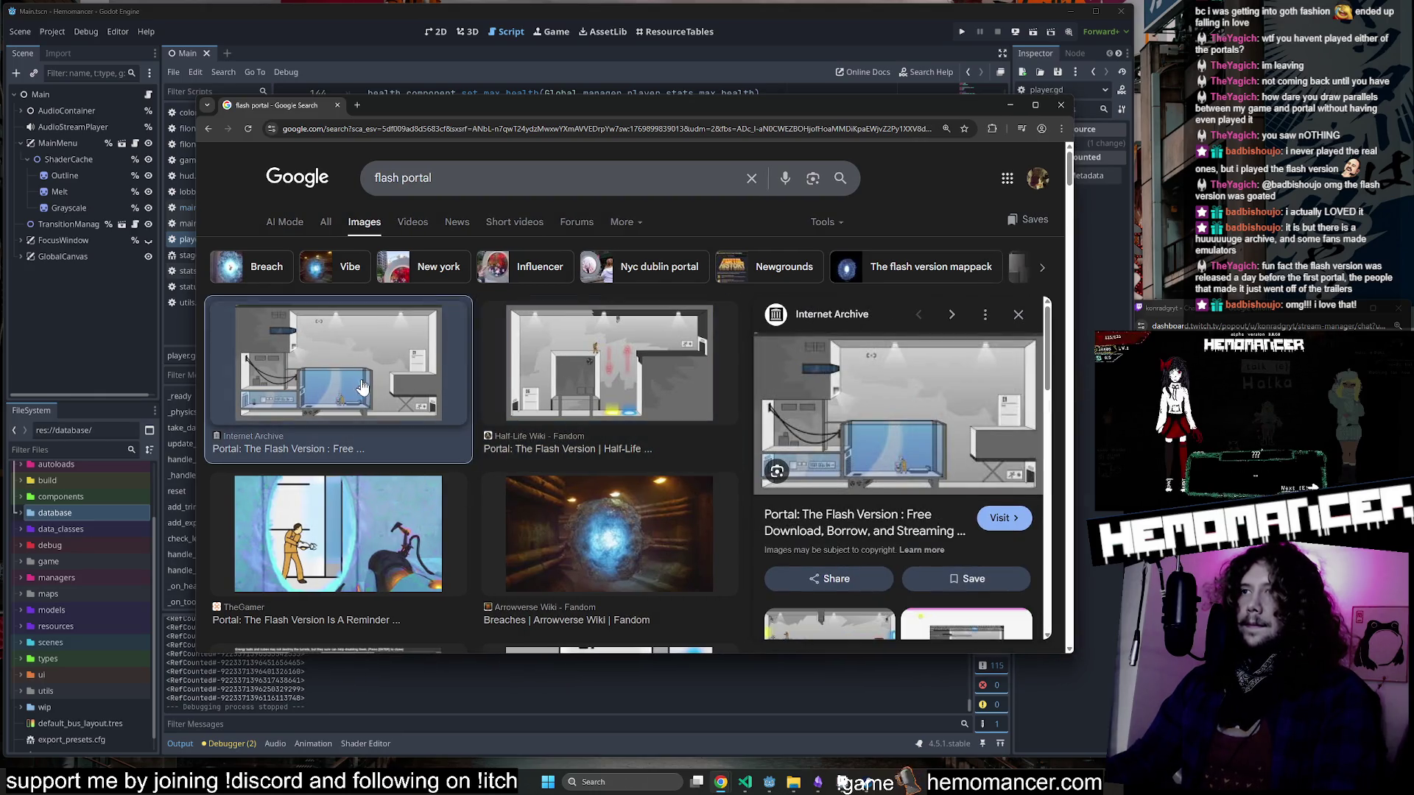
{"action": "left_click", "coordinate": [568, 410]}
{"action": "scroll", "coordinate": [462, 390], "scroll_direction": "down", "scroll_amount": 2}
{"action": "left_click", "coordinate": [616, 562]}
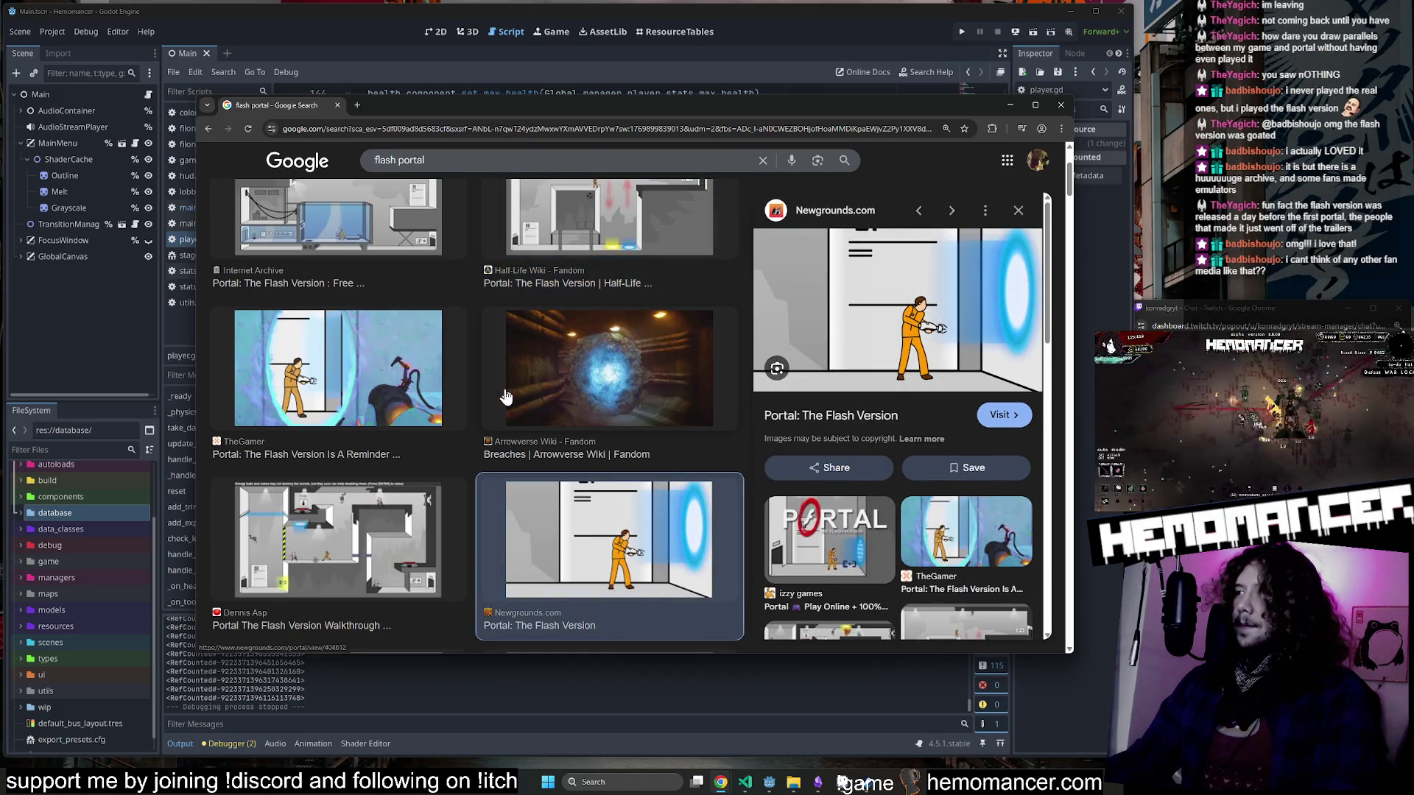
{"action": "scroll", "coordinate": [506, 397], "scroll_direction": "down", "scroll_amount": 2}
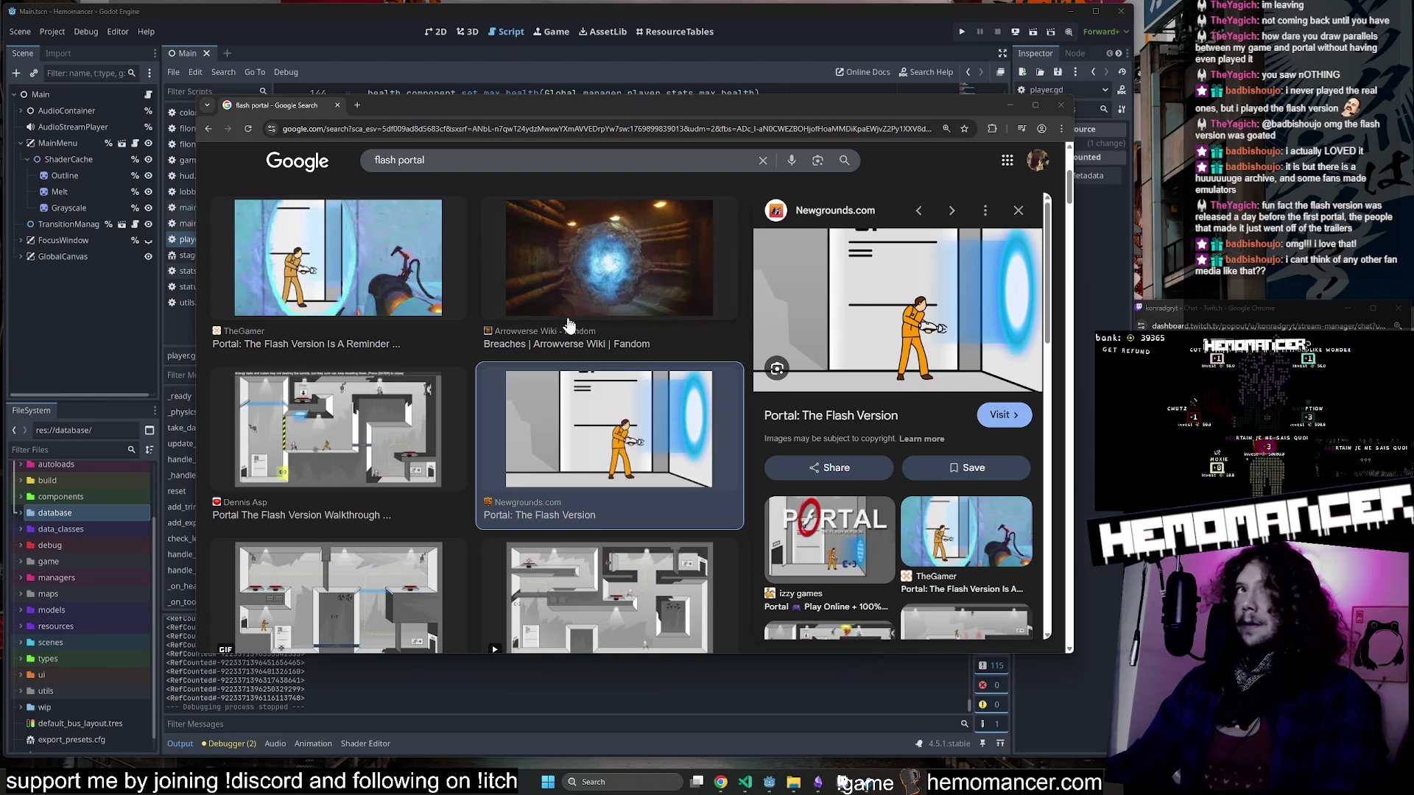
{"action": "scroll", "coordinate": [516, 346], "scroll_direction": "up", "scroll_amount": 3}
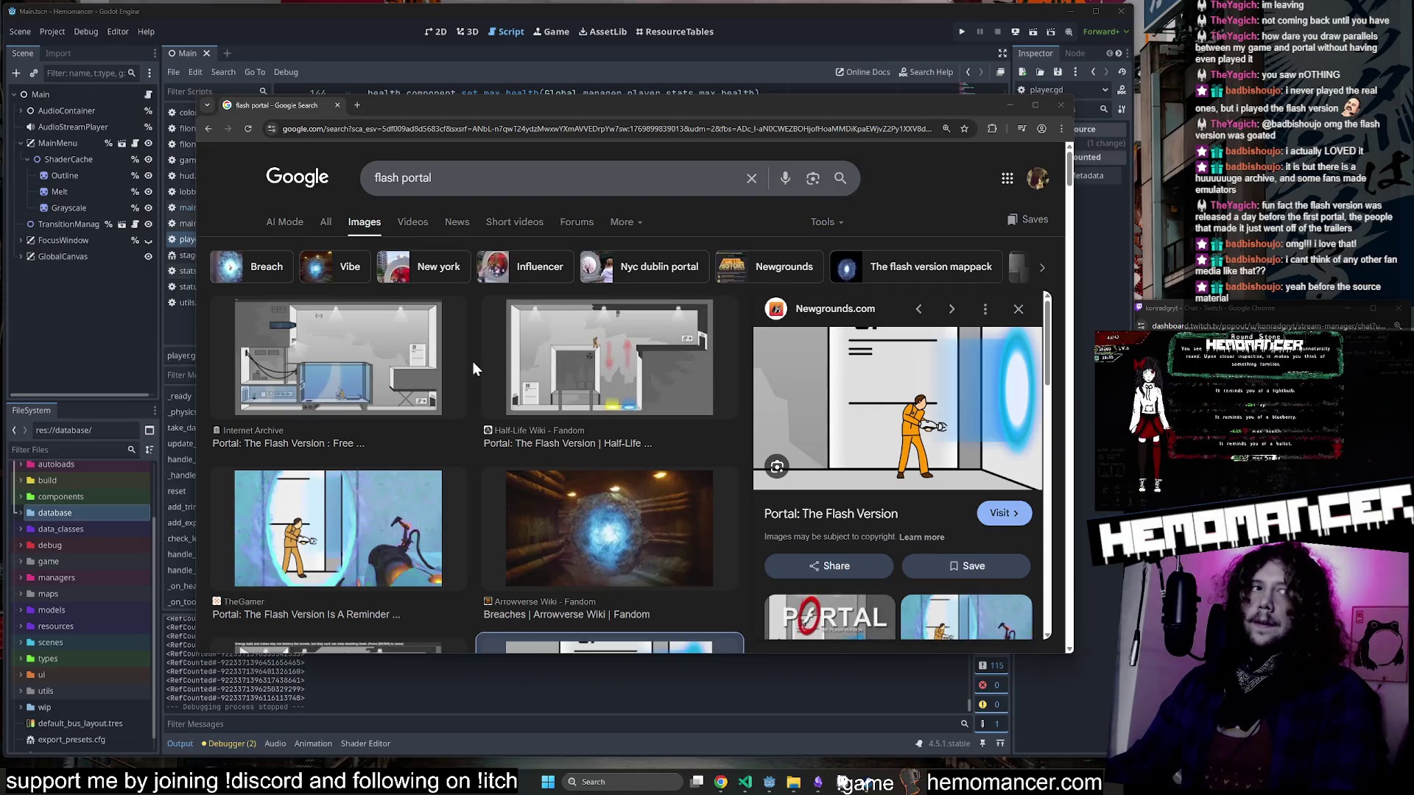
{"action": "left_click", "coordinate": [1061, 107]}
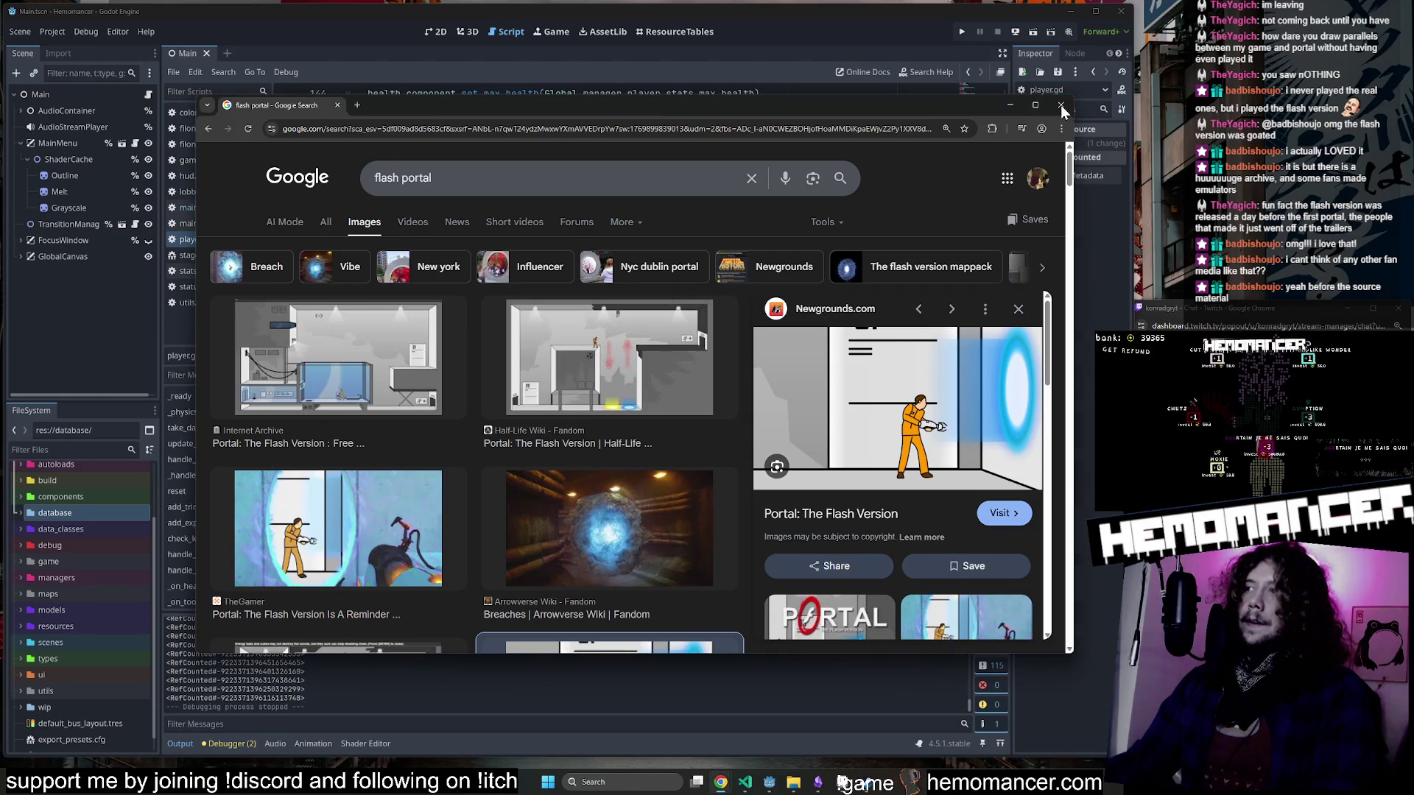
{"action": "left_click", "coordinate": [1061, 108]}
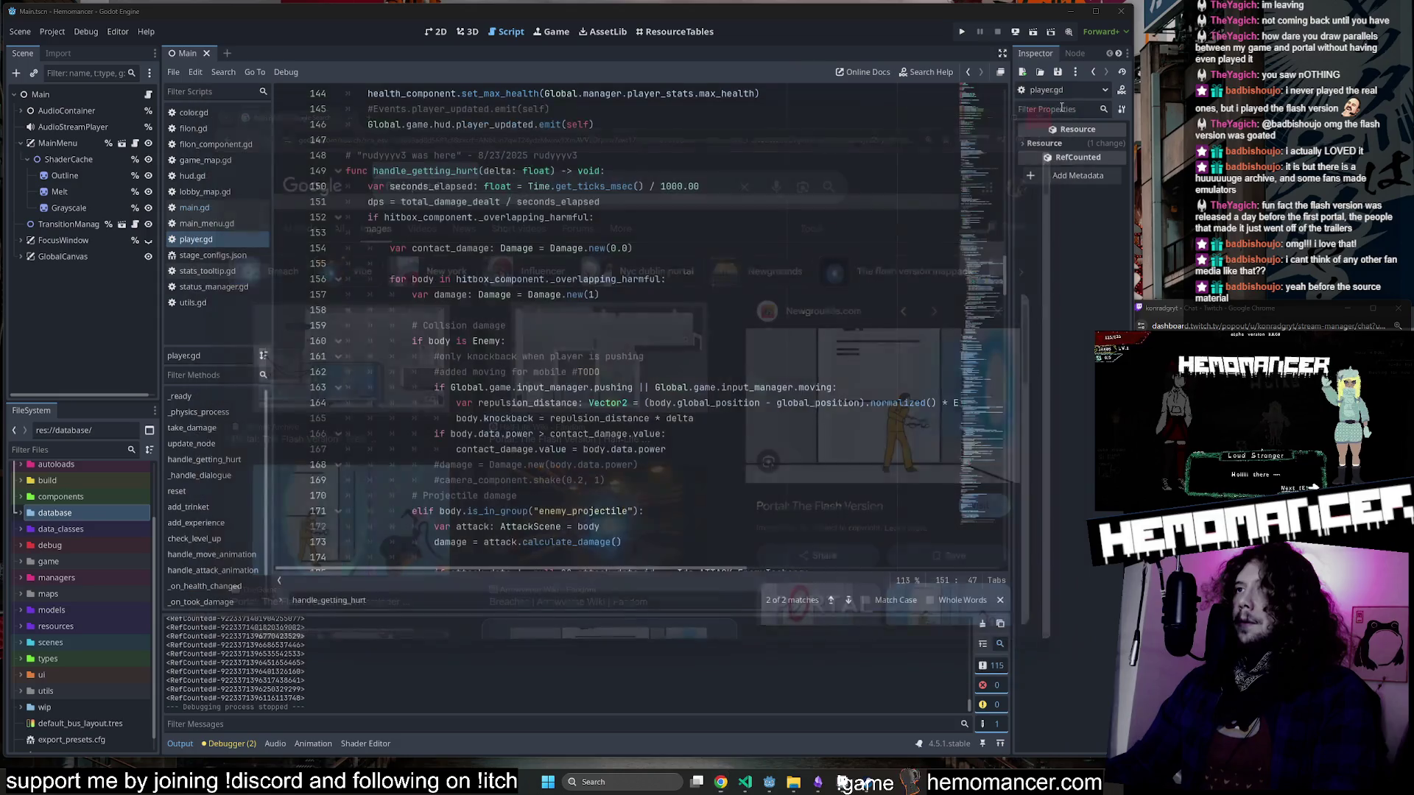
Highlight the damage variable and change the Damage.new argument on line 157 to 0.0.
{"action": "left_click", "coordinate": [740, 255]}
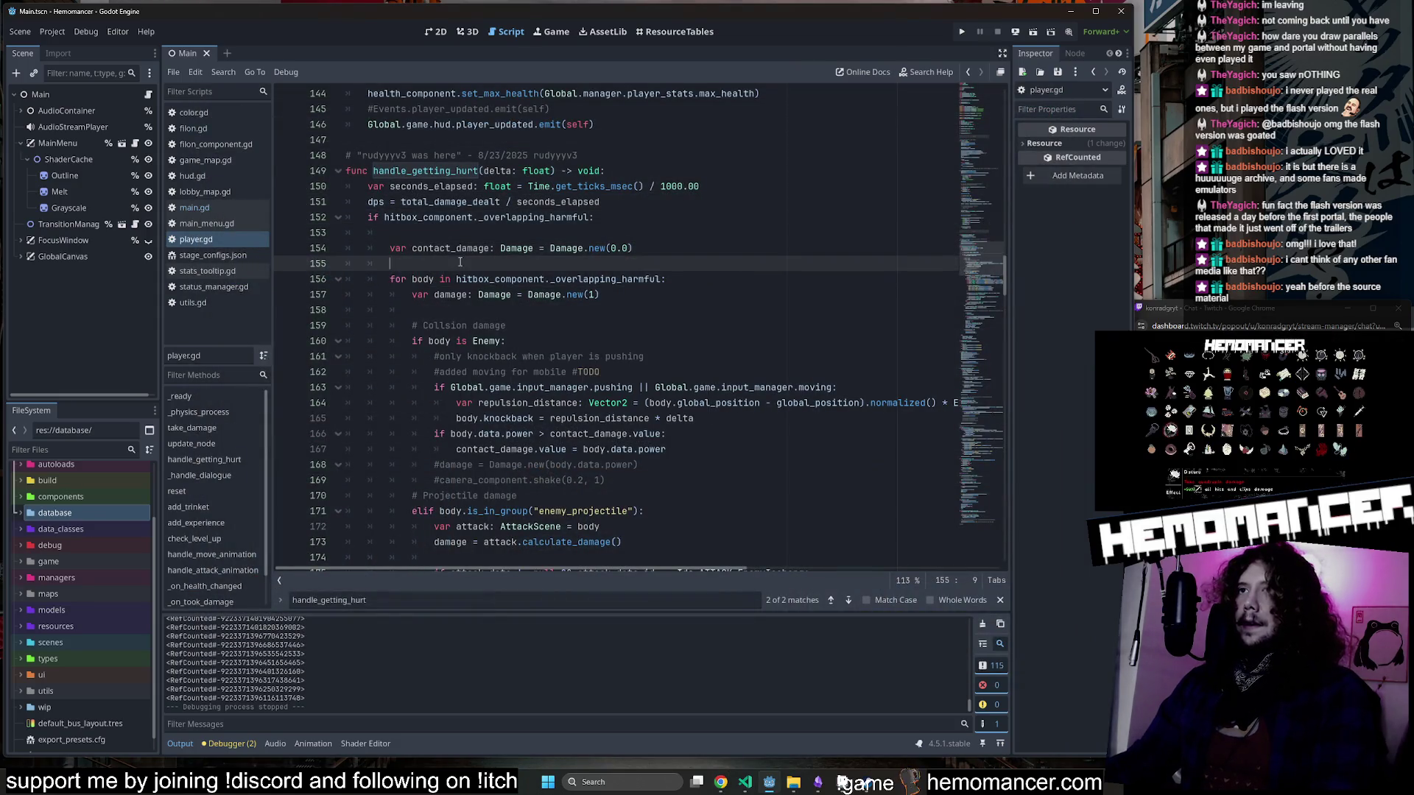
{"action": "double_click", "coordinate": [450, 294]}
{"action": "scroll", "coordinate": [472, 293], "scroll_direction": "down", "scroll_amount": 3}
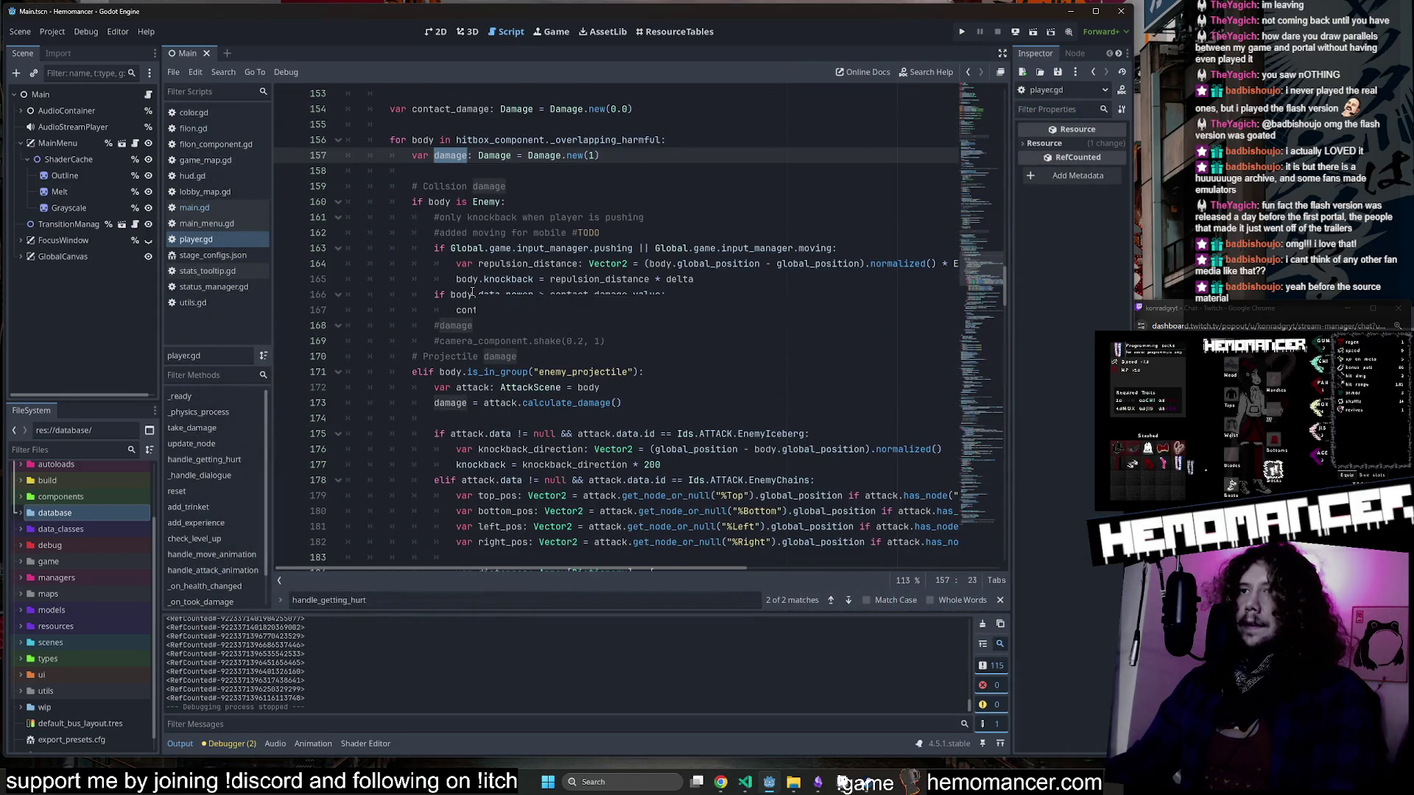
{"action": "scroll", "coordinate": [662, 233], "scroll_direction": "down", "scroll_amount": 13}
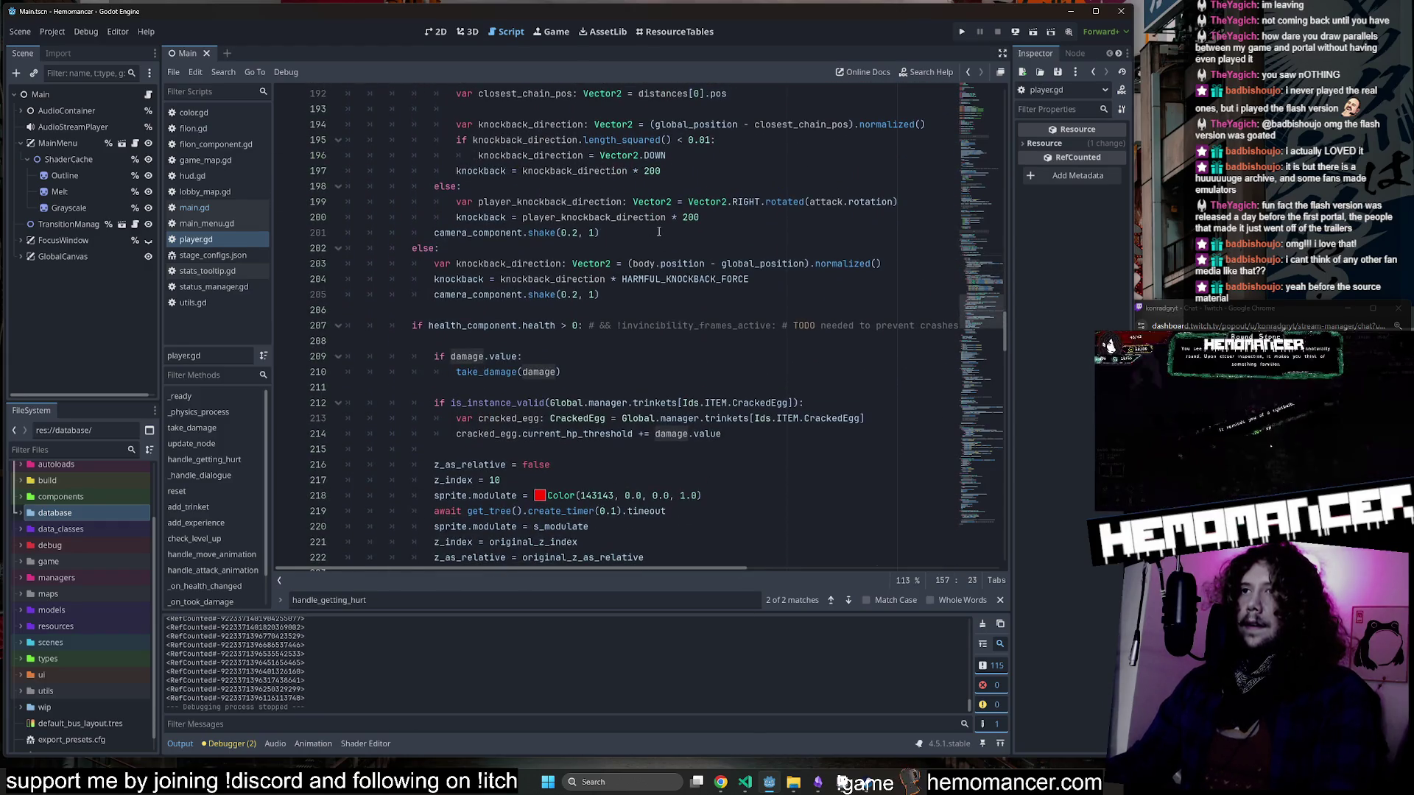
{"action": "scroll", "coordinate": [560, 329], "scroll_direction": "up", "scroll_amount": 14}
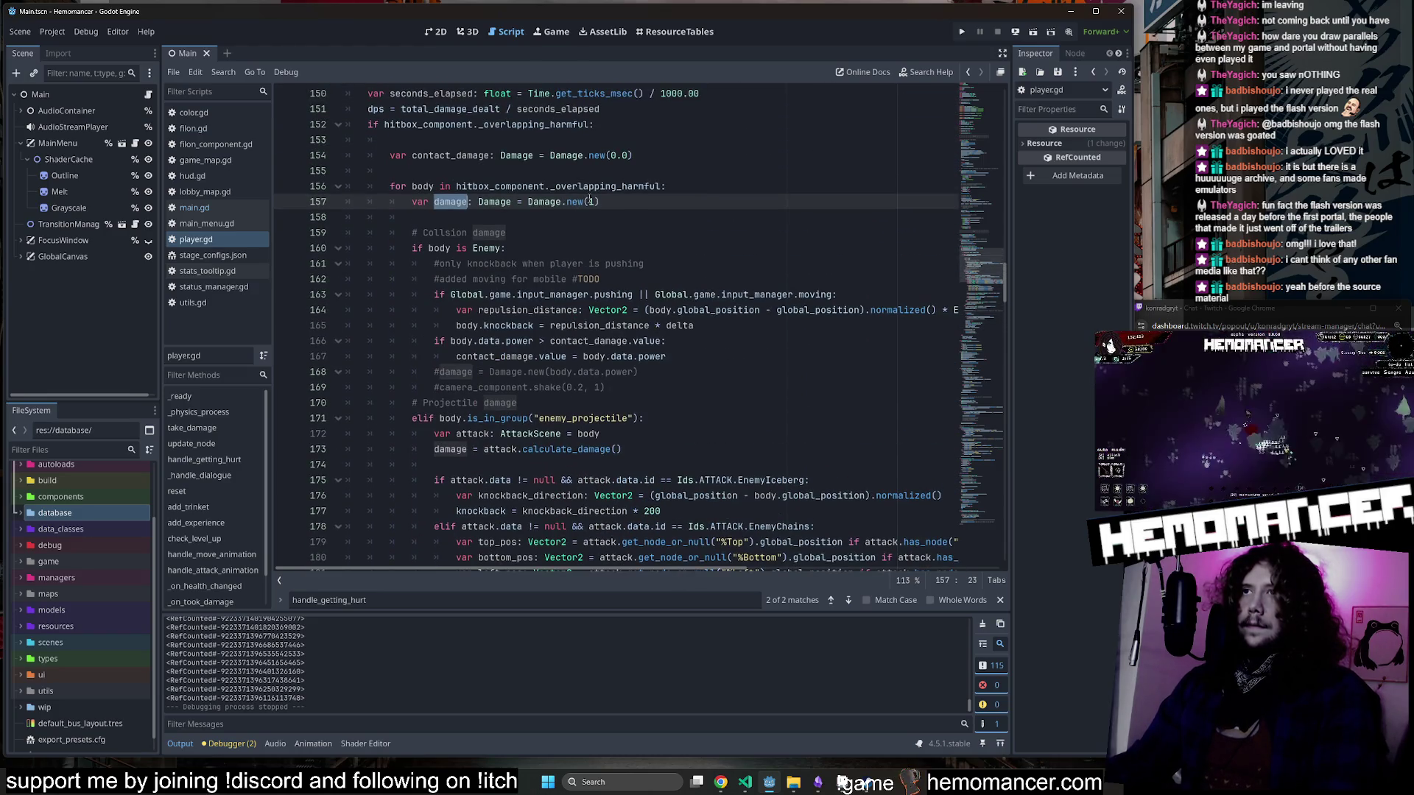
{"action": "left_click", "coordinate": [591, 202]}
{"action": "type", "text": "0."}
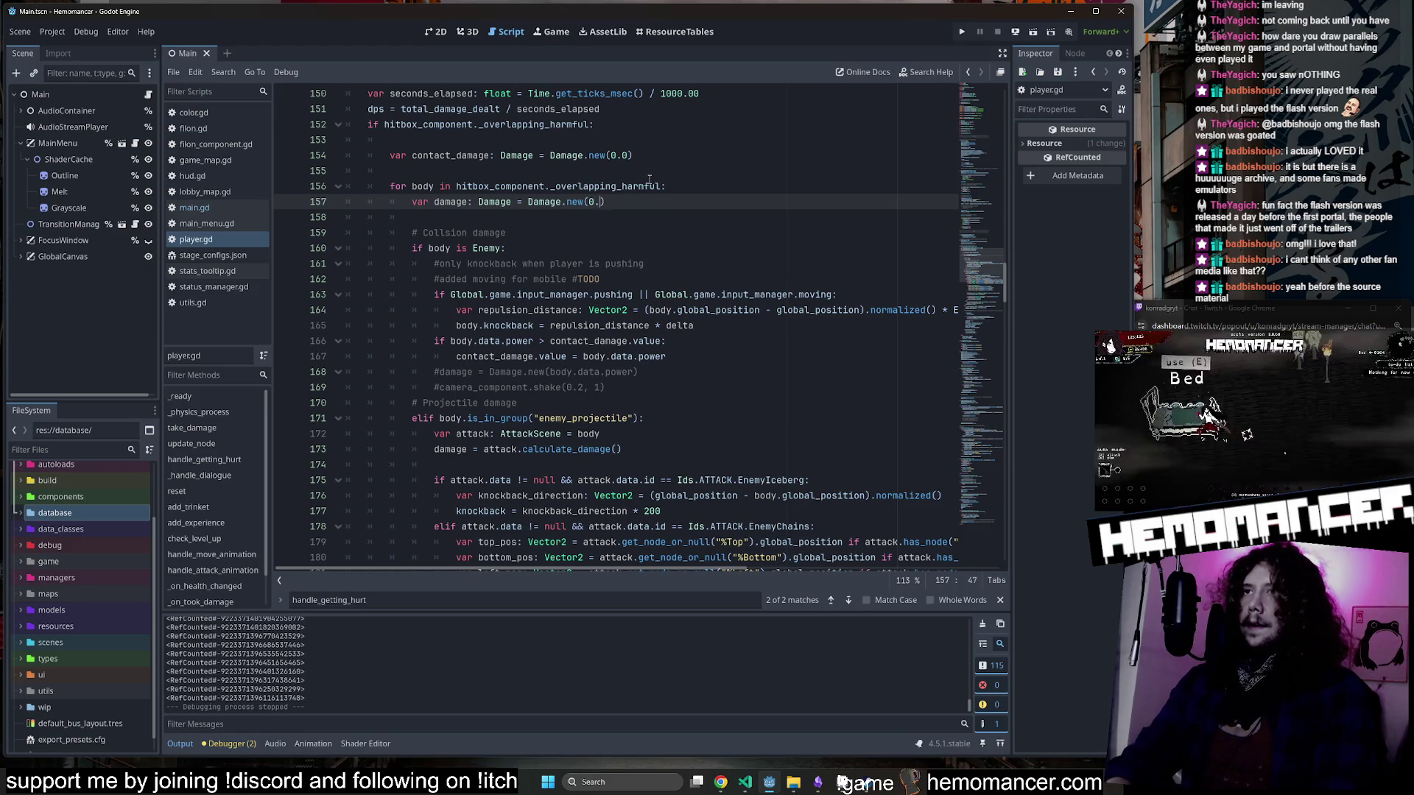
{"action": "type", "text": "0"}
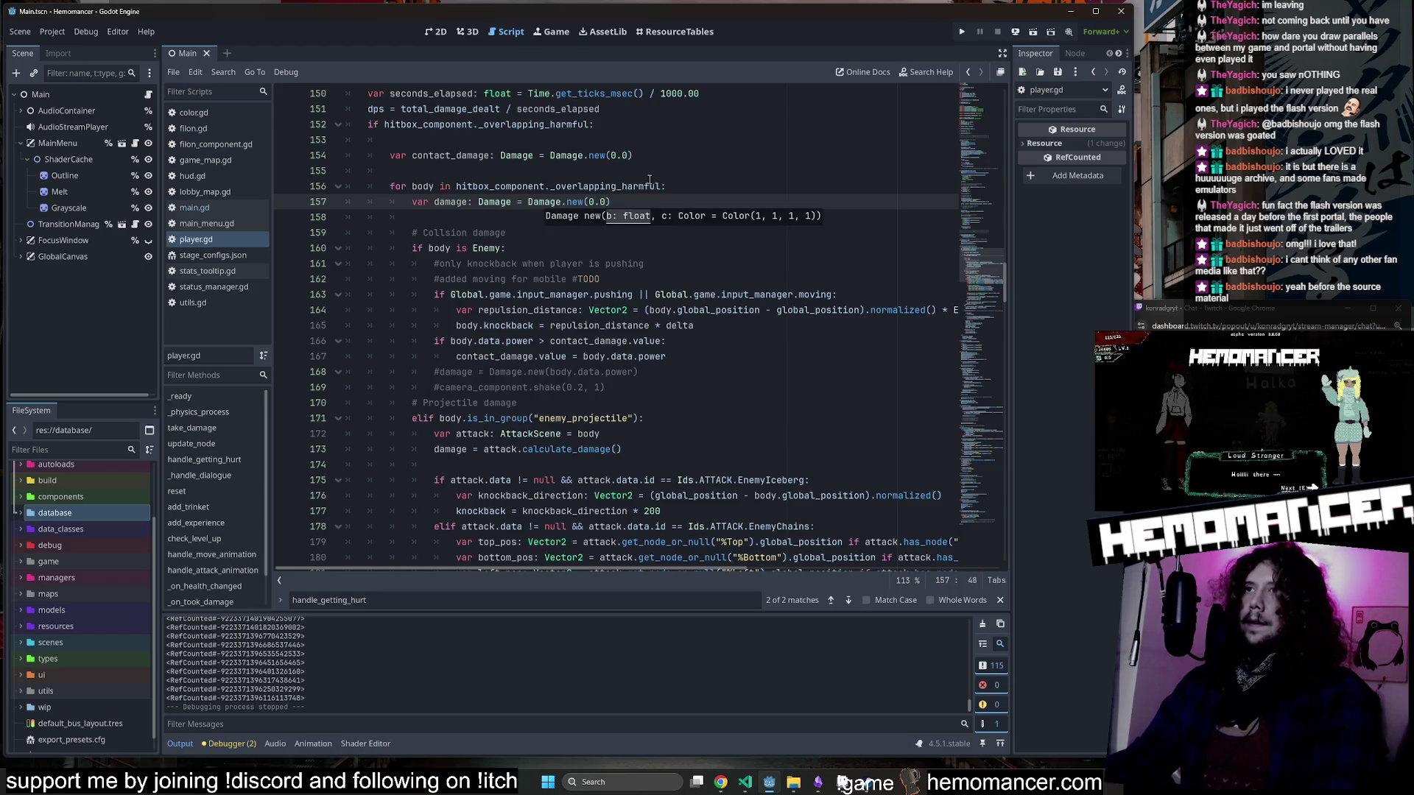
Review every use of damage in the function and select HARMFUL_KNOCKBACK_FORCE on line 204.
{"action": "scroll", "coordinate": [486, 242], "scroll_direction": "down", "scroll_amount": 4}
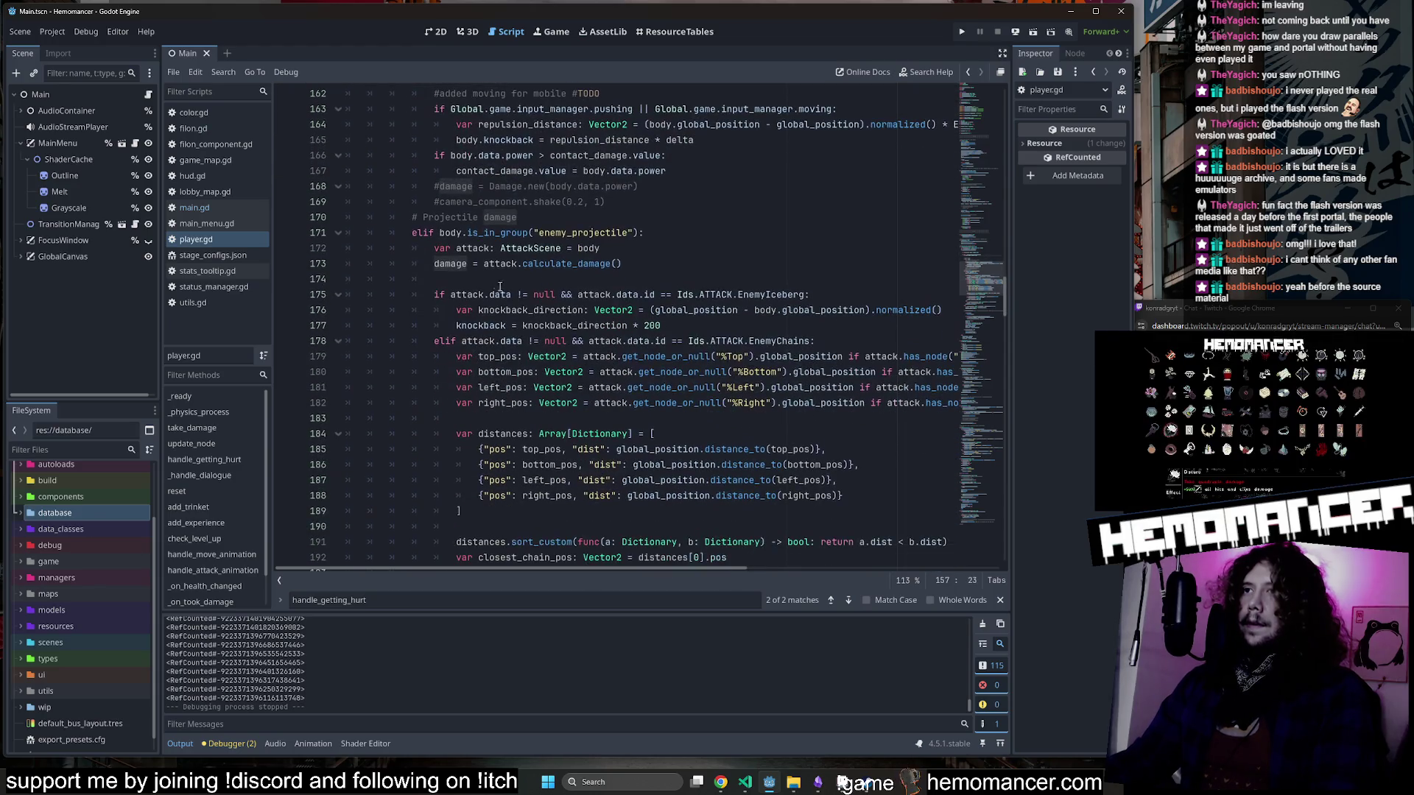
{"action": "double_click", "coordinate": [450, 264]}
{"action": "scroll", "coordinate": [529, 277], "scroll_direction": "down", "scroll_amount": 13}
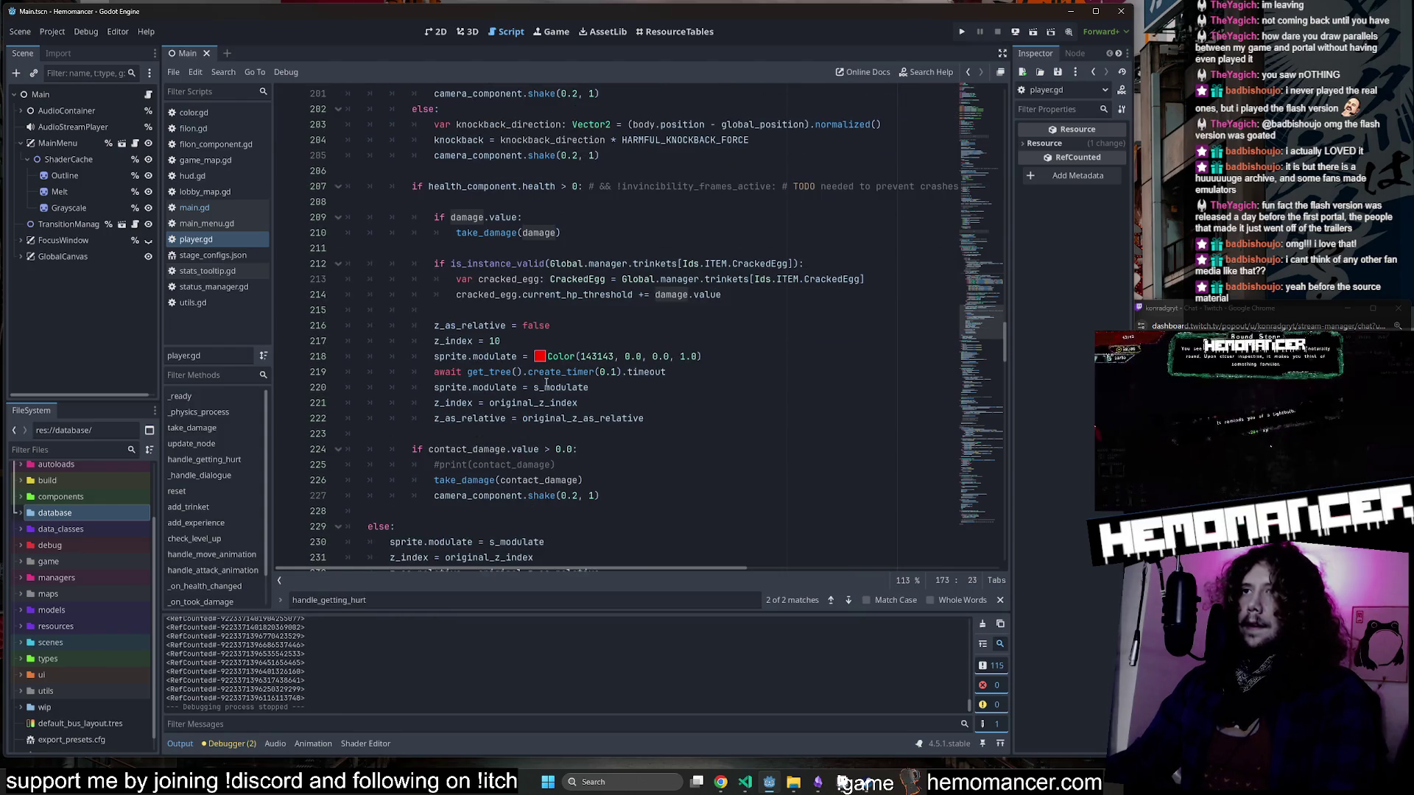
{"action": "scroll", "coordinate": [546, 382], "scroll_direction": "up", "scroll_amount": 2}
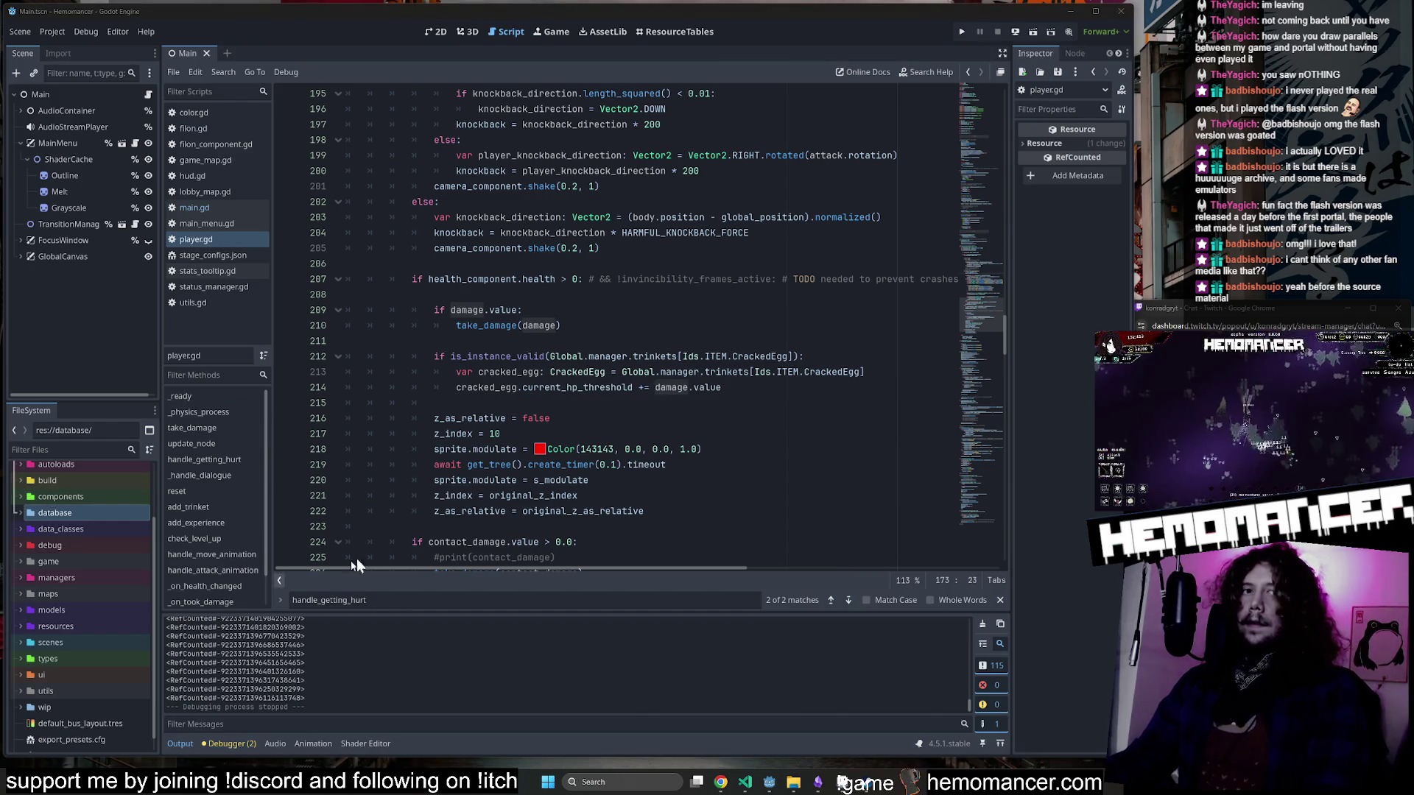
{"action": "double_click", "coordinate": [676, 233]}
Run the project with F5, enlarge the game window and start a game.
{"action": "key", "text": "F5"}
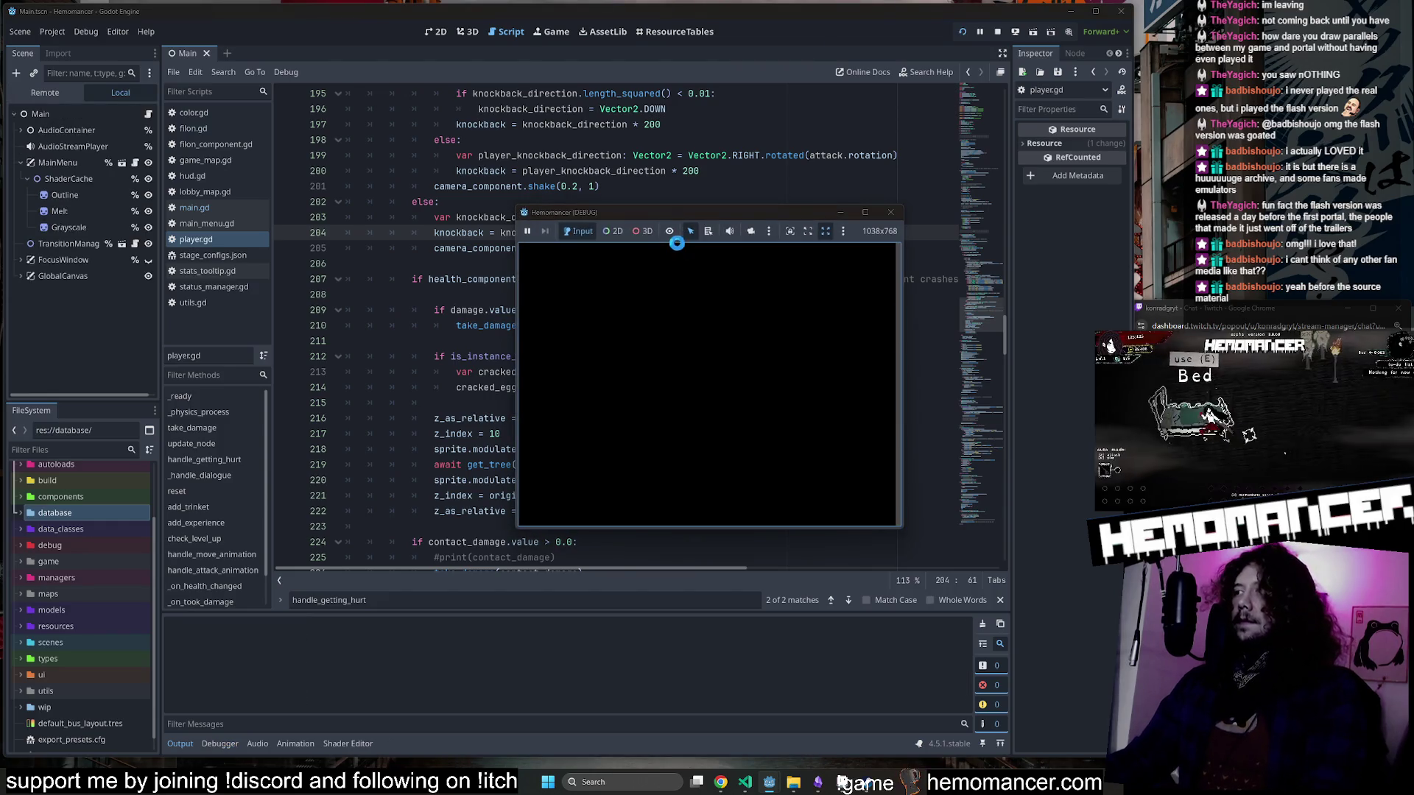
{"action": "mouse_move", "coordinate": [518, 528]}
{"action": "left_mouse_down"}
{"action": "mouse_move", "coordinate": [206, 698]}
{"action": "mouse_move", "coordinate": [29, 759]}
{"action": "left_mouse_up"}
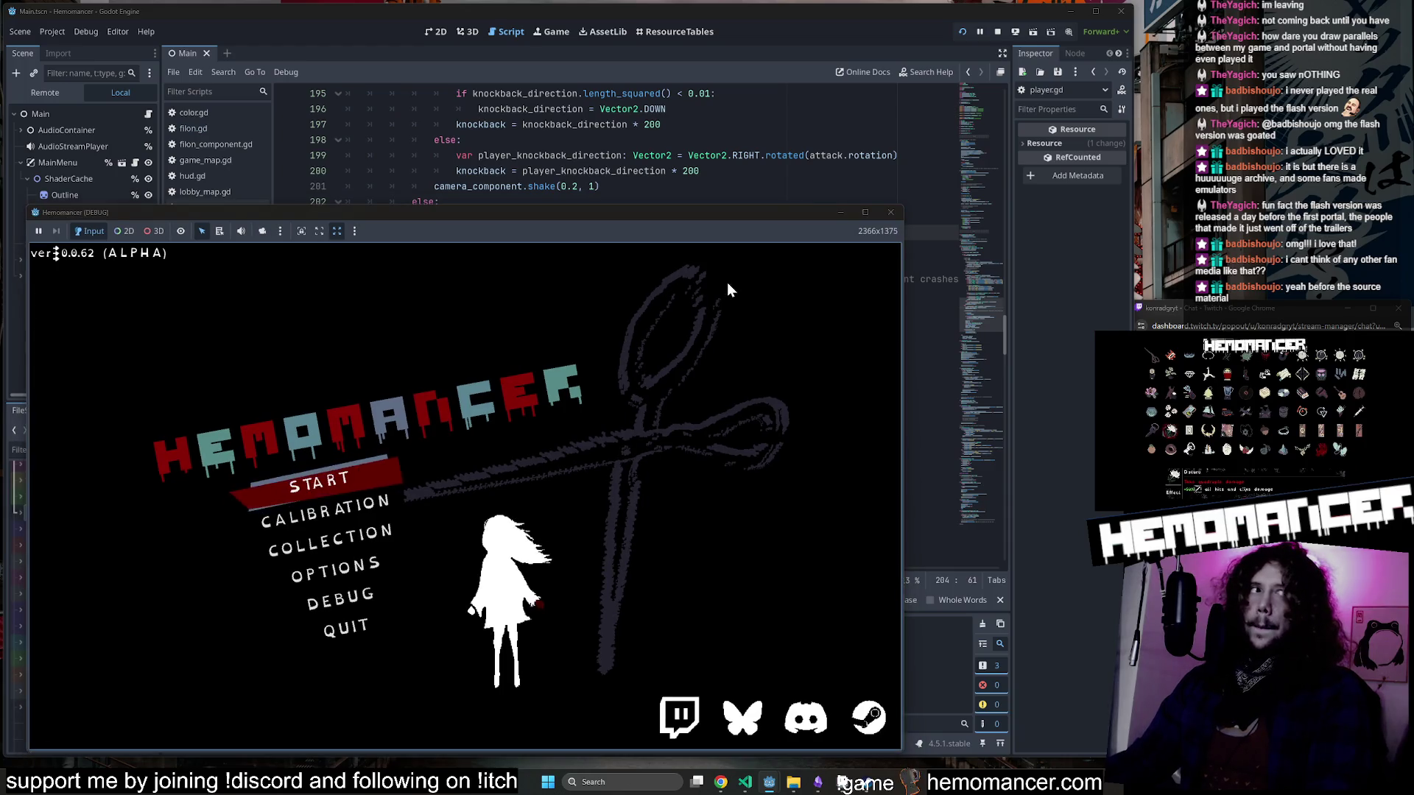
{"action": "mouse_move", "coordinate": [906, 205]}
{"action": "left_mouse_down"}
{"action": "mouse_move", "coordinate": [950, 87]}
{"action": "mouse_move", "coordinate": [1107, 22]}
{"action": "left_mouse_up"}
{"action": "left_click", "coordinate": [404, 383]}
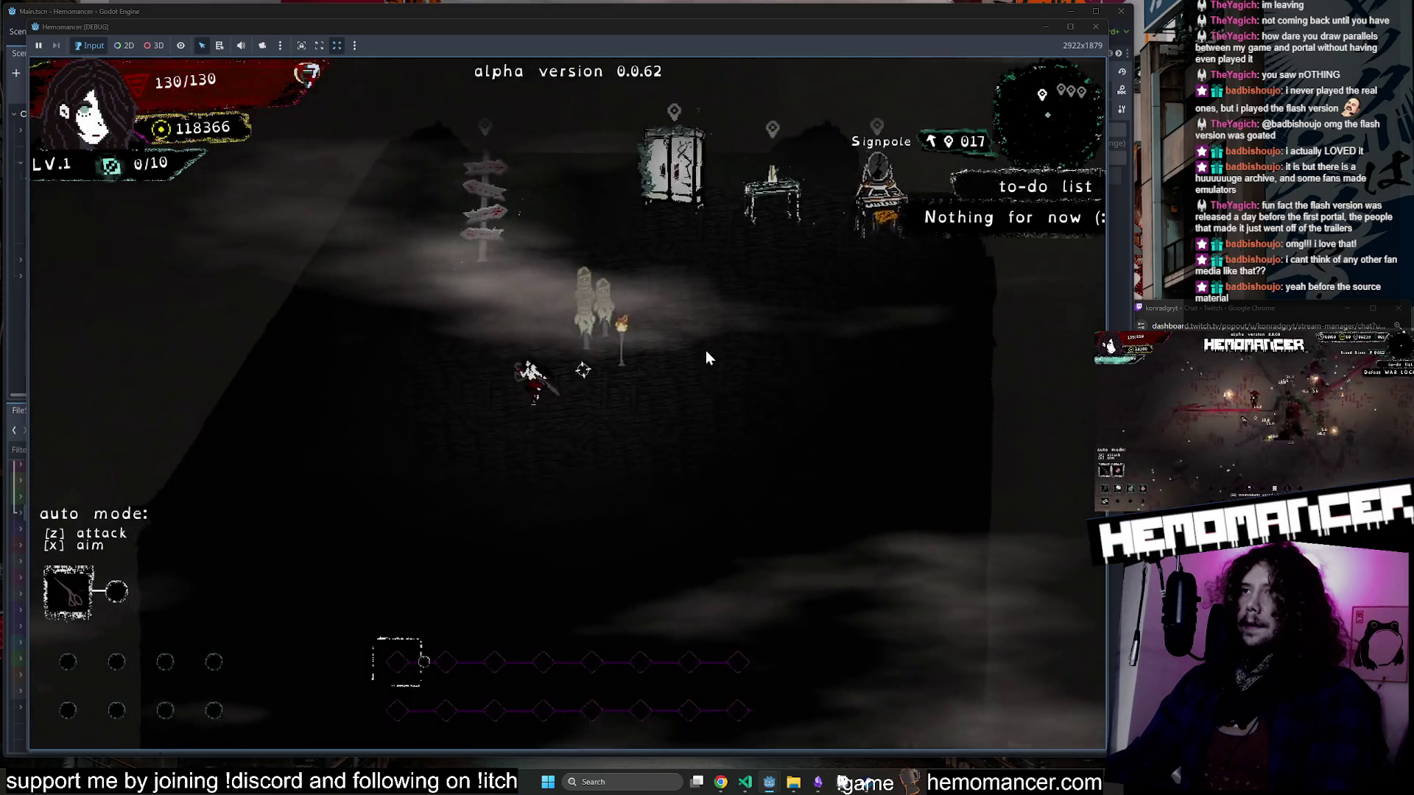
Travel from the signpost to Cheag Amar, fight some enemies, then close the game.
{"action": "key", "text": "Up"}
{"action": "key", "text": "e"}
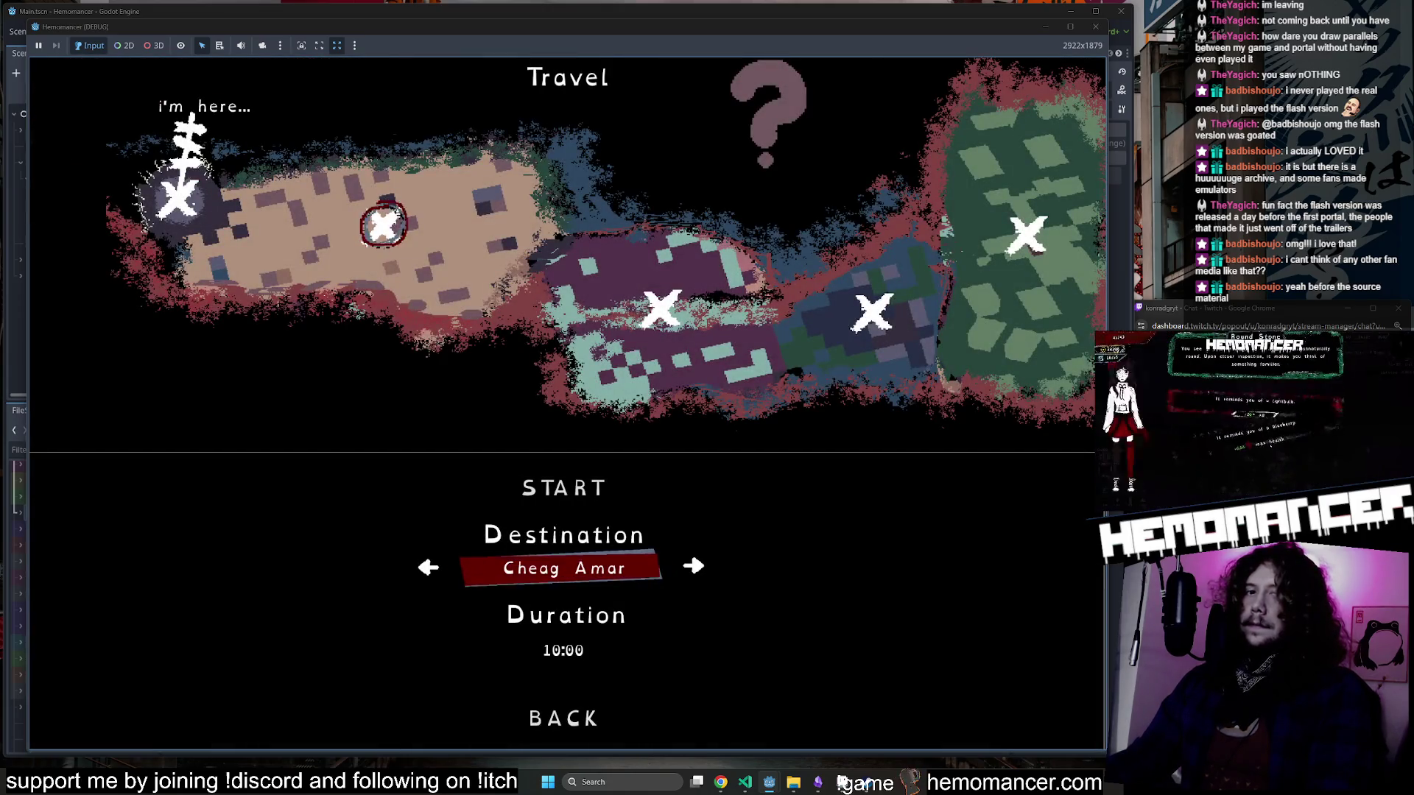
{"action": "left_click", "coordinate": [565, 475]}
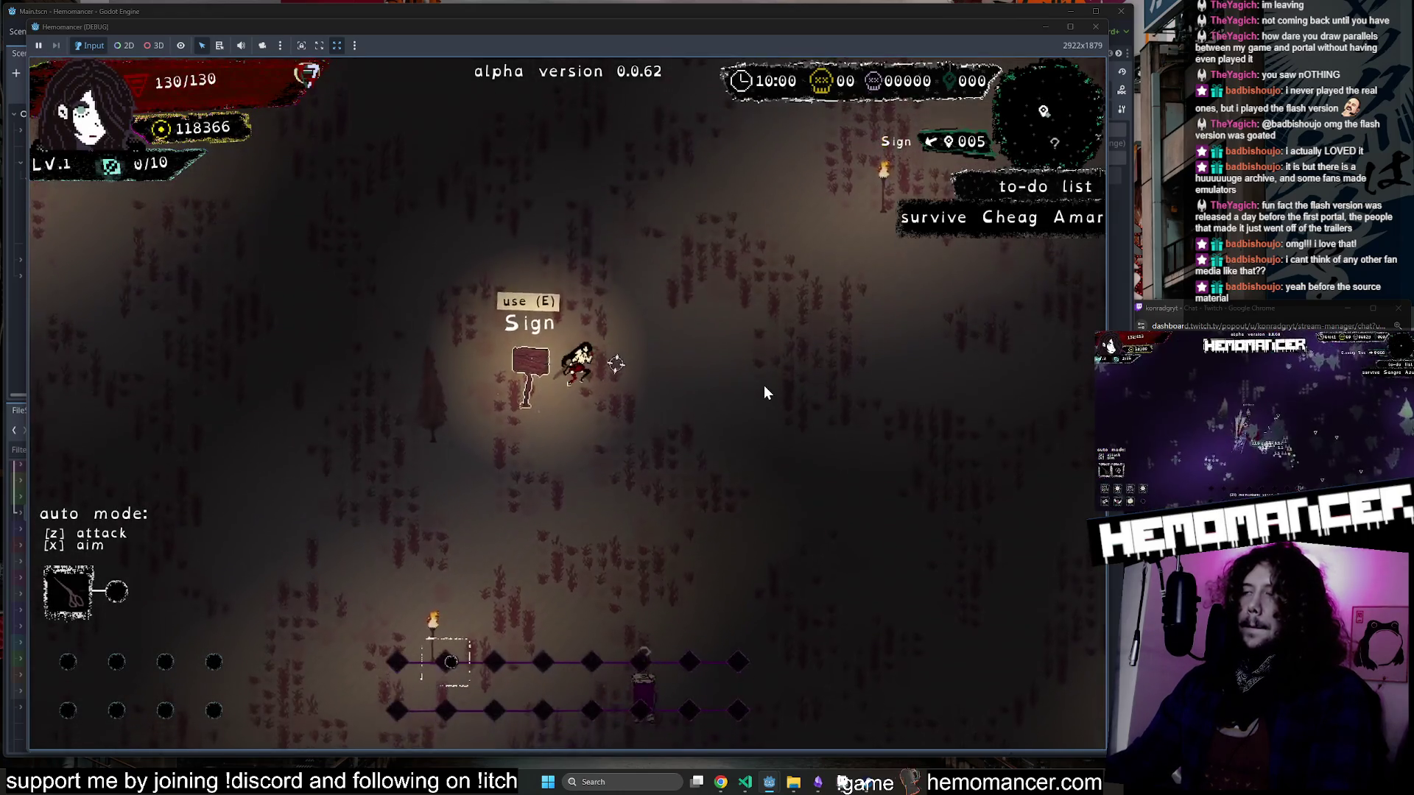
{"action": "key", "text": "Up"}
{"action": "key", "text": "Right"}
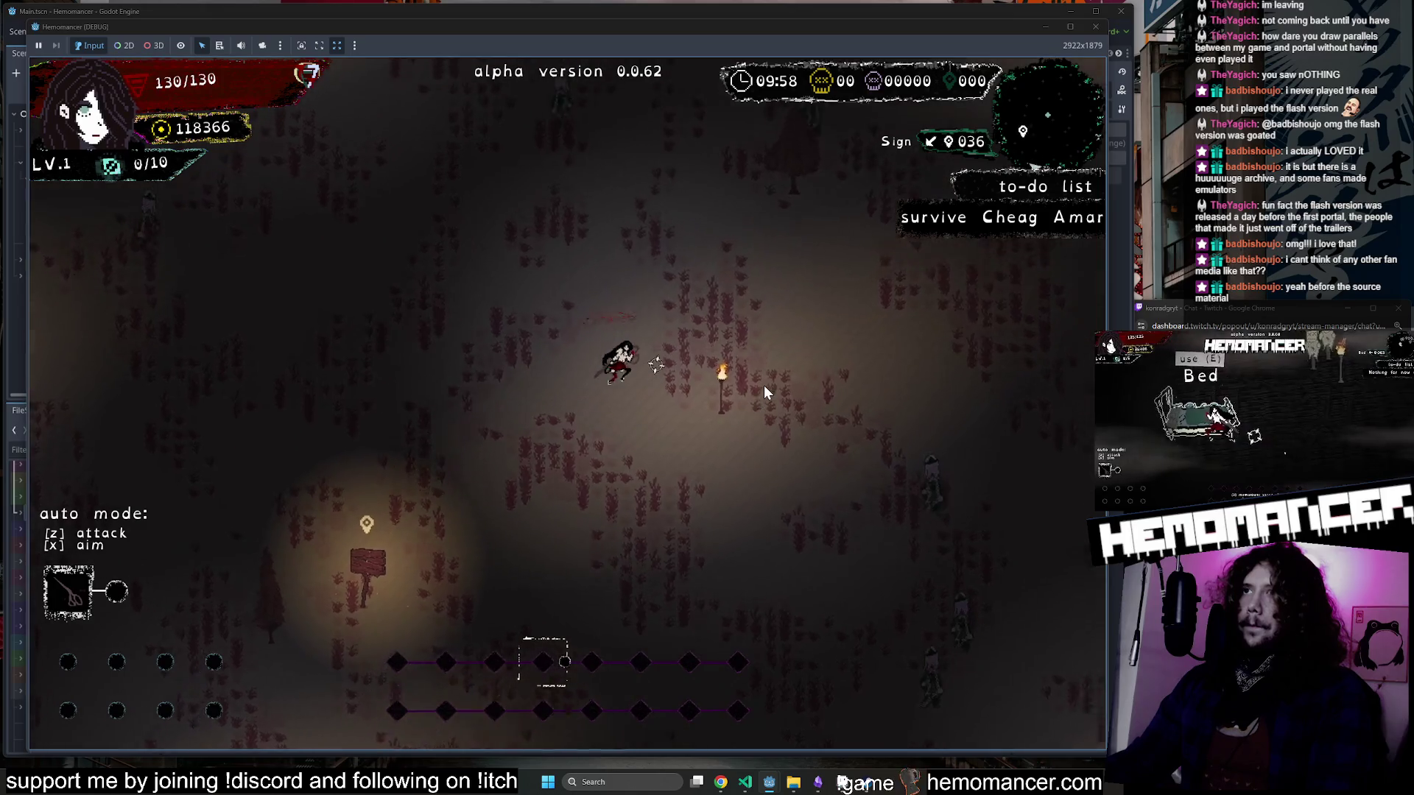
{"action": "key", "text": "Up"}
{"action": "key", "text": "Right"}
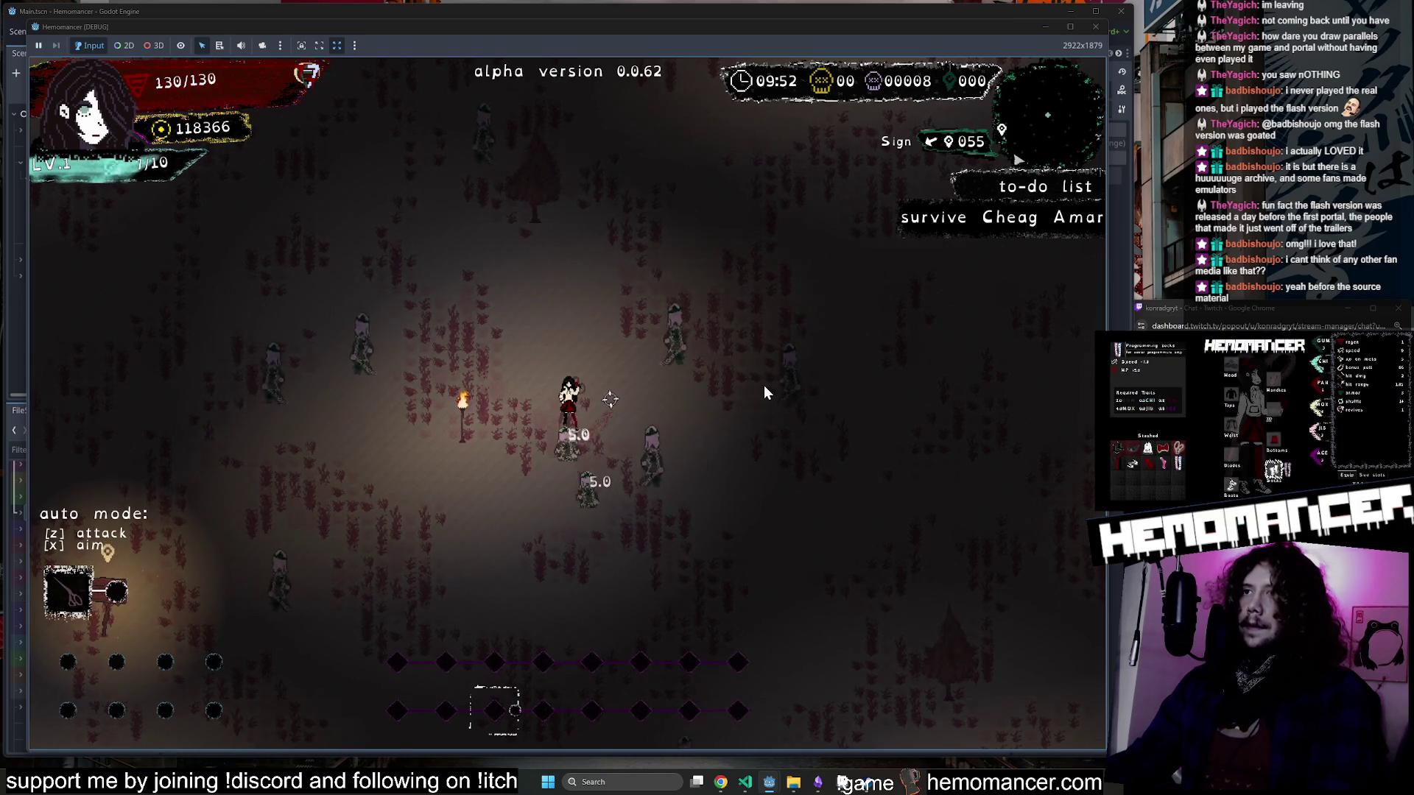
{"action": "key", "text": "Right"}
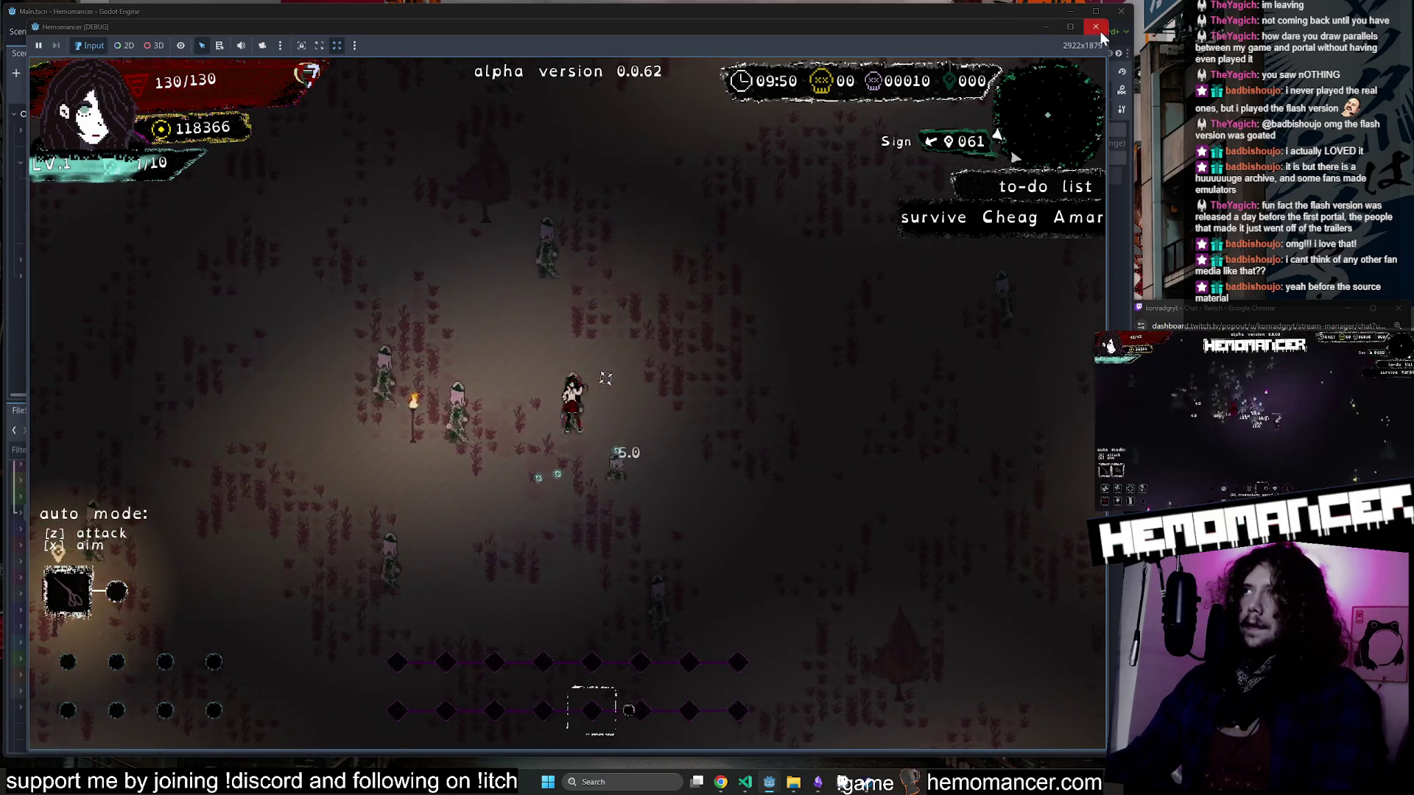
{"action": "left_click", "coordinate": [1100, 31]}
Inspect take_damage on line 210 and contact_damage on line 224.
{"action": "double_click", "coordinate": [490, 329]}
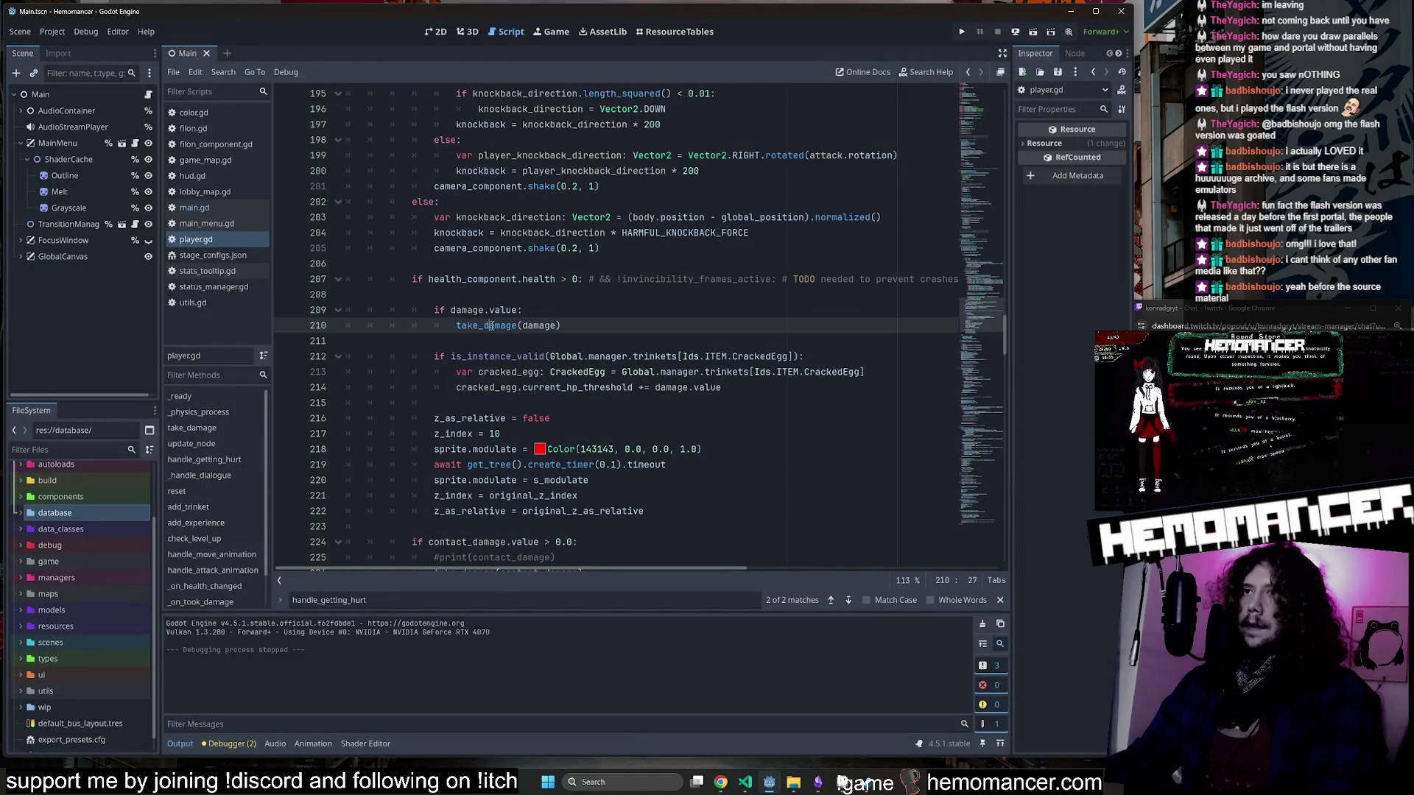
{"action": "scroll", "coordinate": [492, 324], "scroll_direction": "down", "scroll_amount": 2}
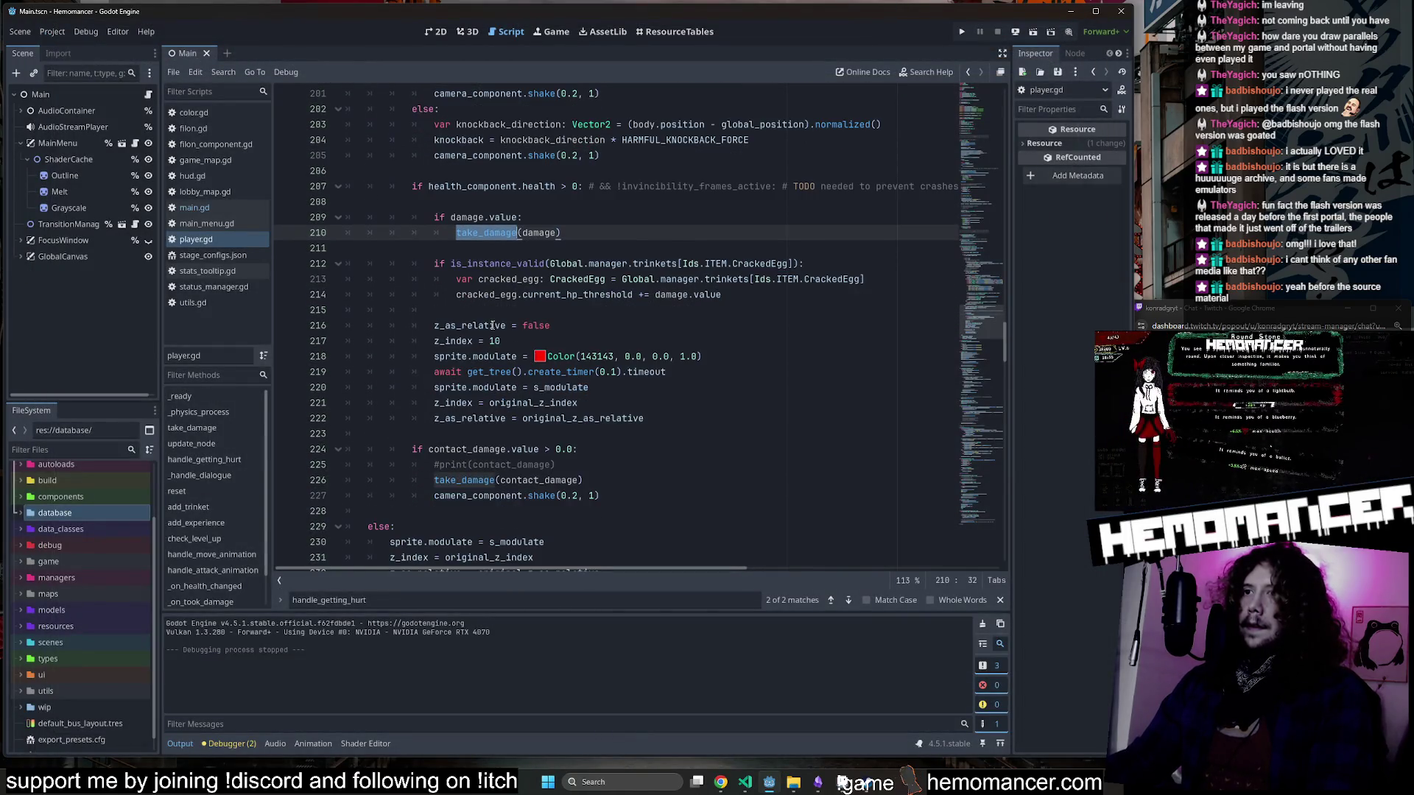
{"action": "double_click", "coordinate": [493, 450]}
{"action": "scroll", "coordinate": [489, 457], "scroll_direction": "up", "scroll_amount": 1}
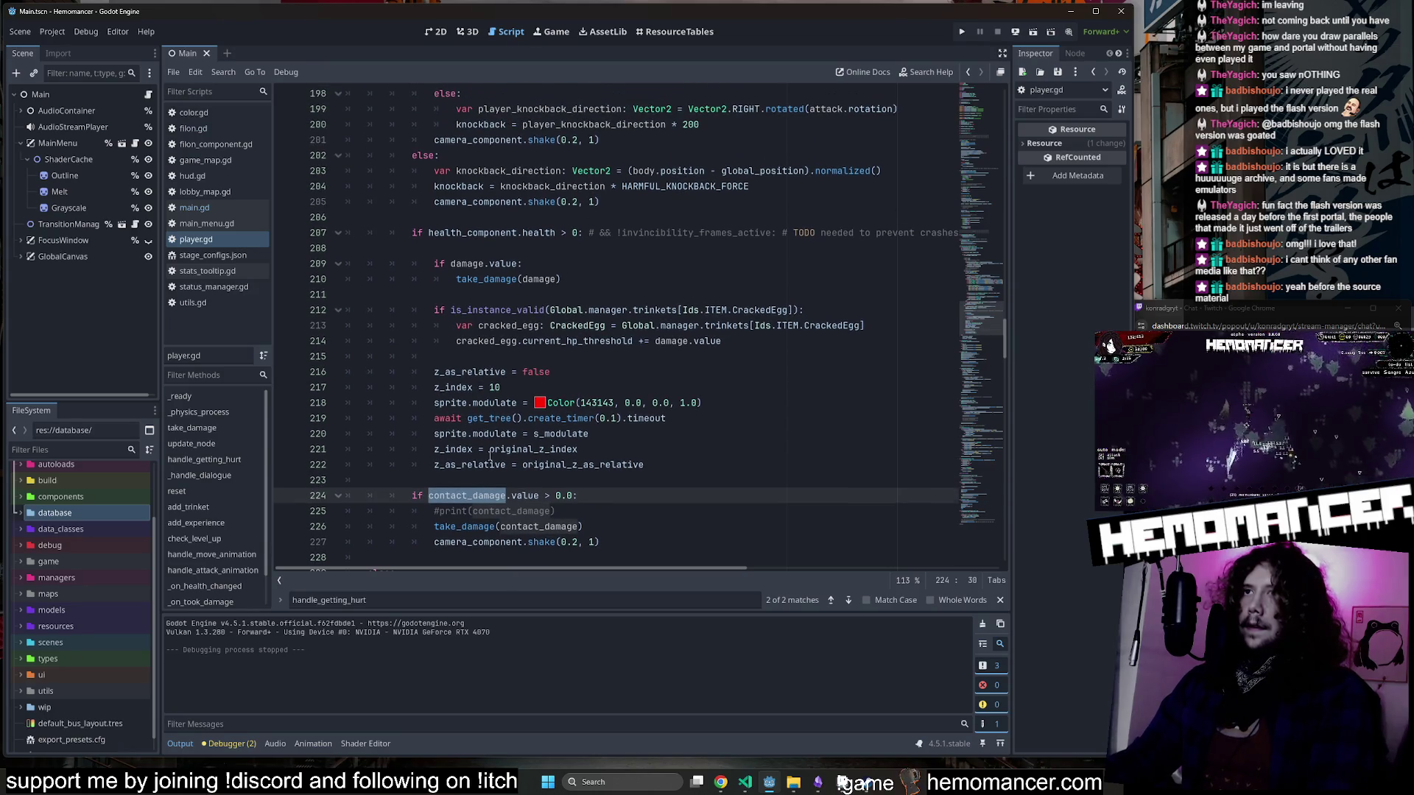
{"action": "left_click", "coordinate": [413, 232]}
Move the contact_damage if-block under the health check, outdent it, and save player.gd.
{"action": "left_click_drag", "start_coordinate": [382, 496], "coordinate": [661, 546]}
{"action": "key", "text": "ctrl+c"}
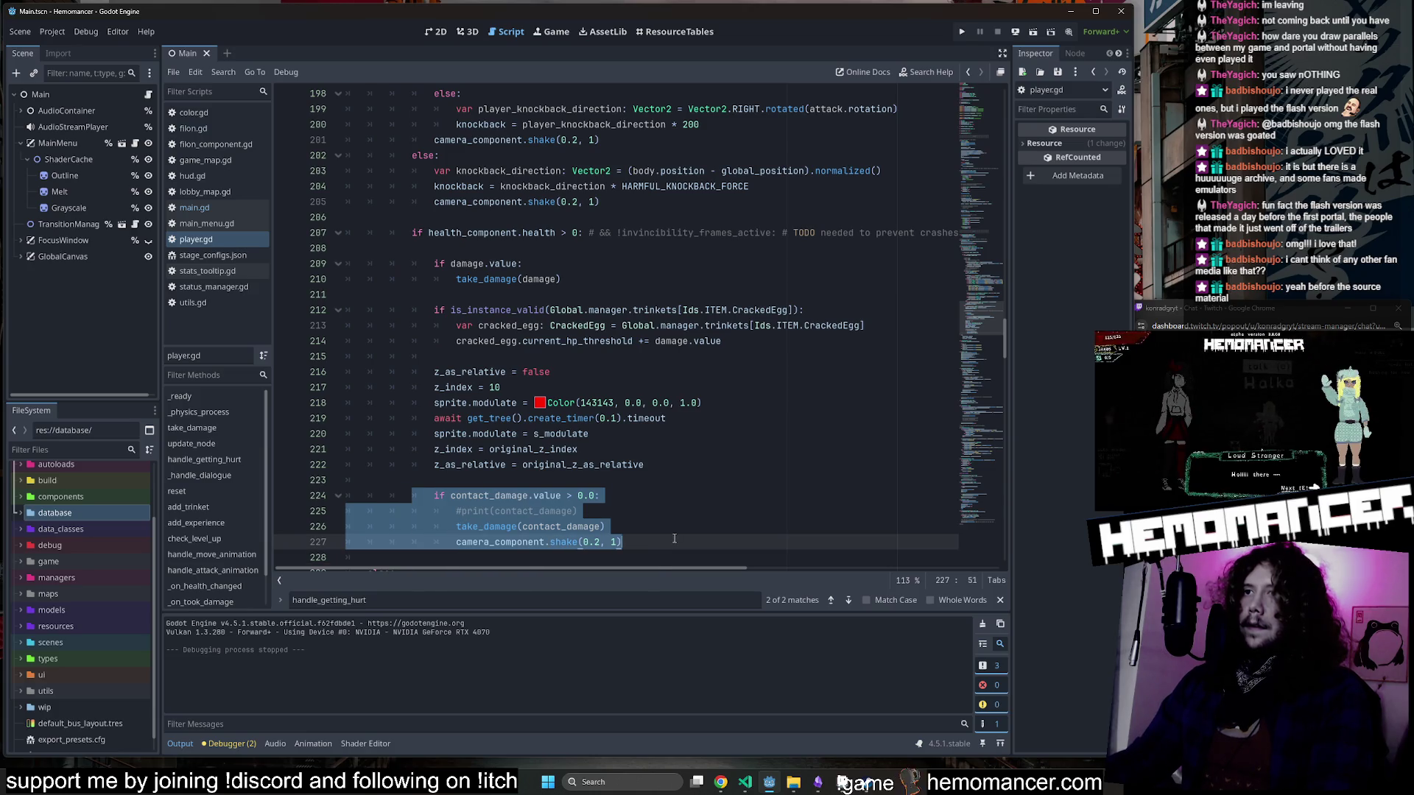
{"action": "key", "text": "BackSpace"}
{"action": "left_click", "coordinate": [570, 248]}
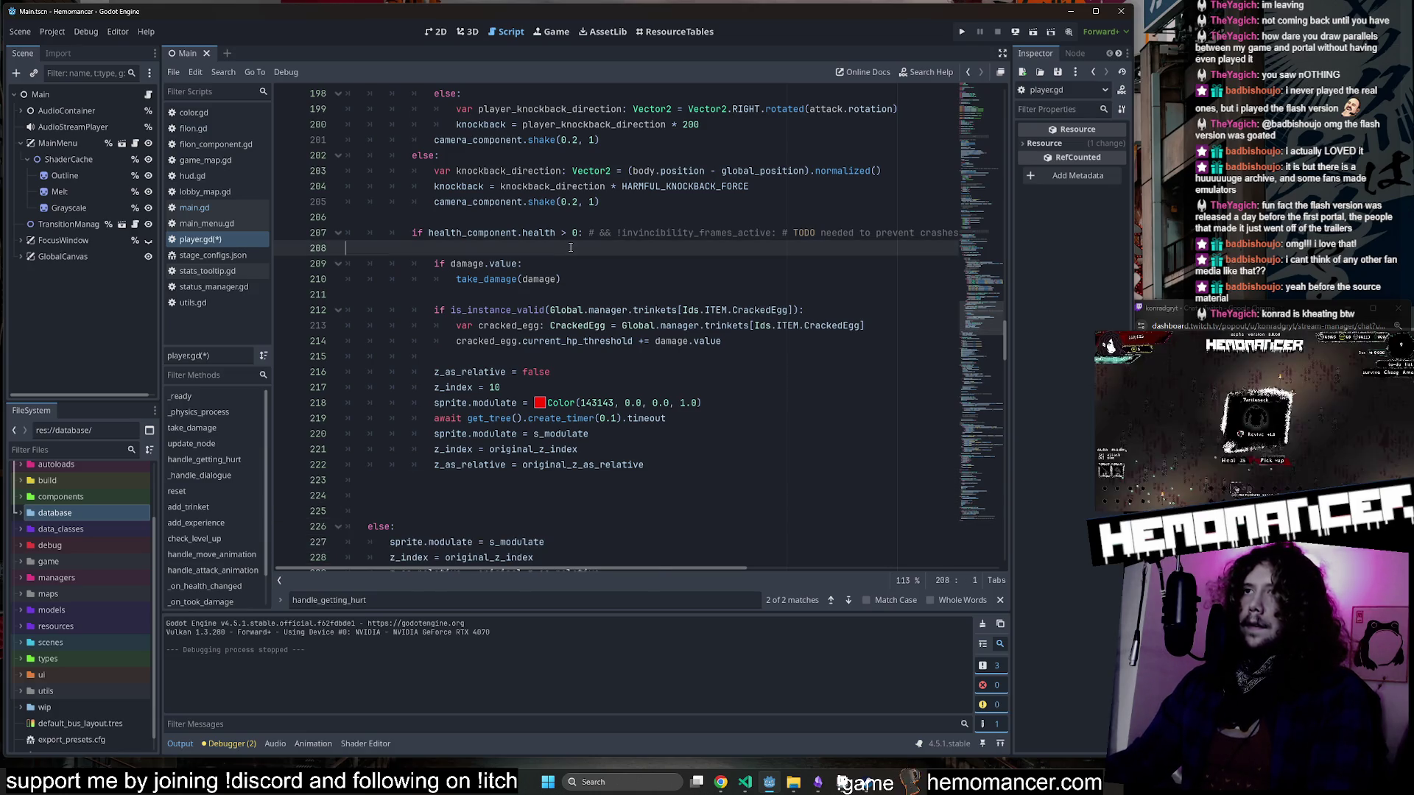
{"action": "key", "text": "Return"}
{"action": "key", "text": "Return"}
{"action": "key", "text": "Up"}
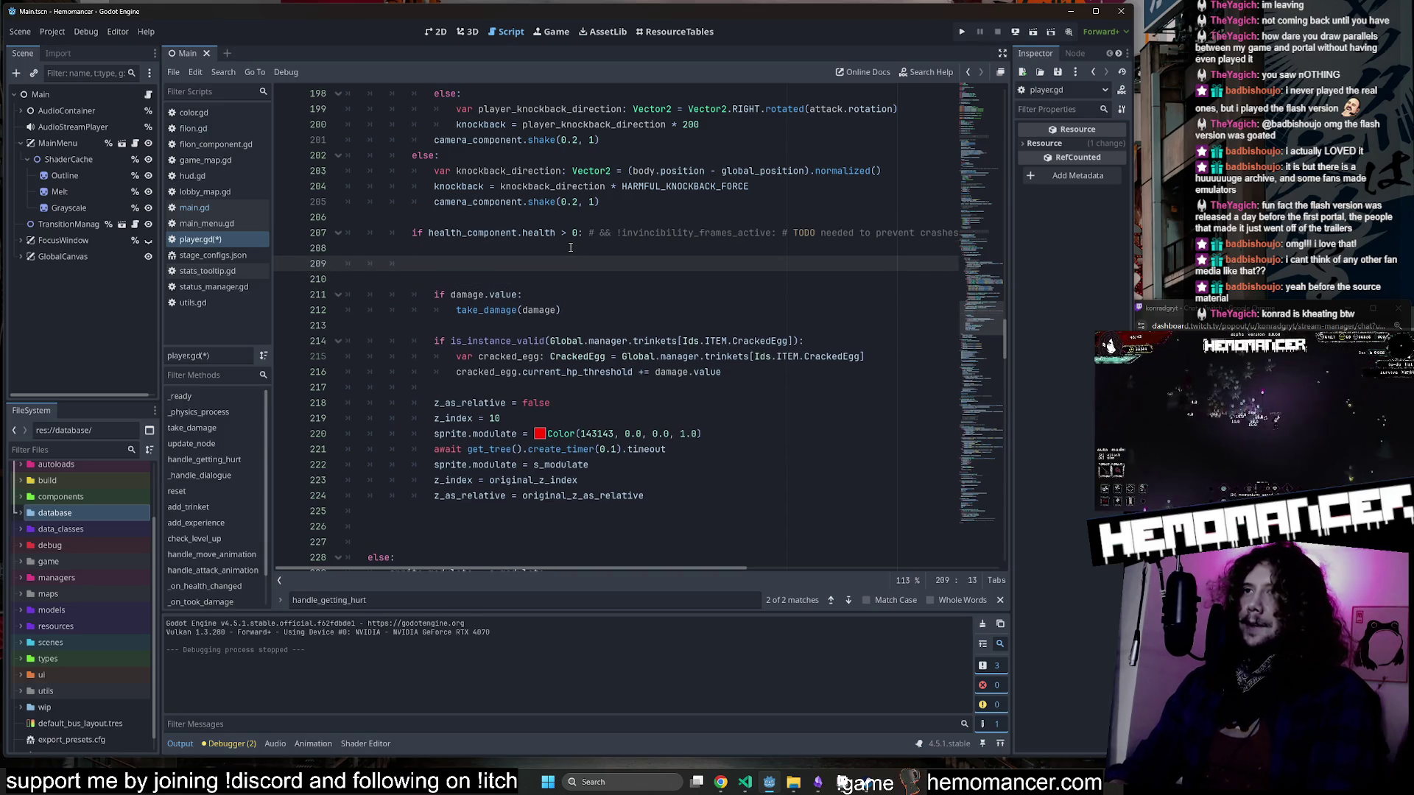
{"action": "key", "text": "ctrl+v"}
{"action": "key", "text": "shift+Up"}
{"action": "key", "text": "shift+Up"}
{"action": "key", "text": "shift+Up"}
{"action": "key", "text": "shift+Tab"}
{"action": "key", "text": "alt+Up"}
{"action": "key", "text": "ctrl+s"}
Scroll through handle_getting_hurt to check where the moved block landed.
{"action": "left_click", "coordinate": [611, 310]}
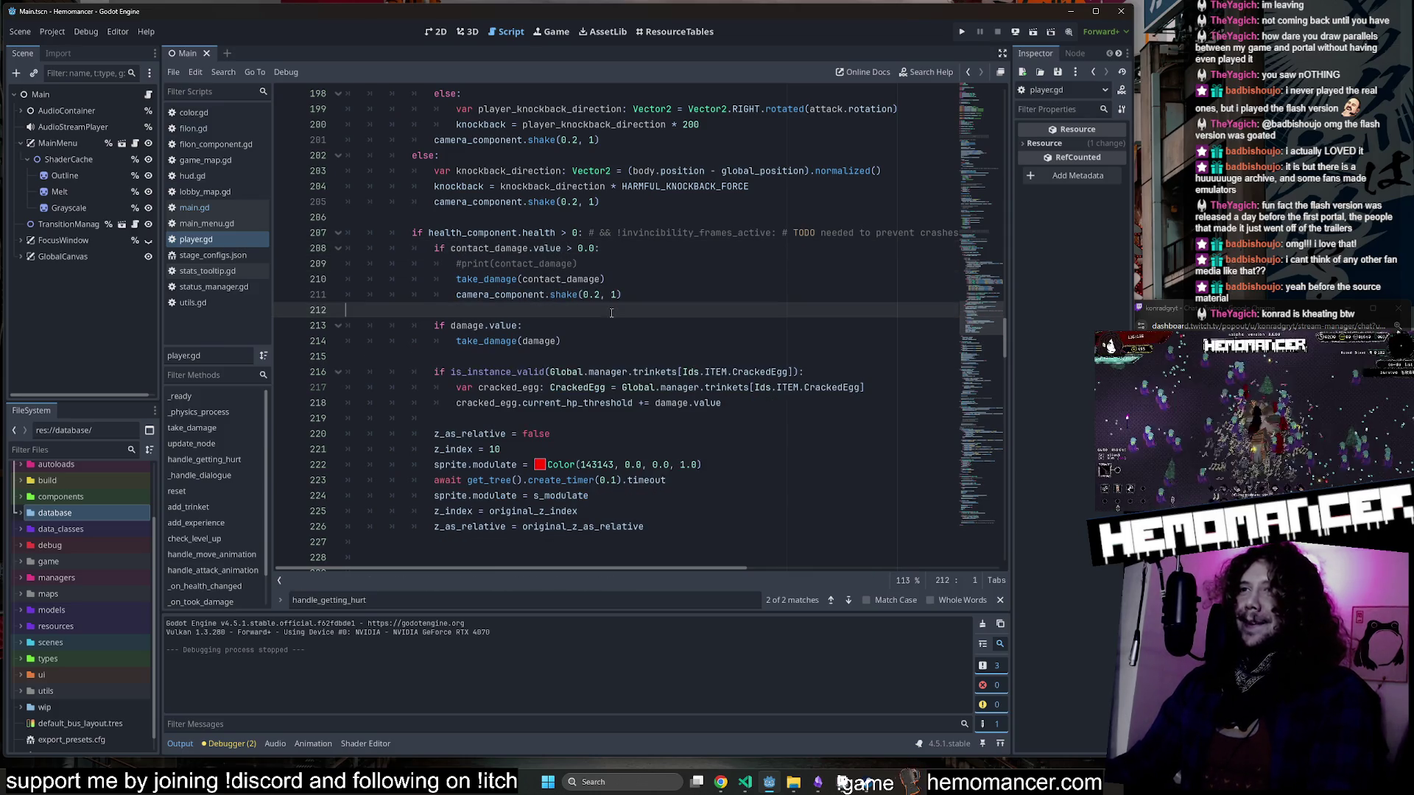
{"action": "scroll", "coordinate": [623, 280], "scroll_direction": "up", "scroll_amount": 1}
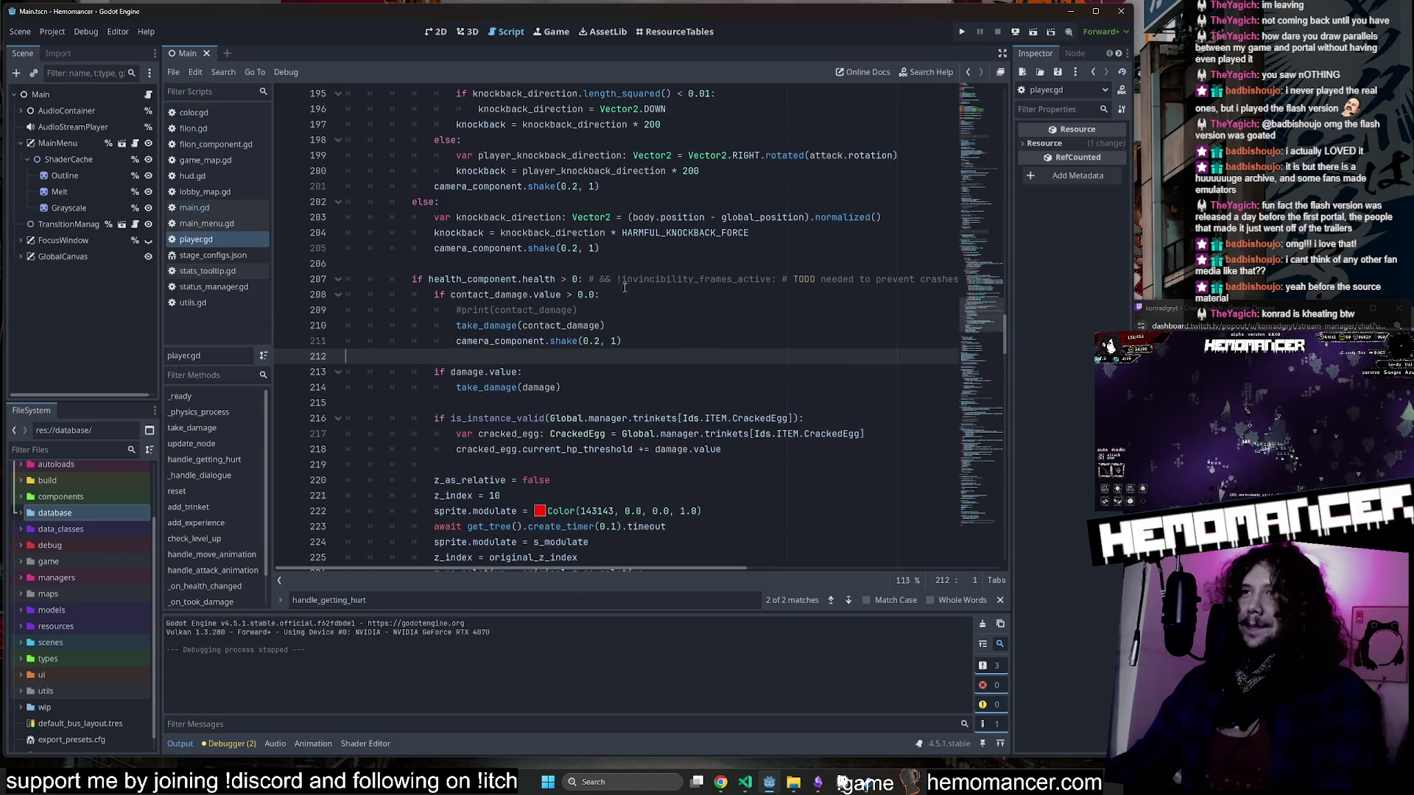
{"action": "scroll", "coordinate": [628, 313], "scroll_direction": "up", "scroll_amount": 6}
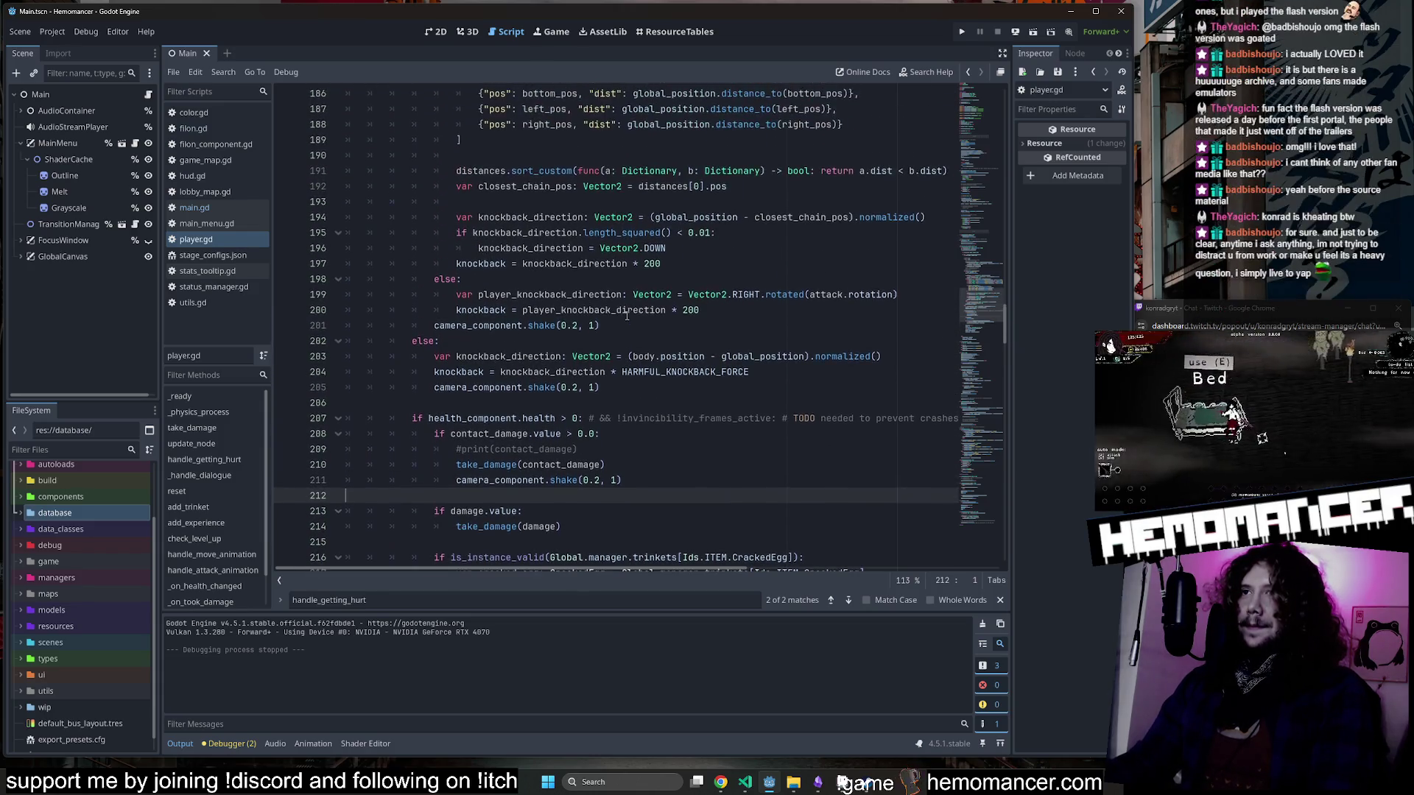
{"action": "left_click", "coordinate": [515, 465]}
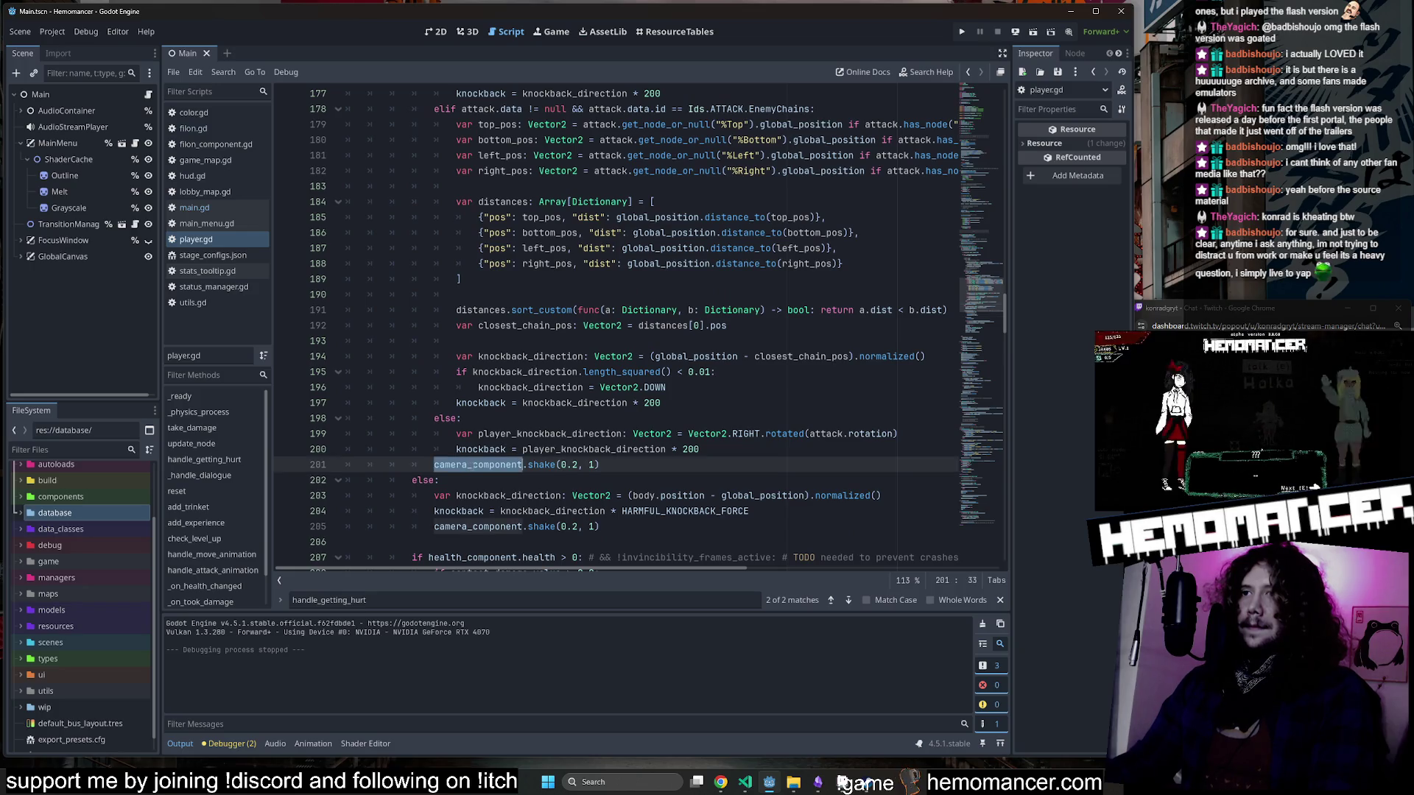
{"action": "scroll", "coordinate": [483, 462], "scroll_direction": "up", "scroll_amount": 5}
{"action": "scroll", "coordinate": [482, 464], "scroll_direction": "down", "scroll_amount": 4}
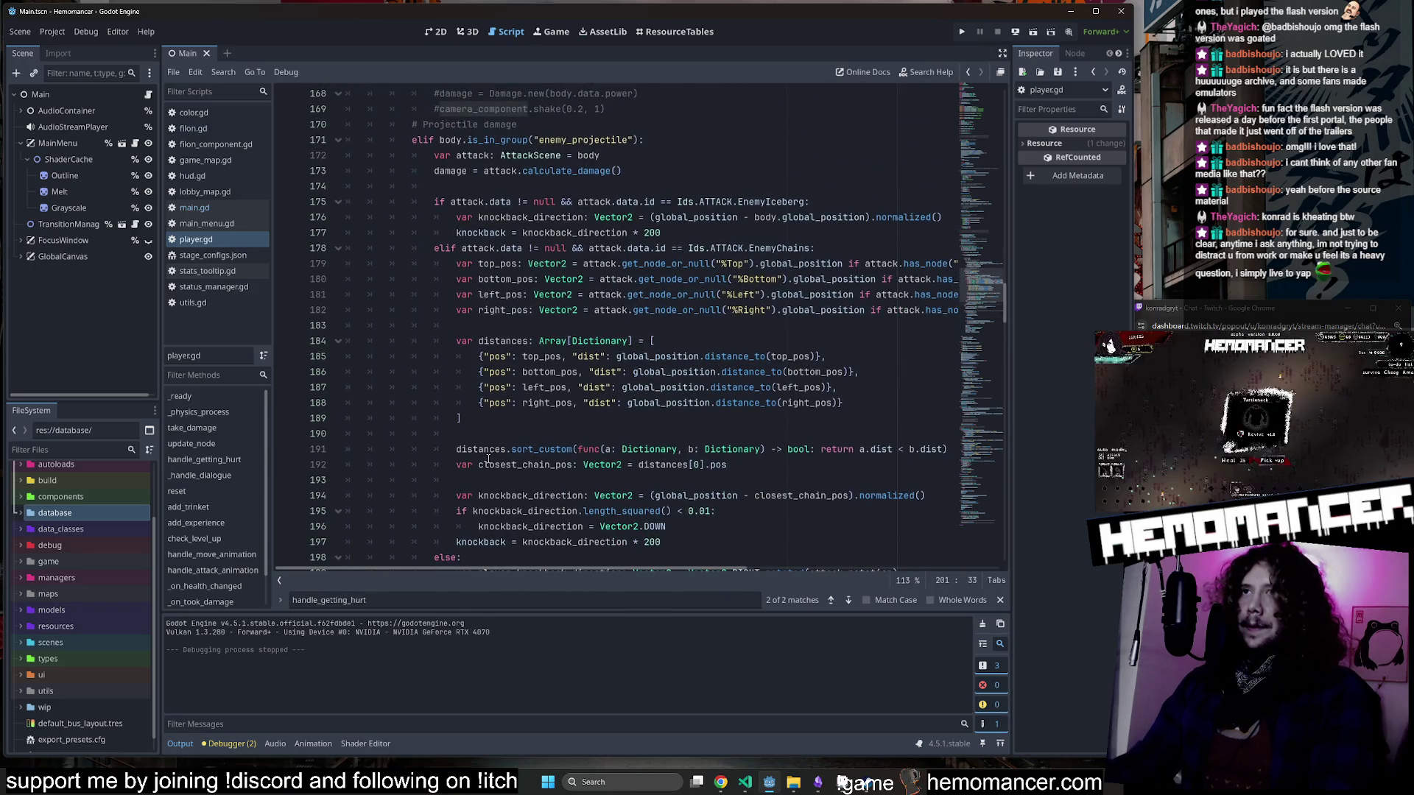
{"action": "scroll", "coordinate": [492, 453], "scroll_direction": "up", "scroll_amount": 7}
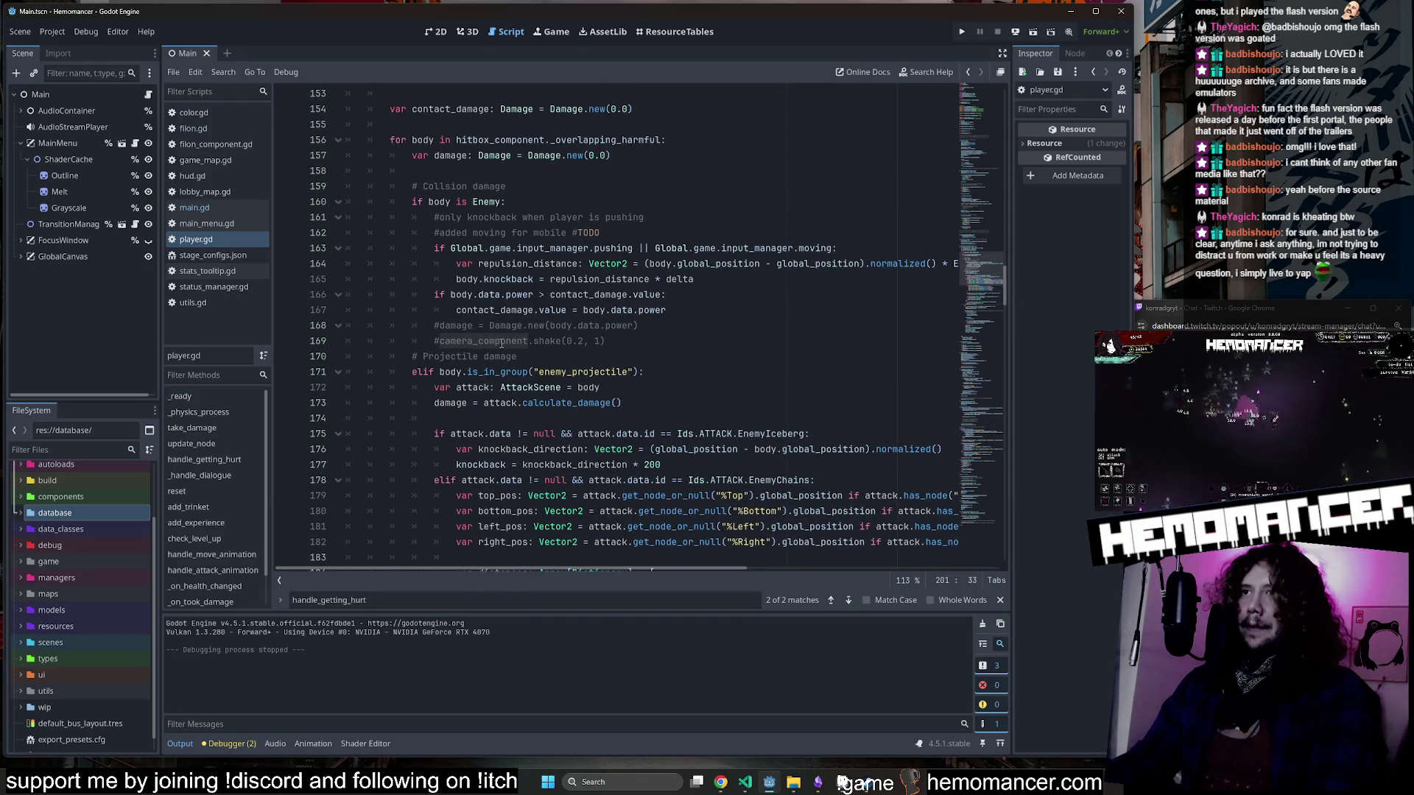
Locate the contact_damage uses and the commented print(contact_damage) line near line 166.
{"action": "double_click", "coordinate": [494, 310]}
{"action": "scroll", "coordinate": [507, 320], "scroll_direction": "down", "scroll_amount": 15}
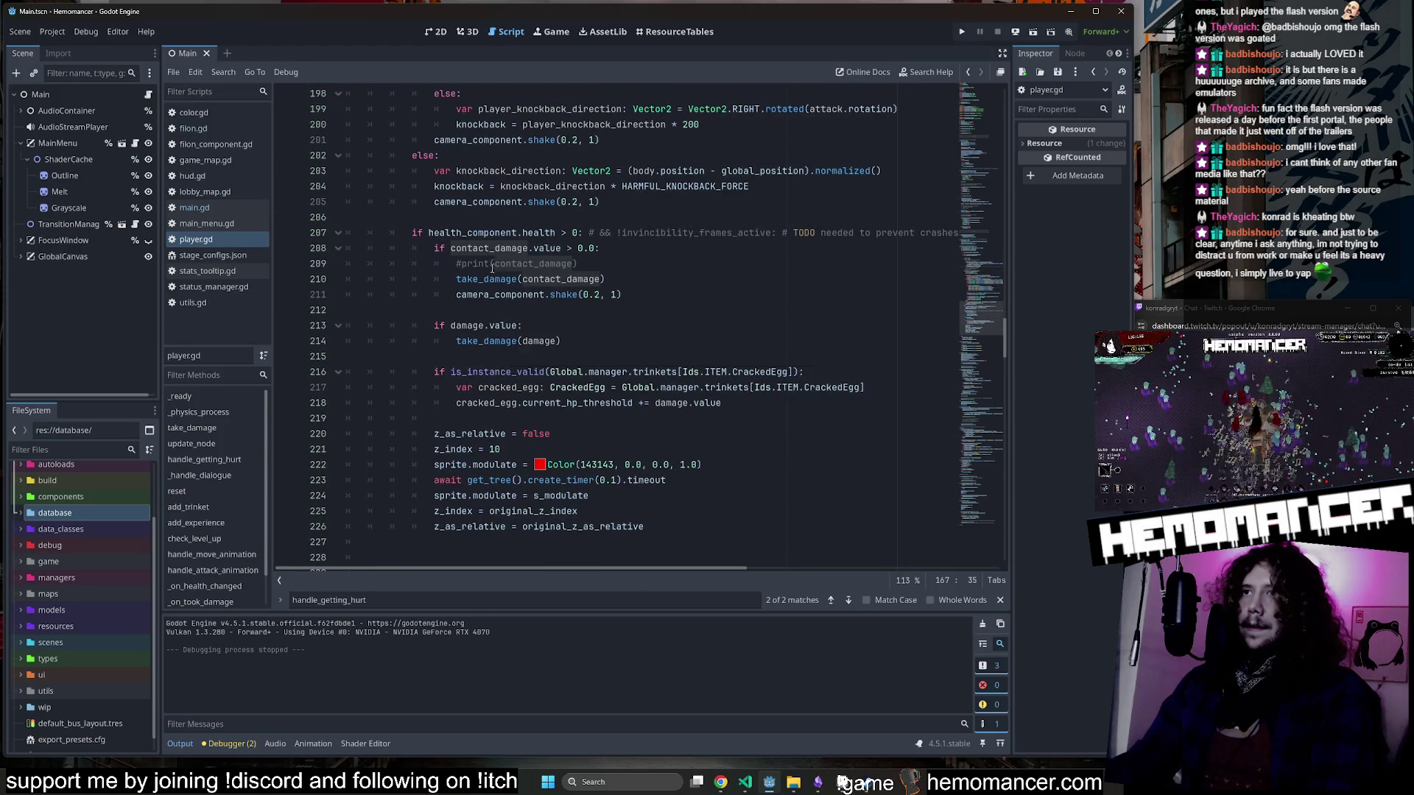
{"action": "left_click", "coordinate": [457, 263]}
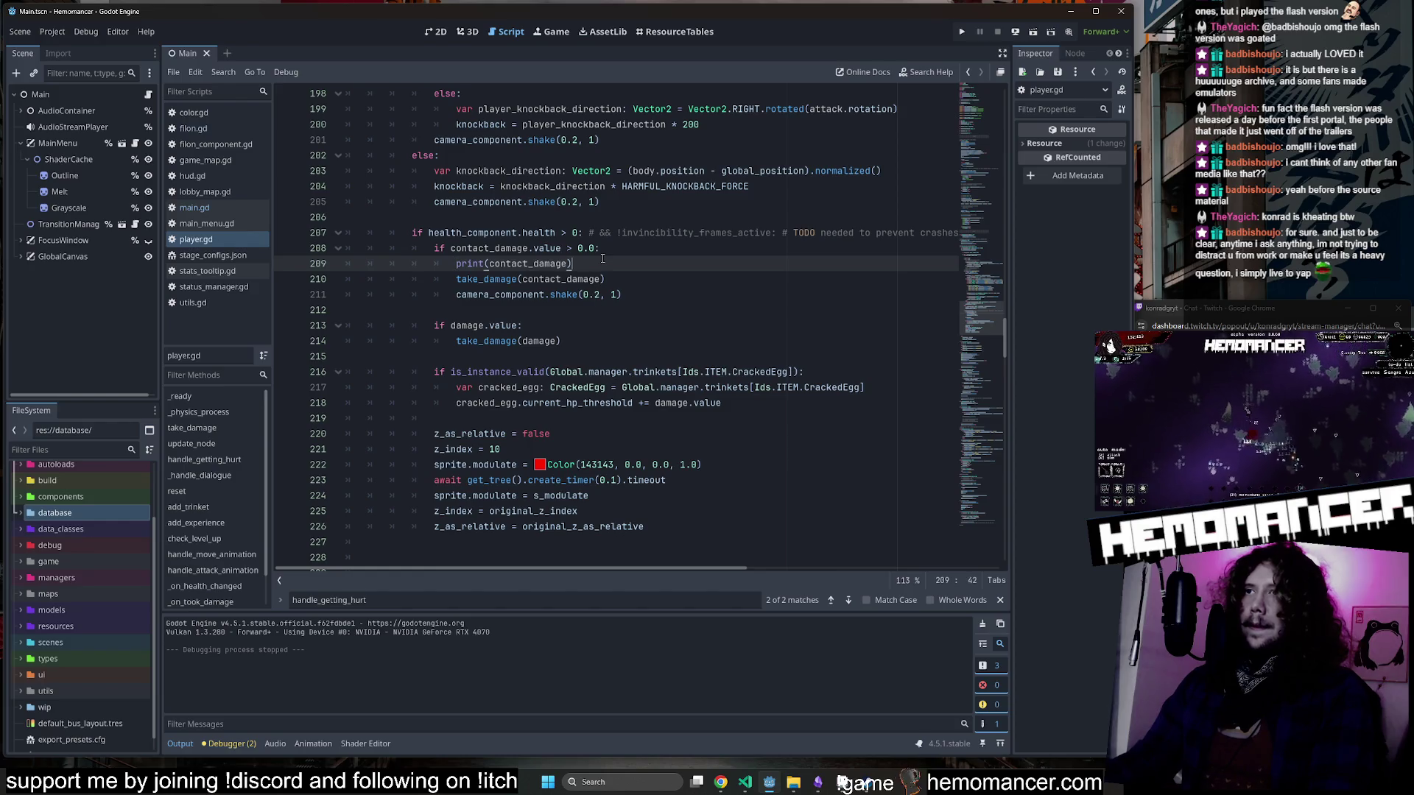
{"action": "double_click", "coordinate": [472, 248]}
{"action": "scroll", "coordinate": [501, 251], "scroll_direction": "up", "scroll_amount": 15}
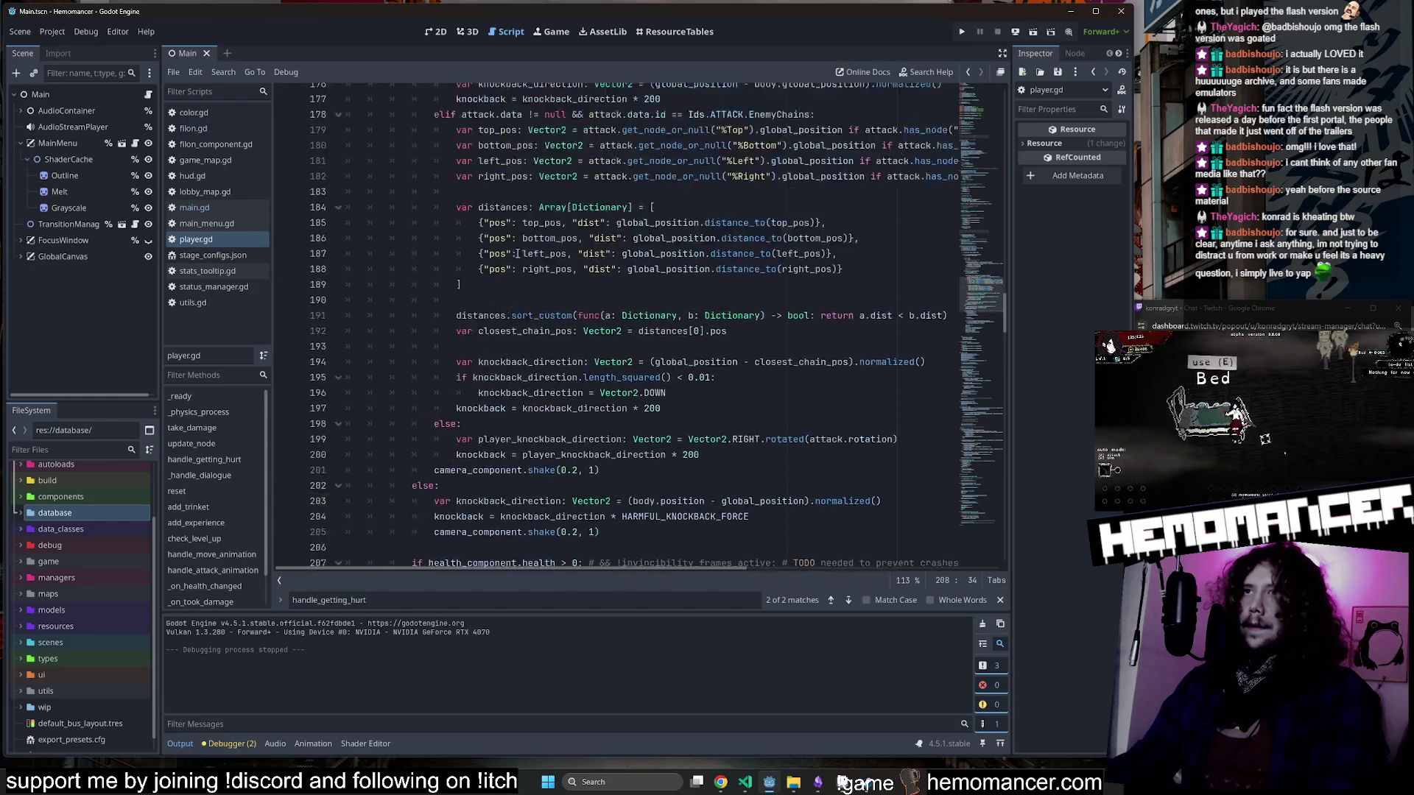
{"action": "left_click", "coordinate": [661, 296]}
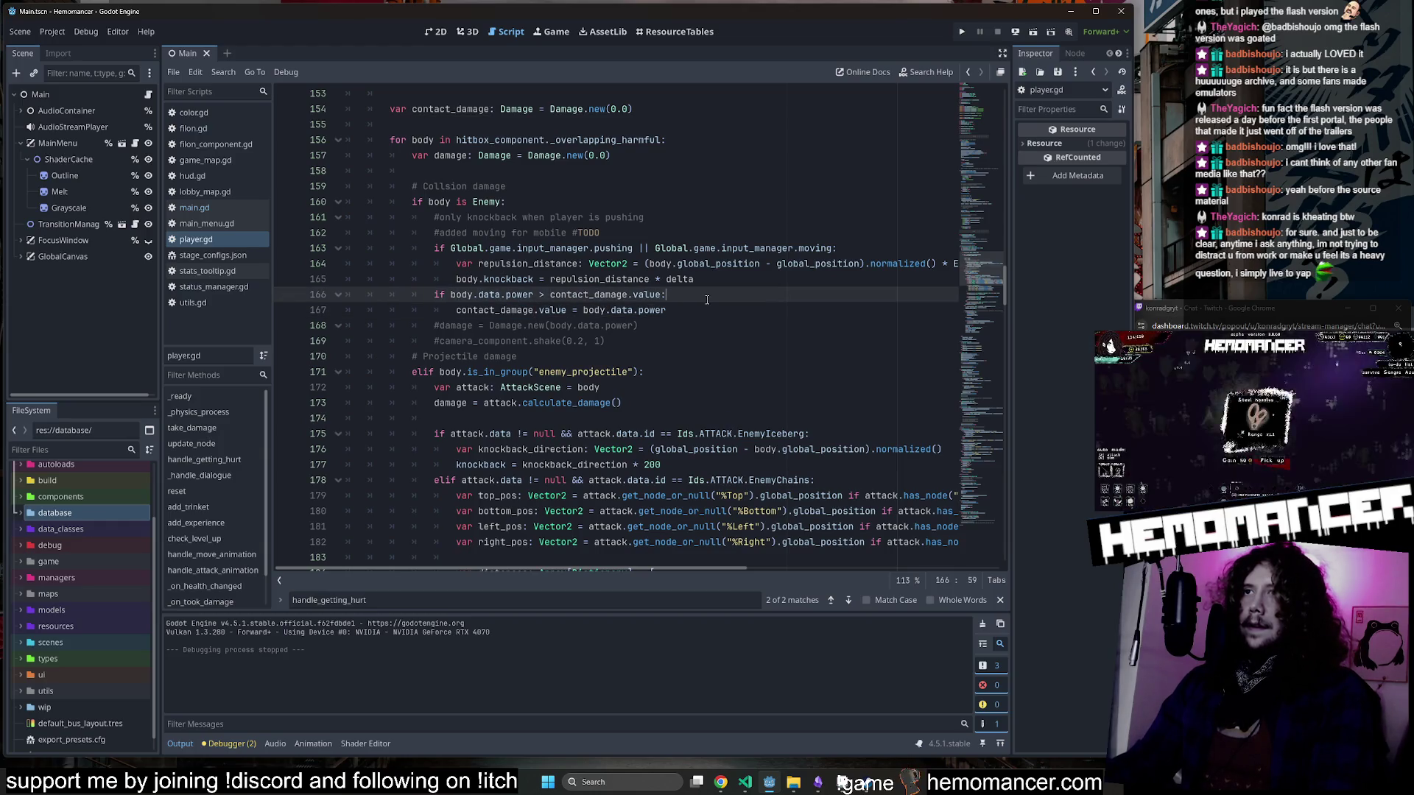
Add a print(contact_damage.value) line and move it below the assignment.
{"action": "key", "text": "Return"}
{"action": "type", "text": "prin"}
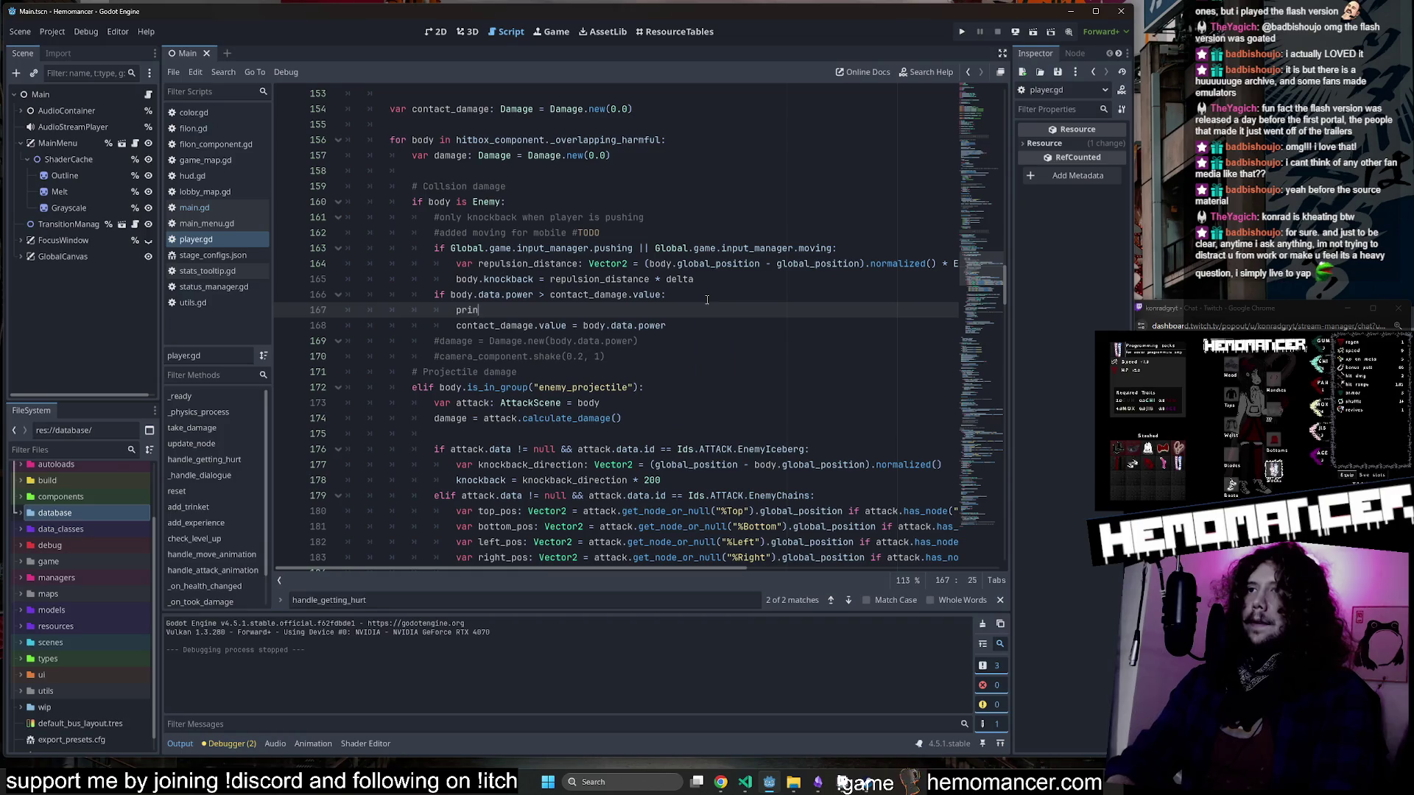
{"action": "left_click_drag", "start_coordinate": [567, 326], "coordinate": [454, 327]}
{"action": "key", "text": "ctrl+c"}
{"action": "left_click", "coordinate": [489, 310]}
{"action": "key", "text": "ctrl+v"}
{"action": "left_click", "coordinate": [651, 310]}
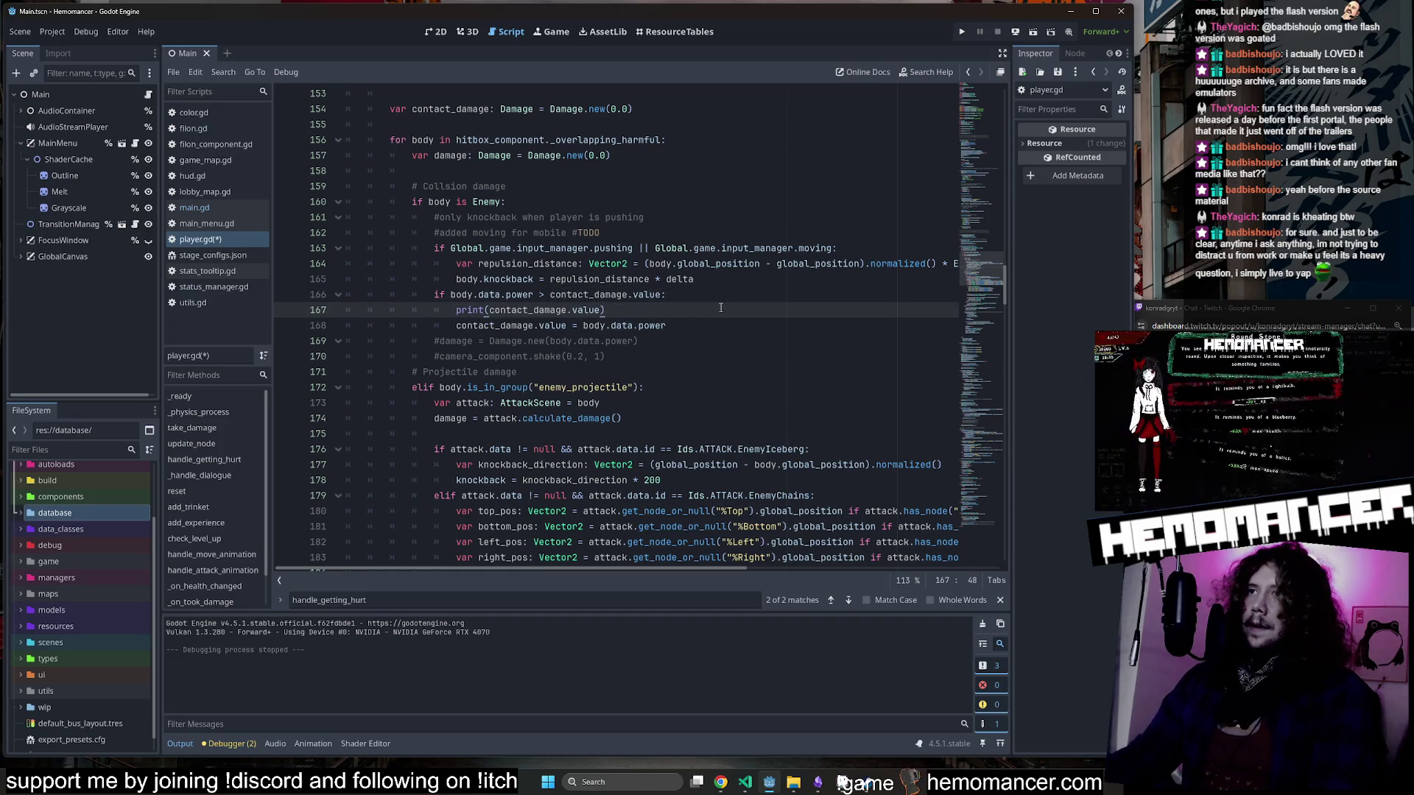
{"action": "key", "text": "alt+Down"}
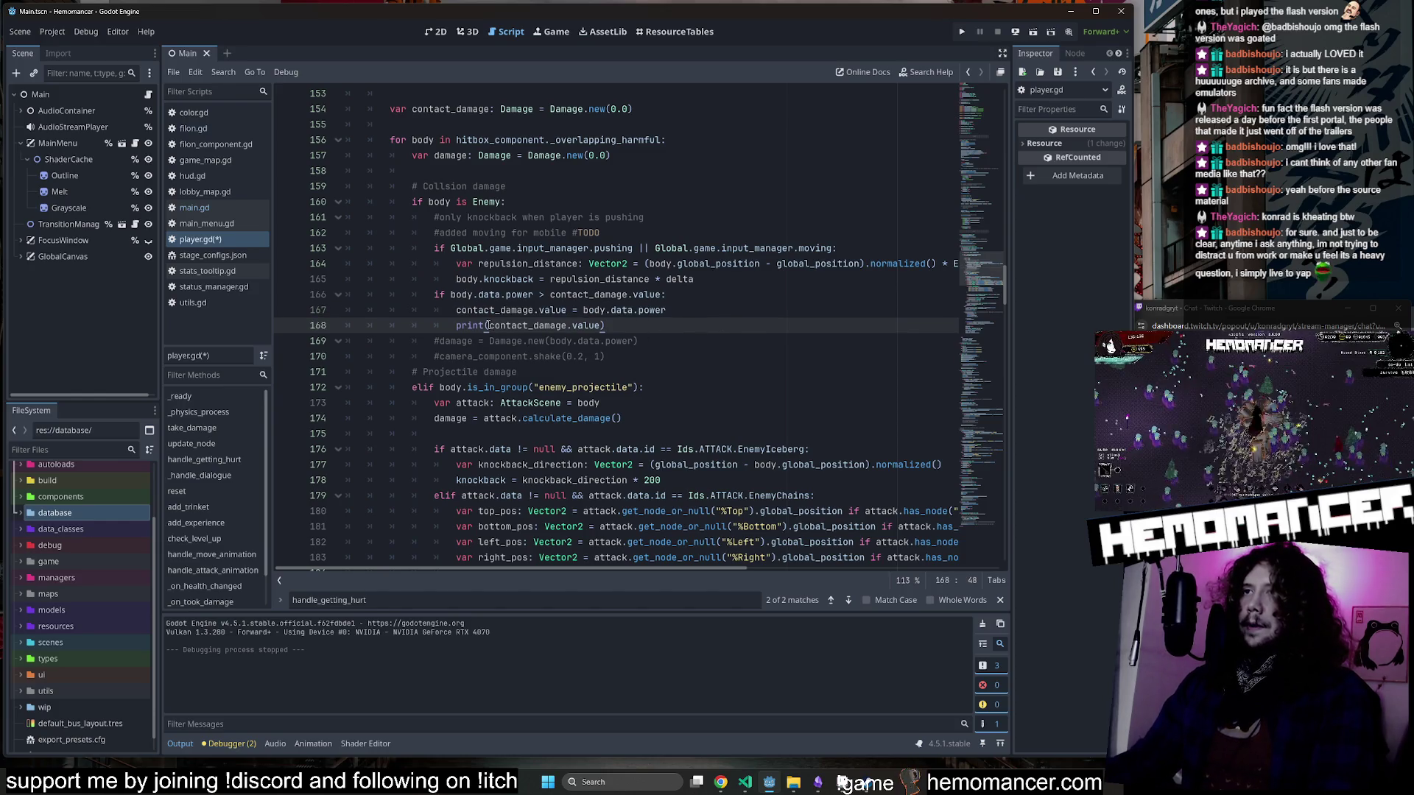
Change the print to print("TEST " + str(contact_damage.value)) and relaunch the game.
{"action": "left_click", "coordinate": [488, 325]}
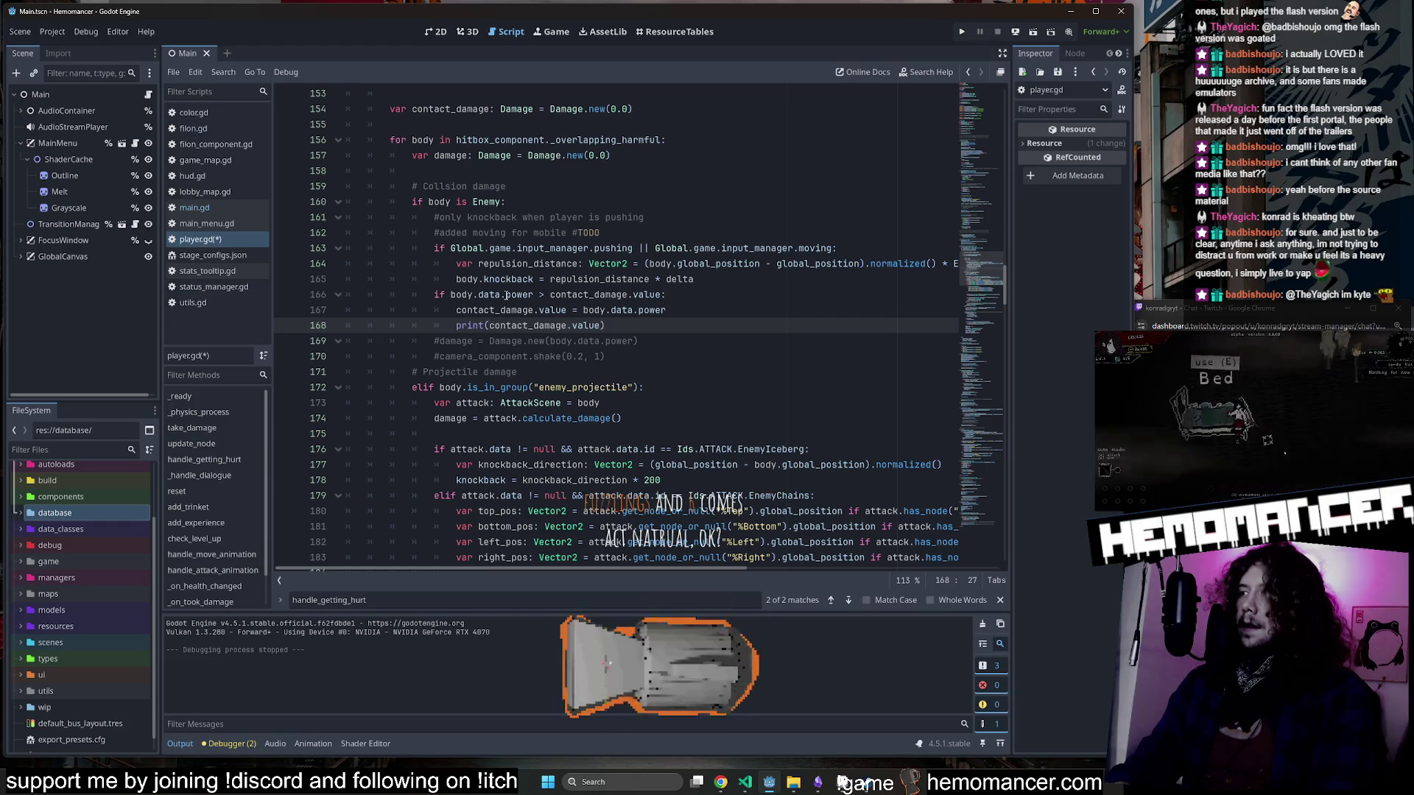
{"action": "type", "text": "\"\""}
{"action": "key", "text": "Left"}
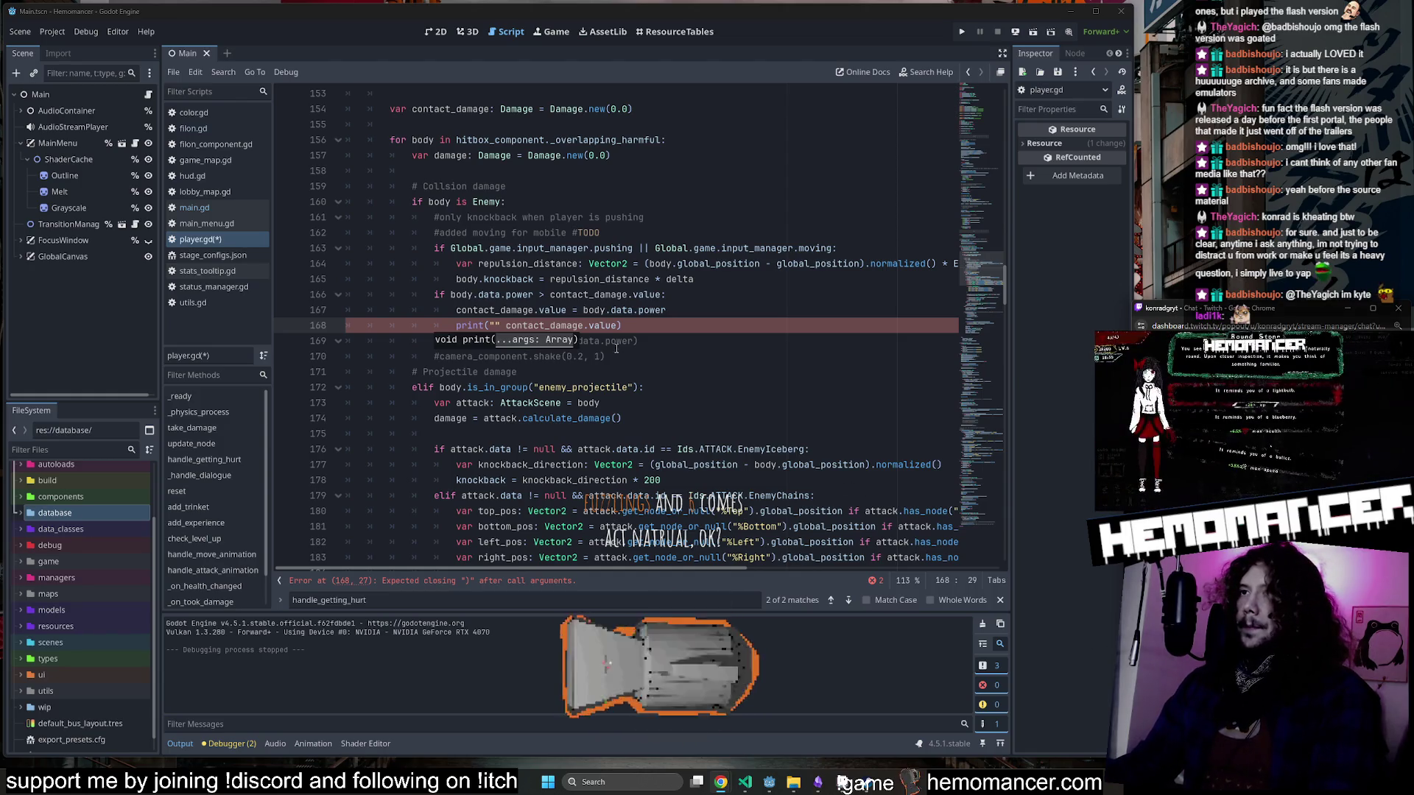
{"action": "left_click", "coordinate": [496, 325]}
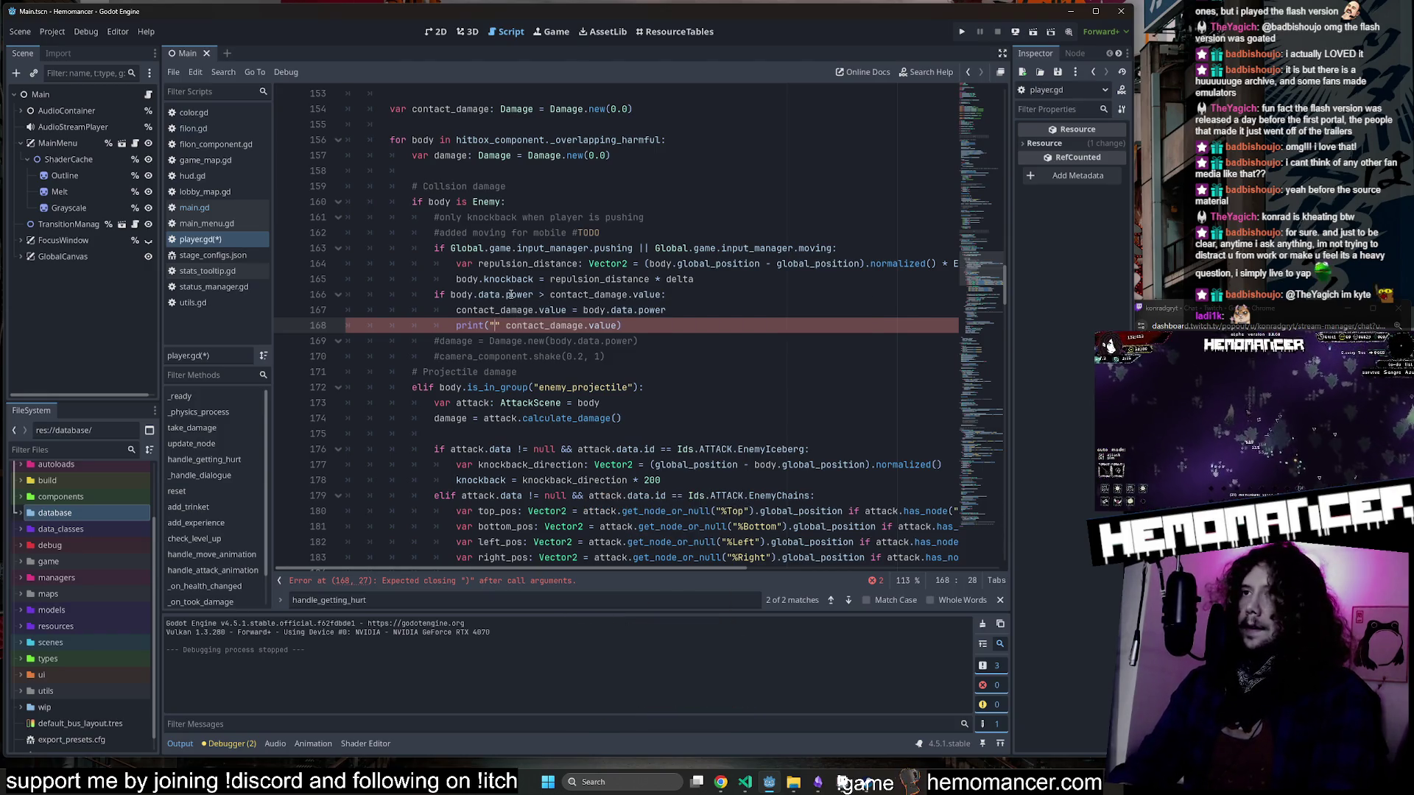
{"action": "type", "text": "O"}
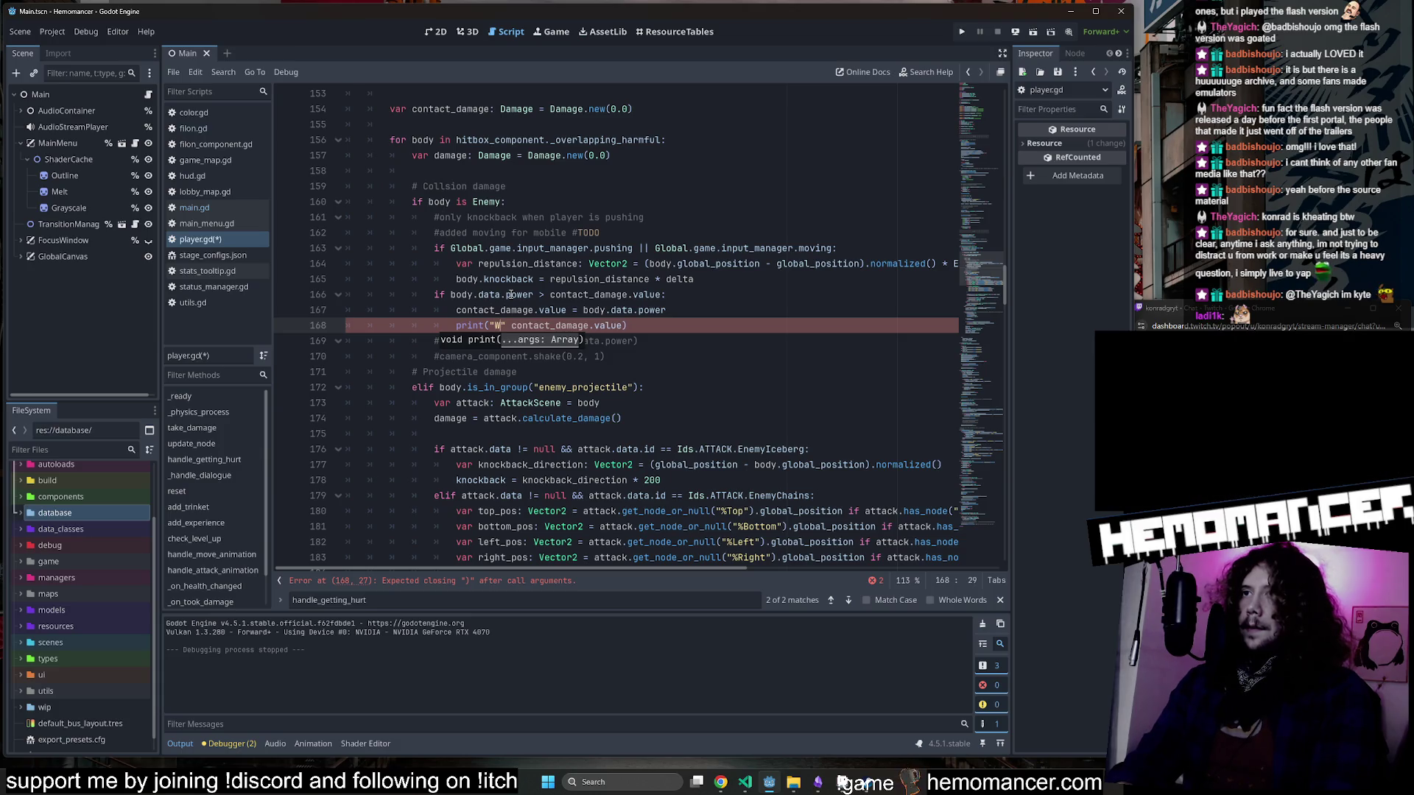
{"action": "type", "text": "TEST"}
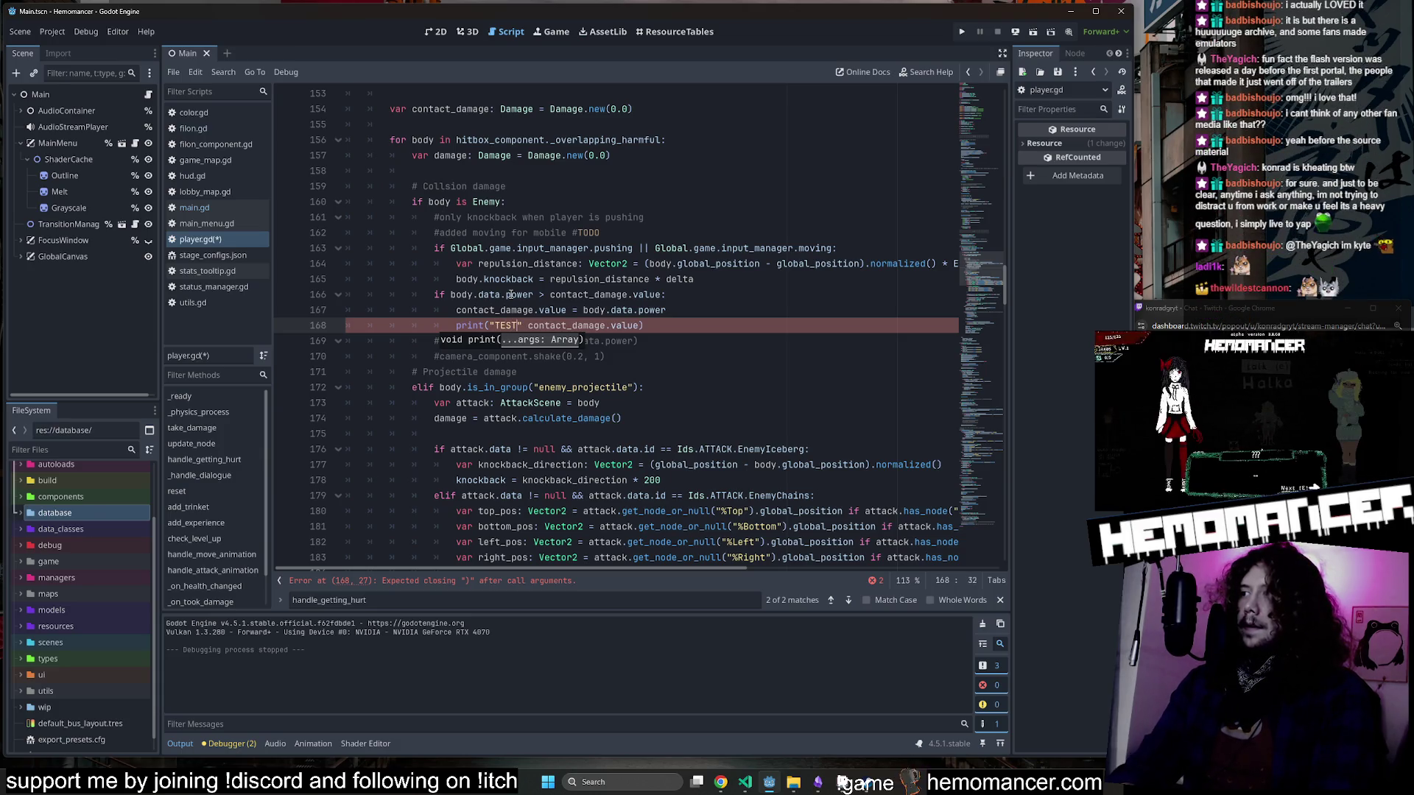
{"action": "type", "text": " + str("}
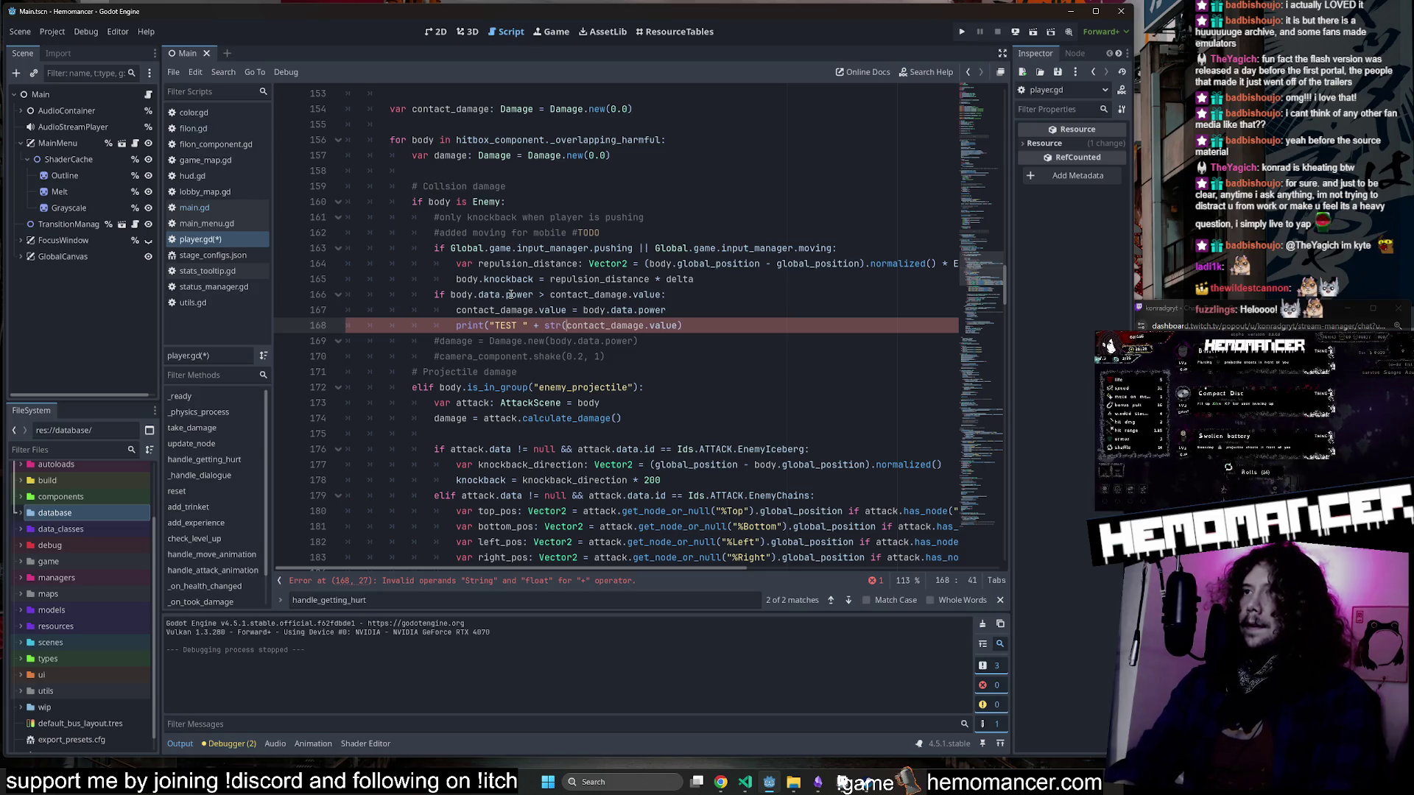
{"action": "key", "text": "Right"}
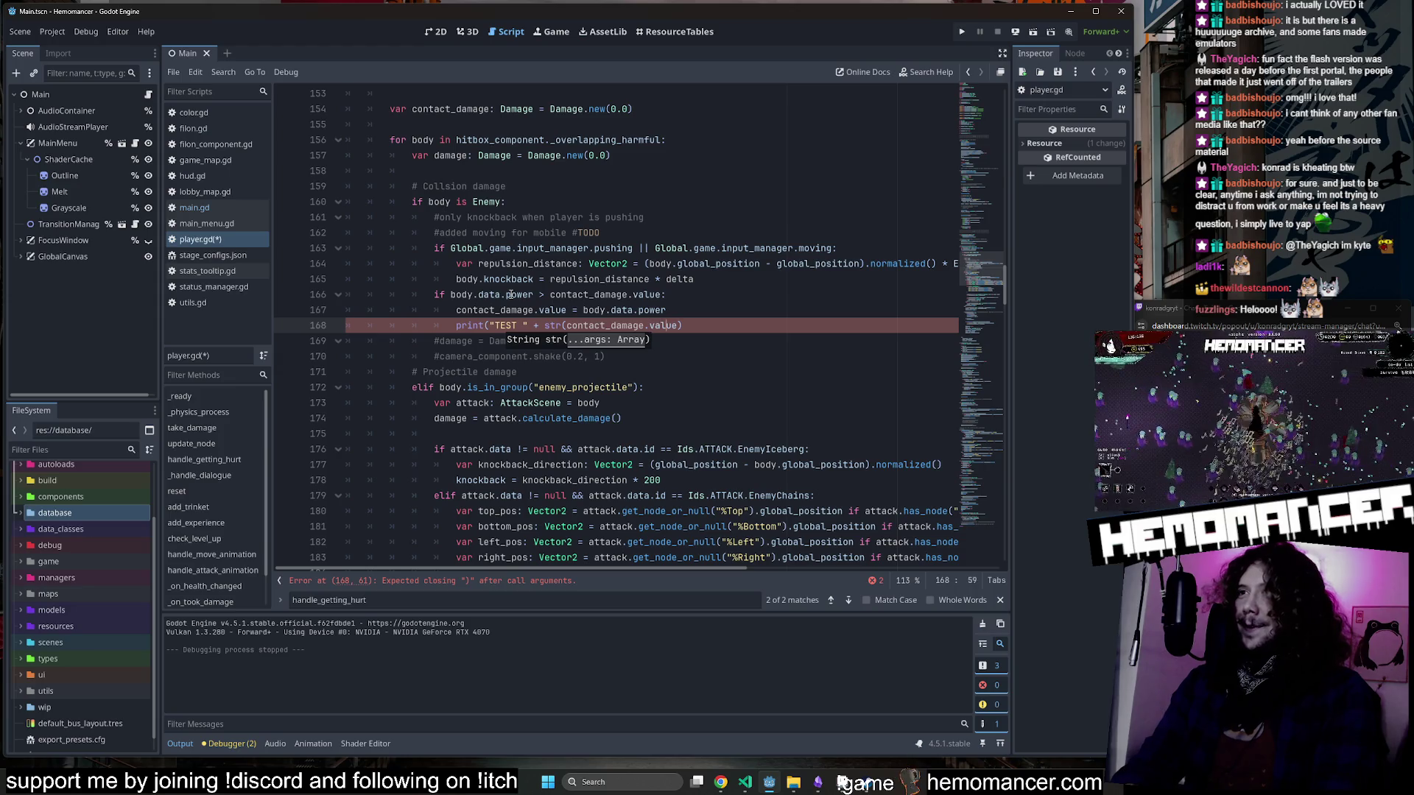
{"action": "type", "text": ")"}
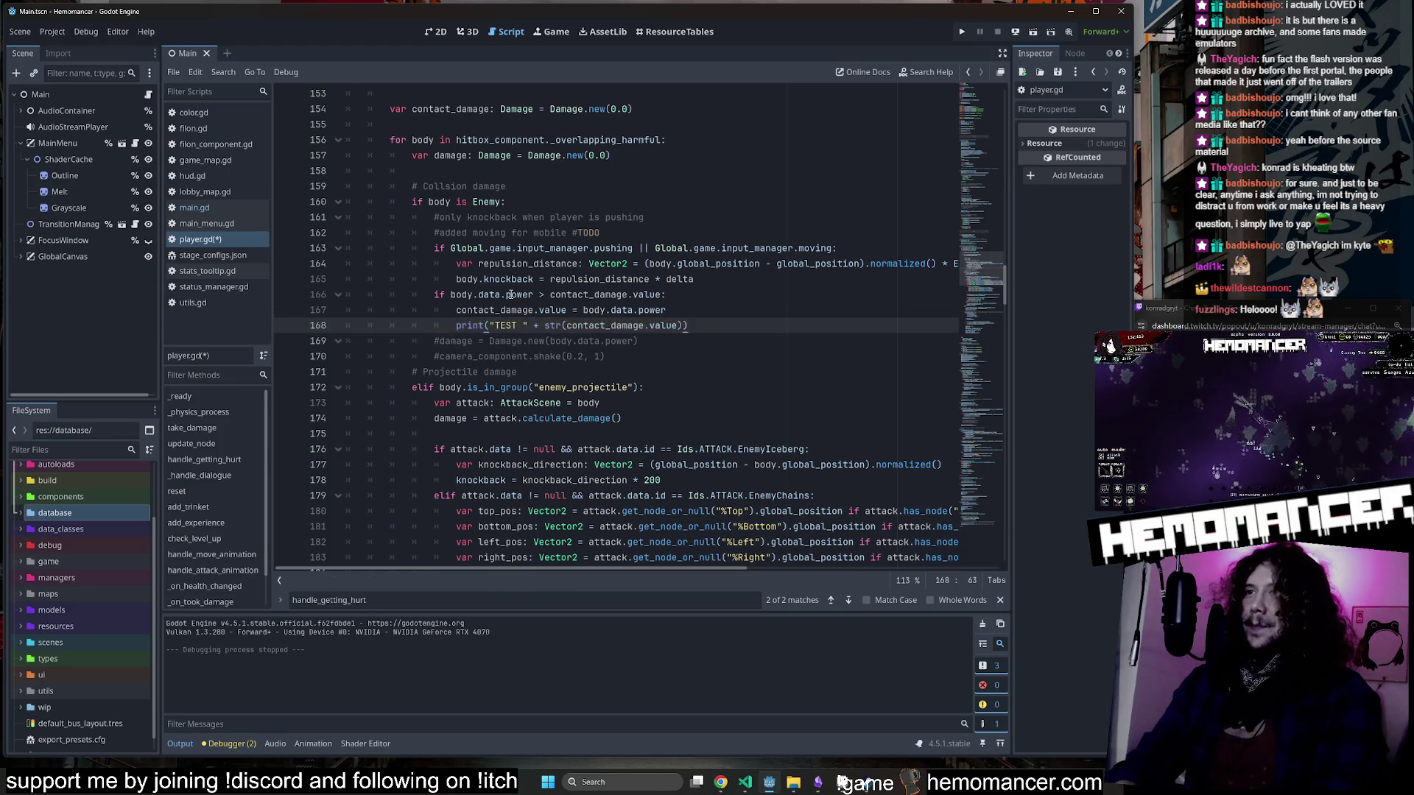
{"action": "left_click", "coordinate": [945, 282]}
Run the project with F5, enlarge the game window and start a game.
{"action": "left_click", "coordinate": [877, 294]}
{"action": "key", "text": "F5"}
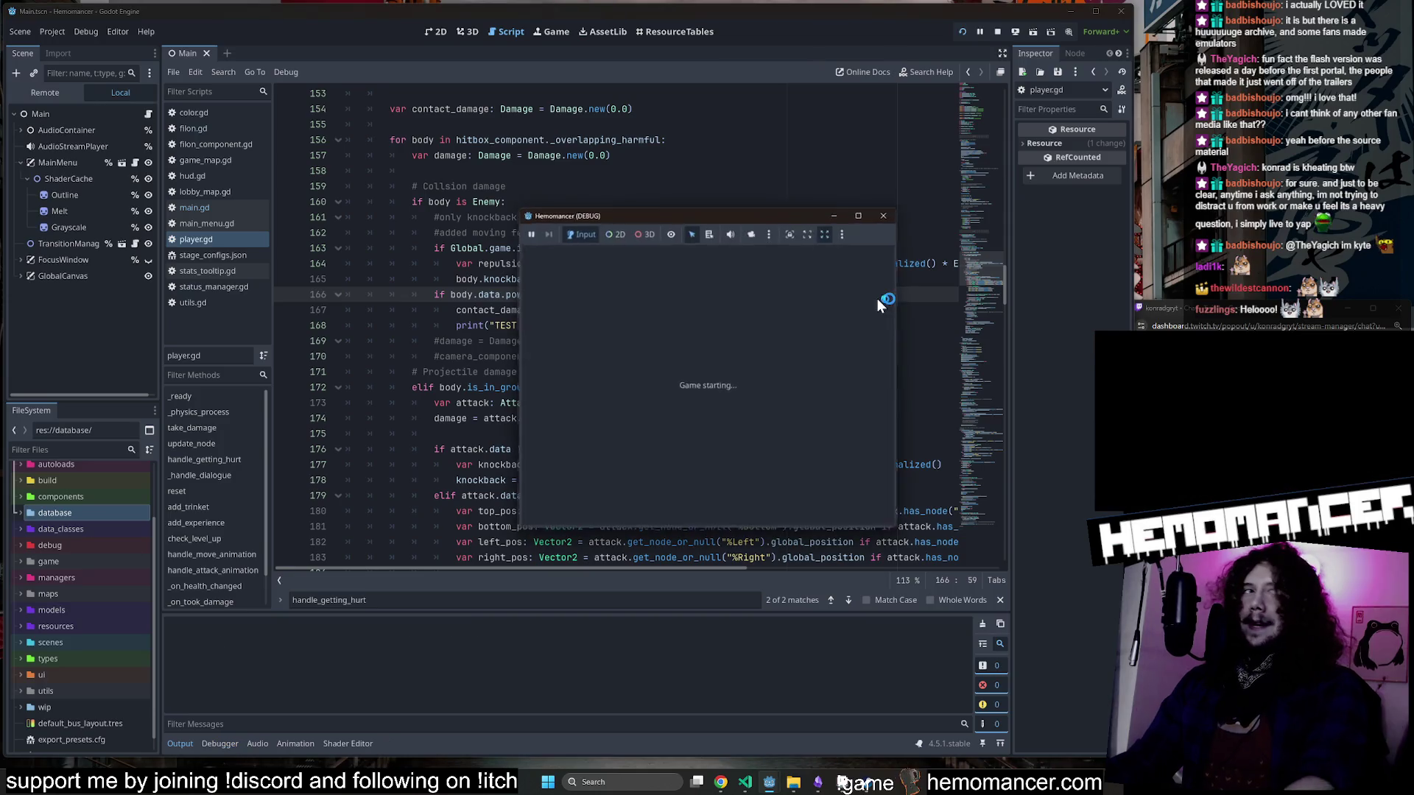
{"action": "mouse_move", "coordinate": [515, 541]}
{"action": "left_mouse_down"}
{"action": "mouse_move", "coordinate": [426, 632]}
{"action": "mouse_move", "coordinate": [184, 718]}
{"action": "mouse_move", "coordinate": [188, 731]}
{"action": "left_mouse_up"}
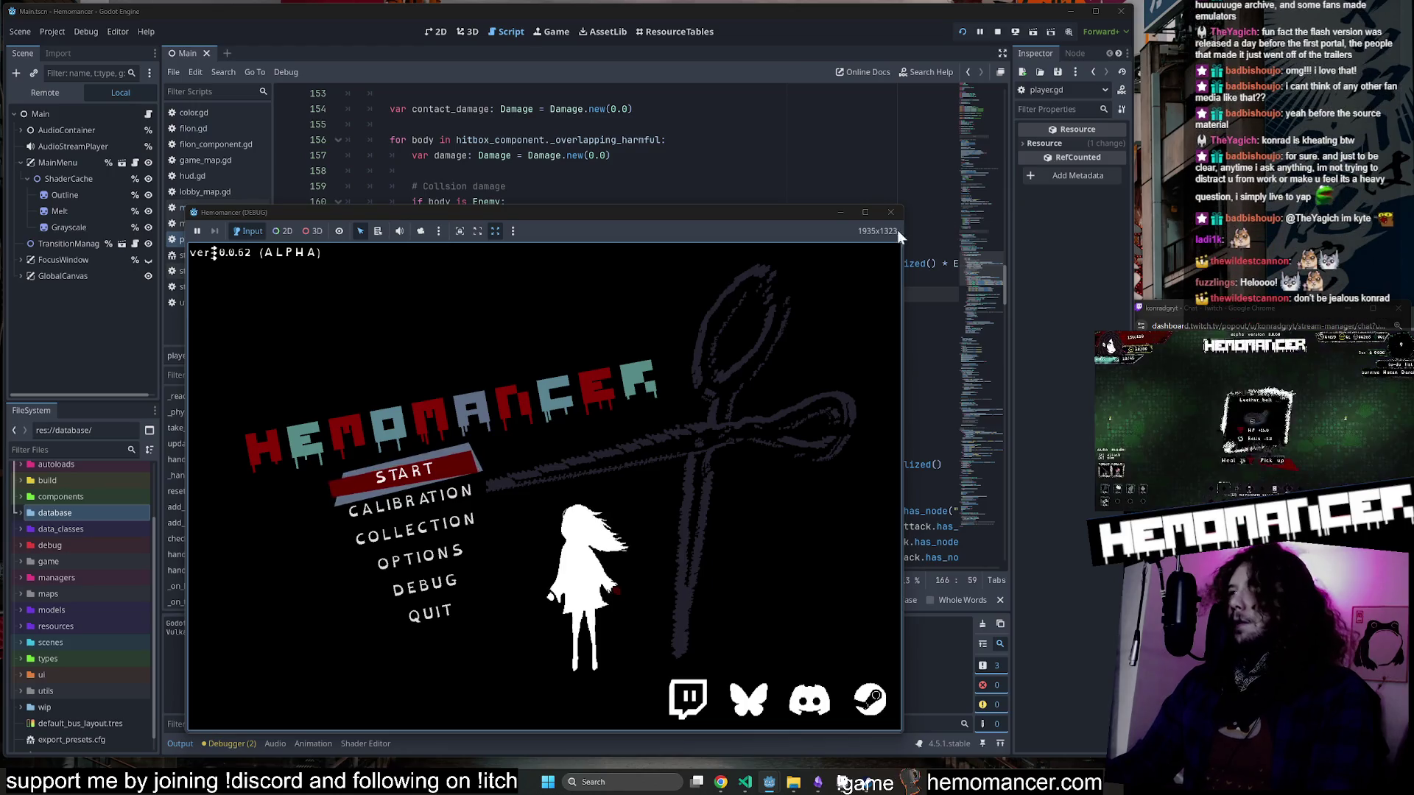
{"action": "left_click_drag", "start_coordinate": [901, 209], "coordinate": [1074, 52]}
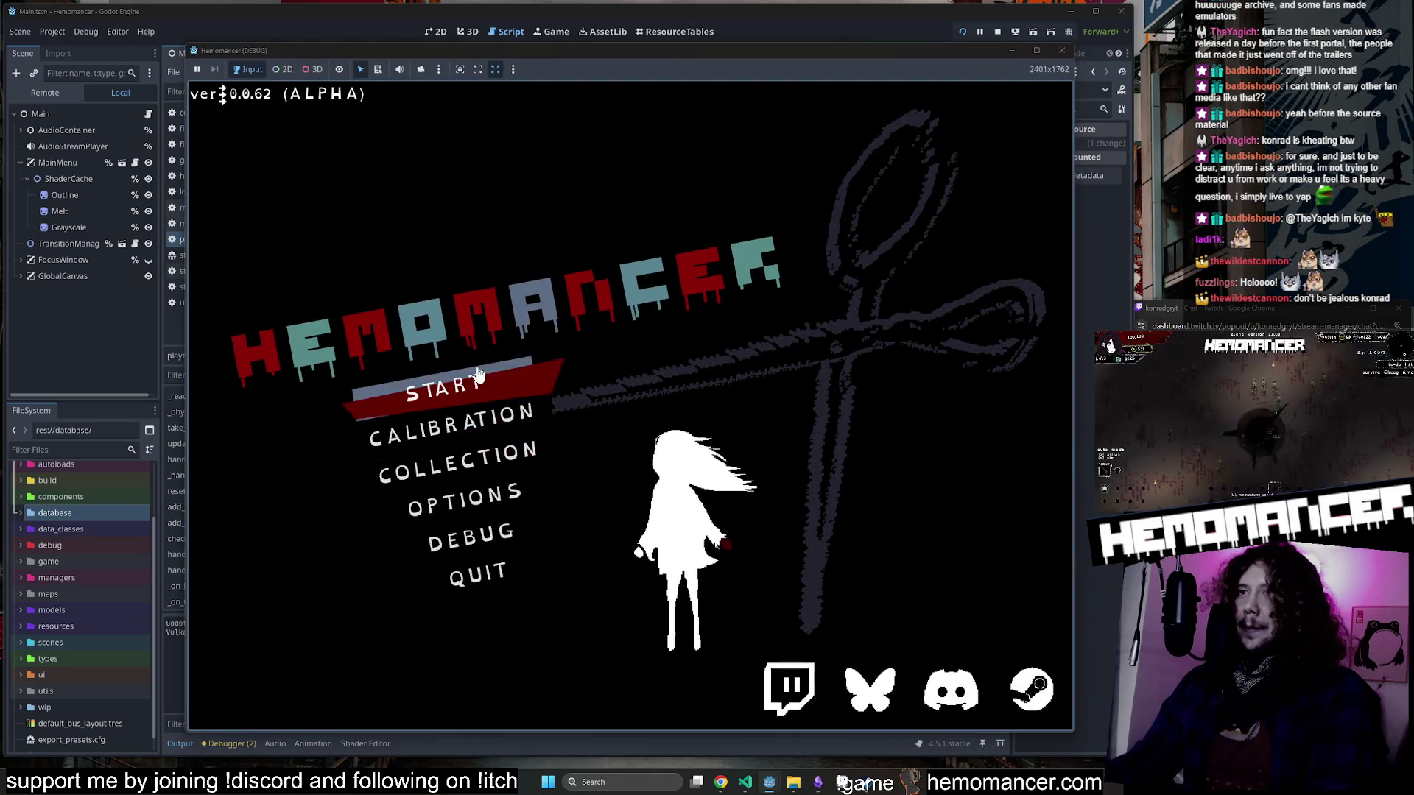
{"action": "left_click", "coordinate": [478, 374]}
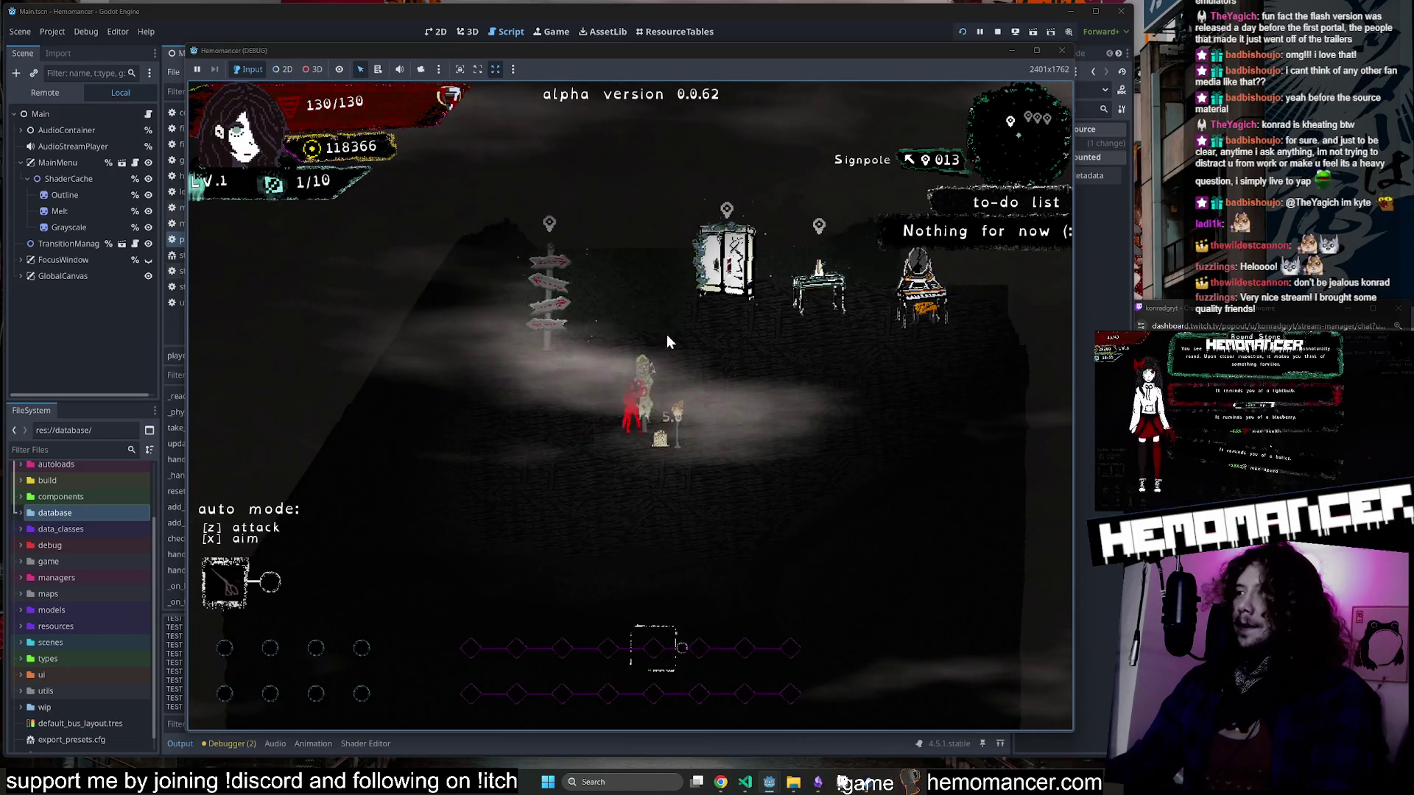
Walk the character around the hub past the signpole to the wardrobe.
{"action": "key", "text": "d"}
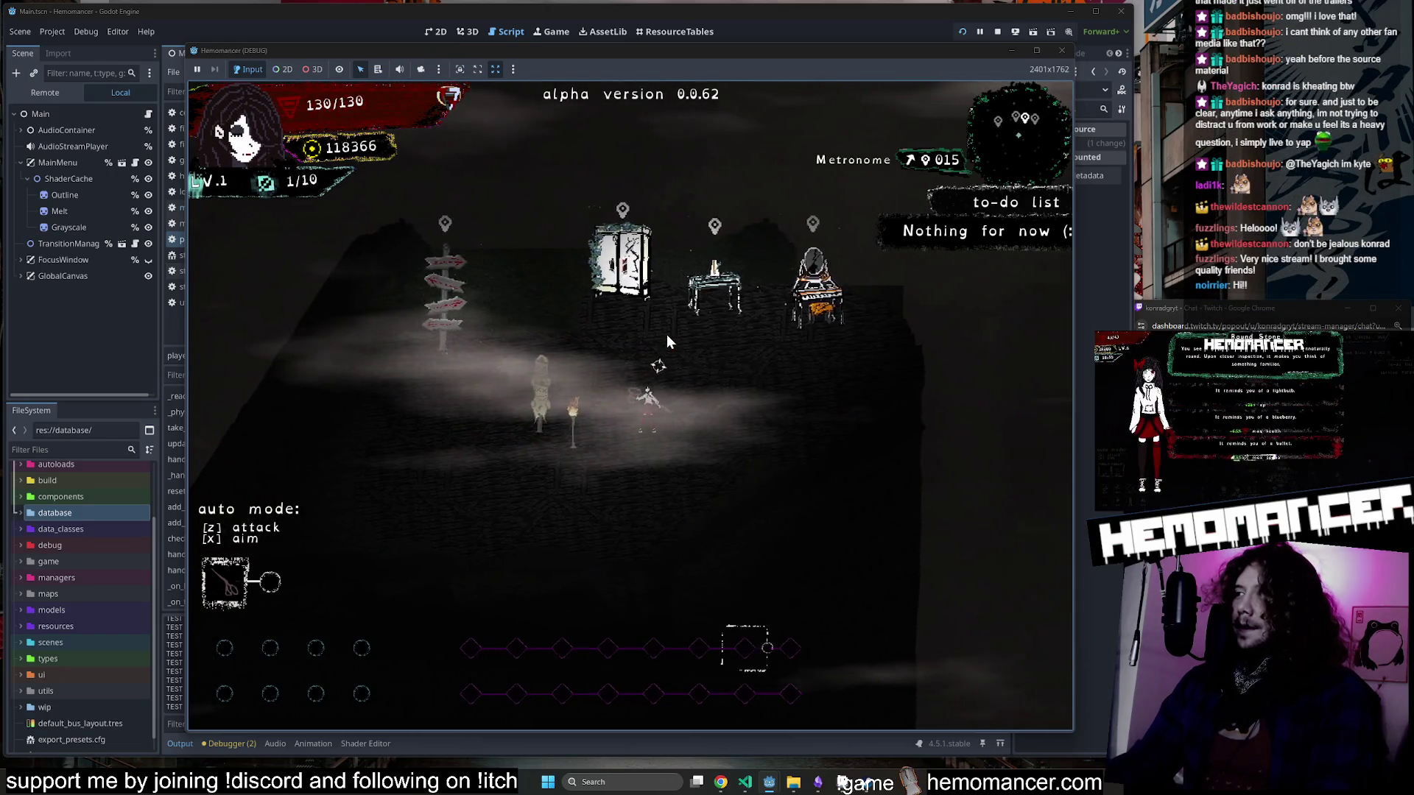
{"action": "key", "text": "a"}
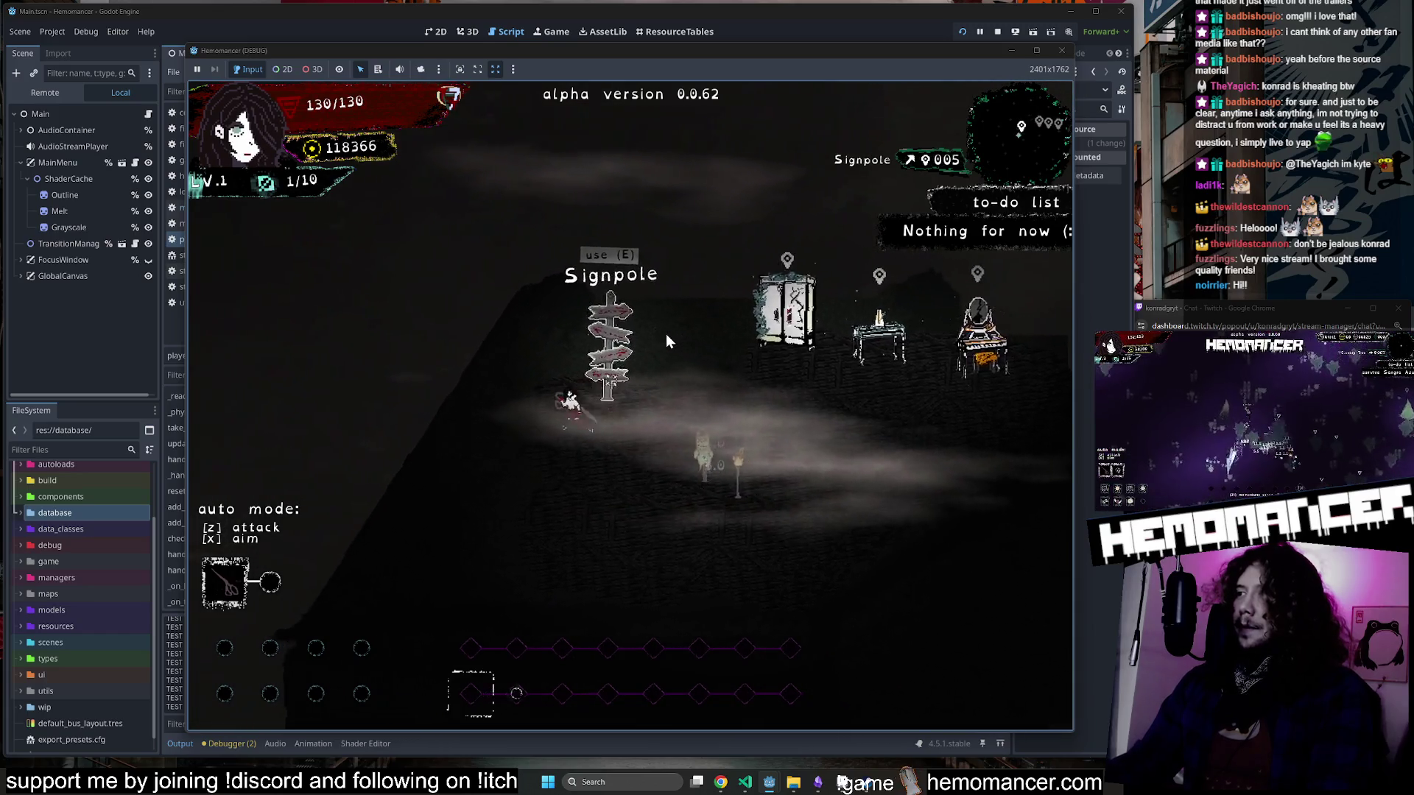
{"action": "key", "text": "s"}
{"action": "key", "text": "d"}
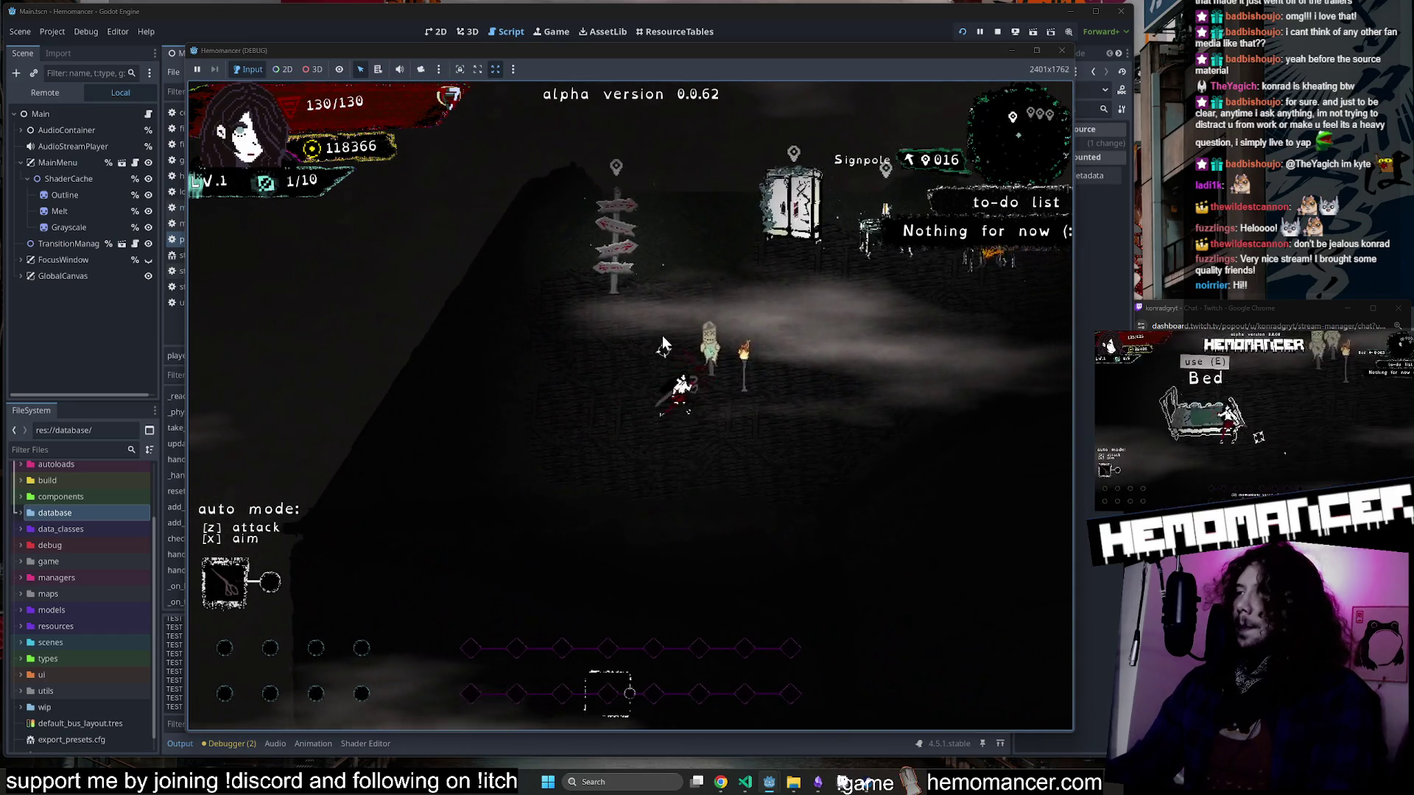
{"action": "key", "text": "w"}
{"action": "key", "text": "d"}
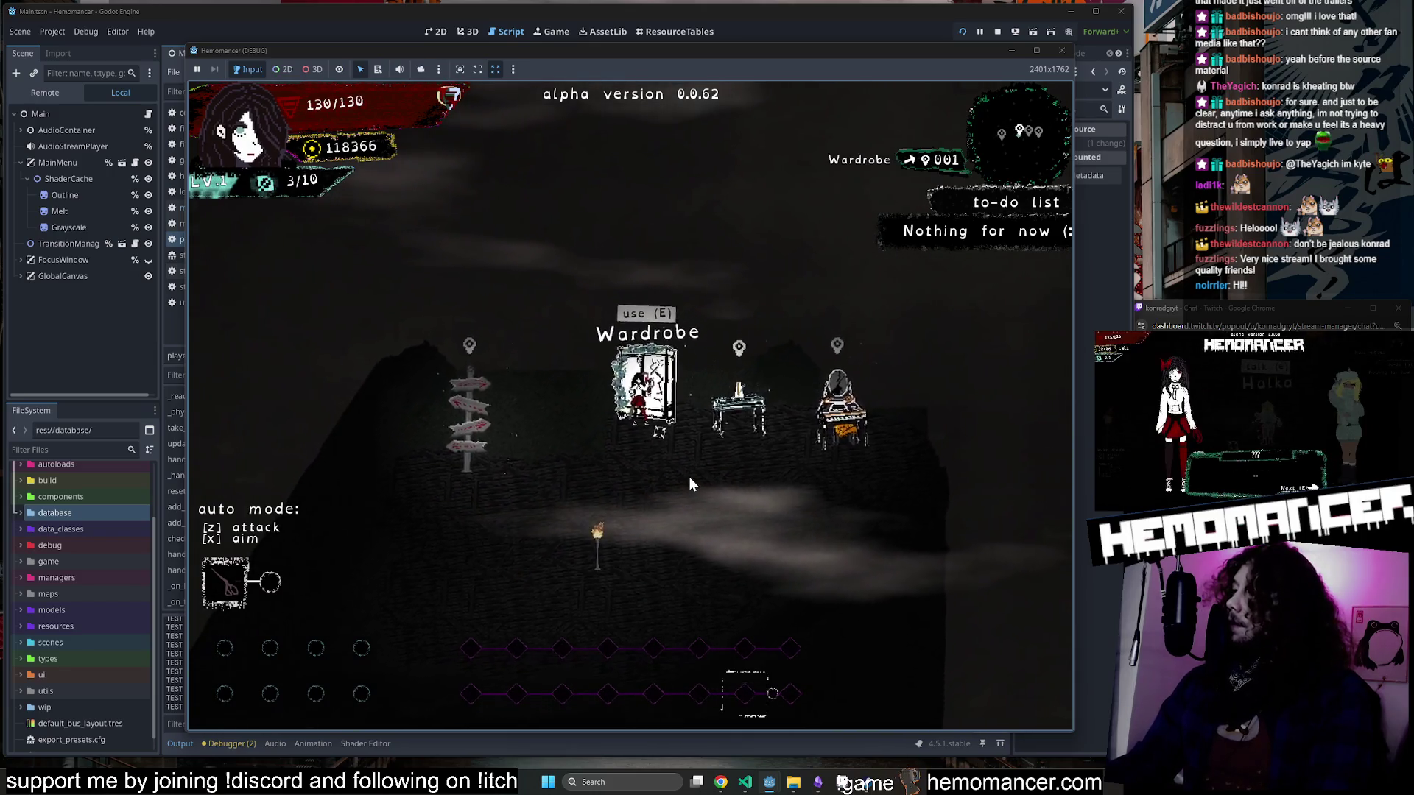
{"action": "key", "text": "s"}
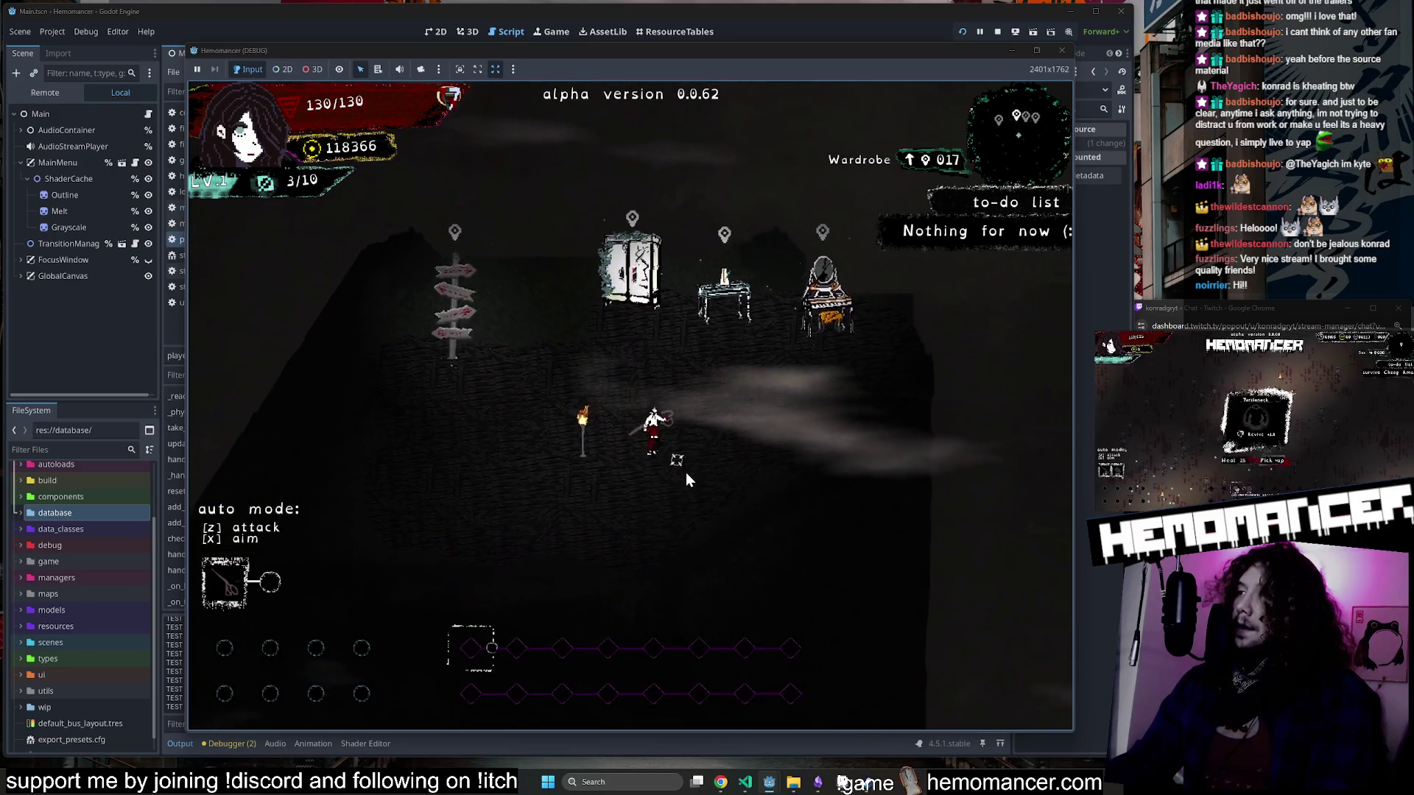
{"action": "key", "text": "w"}
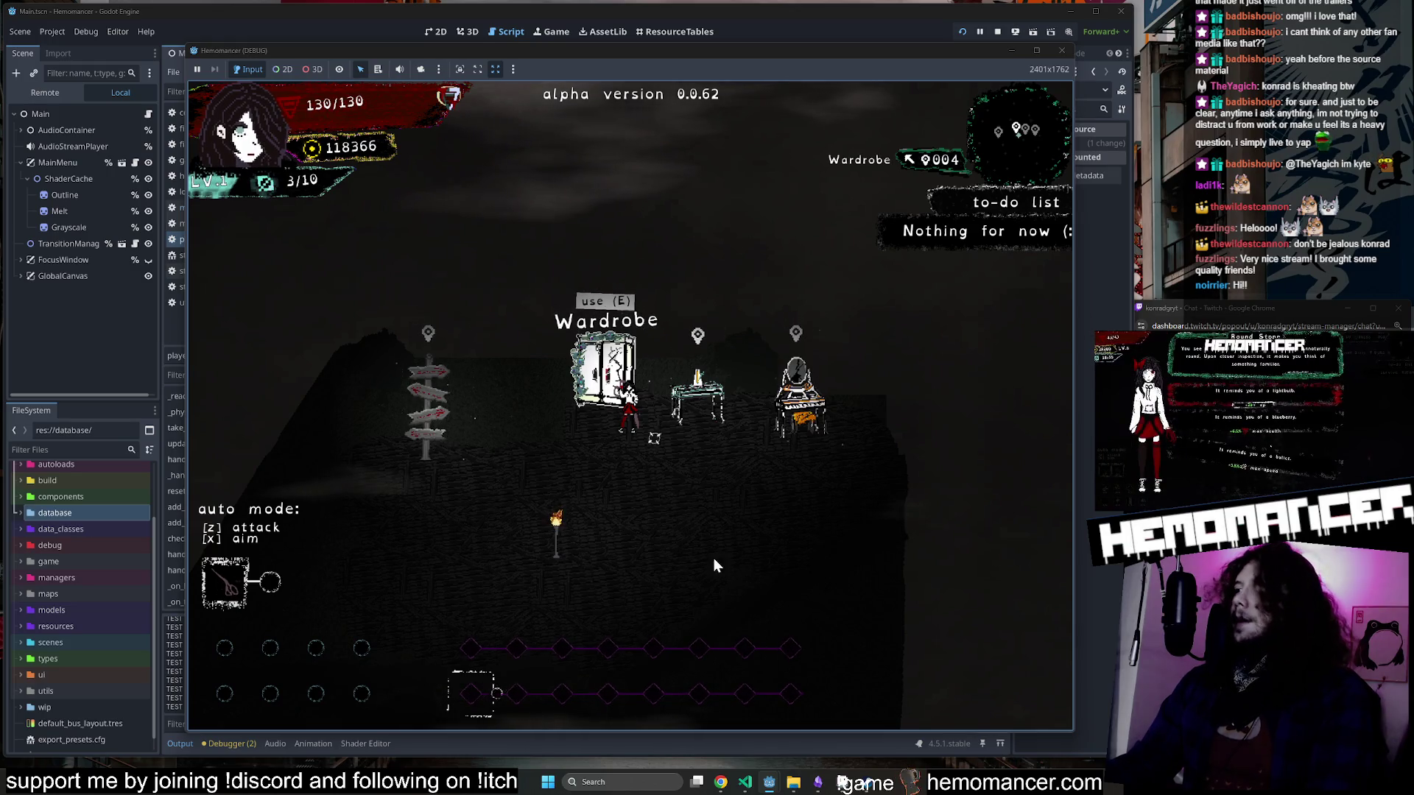
Open the wardrobe, rearrange the white hoodie and Yukata in the stash, then close it.
{"action": "key", "text": "s"}
{"action": "key", "text": "a"}
{"action": "key", "text": "w"}
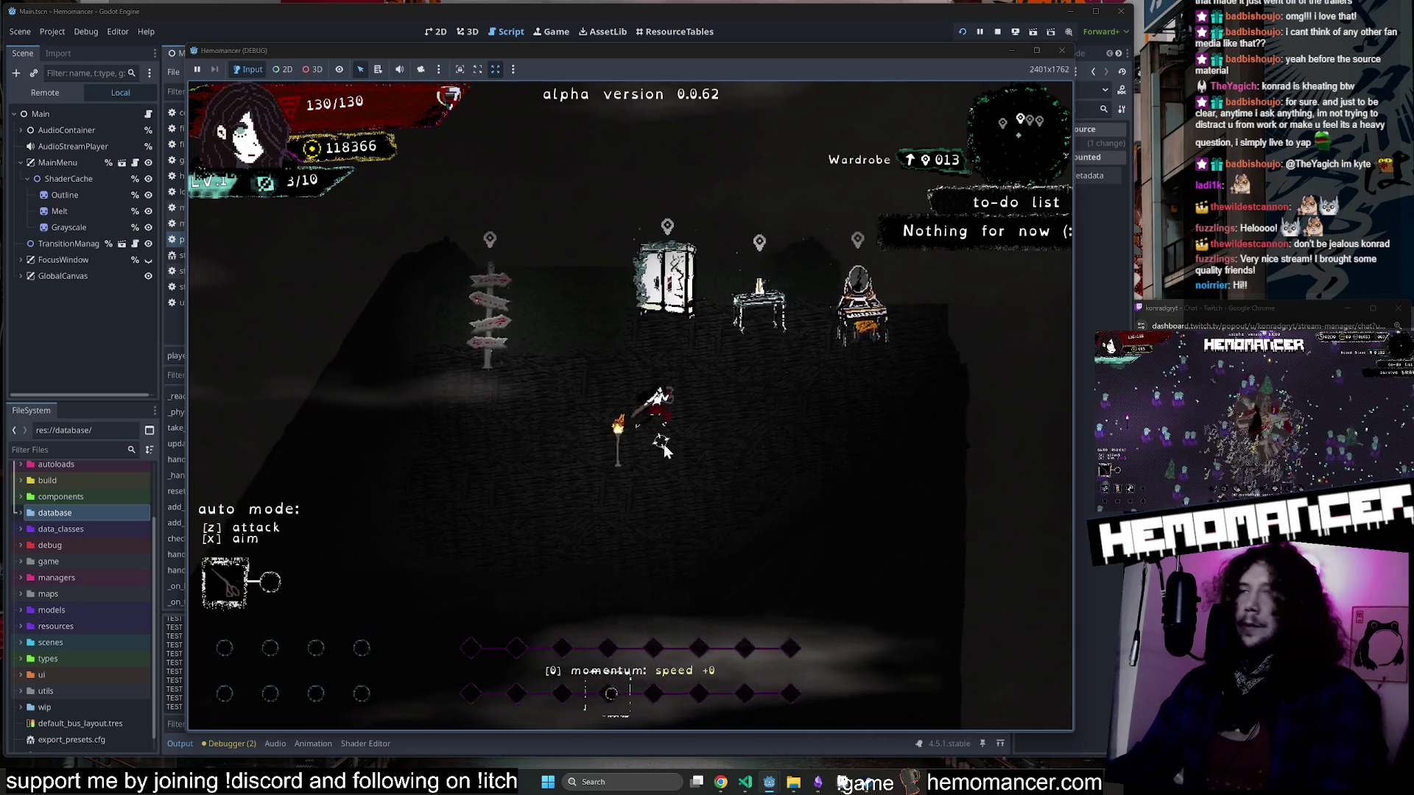
{"action": "key", "text": "e"}
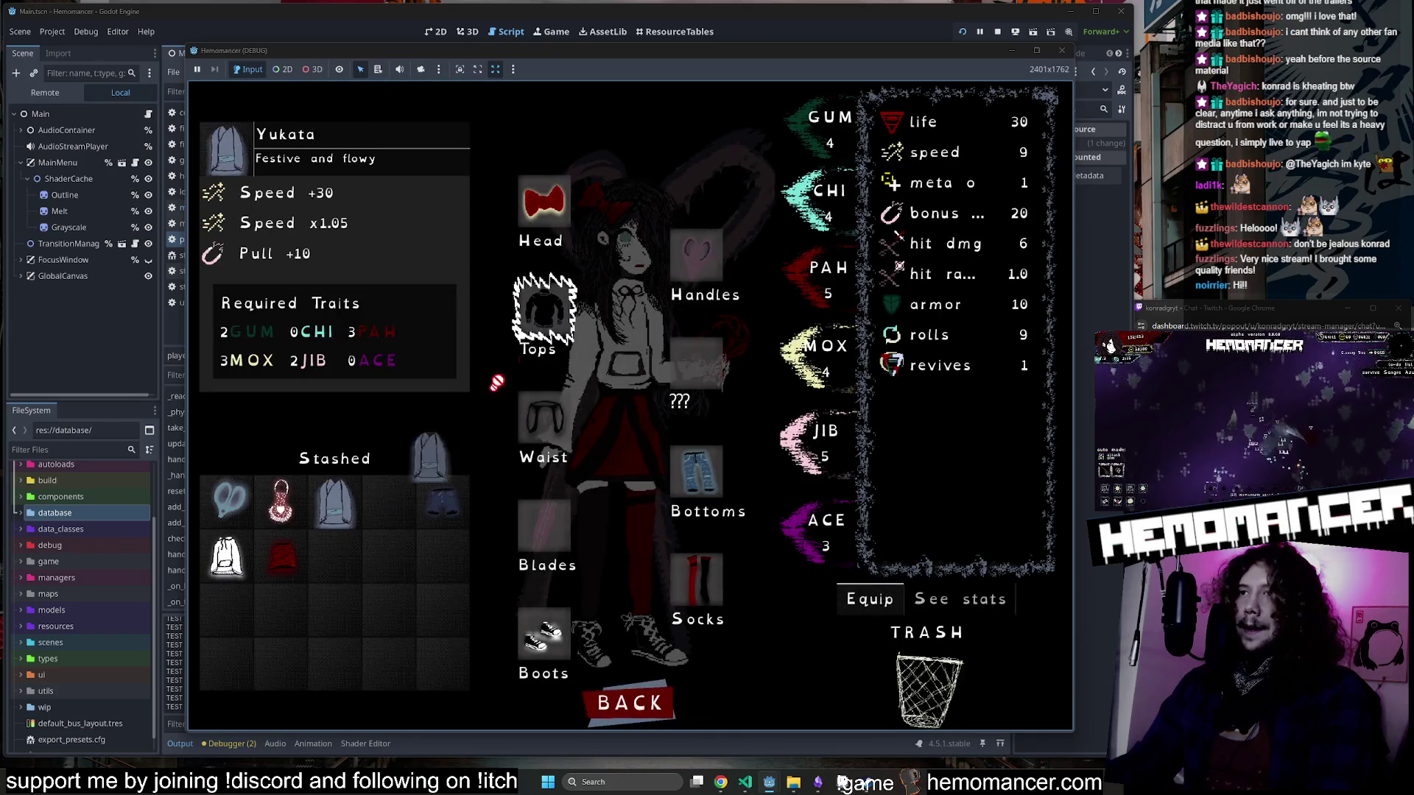
{"action": "mouse_move", "coordinate": [335, 503]}
{"action": "left_mouse_down"}
{"action": "mouse_move", "coordinate": [389, 503]}
{"action": "mouse_move", "coordinate": [324, 501]}
{"action": "left_mouse_up"}
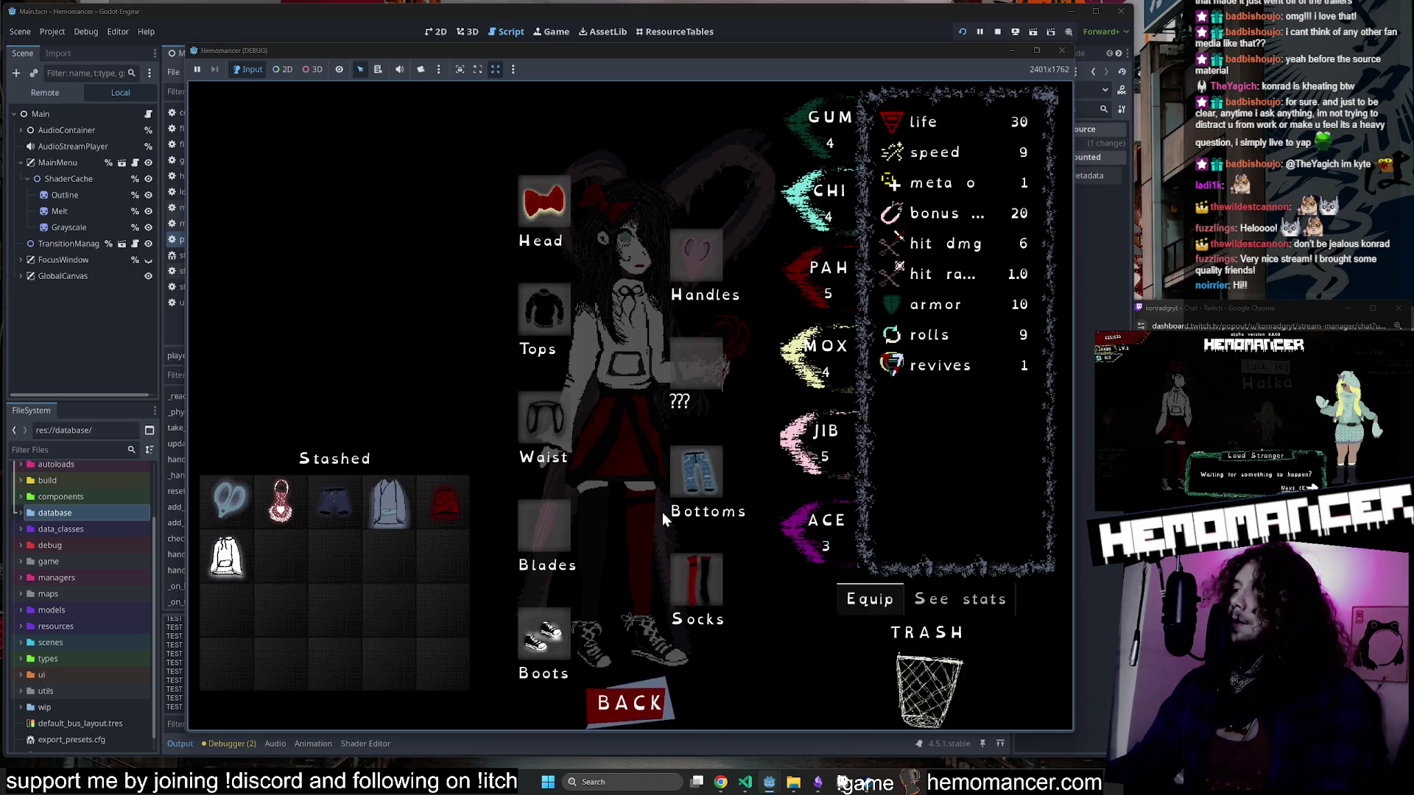
{"action": "left_click_drag", "start_coordinate": [227, 557], "coordinate": [281, 557]}
{"action": "left_click_drag", "start_coordinate": [335, 504], "coordinate": [389, 560]}
{"action": "mouse_move", "coordinate": [339, 508]}
{"action": "left_mouse_down"}
{"action": "mouse_move", "coordinate": [258, 618]}
{"action": "mouse_move", "coordinate": [221, 578]}
{"action": "mouse_move", "coordinate": [226, 607]}
{"action": "left_mouse_up"}
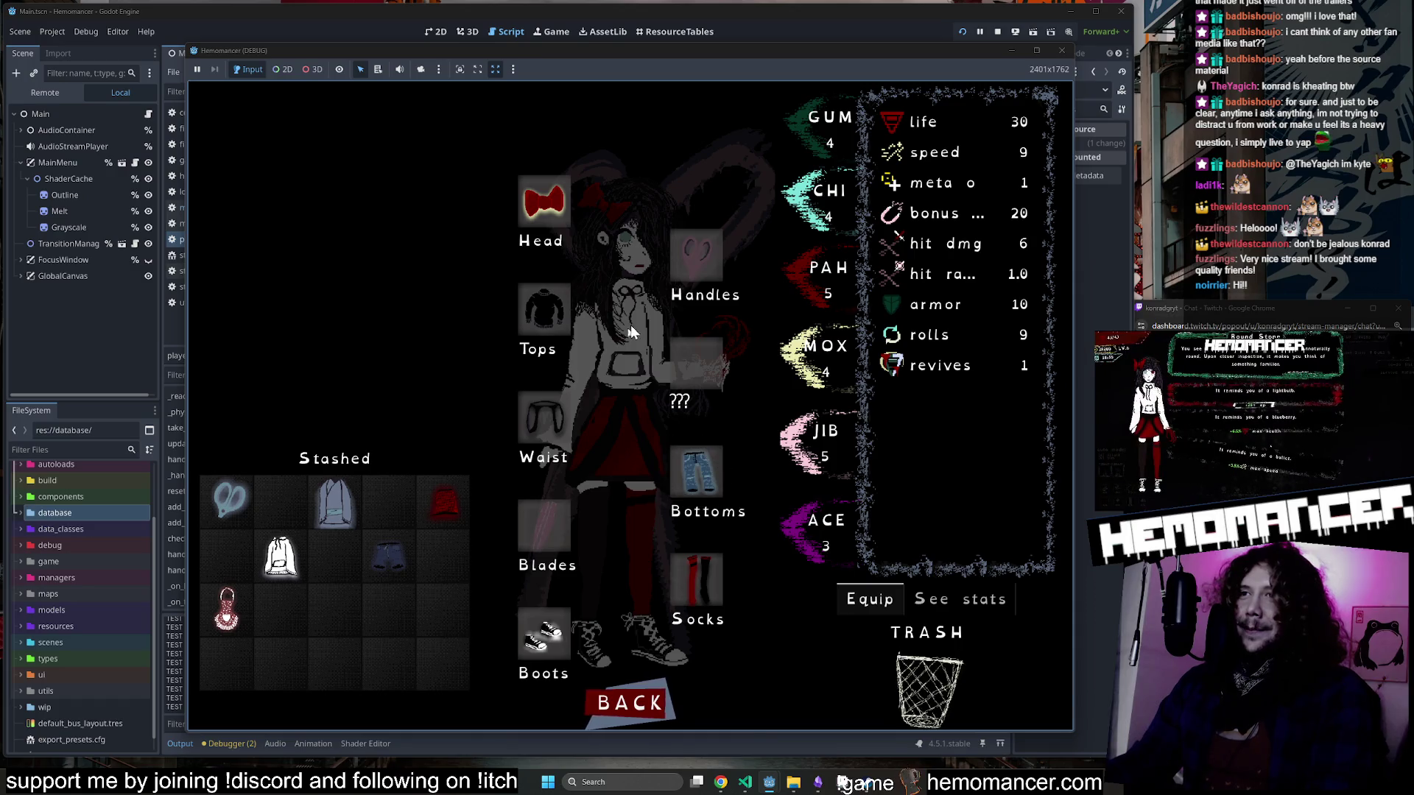
{"action": "left_click", "coordinate": [645, 691]}
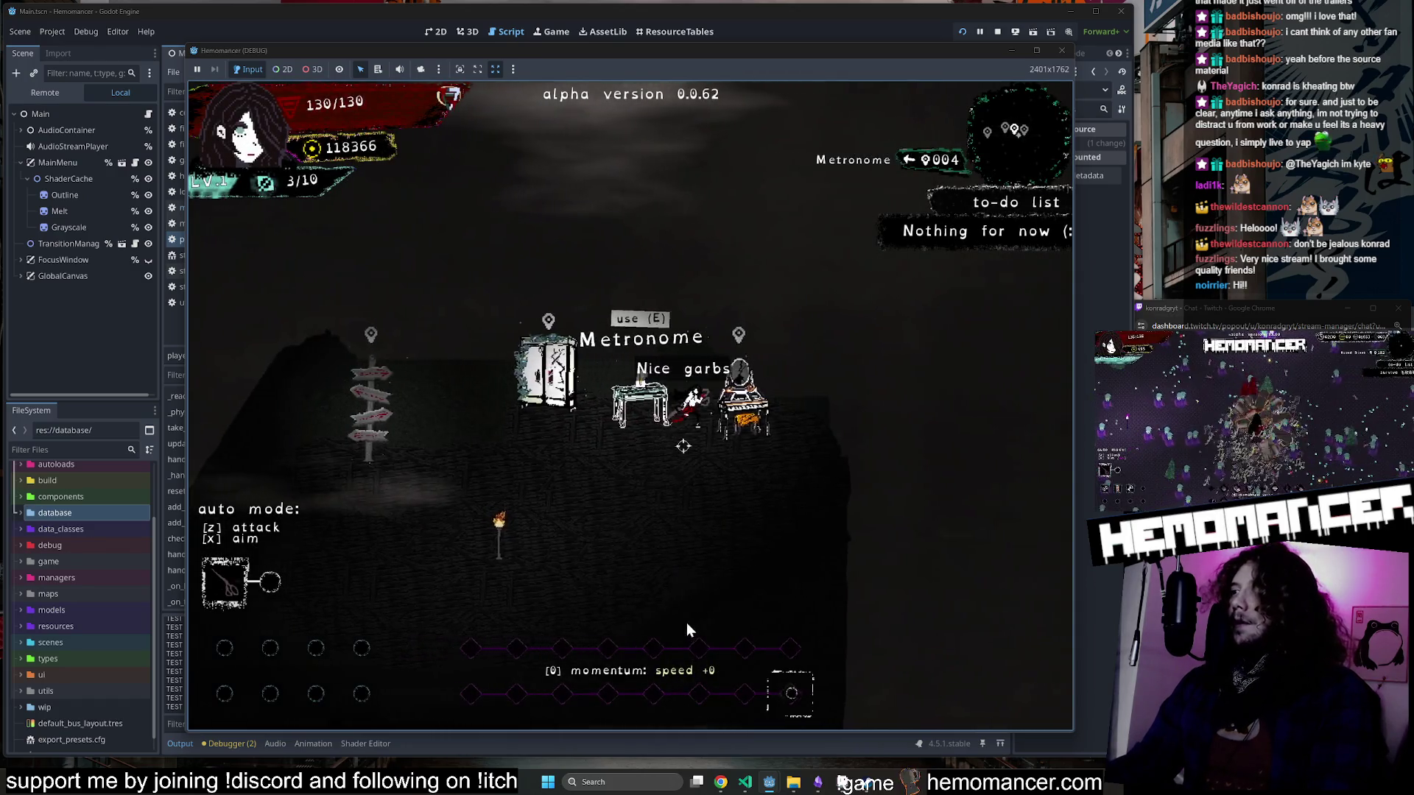
Travel via the signpole to Cheag Amar, walk around briefly, then stop the game.
{"action": "key", "text": "a"}
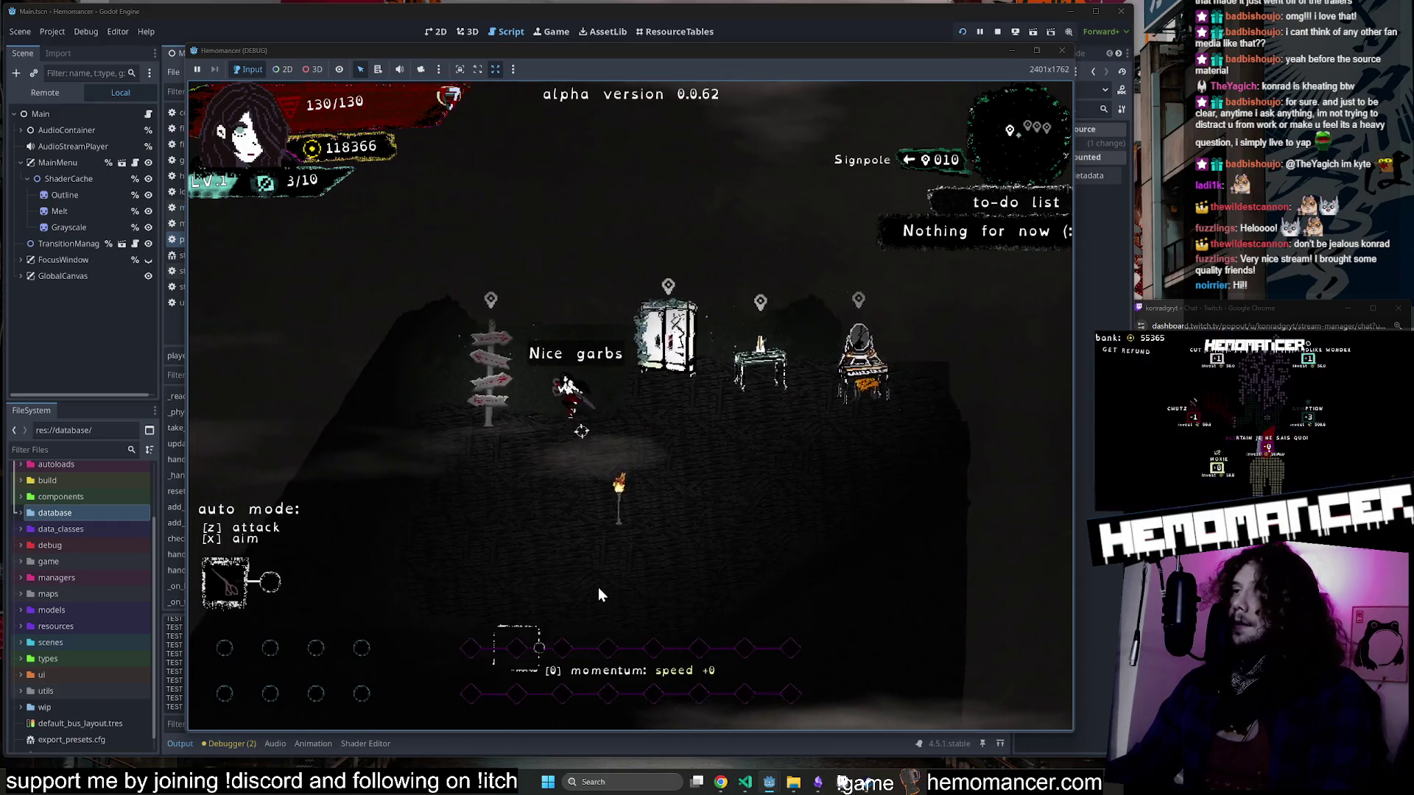
{"action": "key", "text": "e"}
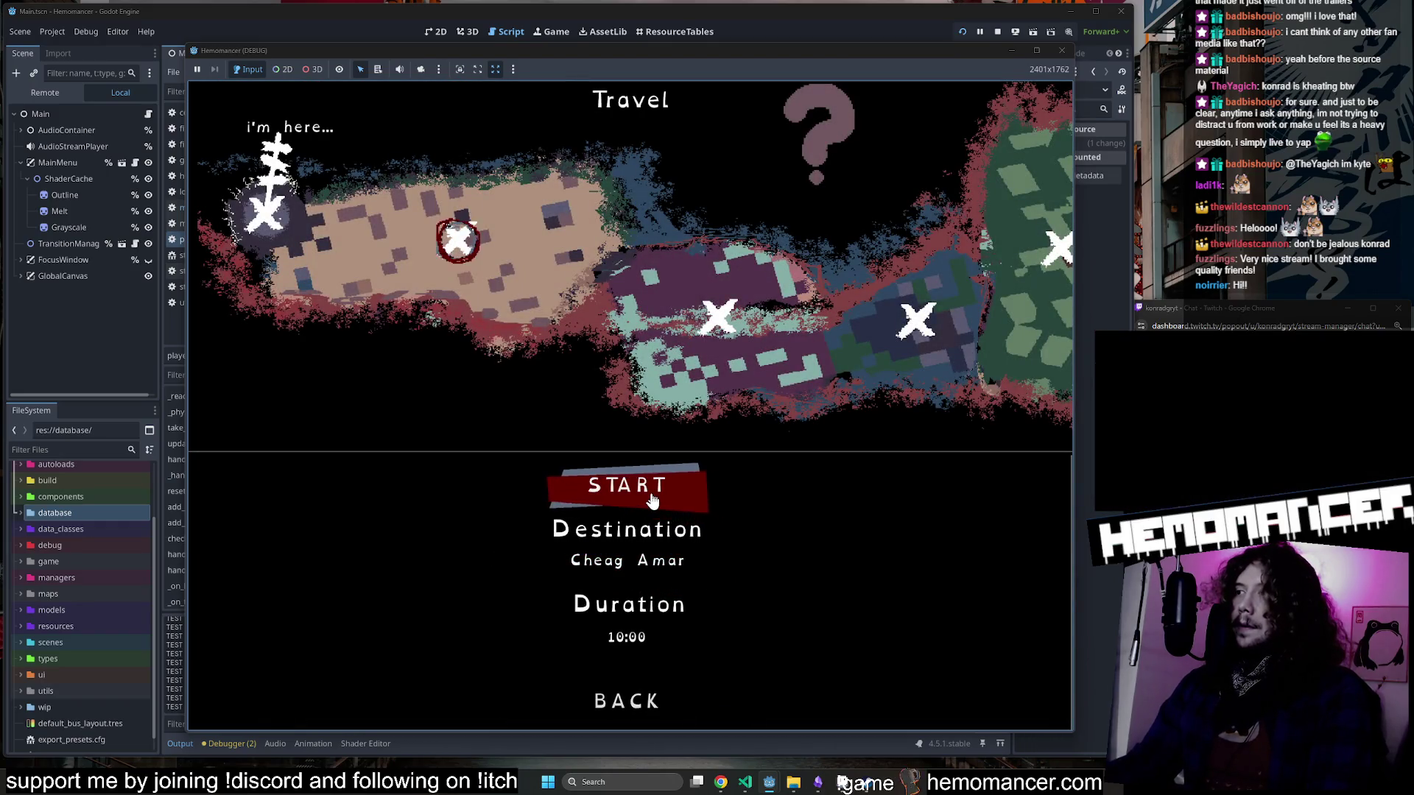
{"action": "left_click", "coordinate": [651, 500]}
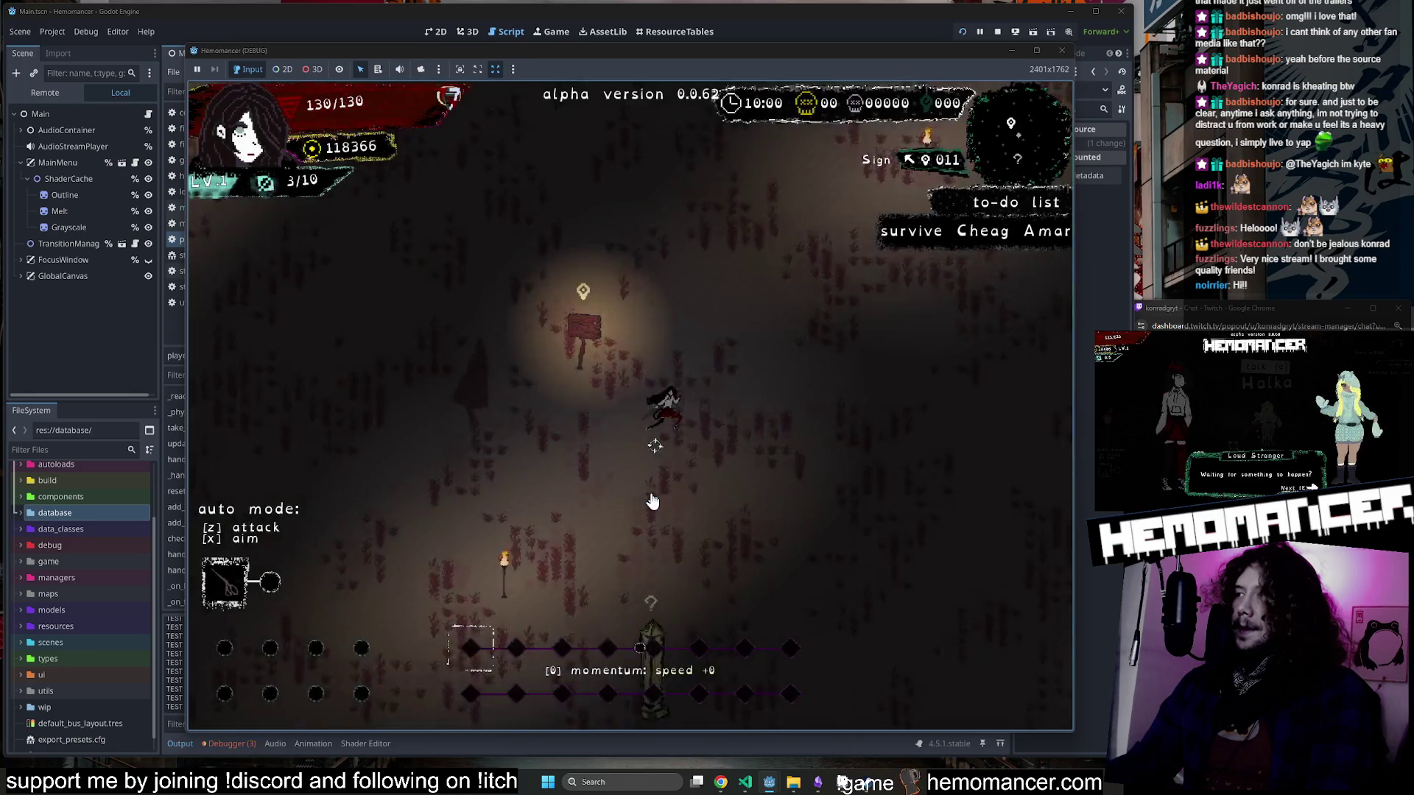
{"action": "key", "text": "s"}
{"action": "key", "text": "a"}
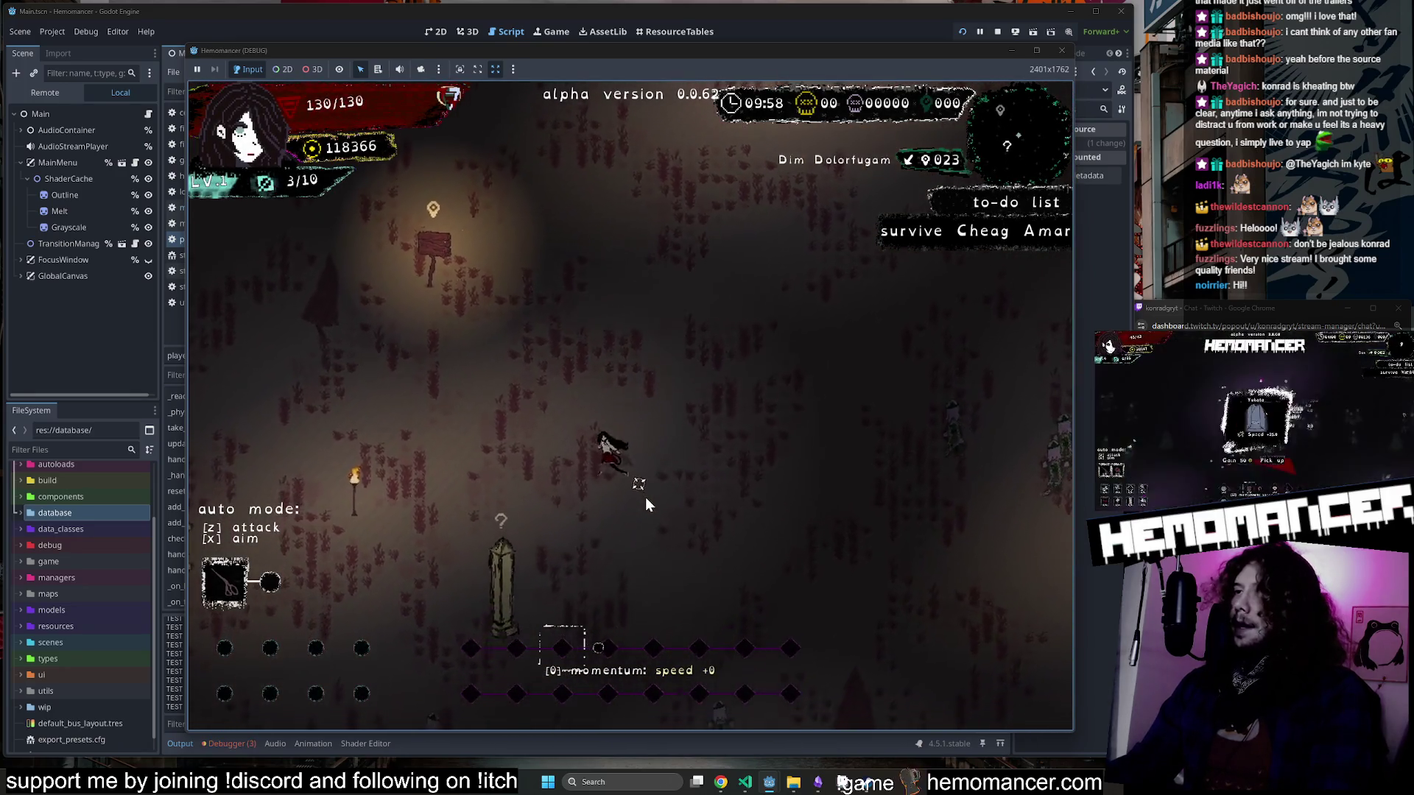
{"action": "key", "text": "d"}
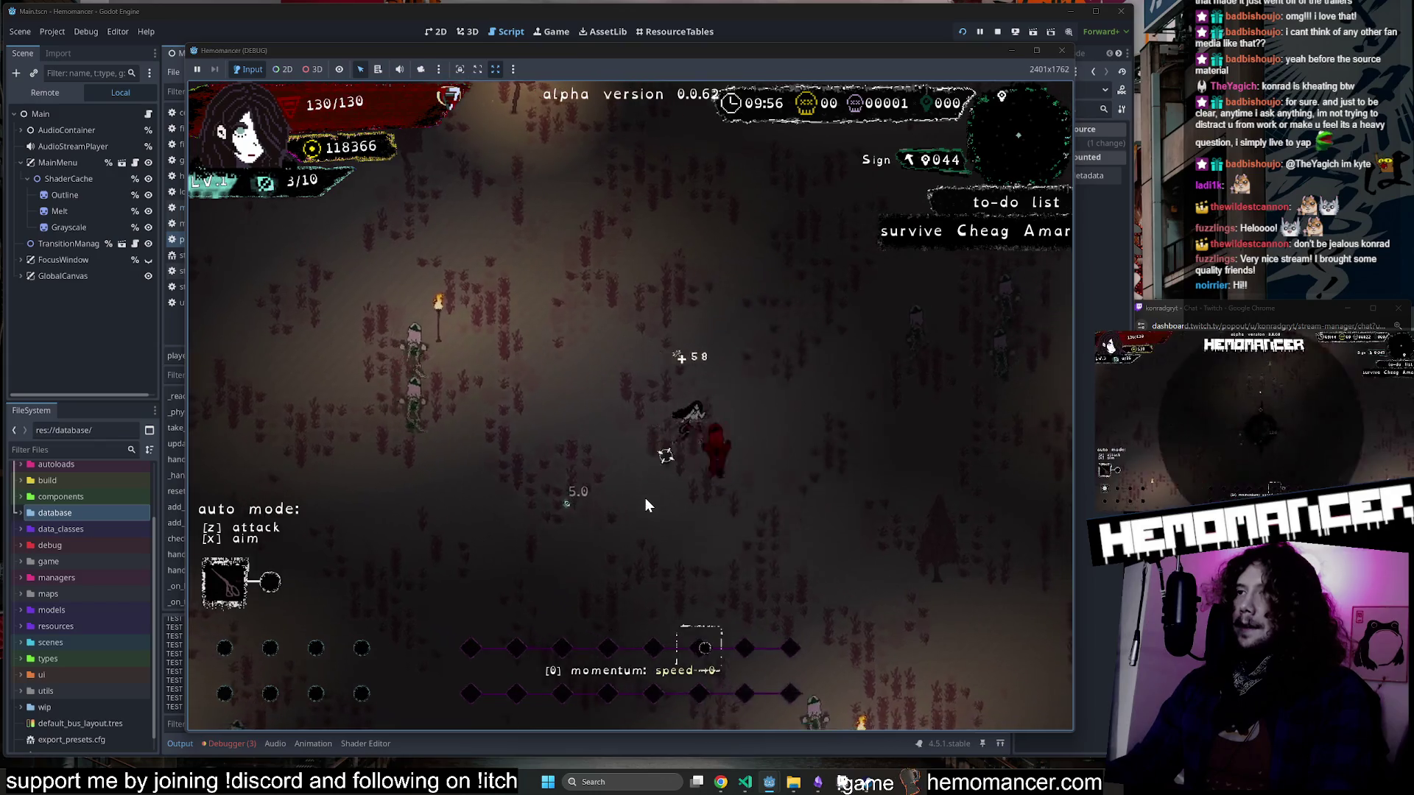
{"action": "key", "text": "w"}
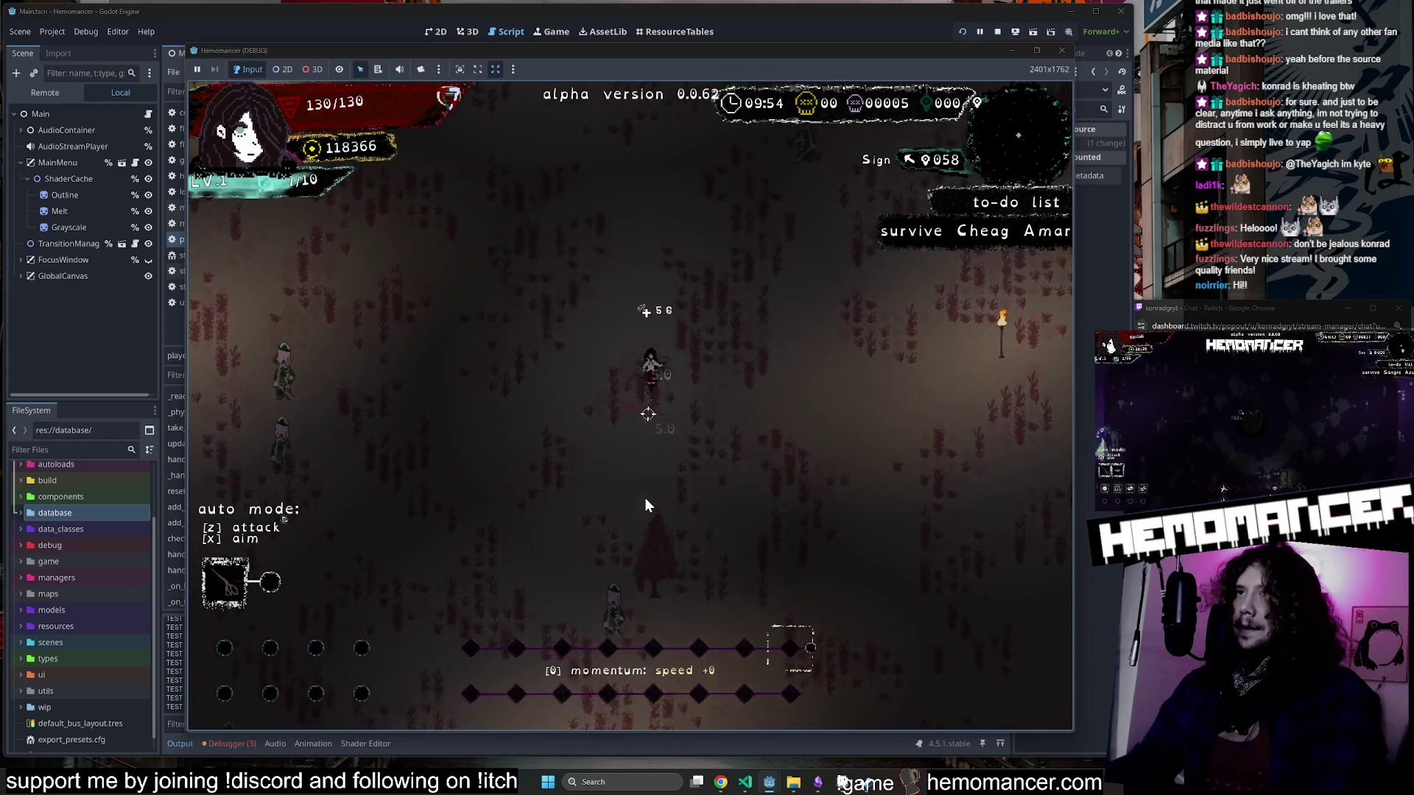
{"action": "key", "text": "d"}
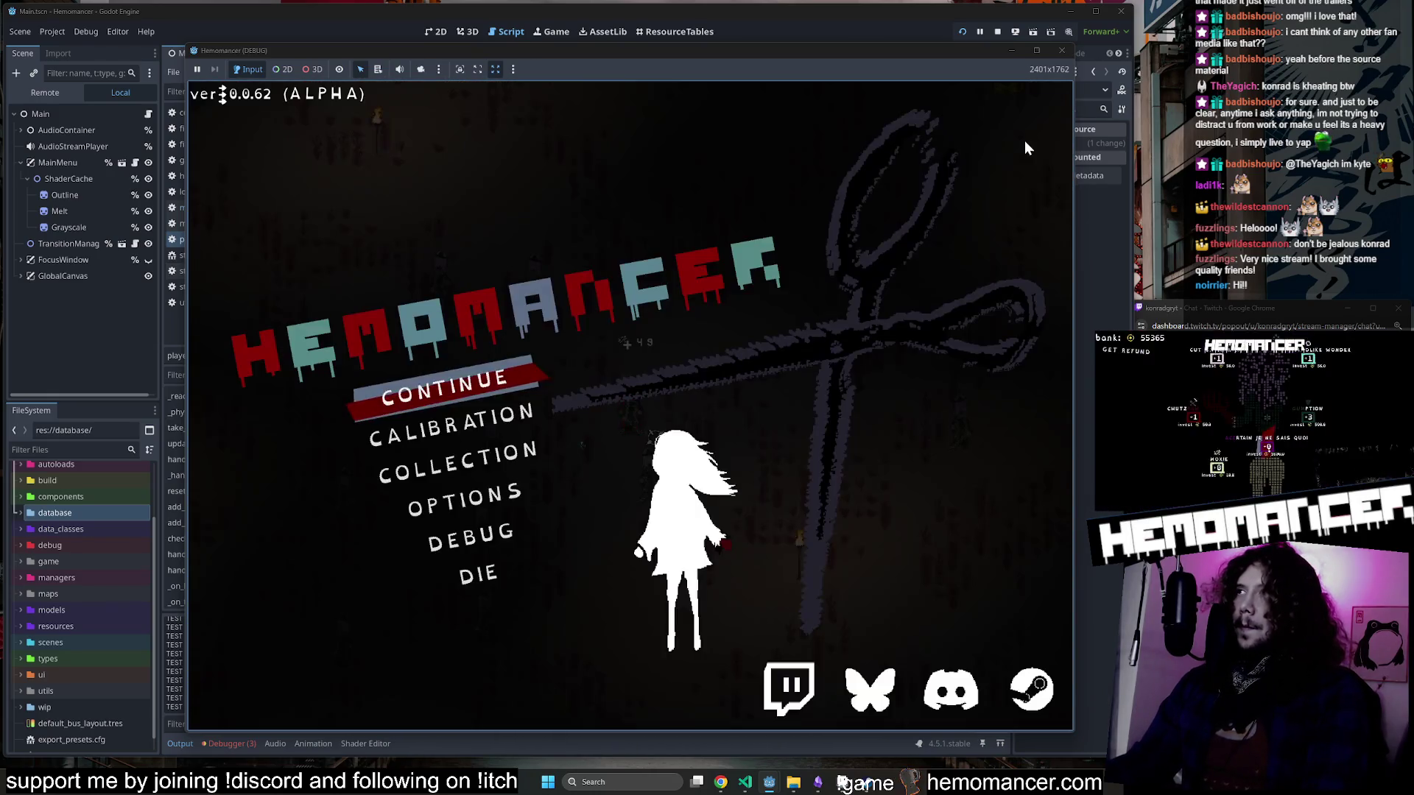
{"action": "left_click", "coordinate": [1012, 51]}
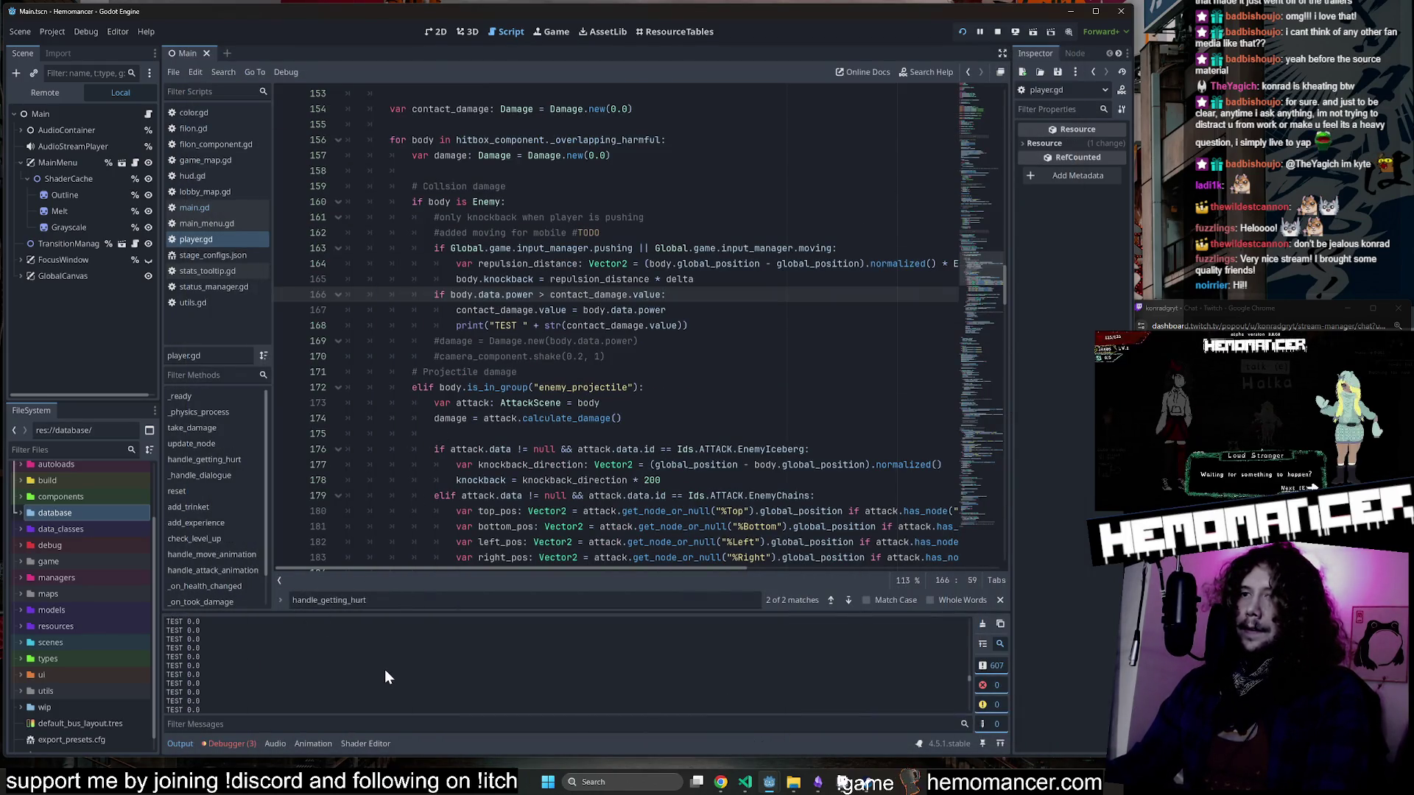
Review the body.data.power check and contact_damage assignment in handle_getting_hurt.
{"action": "scroll", "coordinate": [467, 329], "scroll_direction": "up", "scroll_amount": 2}
{"action": "double_click", "coordinate": [489, 388]}
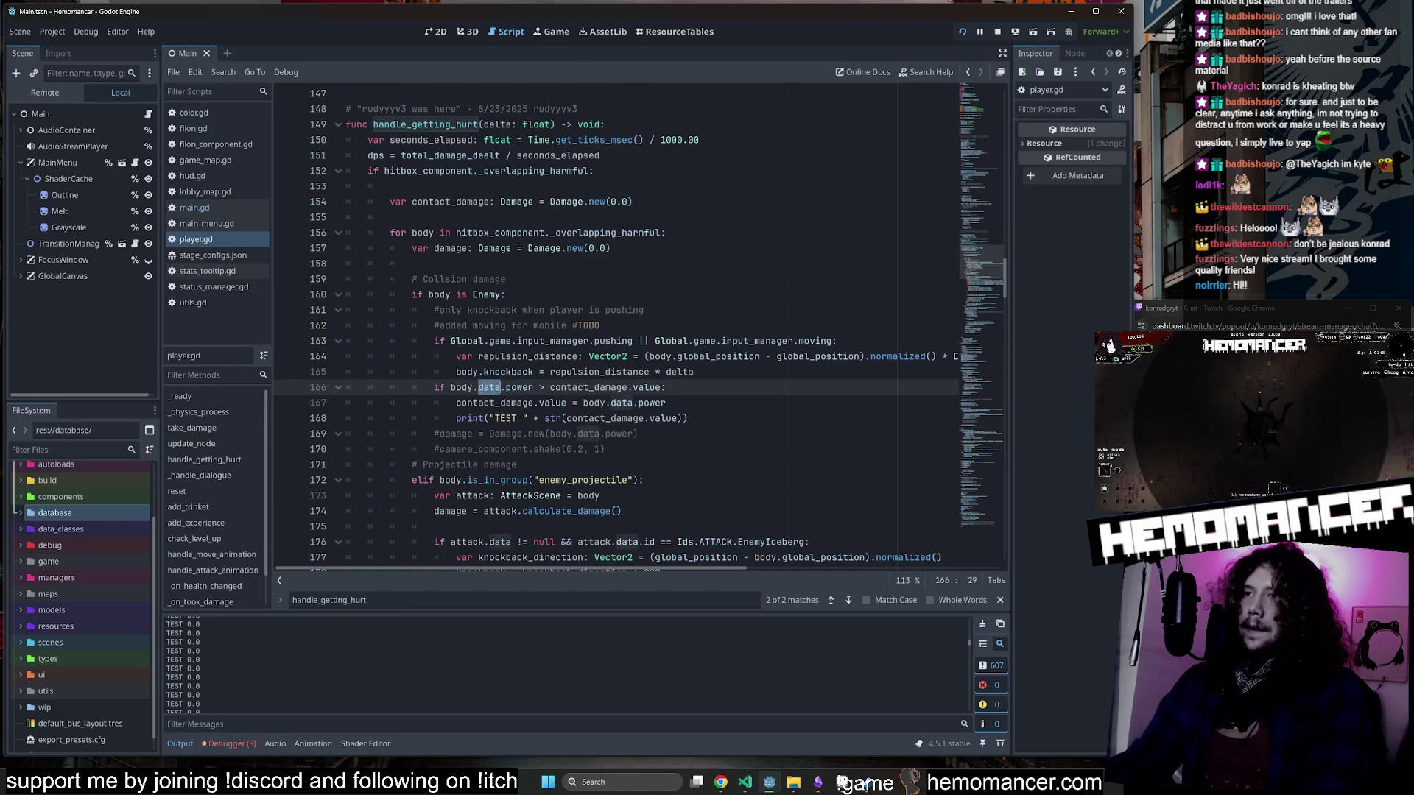
{"action": "left_click", "coordinate": [624, 403]}
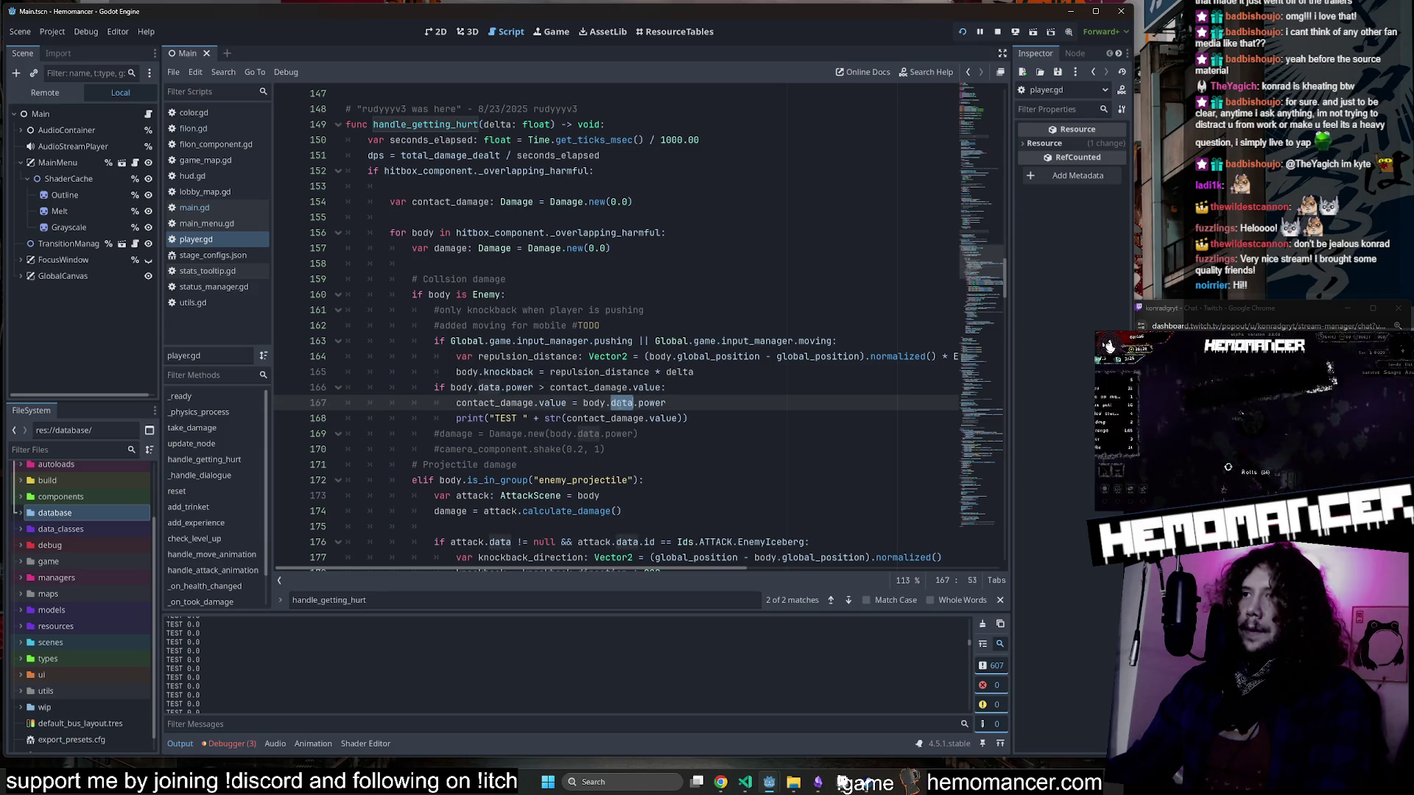
{"action": "left_click", "coordinate": [552, 389]}
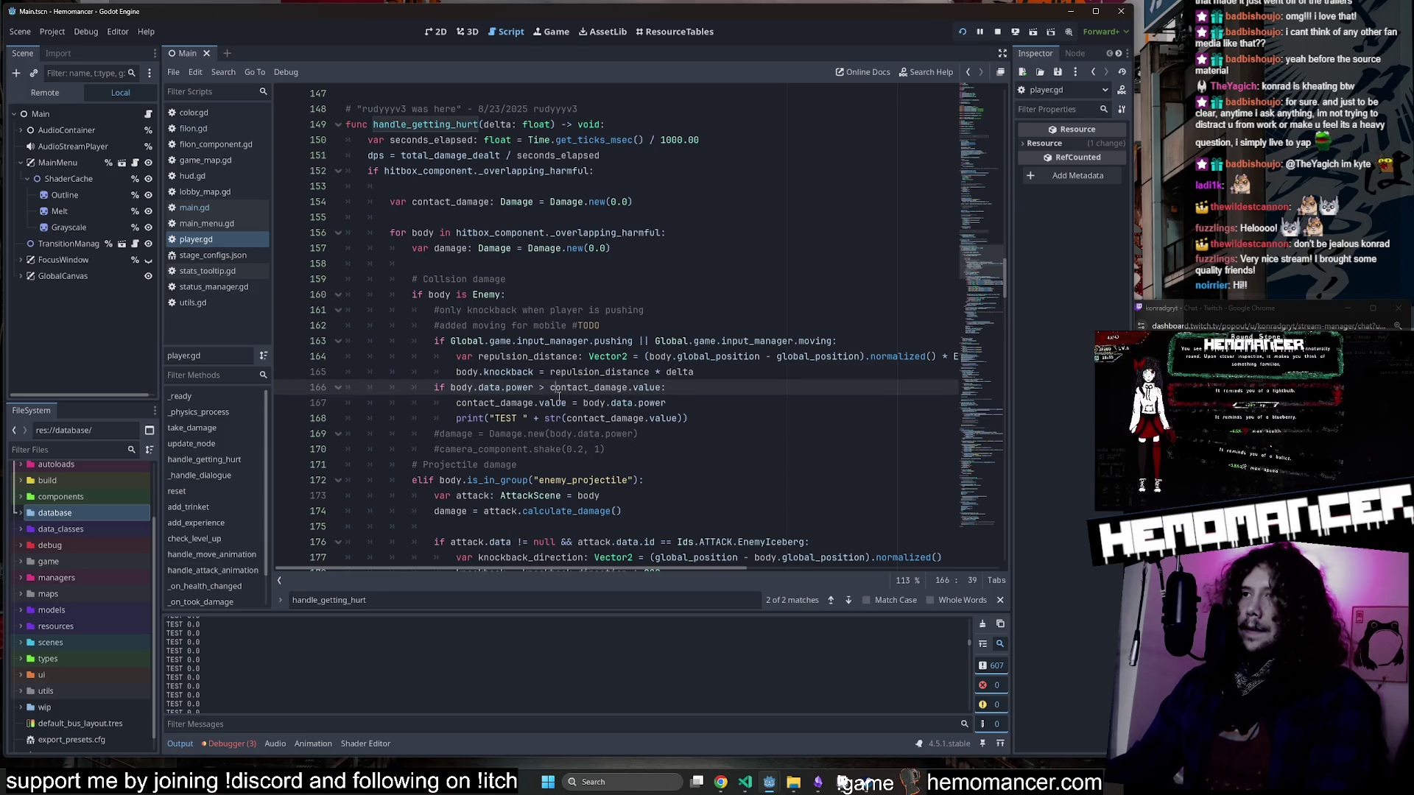
{"action": "scroll", "coordinate": [685, 419], "scroll_direction": "down", "scroll_amount": 1}
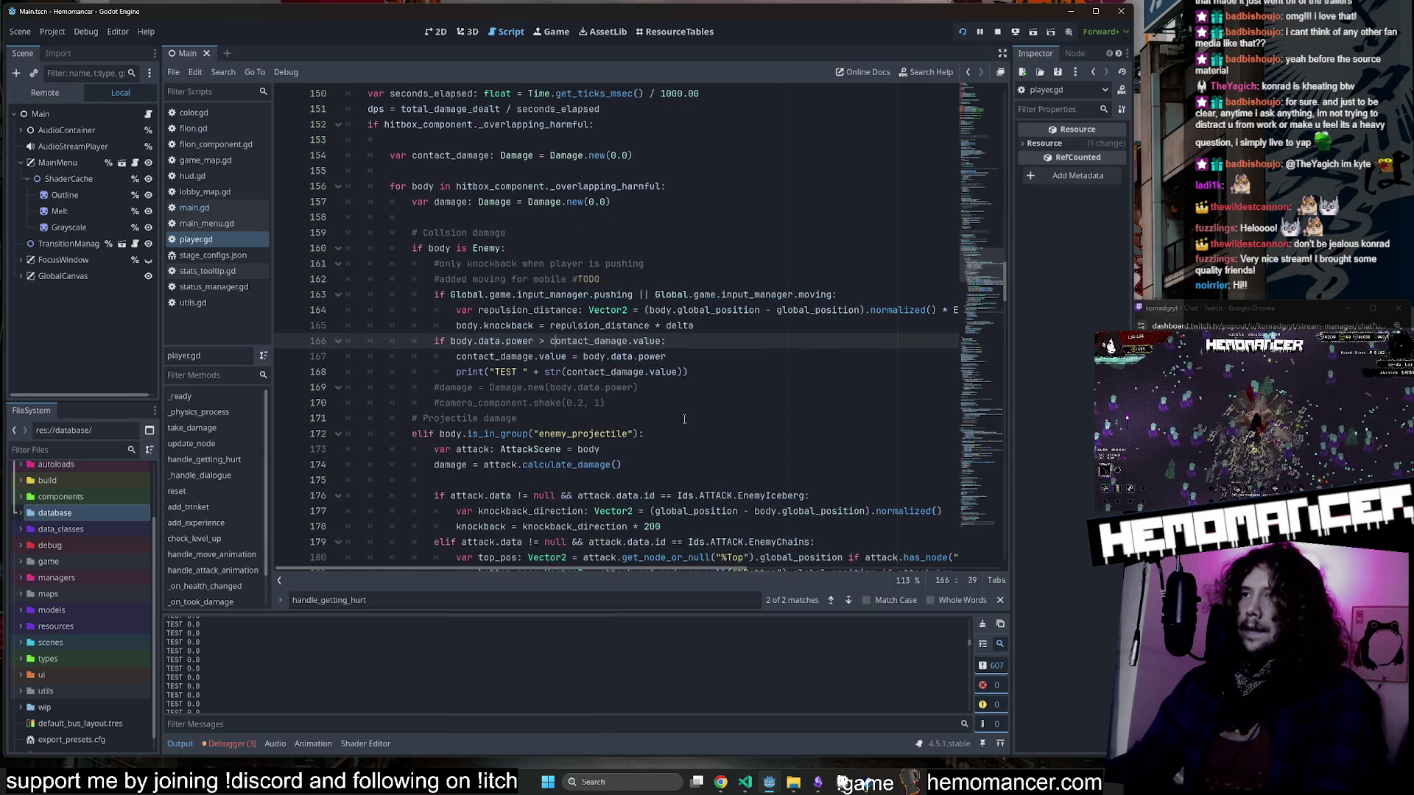
{"action": "mouse_move", "coordinate": [648, 360]}
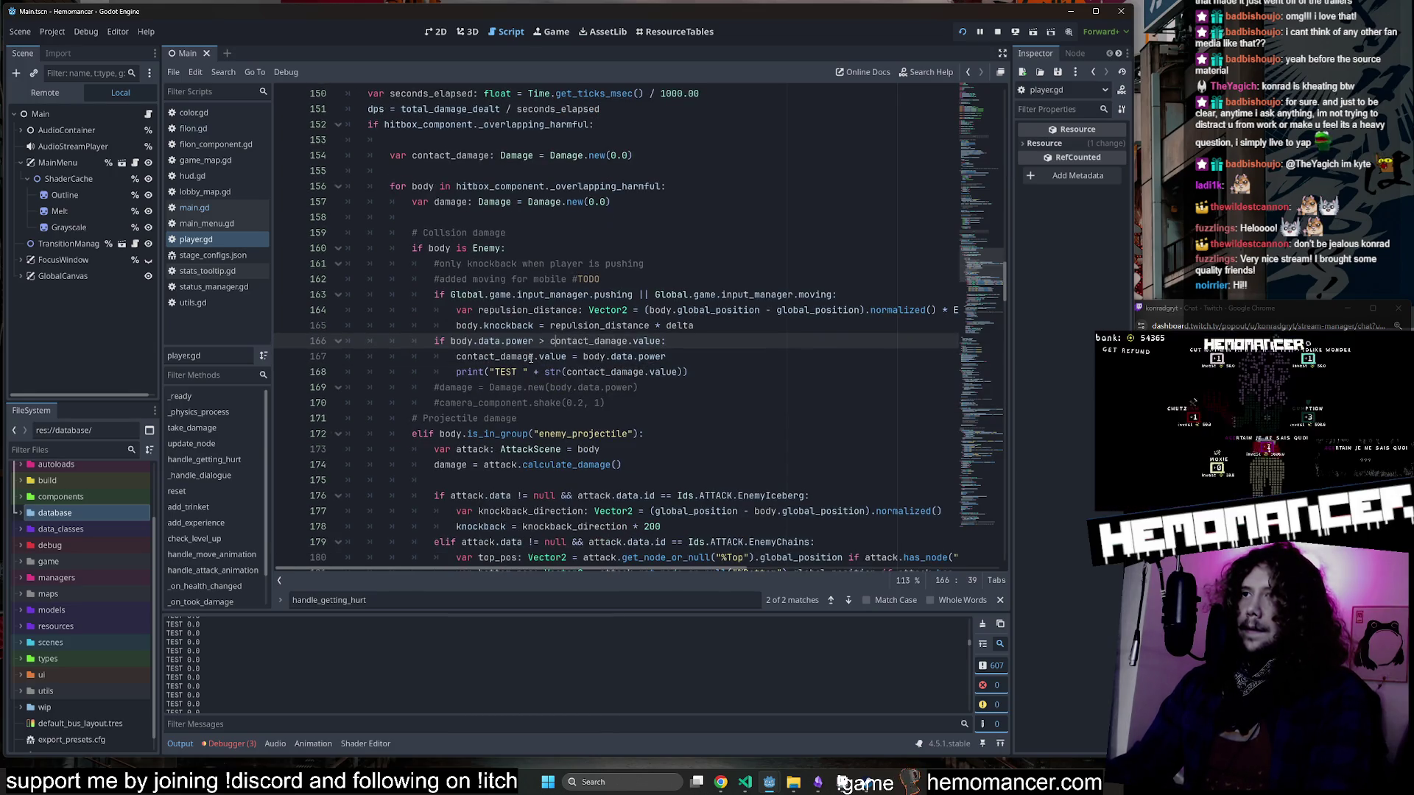
{"action": "left_click", "coordinate": [671, 357]}
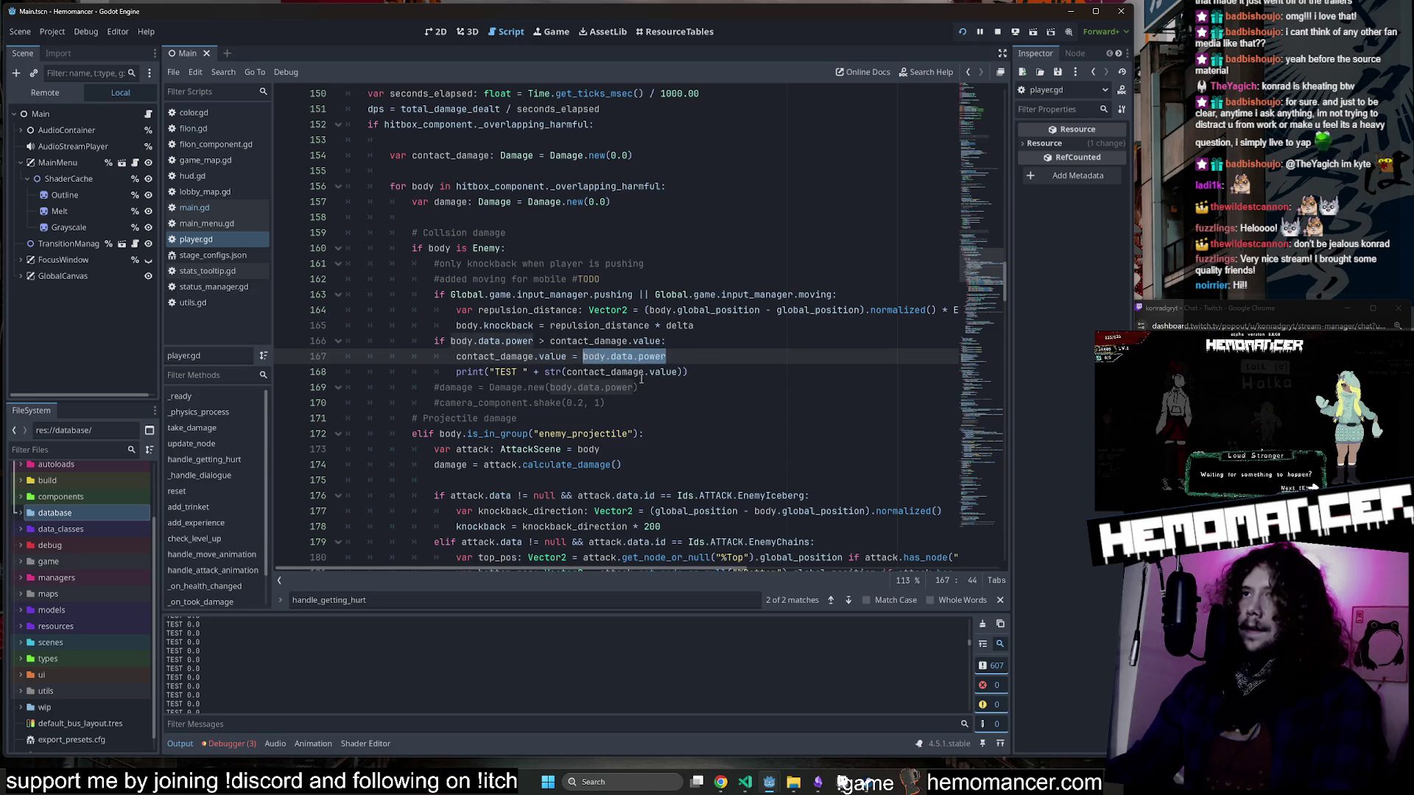
Check the contact_damage declaration on line 154, then bring up the itch.io Hemomancer page.
{"action": "double_click", "coordinate": [451, 155]}
{"action": "scroll", "coordinate": [475, 182], "scroll_direction": "up", "scroll_amount": 2}
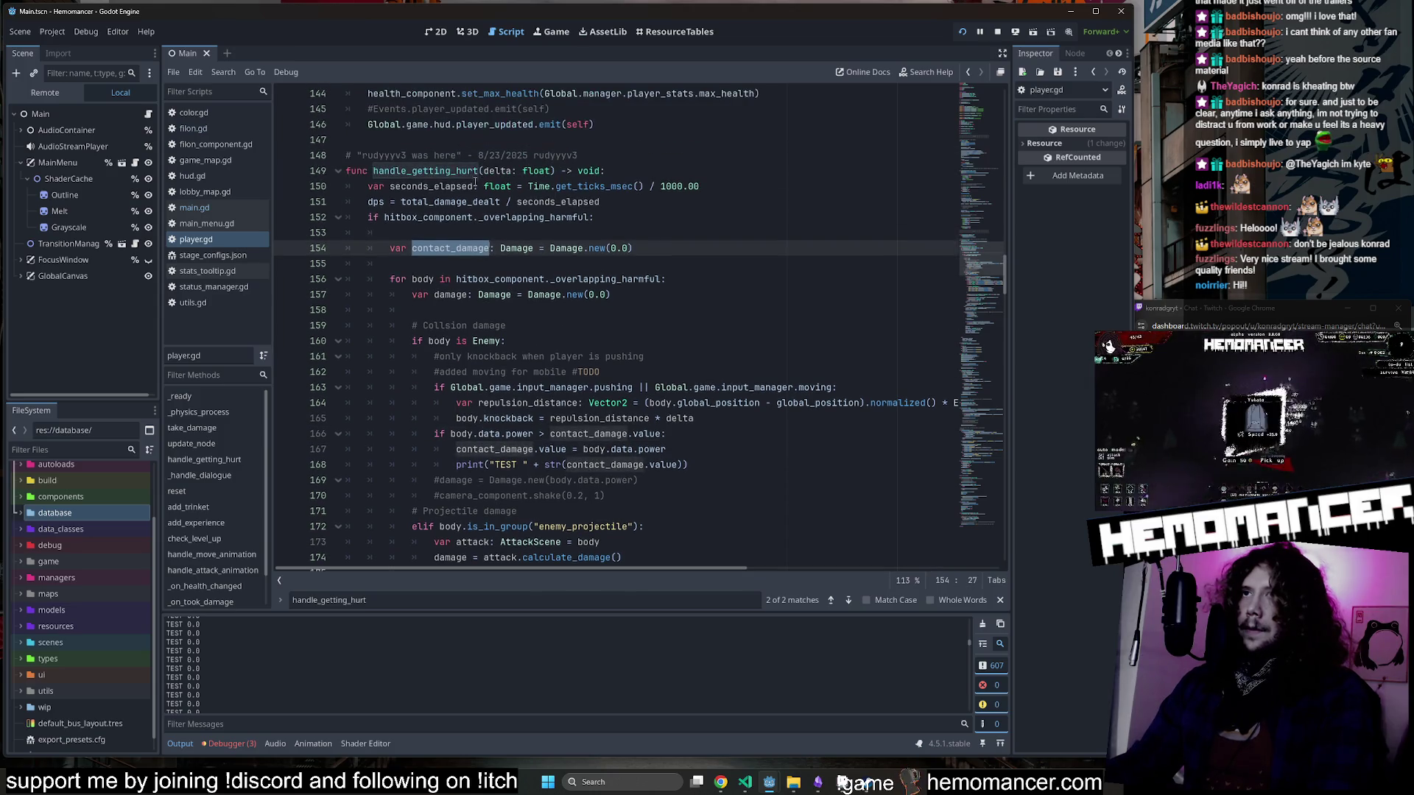
{"action": "scroll", "coordinate": [489, 202], "scroll_direction": "up", "scroll_amount": 1}
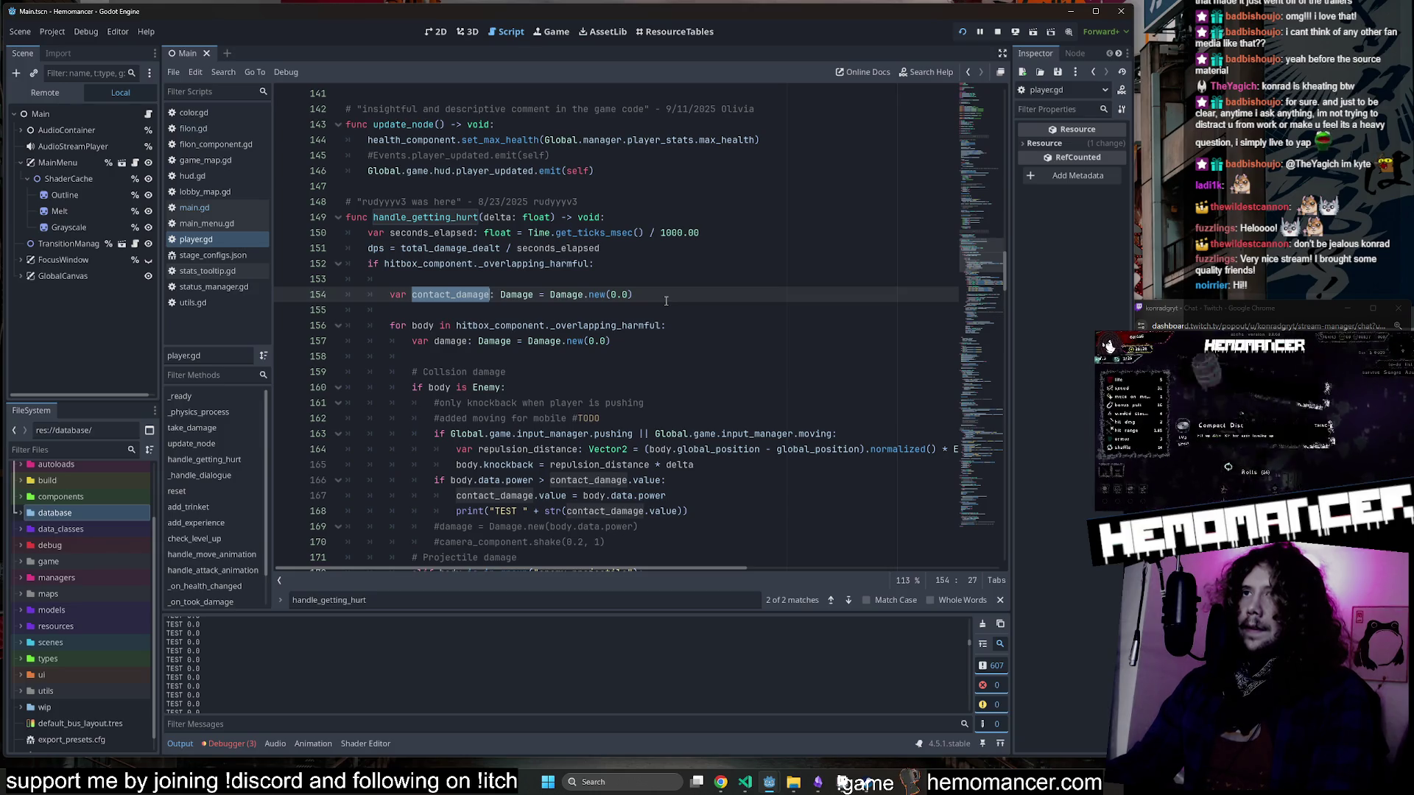
{"action": "scroll", "coordinate": [666, 301], "scroll_direction": "down", "scroll_amount": 1}
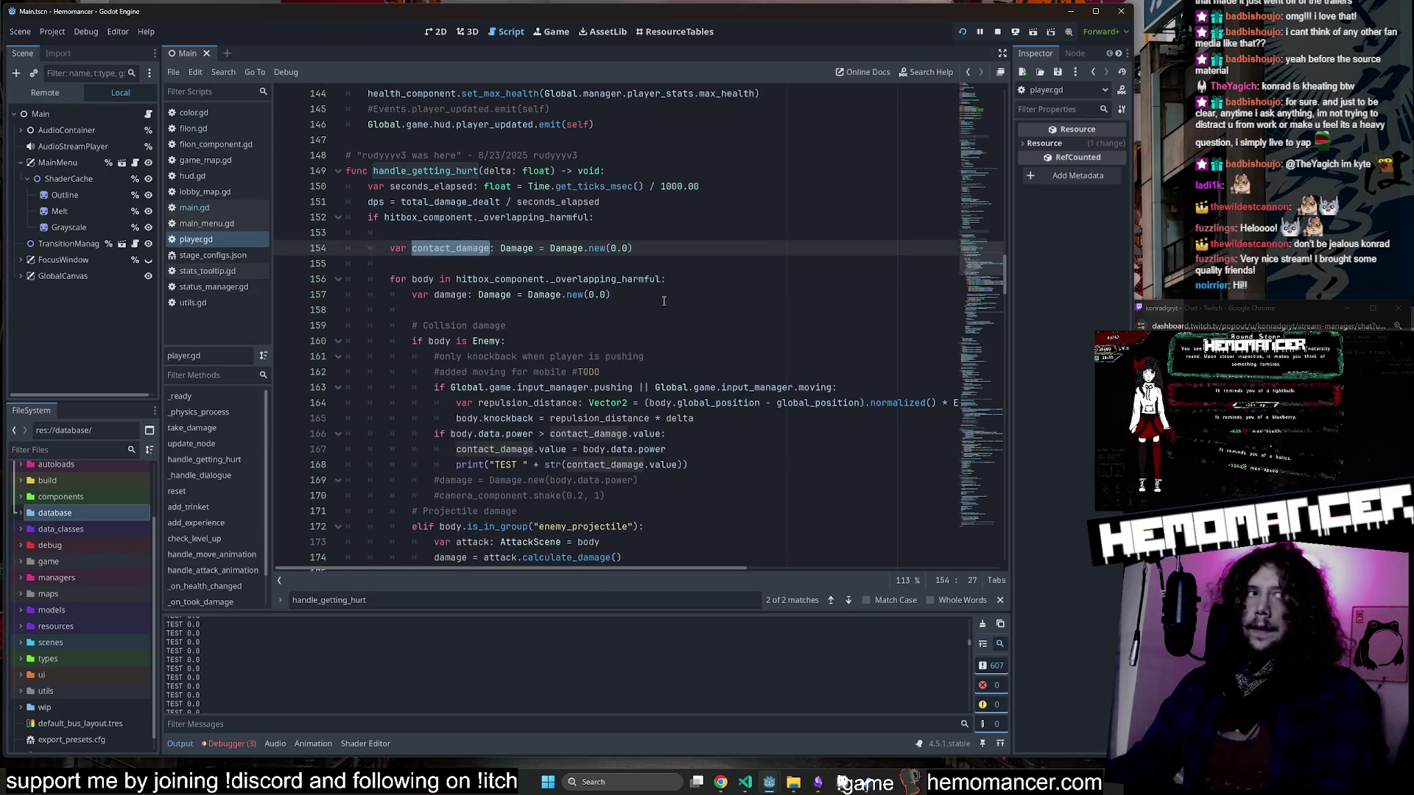
{"action": "left_click", "coordinate": [705, 294]}
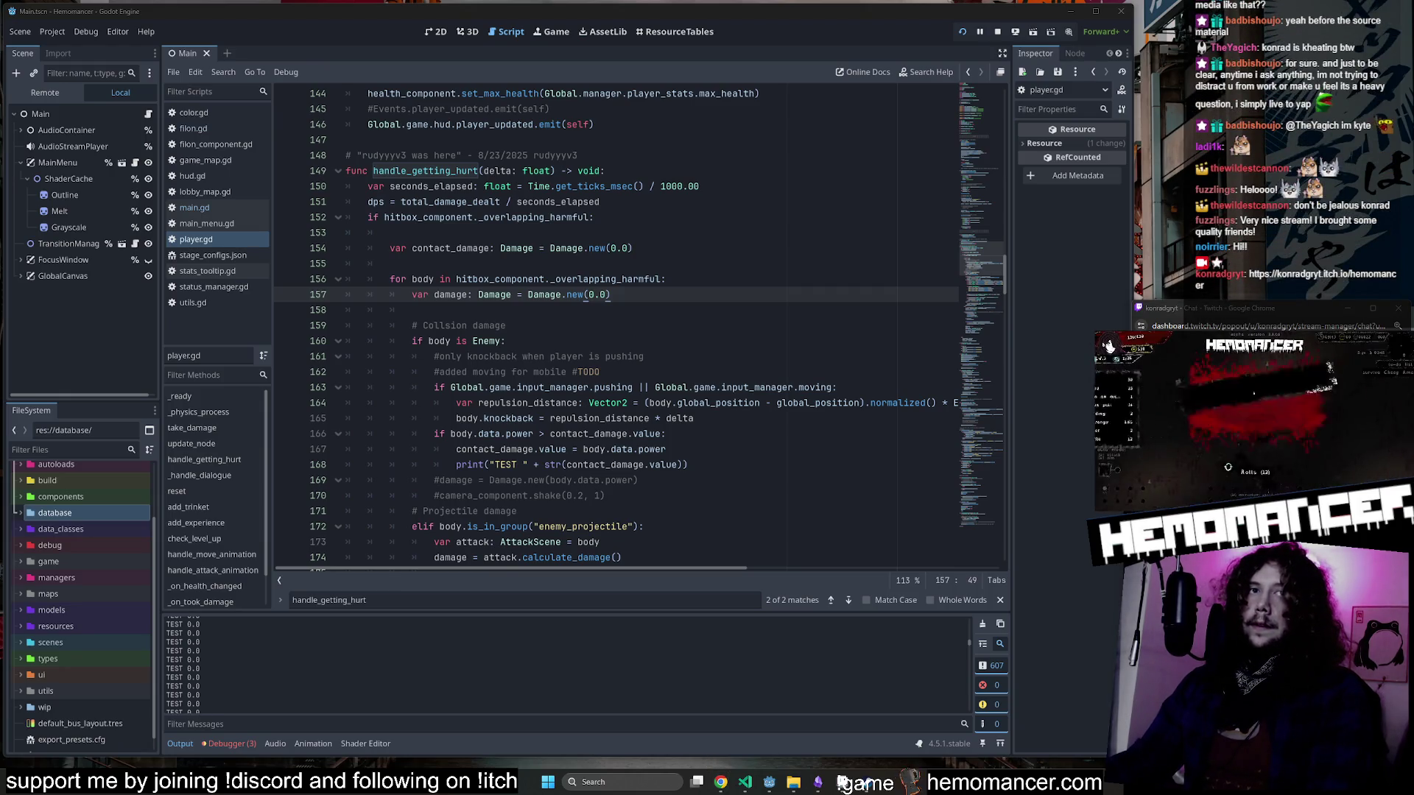
{"action": "left_click", "coordinate": [843, 782]}
Enlarge Chrome, start the Hemomancer web build, and open then close its Steam page.
{"action": "mouse_move", "coordinate": [823, 527]}
{"action": "left_mouse_down"}
{"action": "mouse_move", "coordinate": [918, 673]}
{"action": "mouse_move", "coordinate": [912, 654]}
{"action": "left_mouse_up"}
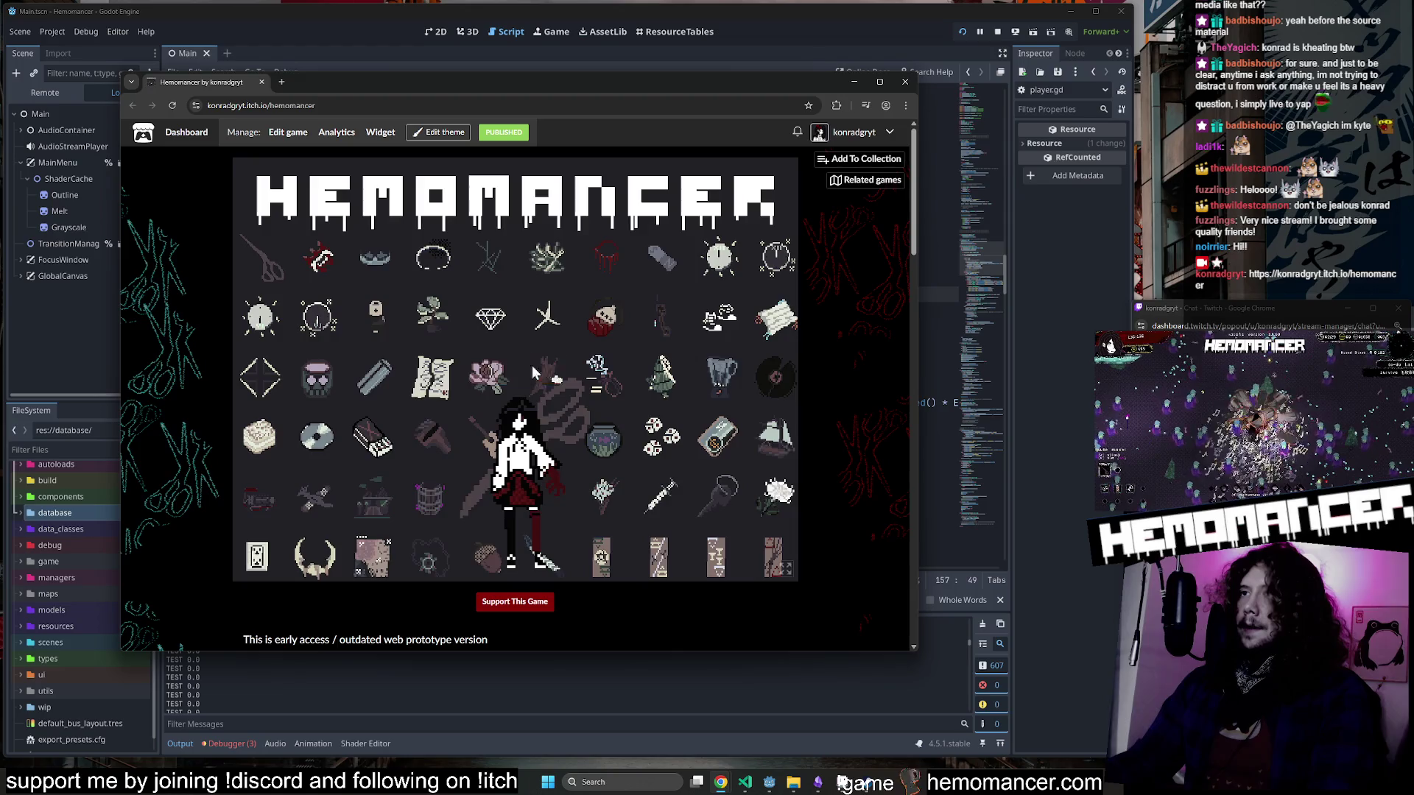
{"action": "left_click", "coordinate": [533, 372]}
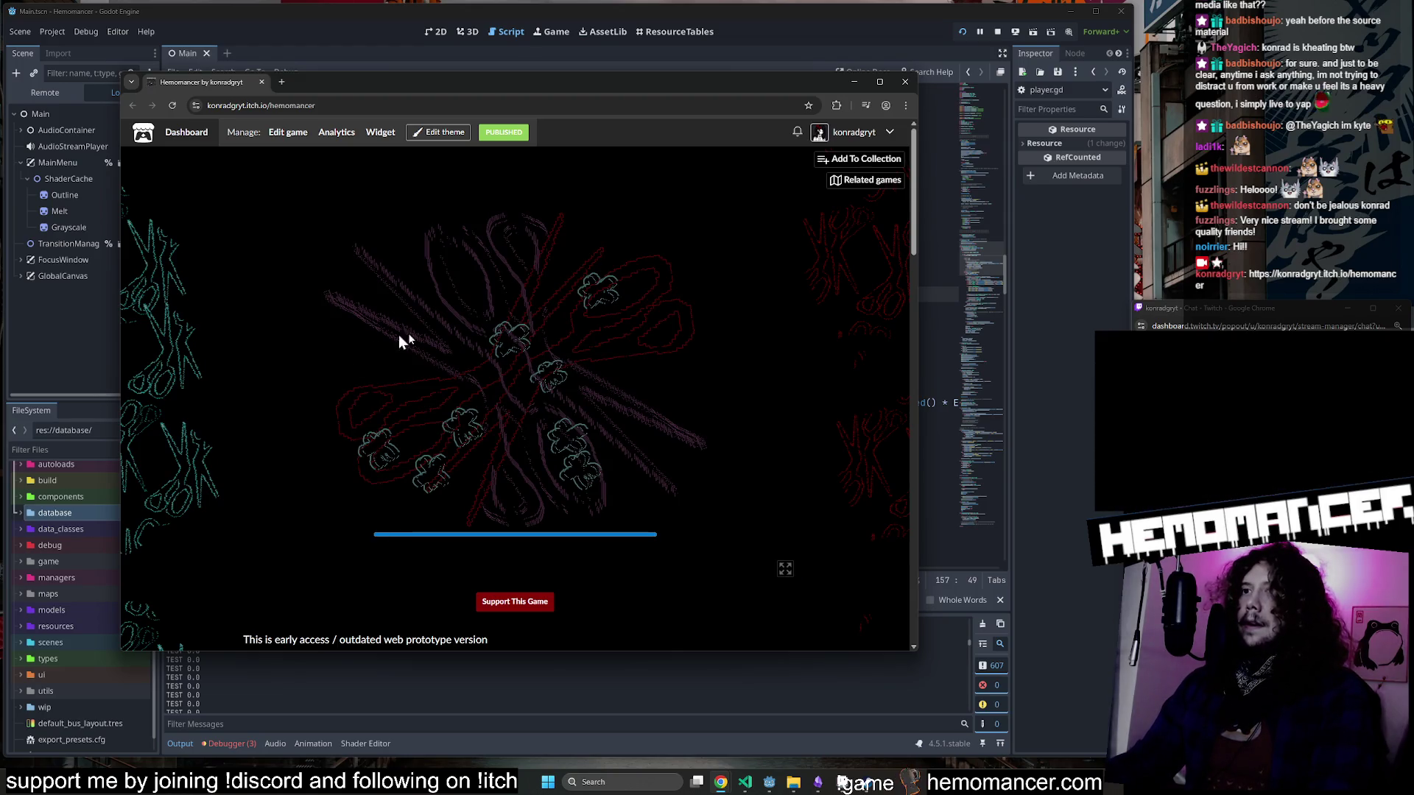
{"action": "left_click", "coordinate": [388, 549]}
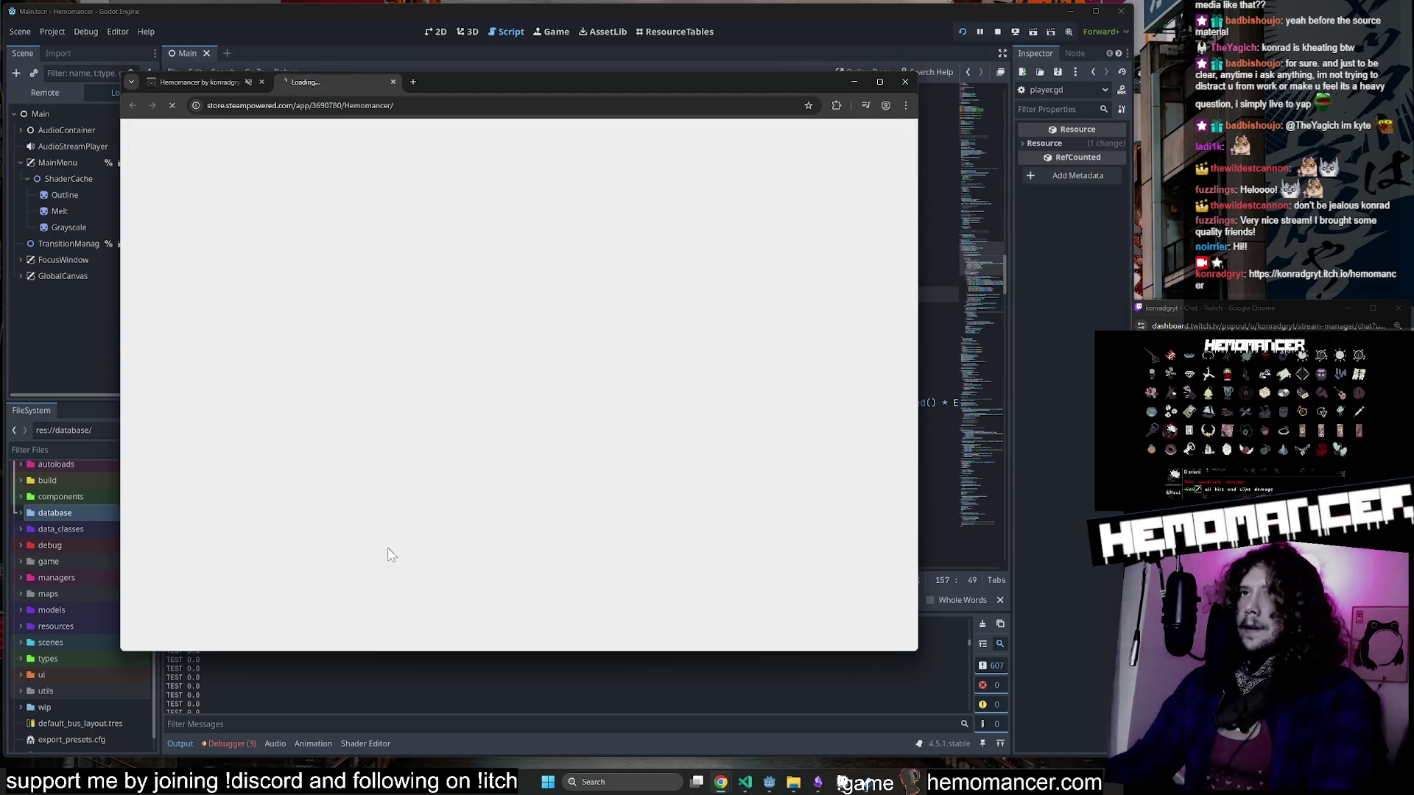
{"action": "middle_click", "coordinate": [293, 86]}
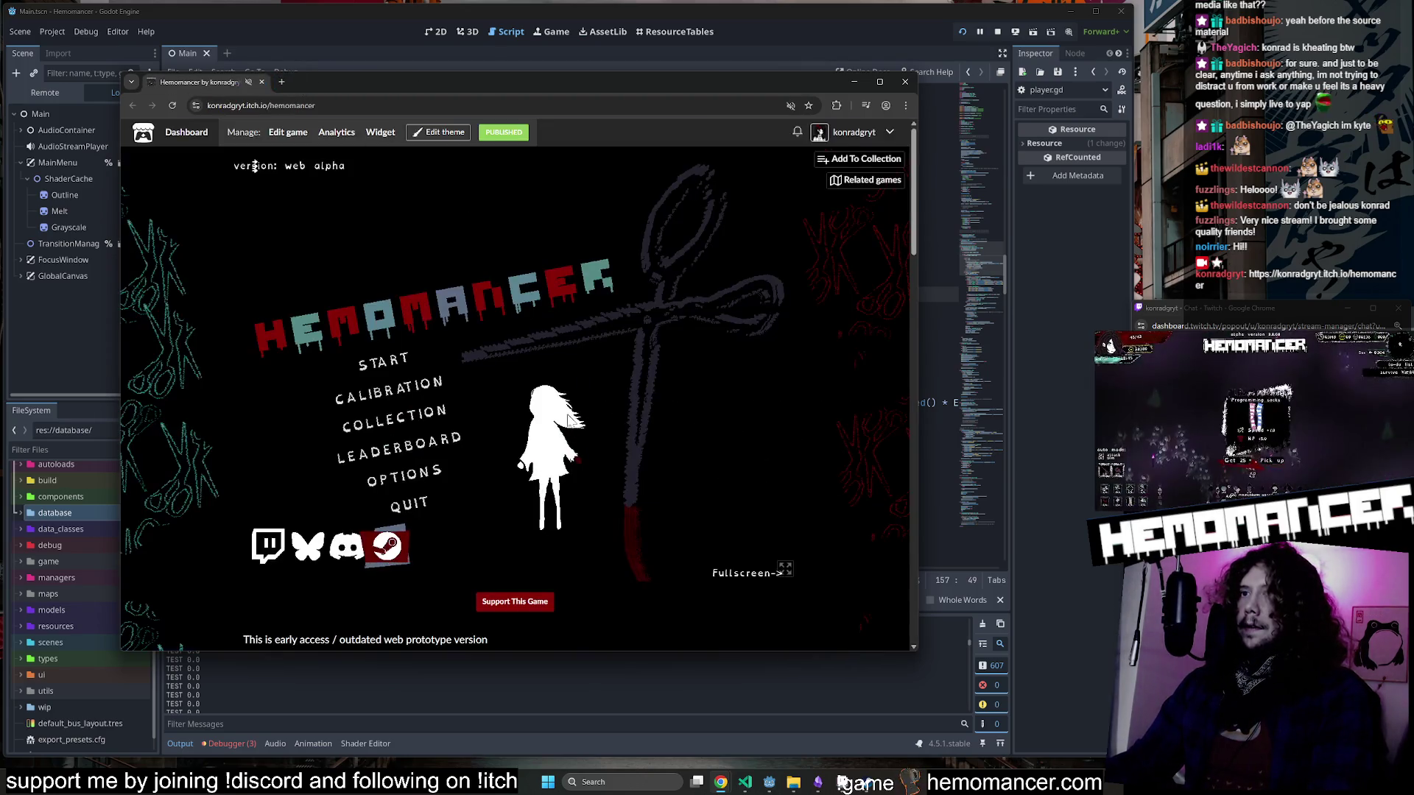
Browse and close the game's Bluesky profile, then minimize Chrome back to Godot.
{"action": "left_click", "coordinate": [346, 549]}
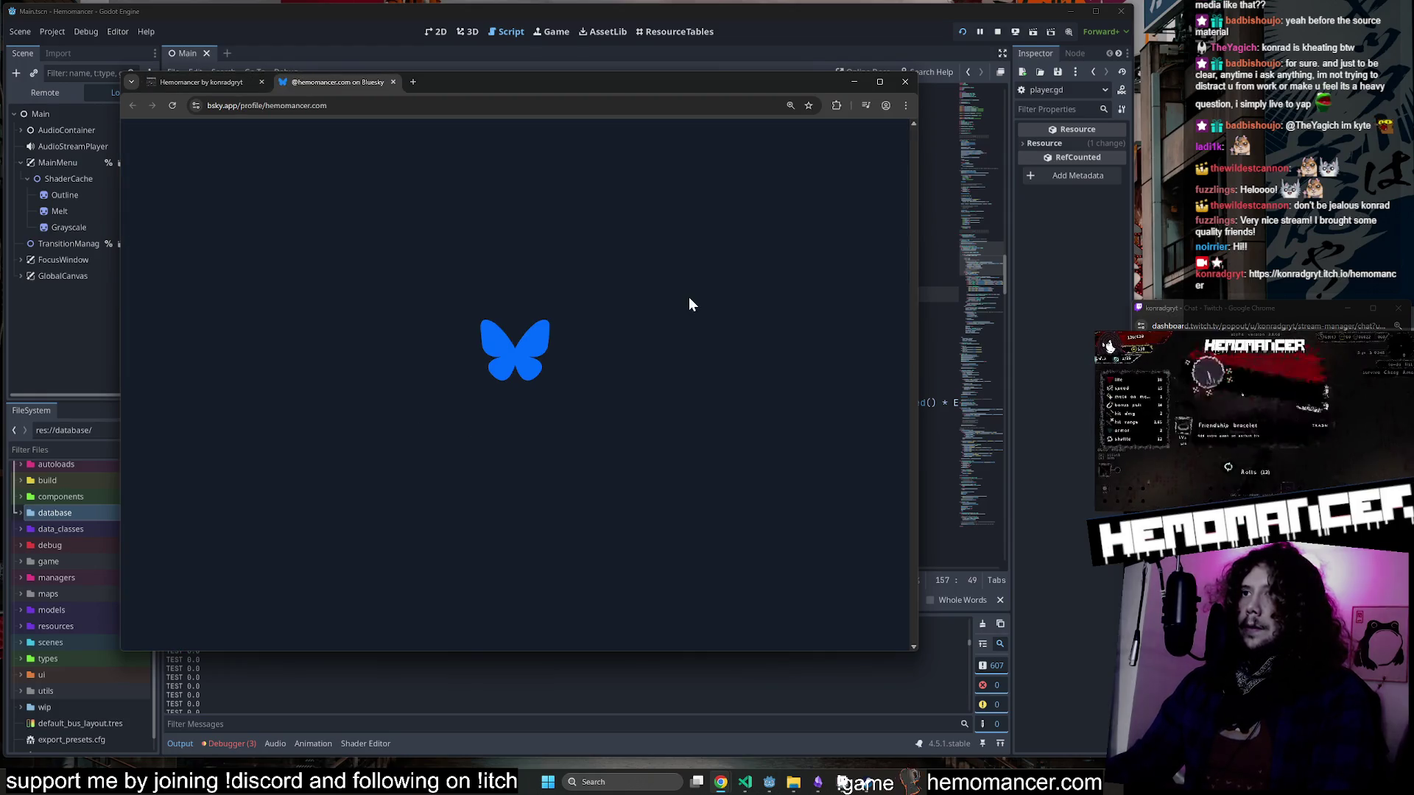
{"action": "scroll", "coordinate": [517, 346], "scroll_direction": "down", "scroll_amount": 5}
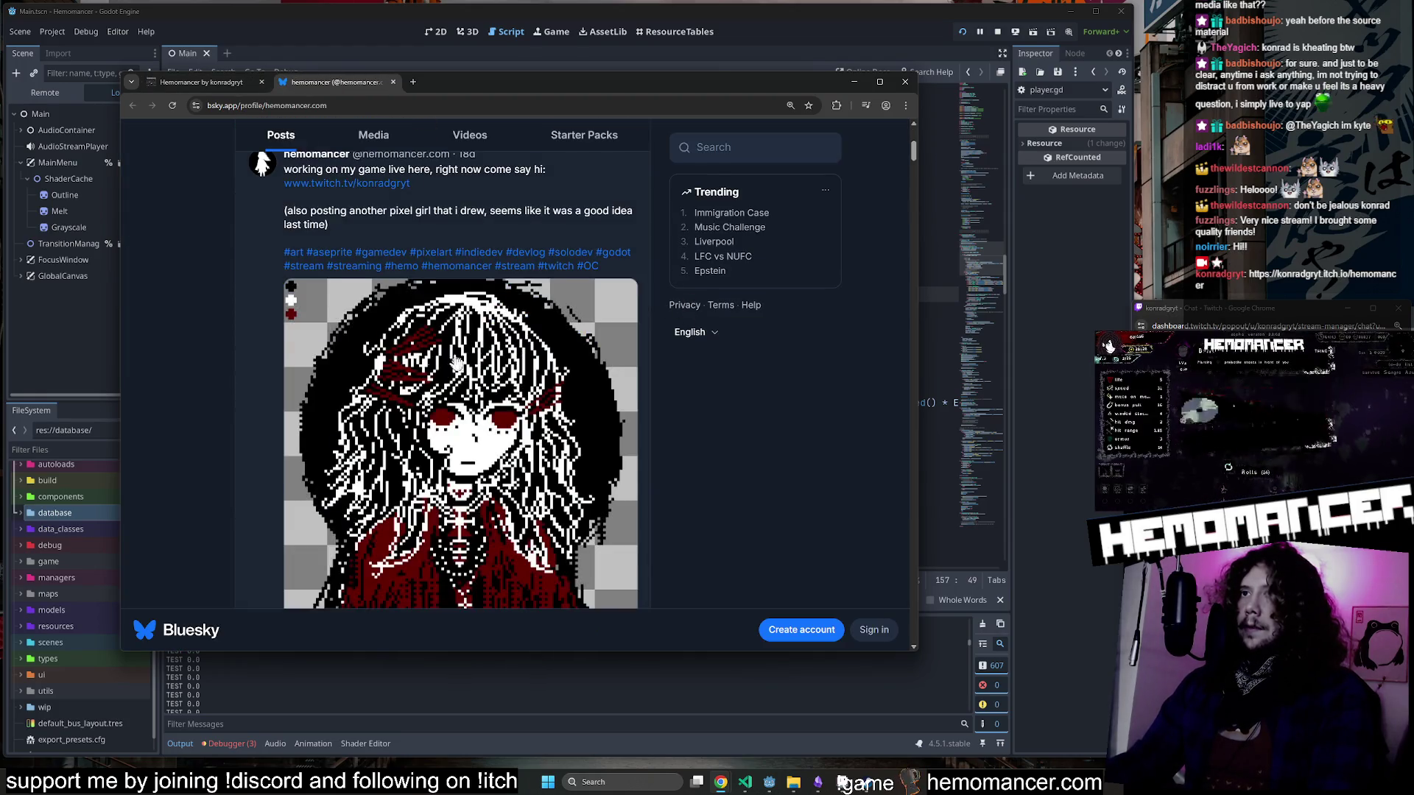
{"action": "scroll", "coordinate": [518, 350], "scroll_direction": "down", "scroll_amount": 2}
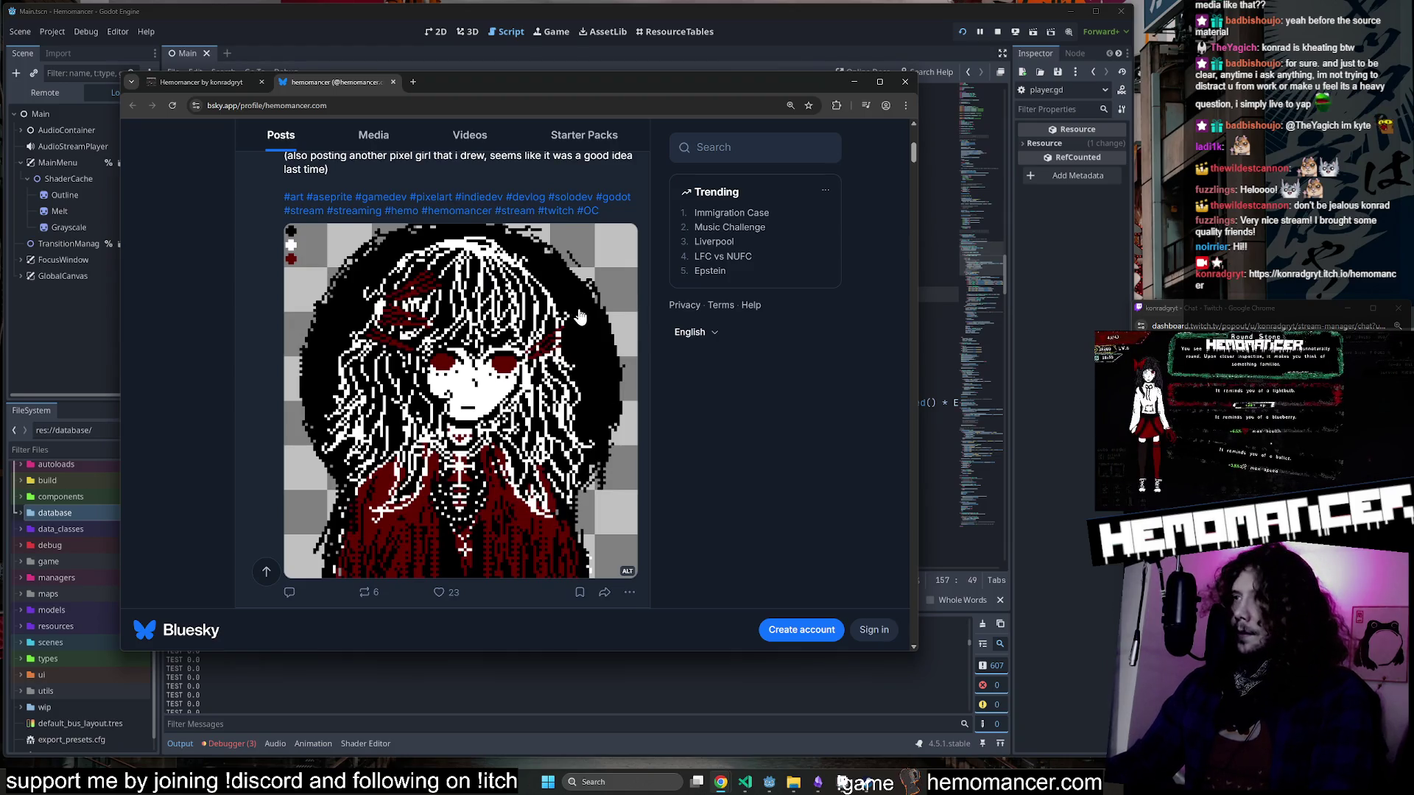
{"action": "scroll", "coordinate": [579, 315], "scroll_direction": "down", "scroll_amount": 5}
{"action": "middle_click", "coordinate": [306, 87]}
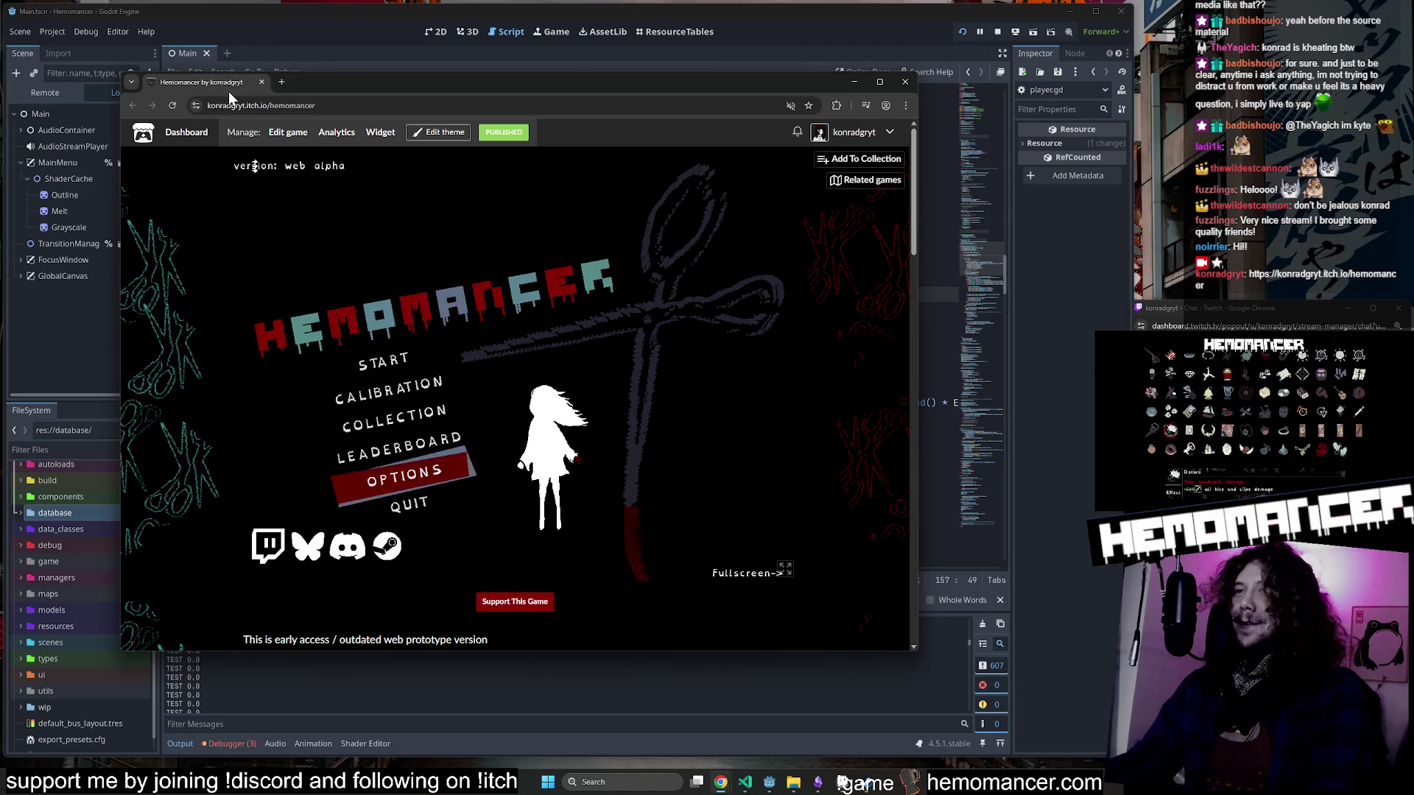
{"action": "left_click", "coordinate": [853, 81]}
{"action": "left_click", "coordinate": [705, 279]}
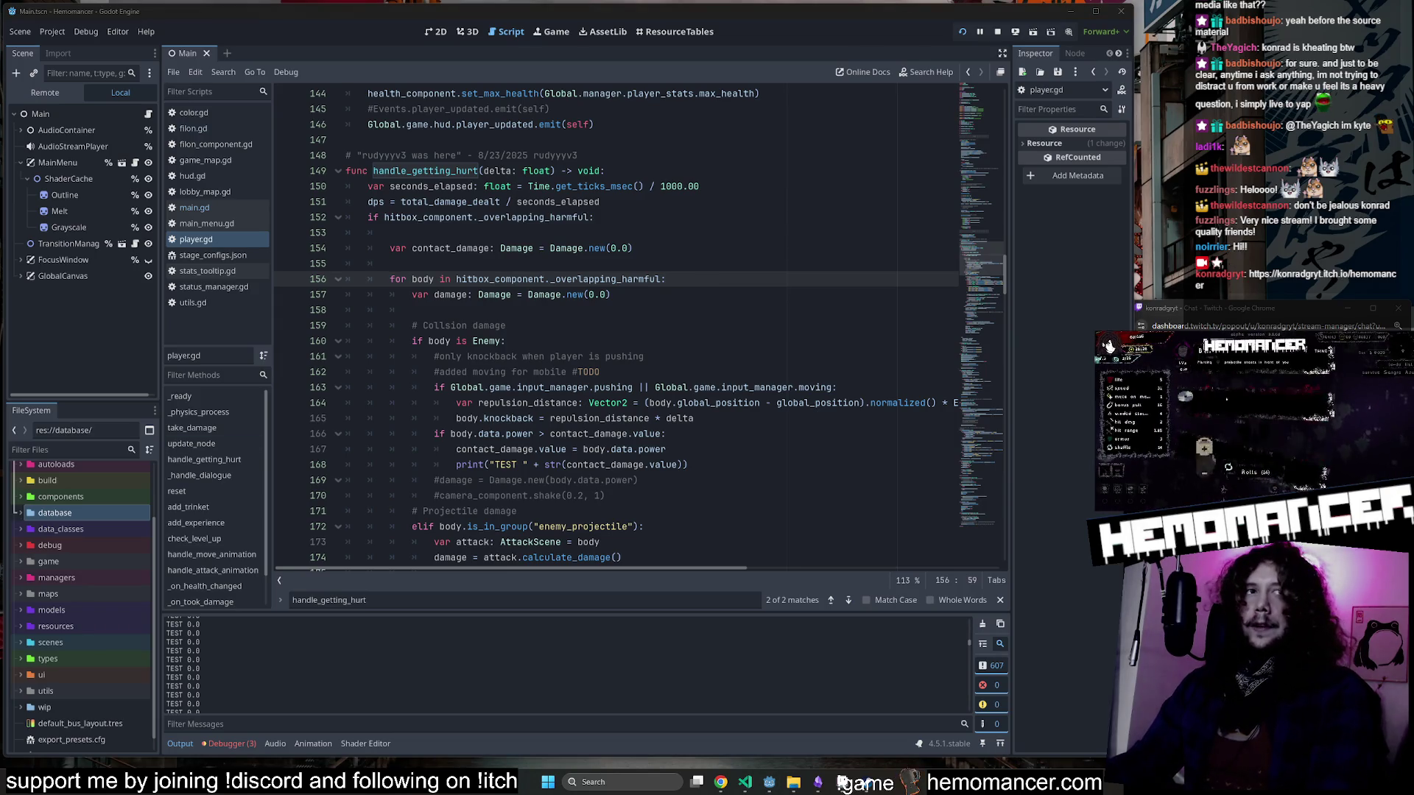
Look over the print(contact_damage) and take_damage(contact_damage) lines, then switch to VS Code.
{"action": "left_click", "coordinate": [590, 356]}
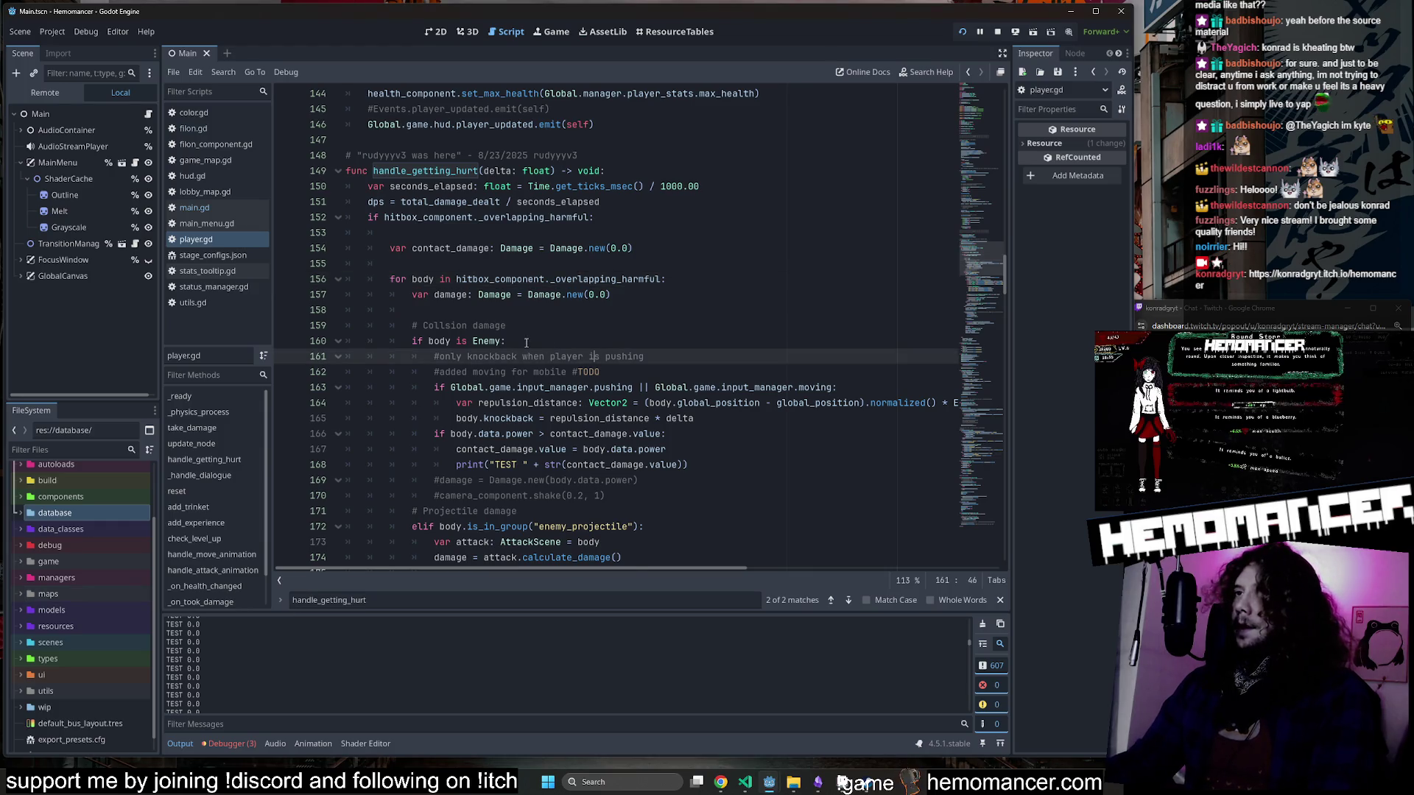
{"action": "scroll", "coordinate": [575, 331], "scroll_direction": "down", "scroll_amount": 5}
{"action": "scroll", "coordinate": [575, 302], "scroll_direction": "down", "scroll_amount": 13}
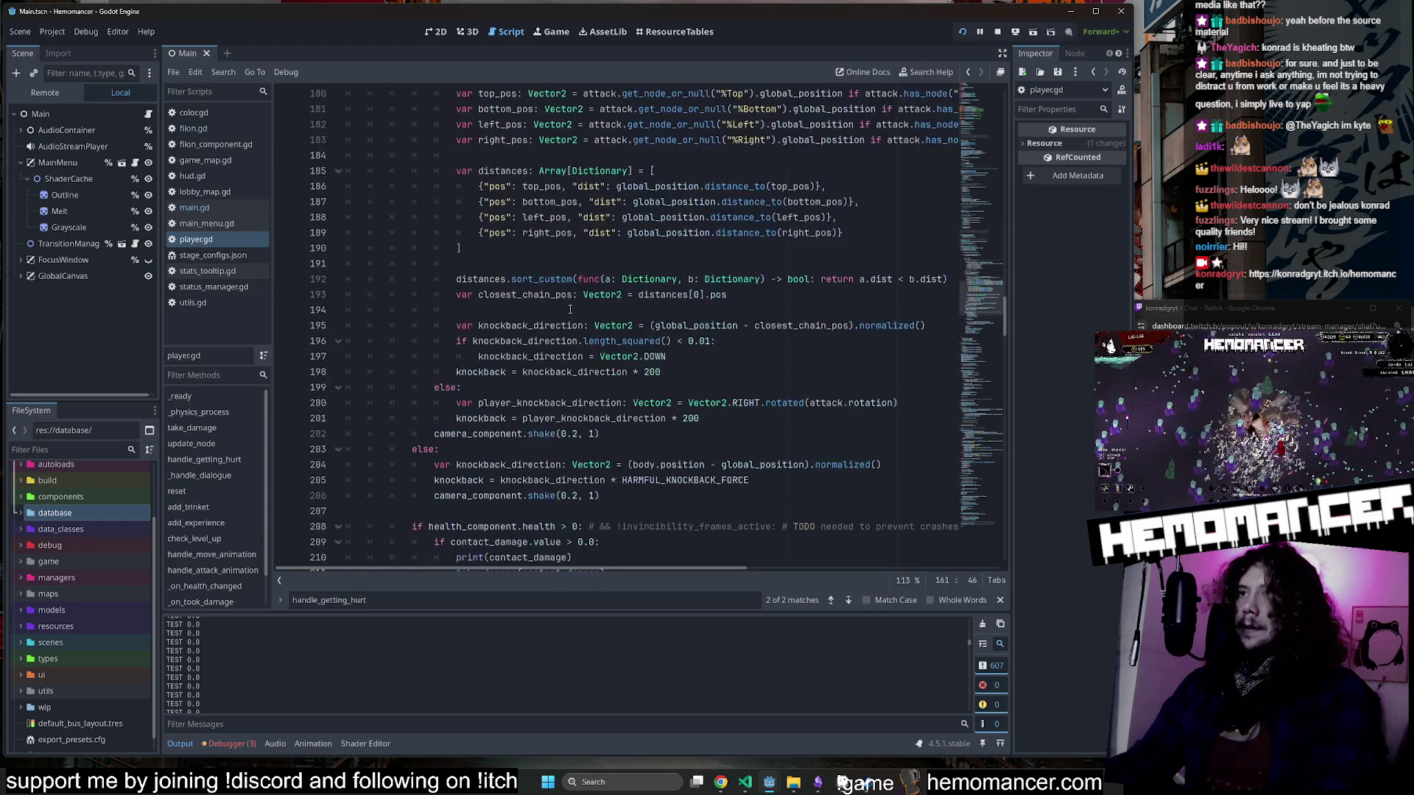
{"action": "left_click", "coordinate": [591, 283]}
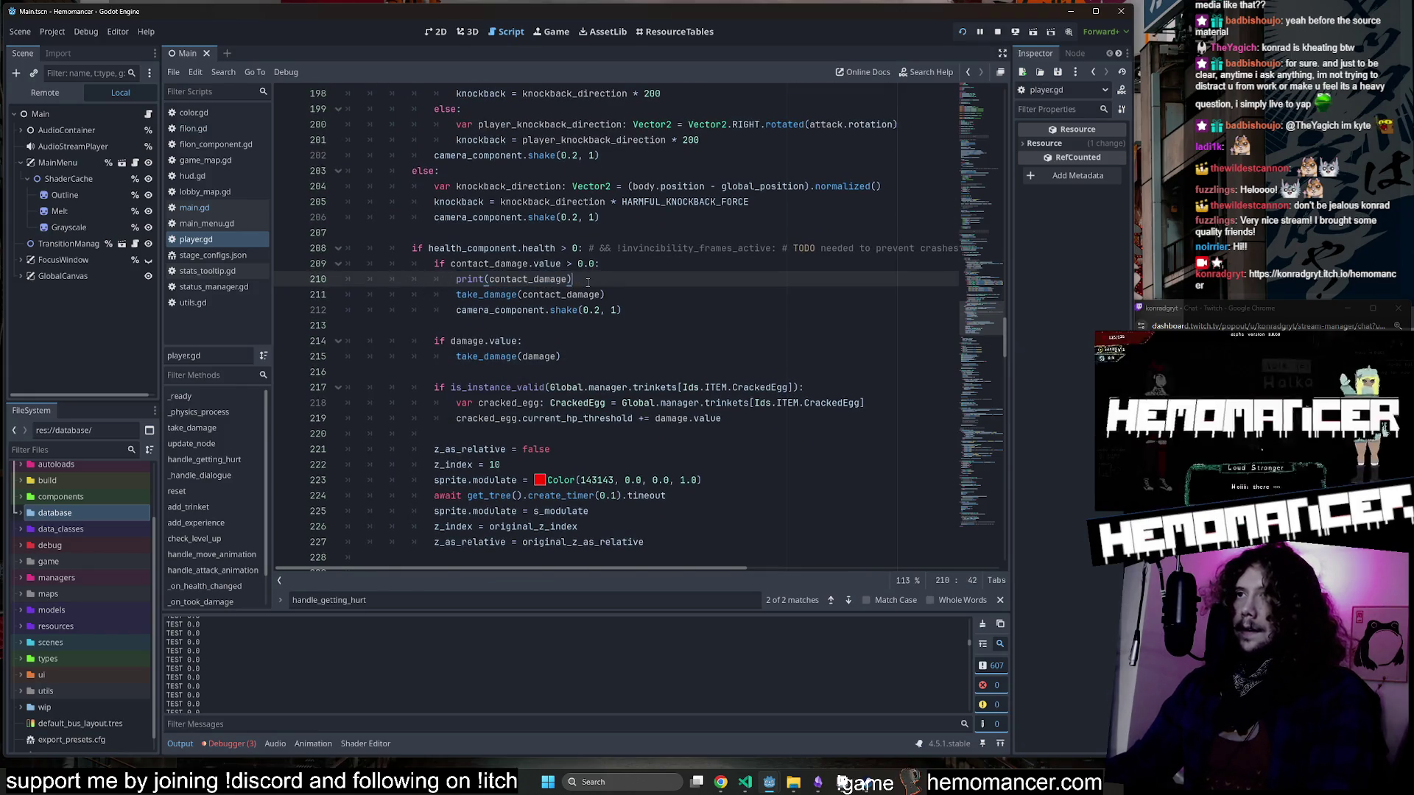
{"action": "left_click_drag", "start_coordinate": [448, 283], "coordinate": [604, 295]}
{"action": "left_click", "coordinate": [603, 293]}
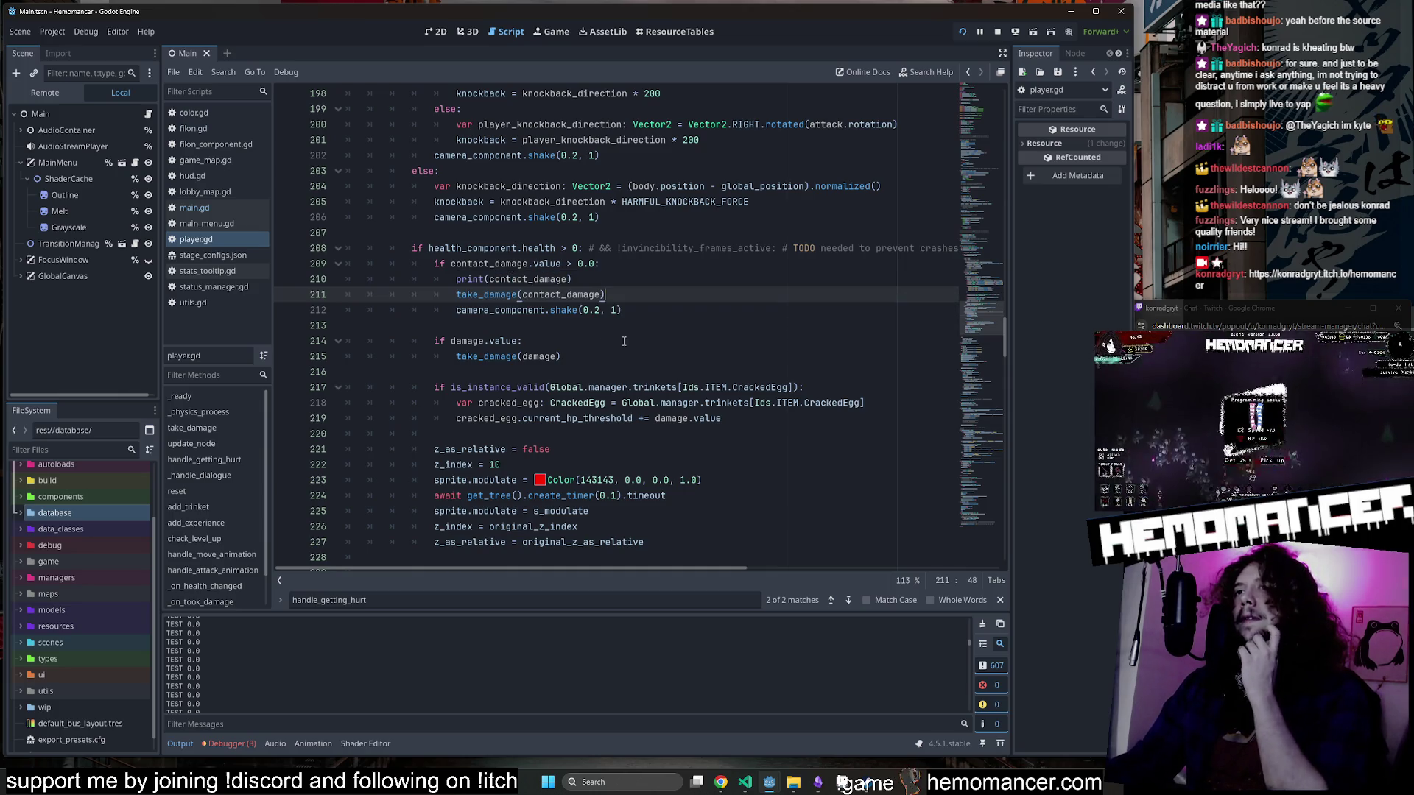
{"action": "left_click", "coordinate": [745, 781]}
In Source Control, scroll the Changes list and open hud.gd's working-tree diff.
{"action": "left_click", "coordinate": [22, 158]}
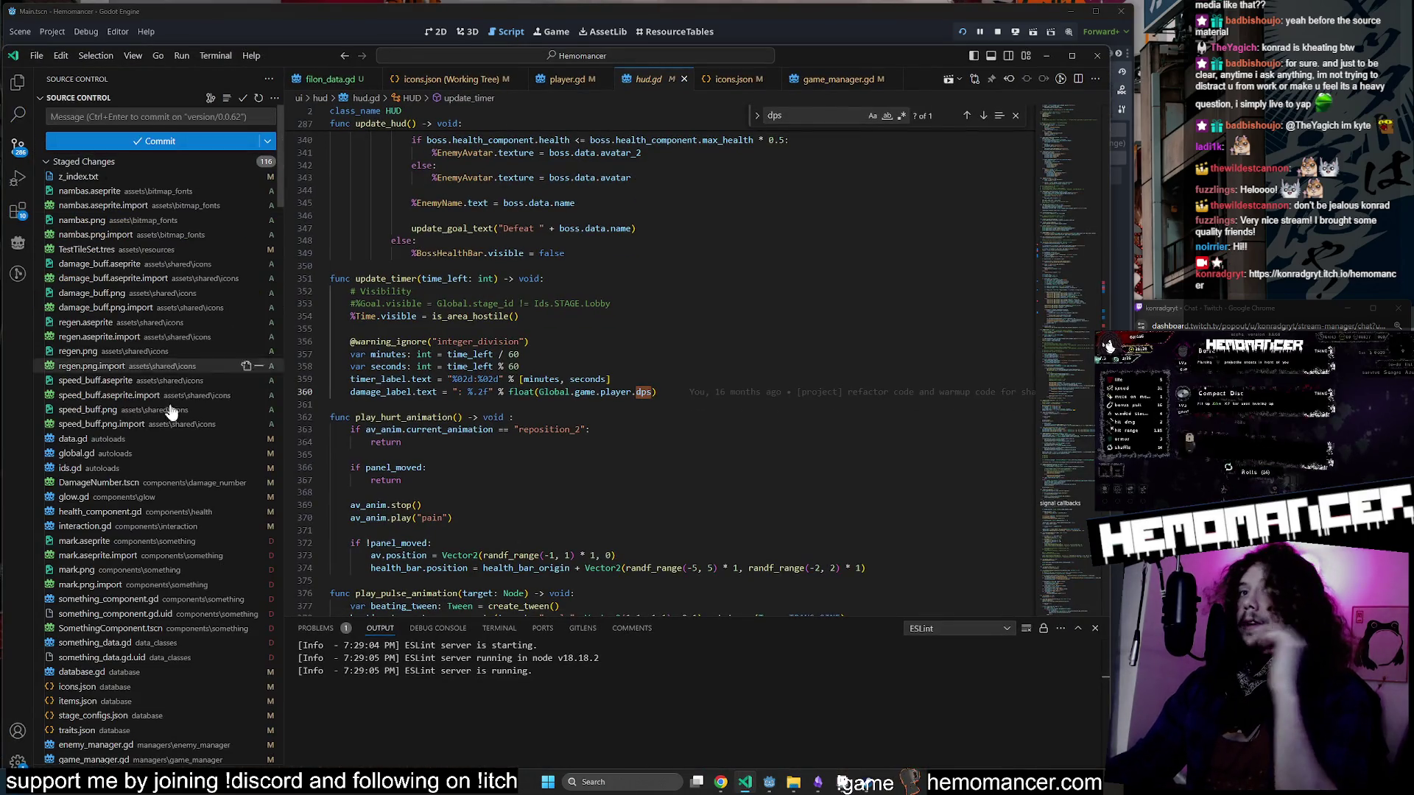
{"action": "scroll", "coordinate": [178, 451], "scroll_direction": "down", "scroll_amount": 15}
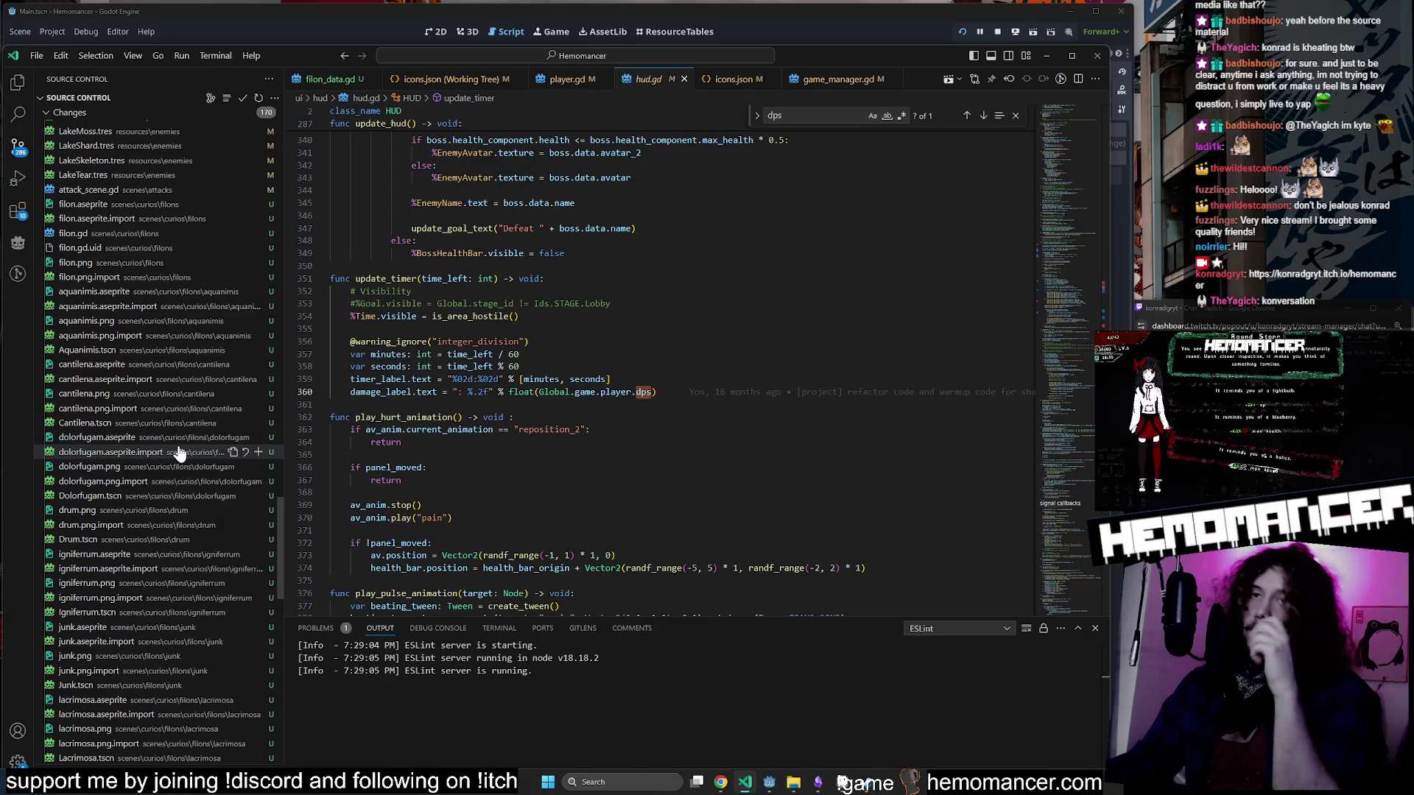
{"action": "scroll", "coordinate": [179, 450], "scroll_direction": "down", "scroll_amount": 10}
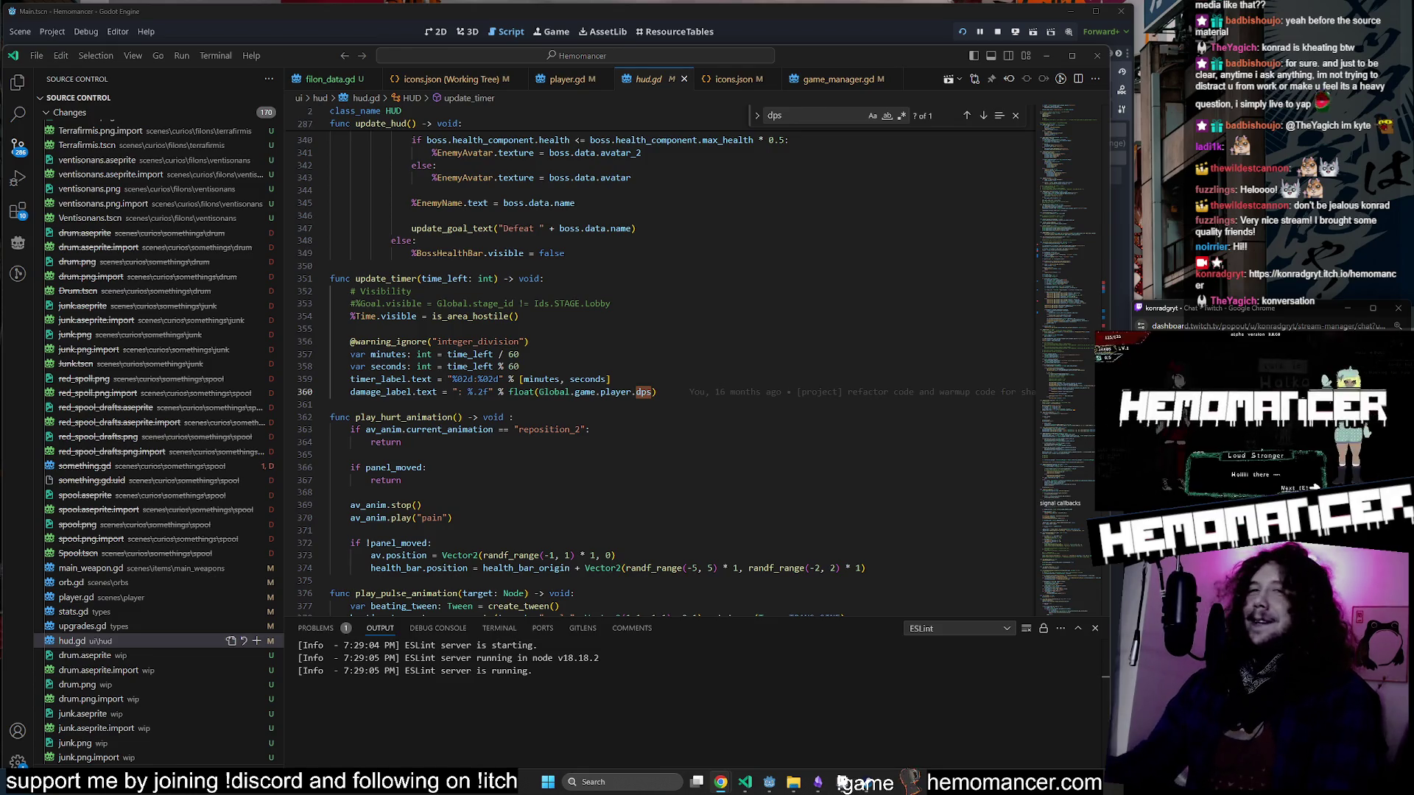
{"action": "left_click", "coordinate": [92, 642]}
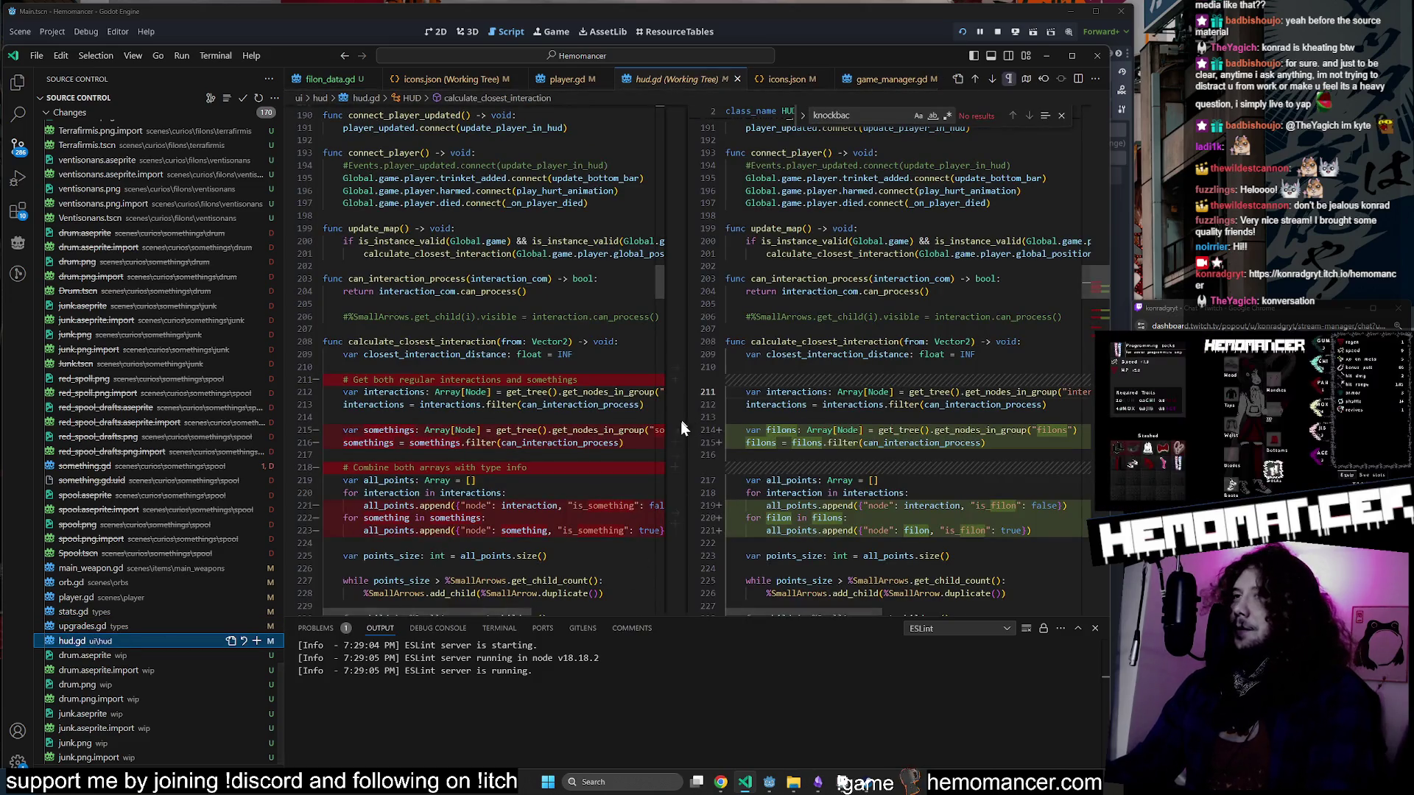
Open player.gd's working-tree diff and balance the two diff panes evenly.
{"action": "left_click", "coordinate": [117, 598]}
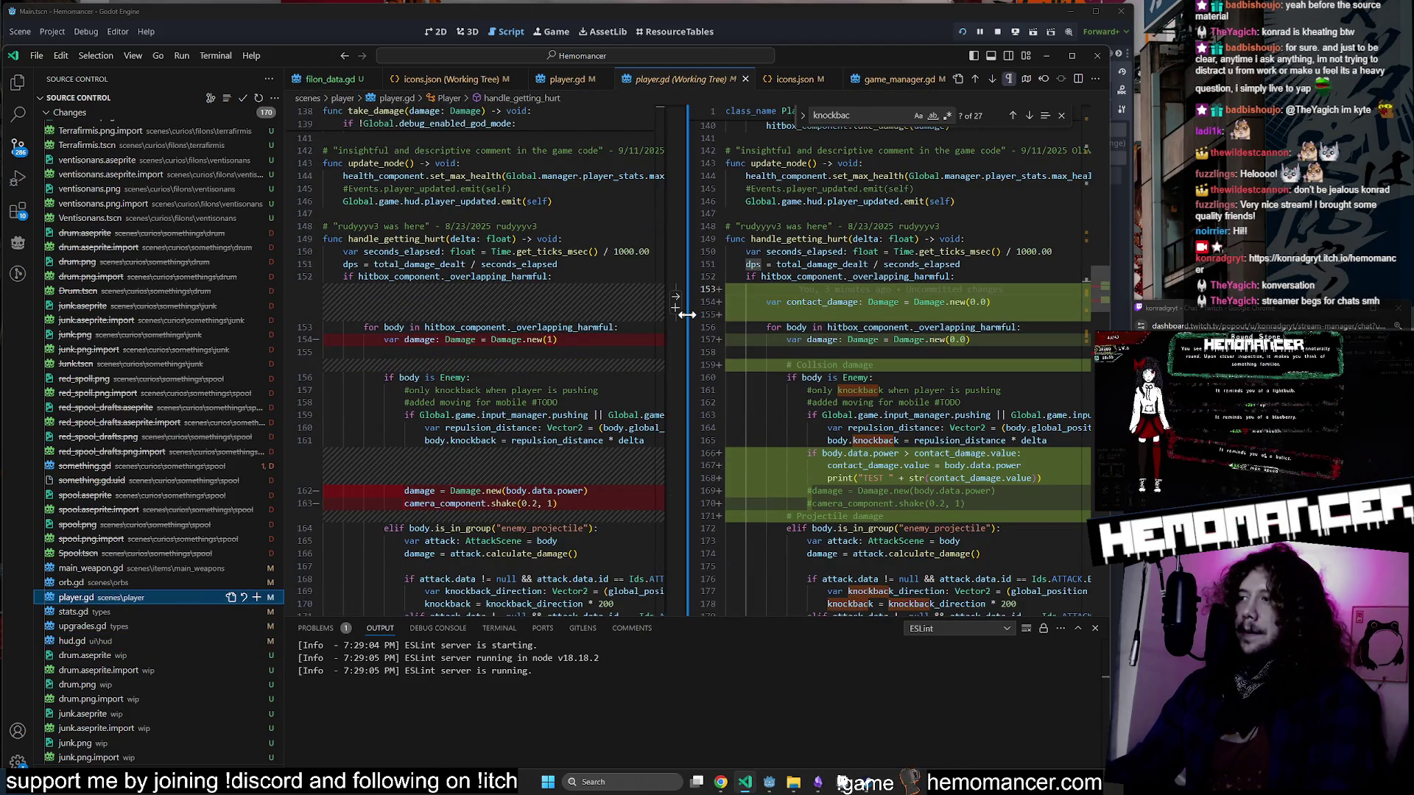
{"action": "left_click_drag", "start_coordinate": [685, 314], "coordinate": [564, 326]}
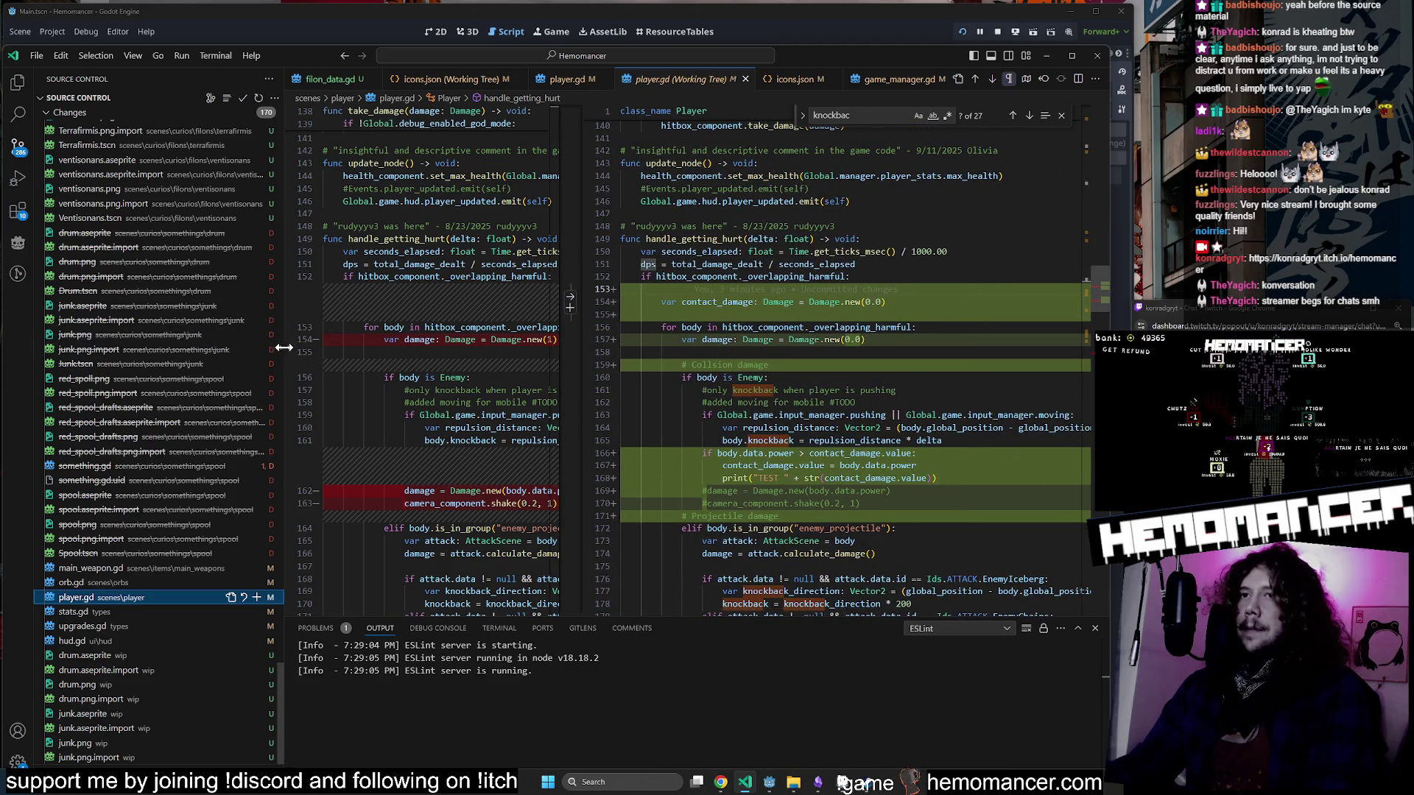
{"action": "left_click_drag", "start_coordinate": [283, 347], "coordinate": [159, 344]}
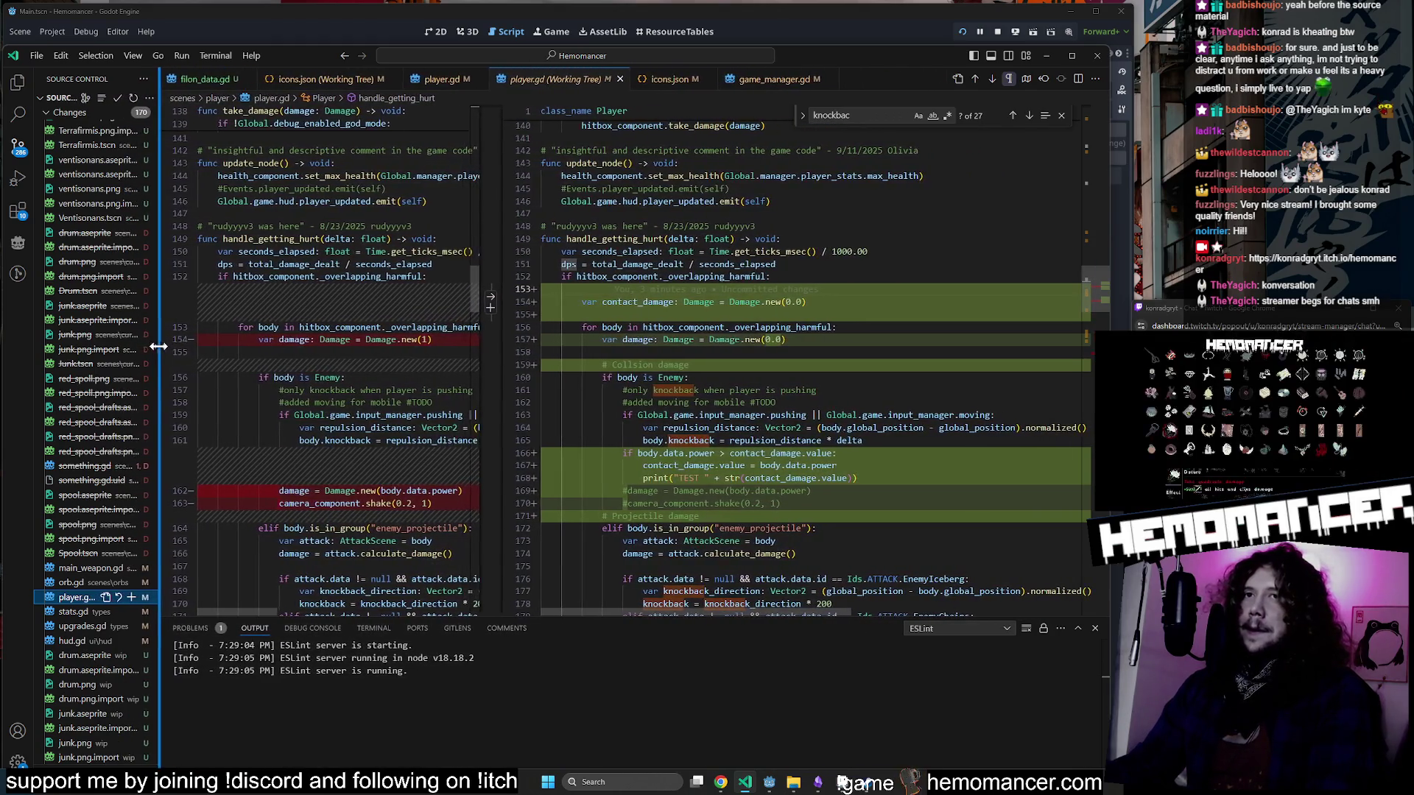
{"action": "double_click", "coordinate": [501, 391]}
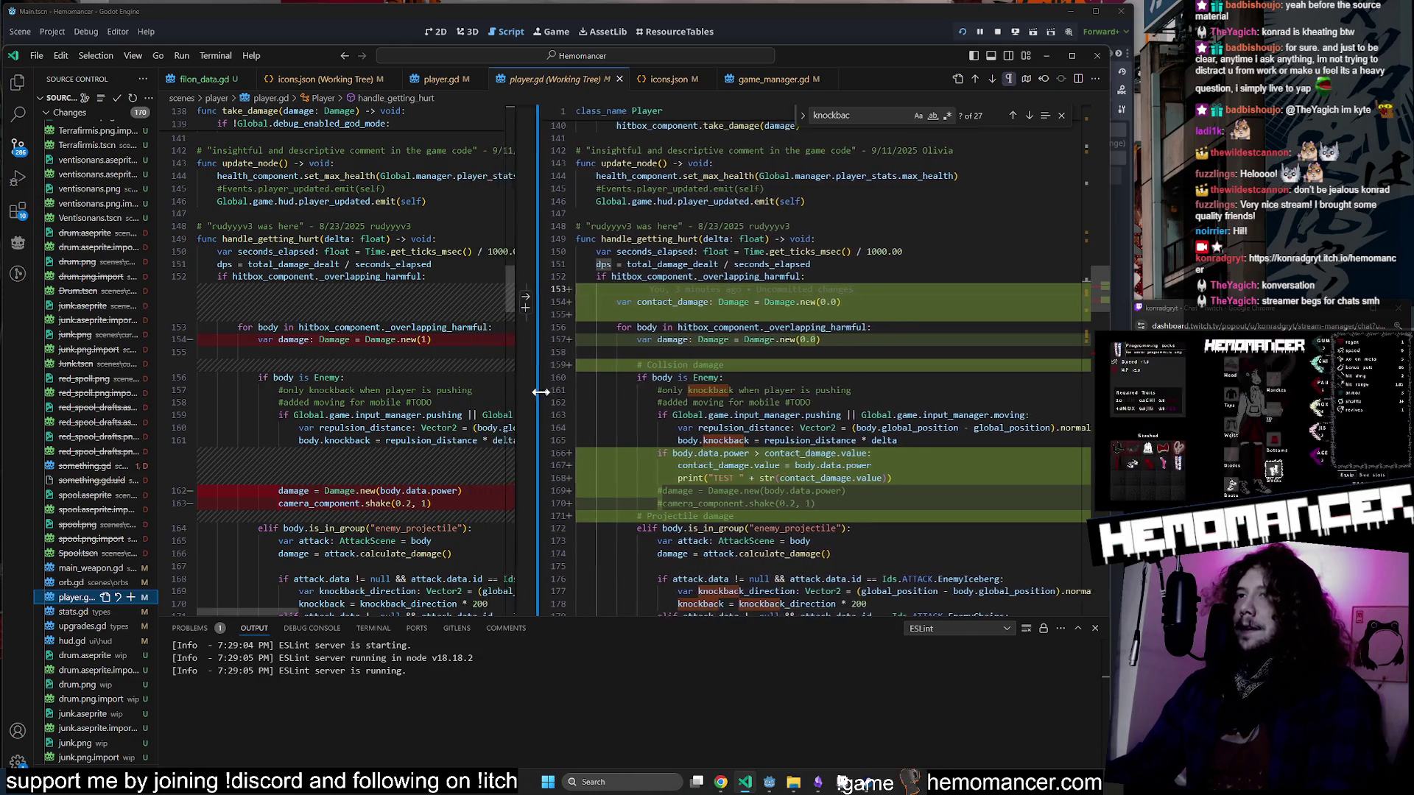
Delete the three stray blank lines after the hit-flash reset.
{"action": "scroll", "coordinate": [510, 450], "scroll_direction": "down", "scroll_amount": 2}
{"action": "scroll", "coordinate": [510, 449], "scroll_direction": "down", "scroll_amount": 20}
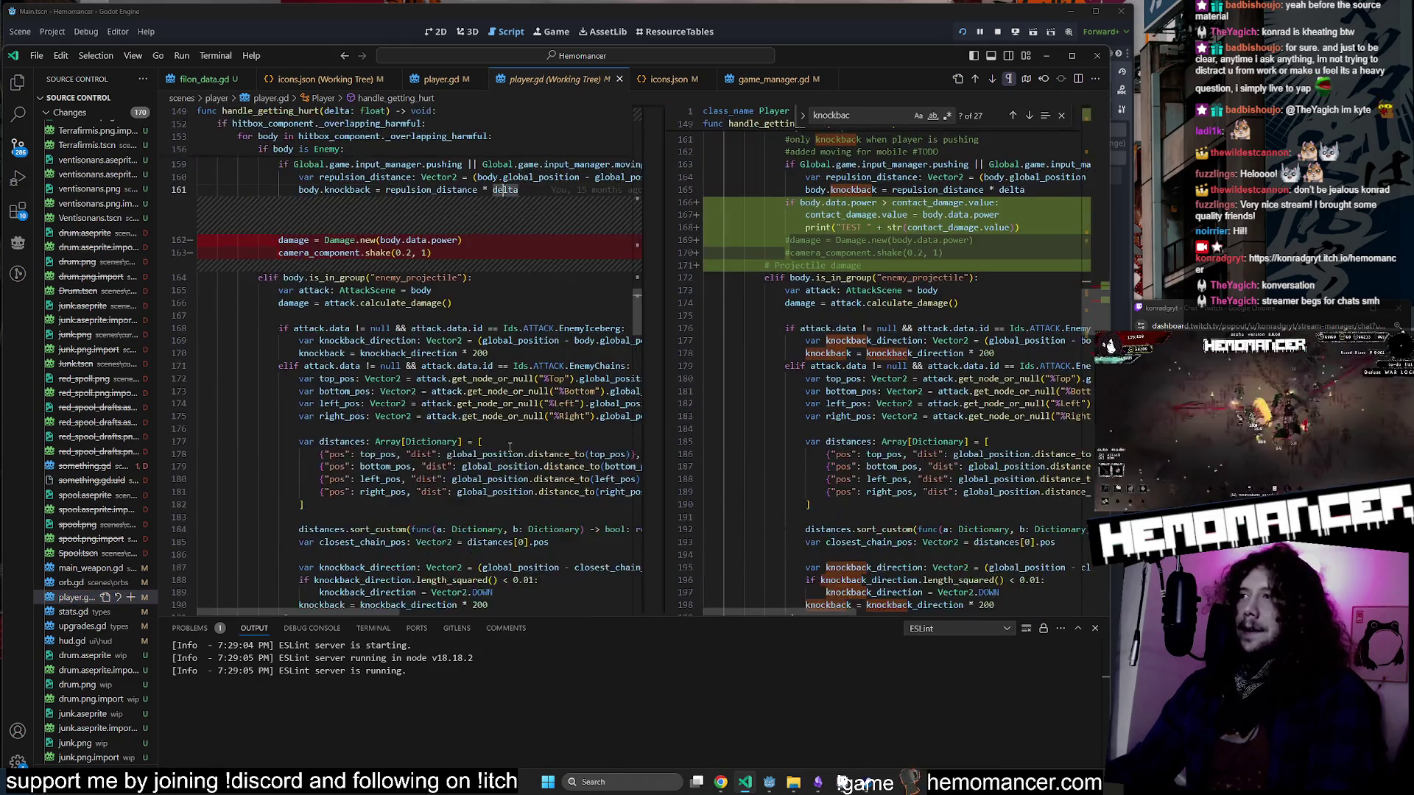
{"action": "scroll", "coordinate": [509, 441], "scroll_direction": "down", "scroll_amount": 20}
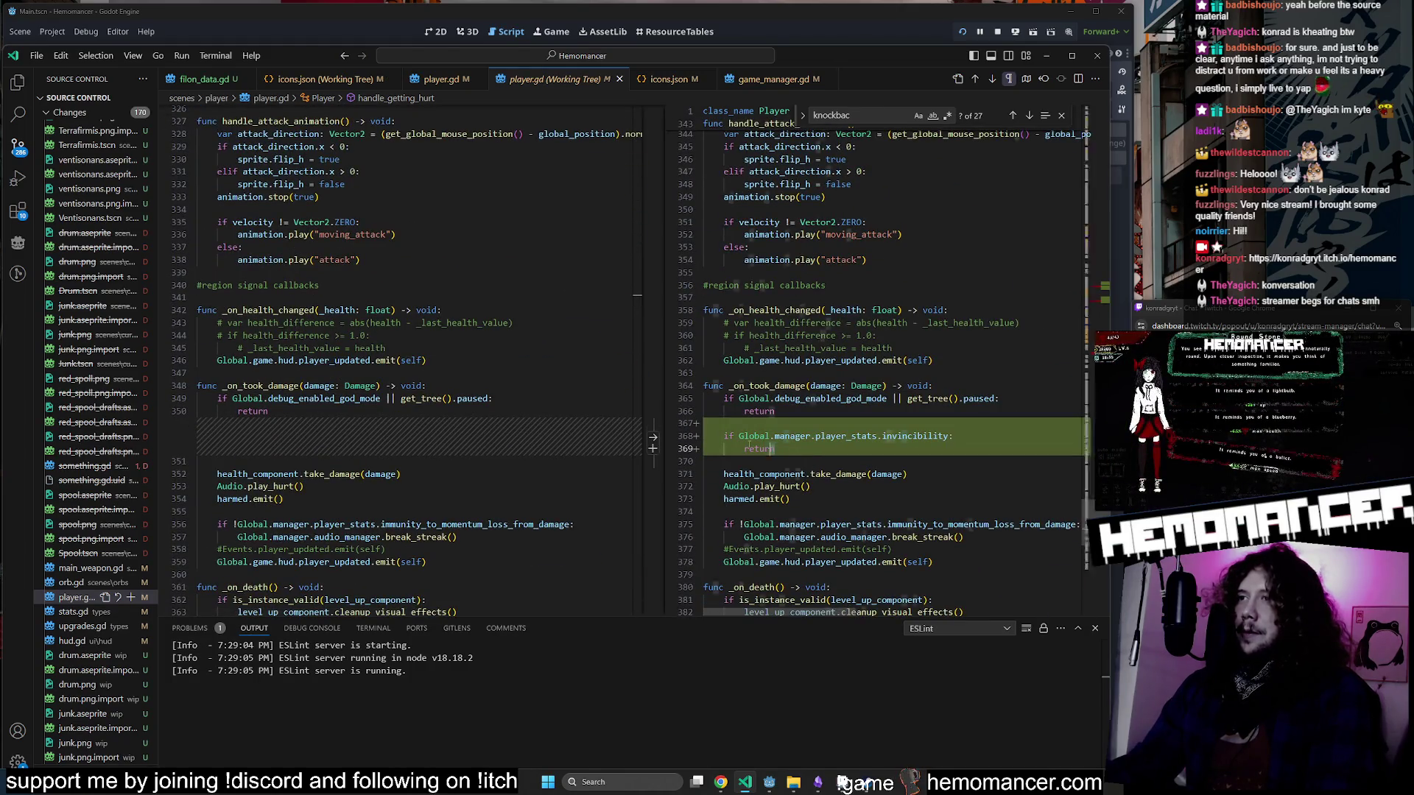
{"action": "scroll", "coordinate": [772, 465], "scroll_direction": "up", "scroll_amount": 20}
{"action": "scroll", "coordinate": [780, 469], "scroll_direction": "up", "scroll_amount": 20}
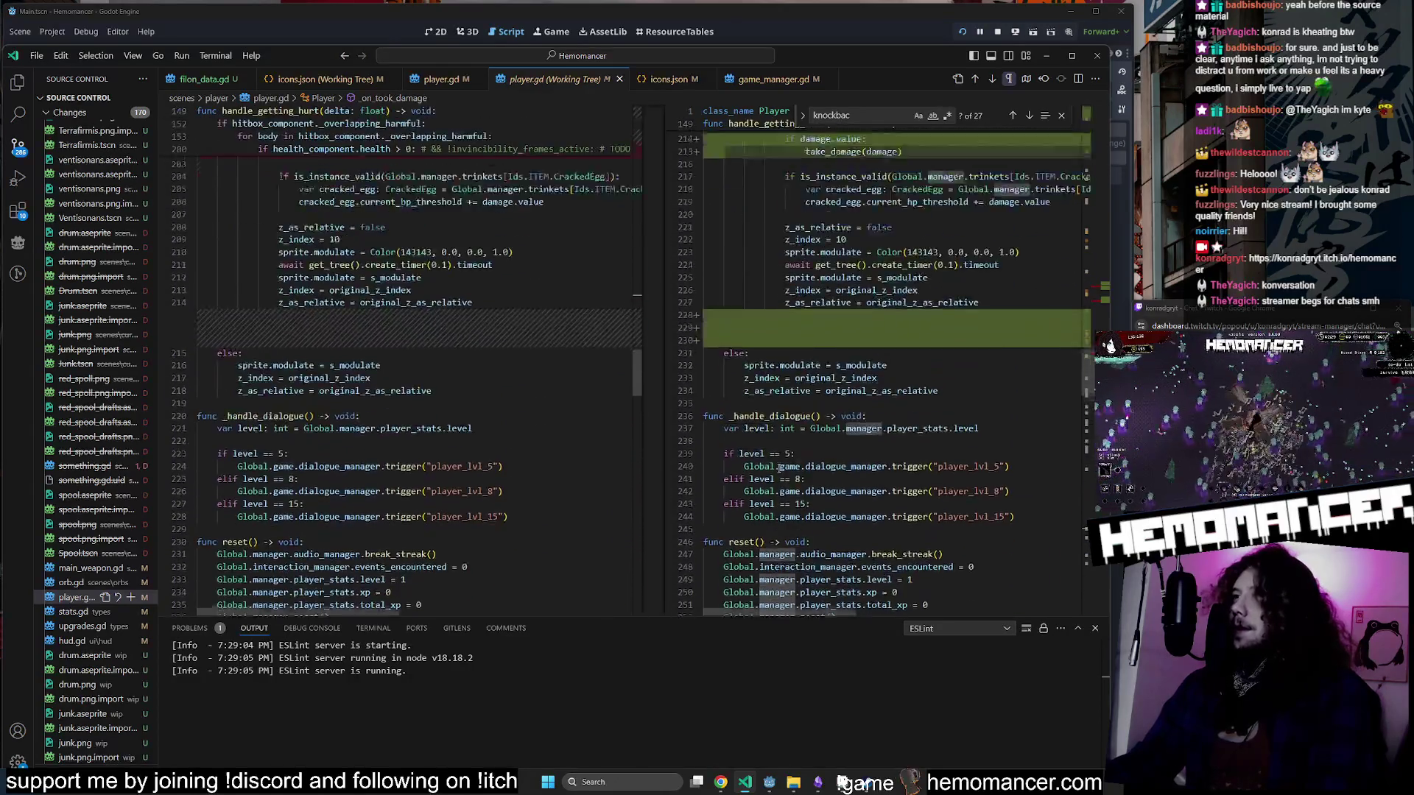
{"action": "left_click", "coordinate": [783, 388]}
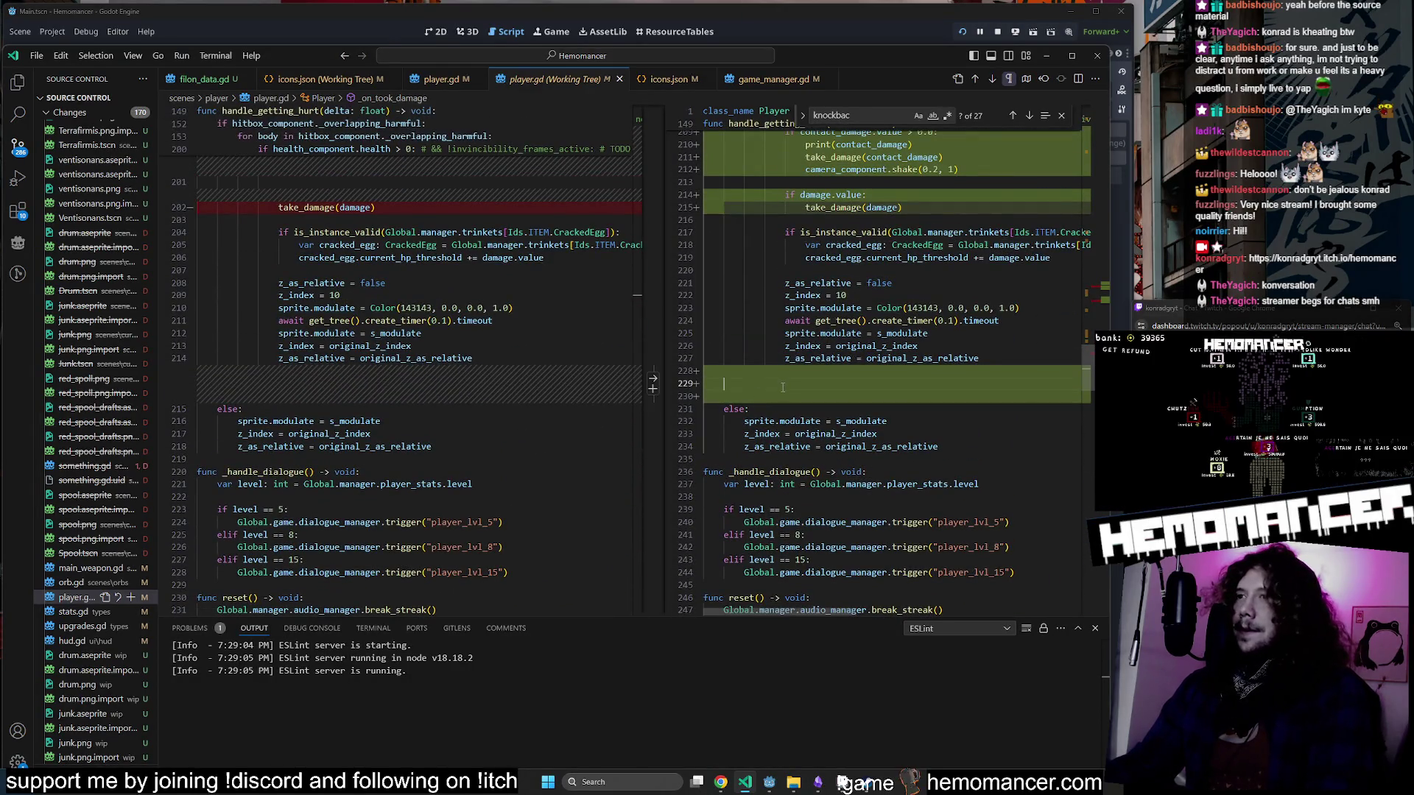
{"action": "key", "text": "Down"}
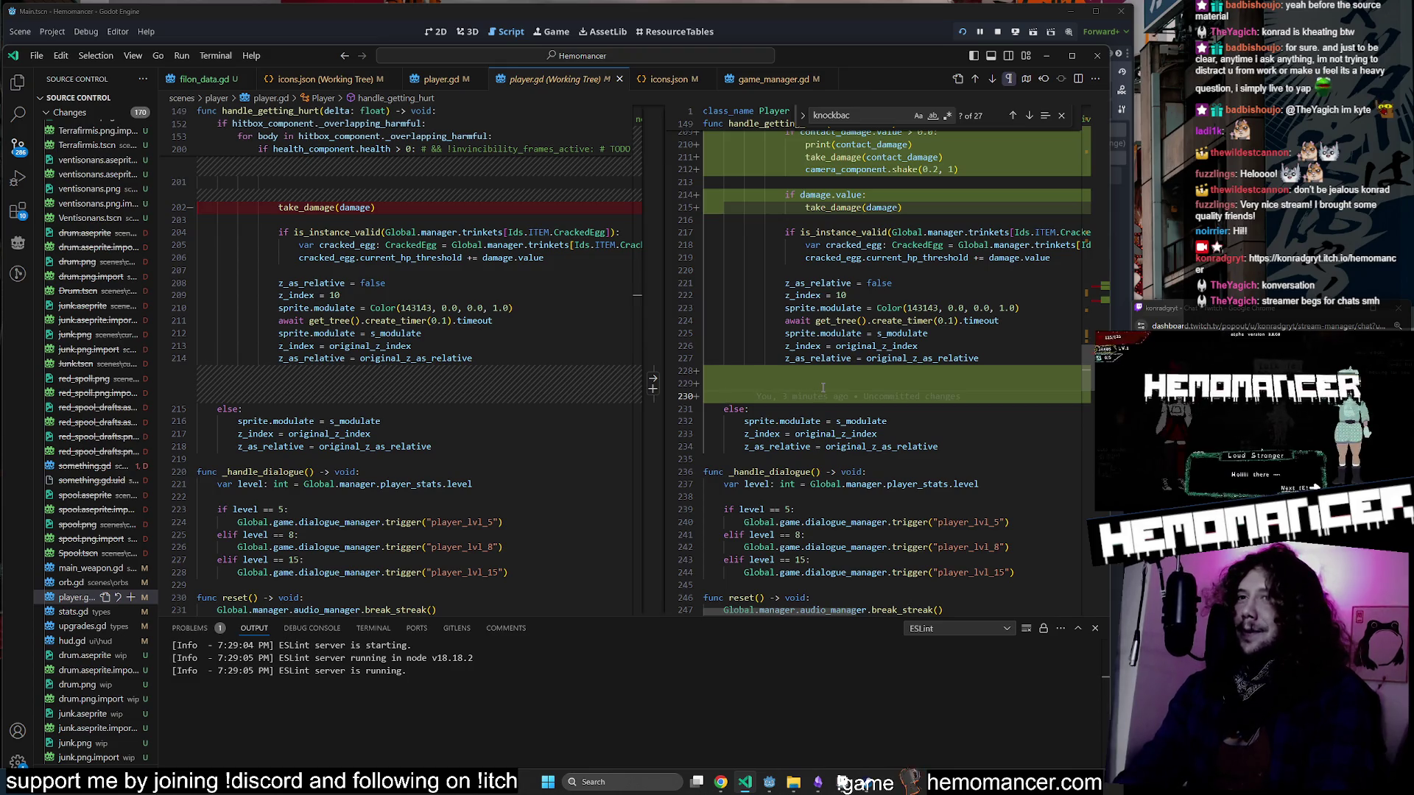
{"action": "key", "text": "BackSpace"}
{"action": "key", "text": "BackSpace"}
{"action": "key", "text": "BackSpace"}
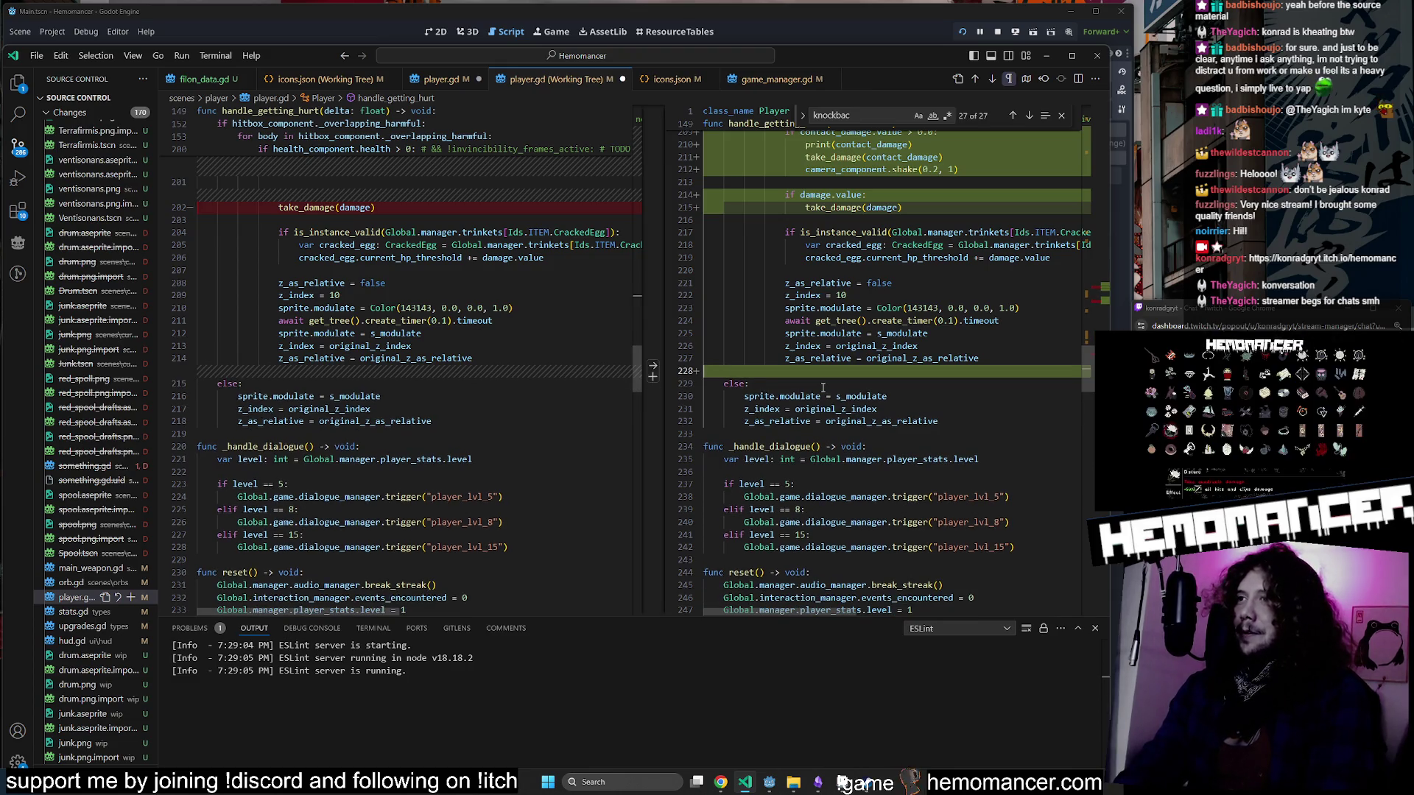
{"action": "scroll", "coordinate": [830, 298], "scroll_direction": "up", "scroll_amount": 3}
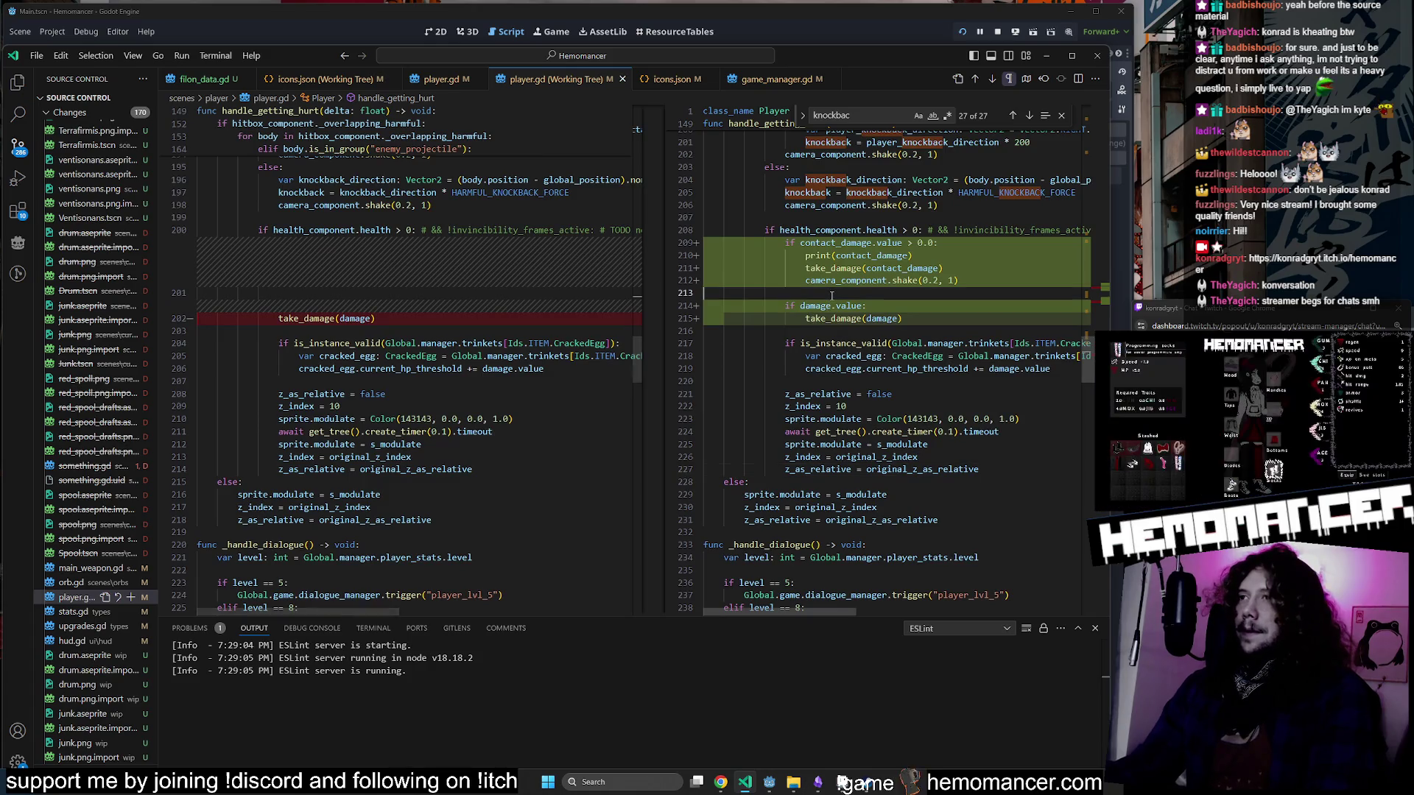
{"action": "left_click", "coordinate": [801, 243]}
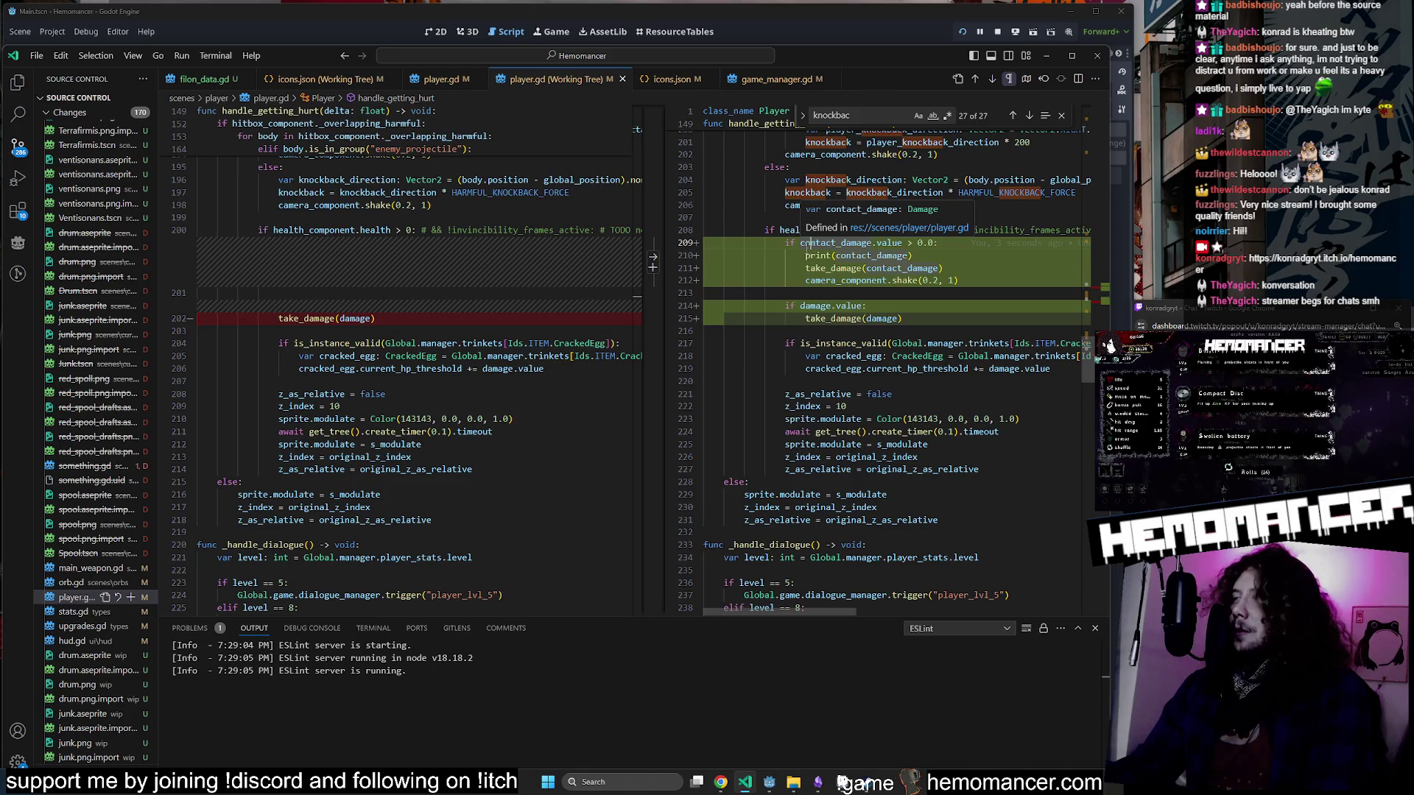
{"action": "scroll", "coordinate": [733, 272], "scroll_direction": "up", "scroll_amount": 1}
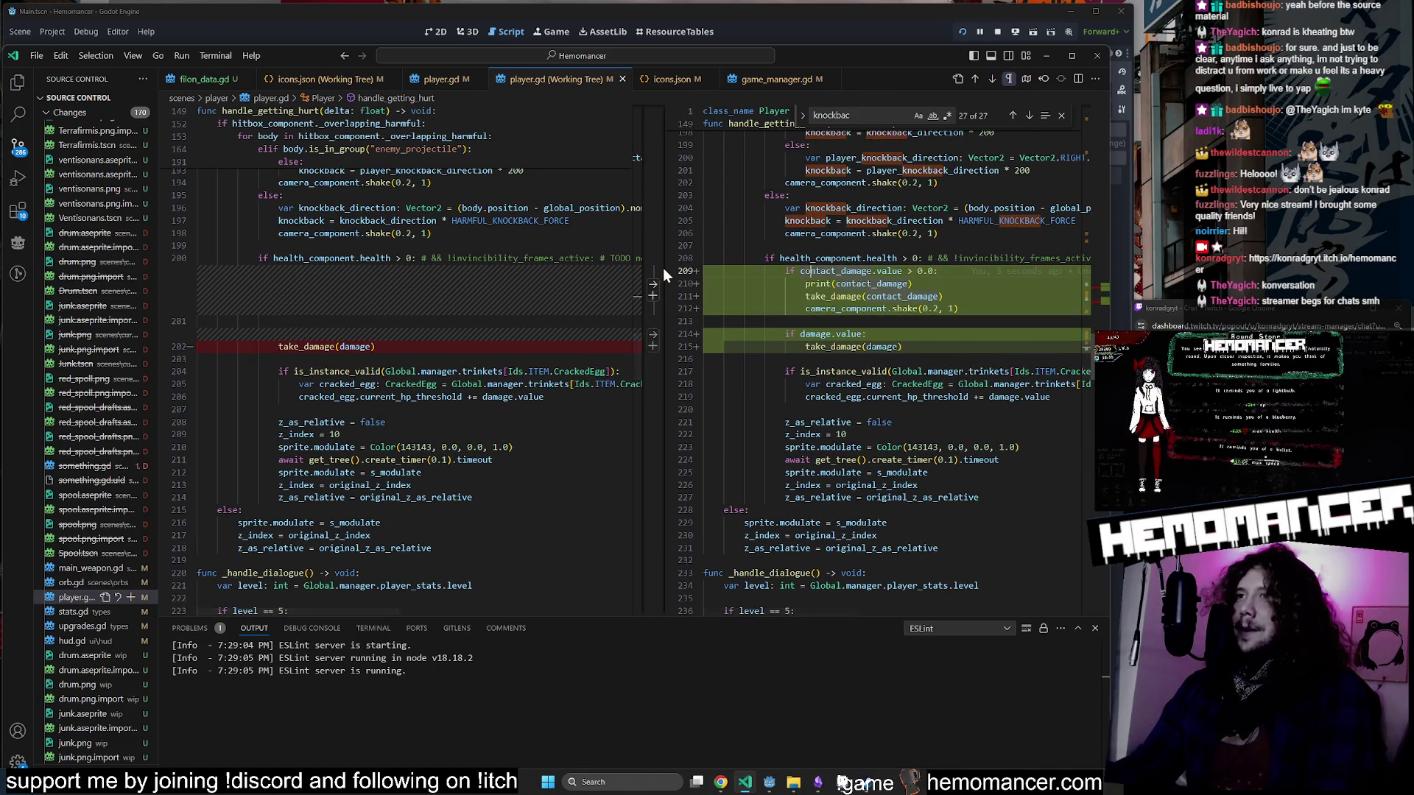
{"action": "left_click_drag", "start_coordinate": [665, 272], "coordinate": [617, 267]}
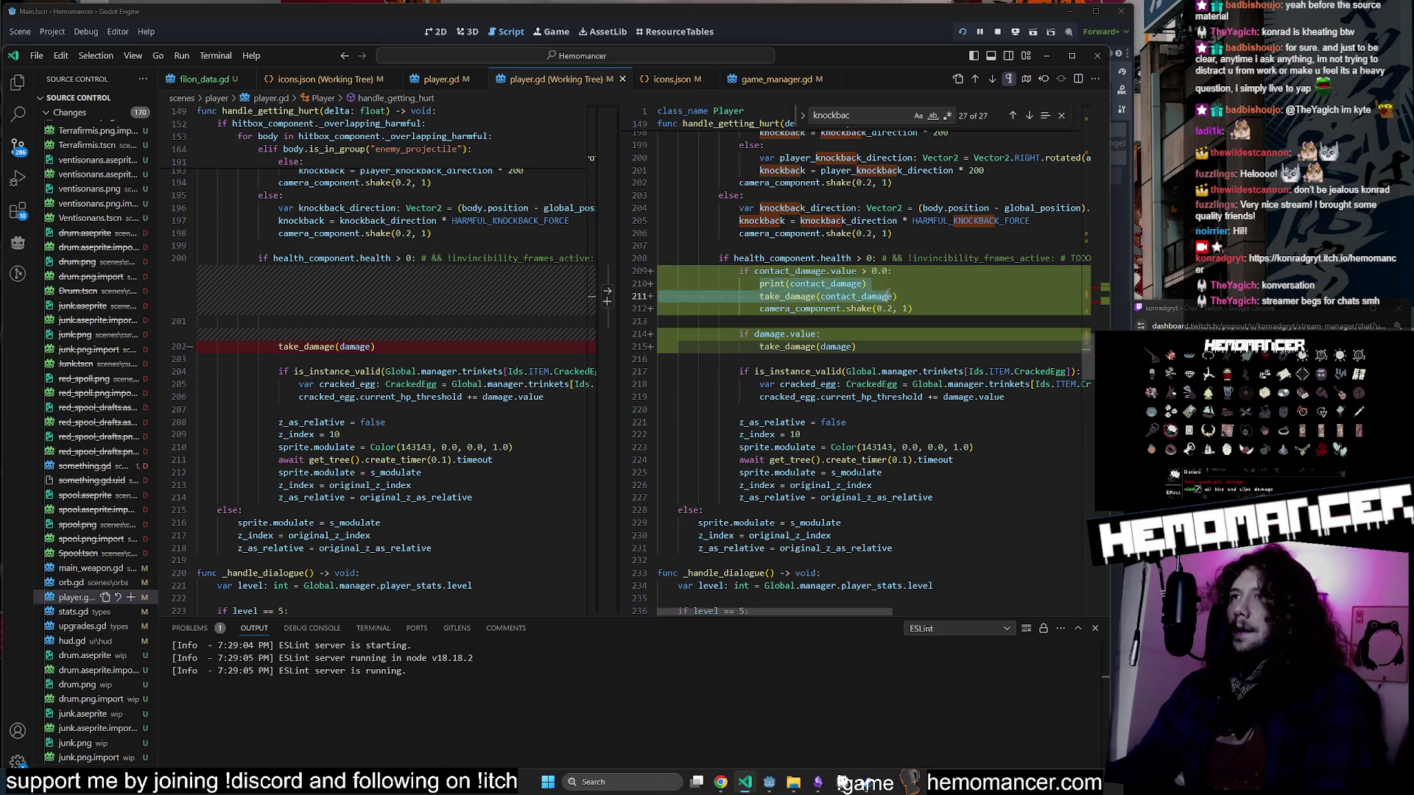
{"action": "scroll", "coordinate": [788, 305], "scroll_direction": "up", "scroll_amount": 10}
{"action": "scroll", "coordinate": [788, 306], "scroll_direction": "up", "scroll_amount": 2}
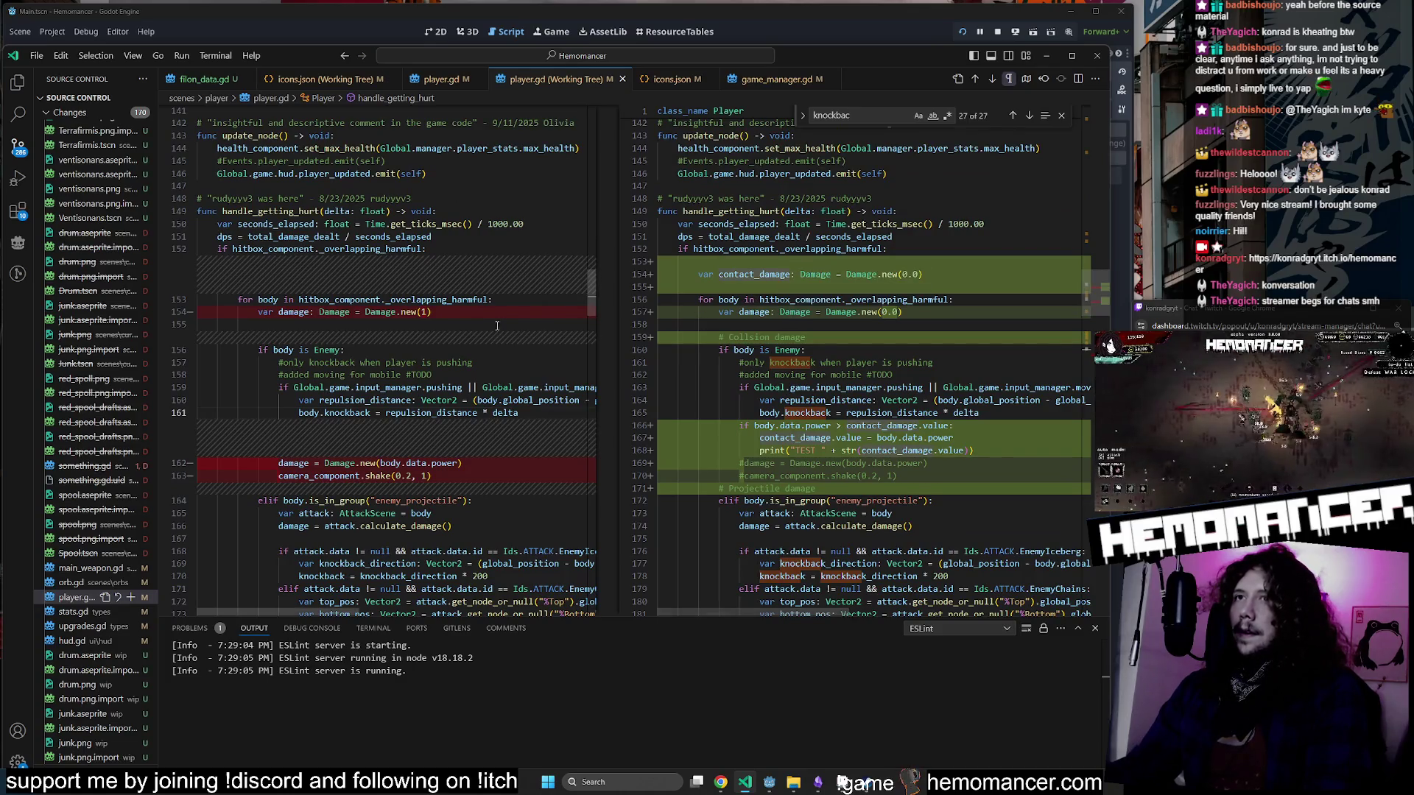
{"action": "left_click", "coordinate": [440, 312]}
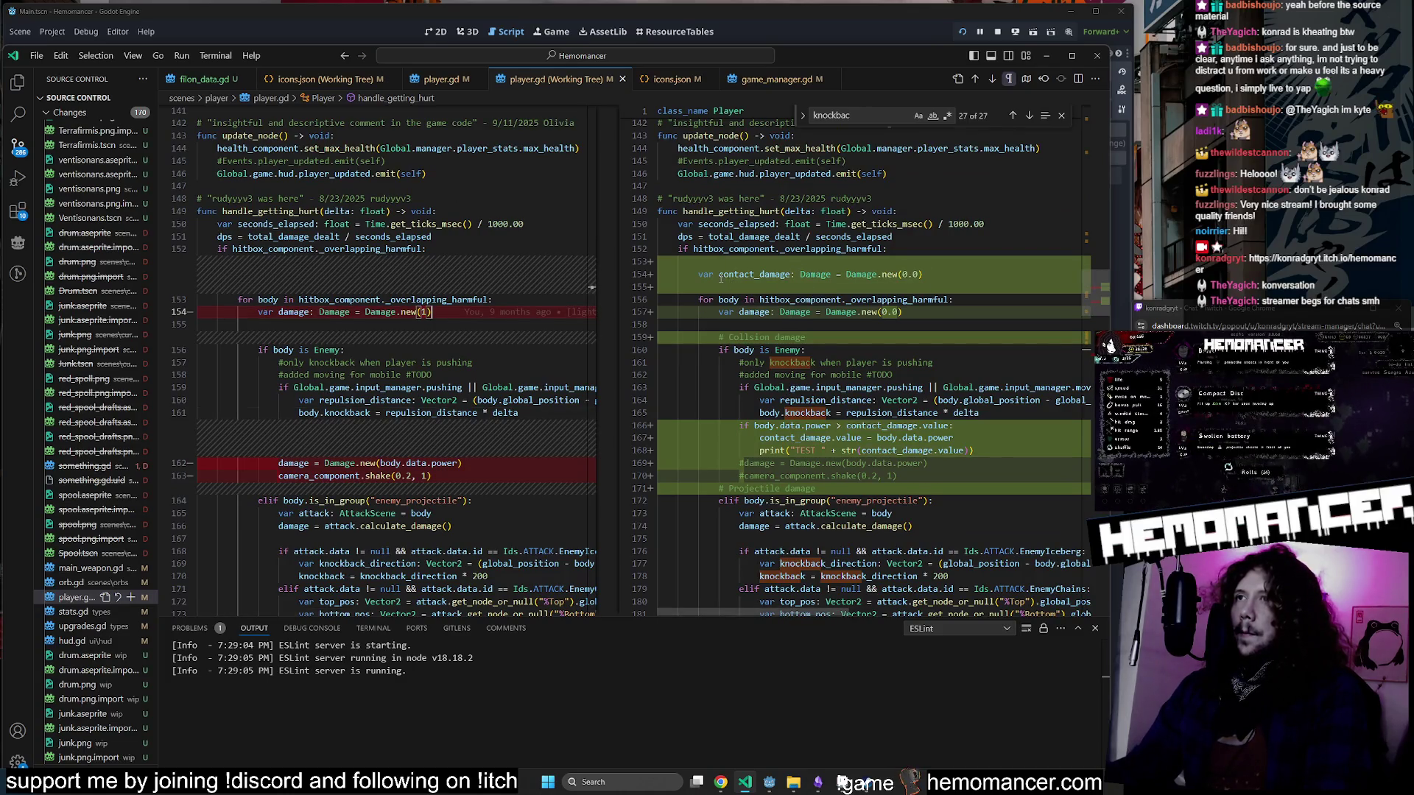
{"action": "left_click_drag", "start_coordinate": [698, 275], "coordinate": [961, 276]}
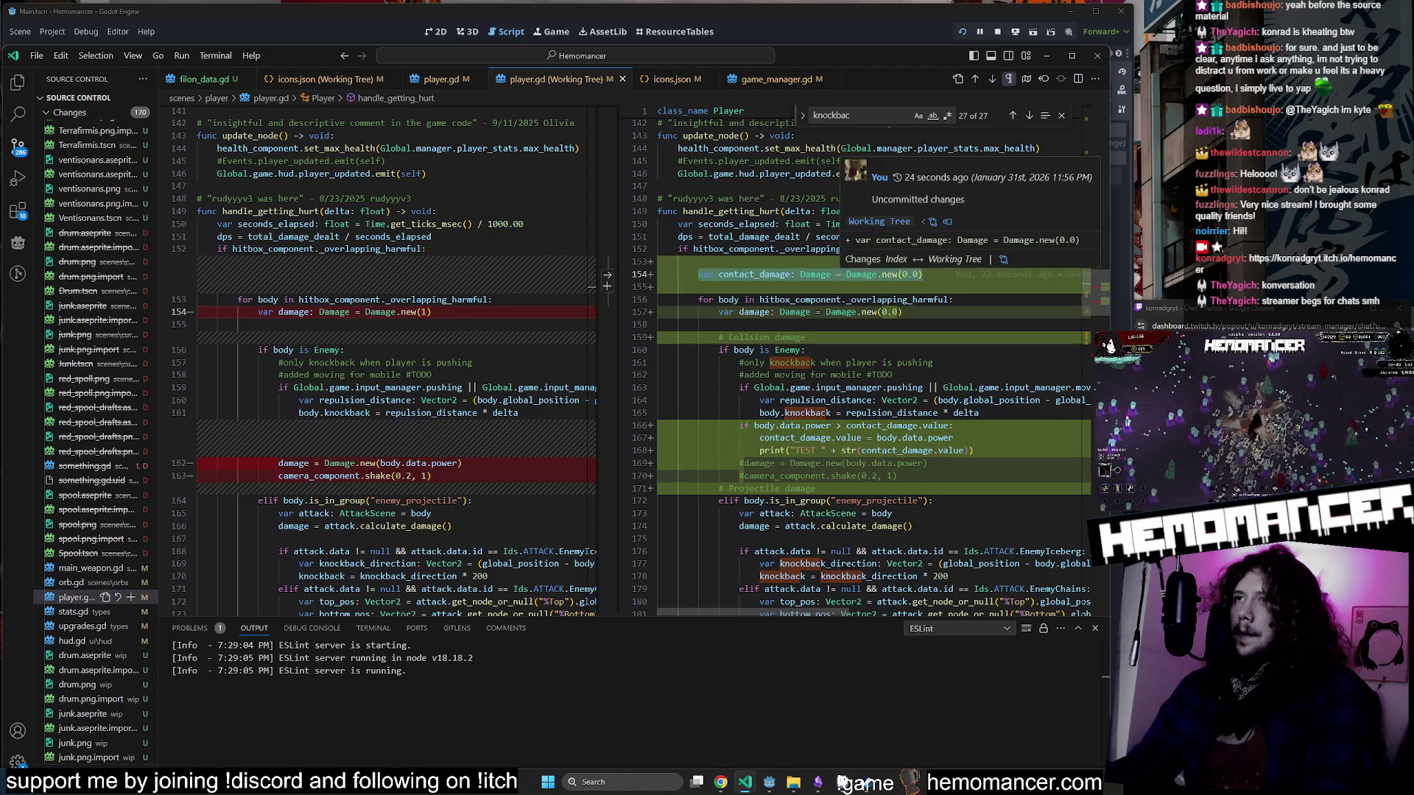
{"action": "left_click", "coordinate": [837, 286]}
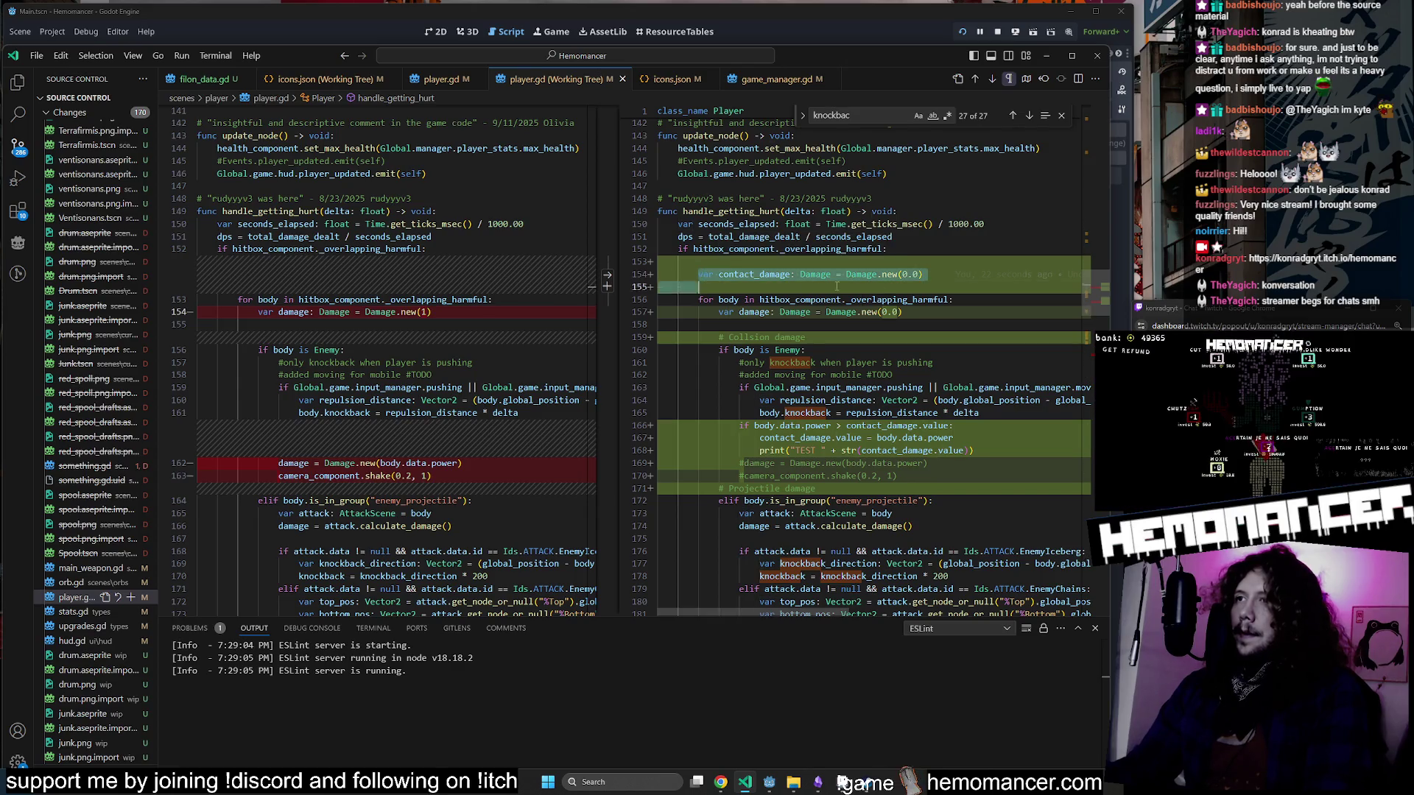
{"action": "left_click", "coordinate": [967, 278], "text": "shift"}
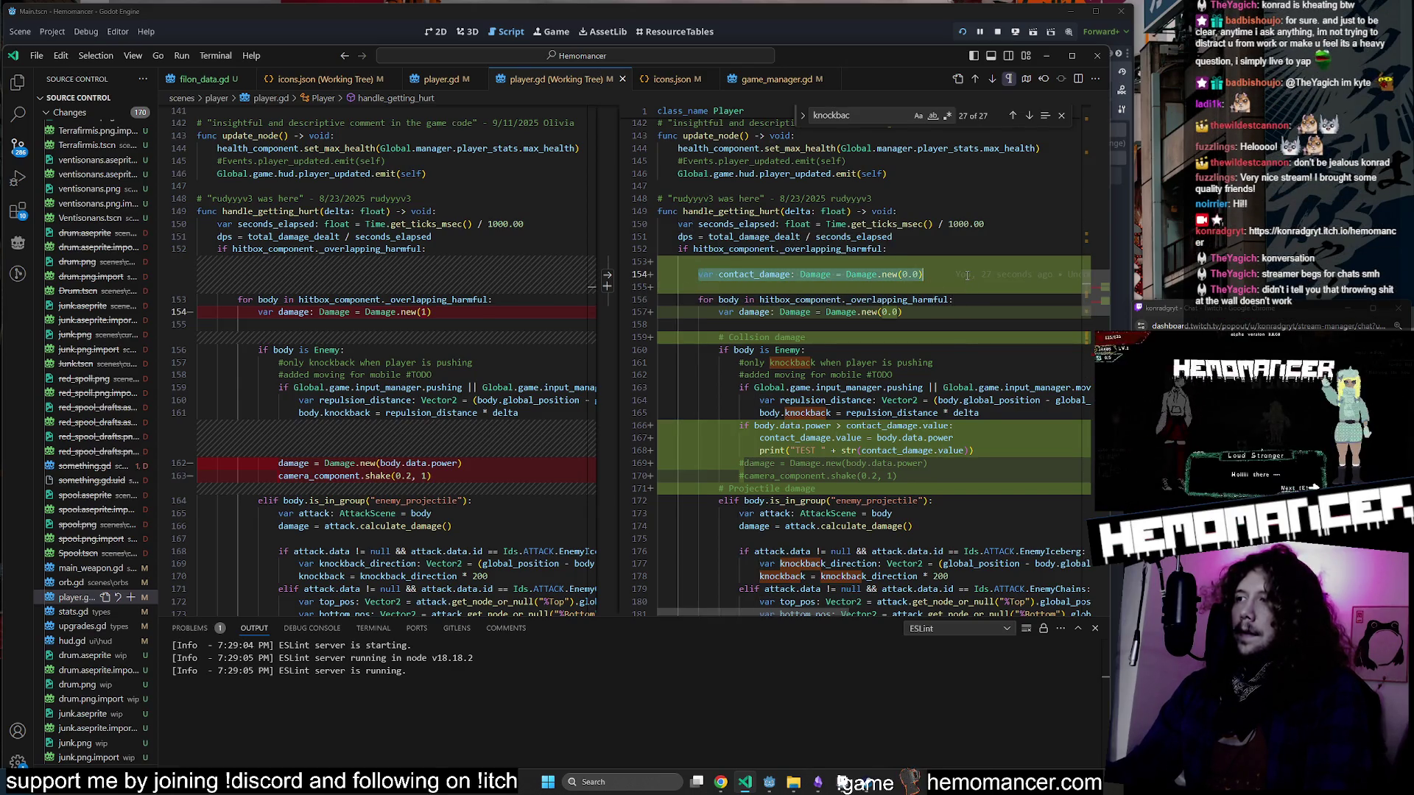
{"action": "mouse_move", "coordinate": [967, 275]}
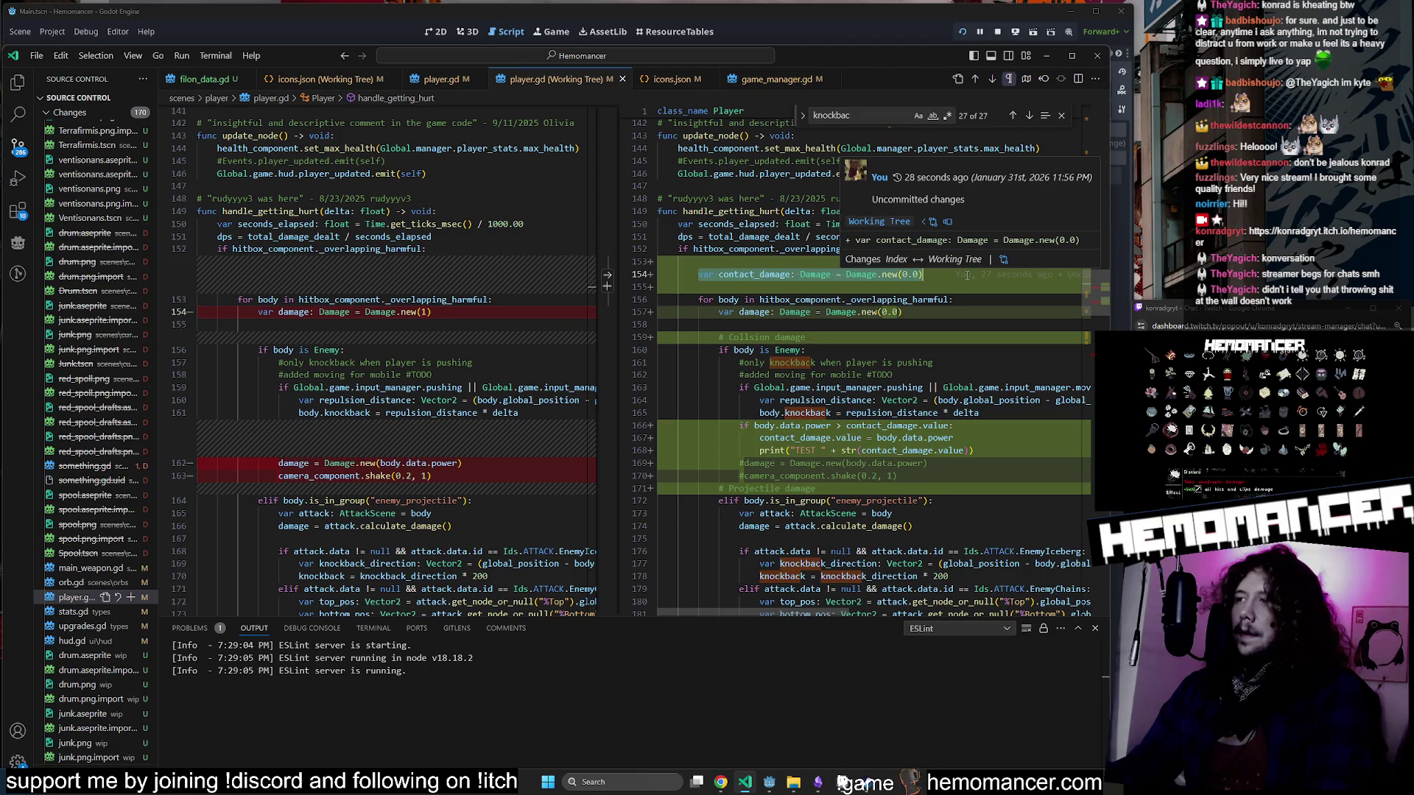
Delete the contact_damage declaration and the empty lines above the loop.
{"action": "left_click_drag", "start_coordinate": [967, 275], "coordinate": [643, 272]}
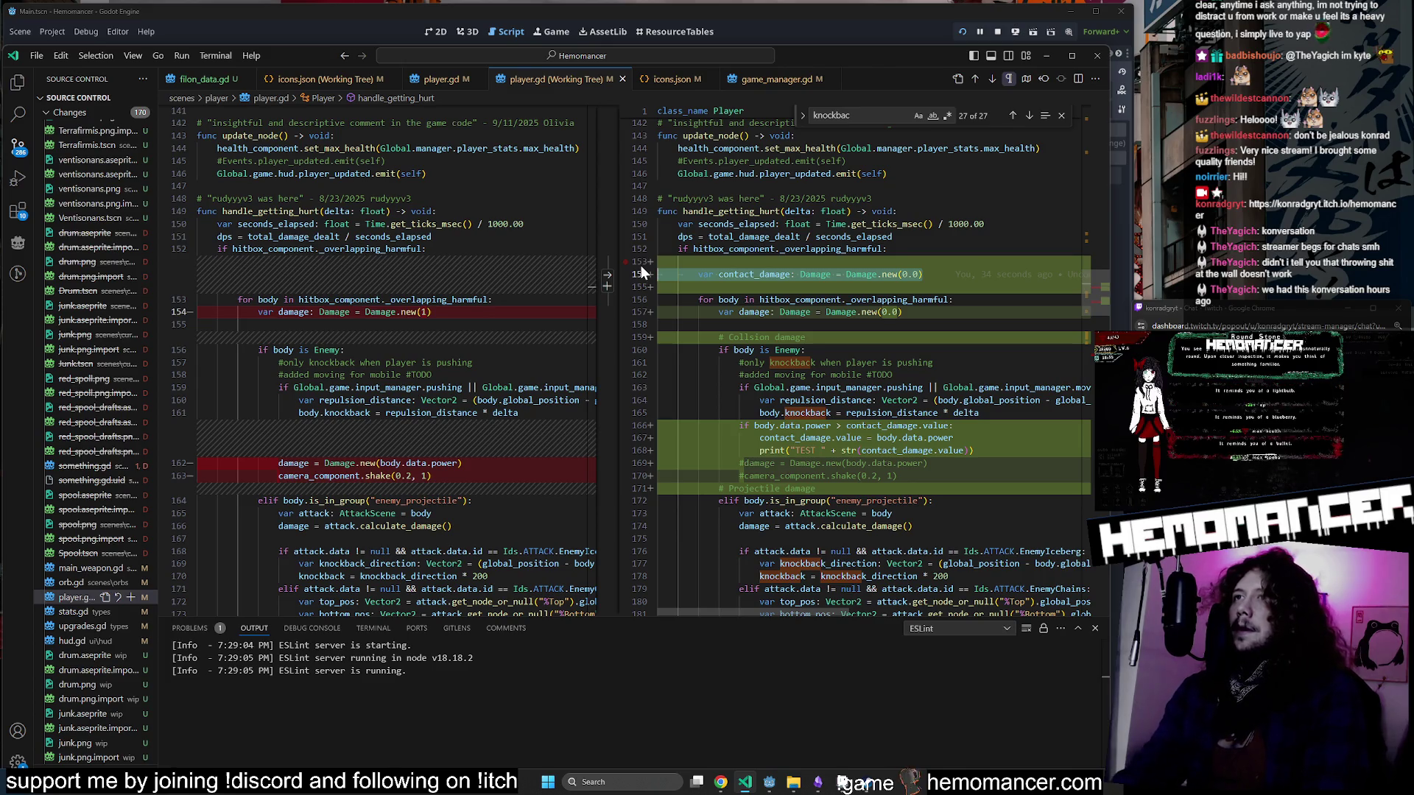
{"action": "key", "text": "BackSpace"}
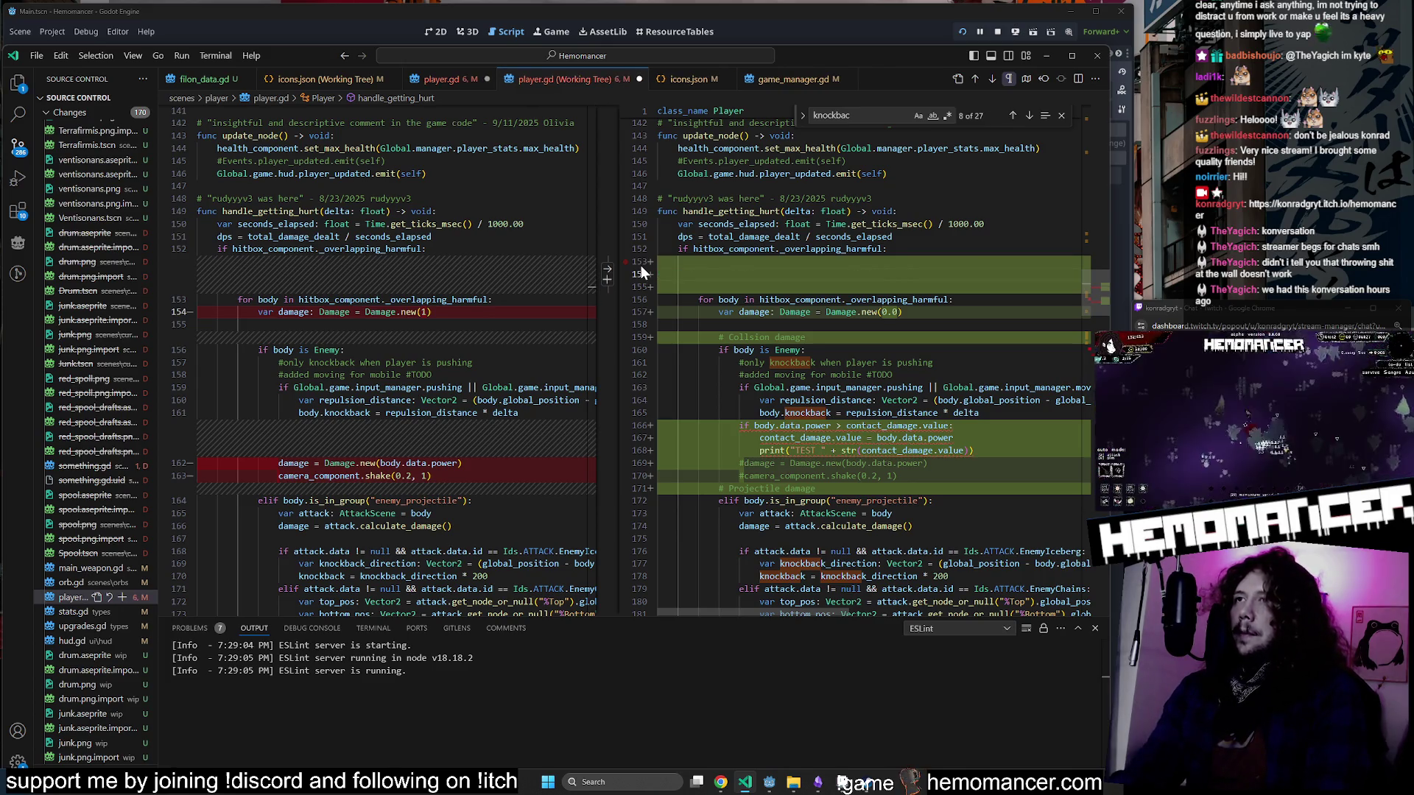
{"action": "key", "text": "BackSpace"}
{"action": "key", "text": "BackSpace"}
{"action": "key", "text": "BackSpace"}
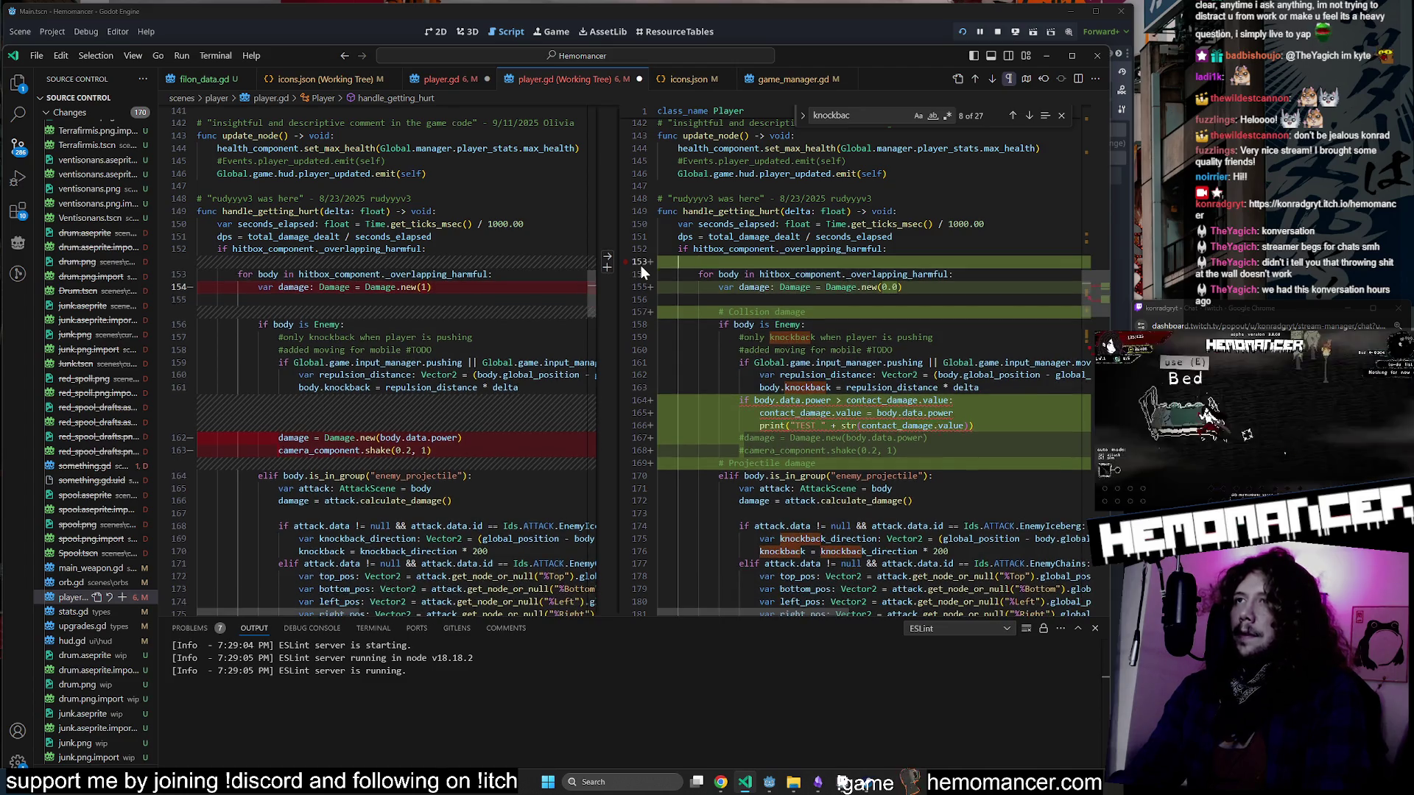
{"action": "key", "text": "Down"}
{"action": "key", "text": "Down"}
{"action": "key", "text": "Down"}
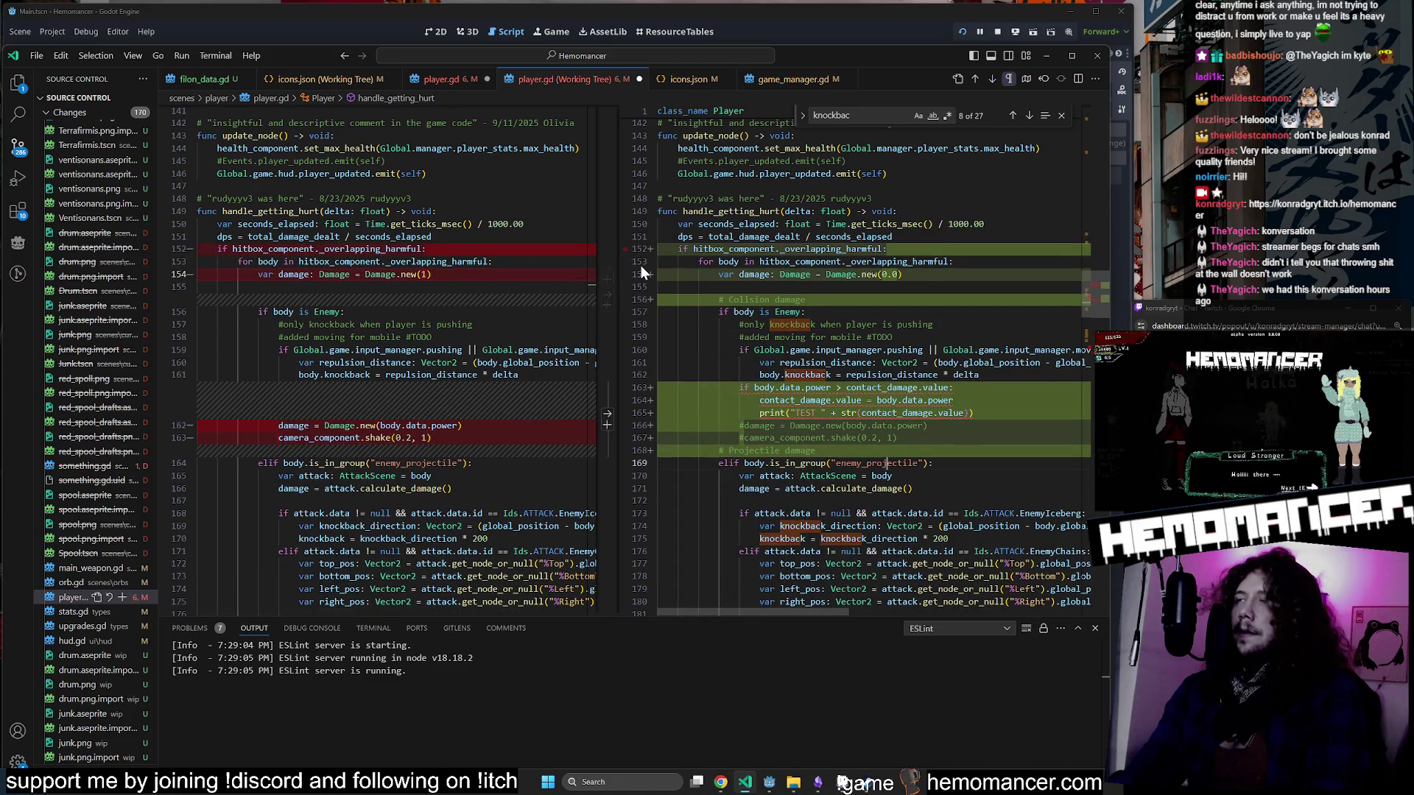
{"action": "key", "text": "Up"}
{"action": "key", "text": "Up"}
{"action": "key", "text": "Up"}
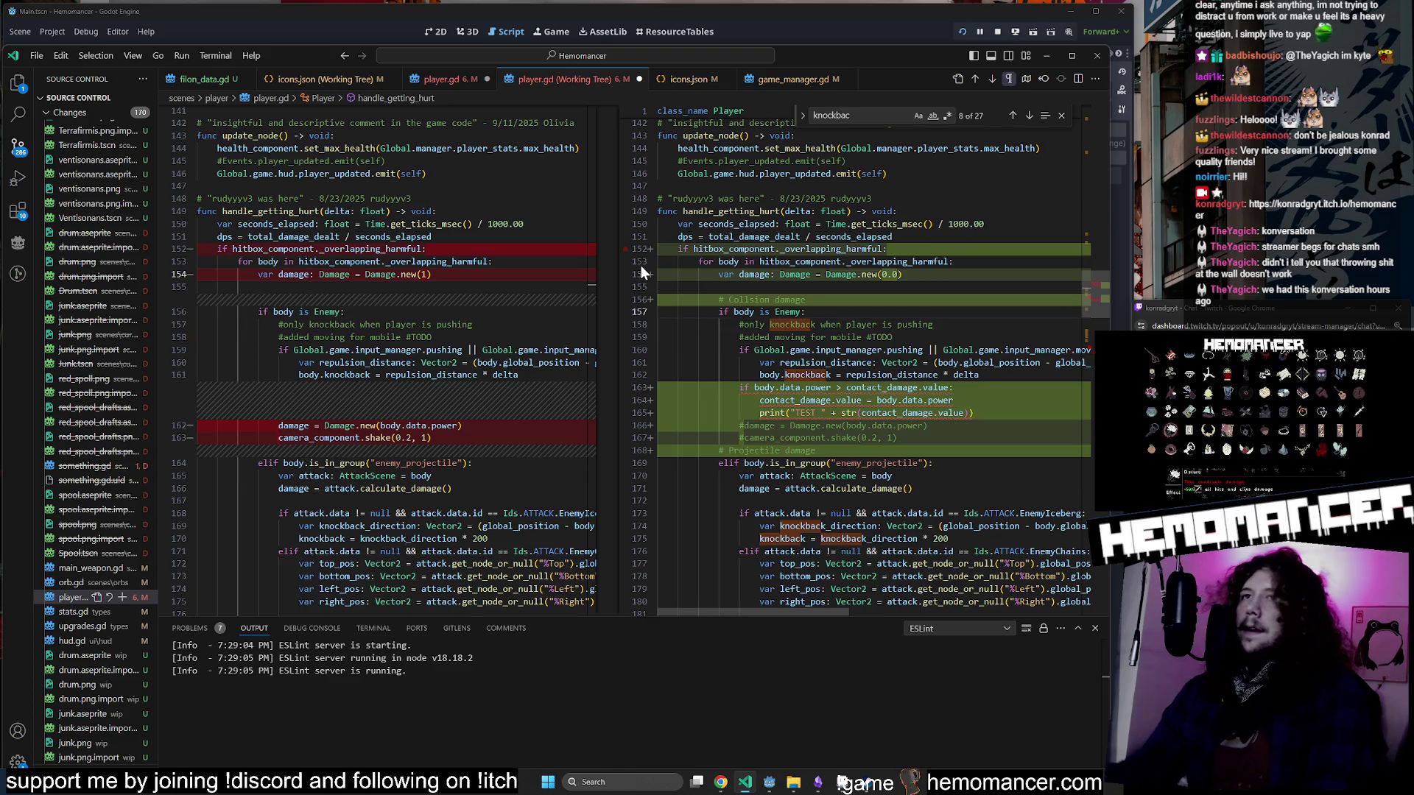
{"action": "left_click", "coordinate": [768, 274]}
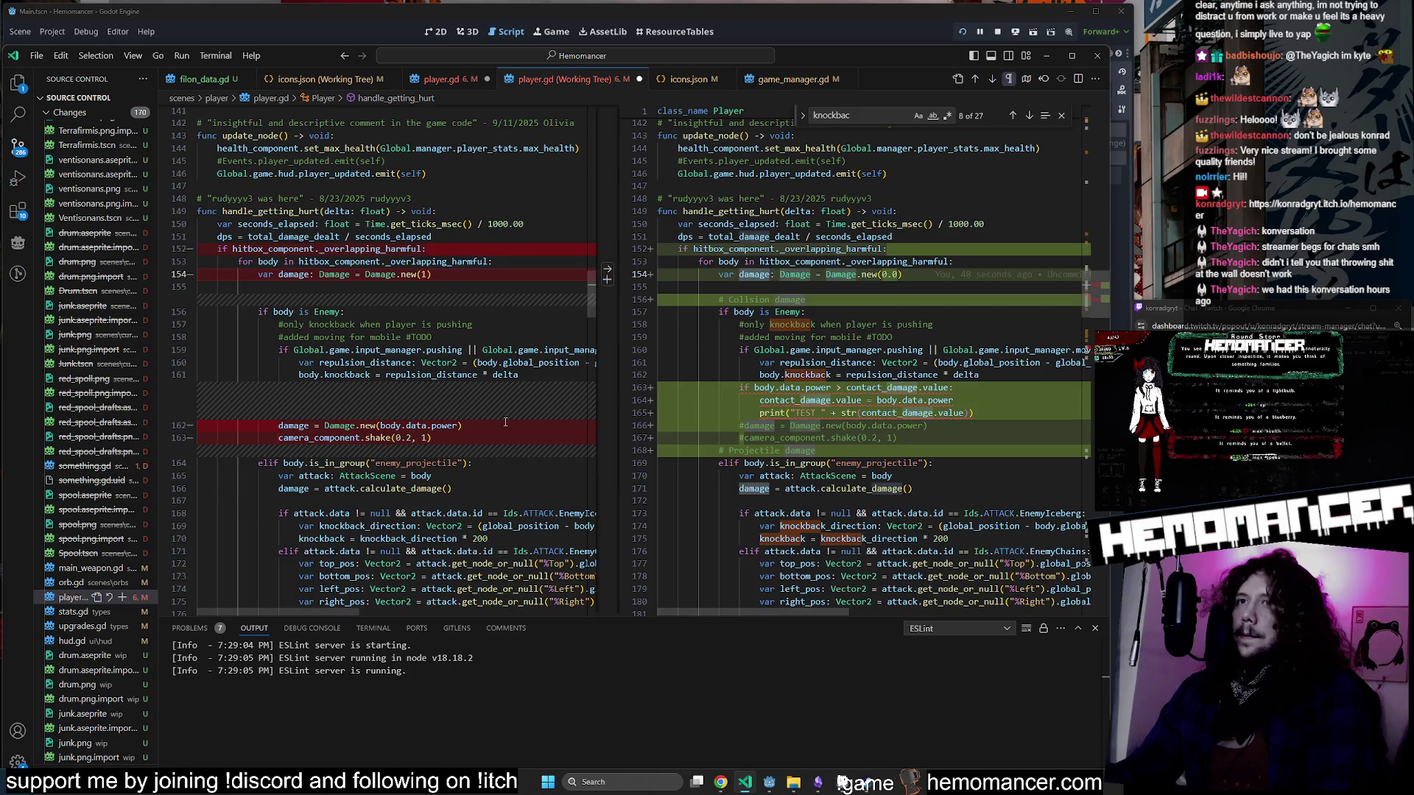
Inspect body.data.power and the print line in the contact_damage block.
{"action": "scroll", "coordinate": [505, 422], "scroll_direction": "down", "scroll_amount": 1}
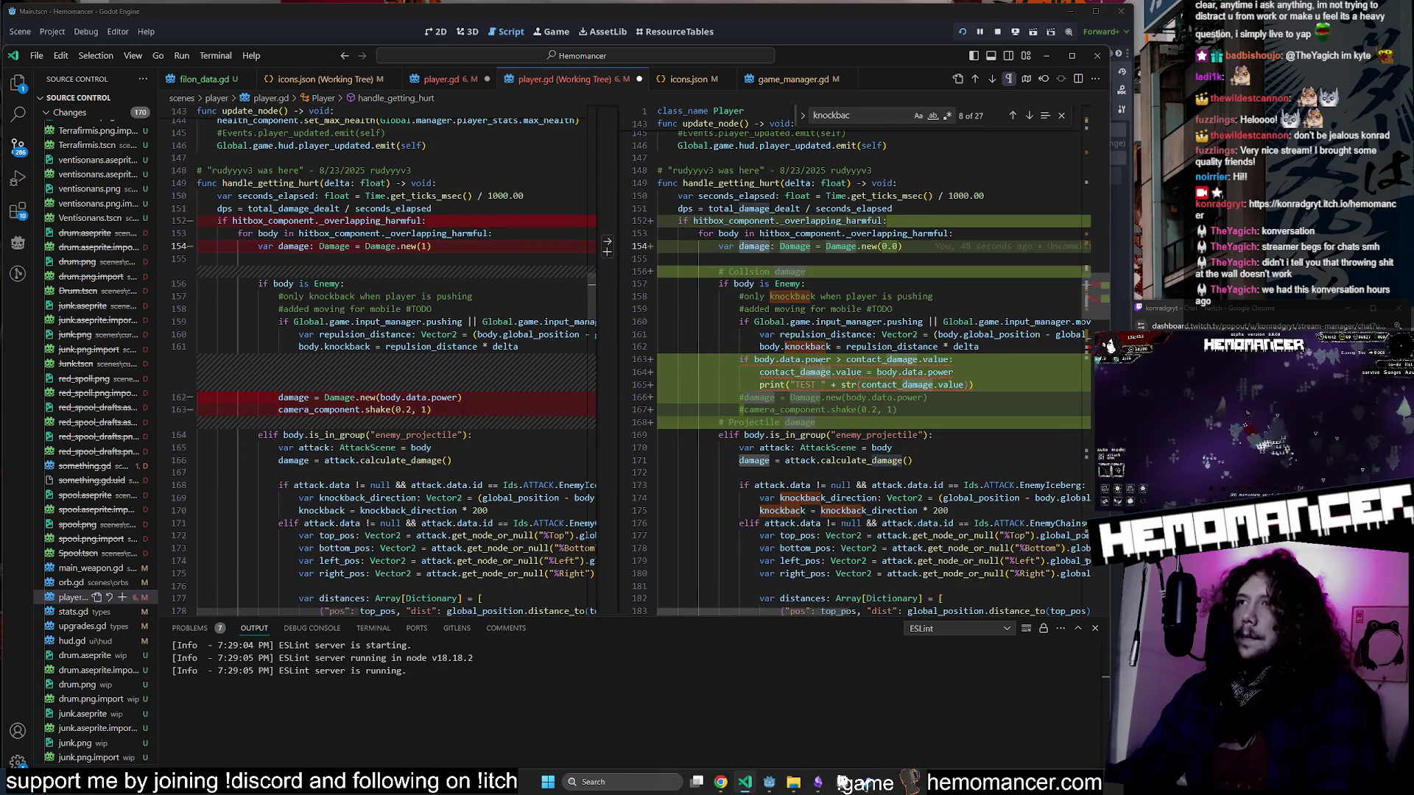
{"action": "mouse_move", "coordinate": [805, 372]}
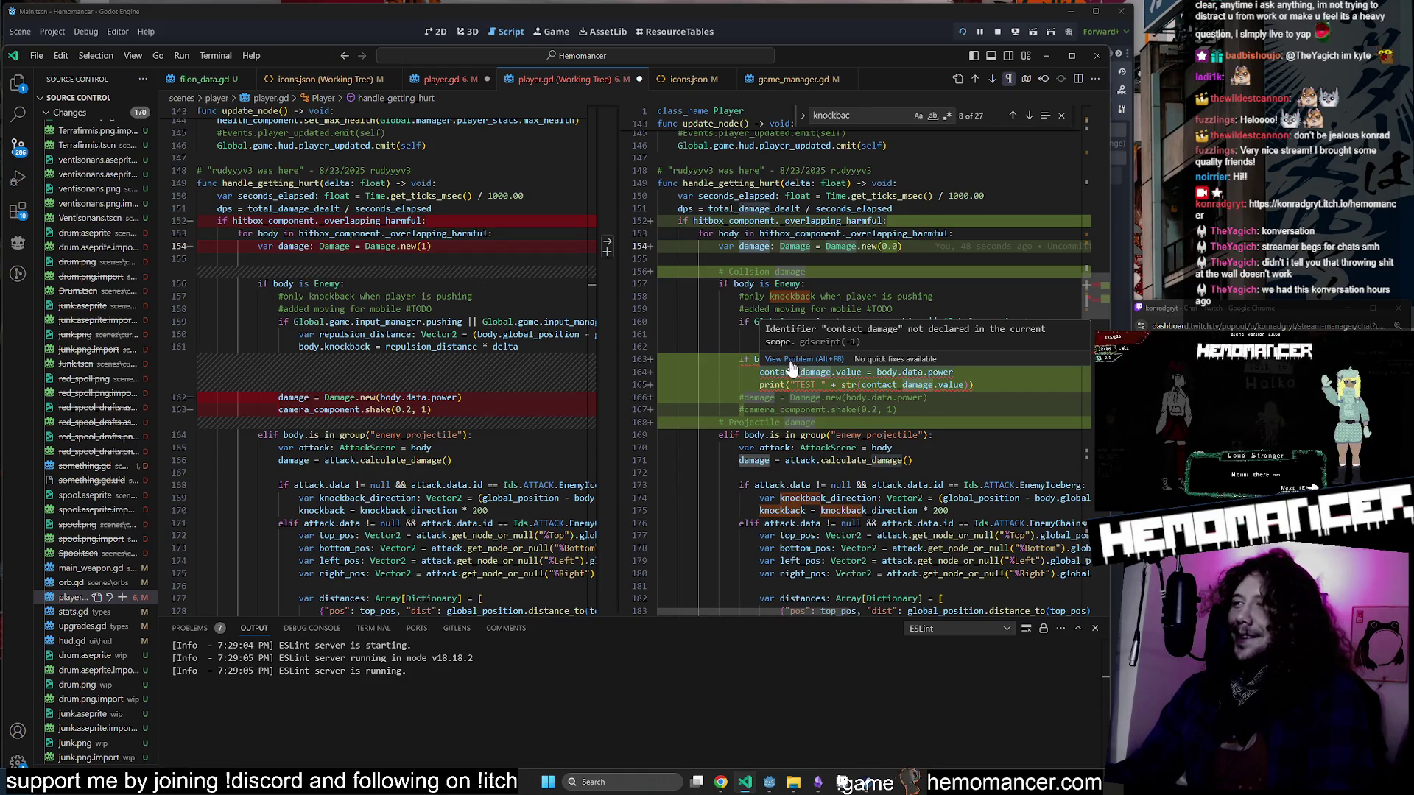
{"action": "left_click", "coordinate": [928, 372]}
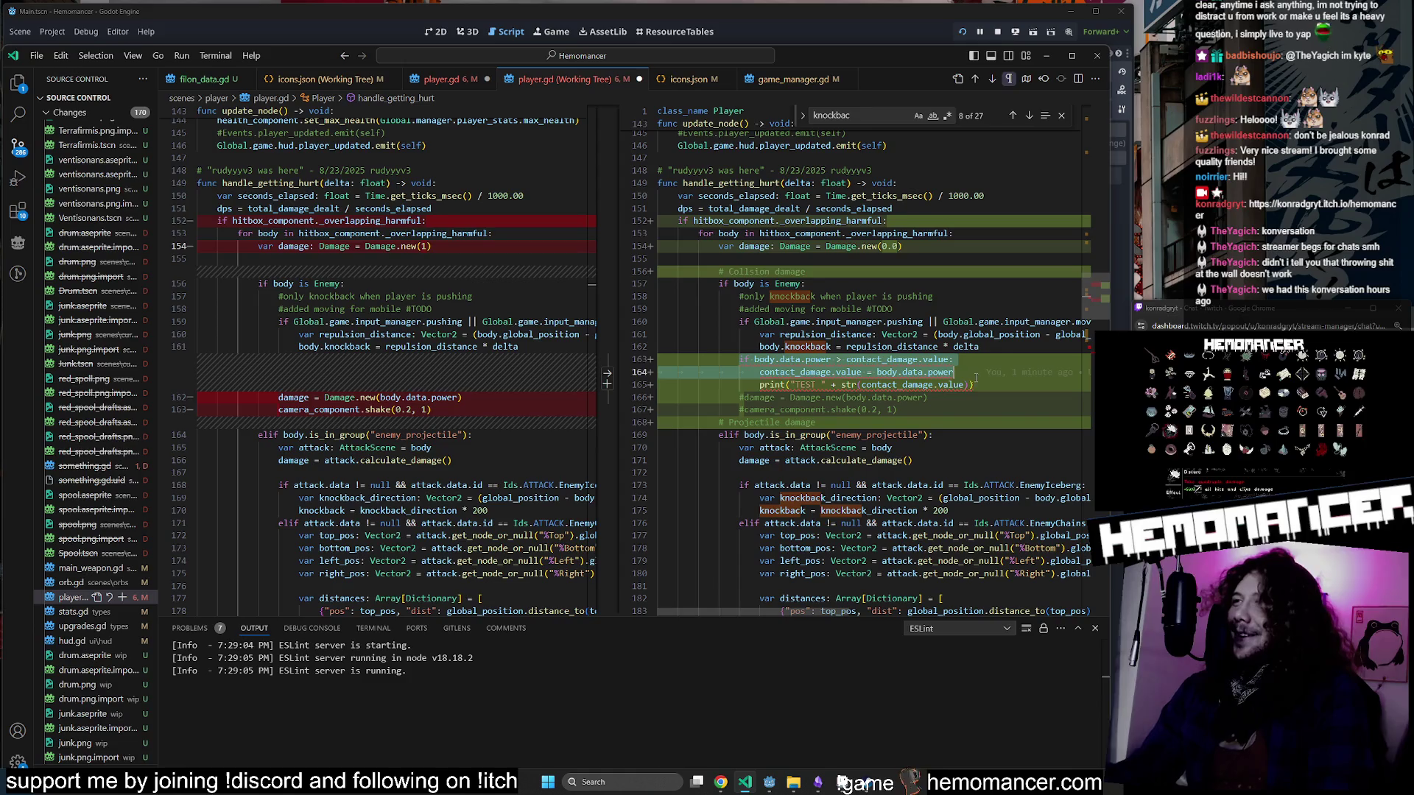
{"action": "scroll", "coordinate": [977, 378], "scroll_direction": "down", "scroll_amount": 2}
{"action": "left_click_drag", "start_coordinate": [953, 316], "coordinate": [757, 303]}
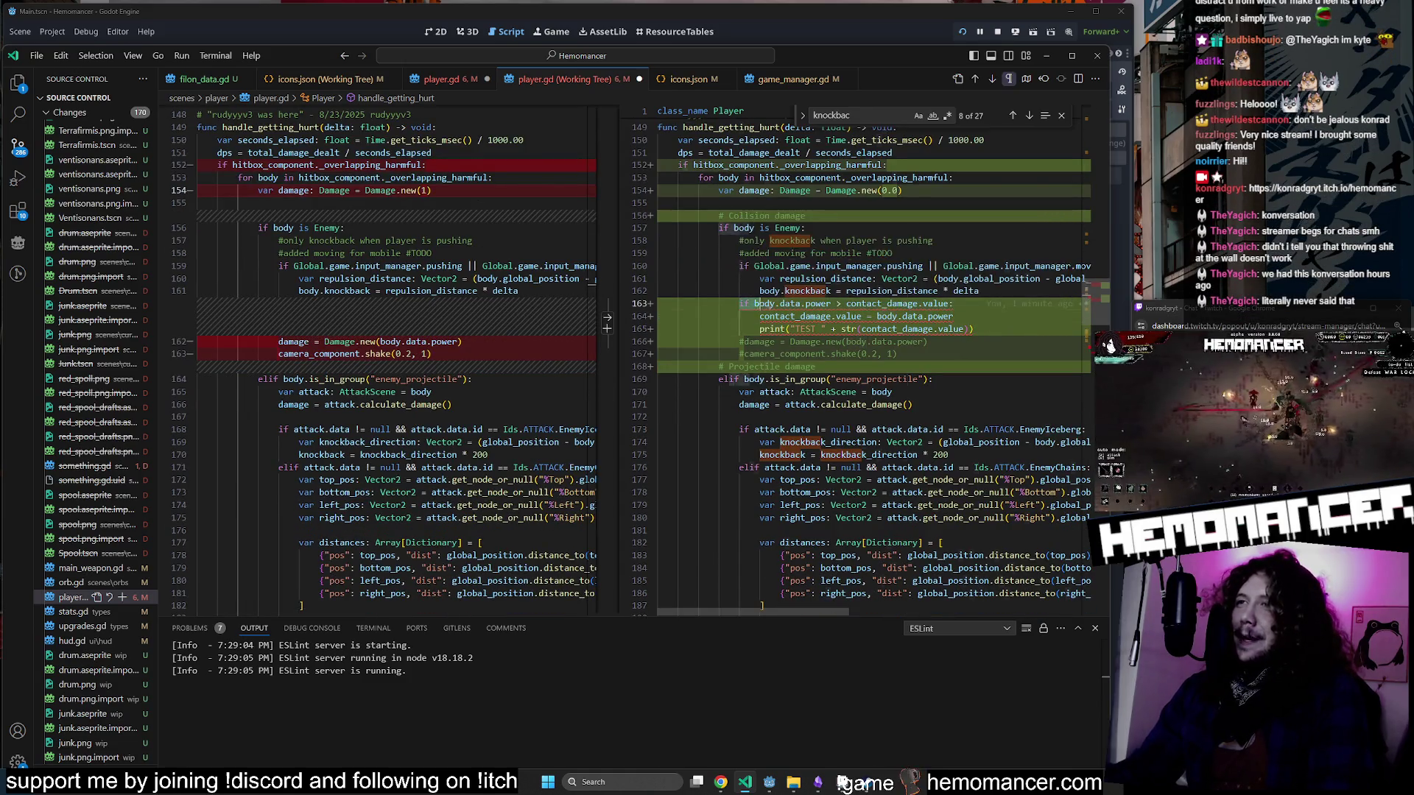
{"action": "left_click", "coordinate": [985, 329]}
{"action": "mouse_move", "coordinate": [981, 330]}
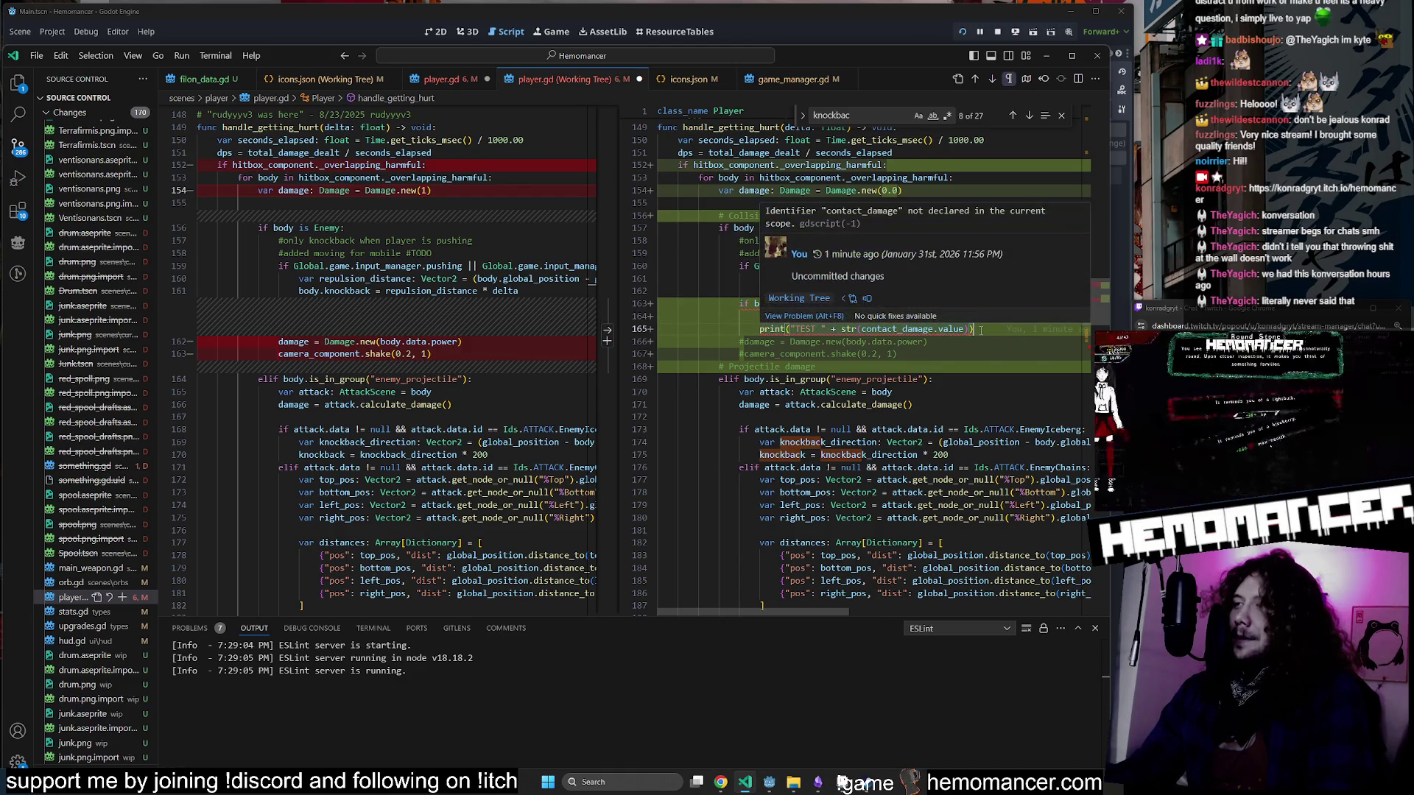
{"action": "mouse_move", "coordinate": [980, 329]}
{"action": "left_mouse_down"}
{"action": "mouse_move", "coordinate": [734, 306]}
{"action": "mouse_move", "coordinate": [744, 324]}
{"action": "mouse_move", "coordinate": [974, 329]}
{"action": "left_mouse_up"}
Comment out the print(contact_damage) debug line with Ctrl+/.
{"action": "scroll", "coordinate": [973, 329], "scroll_direction": "up", "scroll_amount": 1}
{"action": "left_click", "coordinate": [739, 331]}
{"action": "mouse_move", "coordinate": [740, 331]}
{"action": "left_mouse_down"}
{"action": "mouse_move", "coordinate": [950, 344]}
{"action": "mouse_move", "coordinate": [952, 332]}
{"action": "mouse_move", "coordinate": [759, 344]}
{"action": "left_mouse_up"}
{"action": "left_click", "coordinate": [954, 344]}
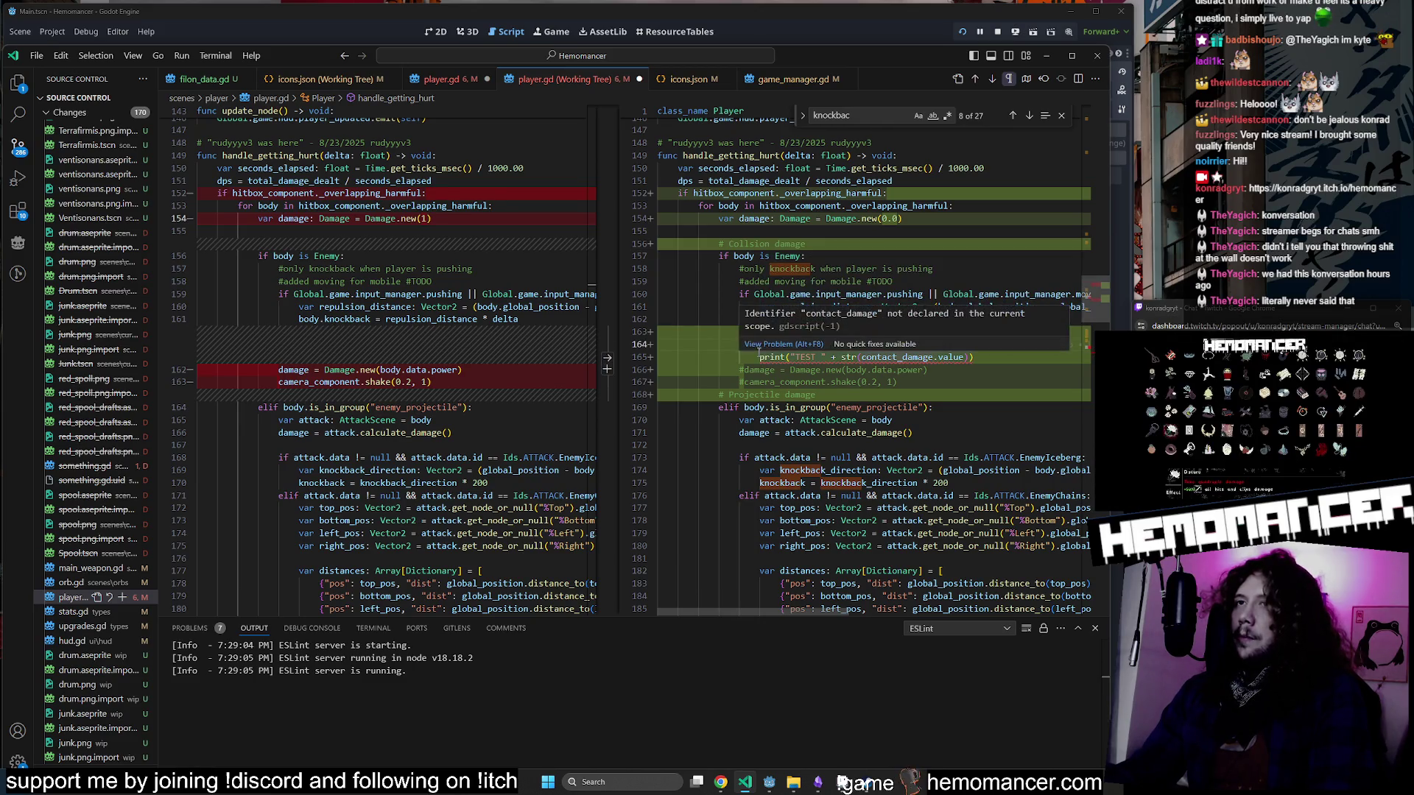
{"action": "scroll", "coordinate": [752, 358], "scroll_direction": "up", "scroll_amount": 1}
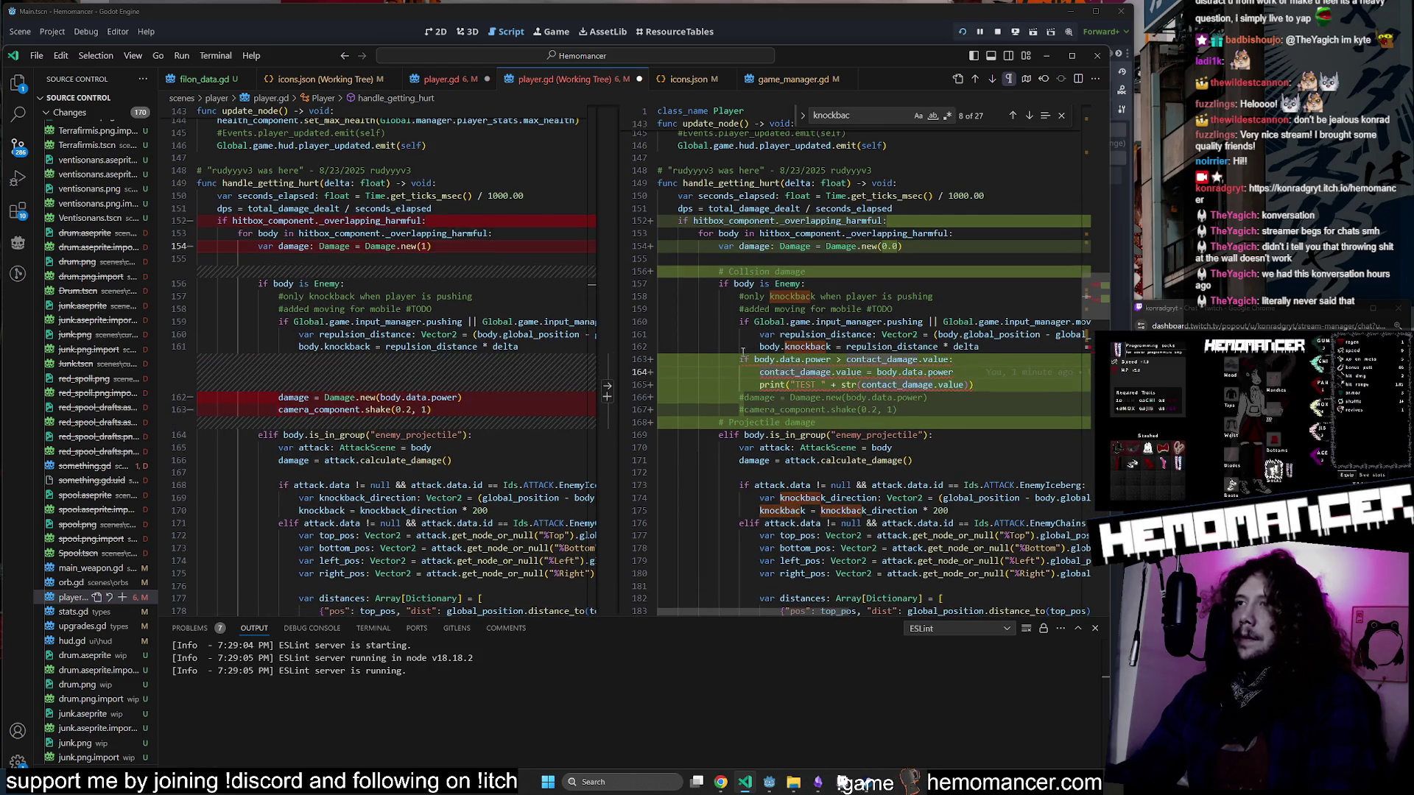
{"action": "key", "text": "Down"}
{"action": "key", "text": "ctrl+slash"}
Review the camera shake call and select body.data.power in the contact_damage assignment.
{"action": "double_click", "coordinate": [313, 409]}
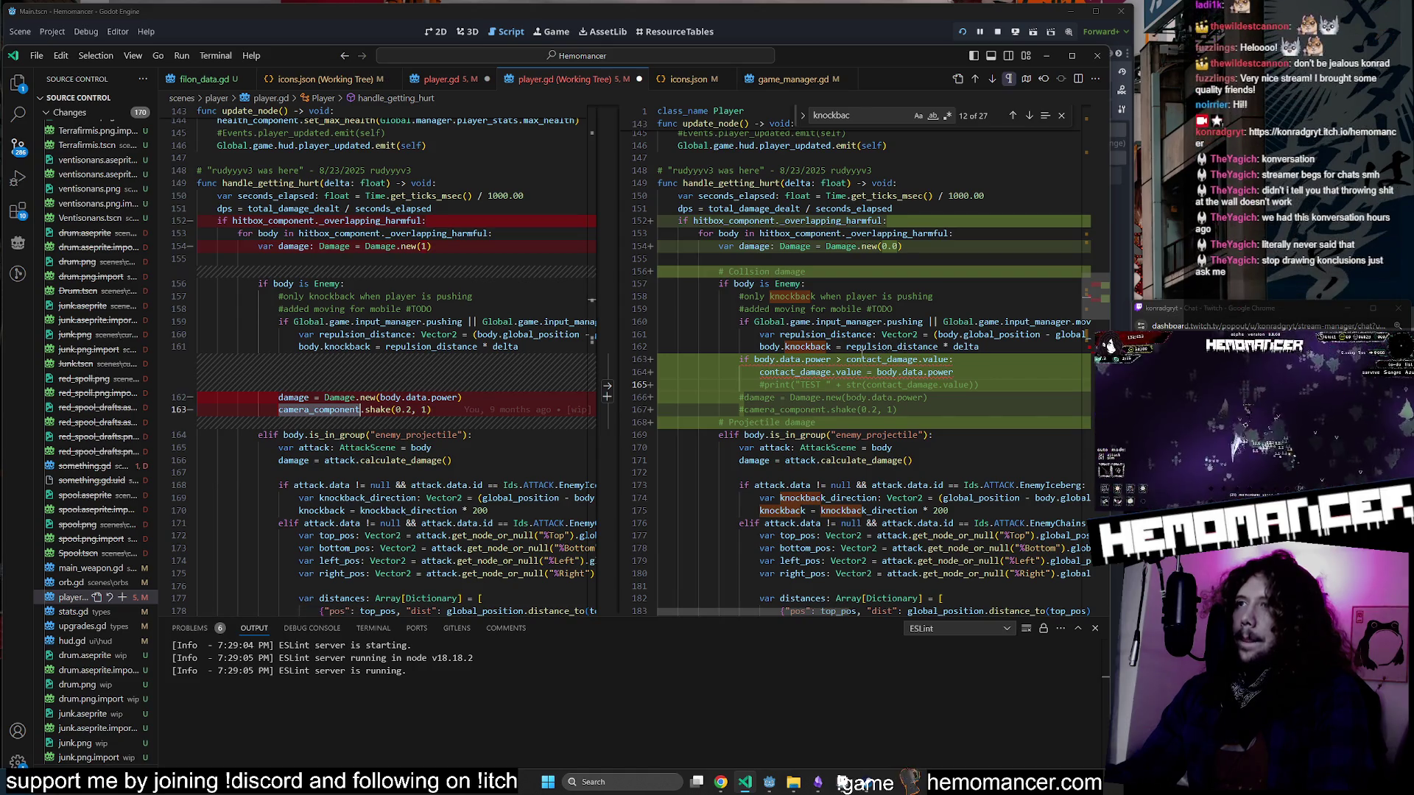
{"action": "left_click", "coordinate": [830, 360]}
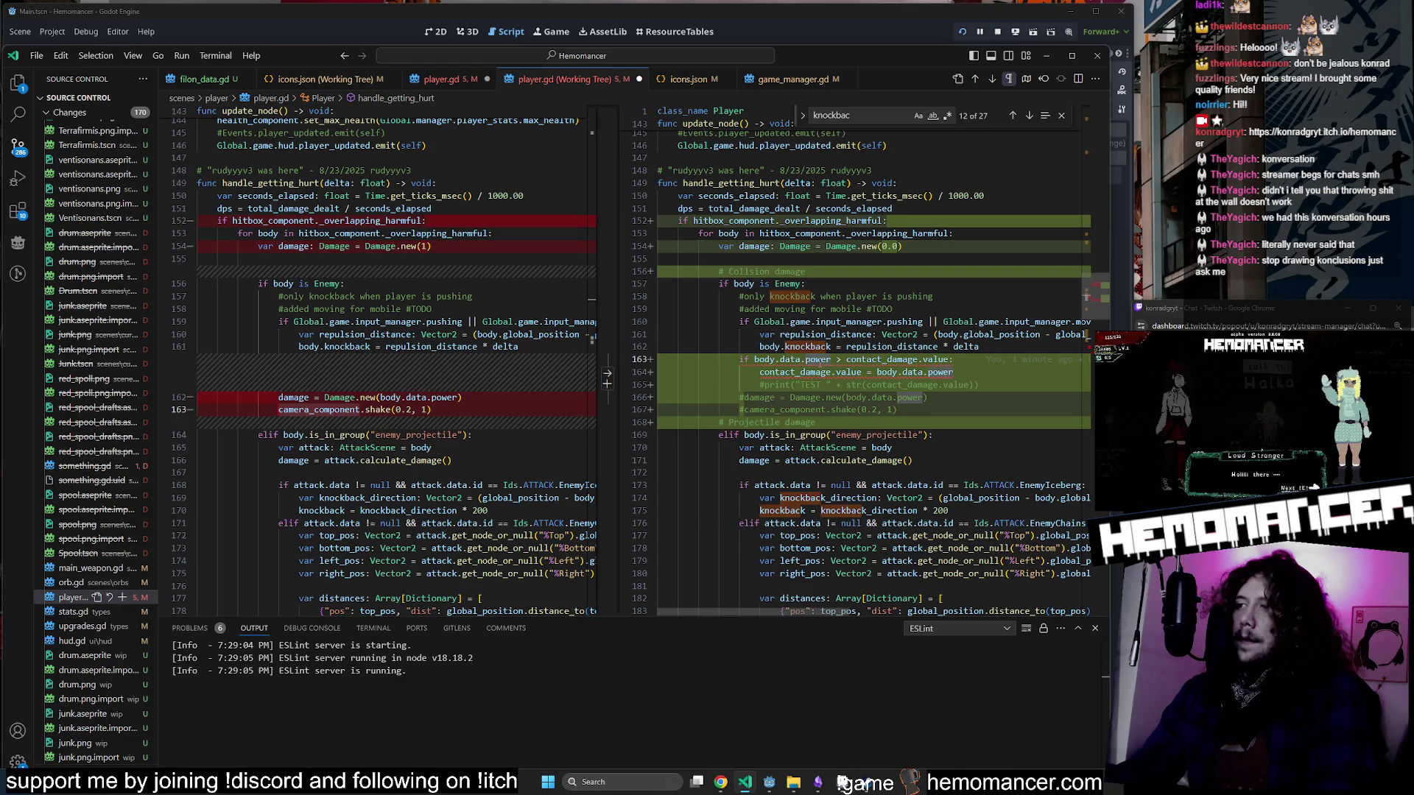
{"action": "left_click", "coordinate": [866, 372]}
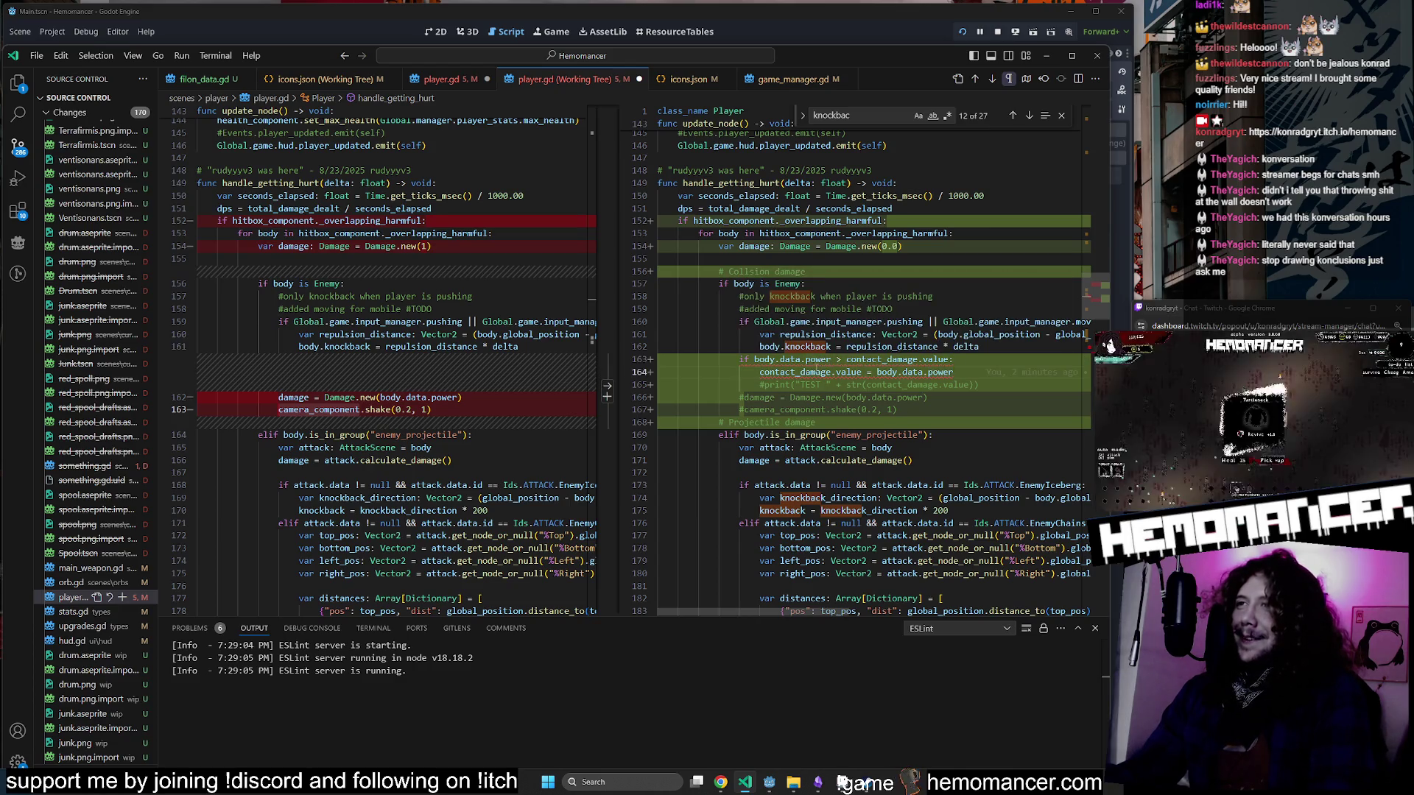
{"action": "mouse_move", "coordinate": [835, 360]}
{"action": "mouse_move", "coordinate": [832, 360]}
{"action": "left_mouse_down"}
{"action": "mouse_move", "coordinate": [755, 363]}
{"action": "mouse_move", "coordinate": [994, 373]}
{"action": "left_mouse_up"}
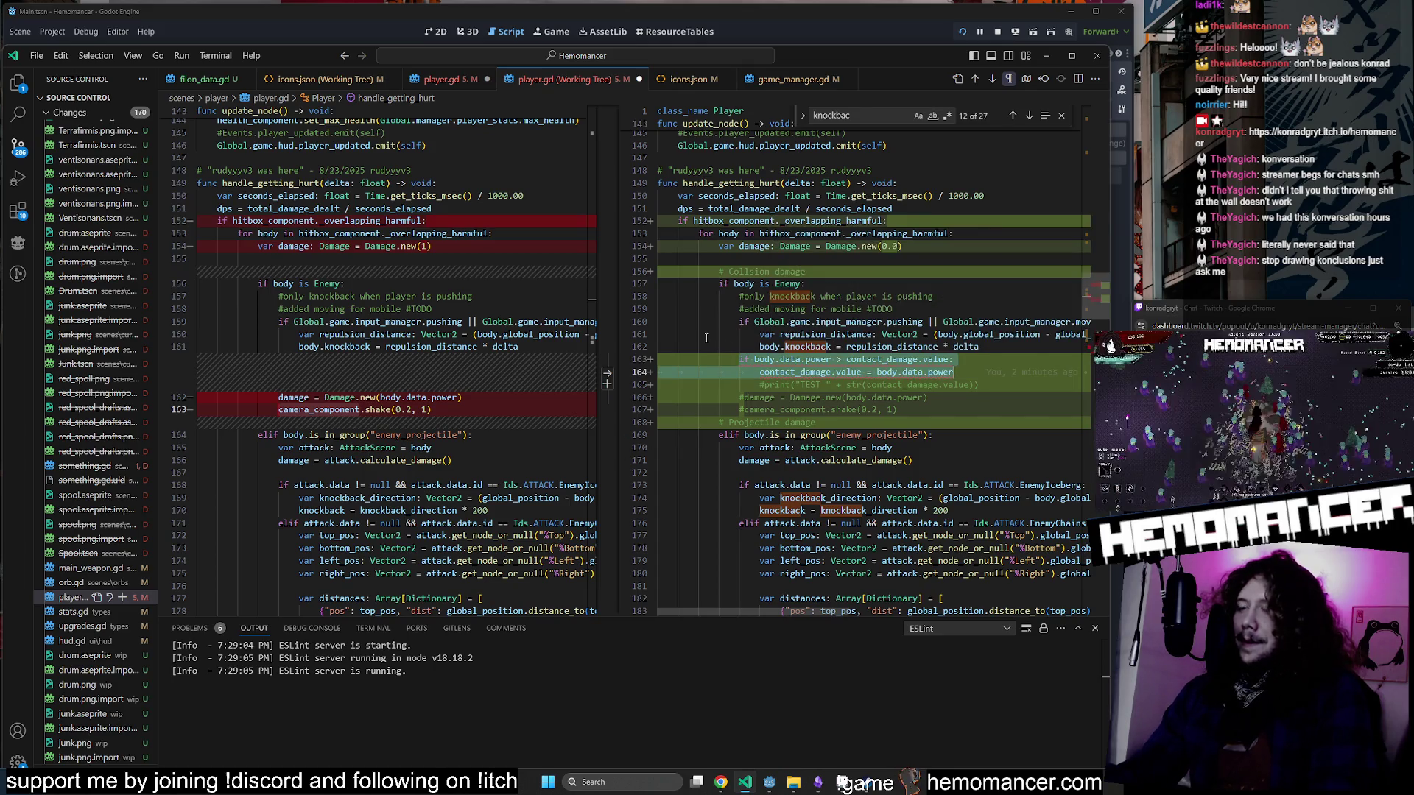
Comment out the body.data.power comparison and contact_damage assignment lines.
{"action": "key", "text": "ctrl+slash"}
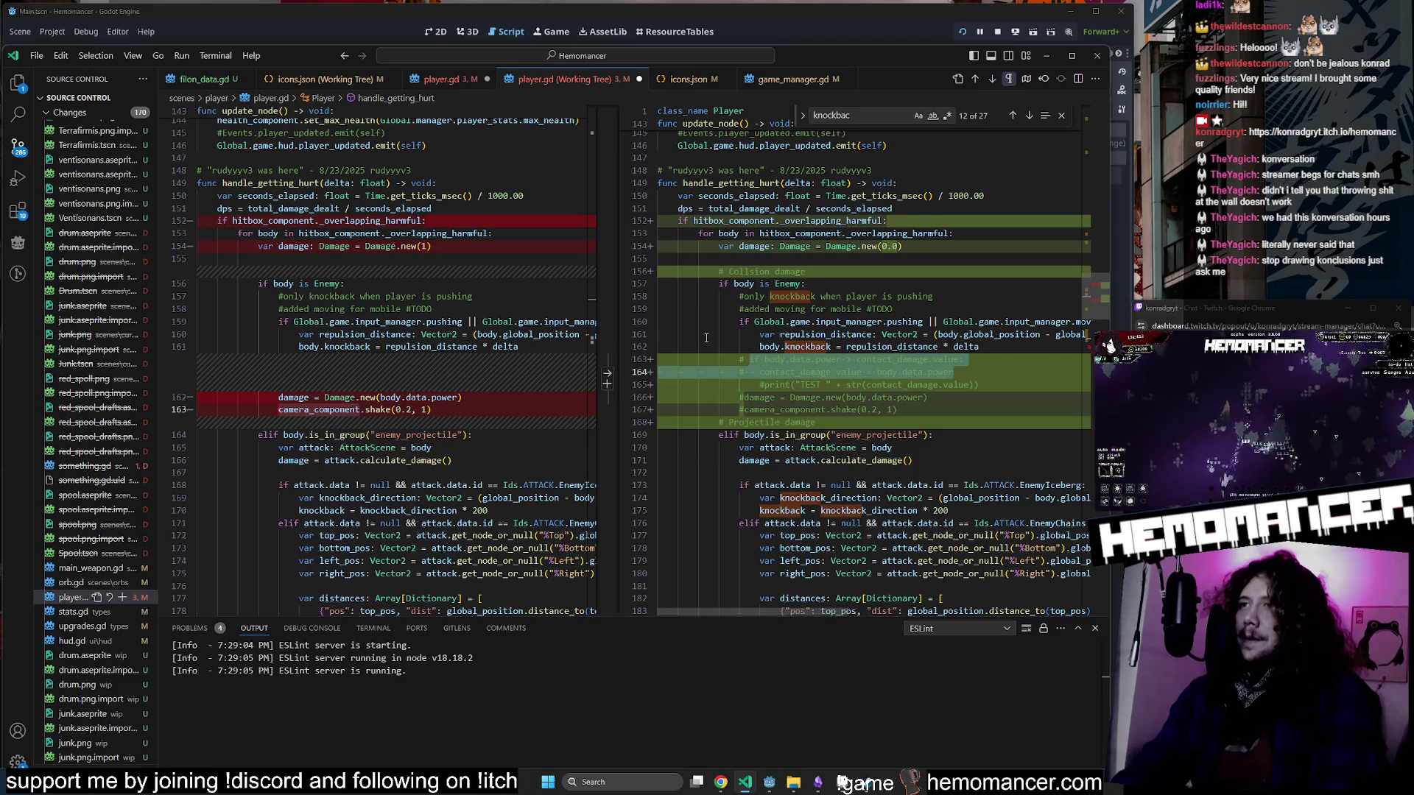
{"action": "left_click", "coordinate": [938, 388]}
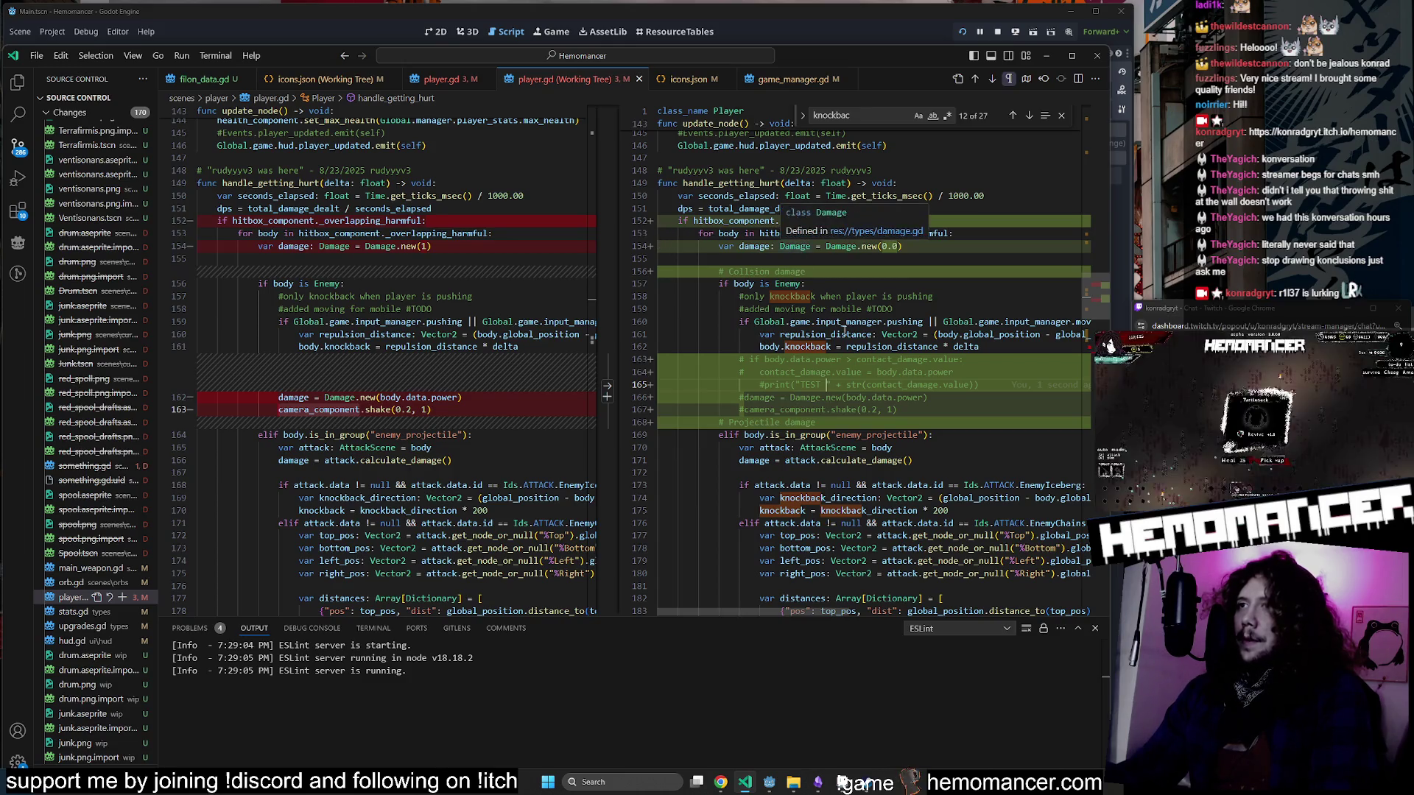
{"action": "left_click_drag", "start_coordinate": [876, 372], "coordinate": [955, 372]}
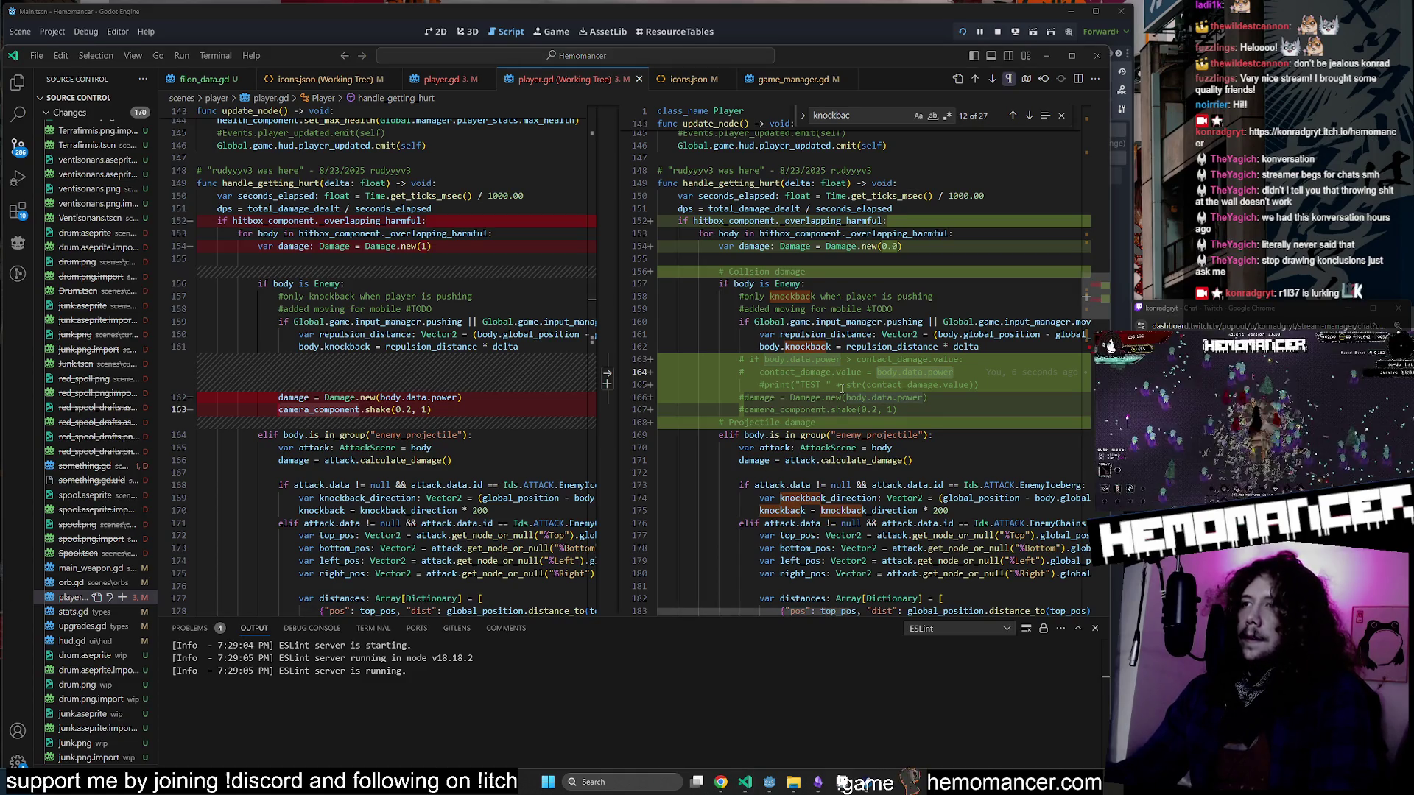
{"action": "scroll", "coordinate": [842, 388], "scroll_direction": "down", "scroll_amount": 1}
{"action": "scroll", "coordinate": [811, 396], "scroll_direction": "down", "scroll_amount": 1}
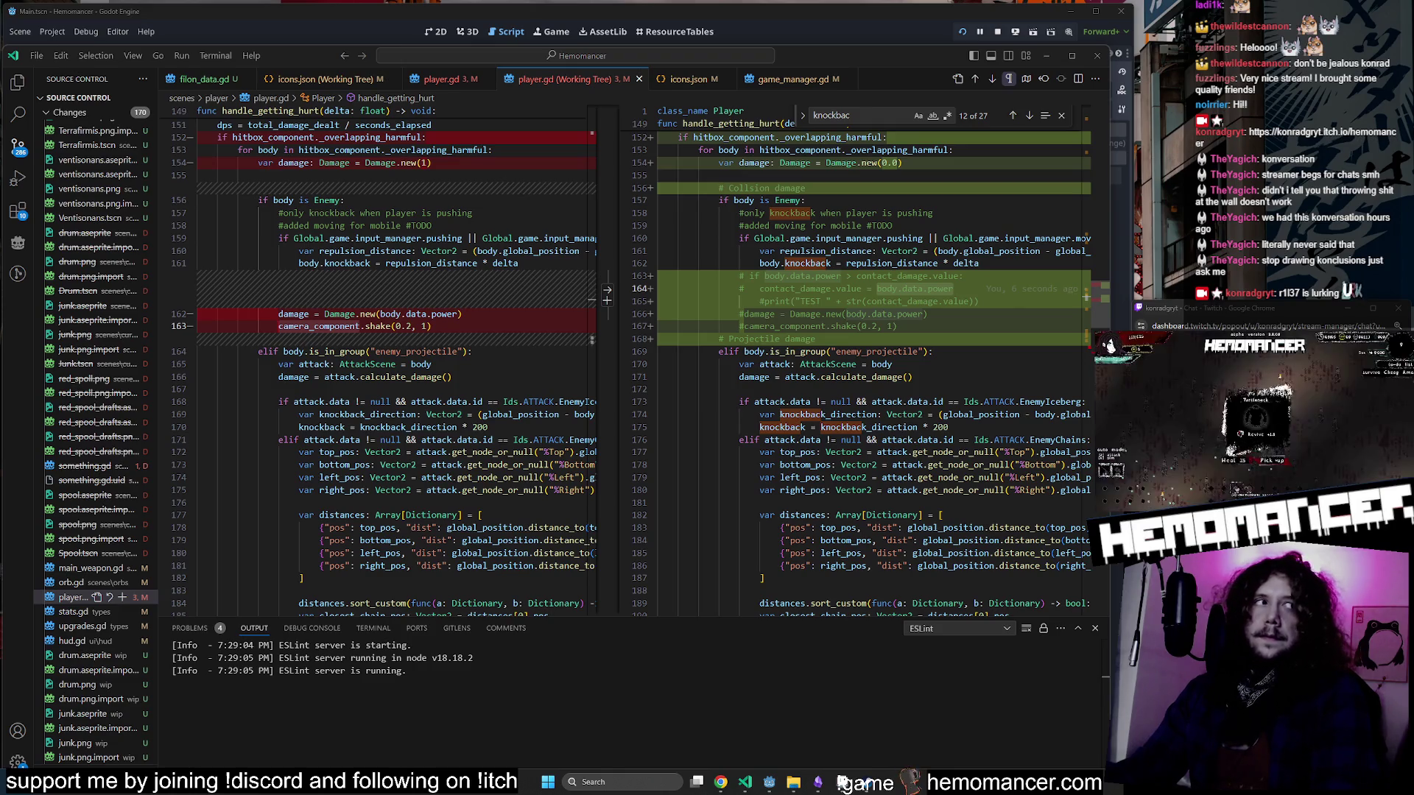
{"action": "scroll", "coordinate": [934, 249], "scroll_direction": "down", "scroll_amount": 3}
{"action": "scroll", "coordinate": [933, 249], "scroll_direction": "down", "scroll_amount": 3}
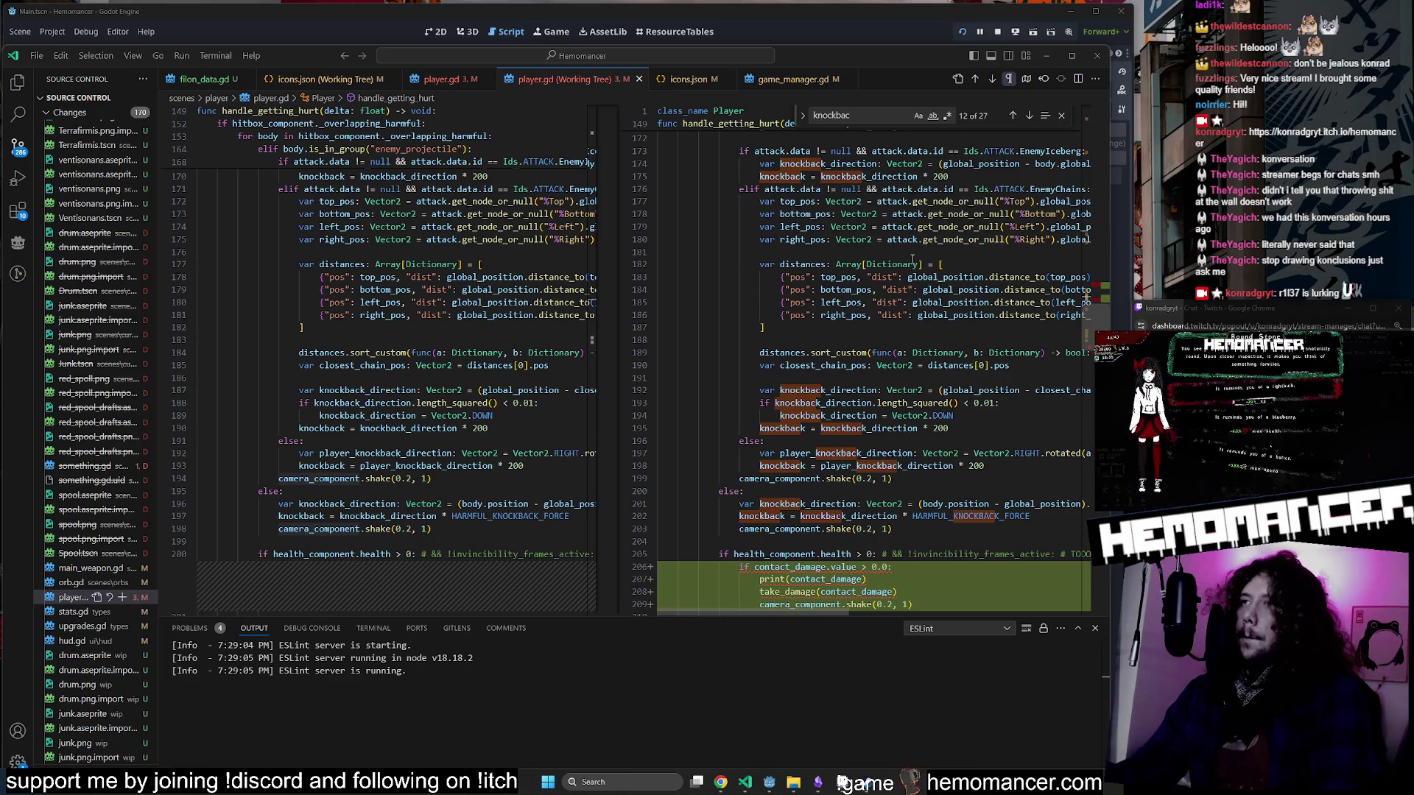
{"action": "scroll", "coordinate": [913, 260], "scroll_direction": "down", "scroll_amount": 6}
Comment out the old contact-damage block (lines 206–209) and the damage.value check, then save.
{"action": "left_click_drag", "start_coordinate": [663, 344], "coordinate": [980, 385]}
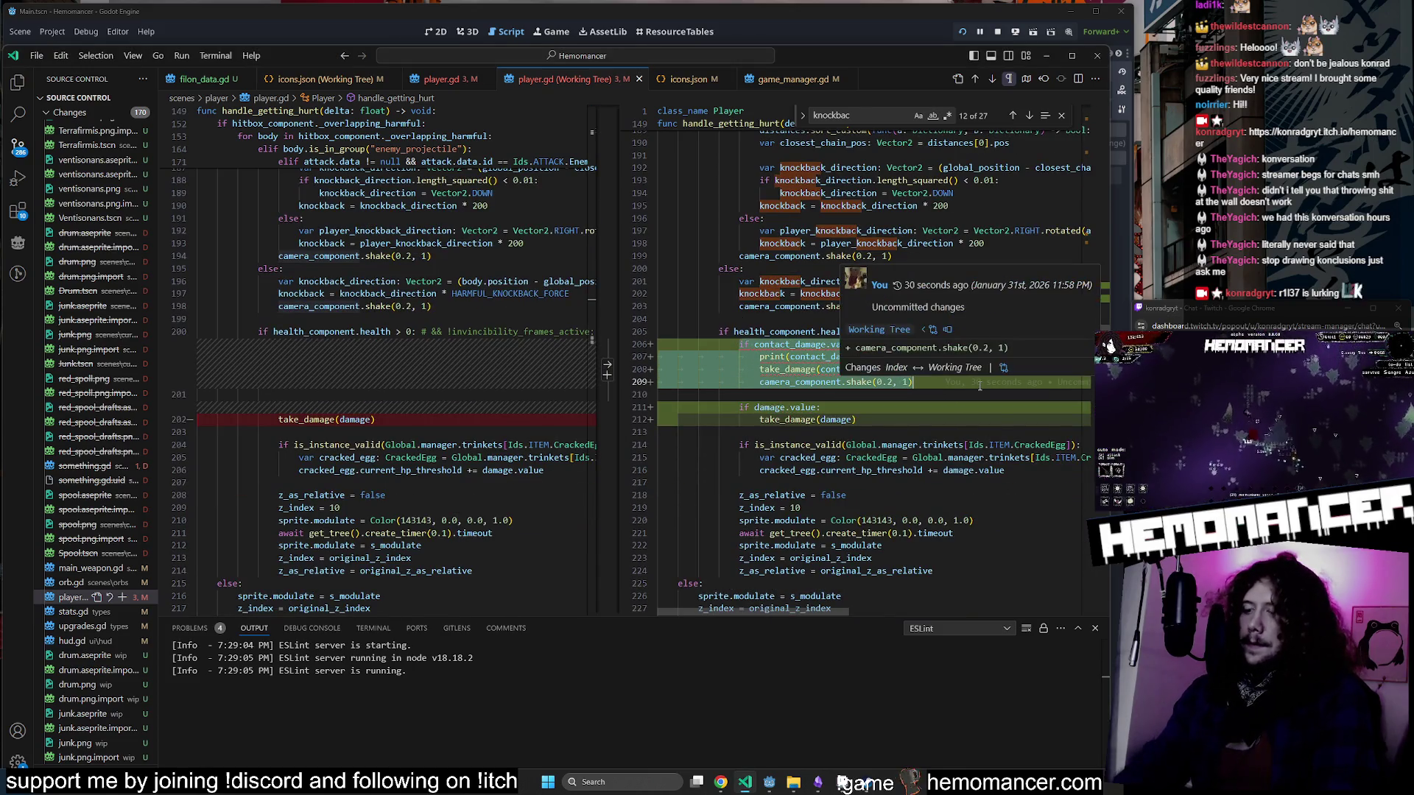
{"action": "key", "text": "ctrl+slash"}
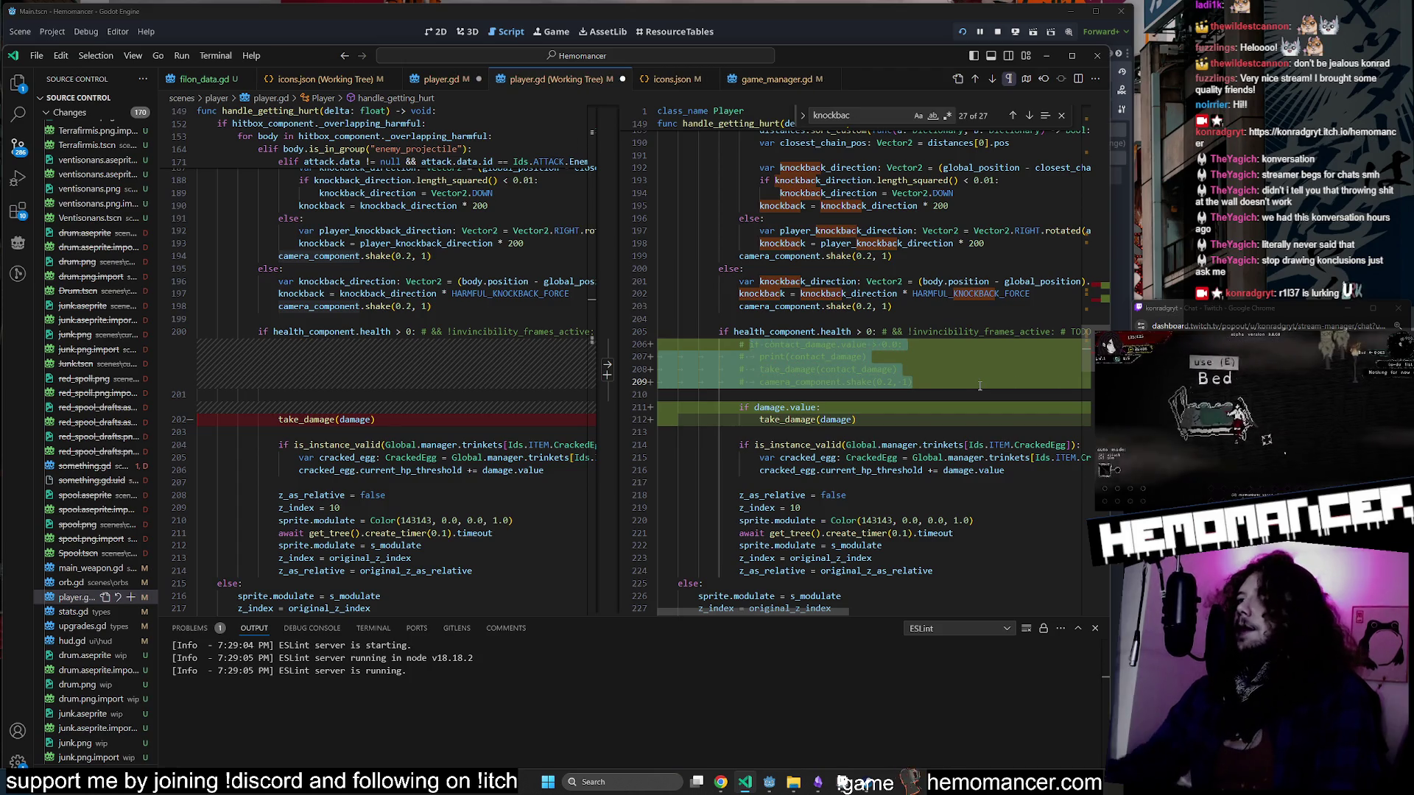
{"action": "key", "text": "Down"}
{"action": "key", "text": "Down"}
{"action": "key", "text": "Home"}
{"action": "type", "text": "#"}
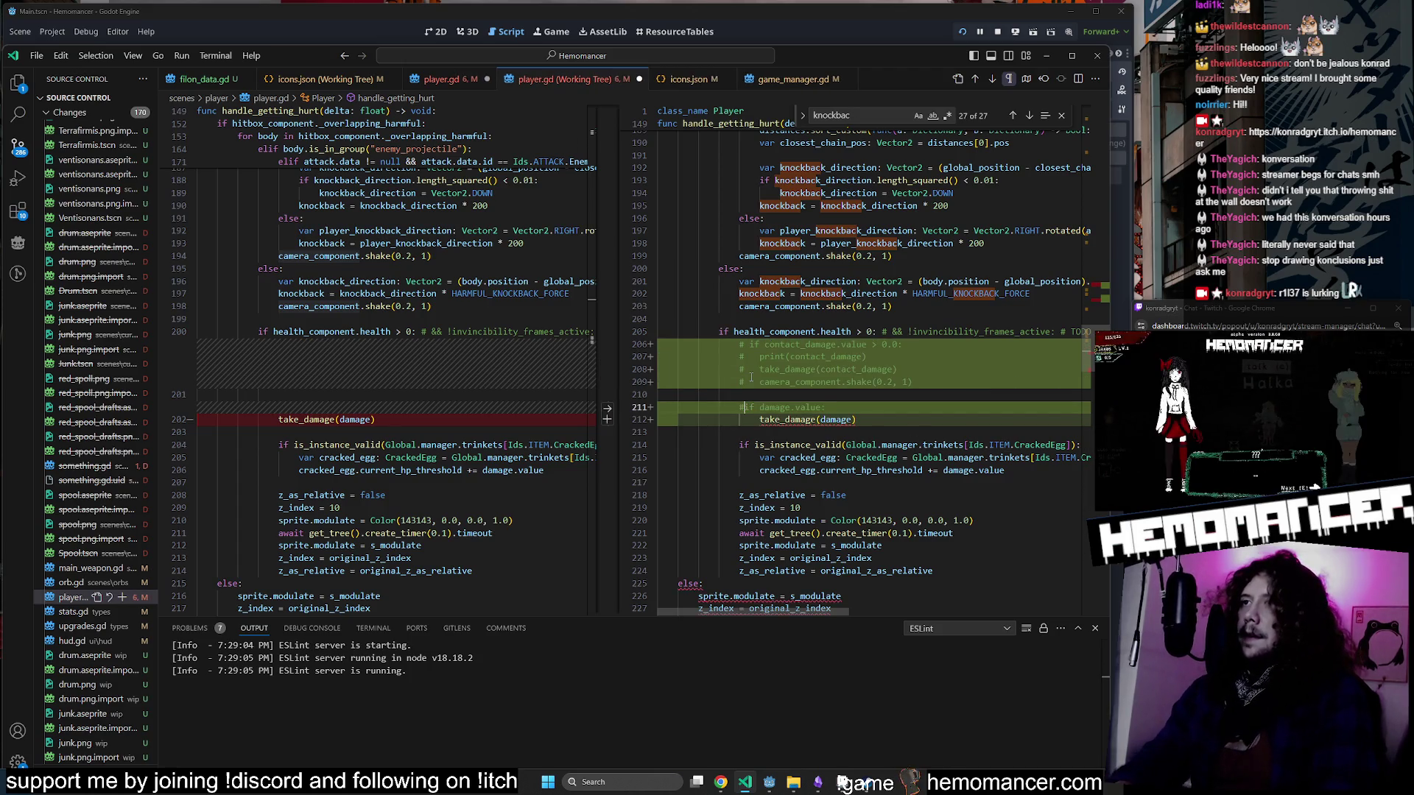
{"action": "key", "text": "ctrl+s"}
Change take_damage(damage) on line 212 to take_damage(body.data.power).
{"action": "scroll", "coordinate": [773, 380], "scroll_direction": "up", "scroll_amount": 10}
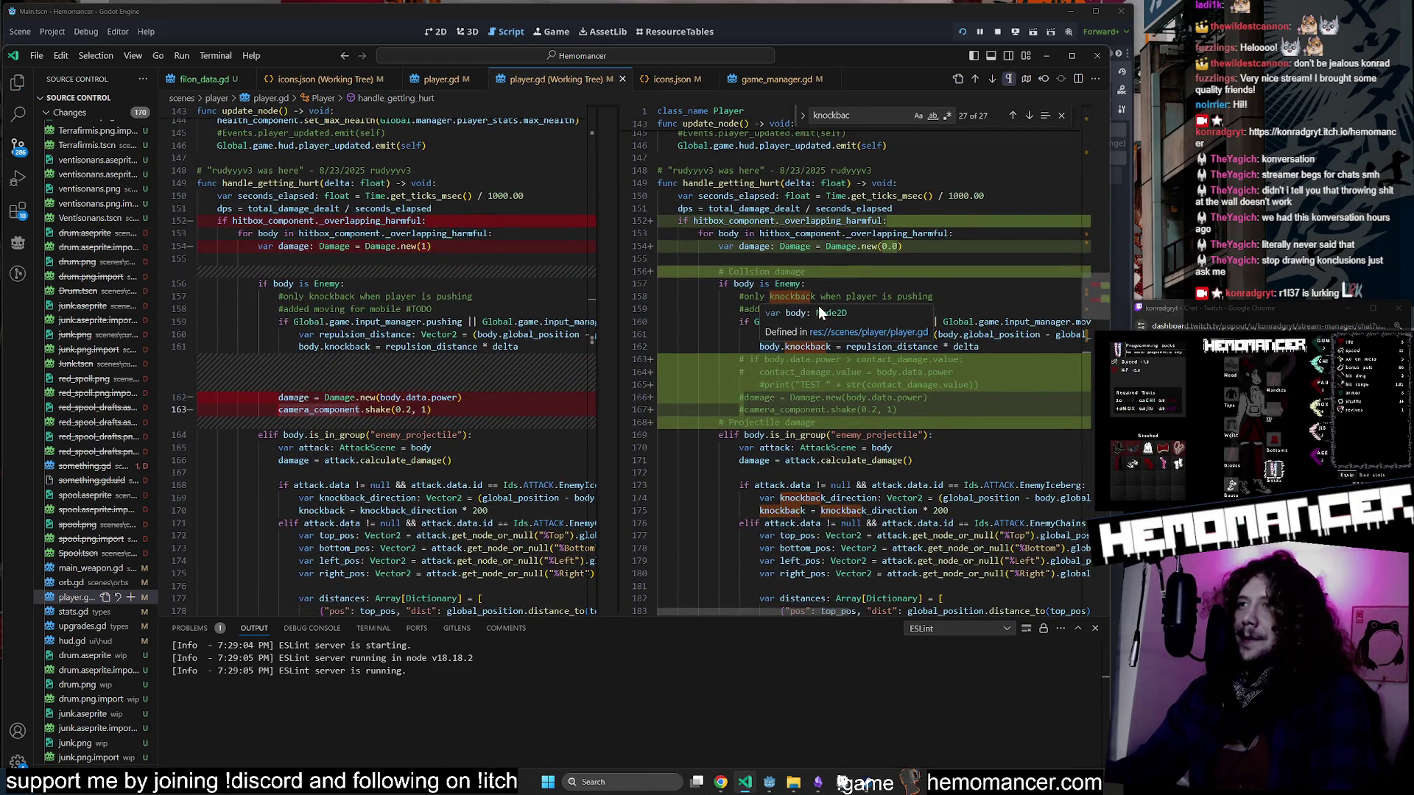
{"action": "scroll", "coordinate": [820, 313], "scroll_direction": "down", "scroll_amount": 10}
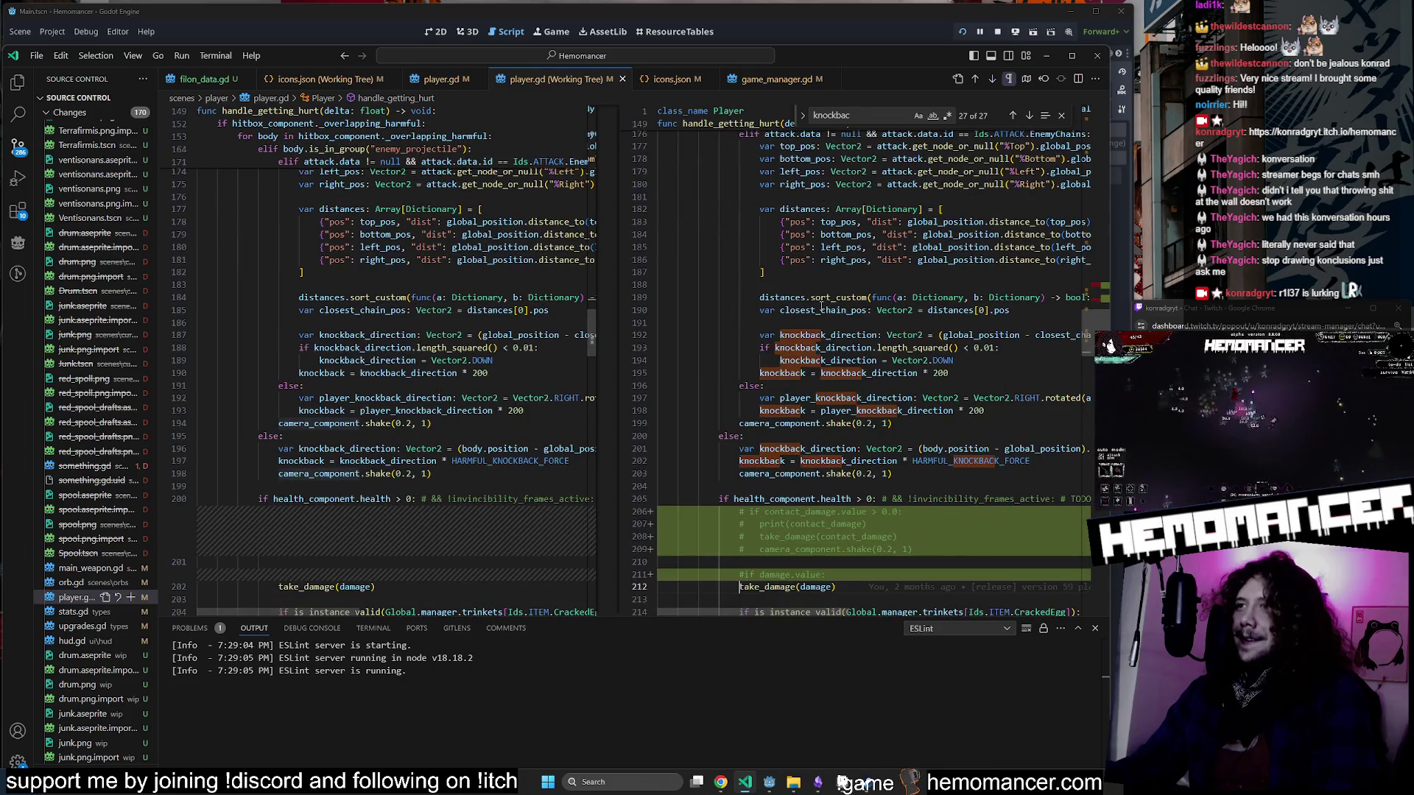
{"action": "scroll", "coordinate": [821, 305], "scroll_direction": "down", "scroll_amount": 2}
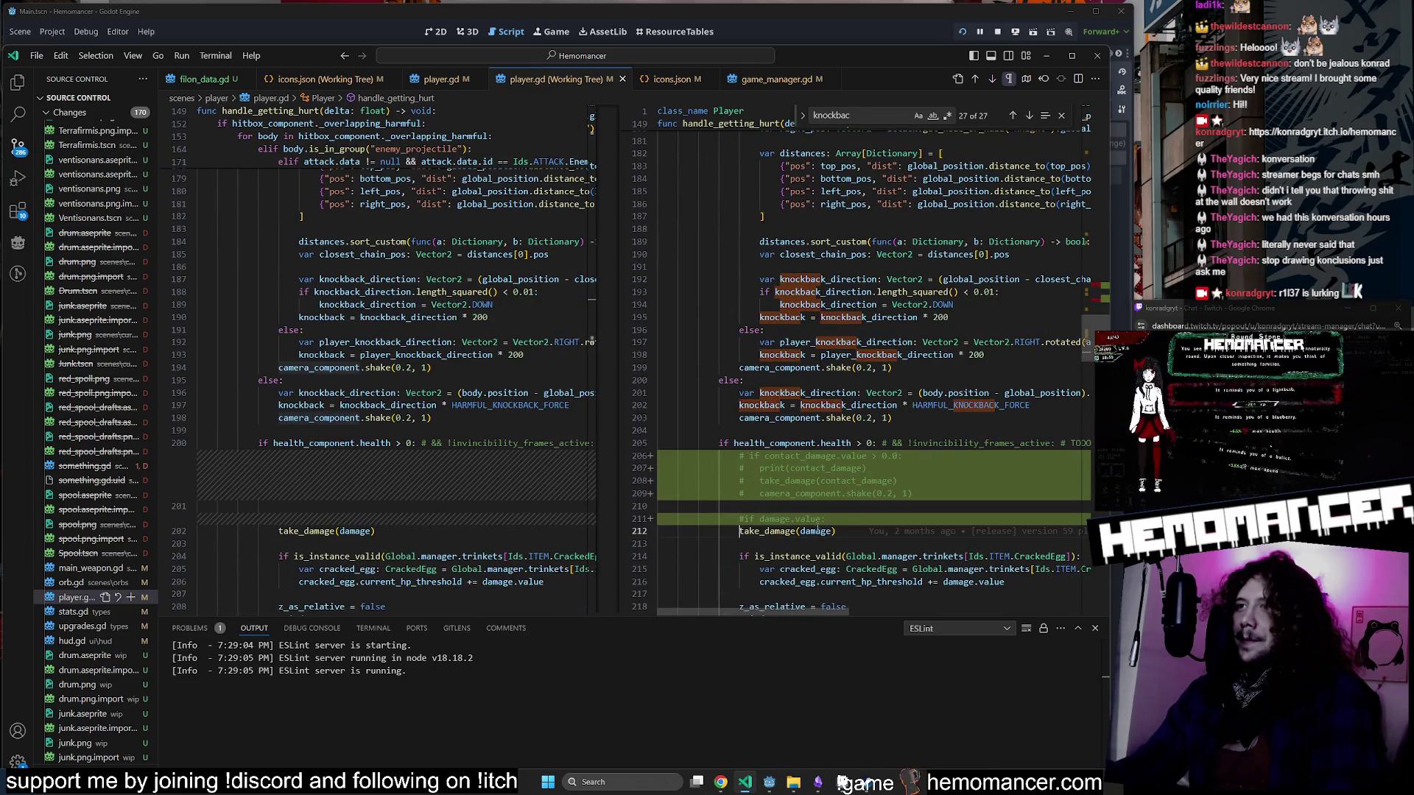
{"action": "scroll", "coordinate": [832, 491], "scroll_direction": "up", "scroll_amount": 6}
{"action": "scroll", "coordinate": [830, 484], "scroll_direction": "up", "scroll_amount": 3}
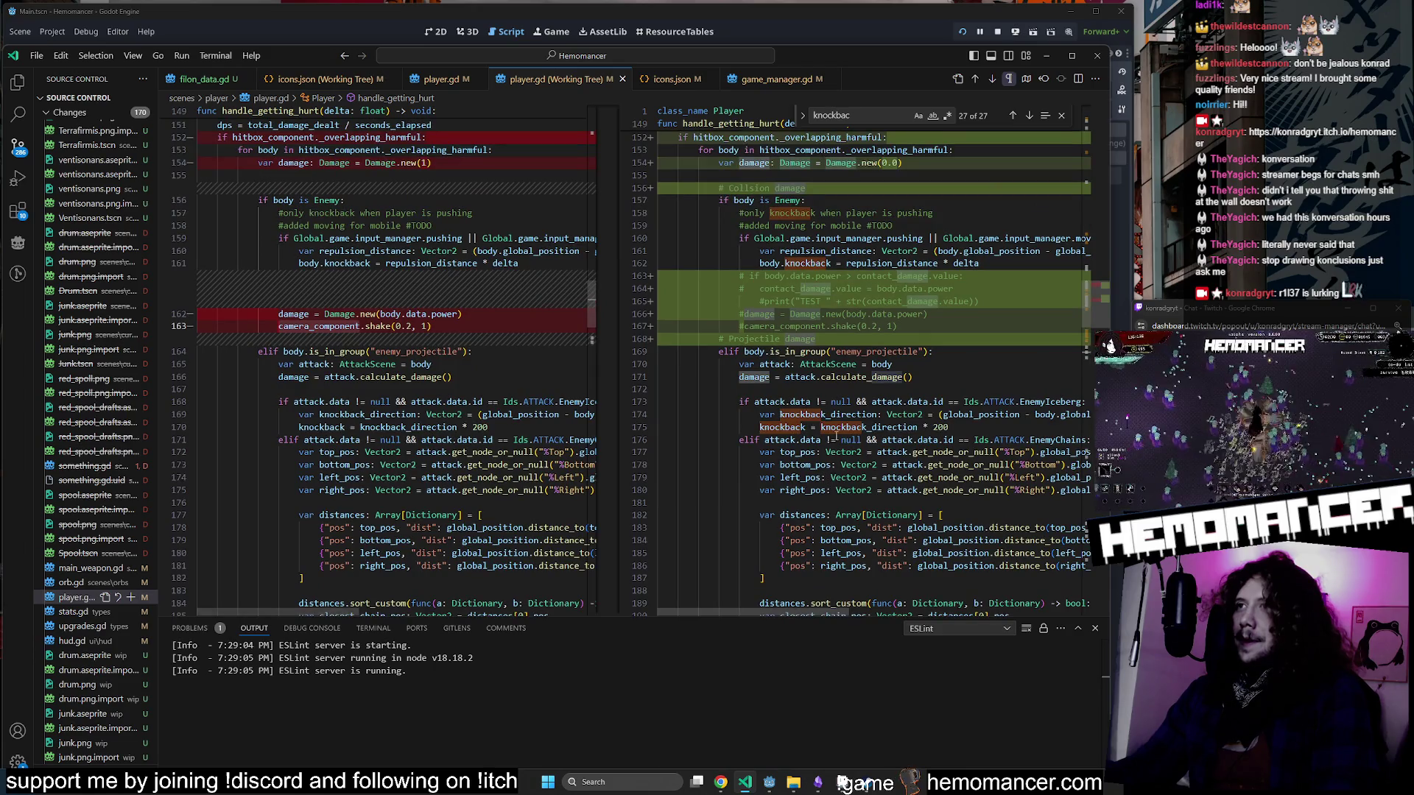
{"action": "left_click_drag", "start_coordinate": [923, 315], "coordinate": [851, 315]}
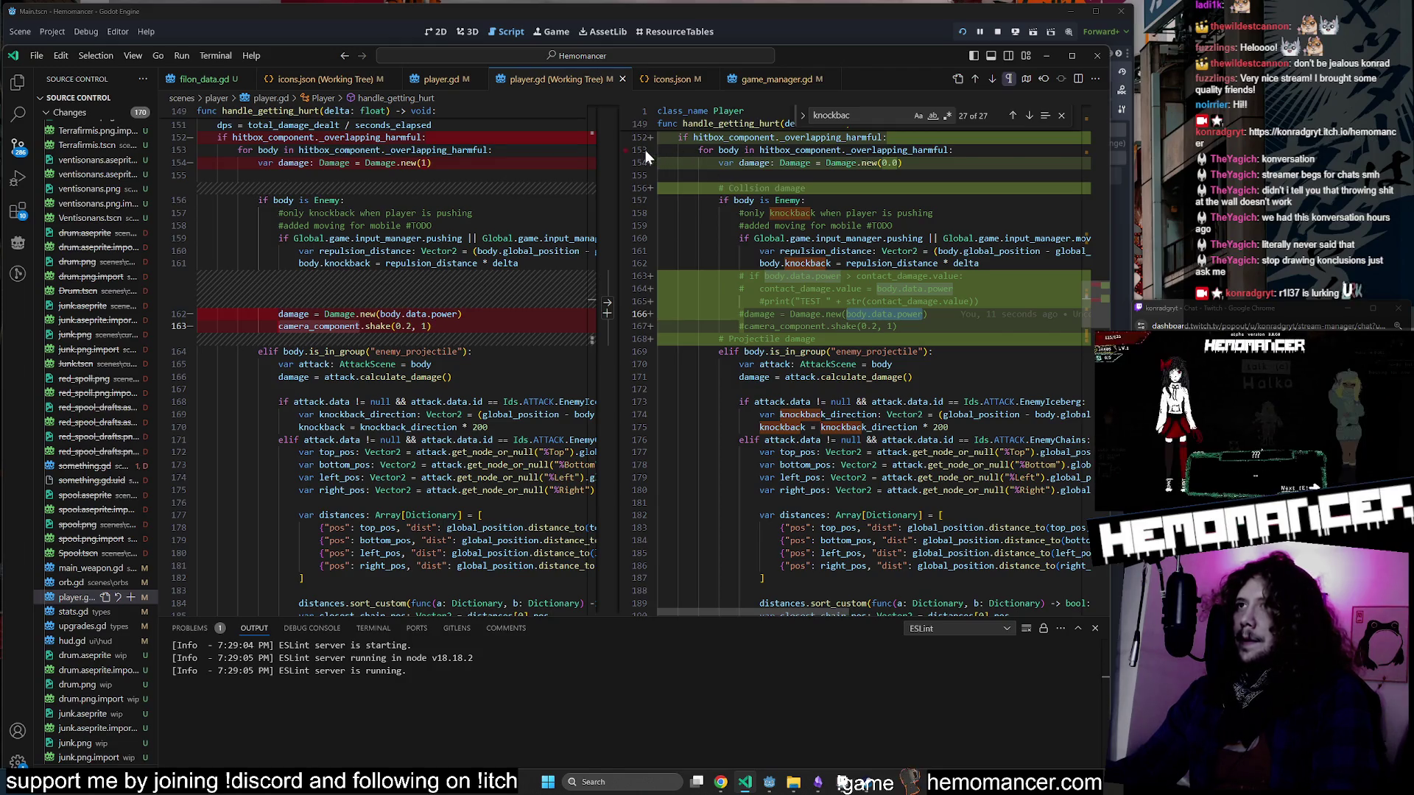
{"action": "scroll", "coordinate": [715, 158], "scroll_direction": "down", "scroll_amount": 12}
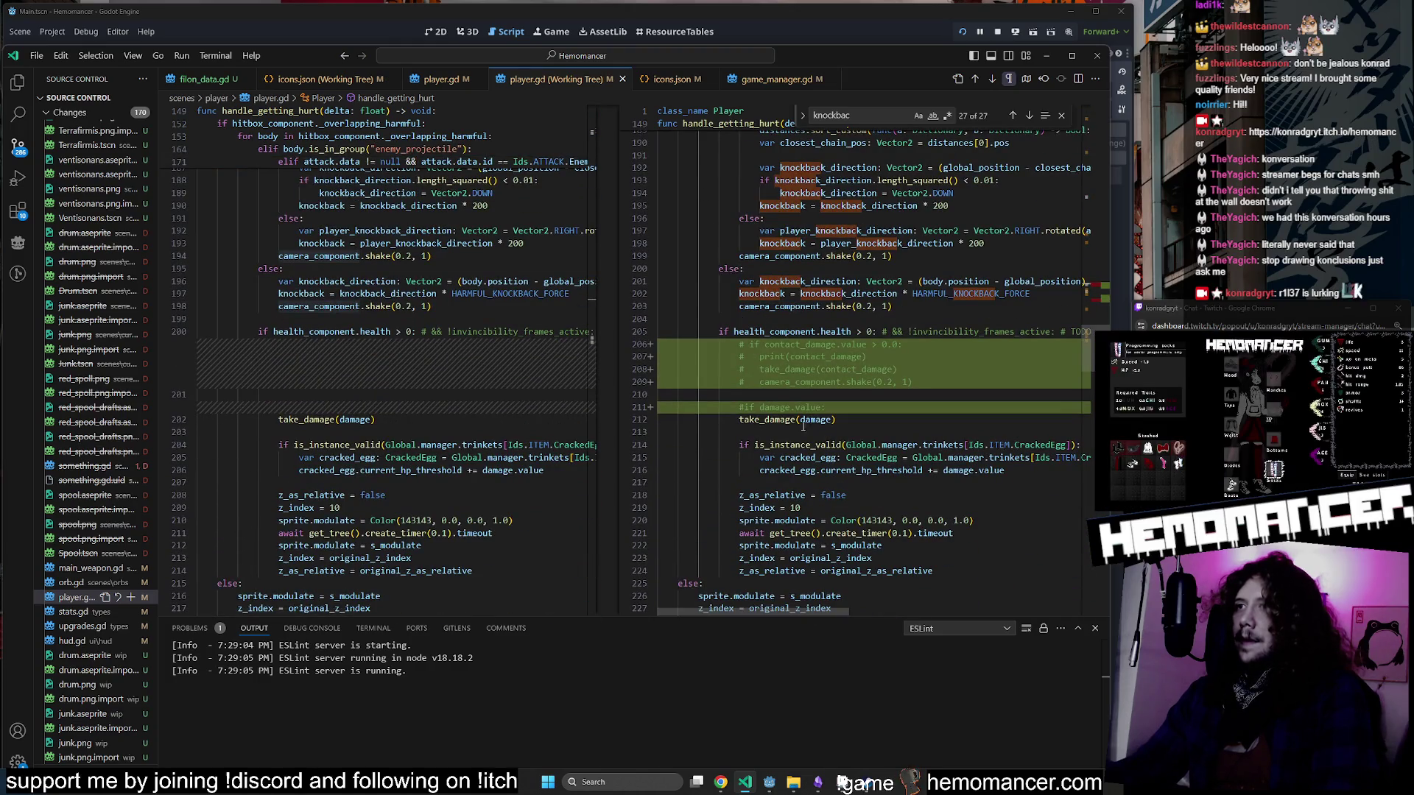
{"action": "left_click", "coordinate": [804, 422]}
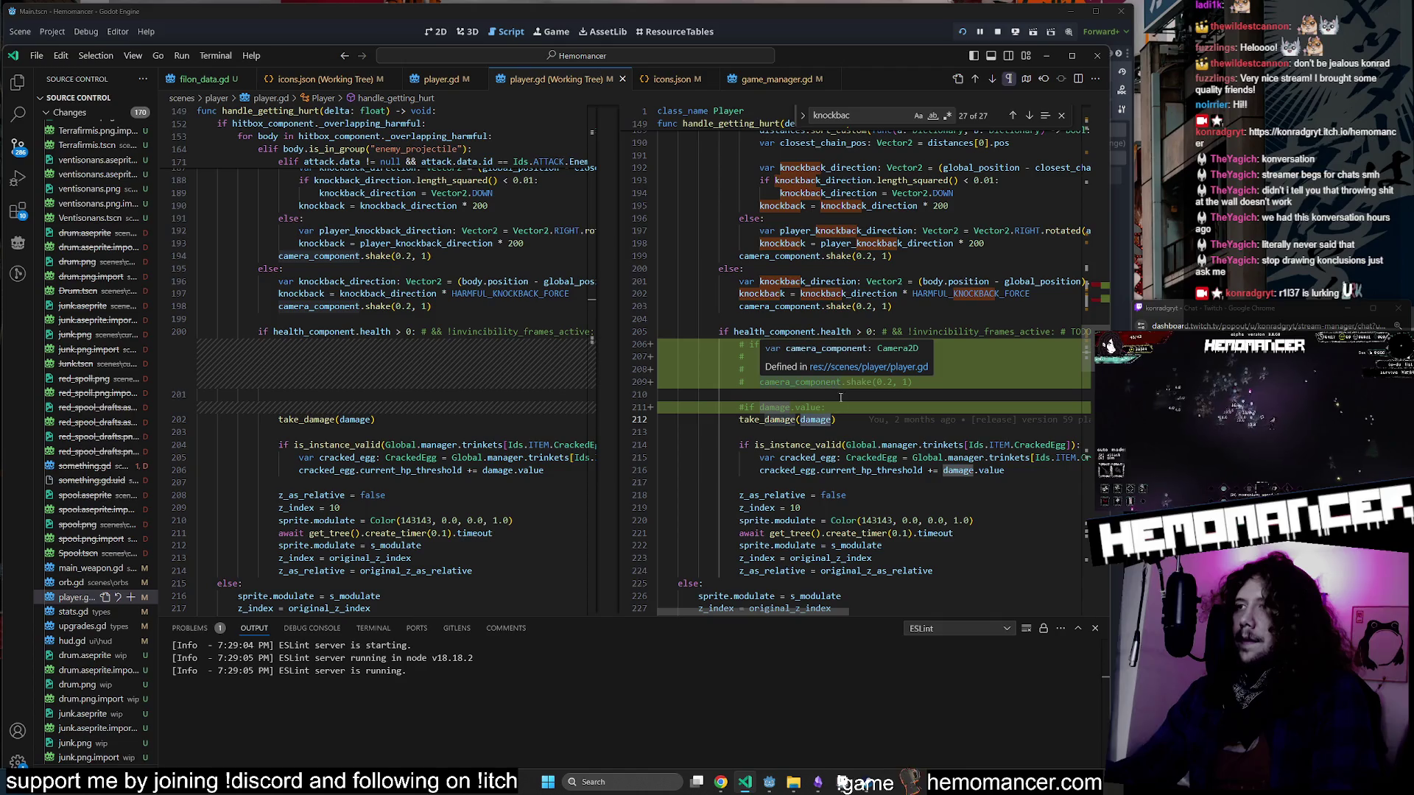
{"action": "scroll", "coordinate": [841, 398], "scroll_direction": "down", "scroll_amount": 1}
{"action": "scroll", "coordinate": [840, 398], "scroll_direction": "right", "scroll_amount": 2}
{"action": "double_click", "coordinate": [782, 392]}
{"action": "type", "text": "body.data.power"}
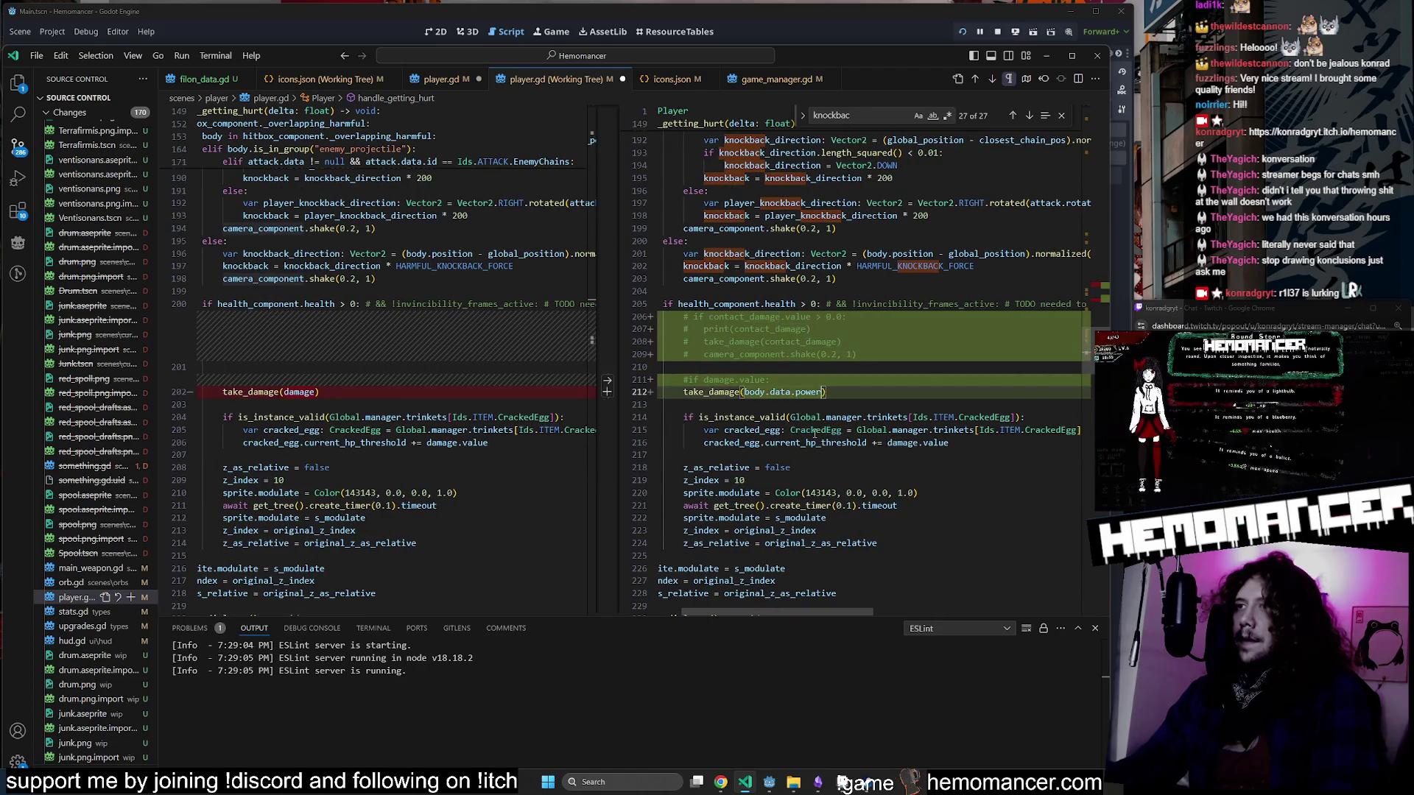
{"action": "scroll", "coordinate": [814, 434], "scroll_direction": "left", "scroll_amount": 2}
Review the damage variable and body reference on lines 170–171 and save player.gd.
{"action": "scroll", "coordinate": [779, 389], "scroll_direction": "up", "scroll_amount": 2}
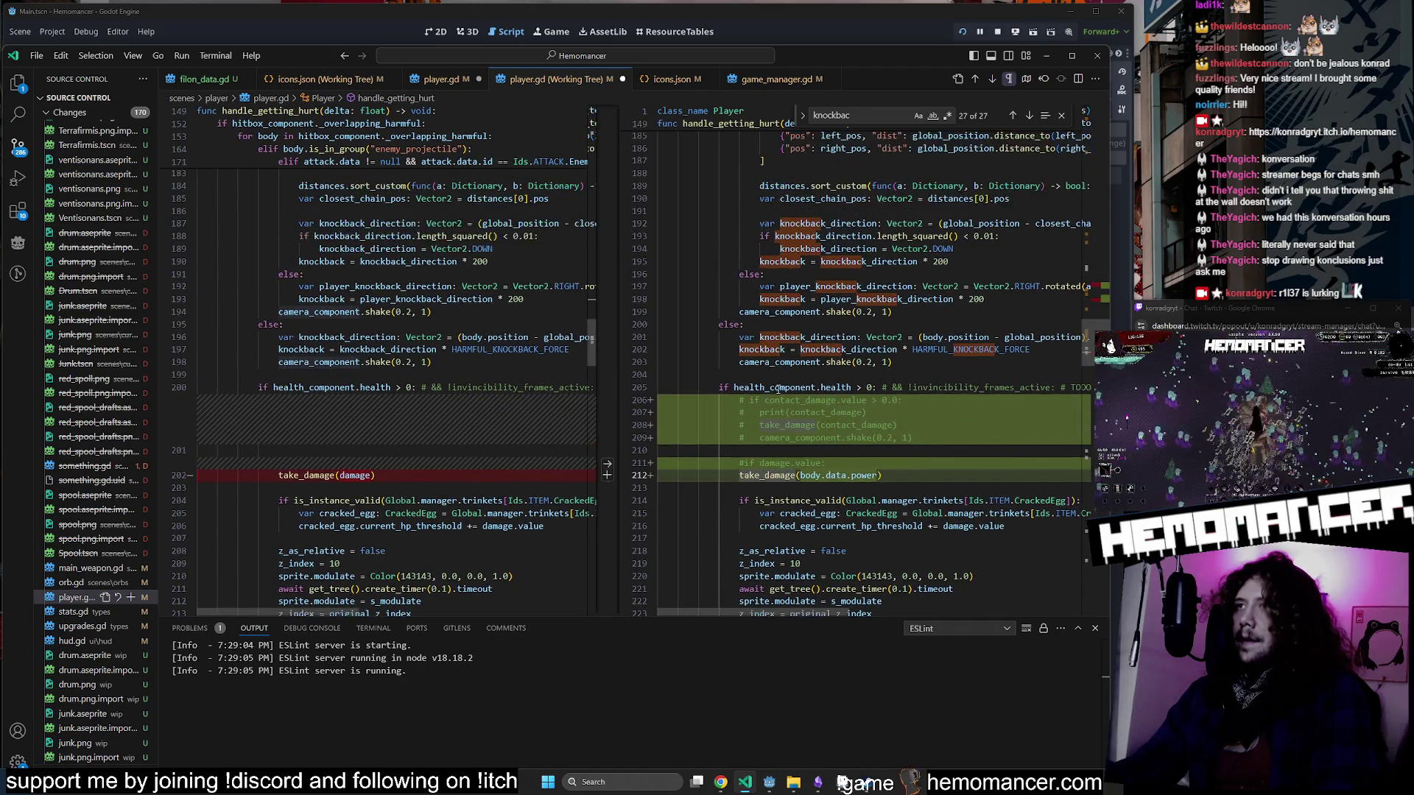
{"action": "scroll", "coordinate": [778, 389], "scroll_direction": "up", "scroll_amount": 12}
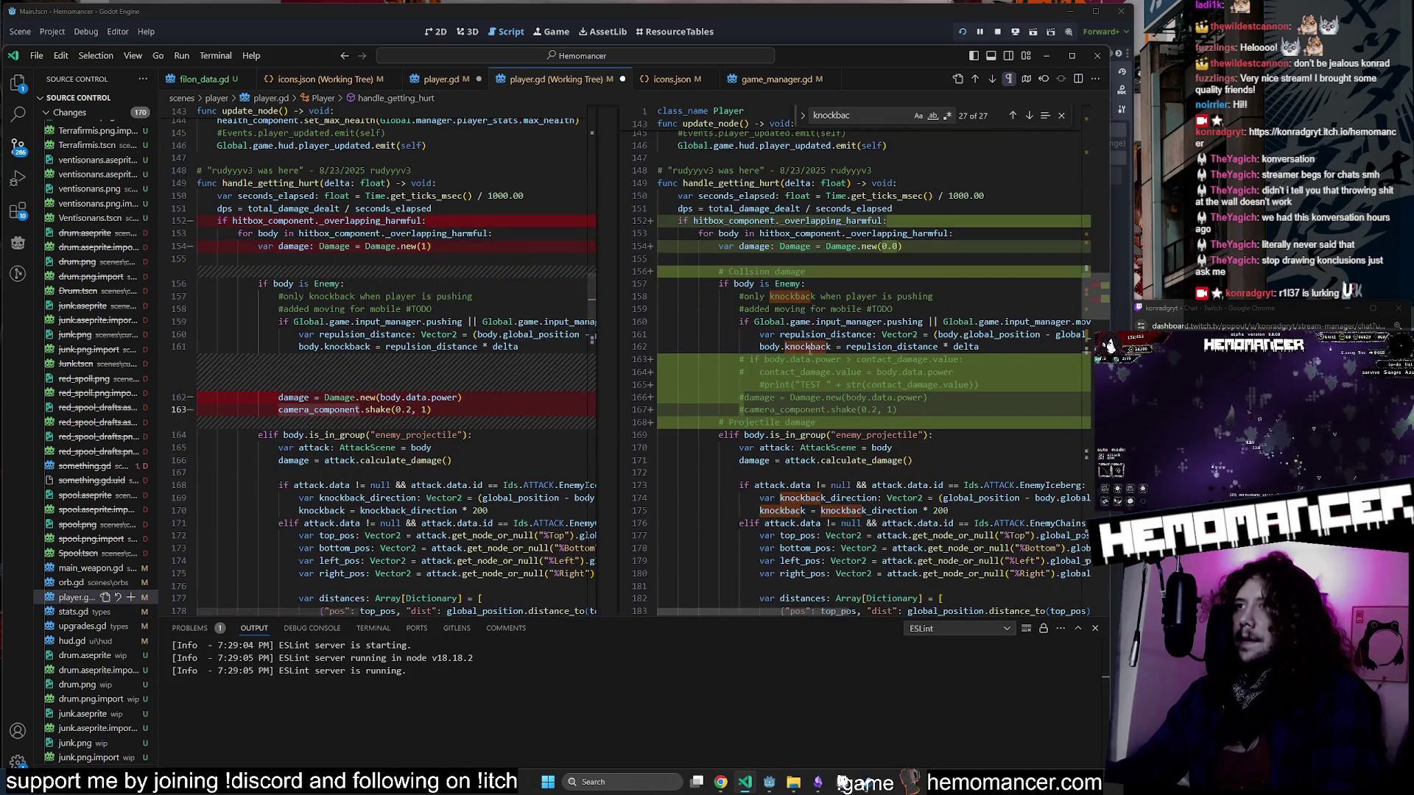
{"action": "scroll", "coordinate": [810, 350], "scroll_direction": "up", "scroll_amount": 2}
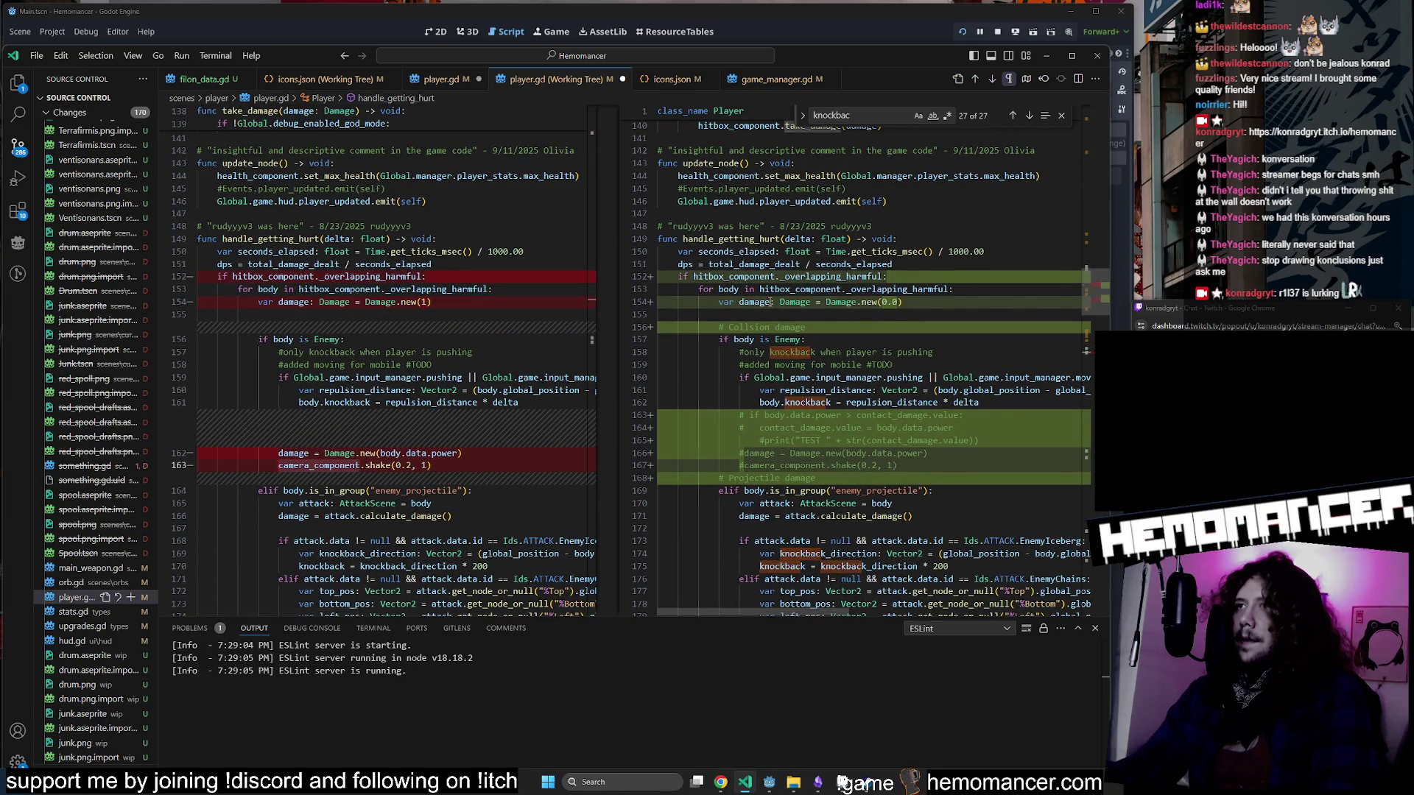
{"action": "left_click", "coordinate": [726, 303]}
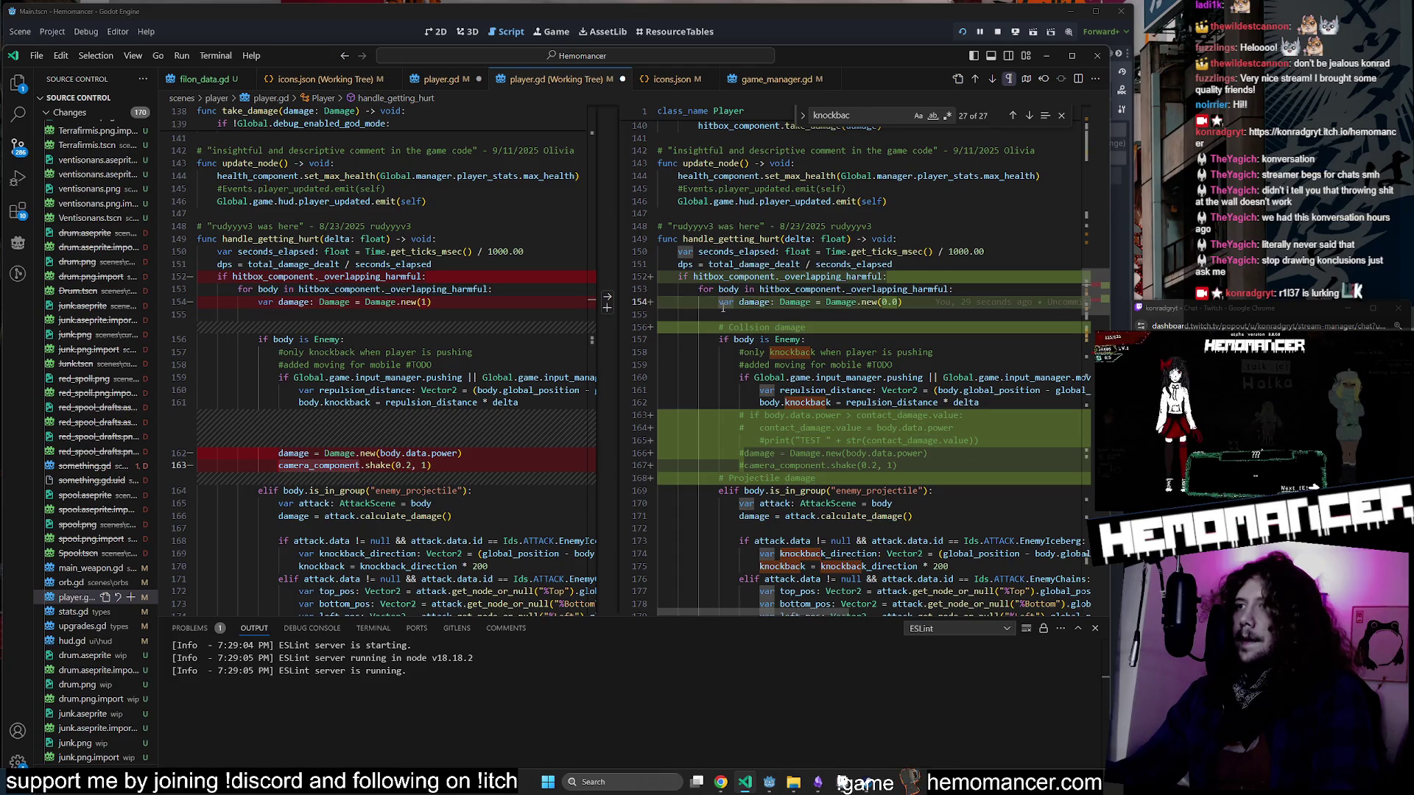
{"action": "double_click", "coordinate": [754, 516]}
{"action": "scroll", "coordinate": [766, 501], "scroll_direction": "down", "scroll_amount": 9}
{"action": "scroll", "coordinate": [788, 454], "scroll_direction": "down", "scroll_amount": 8}
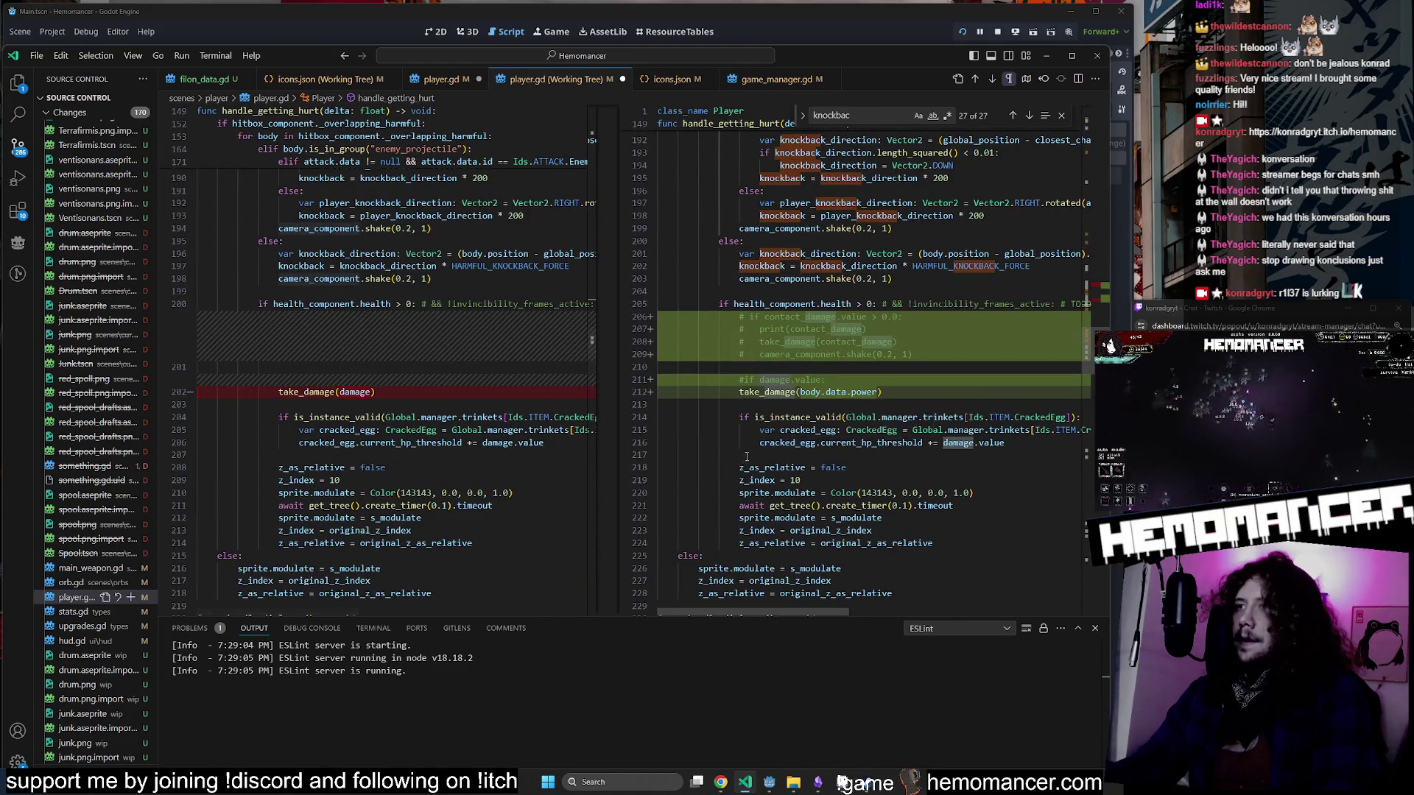
{"action": "scroll", "coordinate": [773, 446], "scroll_direction": "down", "scroll_amount": 3}
{"action": "scroll", "coordinate": [752, 450], "scroll_direction": "up", "scroll_amount": 5}
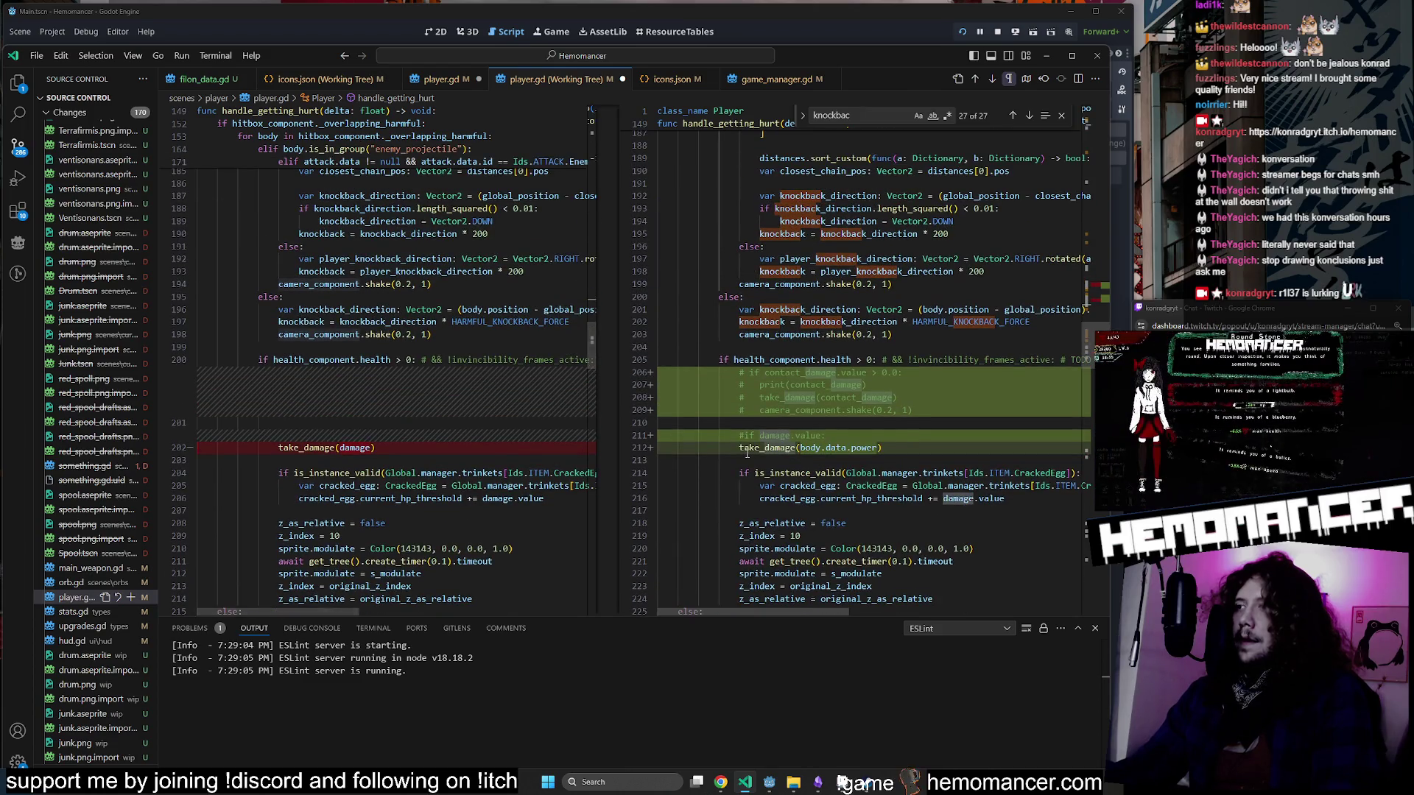
{"action": "scroll", "coordinate": [747, 450], "scroll_direction": "up", "scroll_amount": 13}
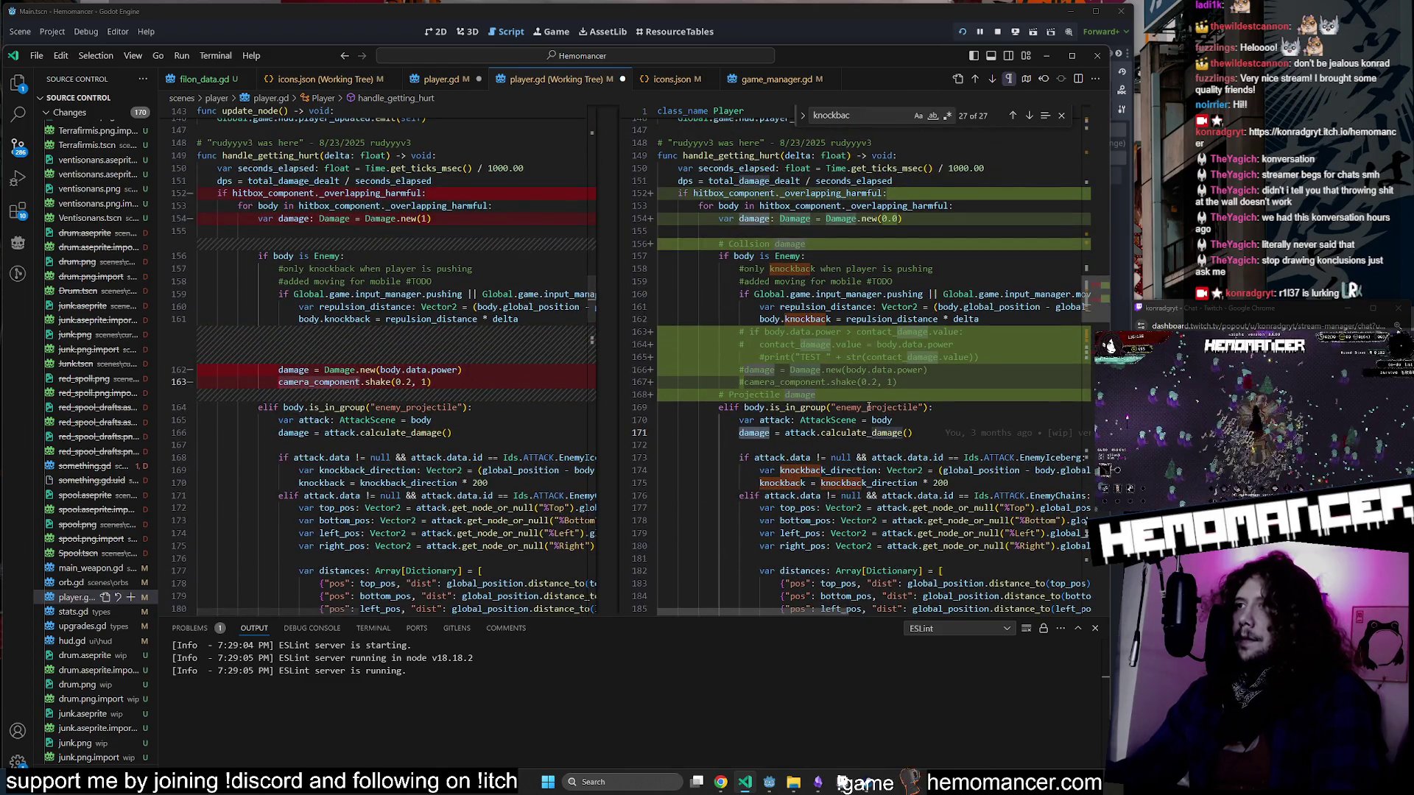
{"action": "left_click", "coordinate": [880, 420]}
{"action": "key", "text": "ctrl+s"}
{"action": "left_click", "coordinate": [1047, 56]}
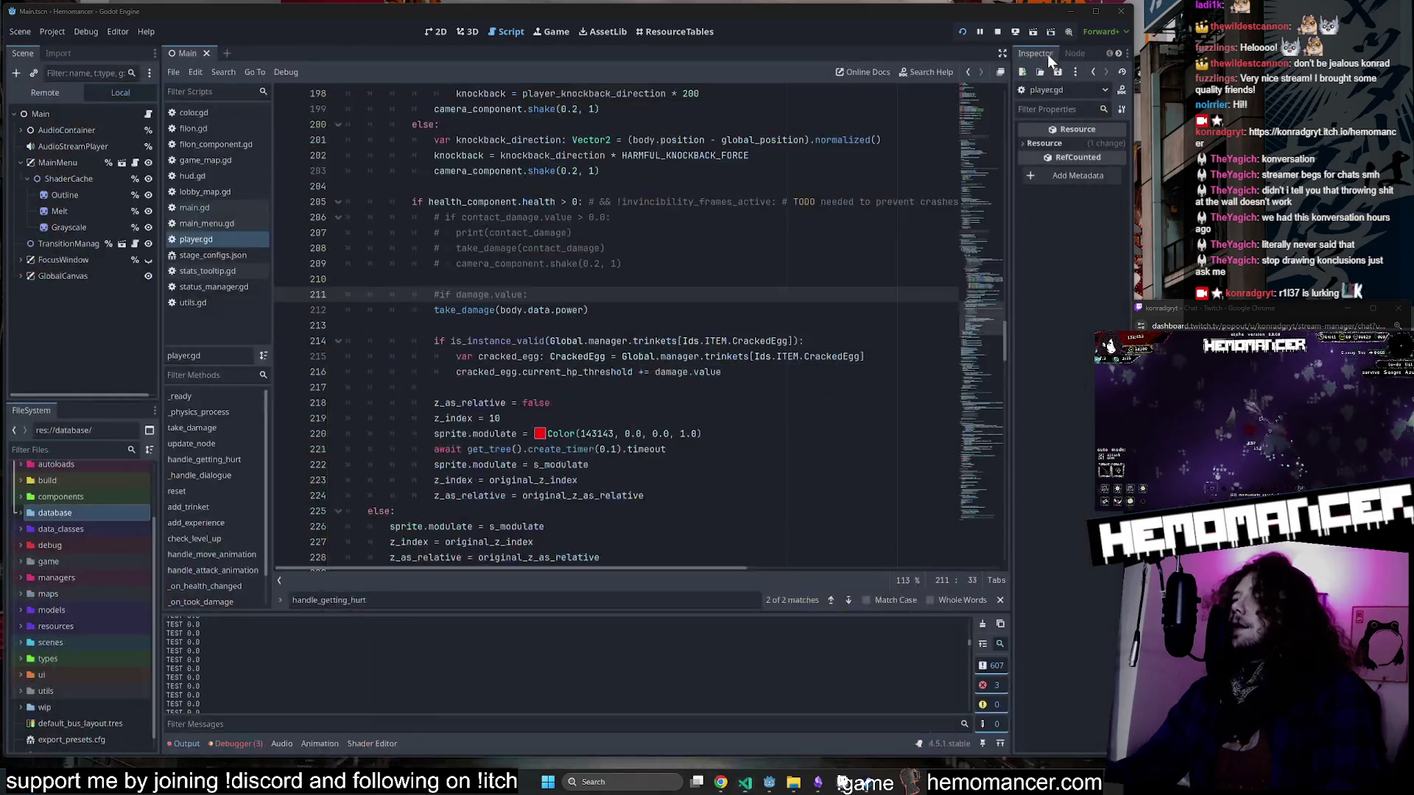
Run the game with F5, start a run, enlarge the window, and resume until the debugger breaks.
{"action": "key", "text": "F5"}
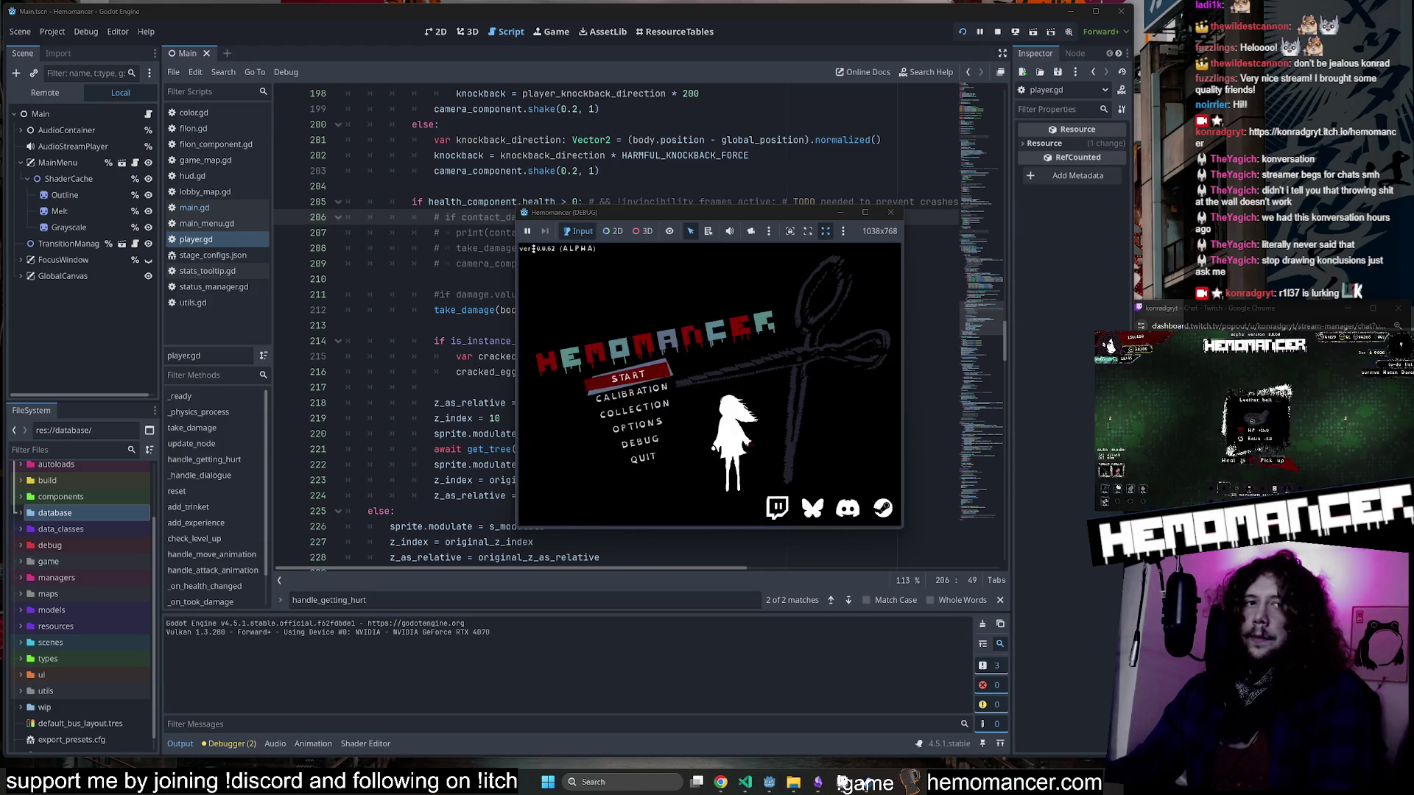
{"action": "left_click", "coordinate": [635, 376]}
{"action": "key", "text": "Escape"}
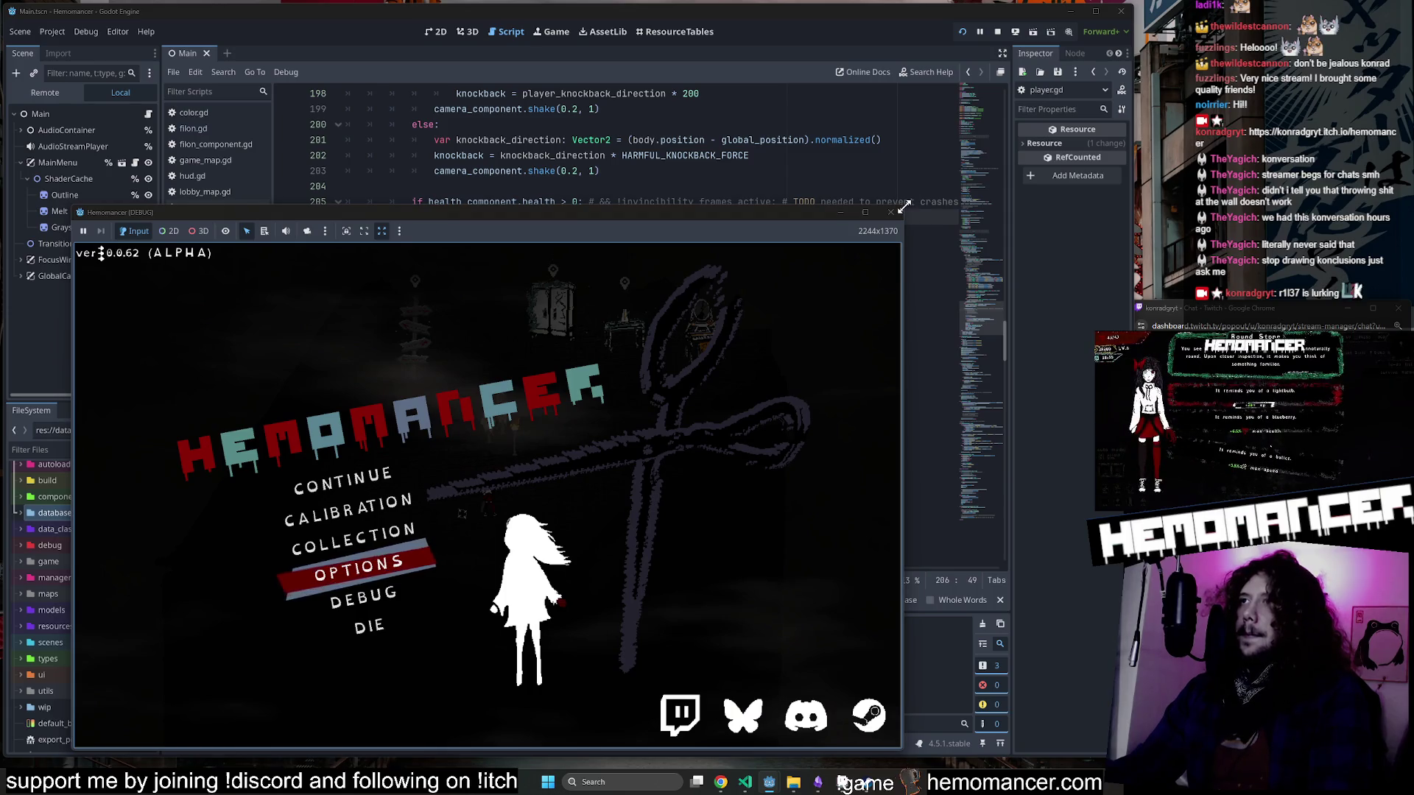
{"action": "left_click_drag", "start_coordinate": [901, 210], "coordinate": [1082, 49]}
{"action": "left_click", "coordinate": [447, 377]}
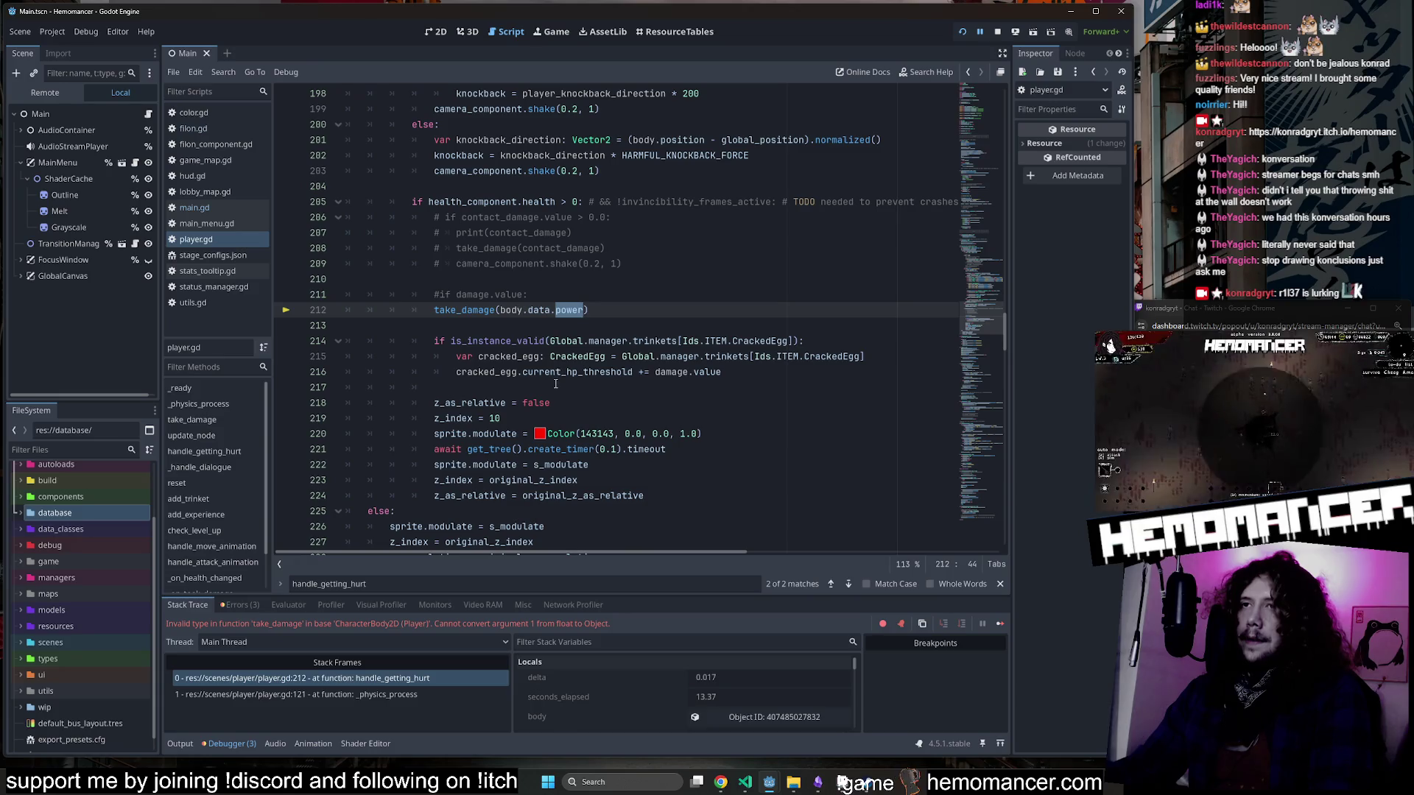
{"action": "scroll", "coordinate": [561, 382], "scroll_direction": "up", "scroll_amount": 2}
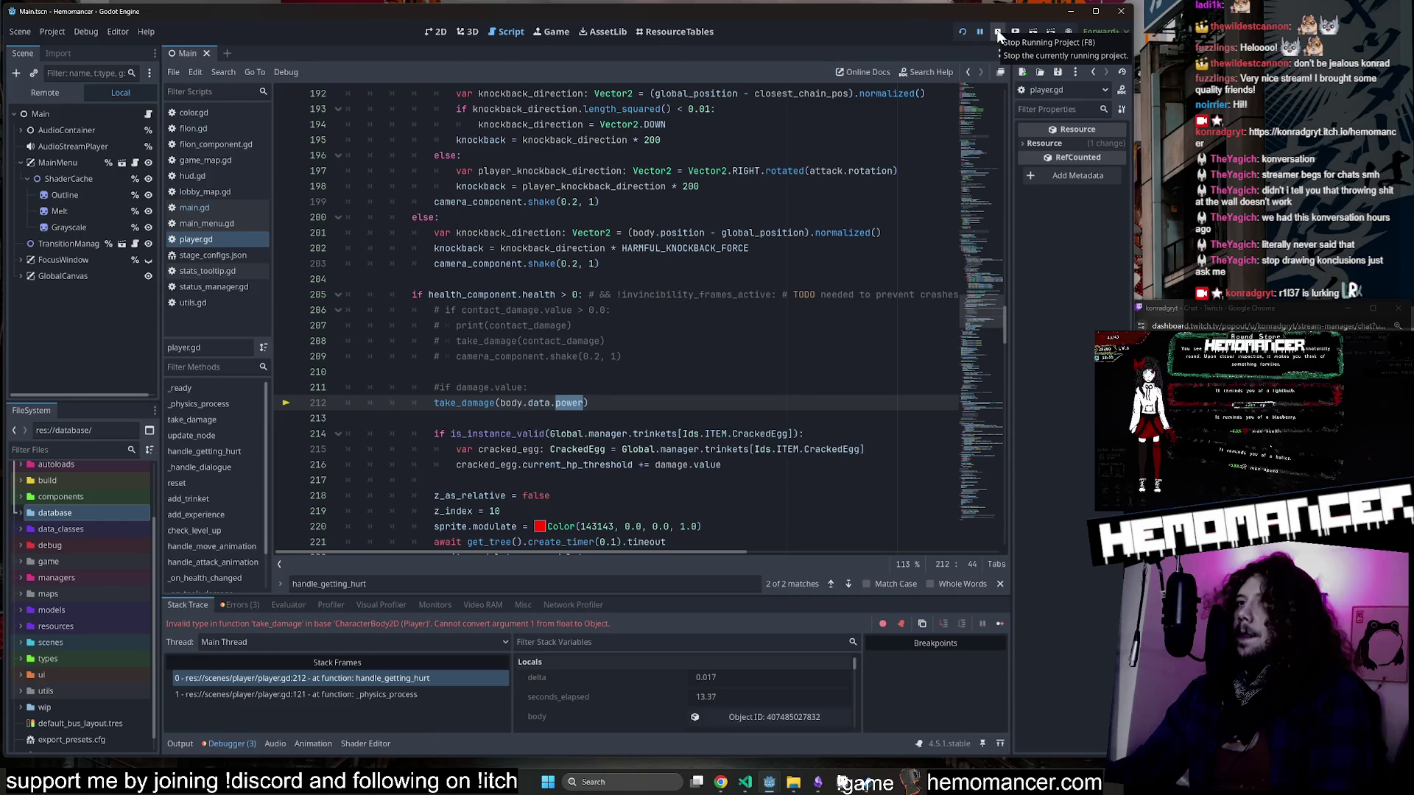
Stop the game and start a new damage.value assignment line above the take_damage call.
{"action": "left_click", "coordinate": [998, 33]}
{"action": "left_click", "coordinate": [483, 408]}
{"action": "scroll", "coordinate": [516, 401], "scroll_direction": "up", "scroll_amount": 15}
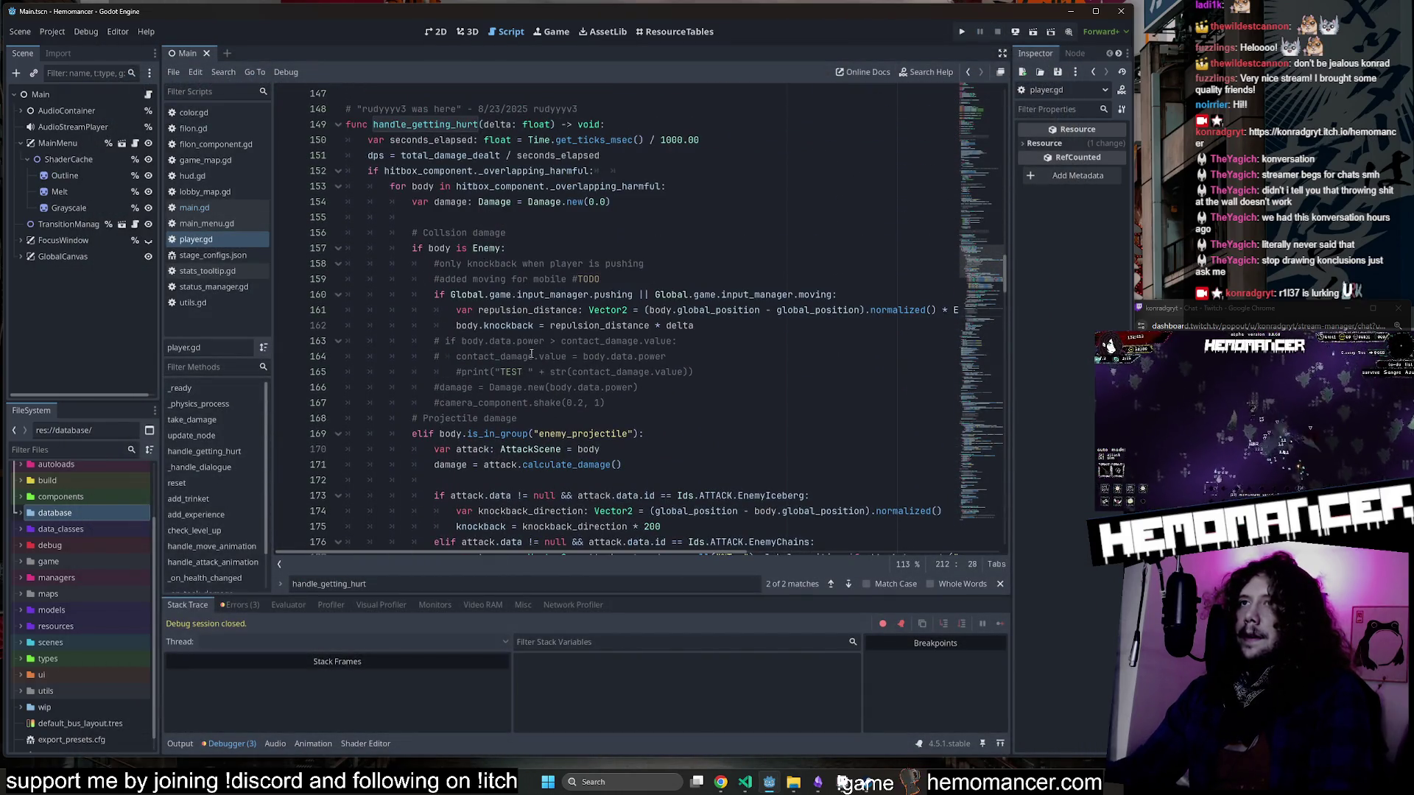
{"action": "double_click", "coordinate": [450, 202]}
{"action": "scroll", "coordinate": [596, 267], "scroll_direction": "down", "scroll_amount": 16}
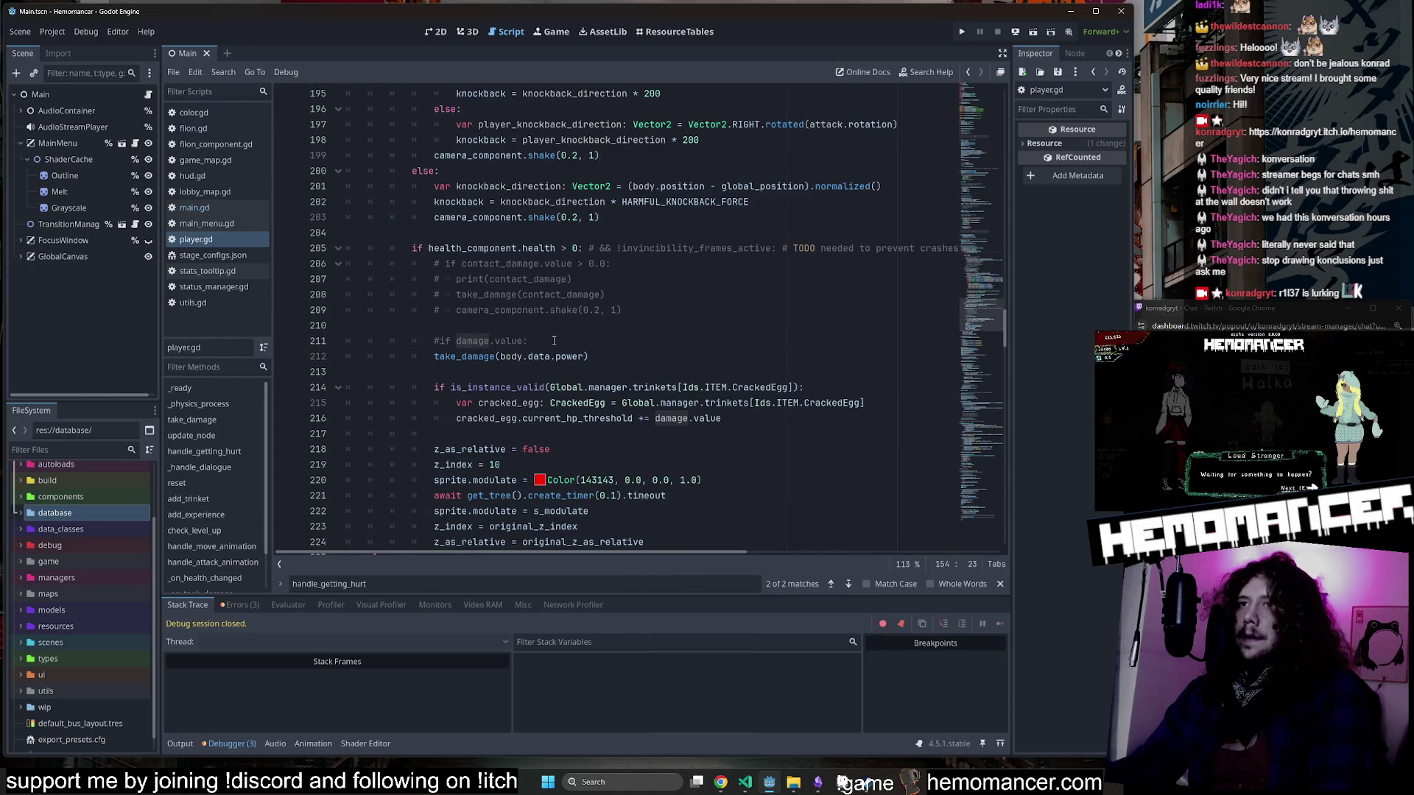
{"action": "left_click", "coordinate": [558, 339]}
{"action": "key", "text": "Return"}
{"action": "key", "text": "Return"}
{"action": "key", "text": "Up"}
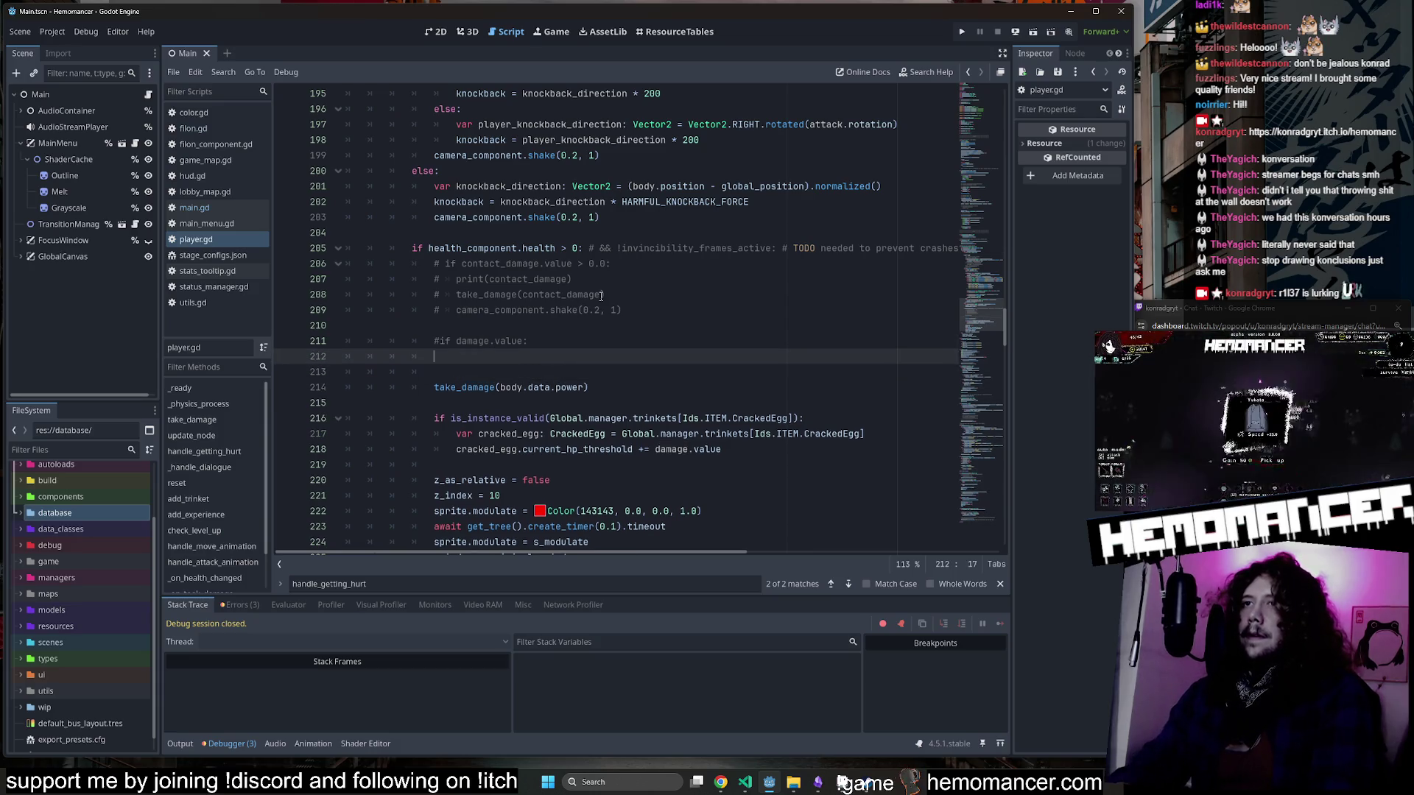
{"action": "type", "text": "value ="}
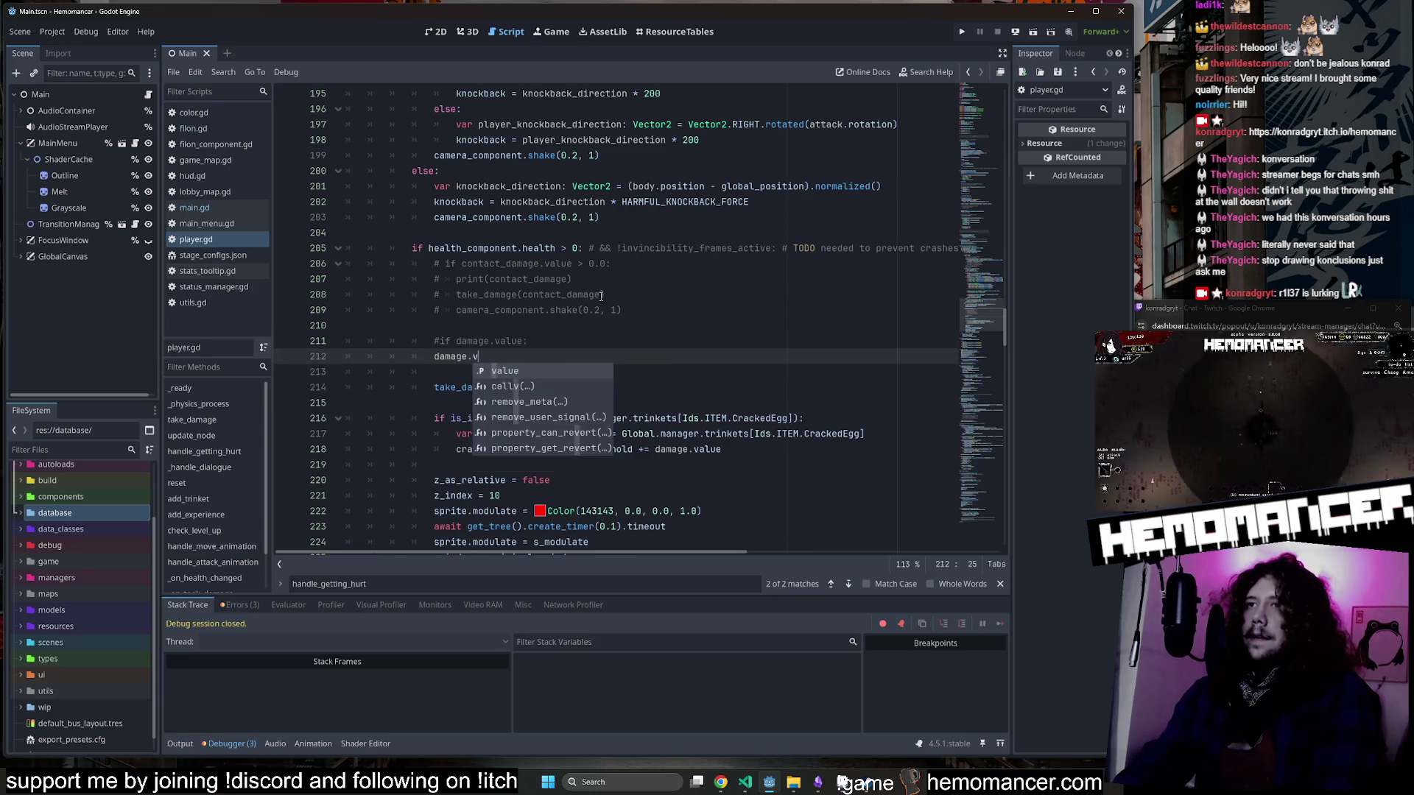
Move body.data.power into the assignment, pass damage.value to take_damage, and run with F5.
{"action": "left_click", "coordinate": [603, 294]}
{"action": "mouse_move", "coordinate": [585, 387]}
{"action": "left_mouse_down"}
{"action": "mouse_move", "coordinate": [513, 387]}
{"action": "mouse_move", "coordinate": [483, 358]}
{"action": "mouse_move", "coordinate": [433, 362]}
{"action": "left_mouse_up"}
{"action": "left_click", "coordinate": [543, 355]}
{"action": "key", "text": "ctrl+c"}
{"action": "left_click_drag", "start_coordinate": [588, 387], "coordinate": [503, 387]}
{"action": "key", "text": "ctrl+v"}
{"action": "left_click", "coordinate": [523, 358]}
{"action": "left_click", "coordinate": [530, 374]}
{"action": "key", "text": "BackSpace"}
{"action": "key", "text": "F5"}
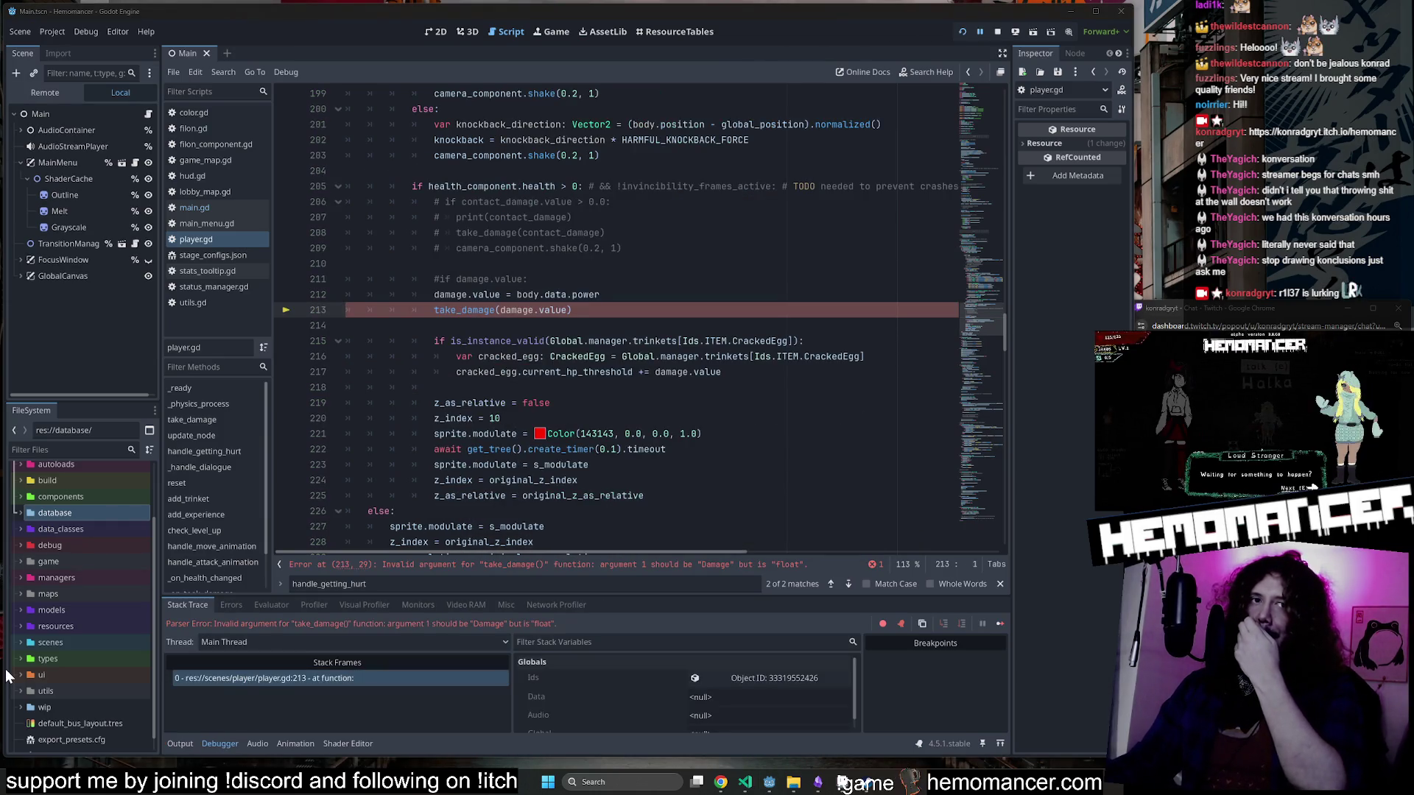
Change the call to take_damage(damage), then save and relaunch the game.
{"action": "left_click", "coordinate": [664, 309]}
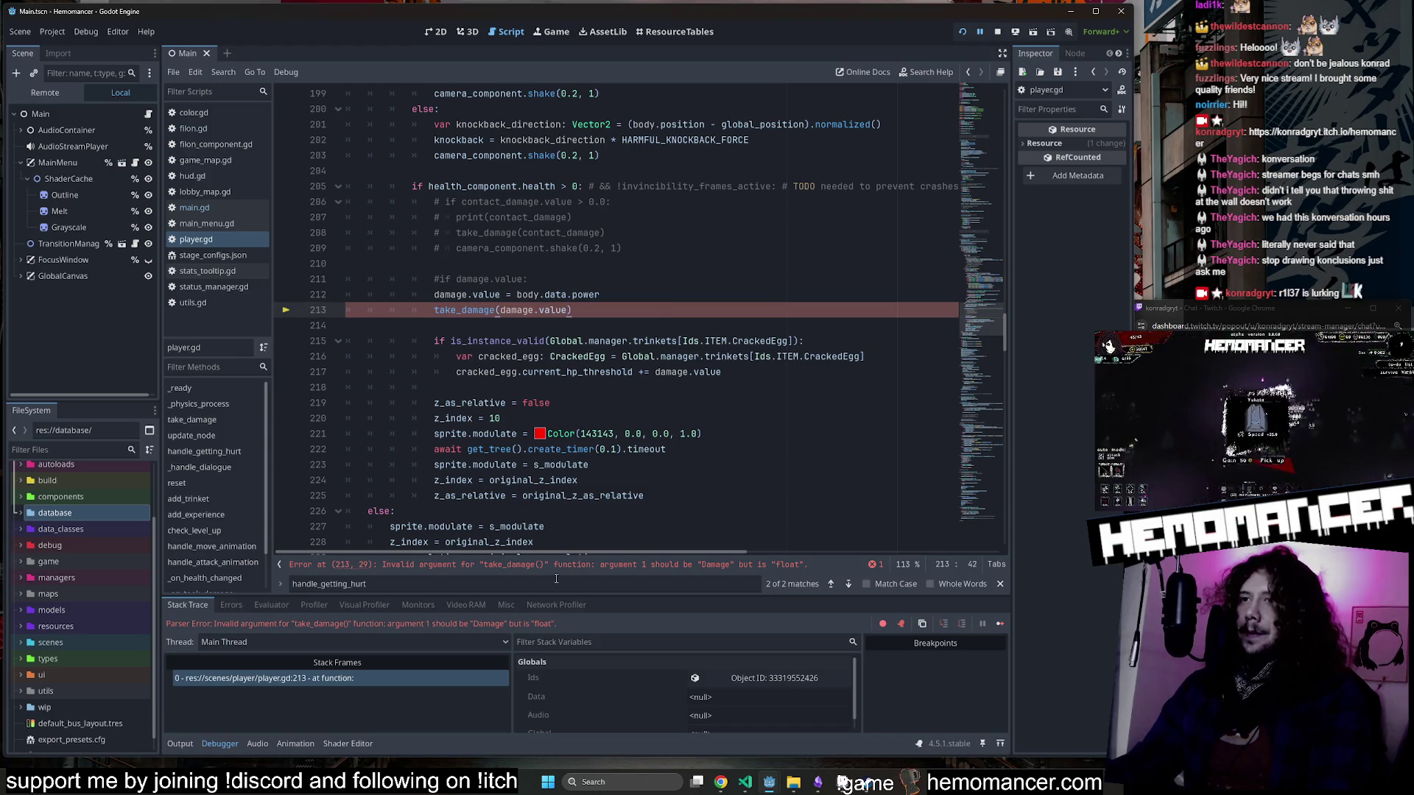
{"action": "double_click", "coordinate": [554, 310]}
{"action": "key", "text": "shift+Left"}
{"action": "key", "text": "BackSpace"}
{"action": "left_click", "coordinate": [577, 279]}
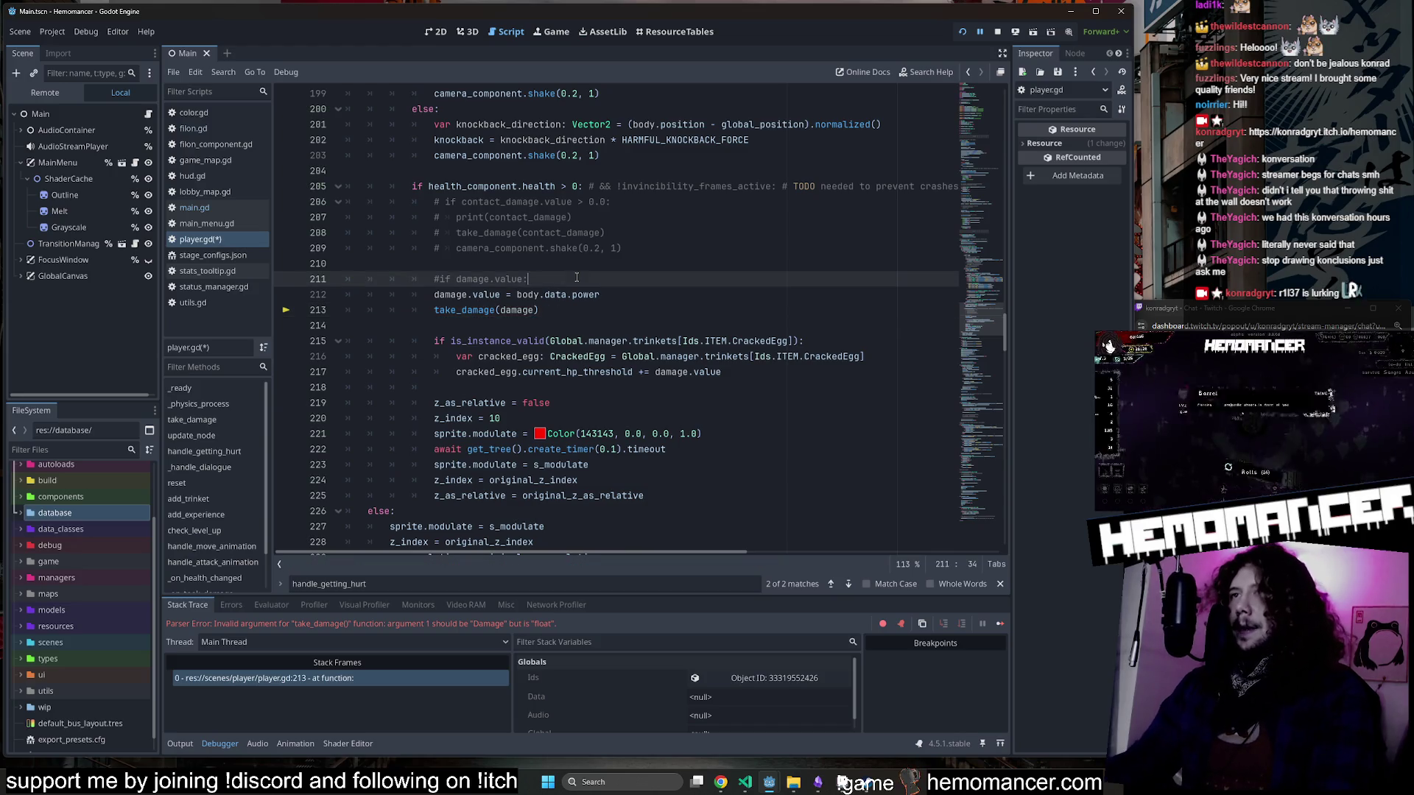
{"action": "left_click", "coordinate": [529, 313]}
{"action": "key", "text": "F5"}
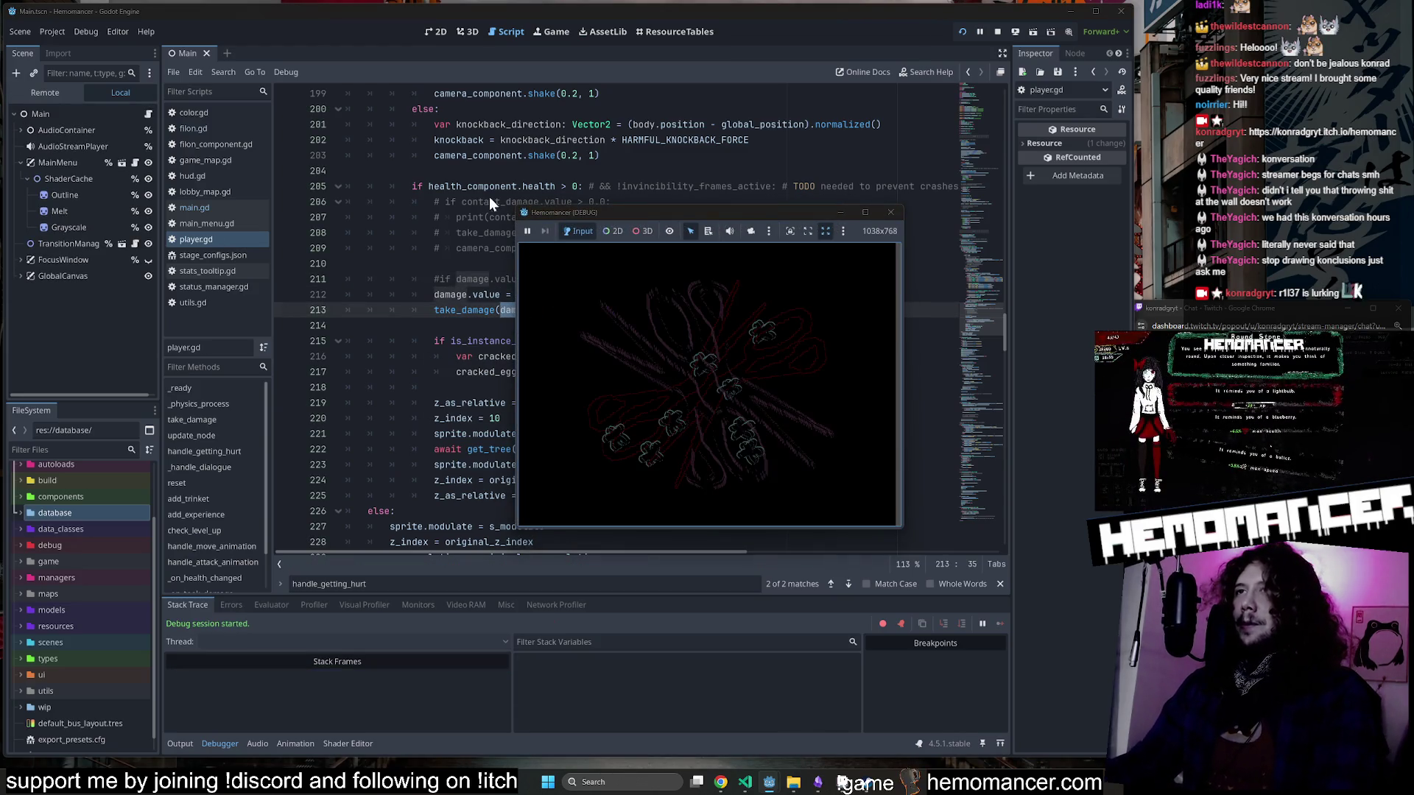
Enlarge the game window, start the game and travel from the Signpole to Cheag Amar.
{"action": "left_click_drag", "start_coordinate": [515, 202], "coordinate": [128, 41]}
{"action": "mouse_move", "coordinate": [903, 528]}
{"action": "left_mouse_down"}
{"action": "mouse_move", "coordinate": [1046, 718]}
{"action": "mouse_move", "coordinate": [1093, 738]}
{"action": "left_mouse_up"}
{"action": "left_click", "coordinate": [368, 366]}
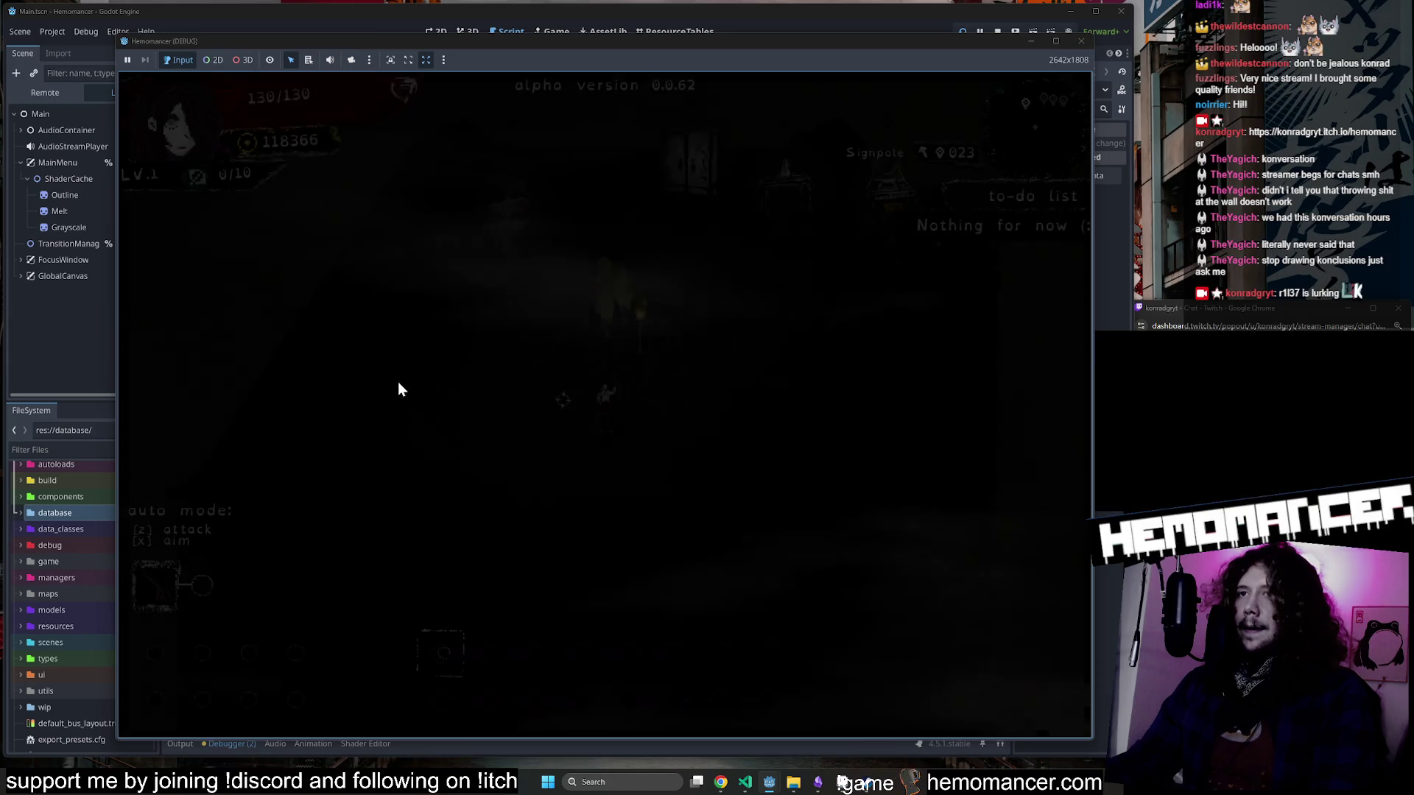
{"action": "key", "text": "a"}
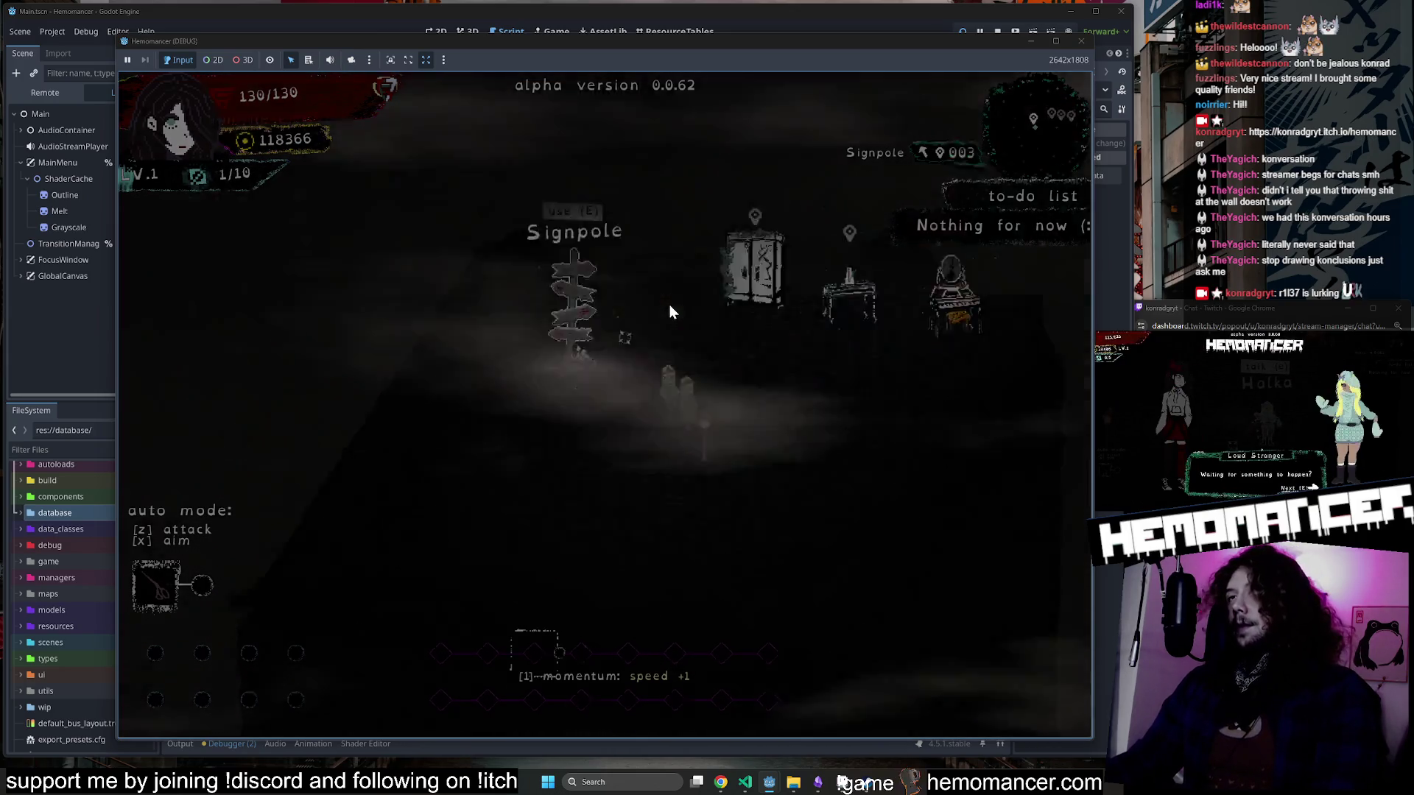
{"action": "key", "text": "e"}
{"action": "key", "text": "a"}
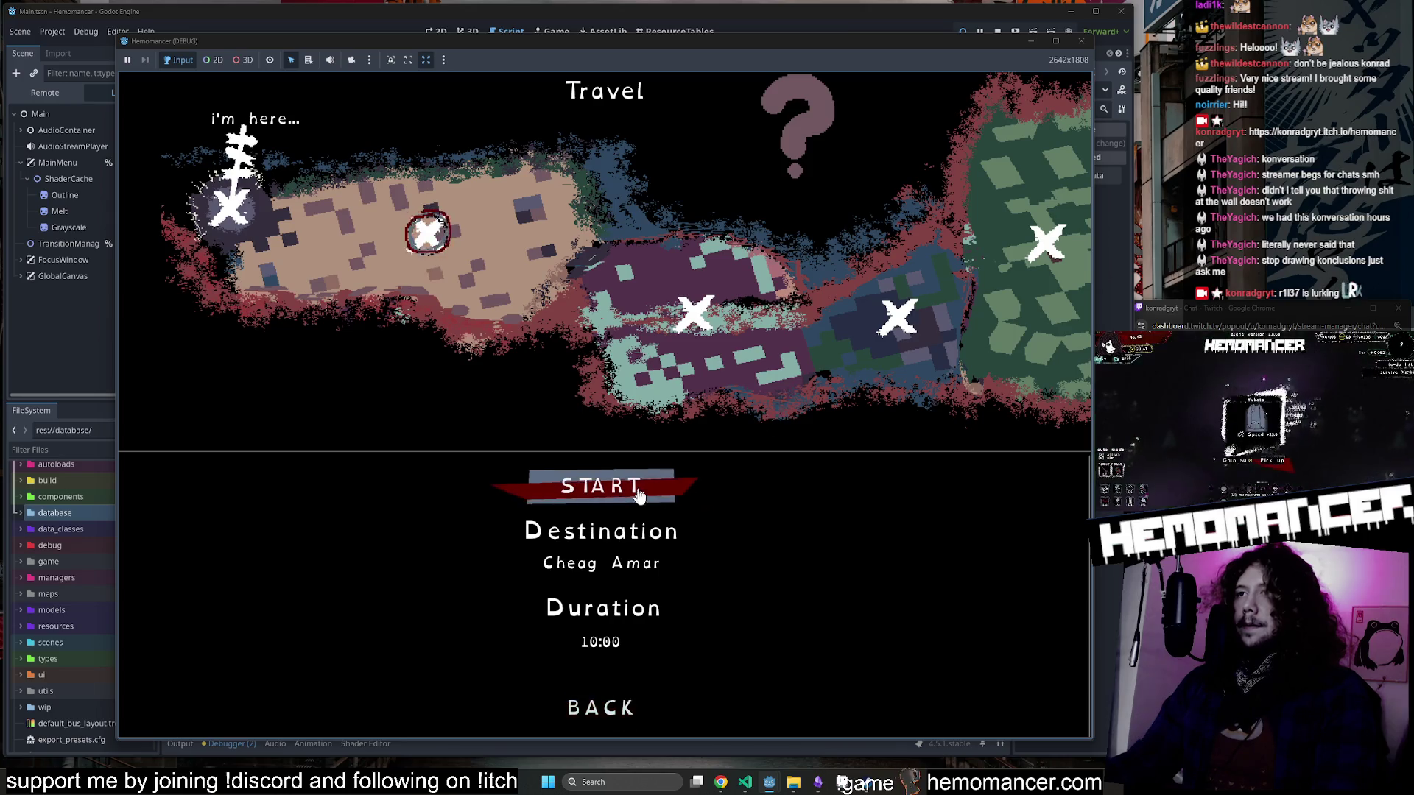
{"action": "left_click", "coordinate": [639, 488]}
Run through Cheag Amar taking hits and killing enemies until level 2, then close the game.
{"action": "key", "text": "d"}
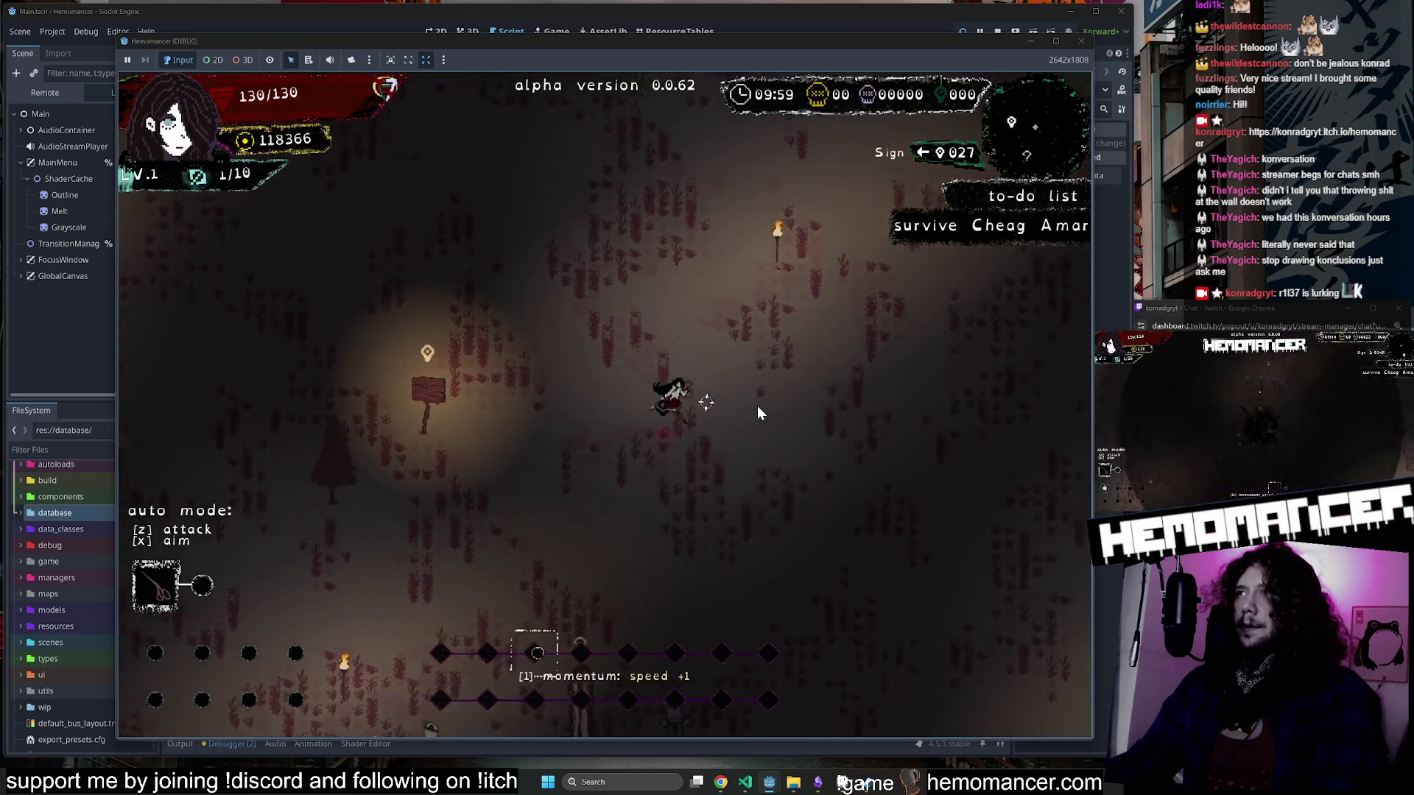
{"action": "key", "text": "d"}
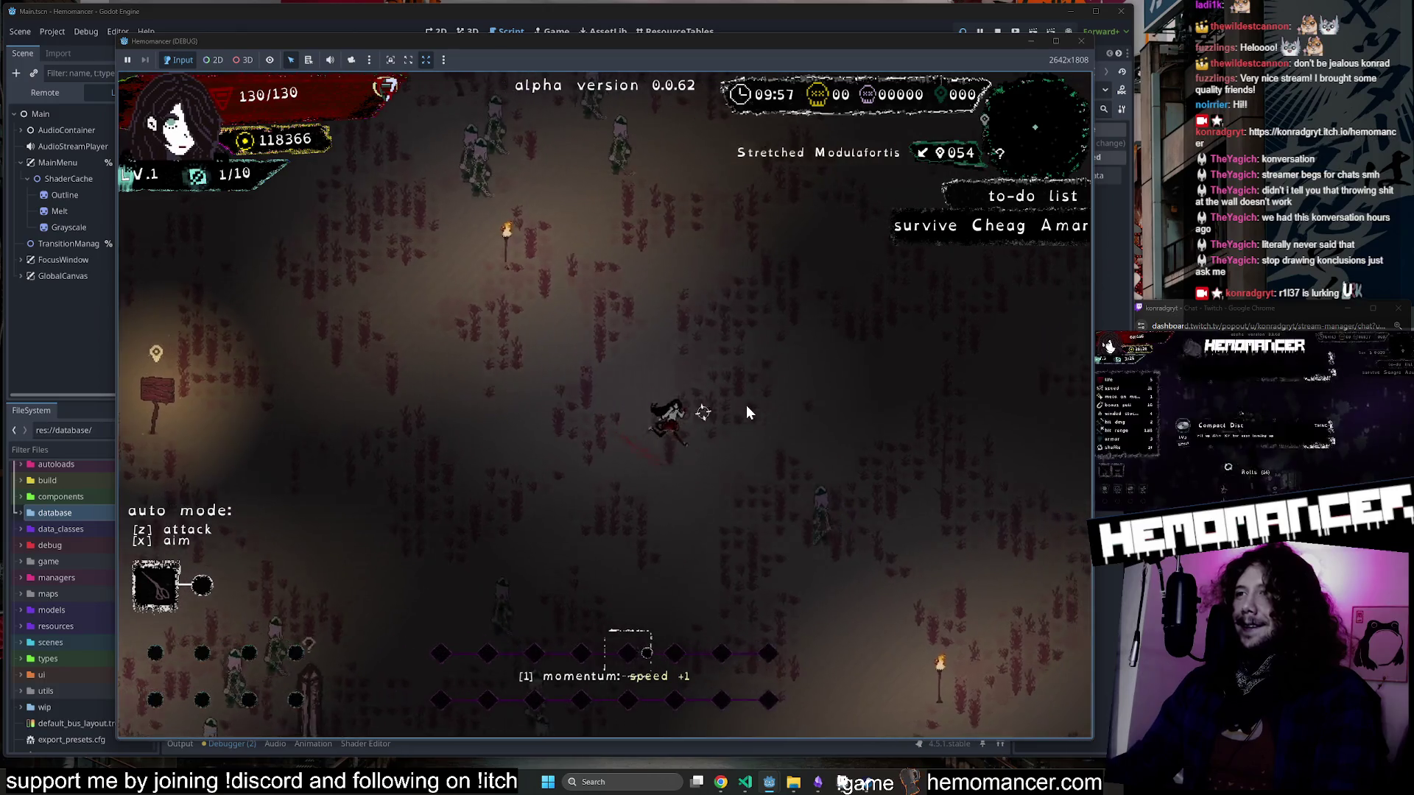
{"action": "key", "text": "s"}
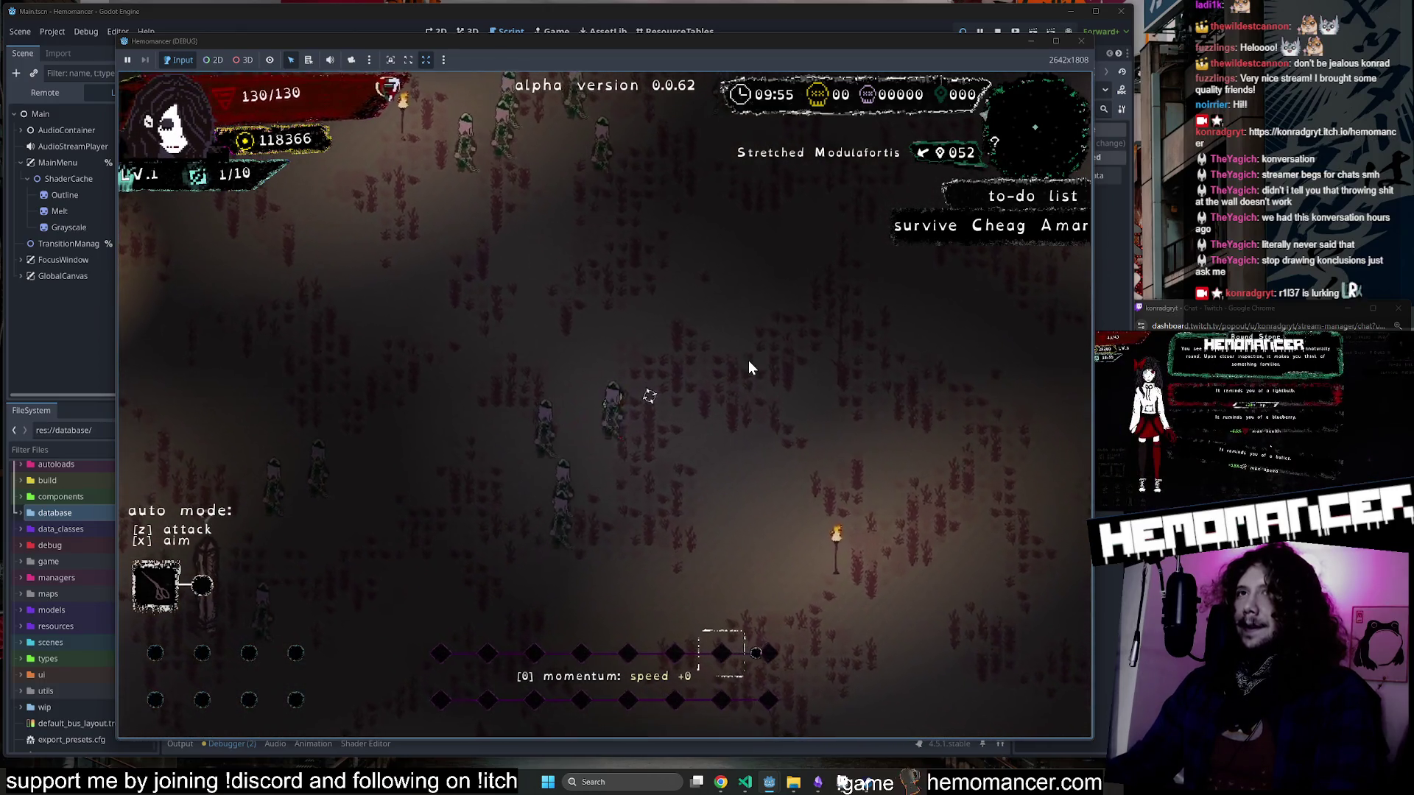
{"action": "key", "text": "w"}
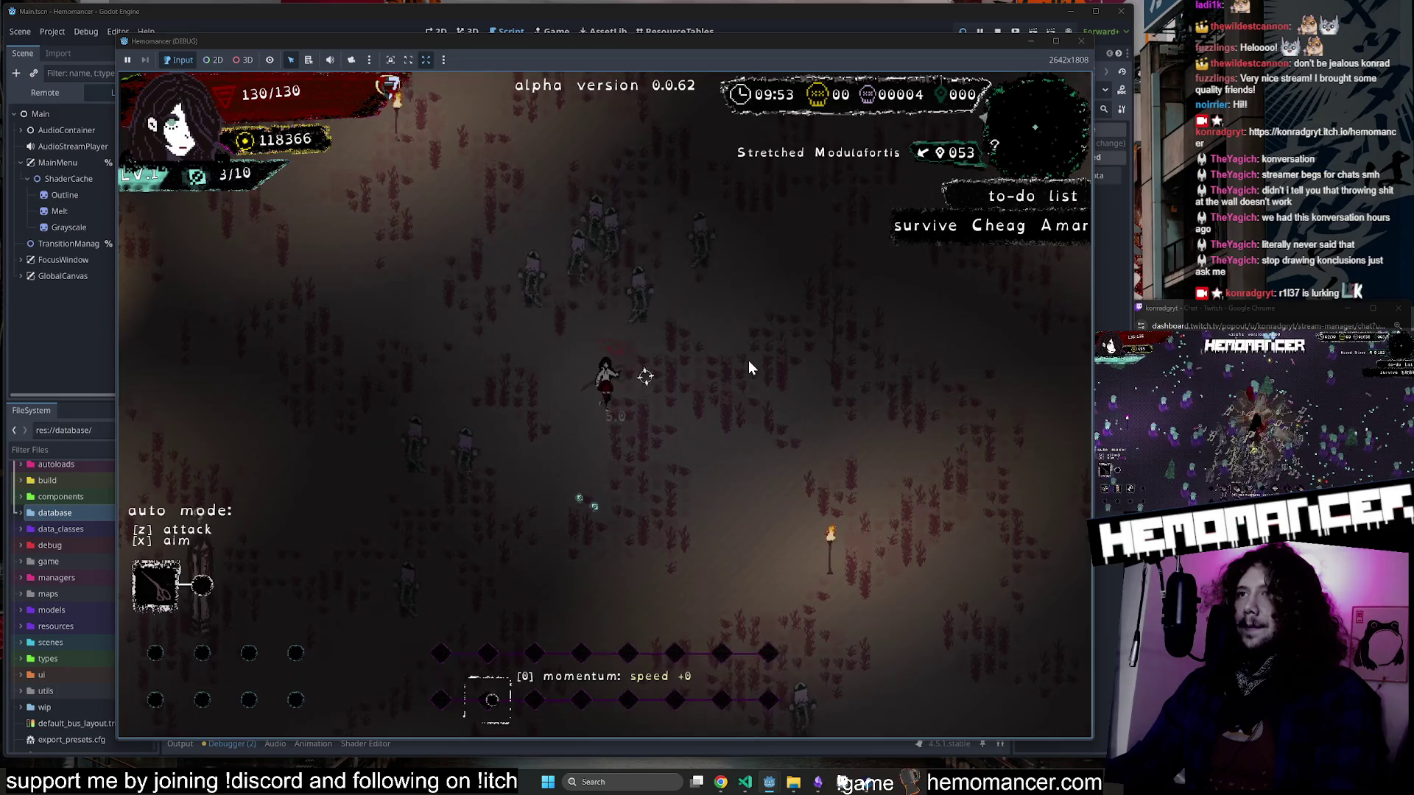
{"action": "key", "text": "w"}
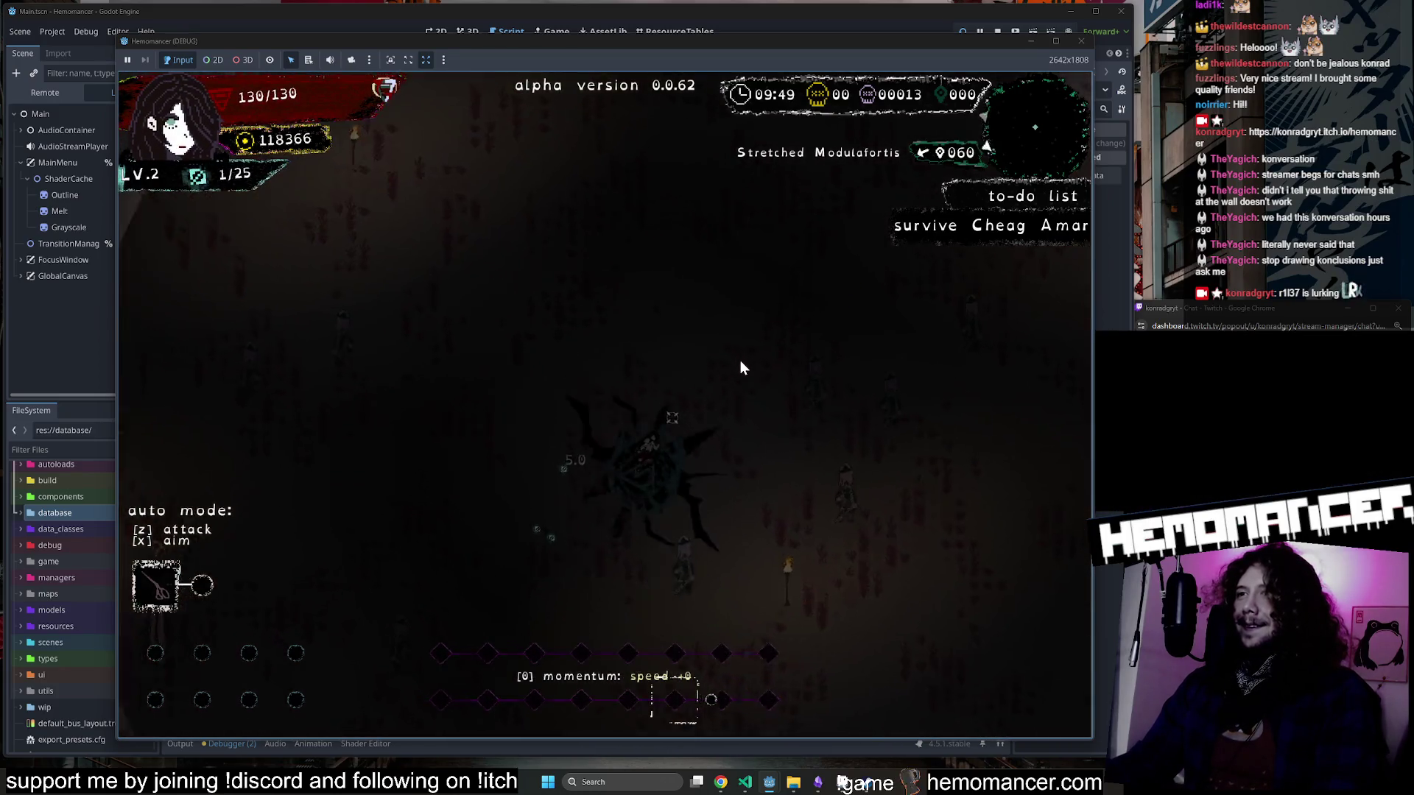
{"action": "left_click", "coordinate": [1081, 42]}
Add a print(damage.value) line below the damage assignment, save and relaunch with F5.
{"action": "left_click", "coordinate": [644, 293]}
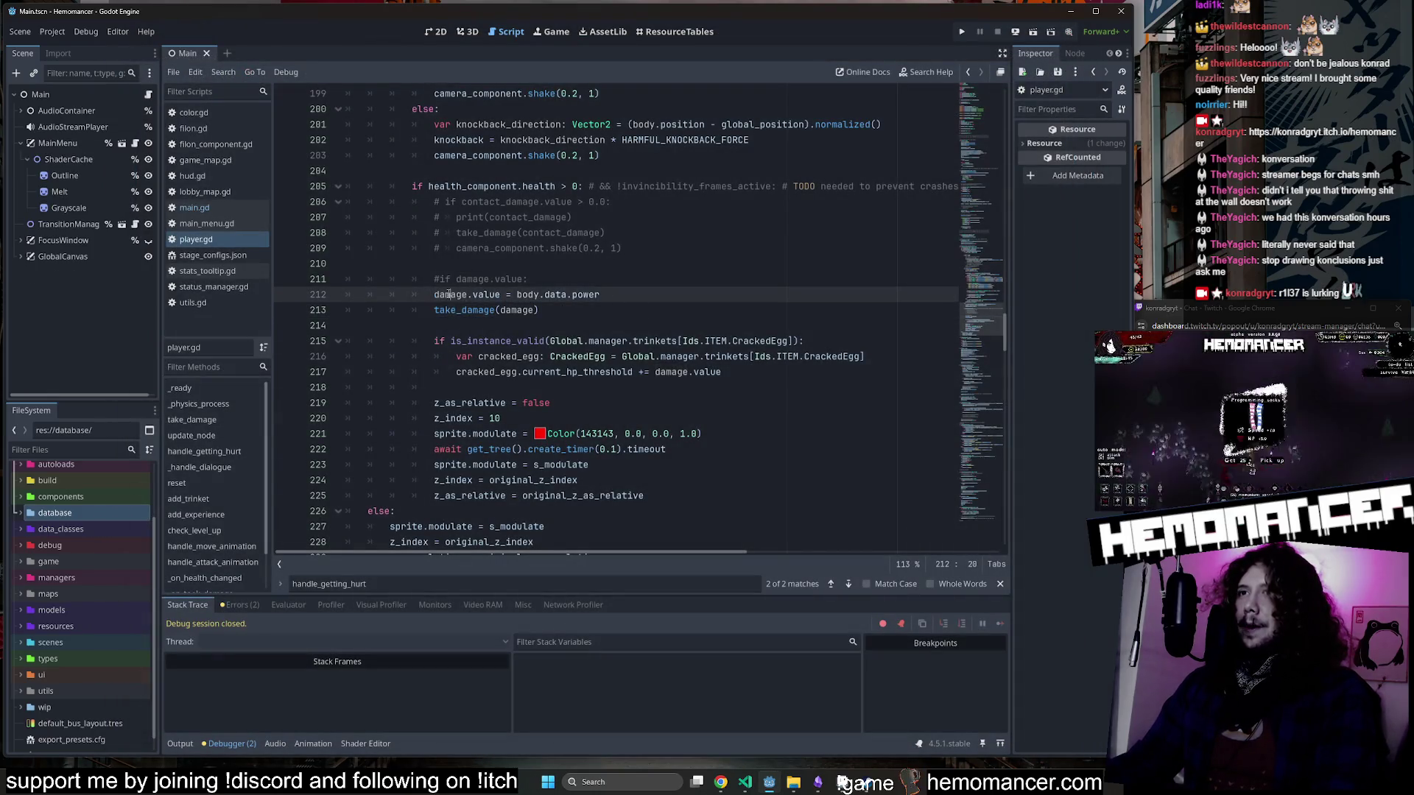
{"action": "key", "text": "Return"}
{"action": "type", "text": "("}
{"action": "left_click", "coordinate": [651, 293]}
{"action": "key", "text": "ctrl+c"}
{"action": "left_click", "coordinate": [466, 310]}
{"action": "key", "text": "ctrl+v"}
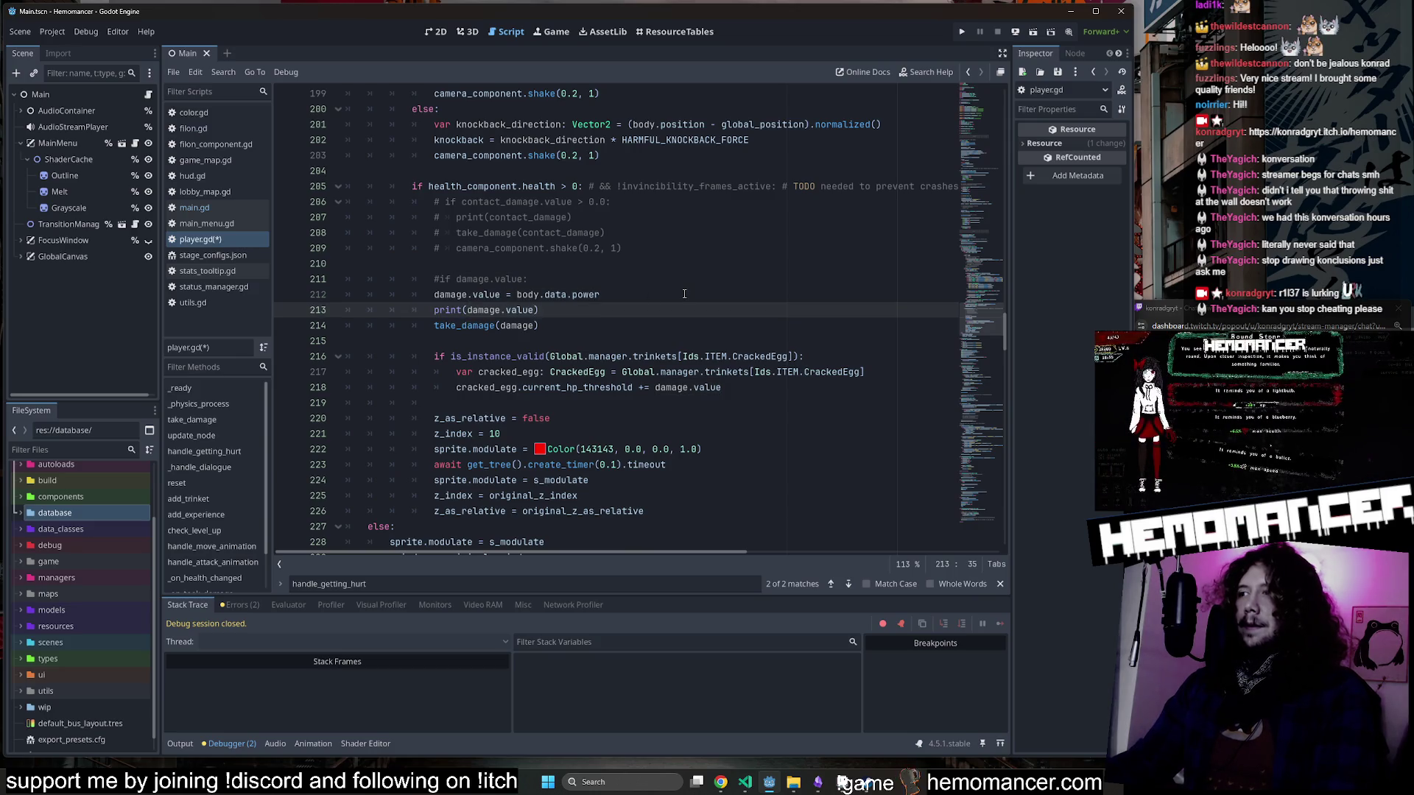
{"action": "left_click", "coordinate": [684, 294]}
{"action": "key", "text": "F5"}
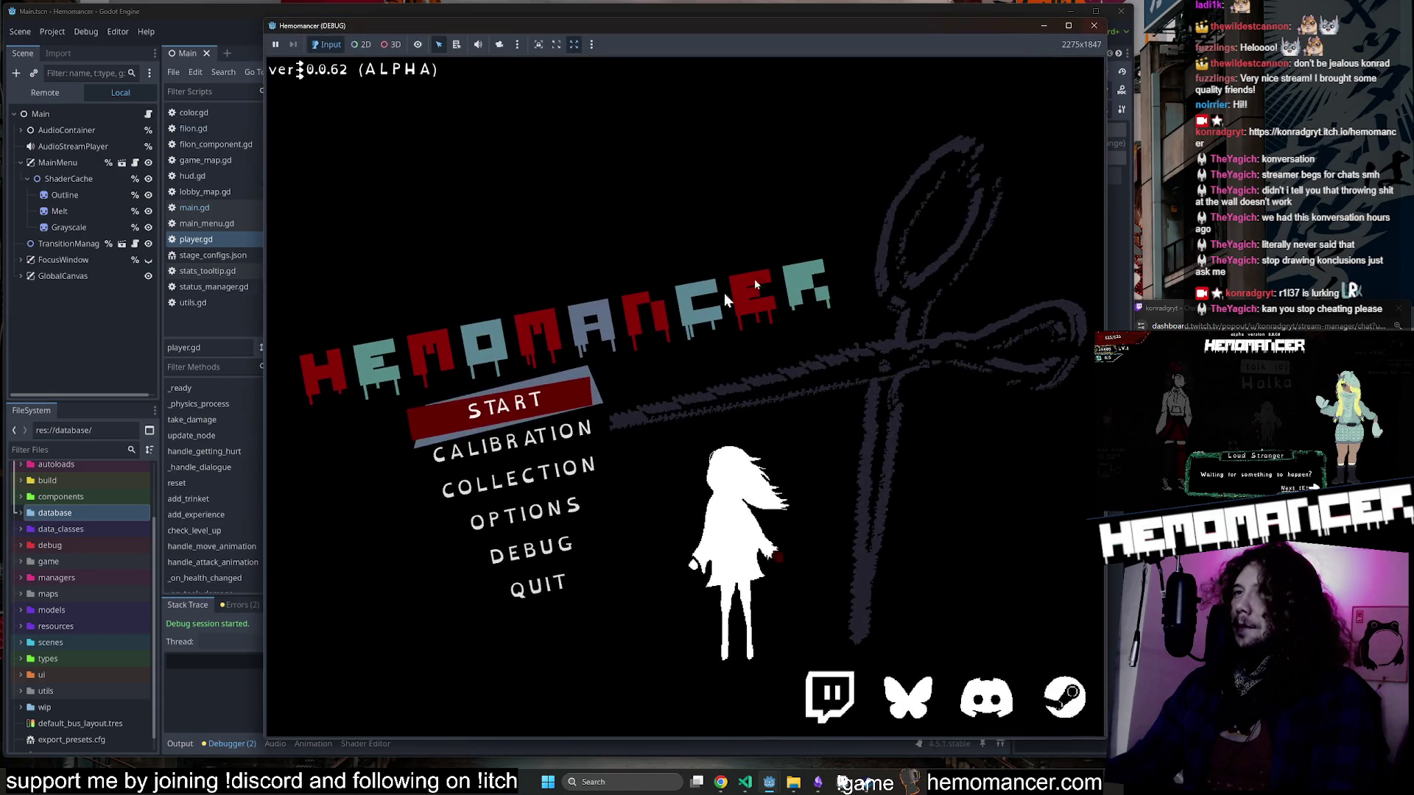
Play a short Cheag Amar run taking hits, check the printed 0.0 output, and stop the game.
{"action": "left_click", "coordinate": [531, 401]}
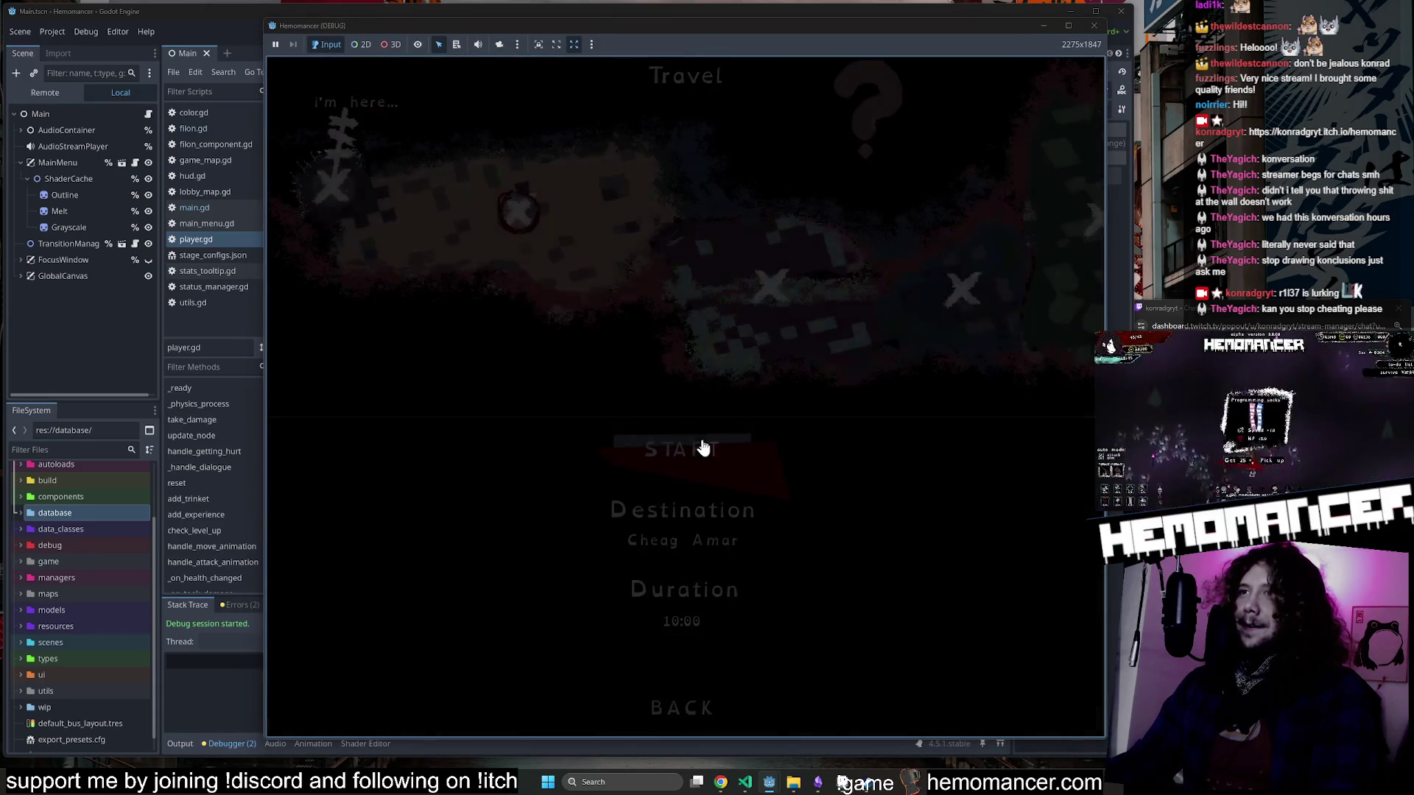
{"action": "left_click", "coordinate": [704, 447]}
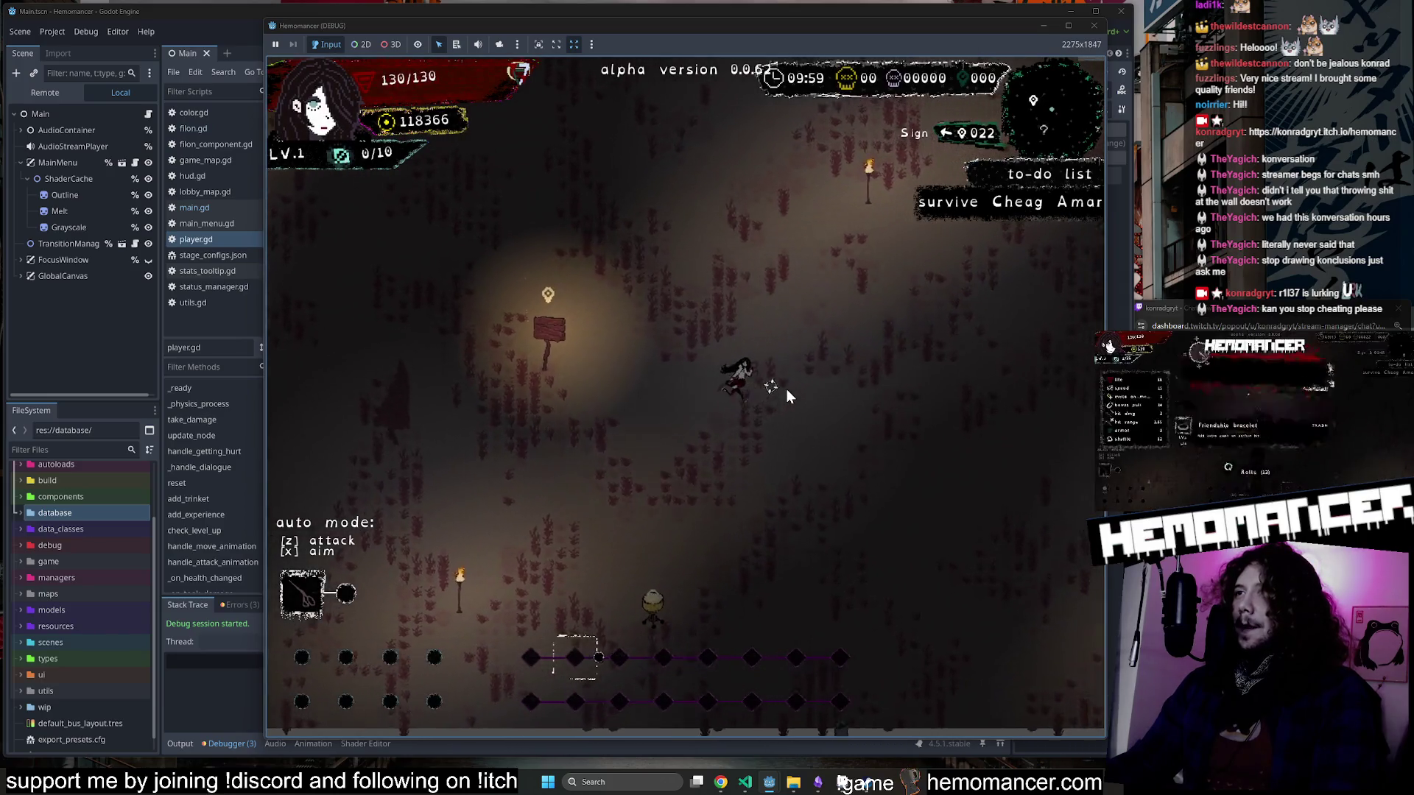
{"action": "key", "text": "d"}
{"action": "key", "text": "w"}
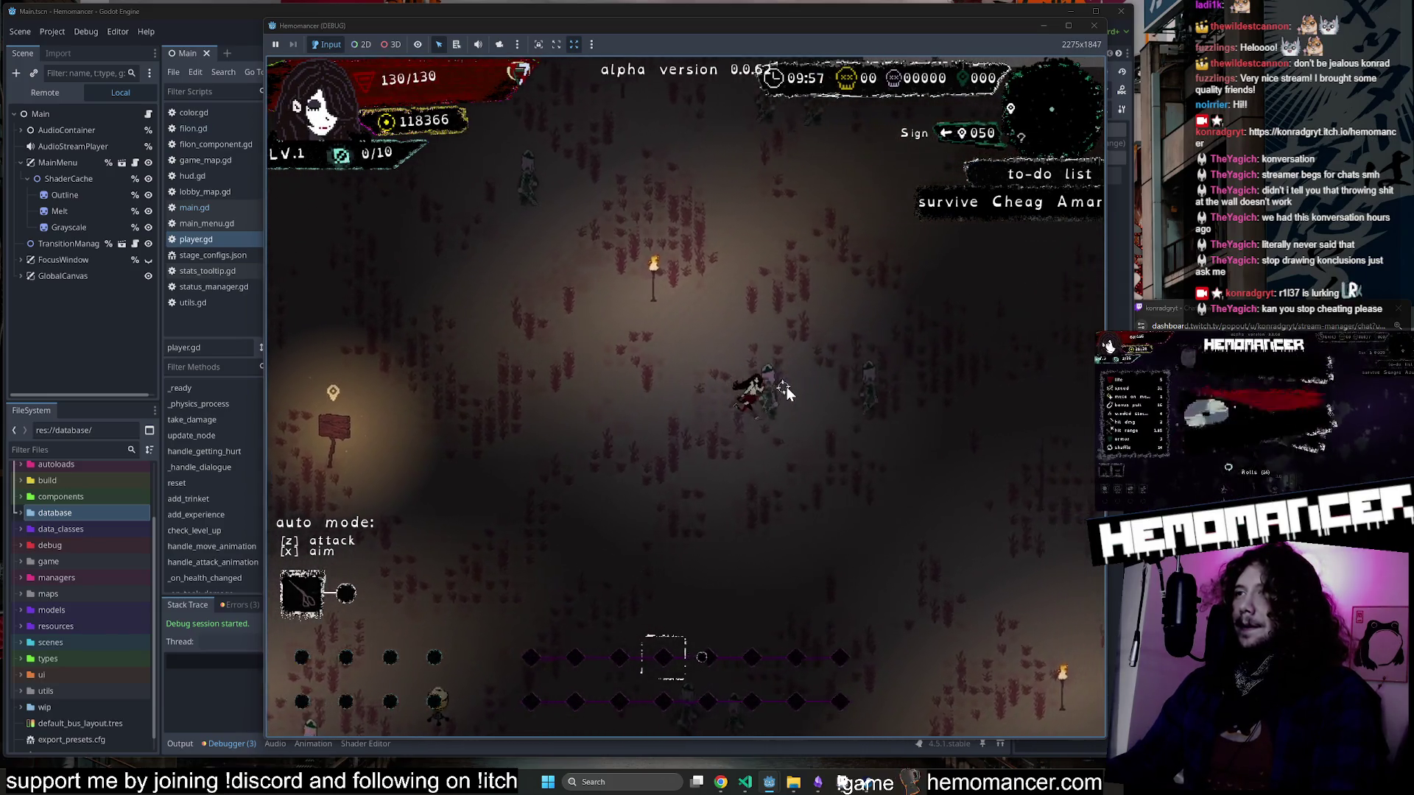
{"action": "key", "text": "d"}
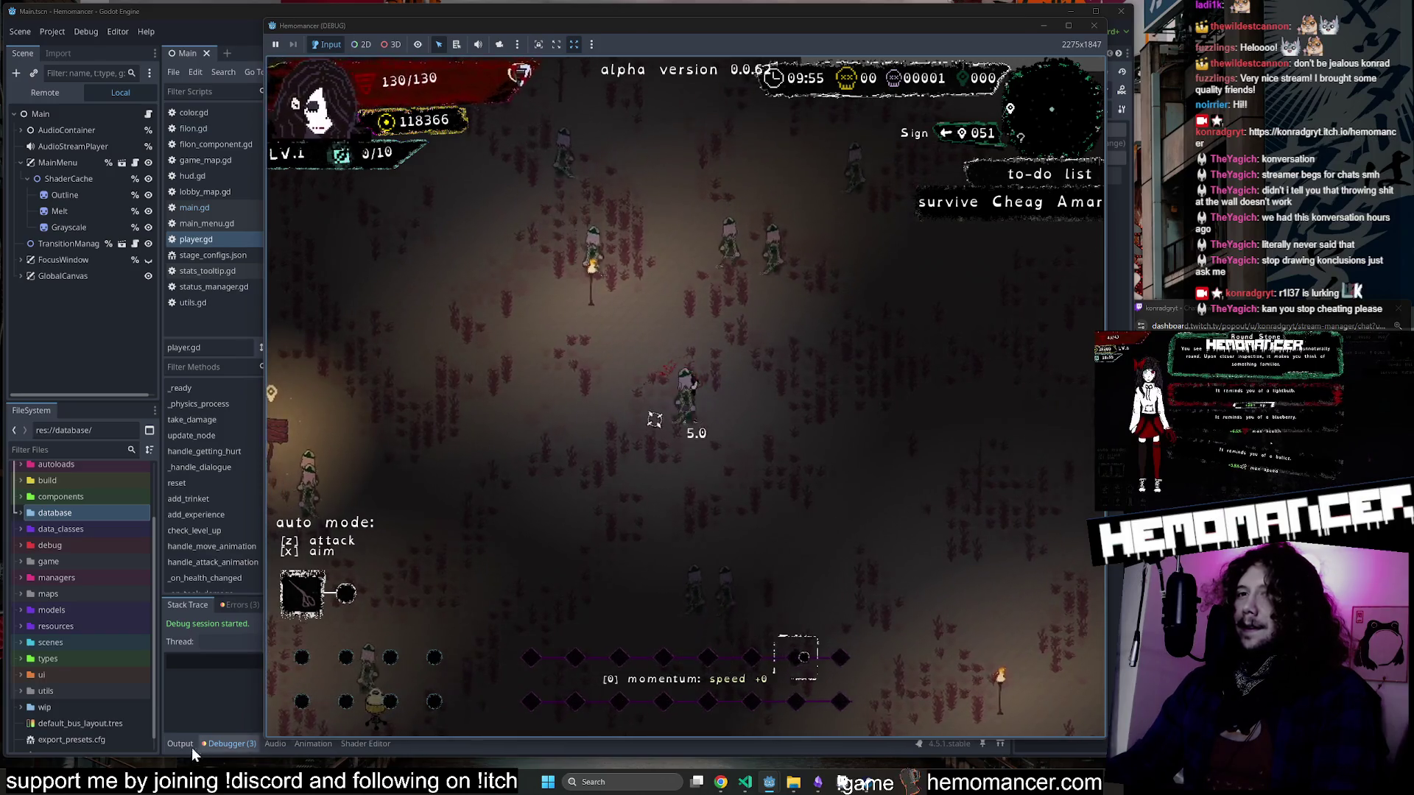
{"action": "left_click", "coordinate": [186, 745]}
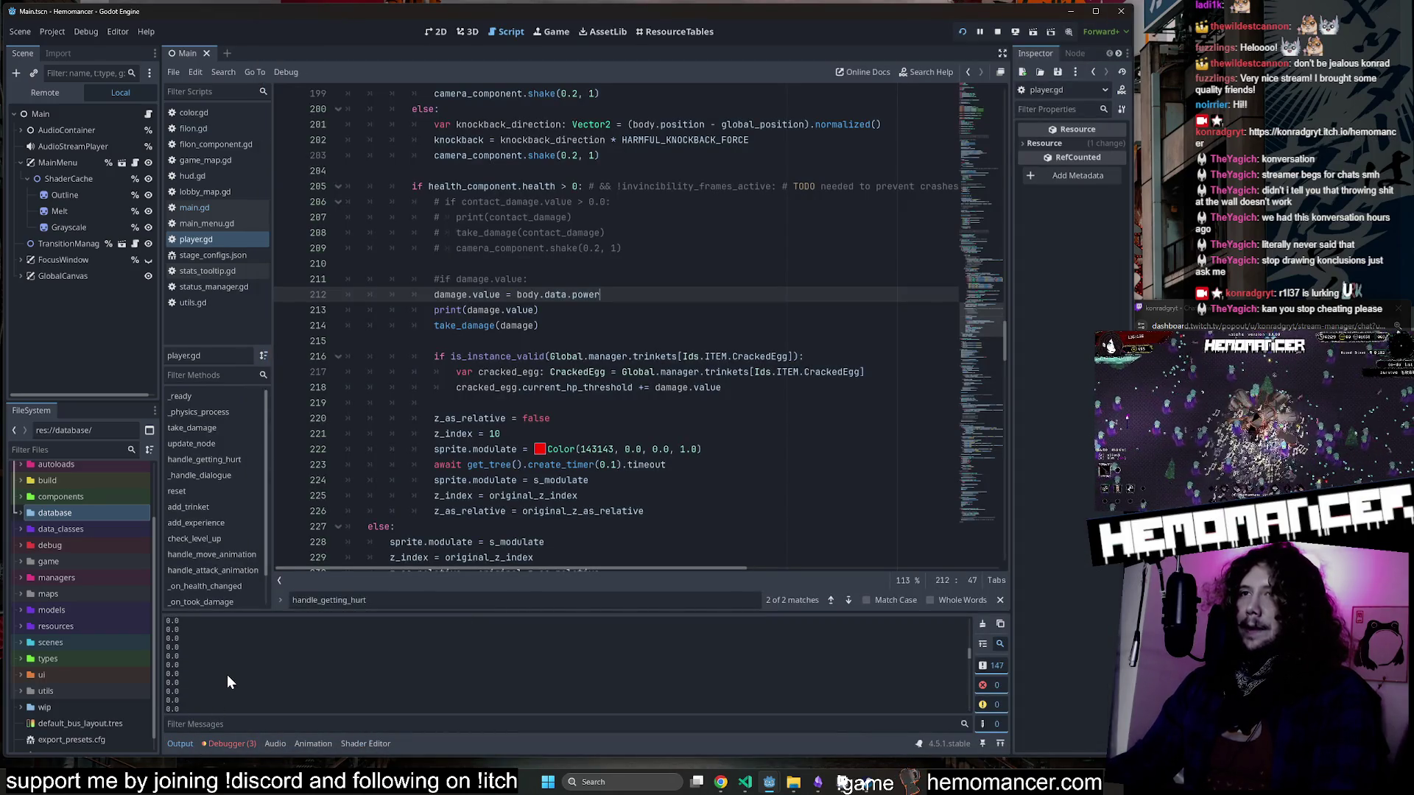
{"action": "left_click", "coordinate": [997, 31]}
Duplicate the print line as print(body.data.power) and relaunch the game.
{"action": "left_click", "coordinate": [508, 310]}
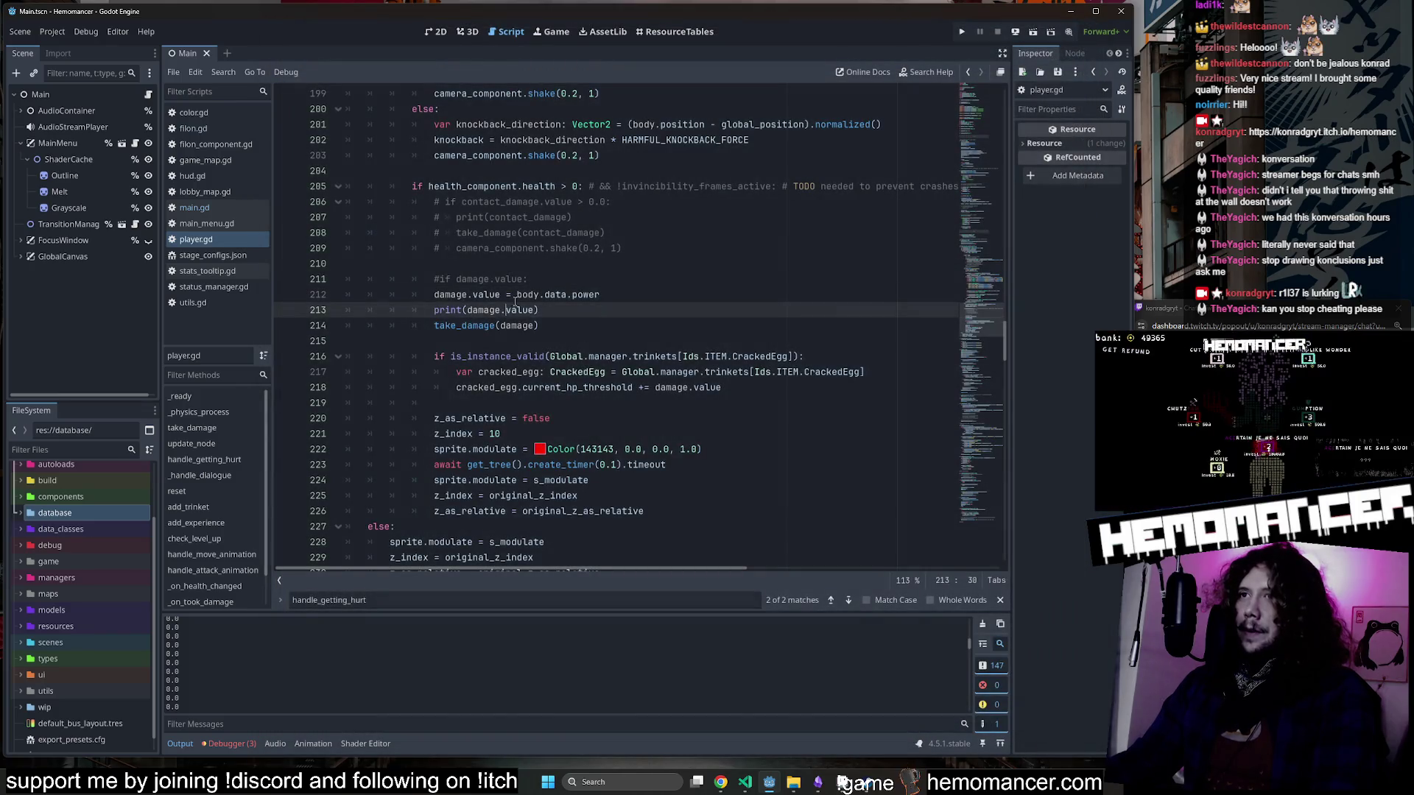
{"action": "key", "text": "ctrl+shift+d"}
{"action": "key", "text": "Up"}
{"action": "key", "text": "Up"}
{"action": "key", "text": "ctrl+shift+Left"}
{"action": "key", "text": "ctrl+shift+Left"}
{"action": "key", "text": "ctrl+shift+Left"}
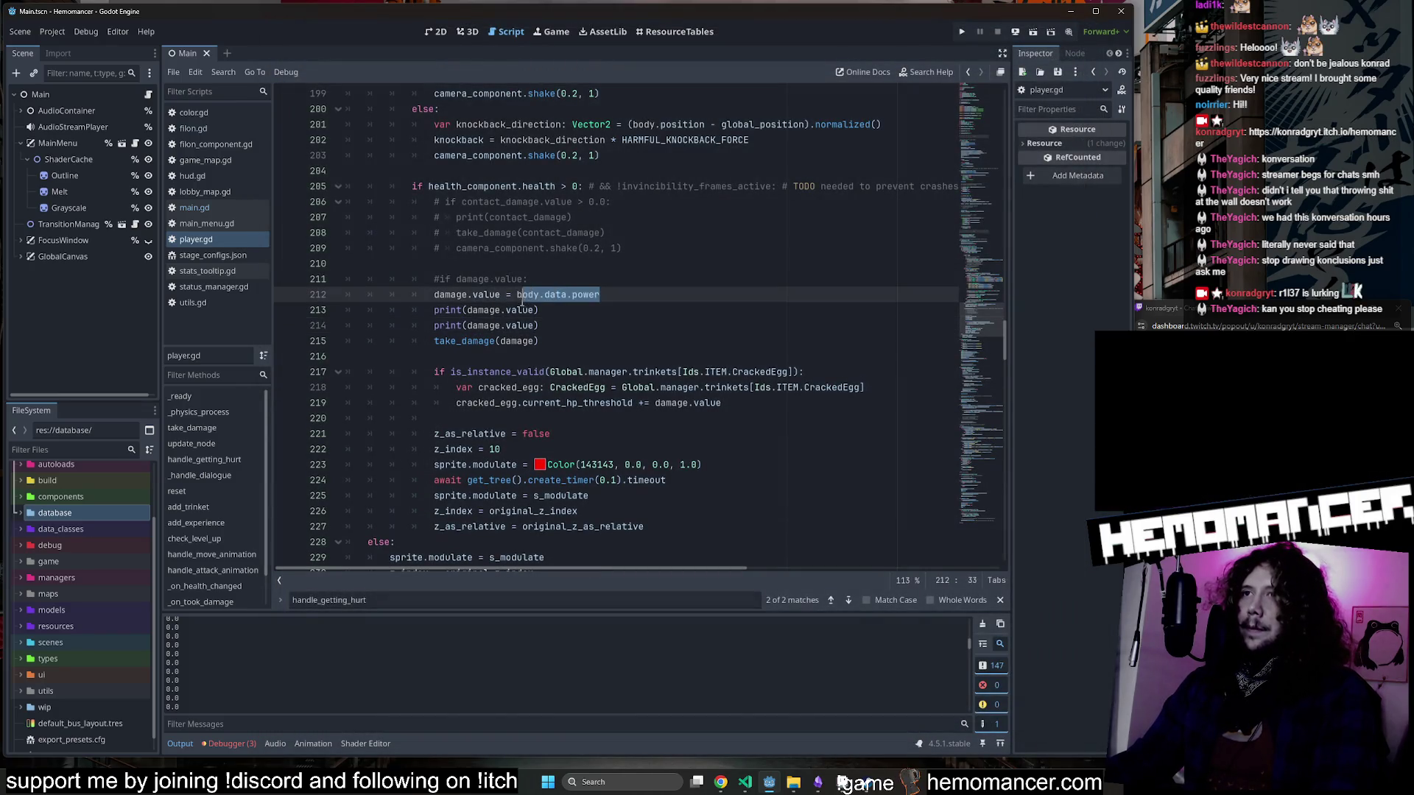
{"action": "left_click_drag", "start_coordinate": [534, 325], "coordinate": [466, 326]}
{"action": "type", "text": "body.data.power"}
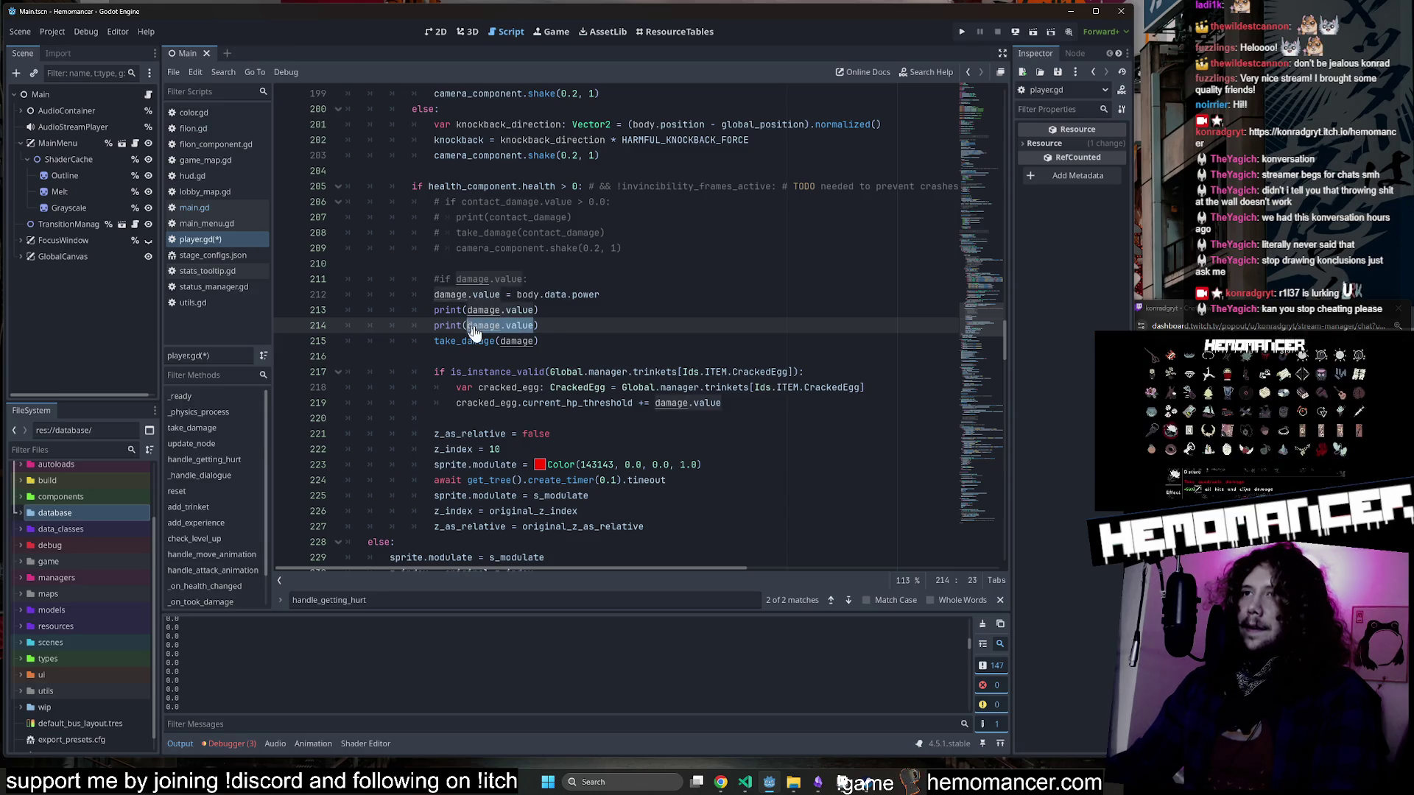
{"action": "left_click", "coordinate": [651, 317]}
{"action": "key", "text": "F5"}
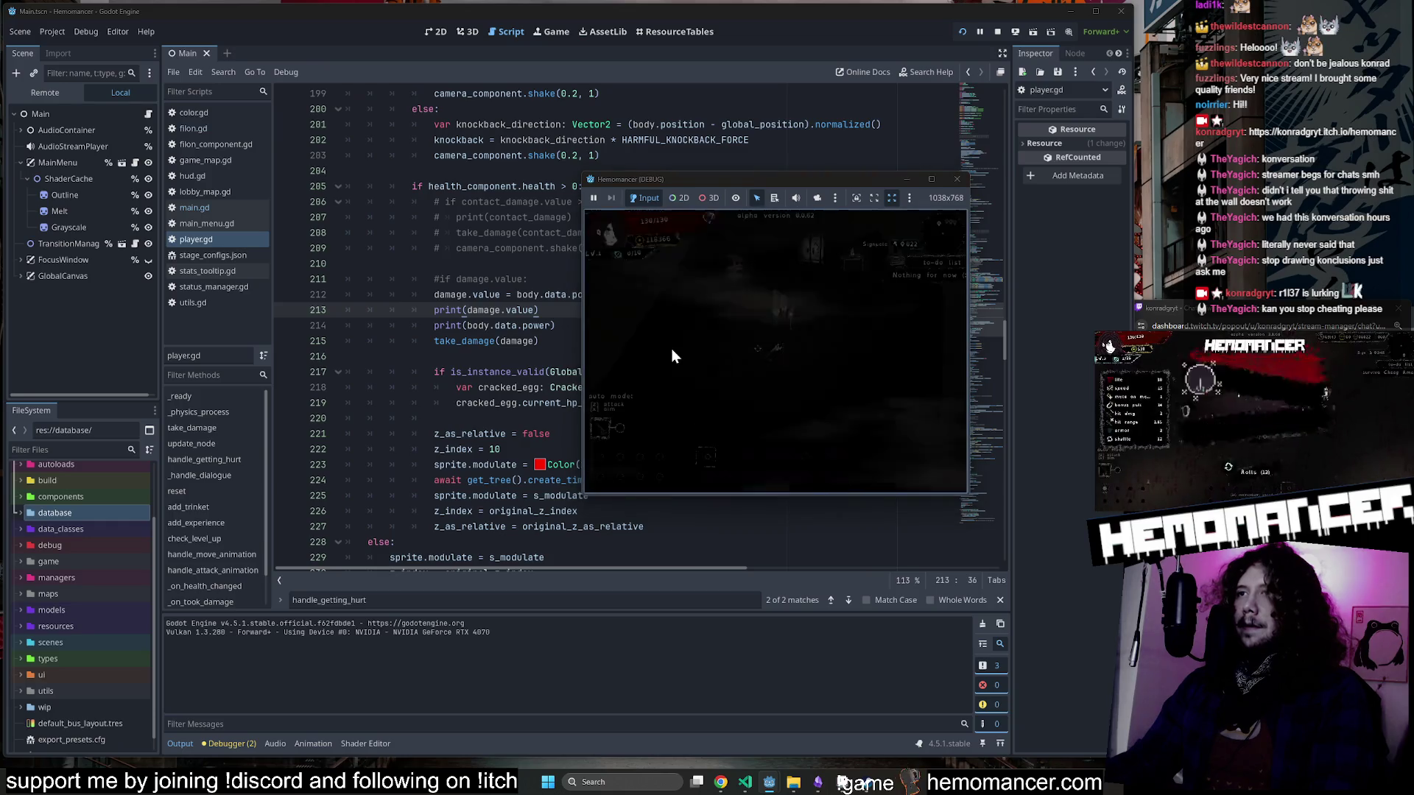
Play to the signpole and a stage, stop the test, then delete the print(body.data.power) line.
{"action": "key", "text": "w"}
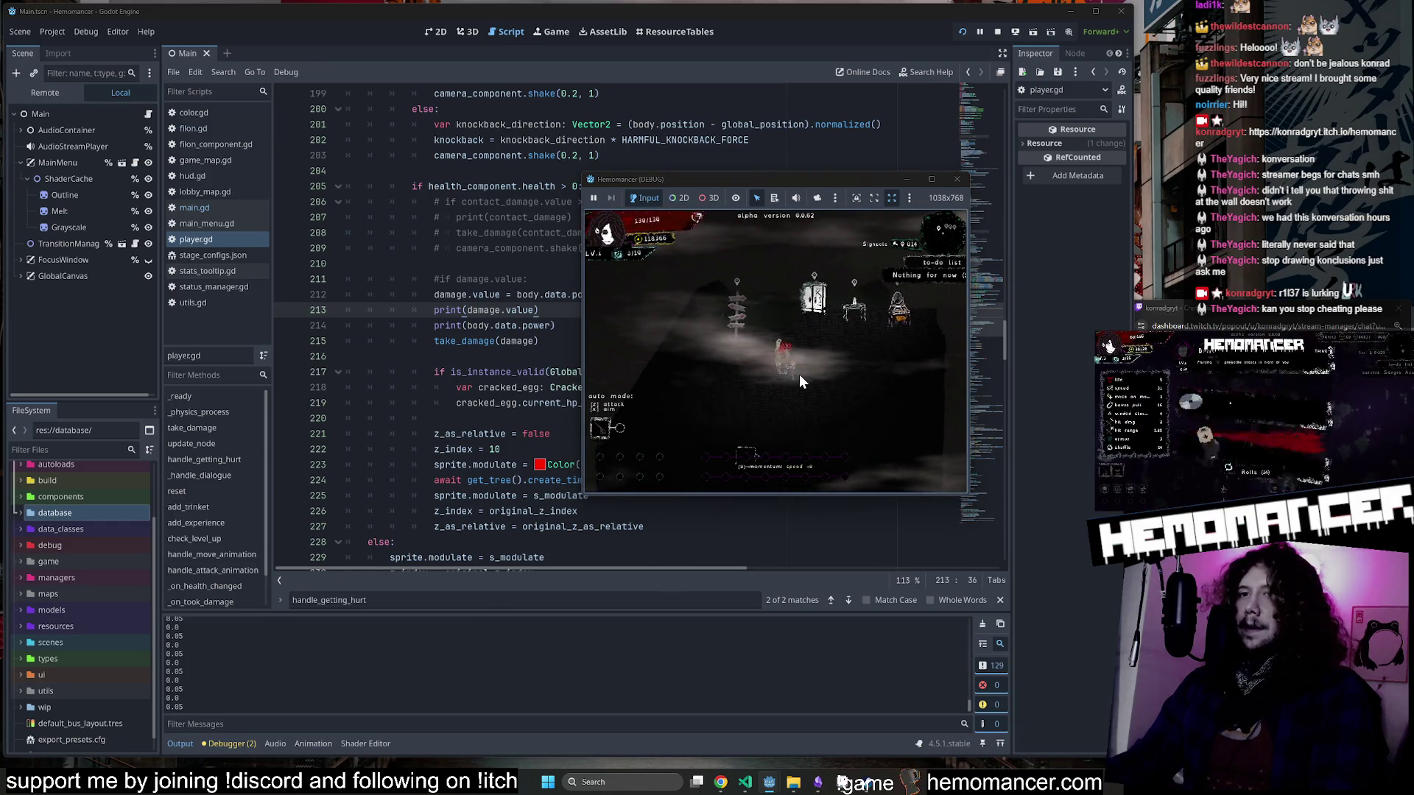
{"action": "key", "text": "e"}
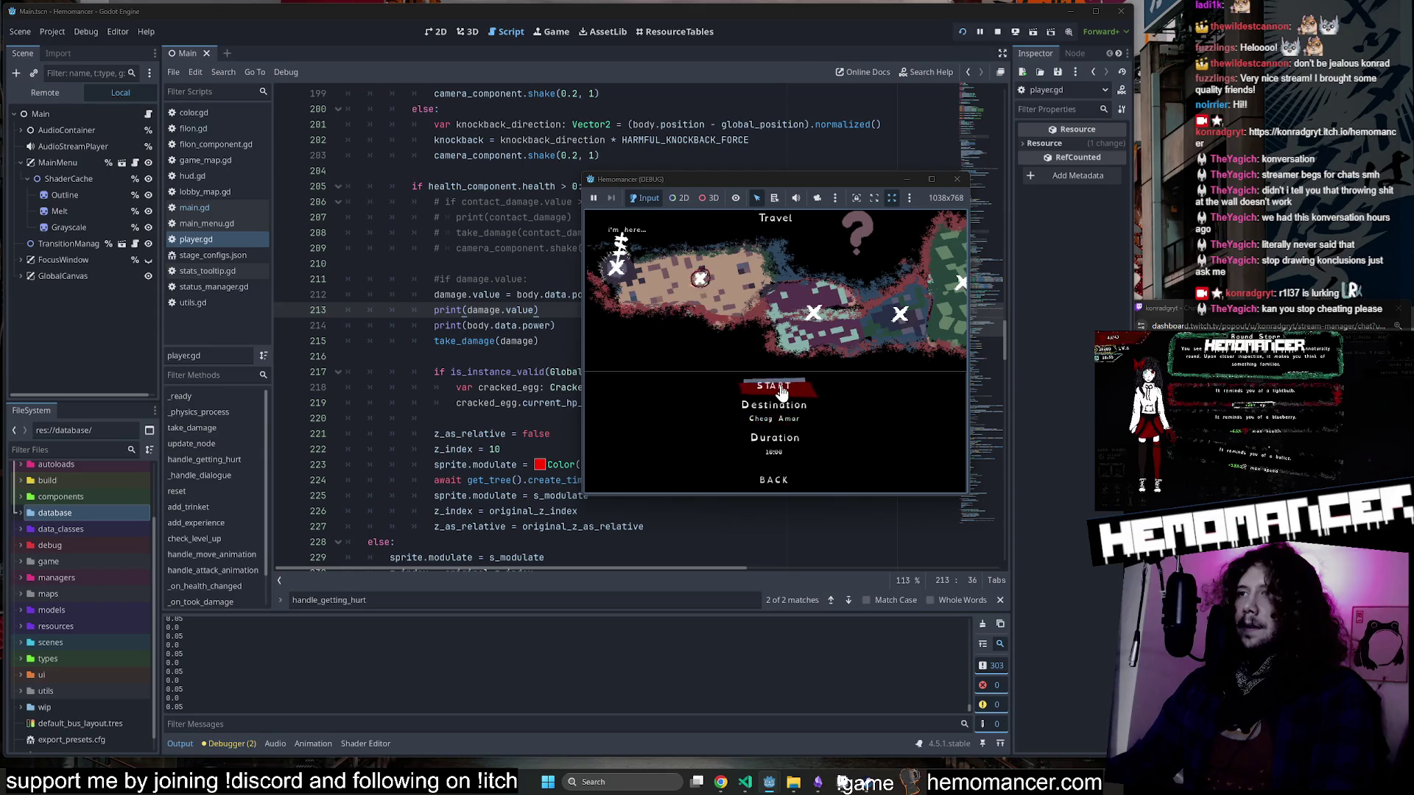
{"action": "left_click", "coordinate": [802, 432]}
{"action": "key", "text": "w"}
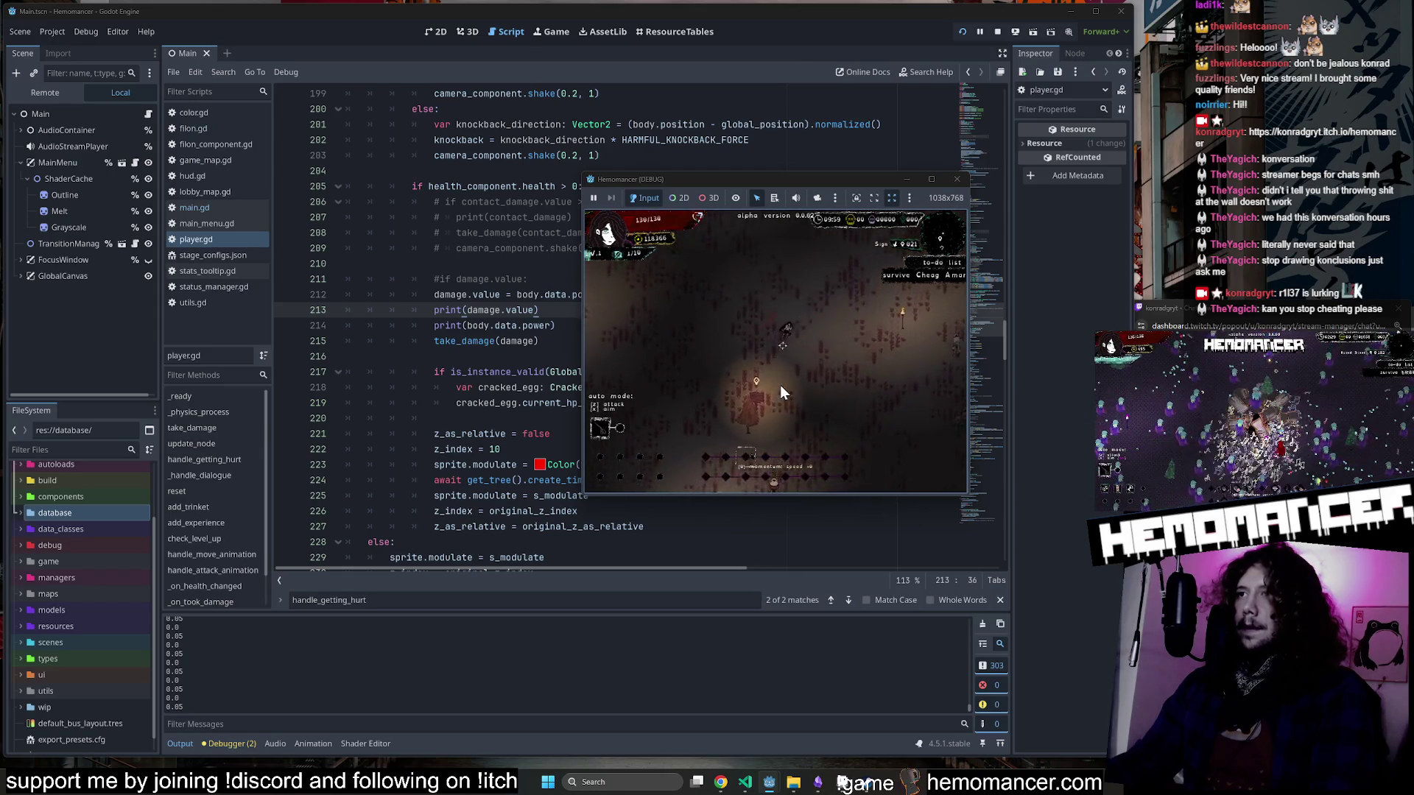
{"action": "key", "text": "d"}
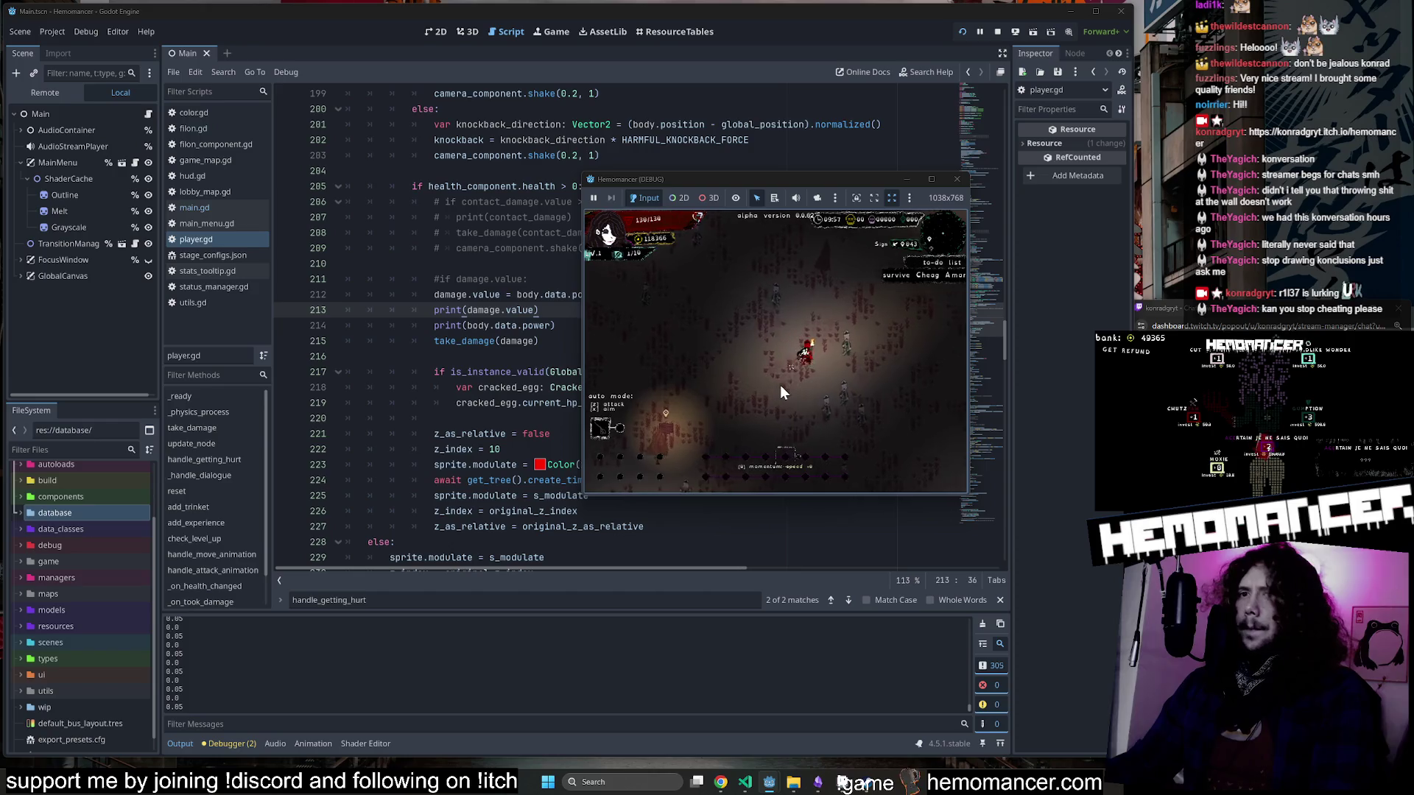
{"action": "left_click", "coordinate": [957, 179]}
{"action": "key", "text": "ctrl+shift+k"}
{"action": "key", "text": "ctrl+shift+k"}
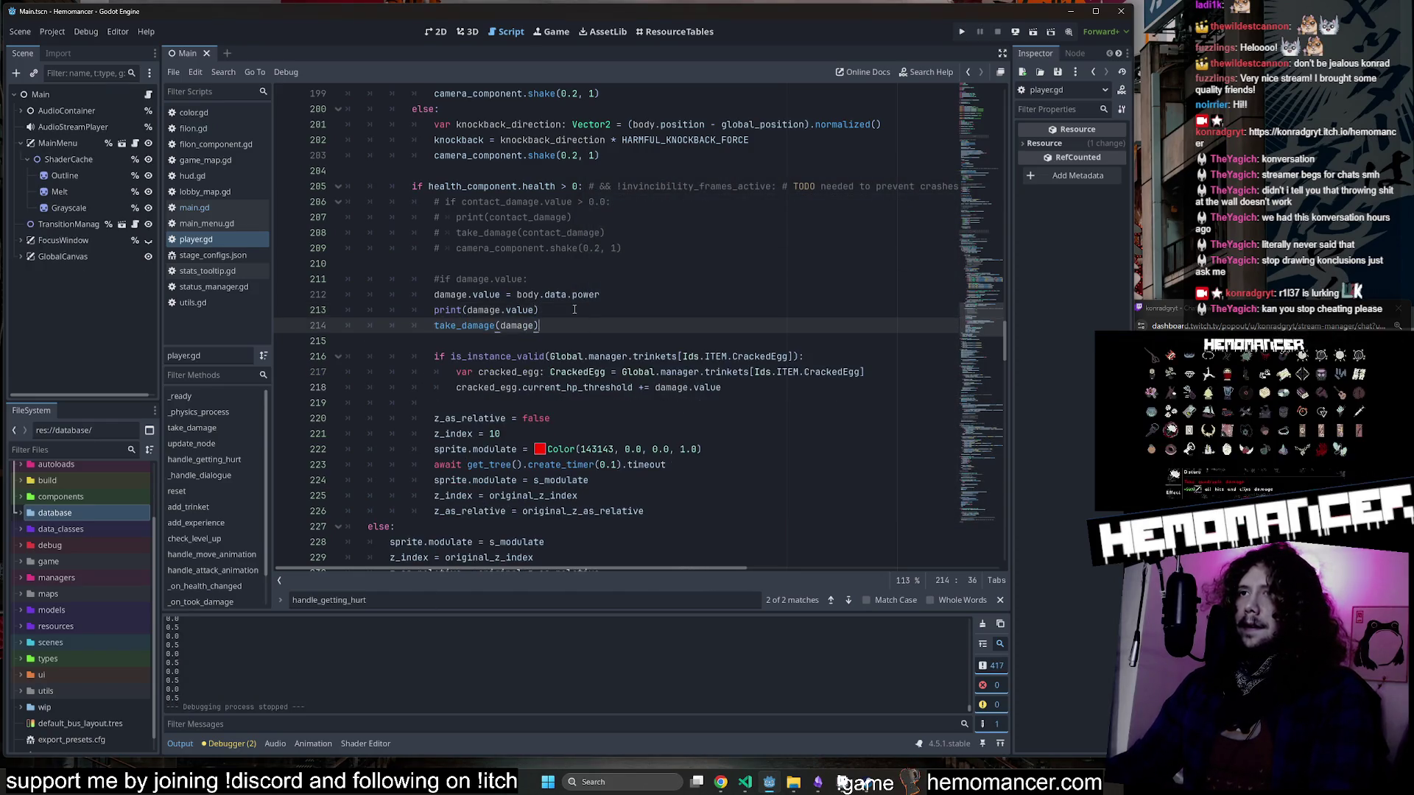
Remove the print(damage.value) line and highlight the damage variable's uses on line 212.
{"action": "key", "text": "Up"}
{"action": "key", "text": "Home"}
{"action": "left_click", "coordinate": [650, 298]}
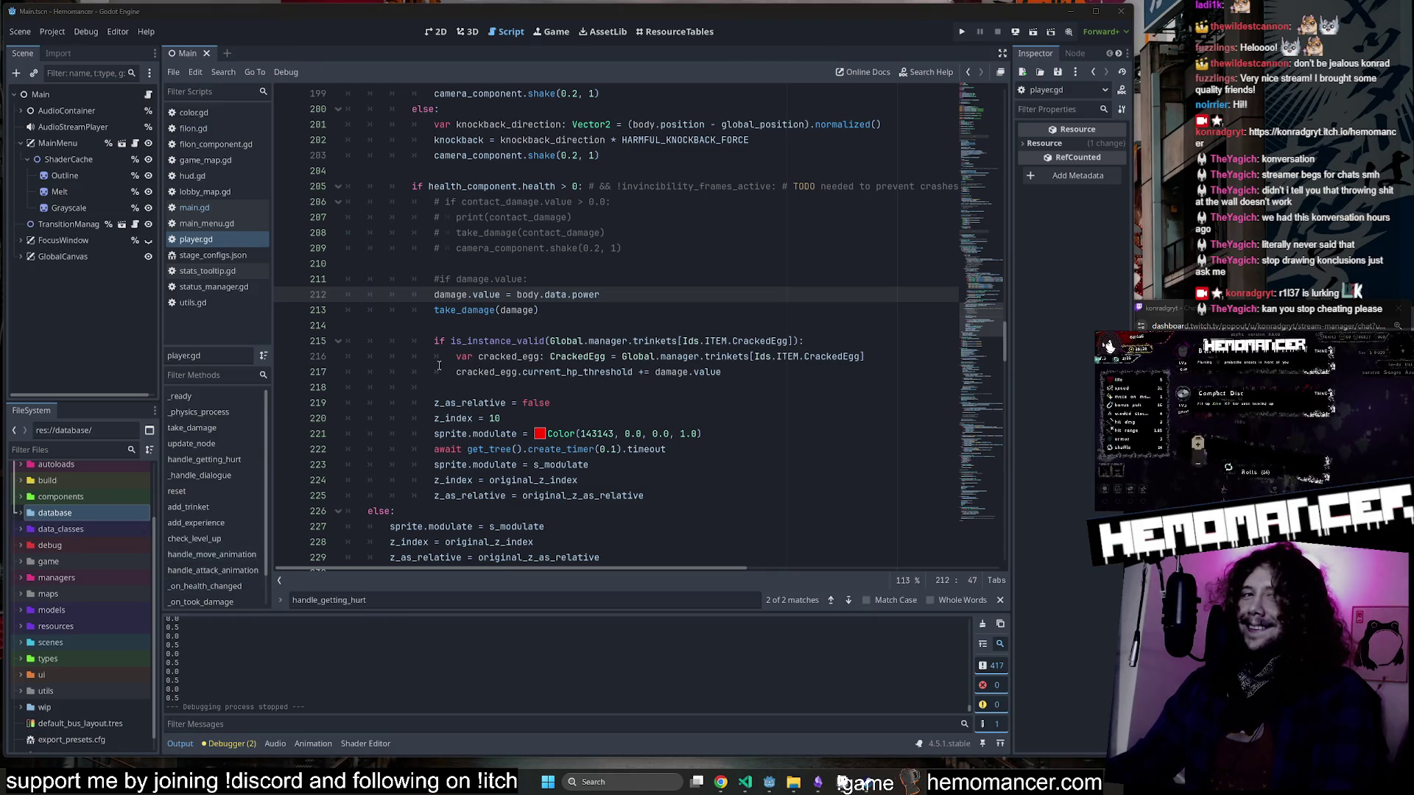
{"action": "double_click", "coordinate": [449, 294]}
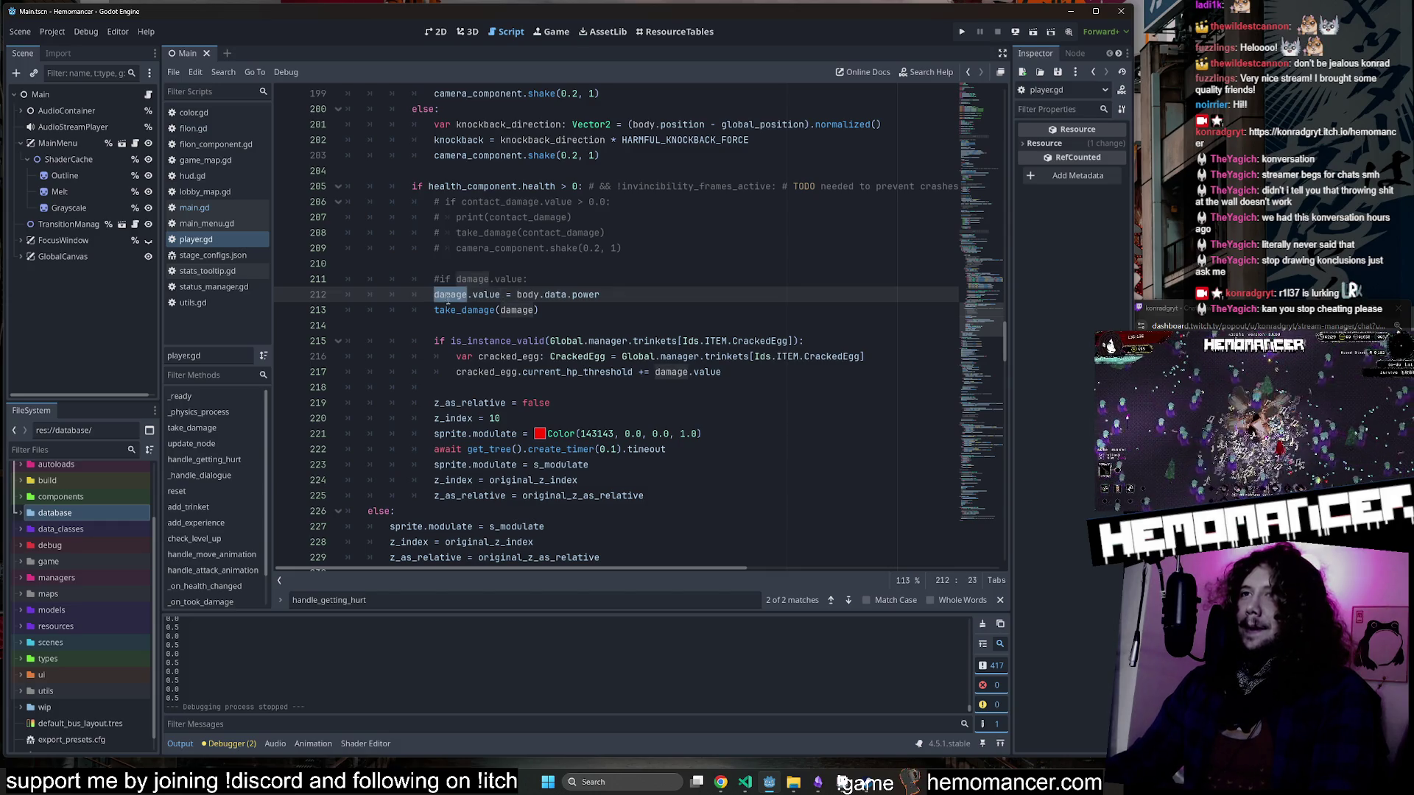
{"action": "double_click", "coordinate": [516, 310]}
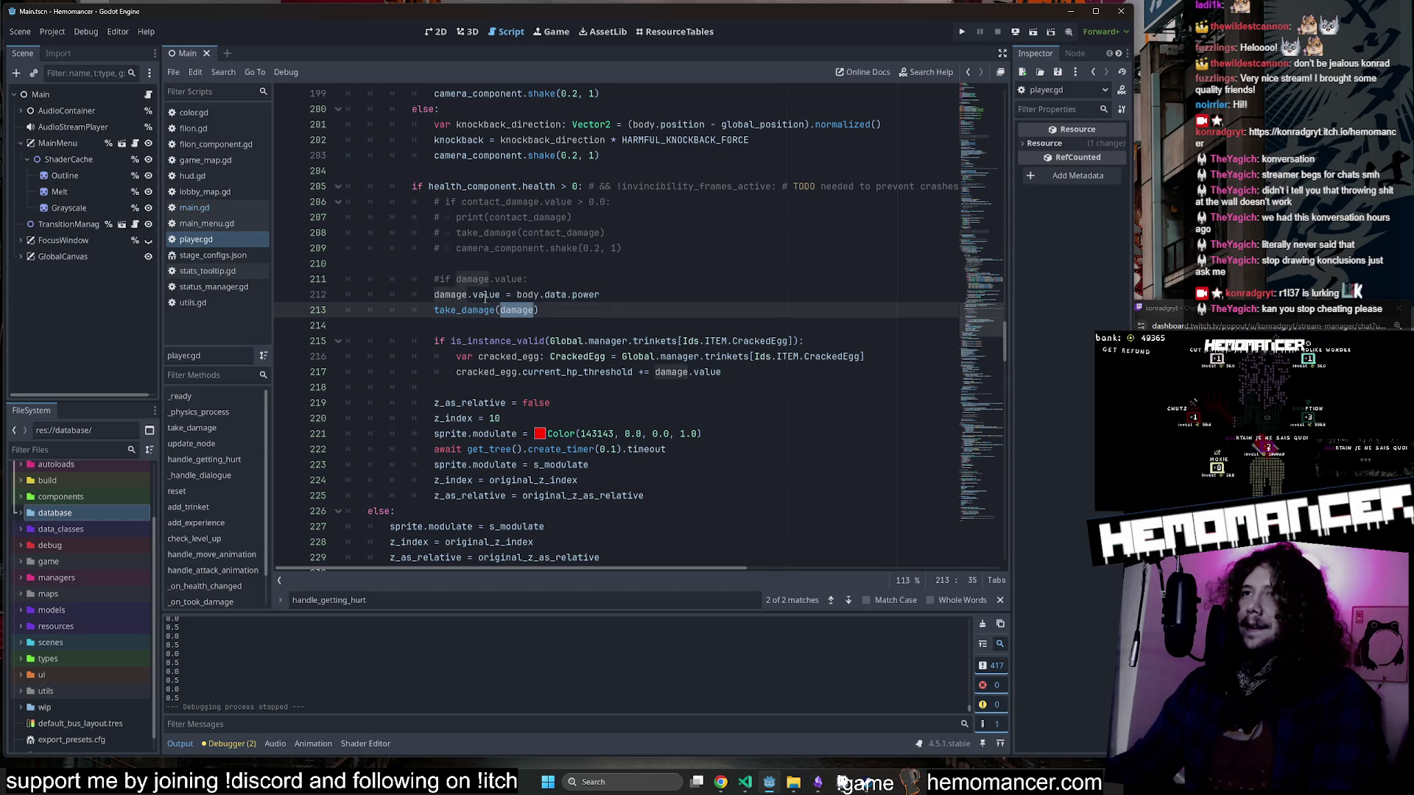
Scroll up handle_getting_hurt to where damage is created with Damage.new(0.0).
{"action": "mouse_move", "coordinate": [484, 298]}
{"action": "scroll", "coordinate": [489, 302], "scroll_direction": "up", "scroll_amount": 12}
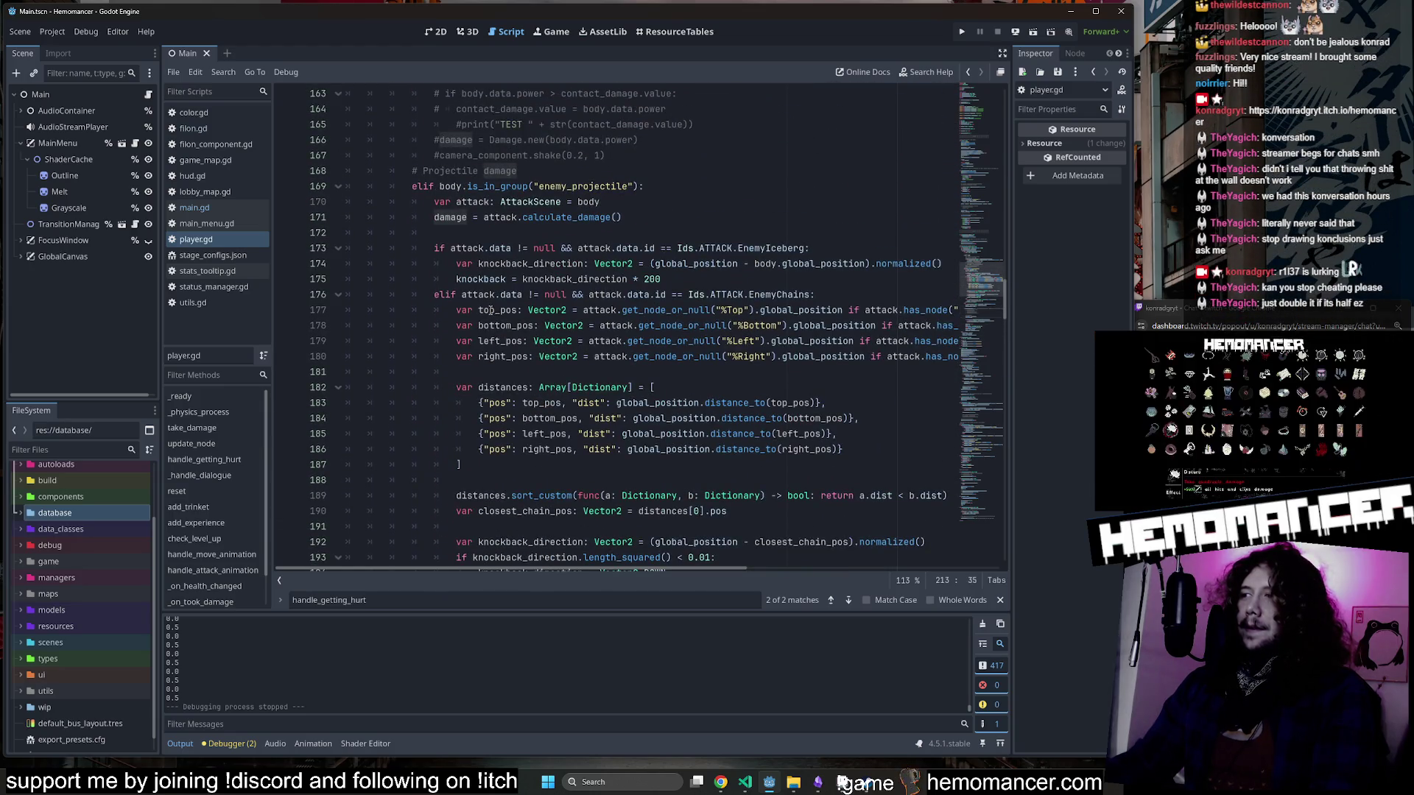
{"action": "scroll", "coordinate": [491, 310], "scroll_direction": "down", "scroll_amount": 3}
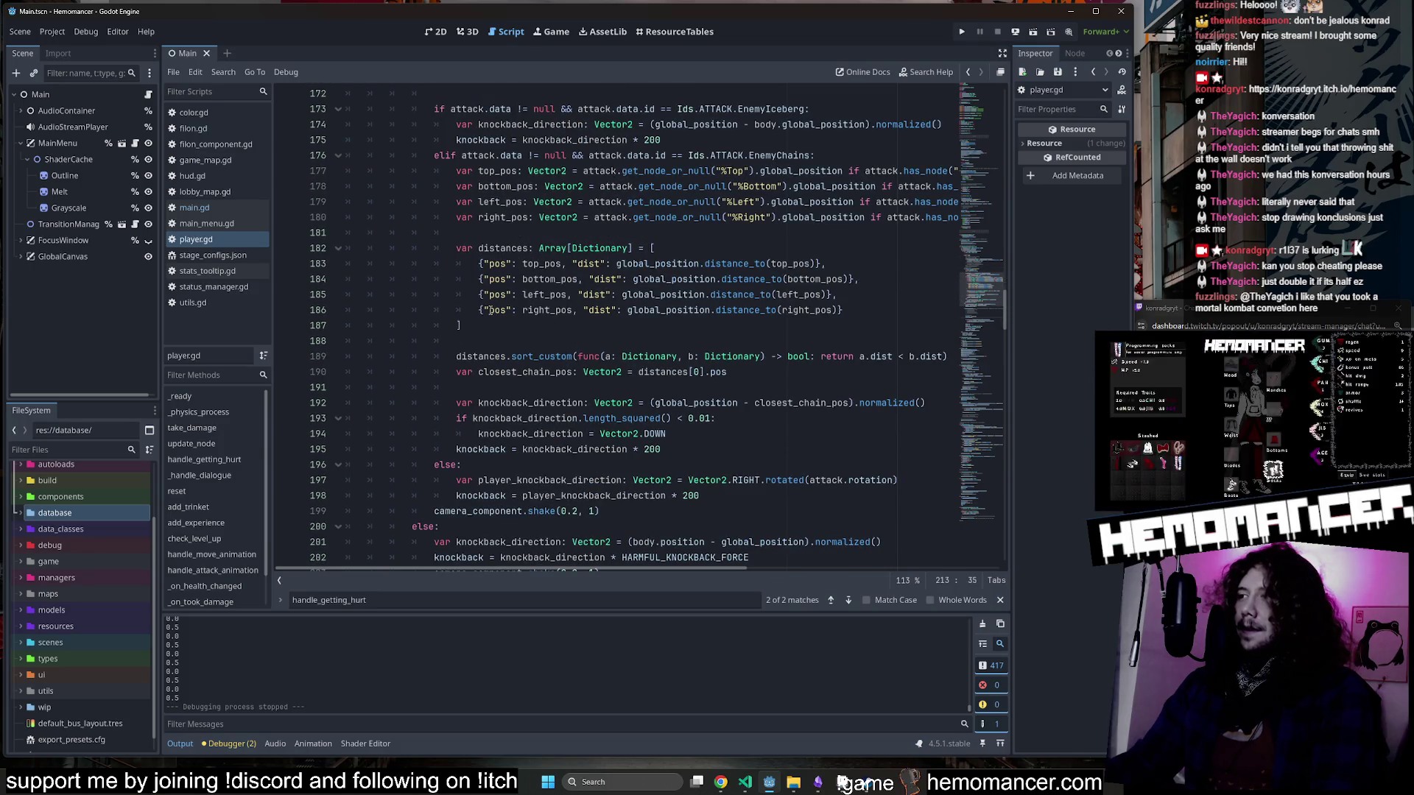
{"action": "scroll", "coordinate": [489, 310], "scroll_direction": "up", "scroll_amount": 8}
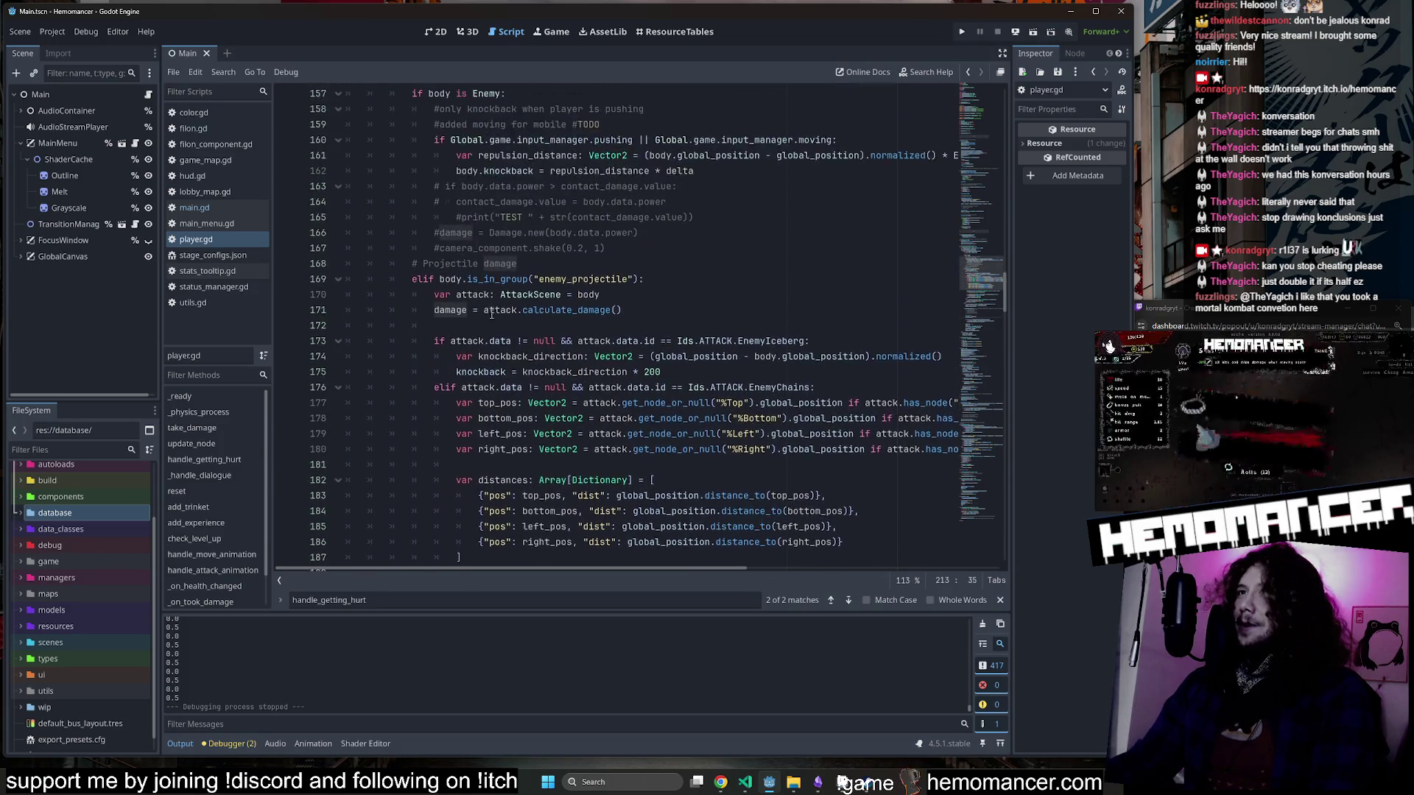
{"action": "scroll", "coordinate": [498, 305], "scroll_direction": "up", "scroll_amount": 1}
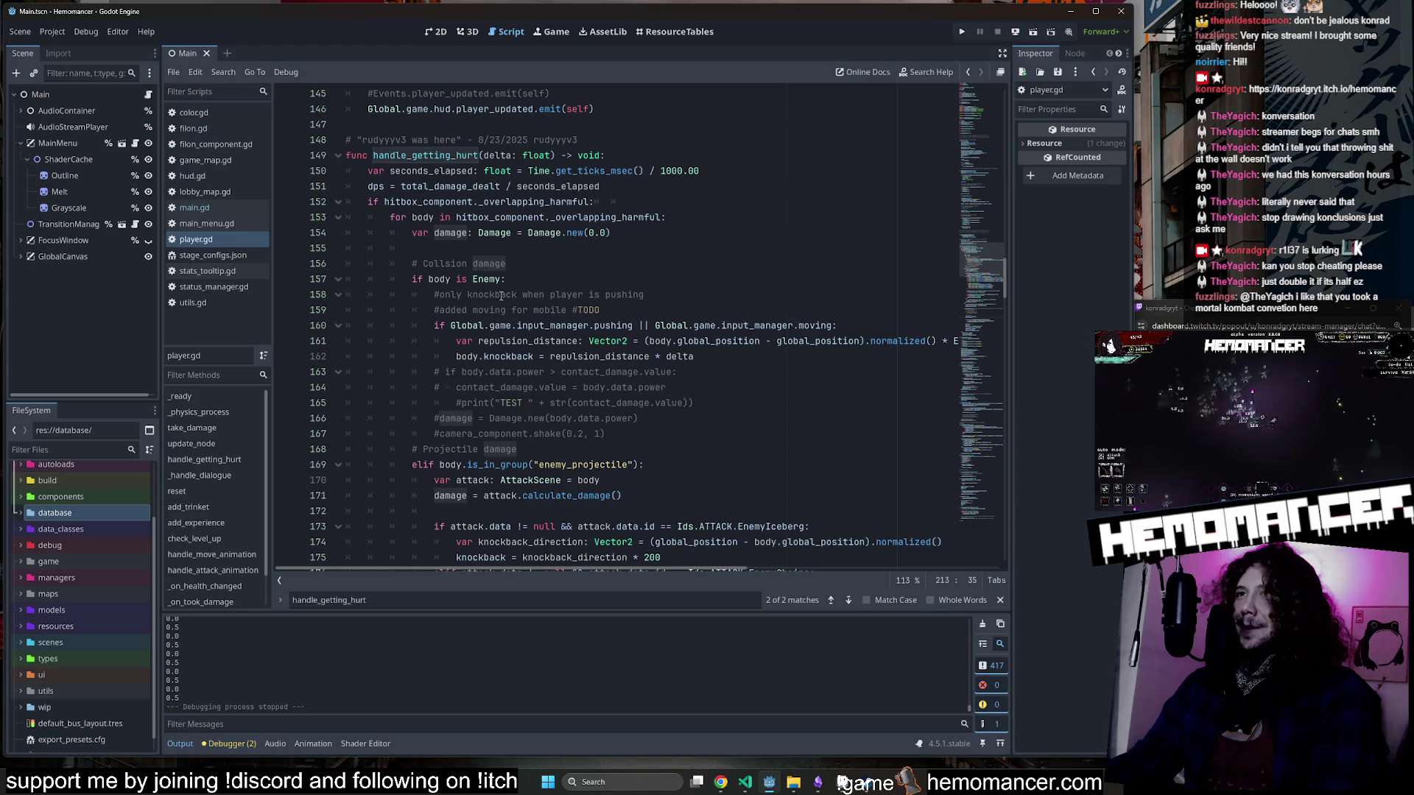
{"action": "left_click", "coordinate": [498, 232], "text": "ctrl"}
Open damage.gd and inspect the base_damage declaration and the value getter.
{"action": "left_click", "coordinate": [517, 216]}
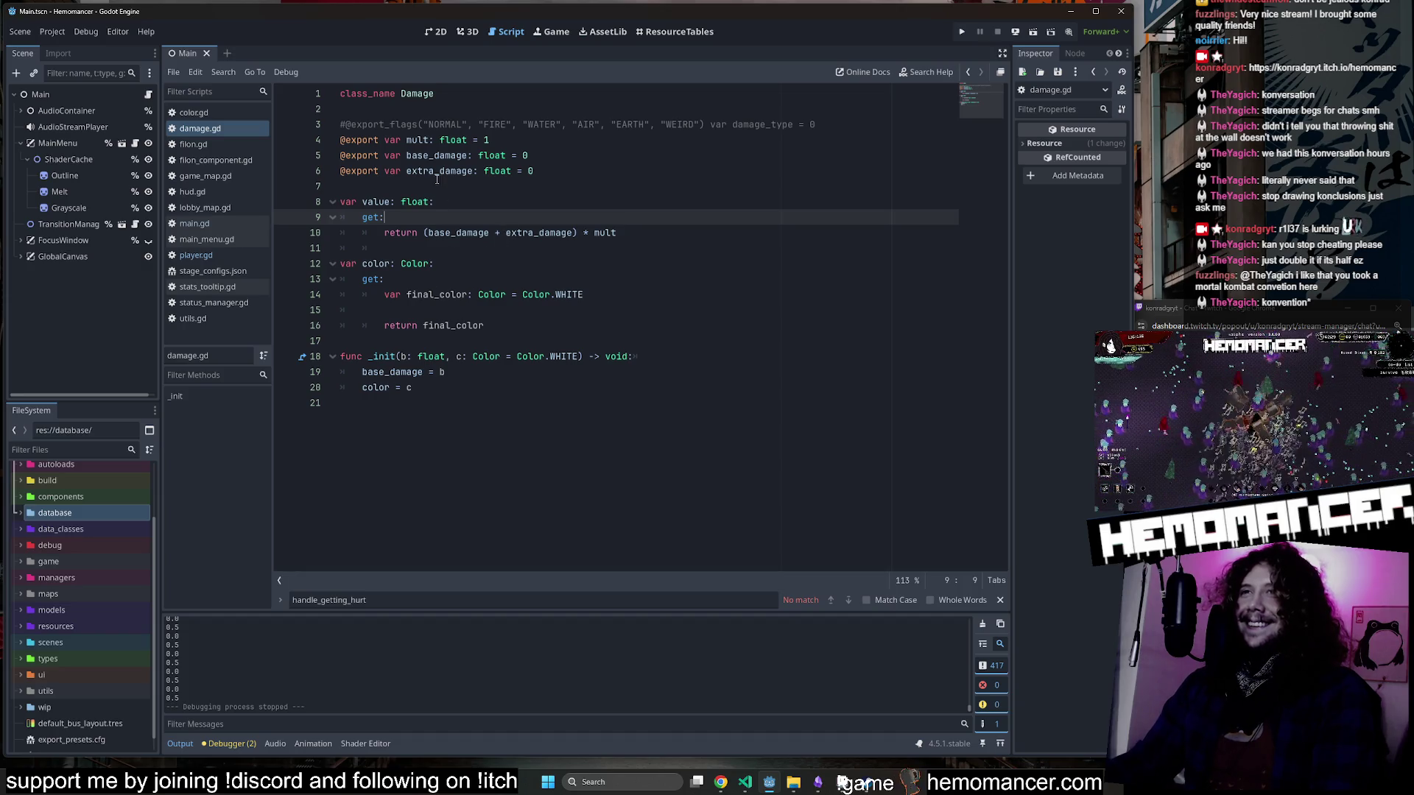
{"action": "double_click", "coordinate": [430, 156]}
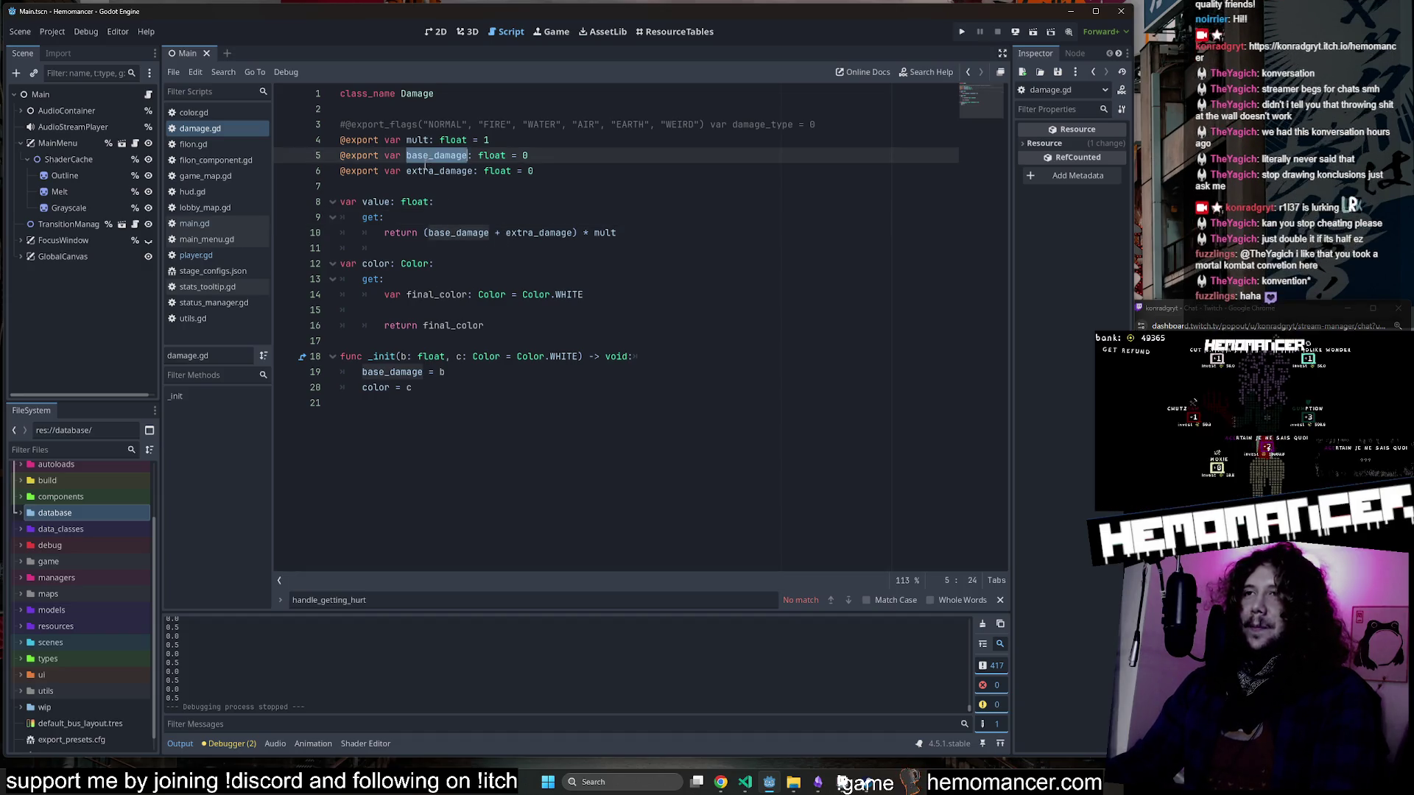
{"action": "left_click", "coordinate": [379, 203]}
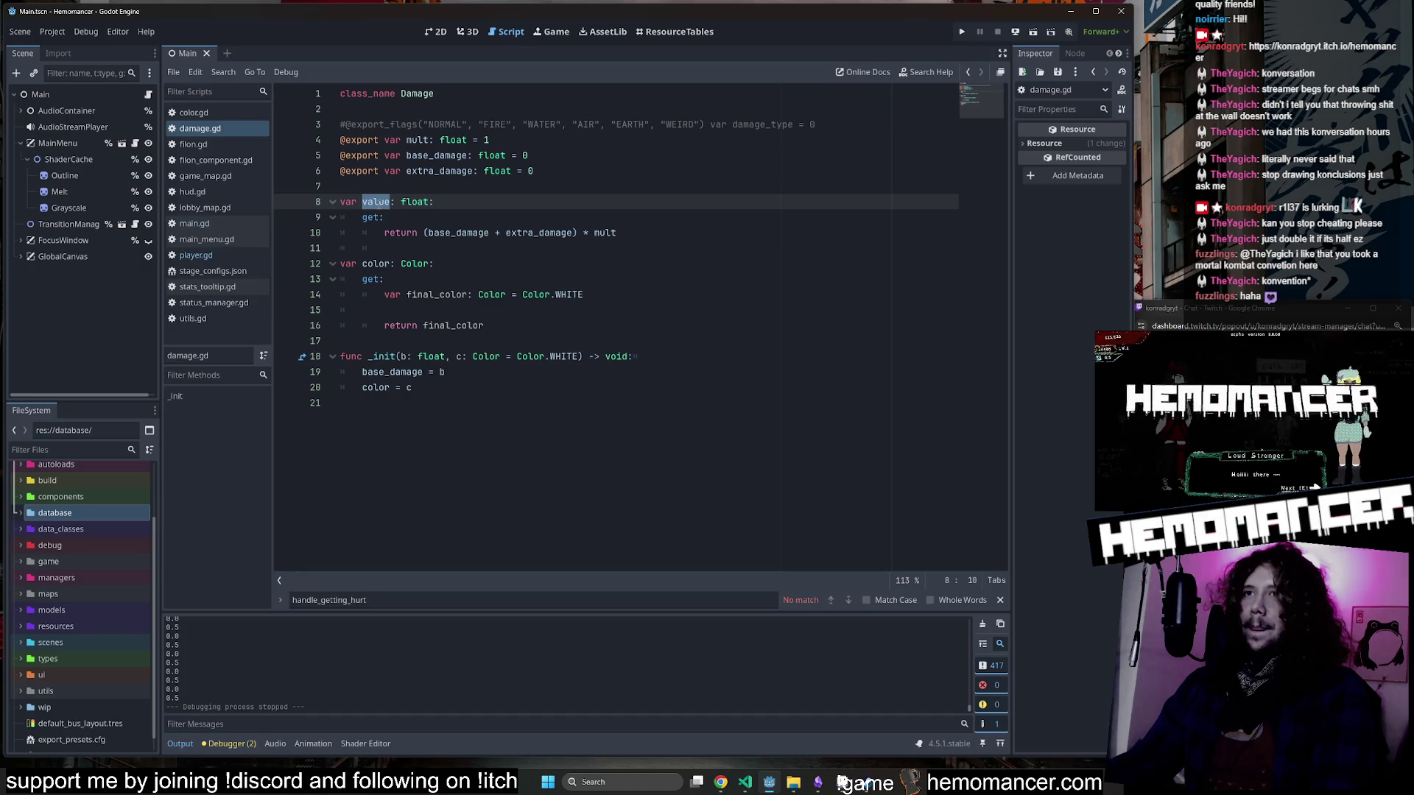
{"action": "double_click", "coordinate": [470, 238]}
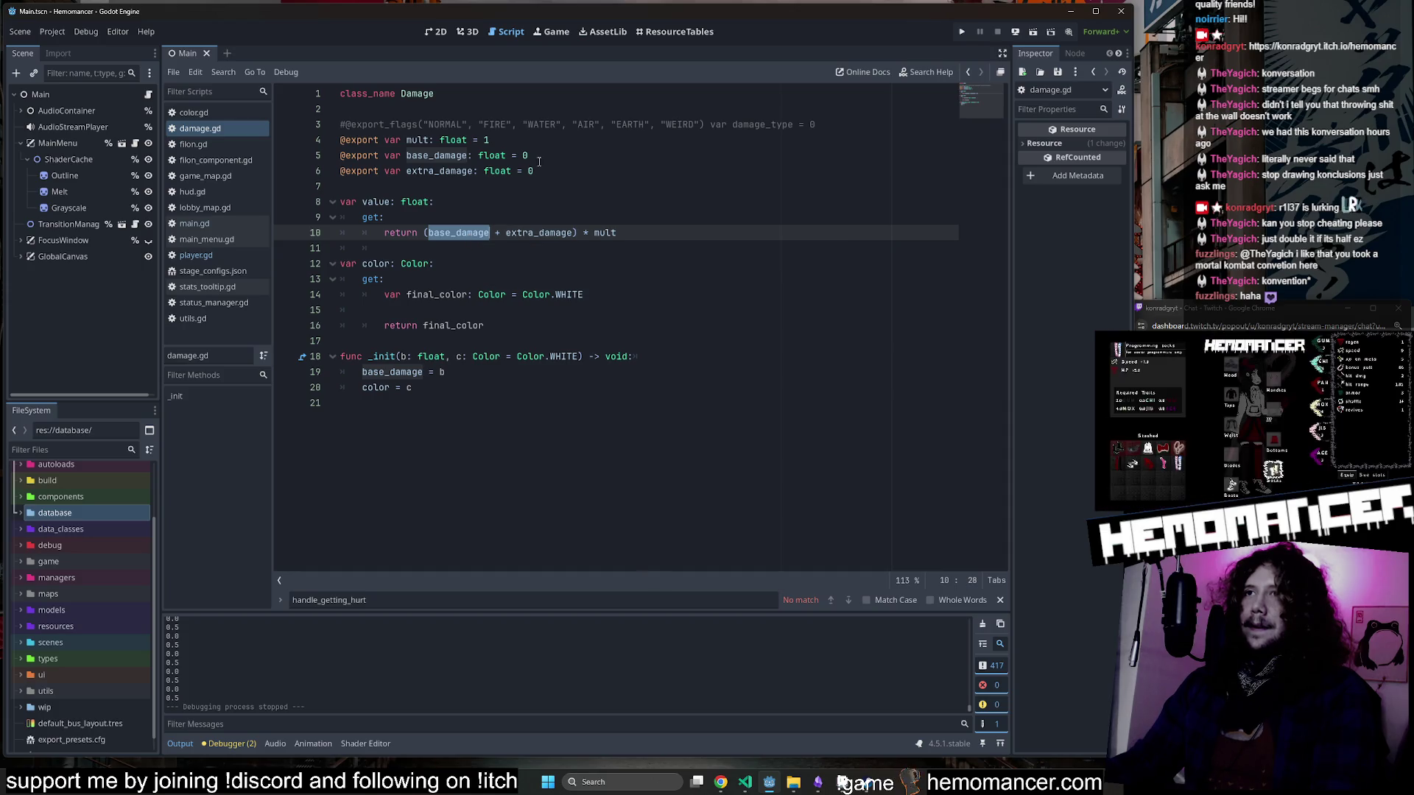
{"action": "double_click", "coordinate": [419, 157]}
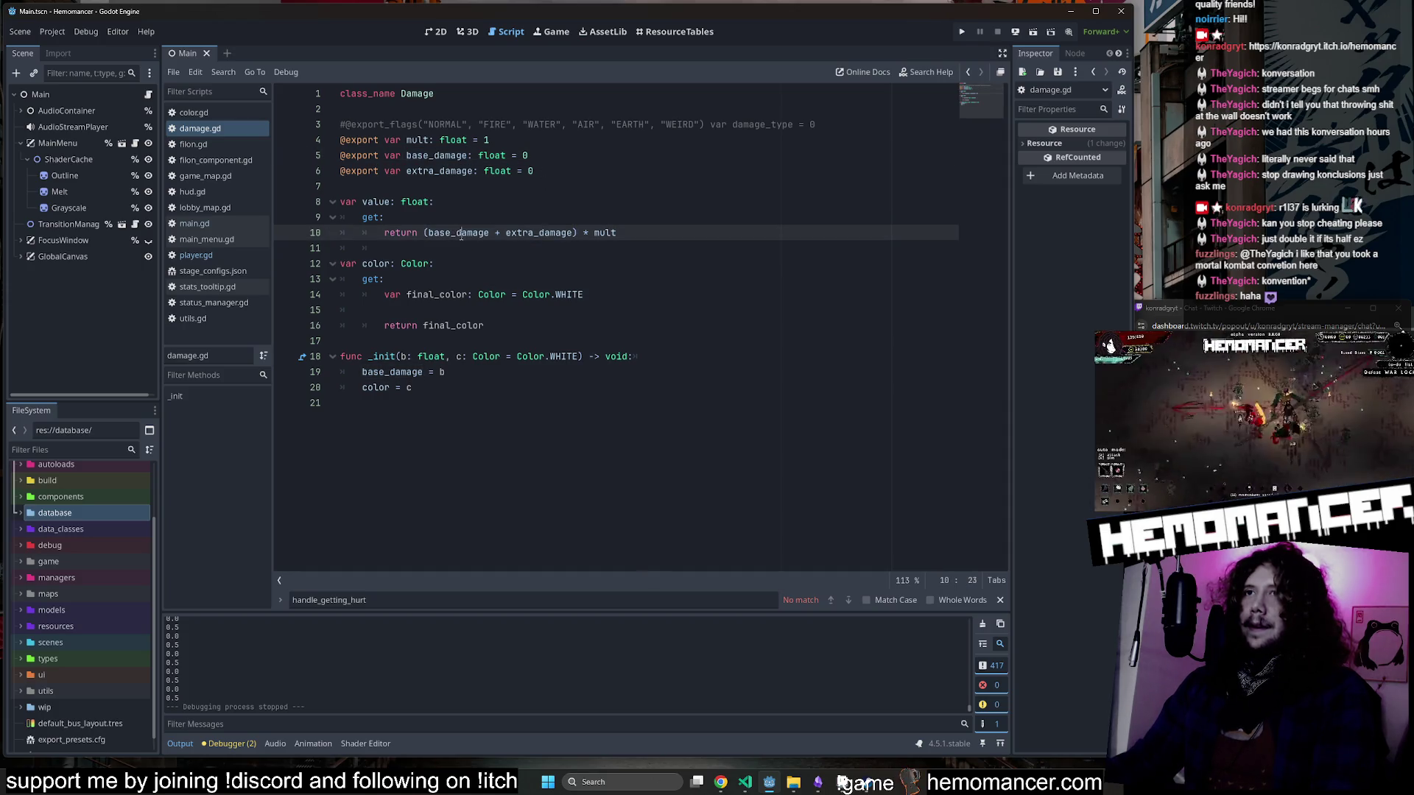
{"action": "left_click", "coordinate": [377, 205]}
{"action": "left_click_drag", "start_coordinate": [407, 155], "coordinate": [433, 156]}
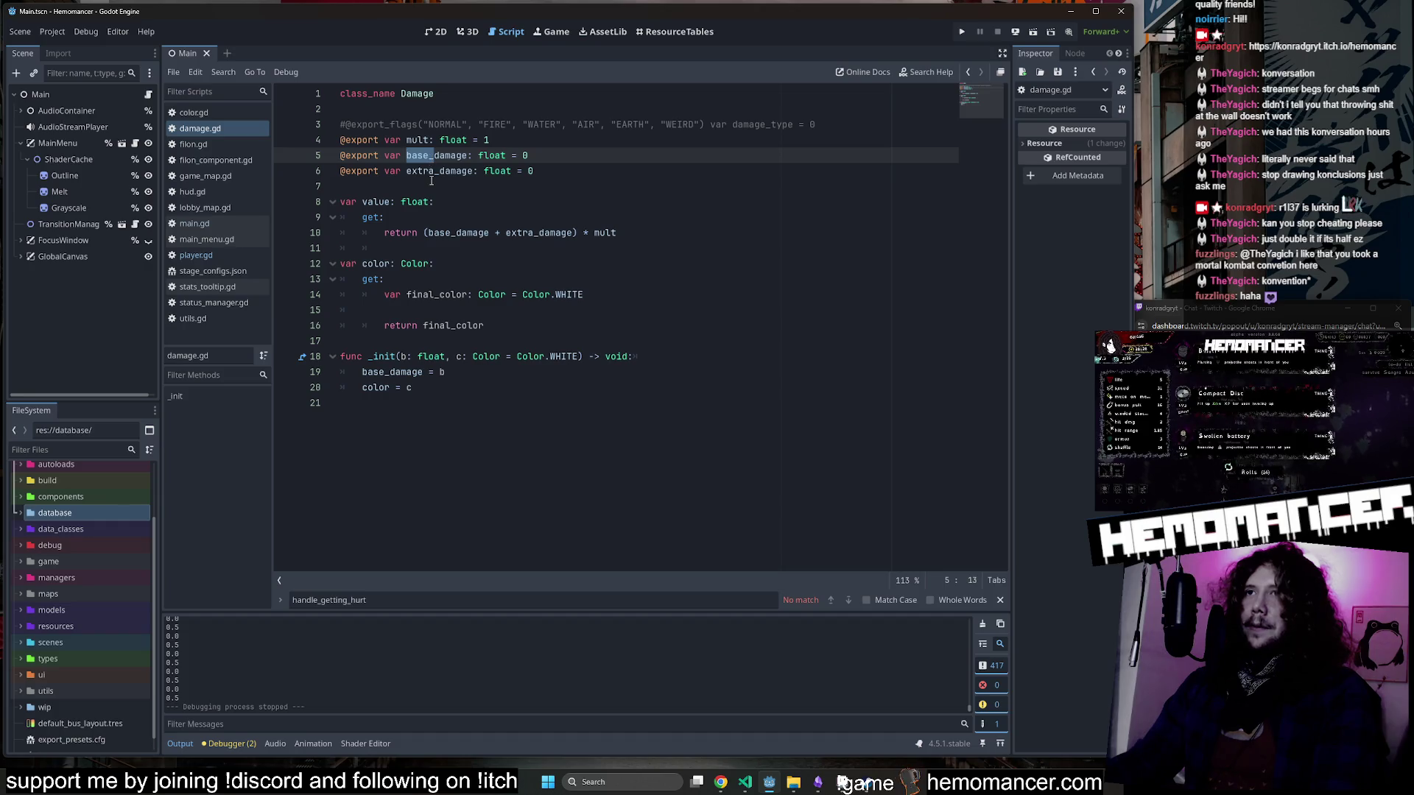
{"action": "double_click", "coordinate": [435, 156]}
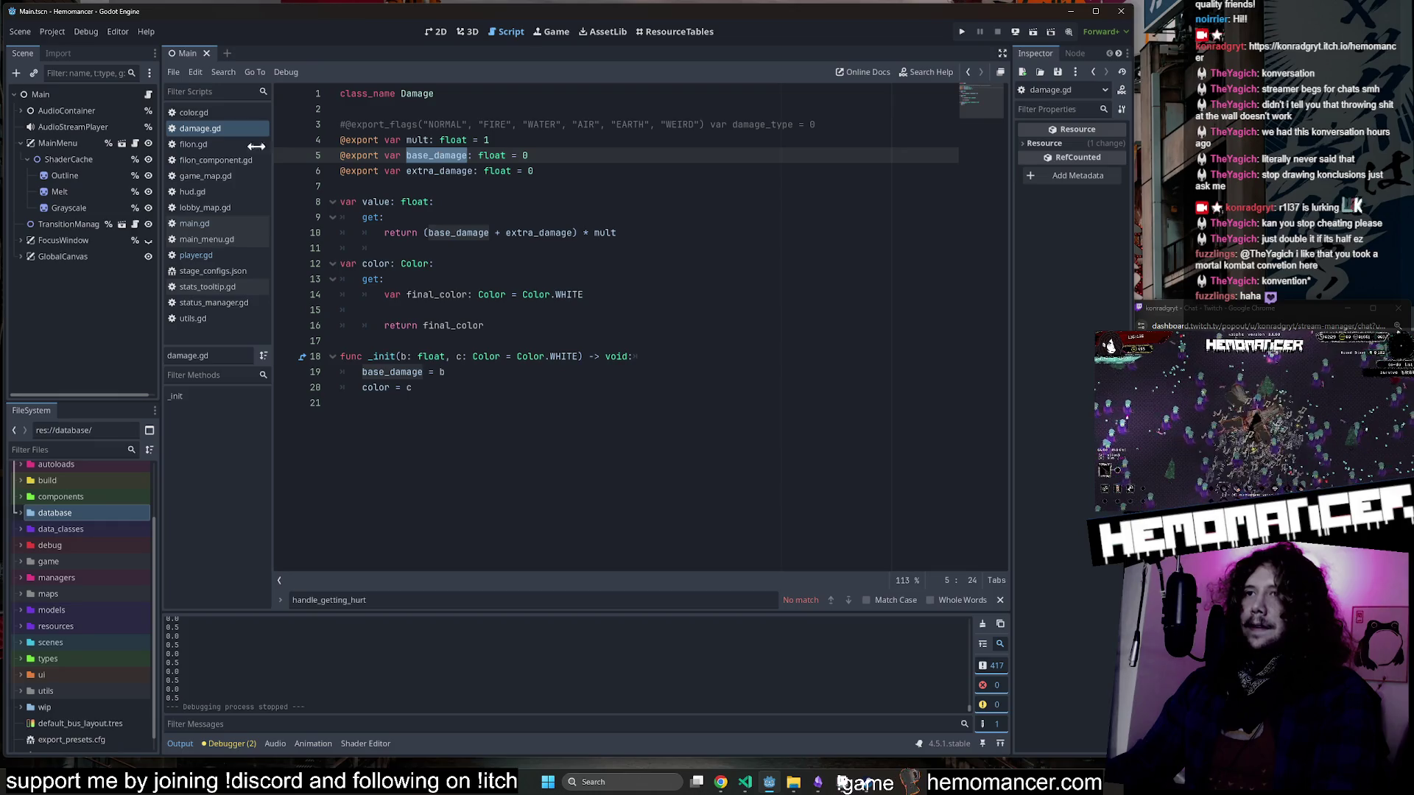
Switch back to player.gd from the open scripts list.
{"action": "left_click", "coordinate": [219, 127]}
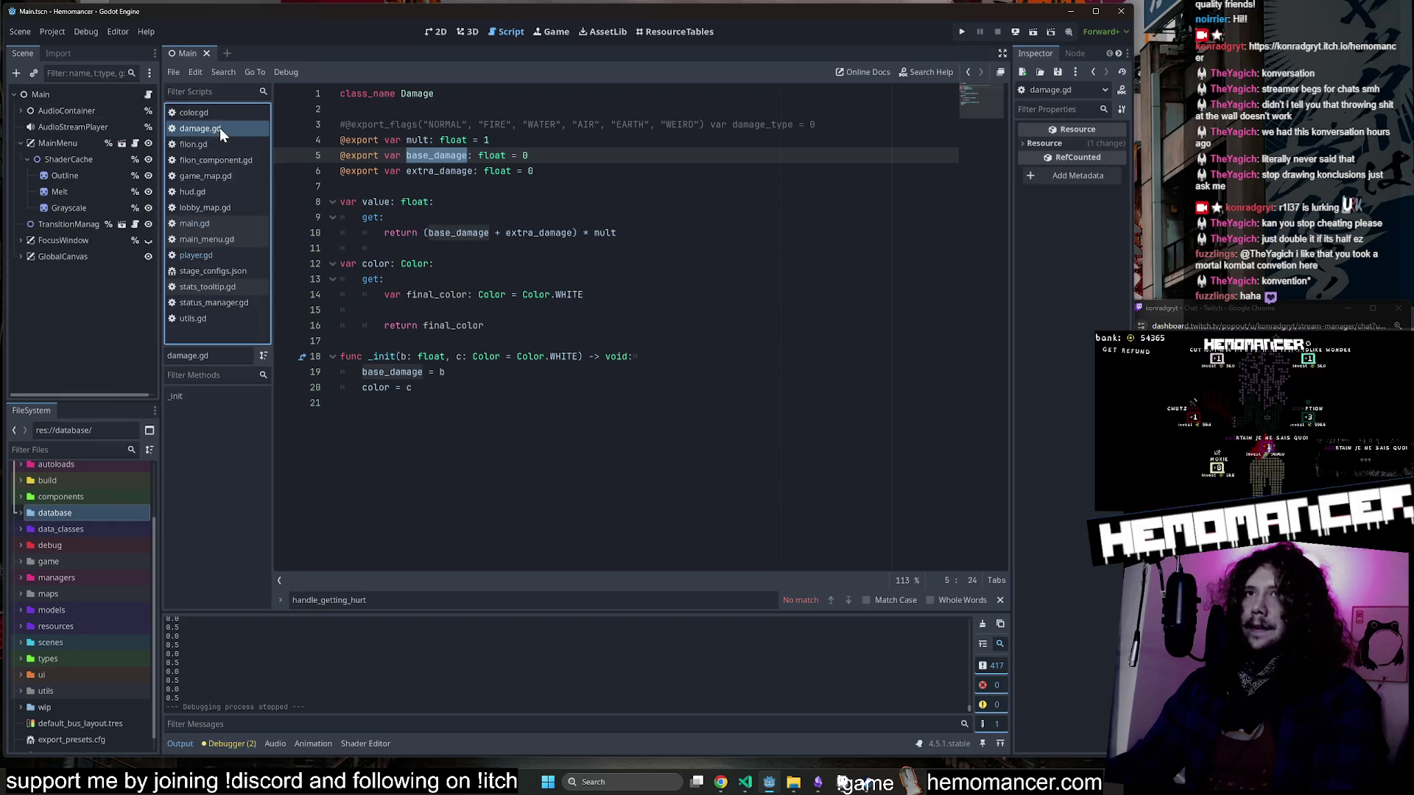
{"action": "left_click", "coordinate": [198, 225]}
{"action": "left_click", "coordinate": [199, 253]}
Replace damage.value with damage.base_damage on line 212, save player.gd and run with F5.
{"action": "scroll", "coordinate": [617, 302], "scroll_direction": "down", "scroll_amount": 5}
{"action": "scroll", "coordinate": [617, 302], "scroll_direction": "down", "scroll_amount": 6}
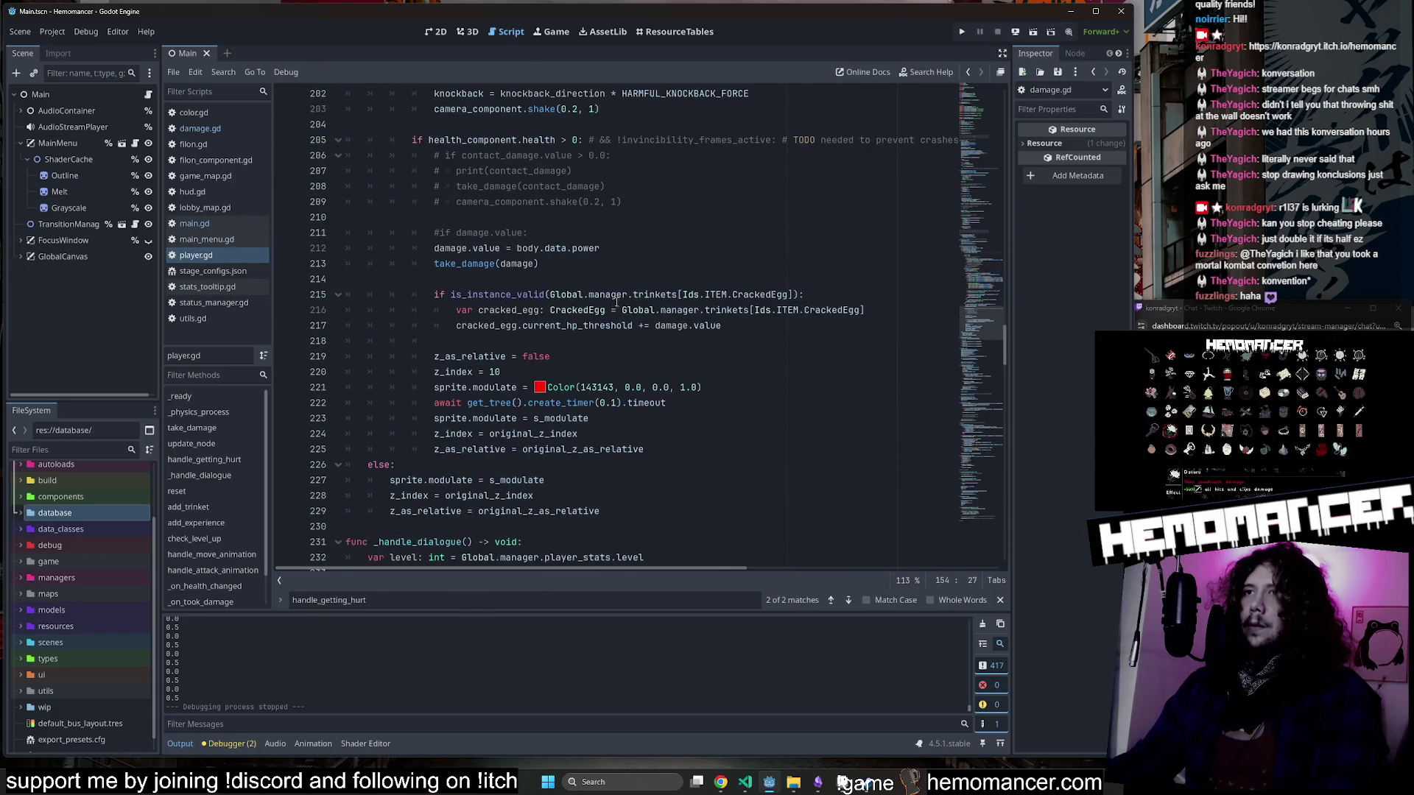
{"action": "double_click", "coordinate": [484, 294]}
{"action": "type", "text": "base_damage"}
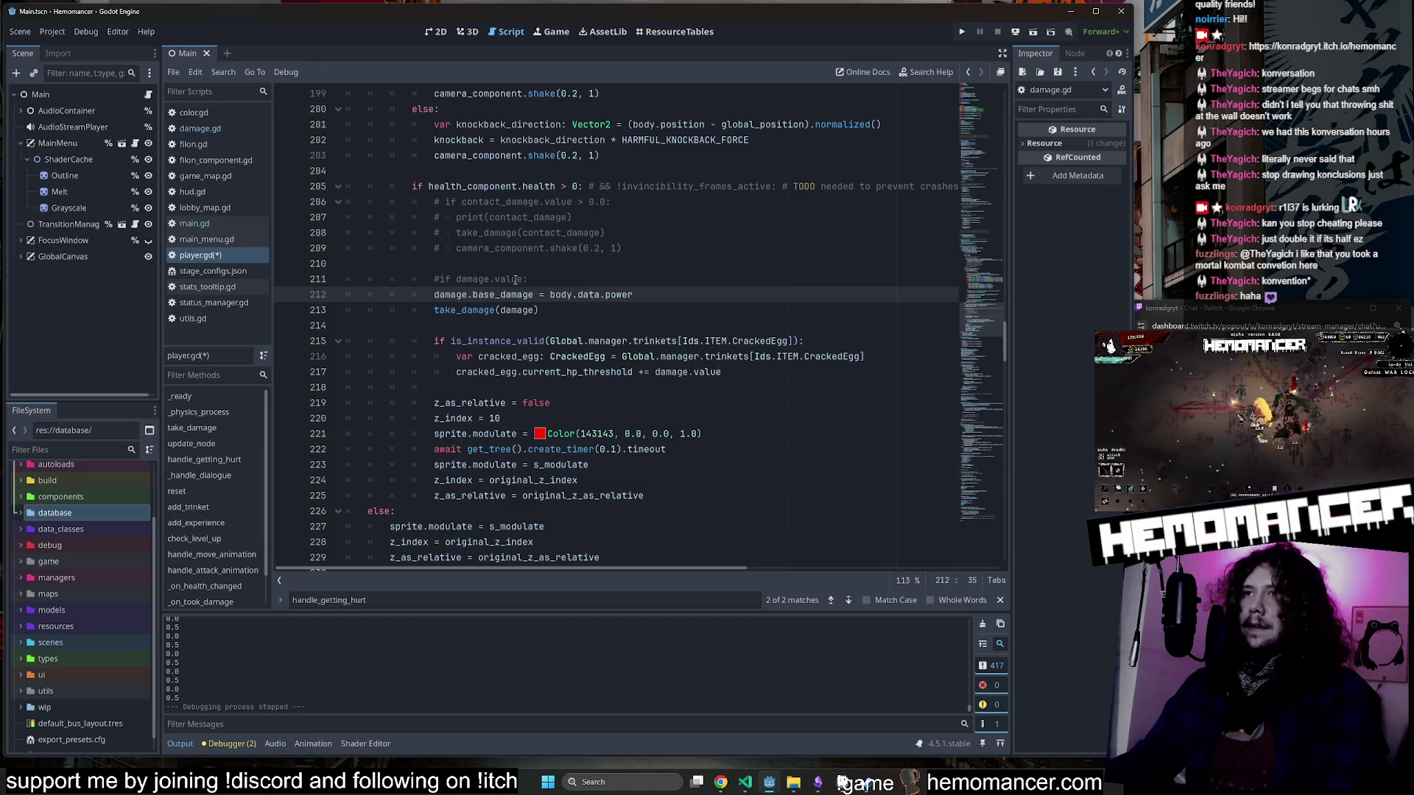
{"action": "left_click", "coordinate": [542, 280]}
{"action": "key", "text": "ctrl+s"}
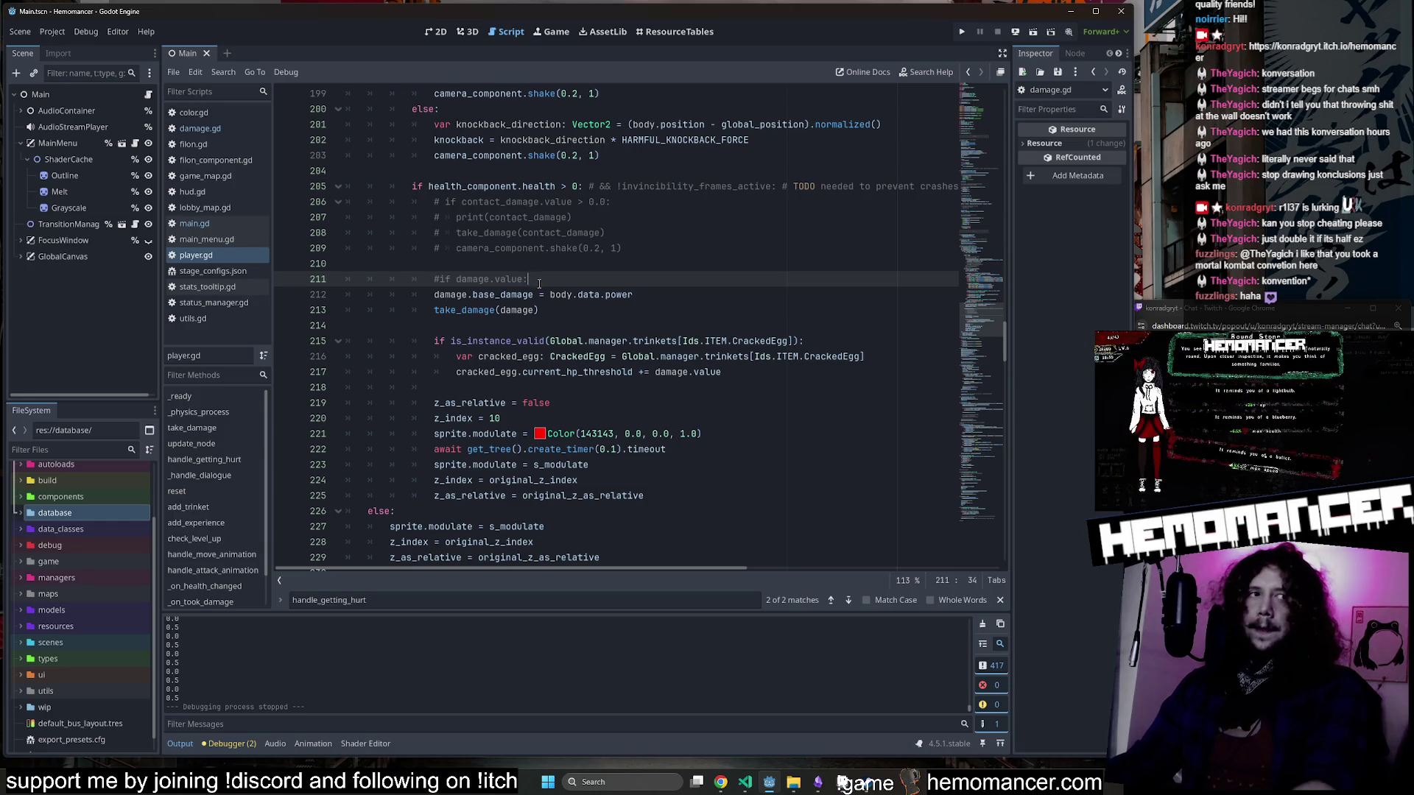
{"action": "key", "text": "F5"}
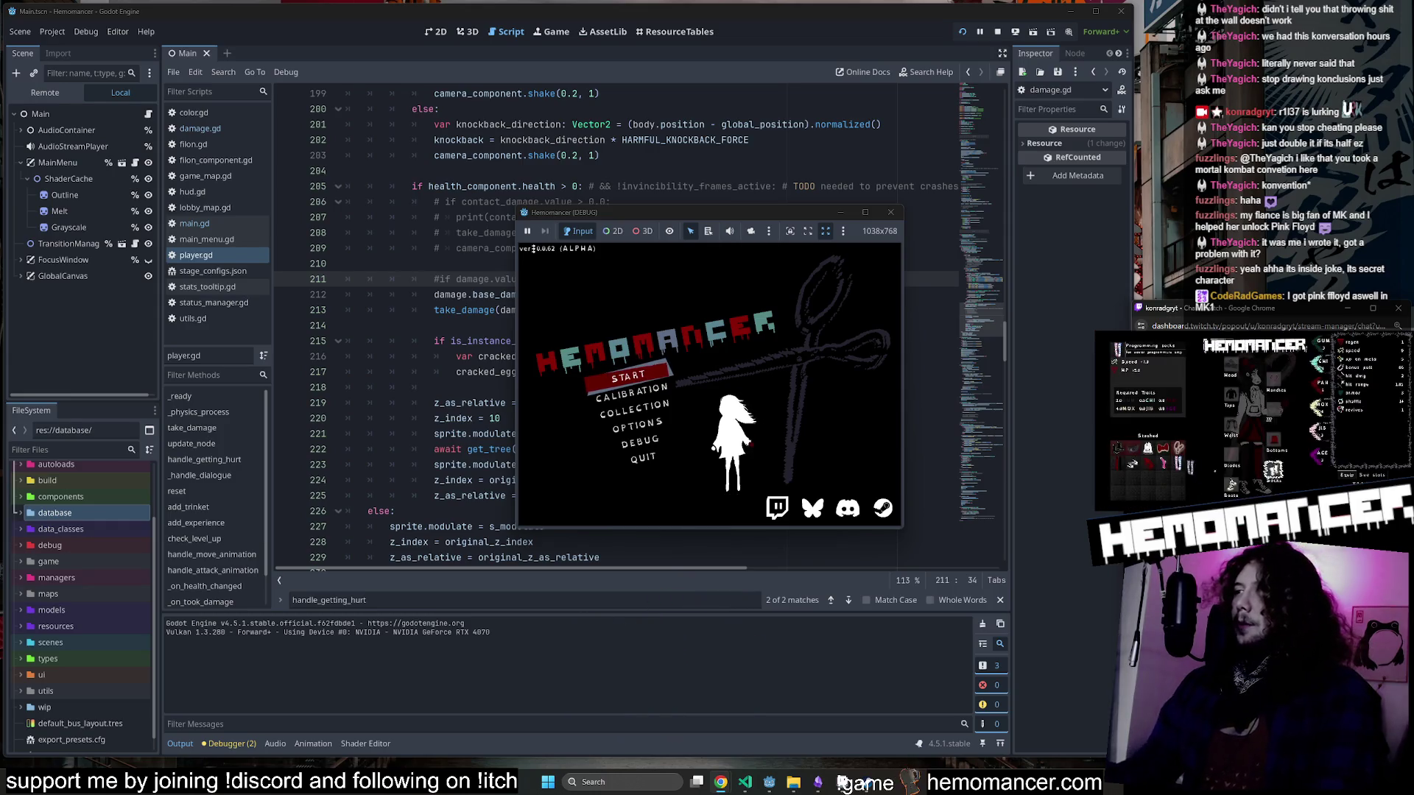
Enlarge the game window, start a game and walk to the signpost to open Travel to Cheag Amar.
{"action": "mouse_move", "coordinate": [515, 532]}
{"action": "left_mouse_down"}
{"action": "mouse_move", "coordinate": [410, 637]}
{"action": "mouse_move", "coordinate": [197, 728]}
{"action": "left_mouse_up"}
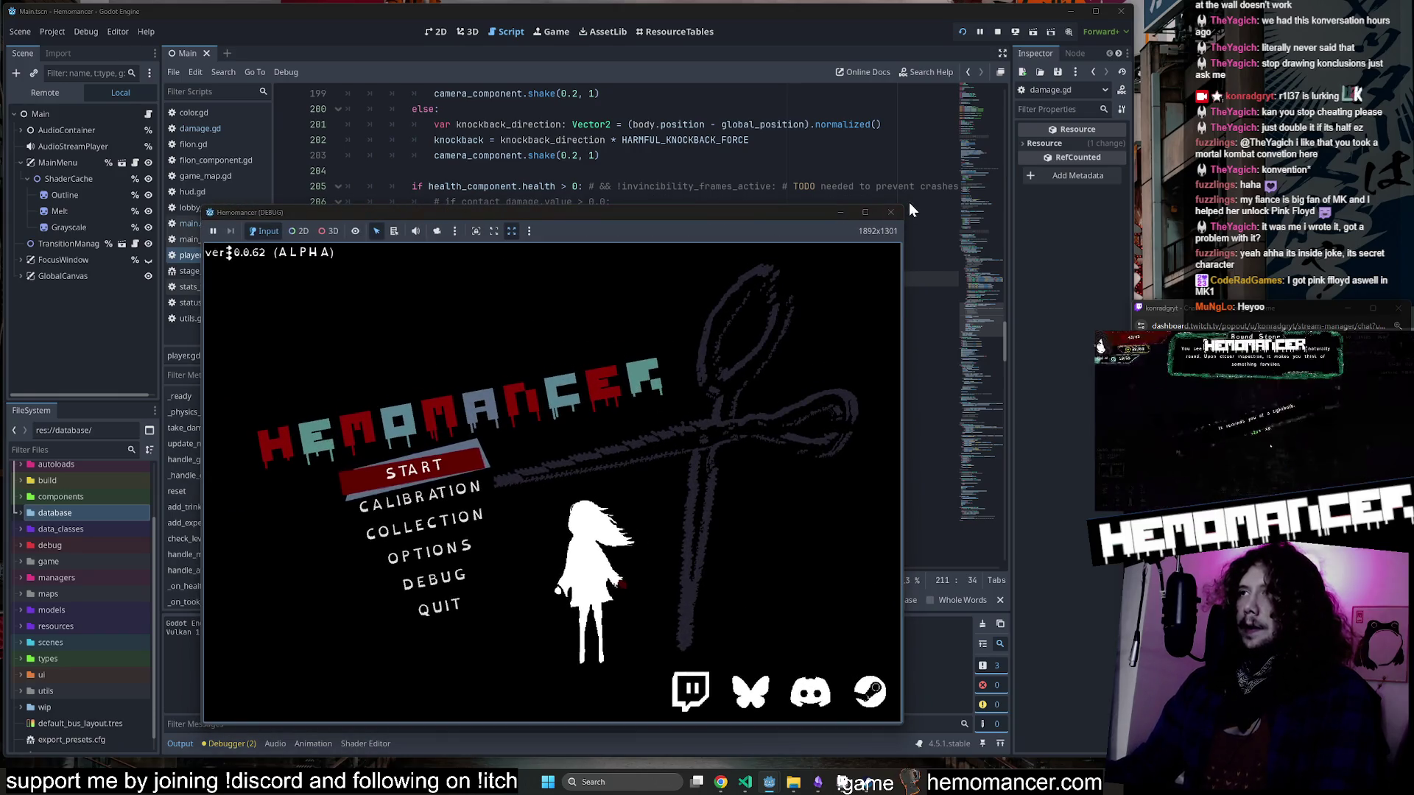
{"action": "mouse_move", "coordinate": [905, 208]}
{"action": "left_mouse_down"}
{"action": "mouse_move", "coordinate": [1005, 83]}
{"action": "mouse_move", "coordinate": [1059, 49]}
{"action": "left_mouse_up"}
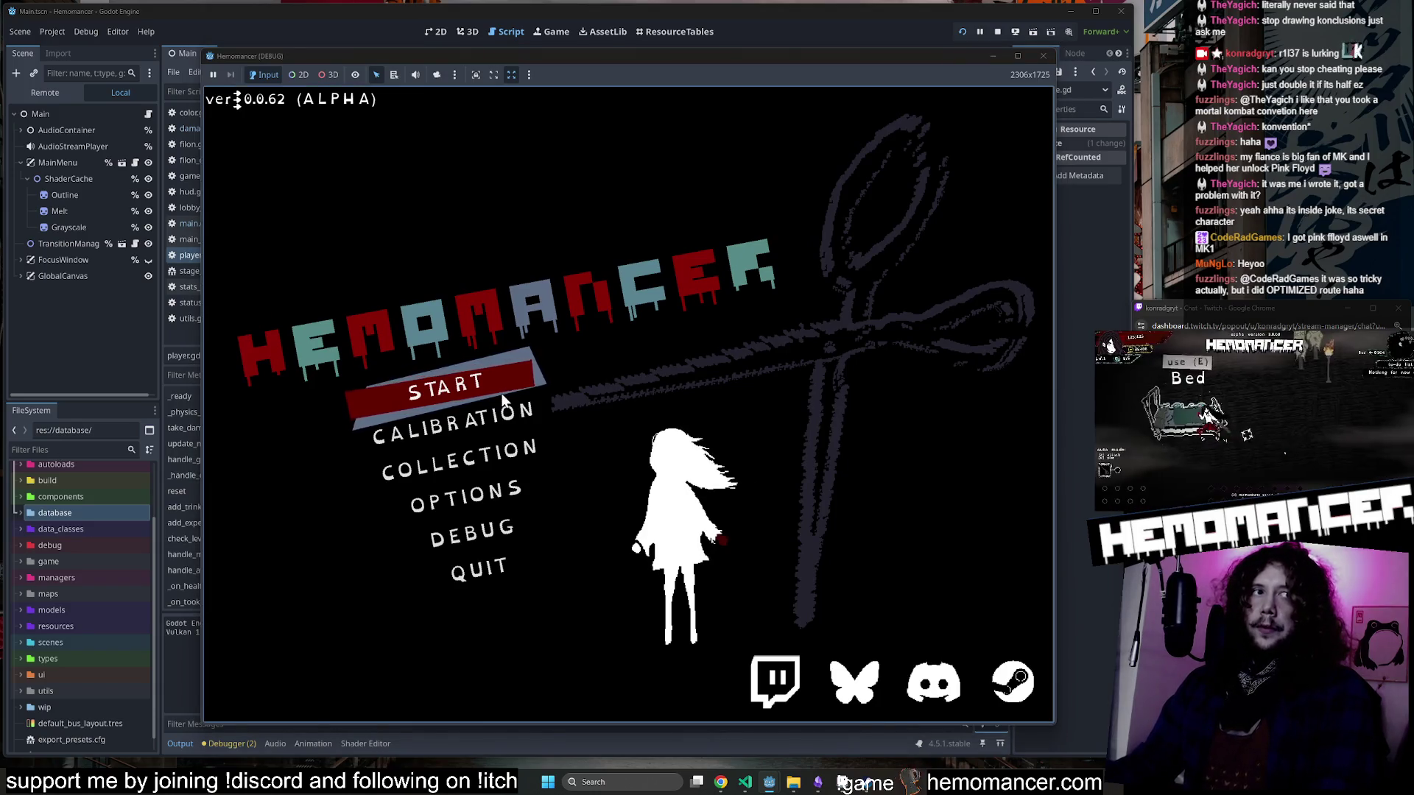
{"action": "left_click", "coordinate": [462, 384]}
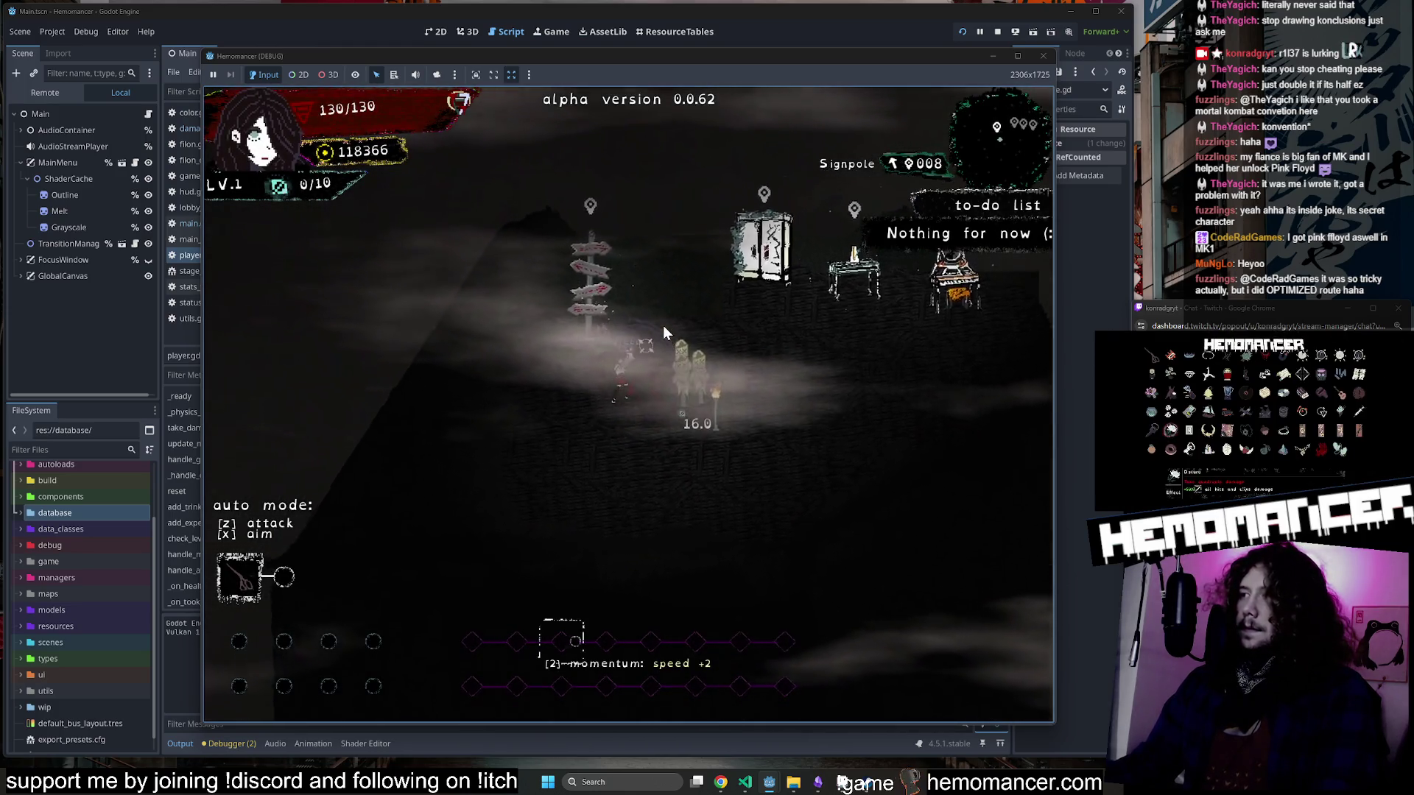
{"action": "key", "text": "s"}
{"action": "key", "text": "d"}
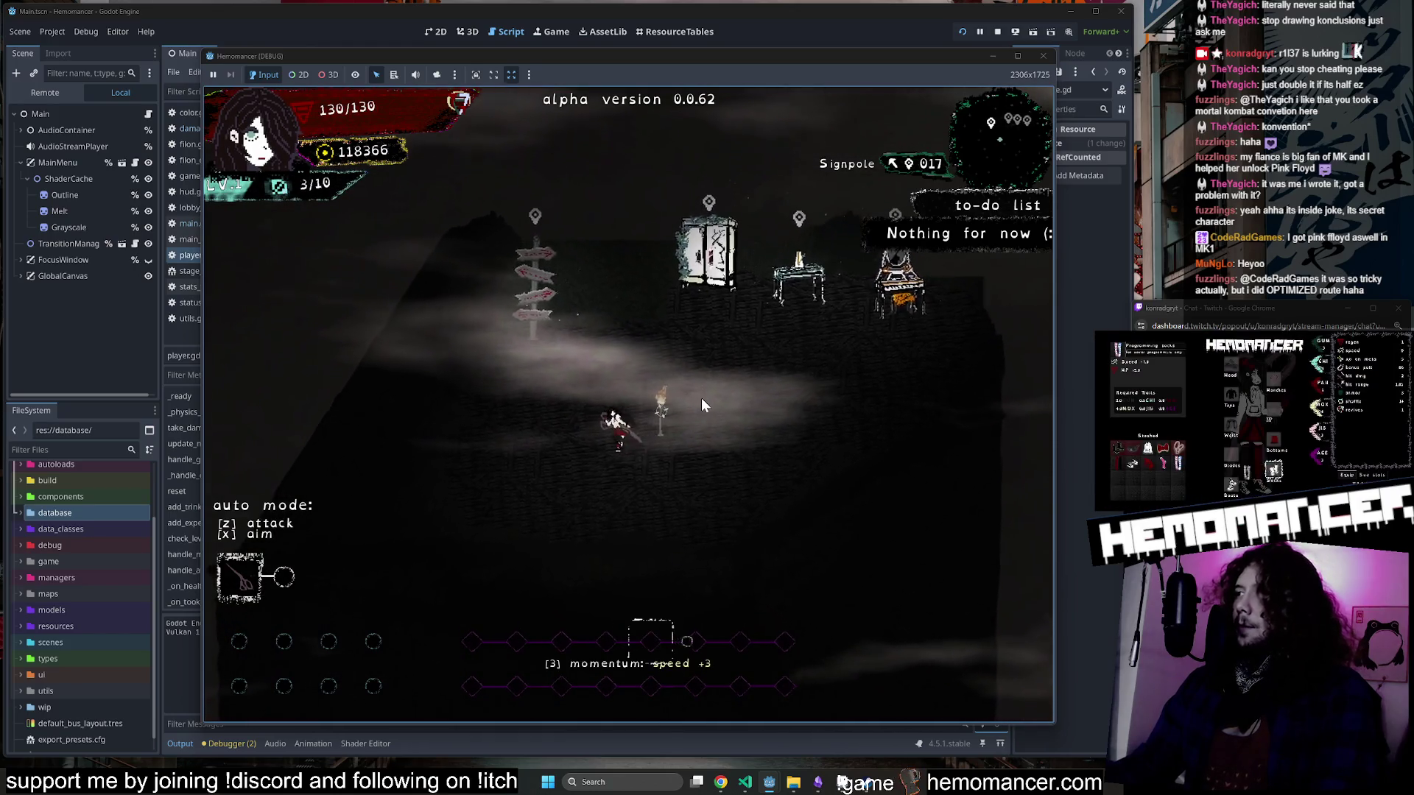
{"action": "key", "text": "w"}
{"action": "key", "text": "e"}
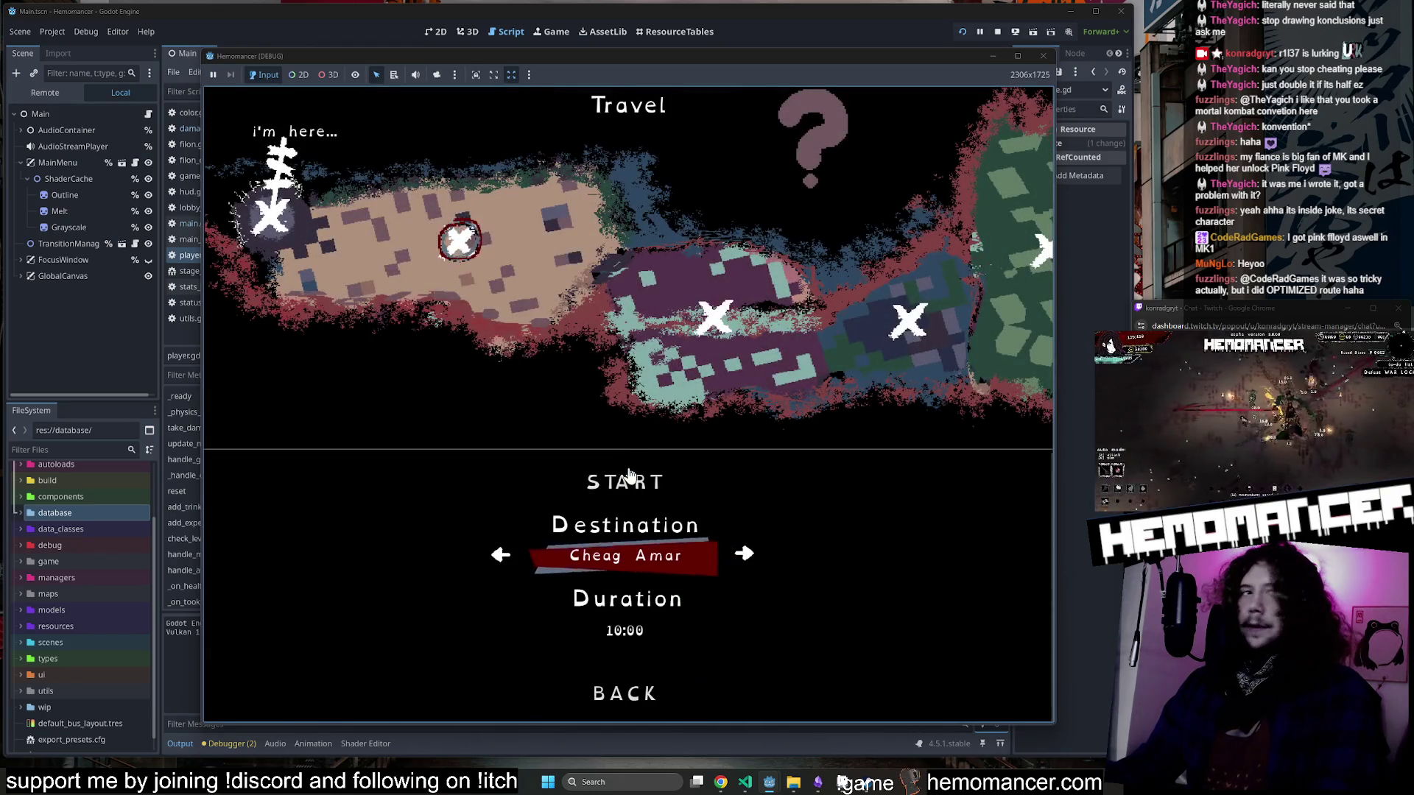